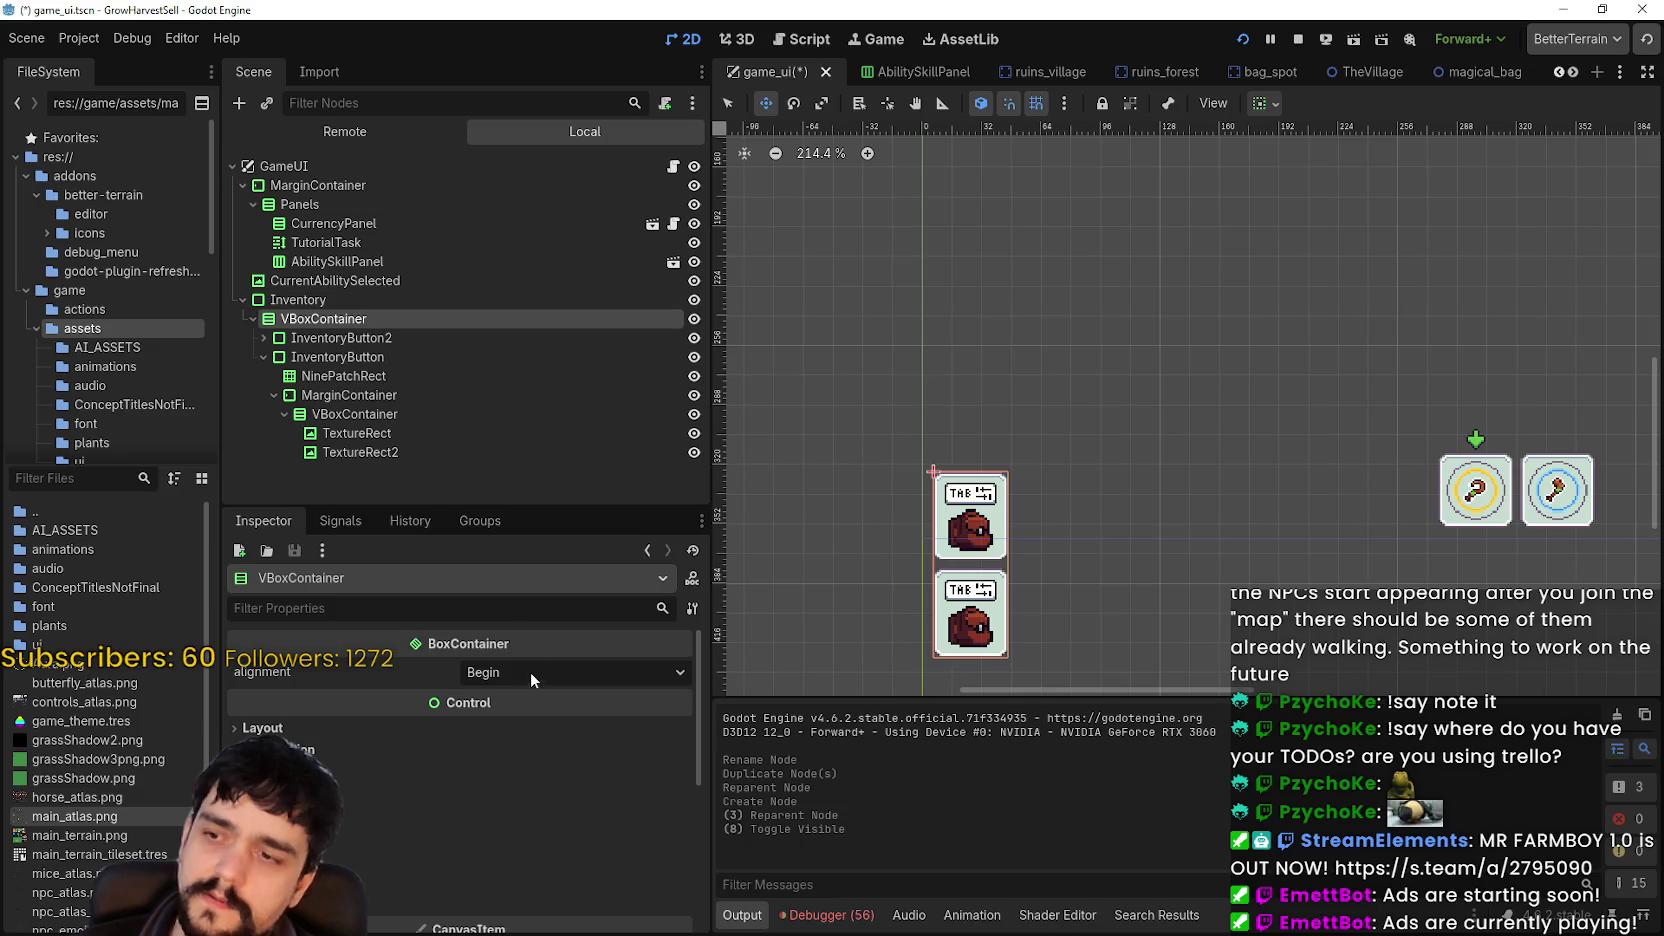
# - Set the VBoxContainer alignment to End and toggle InventoryButton2's visibility to compare the layout
pyautogui.click(530, 740)
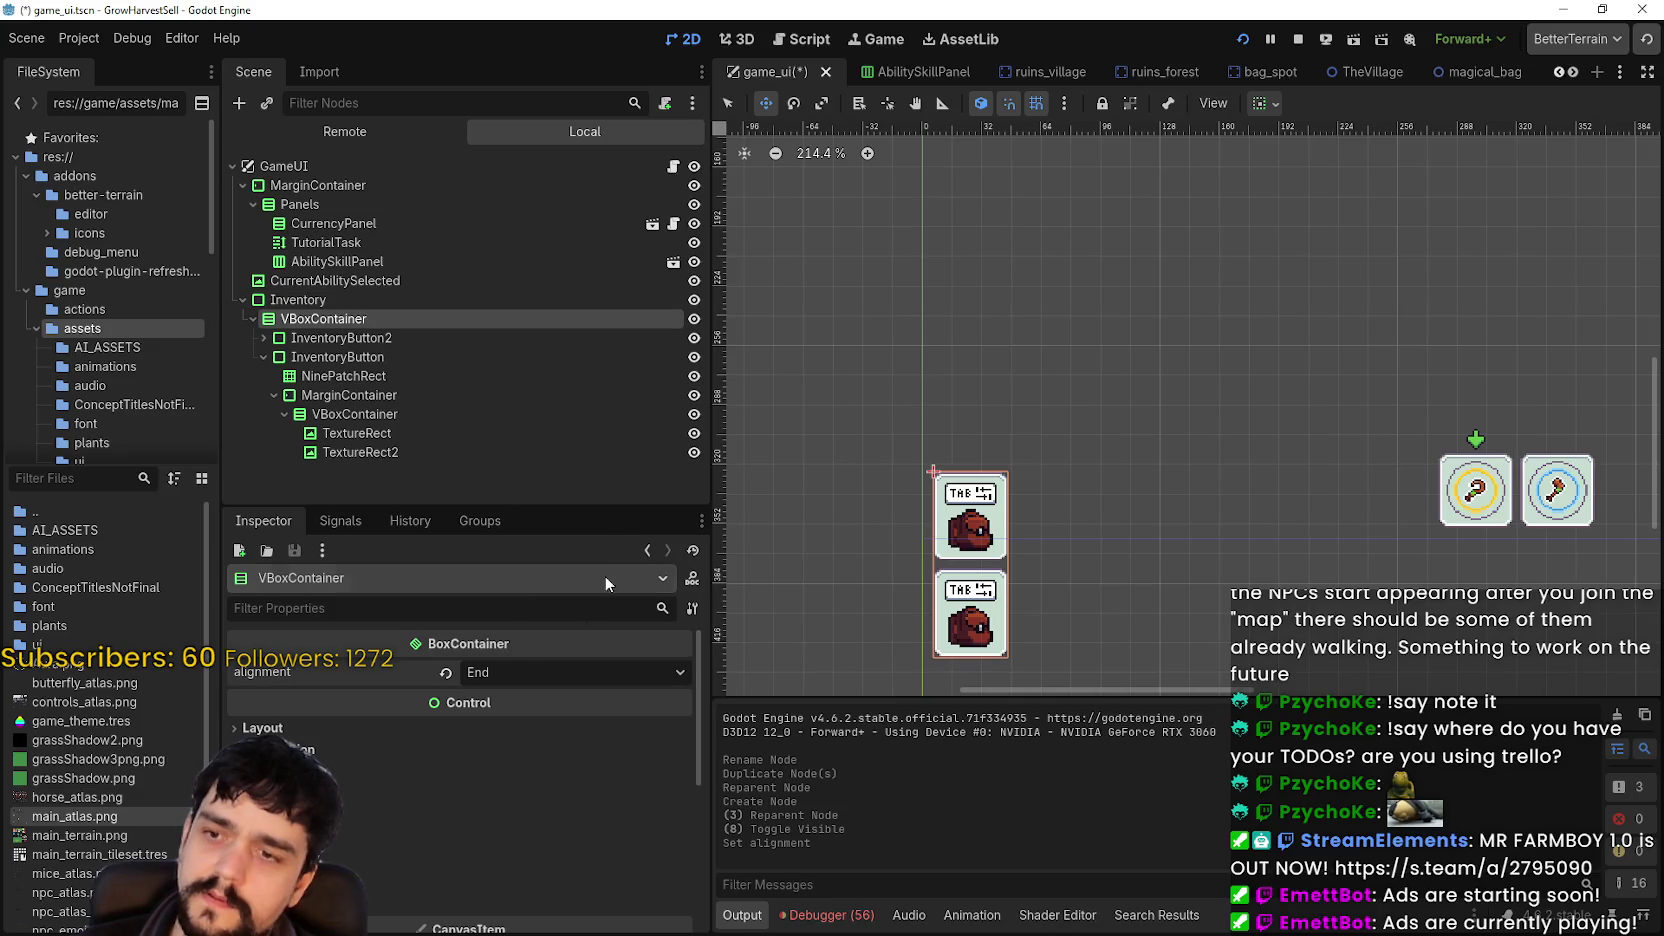
pyautogui.click(699, 315)
pyautogui.click(699, 315)
pyautogui.click(700, 337)
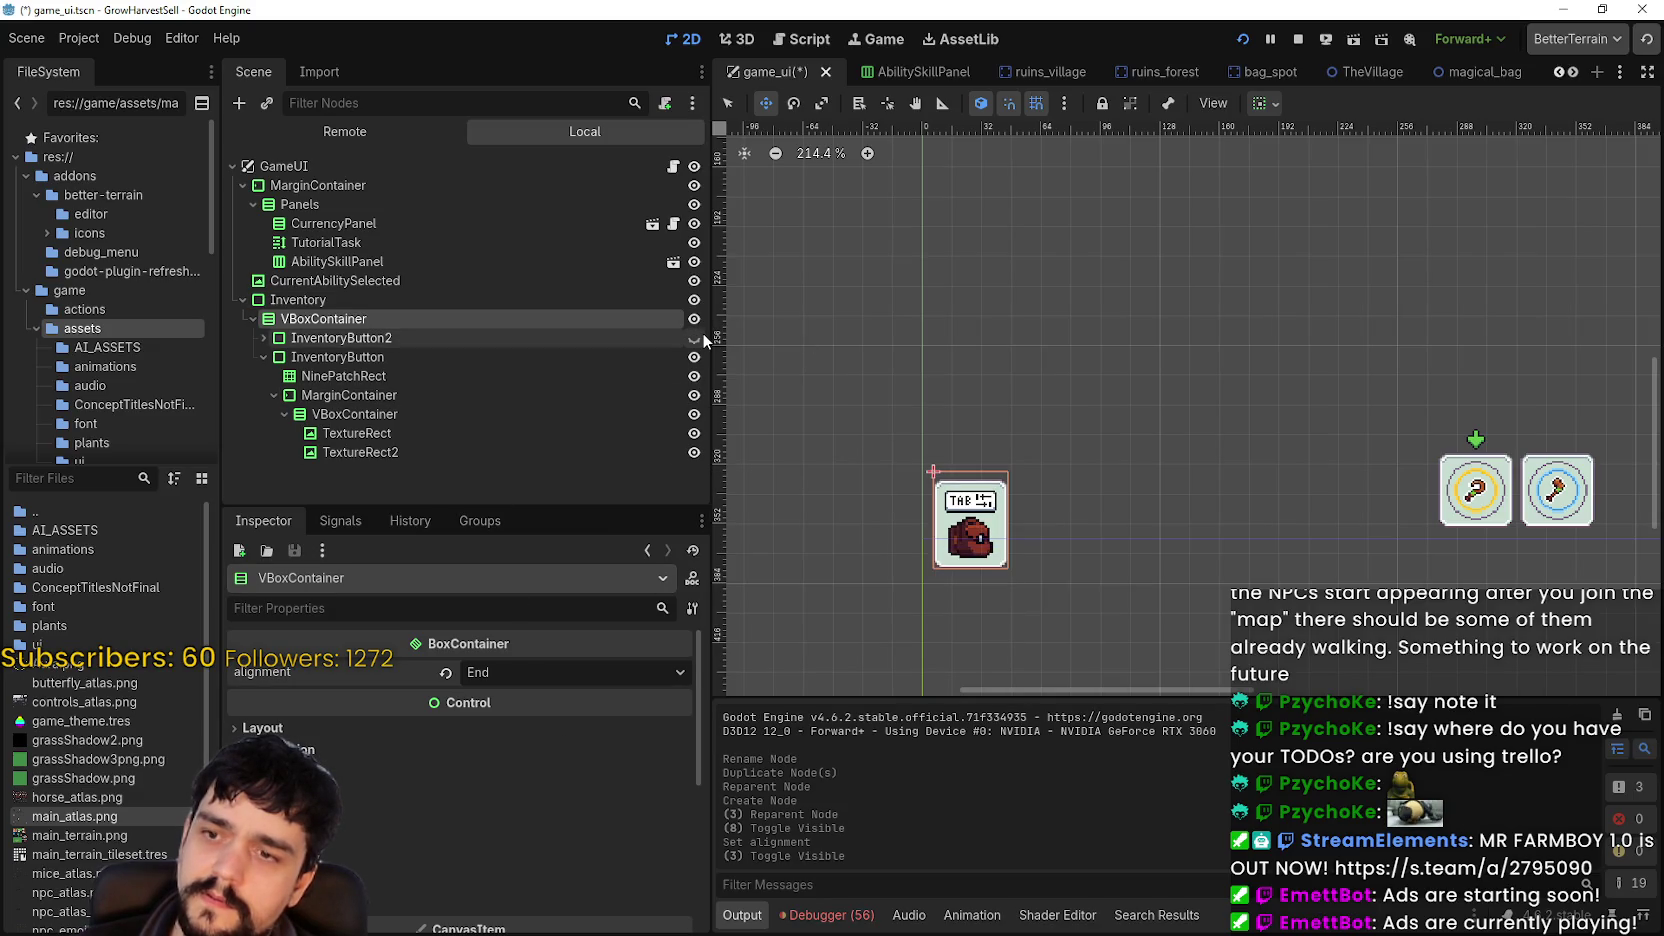
pyautogui.click(699, 338)
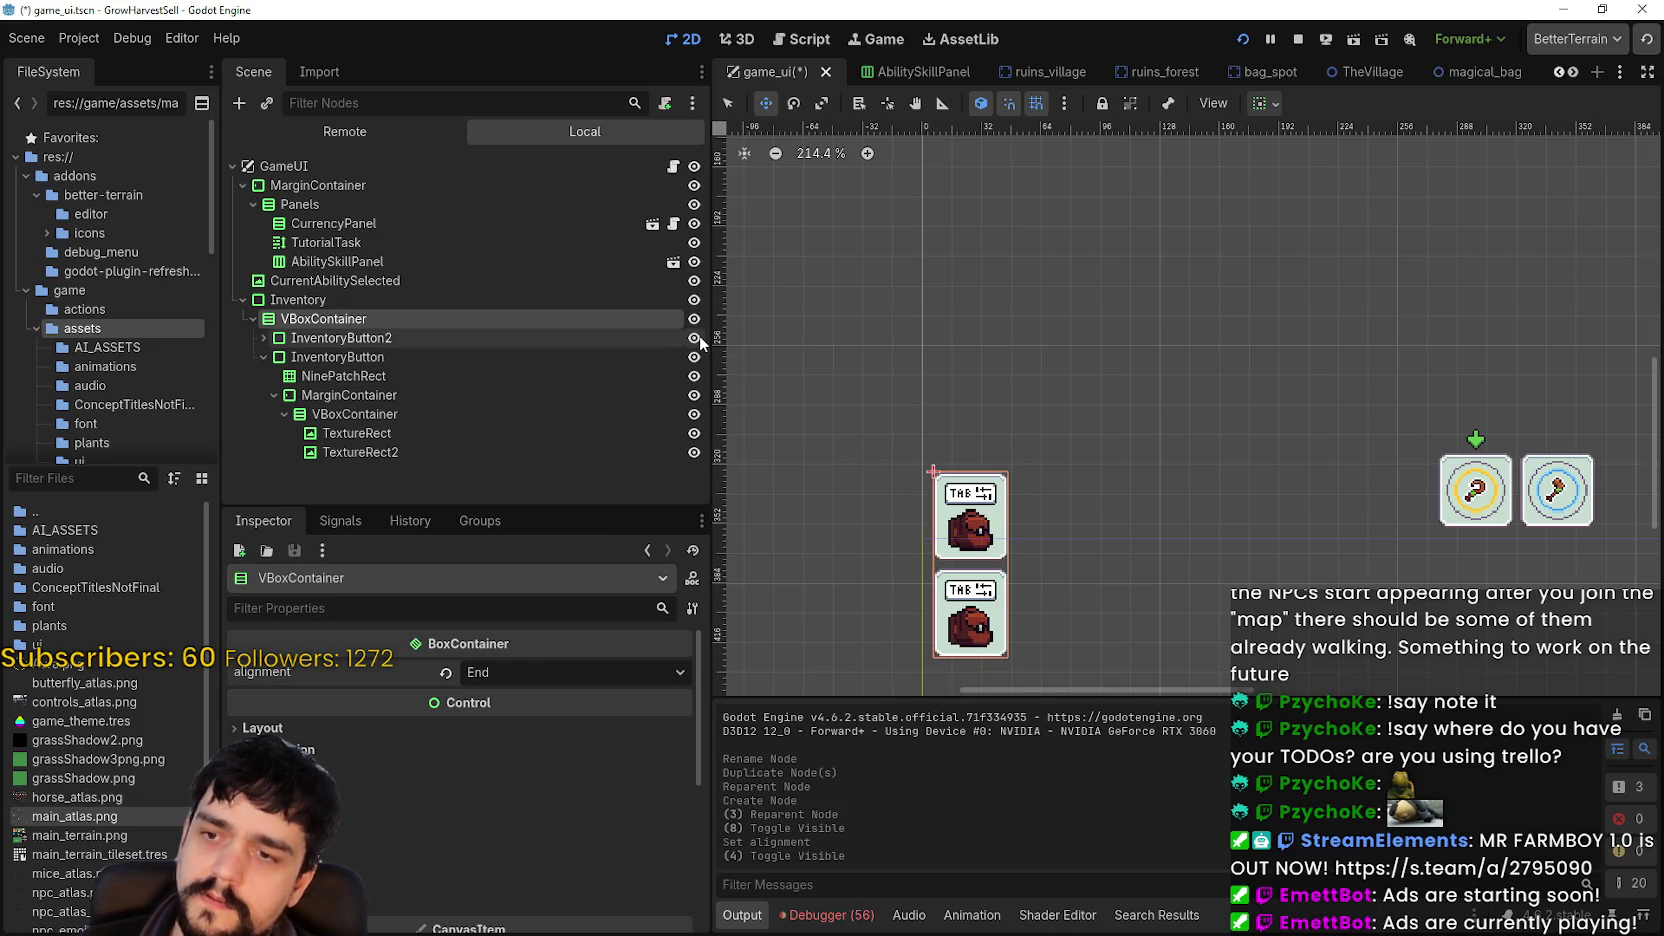
pyautogui.click(699, 338)
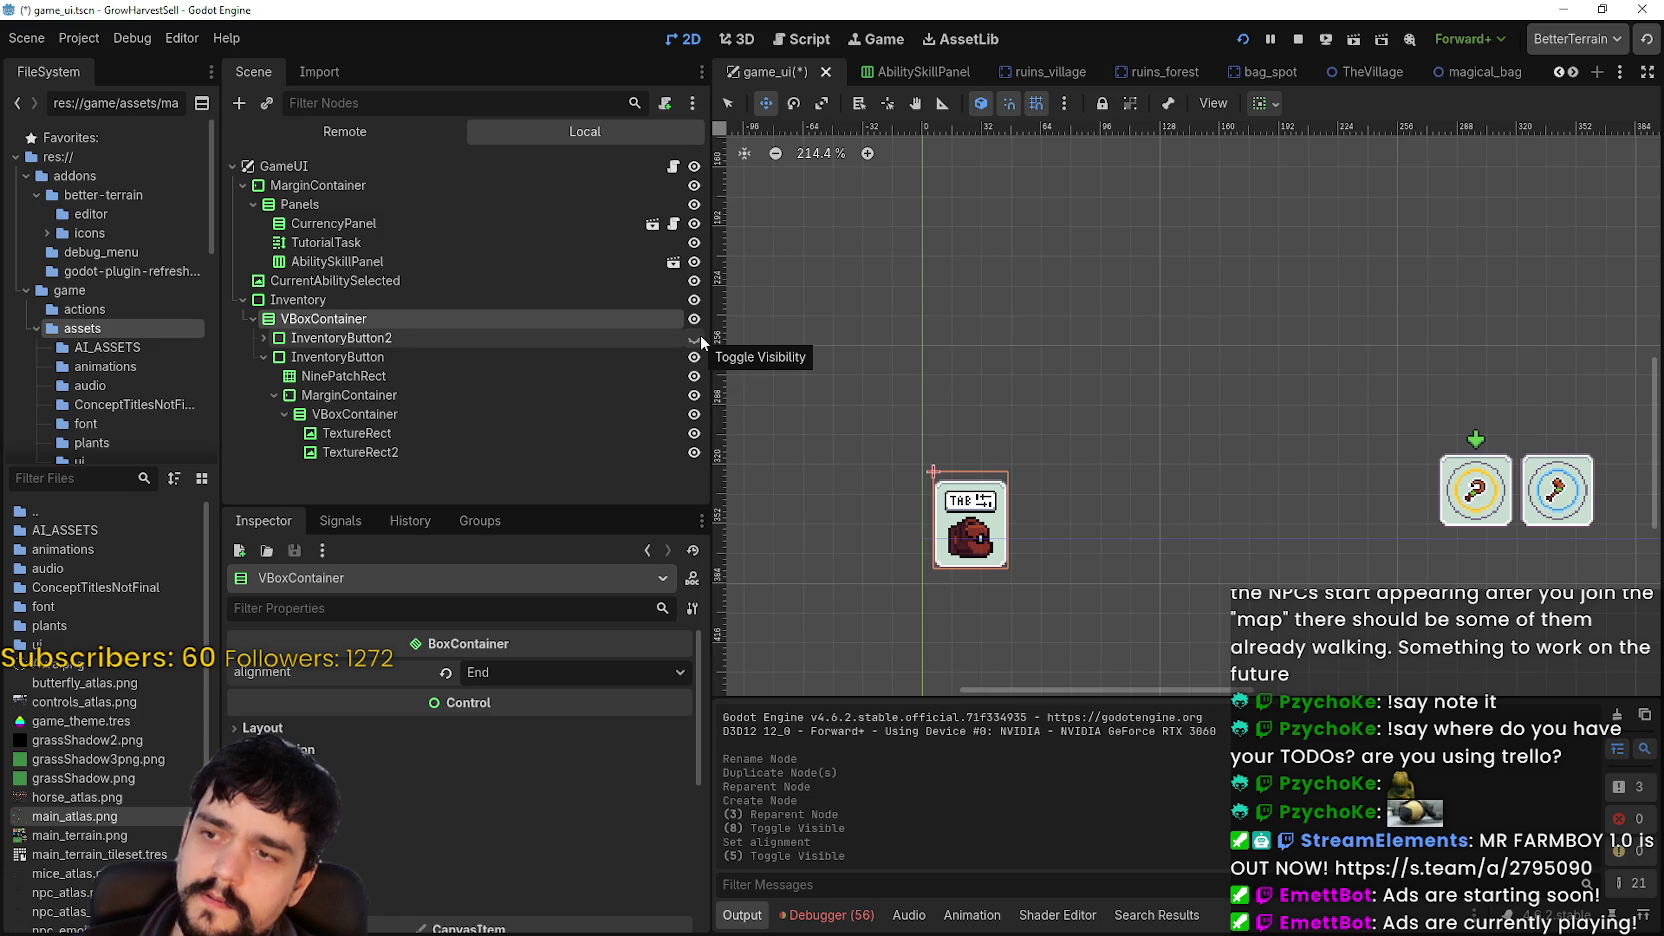
pyautogui.click(699, 337)
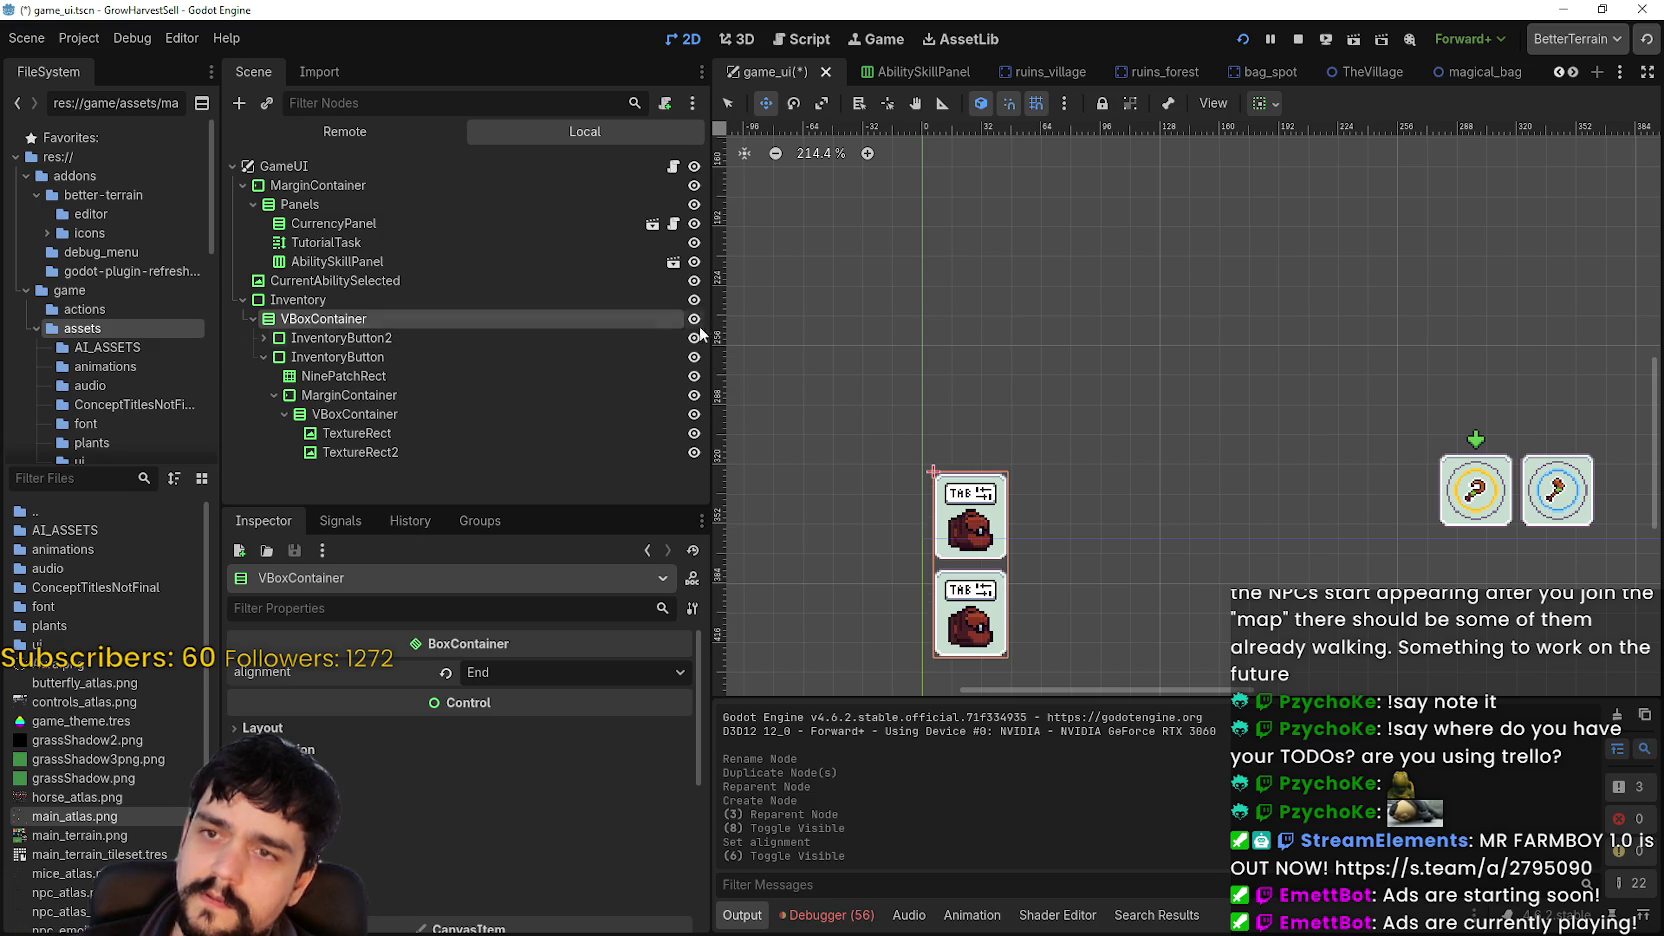
# - Move the Inventory control up 36 px in the 2D viewport
pyautogui.click(330, 298)
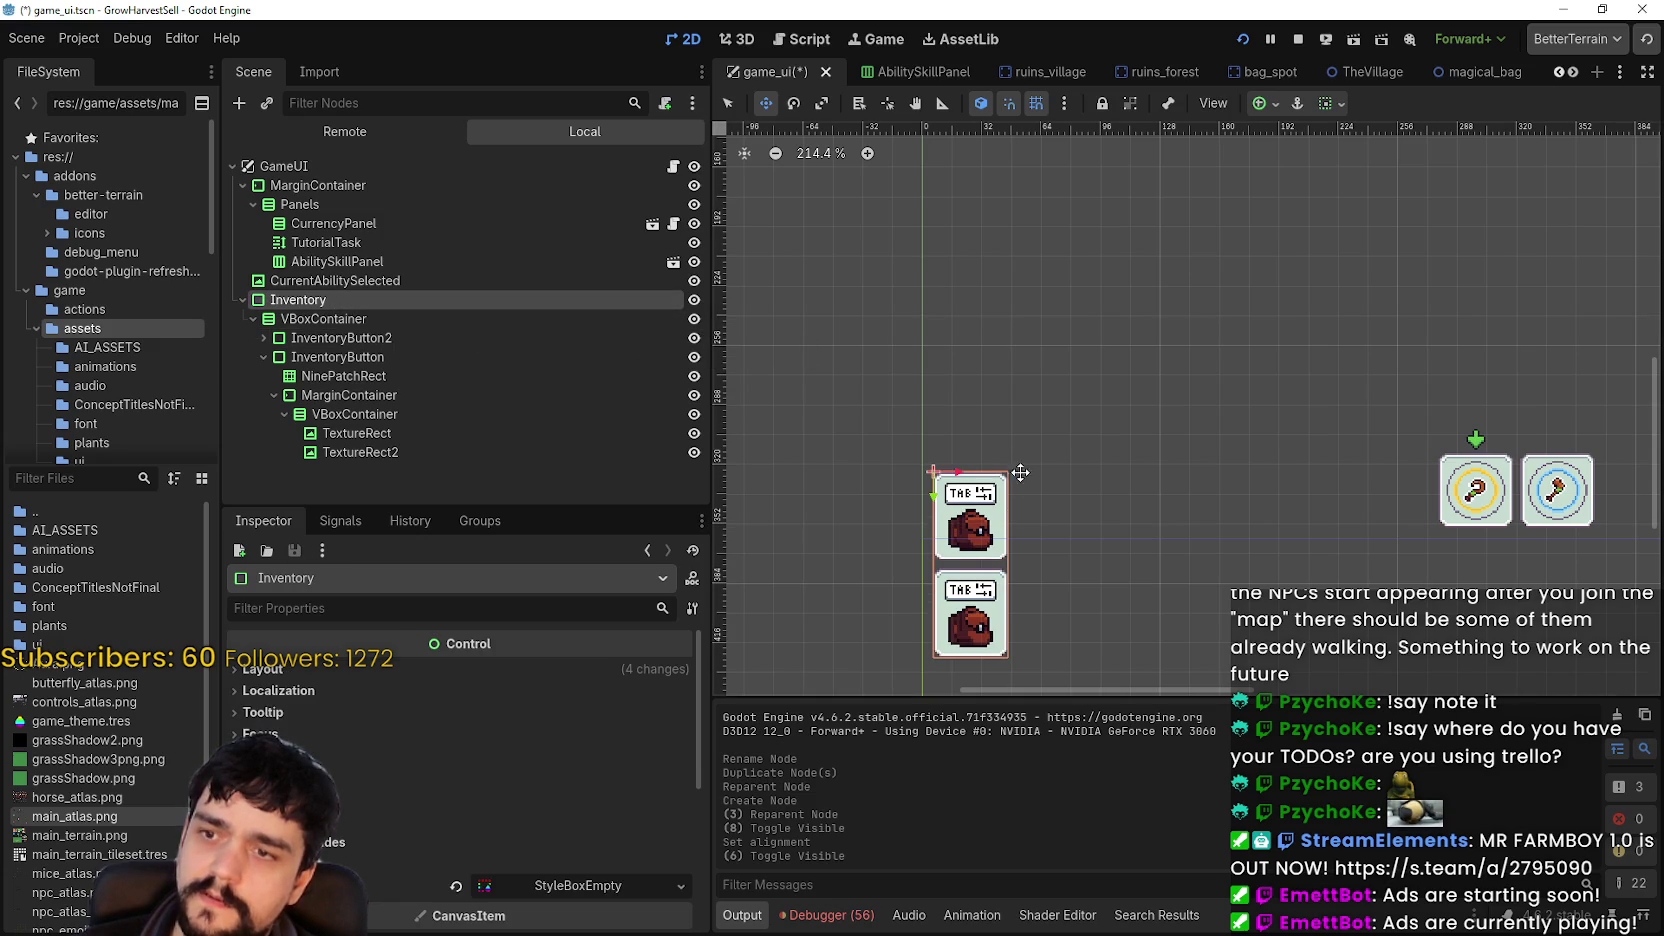
pyautogui.scroll(2, 973, 612)
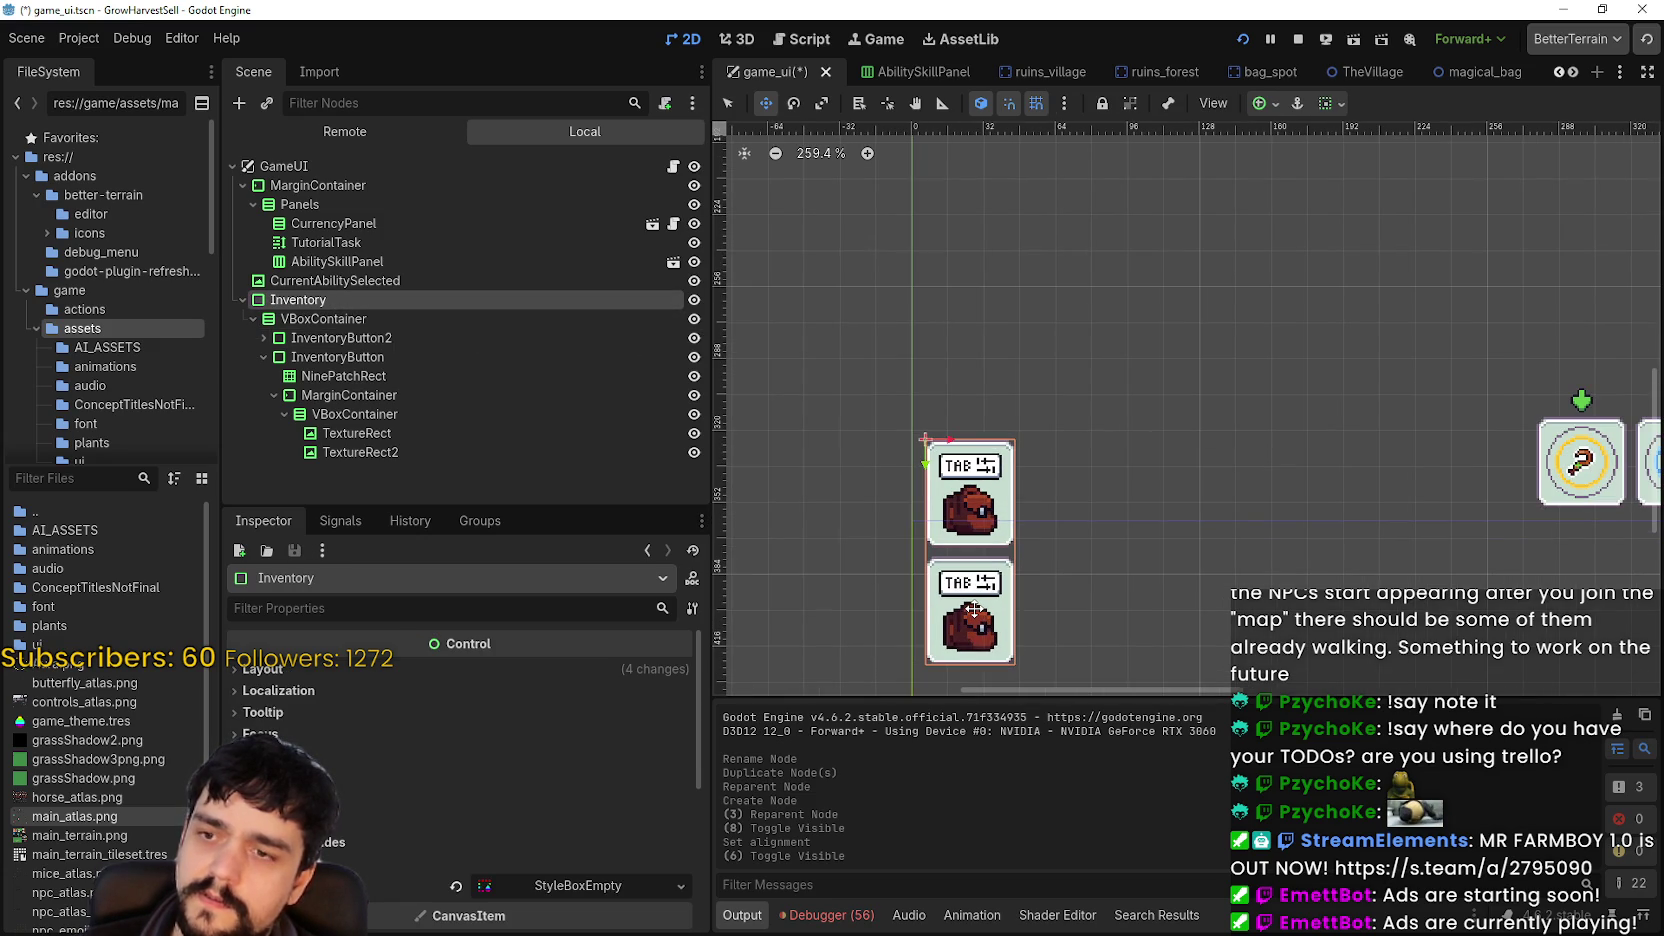
pyautogui.moveTo(973, 607); pyautogui.dragTo(980, 501)
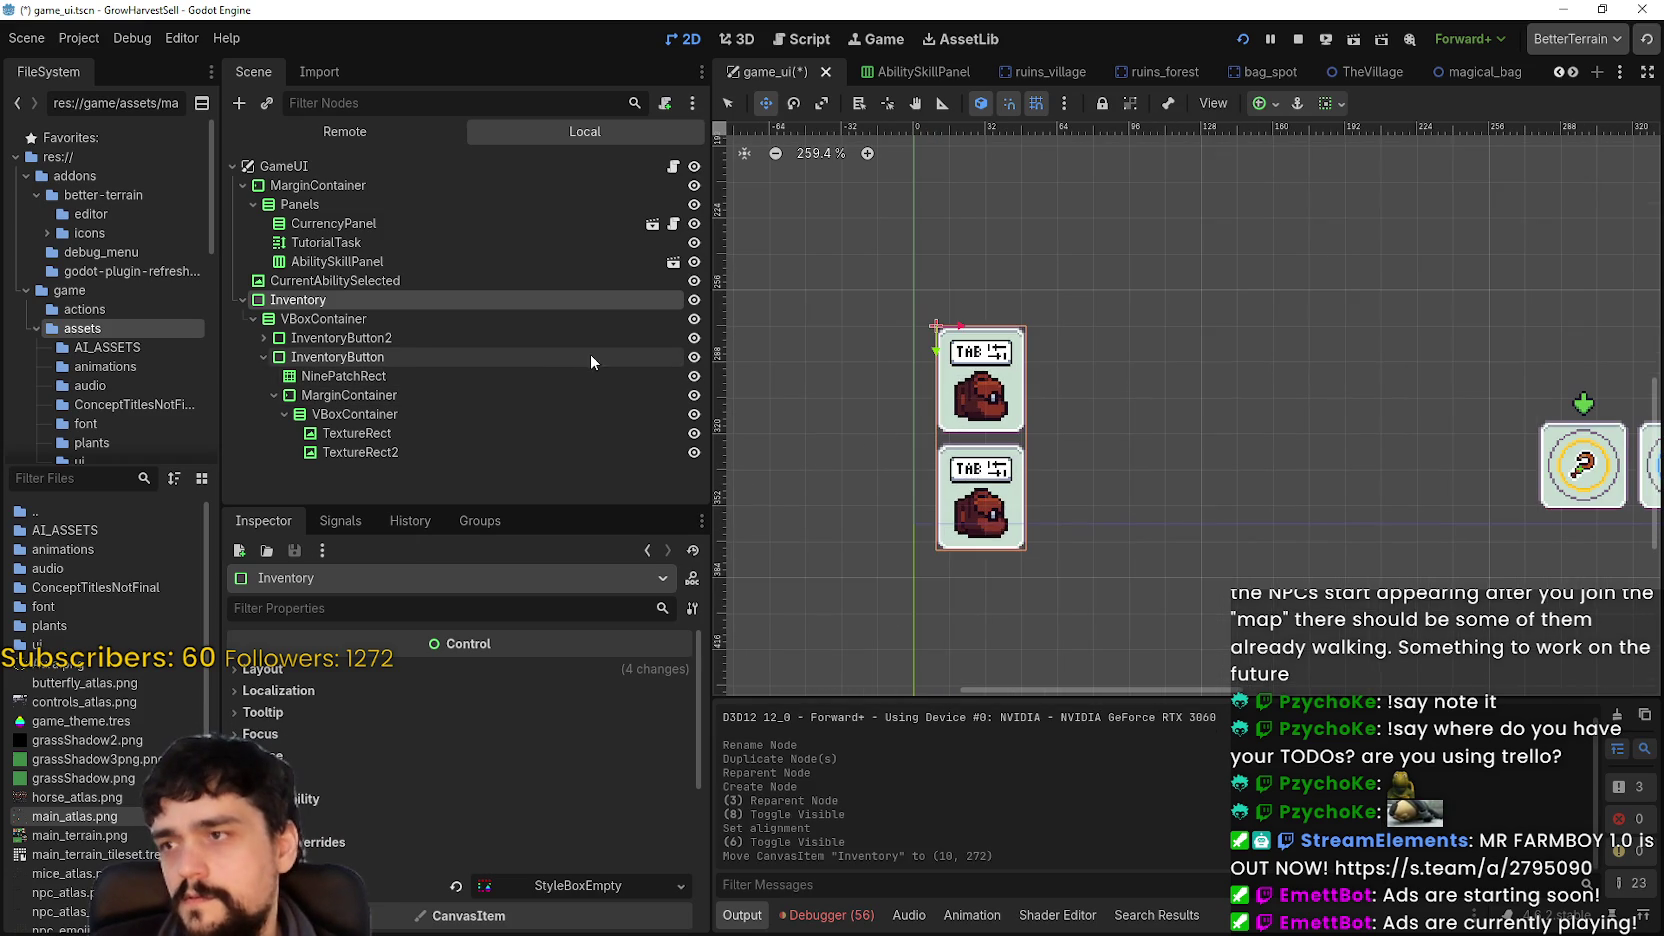
# - Collapse InventoryButton and flick InventoryButton2's visibility off and on, leaving it visible
pyautogui.click(263, 357)
pyautogui.click(406, 357)
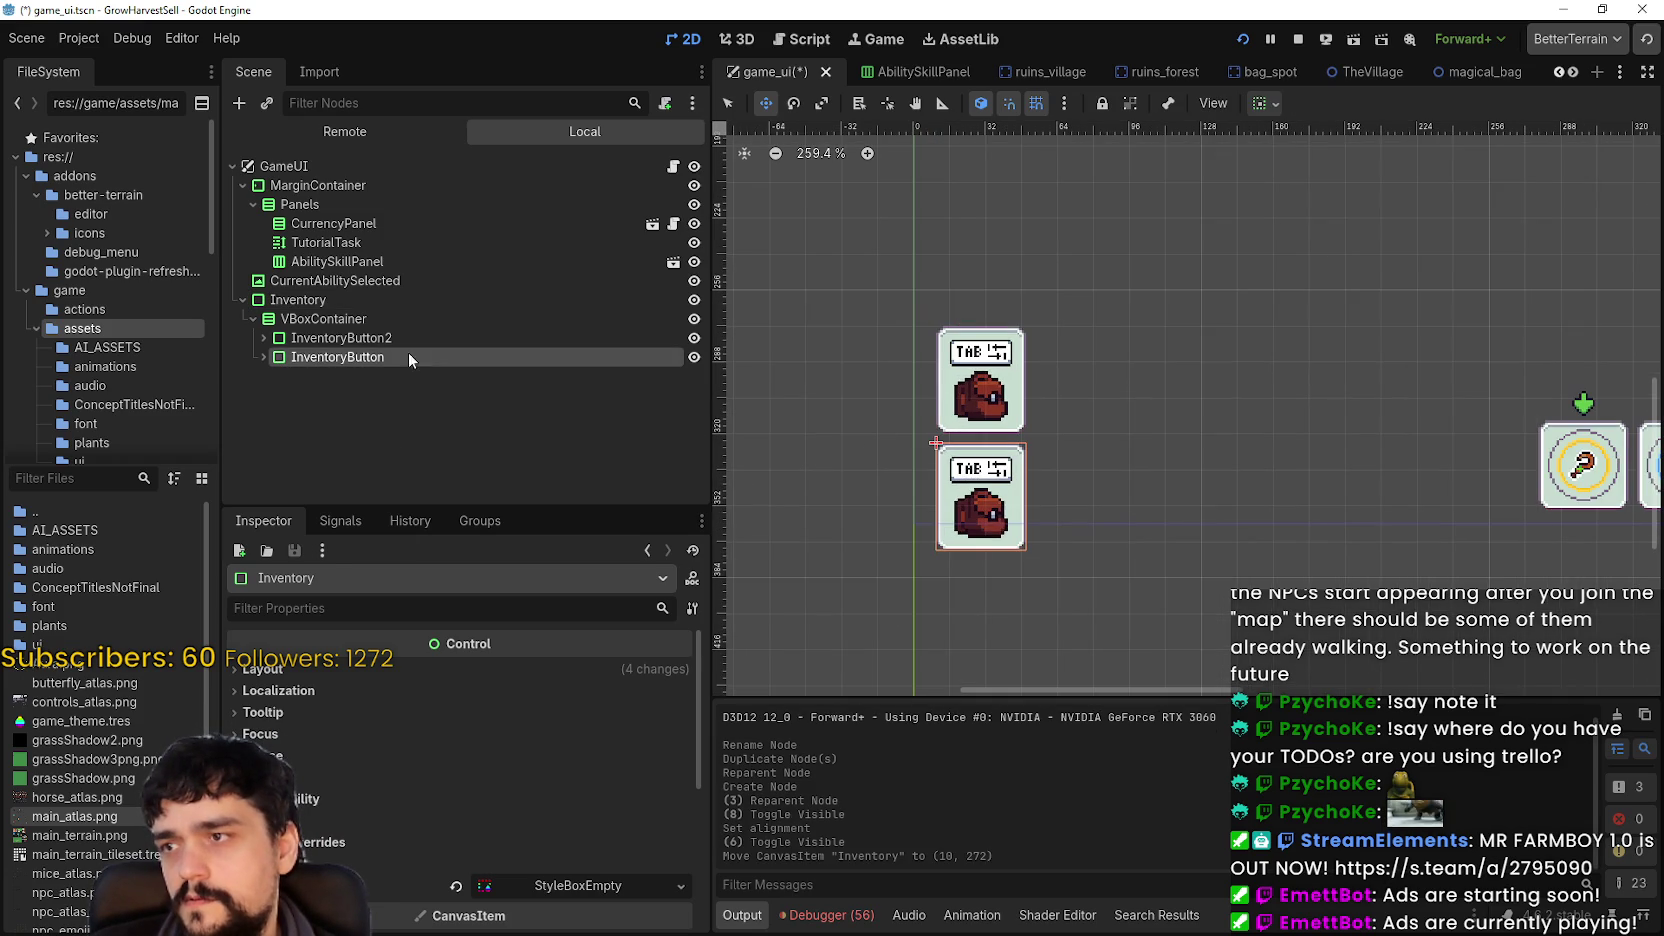
pyautogui.click(655, 344)
pyautogui.click(695, 339)
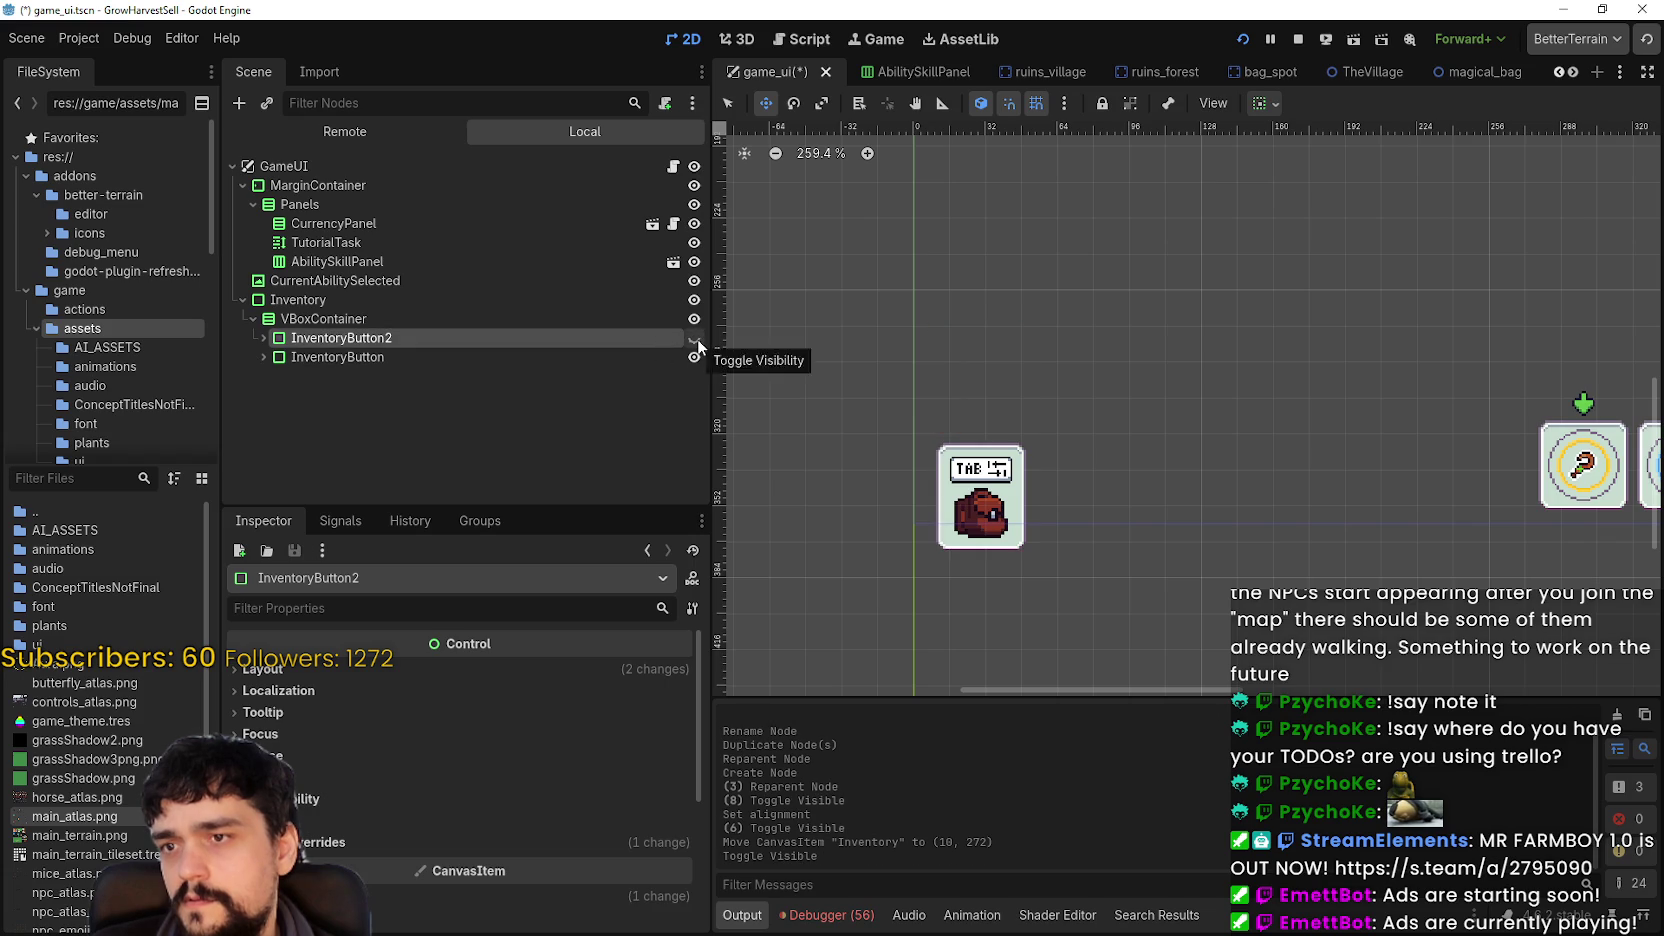
pyautogui.click(697, 338)
pyautogui.click(697, 338)
pyautogui.click(697, 338)
pyautogui.click(697, 338)
pyautogui.click(697, 338)
pyautogui.click(697, 338)
pyautogui.scroll(-2, 1043, 366)
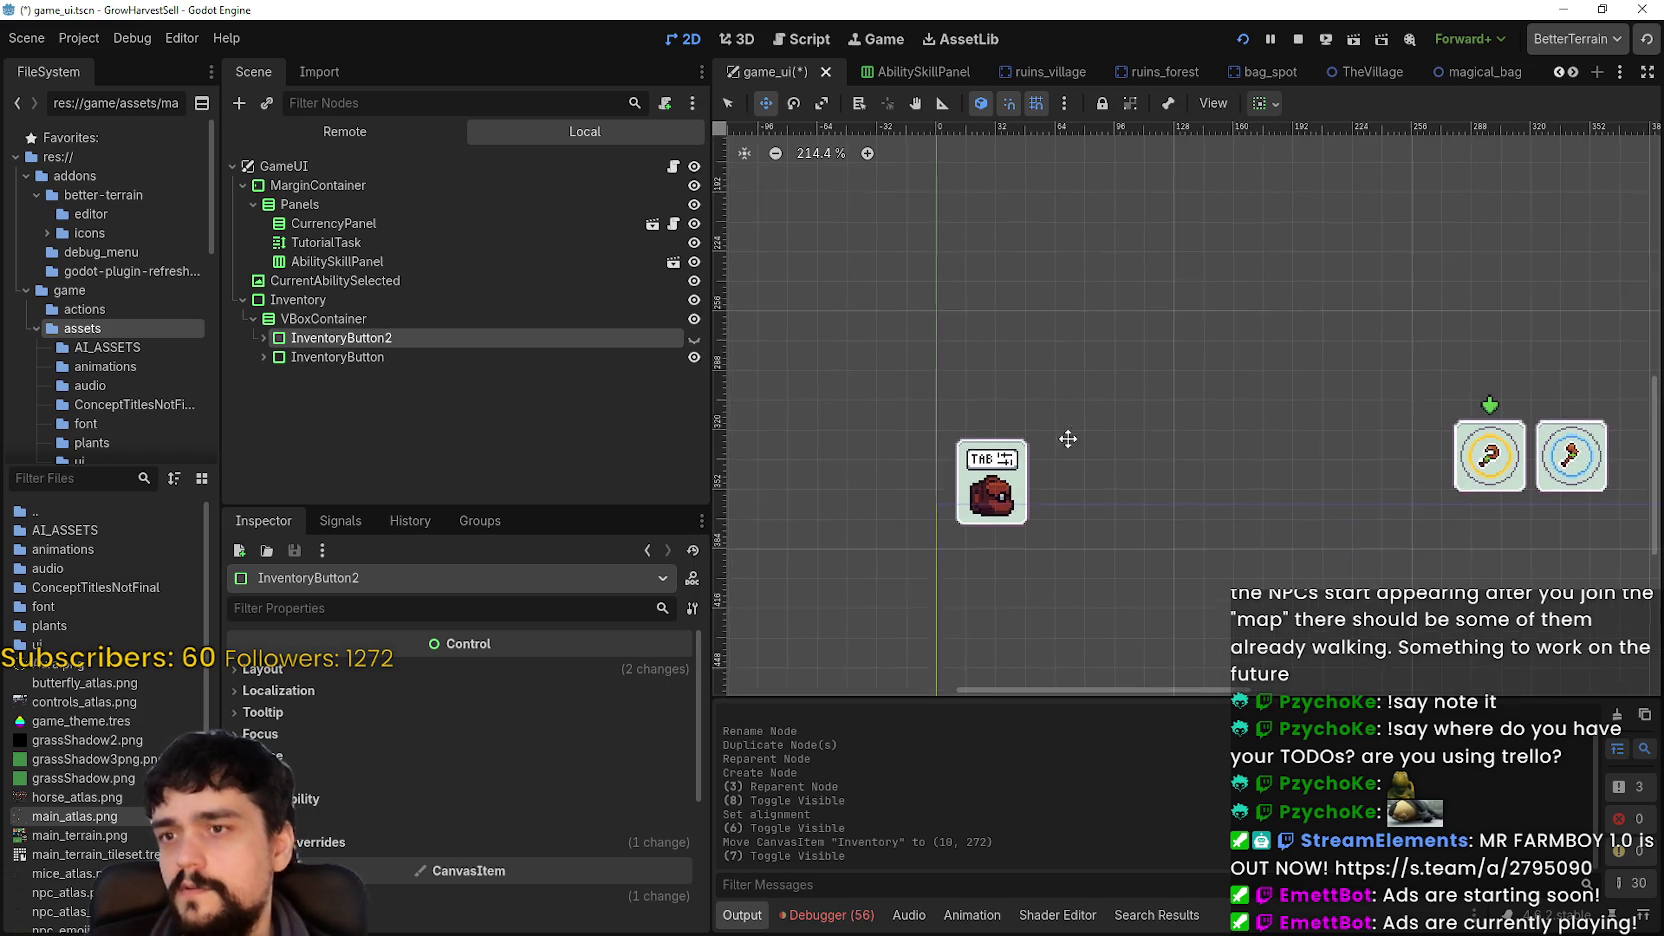
pyautogui.click(697, 338)
pyautogui.doubleClick(640, 338)
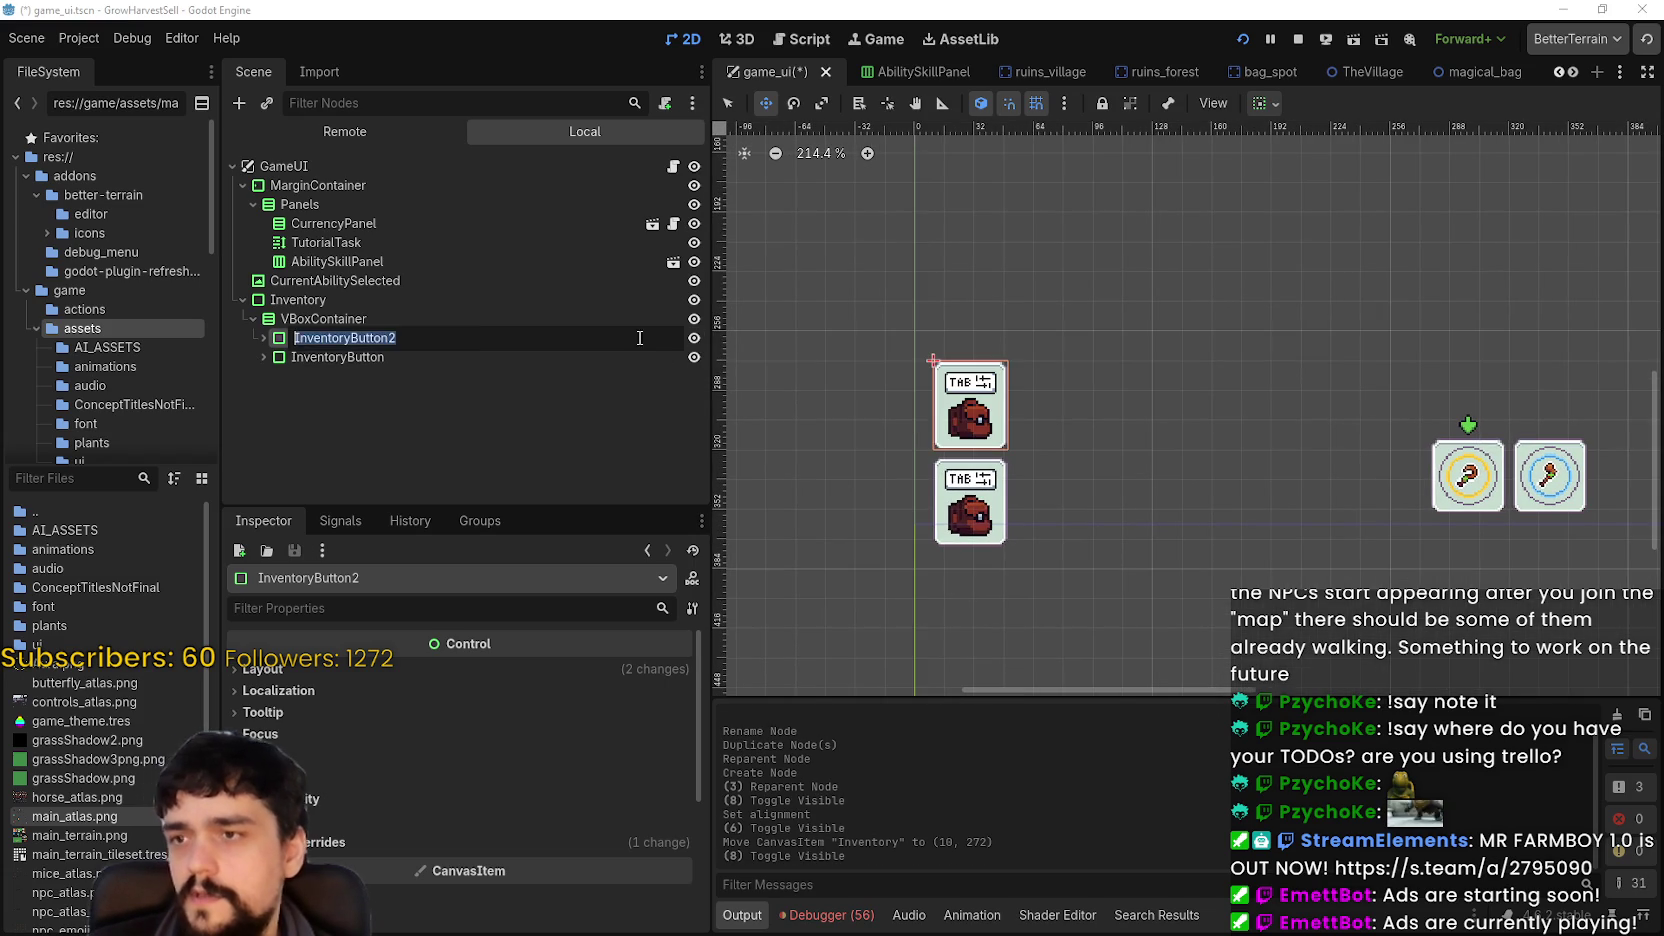
# - Rename InventoryButton2 to InventoryPanel
pyautogui.click(473, 337)
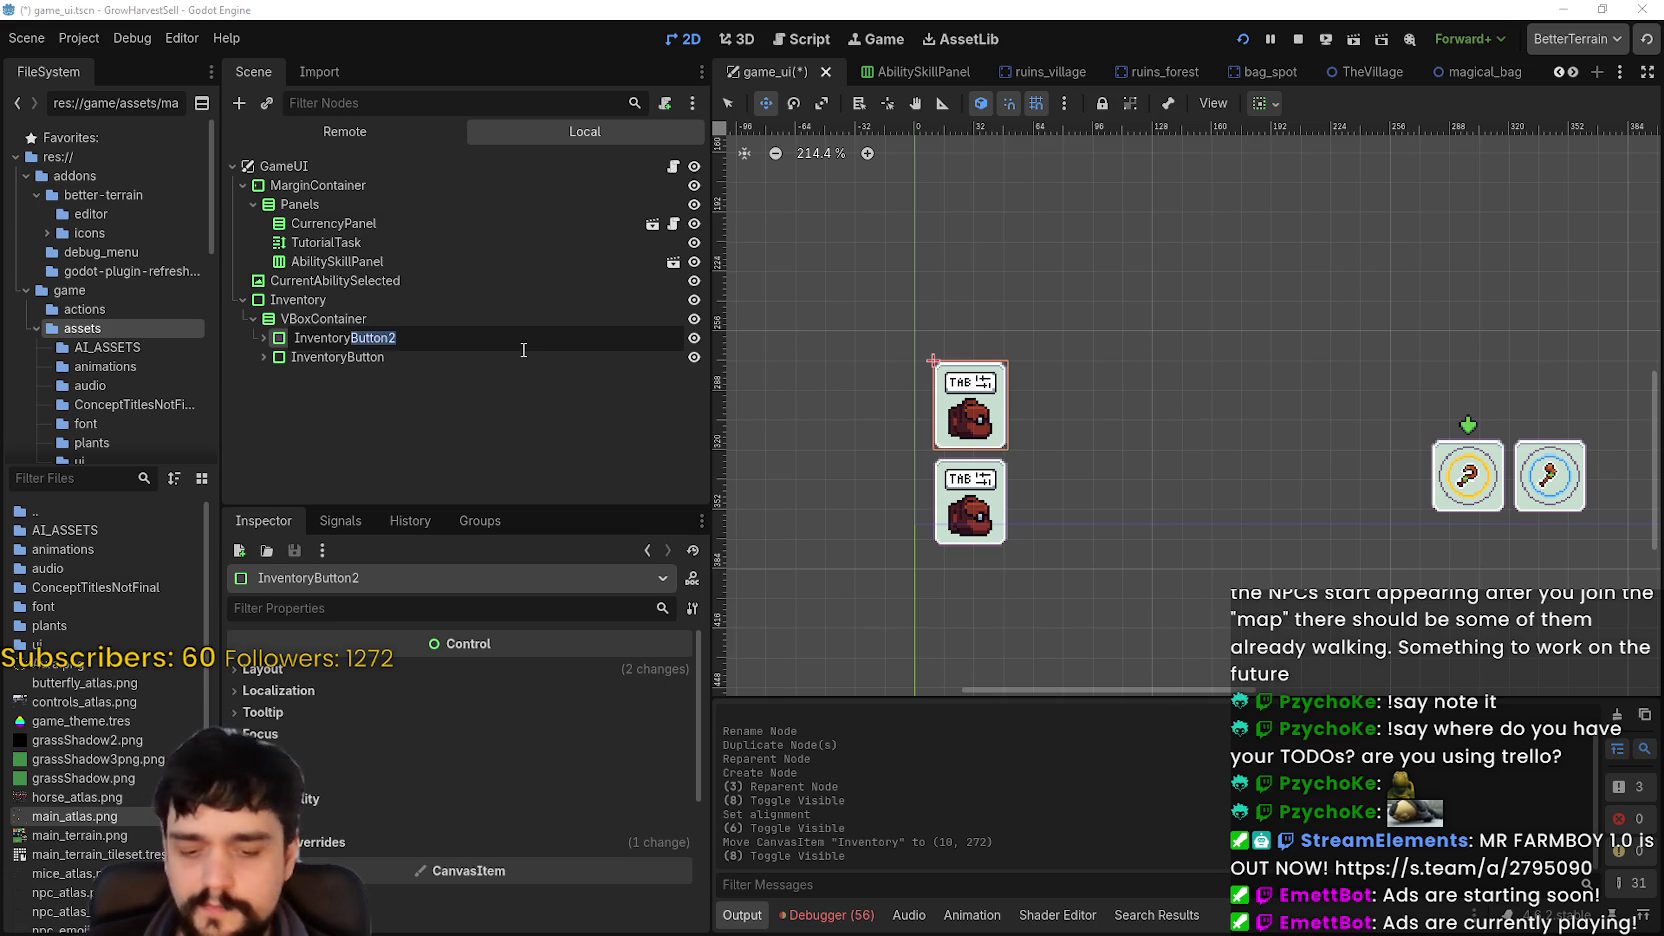
pyautogui.write('Panel')
pyautogui.press('Return')
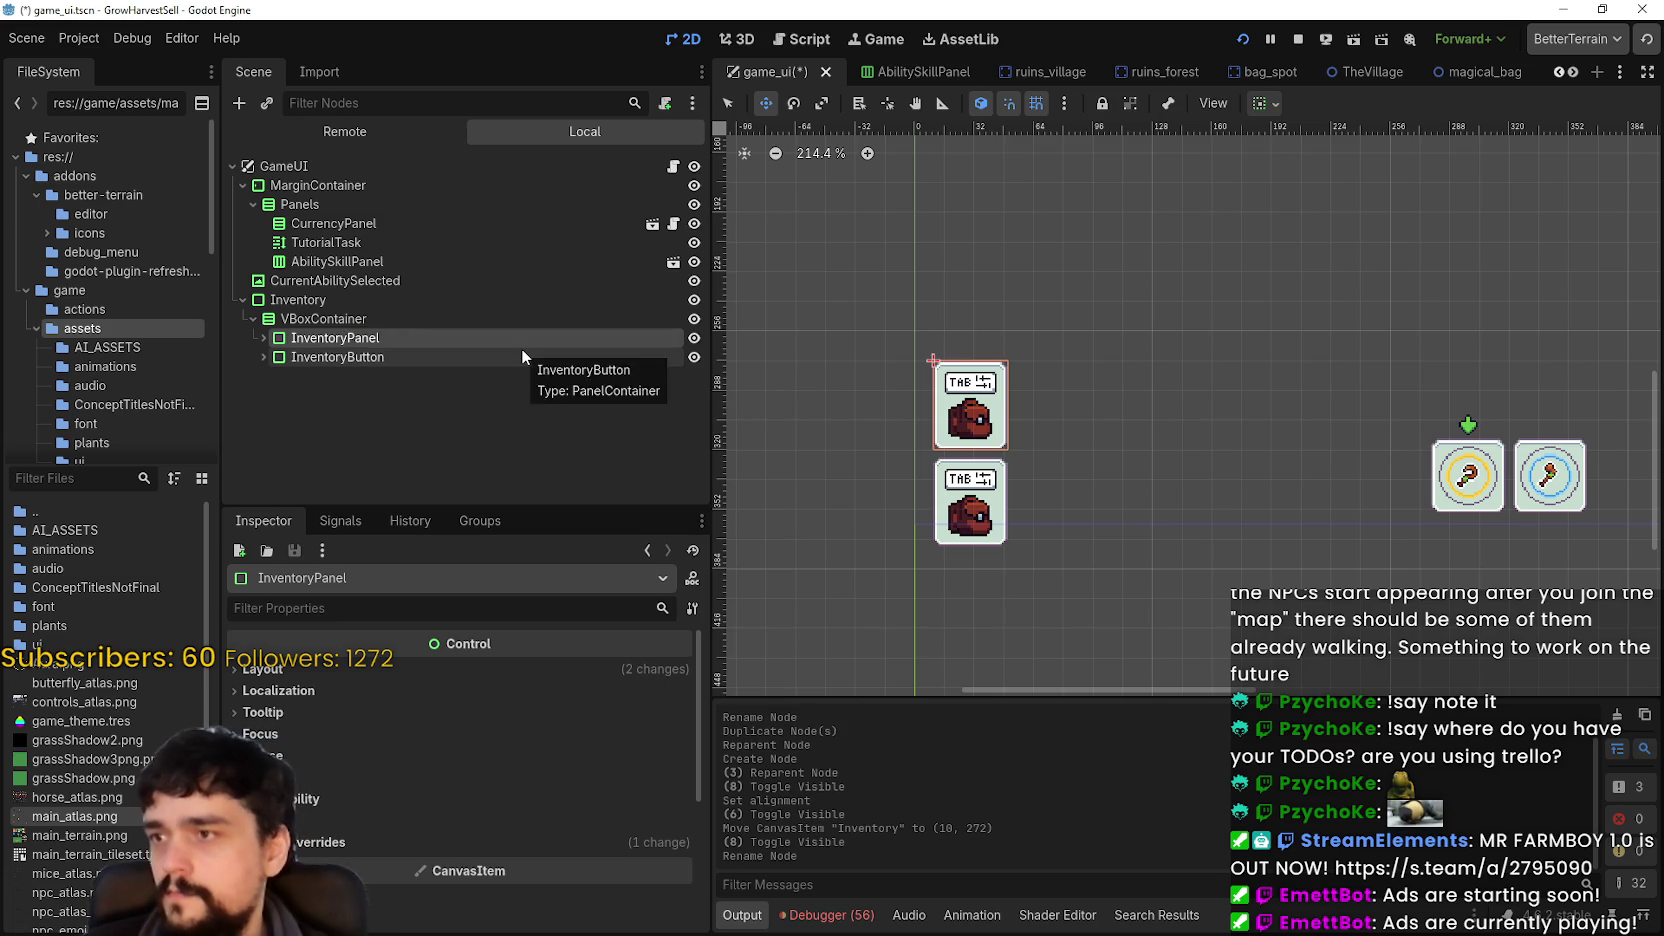
# - Expand InventoryPanel and browse its NinePatchRect, MarginContainer and VBoxContainer children
pyautogui.click(263, 338)
pyautogui.click(369, 356)
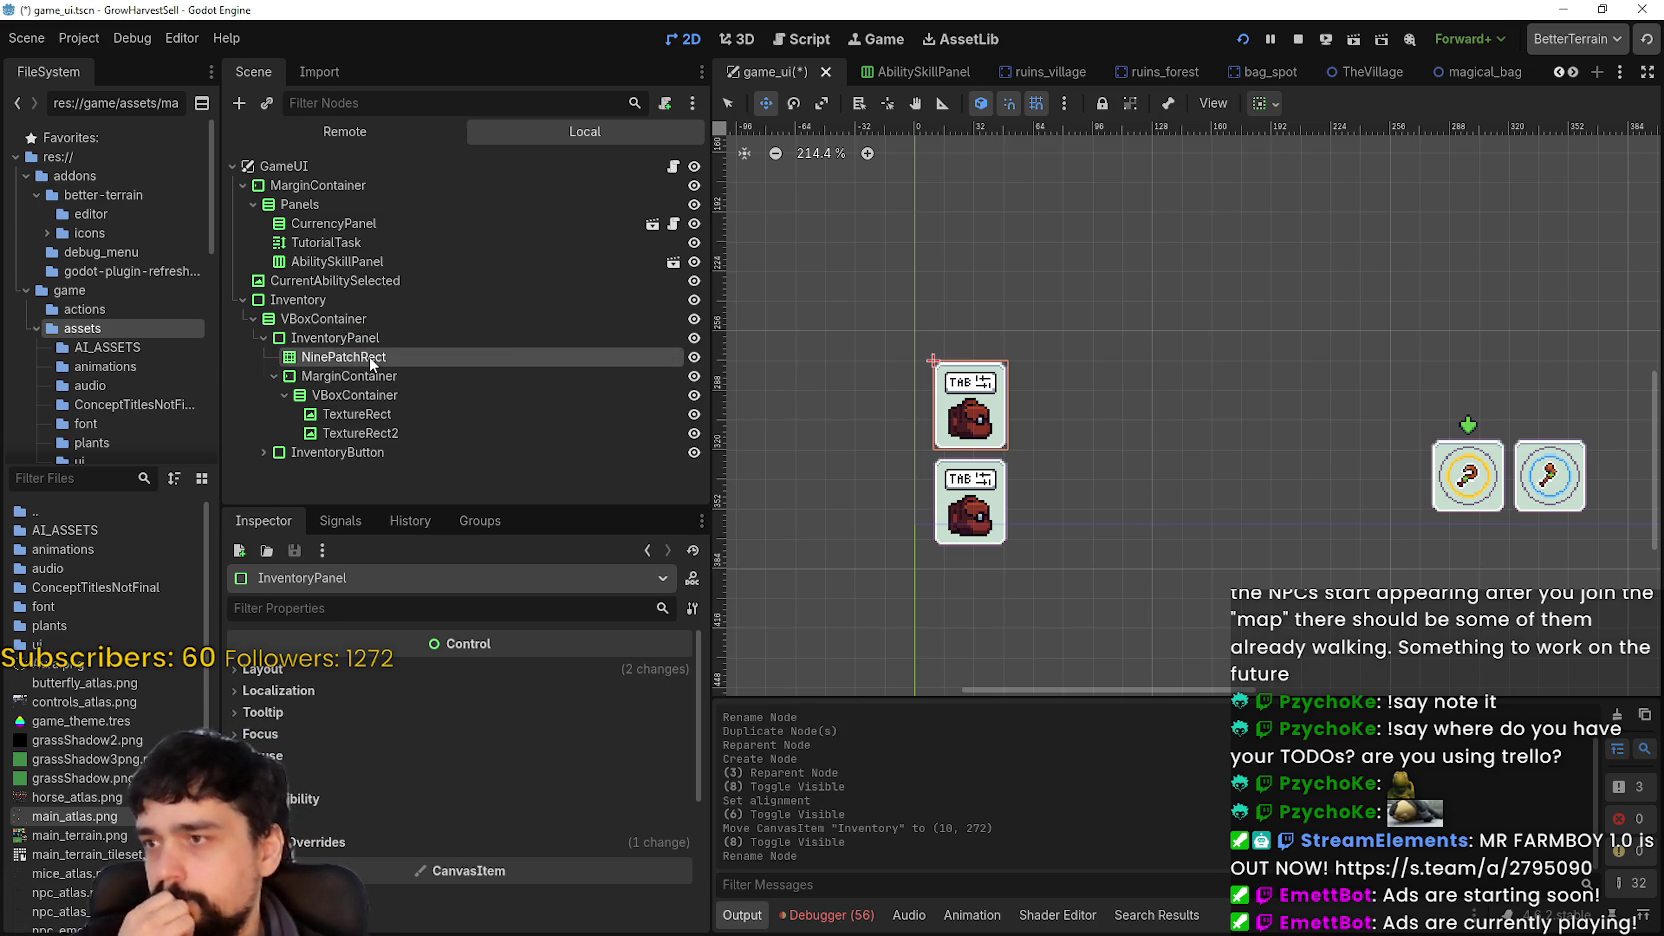
pyautogui.click(370, 395)
pyautogui.click(372, 375)
pyautogui.click(356, 395)
pyautogui.click(367, 380)
pyautogui.click(285, 395)
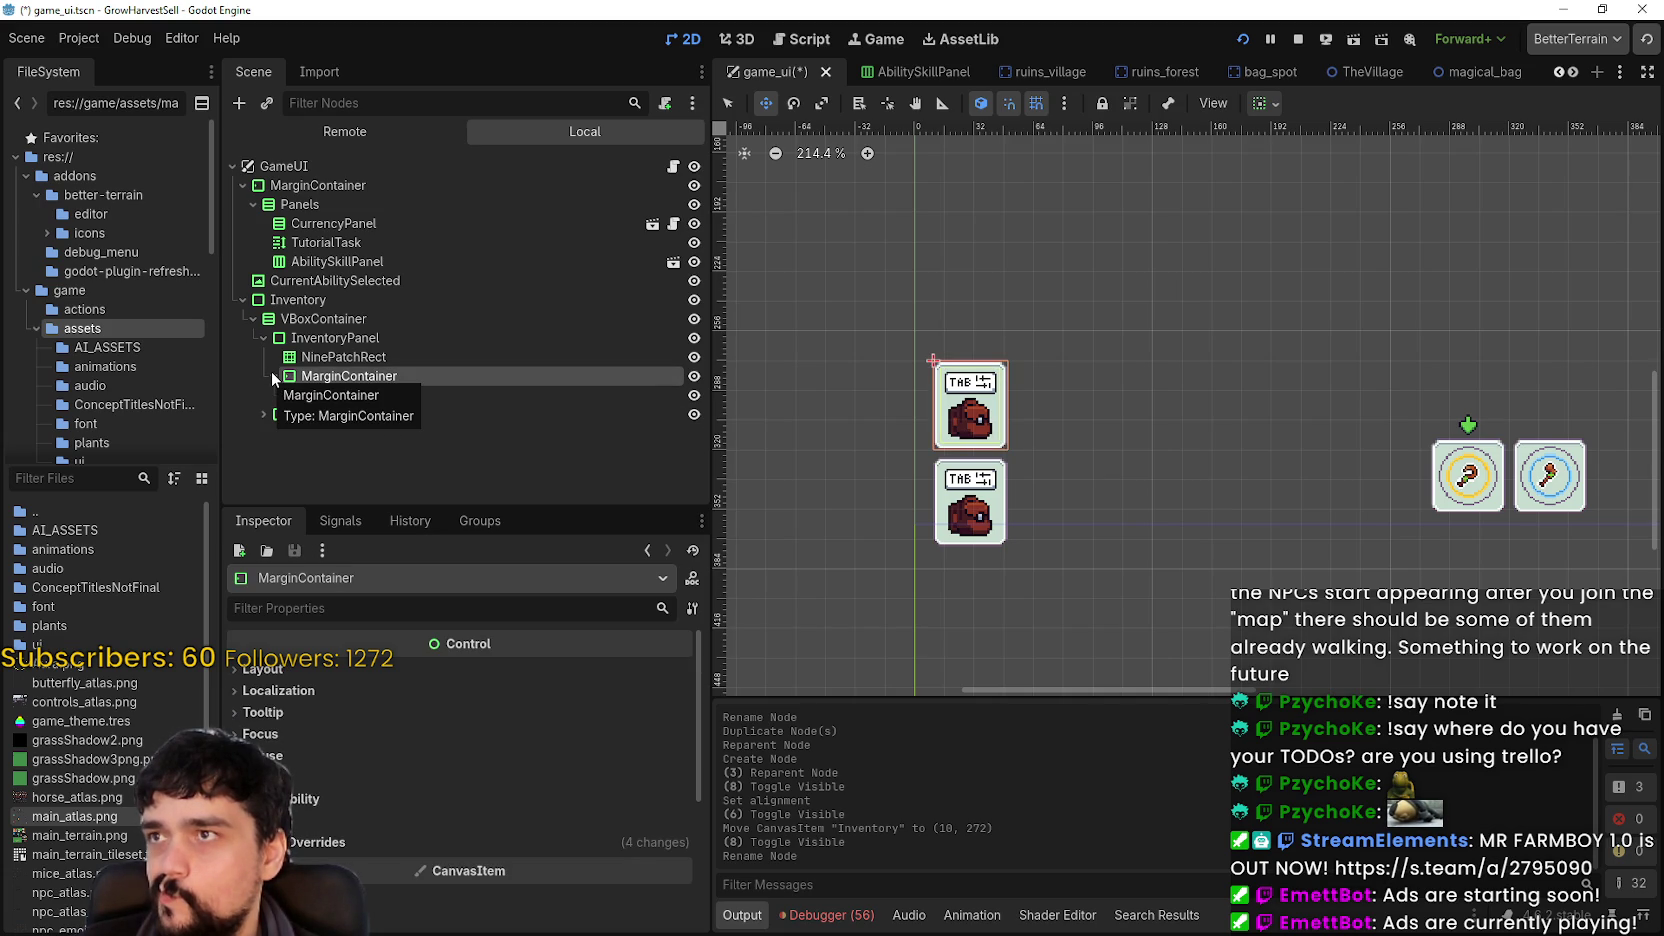
pyautogui.click(275, 375)
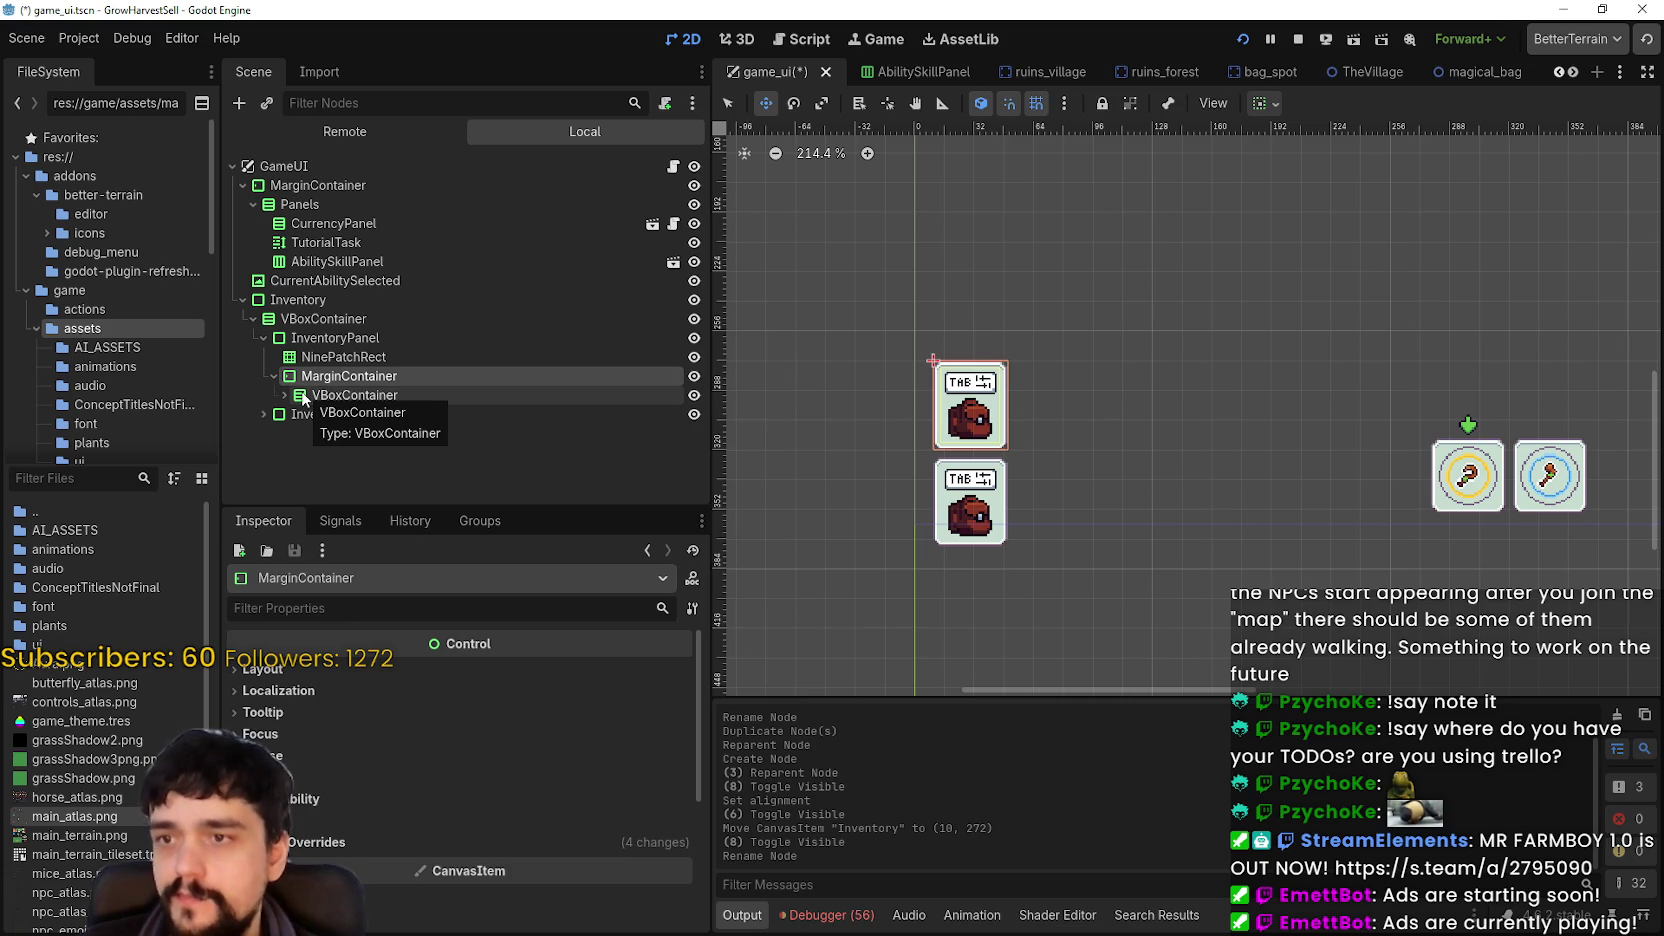
pyautogui.scroll(3, 968, 452)
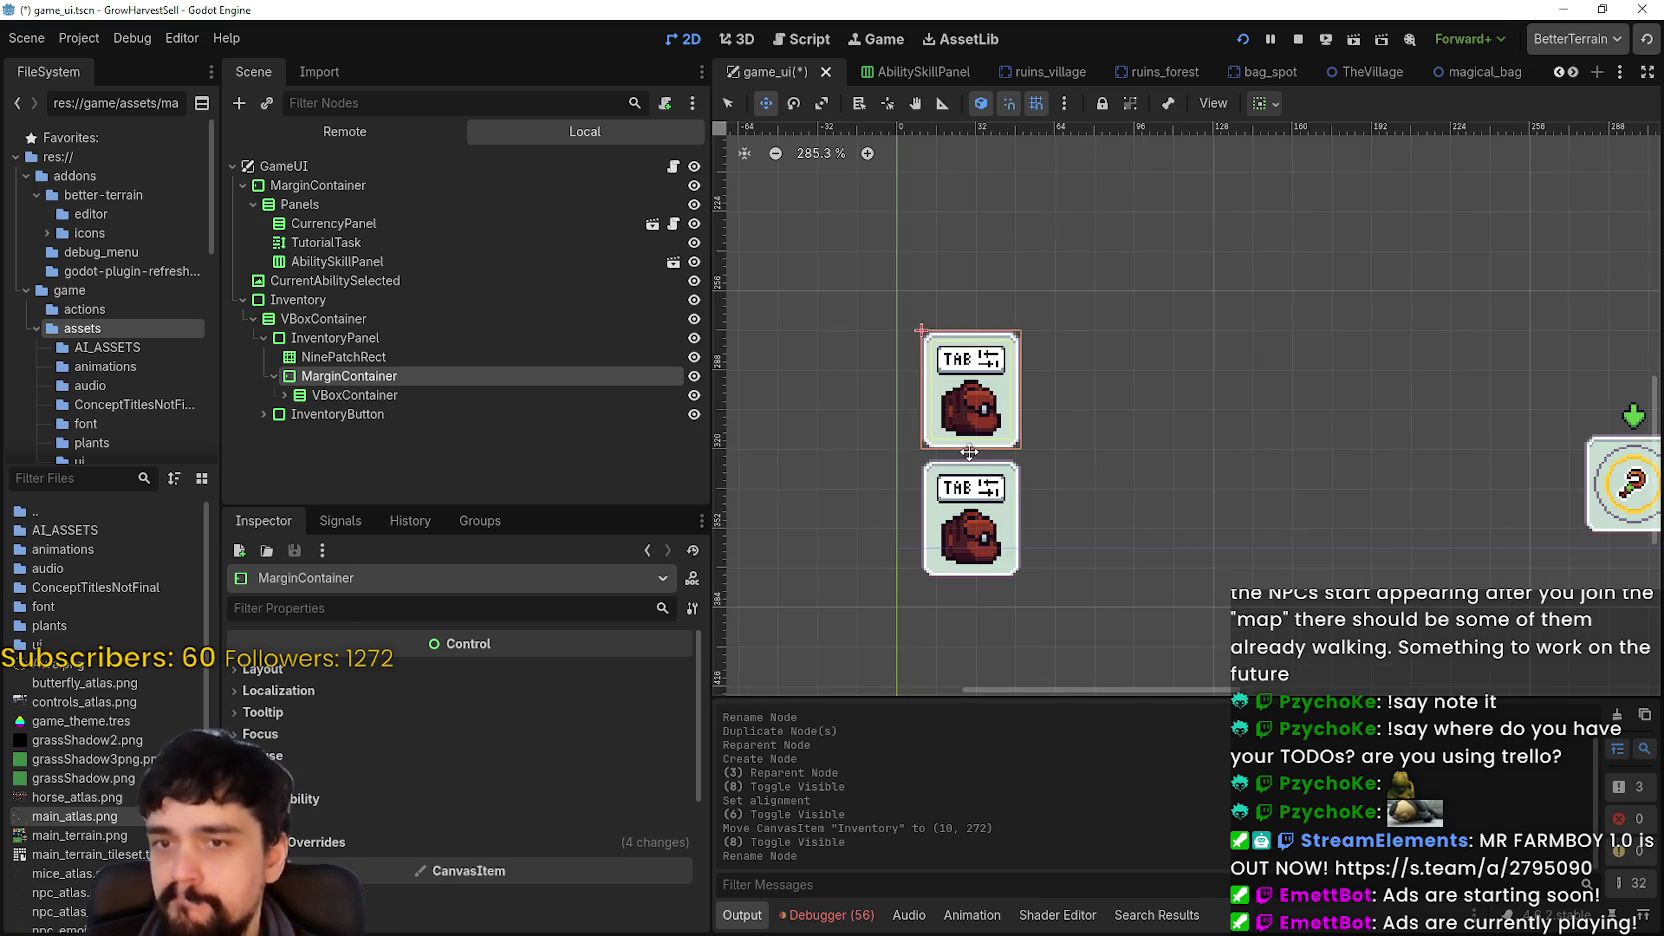
pyautogui.scroll(2, 986, 396)
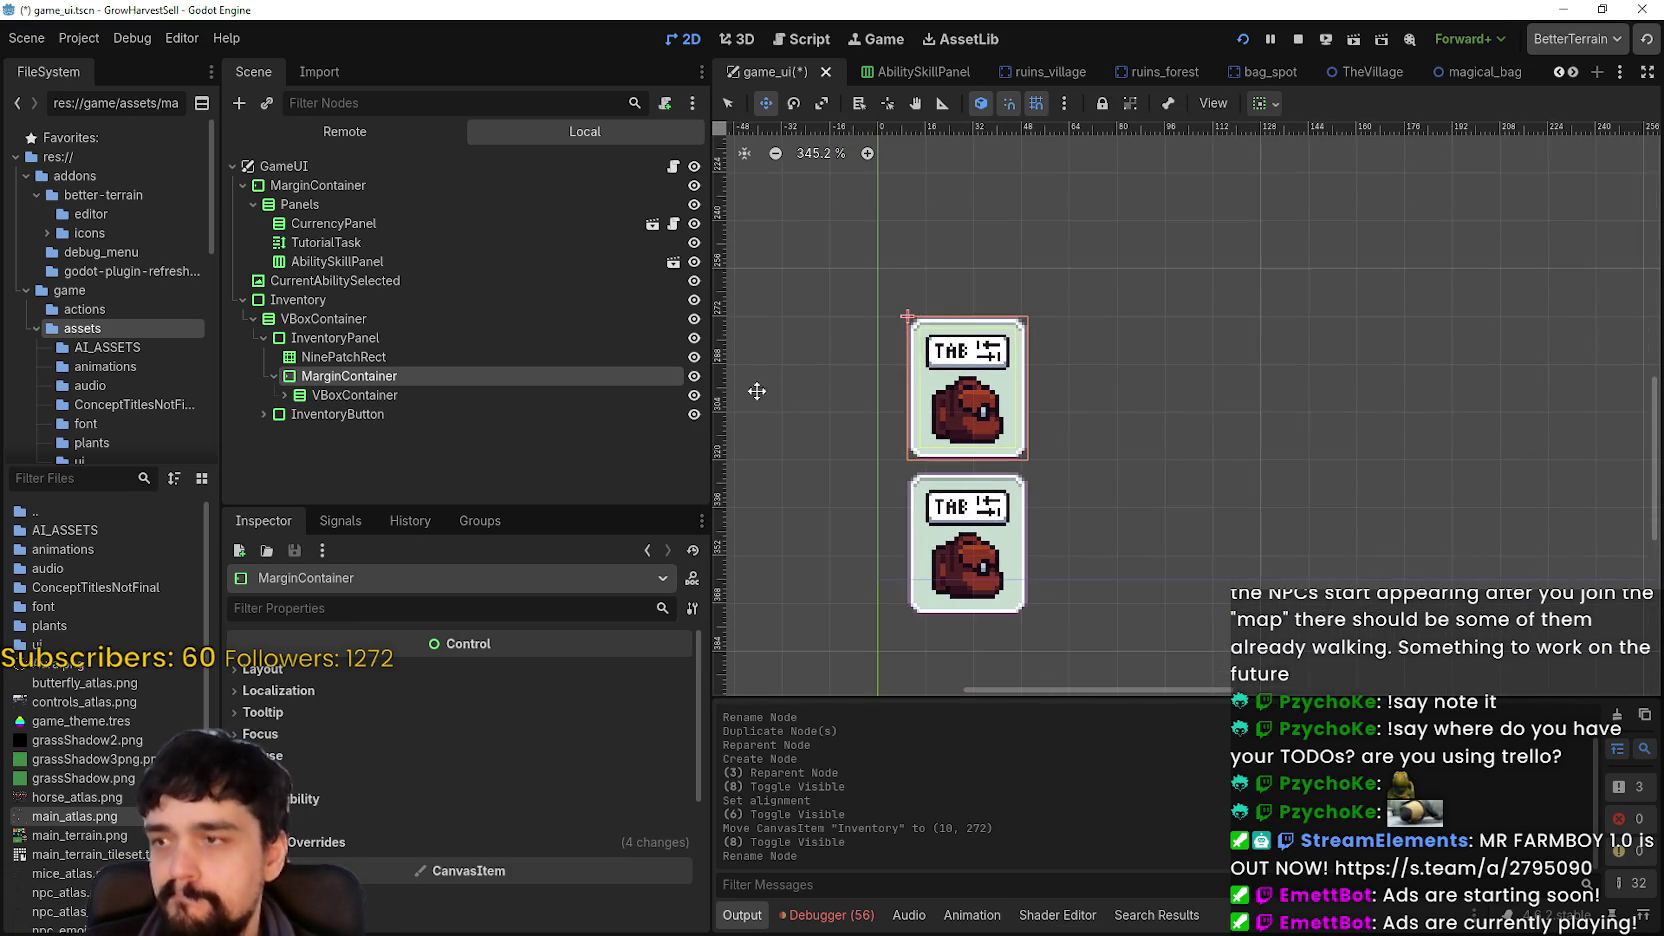
# - Review the texture rects inside the VBoxContainer and select the VBoxContainer for removal
pyautogui.click(366, 358)
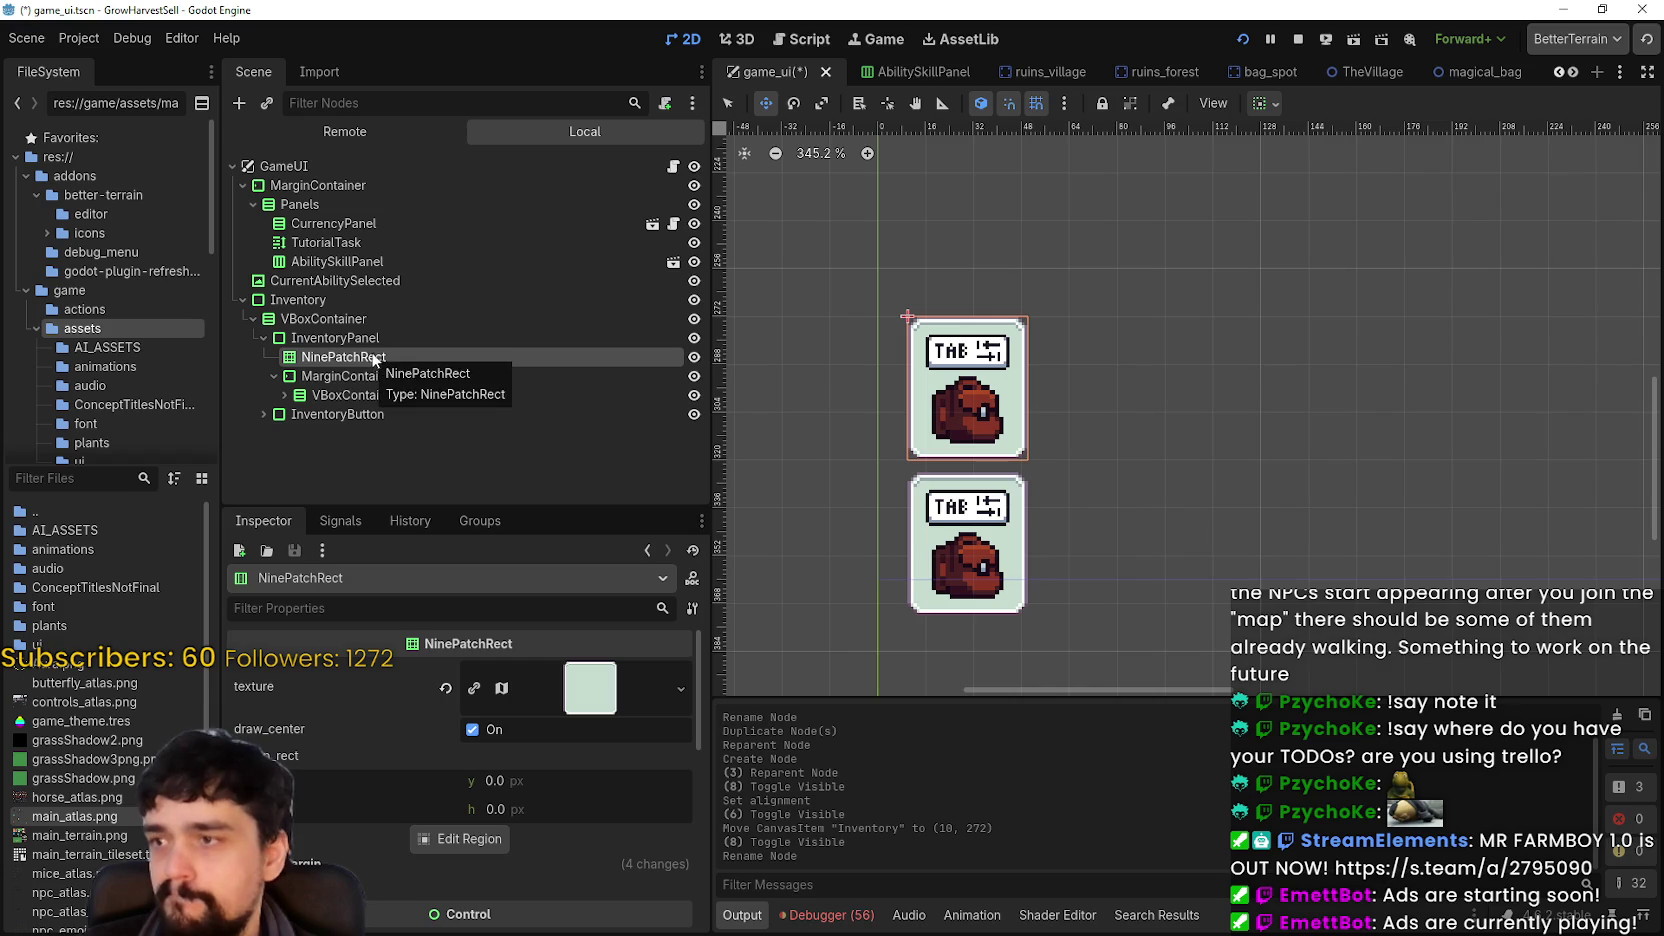
pyautogui.click(367, 374)
pyautogui.click(367, 395)
pyautogui.click(285, 395)
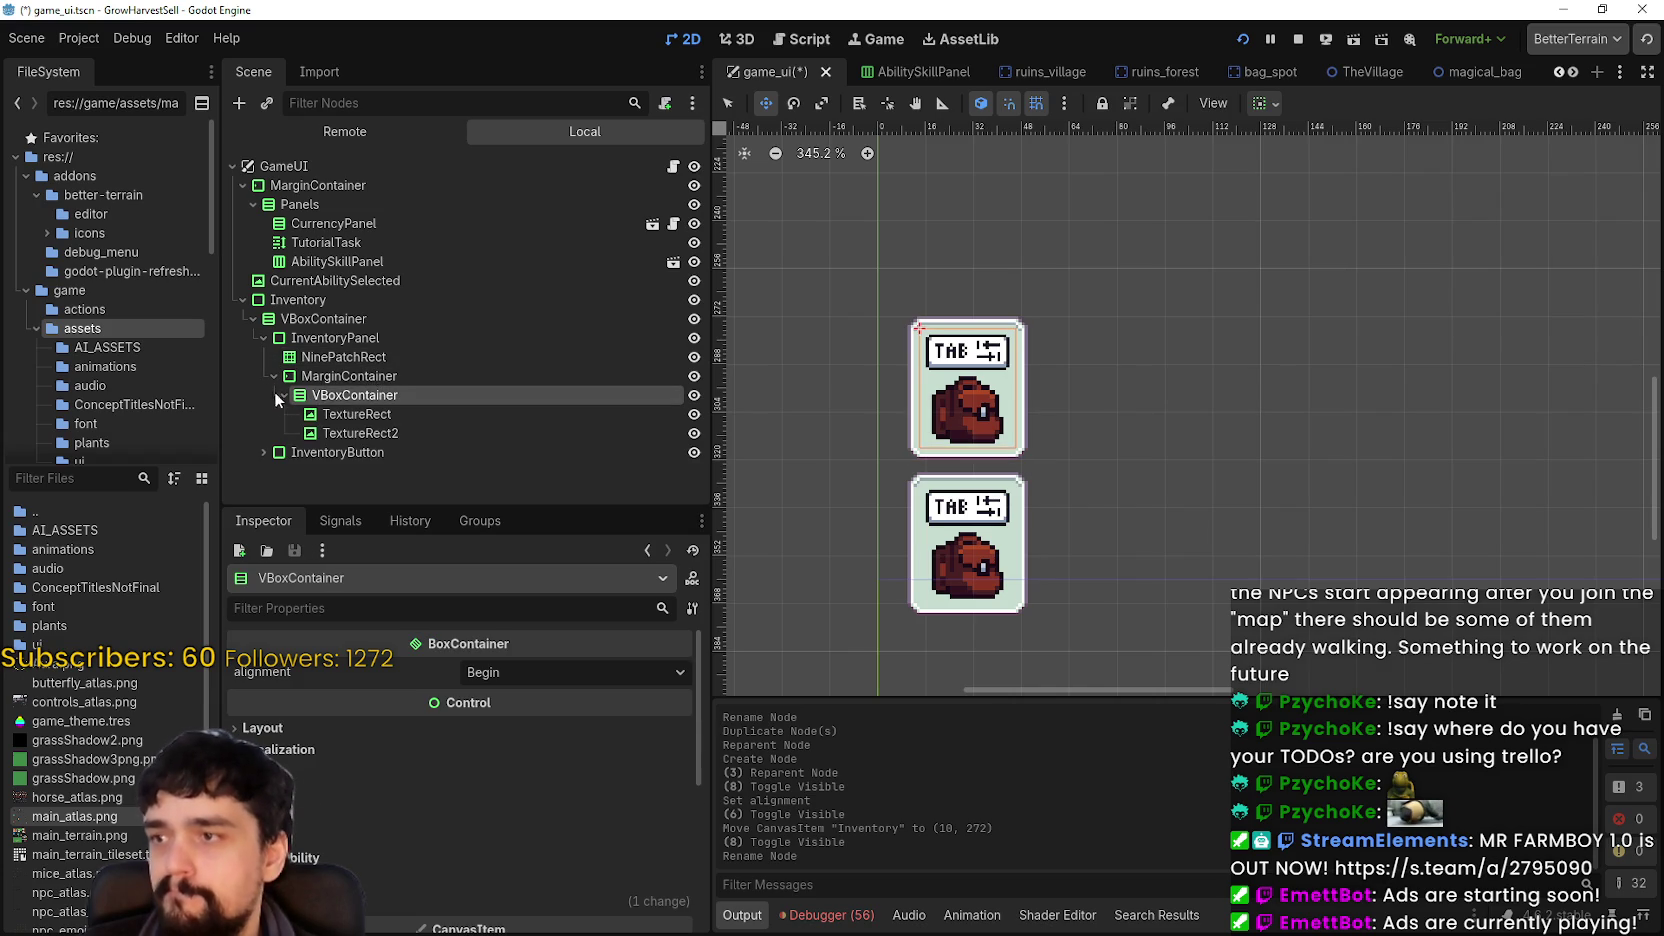
pyautogui.click(350, 433)
pyautogui.click(355, 414)
pyautogui.click(356, 395)
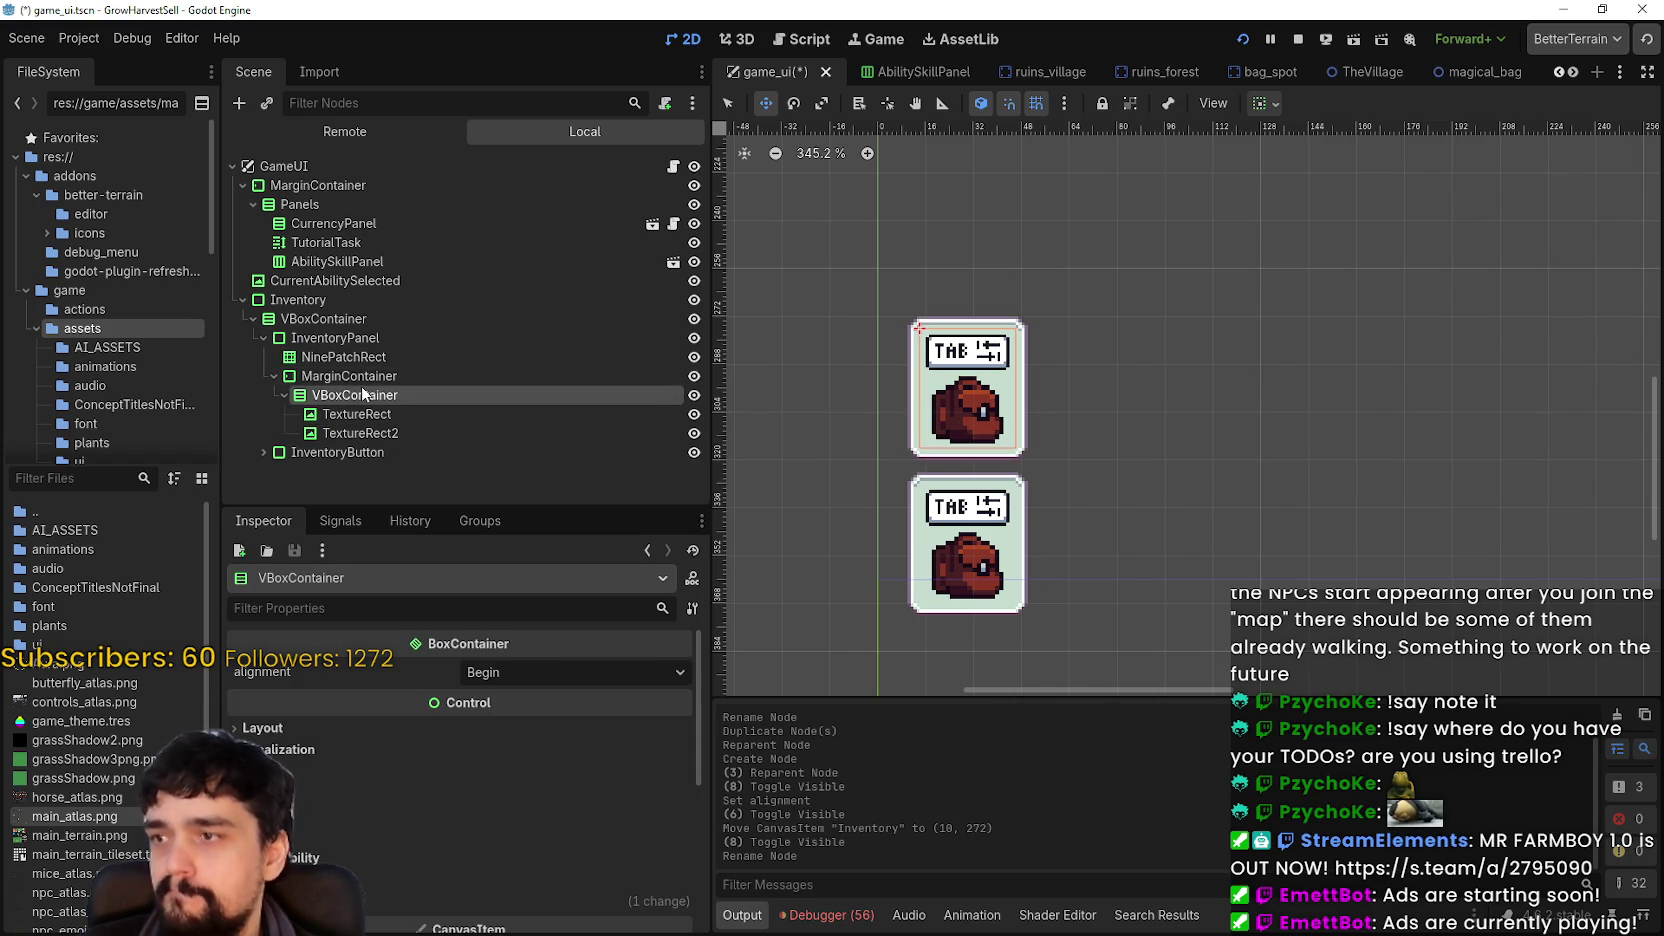
pyautogui.click(361, 375)
pyautogui.click(348, 394)
pyautogui.click(354, 379)
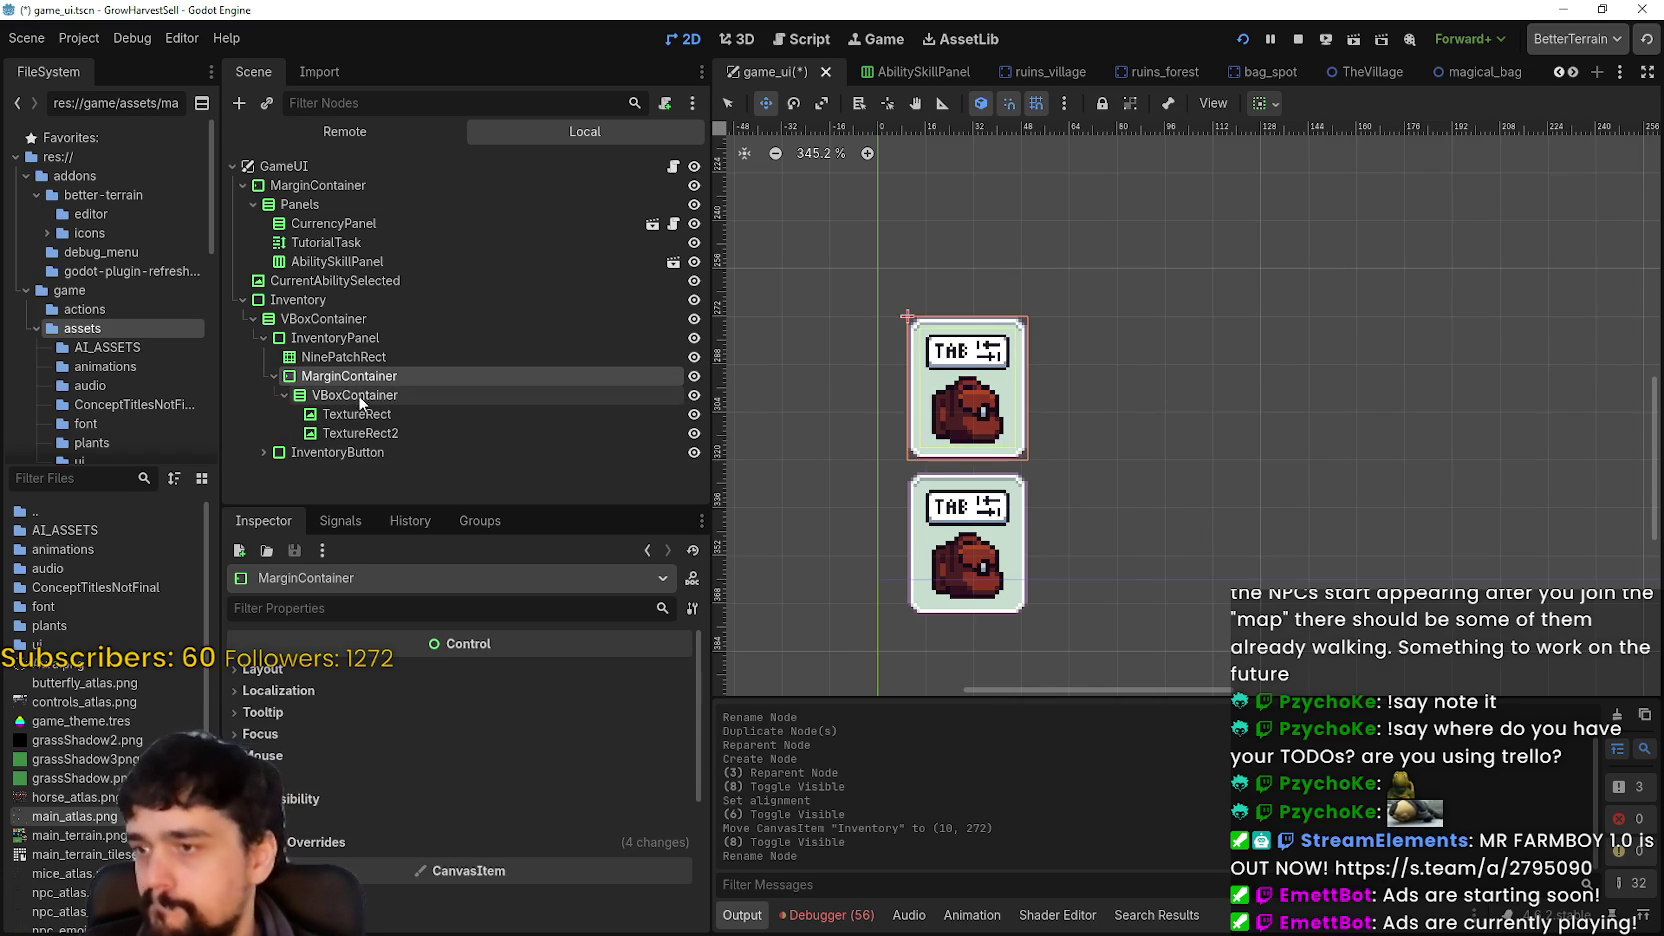
pyautogui.click(358, 394)
pyautogui.rightClick(358, 396)
# - Replace the inner VBoxContainer with a one-column GridContainer under MarginContainer
pyautogui.click(520, 864)
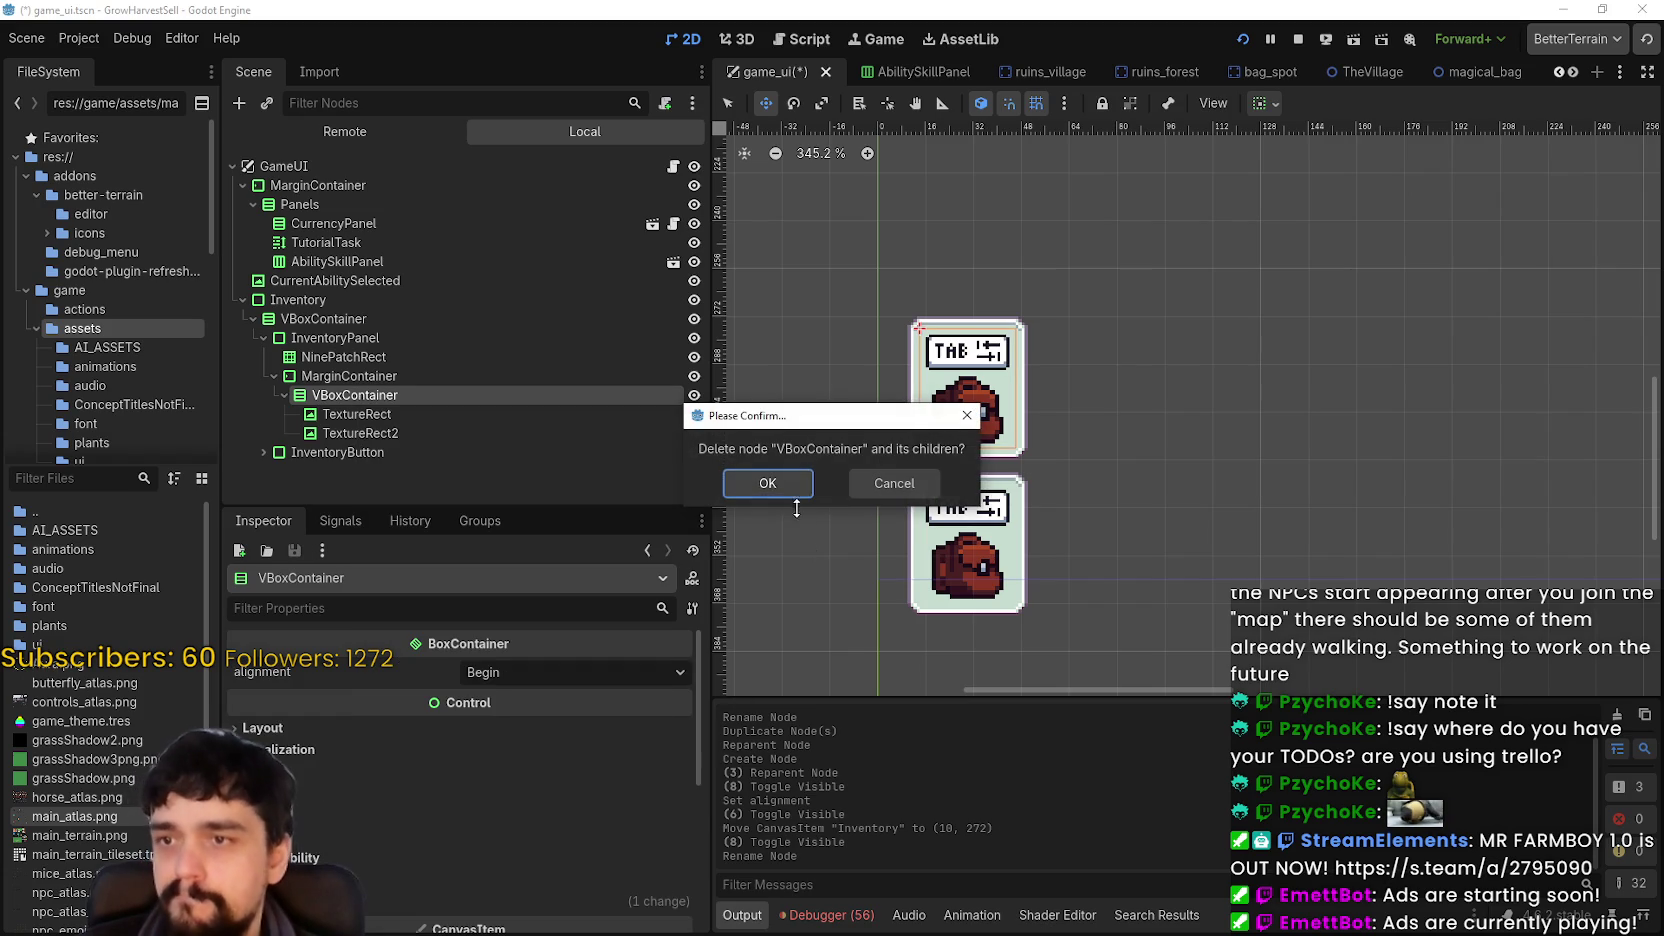
pyautogui.click(789, 491)
pyautogui.click(341, 372)
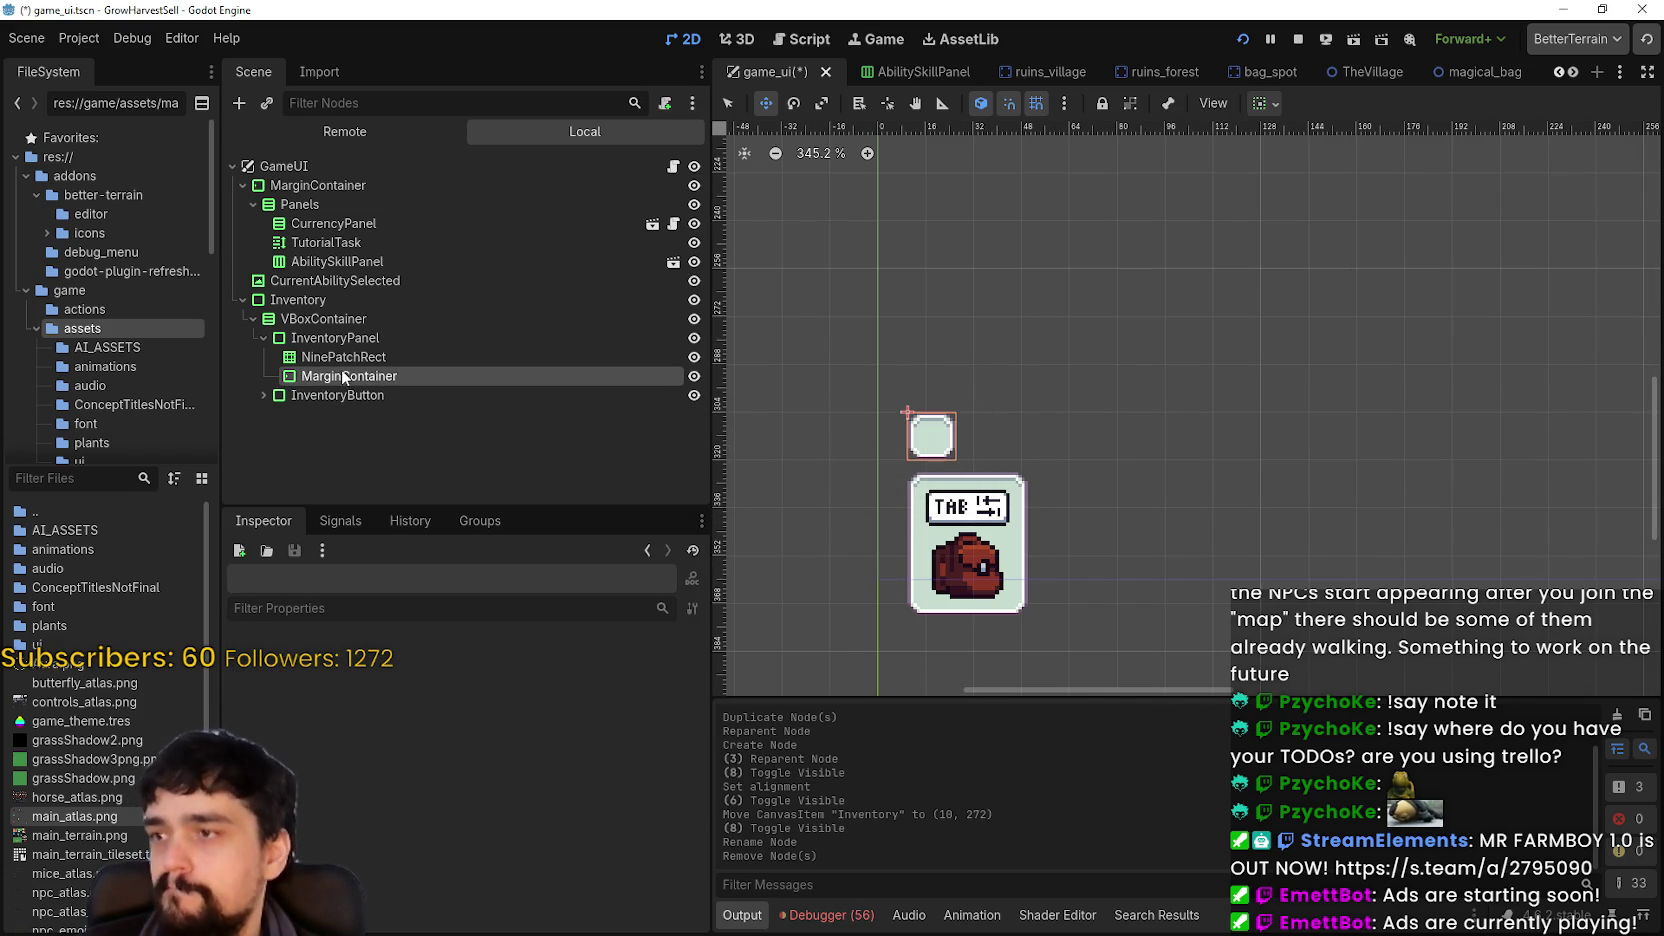
pyautogui.rightClick(342, 372)
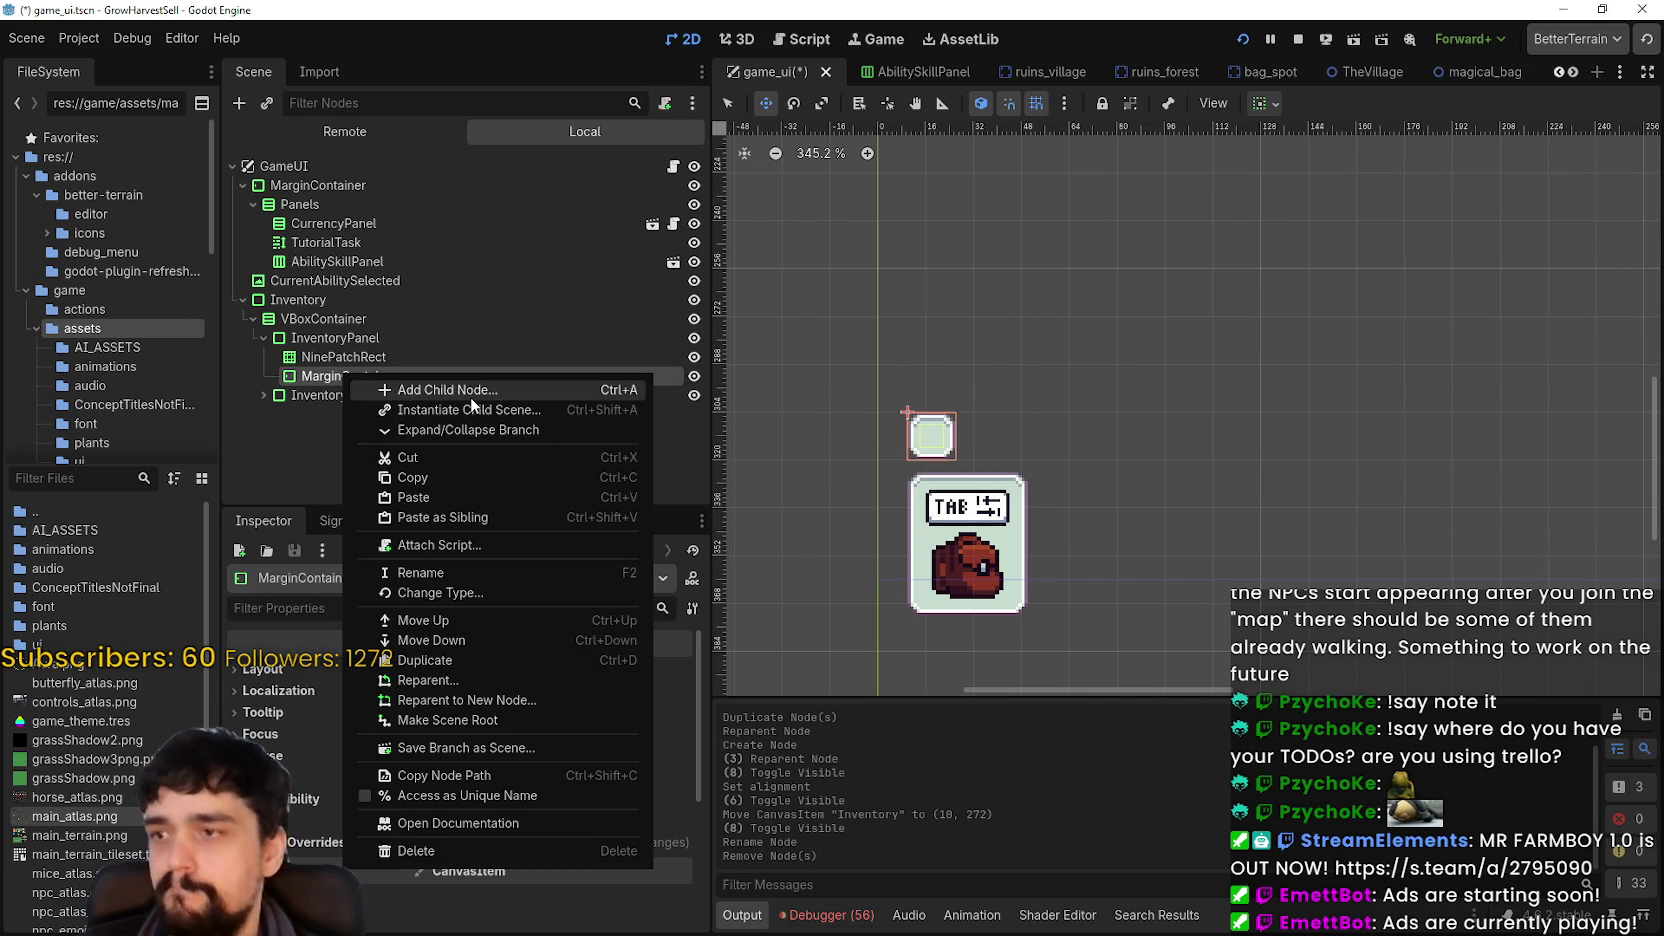
pyautogui.click(471, 396)
pyautogui.write('grid')
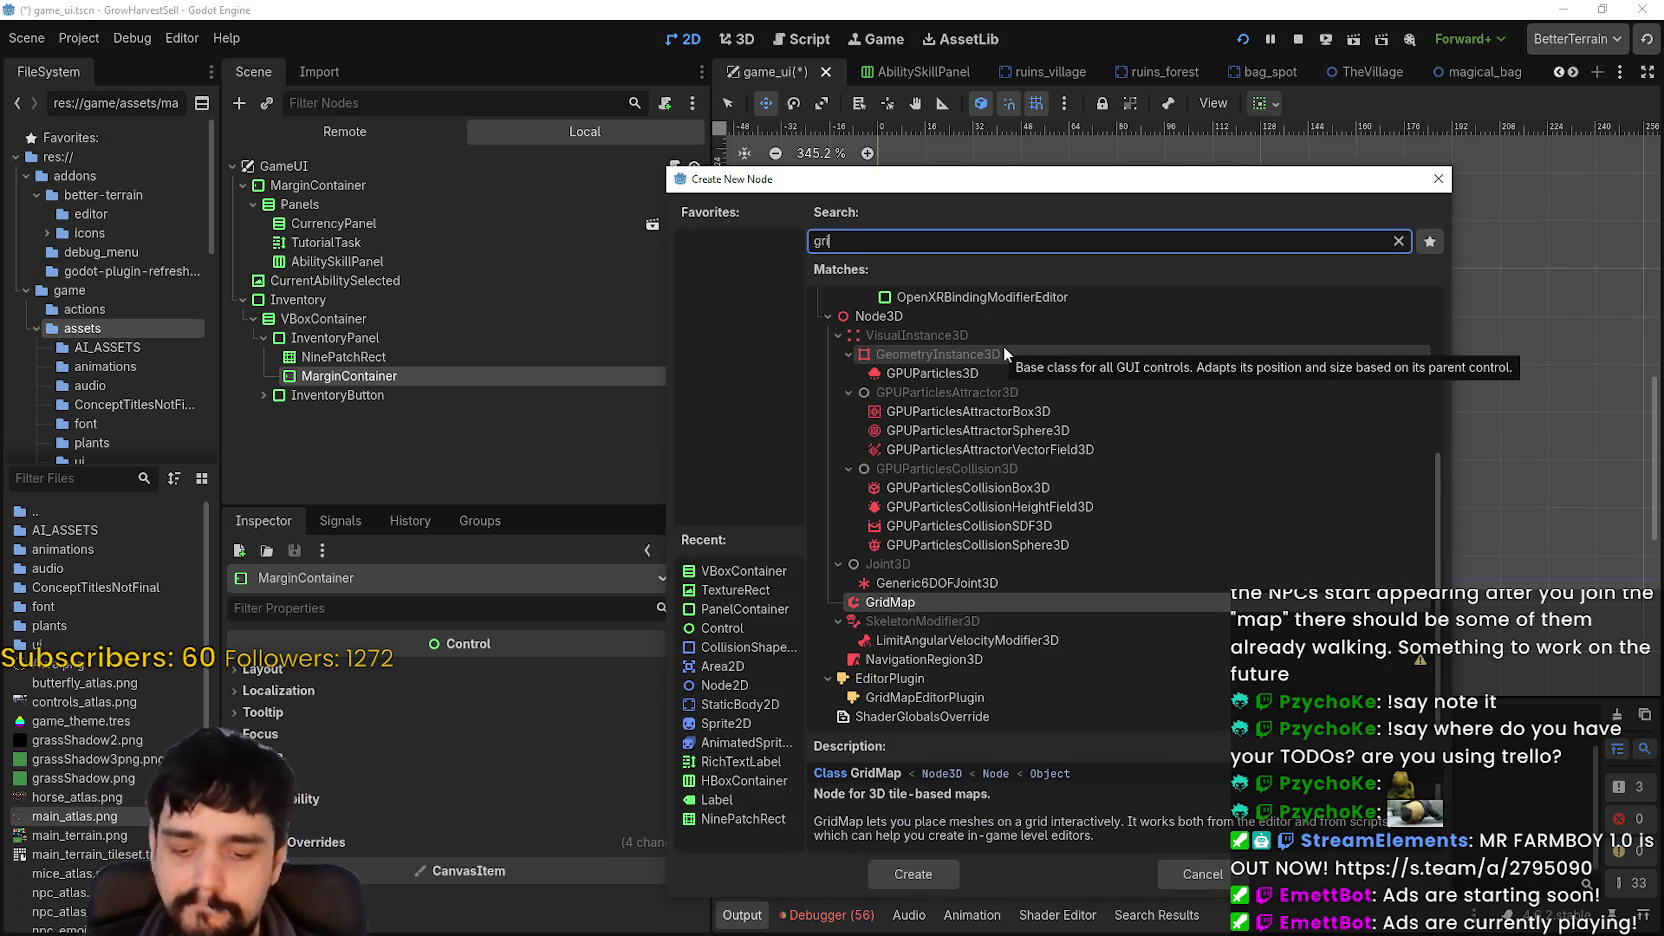
pyautogui.scroll(3, 1004, 344)
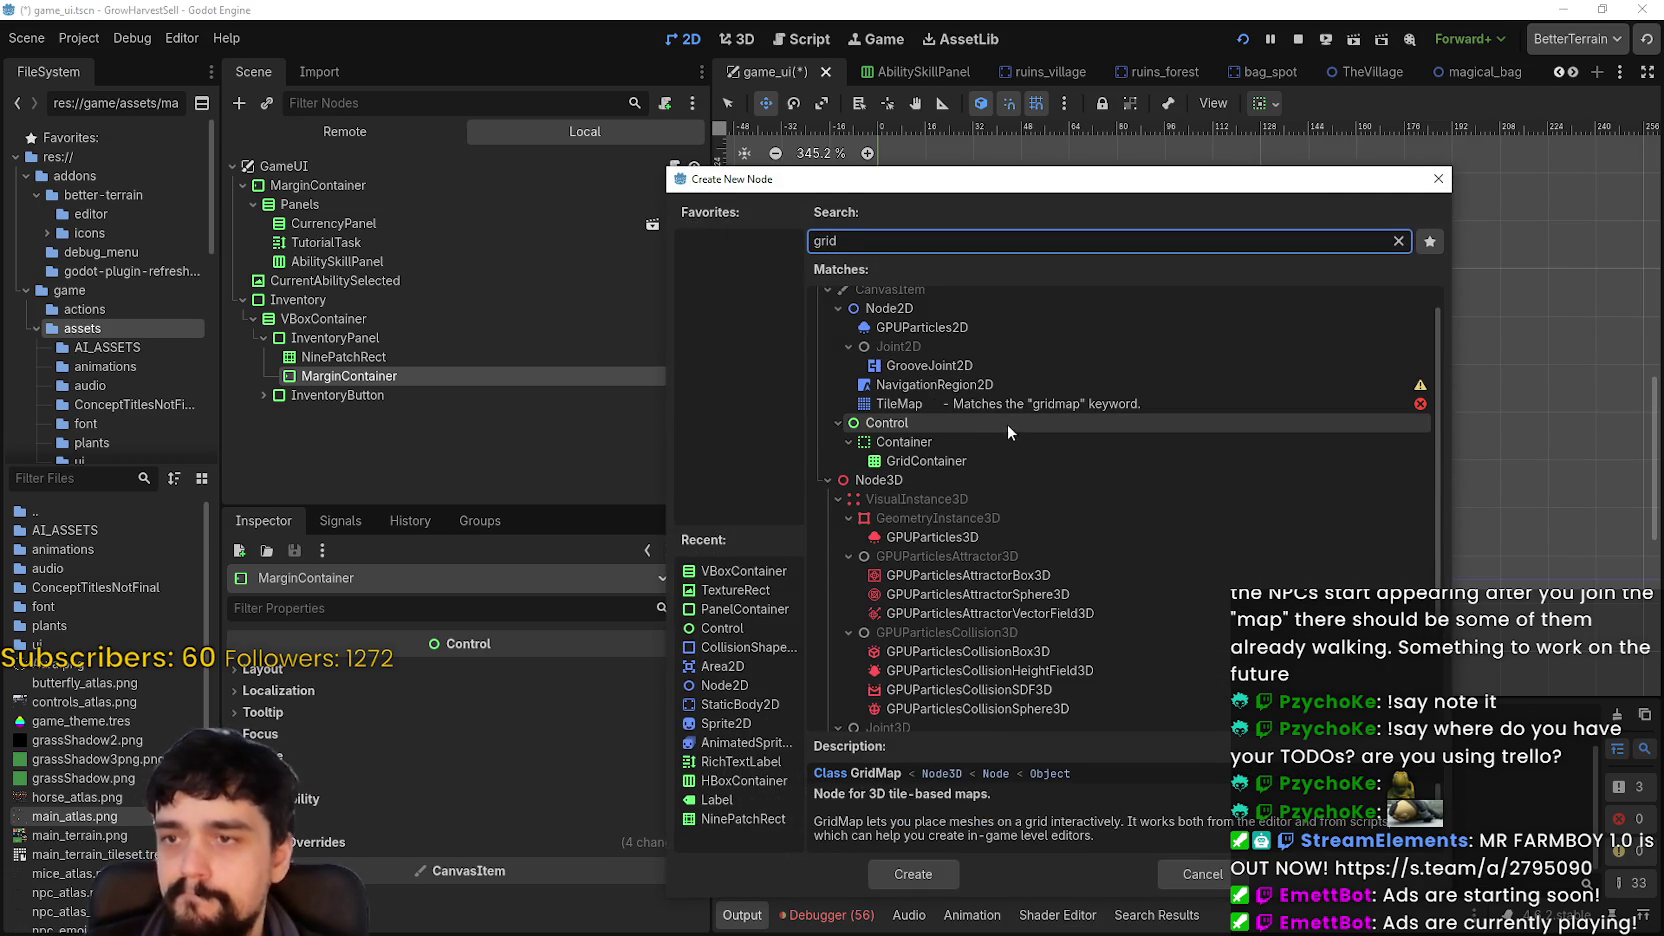
pyautogui.click(926, 460)
pyautogui.click(933, 866)
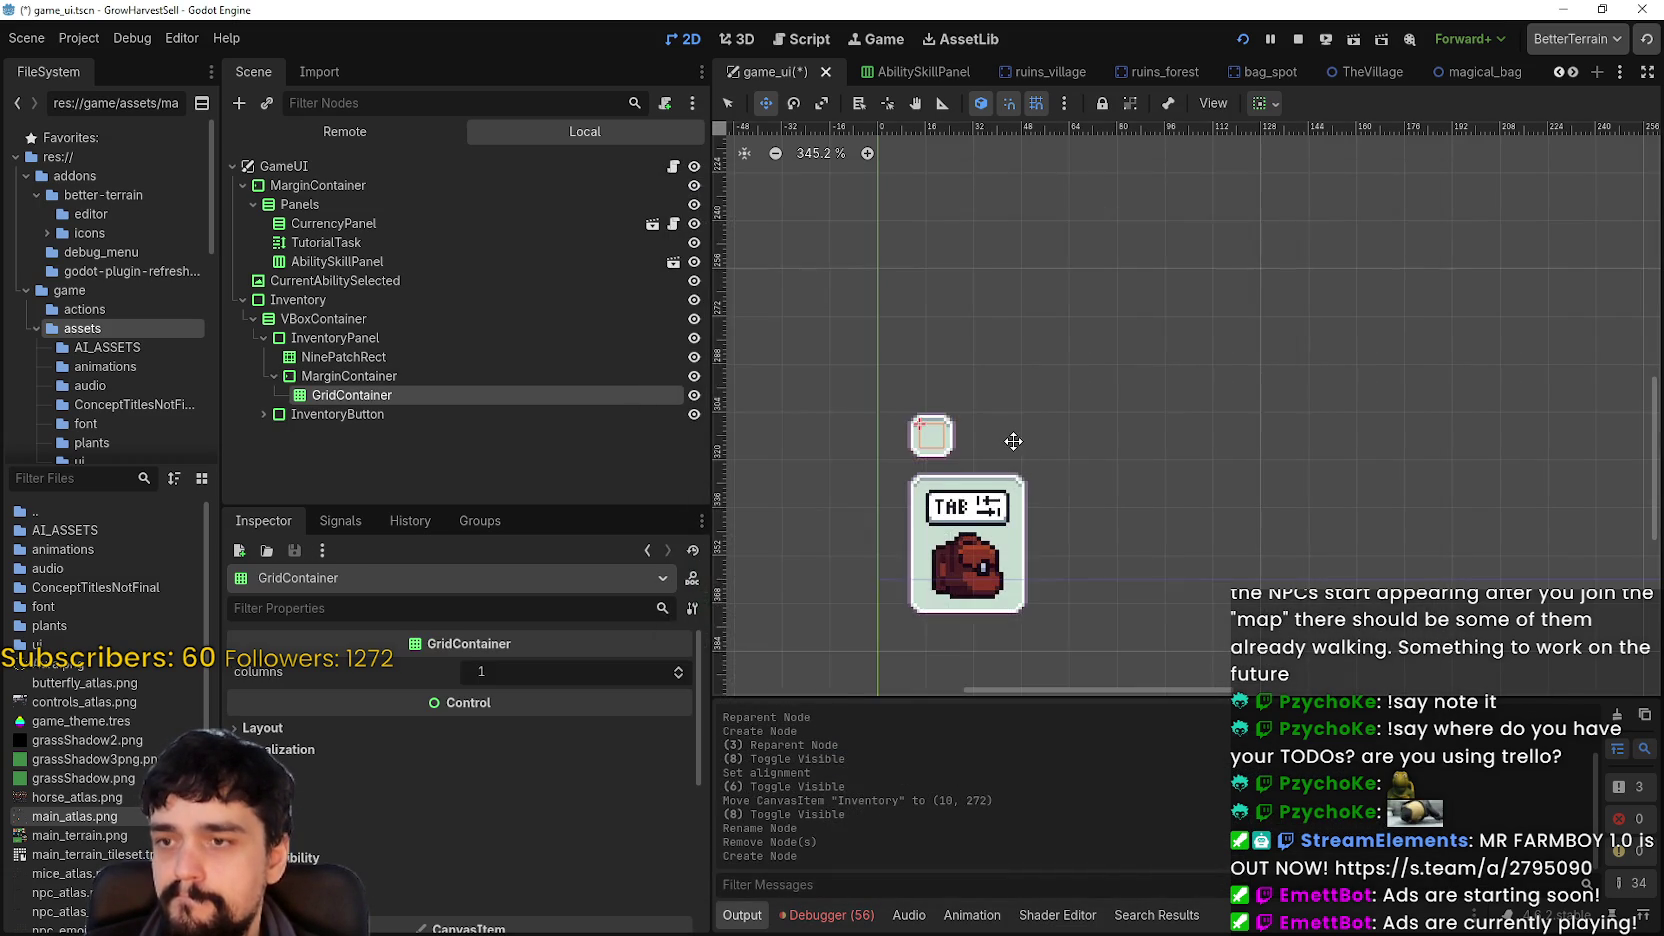
pyautogui.click(678, 669)
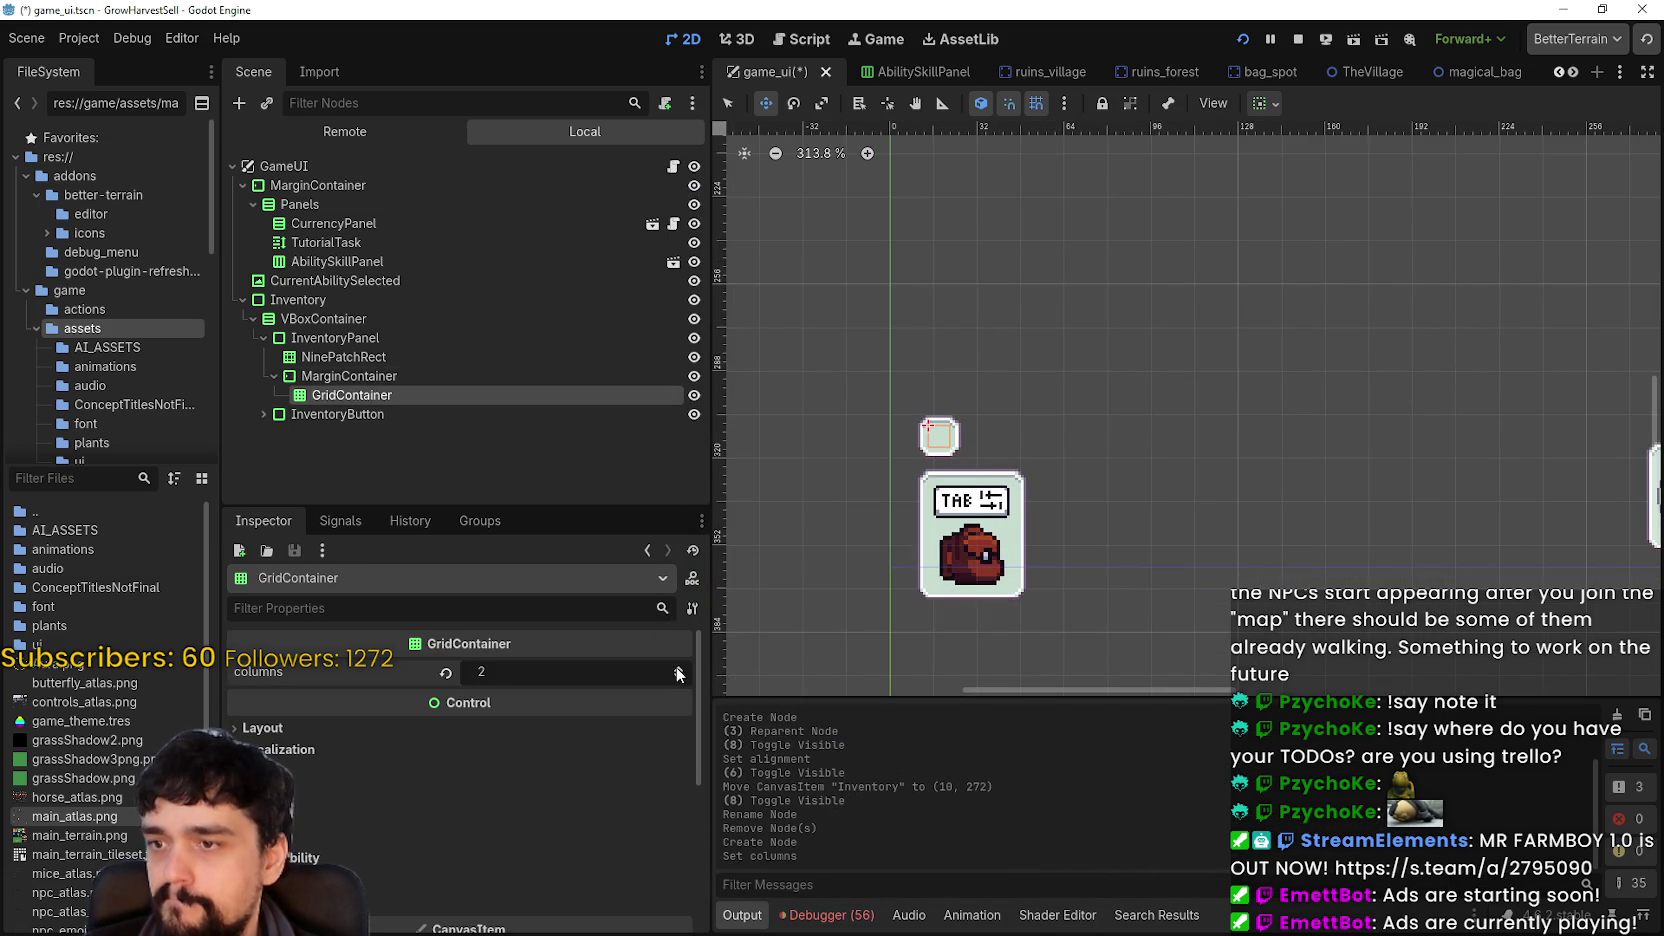
pyautogui.click(677, 681)
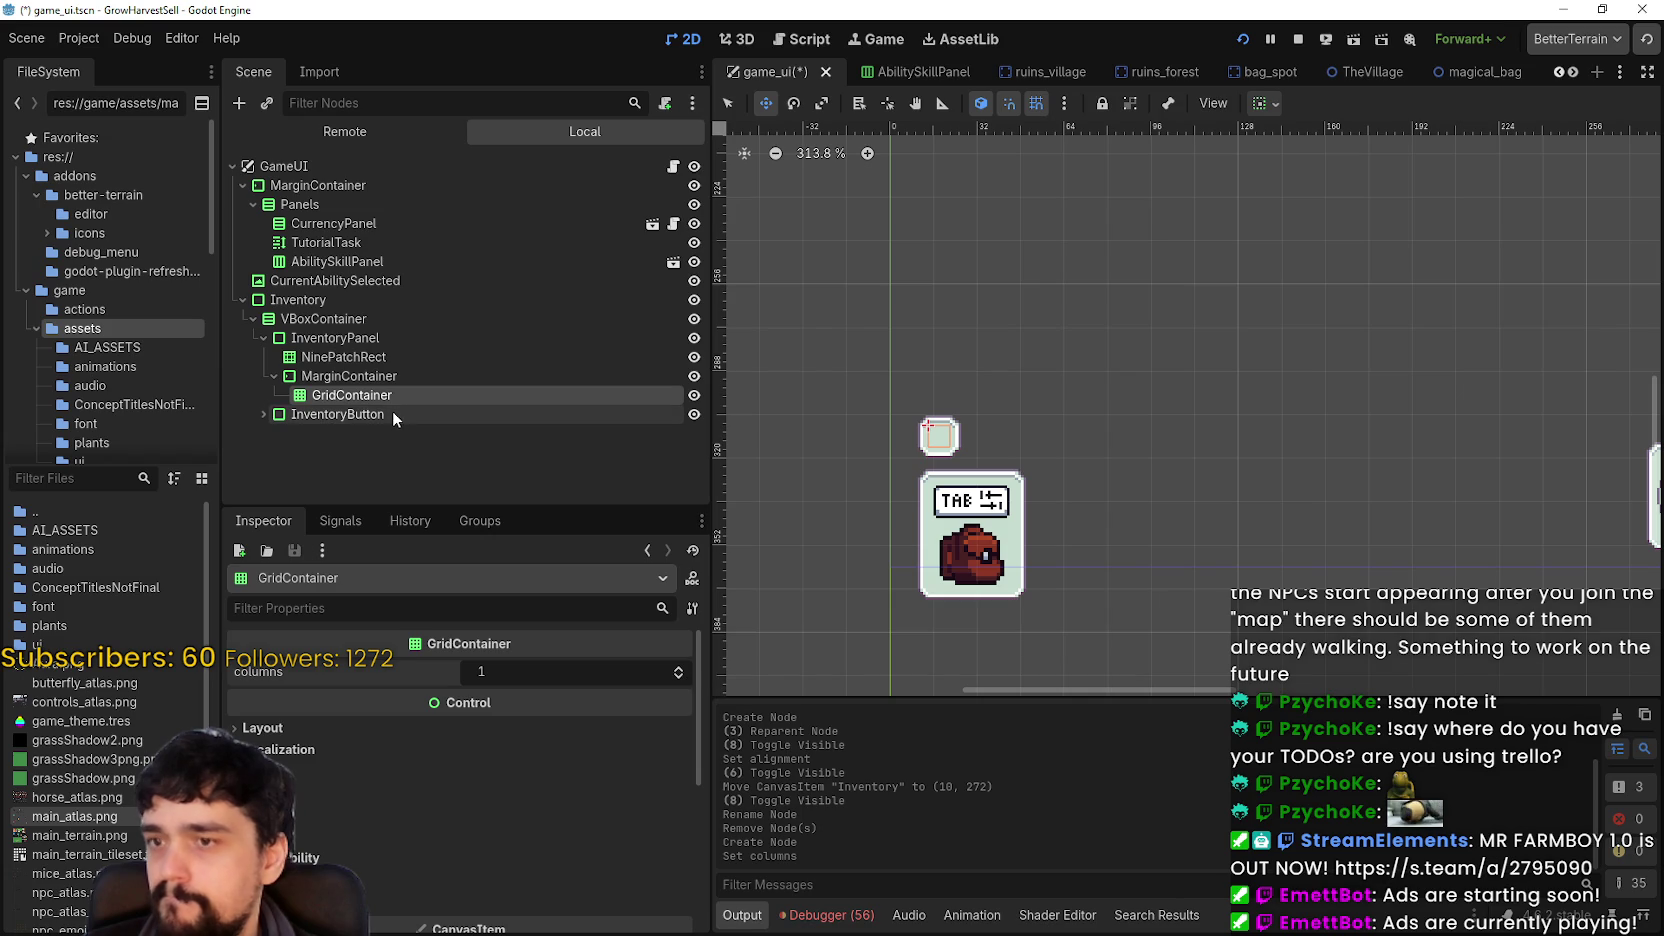
# - Inspect the original InventoryButton's TextureRect and TextureRect2, then target the GridContainer for a new child
pyautogui.click(263, 414)
pyautogui.scroll(-1, 396, 462)
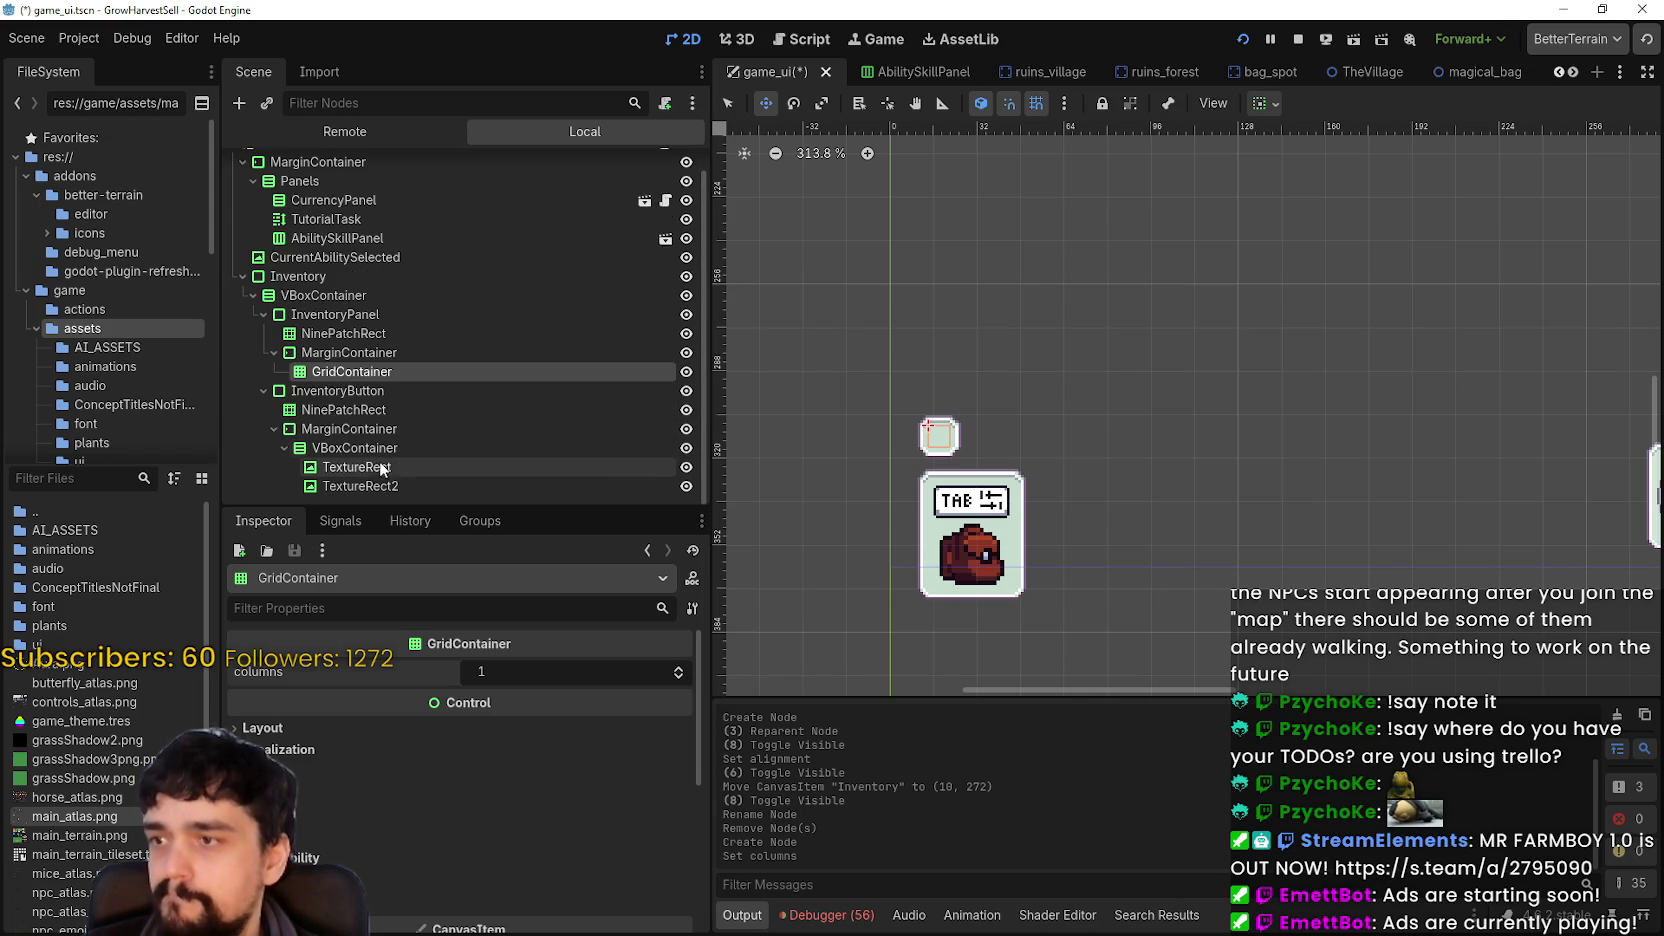
pyautogui.click(376, 467)
pyautogui.click(381, 486)
pyautogui.rightClick(371, 490)
pyautogui.click(362, 458)
pyautogui.click(356, 409)
pyautogui.click(368, 372)
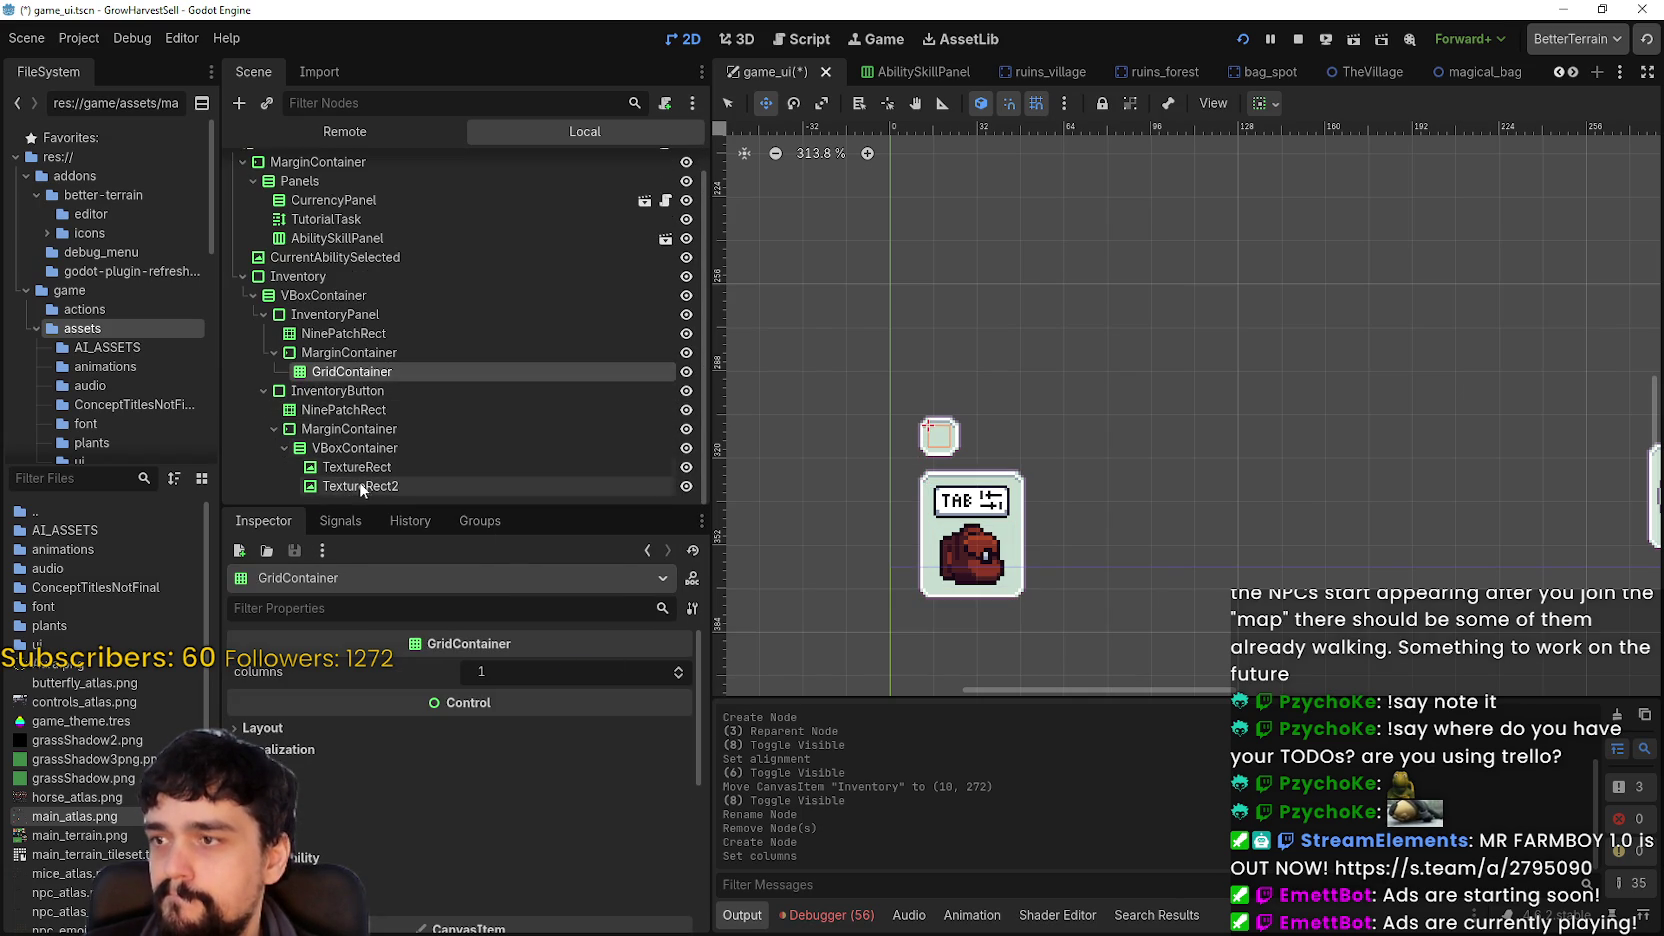
pyautogui.click(359, 486)
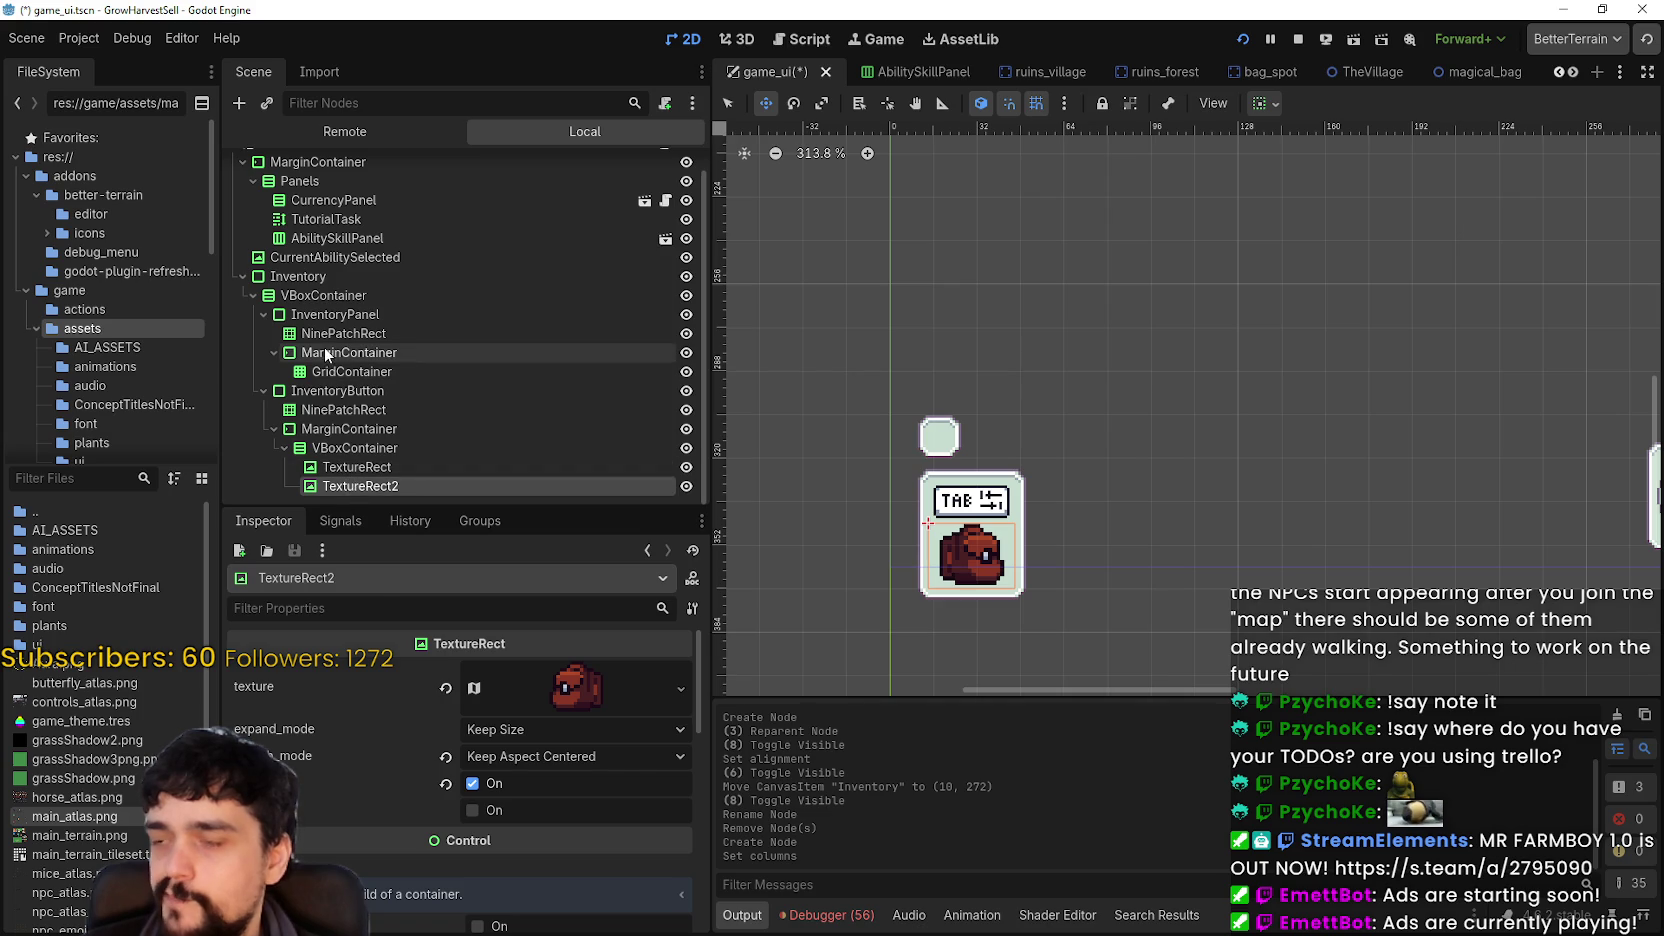
pyautogui.rightClick(330, 372)
pyautogui.click(378, 387)
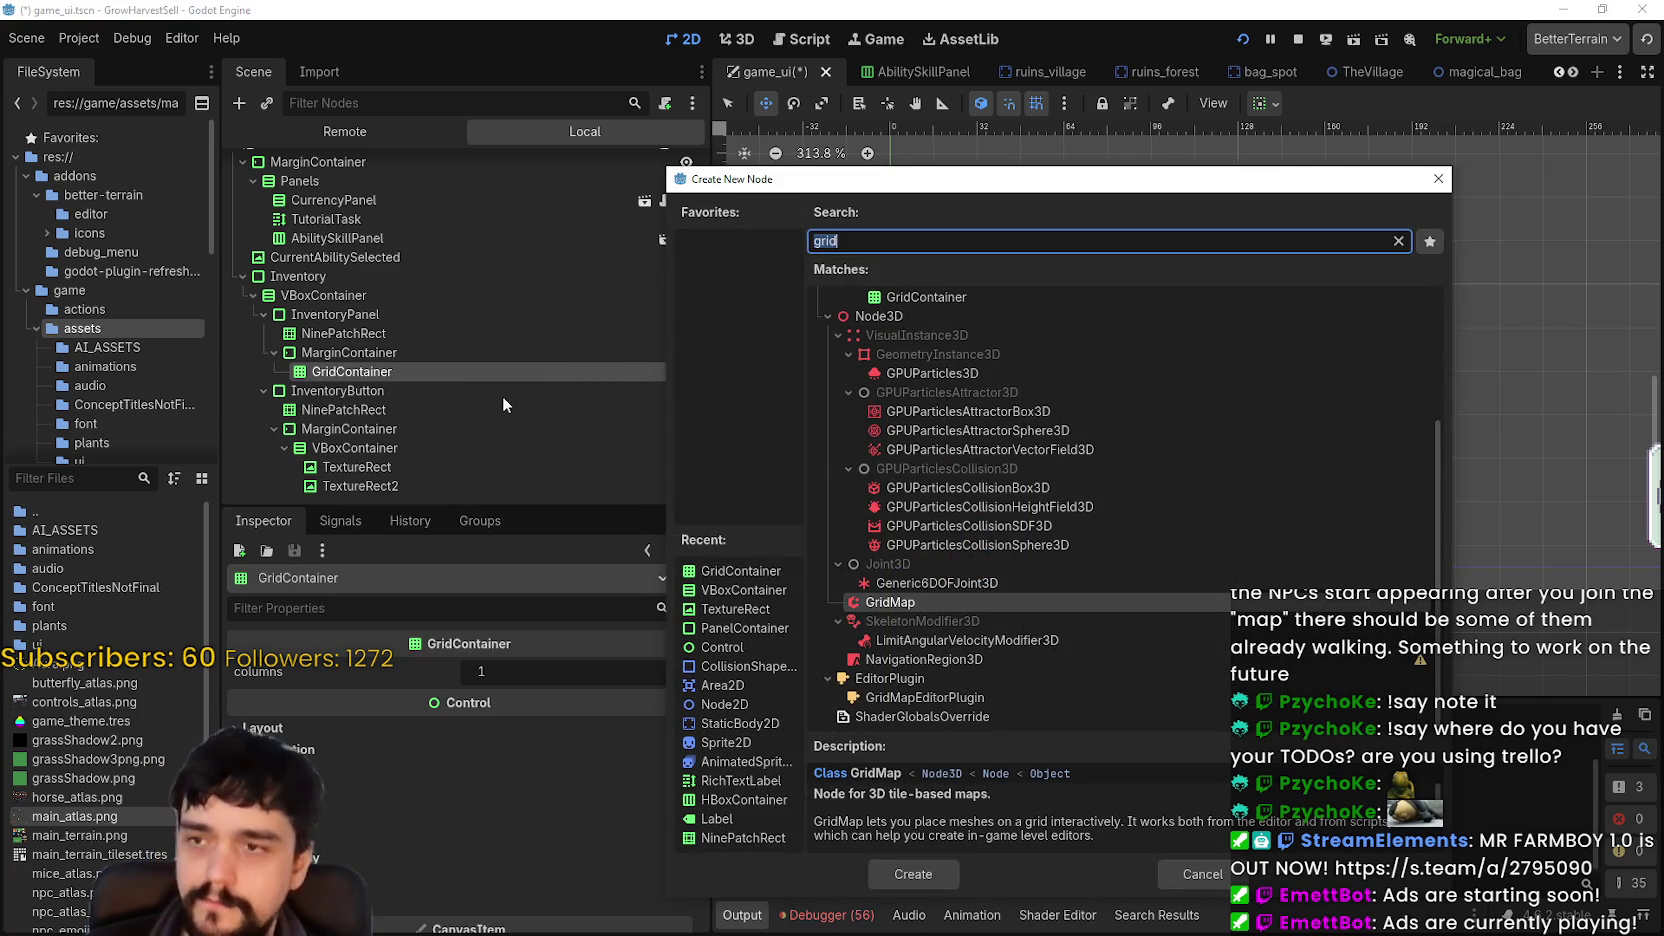
# - Search 'texture' among node types, then close the dialog without adding a node
pyautogui.write('texture')
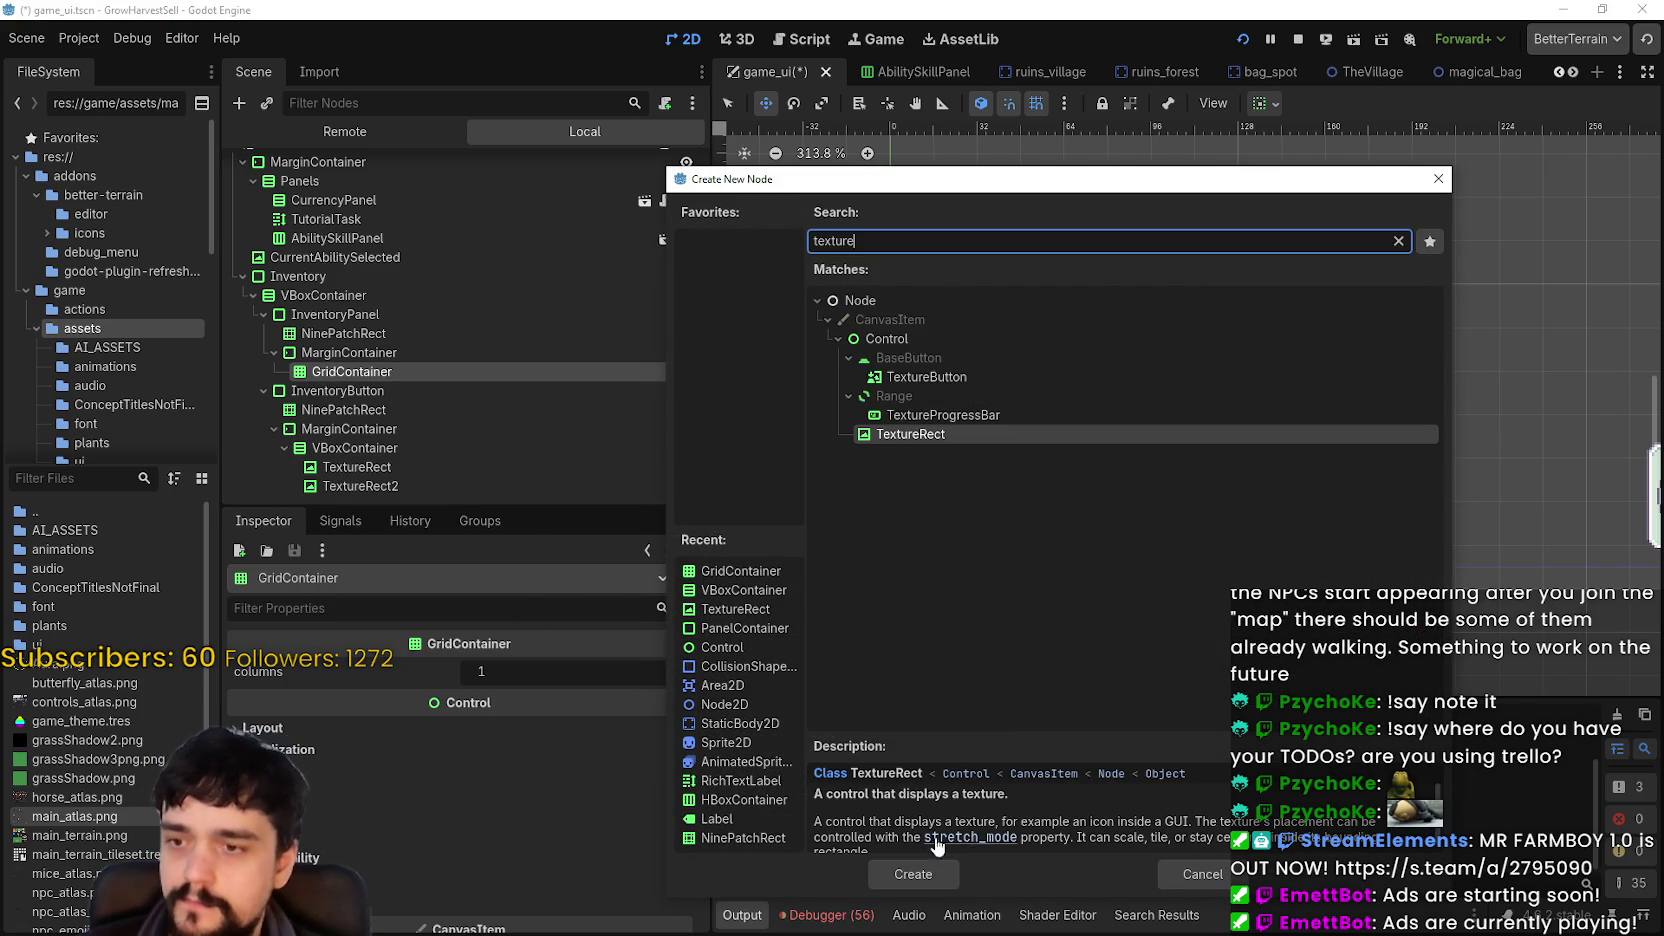
pyautogui.click(911, 875)
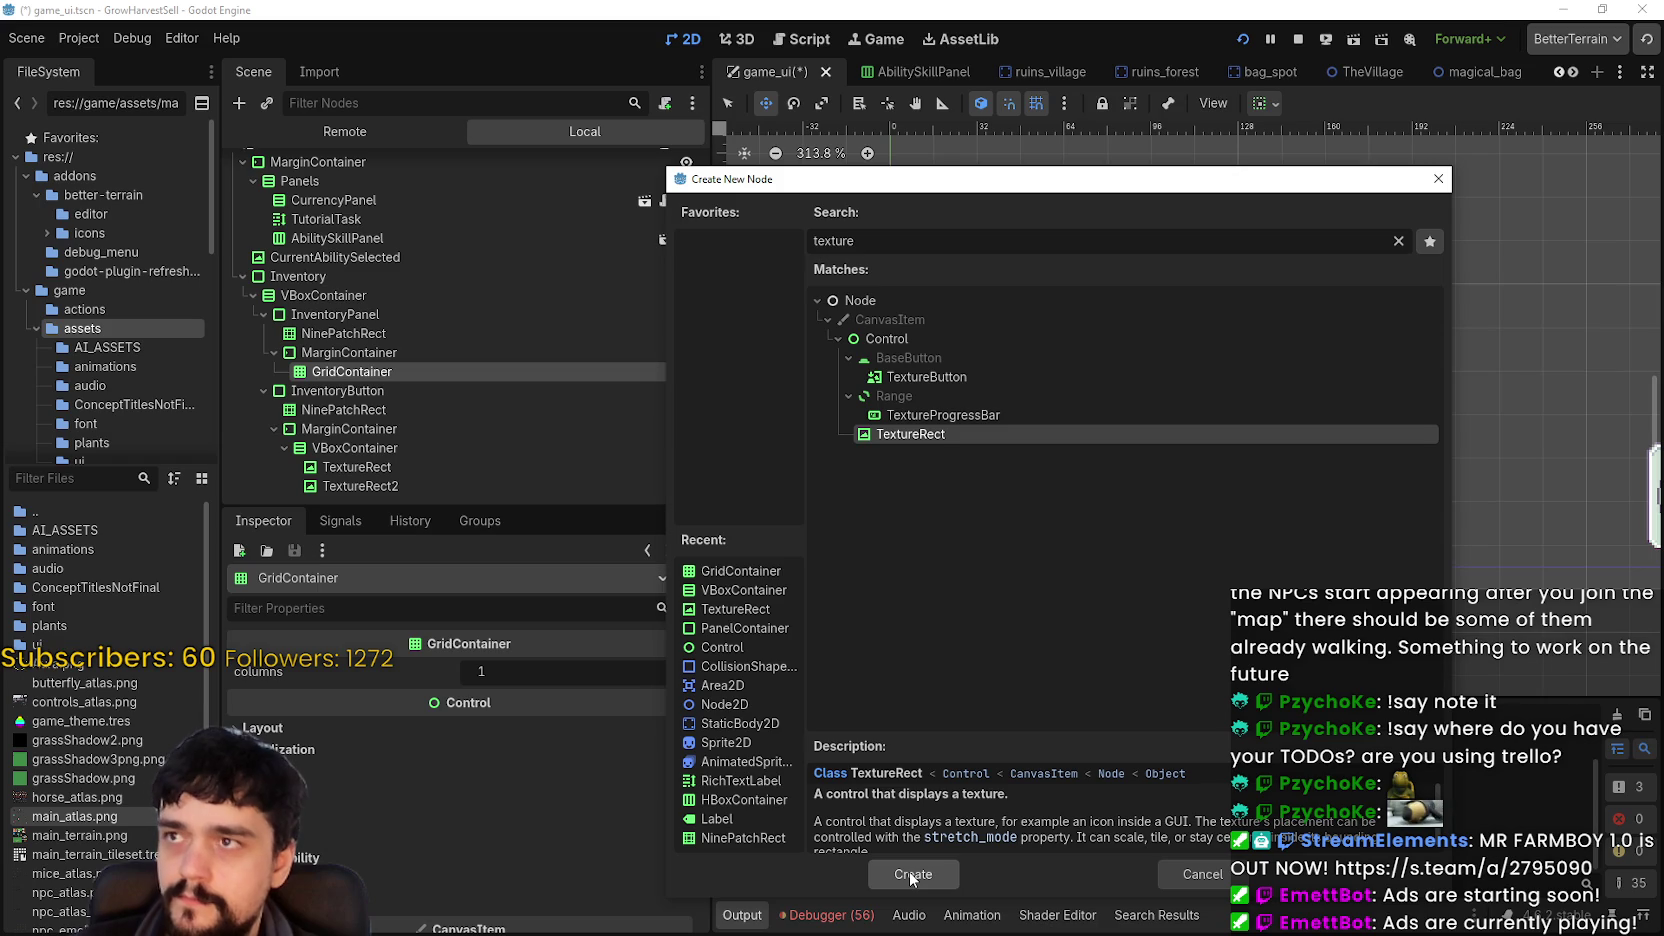
pyautogui.click(1178, 861)
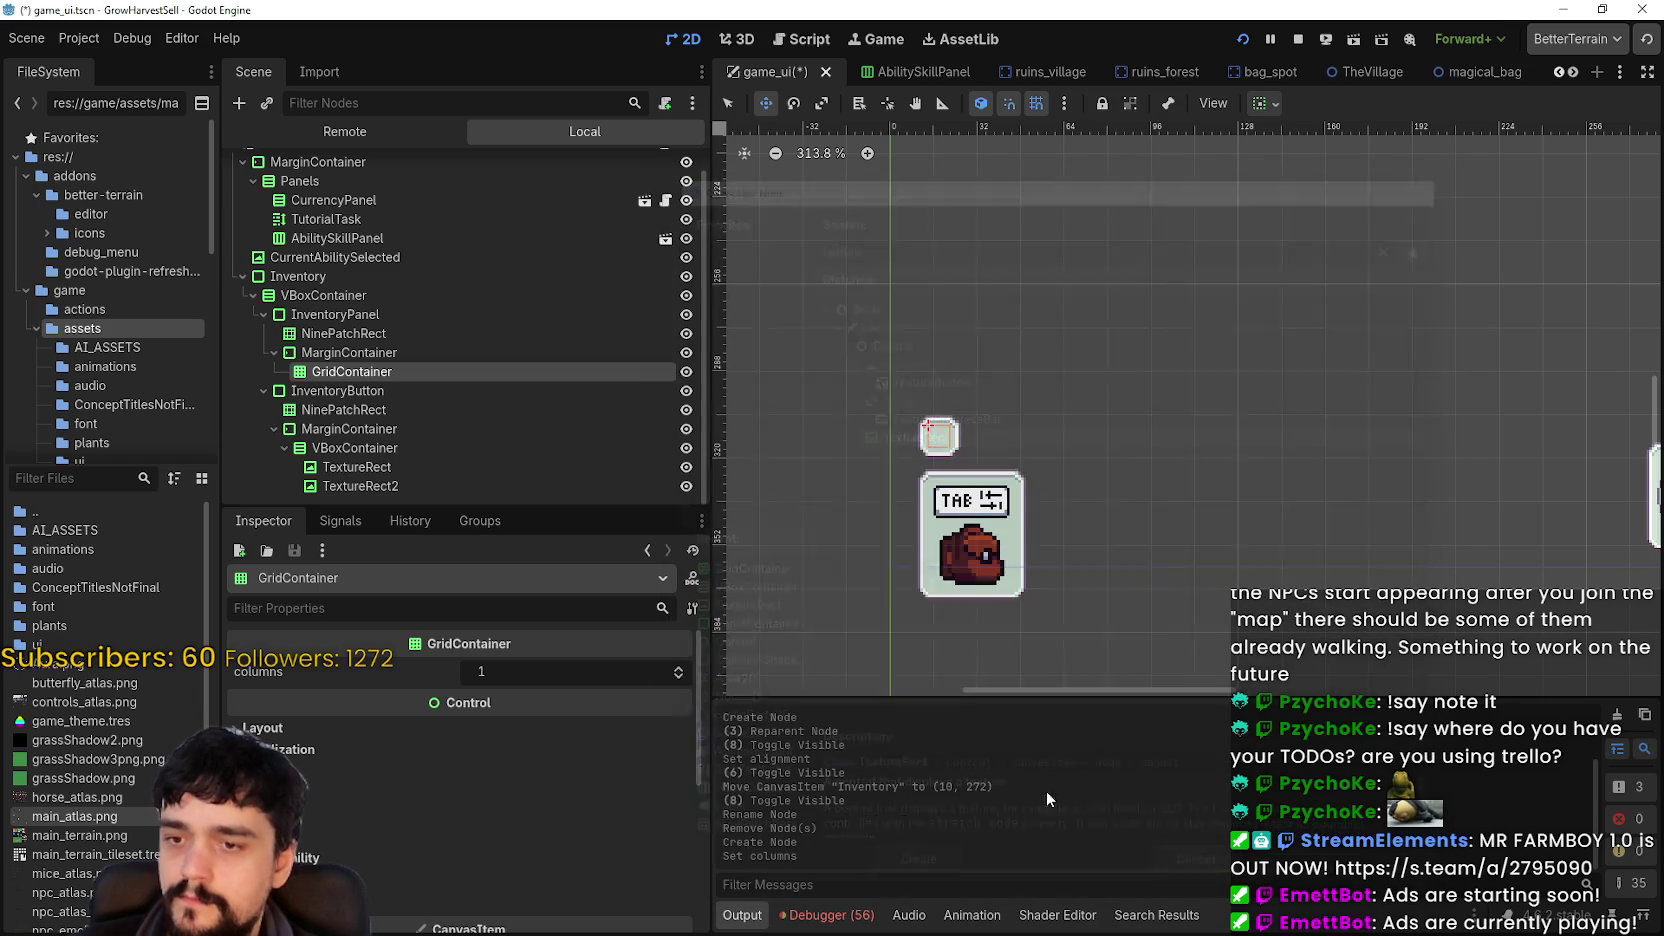
pyautogui.click(414, 450)
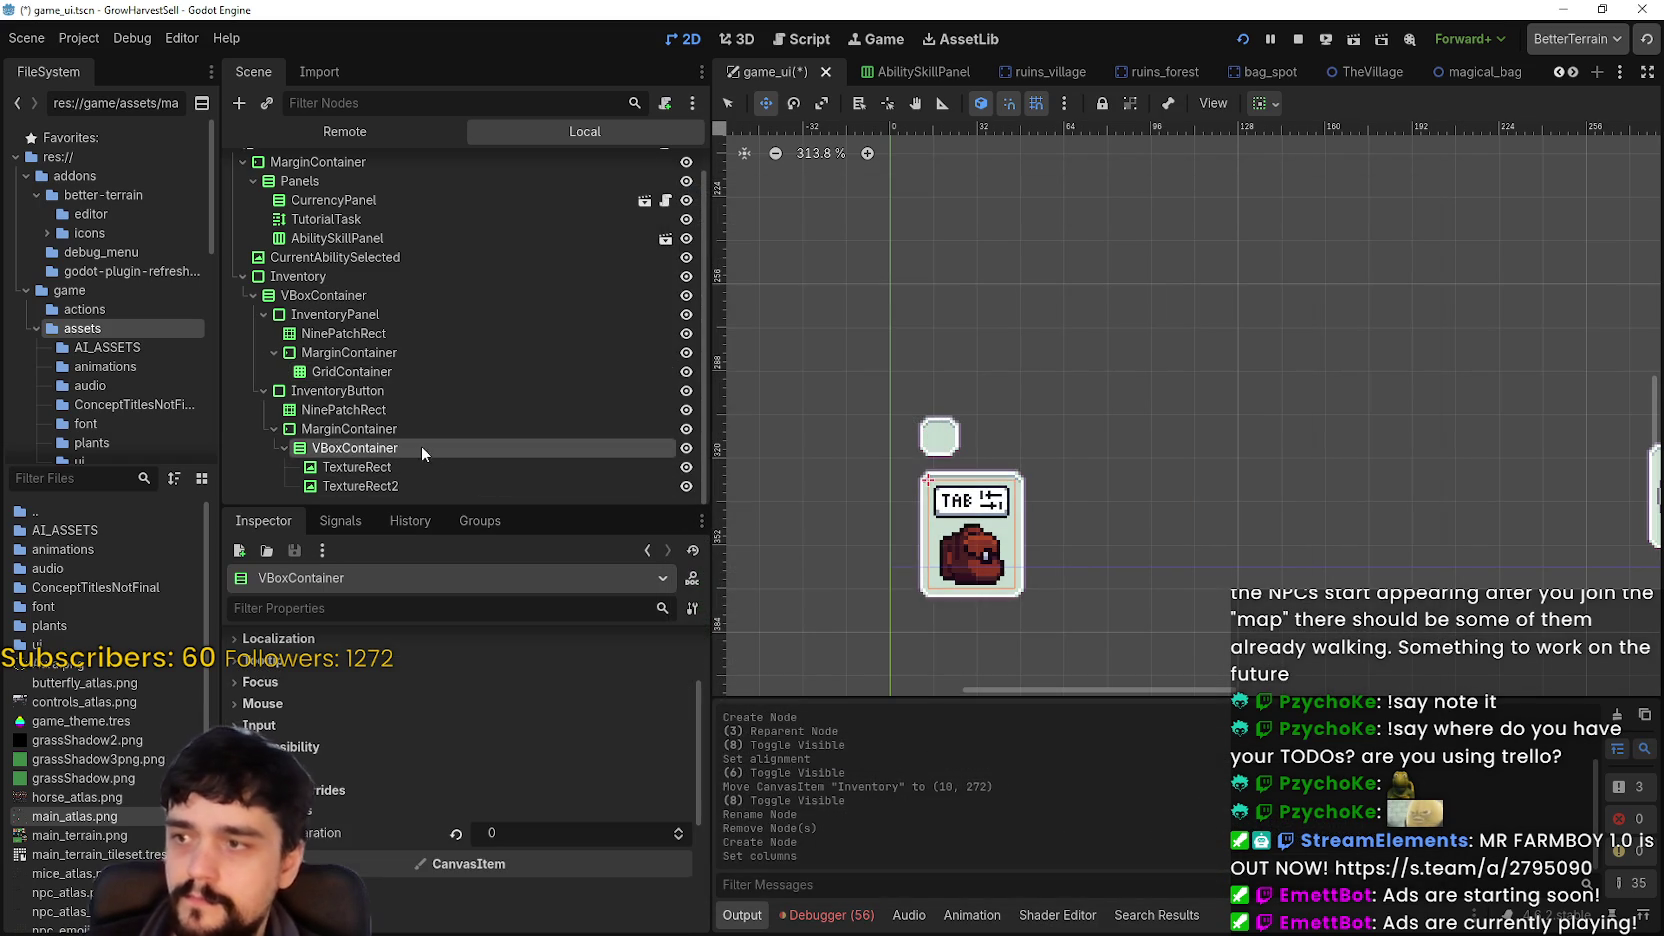
# - Paste a copy of InventoryButton into the GridContainer
pyautogui.click(335, 391)
pyautogui.rightClick(413, 364)
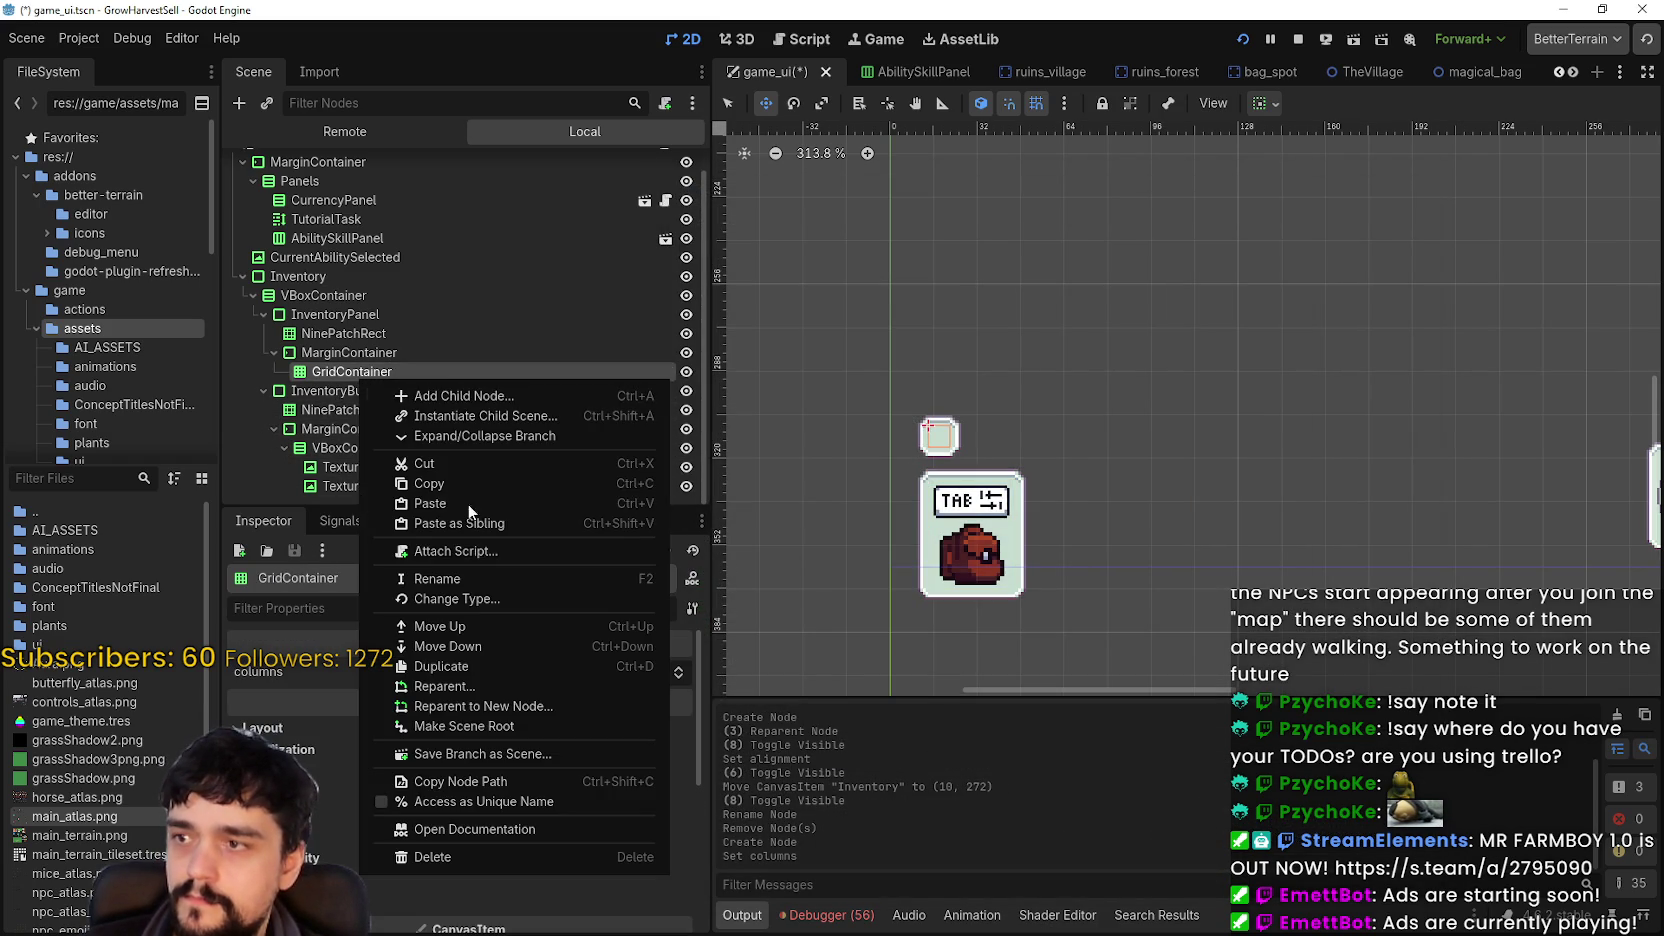
pyautogui.click(468, 505)
pyautogui.scroll(-2, 1054, 409)
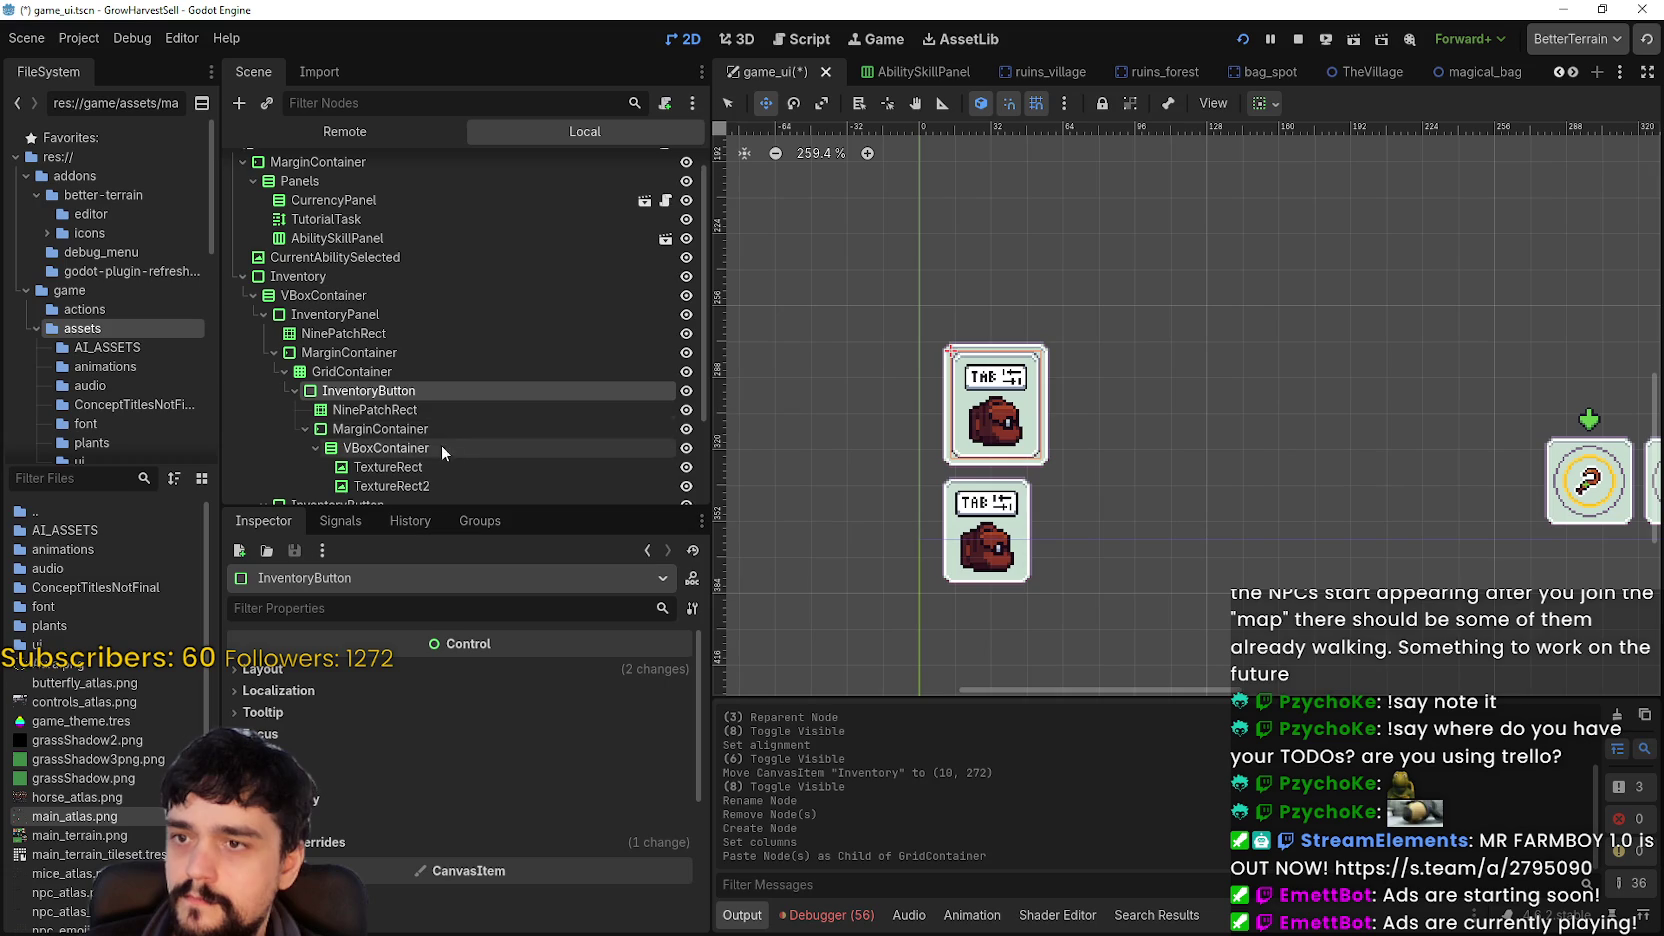
# - Delete the copy's TAB label TextureRect inside its VBoxContainer
pyautogui.click(406, 411)
pyautogui.scroll(-1, 407, 446)
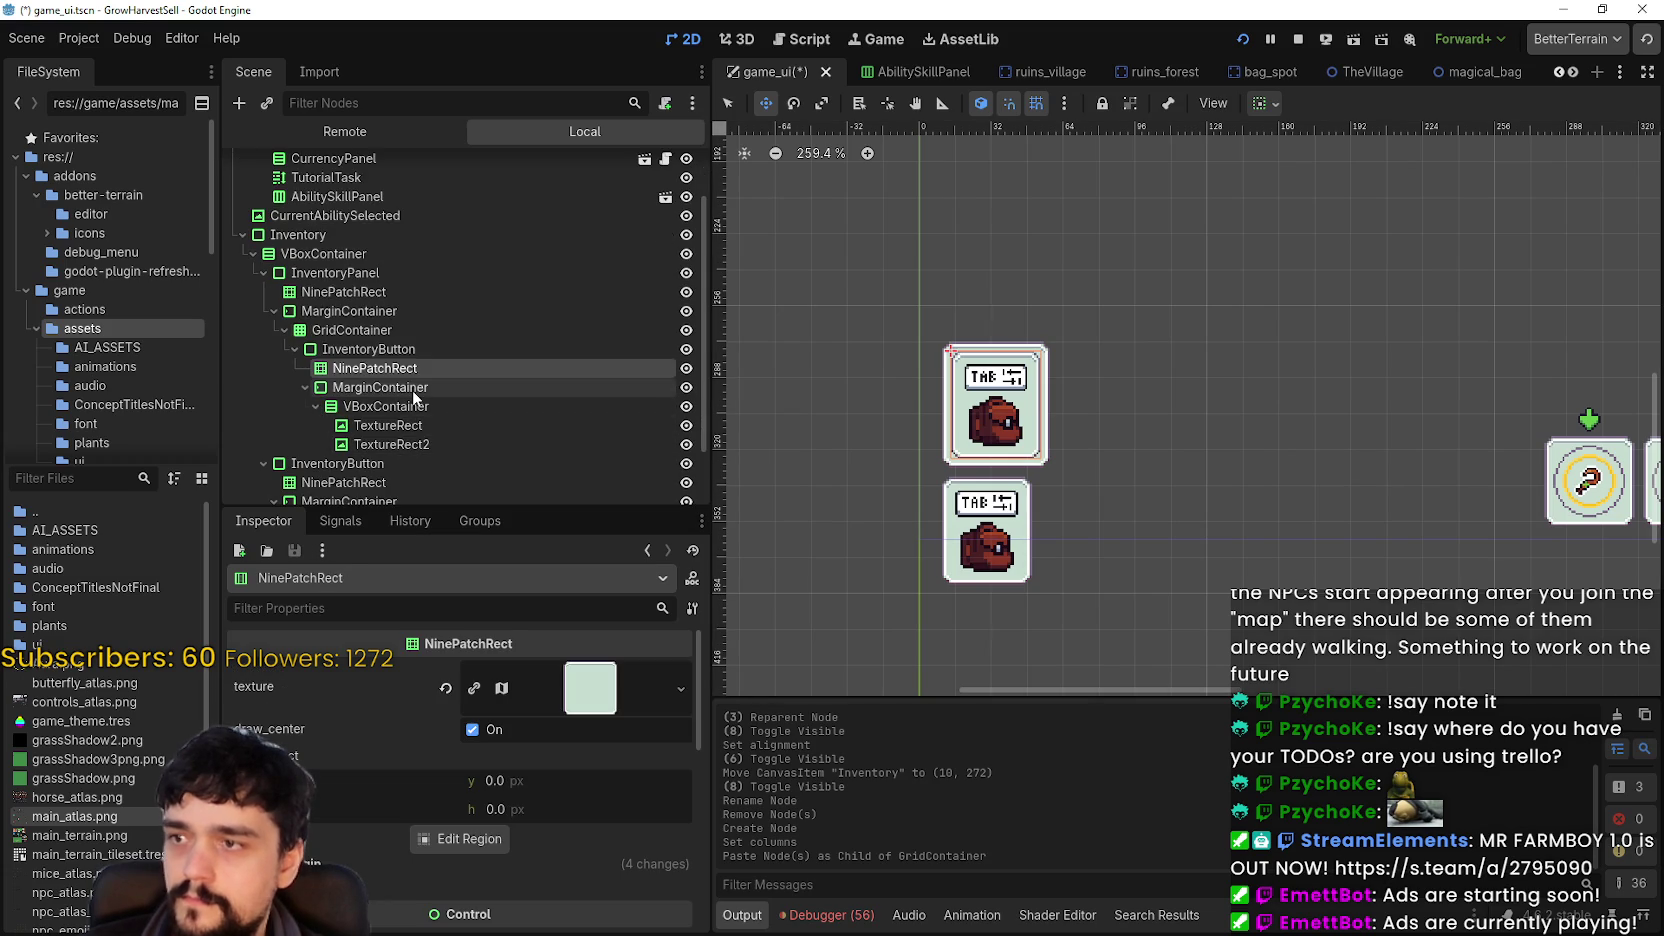
pyautogui.click(411, 388)
pyautogui.click(408, 406)
pyautogui.click(399, 428)
pyautogui.rightClick(399, 430)
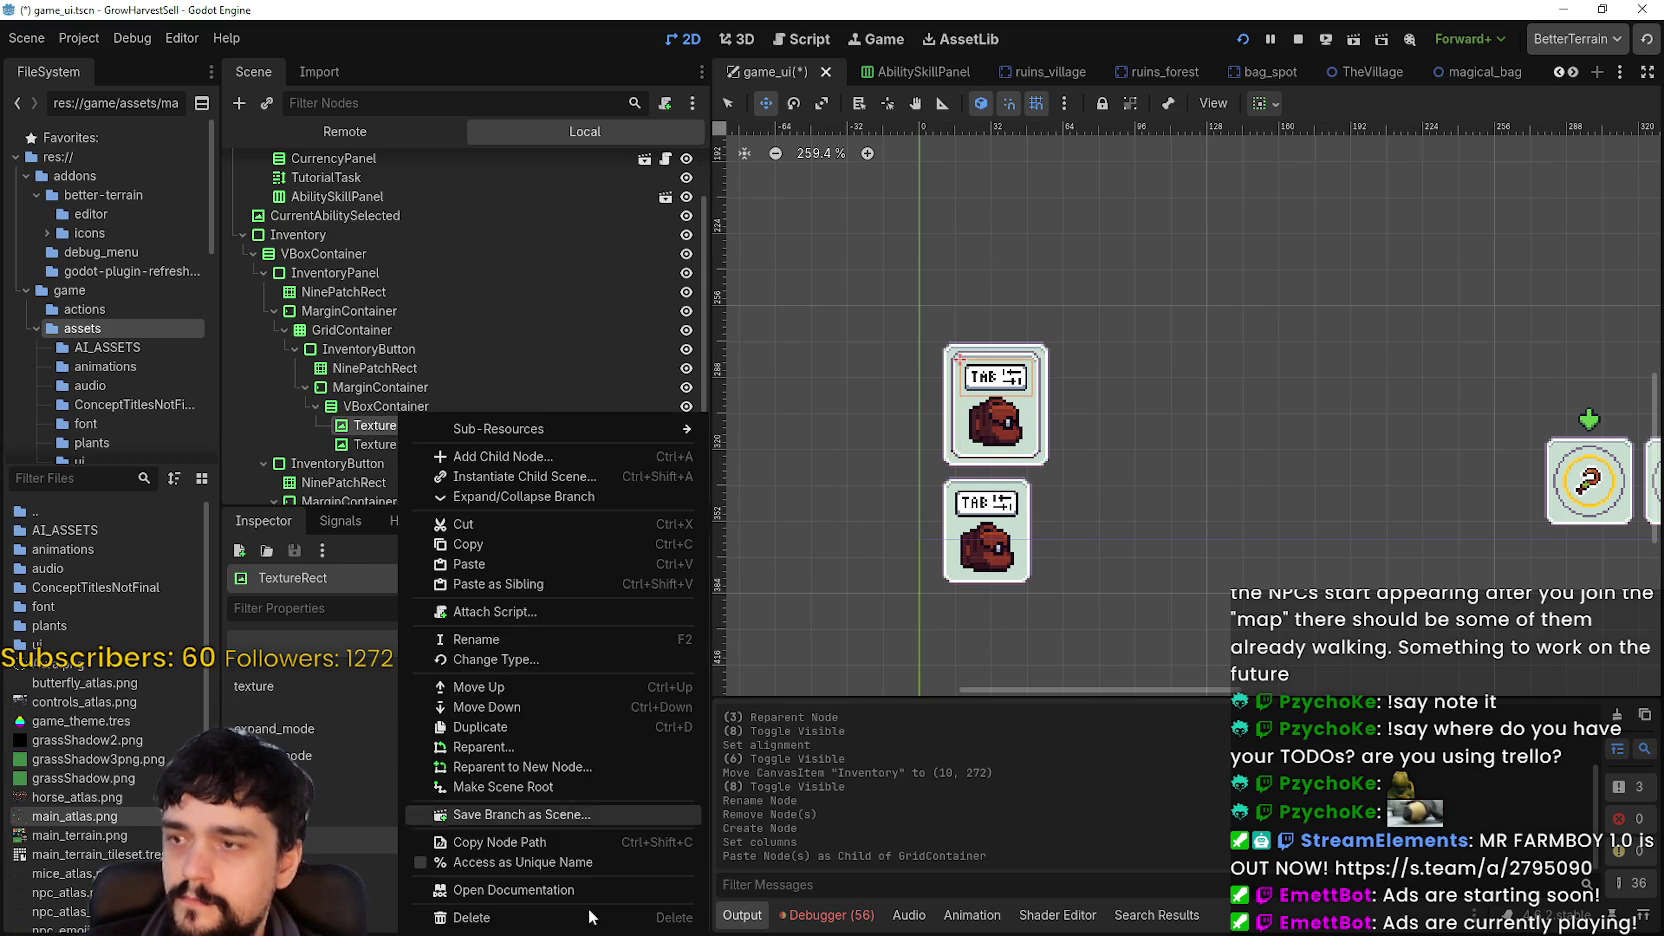
pyautogui.click(592, 920)
pyautogui.click(806, 486)
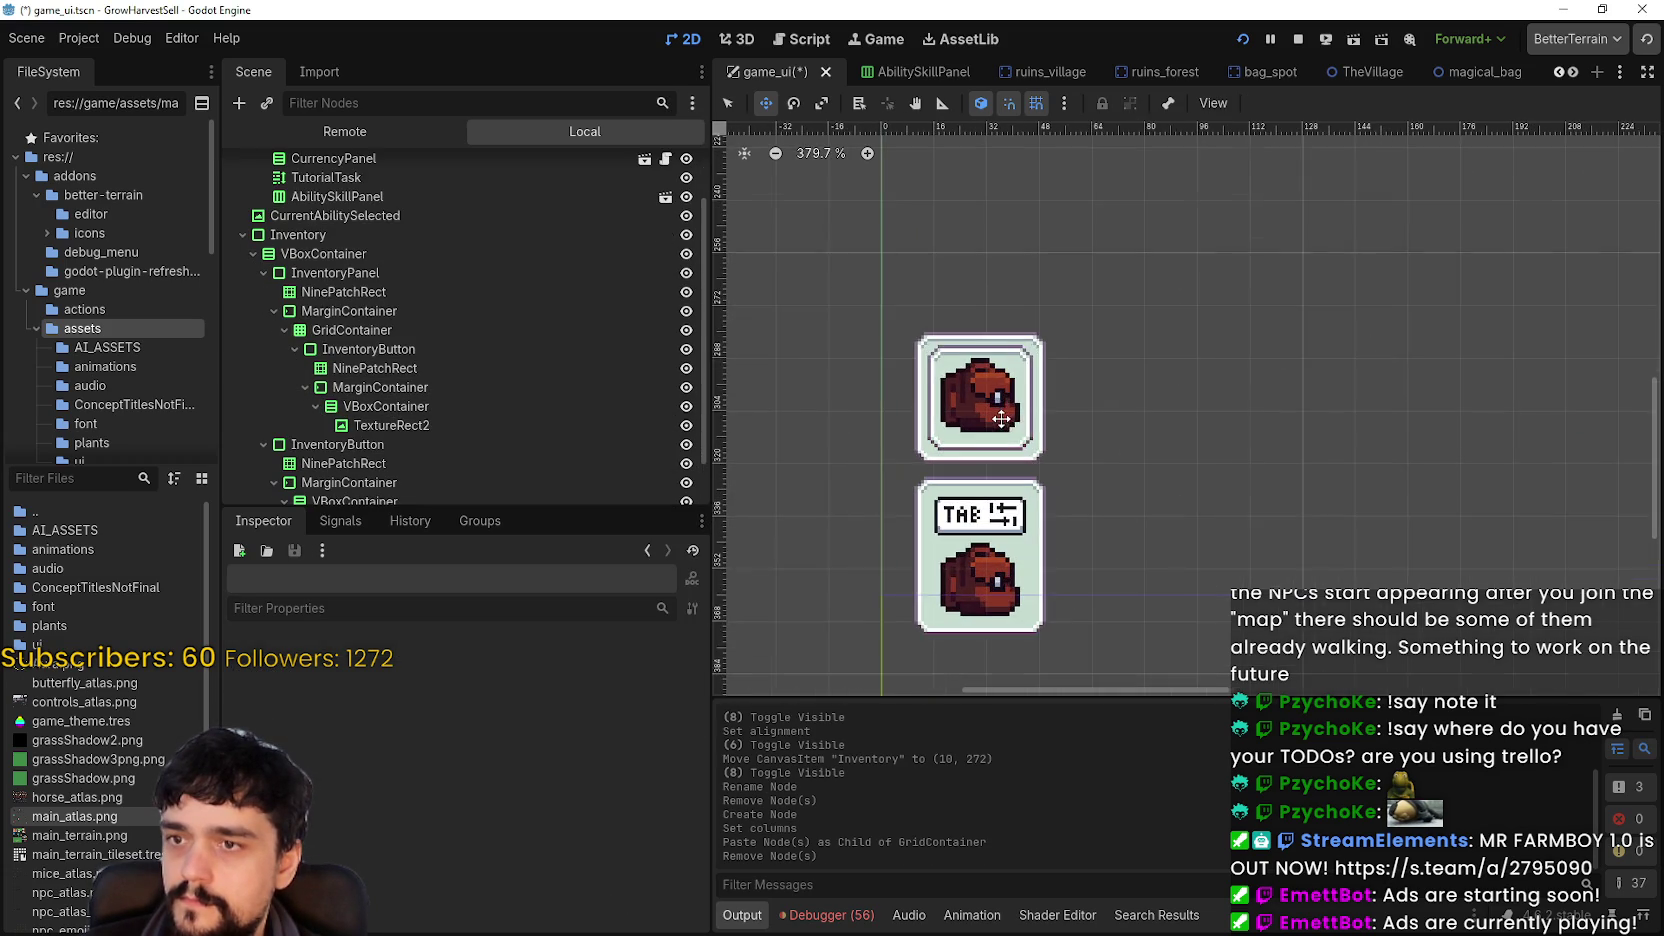
# - Move the copy's bag TextureRect2 directly under its MarginContainer
pyautogui.scroll(4, 1100, 485)
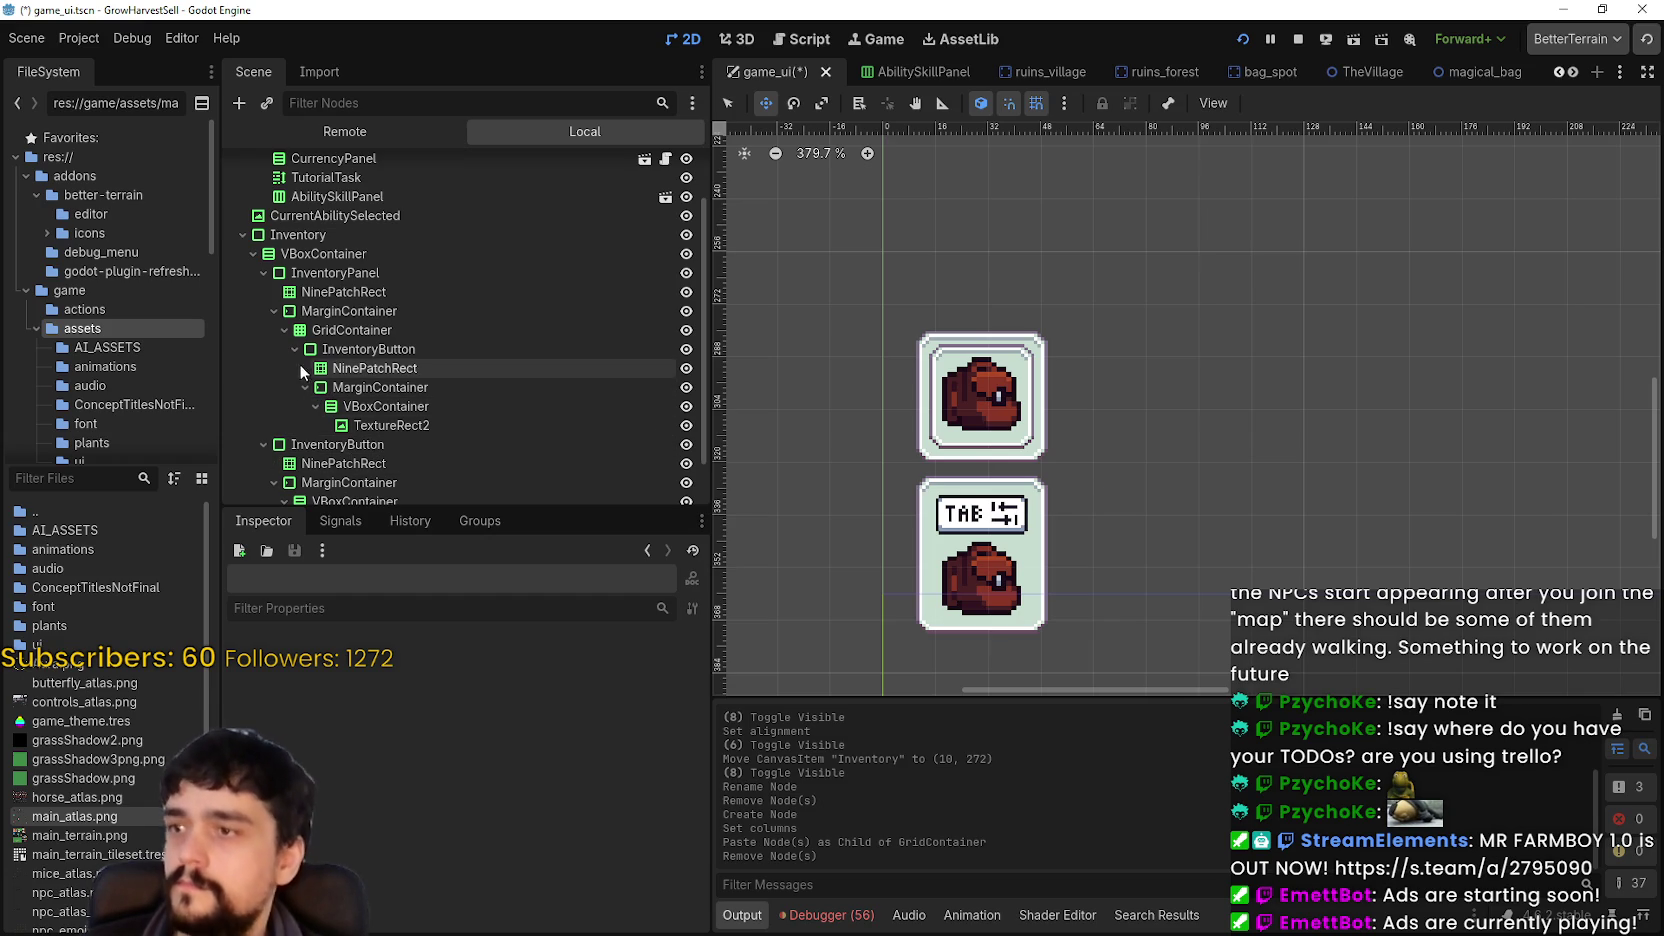
pyautogui.doubleClick(429, 348)
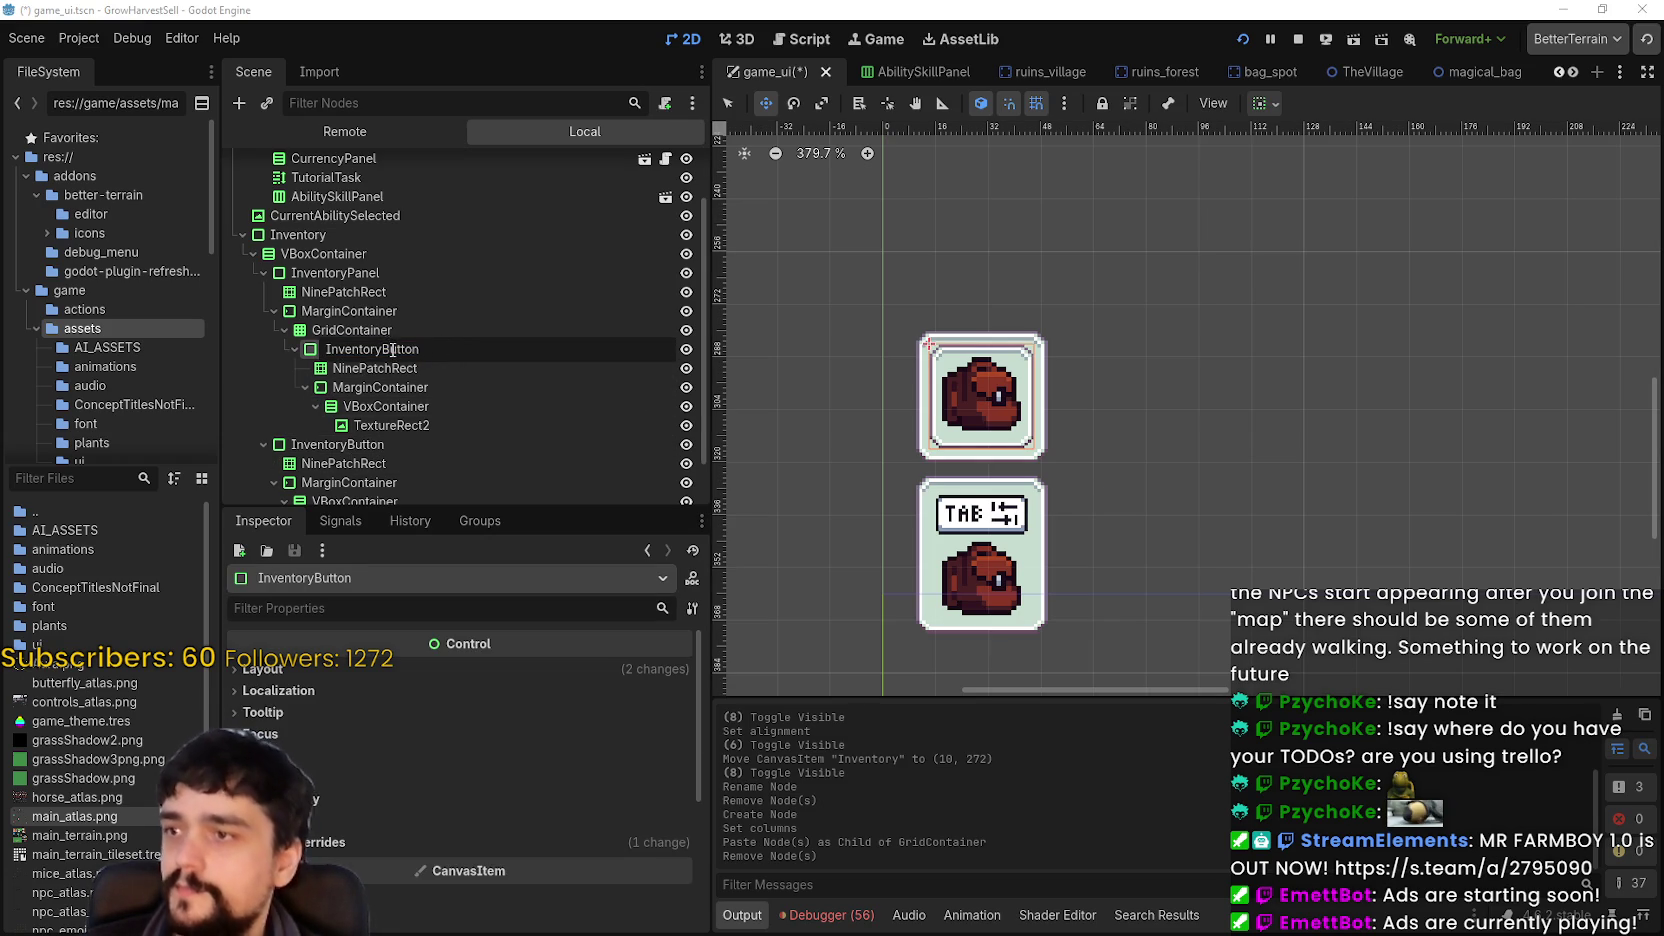
pyautogui.click(372, 408)
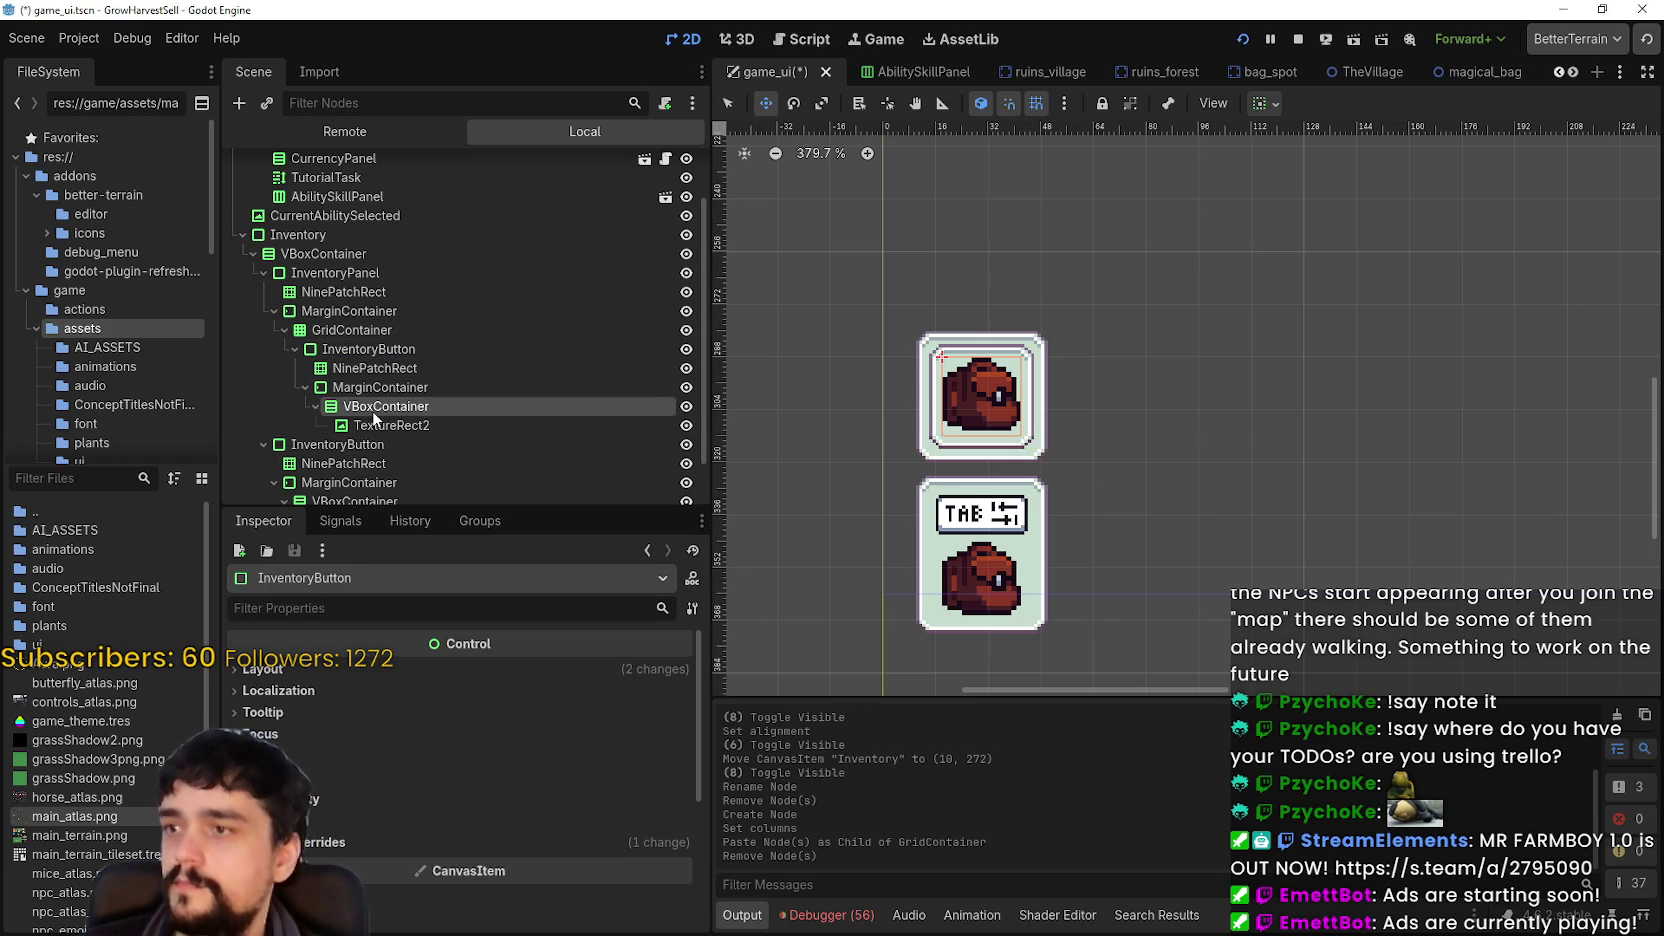
pyautogui.click(377, 428)
pyautogui.click(395, 406)
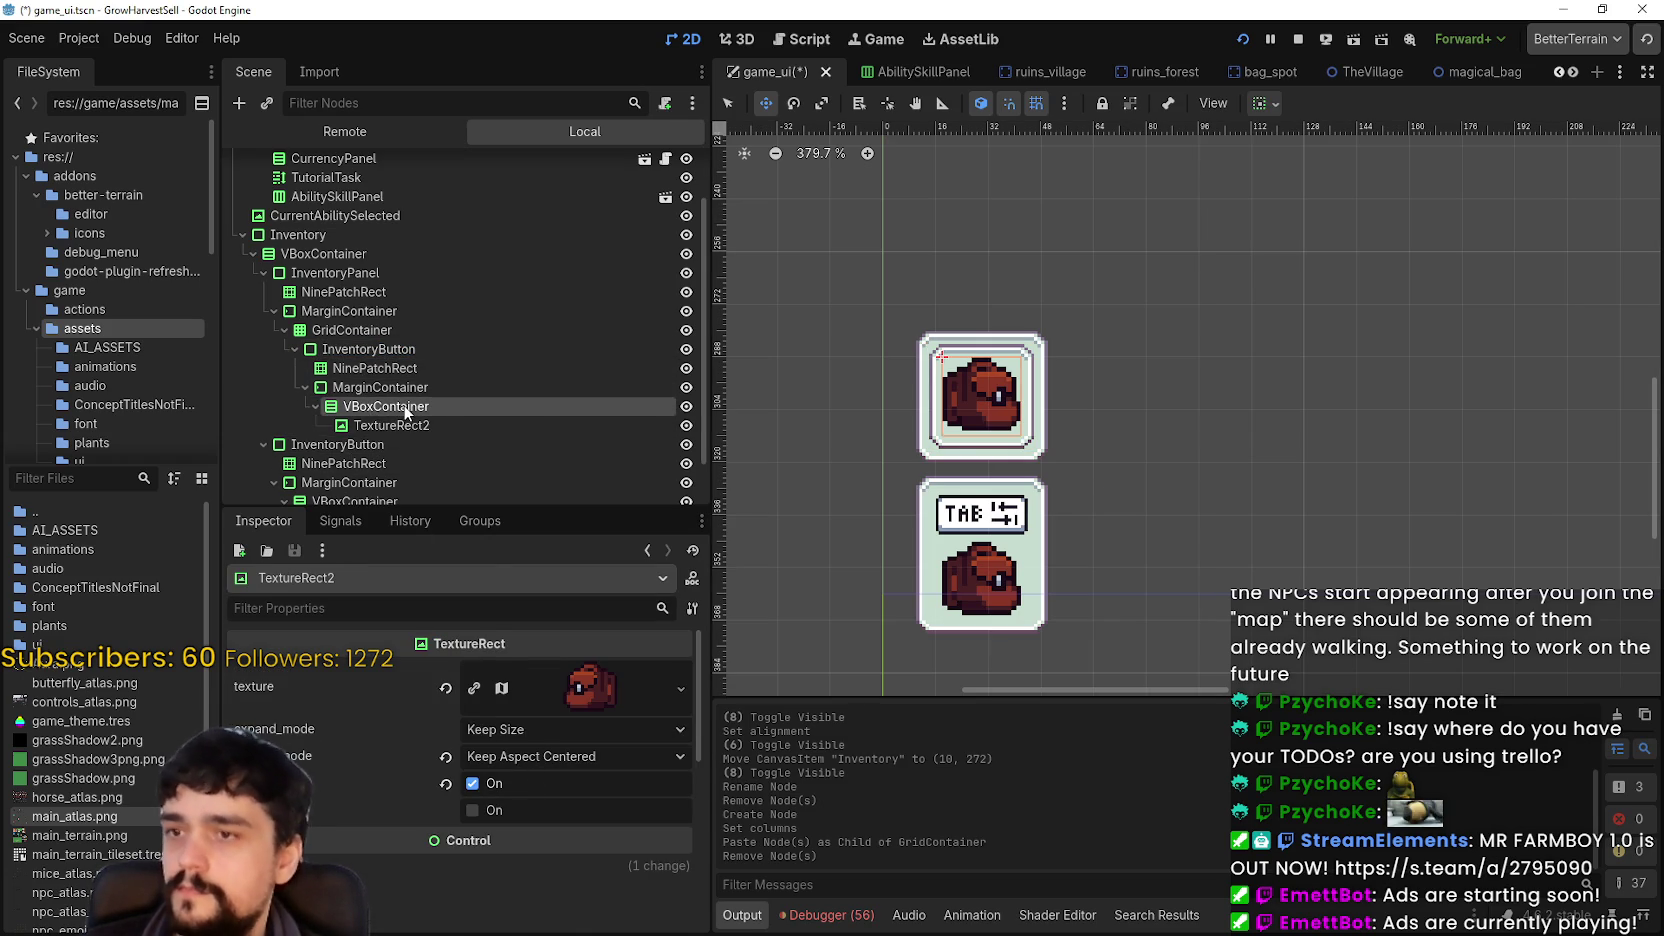
pyautogui.moveTo(390, 425); pyautogui.dragTo(390, 404)
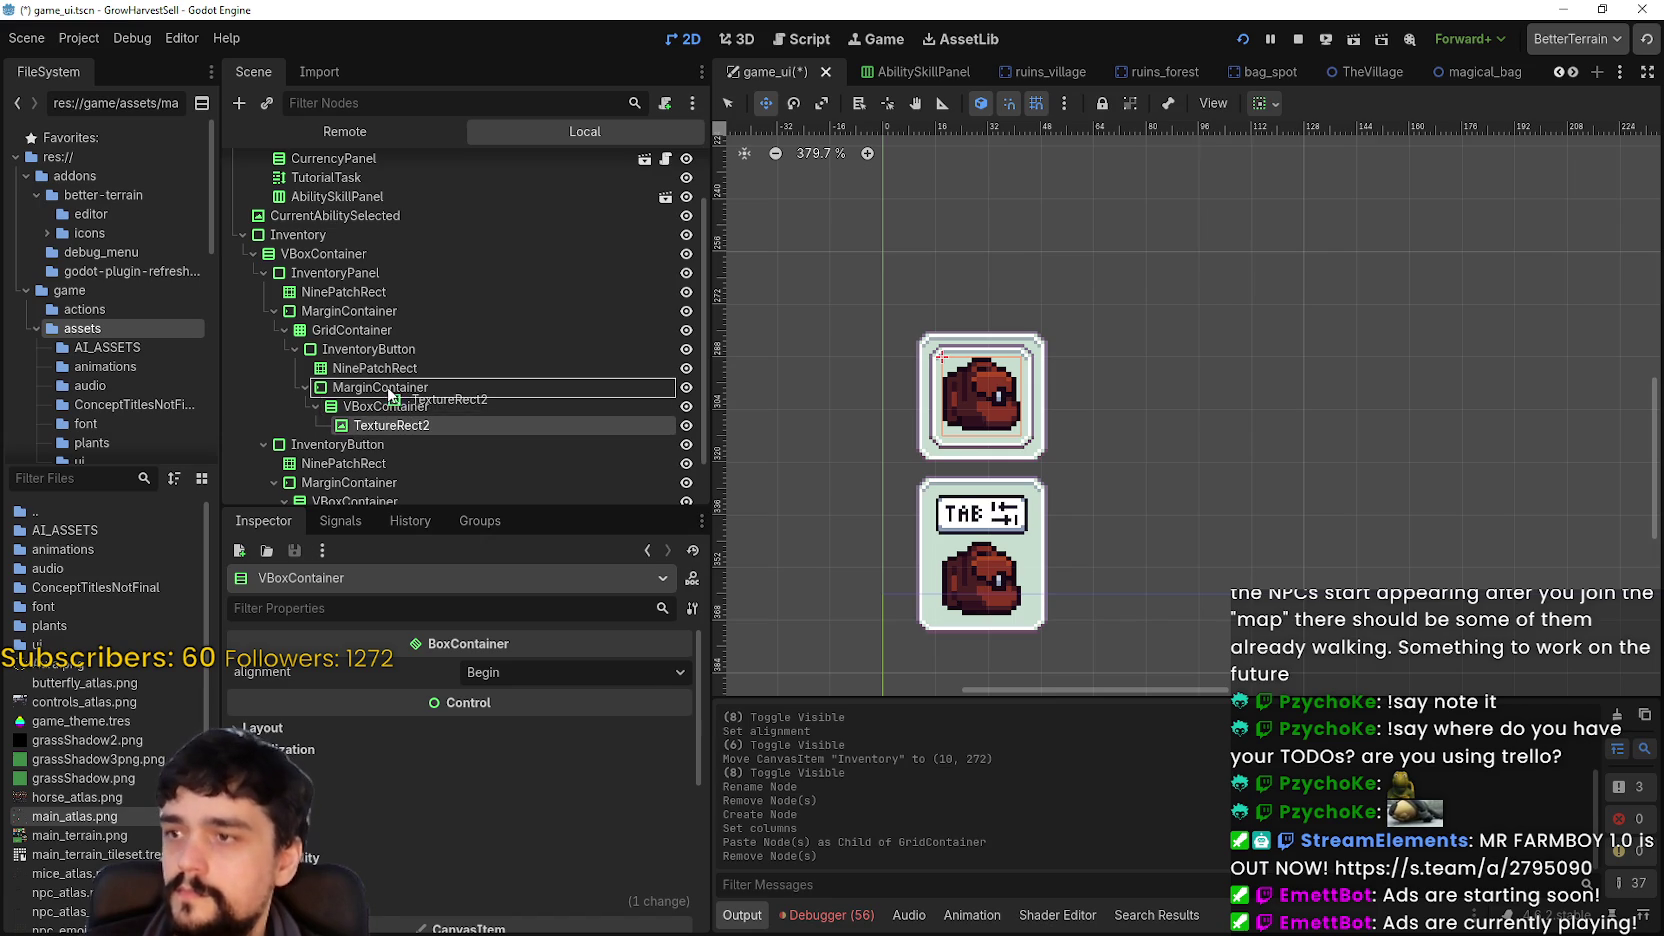
# - Delete the now-empty VBoxContainer
pyautogui.rightClick(400, 412)
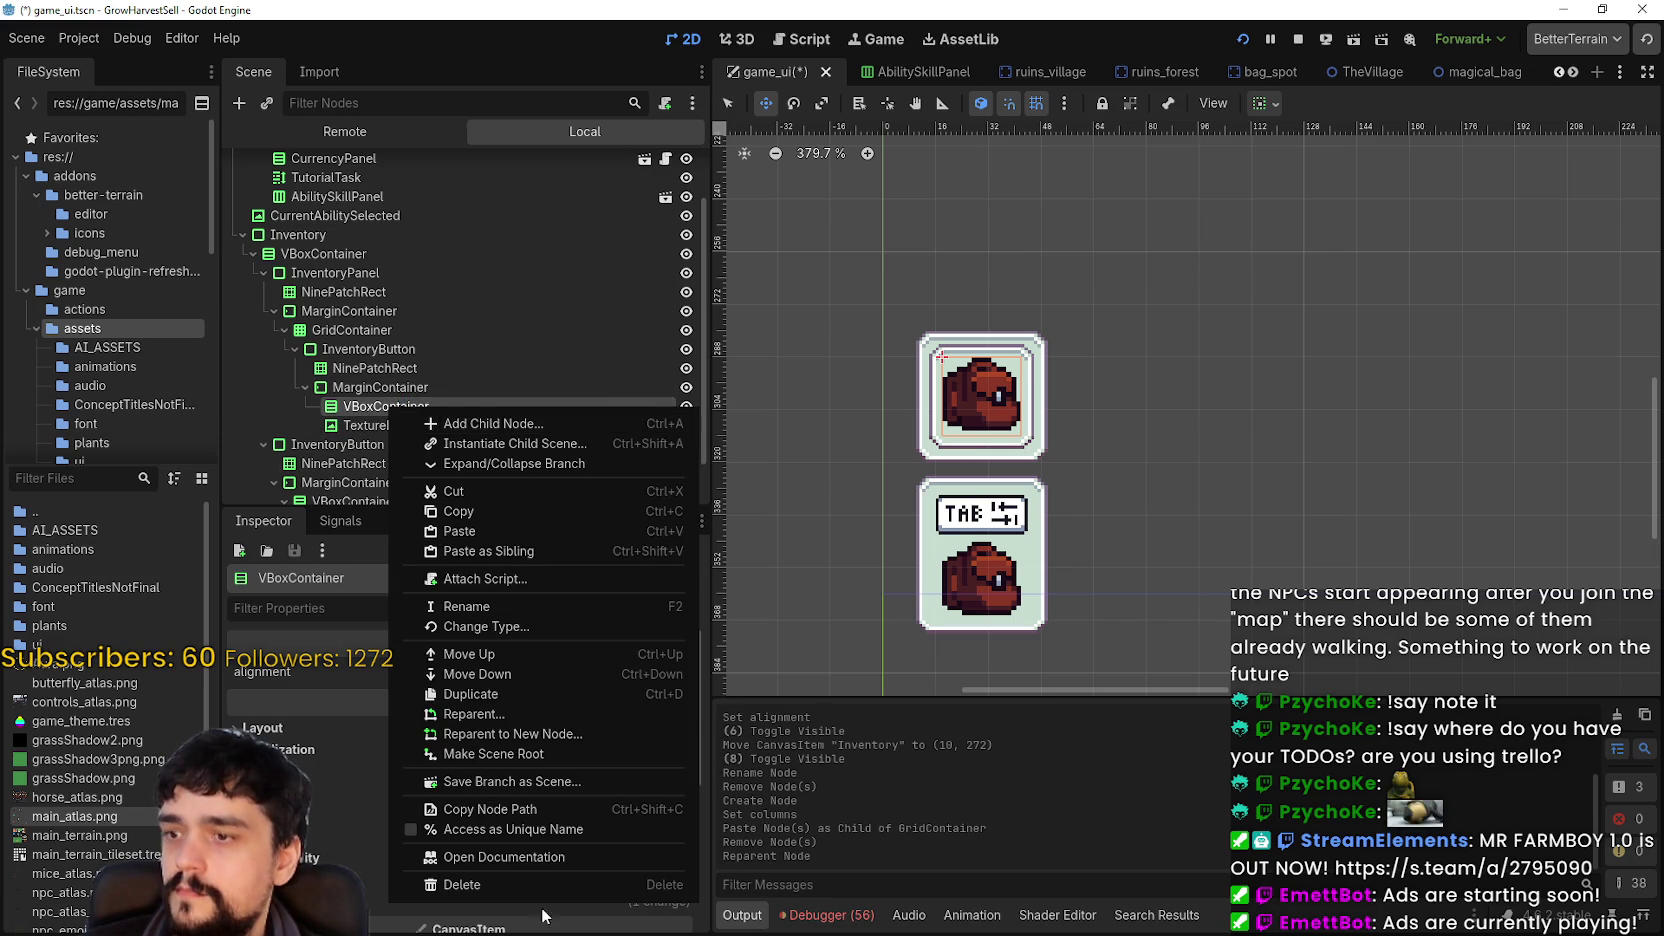
pyautogui.click(540, 884)
pyautogui.click(764, 486)
# - Inspect the new slot's bag image and expand its AtlasTexture settings
pyautogui.click(995, 455)
pyautogui.scroll(1, 995, 455)
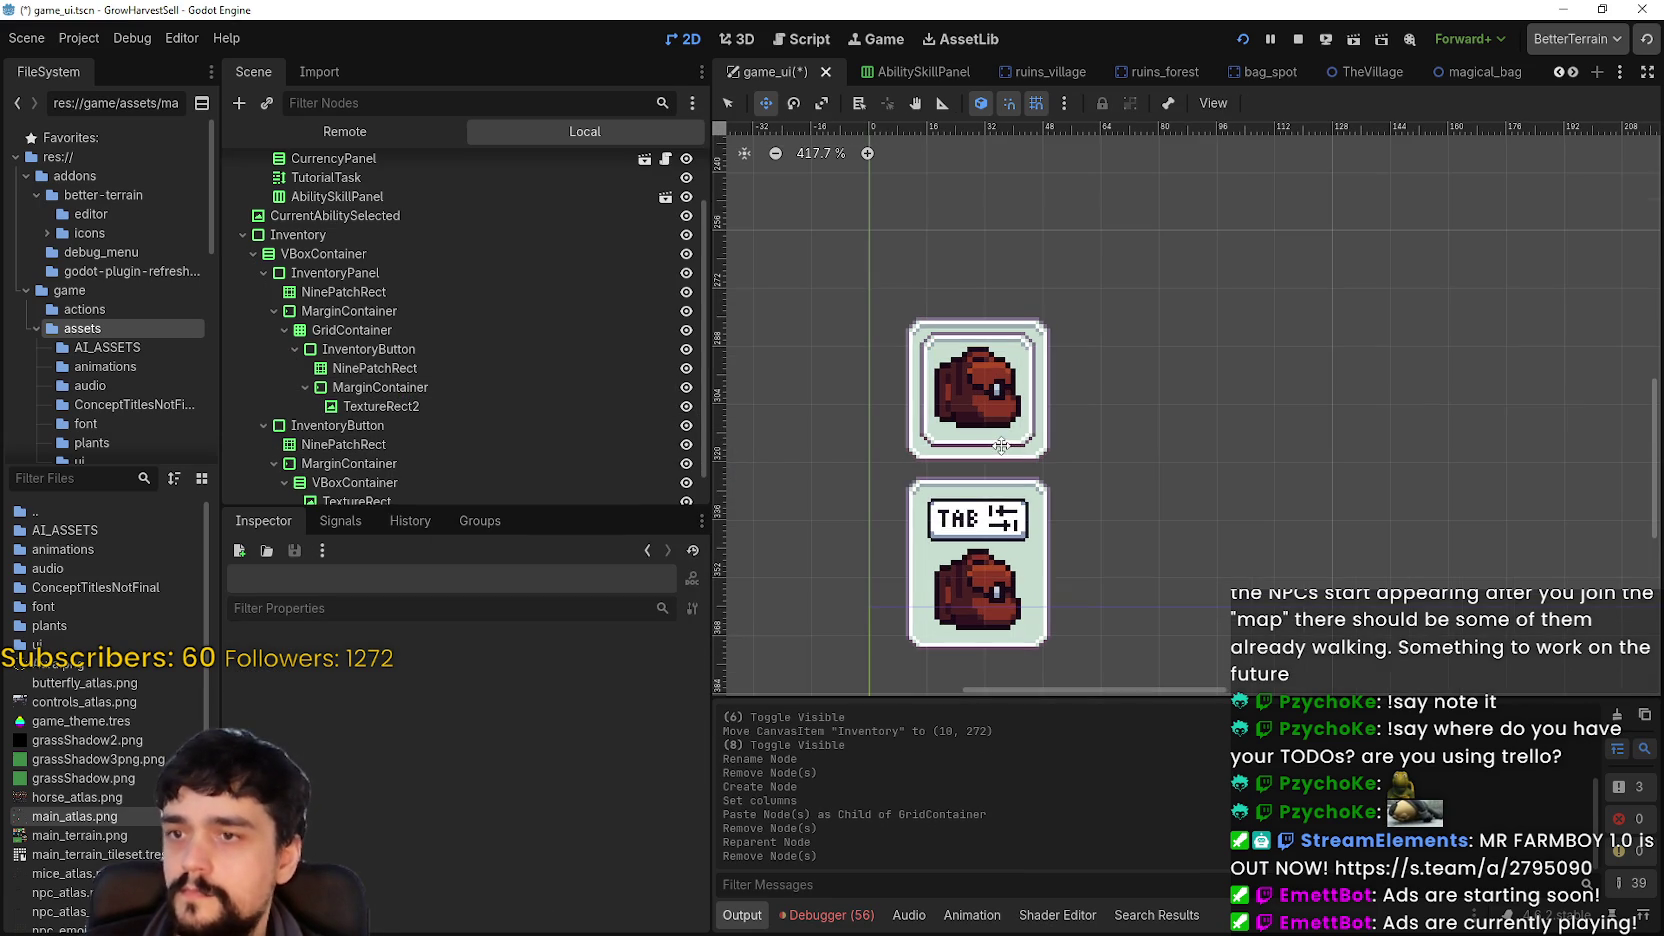
pyautogui.click(462, 367)
pyautogui.click(428, 390)
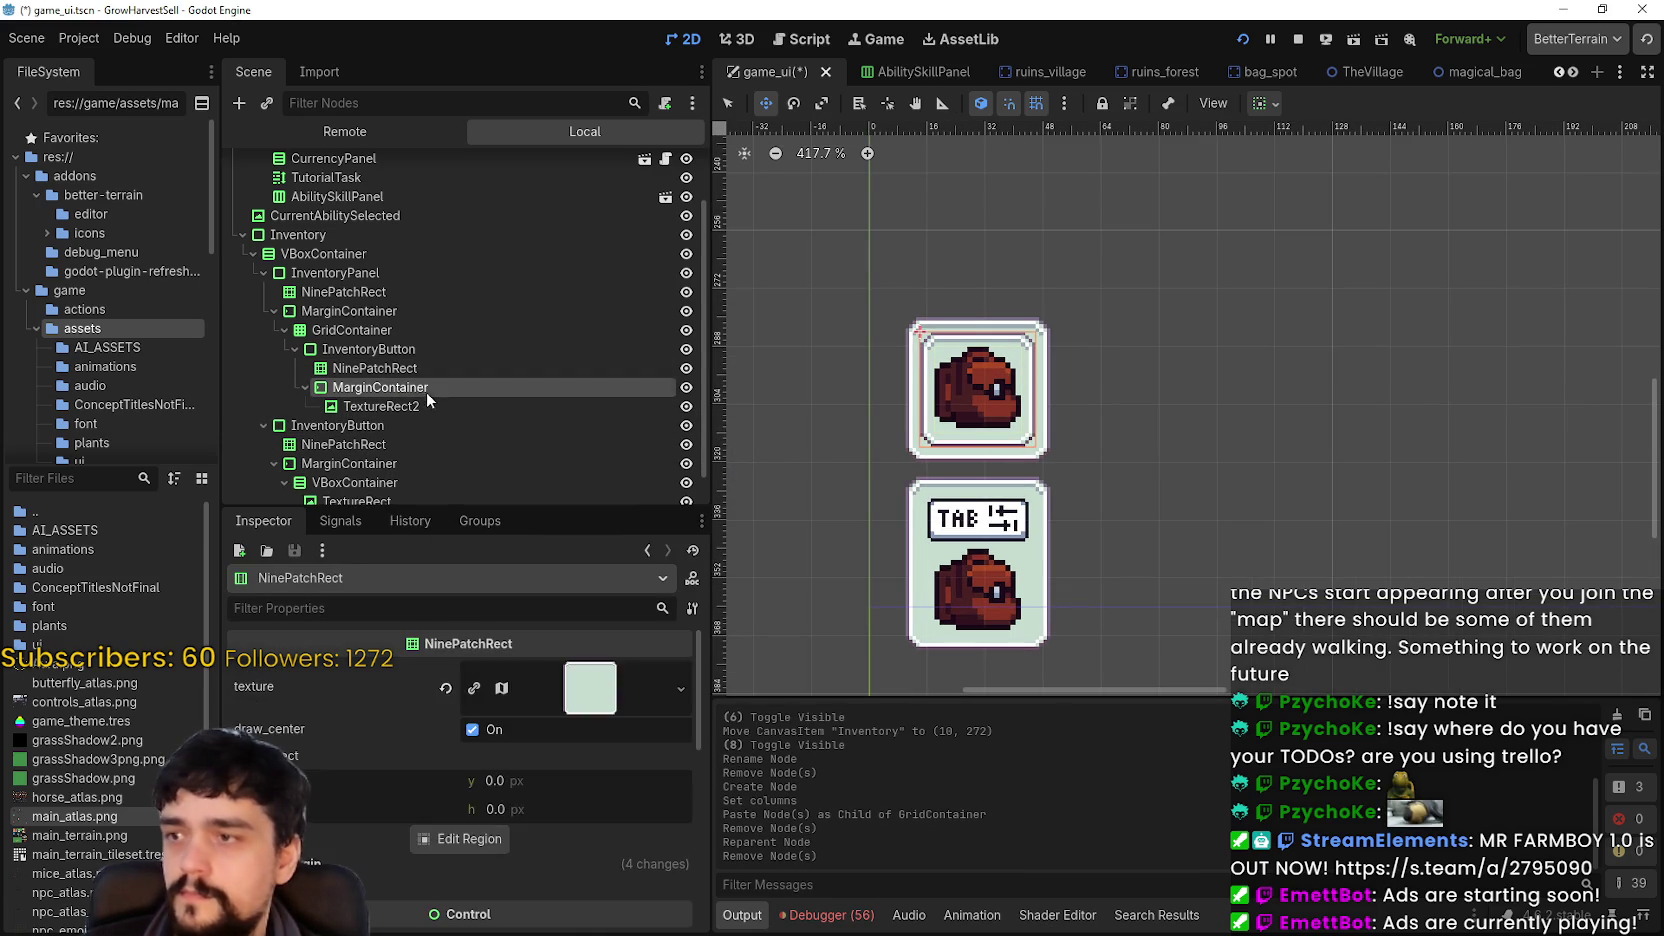
pyautogui.click(420, 405)
pyautogui.click(488, 692)
pyautogui.scroll(-5, 537, 776)
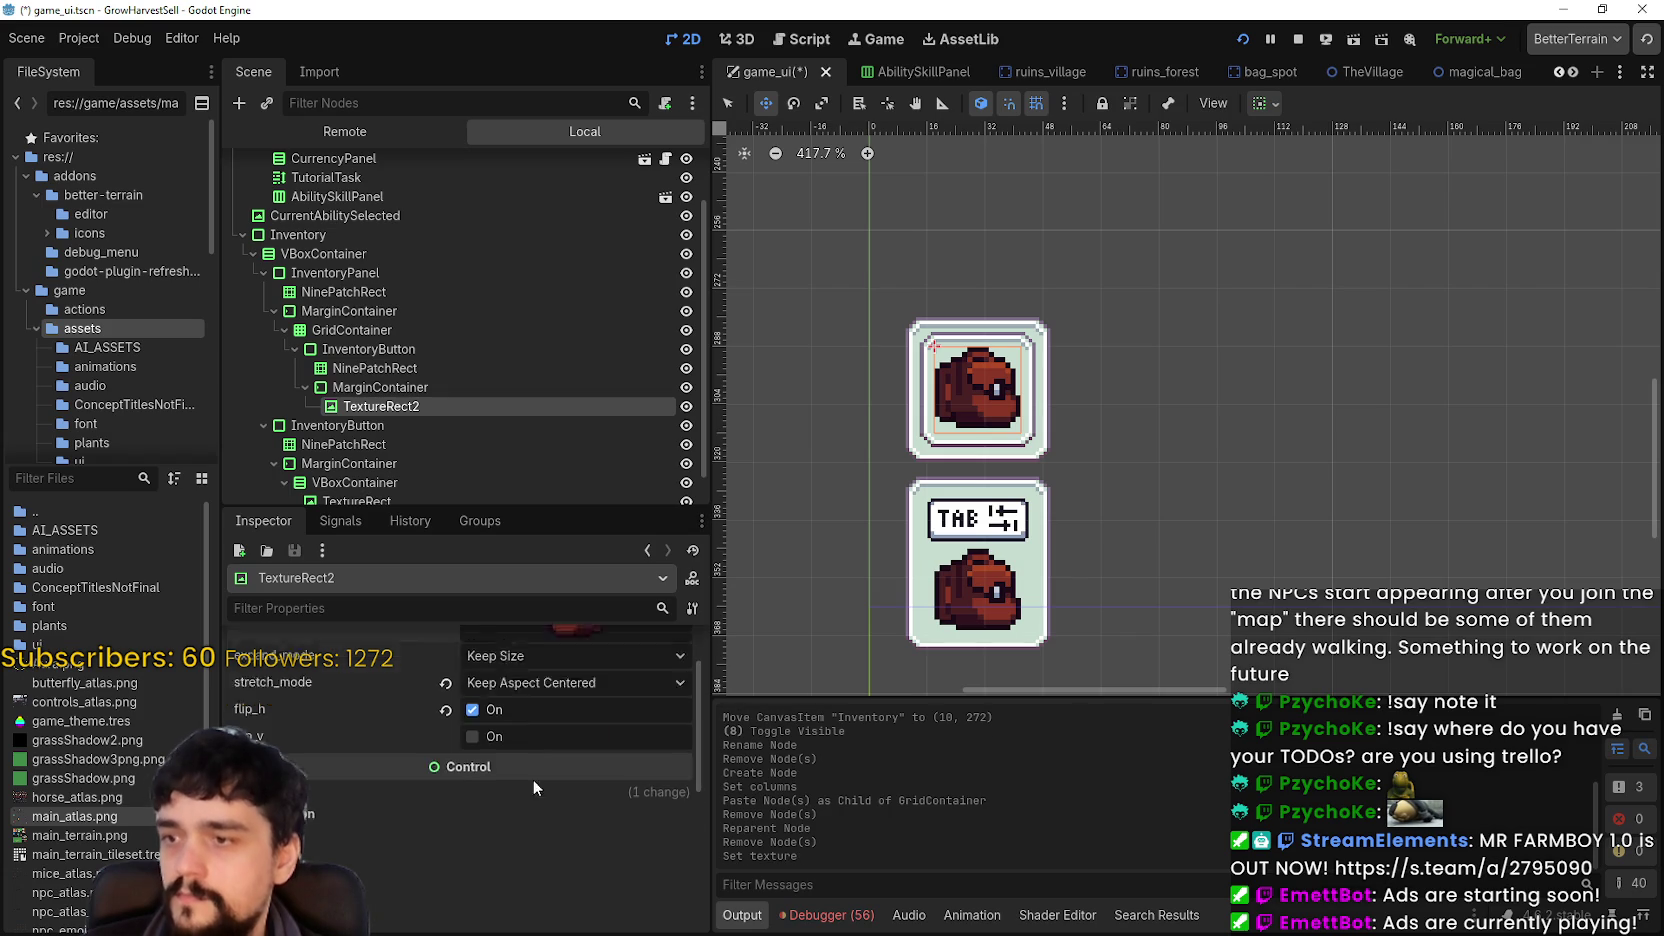
pyautogui.scroll(-2, 506, 798)
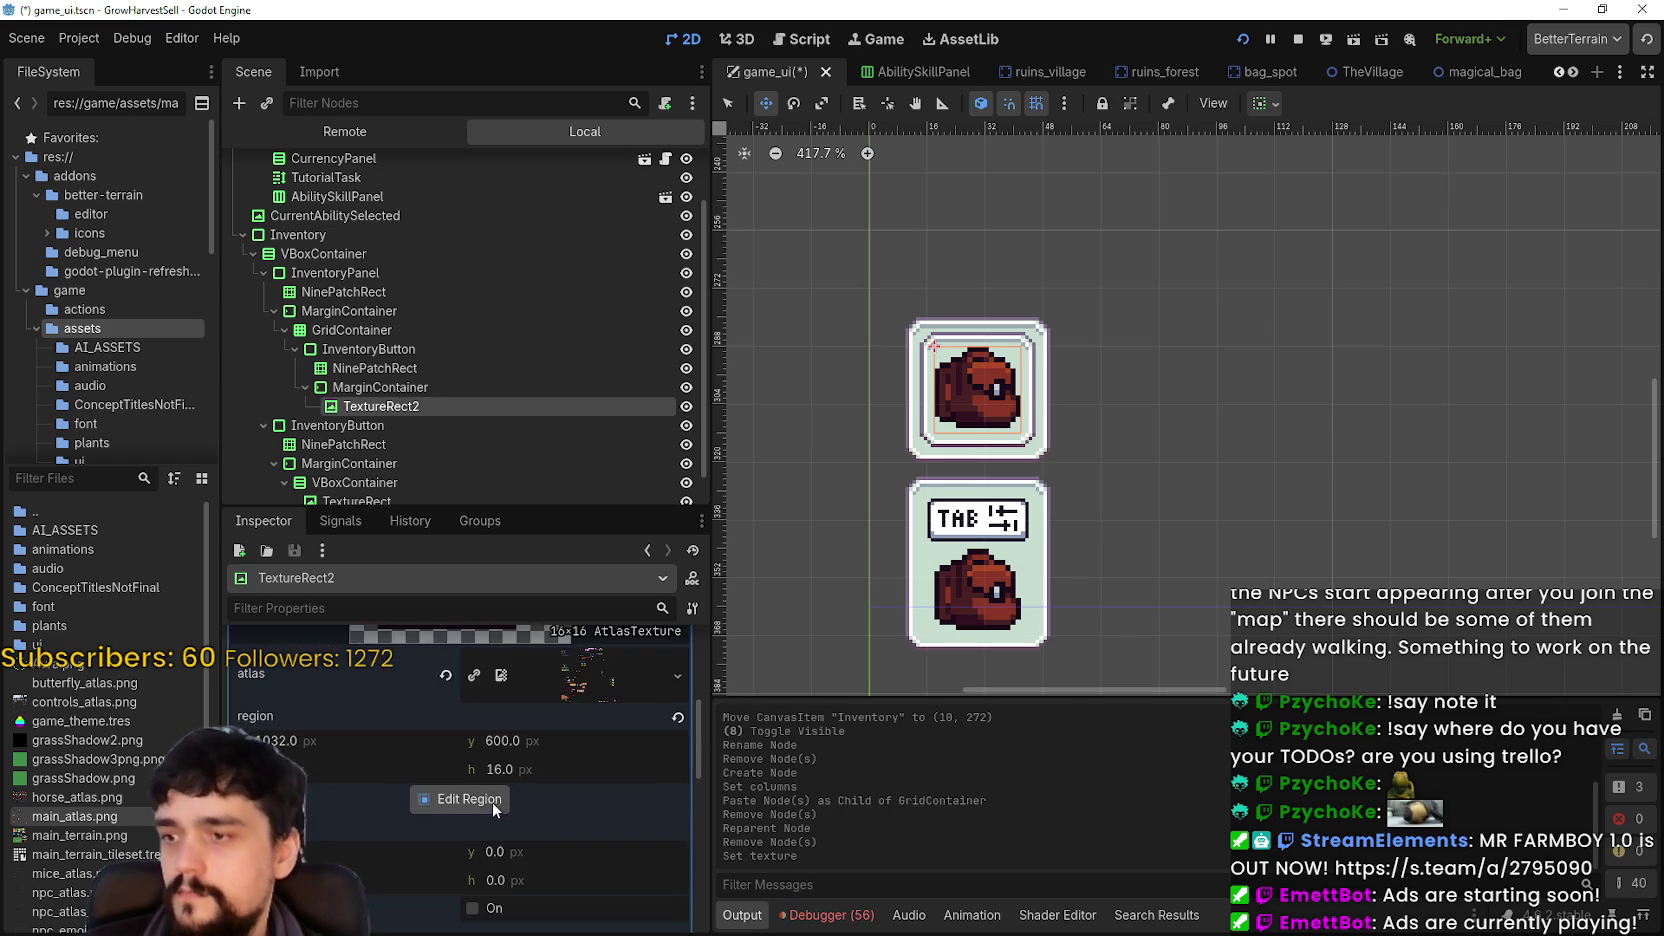
# - Open the AtlasTexture Region Editor and pan the atlas toward the flower sprites
pyautogui.click(493, 802)
pyautogui.scroll(-5, 783, 520)
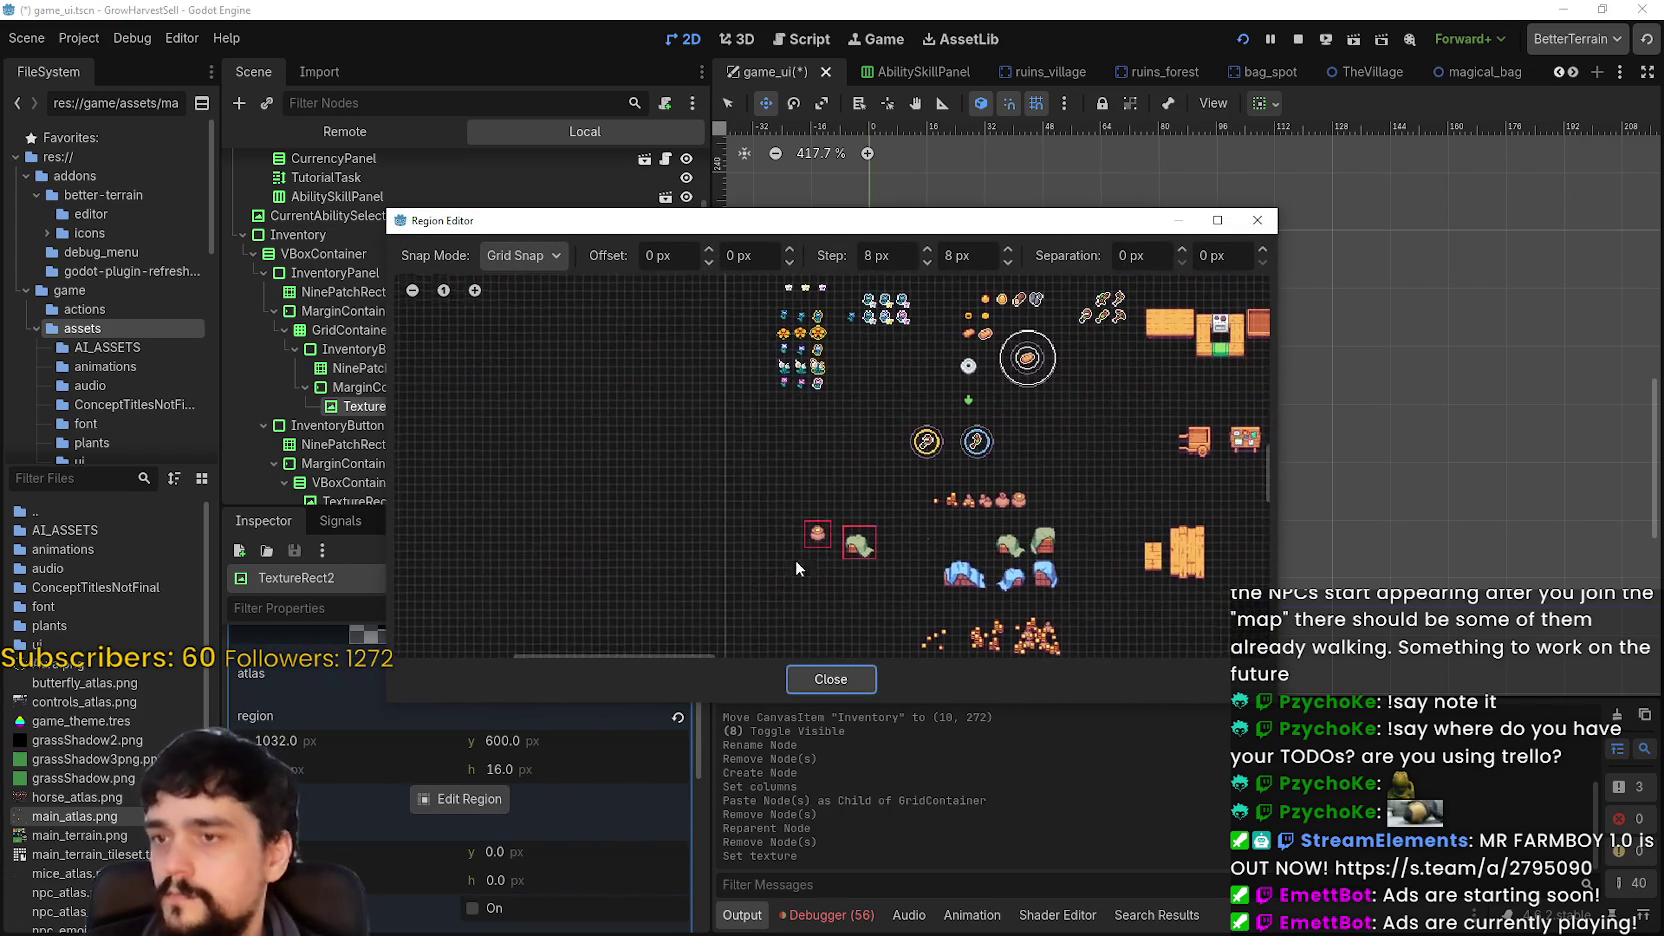
pyautogui.scroll(3, 866, 446)
pyautogui.hscroll(-3, 866, 446)
pyautogui.scroll(4, 866, 446)
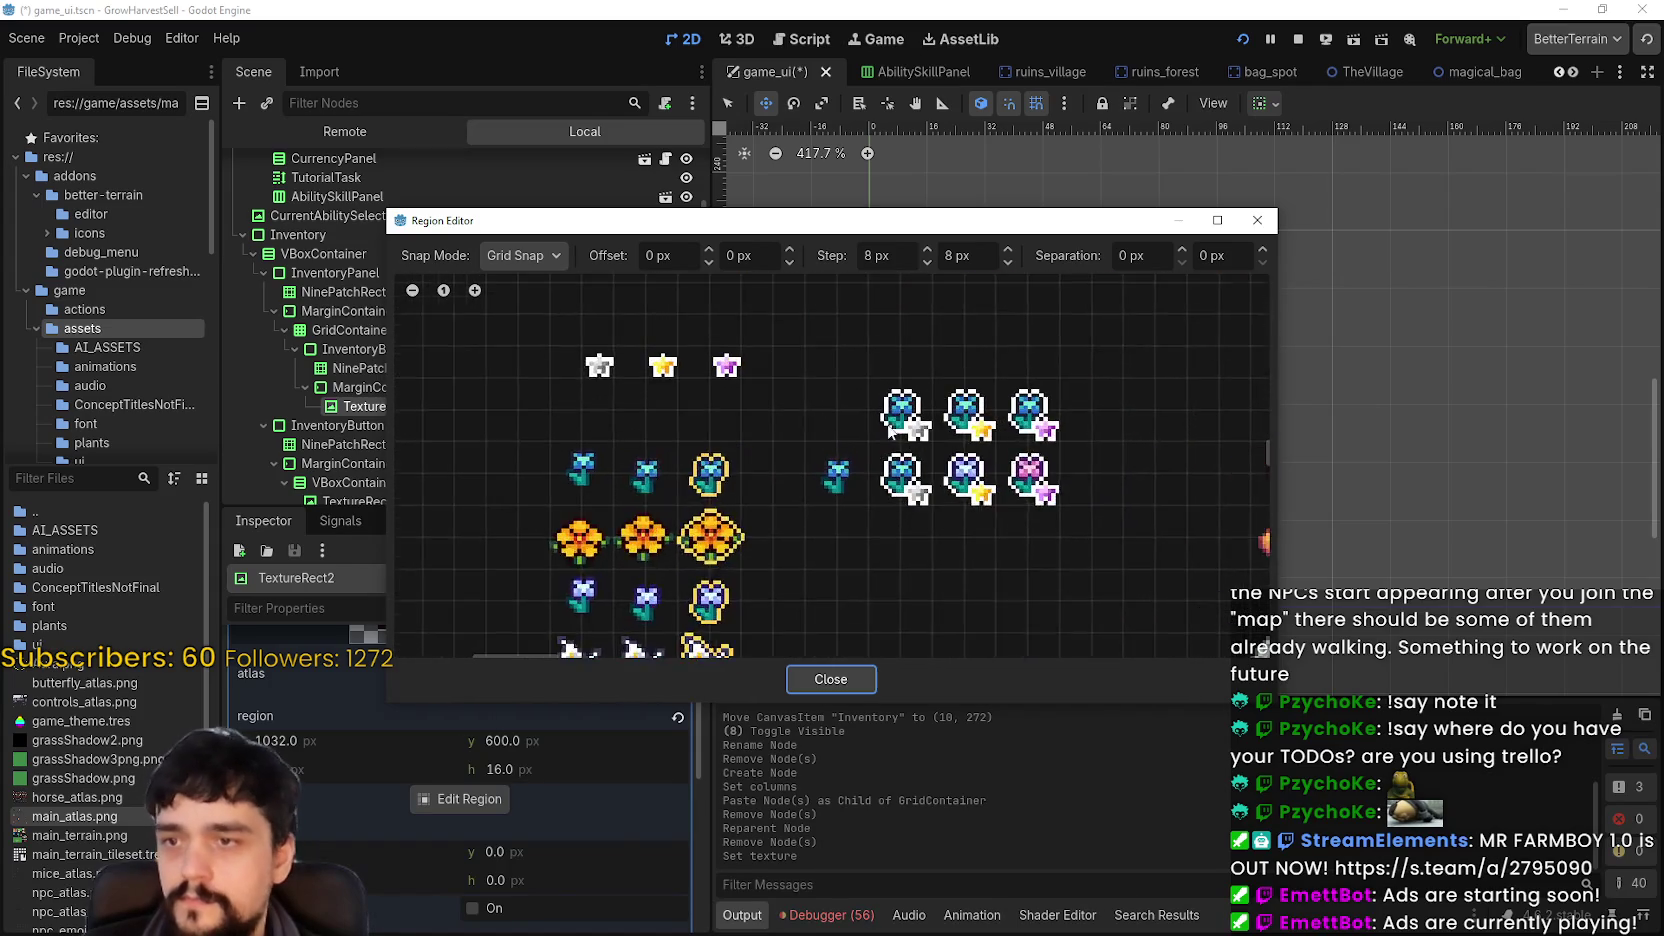
pyautogui.scroll(-4, 836, 434)
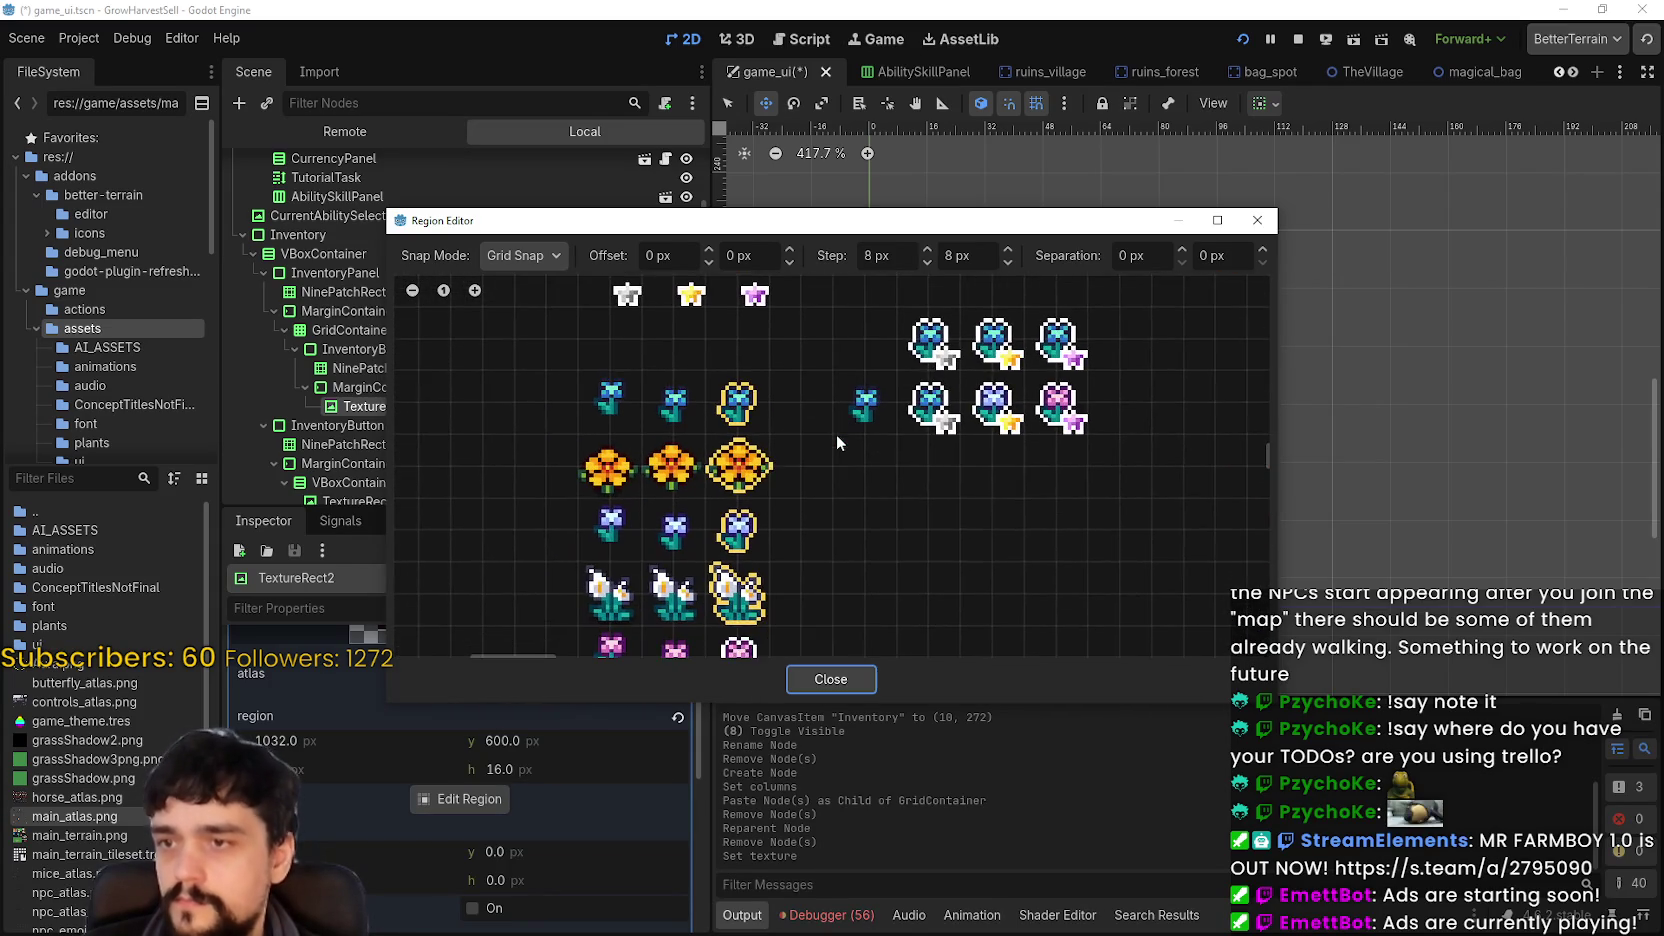
pyautogui.moveTo(920, 438)
pyautogui.mouseDown()
pyautogui.moveTo(852, 452)
pyautogui.moveTo(771, 566)
pyautogui.moveTo(900, 450)
pyautogui.moveTo(881, 556)
pyautogui.moveTo(956, 502)
pyautogui.moveTo(963, 394)
pyautogui.moveTo(952, 506)
pyautogui.mouseUp()
# - Frame the blue flower cell as the texture region and close the editor
pyautogui.scroll(3, 867, 452)
pyautogui.scroll(-1, 963, 391)
pyautogui.scroll(1, 827, 517)
pyautogui.moveTo(827, 517); pyautogui.dragTo(908, 433)
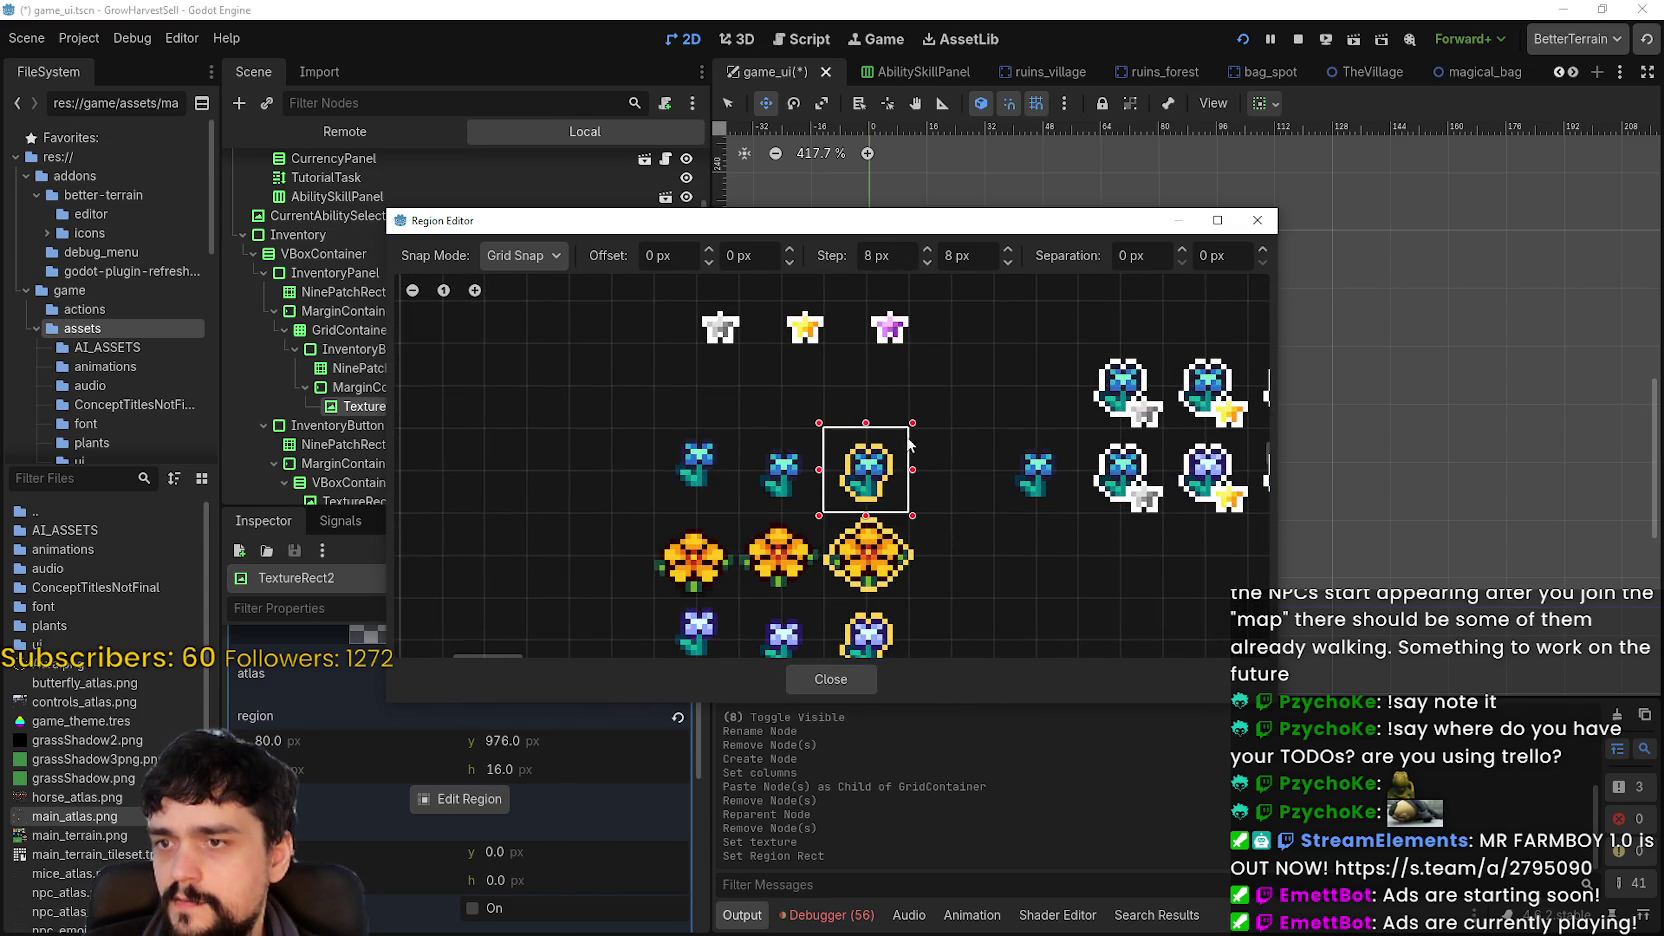
pyautogui.click(861, 676)
pyautogui.scroll(1, 955, 450)
pyautogui.scroll(-1, 960, 420)
pyautogui.scroll(-1, 979, 383)
pyautogui.scroll(5, 979, 383)
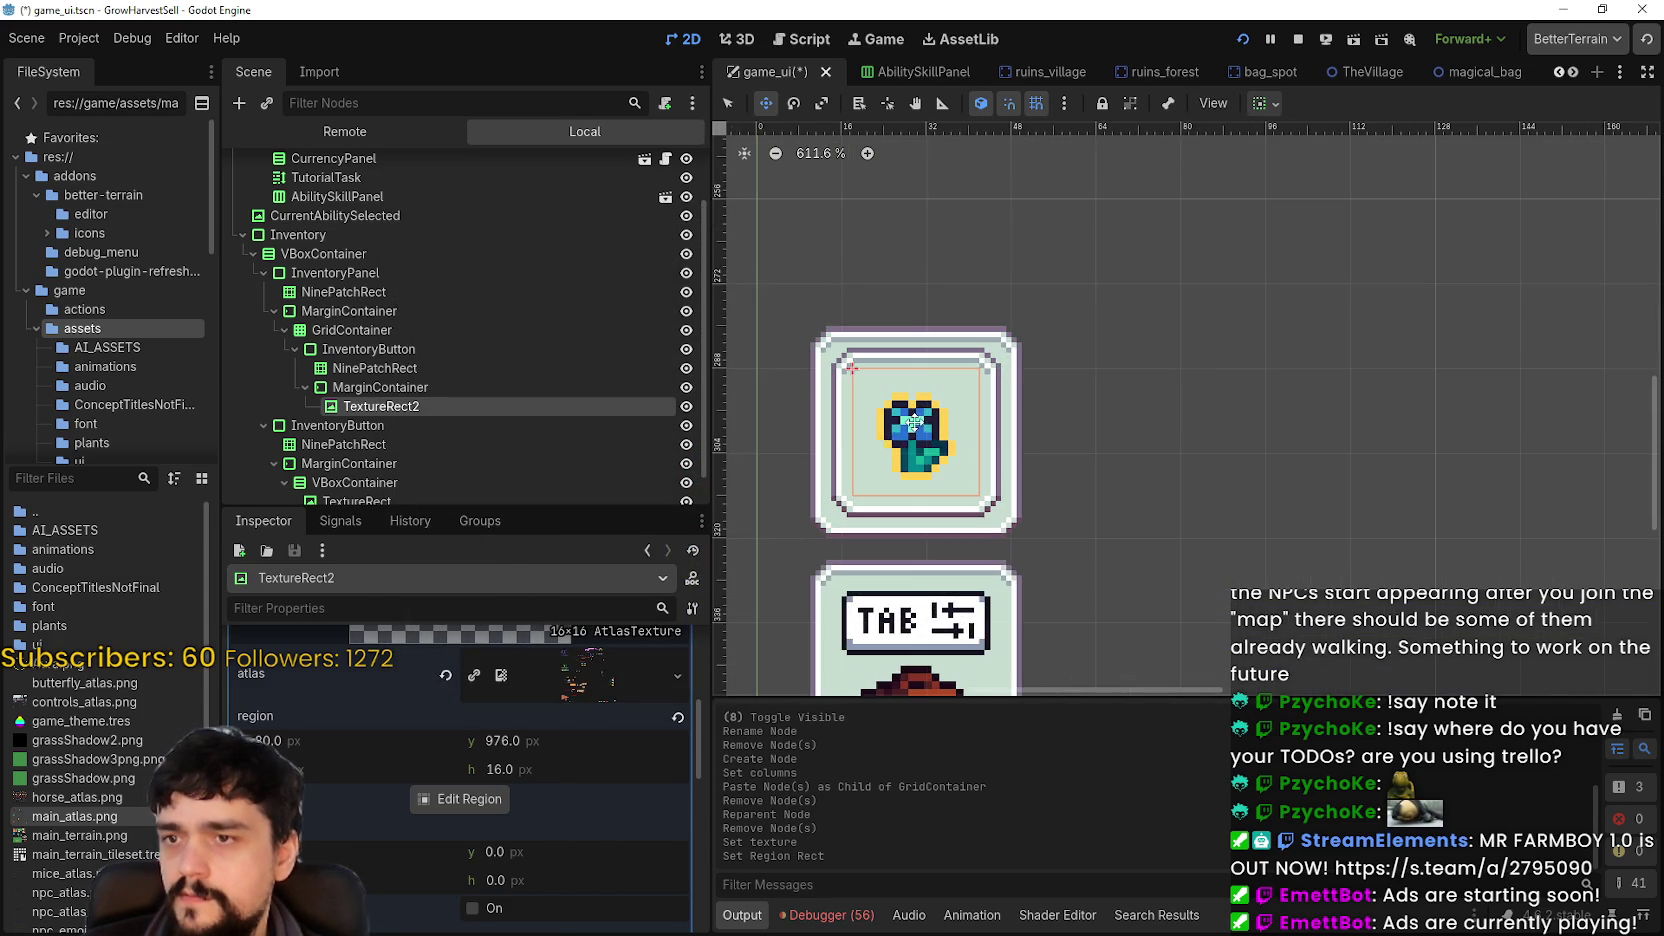
# - Rename the grid slot to InventoryItemExample and collapse its children
pyautogui.click(387, 348)
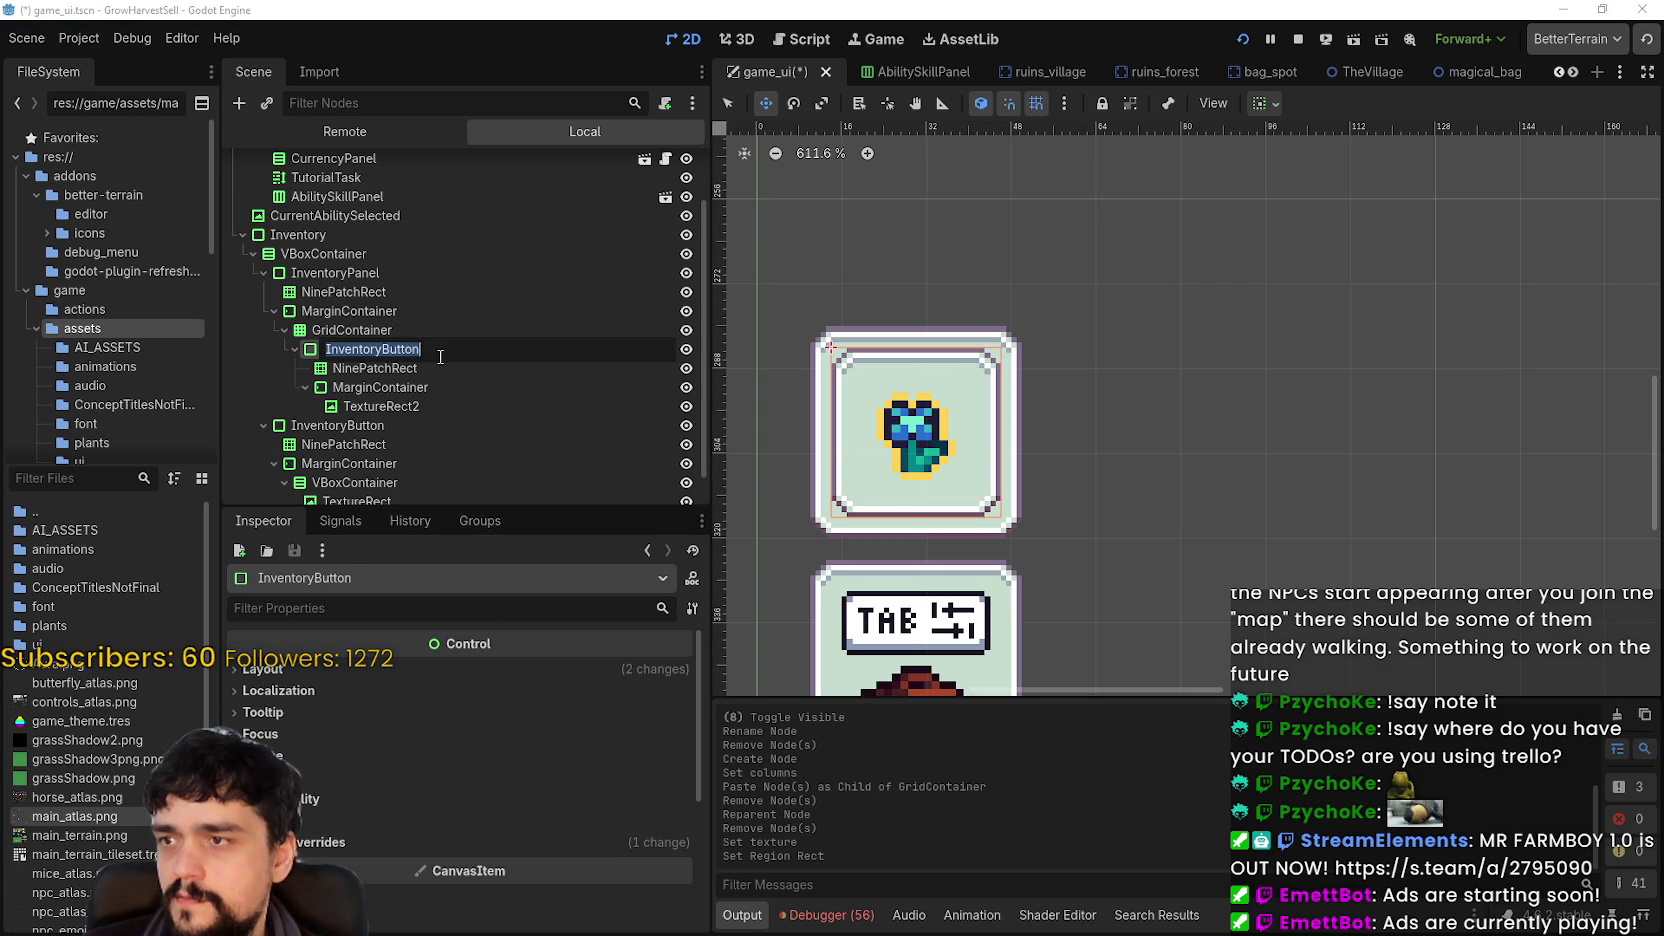
pyautogui.write('Ite')
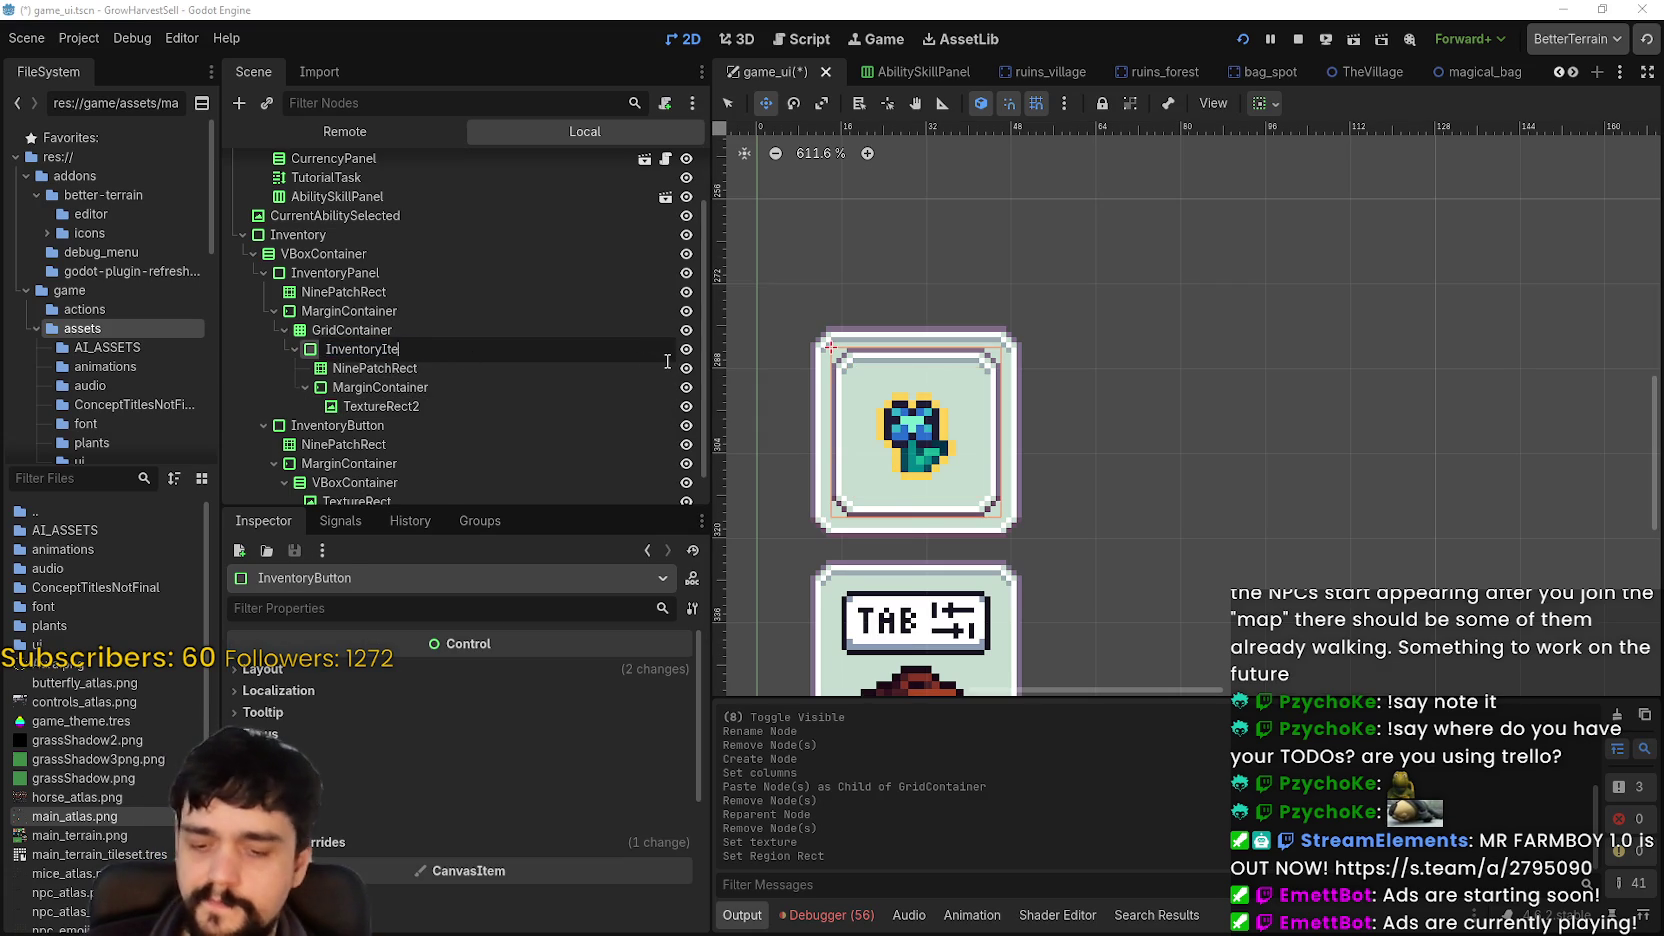
pyautogui.write('mExample')
pyautogui.press('Return')
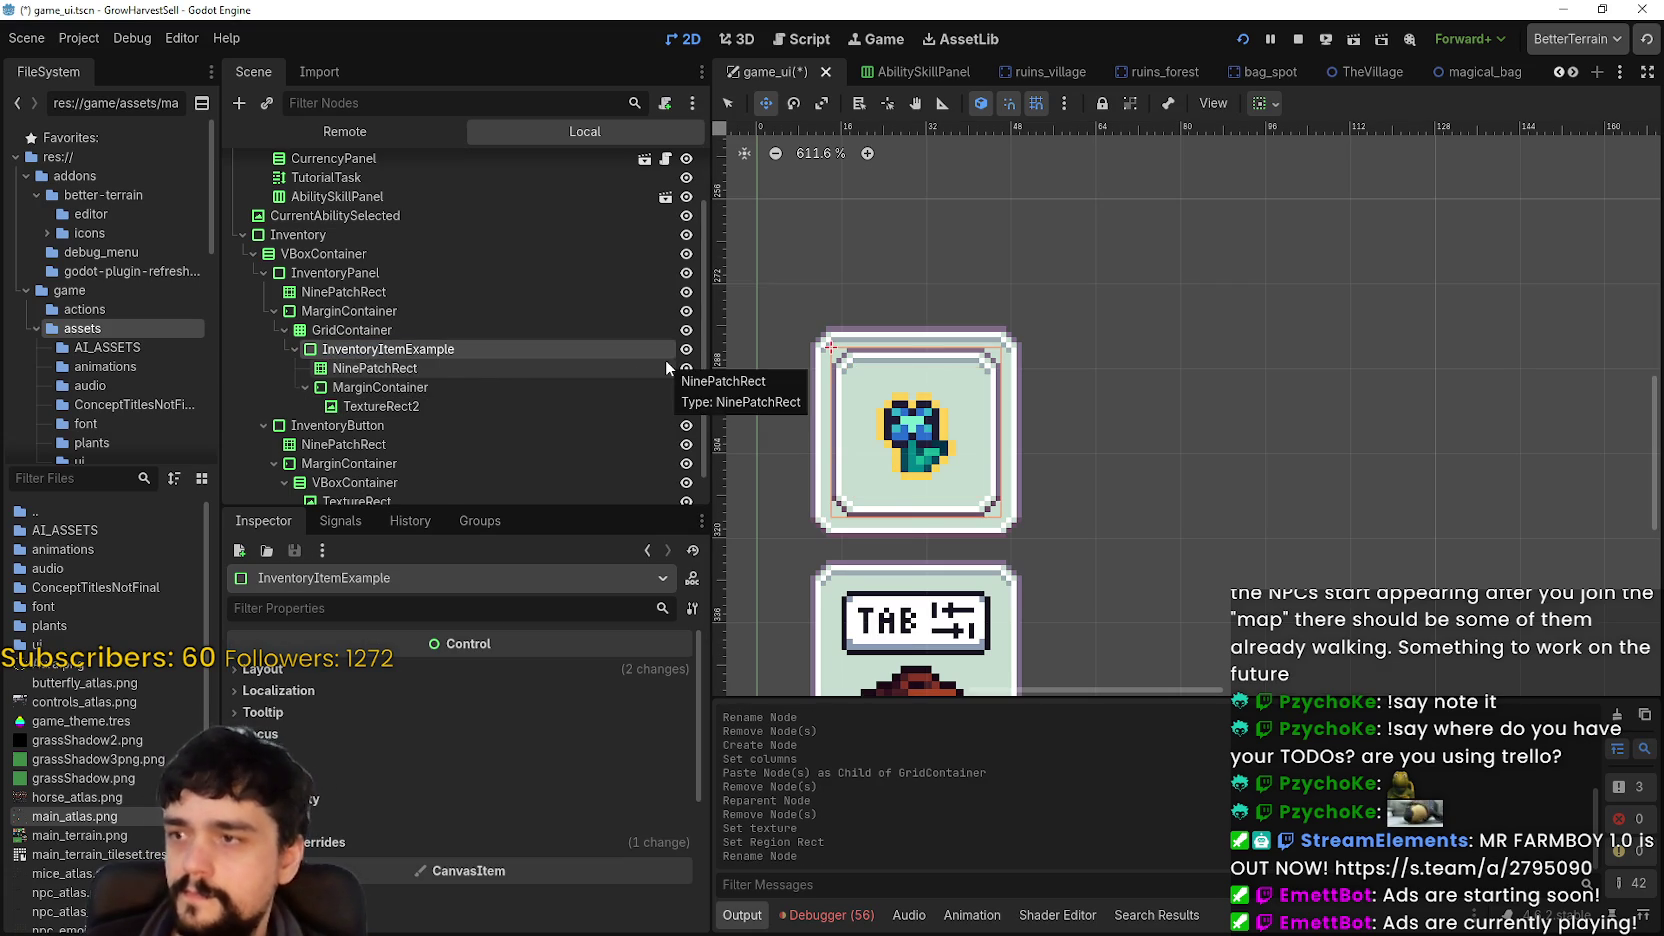
pyautogui.click(620, 368)
pyautogui.click(390, 349)
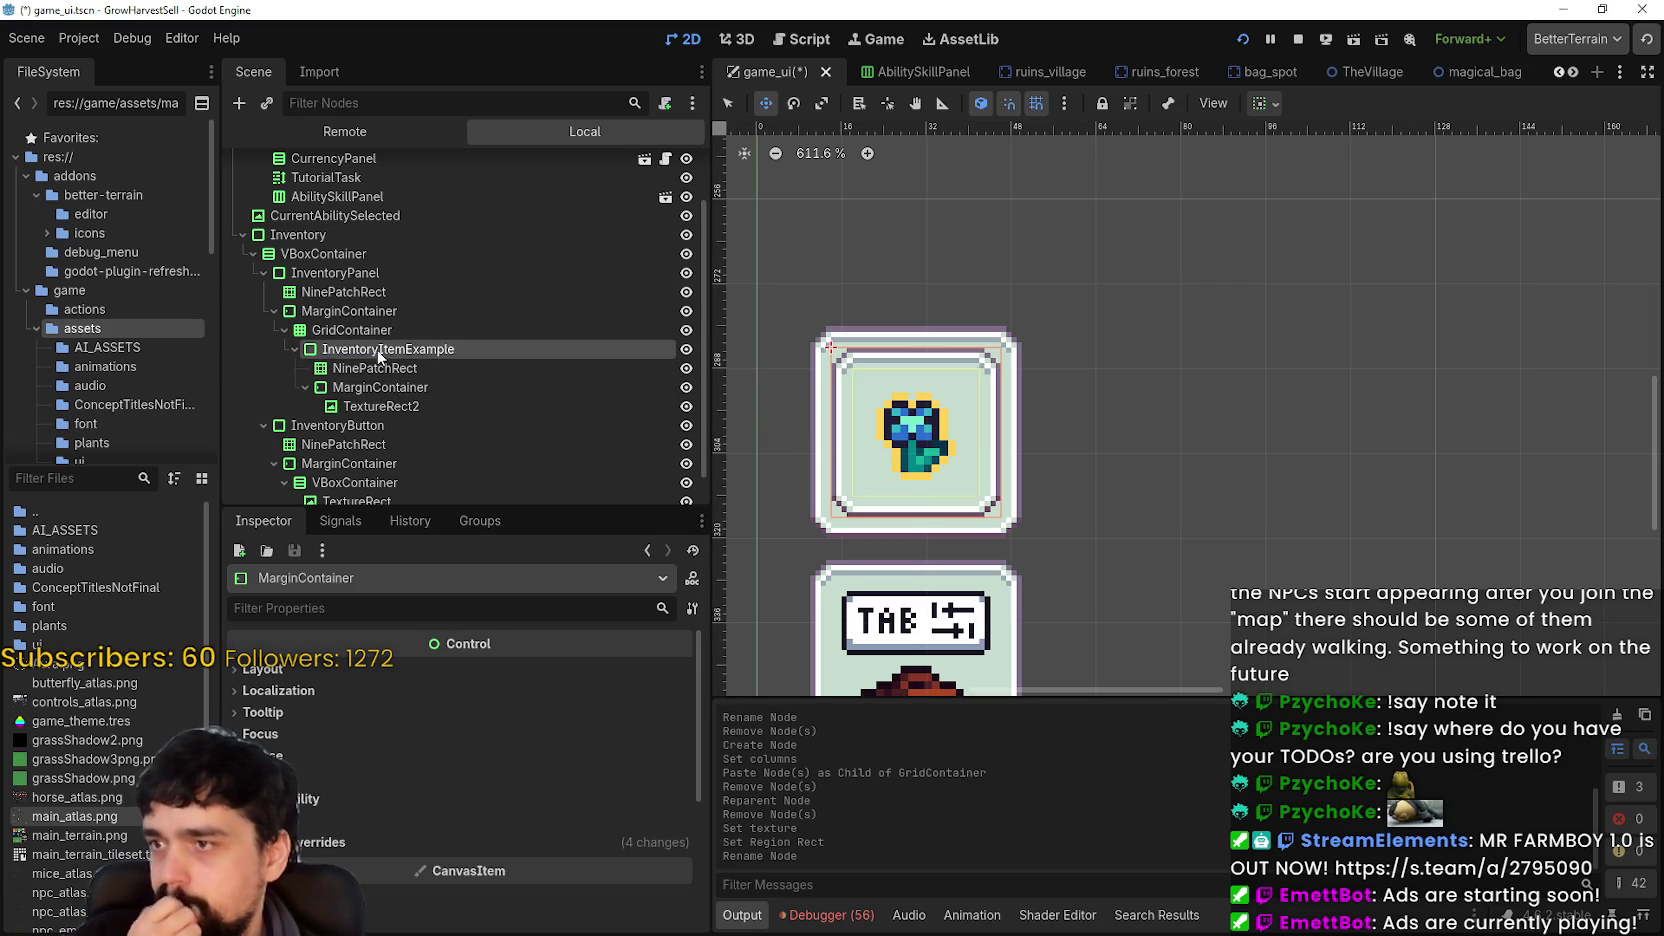
pyautogui.click(295, 349)
pyautogui.moveTo(322, 350)
pyautogui.mouseDown()
pyautogui.moveTo(384, 374)
pyautogui.moveTo(332, 373)
pyautogui.moveTo(386, 373)
pyautogui.mouseUp()
# - Duplicate the slot as InventoryItemExample2 and select the GridContainer
pyautogui.click(367, 376)
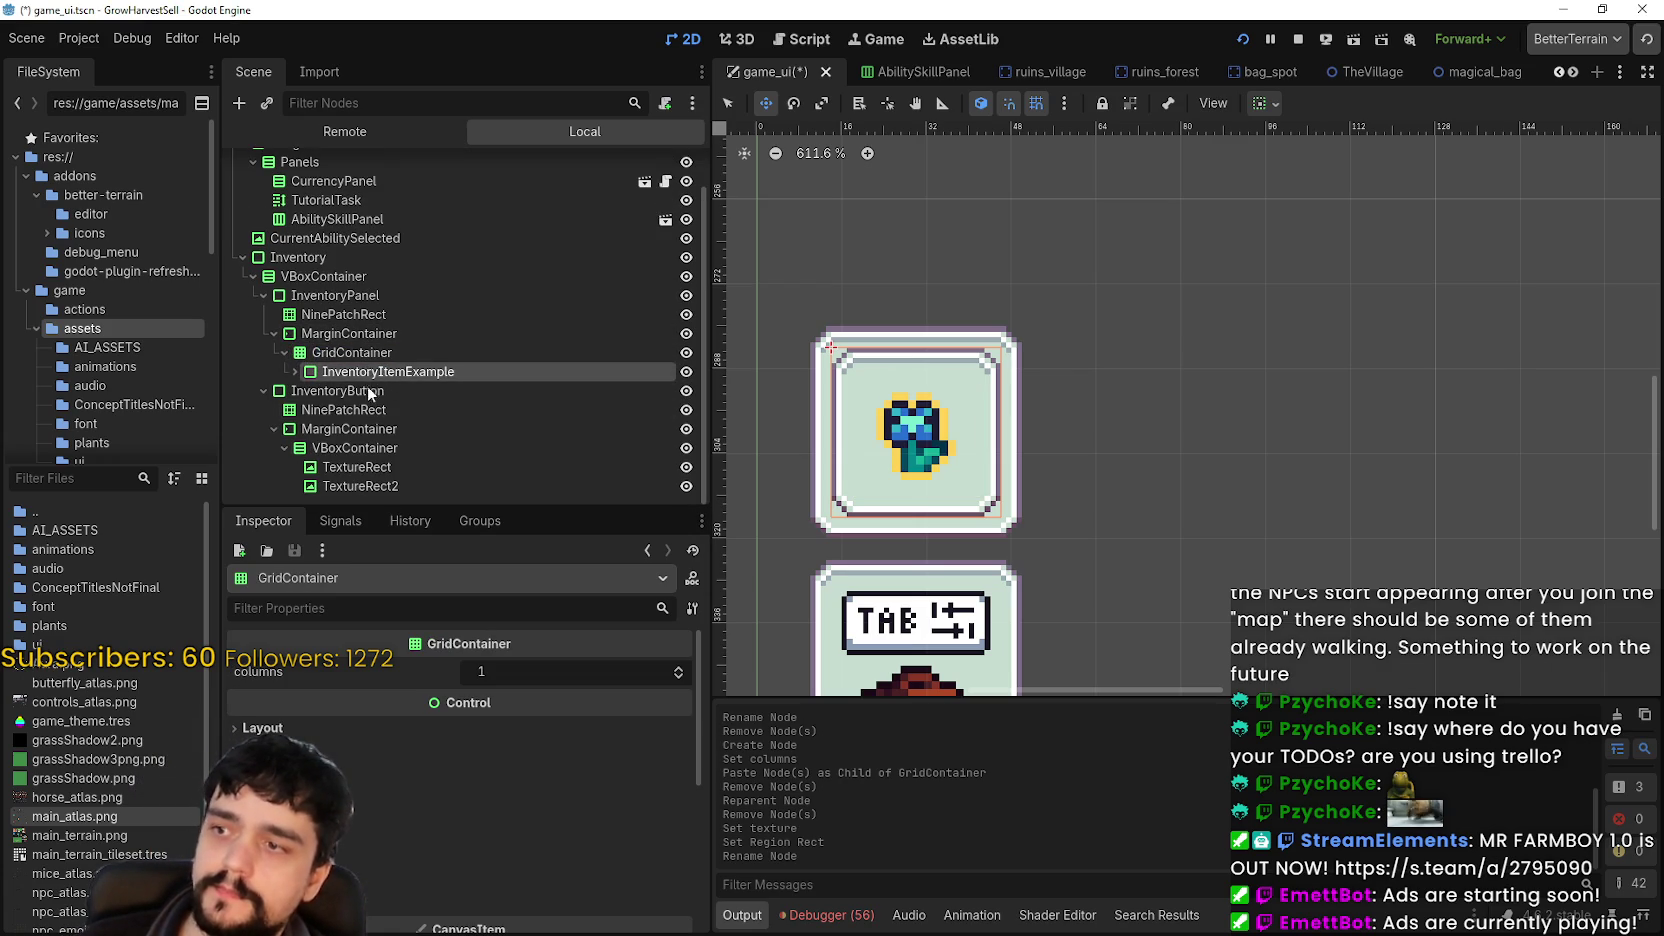
pyautogui.hotkey('ctrl', 'd')
pyautogui.scroll(-3, 1106, 418)
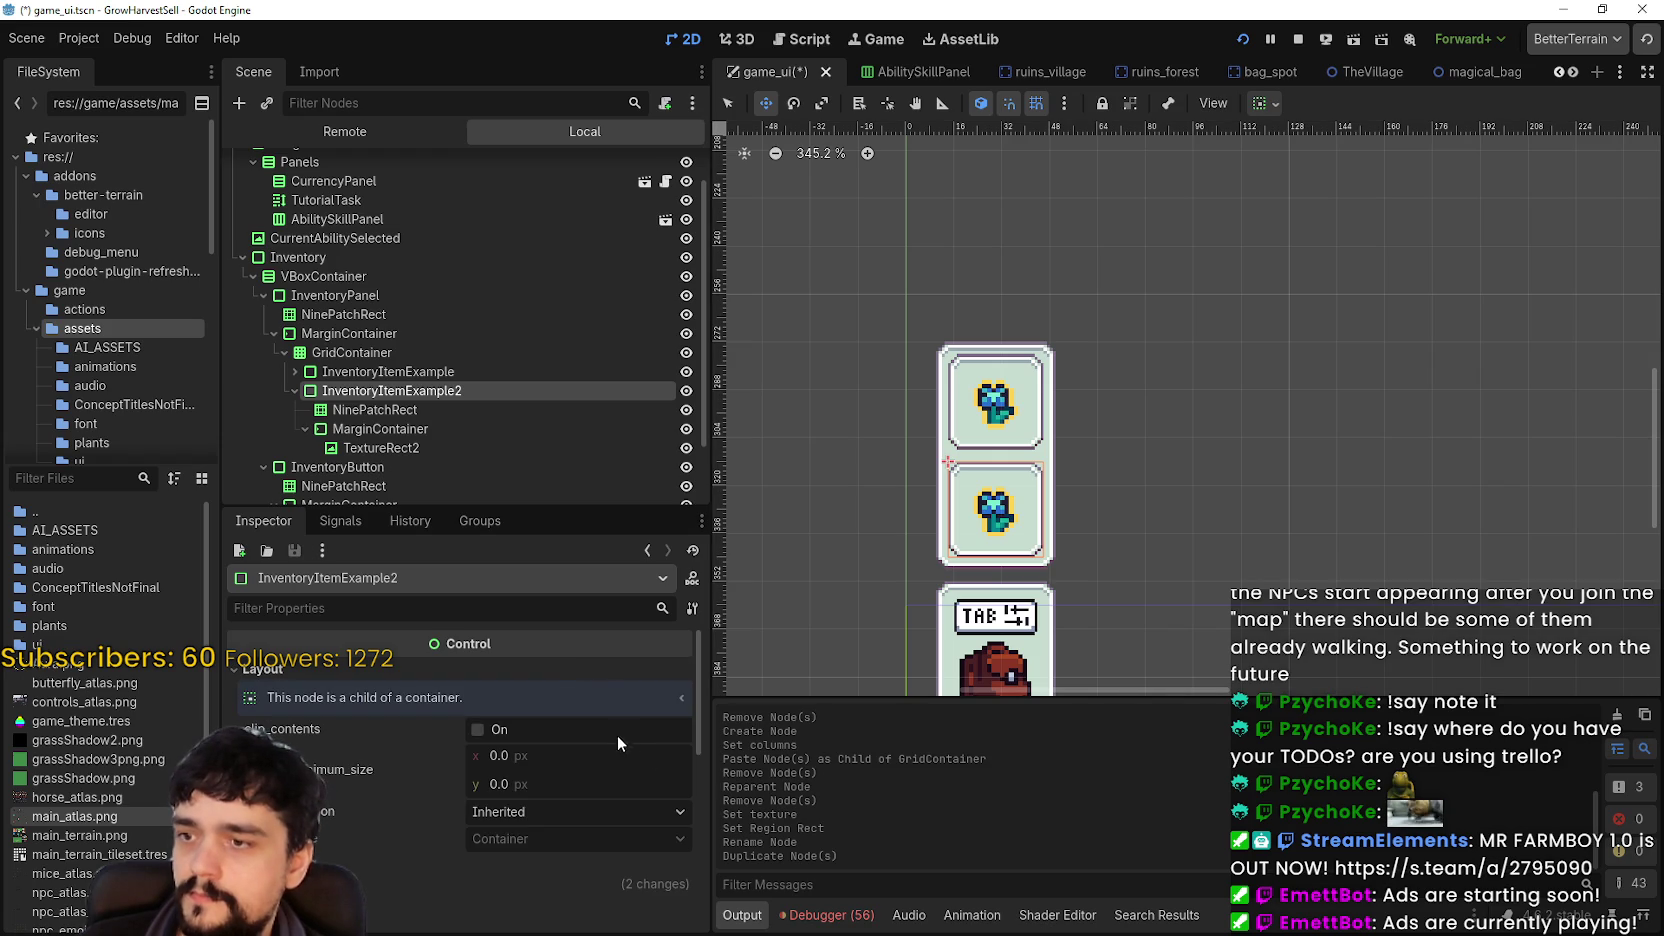
pyautogui.click(398, 352)
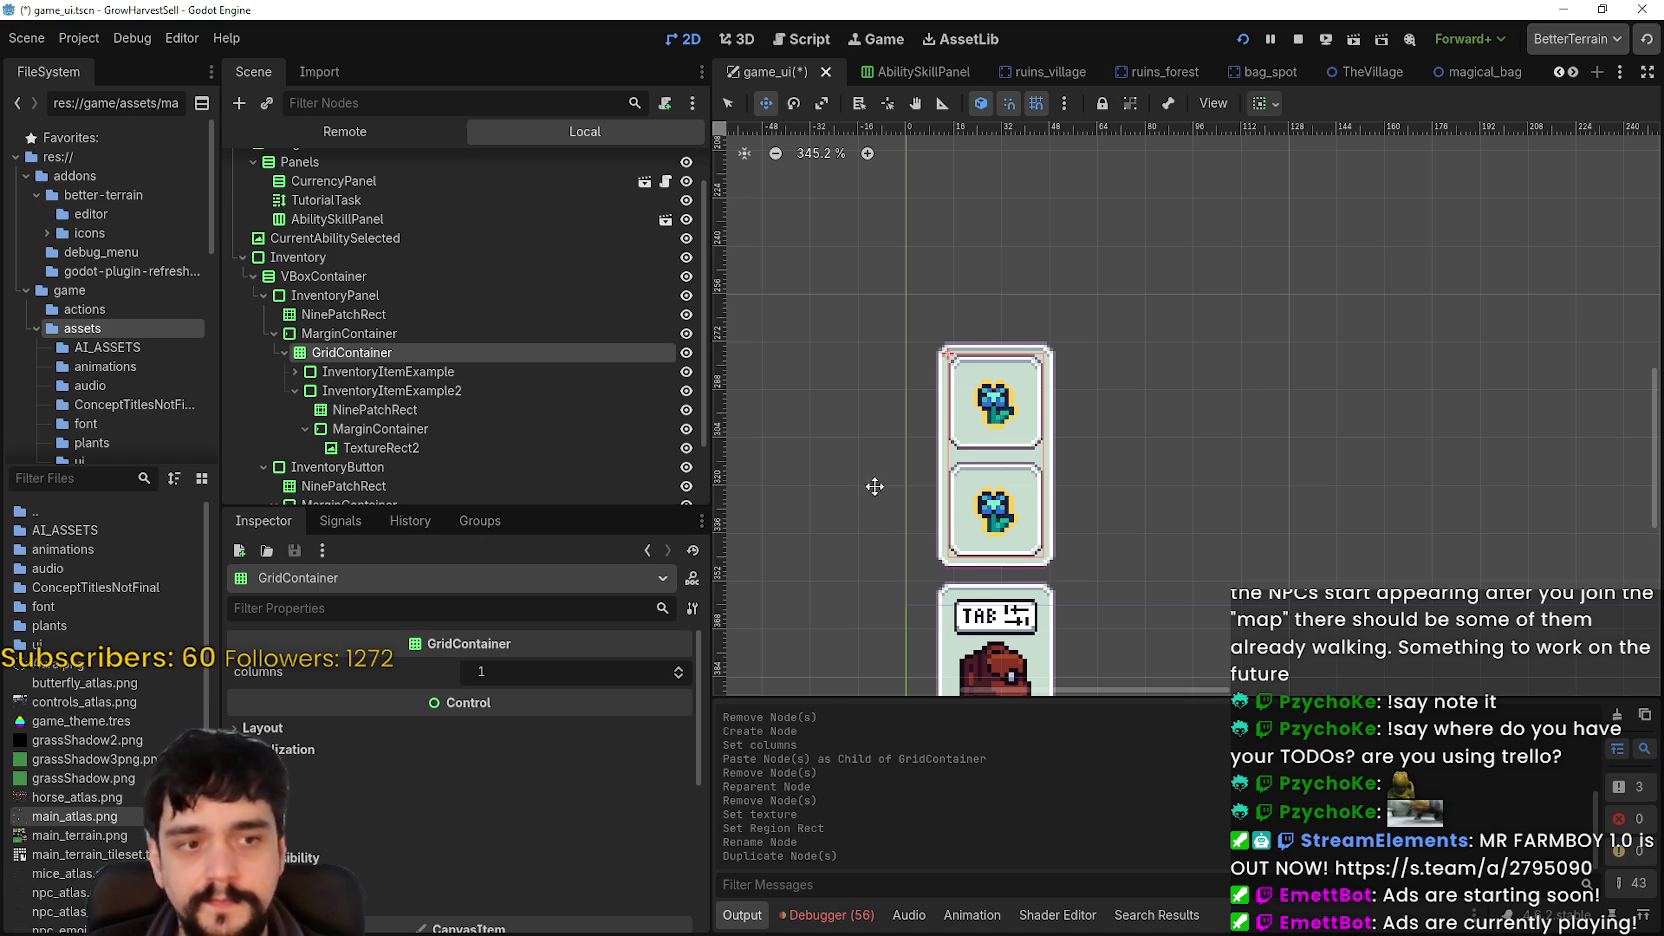
pyautogui.scroll(-1, 952, 431)
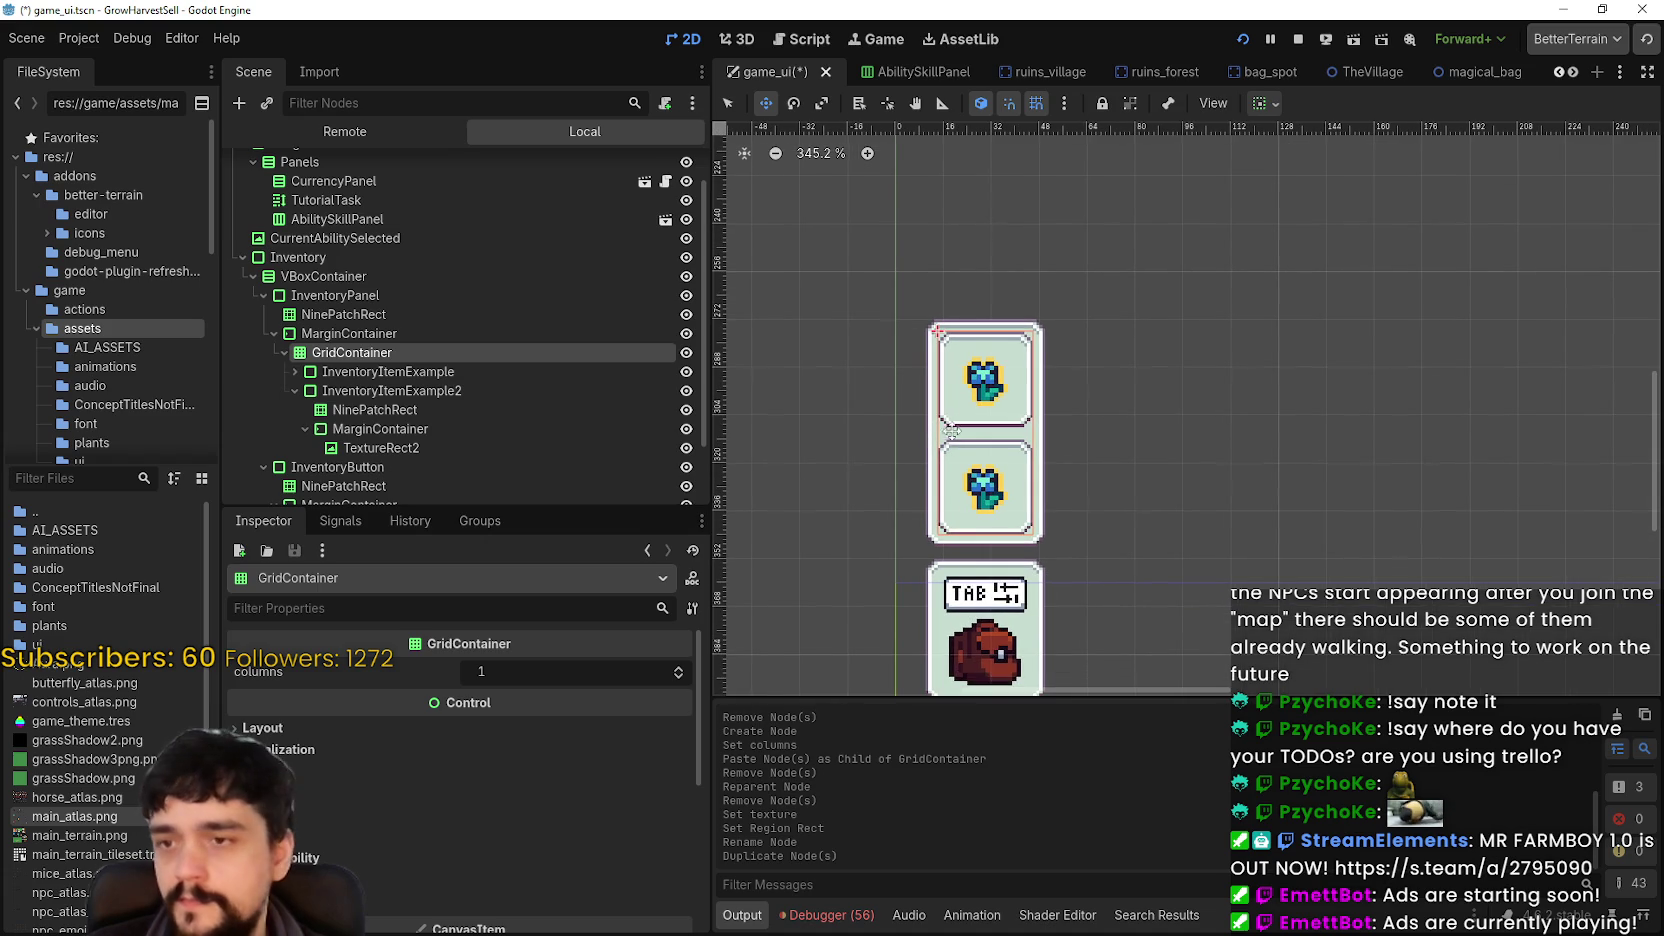
# - Set the GridContainer to 3 columns, undoing an accidental grid duplicate
pyautogui.doubleClick(678, 670)
pyautogui.hotkey('ctrl', 'd')
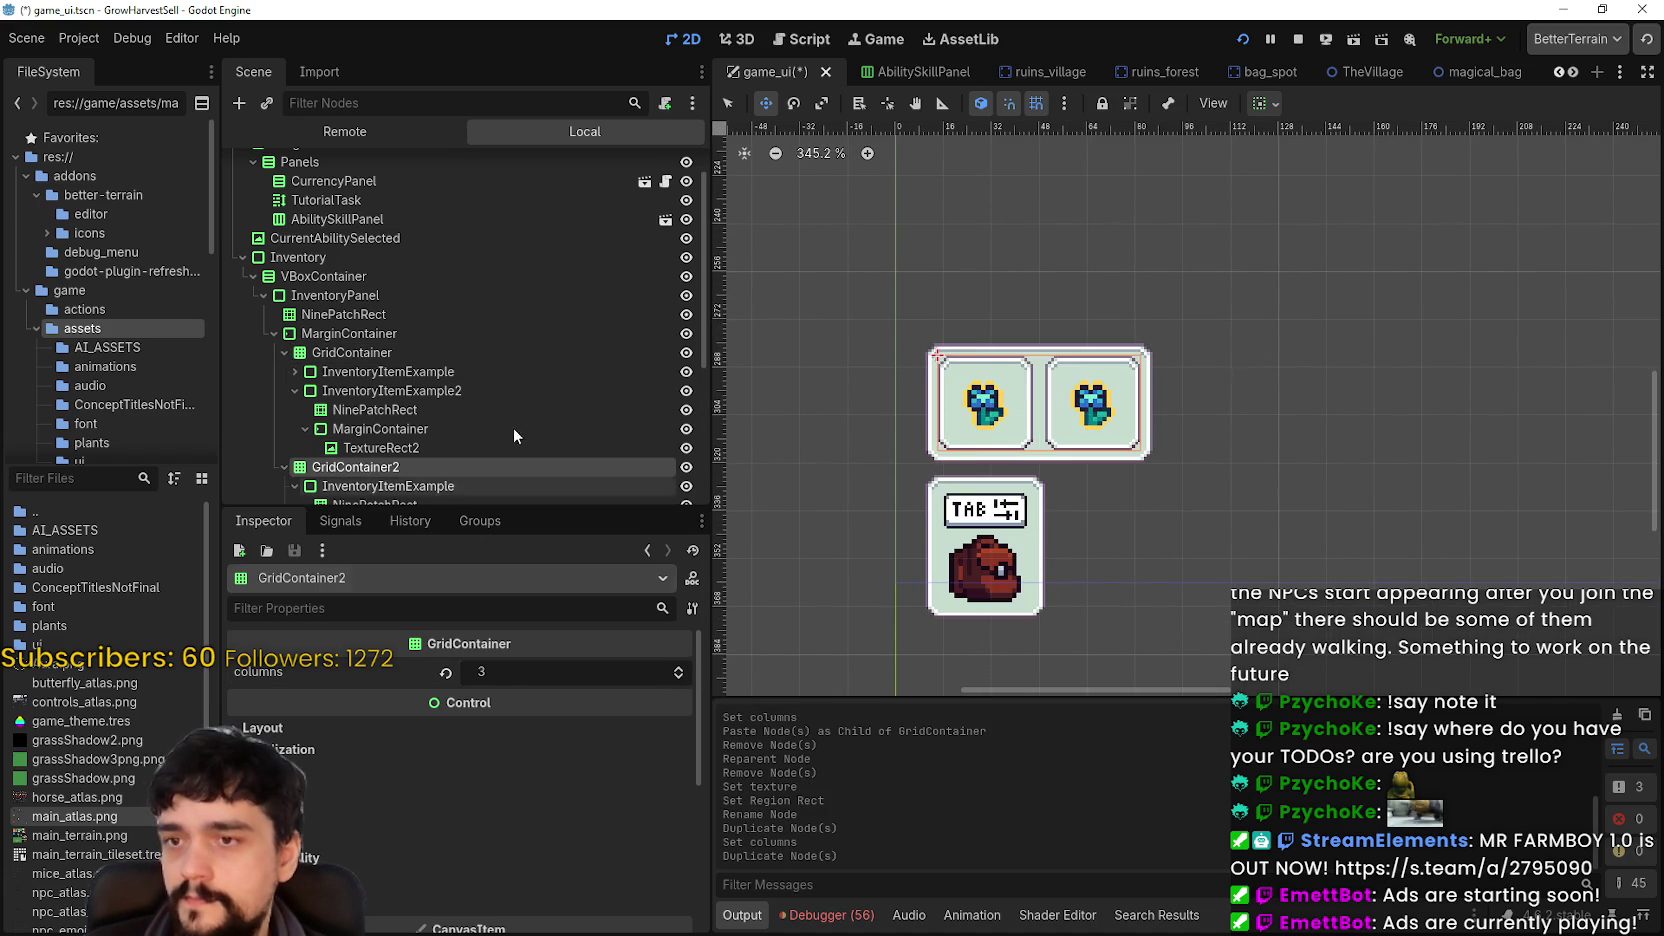
pyautogui.hotkey('ctrl', 'z')
# - Duplicate InventoryItemExample2 up to InventoryItemExample9, save game_ui.tscn, and stop the game
pyautogui.click(393, 391)
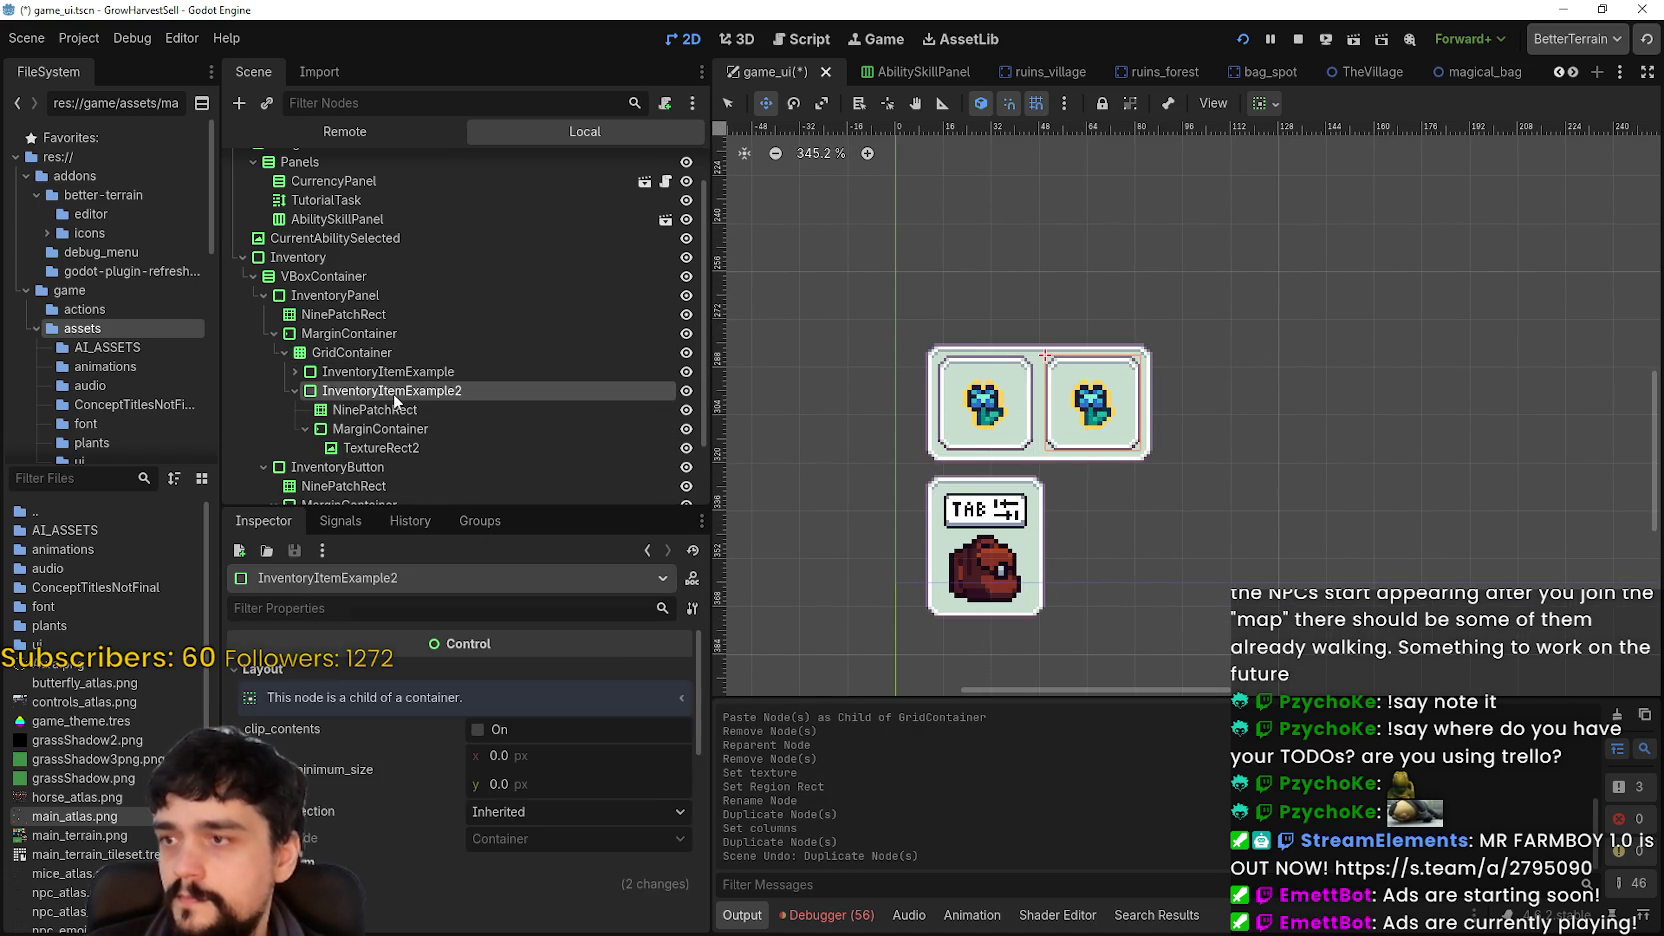
pyautogui.hotkey('ctrl', 'd')
pyautogui.click(295, 390)
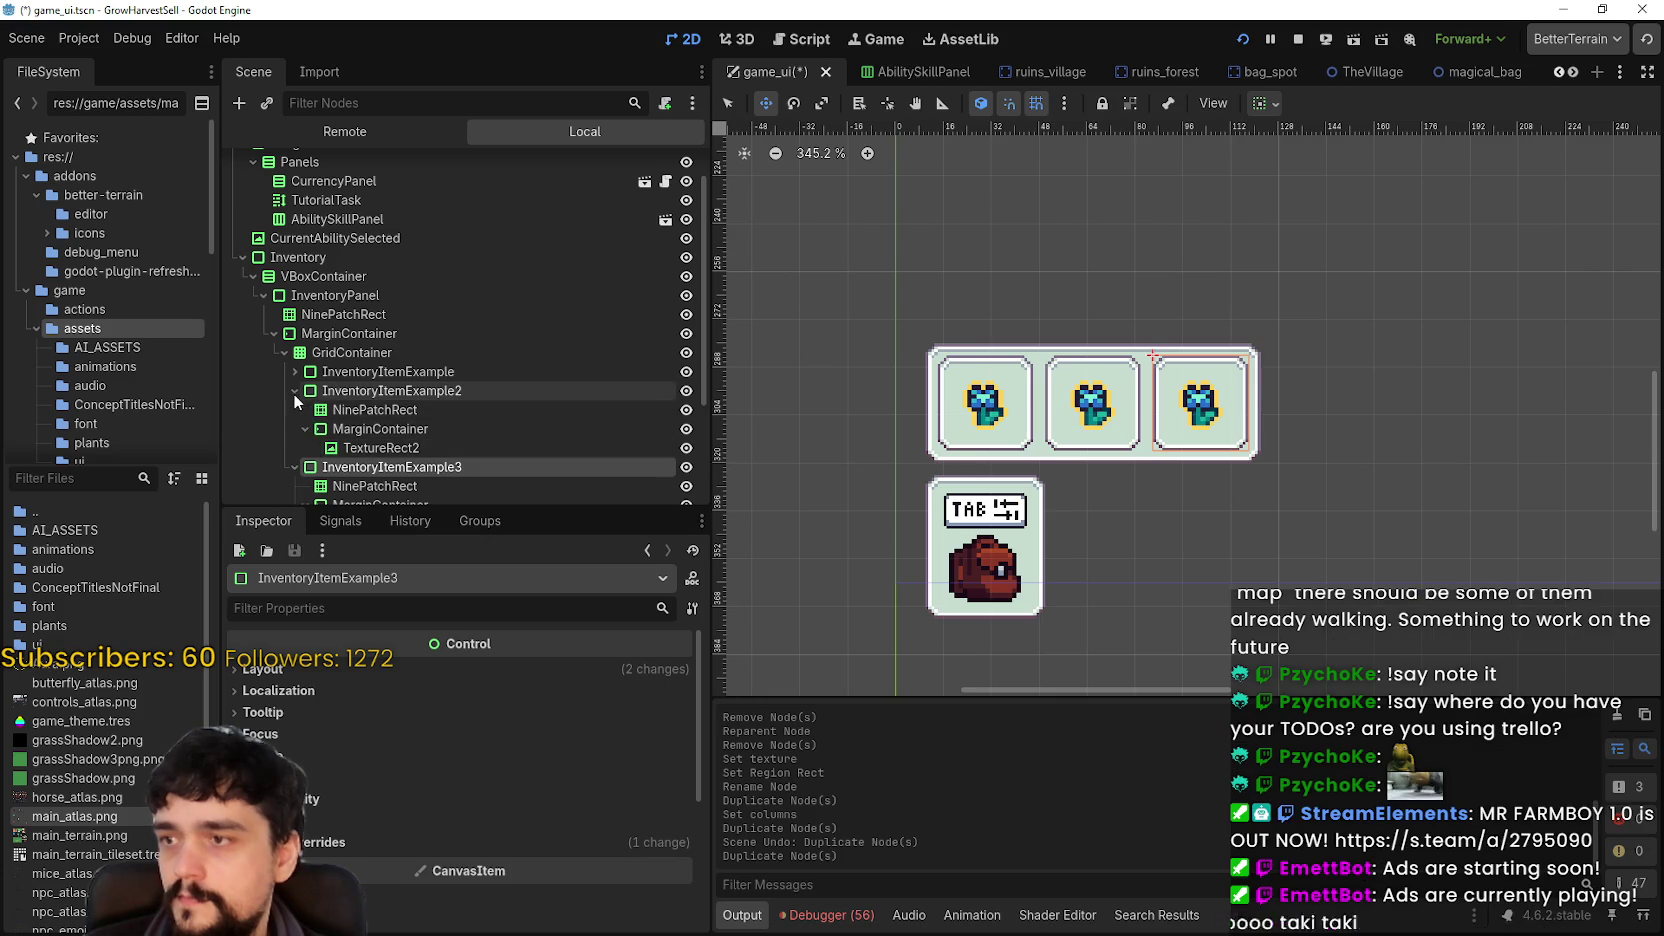
pyautogui.hotkey('ctrl', 'd')
pyautogui.hotkey('ctrl', 'd')
pyautogui.hotkey('ctrl', 'd')
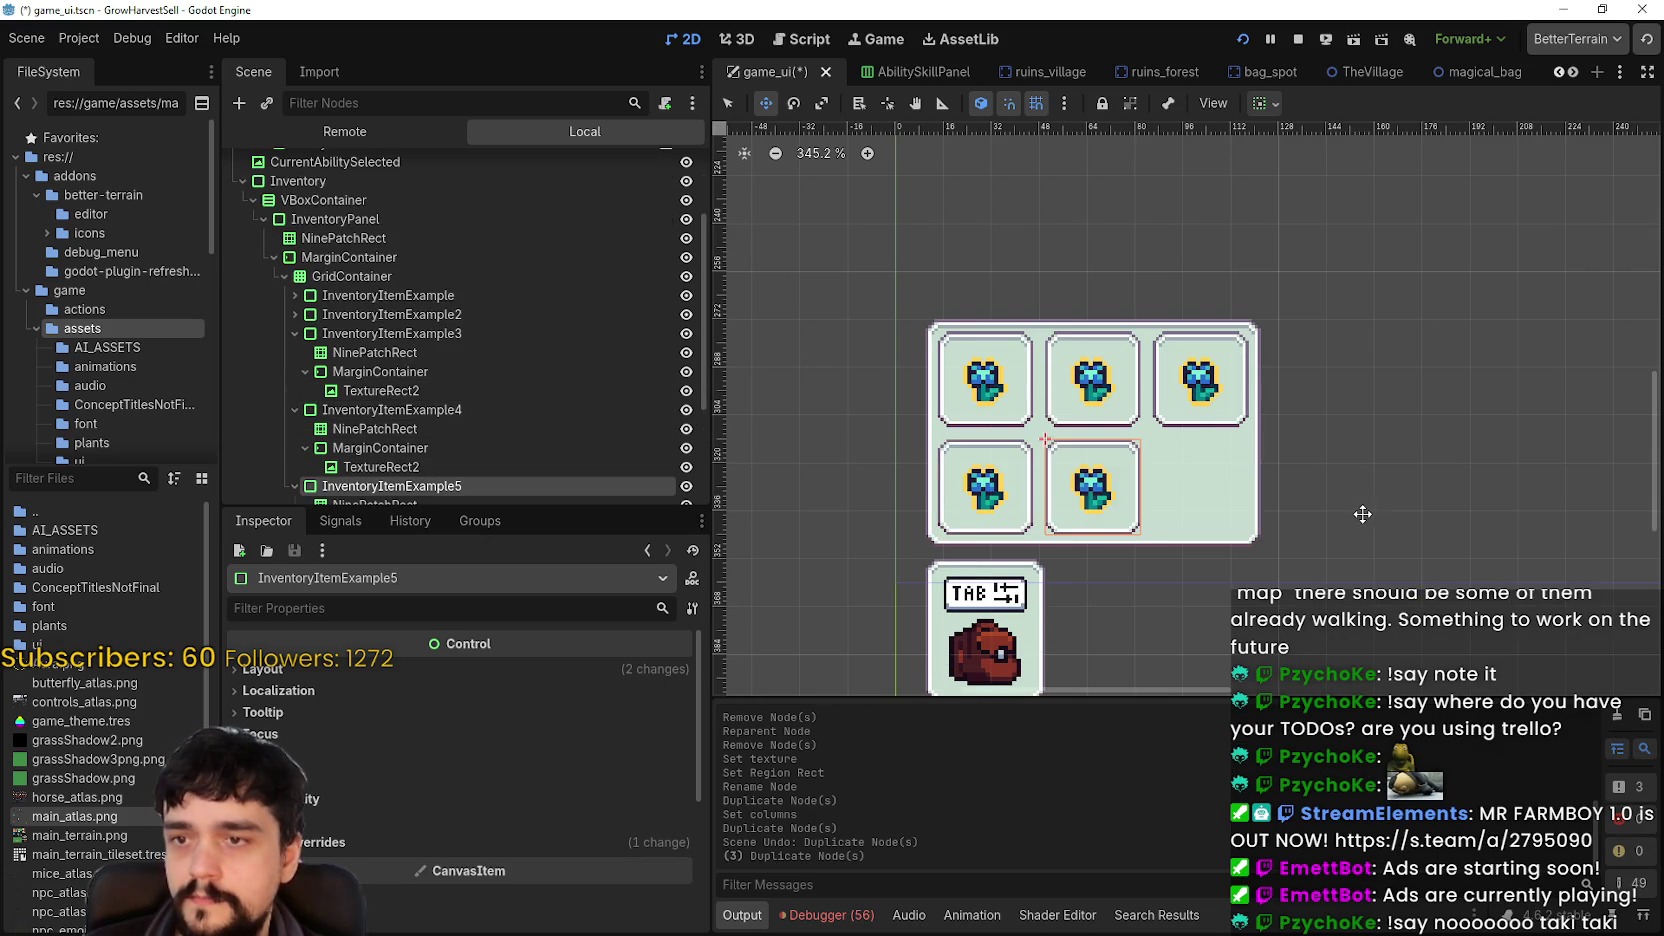
pyautogui.scroll(-1, 1300, 488)
pyautogui.hotkey('ctrl', 'd')
pyautogui.hotkey('ctrl', 'd')
pyautogui.scroll(-2, 1298, 487)
pyautogui.scroll(-2, 1280, 495)
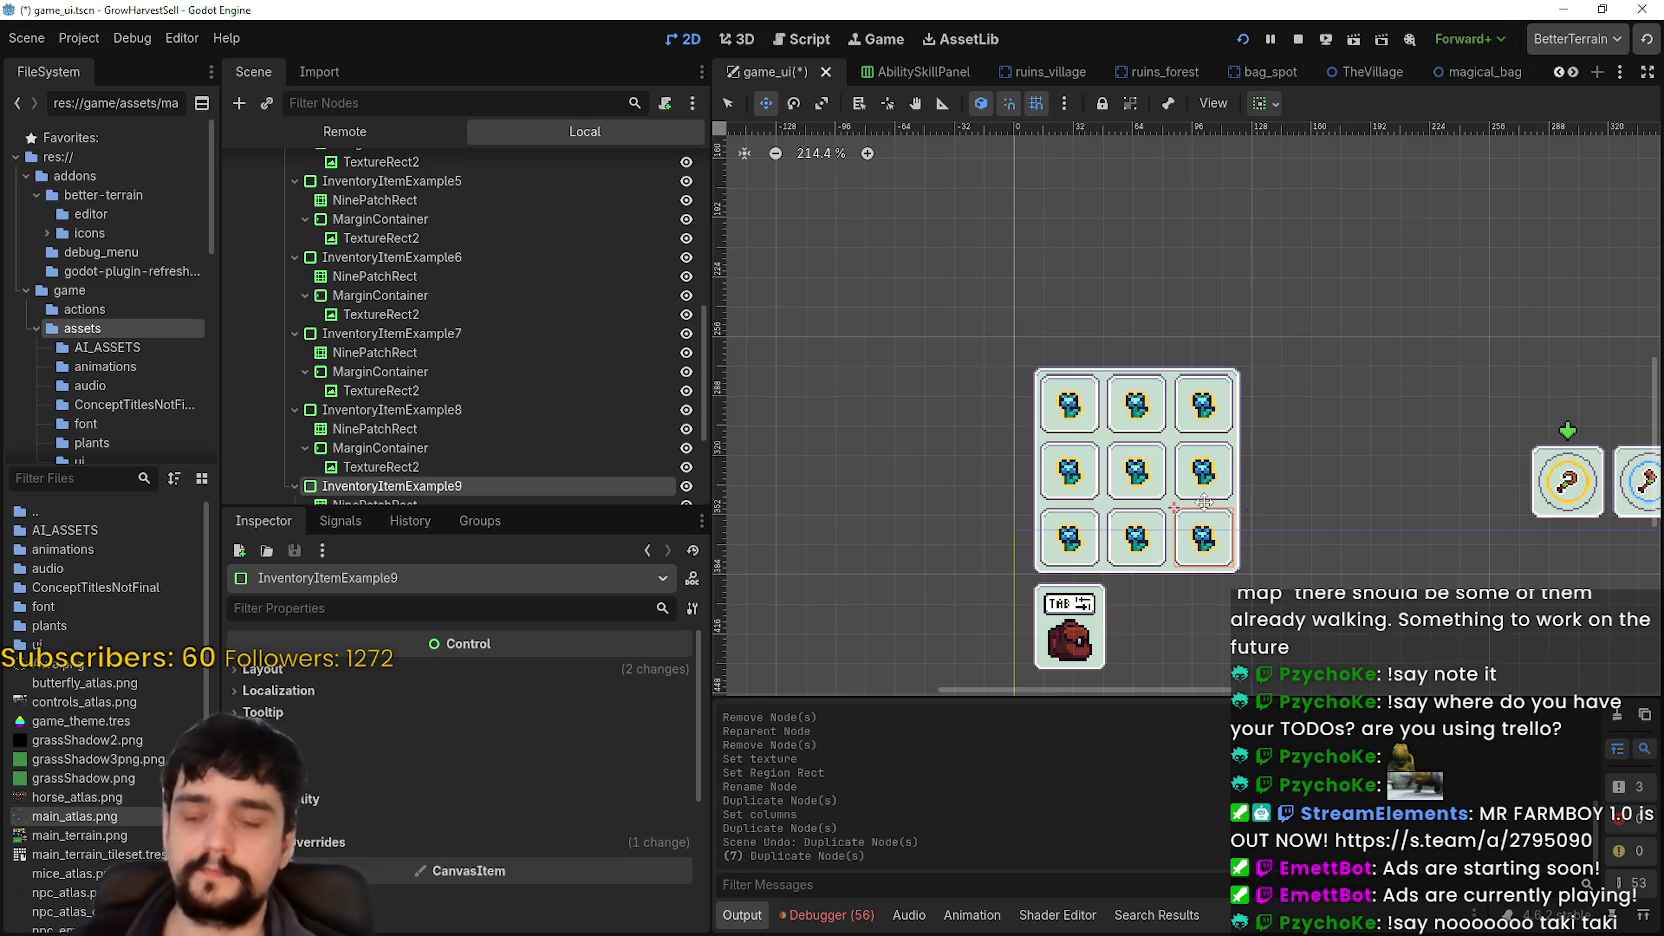
pyautogui.scroll(-4, 1205, 501)
pyautogui.hotkey('ctrl', 's')
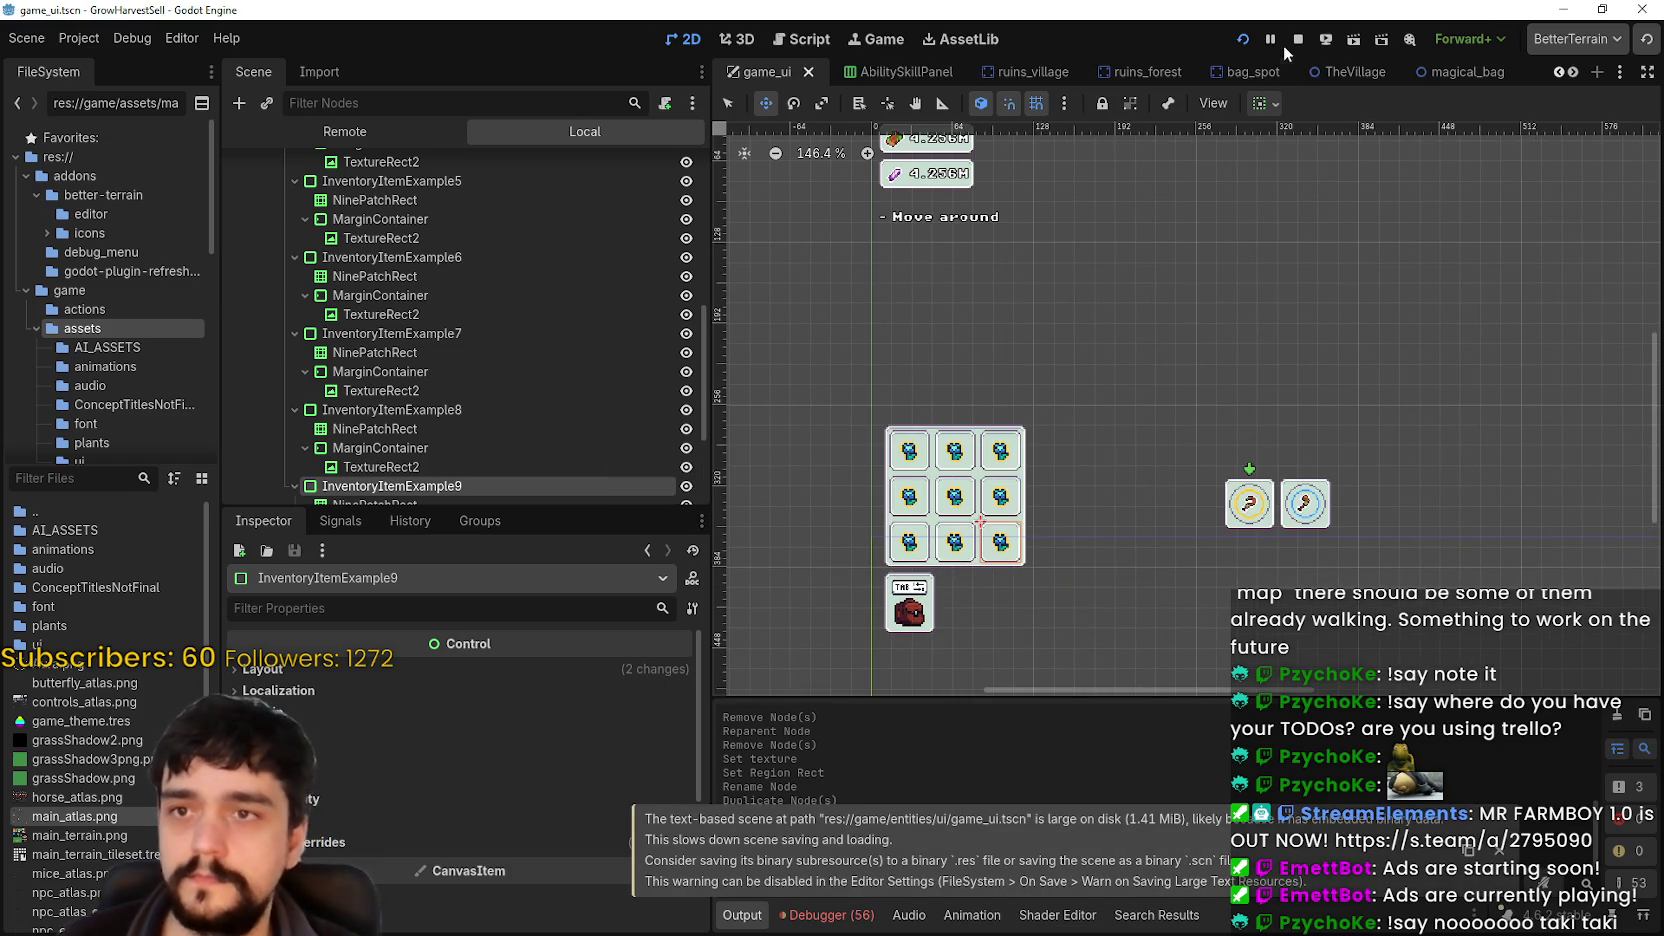
pyautogui.click(1295, 40)
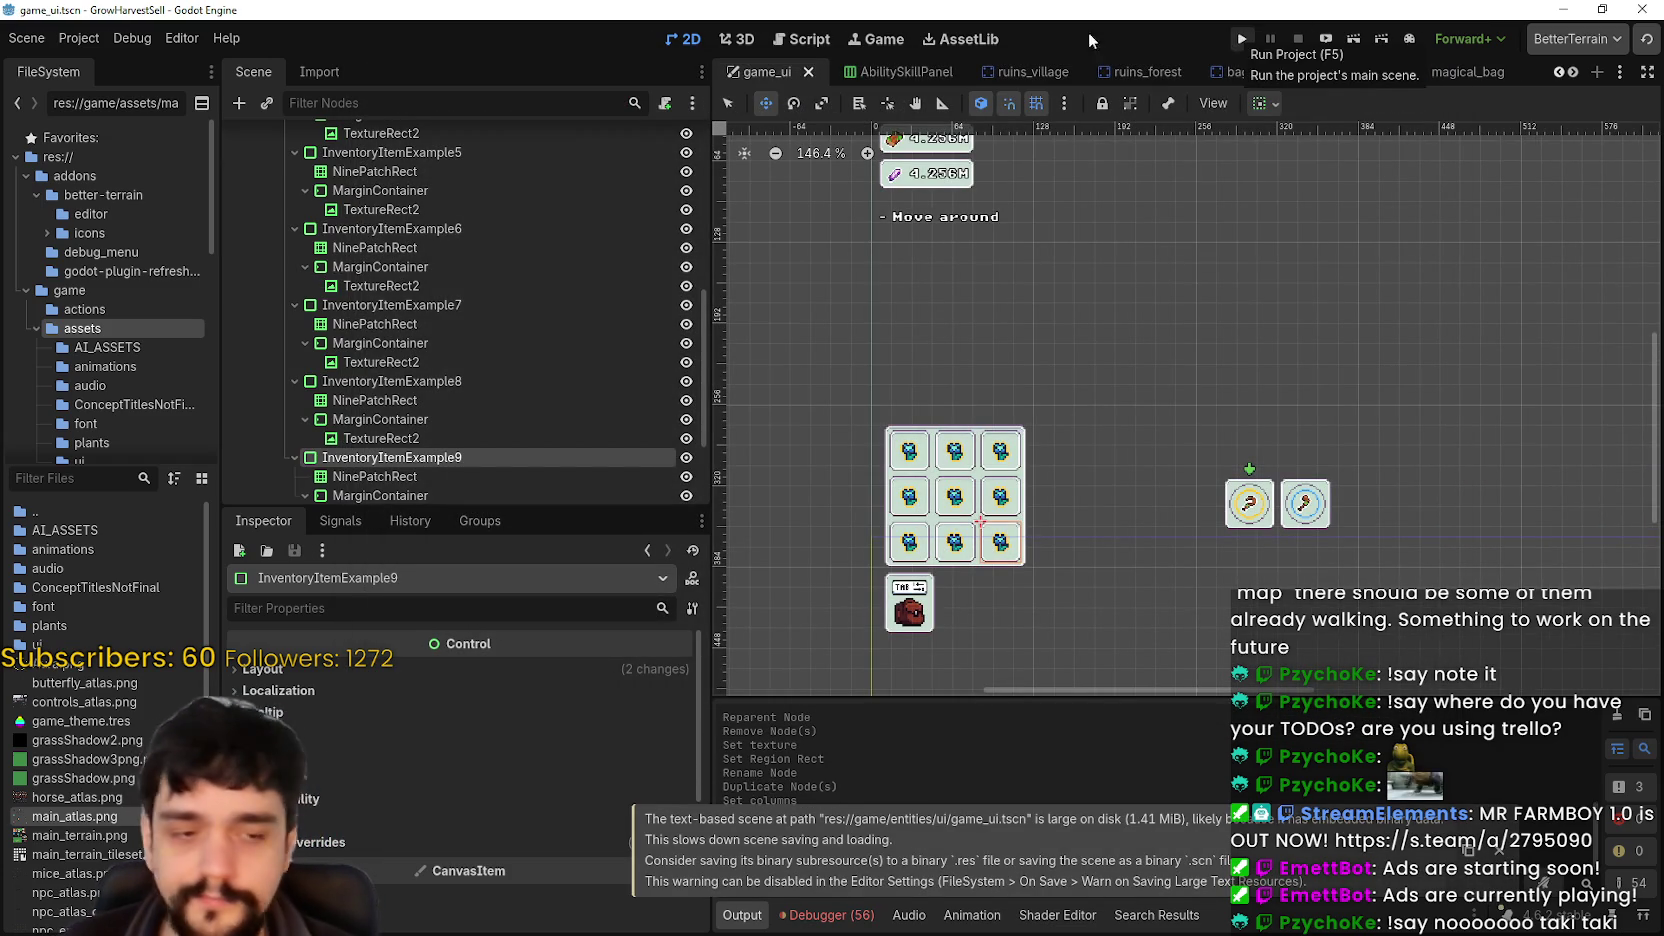
# - Run the project, load the save, check the 3×3 flower grid in the village, then stop
pyautogui.scroll(10, 536, 326)
pyautogui.click(276, 292)
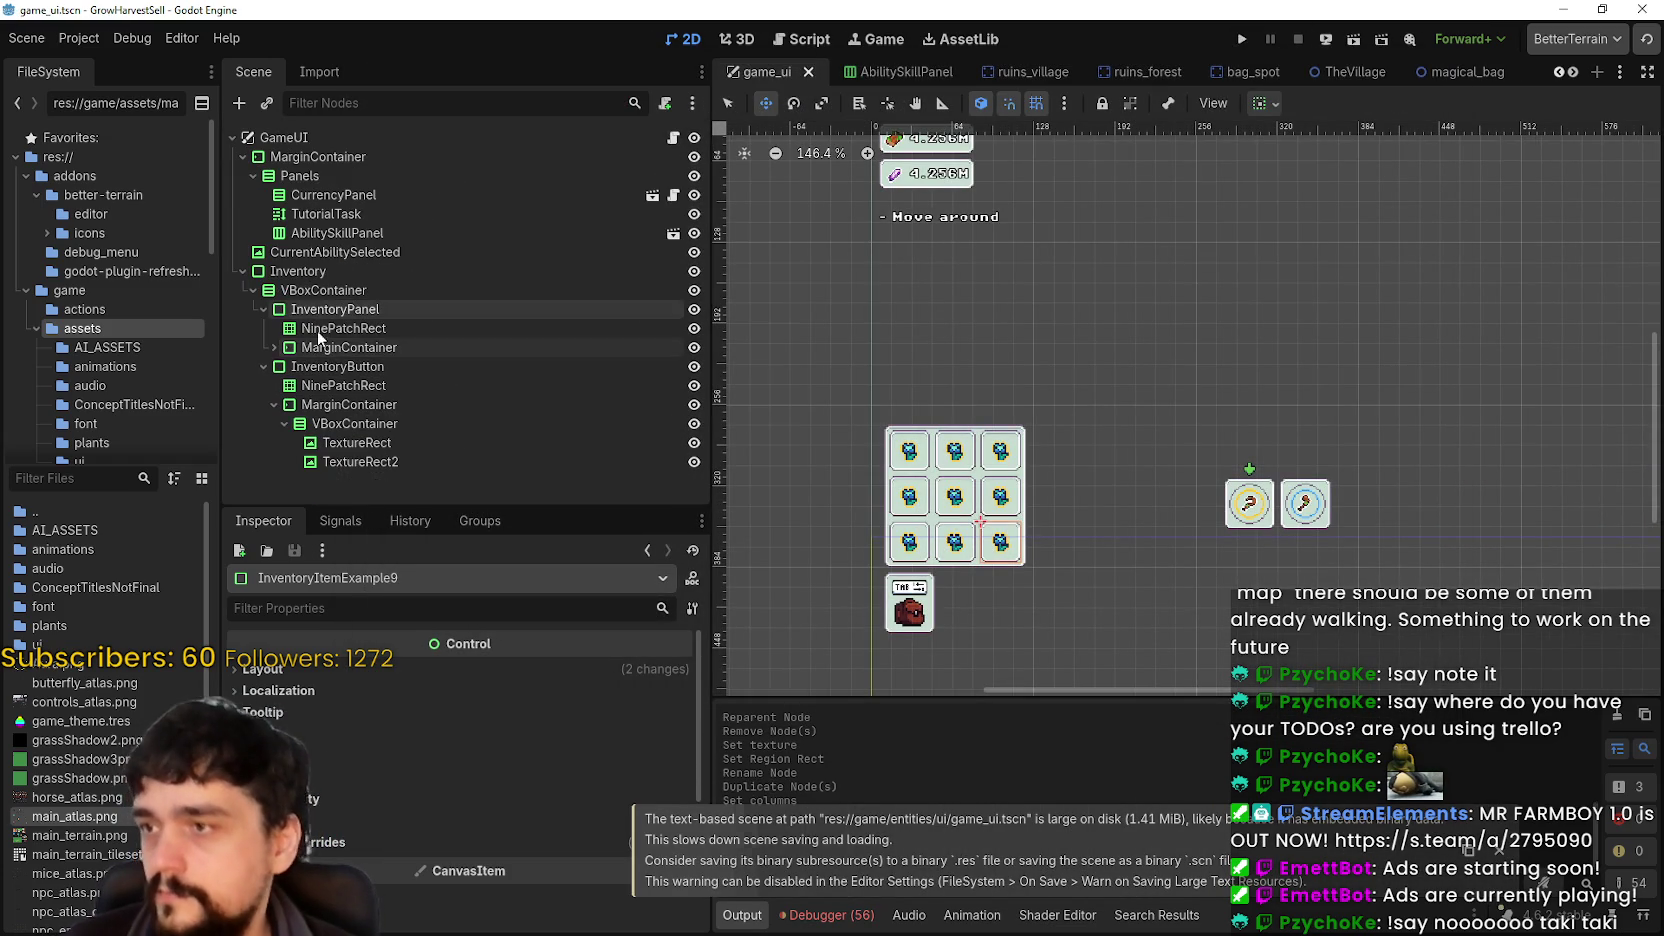
pyautogui.click(1239, 40)
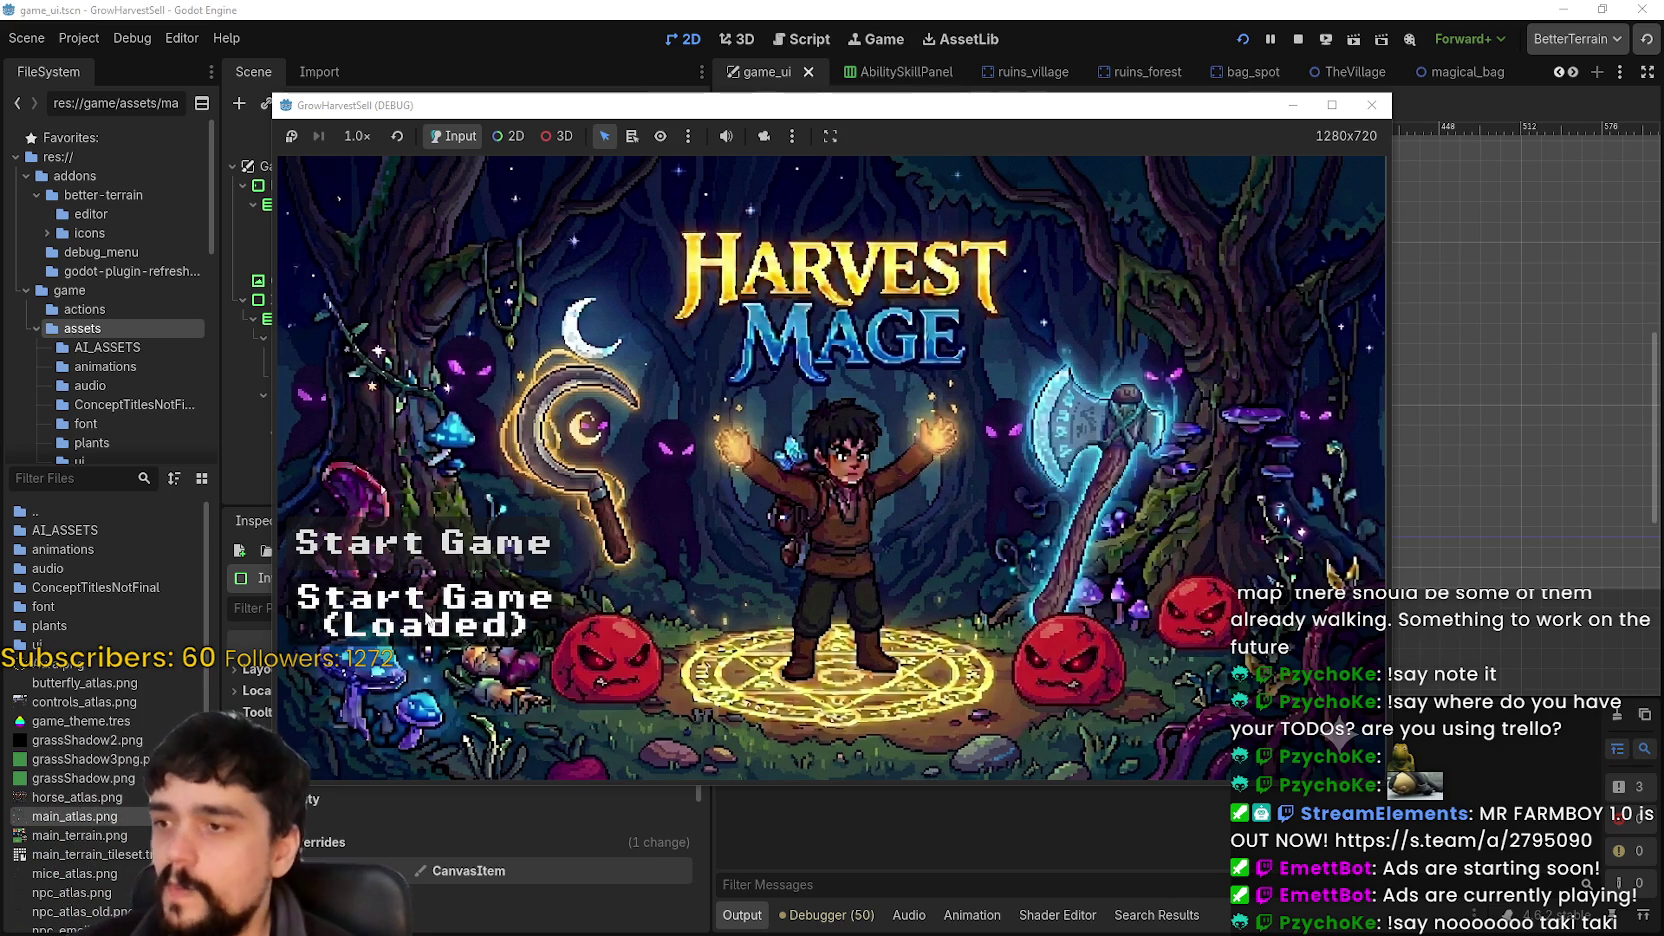
pyautogui.click(420, 610)
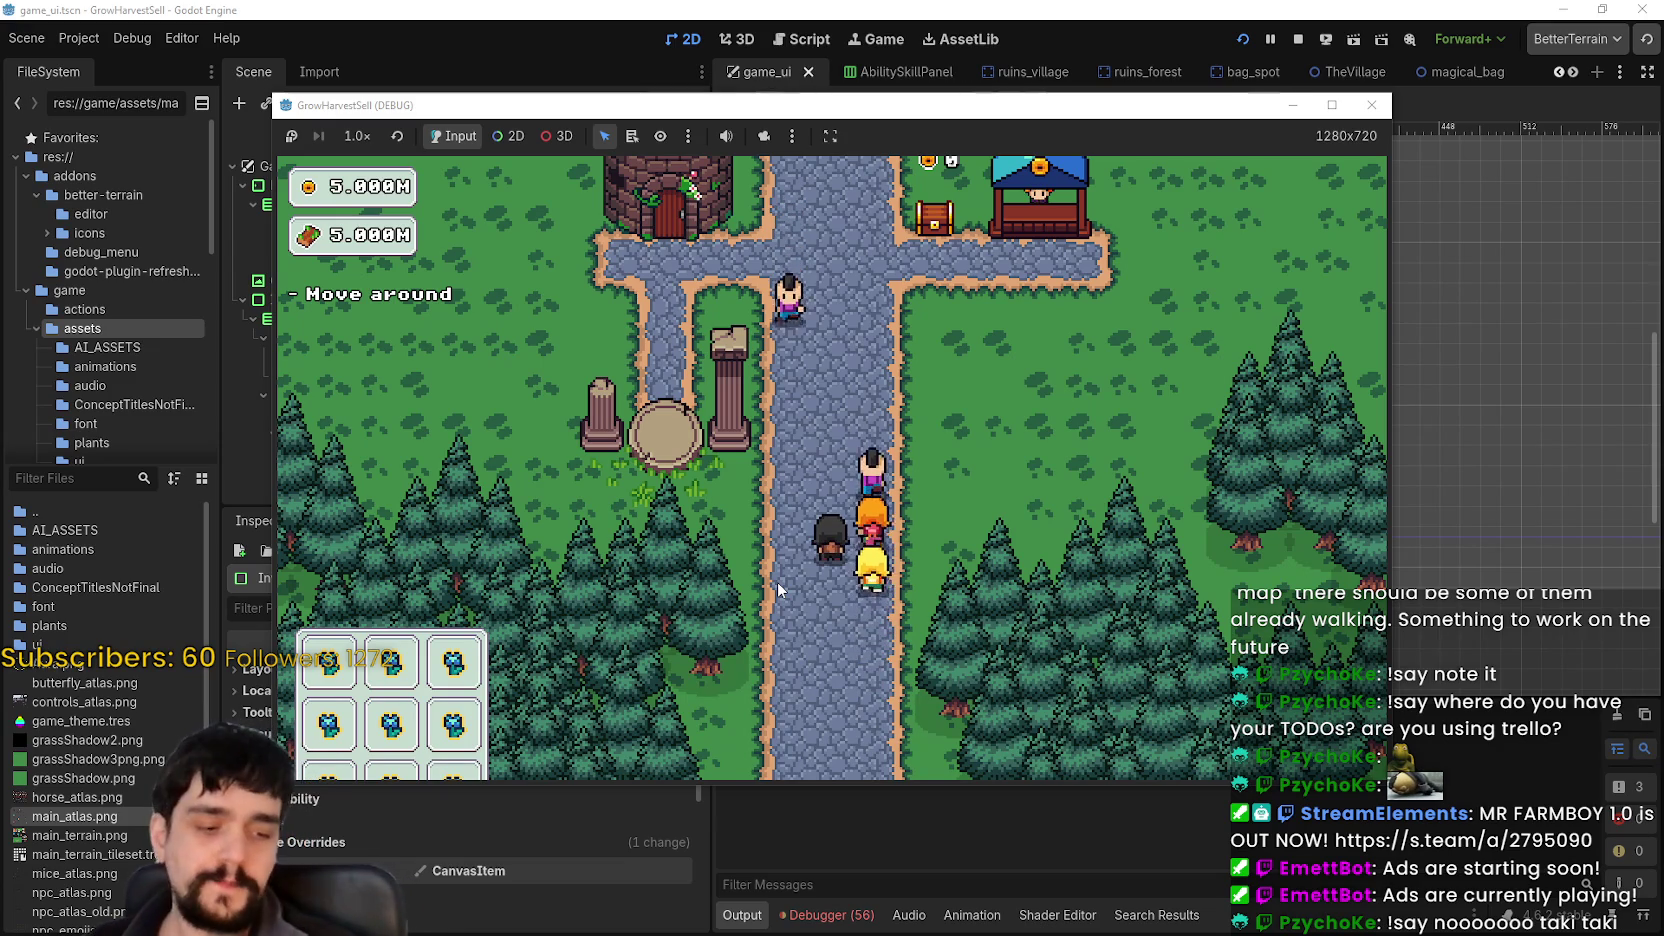
pyautogui.click(1297, 40)
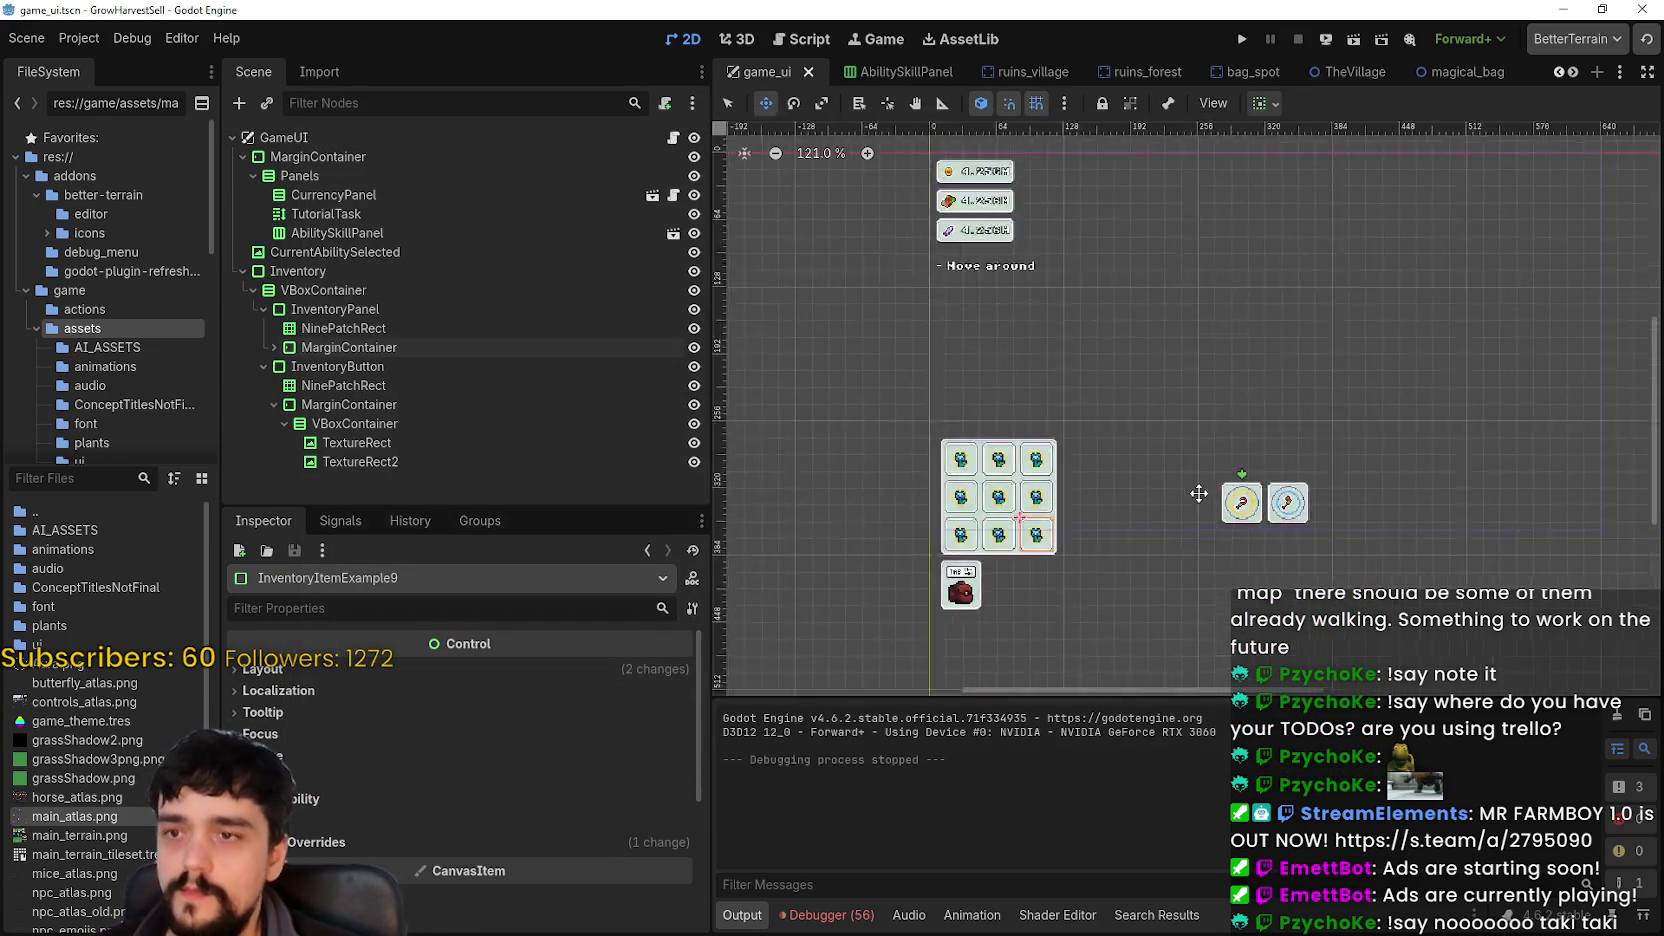
# - Move the Inventory control up slightly with a drag and arrow-key nudges, then save
pyautogui.click(311, 277)
pyautogui.scroll(3, 973, 565)
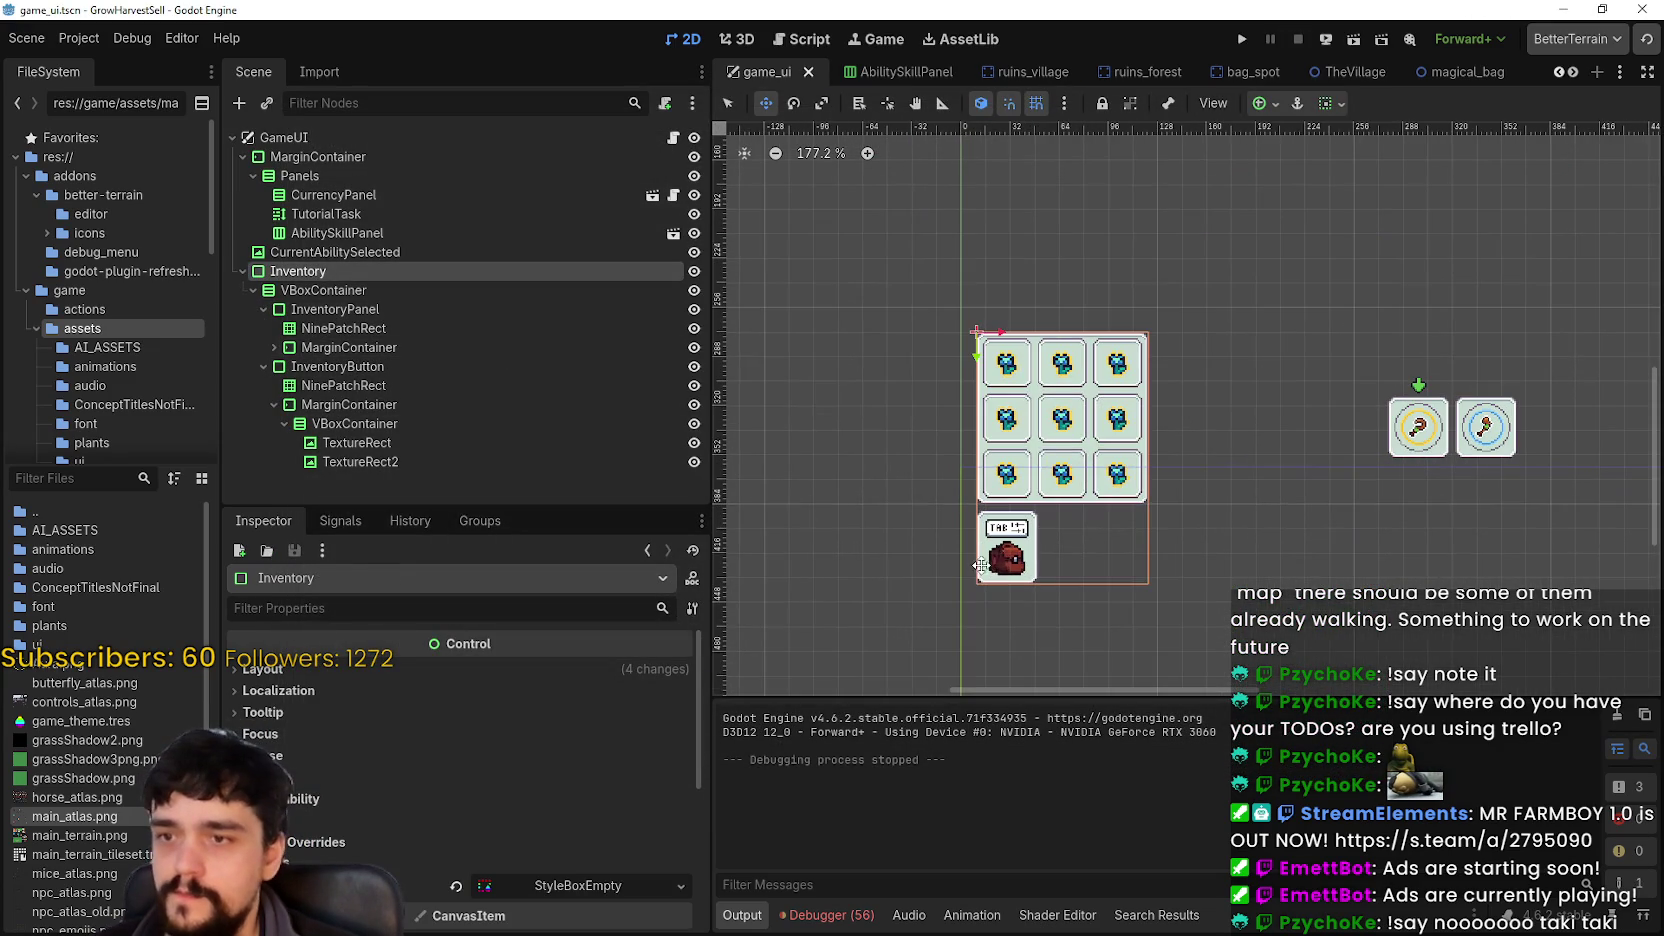
pyautogui.moveTo(1025, 536); pyautogui.dragTo(1030, 498)
pyautogui.scroll(5, 969, 558)
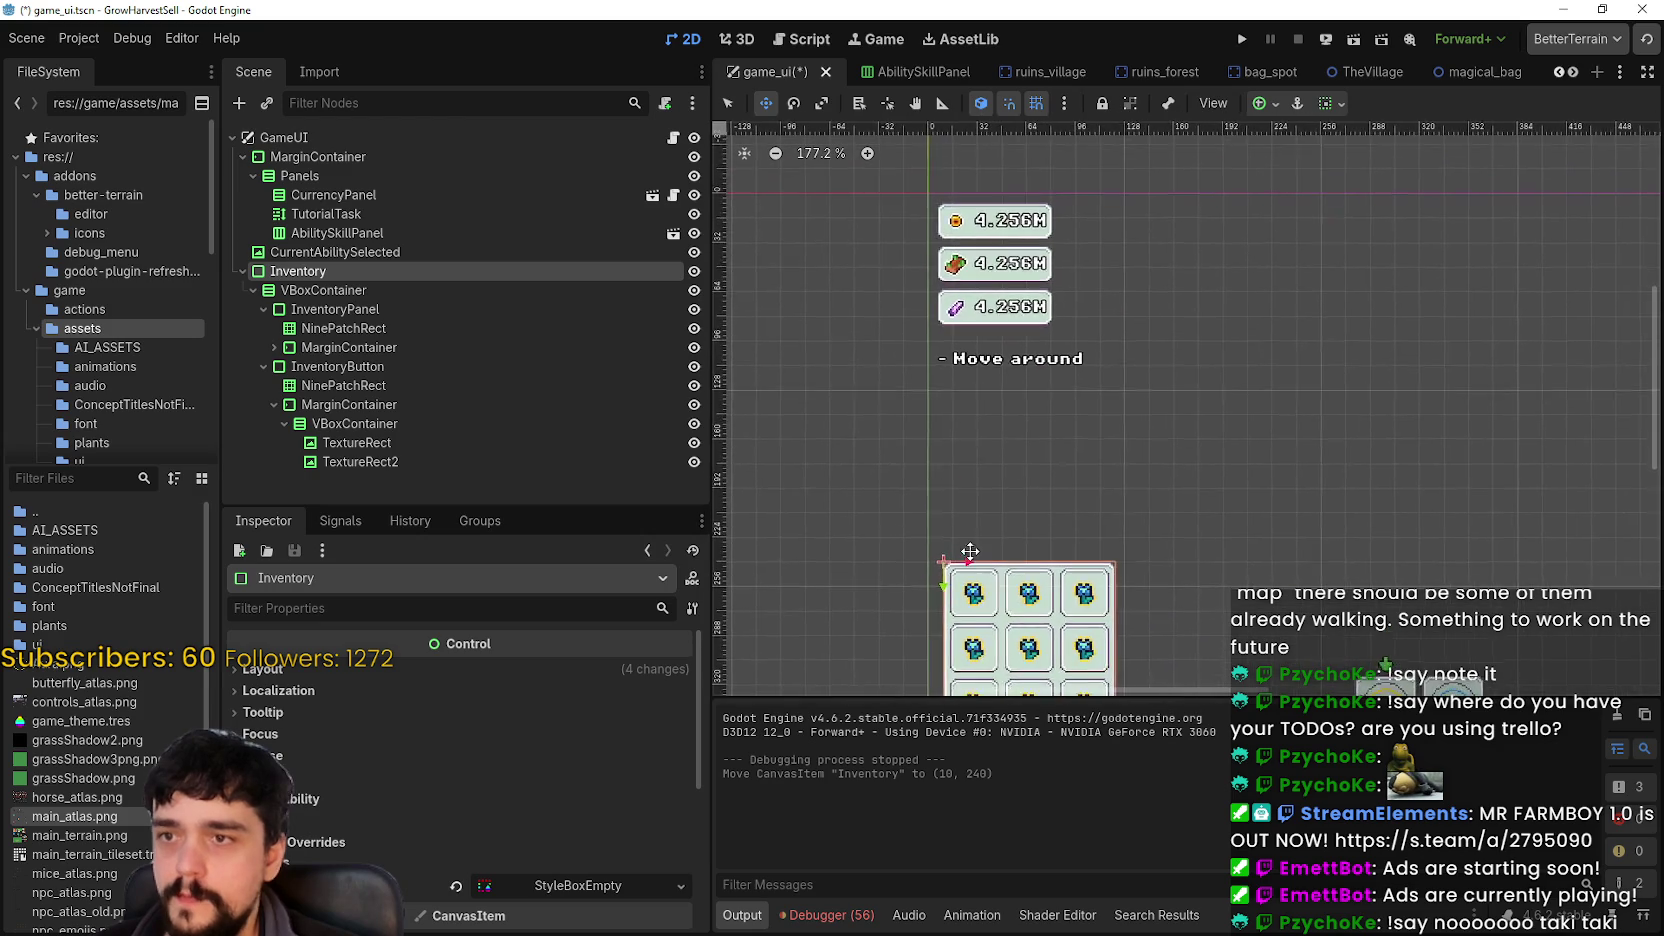
pyautogui.scroll(-5, 969, 558)
pyautogui.scroll(2, 1029, 381)
pyautogui.press('Up')
pyautogui.press('Up')
pyautogui.press('Left')
pyautogui.press('Left')
pyautogui.press('Up')
pyautogui.scroll(2, 1253, 442)
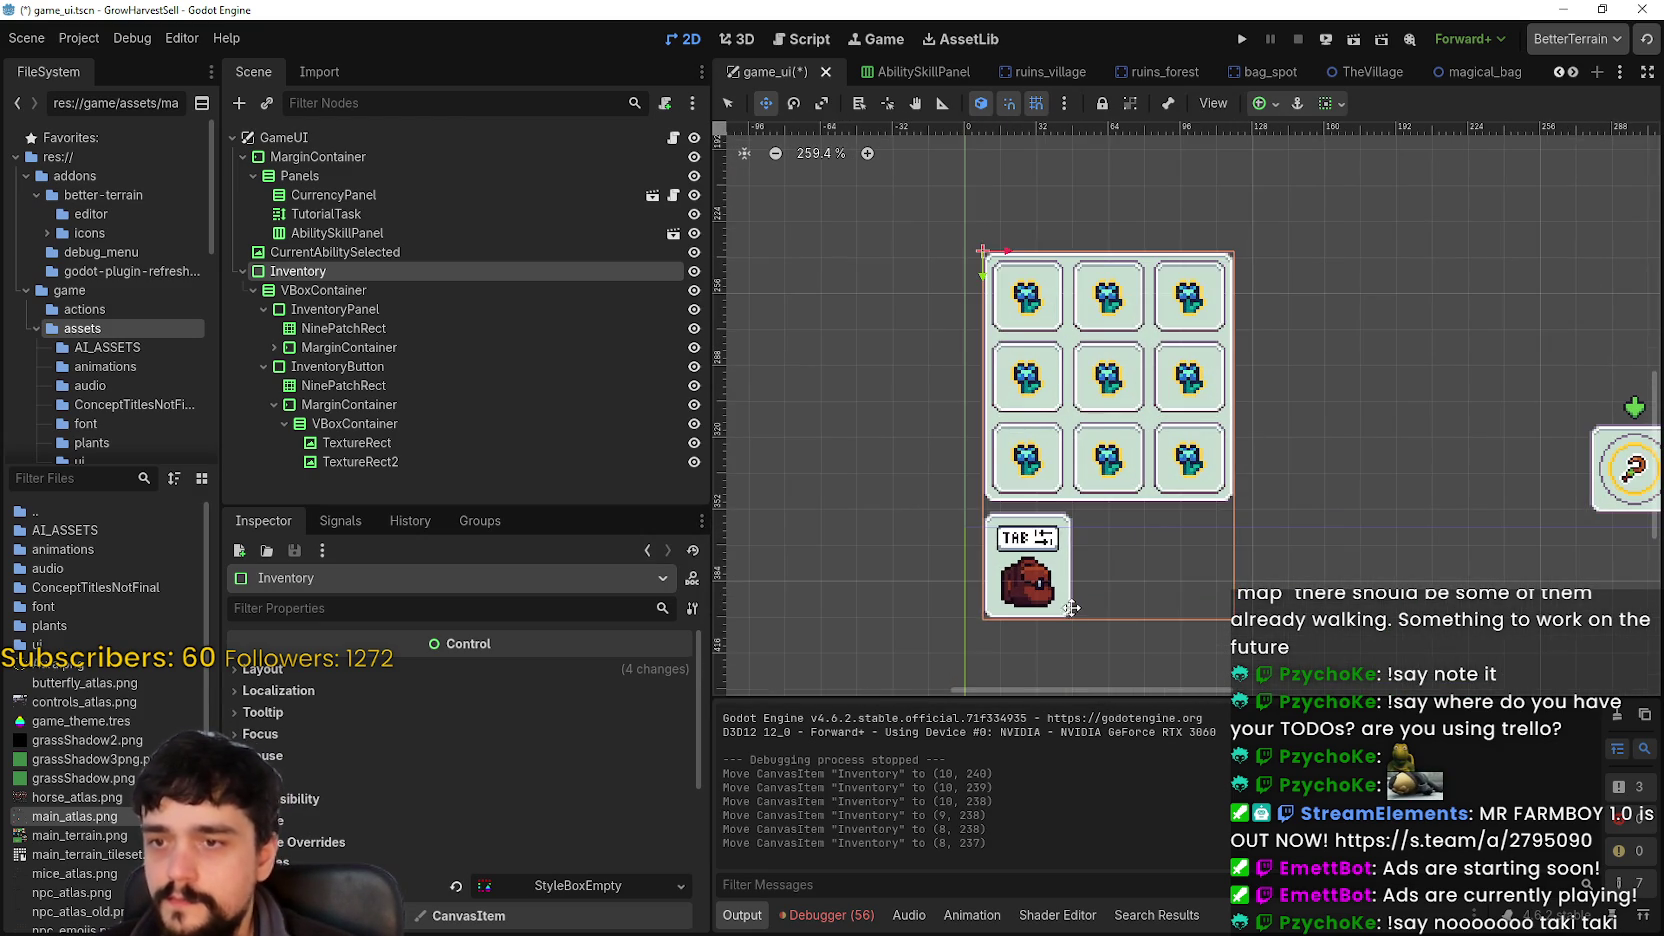
pyautogui.scroll(7, 1059, 593)
pyautogui.press('Up')
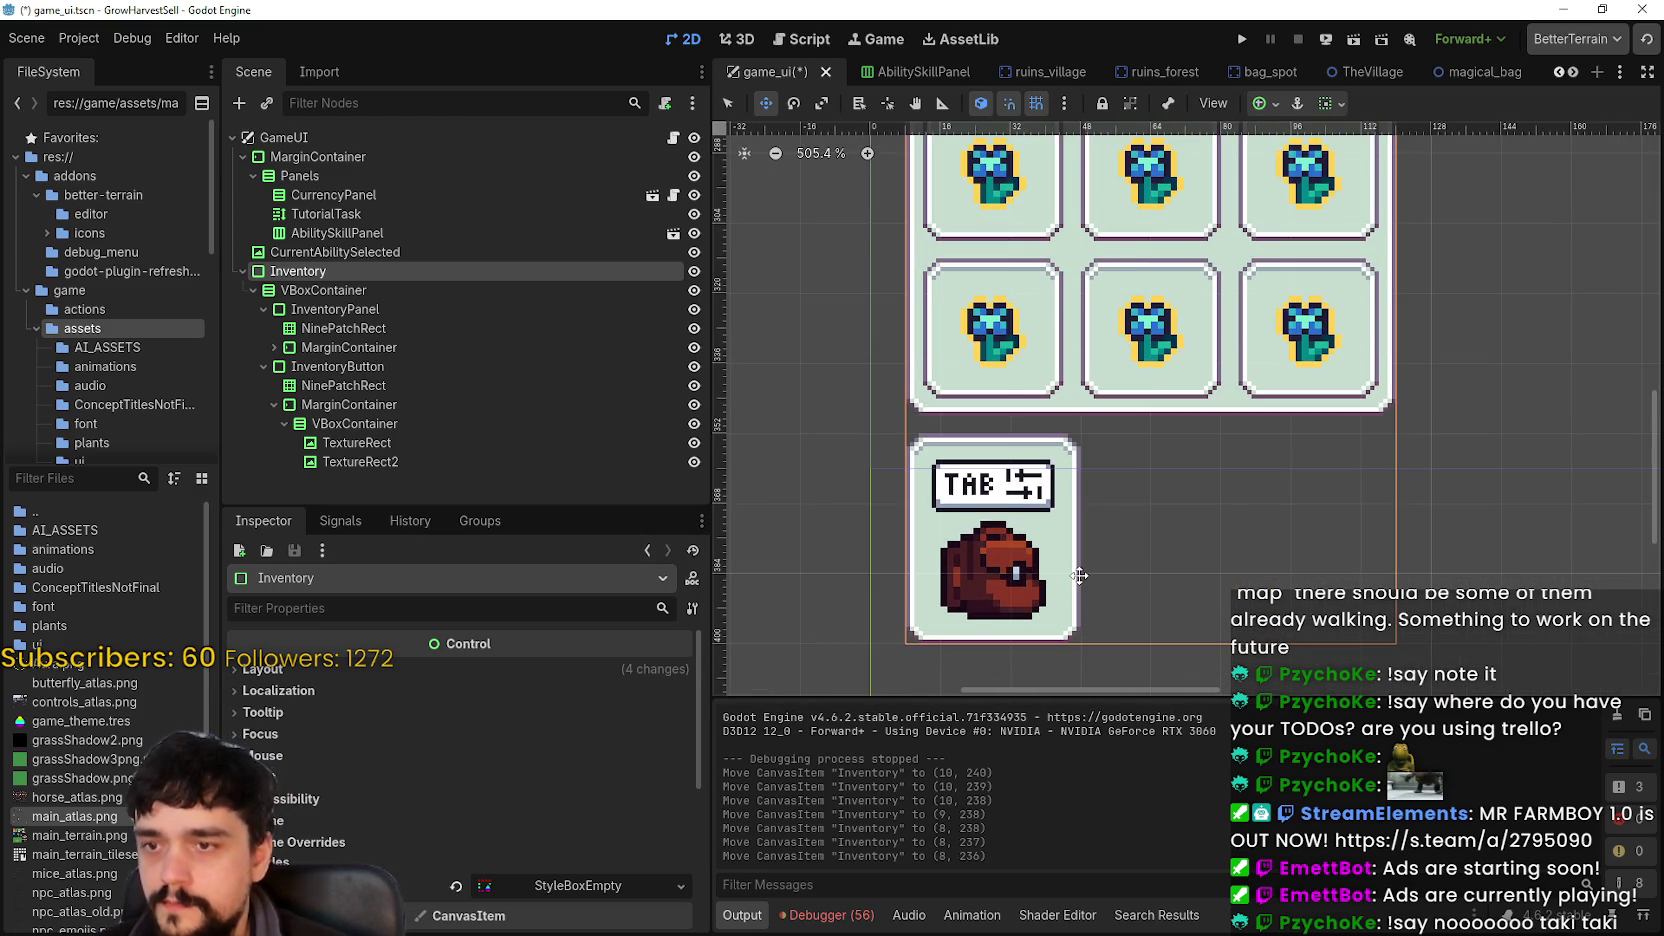
pyautogui.scroll(-6, 1079, 575)
pyautogui.scroll(5, 990, 252)
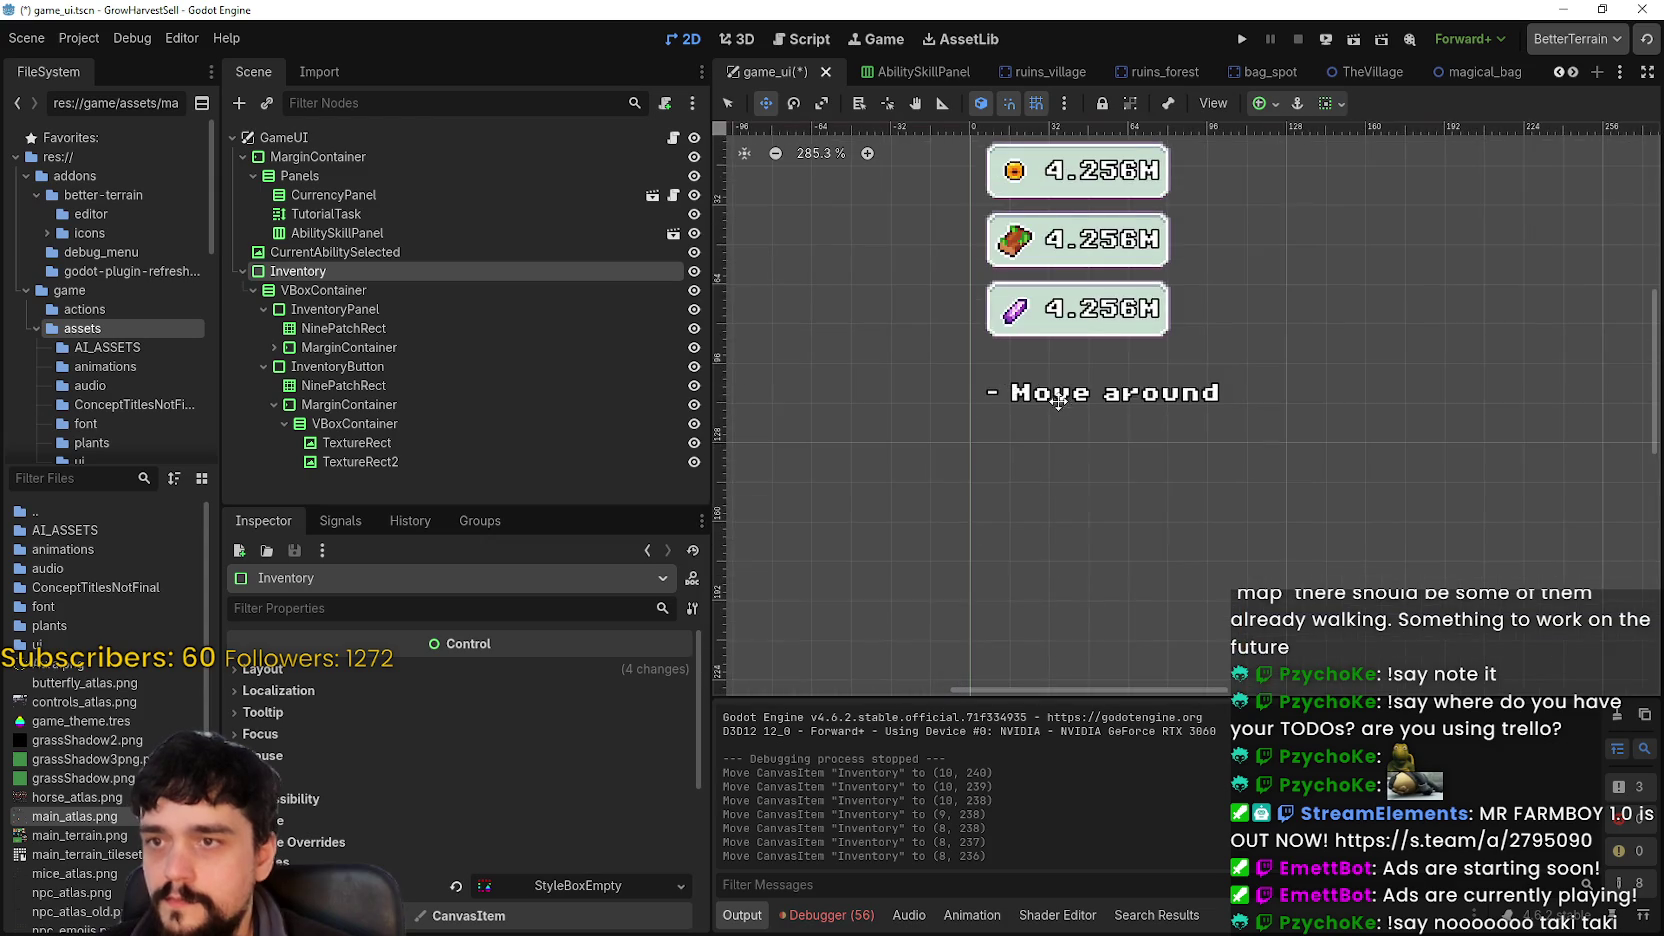
pyautogui.scroll(-1, 965, 345)
pyautogui.scroll(-5, 974, 373)
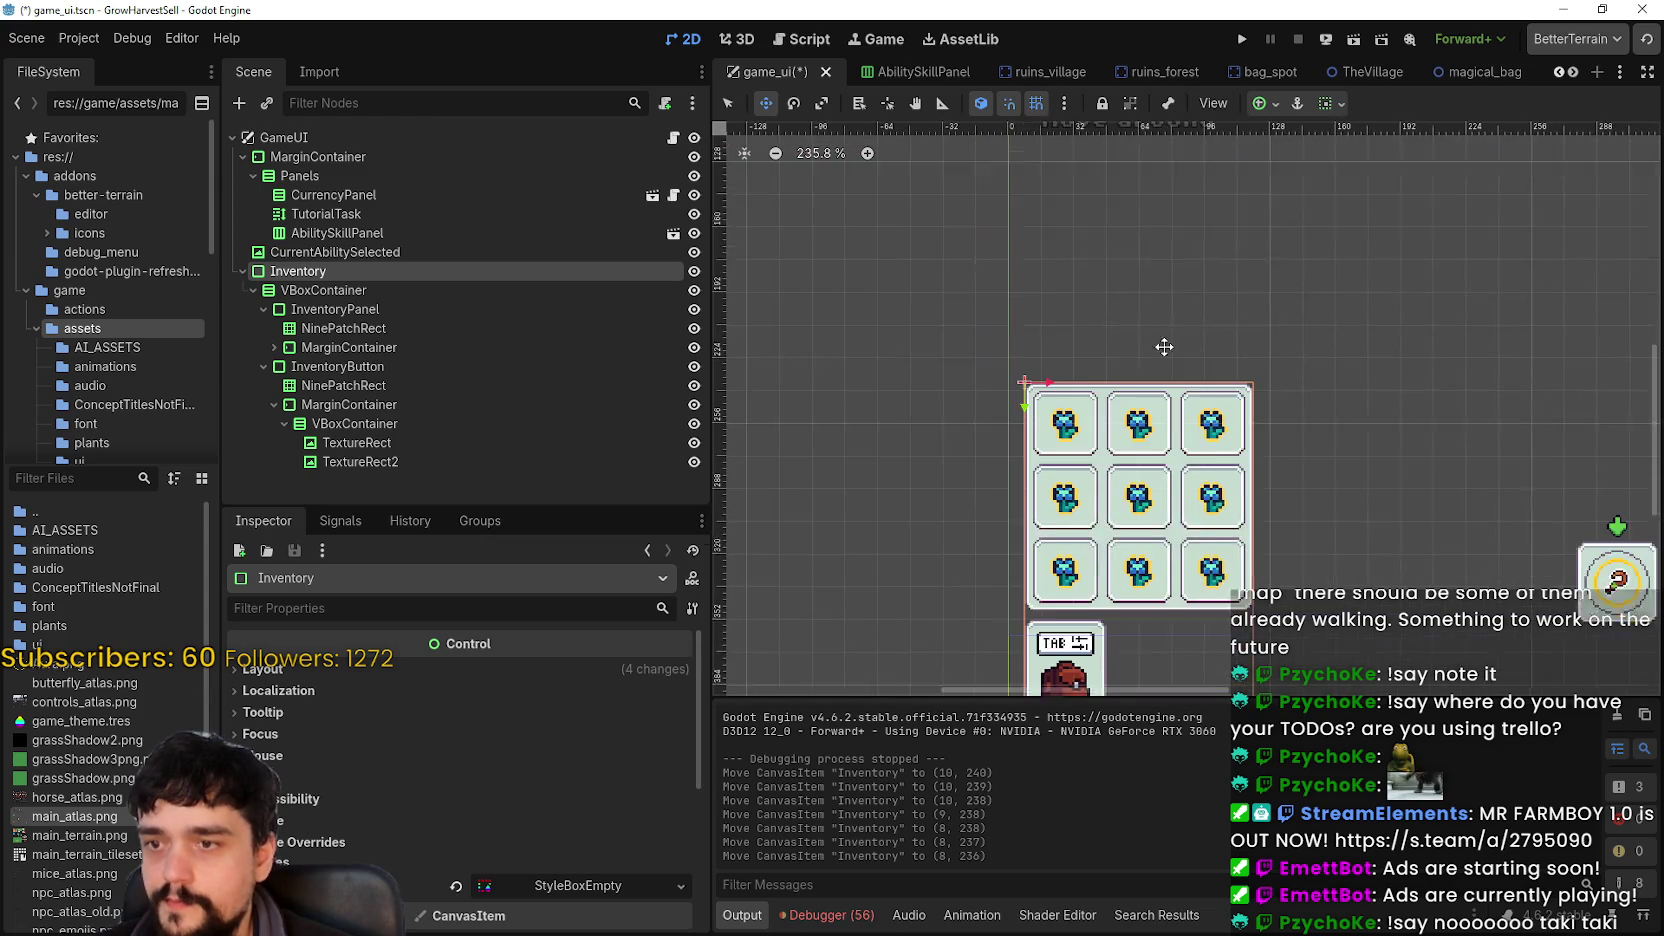
pyautogui.scroll(-4, 1138, 451)
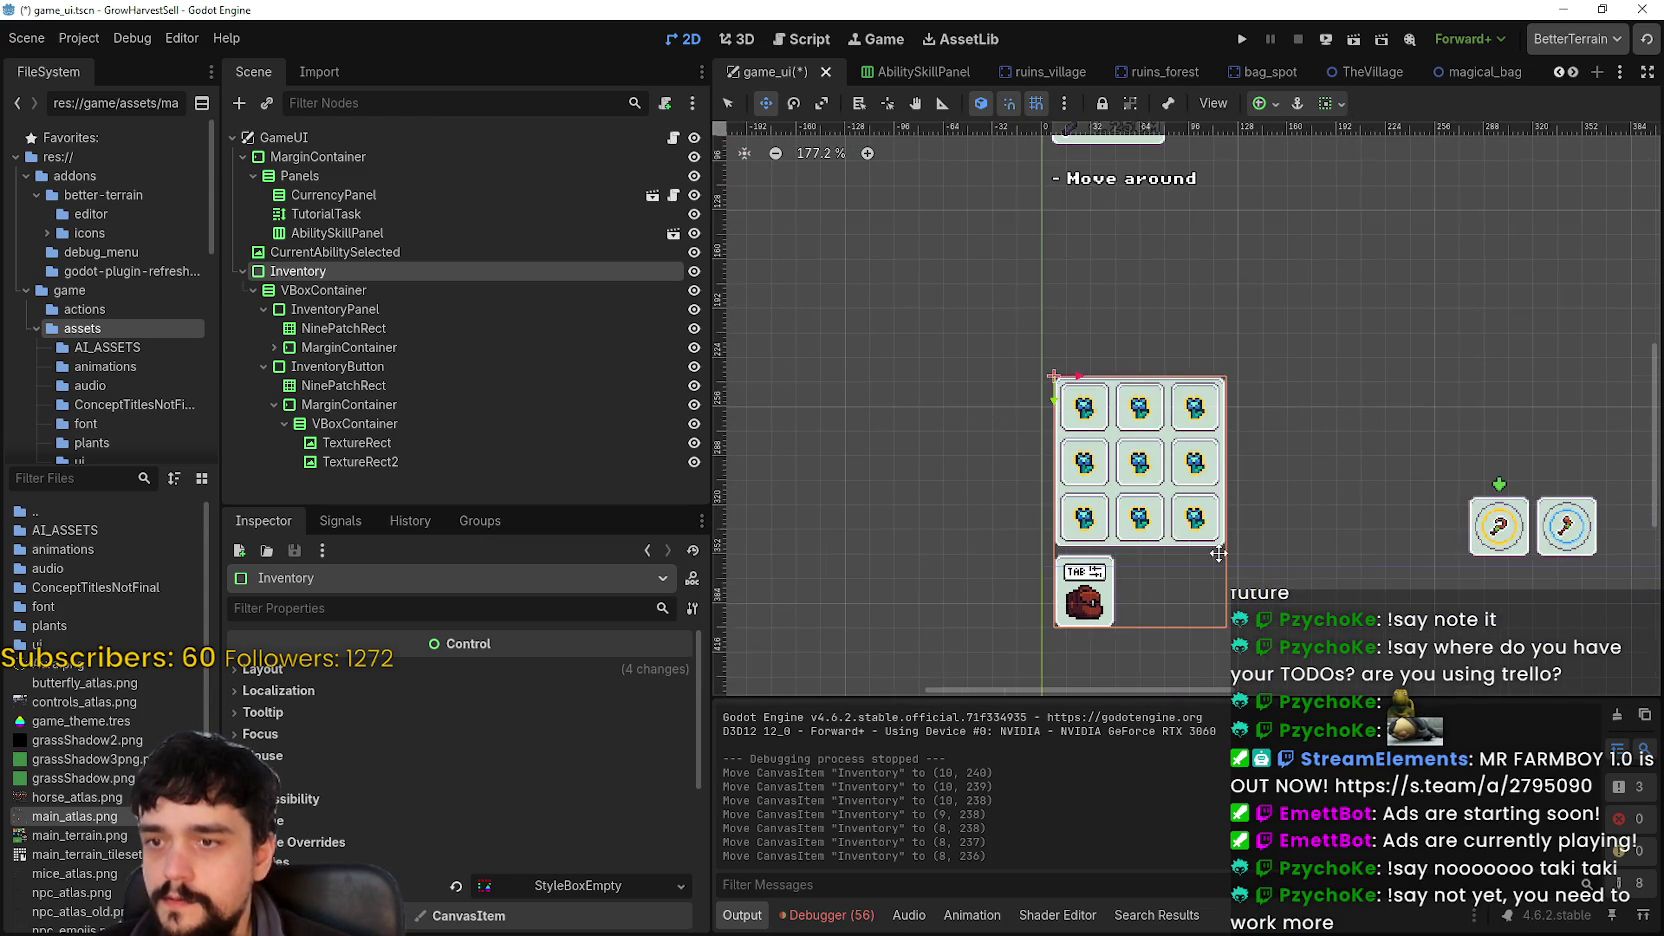
pyautogui.scroll(2, 1218, 553)
pyautogui.scroll(-2, 1228, 543)
pyautogui.hscroll(2, 1228, 543)
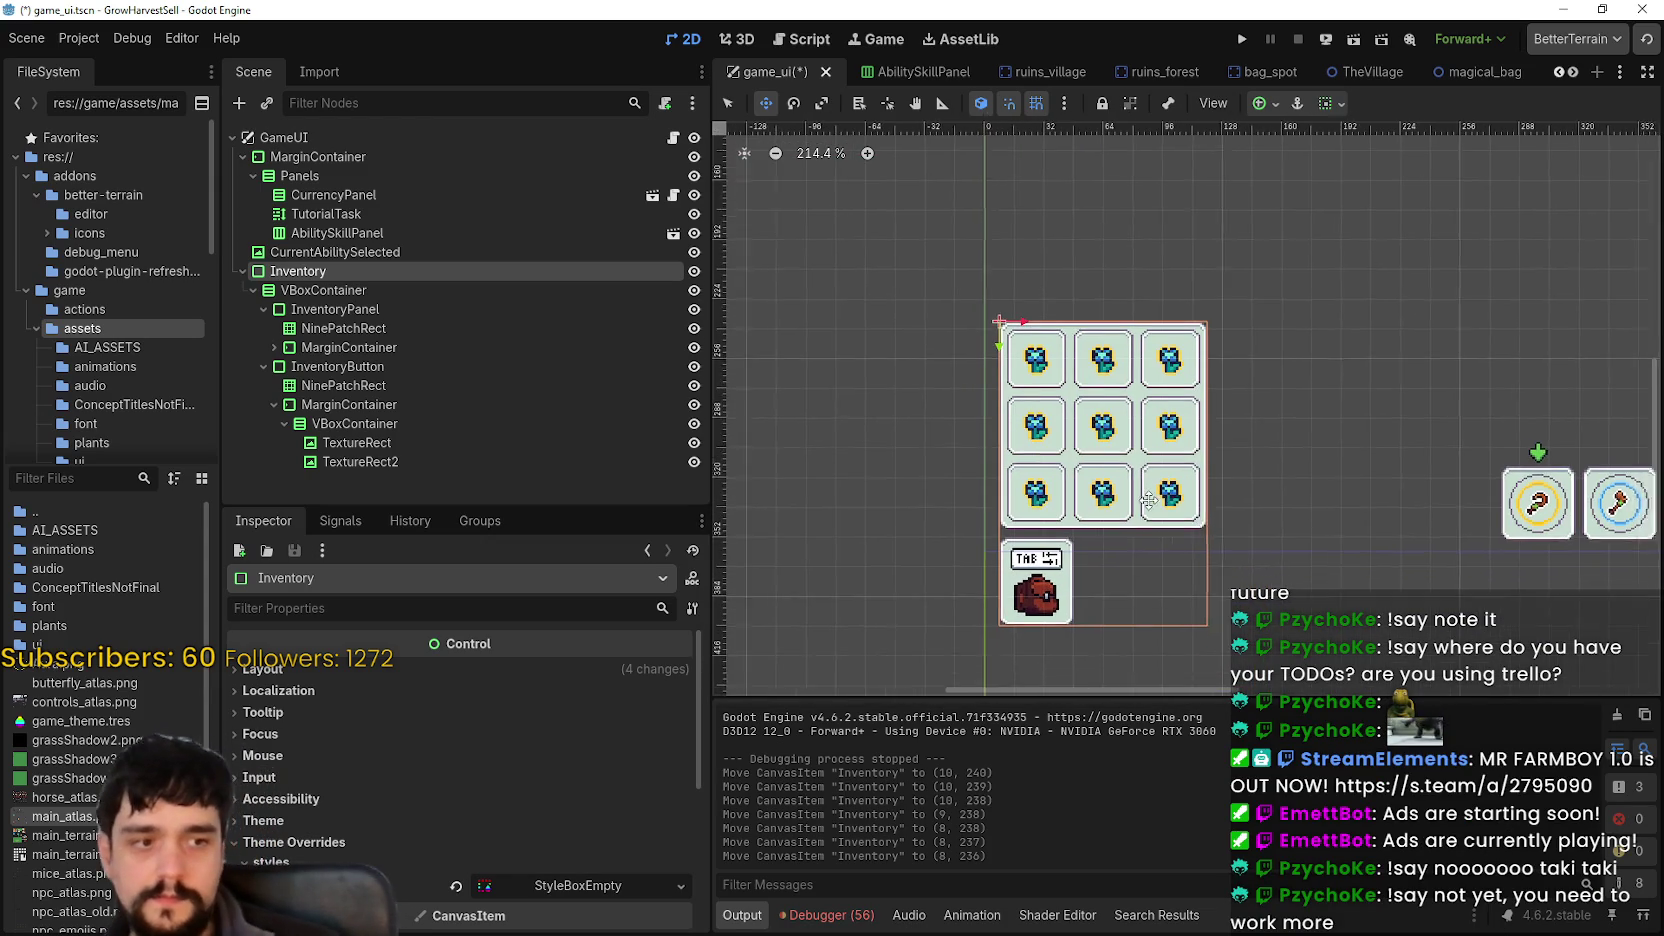
pyautogui.hotkey('ctrl', 's')
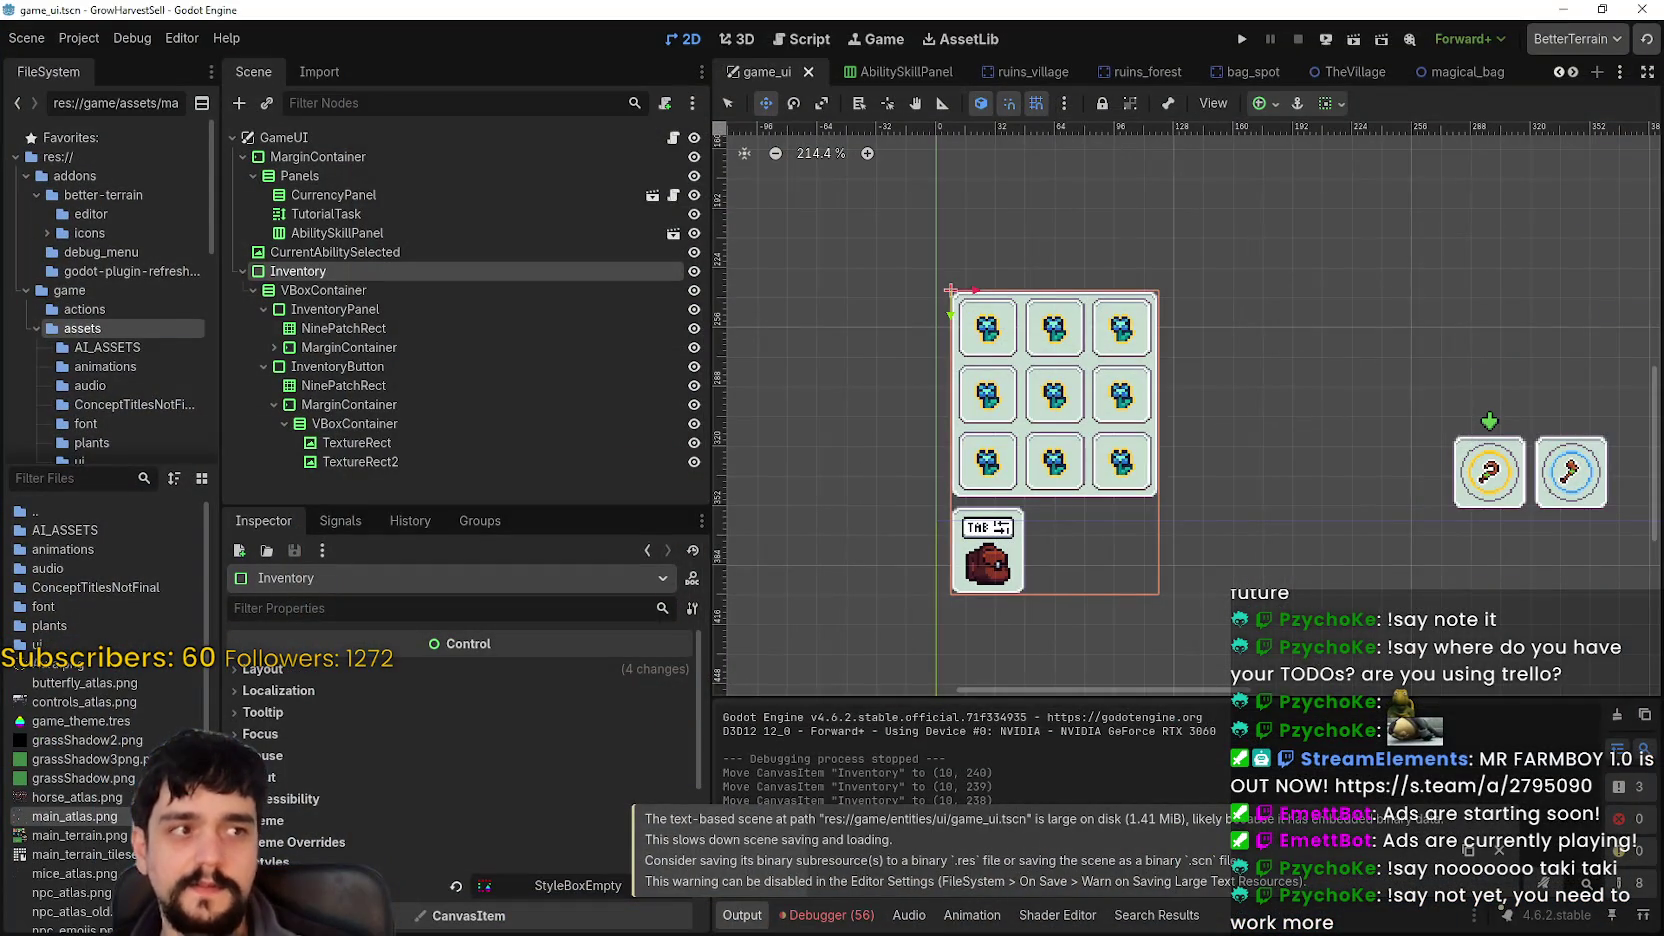
# - Hide the InventoryPanel flower slot grid with its visibility toggle
pyautogui.scroll(-1, 1052, 428)
pyautogui.hscroll(1, 1052, 428)
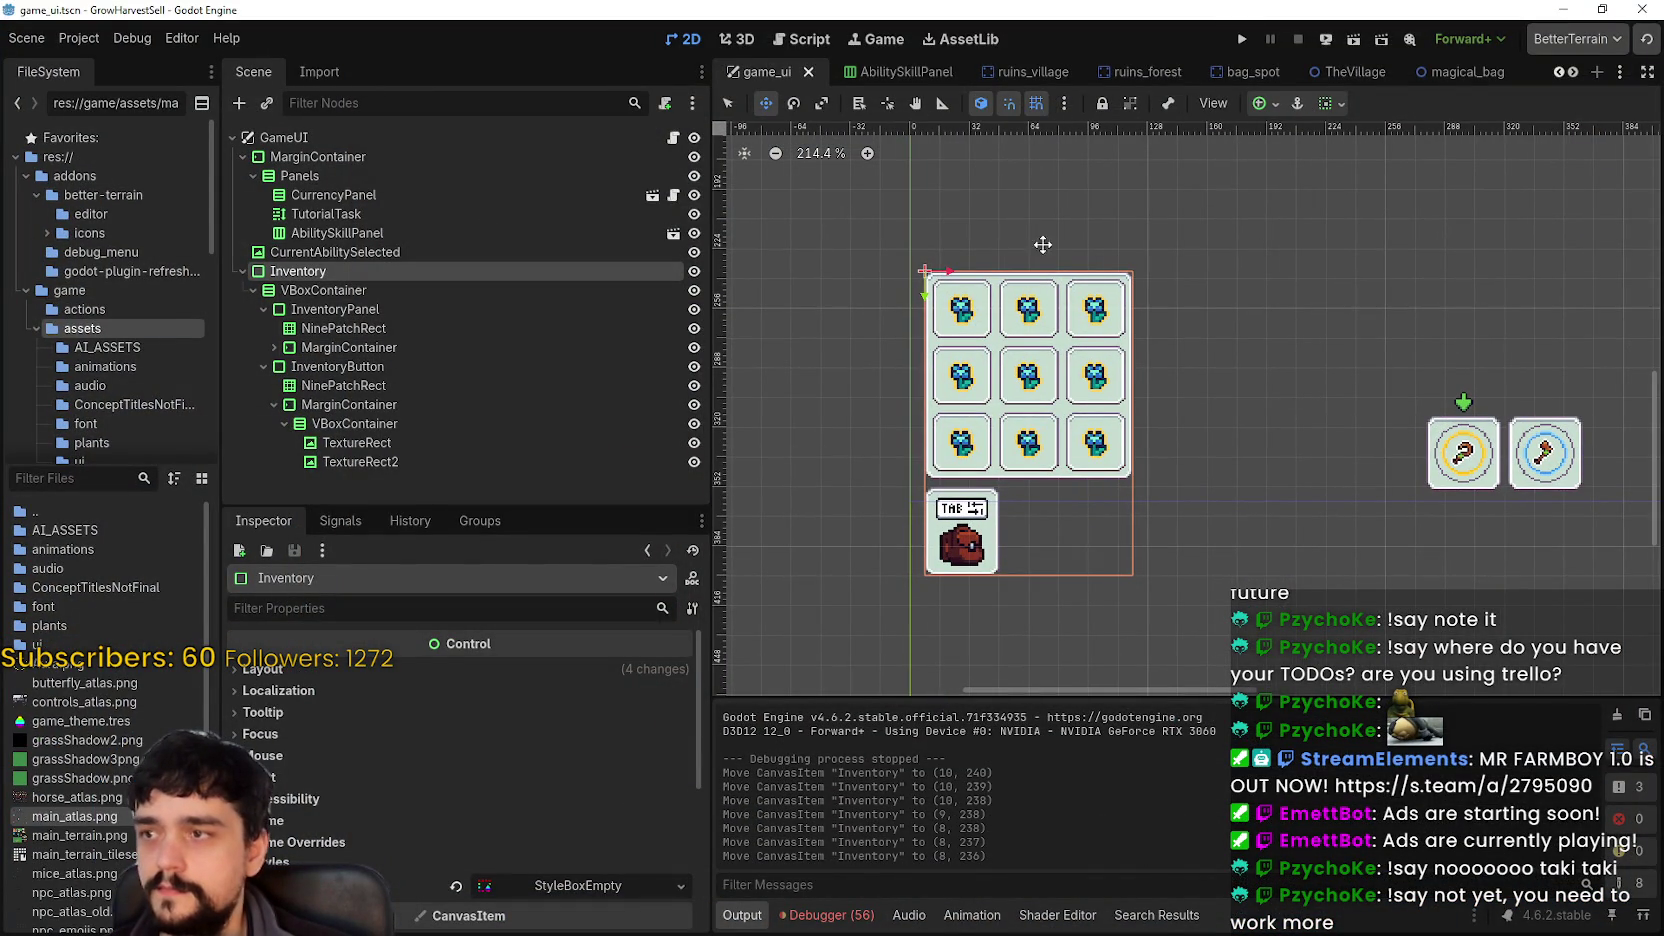
pyautogui.click(365, 309)
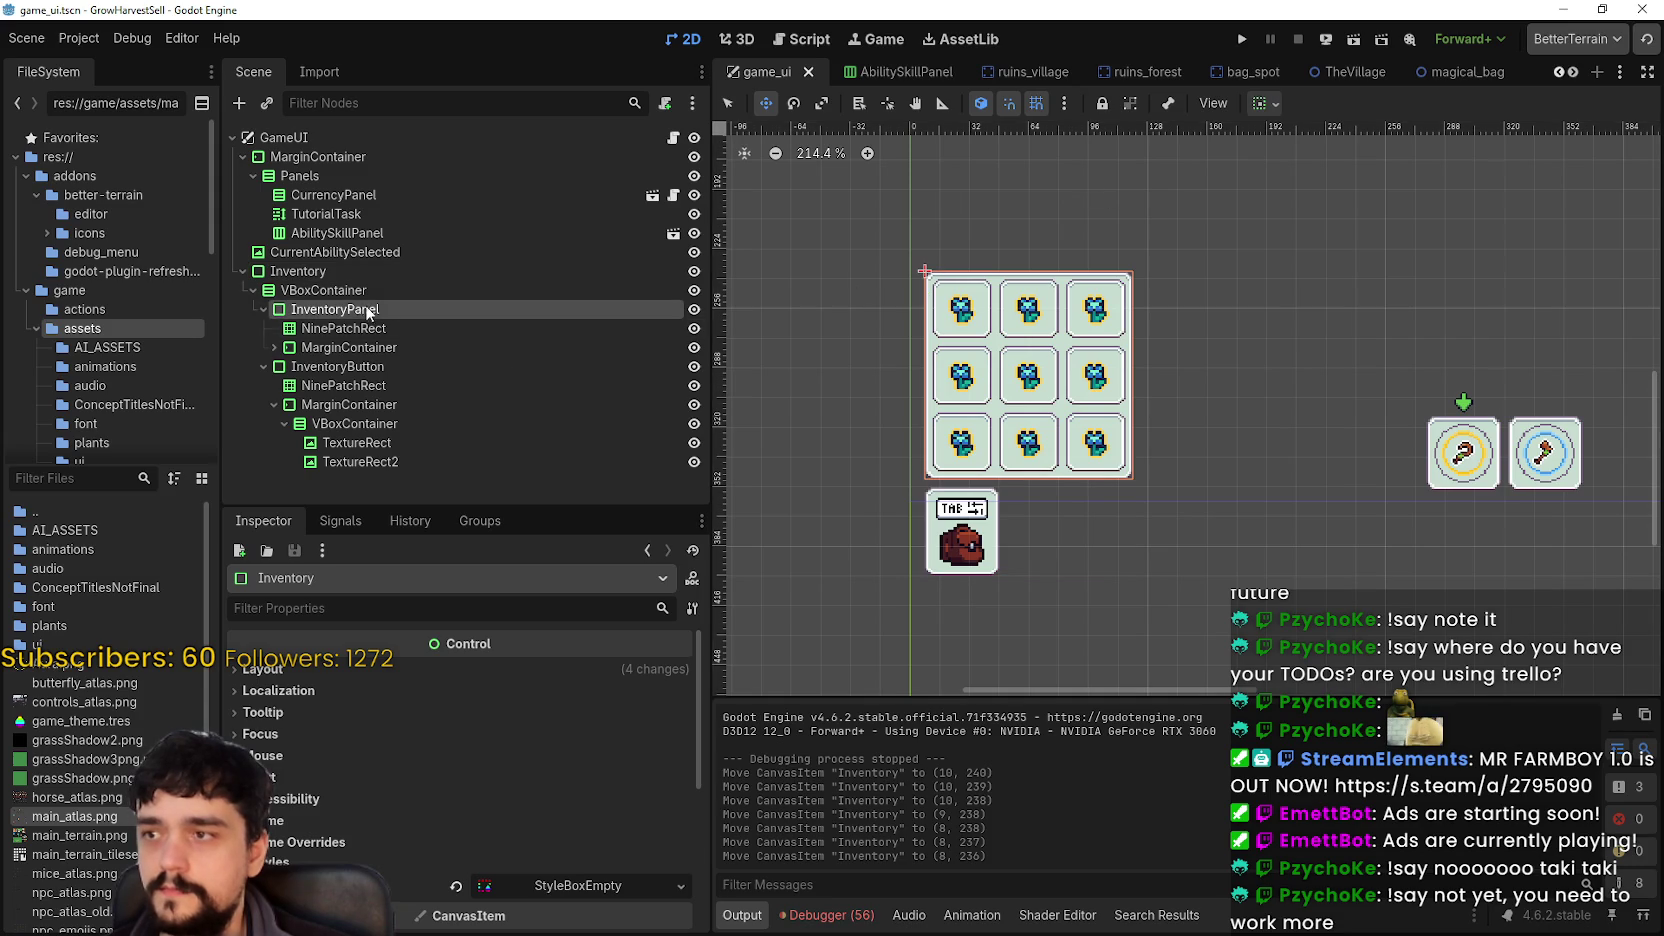
pyautogui.click(263, 309)
pyautogui.click(694, 309)
pyautogui.click(694, 309)
pyautogui.click(694, 309)
pyautogui.click(694, 309)
pyautogui.scroll(2, 1018, 536)
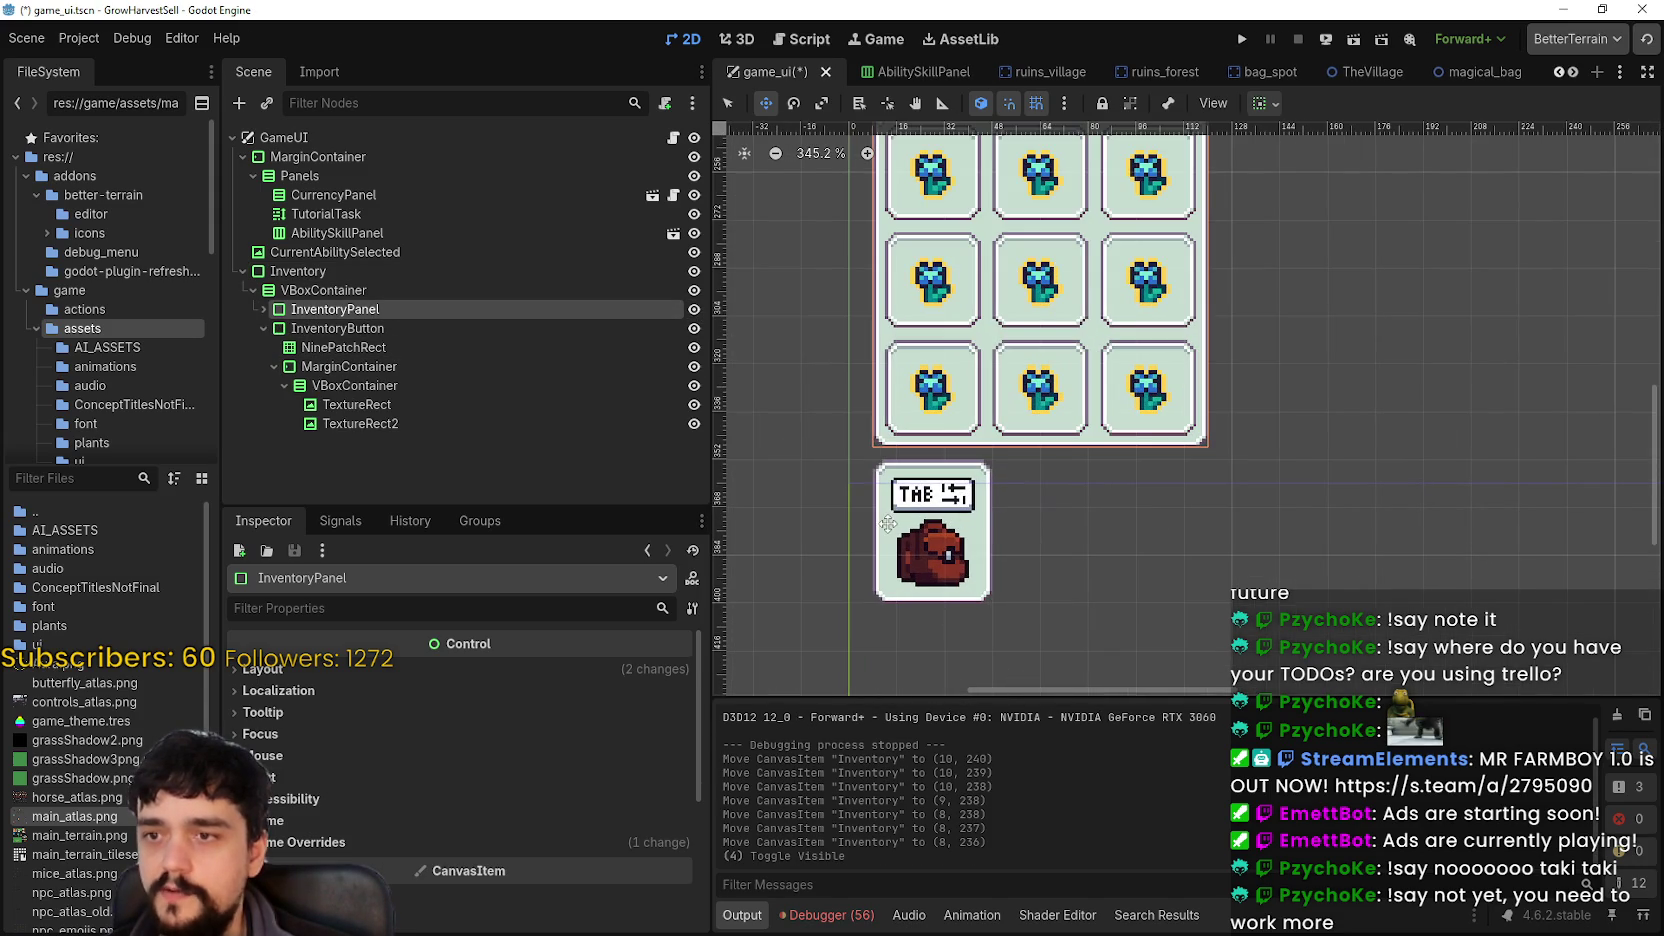
pyautogui.click(694, 309)
pyautogui.scroll(-2, 846, 385)
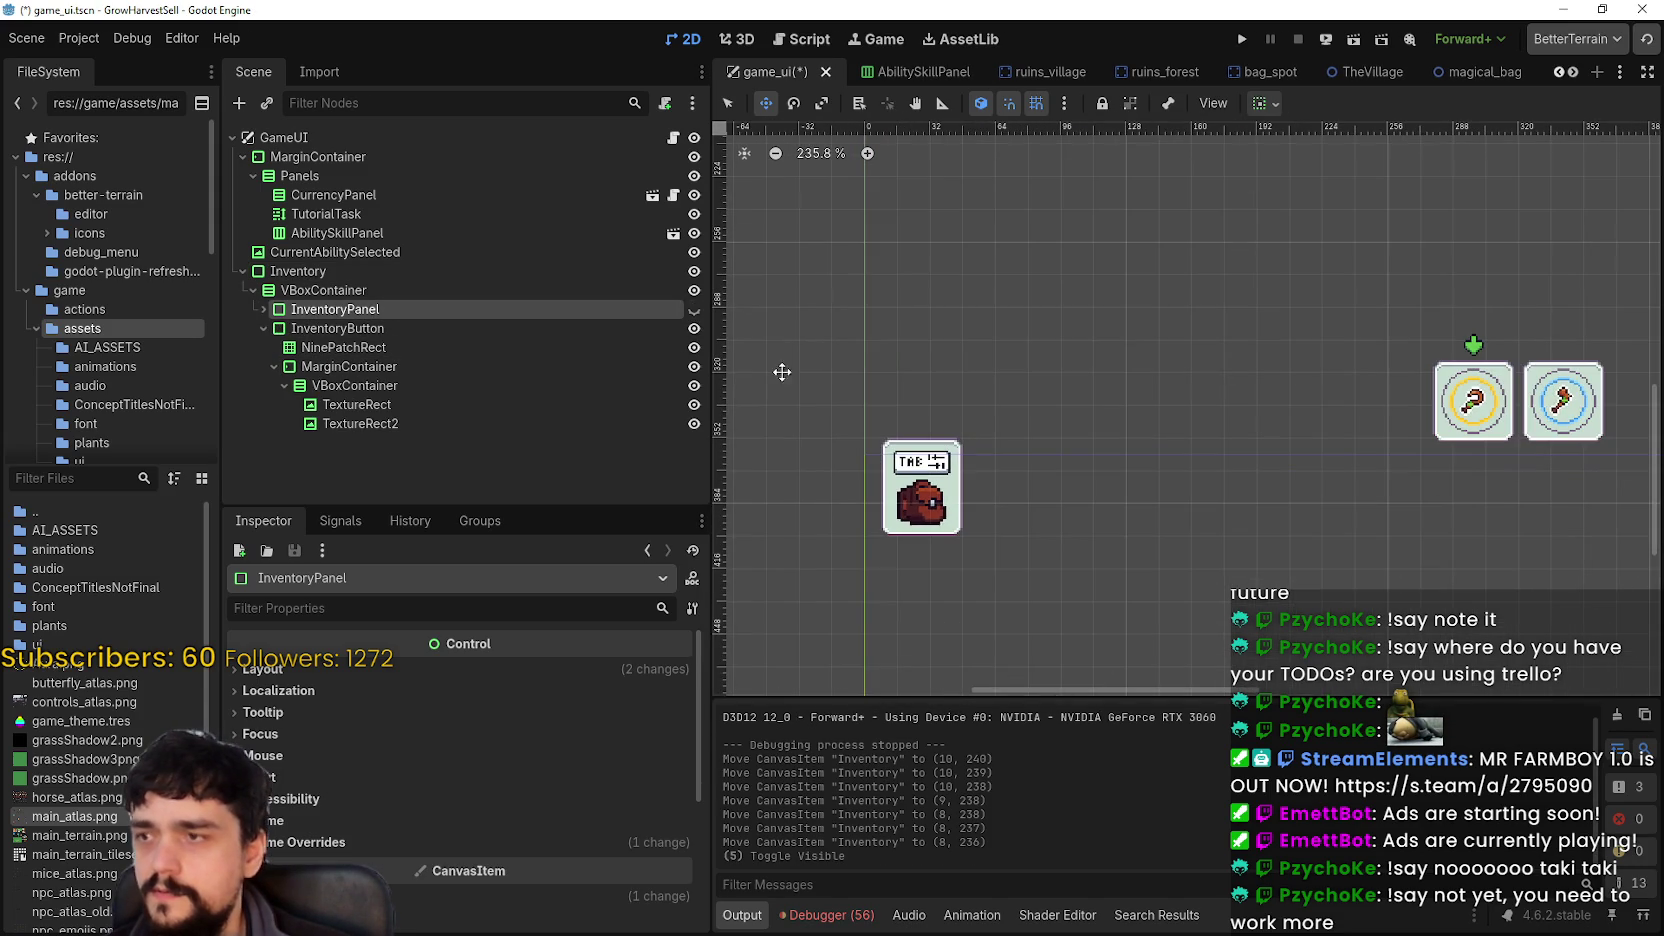
# - Raise the Inventory control higher to position (8, 208) and save game_ui
pyautogui.click(303, 270)
pyautogui.click(303, 270)
pyautogui.moveTo(919, 504); pyautogui.dragTo(935, 414)
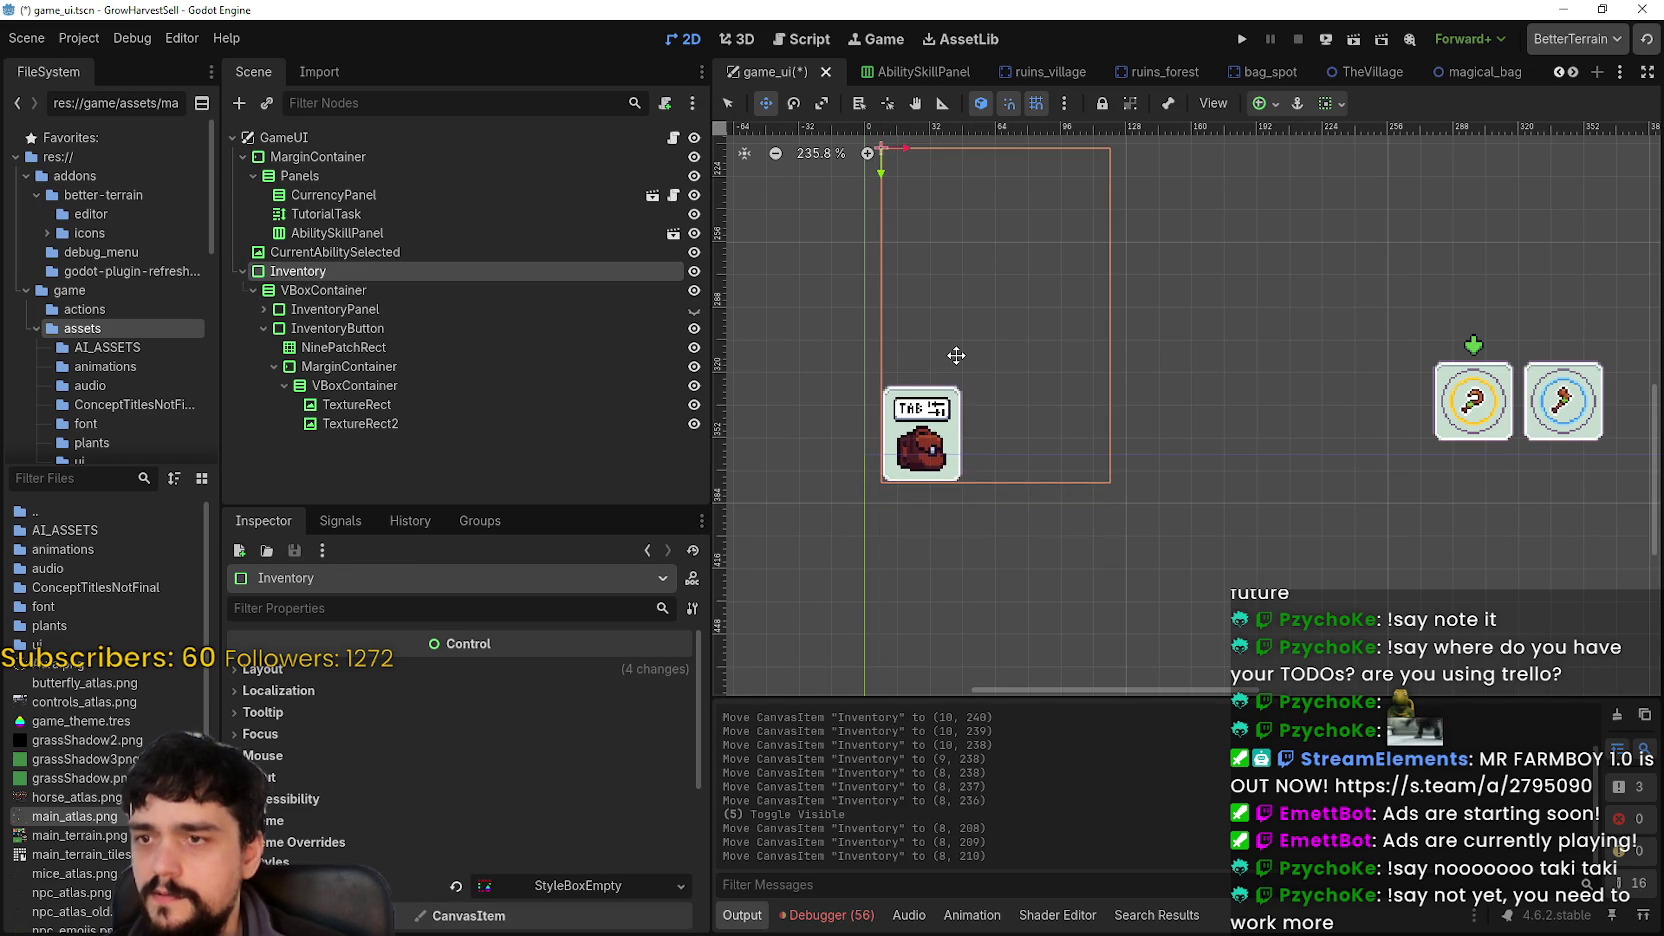
pyautogui.scroll(10, 950, 420)
pyautogui.press('Down')
pyautogui.press('Down')
pyautogui.hotkey('ctrl', 's')
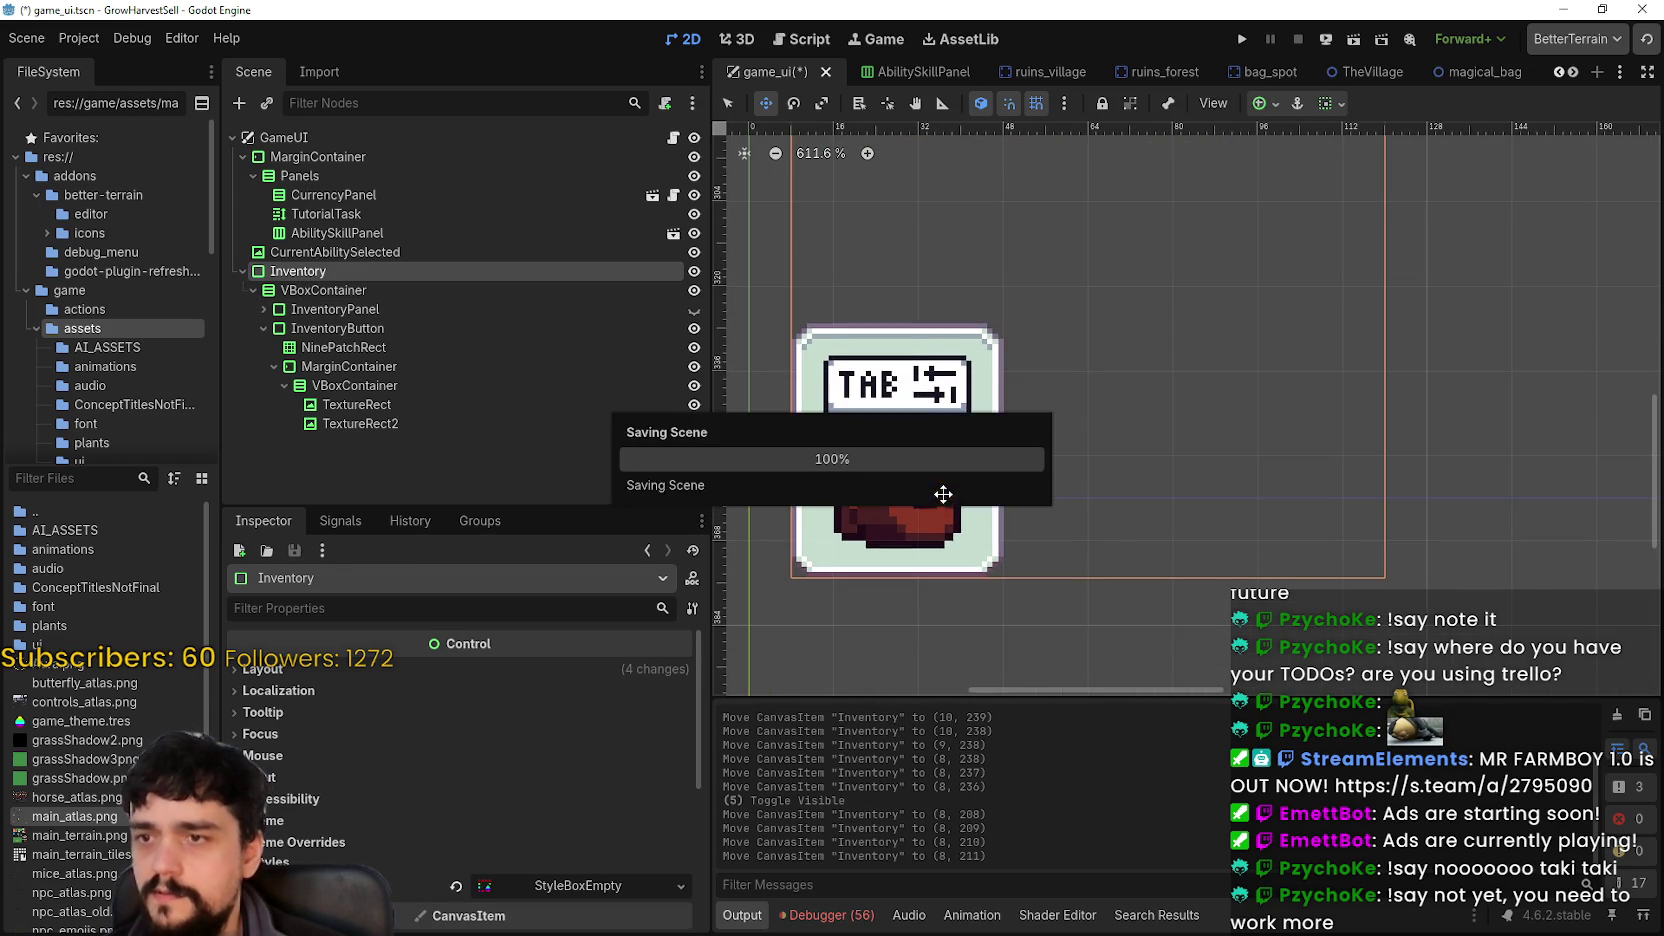
pyautogui.scroll(6, 944, 497)
pyautogui.press('Up')
pyautogui.hotkey('ctrl', 's')
pyautogui.scroll(-14, 1000, 455)
pyautogui.scroll(-4, 995, 418)
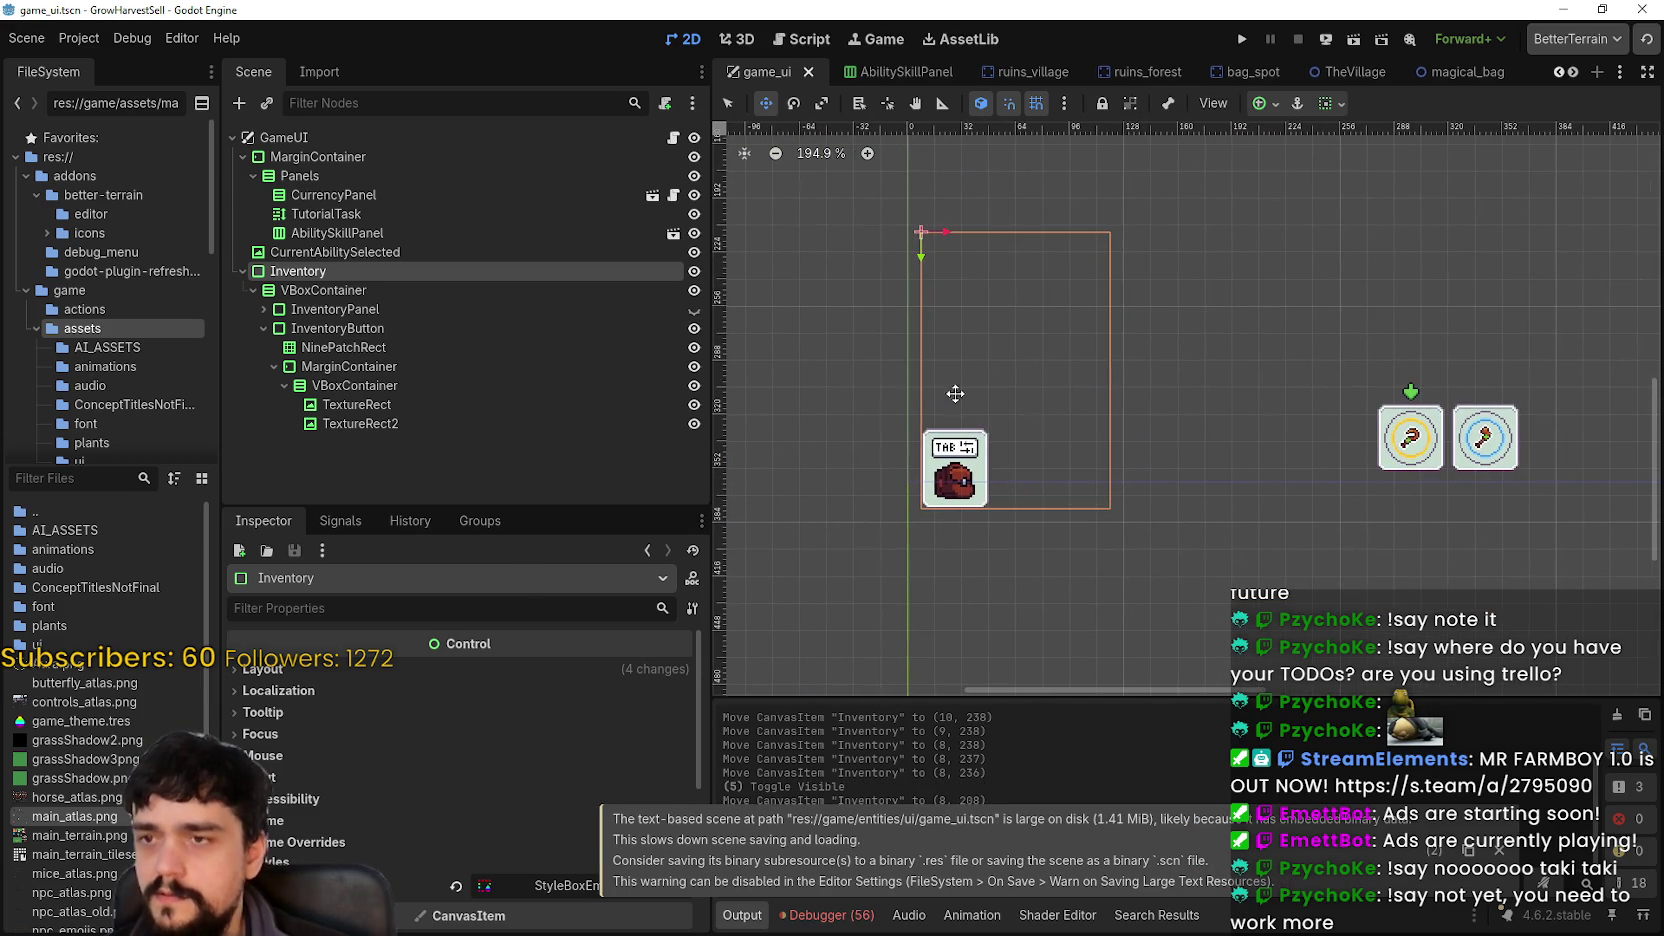
# - Briefly show the slot grid to check placement, hide it again, and relaunch the game
pyautogui.click(694, 310)
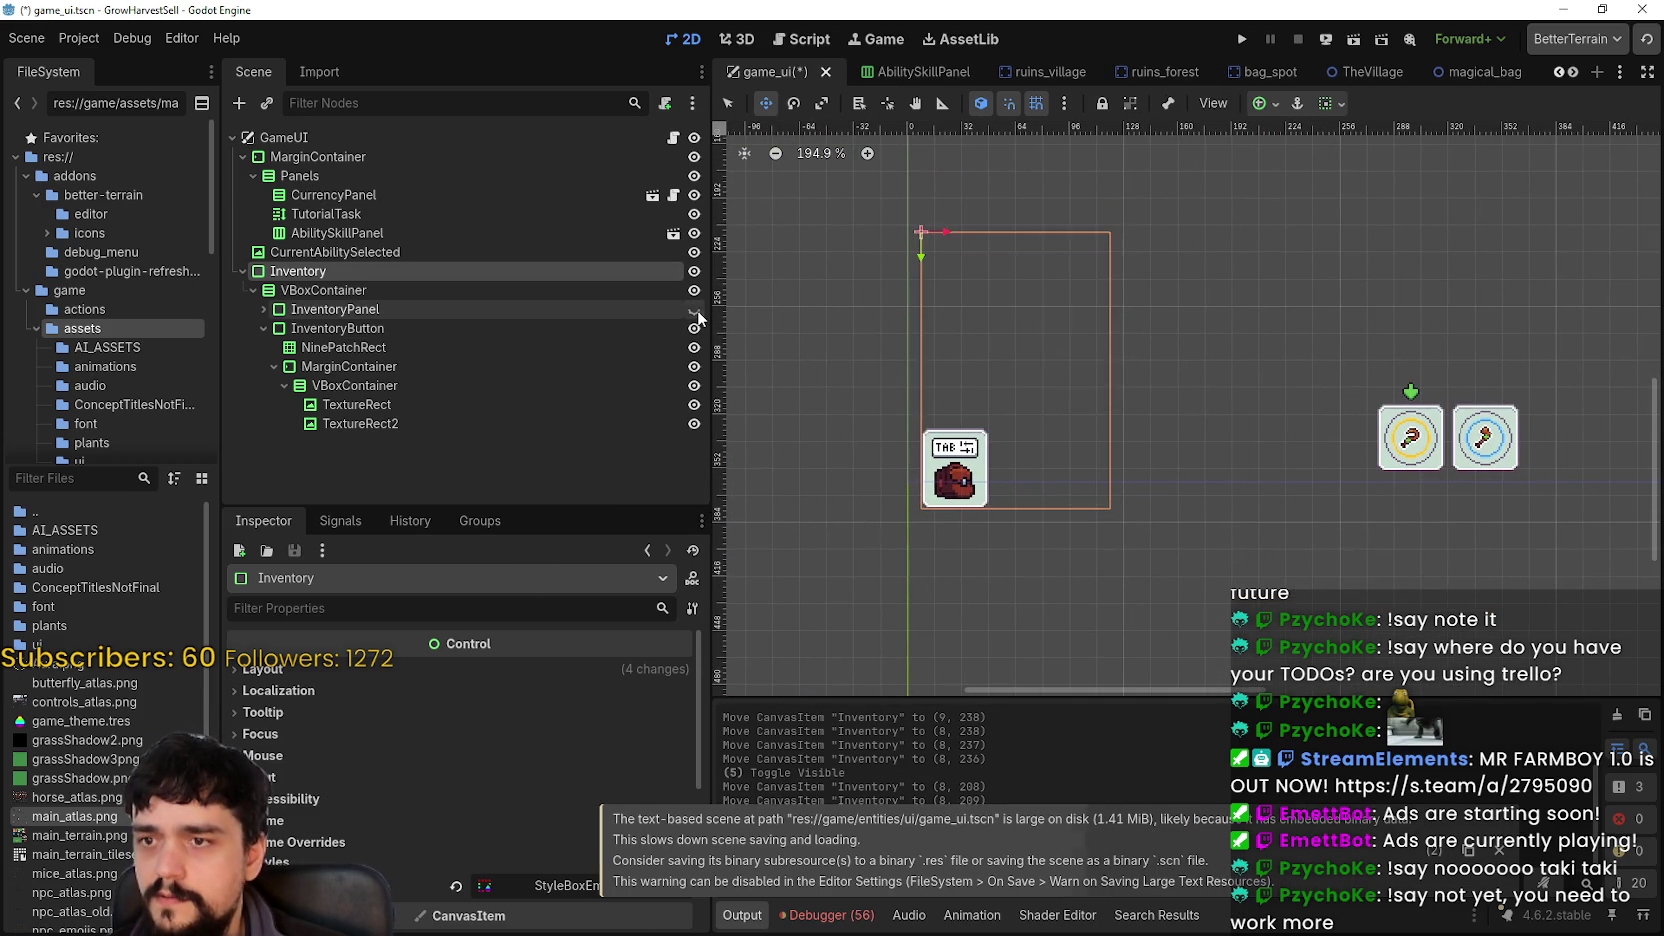
pyautogui.click(694, 310)
pyautogui.click(1242, 39)
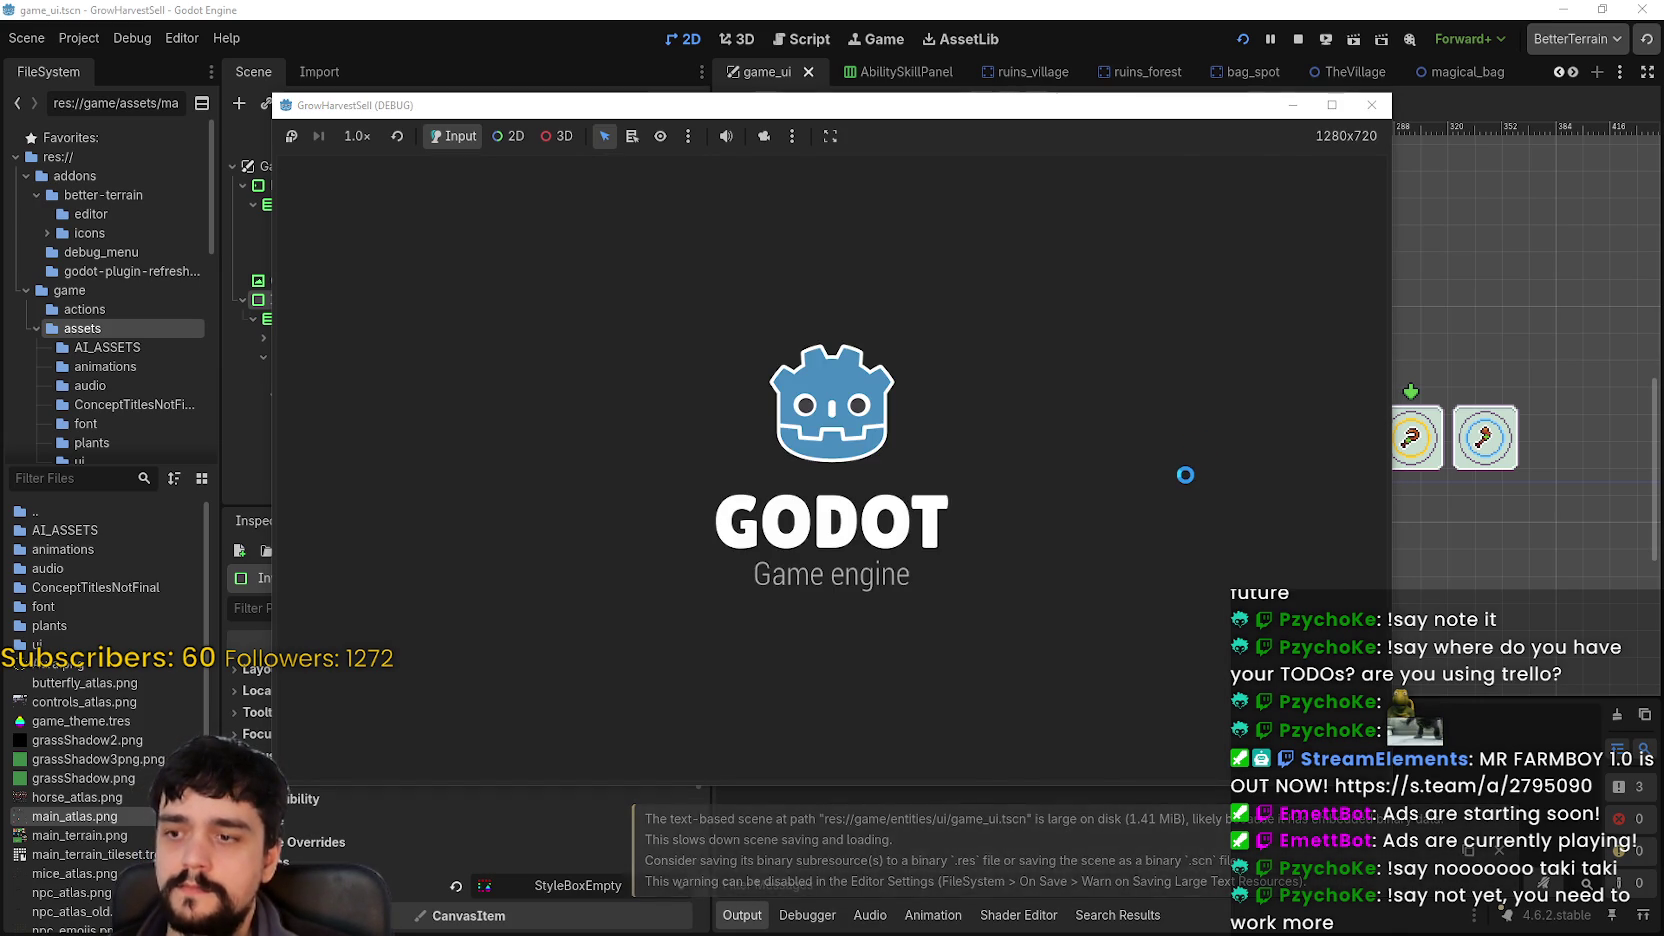
# - Run the game, then place the editor on the left and the game window on the right
pyautogui.press('Down')
pyautogui.press('Return')
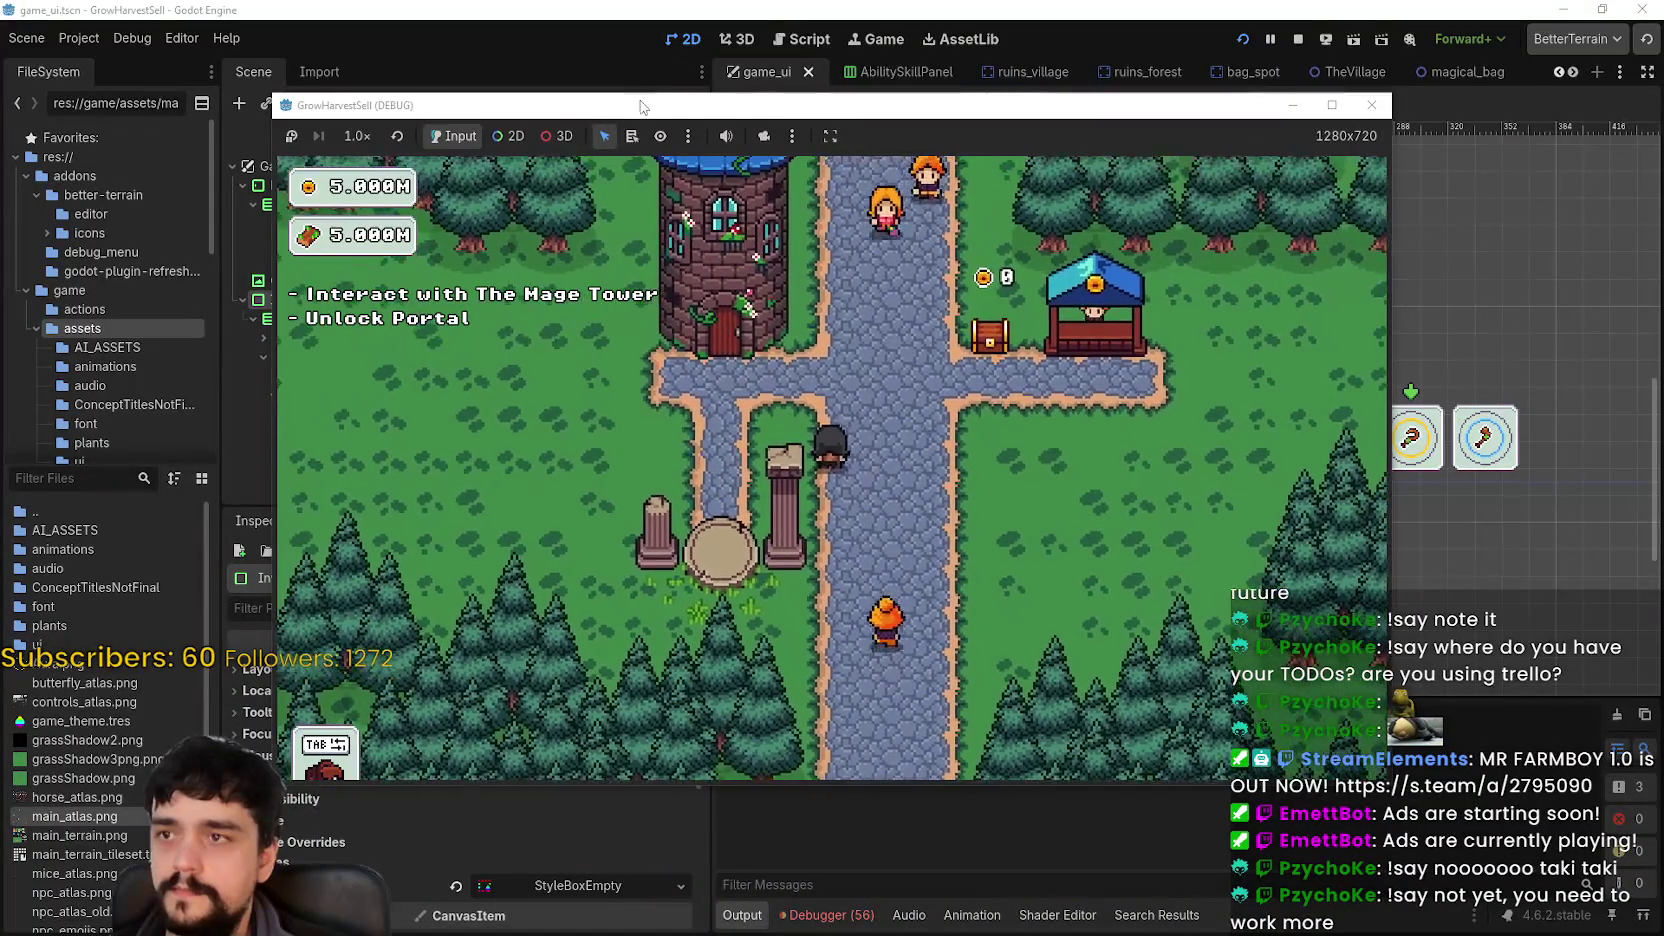
pyautogui.moveTo(1070, 105); pyautogui.dragTo(1604, 53)
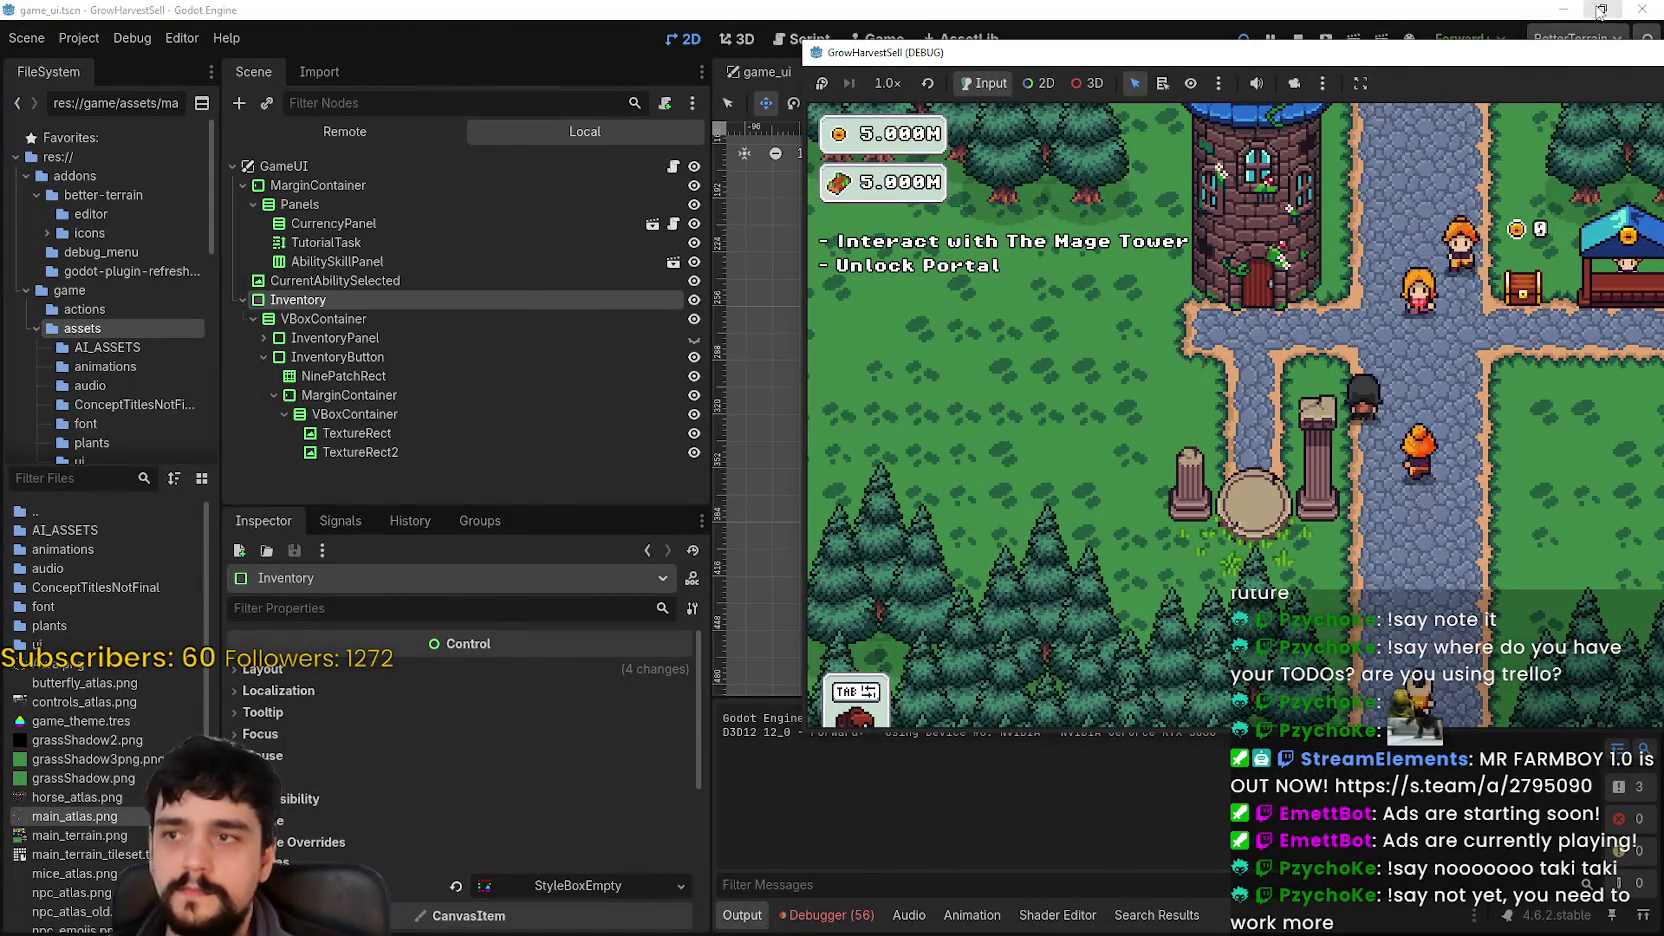
pyautogui.doubleClick(1214, 35)
pyautogui.moveTo(1214, 35); pyautogui.dragTo(776, 47)
pyautogui.moveTo(1073, 65); pyautogui.dragTo(1283, 50)
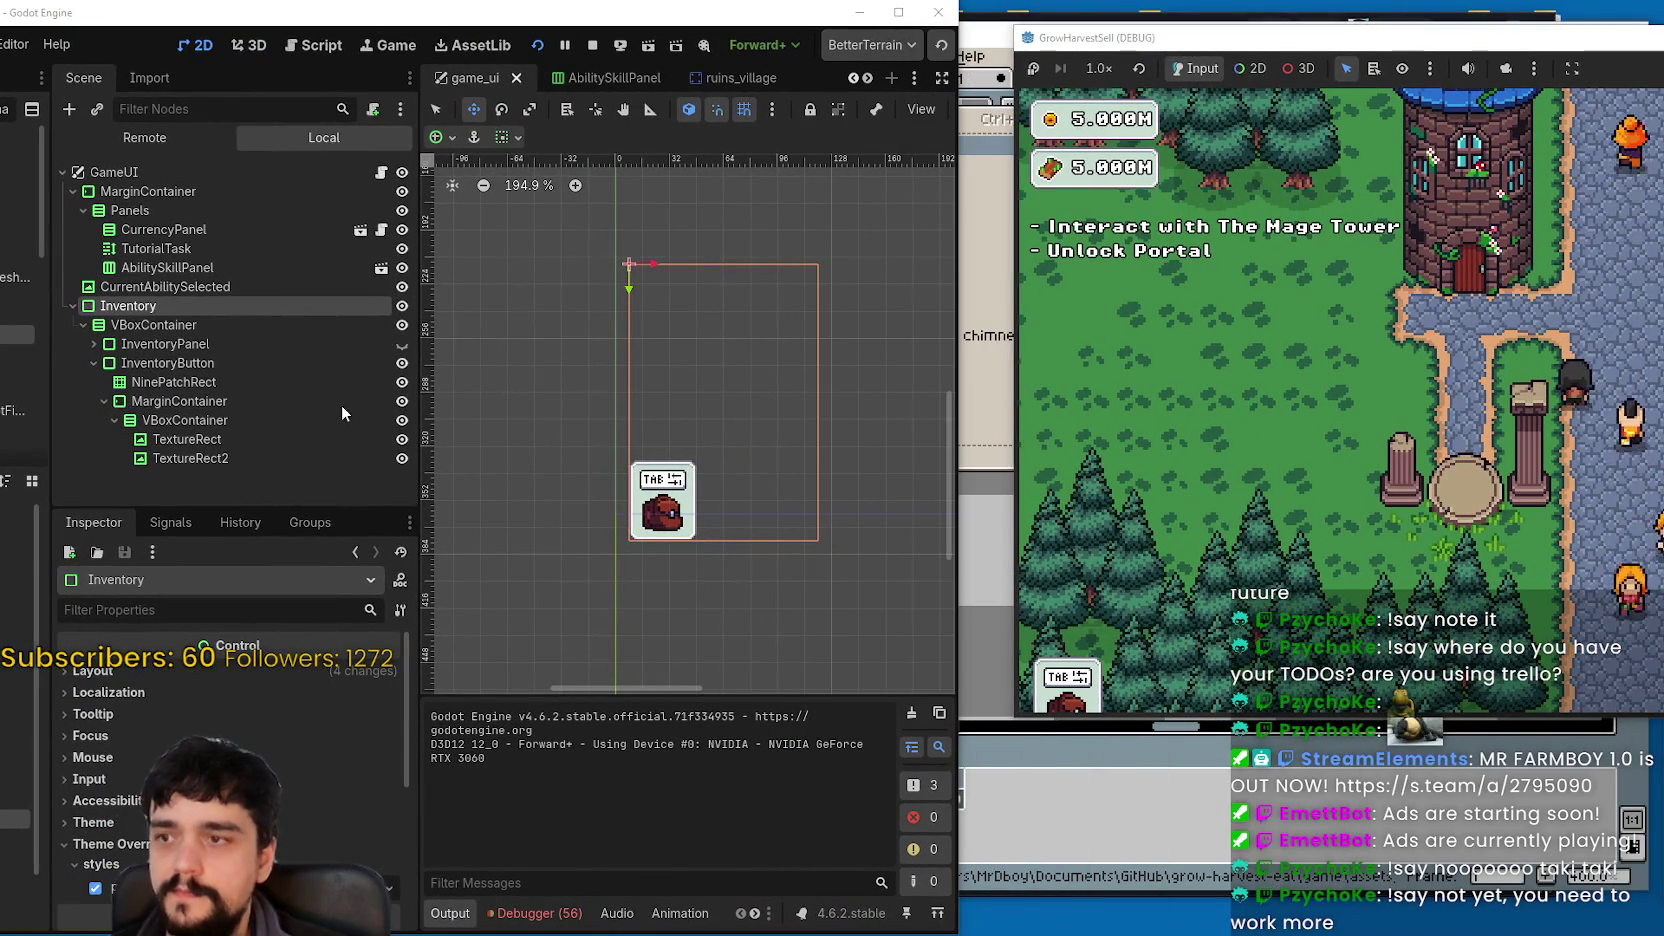
# - Turn the slot grid visible again and select the VBoxContainer holding grid and bag button
pyautogui.click(402, 344)
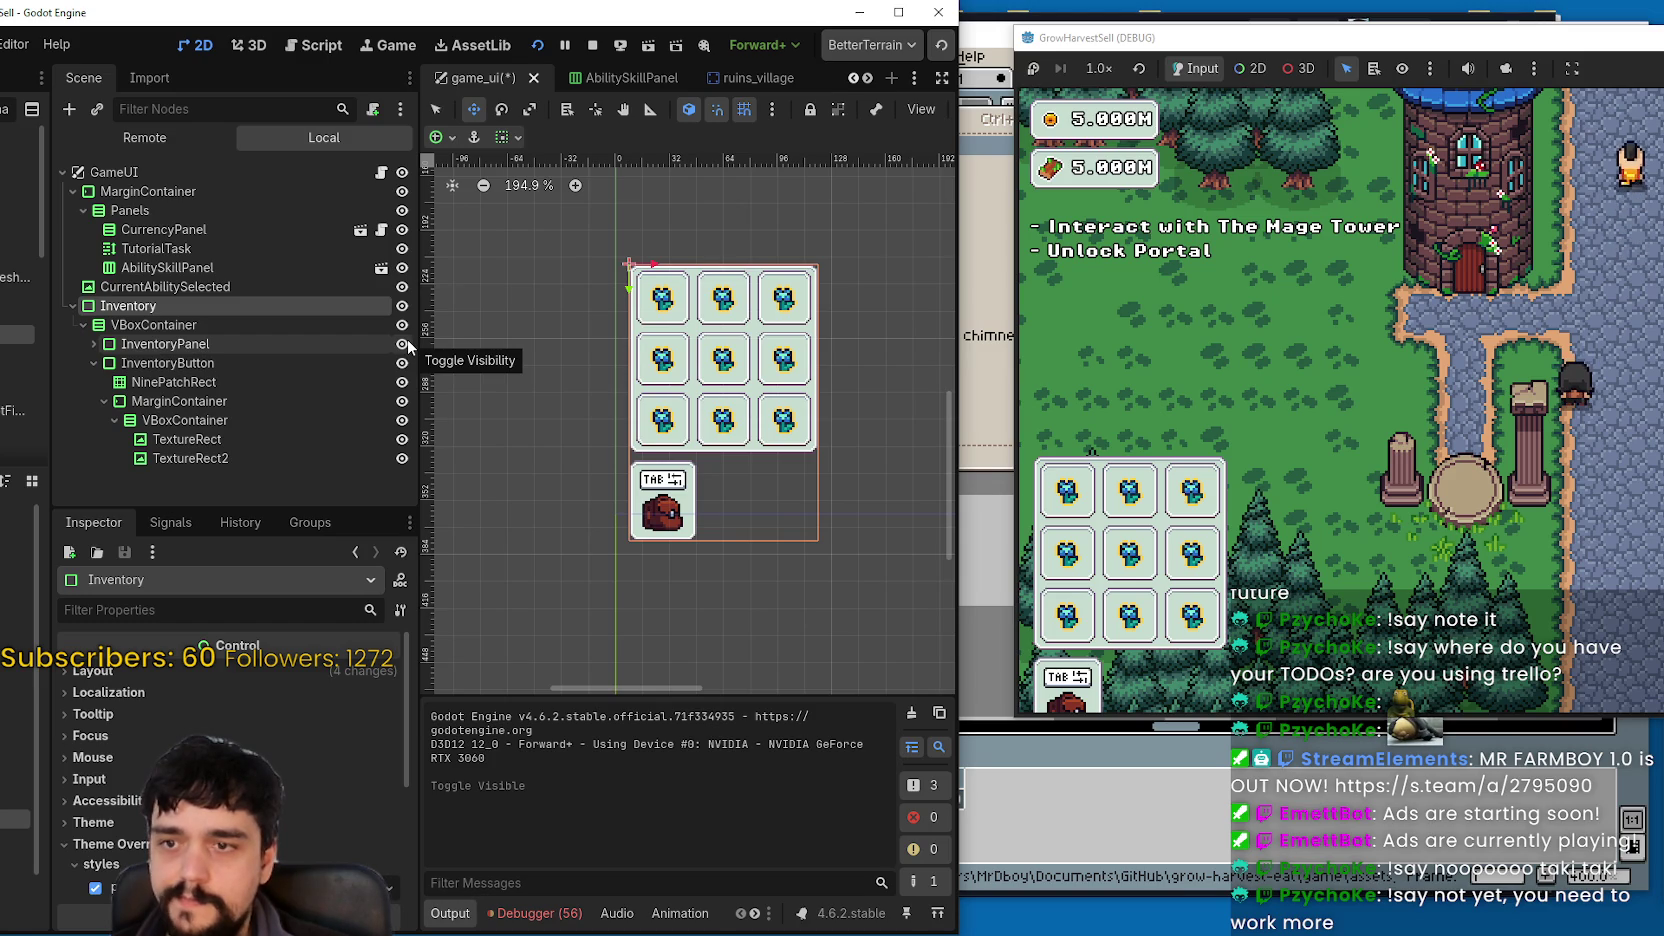
pyautogui.doubleClick(407, 345)
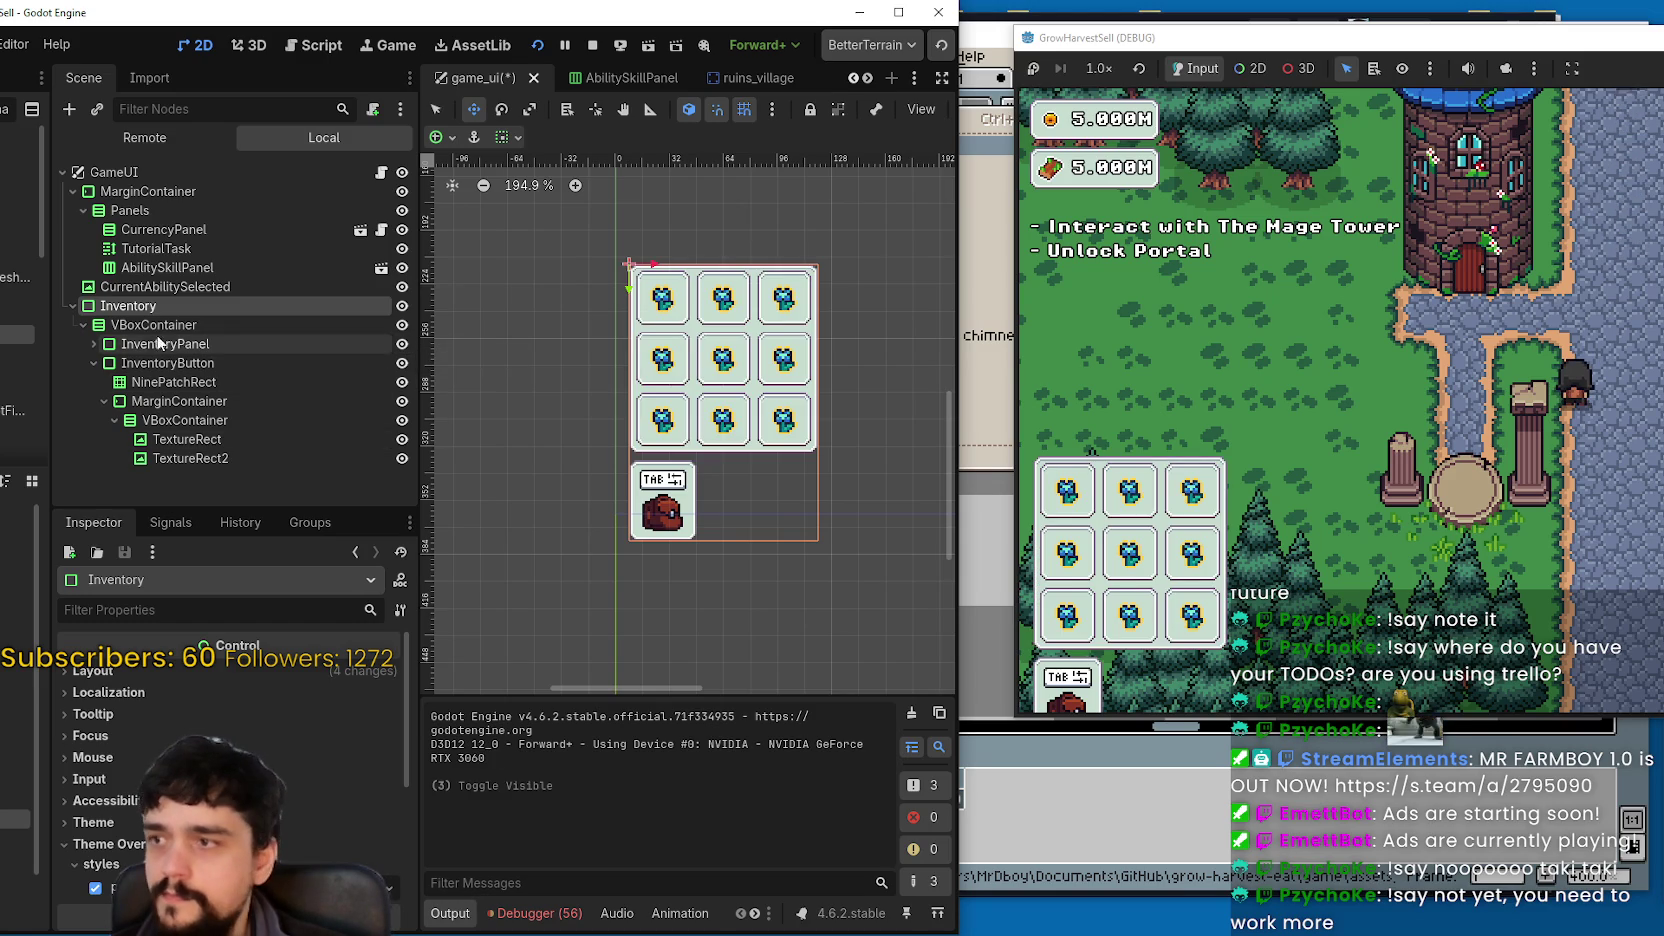
pyautogui.click(250, 324)
# - Override the VBoxContainer Separation constant and lower it a few steps, comparing with the grid
pyautogui.scroll(-3, 370, 786)
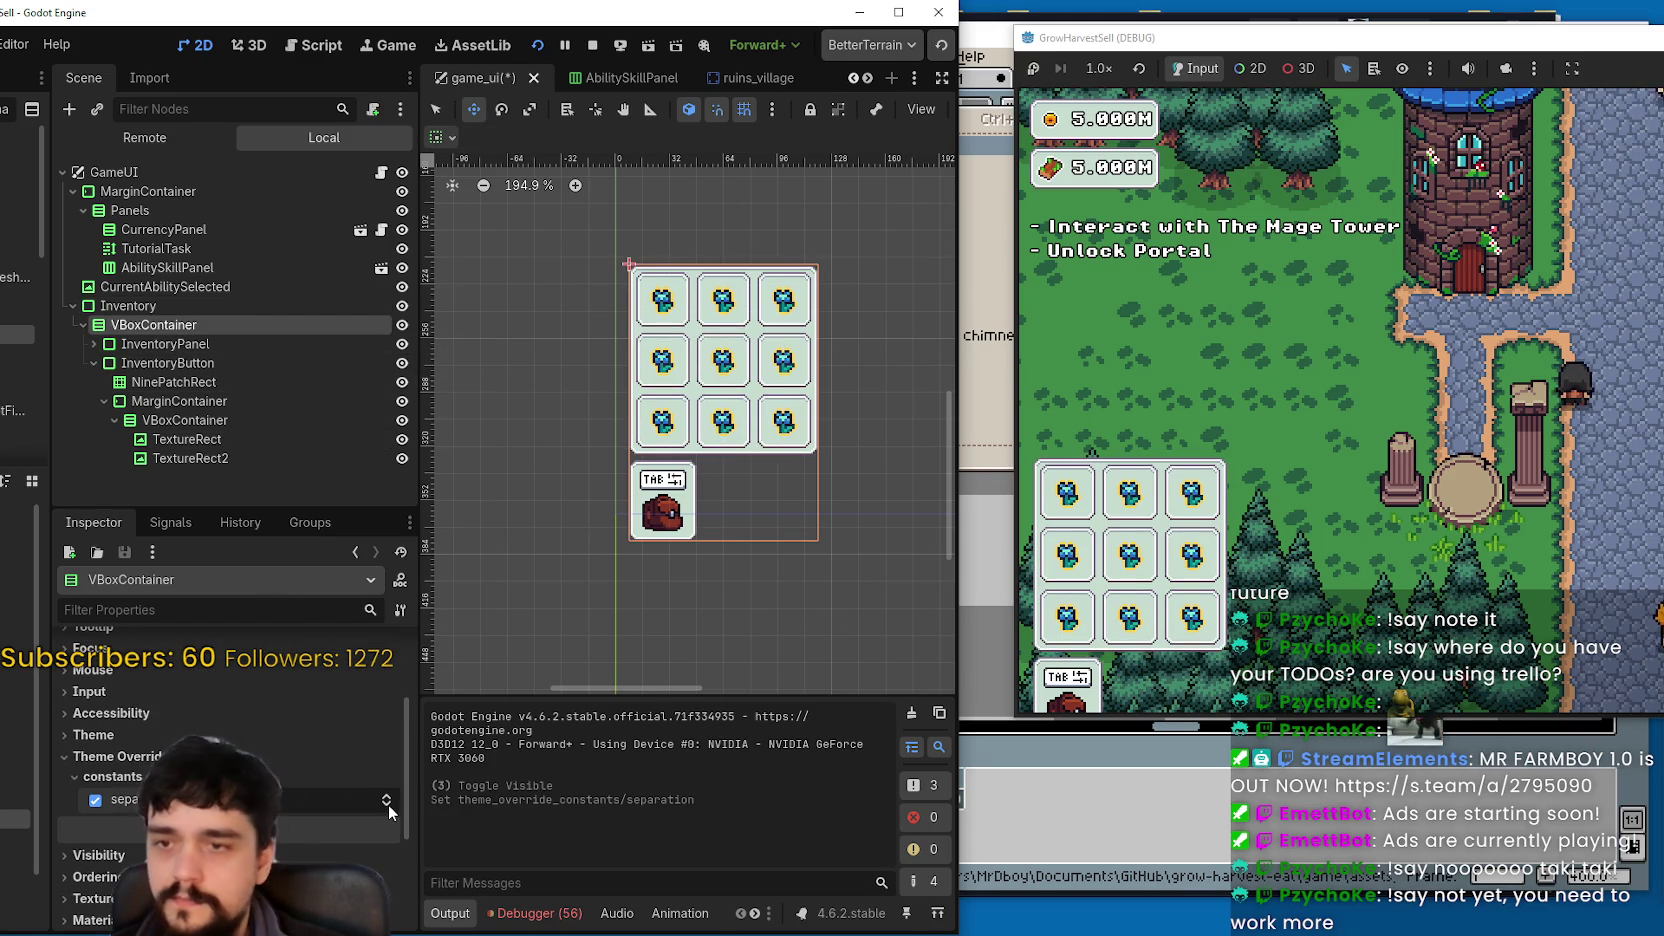
pyautogui.click(390, 803)
pyautogui.click(390, 803)
pyautogui.click(388, 797)
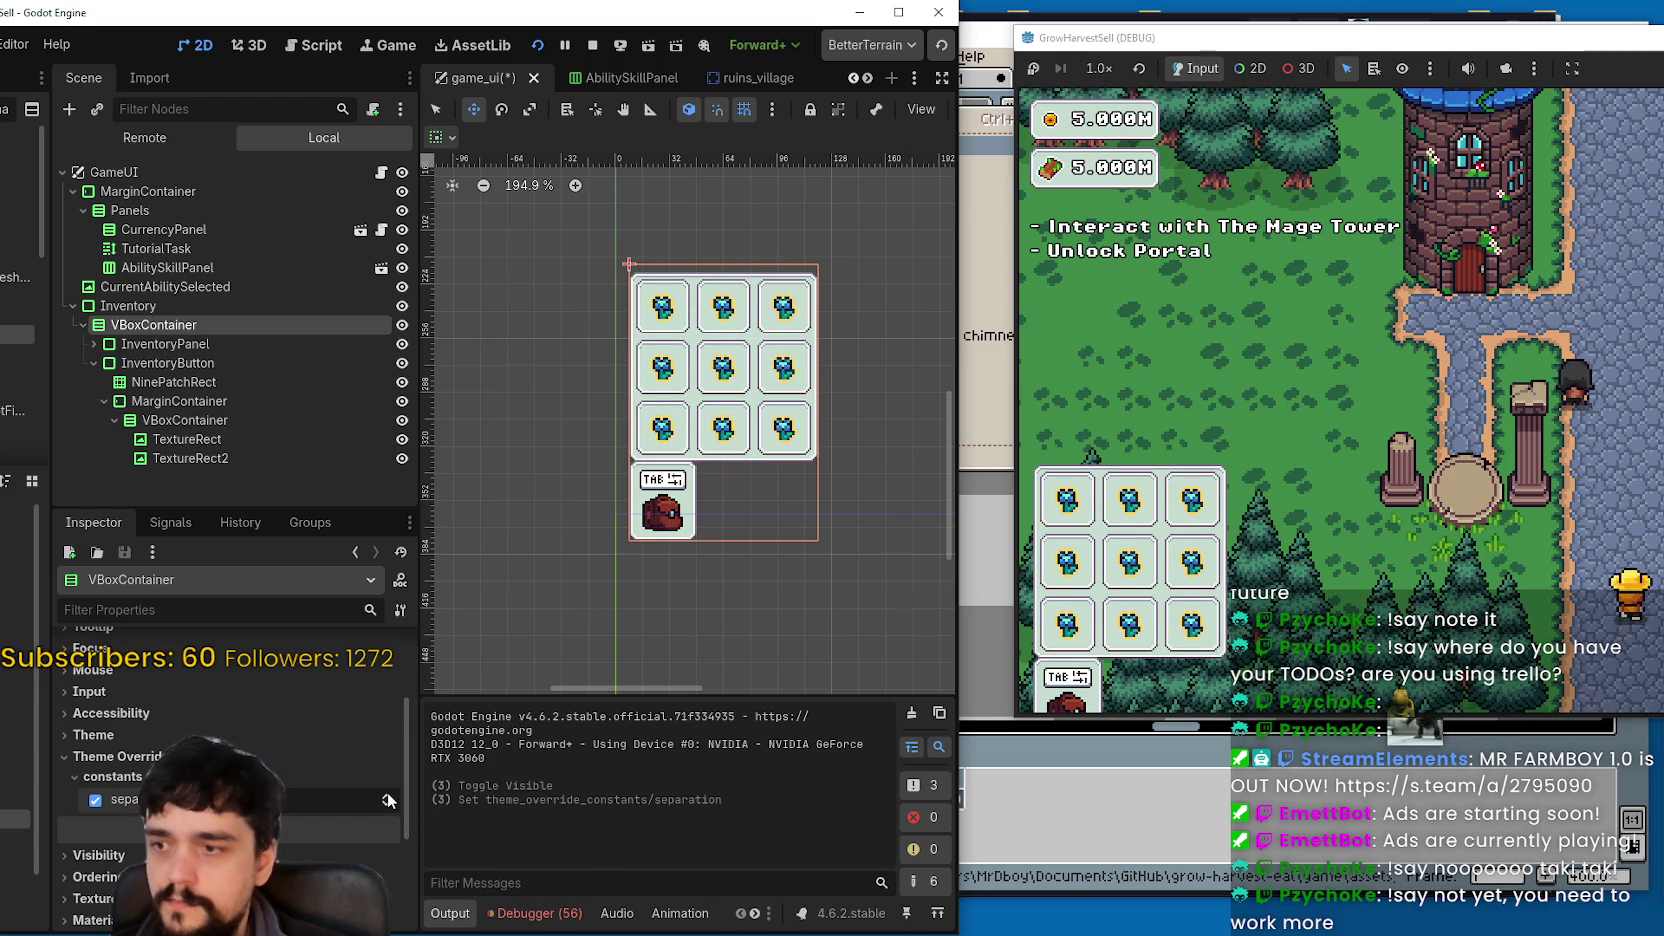
pyautogui.click(388, 803)
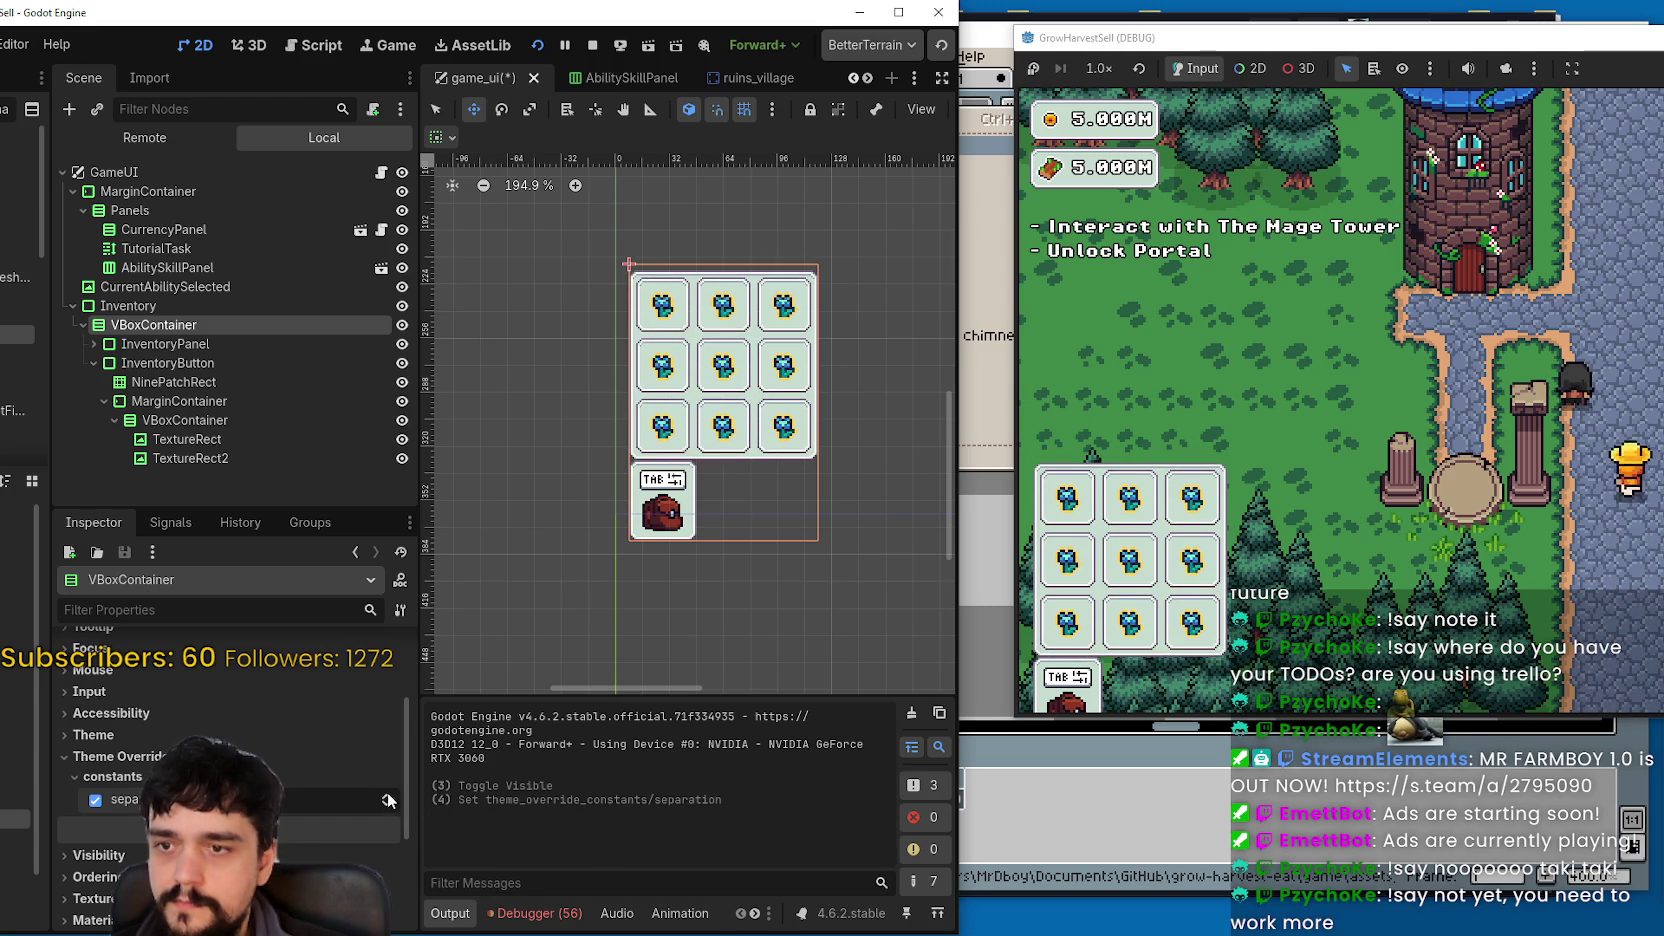
pyautogui.click(388, 803)
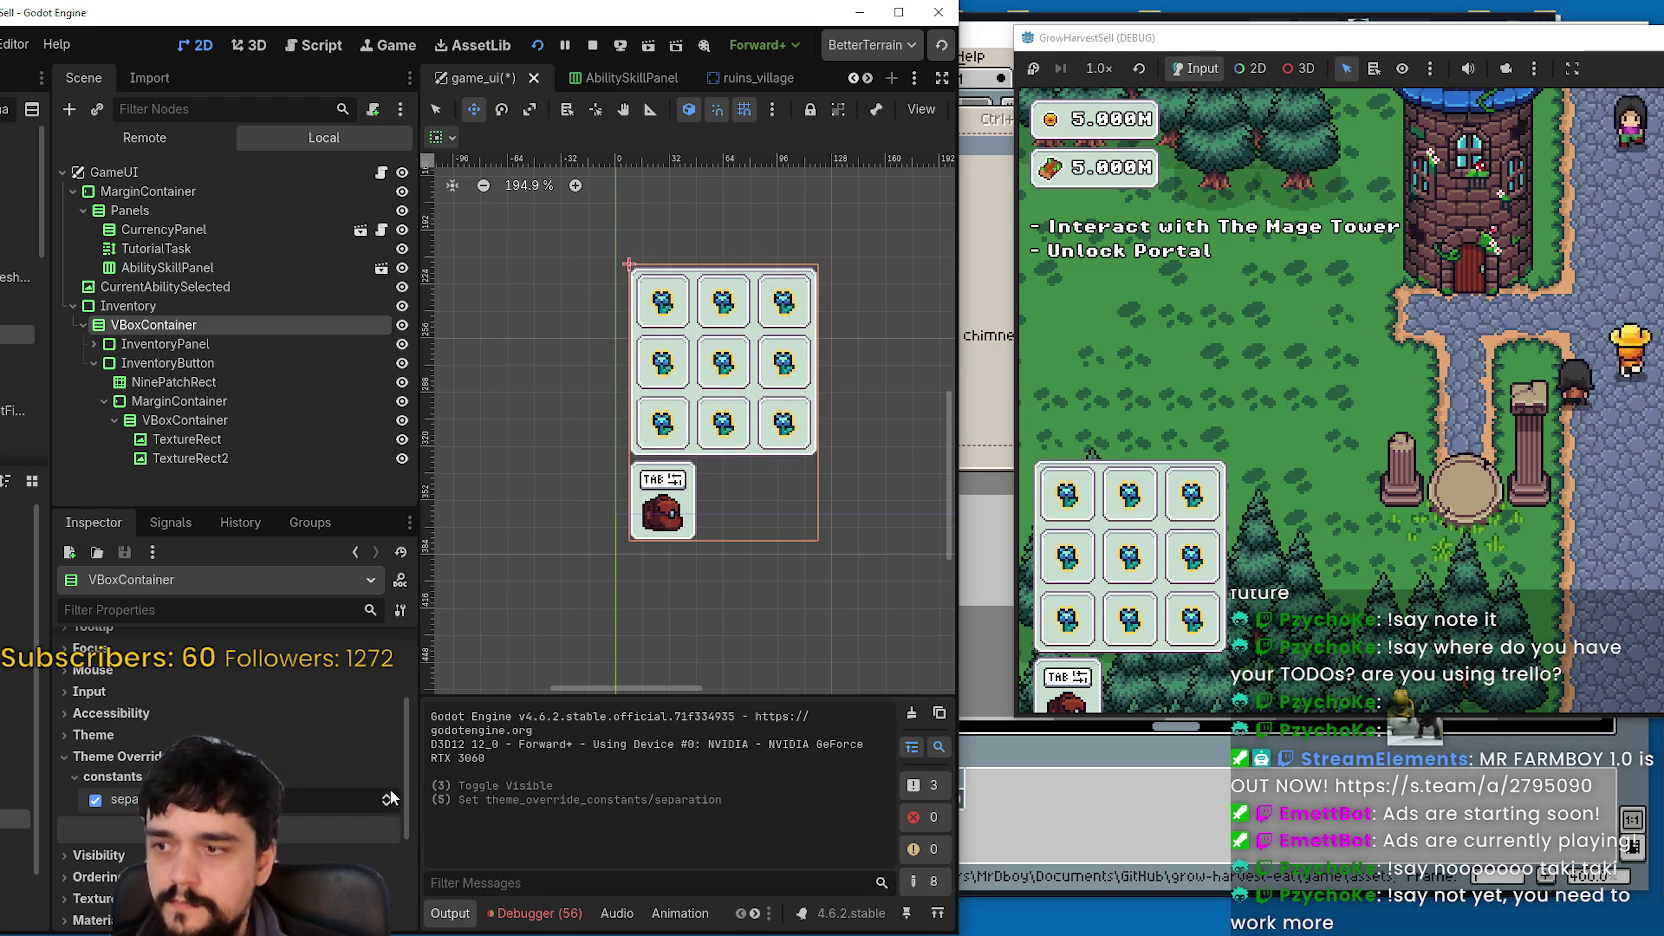
pyautogui.scroll(2, 274, 737)
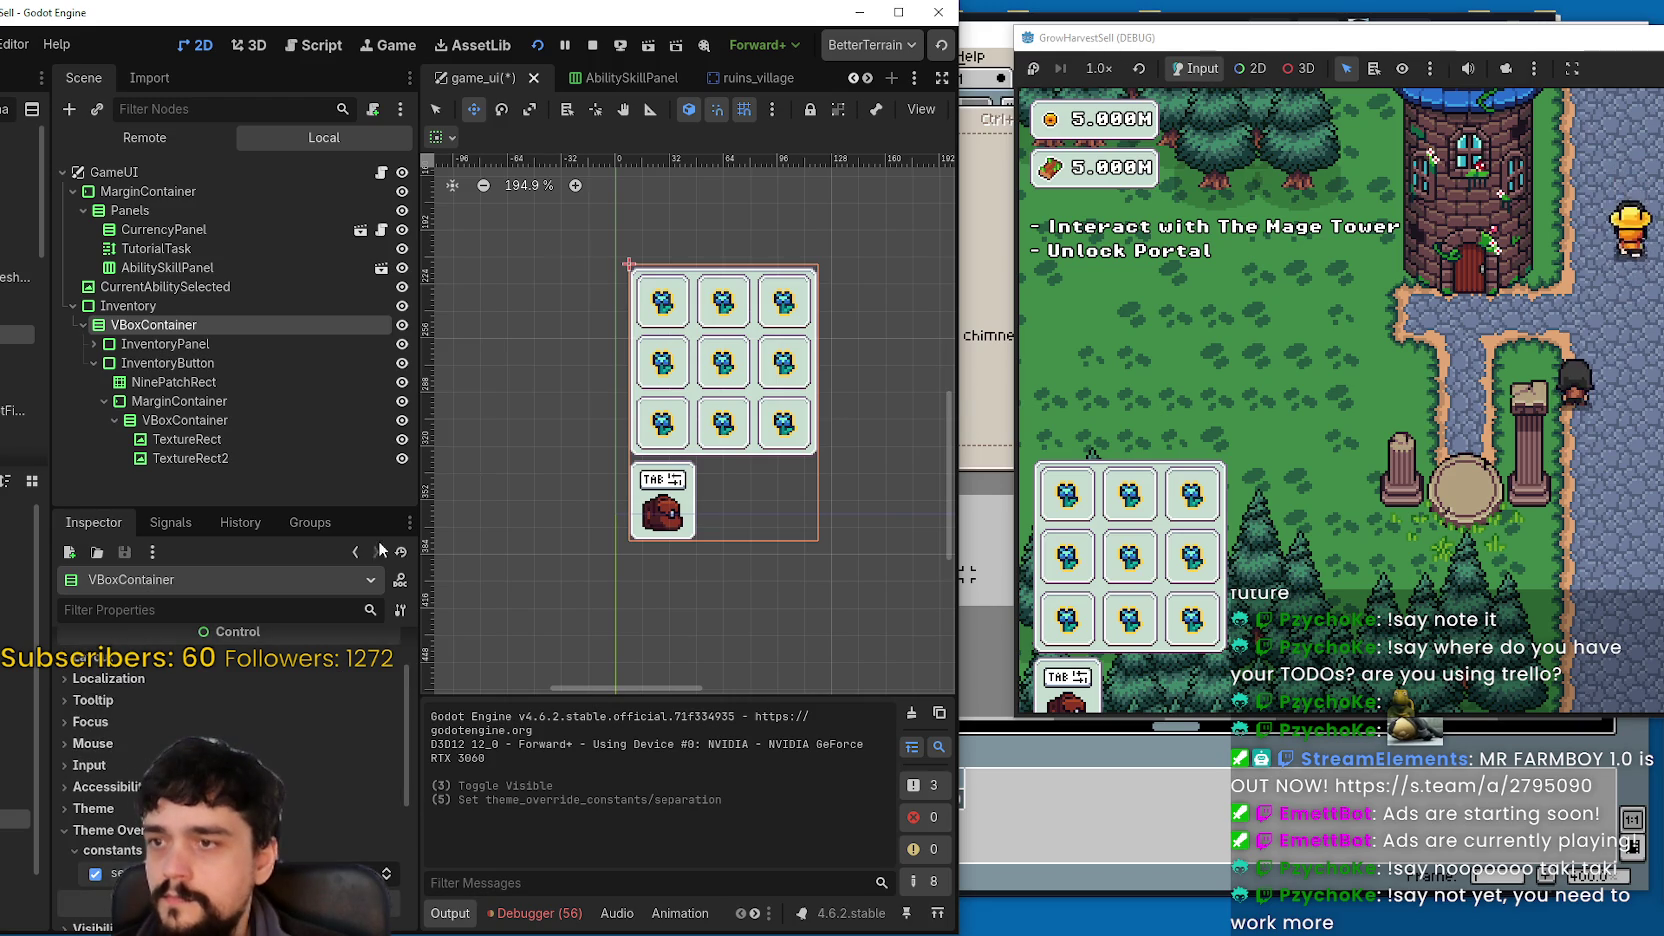
pyautogui.click(401, 344)
pyautogui.click(402, 344)
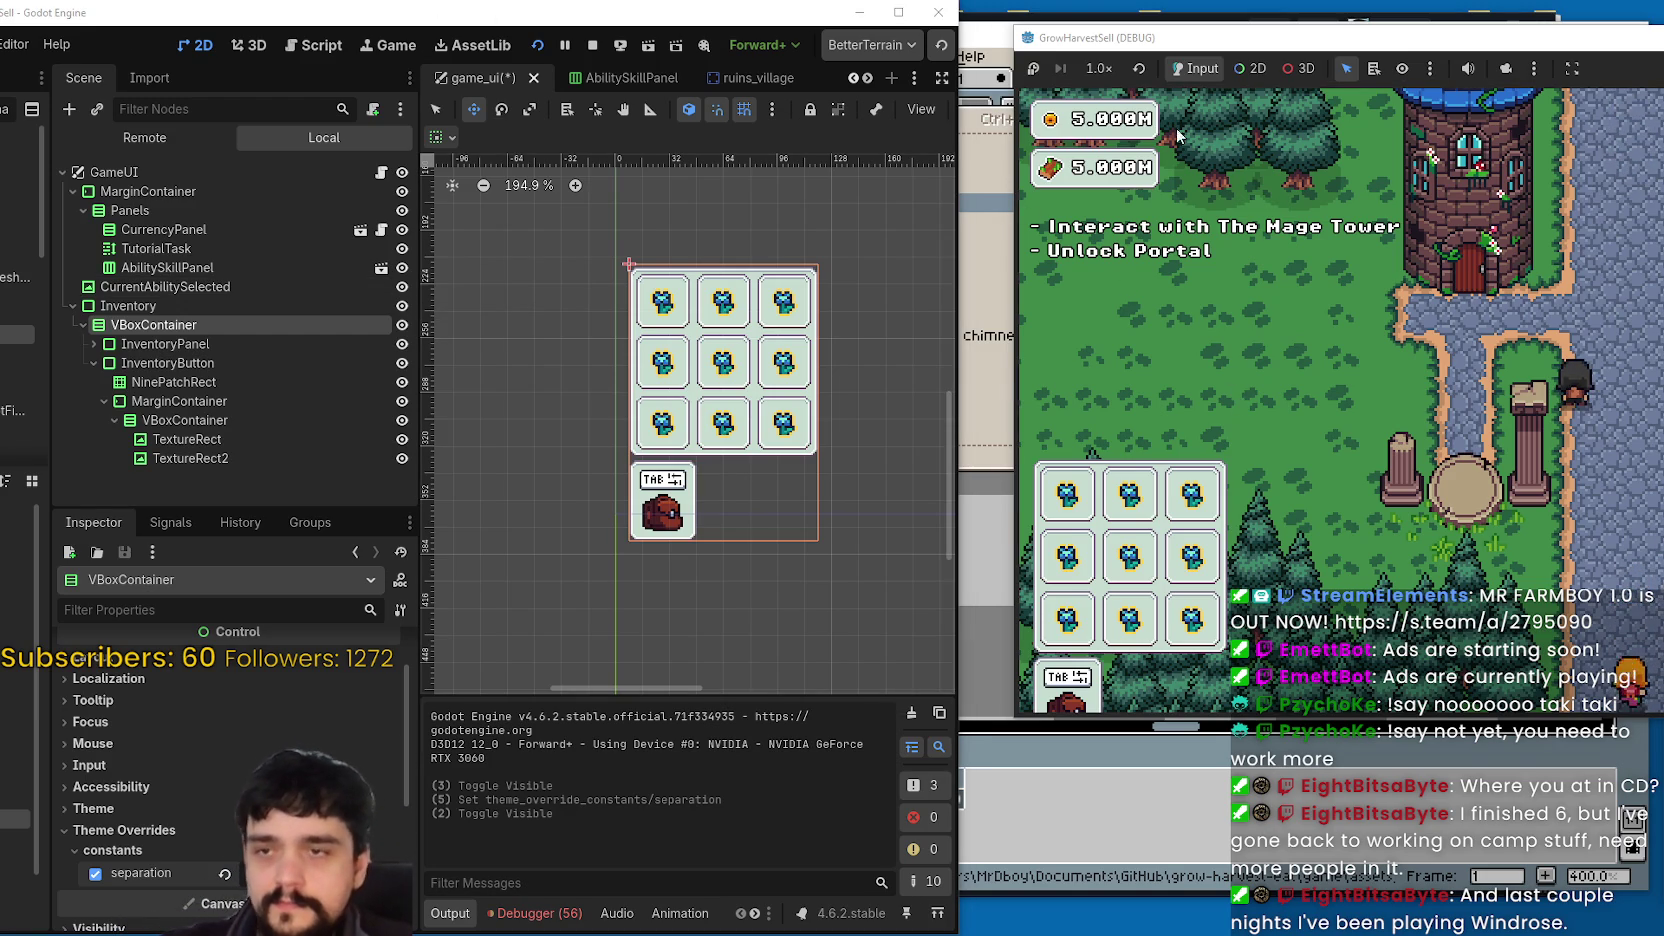
pyautogui.moveTo(1192, 50); pyautogui.dragTo(1142, 46)
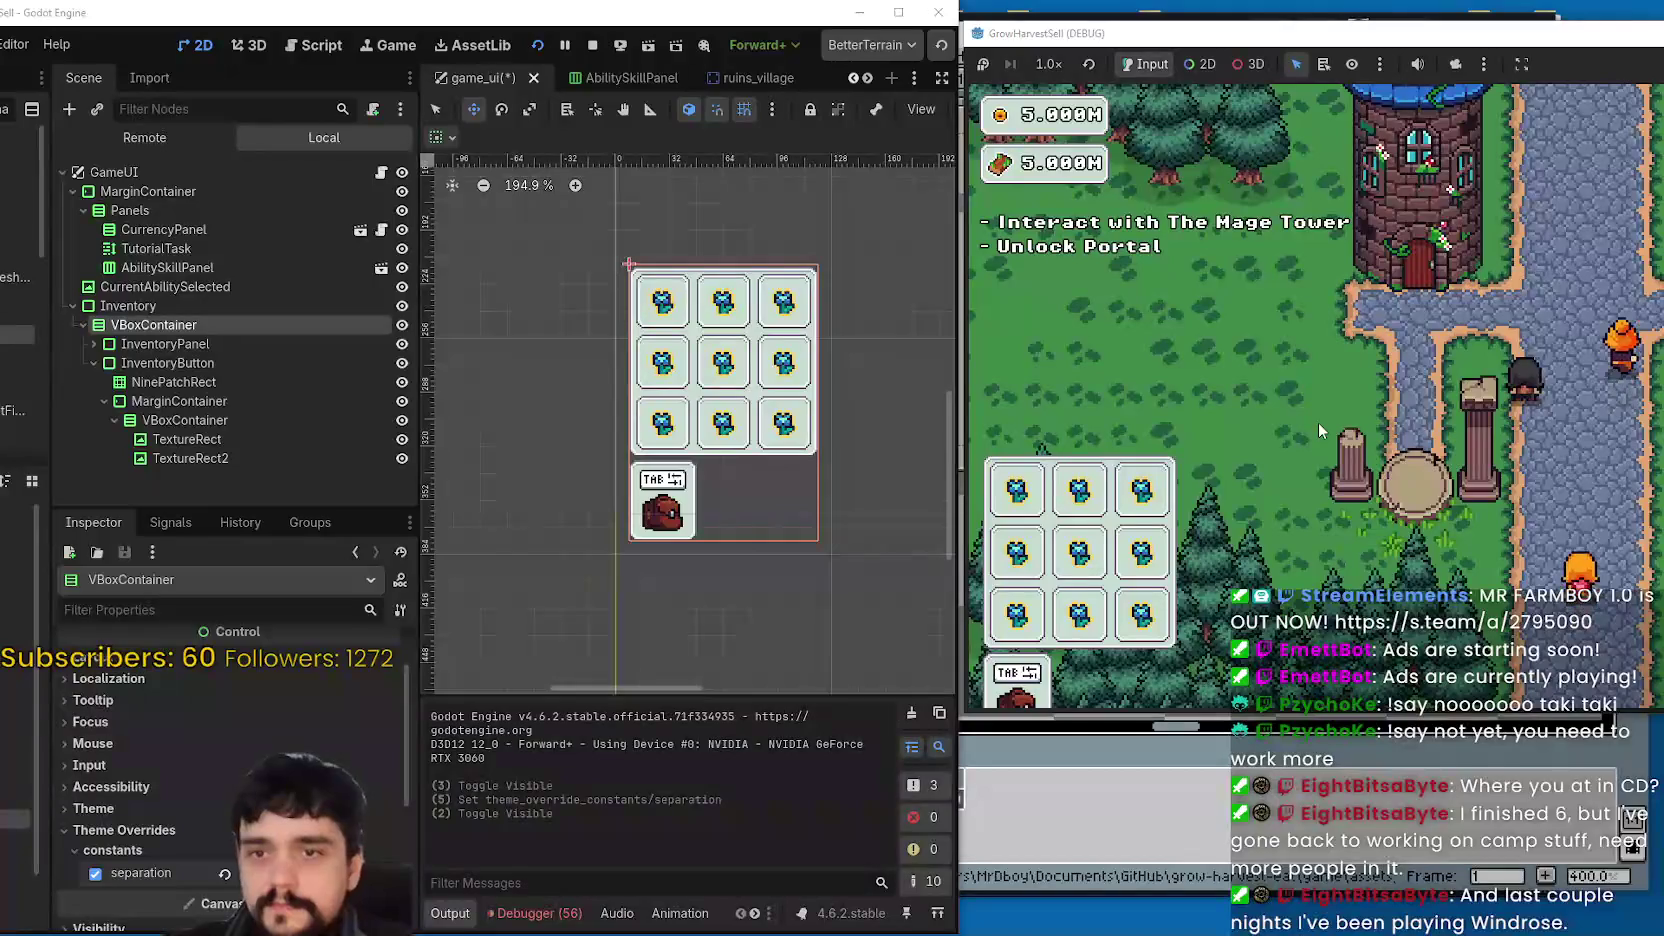
# - Maximize the game window and walk the player through the village onto the portal circle
pyautogui.press('a')
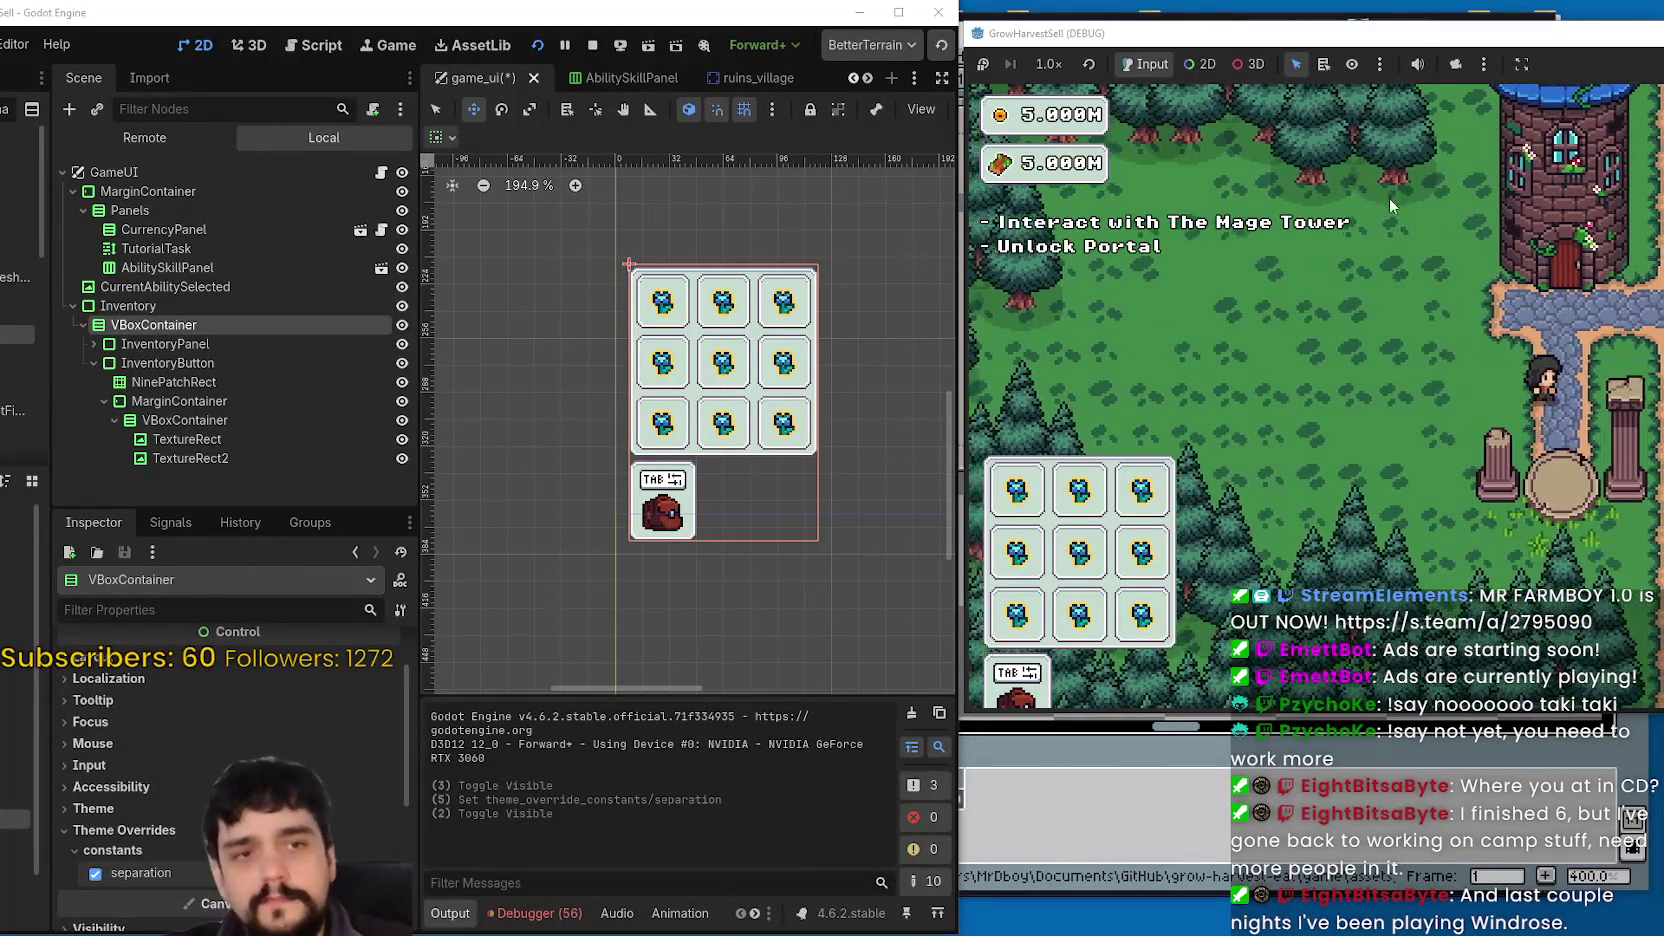
pyautogui.moveTo(1250, 33); pyautogui.dragTo(675, 54)
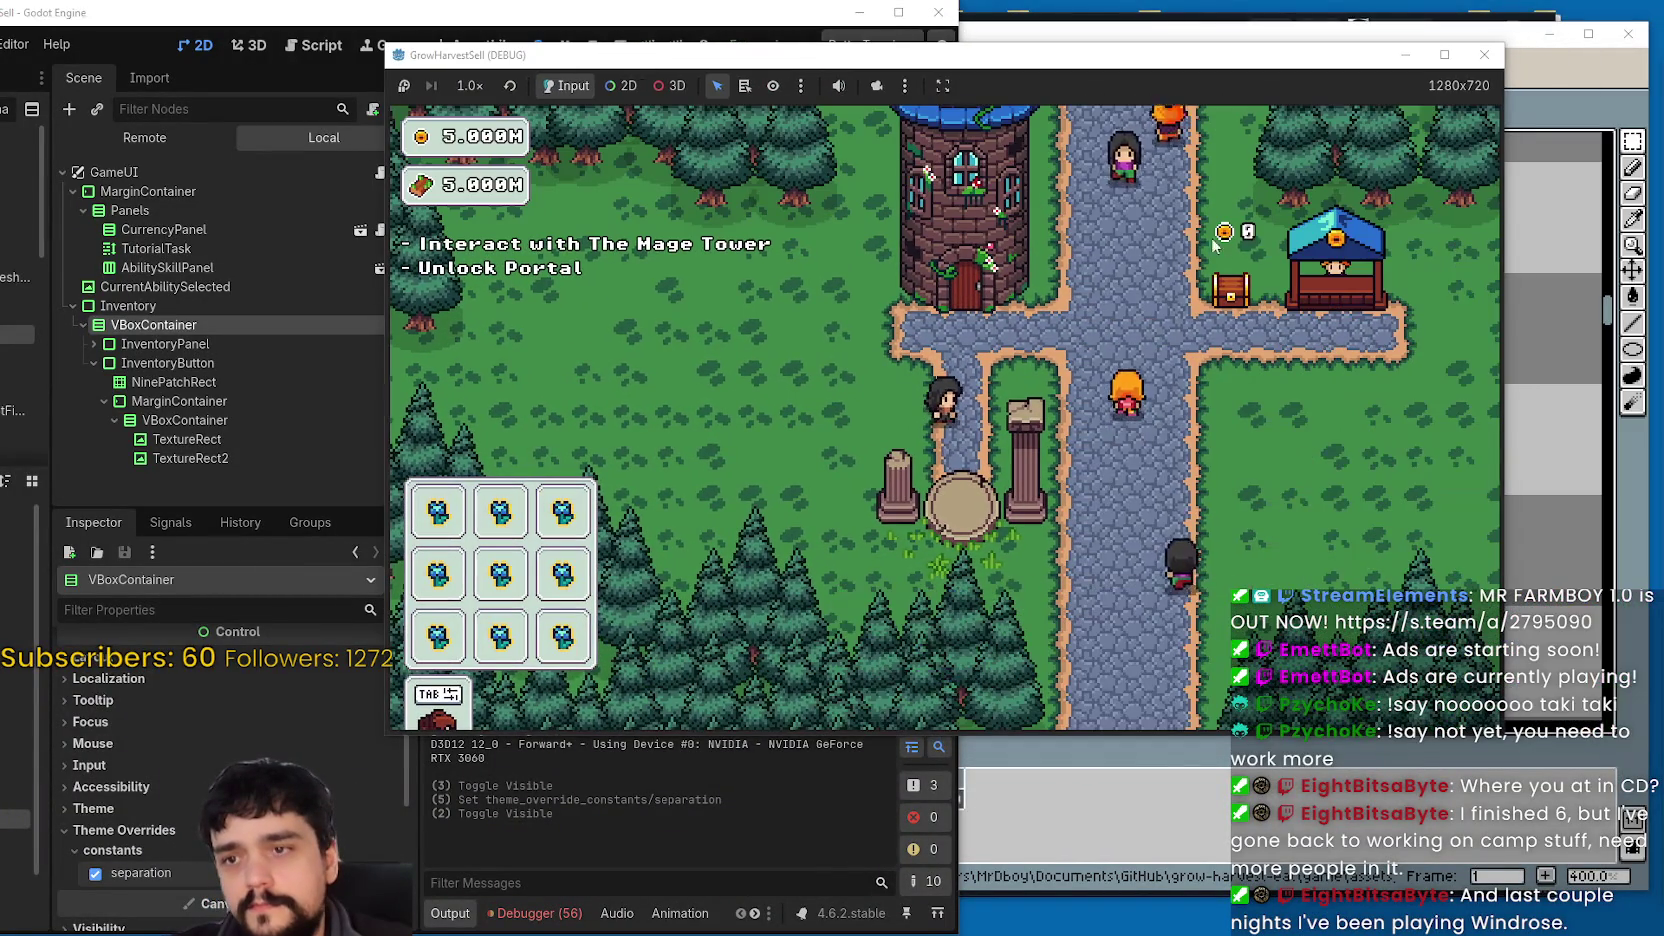
pyautogui.click(1444, 54)
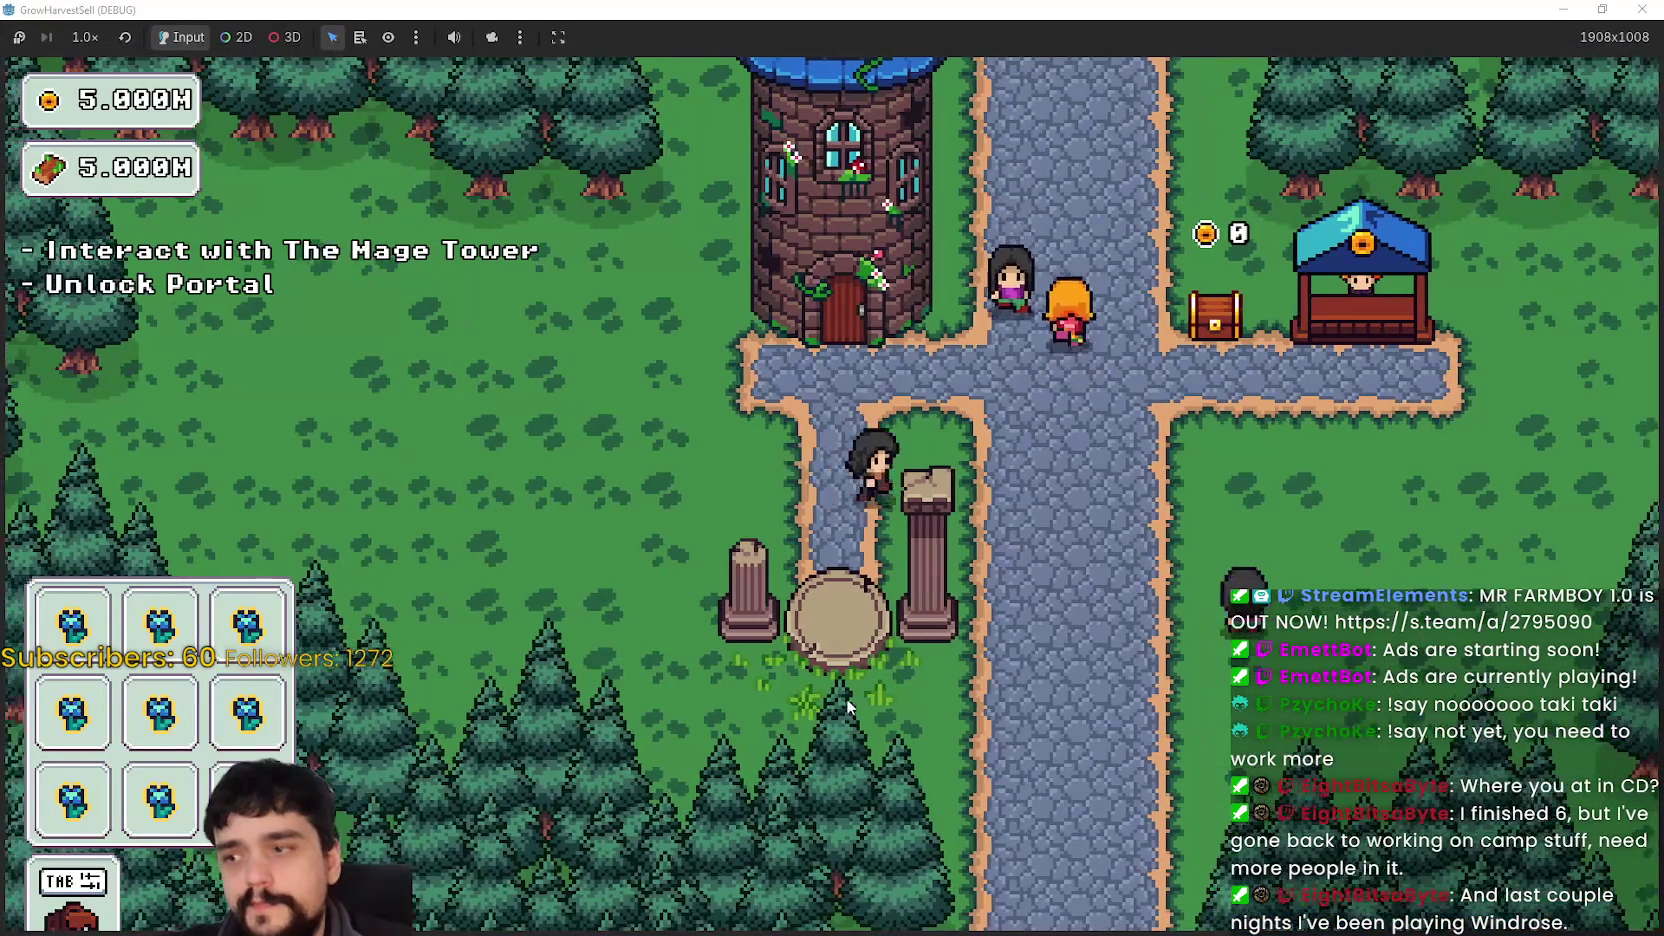
pyautogui.press('d')
pyautogui.press('a')
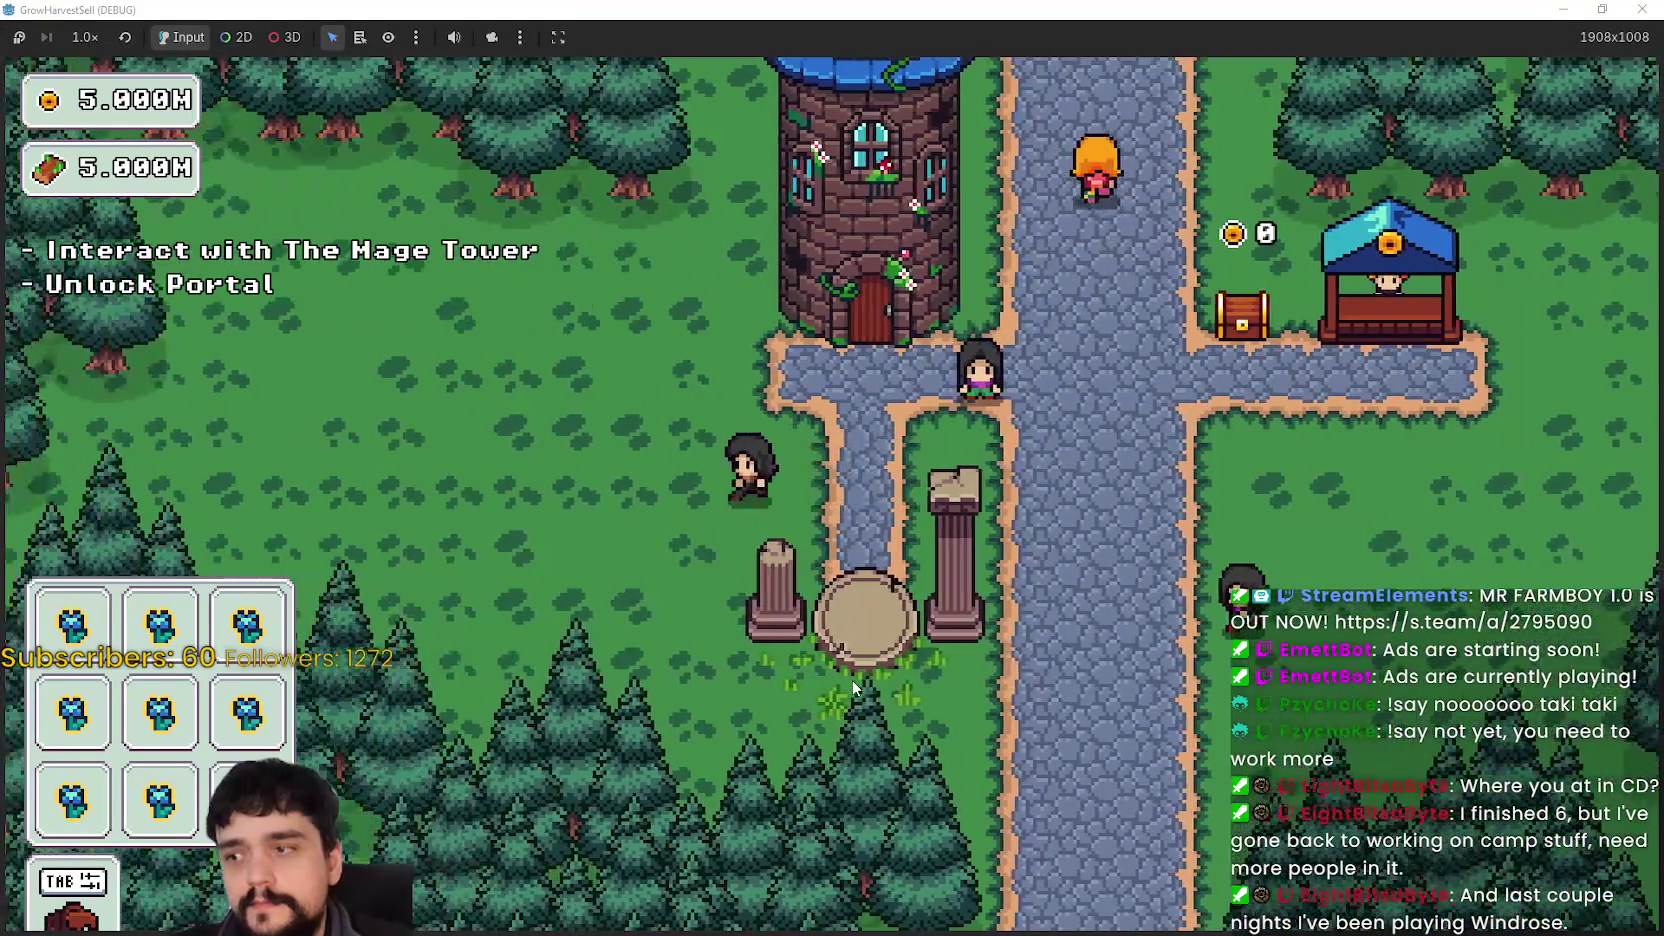
pyautogui.press('a')
pyautogui.press('d')
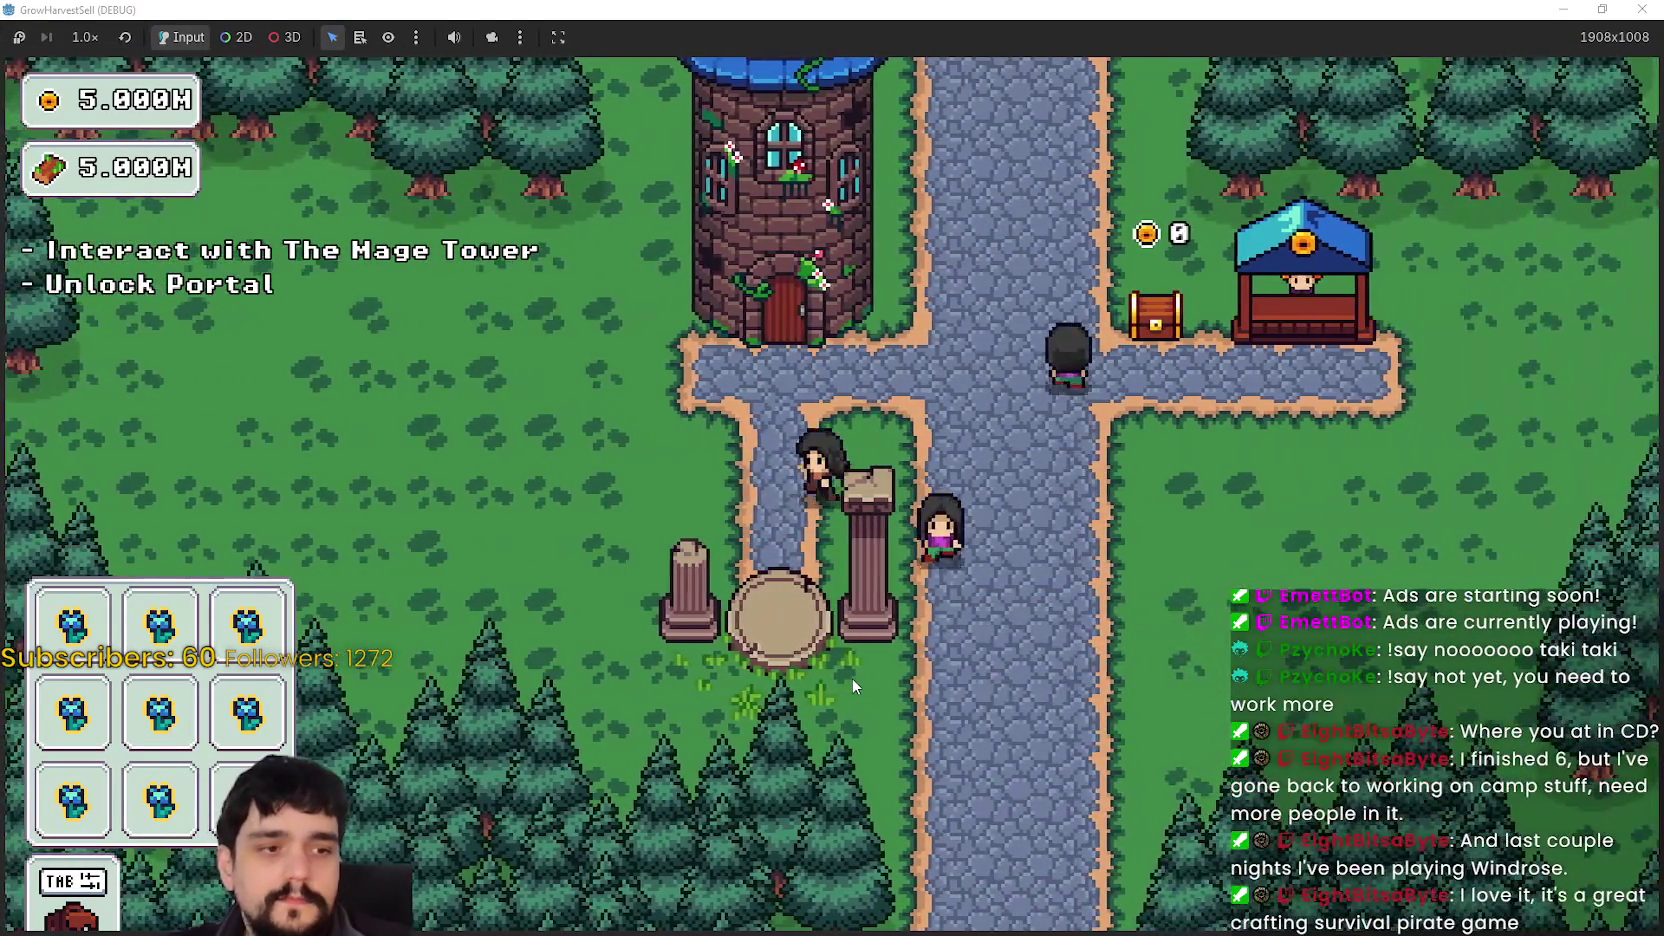
pyautogui.press('a')
pyautogui.press('a')
pyautogui.press('d')
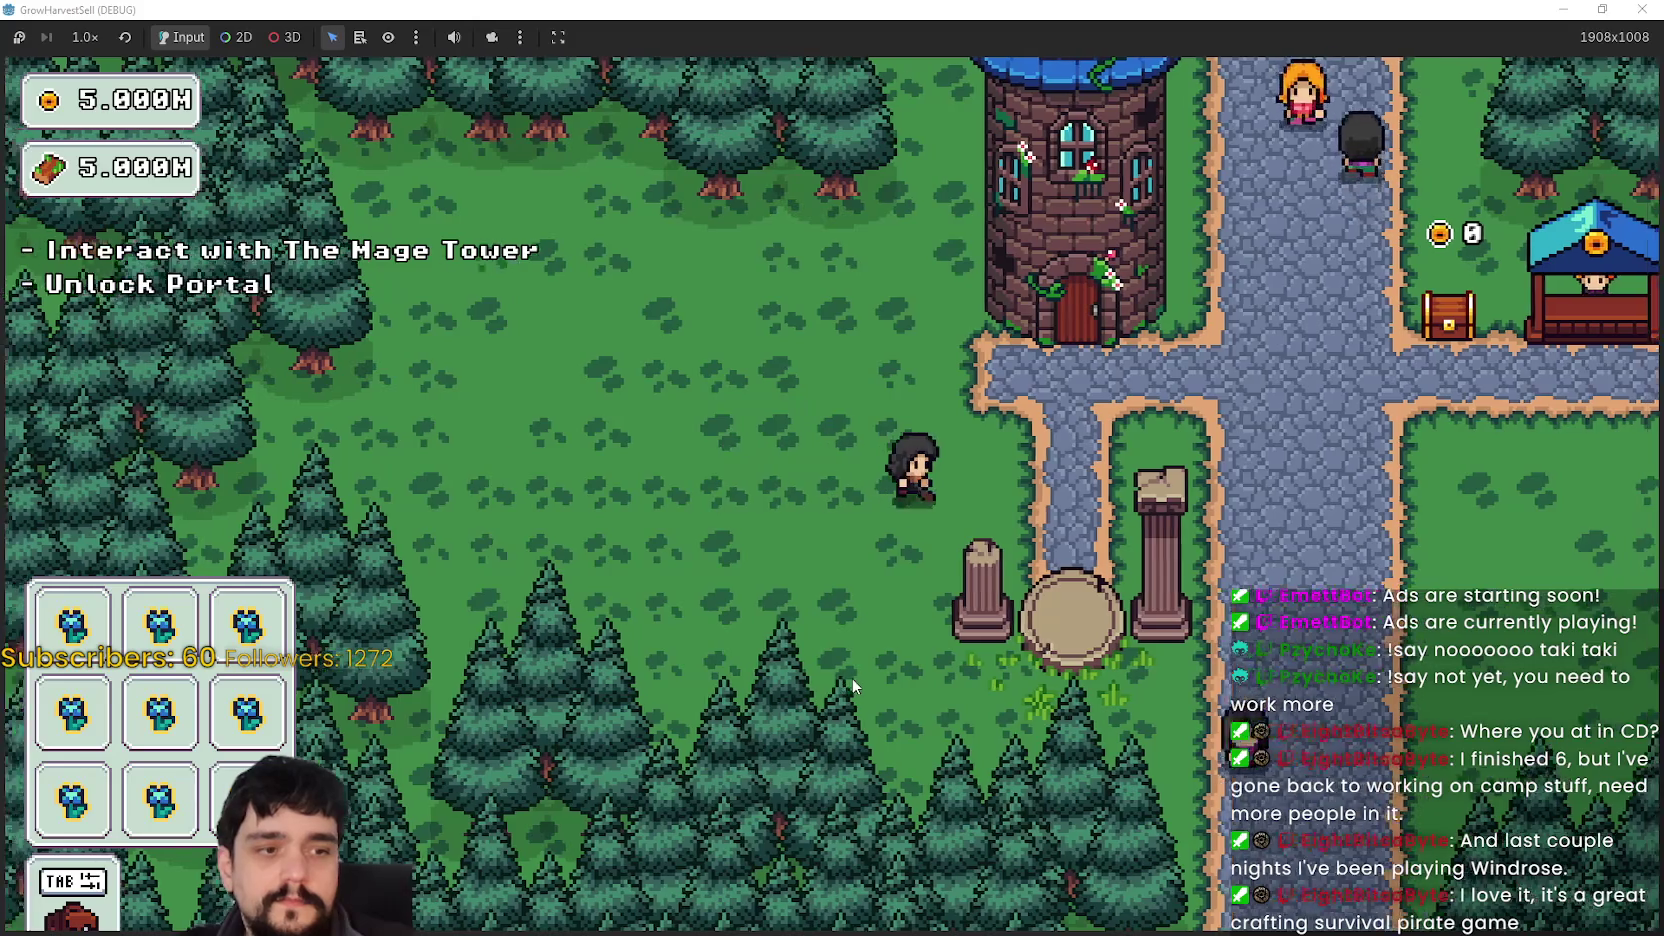
pyautogui.press('d')
pyautogui.press('a')
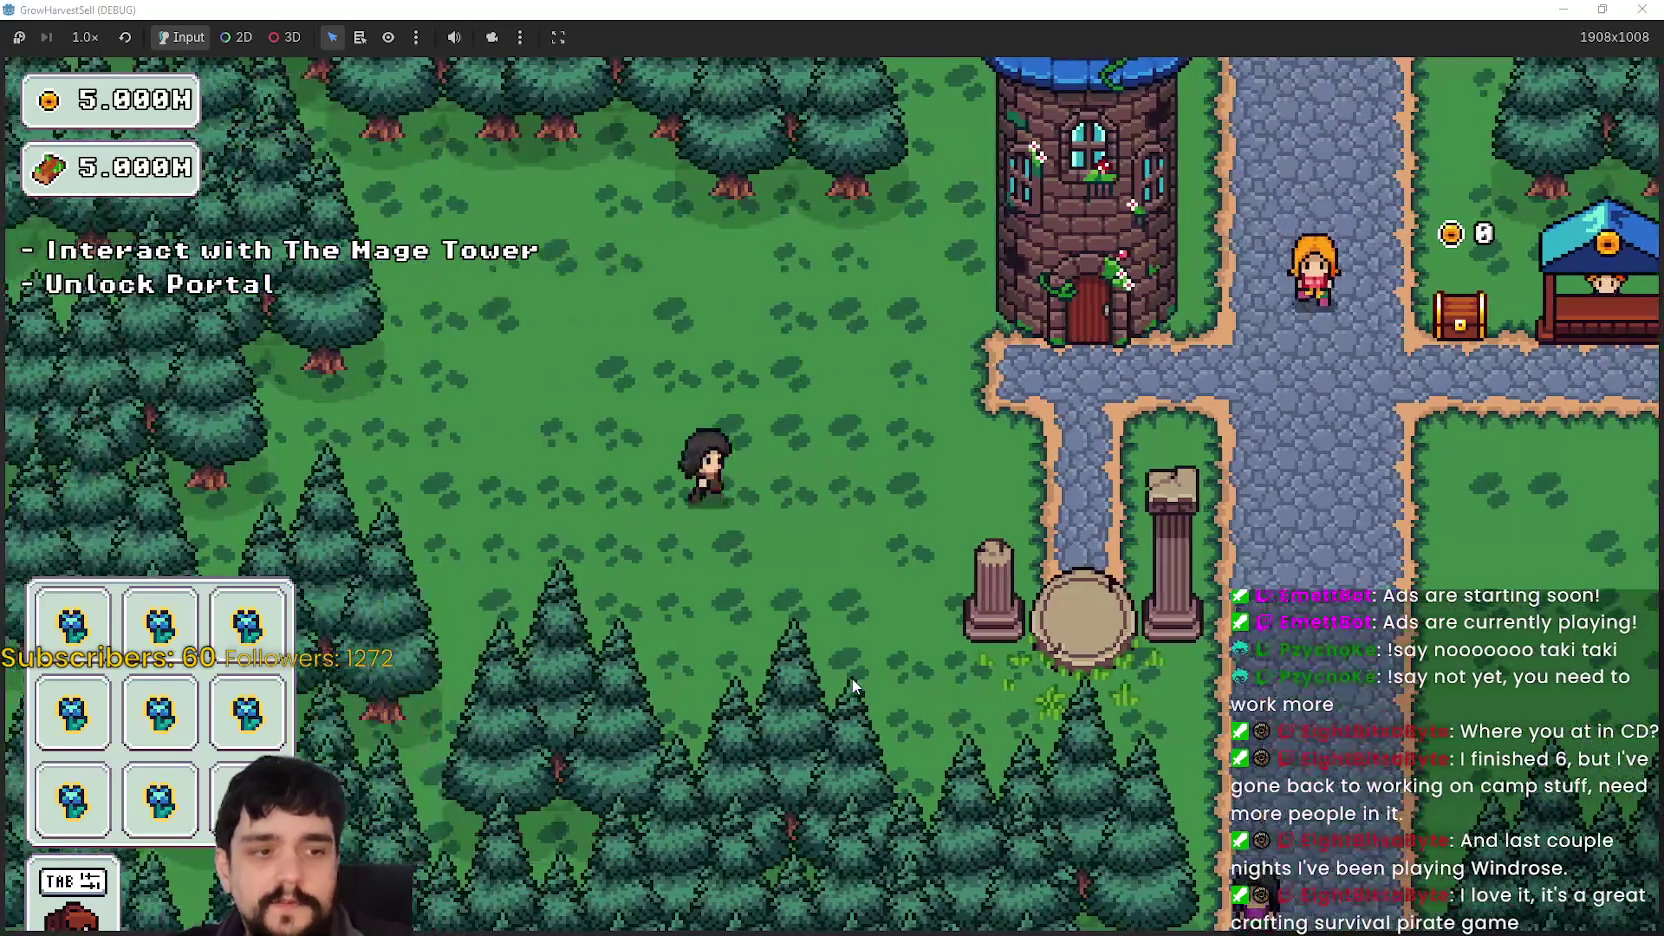
pyautogui.press('d')
pyautogui.press('s')
pyautogui.press('a')
pyautogui.press('w')
pyautogui.press('d')
pyautogui.press('a')
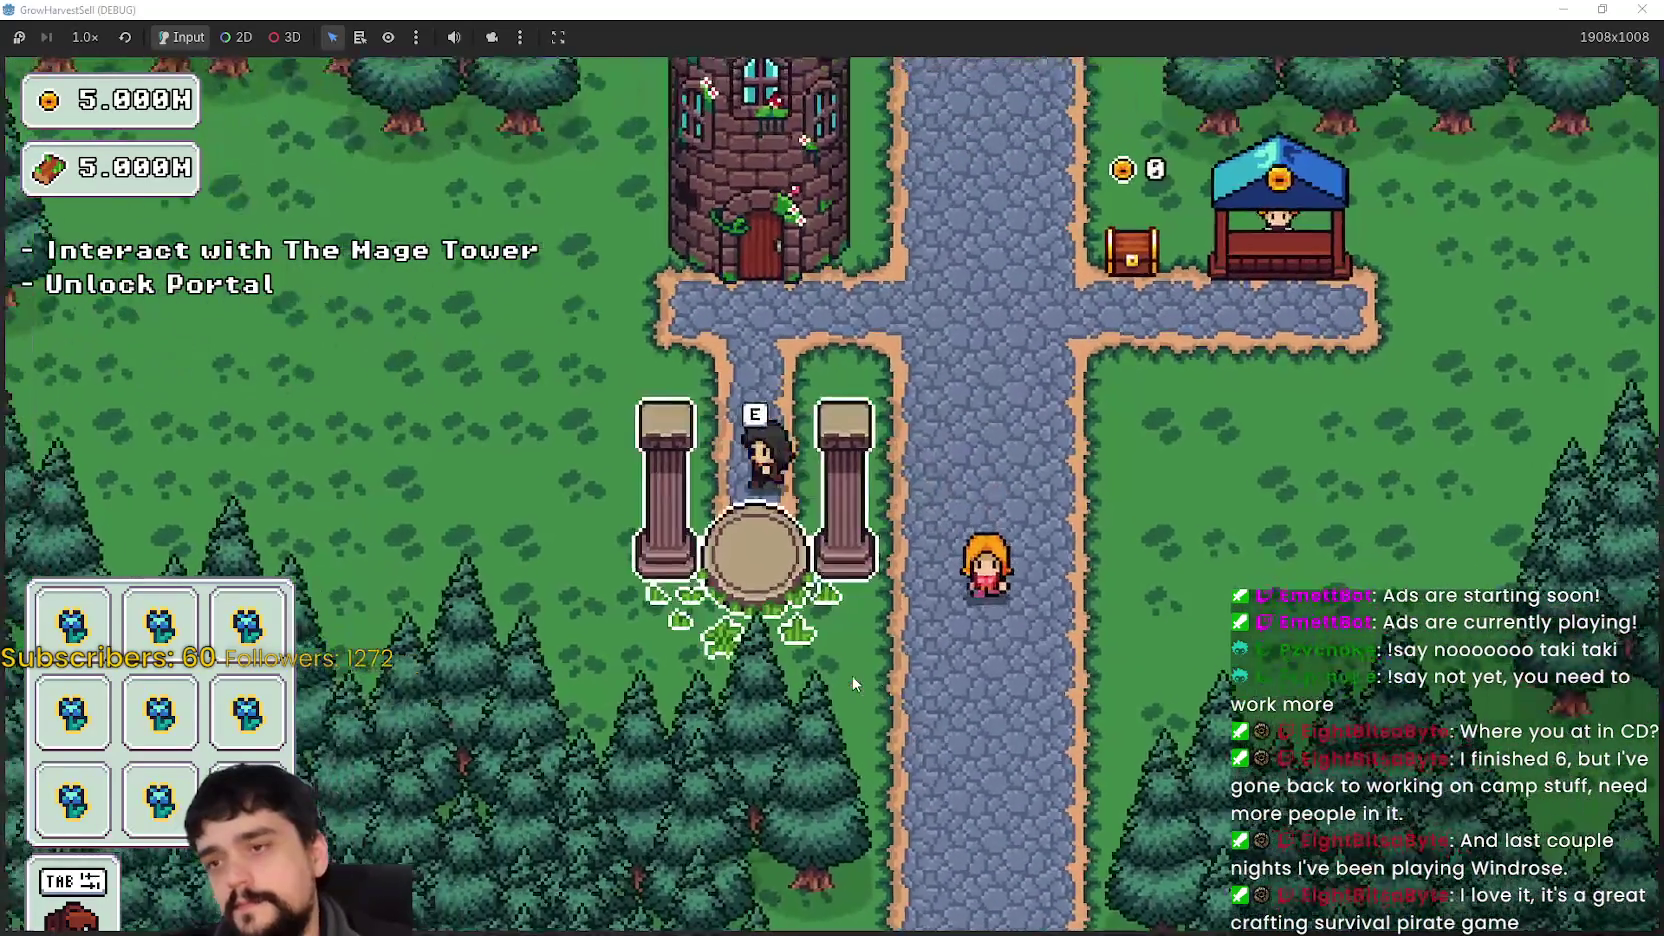
pyautogui.press('d')
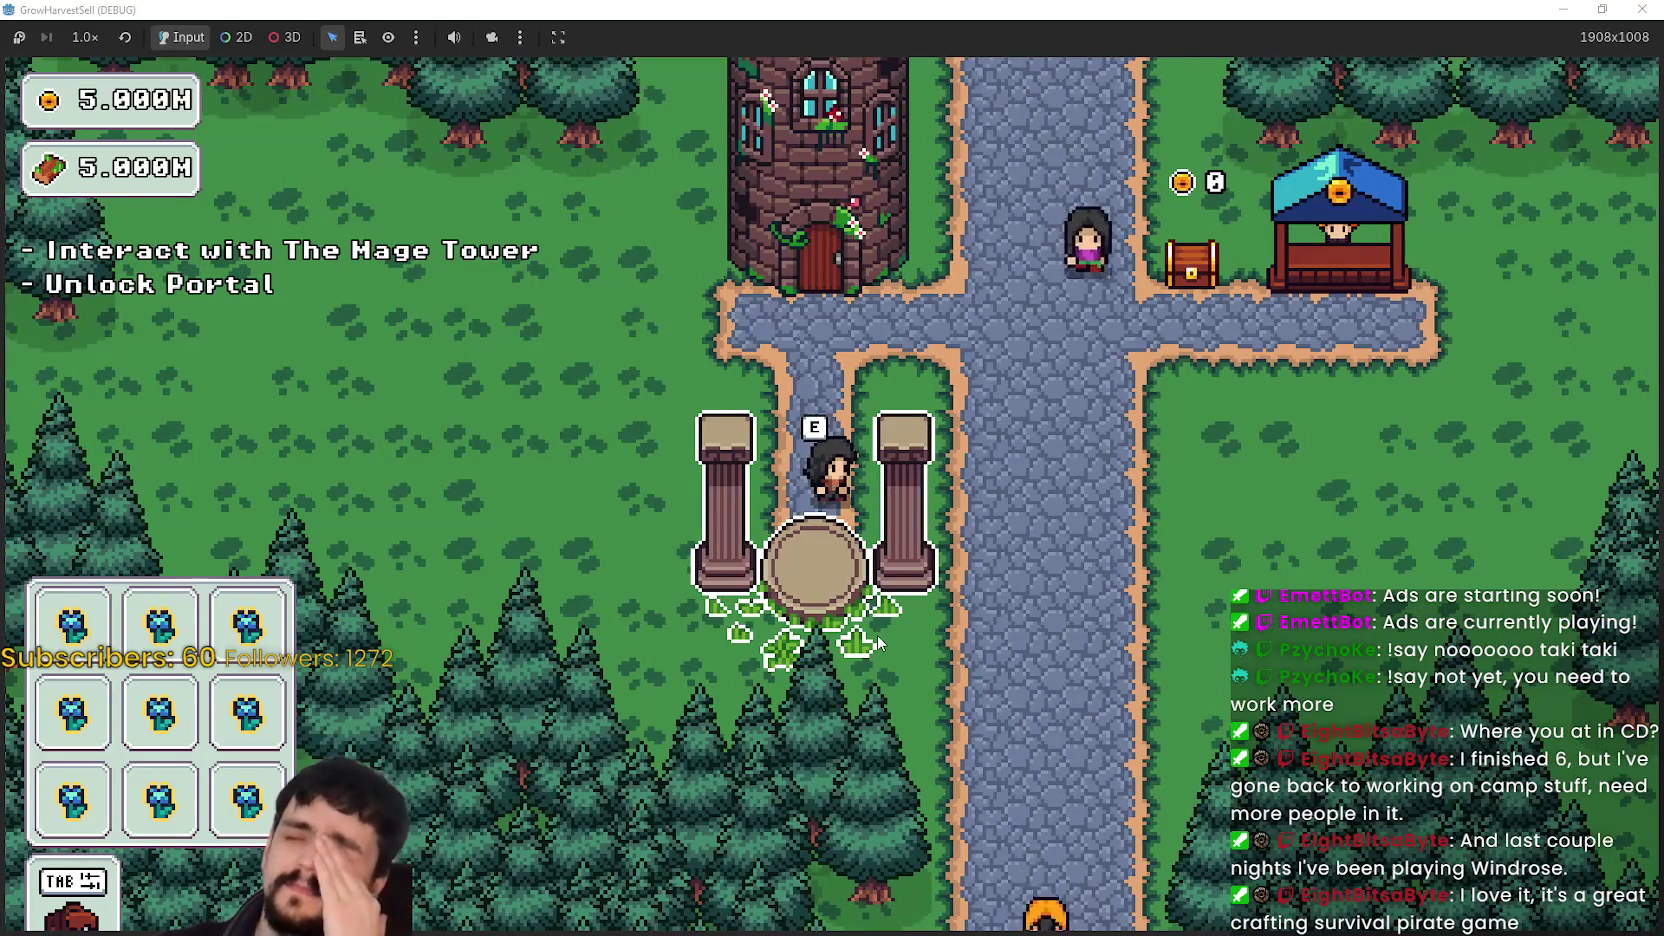
pyautogui.press('w')
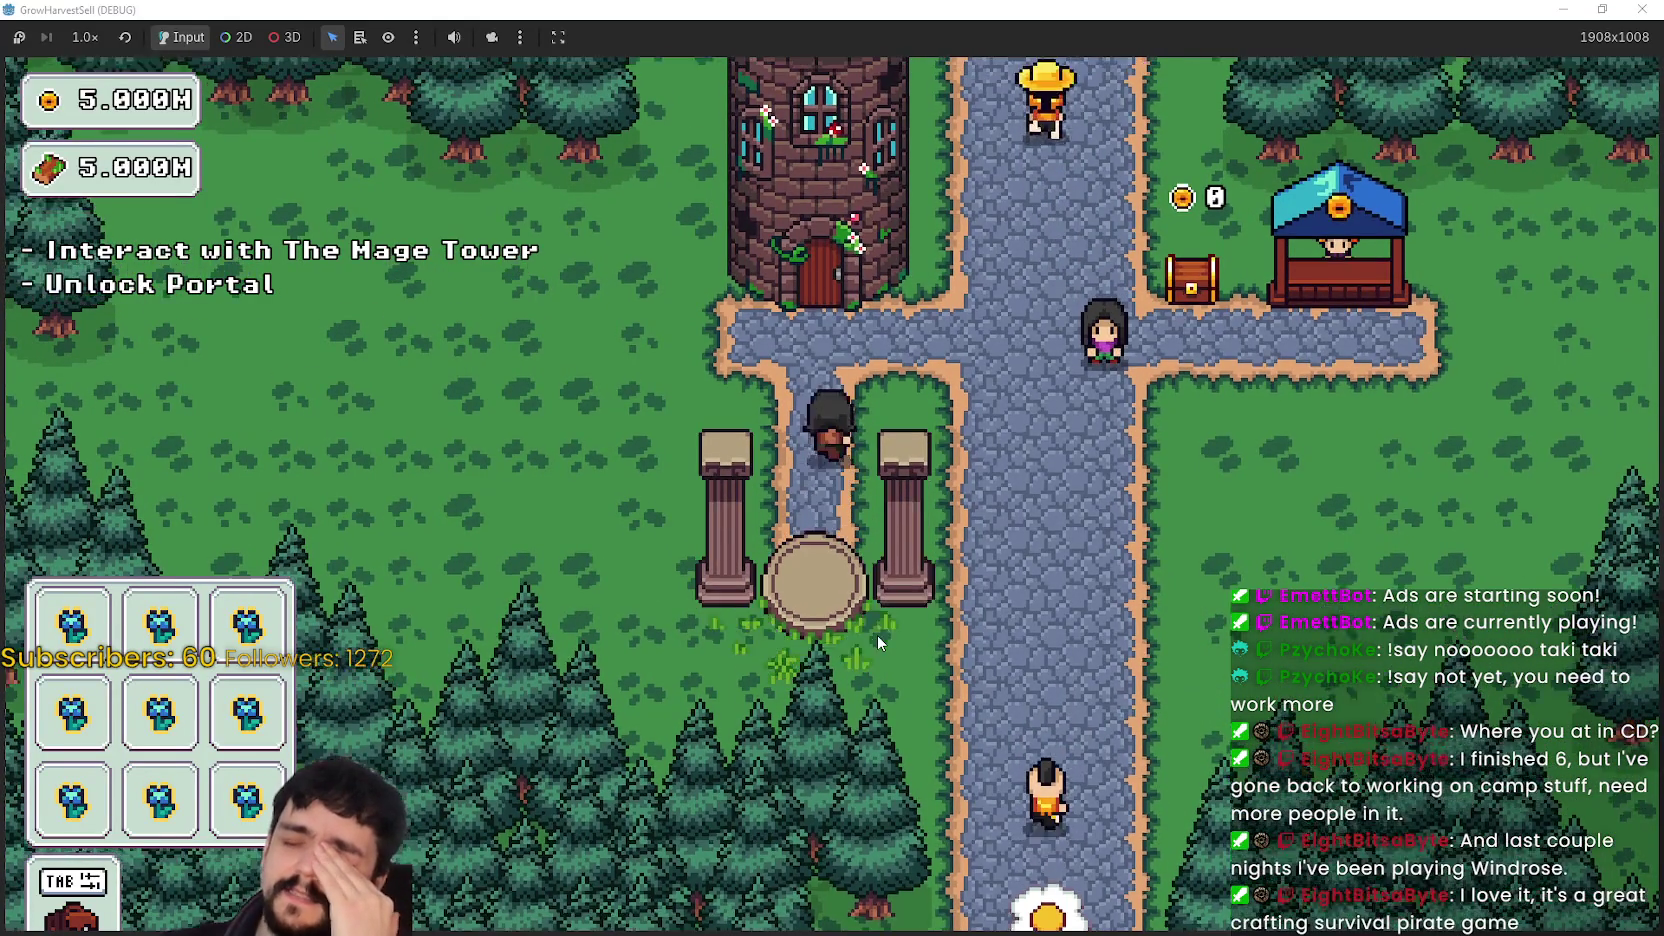
pyautogui.press('a')
pyautogui.press('s')
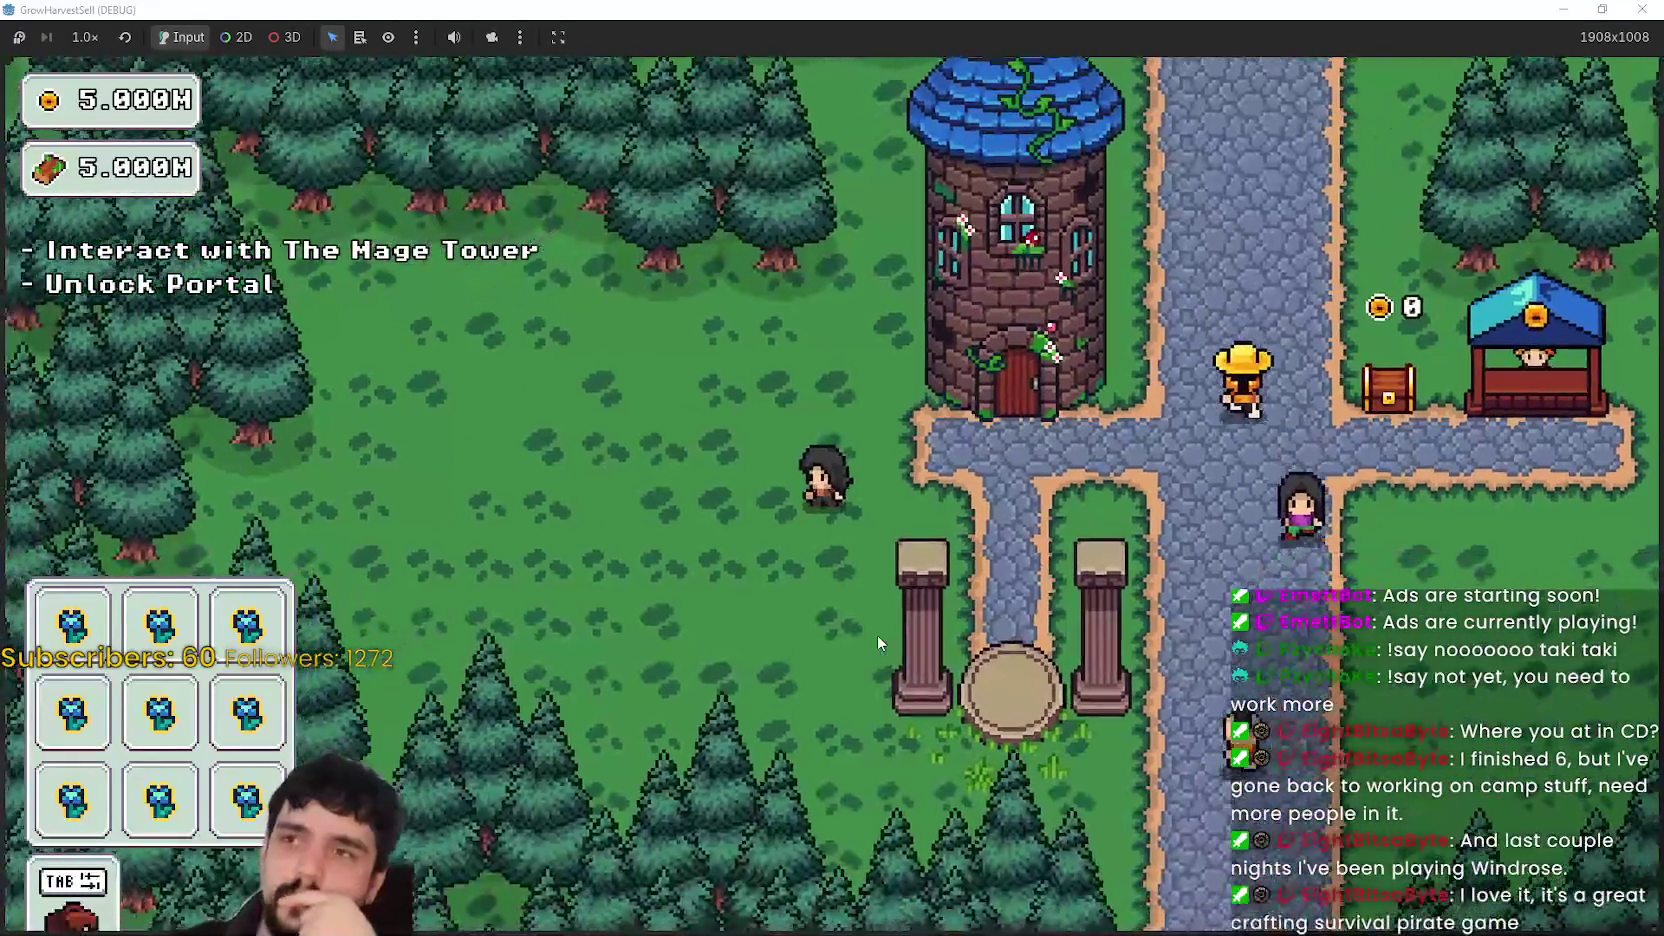
pyautogui.press('d')
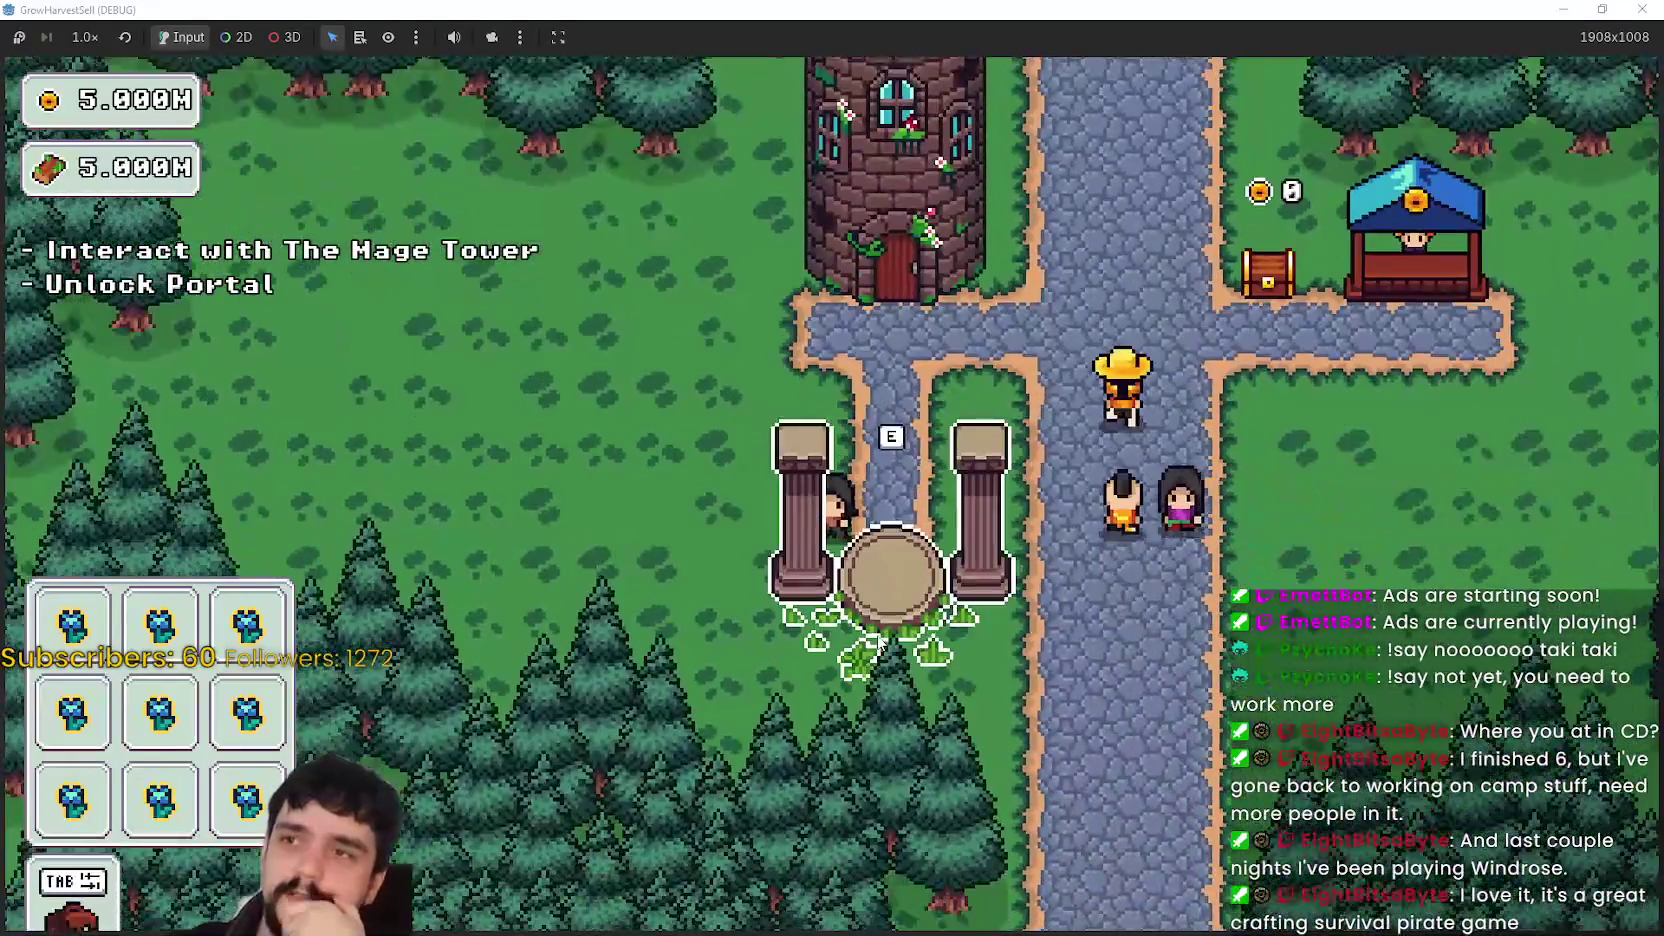
pyautogui.press('d')
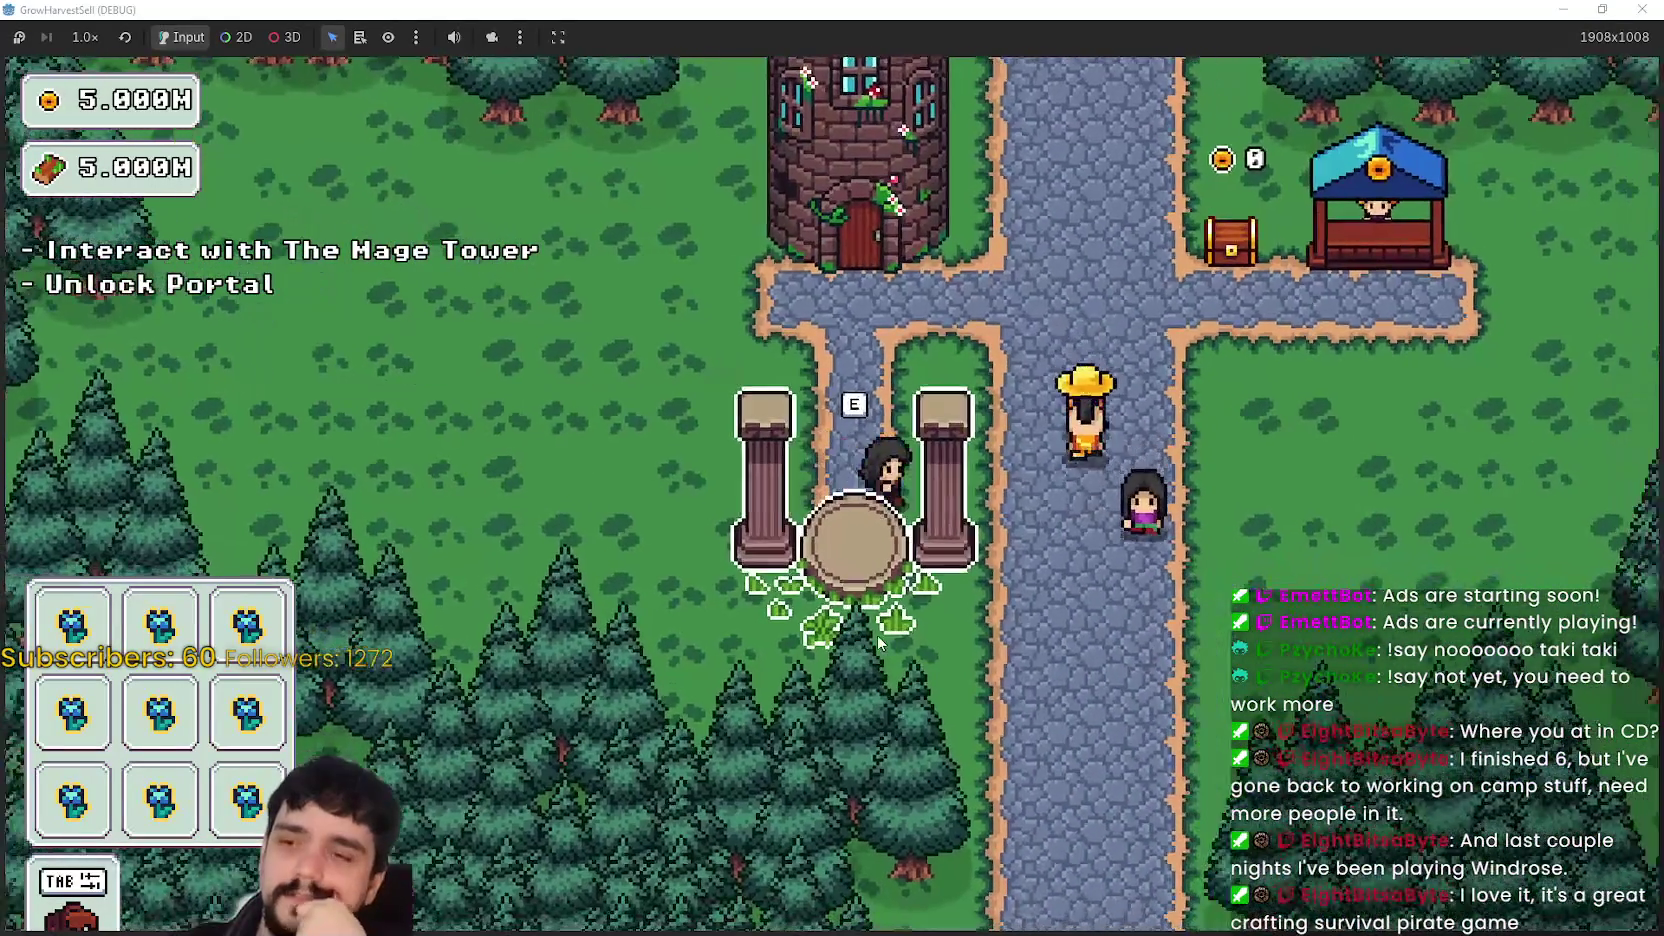
pyautogui.press('s')
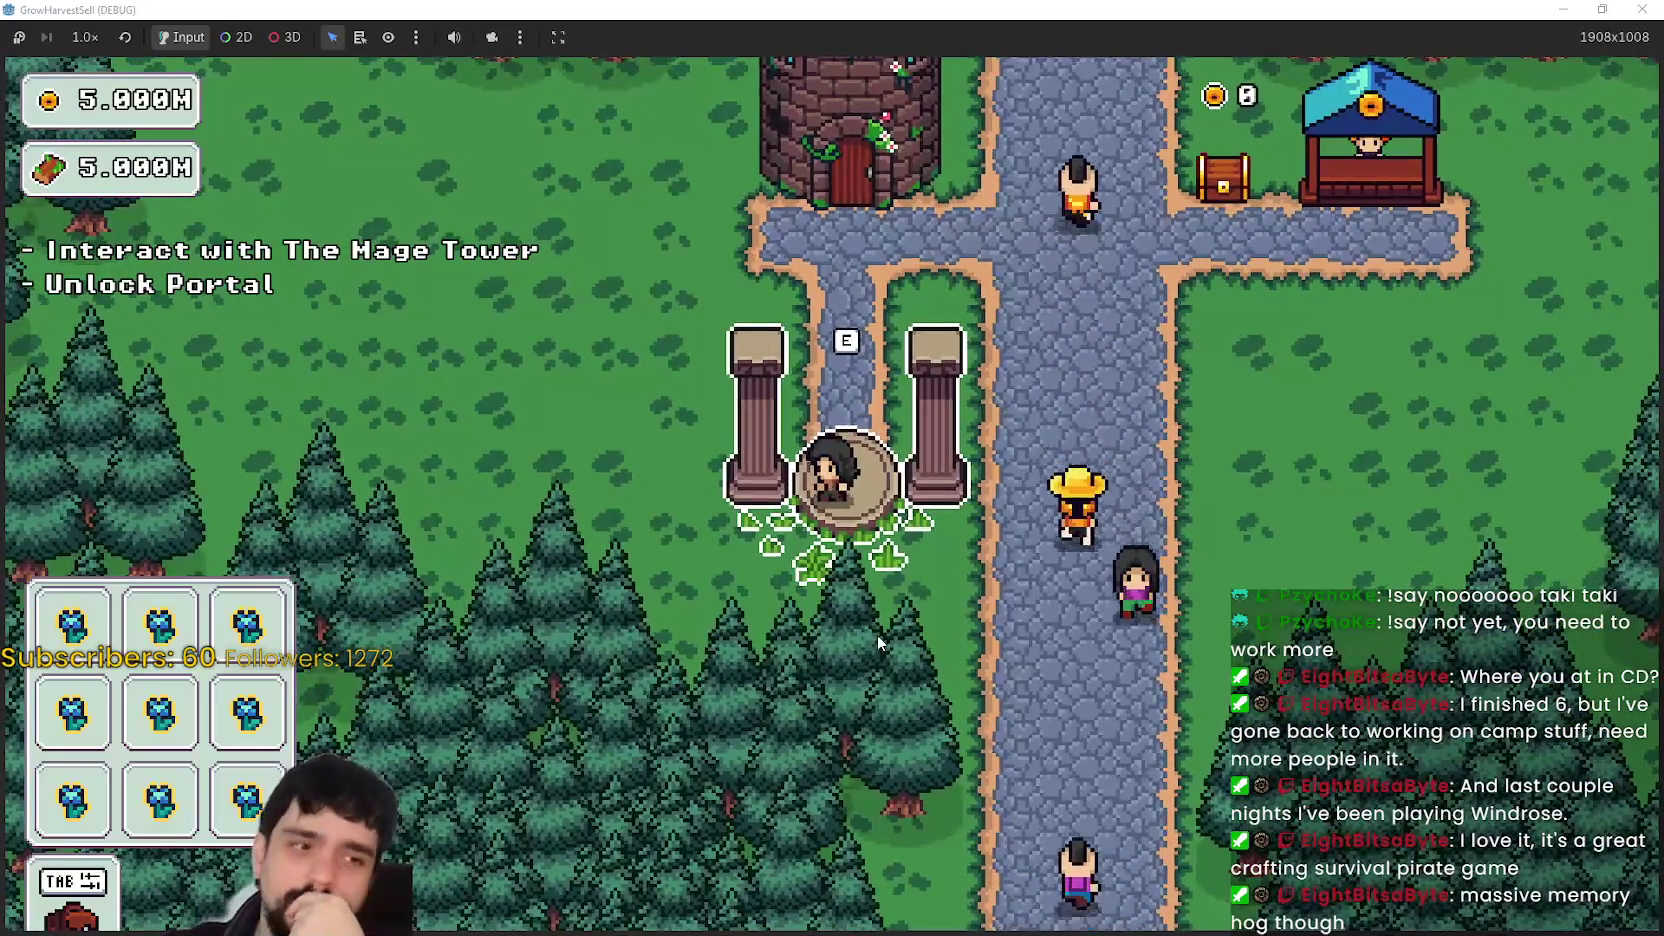
# - Open the portal's Prestige screen with E, close it, and stop the game with F8
pyautogui.press('e')
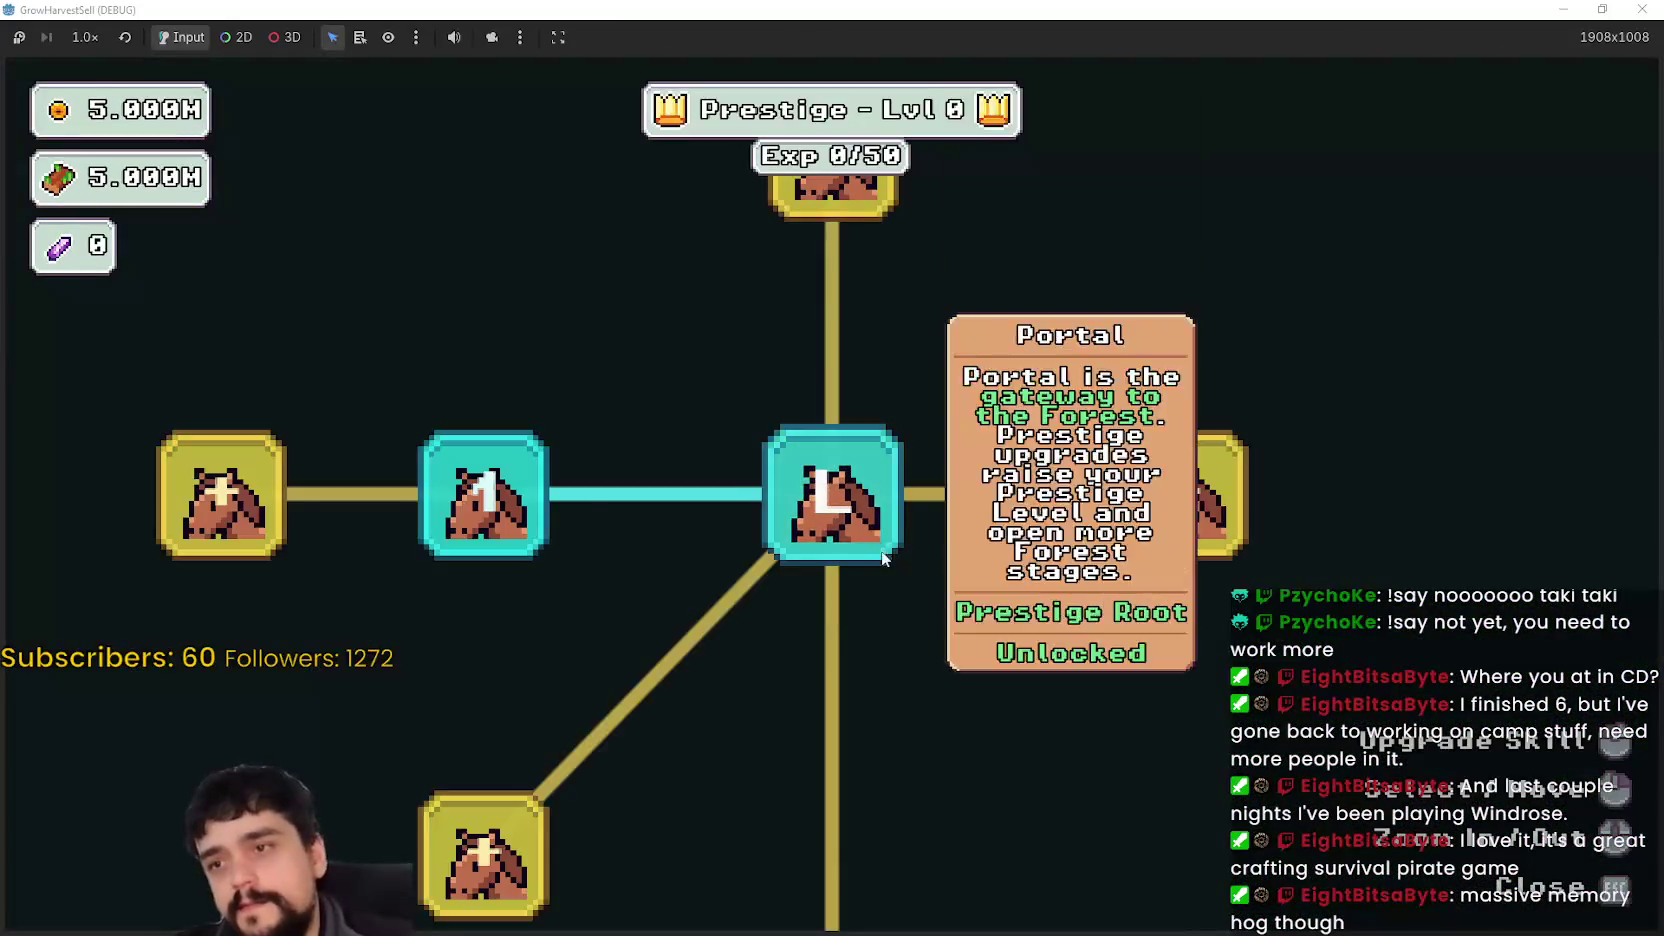
pyautogui.press('Escape')
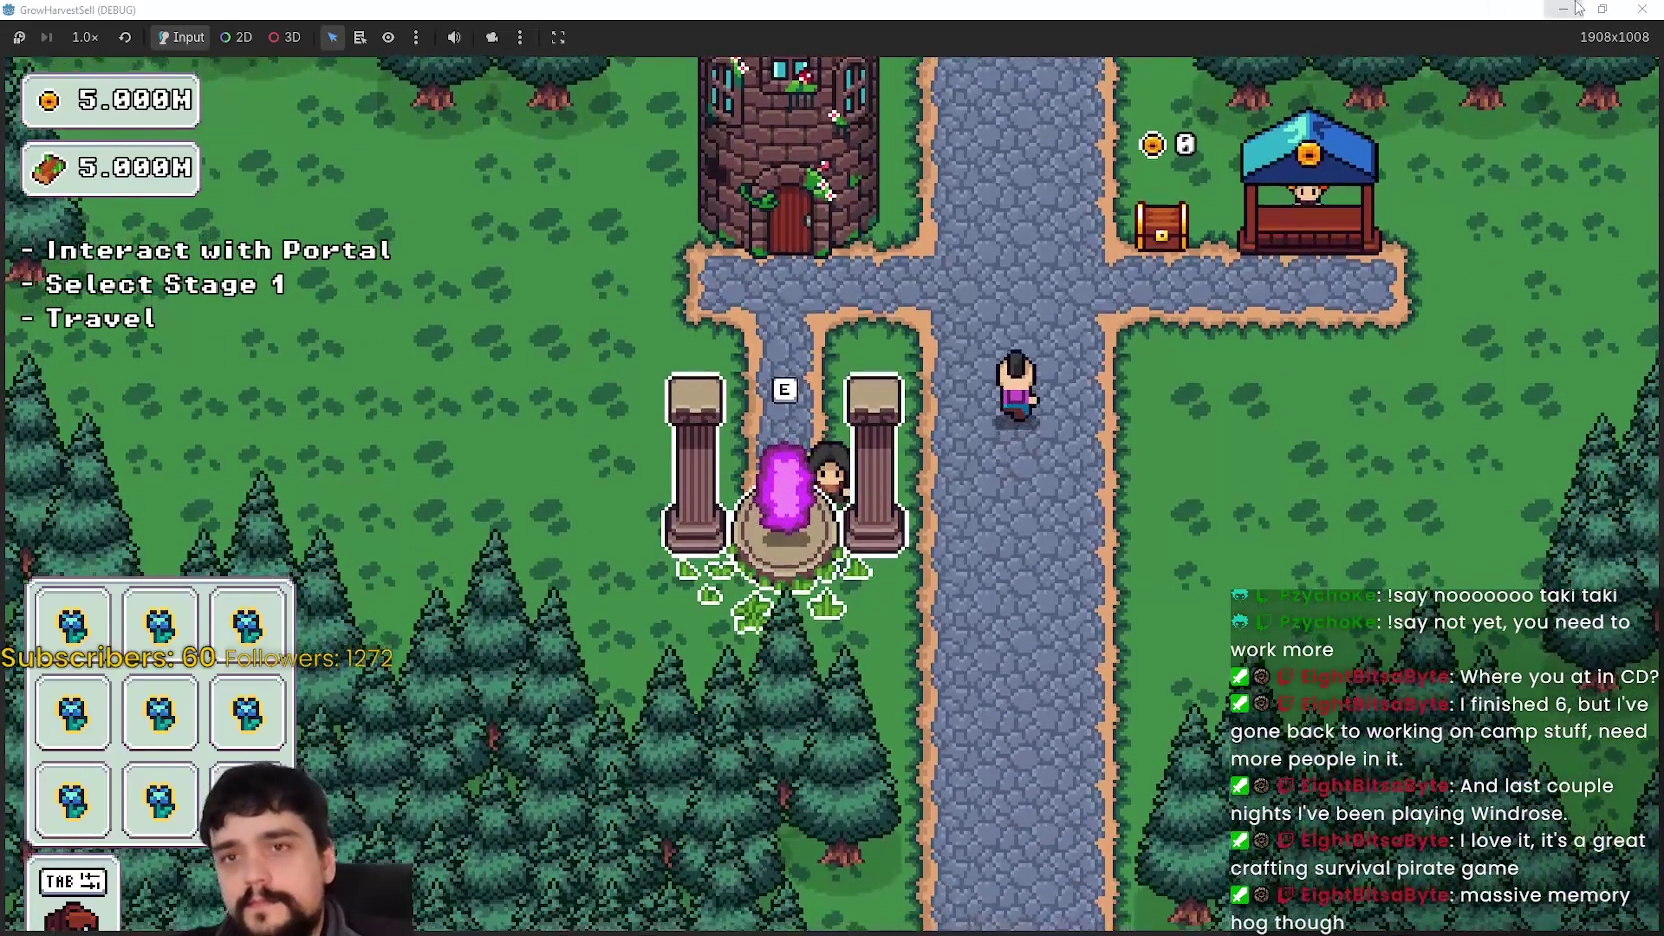
pyautogui.doubleClick(1452, 14)
pyautogui.moveTo(722, 72); pyautogui.dragTo(1217, 96)
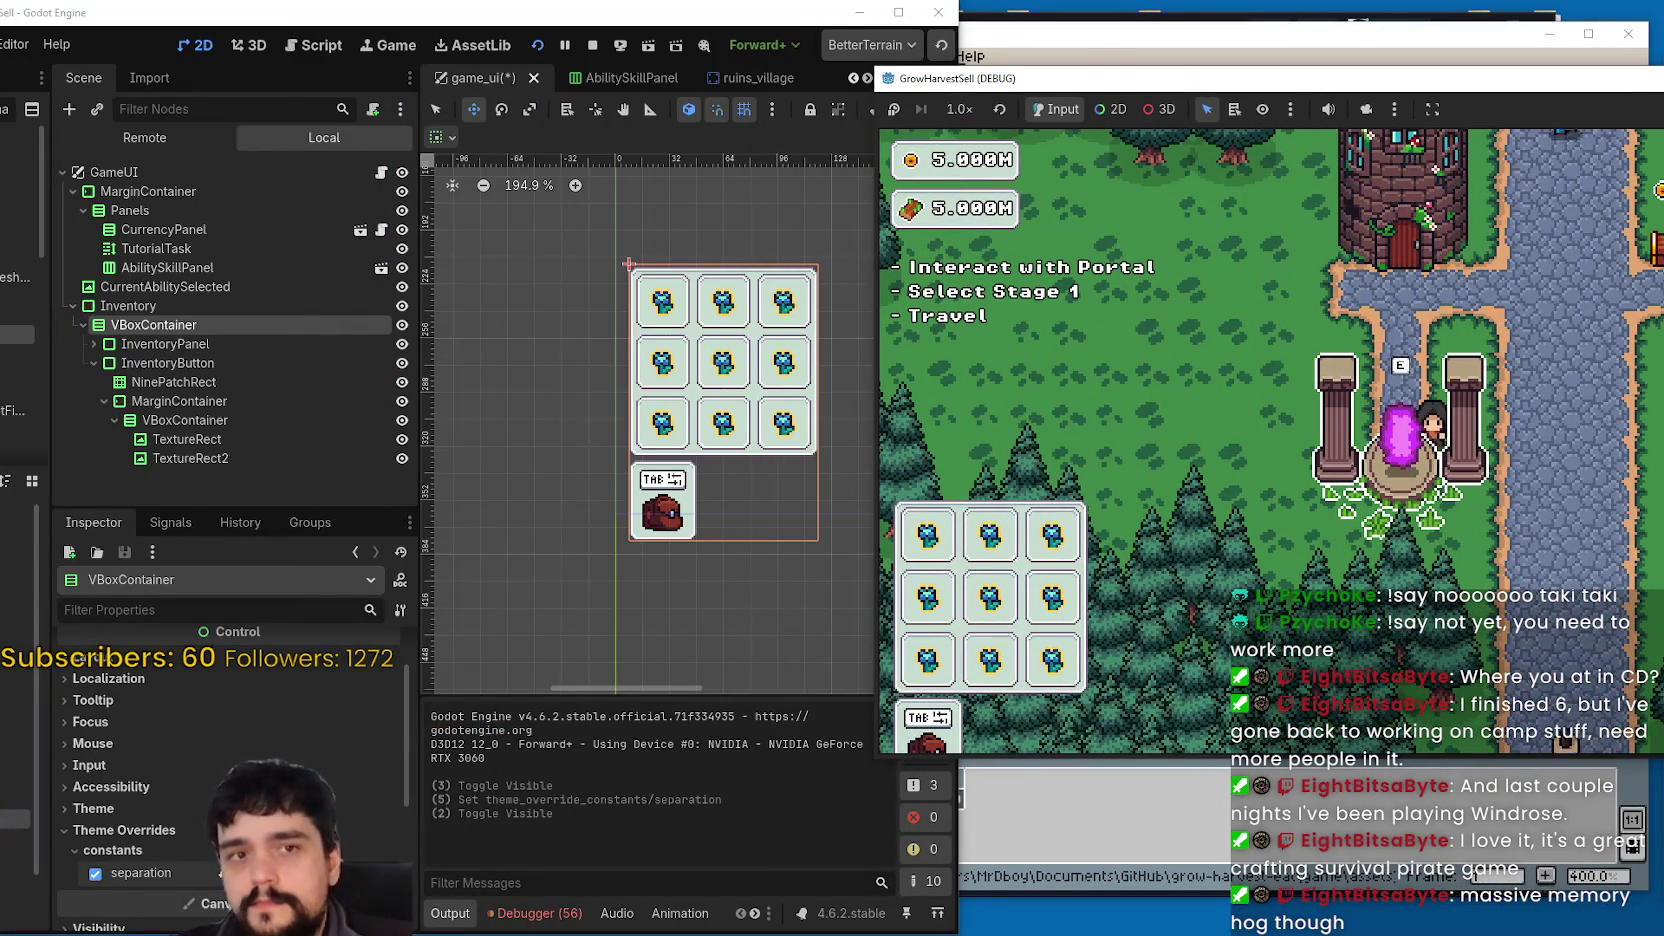
pyautogui.press('F8')
# - Maximize the editor, expand the InventoryPanel's MarginContainer, and select slot InventoryItemExample3
pyautogui.click(897, 13)
pyautogui.scroll(5, 1118, 510)
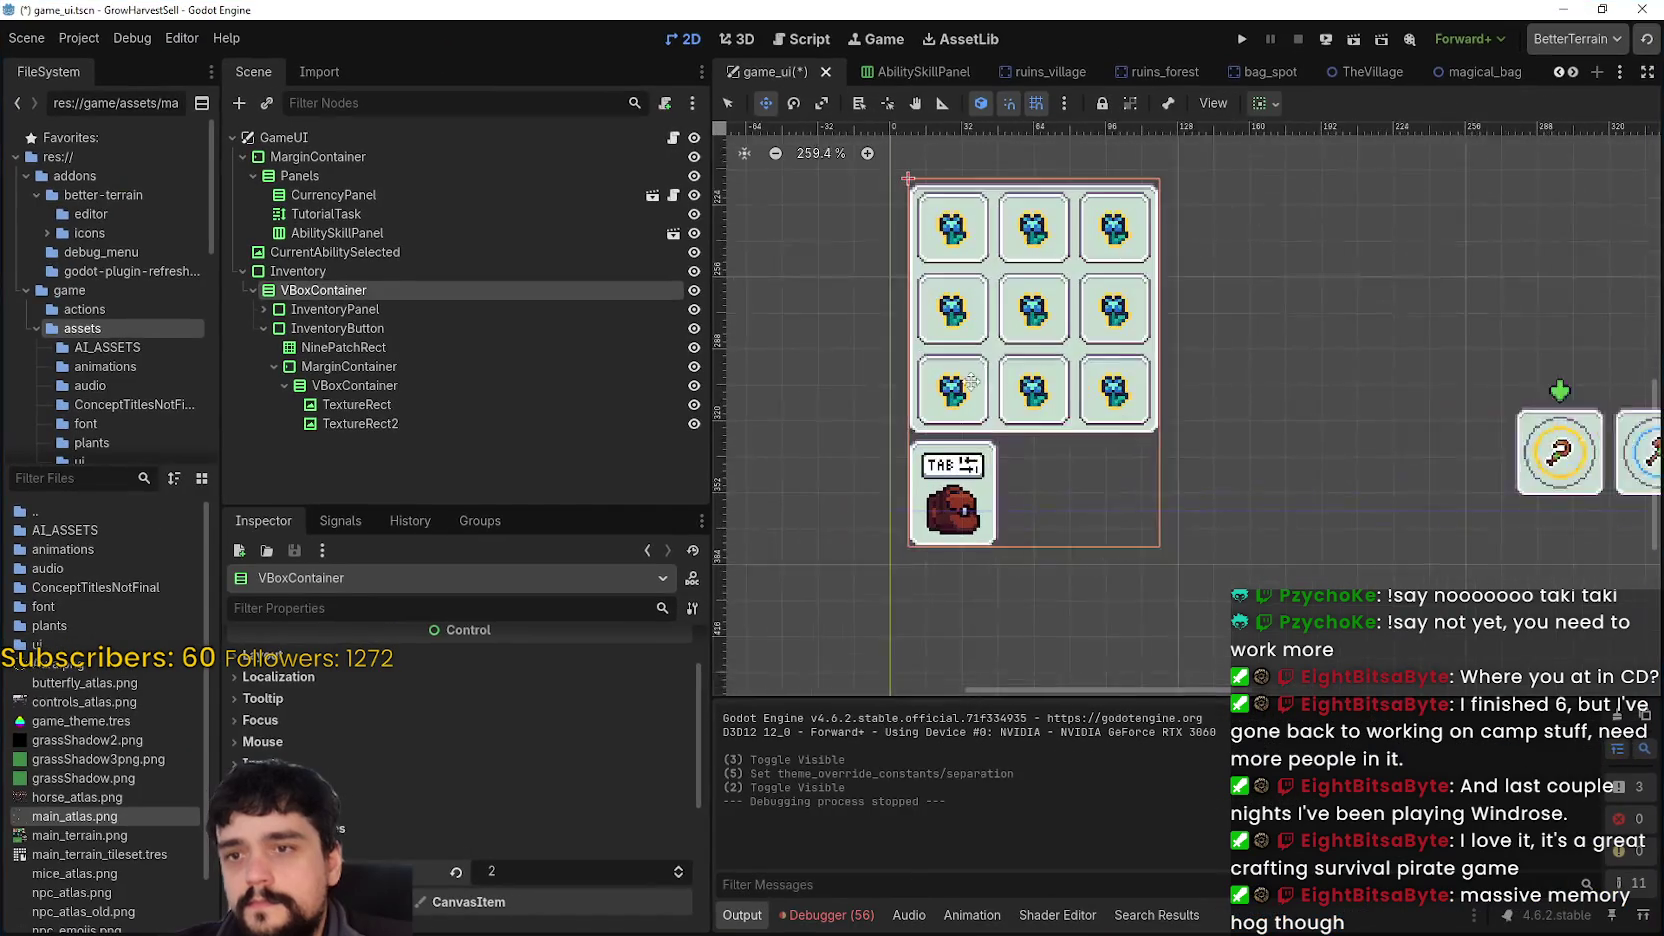
pyautogui.click(263, 309)
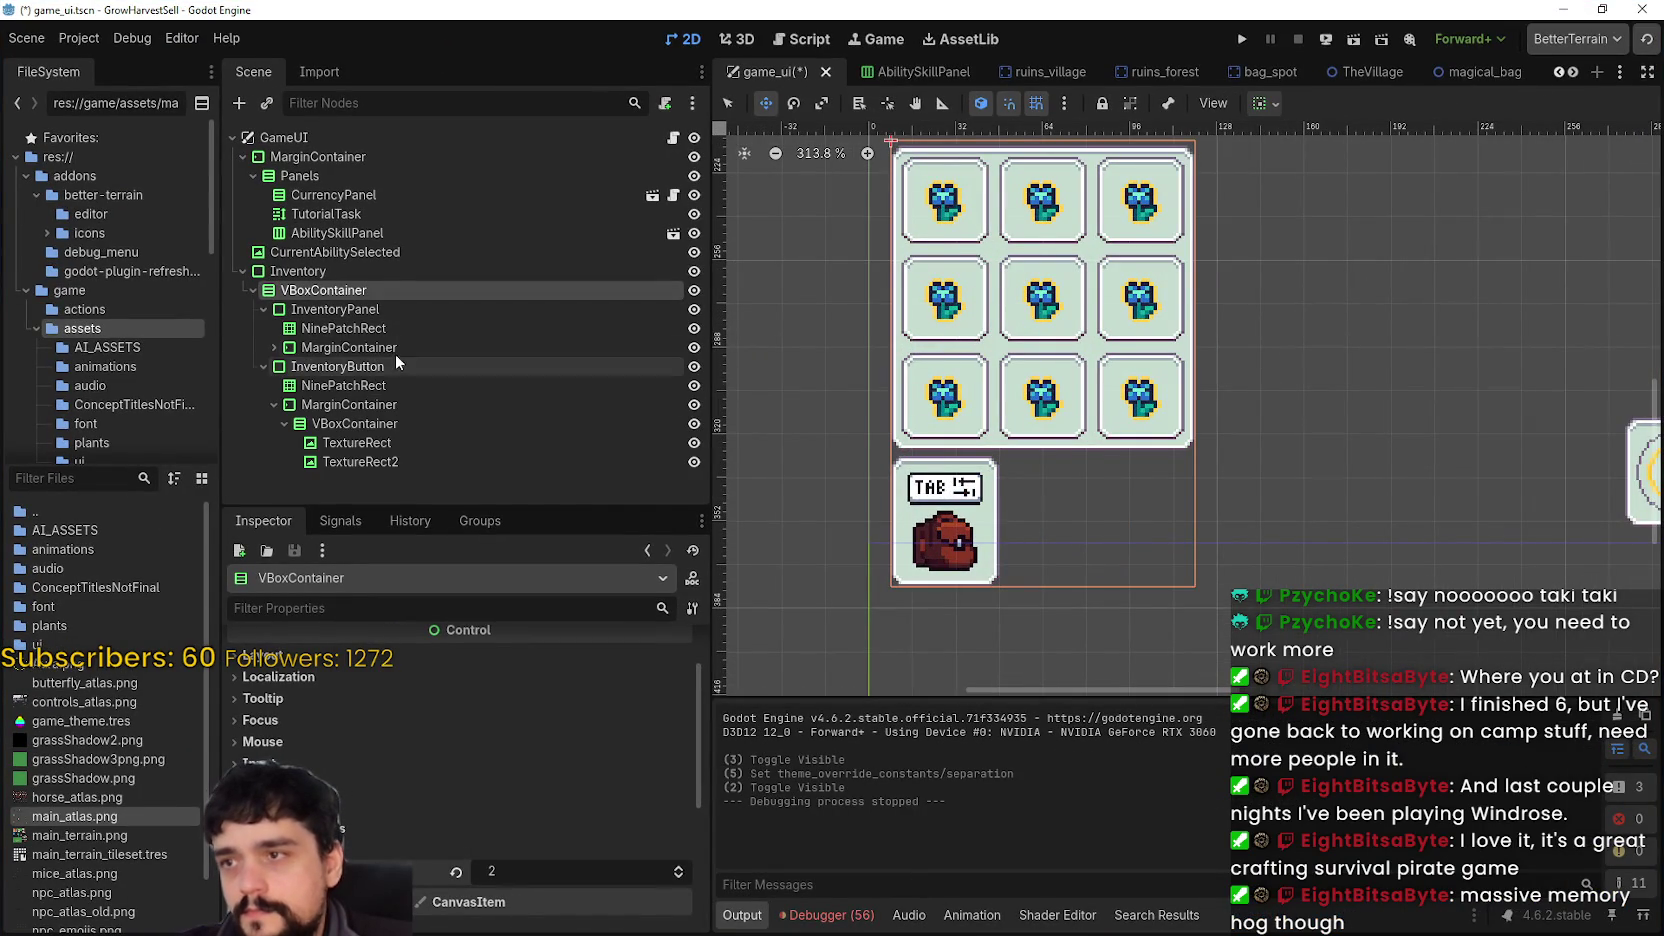
pyautogui.click(350, 347)
pyautogui.click(274, 347)
pyautogui.scroll(-2, 448, 413)
pyautogui.click(446, 370)
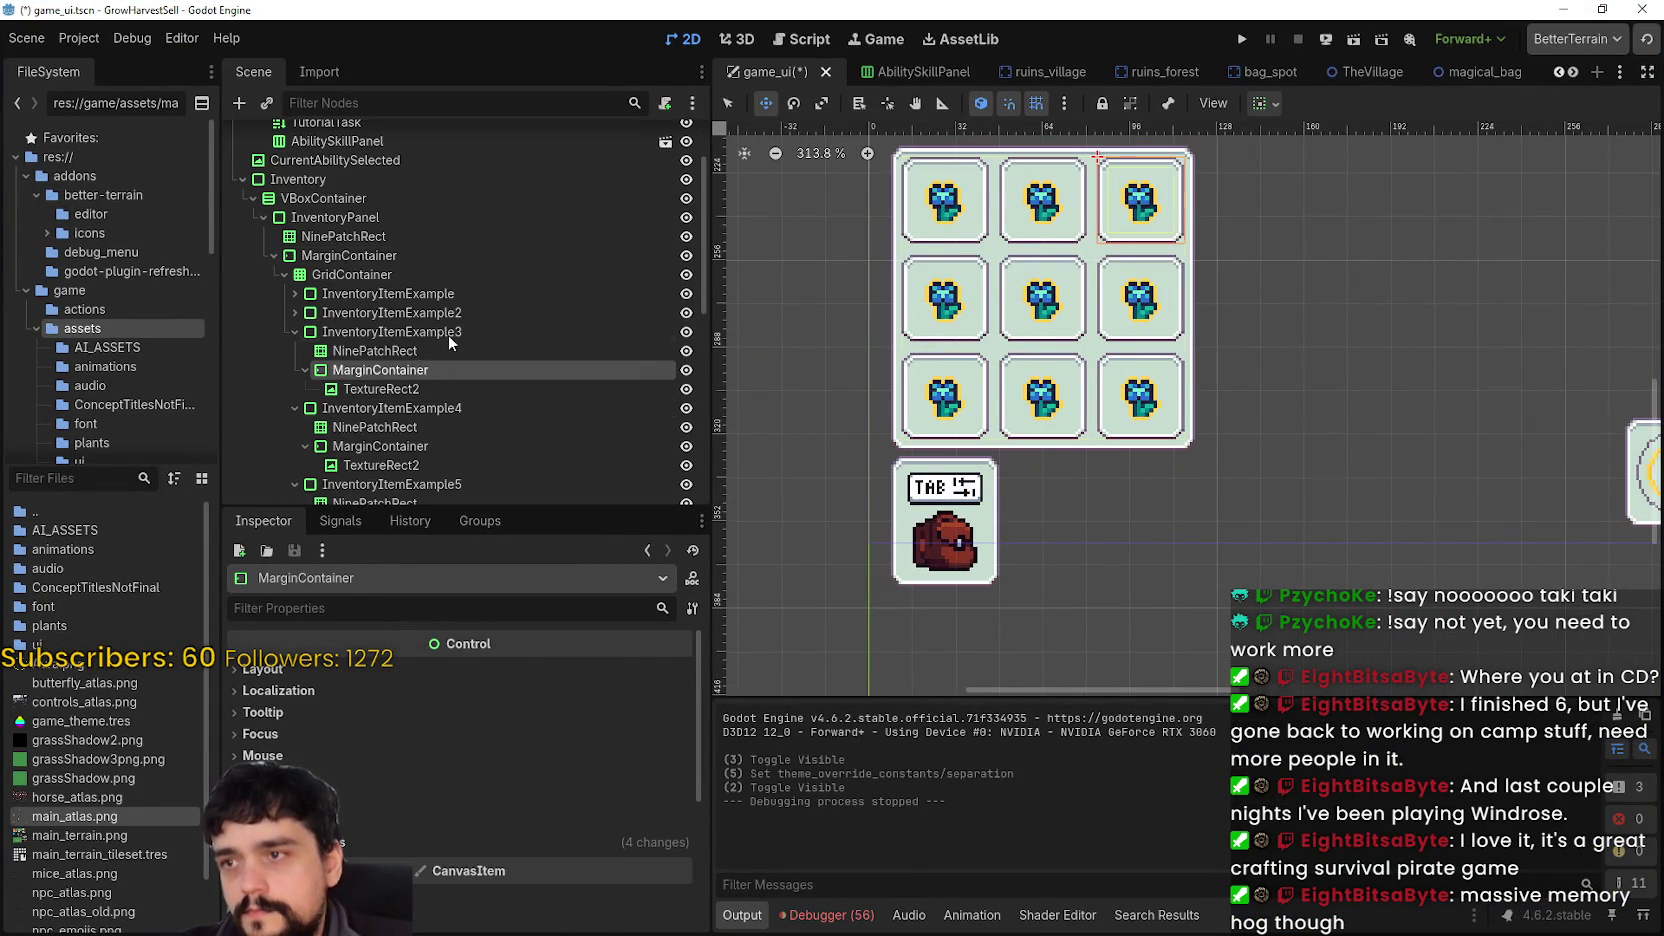
pyautogui.click(445, 333)
# - Inspect InventoryItemExample3's MarginContainer and its TextureRect2 flower image
pyautogui.click(422, 370)
pyautogui.click(405, 389)
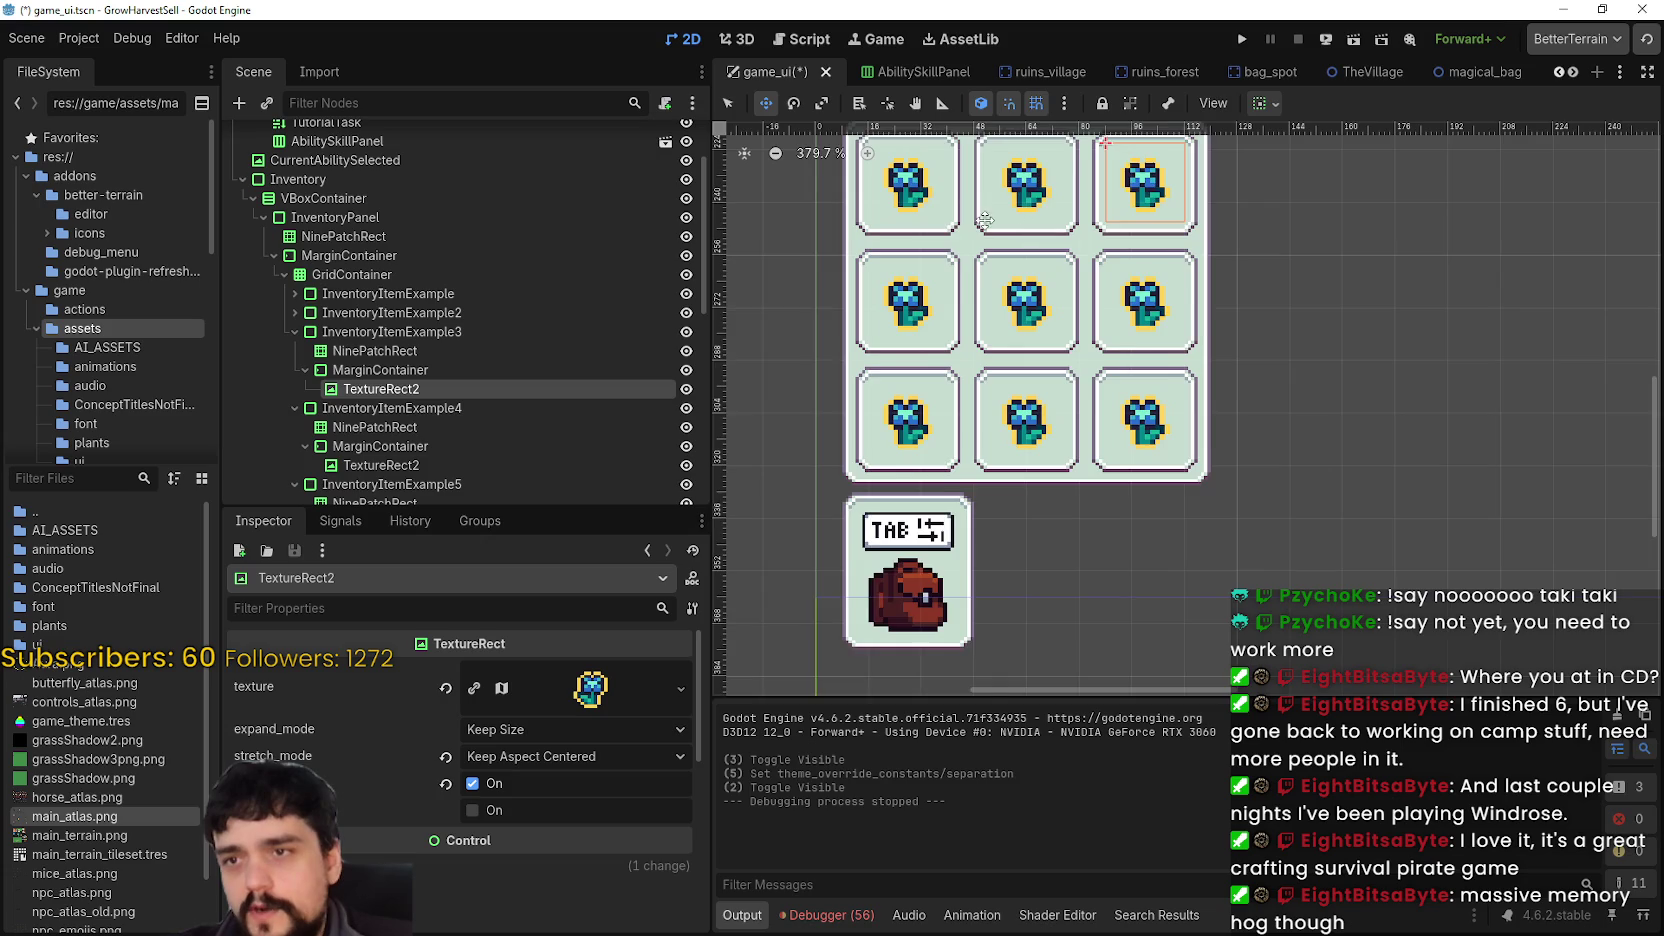
pyautogui.scroll(5, 1140, 284)
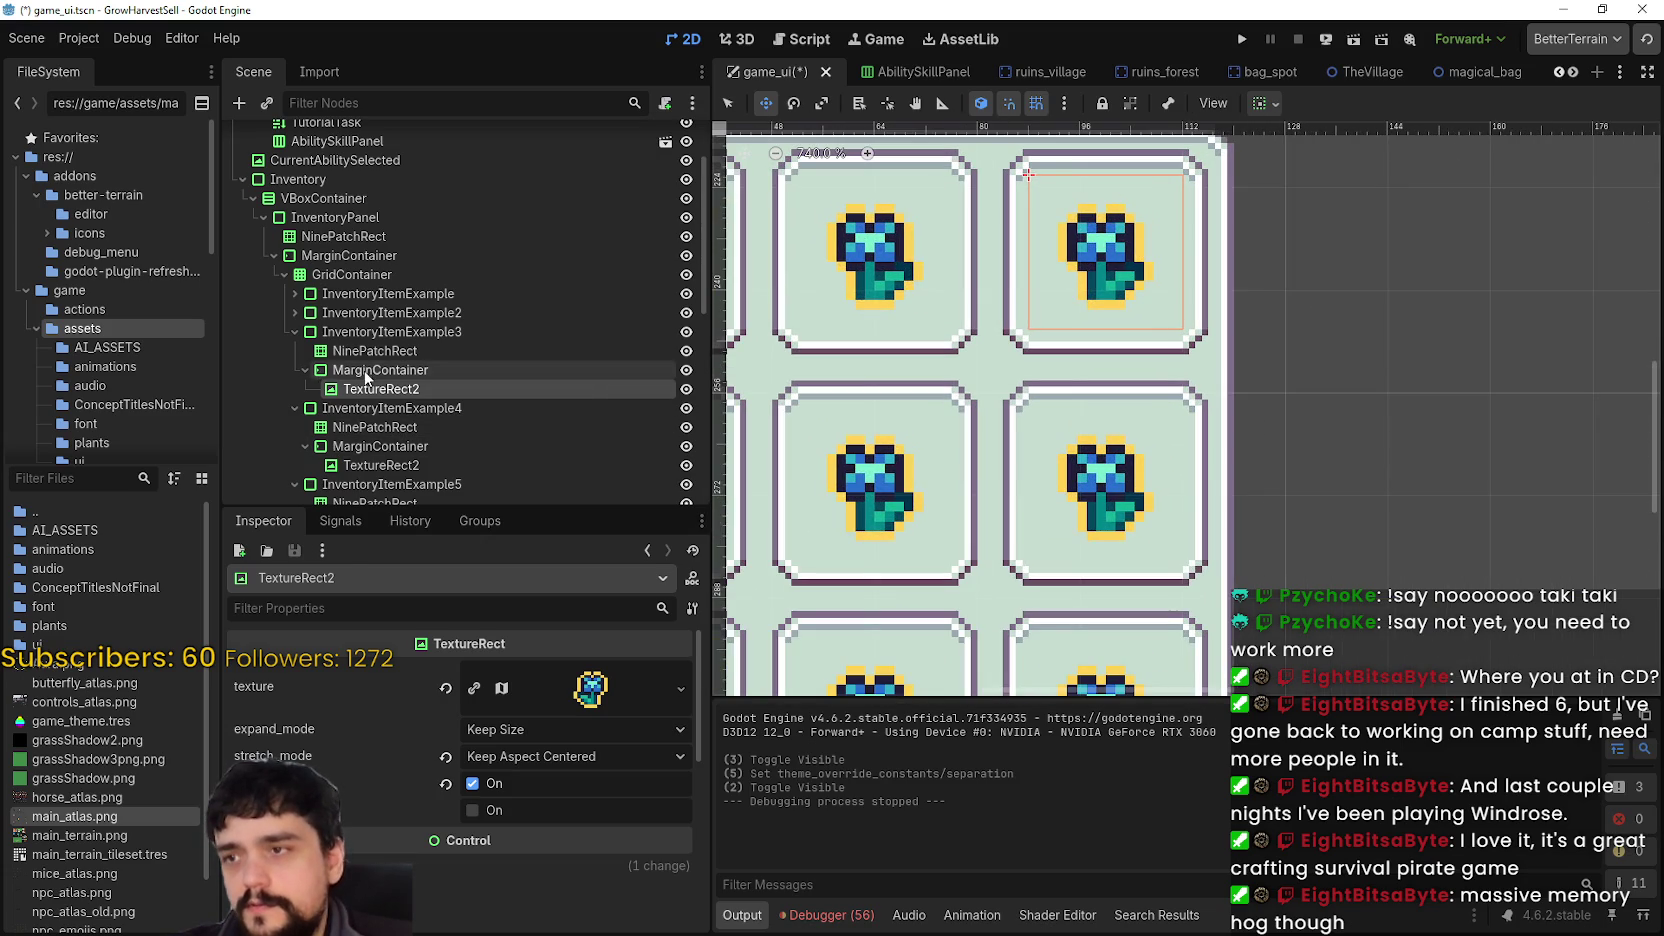
pyautogui.click(380, 370)
pyautogui.click(380, 389)
pyautogui.scroll(-2, 1144, 369)
pyautogui.scroll(-2, 1144, 369)
# - Save the game_ui scene and review the third slot's MarginContainer properties
pyautogui.hotkey('ctrl', 's')
pyautogui.scroll(-2, 1144, 365)
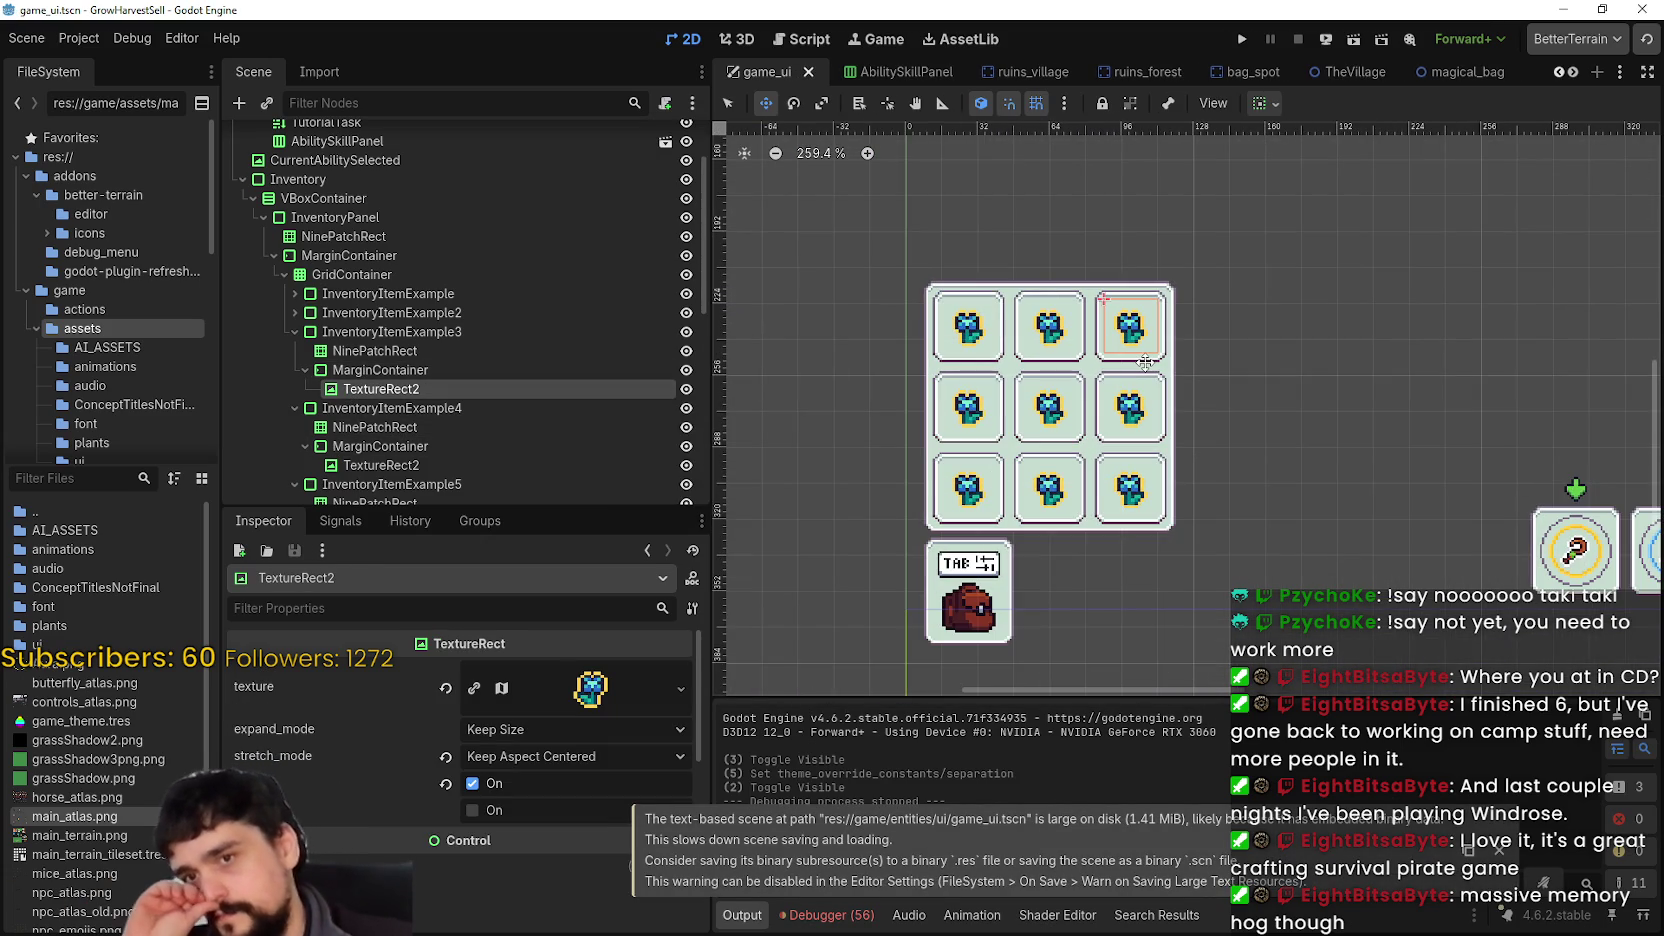
pyautogui.scroll(5, 1170, 357)
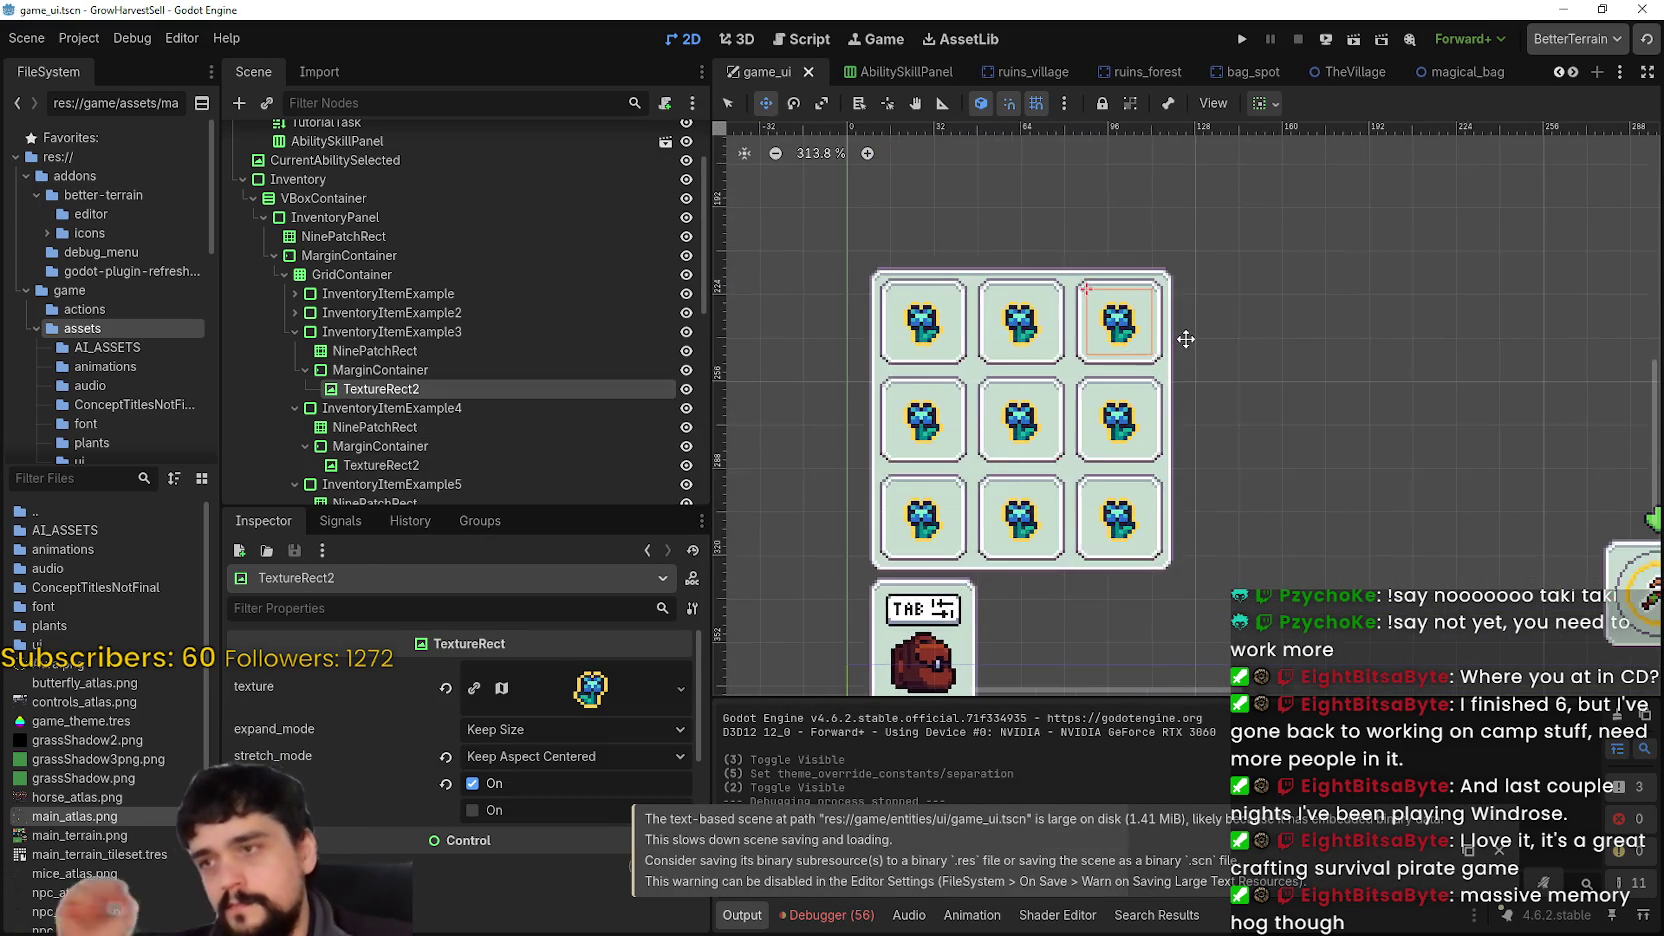
pyautogui.click(515, 370)
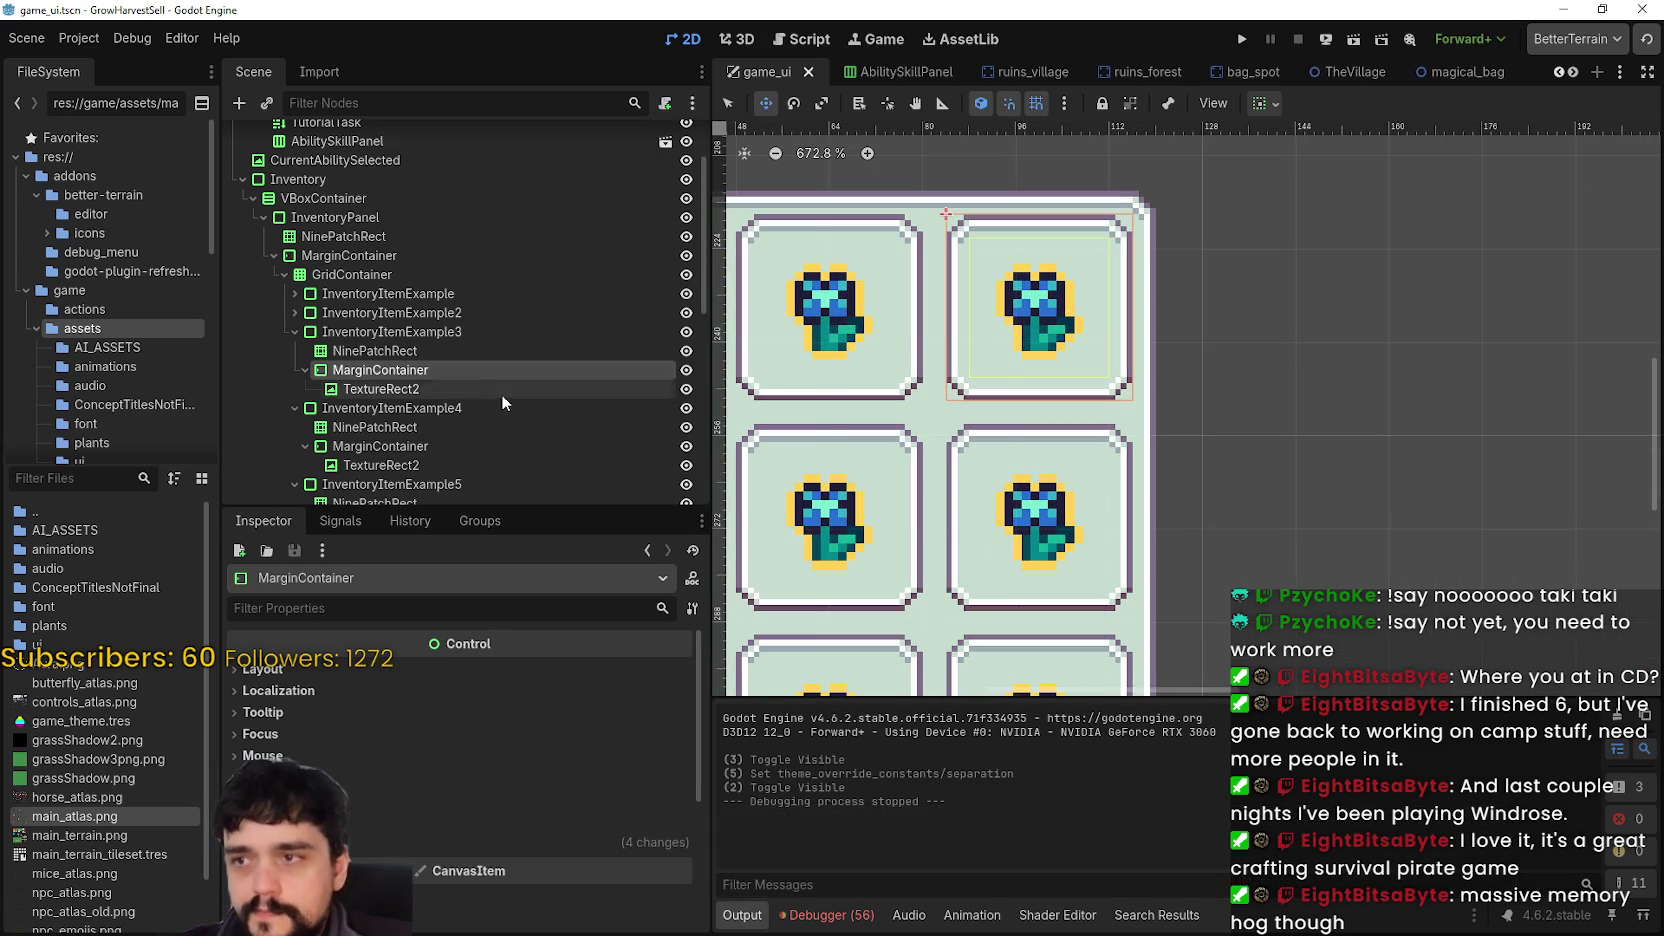
pyautogui.scroll(2, 1180, 303)
pyautogui.scroll(-2, 1180, 303)
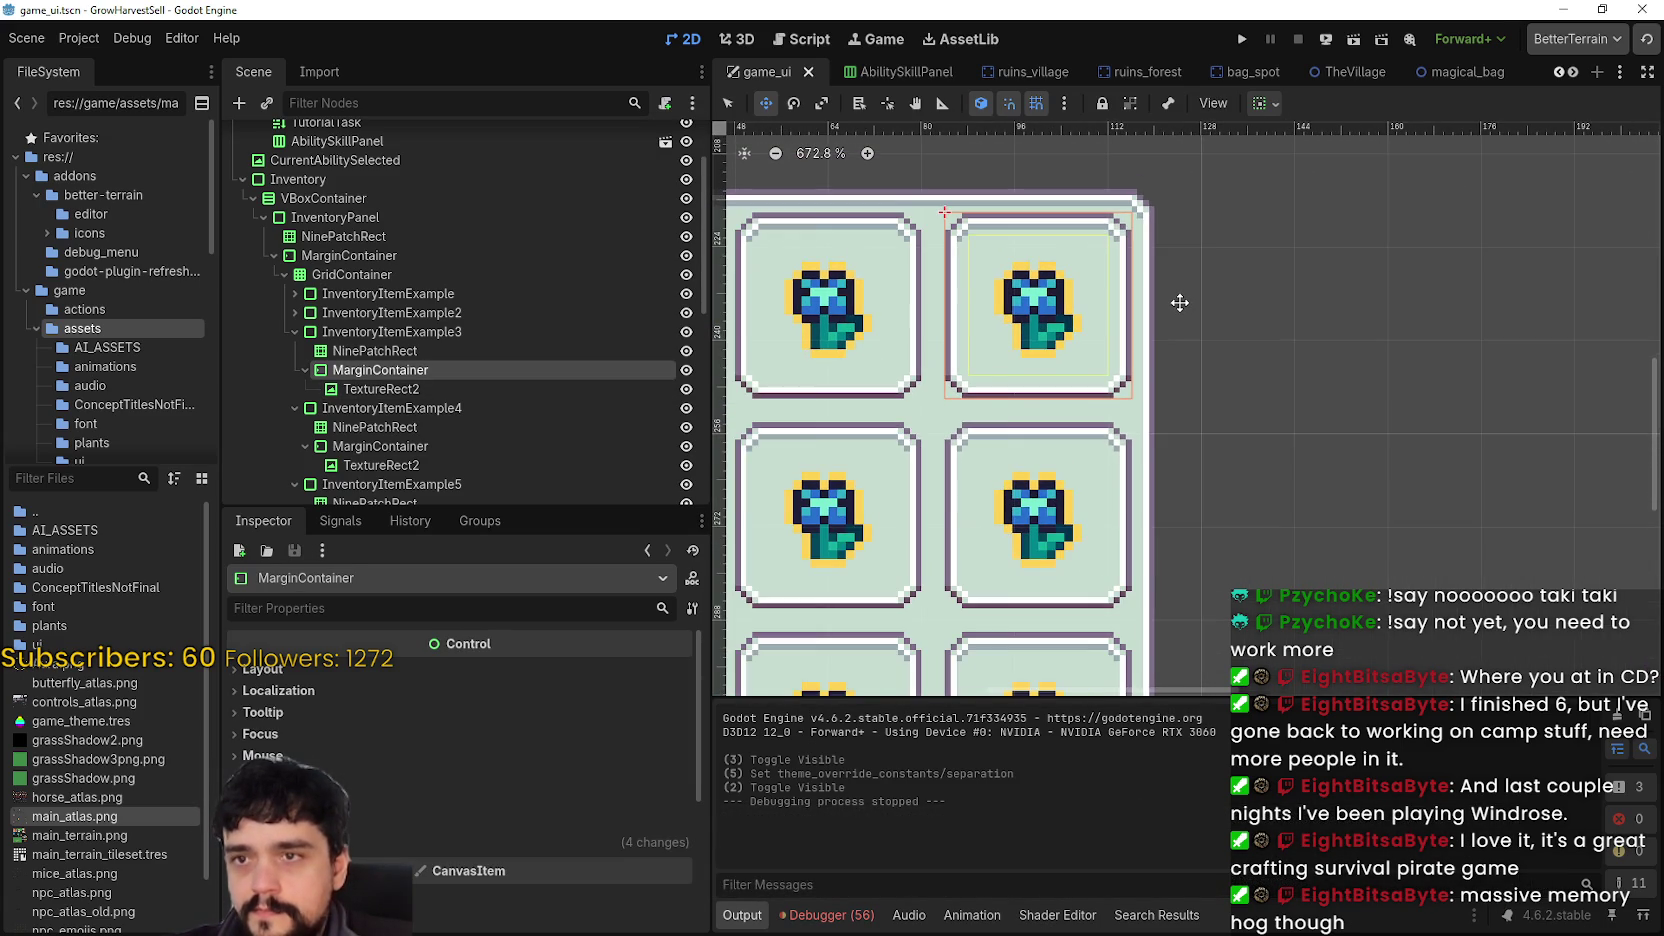
pyautogui.scroll(-2, 1177, 301)
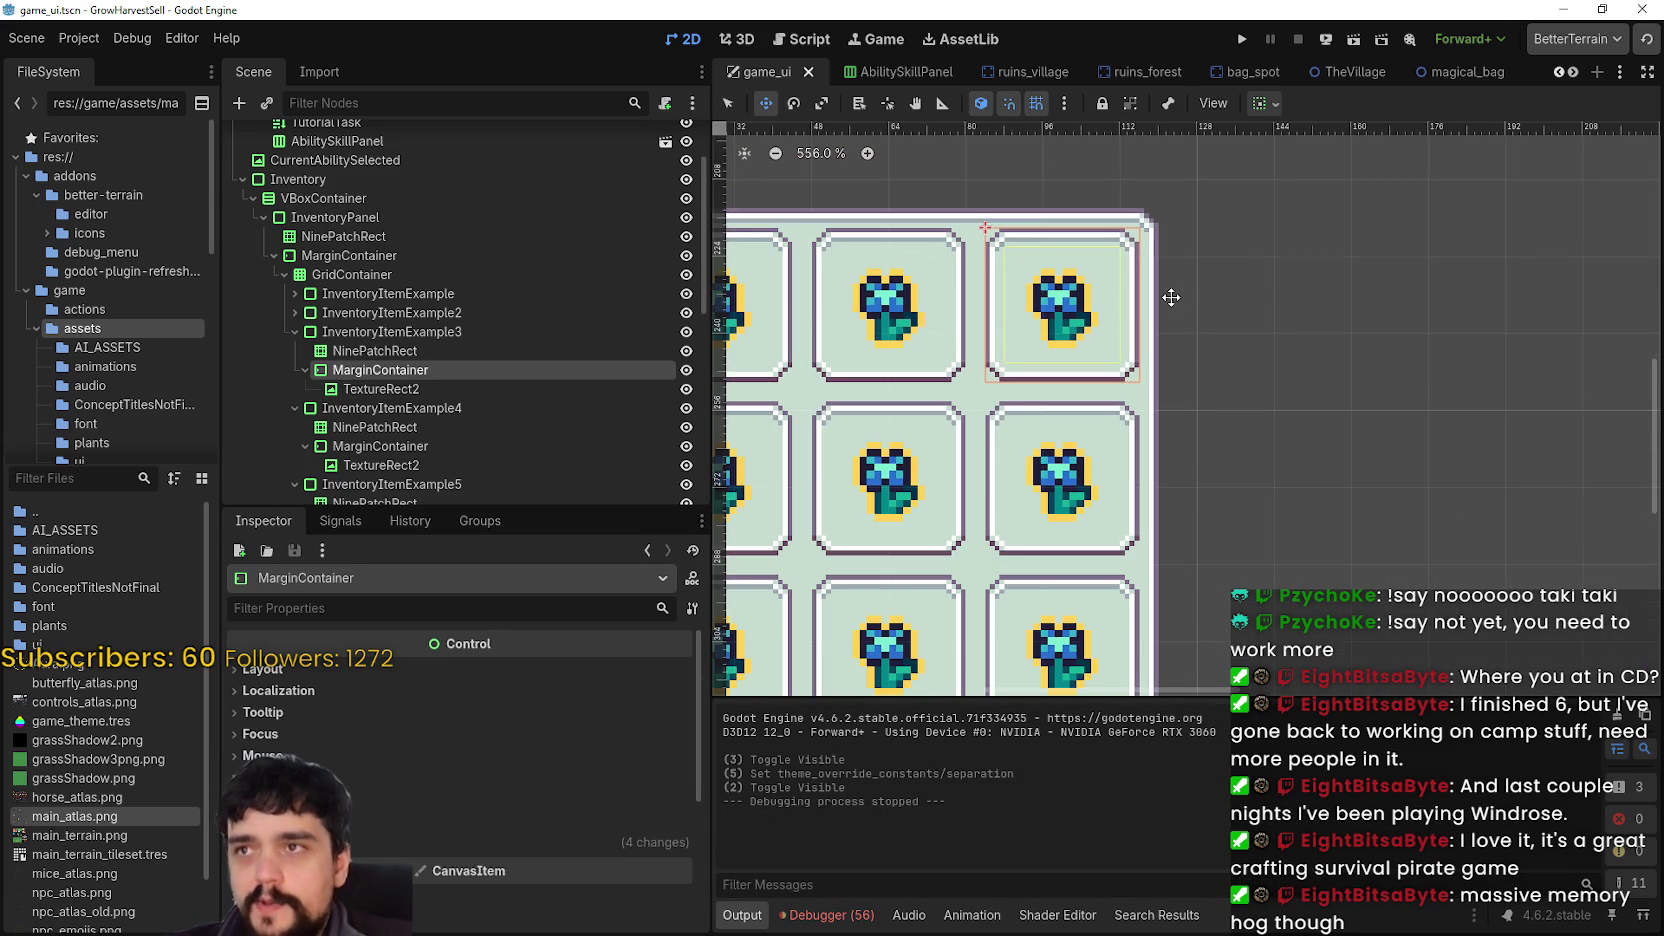
pyautogui.scroll(-2, 1167, 294)
pyautogui.scroll(5, 1160, 300)
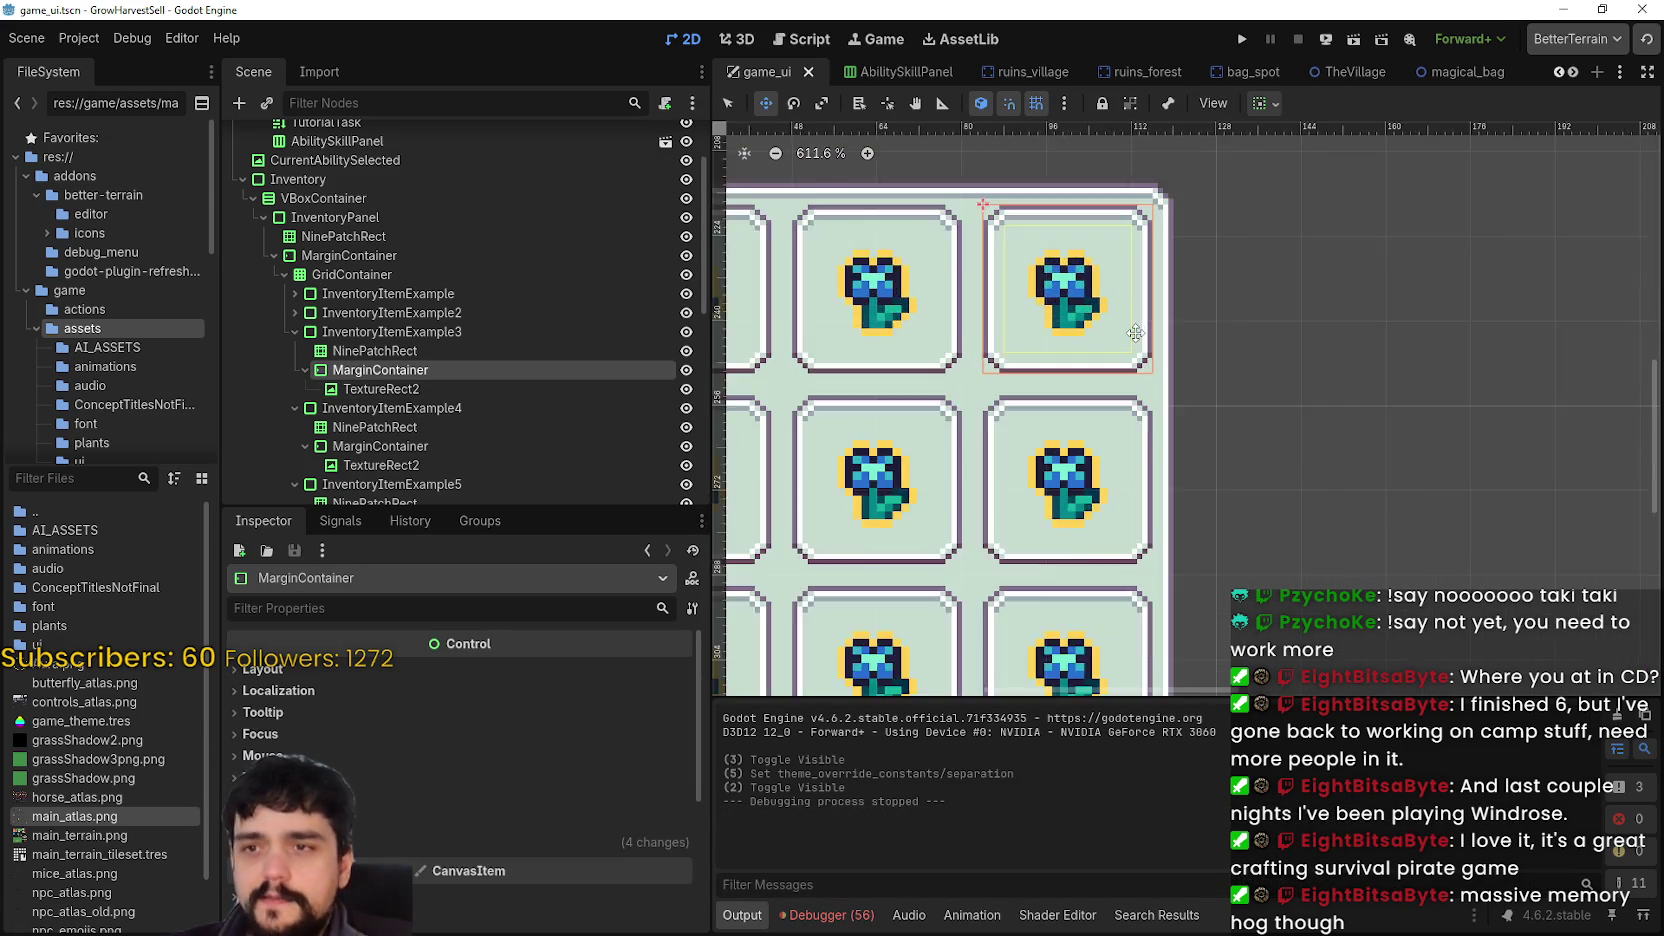
pyautogui.scroll(-8, 1135, 333)
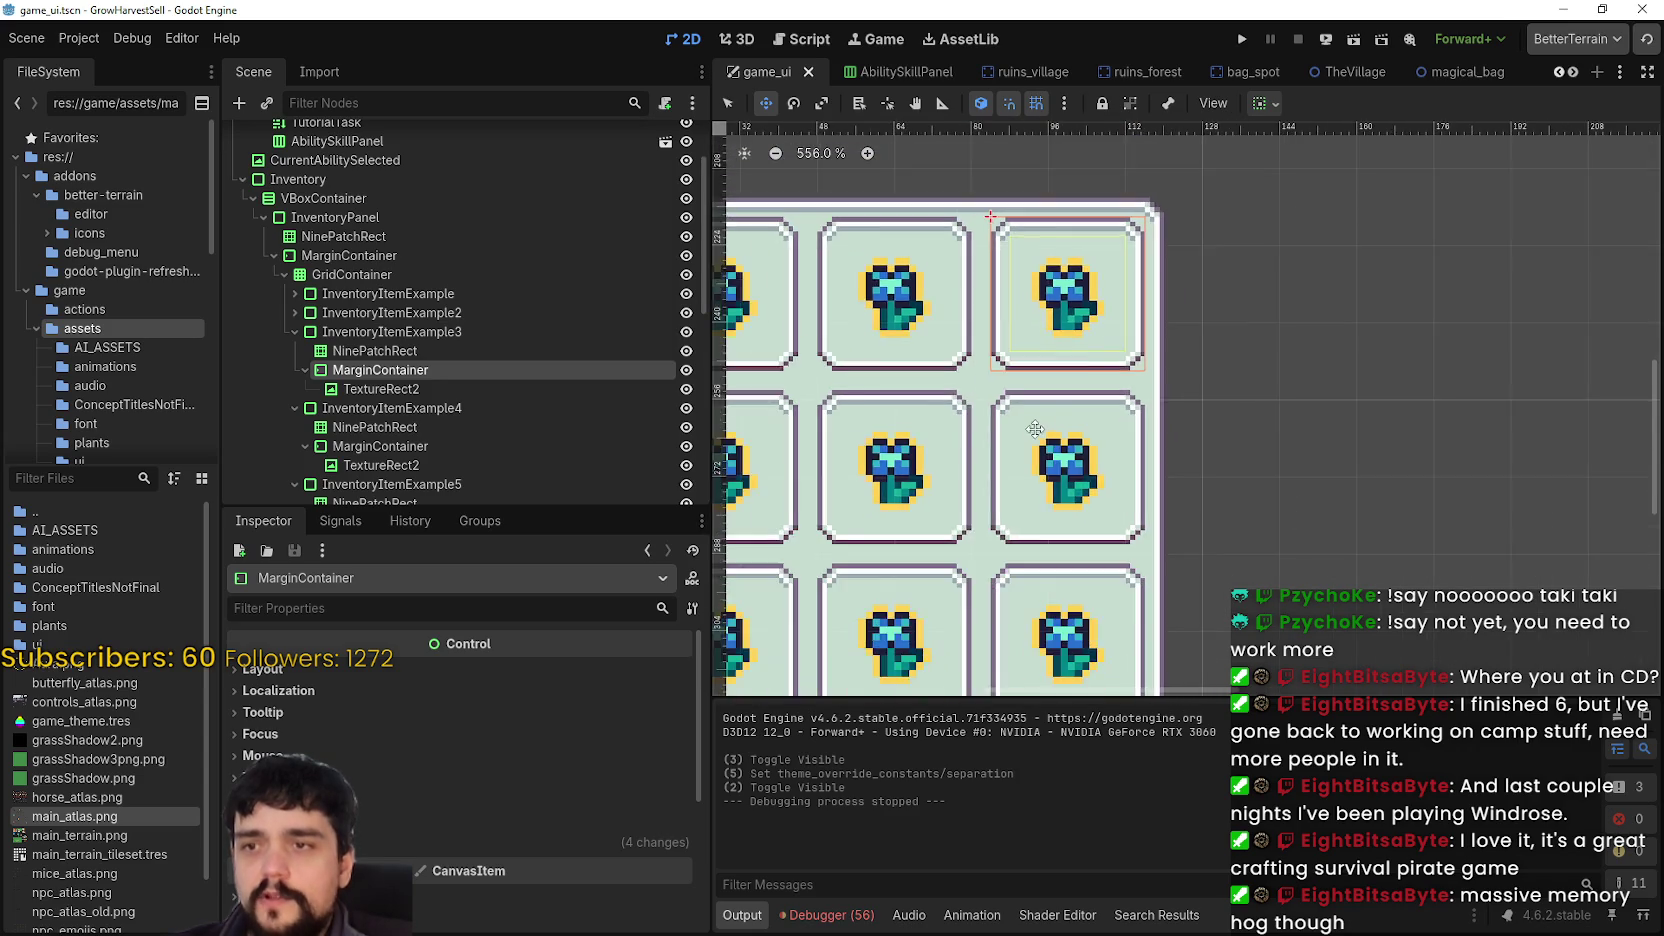
pyautogui.scroll(6, 1087, 337)
pyautogui.scroll(-12, 1087, 337)
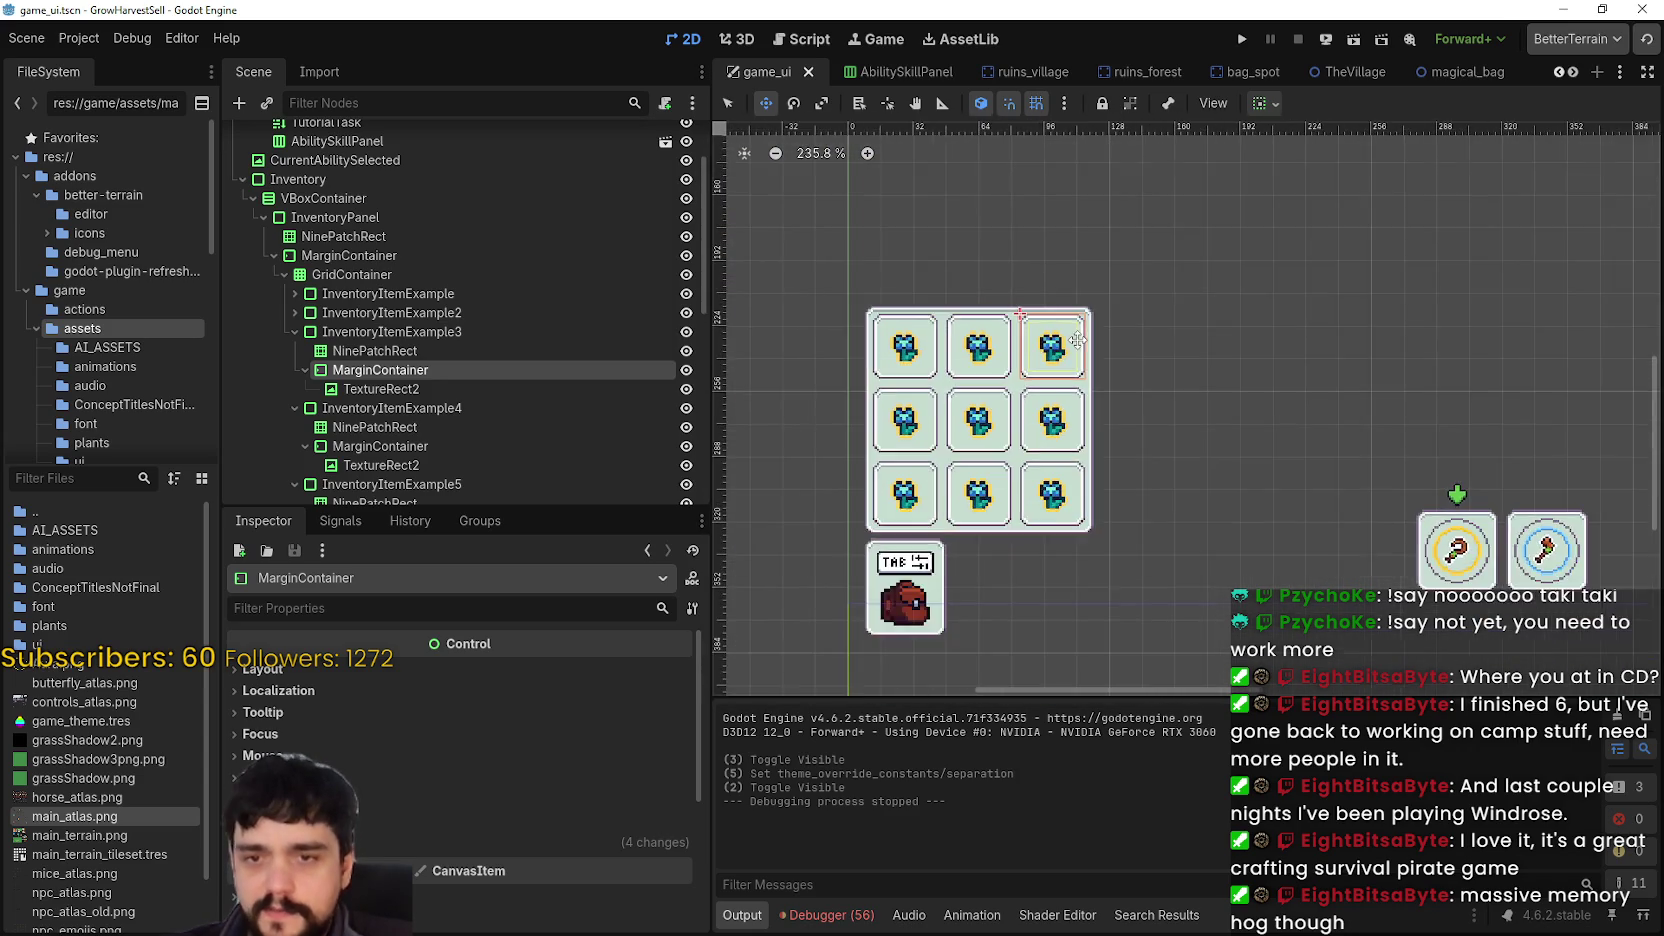
pyautogui.scroll(7, 1107, 412)
pyautogui.scroll(3, 1028, 252)
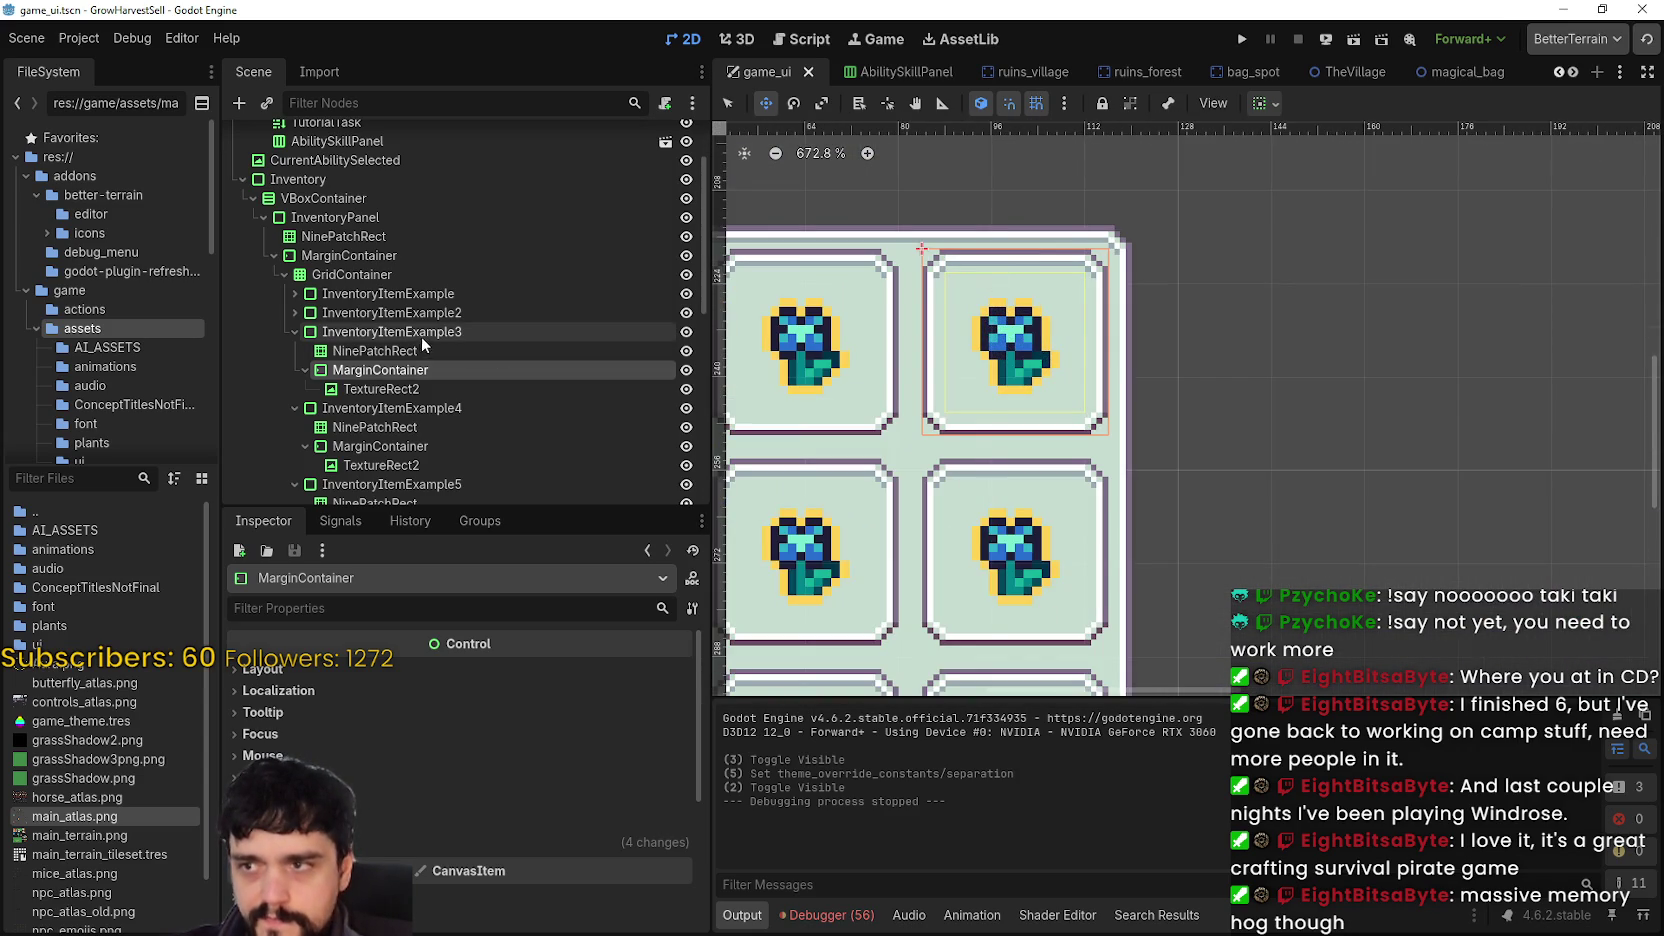
# - Collapse InventoryItemExample3 through InventoryItemExample9 in the Scene dock
pyautogui.click(295, 336)
pyautogui.click(294, 351)
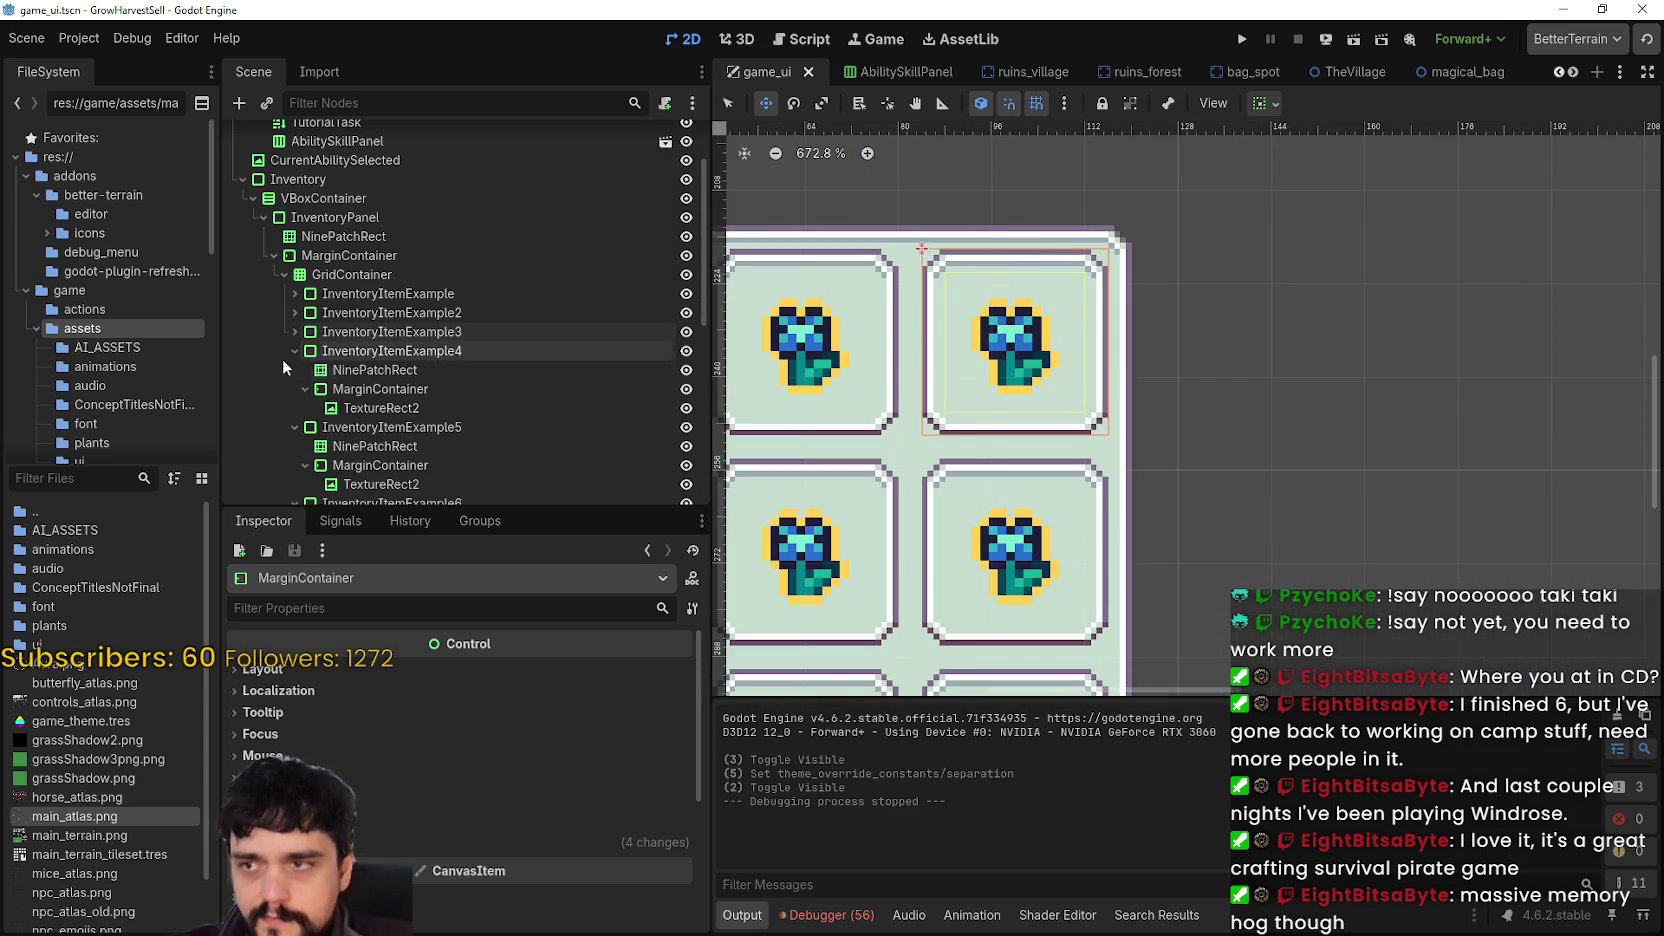
pyautogui.click(294, 370)
pyautogui.click(294, 389)
pyautogui.click(294, 408)
pyautogui.click(294, 427)
pyautogui.click(294, 446)
pyautogui.scroll(1, 367, 436)
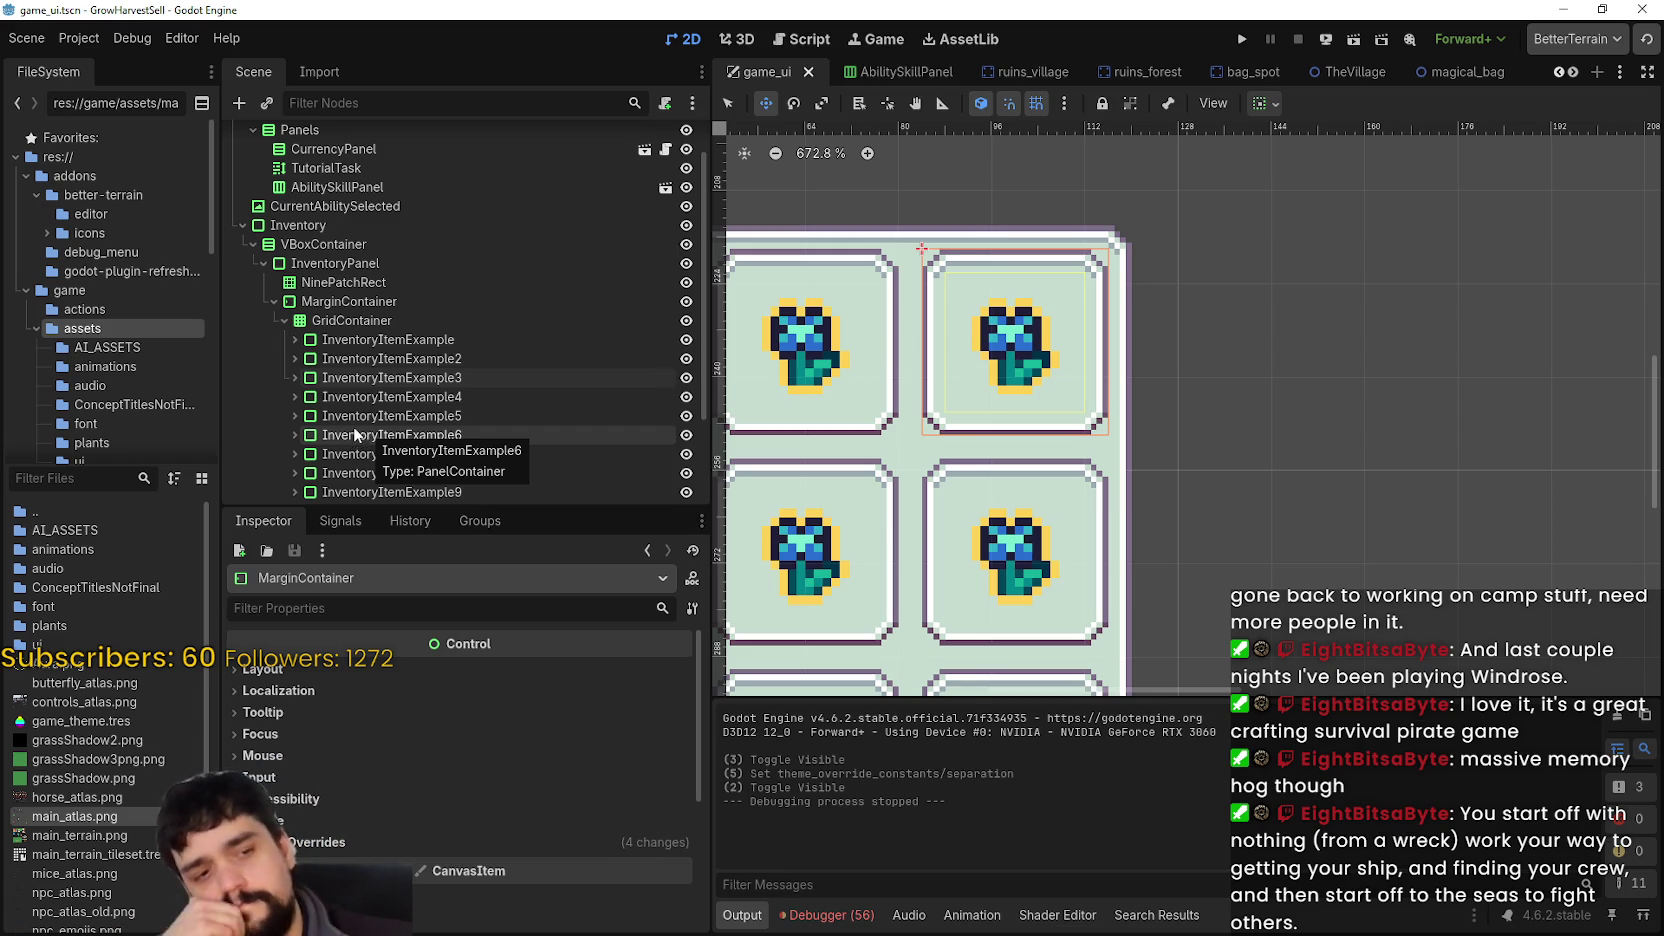
pyautogui.scroll(-3, 1035, 362)
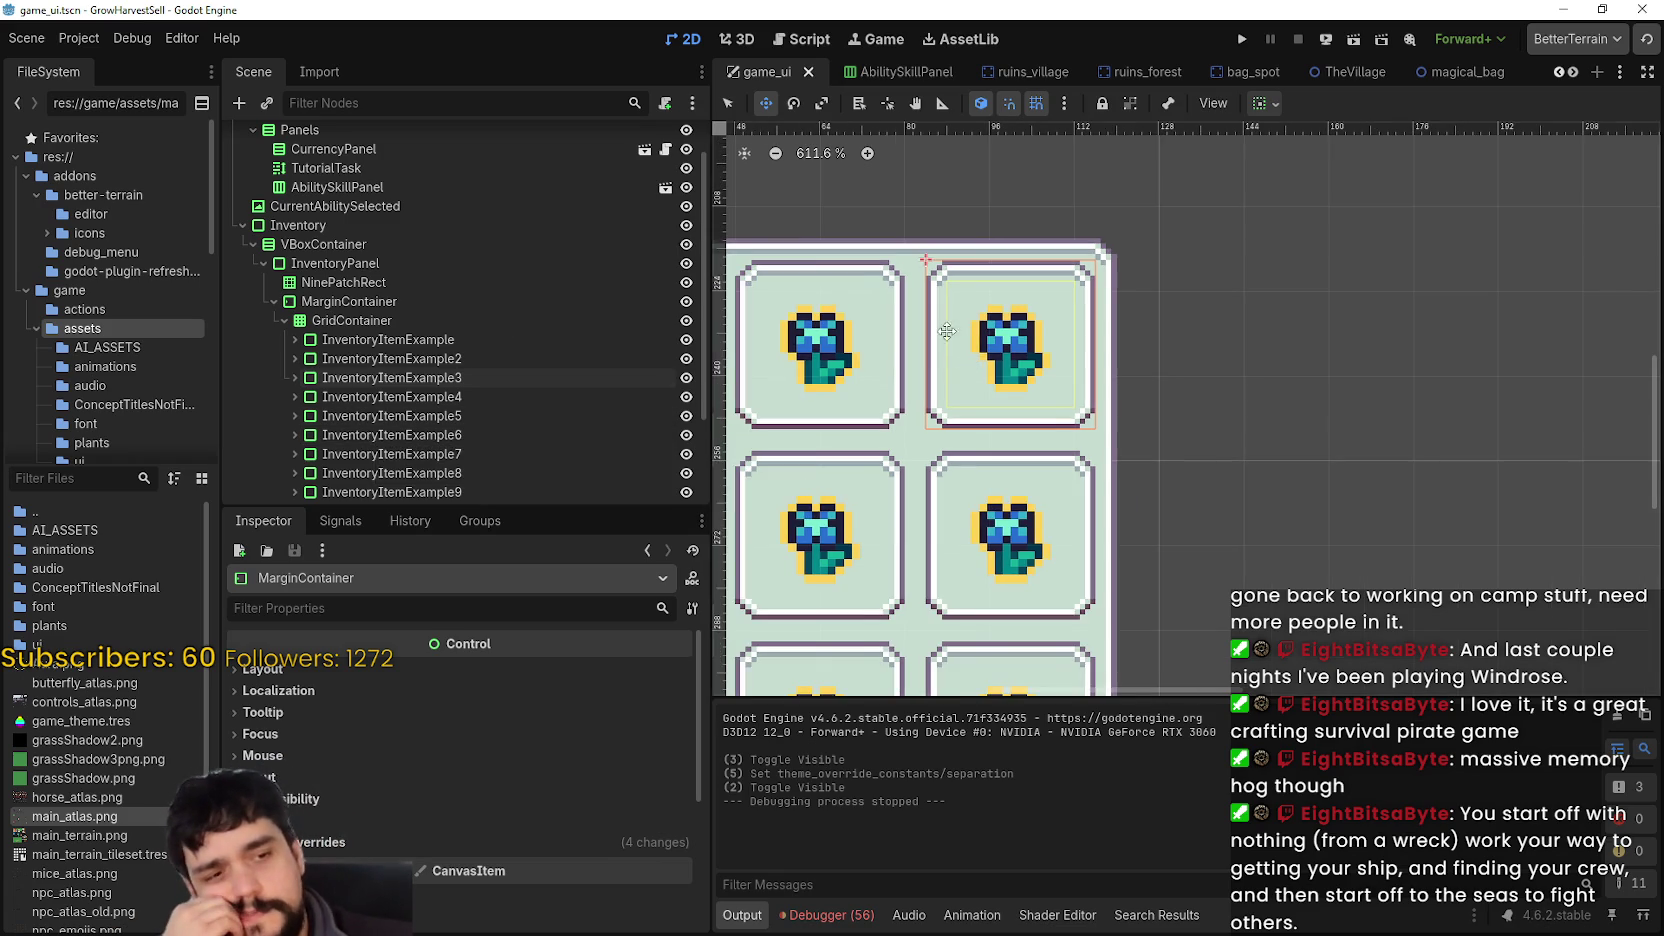
pyautogui.scroll(2, 909, 372)
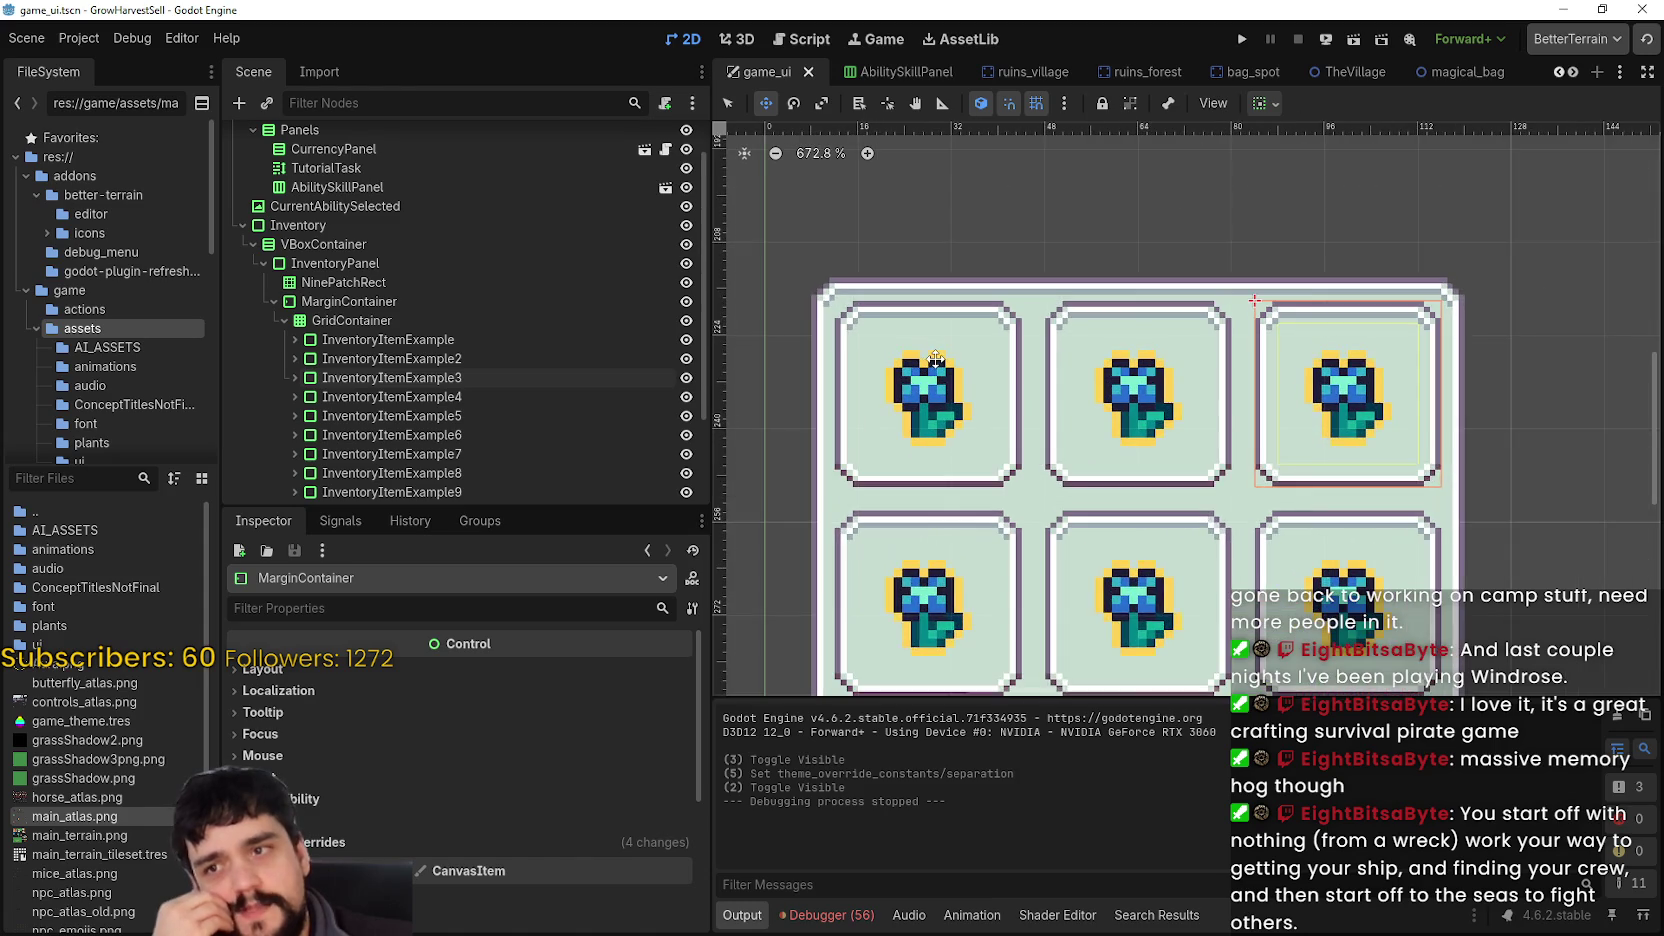
# - Use canvas picking to select the top-middle and second-row right slots' nodes
pyautogui.click(729, 103)
pyautogui.scroll(2, 1040, 310)
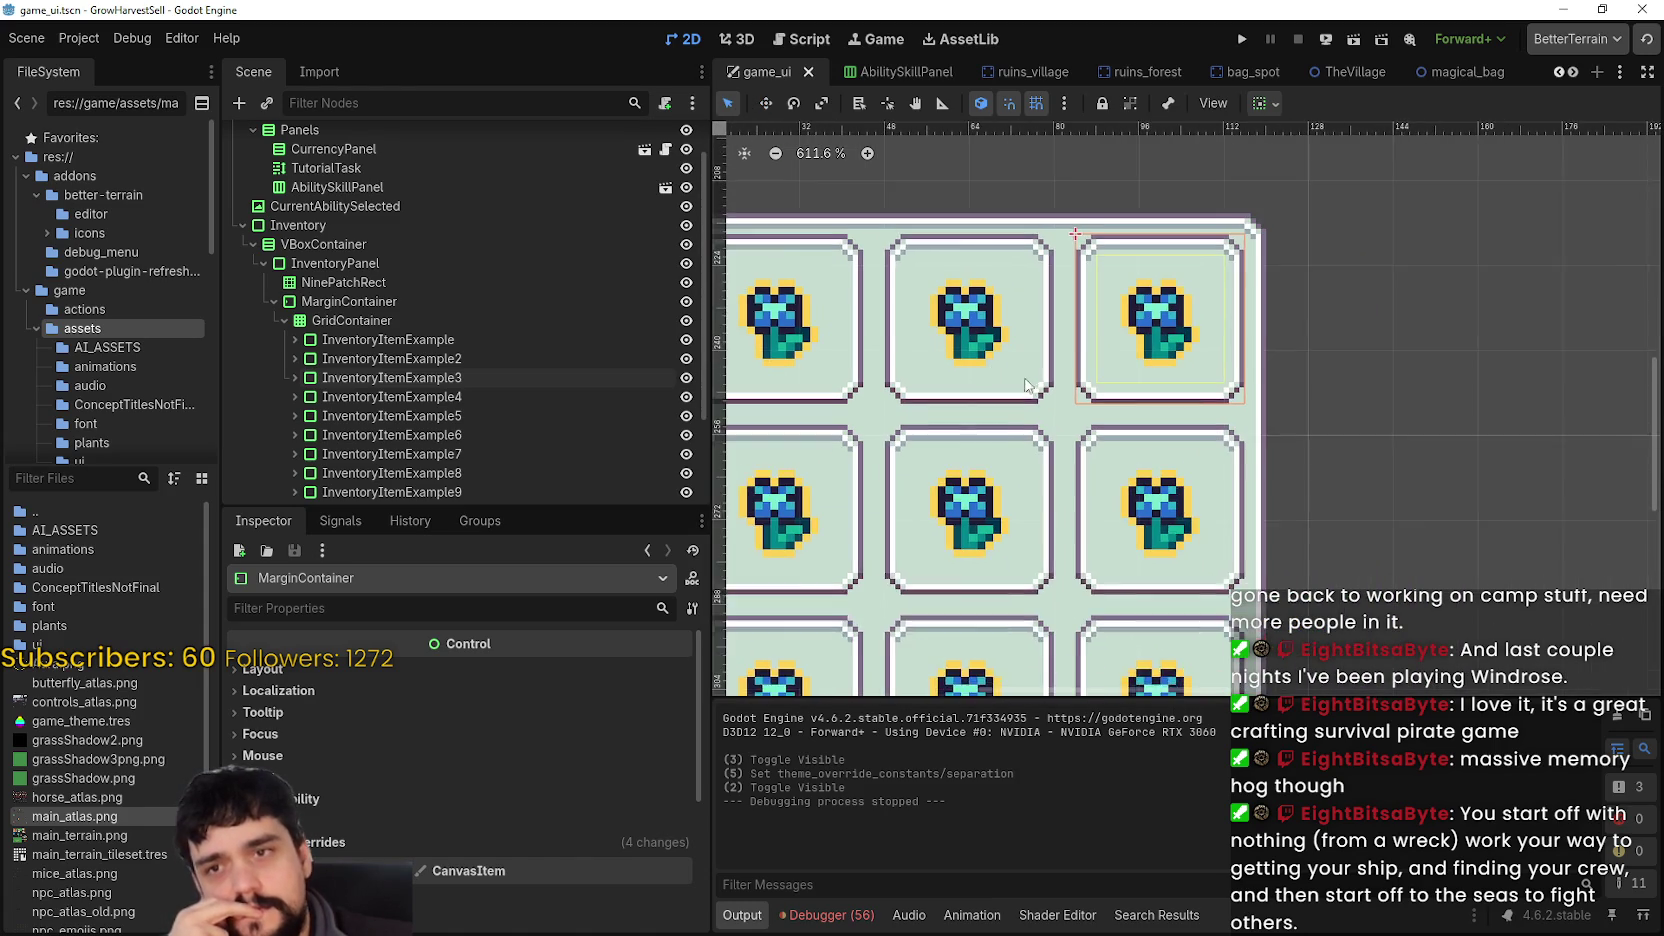
pyautogui.click(1008, 373)
pyautogui.scroll(-3, 1018, 357)
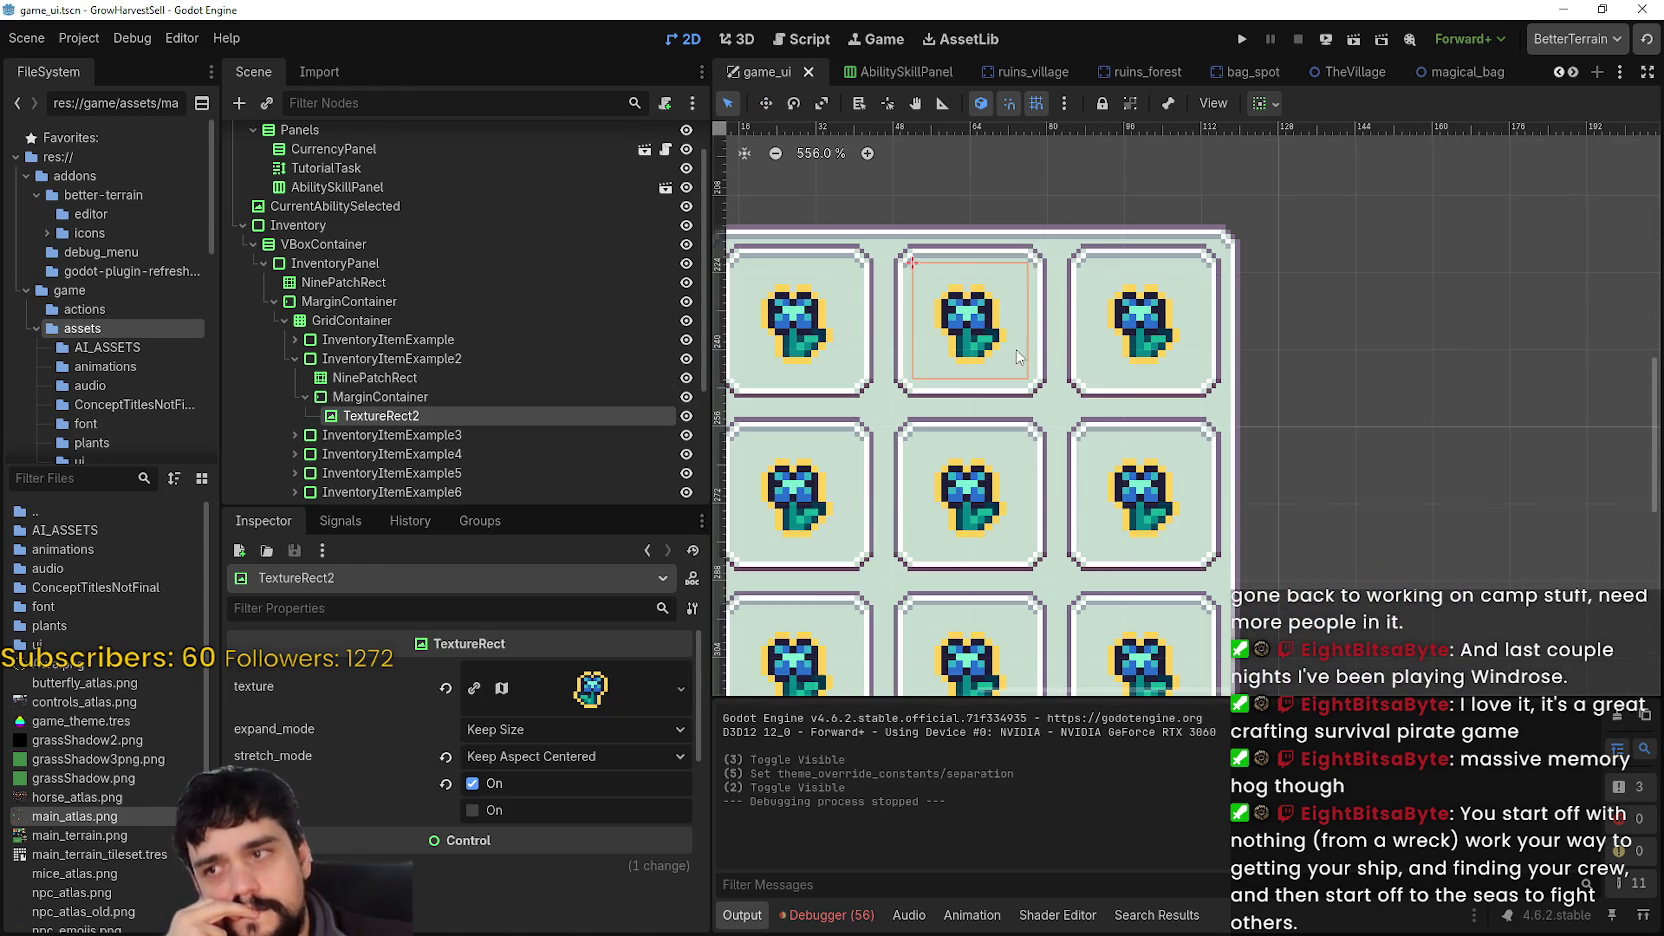
pyautogui.click(1027, 251)
pyautogui.scroll(-1, 1068, 388)
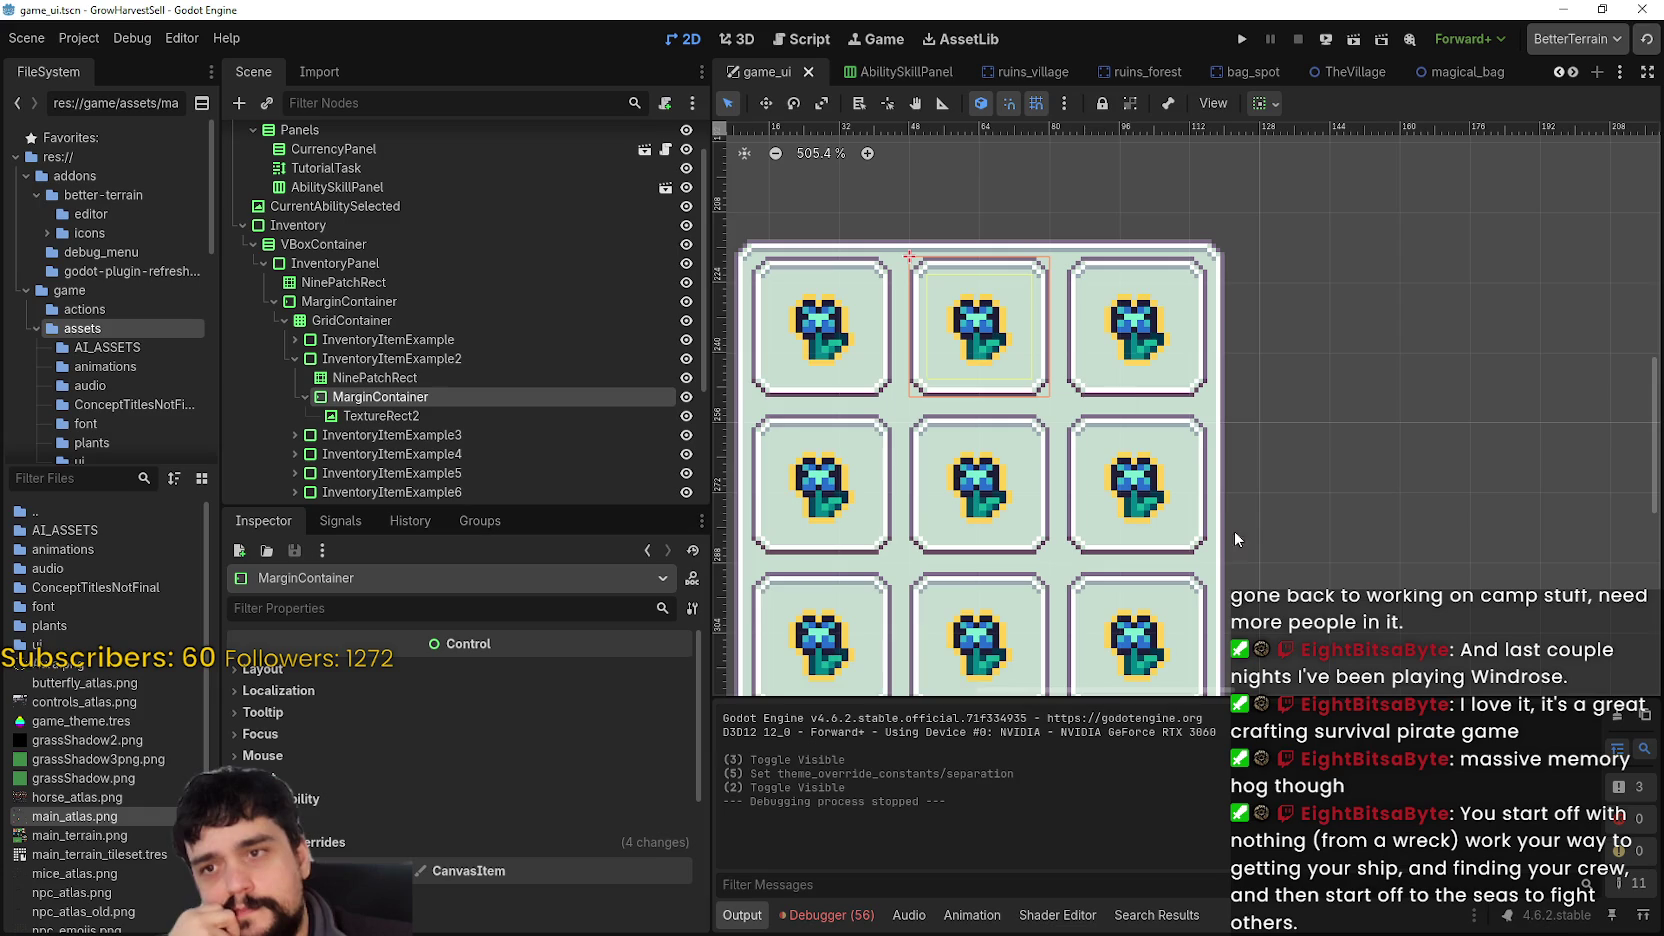
pyautogui.scroll(1, 1192, 515)
pyautogui.click(1174, 414)
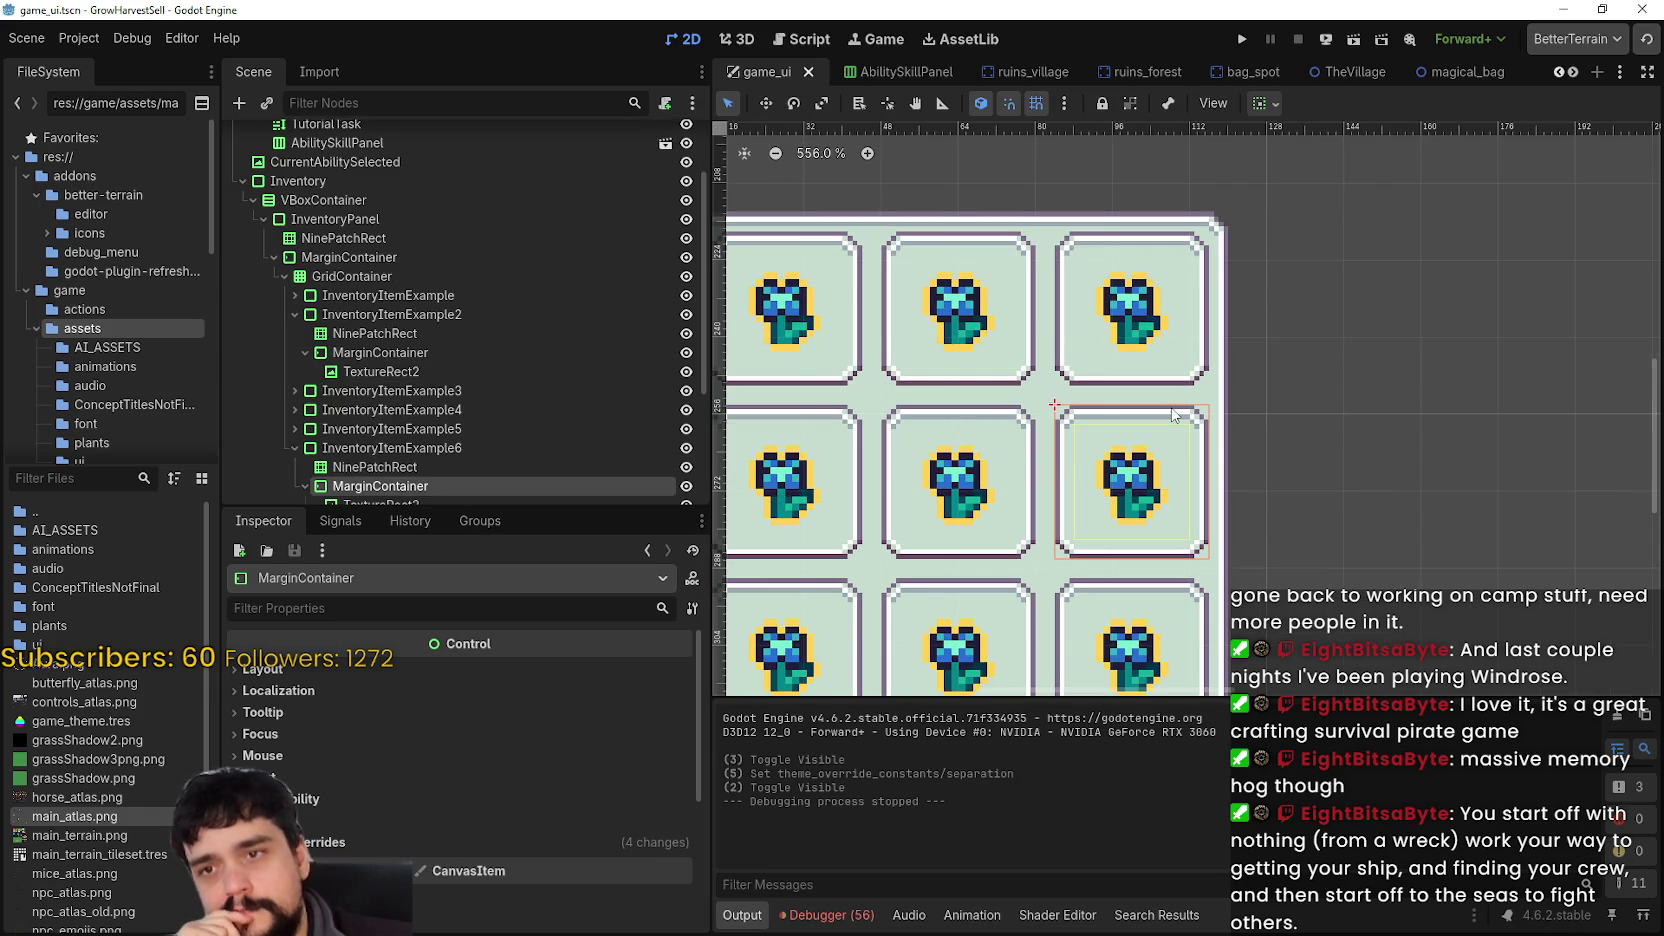
pyautogui.scroll(-2, 541, 371)
# - Collapse slots 6 and 2, then select InventoryItemExample's MarginContainer and TextureRect2
pyautogui.click(295, 357)
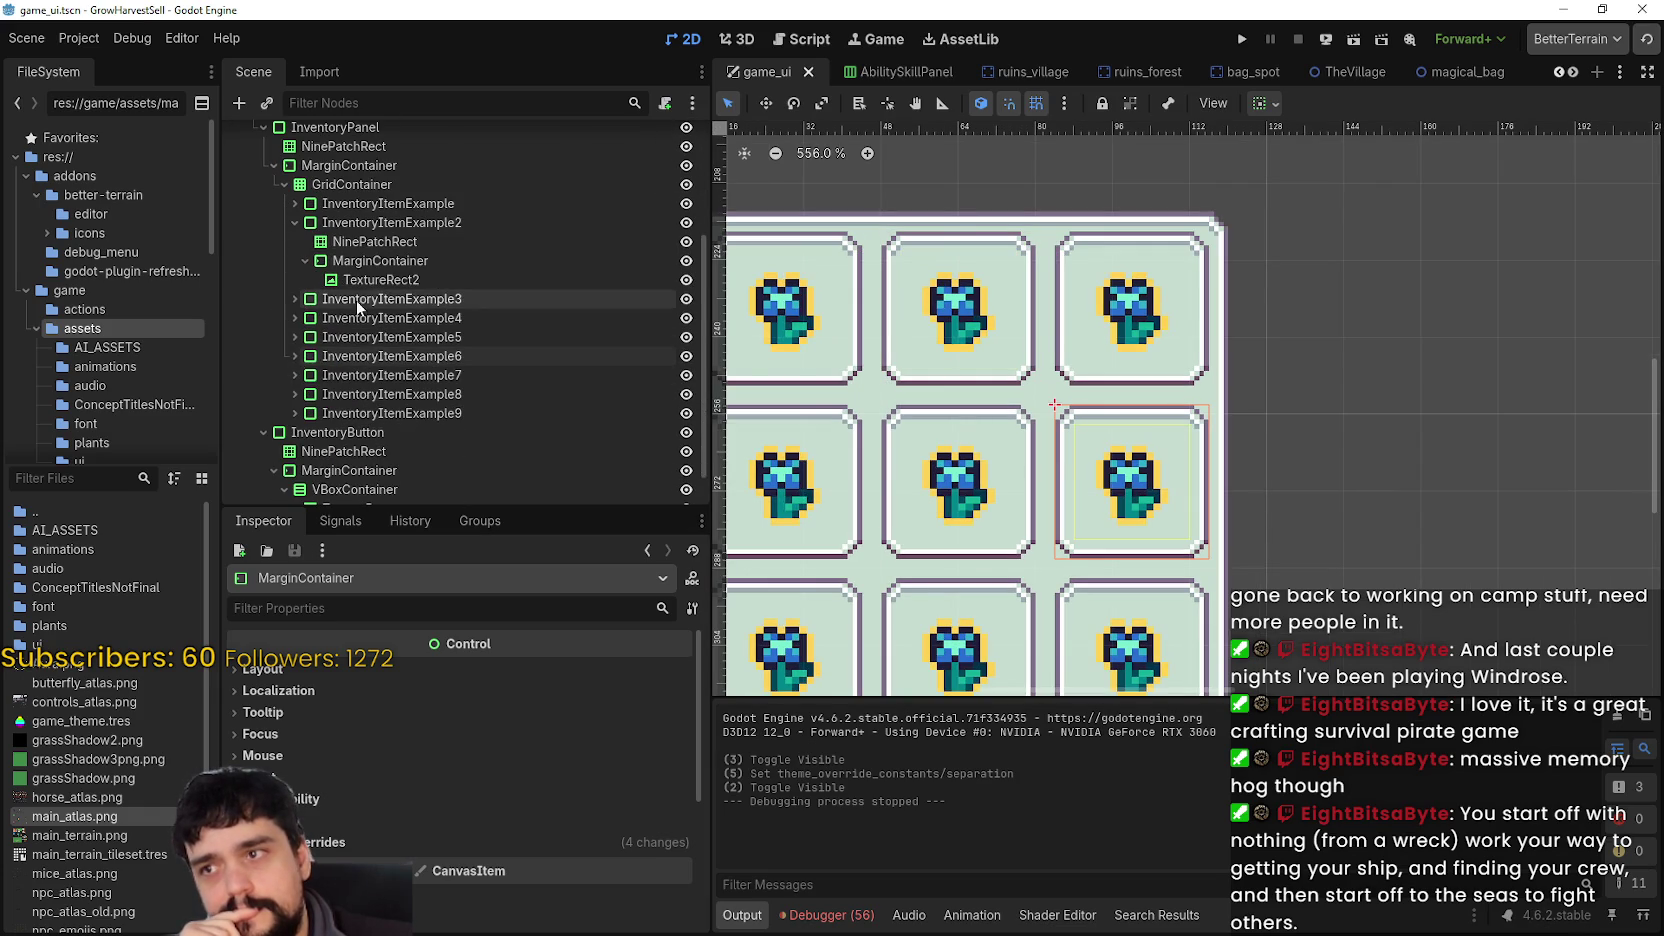
pyautogui.click(295, 222)
pyautogui.click(360, 219)
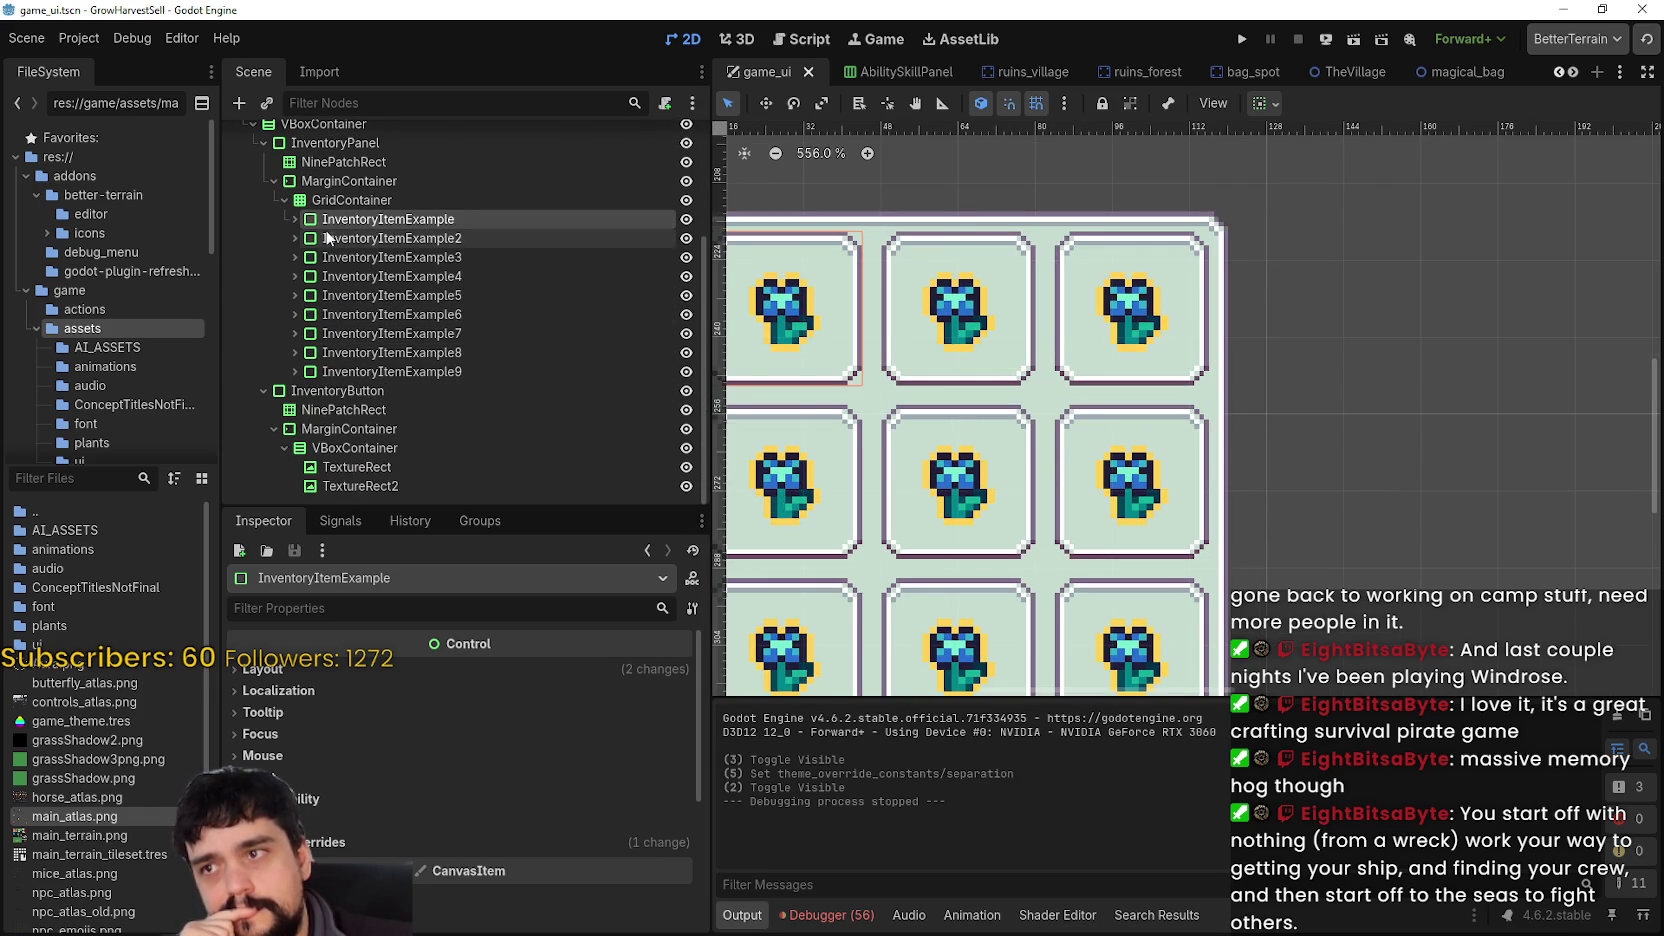
pyautogui.scroll(-1, 928, 381)
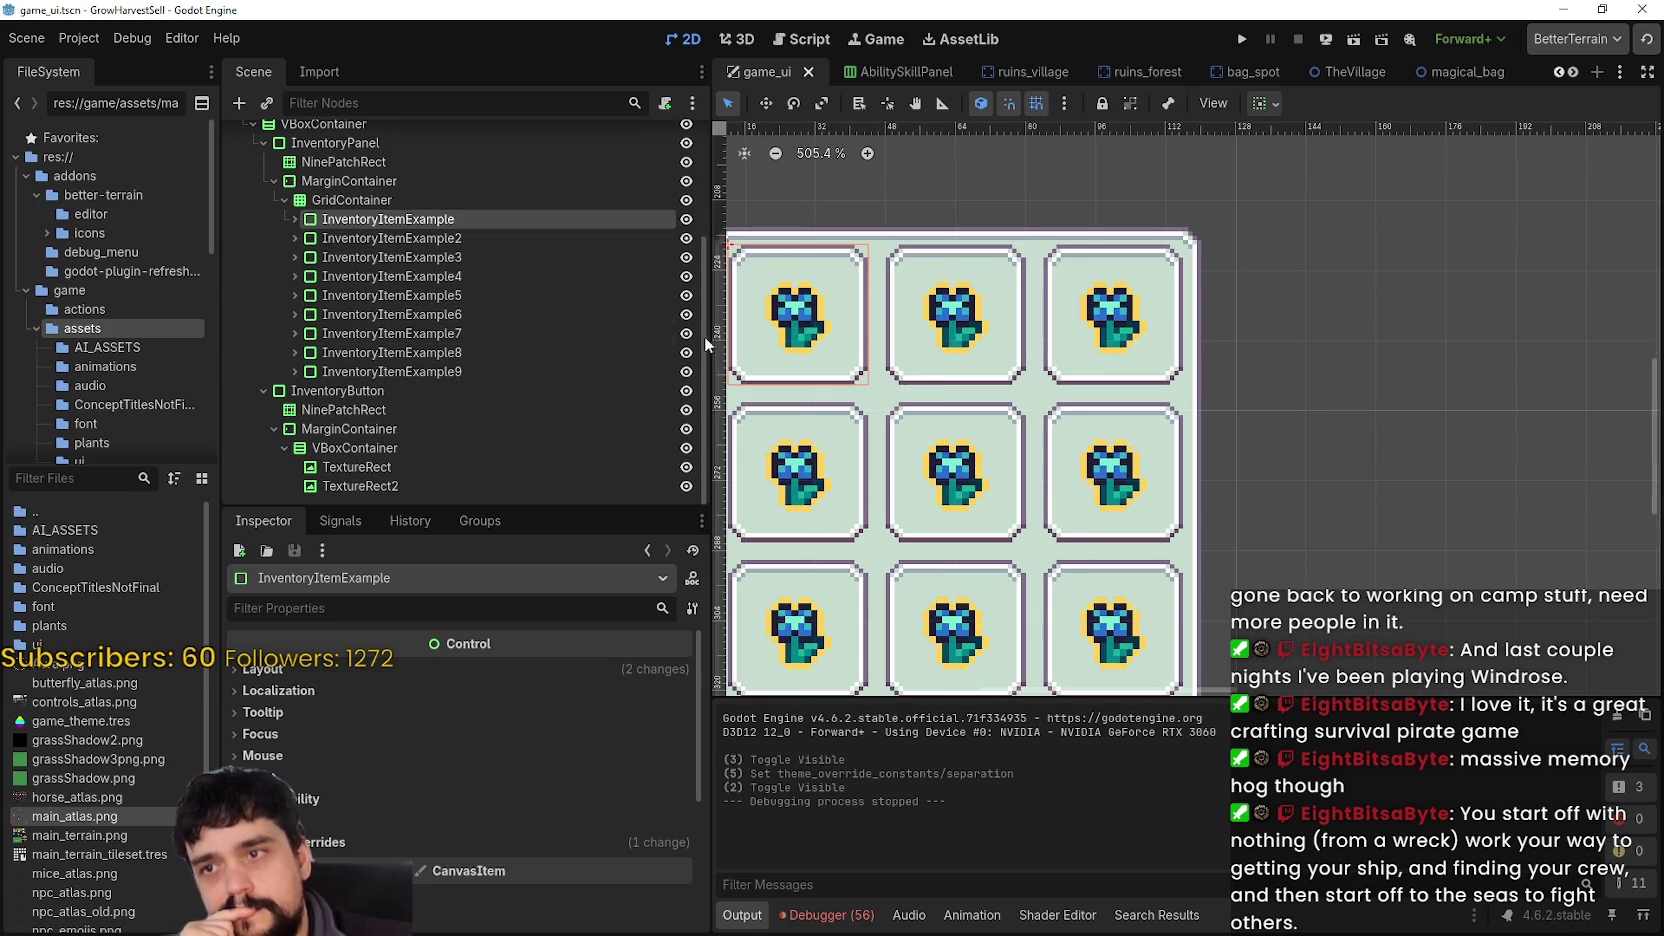
pyautogui.click(295, 219)
pyautogui.click(350, 257)
pyautogui.click(362, 275)
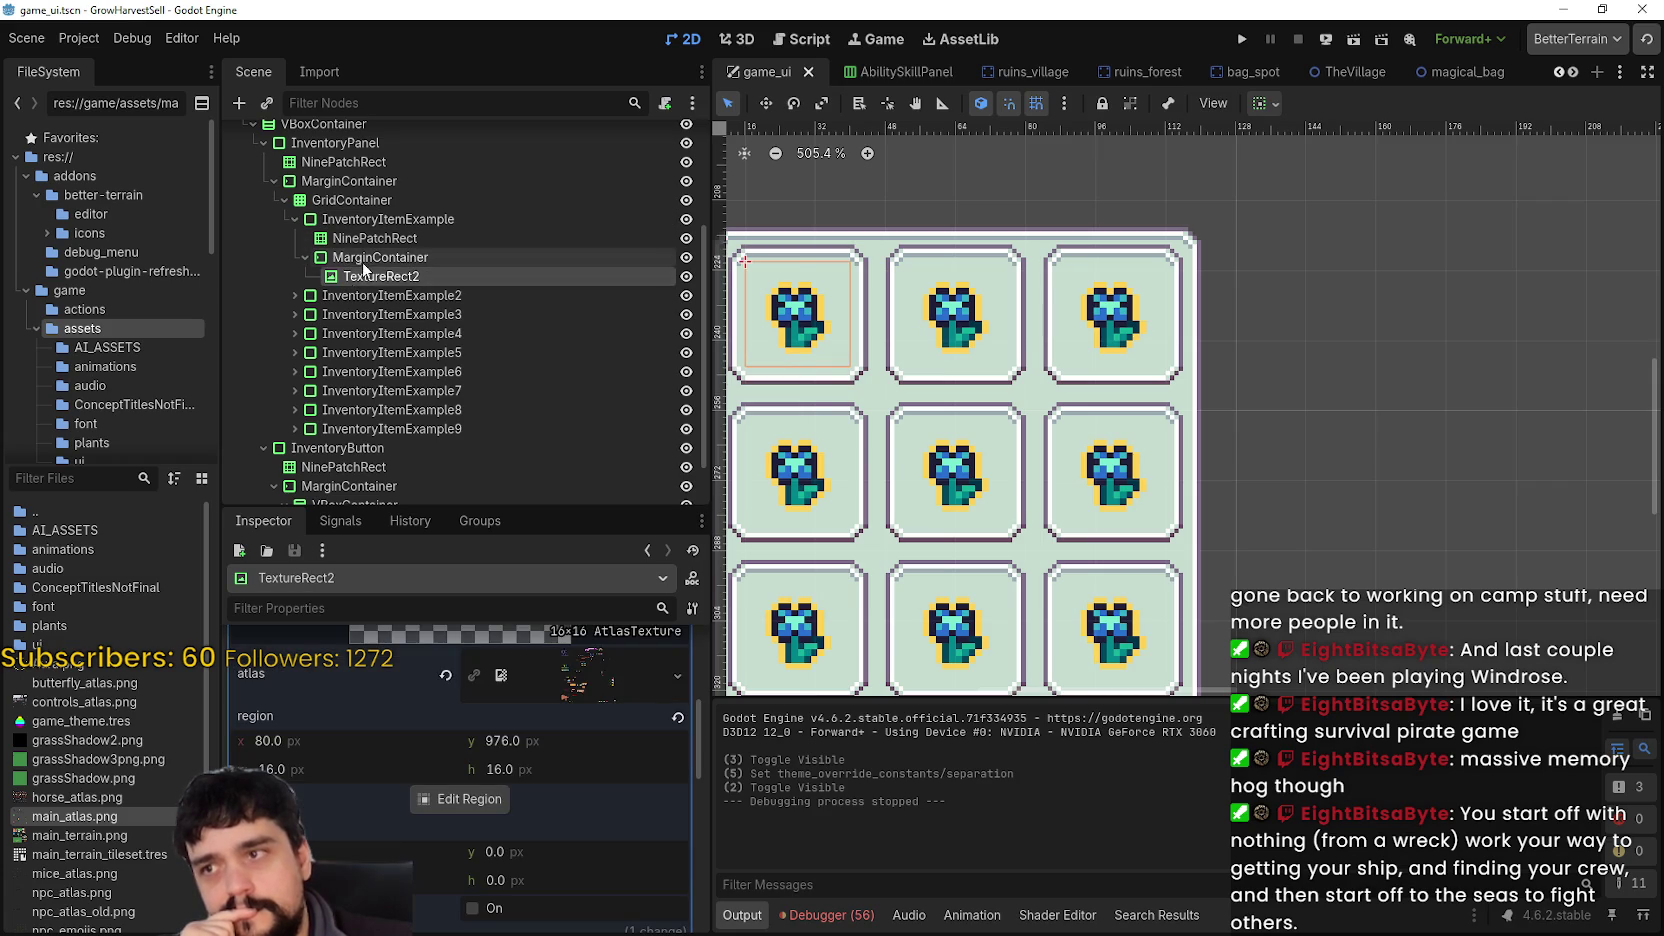
pyautogui.rightClick(367, 257)
# - Add a Label child under the first slot's MarginContainer with text x99
pyautogui.click(484, 276)
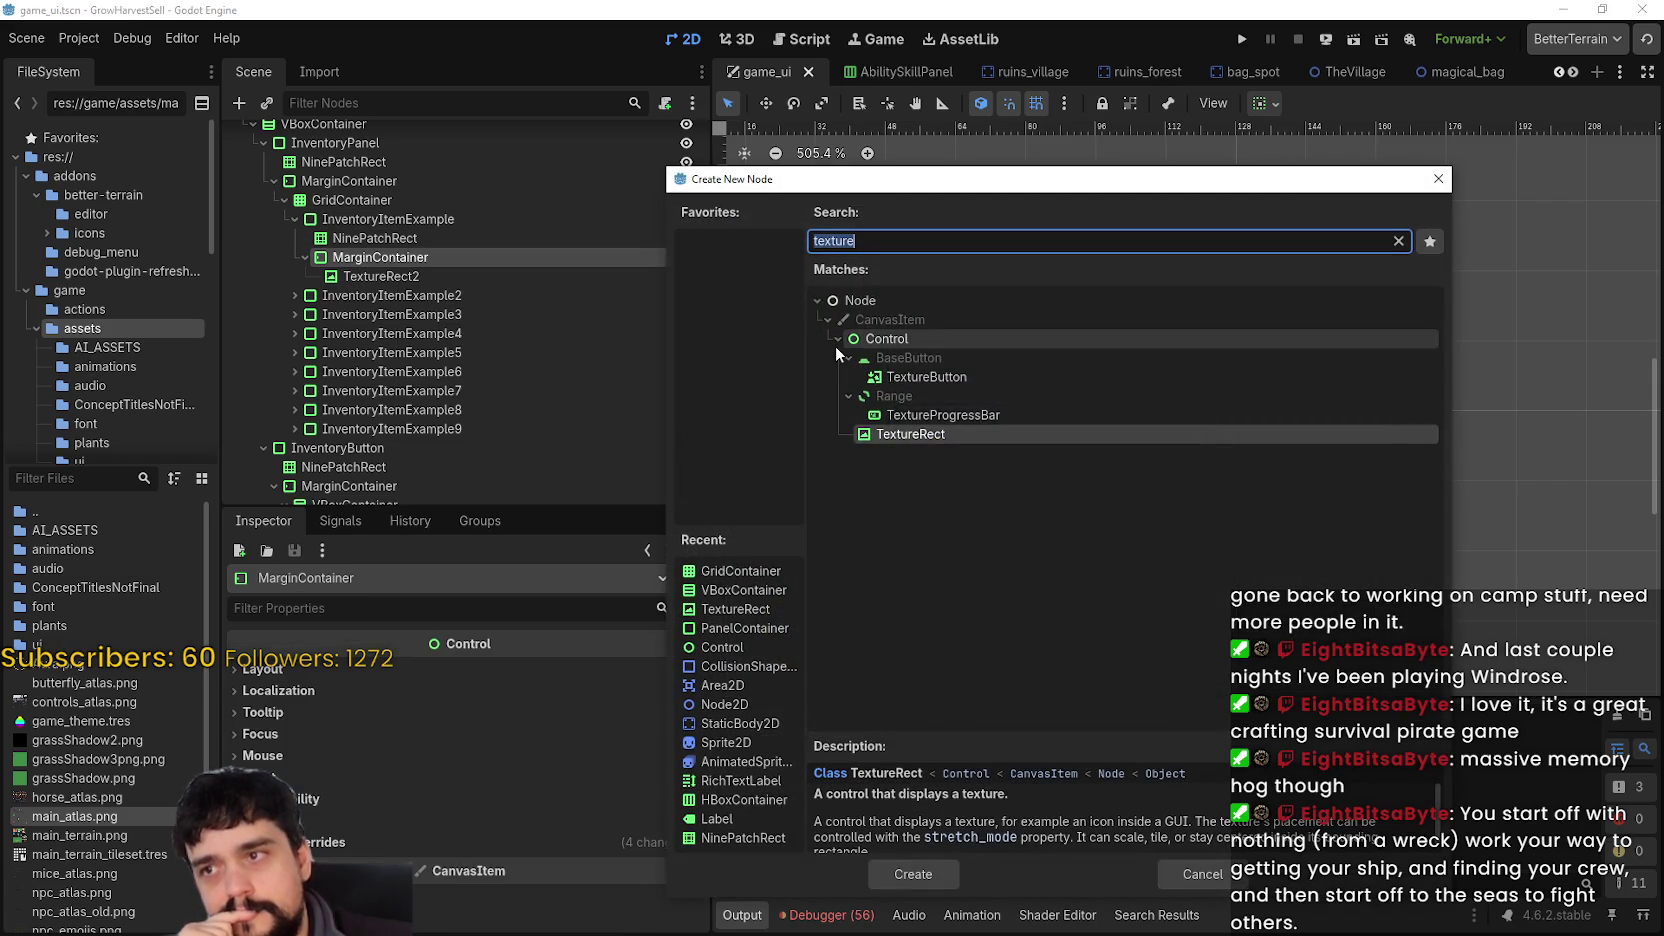
pyautogui.write('label')
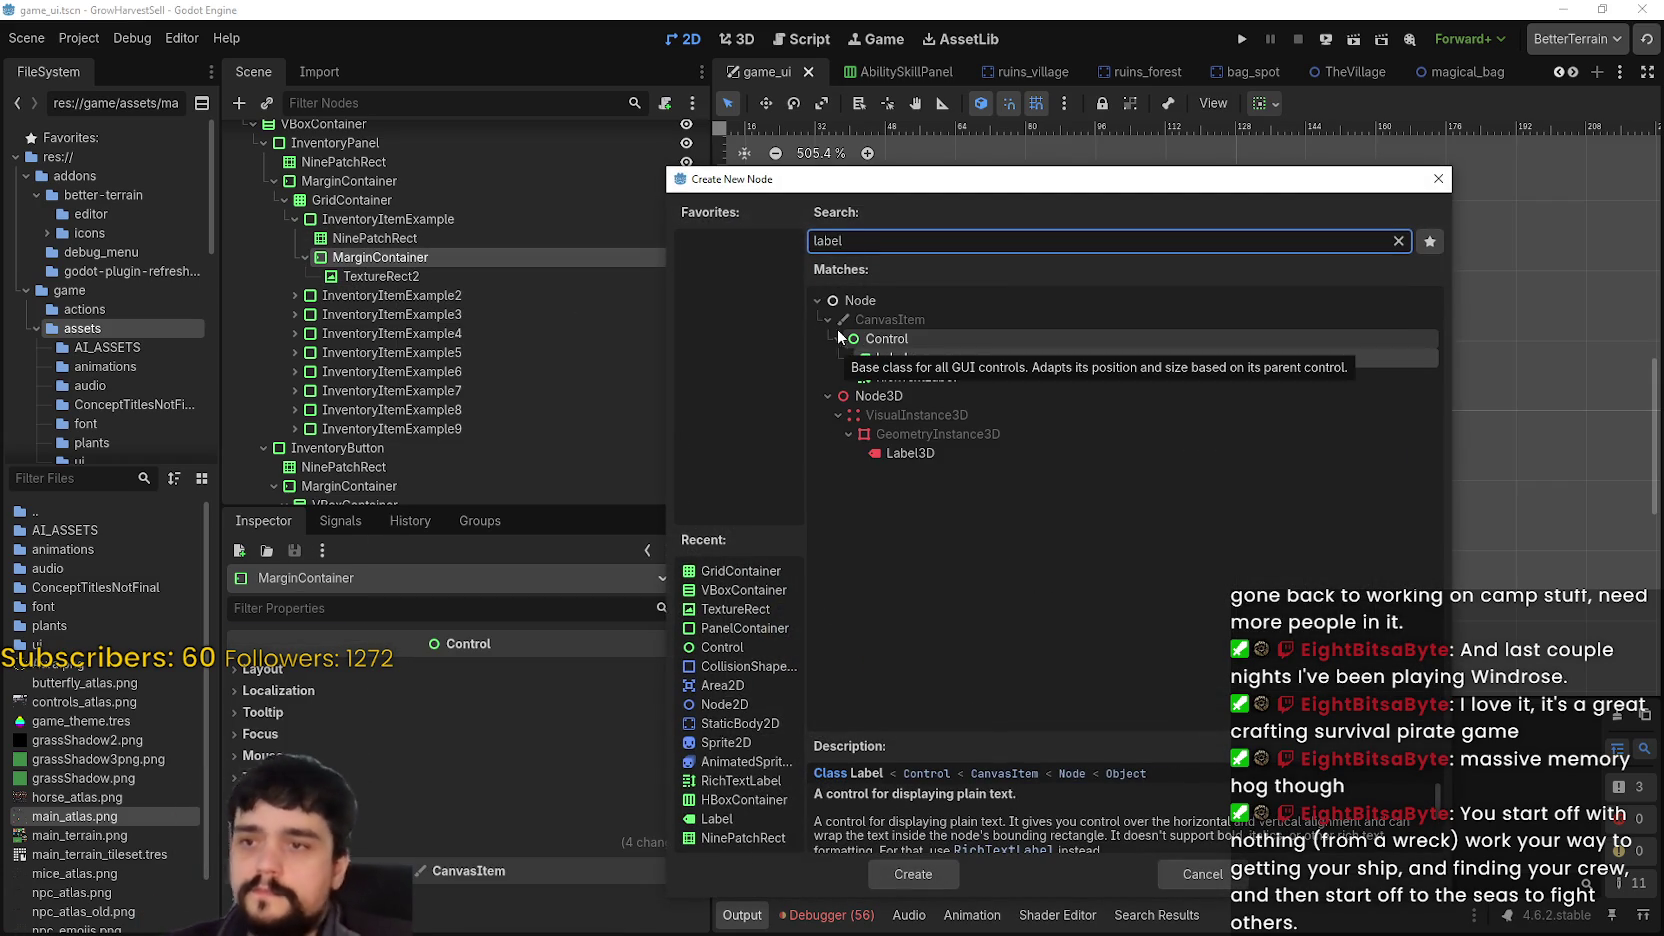
pyautogui.click(913, 874)
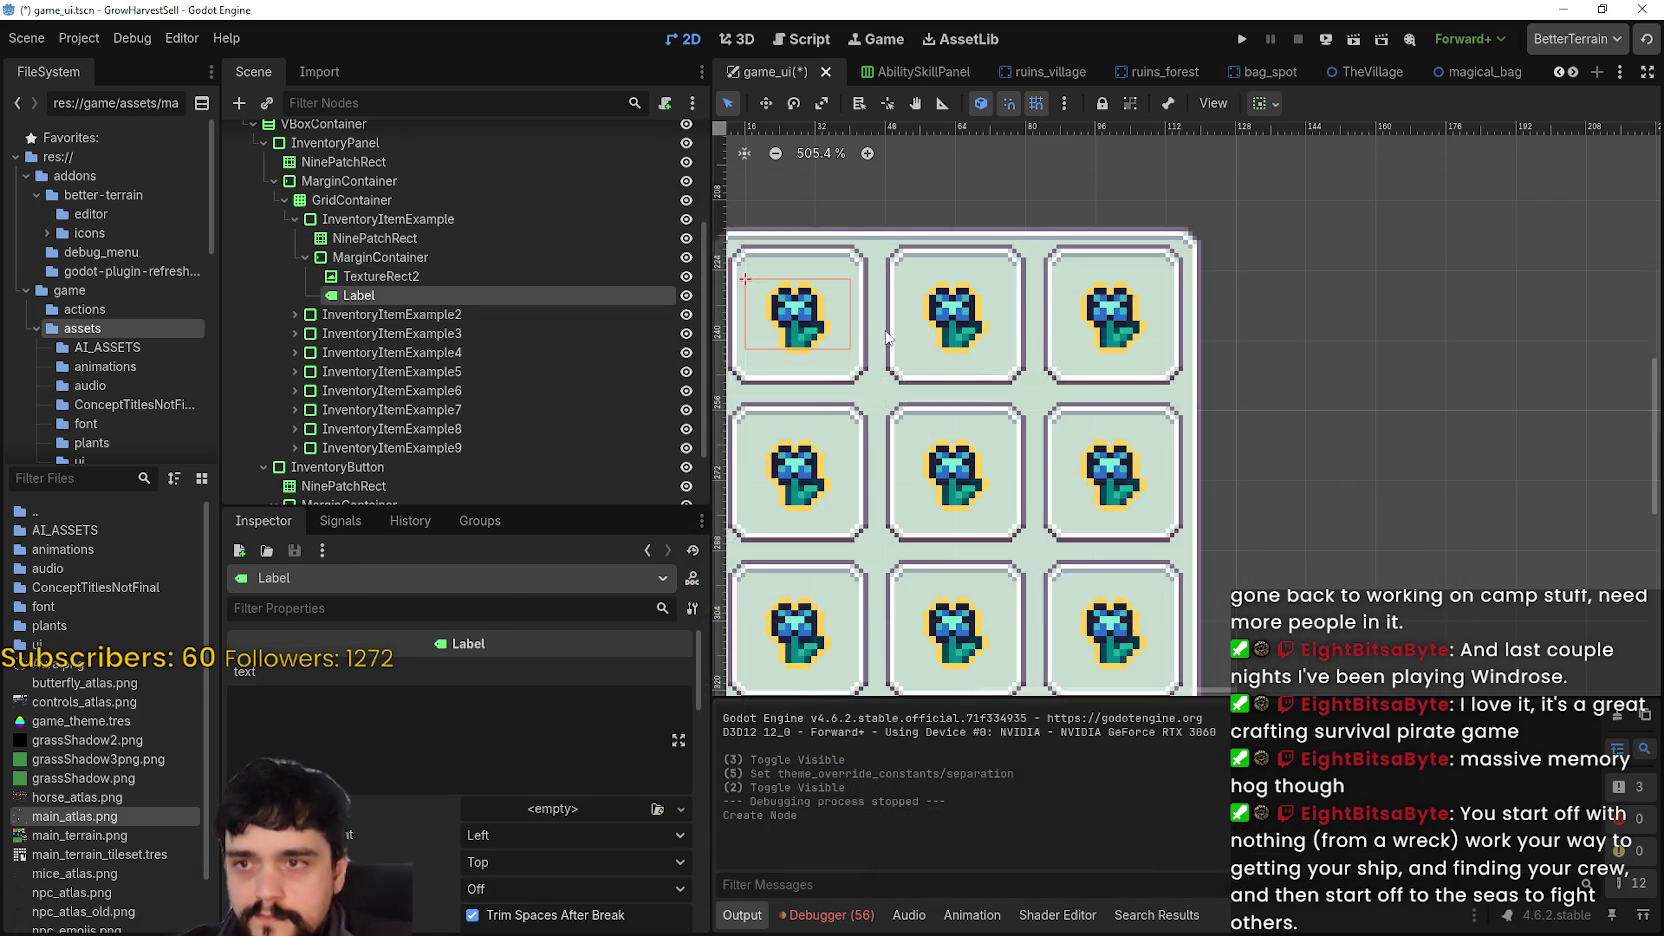
pyautogui.click(414, 723)
pyautogui.write('x')
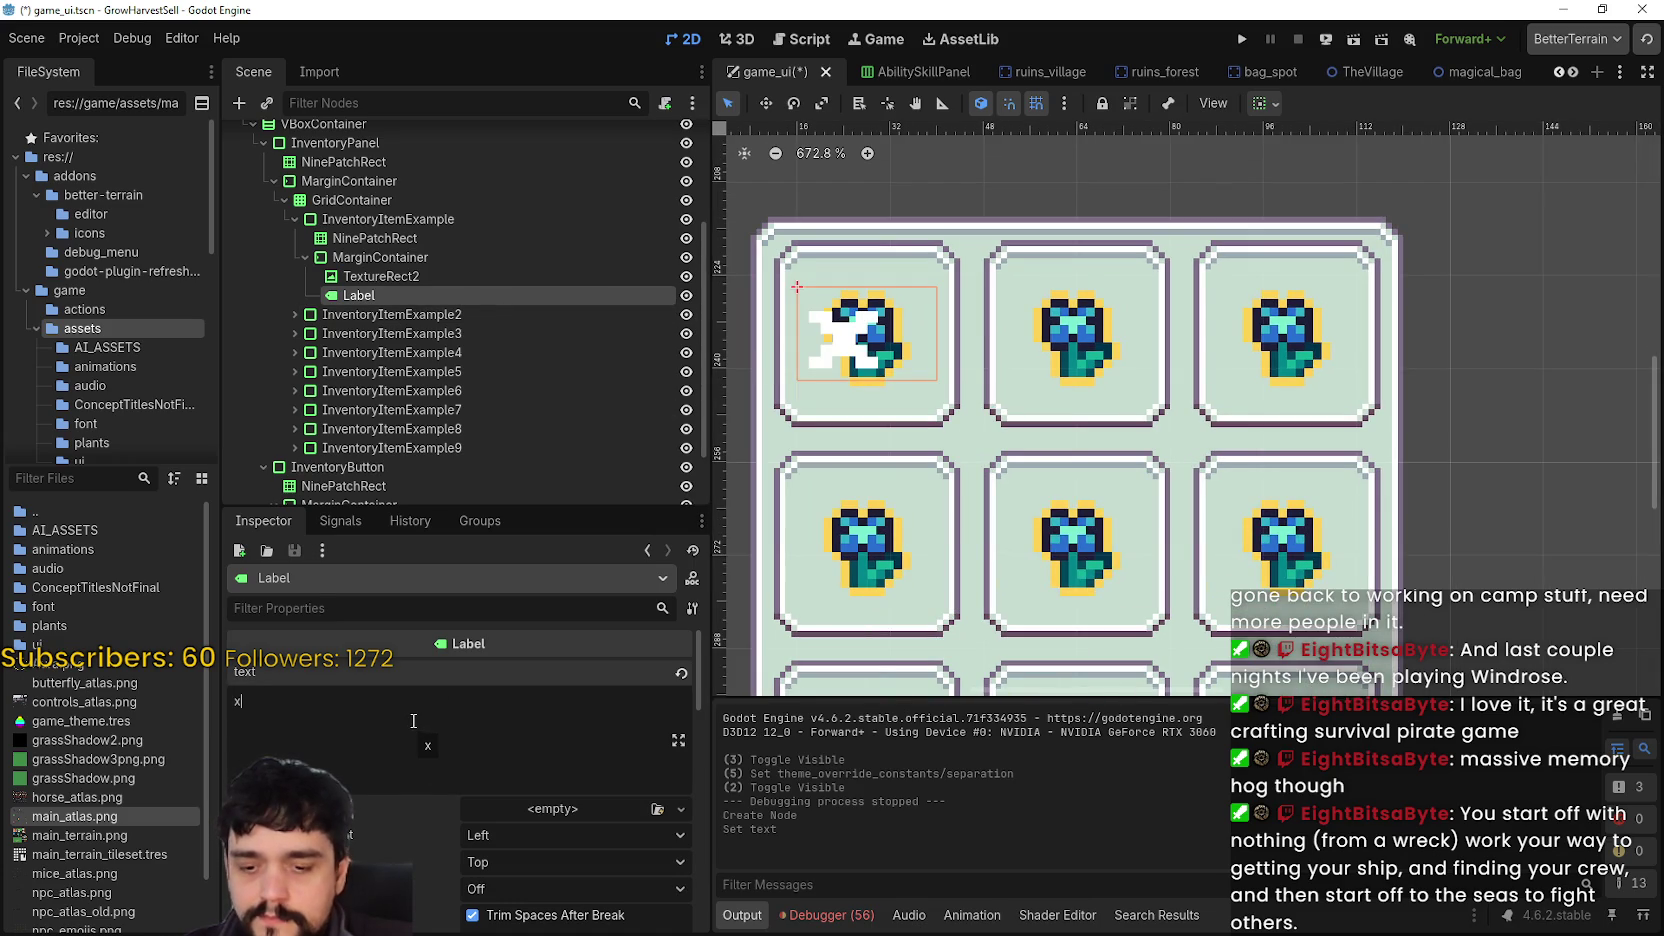
pyautogui.write('99')
pyautogui.scroll(-3, 1238, 630)
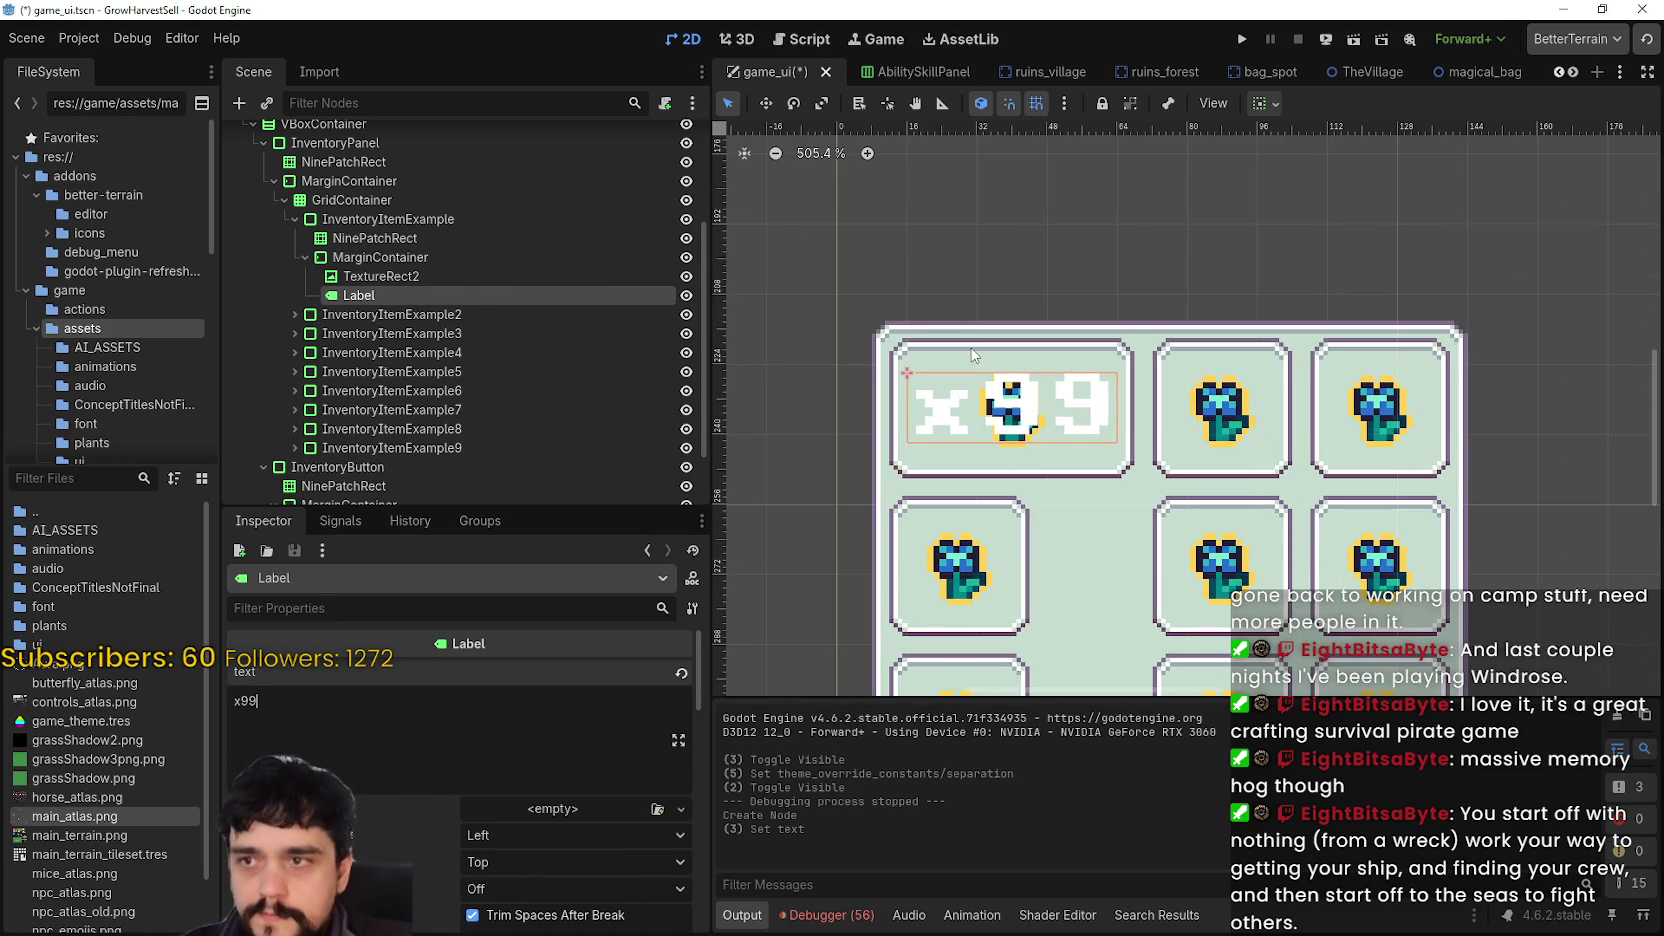
pyautogui.scroll(-10, 967, 340)
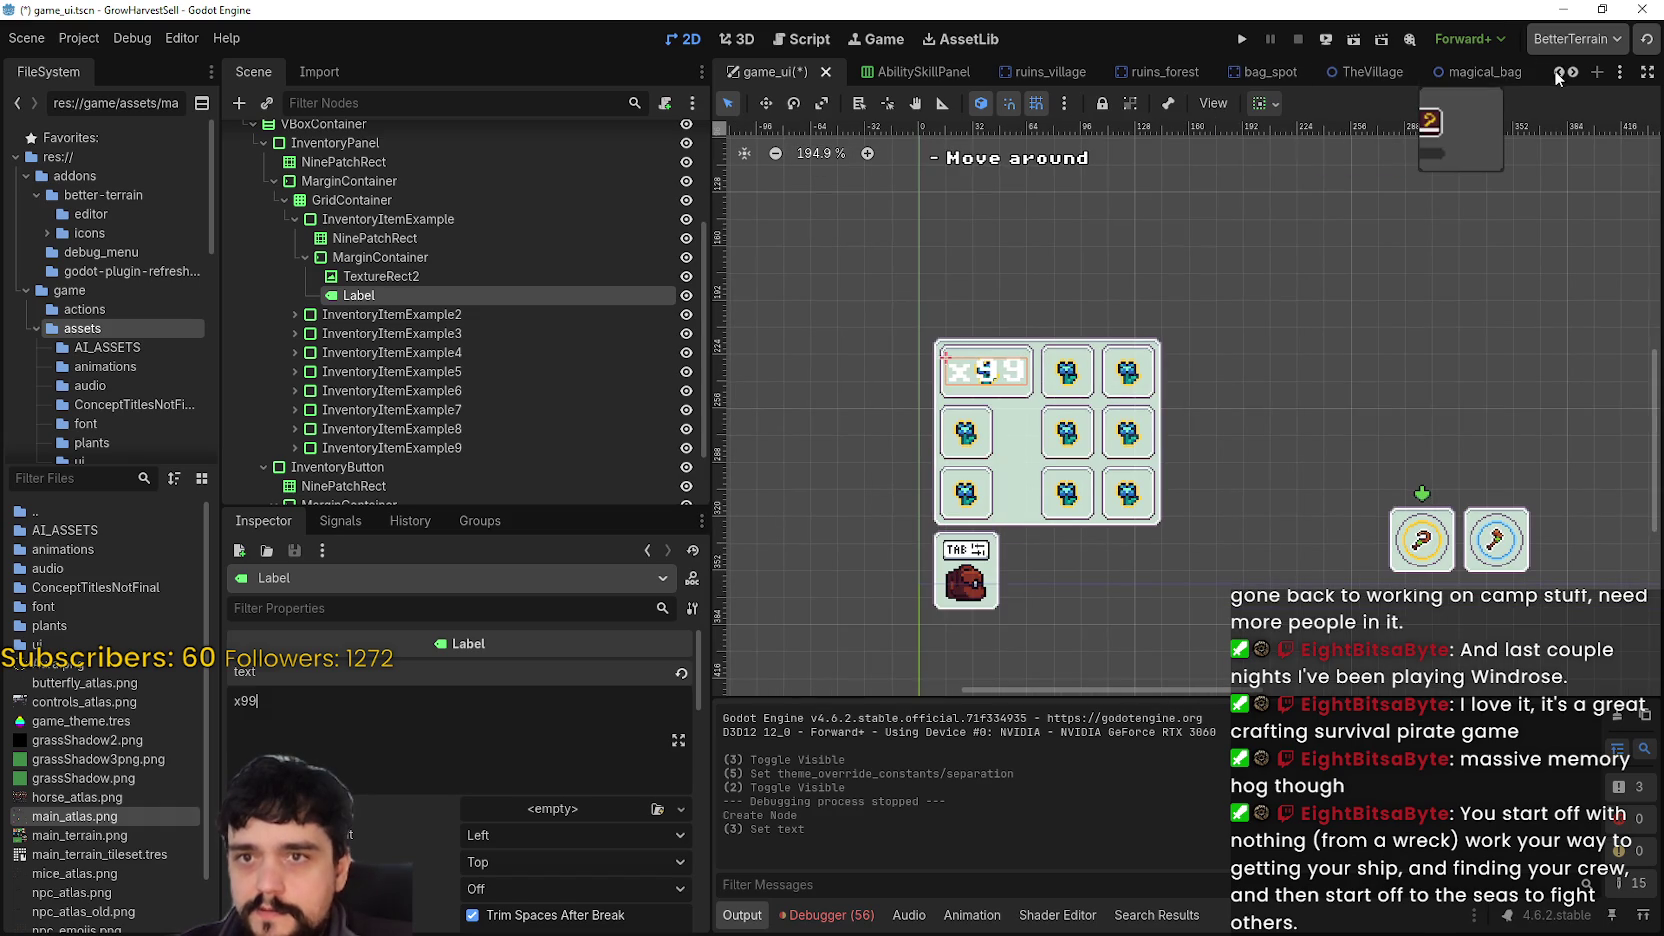
pyautogui.scroll(-2, 1023, 309)
pyautogui.scroll(3, 1023, 309)
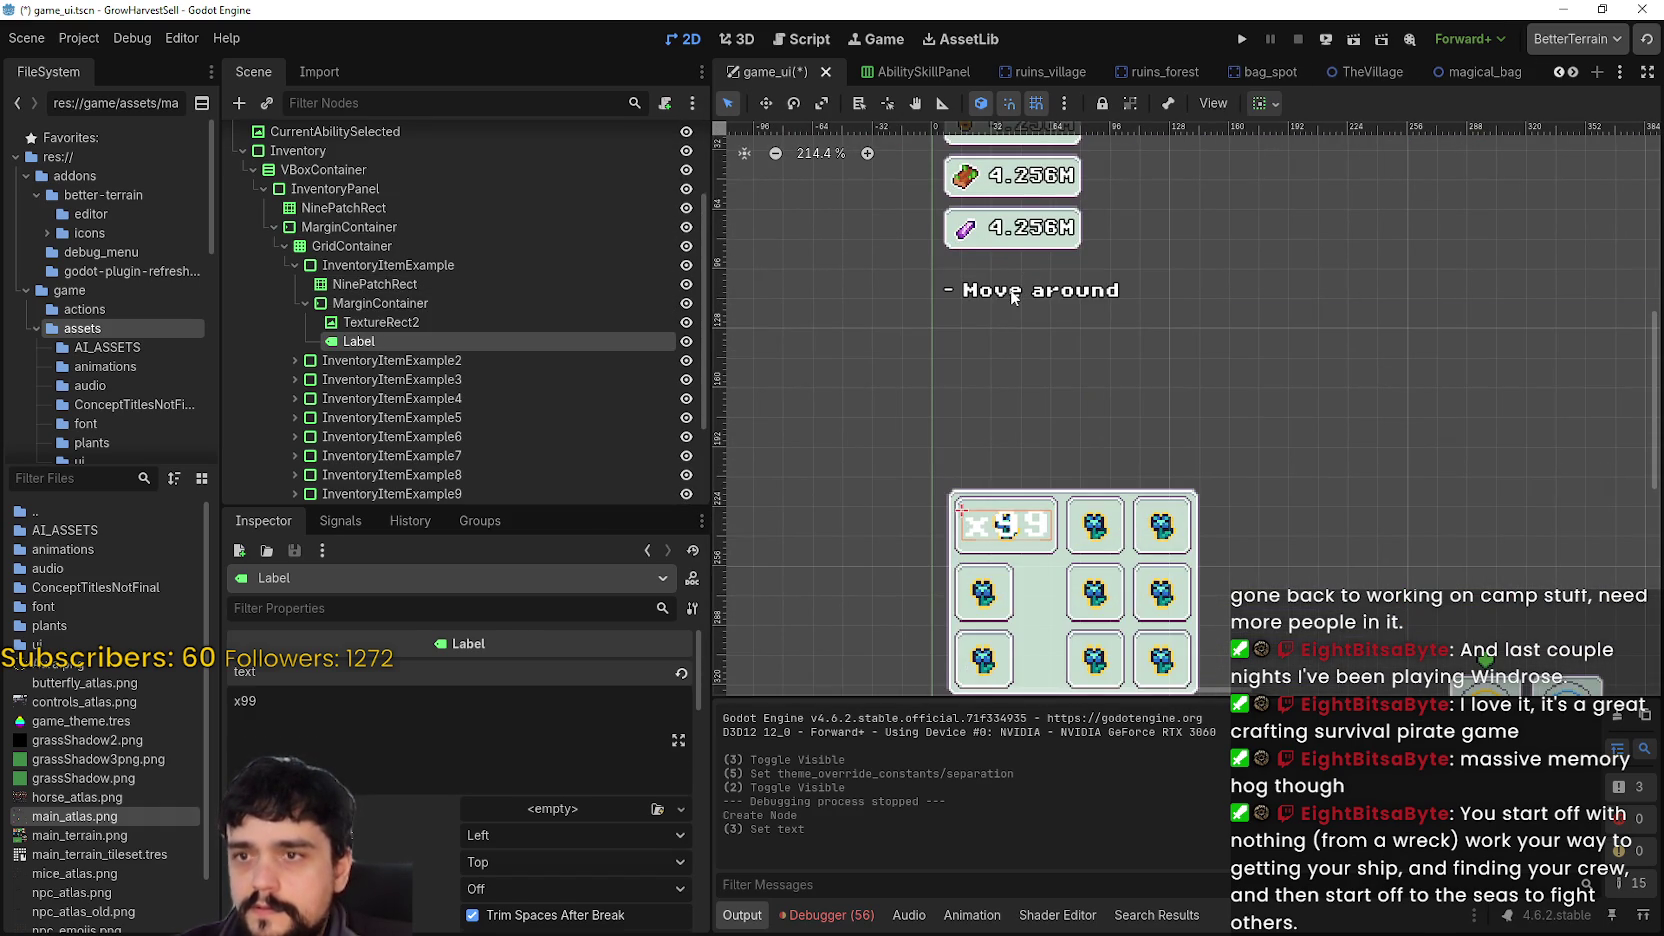
# - Open the CurrencyPanel scene and copy its Amount label node
pyautogui.click(1022, 288)
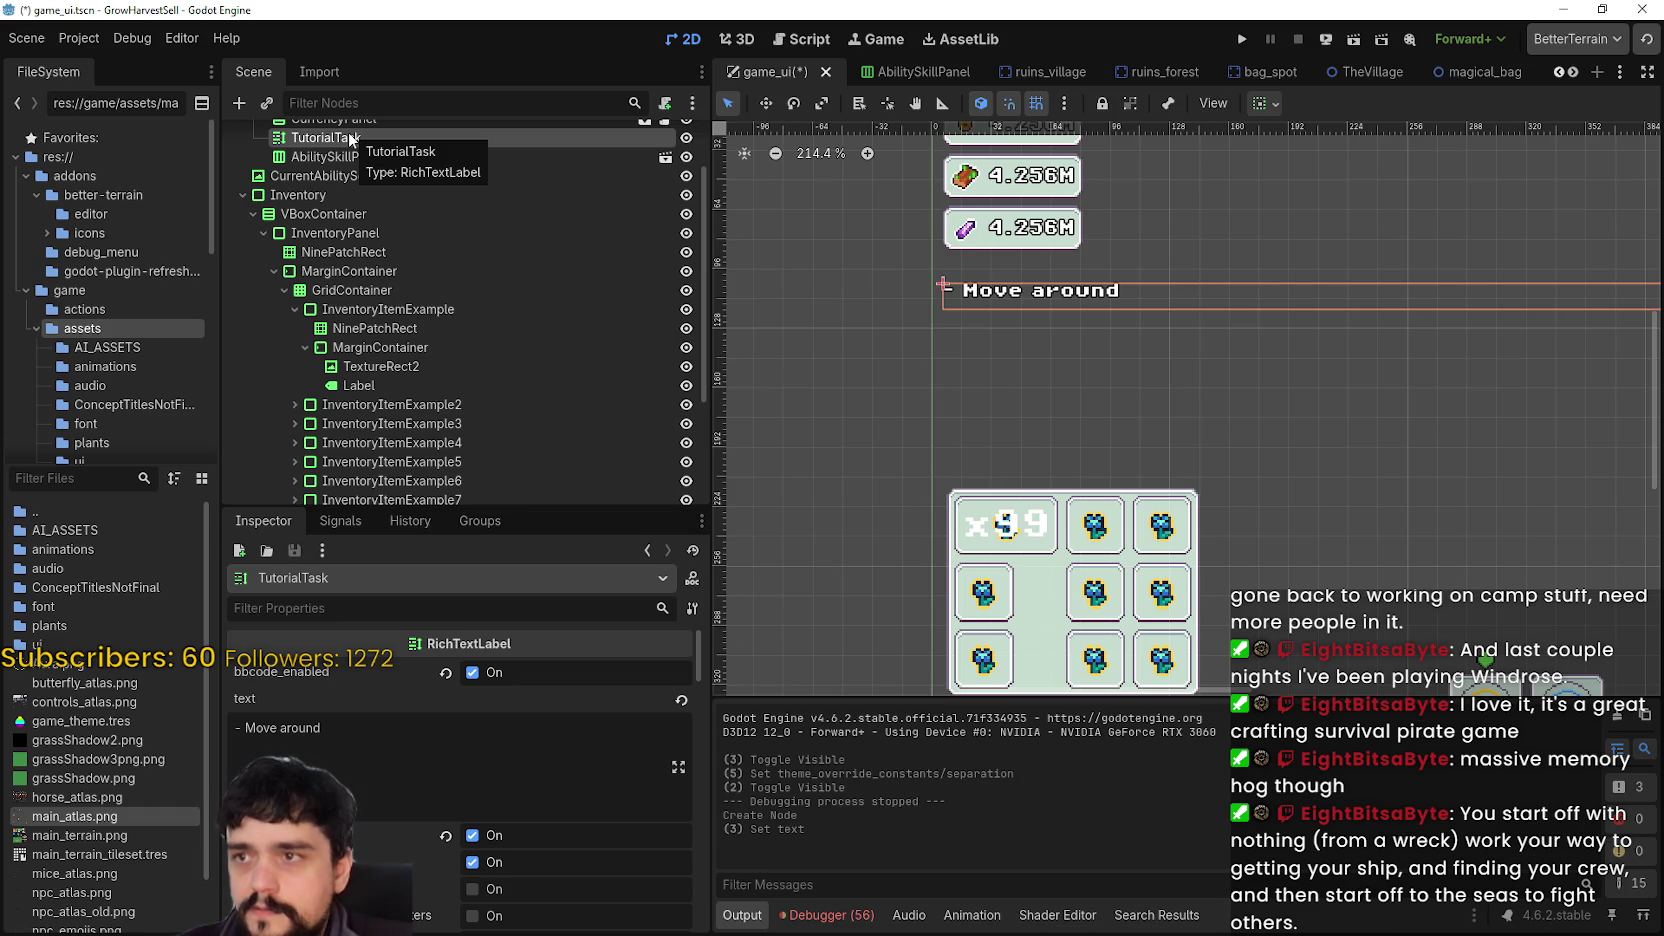
pyautogui.scroll(3, 350, 139)
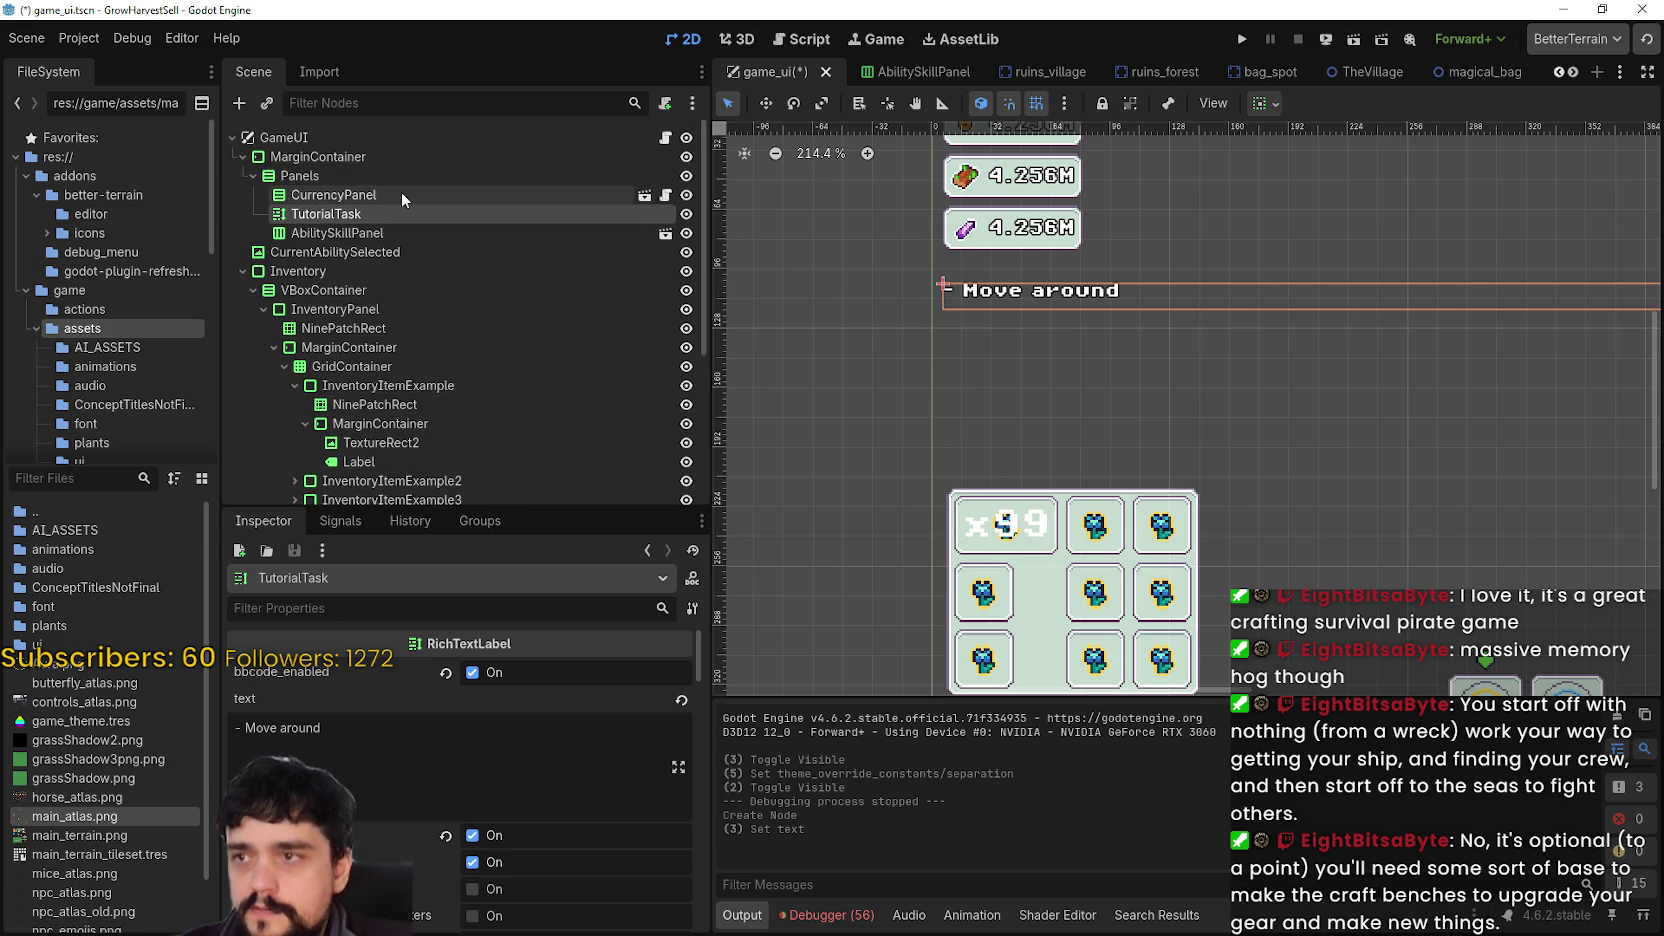
pyautogui.click(645, 196)
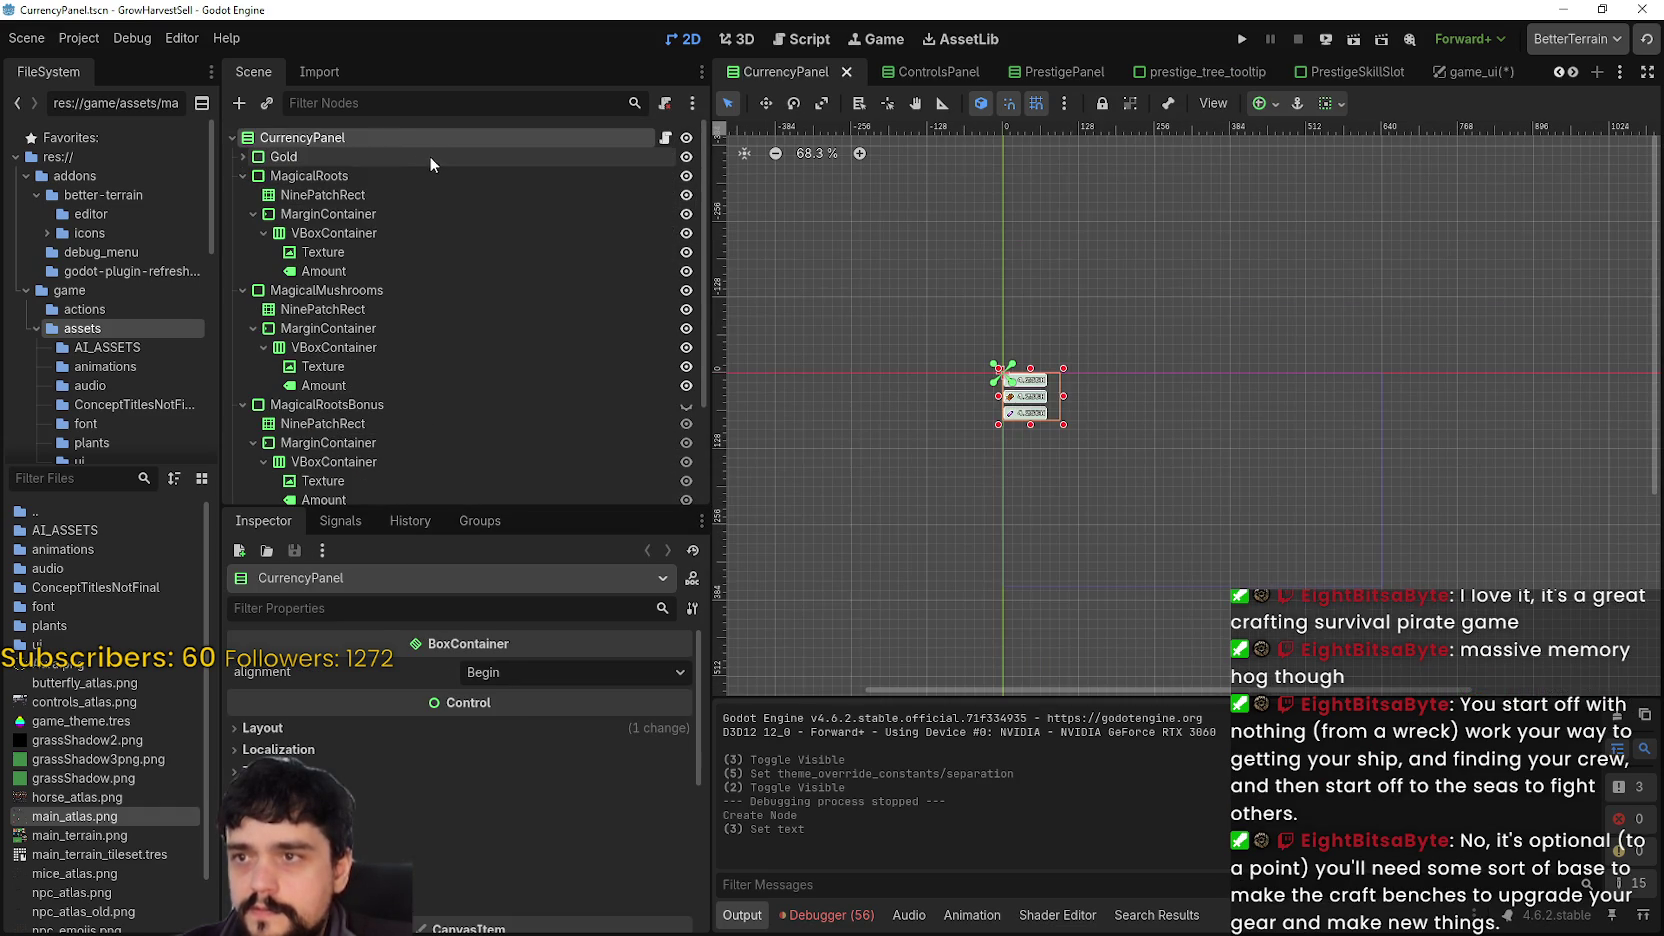
pyautogui.click(334, 276)
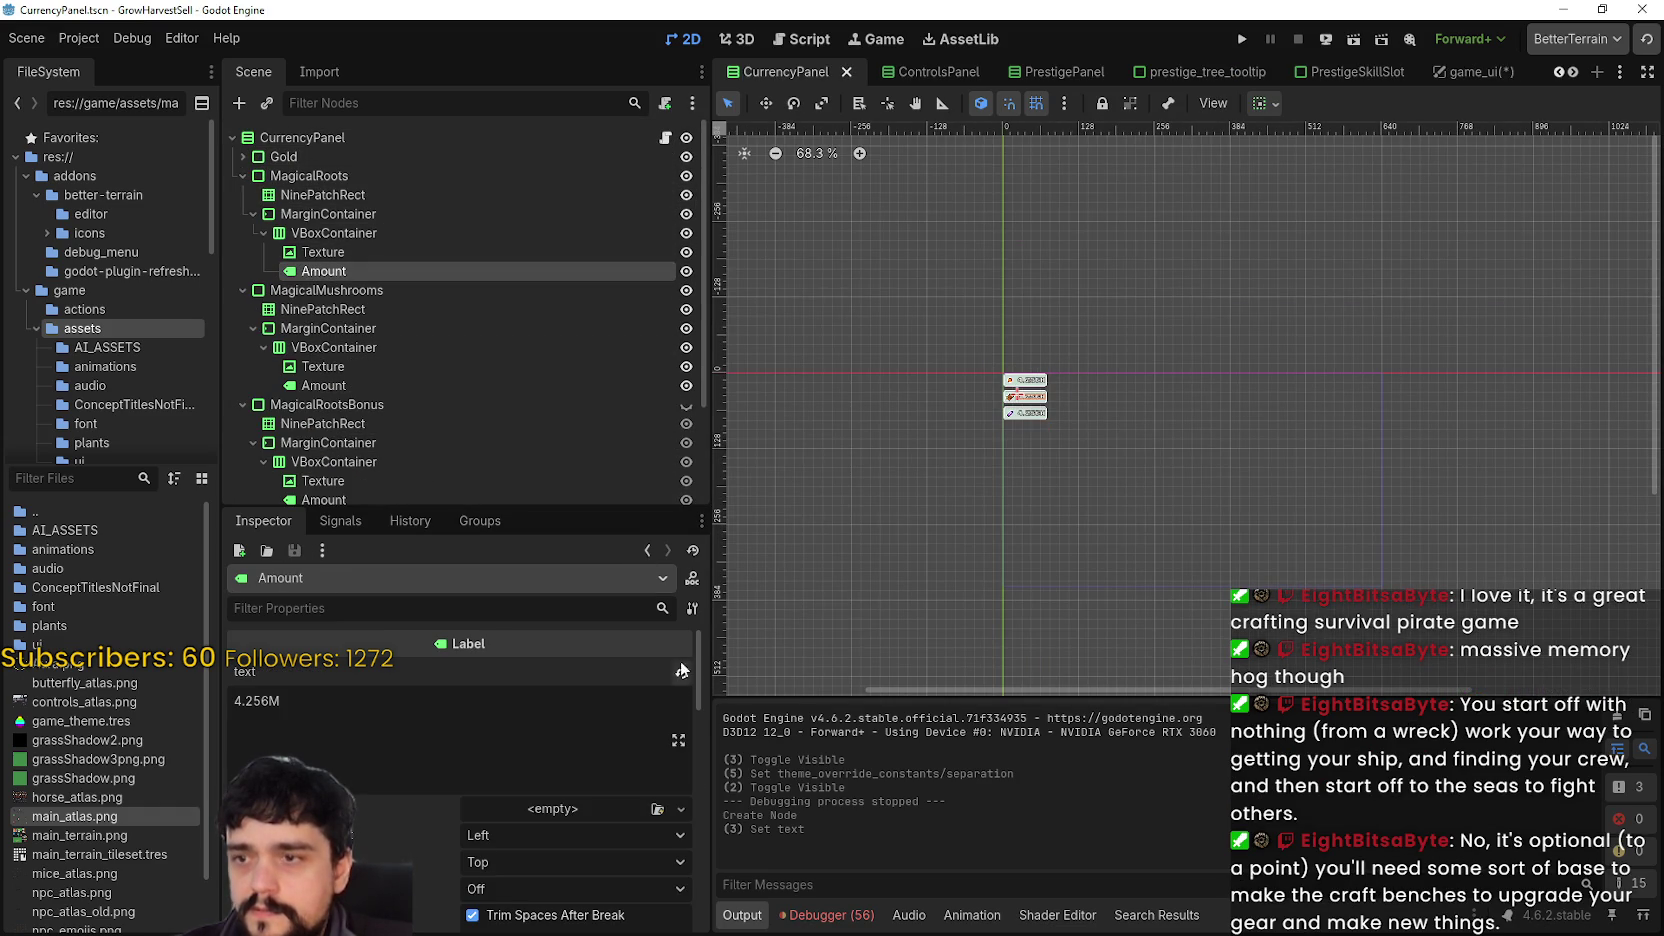
pyautogui.rightClick(372, 270)
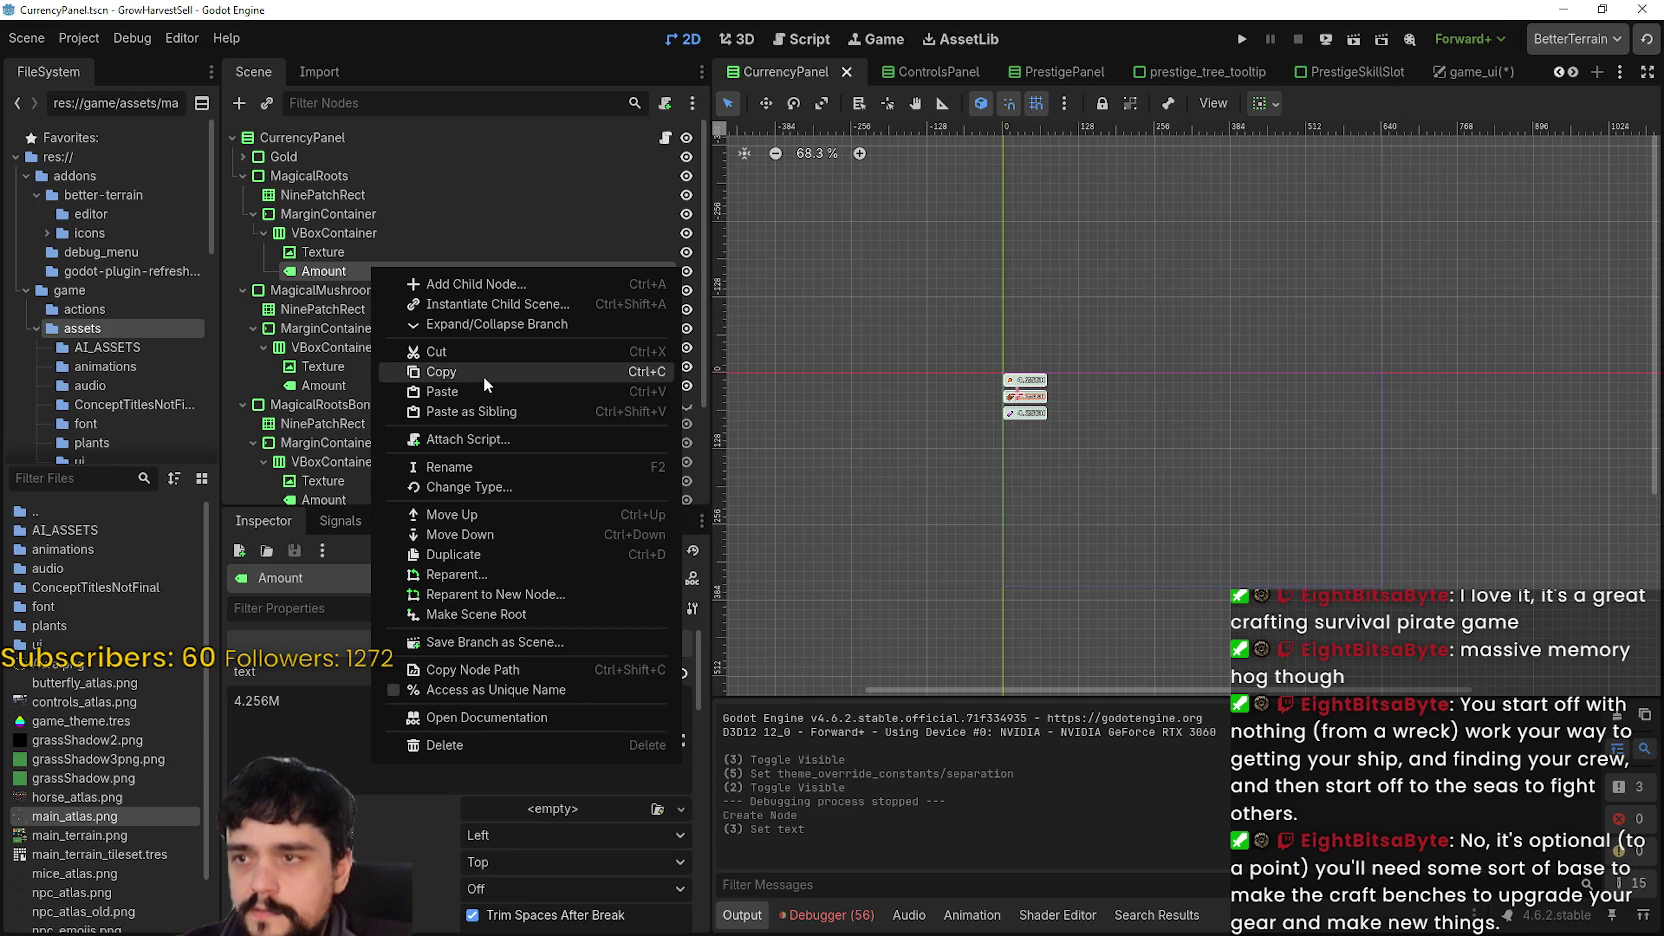
pyautogui.click(484, 376)
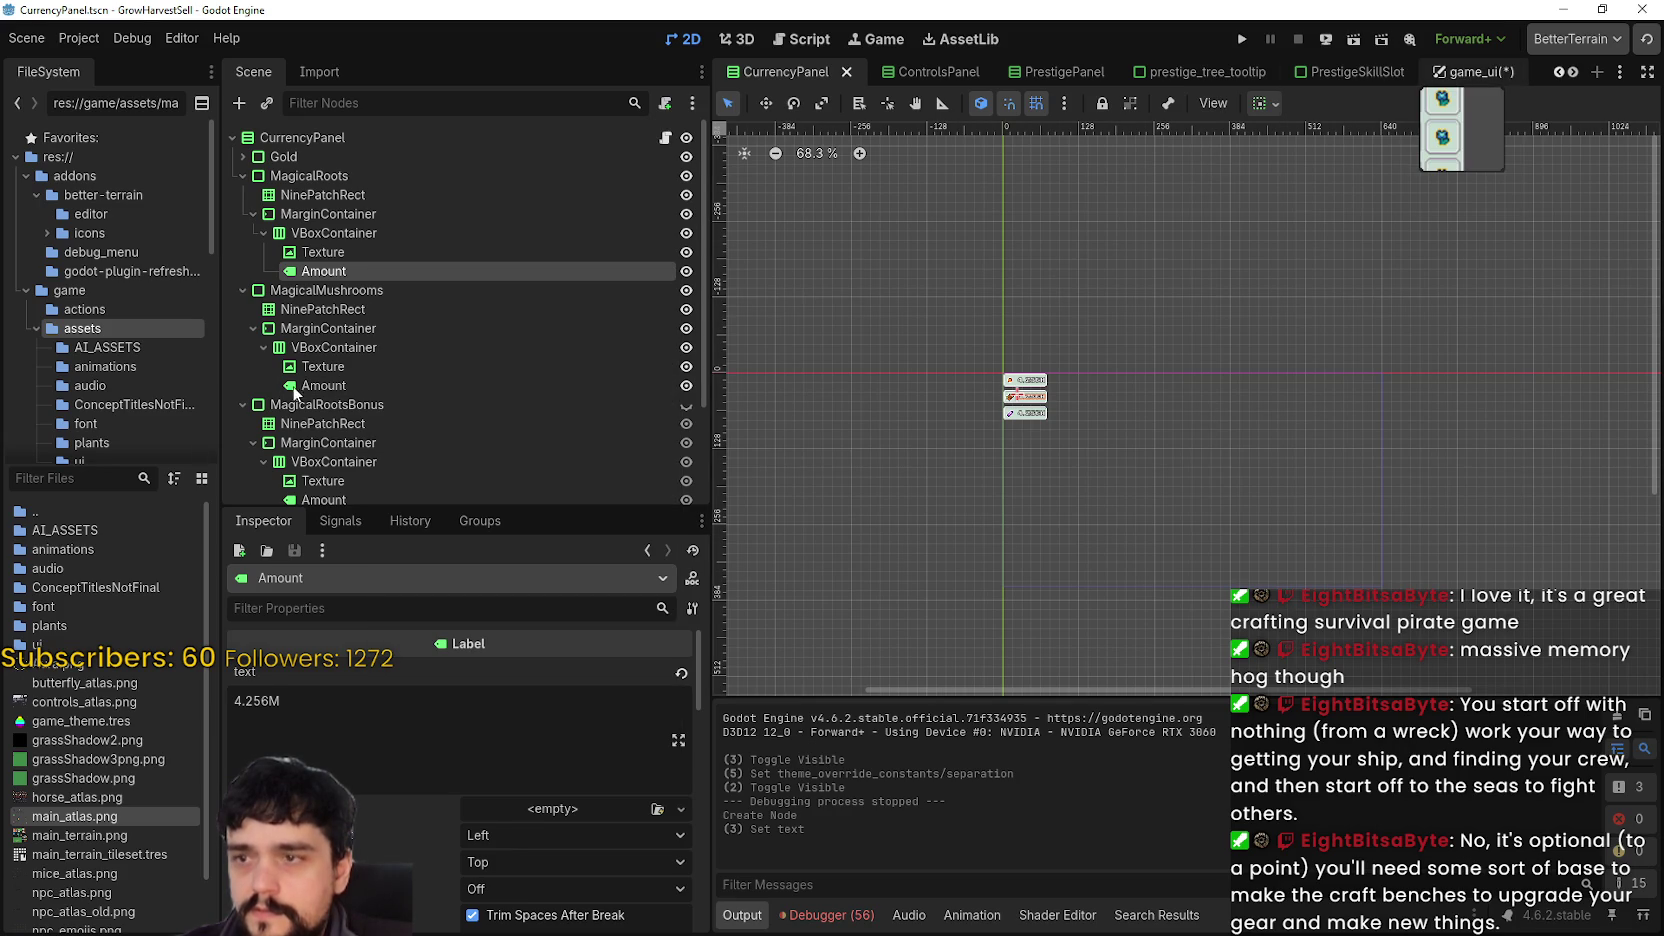
pyautogui.scroll(-3, 395, 399)
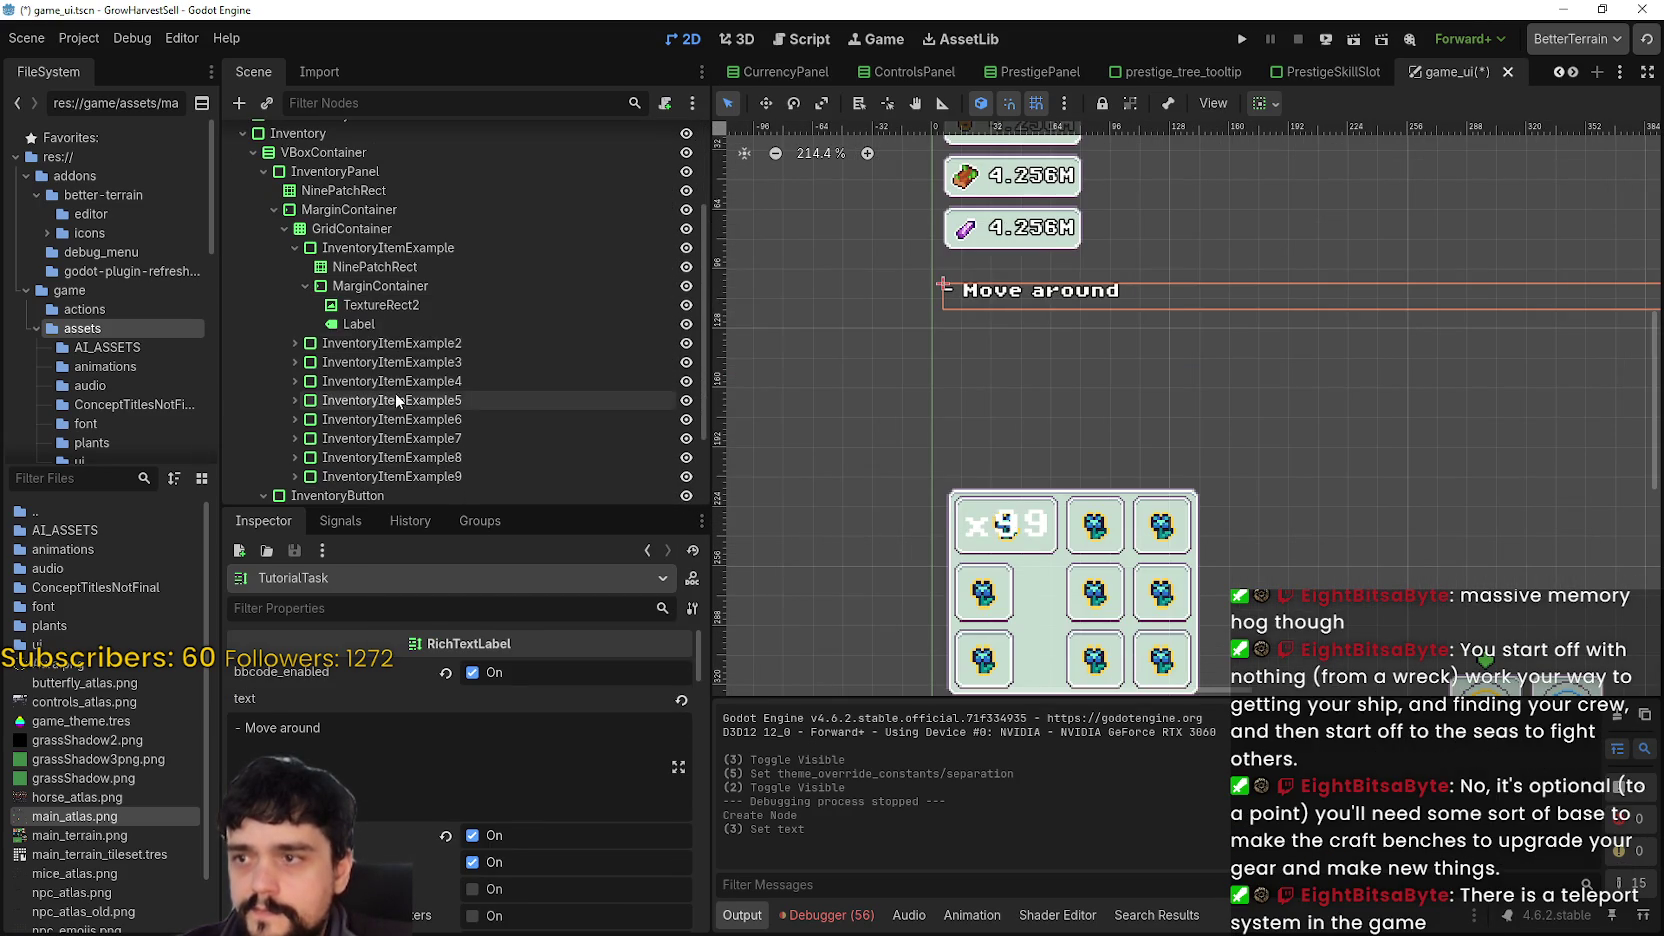
# - Delete the plain Label and paste the copied Amount label into the slot's MarginContainer
pyautogui.rightClick(384, 322)
pyautogui.click(510, 786)
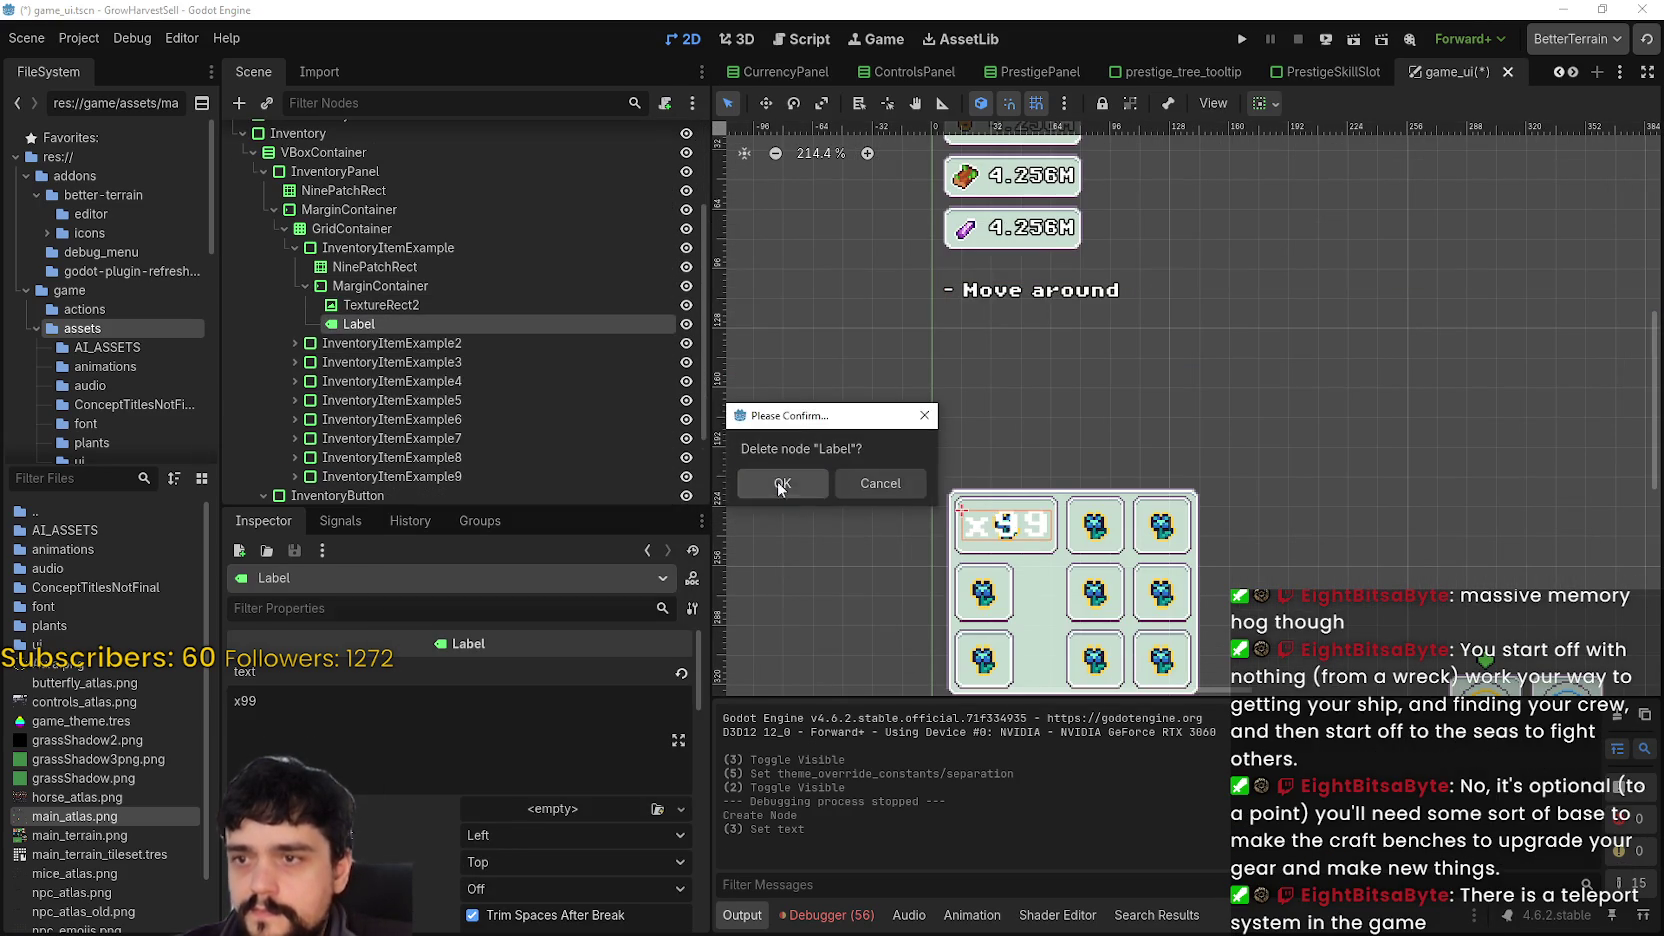
pyautogui.click(781, 483)
pyautogui.rightClick(390, 298)
pyautogui.click(383, 290)
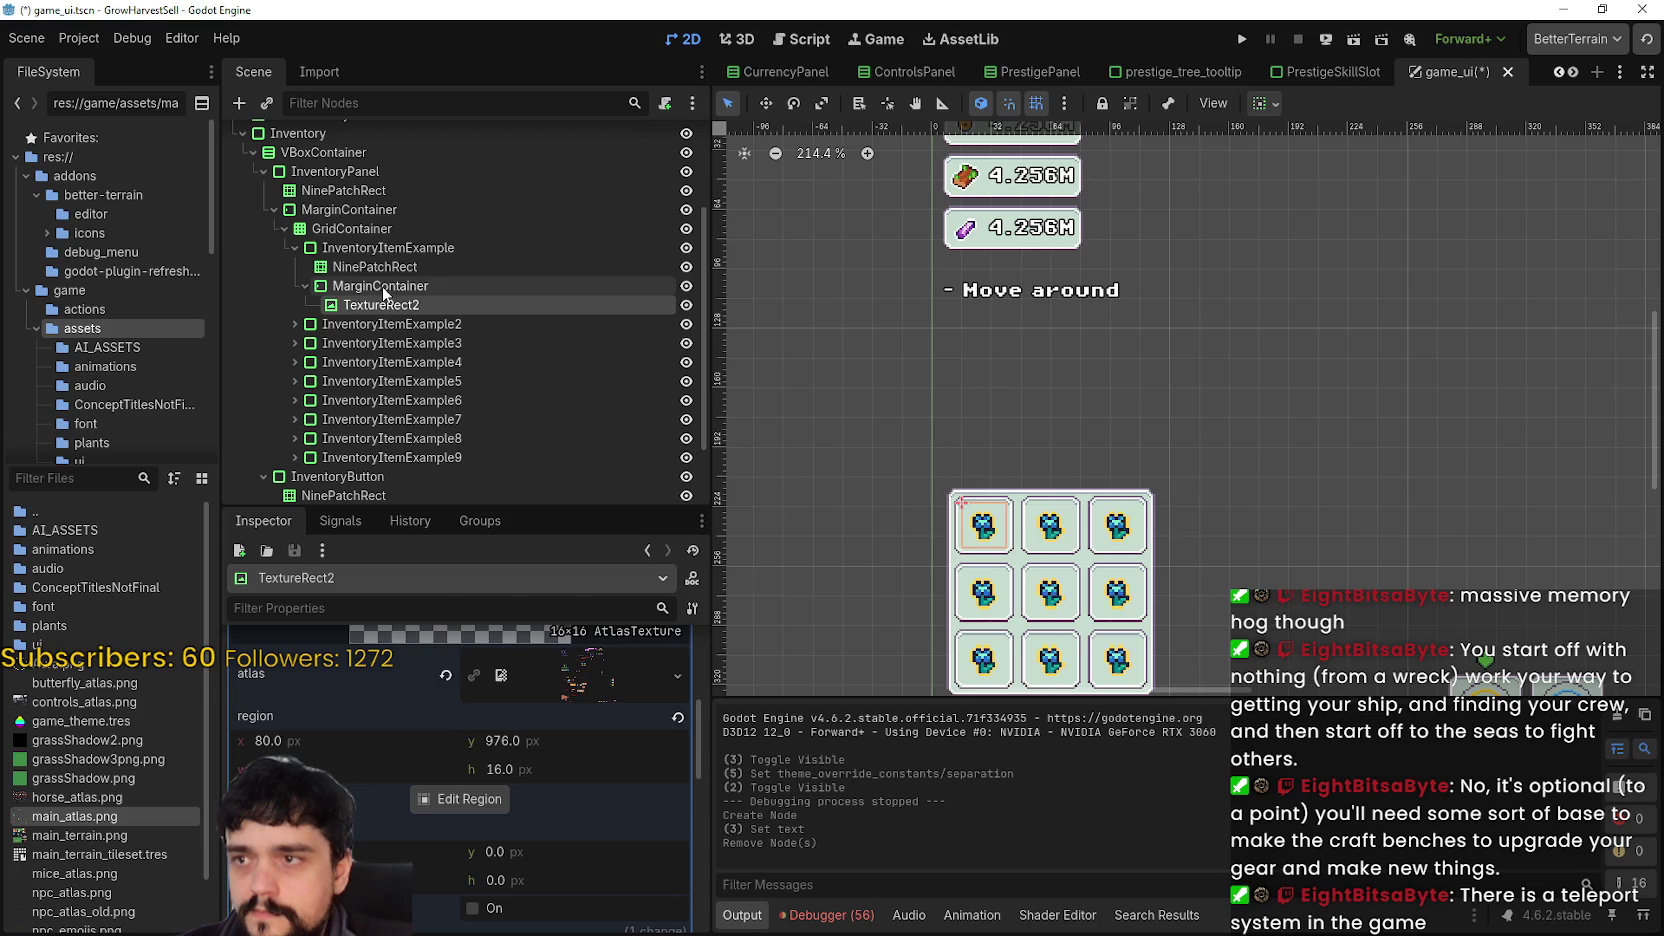
pyautogui.rightClick(386, 287)
pyautogui.hotkey('ctrl', 'v')
# - Replace the Amount text 4.256M with x99, aligned right and bottom
pyautogui.scroll(3, 1013, 517)
pyautogui.hotkey('ctrl', 'a')
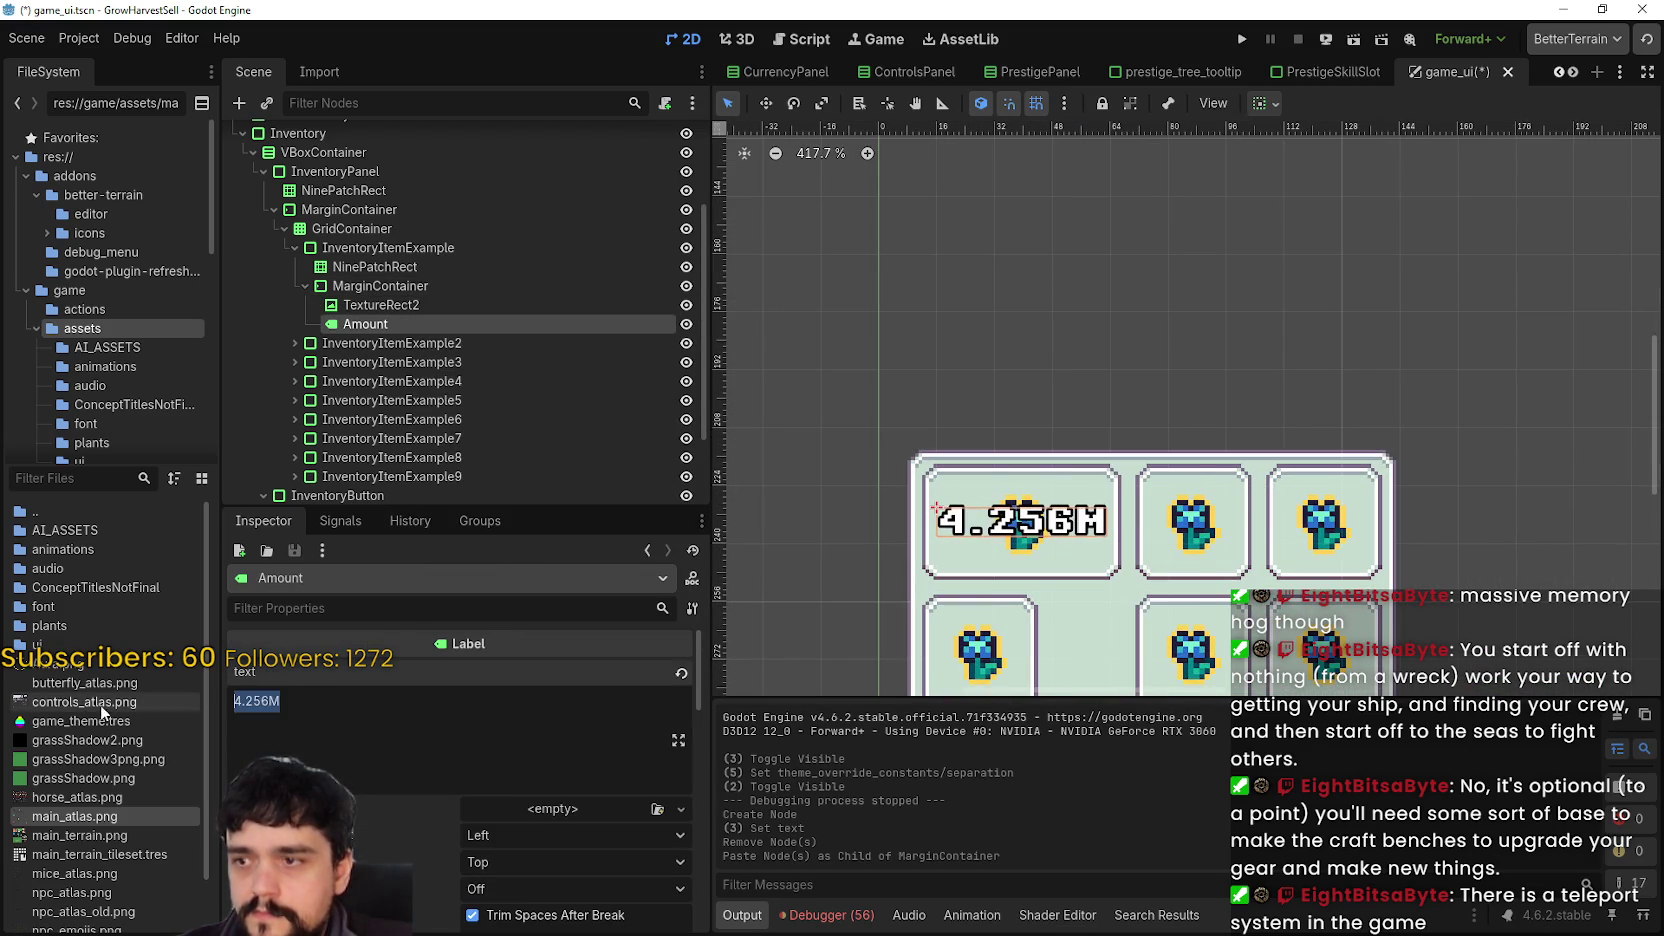
pyautogui.write('x99')
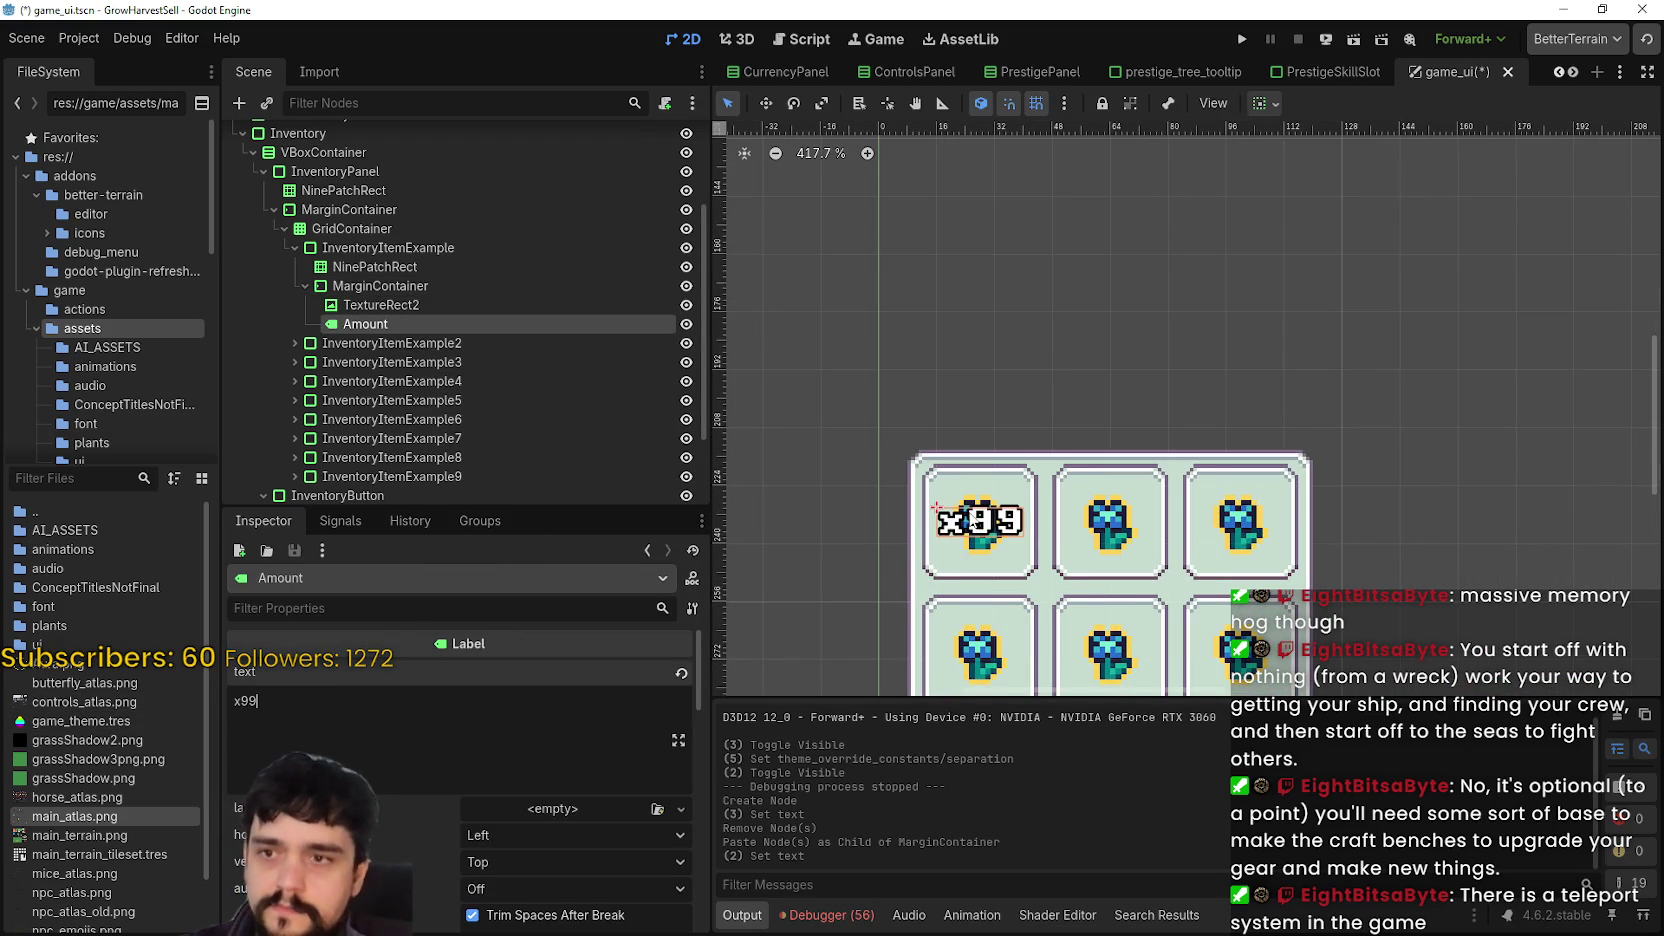
pyautogui.moveTo(1145, 499); pyautogui.dragTo(1160, 347)
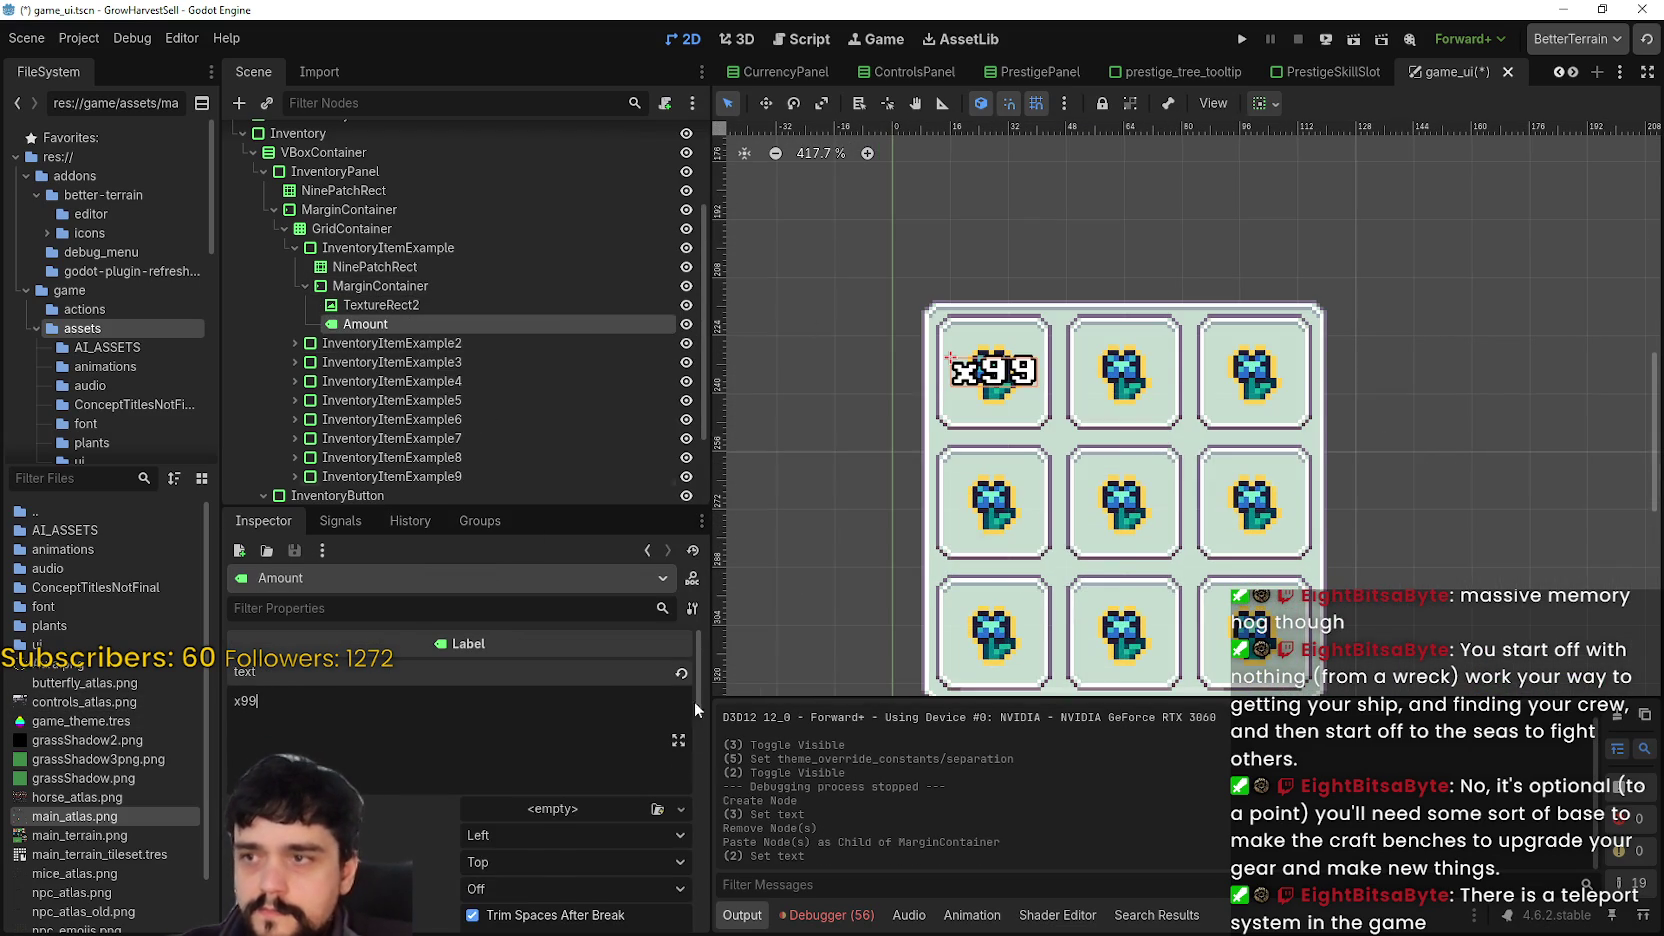
pyautogui.click(543, 836)
pyautogui.click(530, 897)
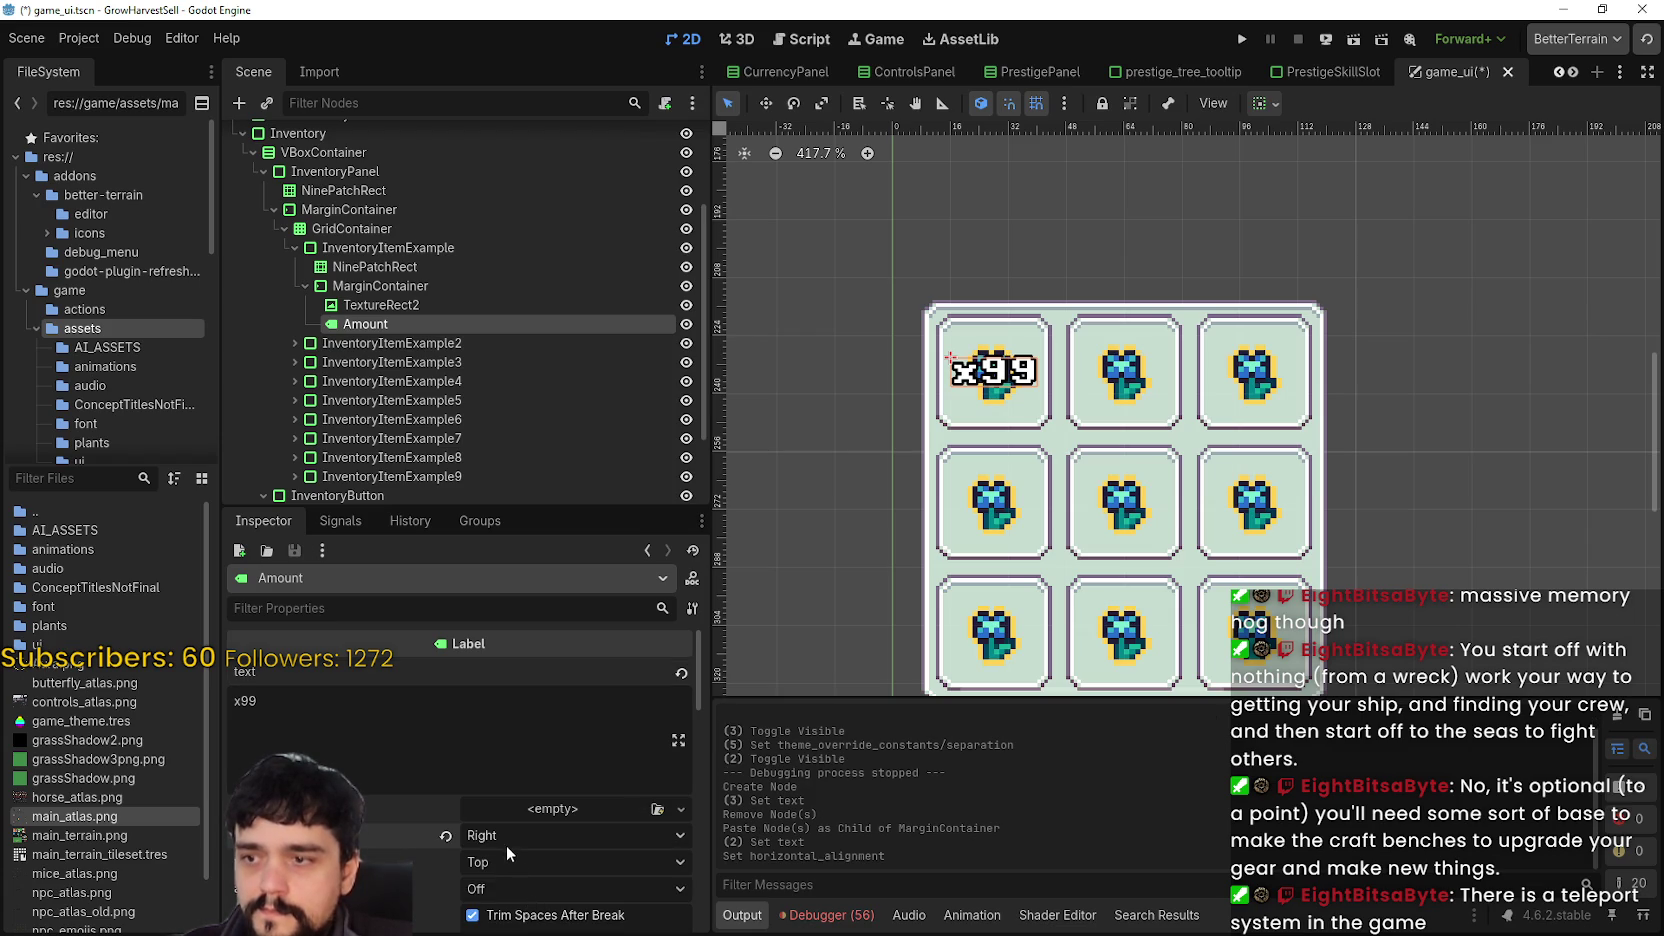
pyautogui.click(504, 861)
pyautogui.click(534, 898)
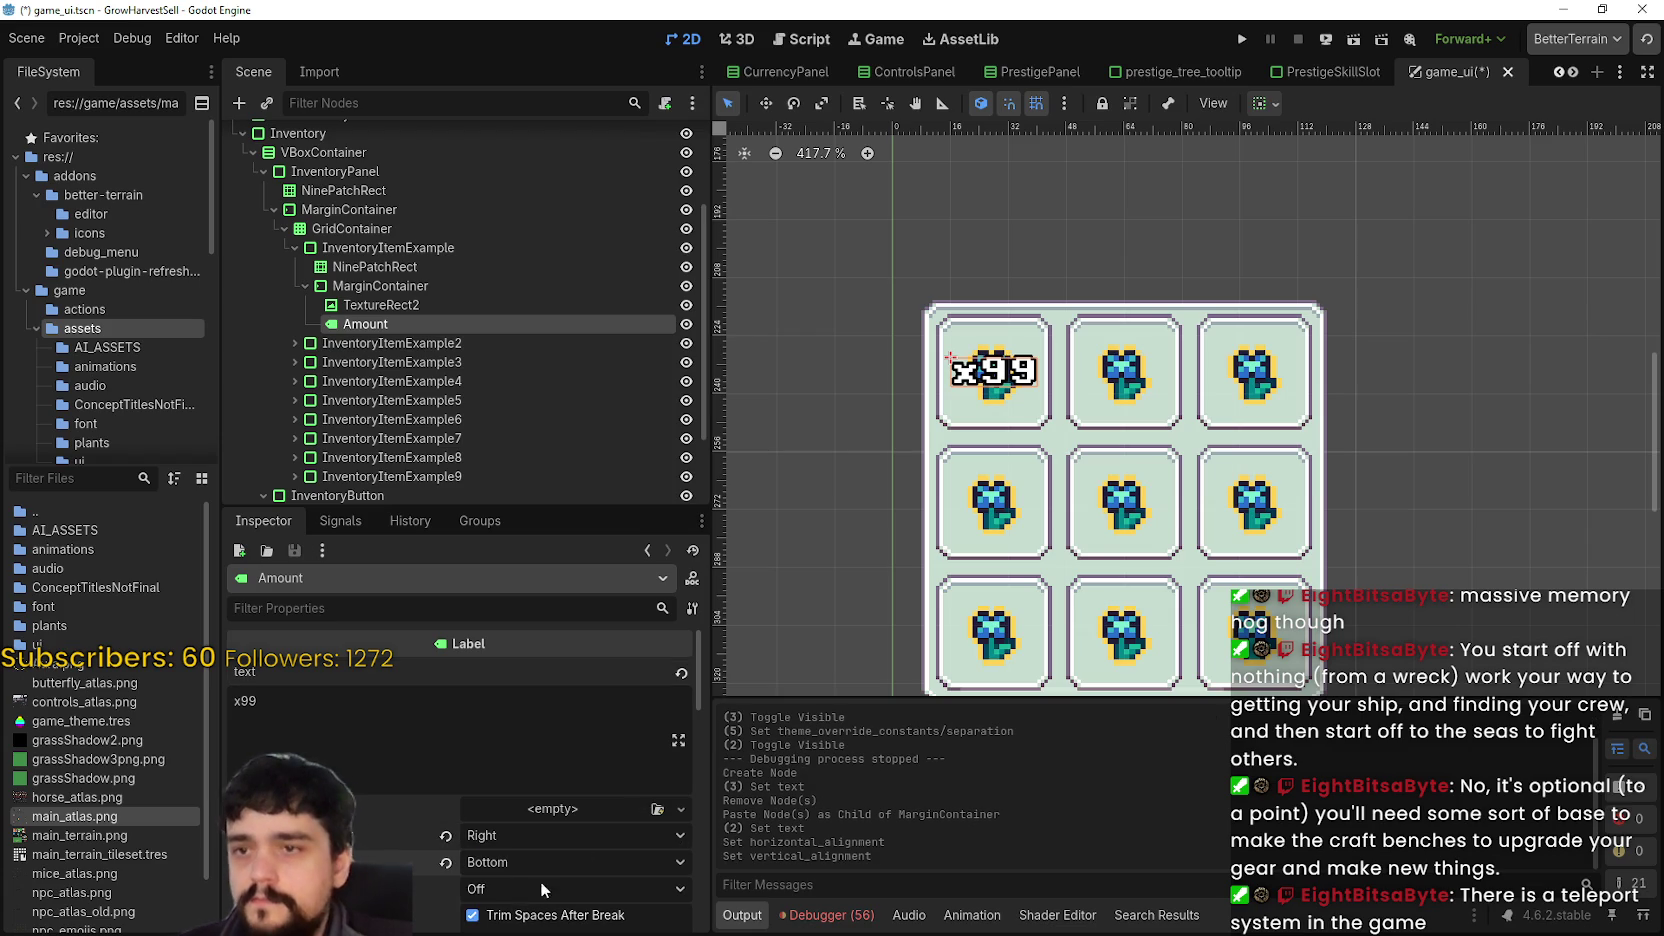
# - Set the Amount label's size flags to shrink end vertically and horizontally, then save
pyautogui.click(1261, 104)
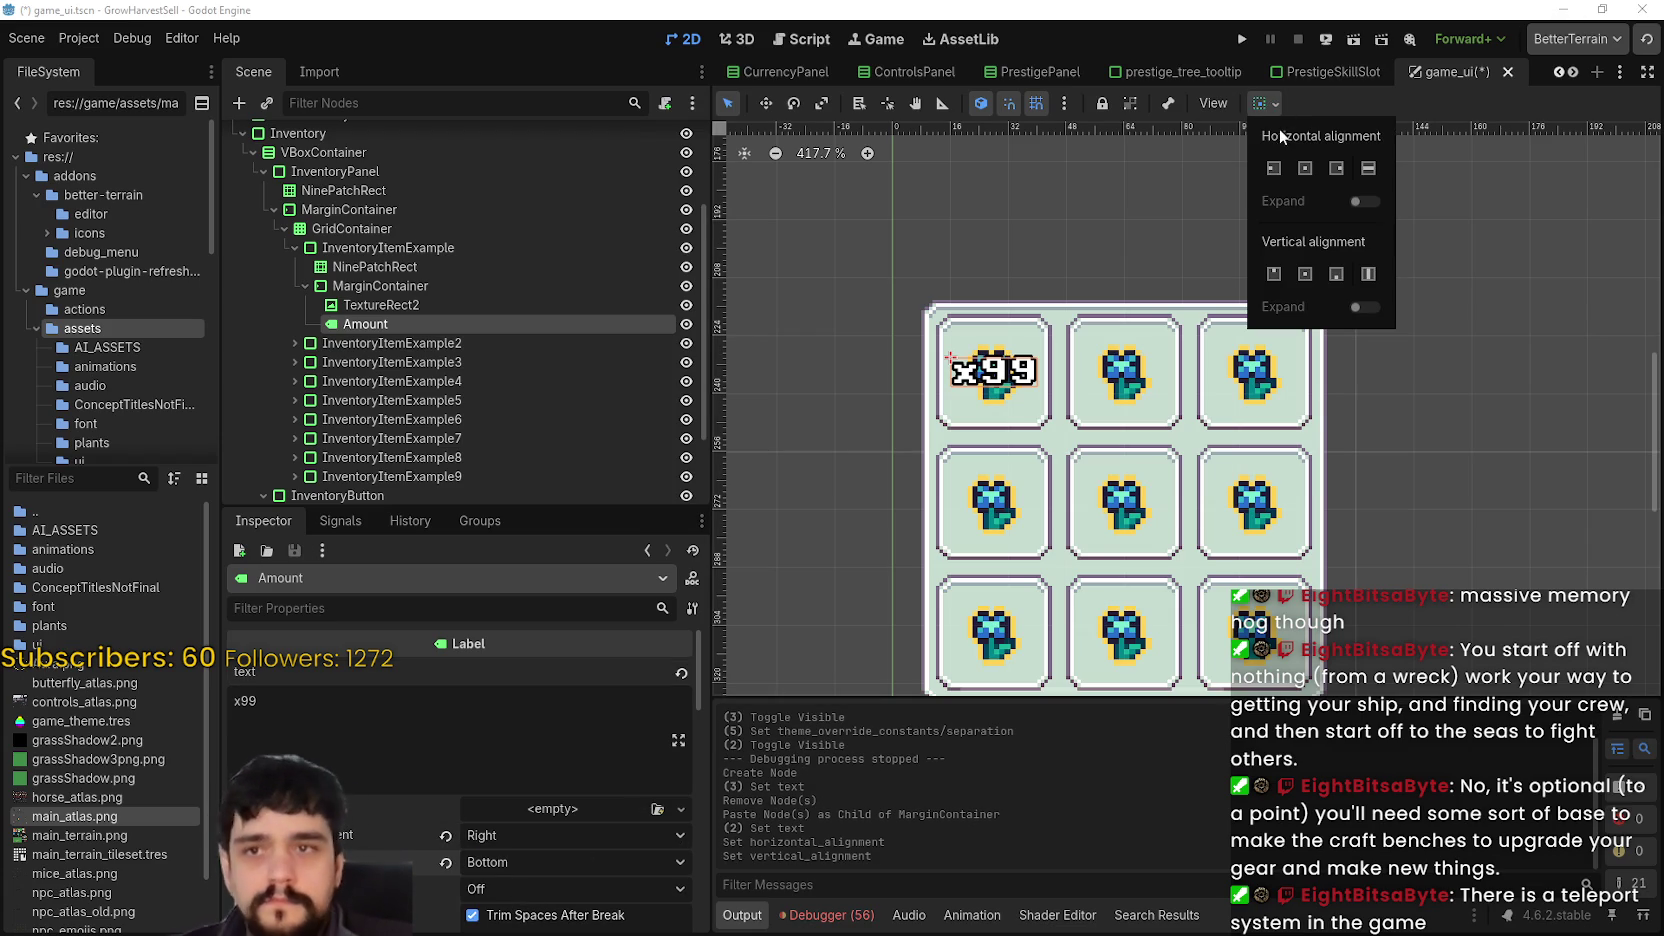
pyautogui.click(1335, 274)
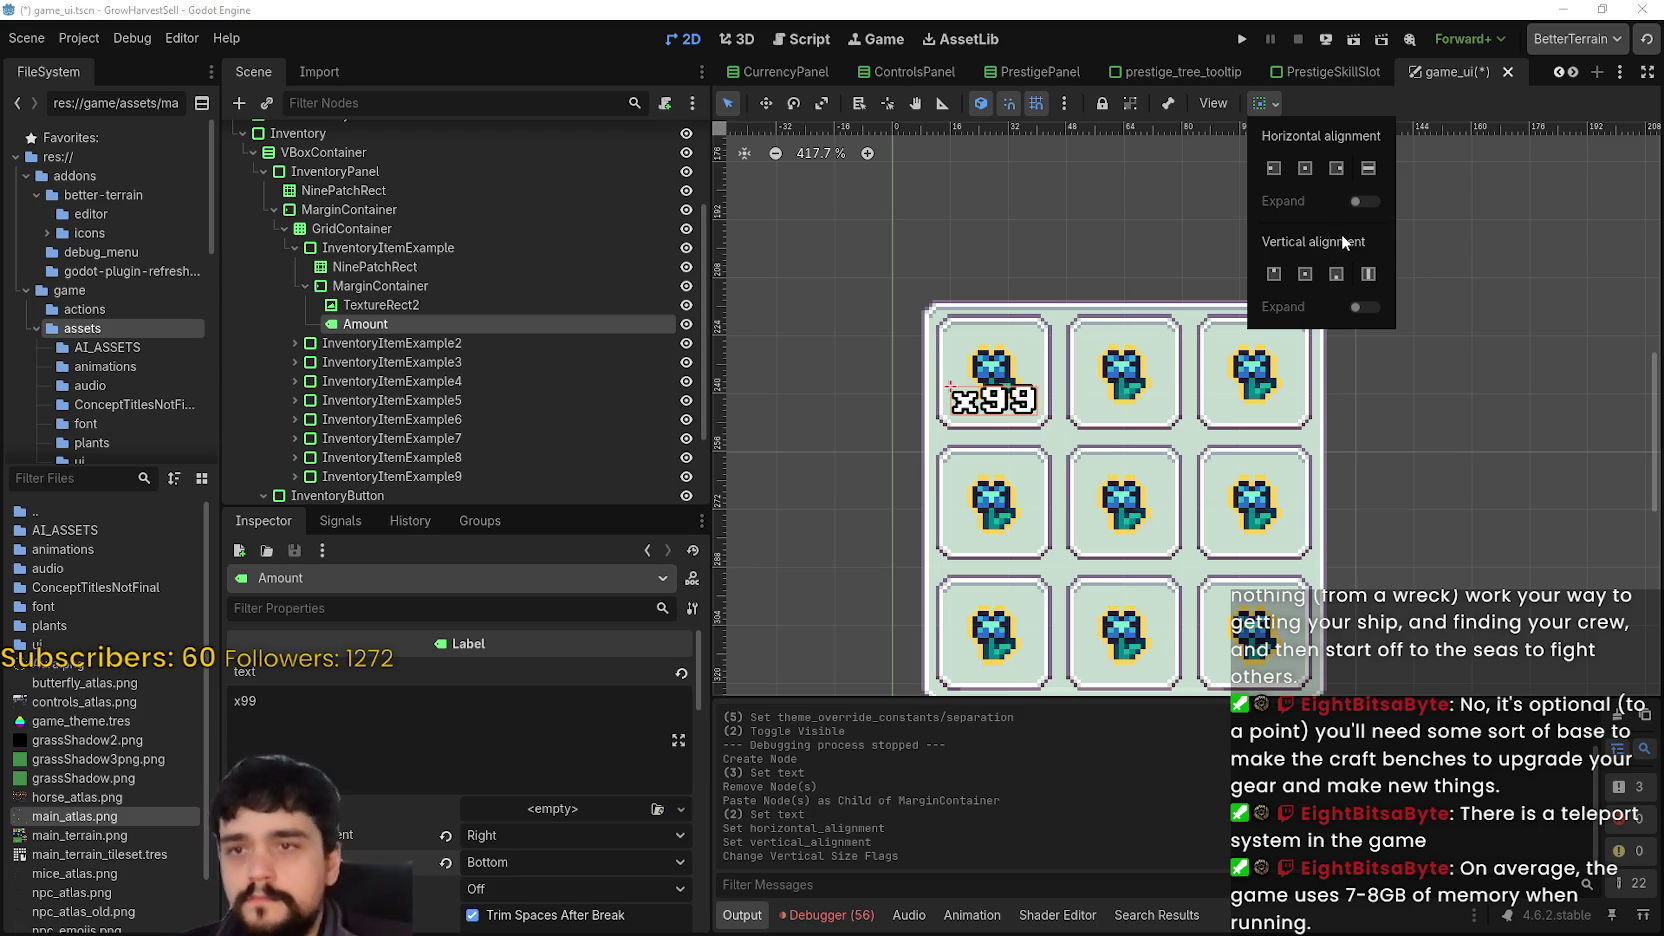
pyautogui.click(1335, 168)
pyautogui.click(1355, 84)
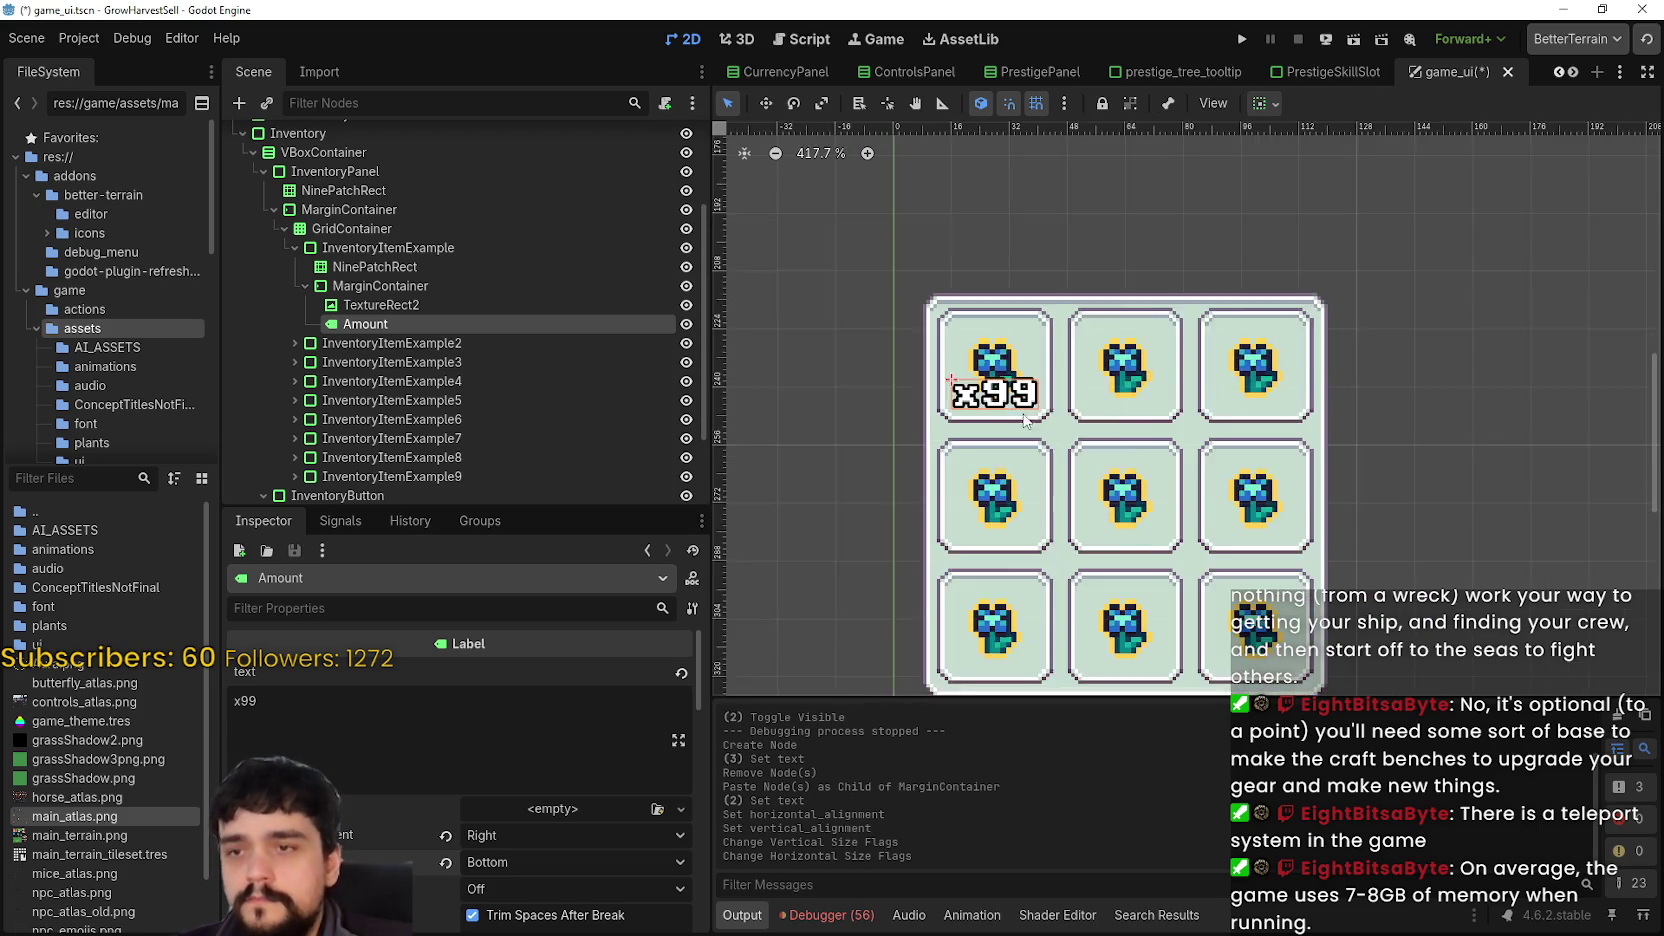
pyautogui.scroll(-4, 1179, 427)
pyautogui.hotkey('ctrl', 's')
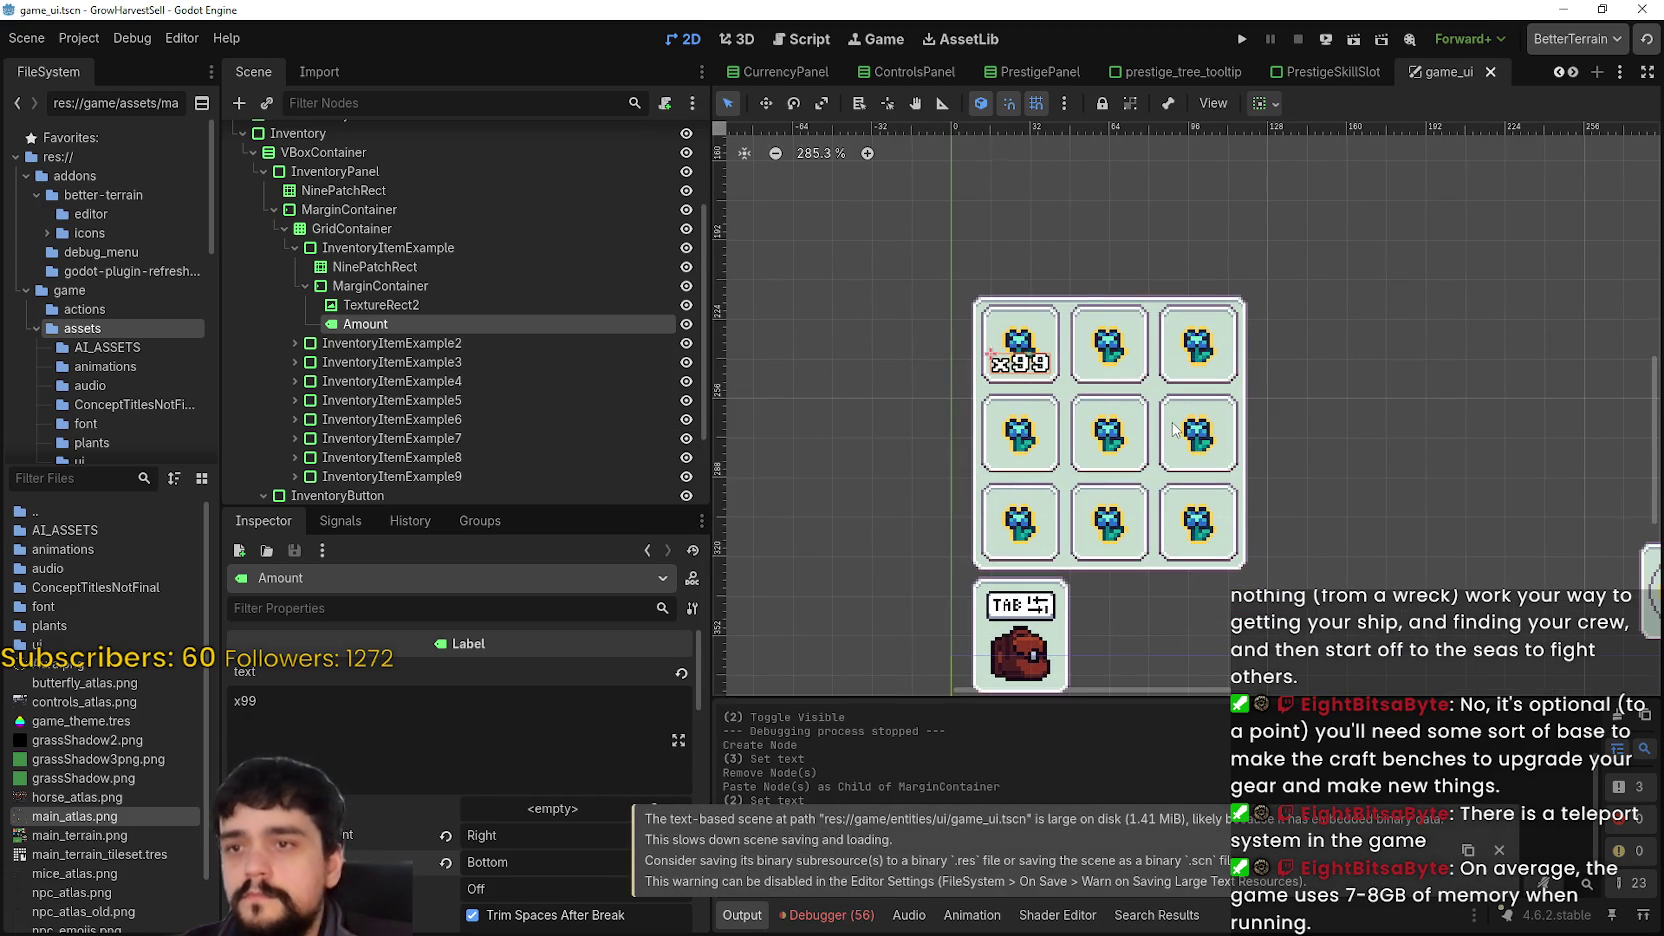
pyautogui.click(460, 305)
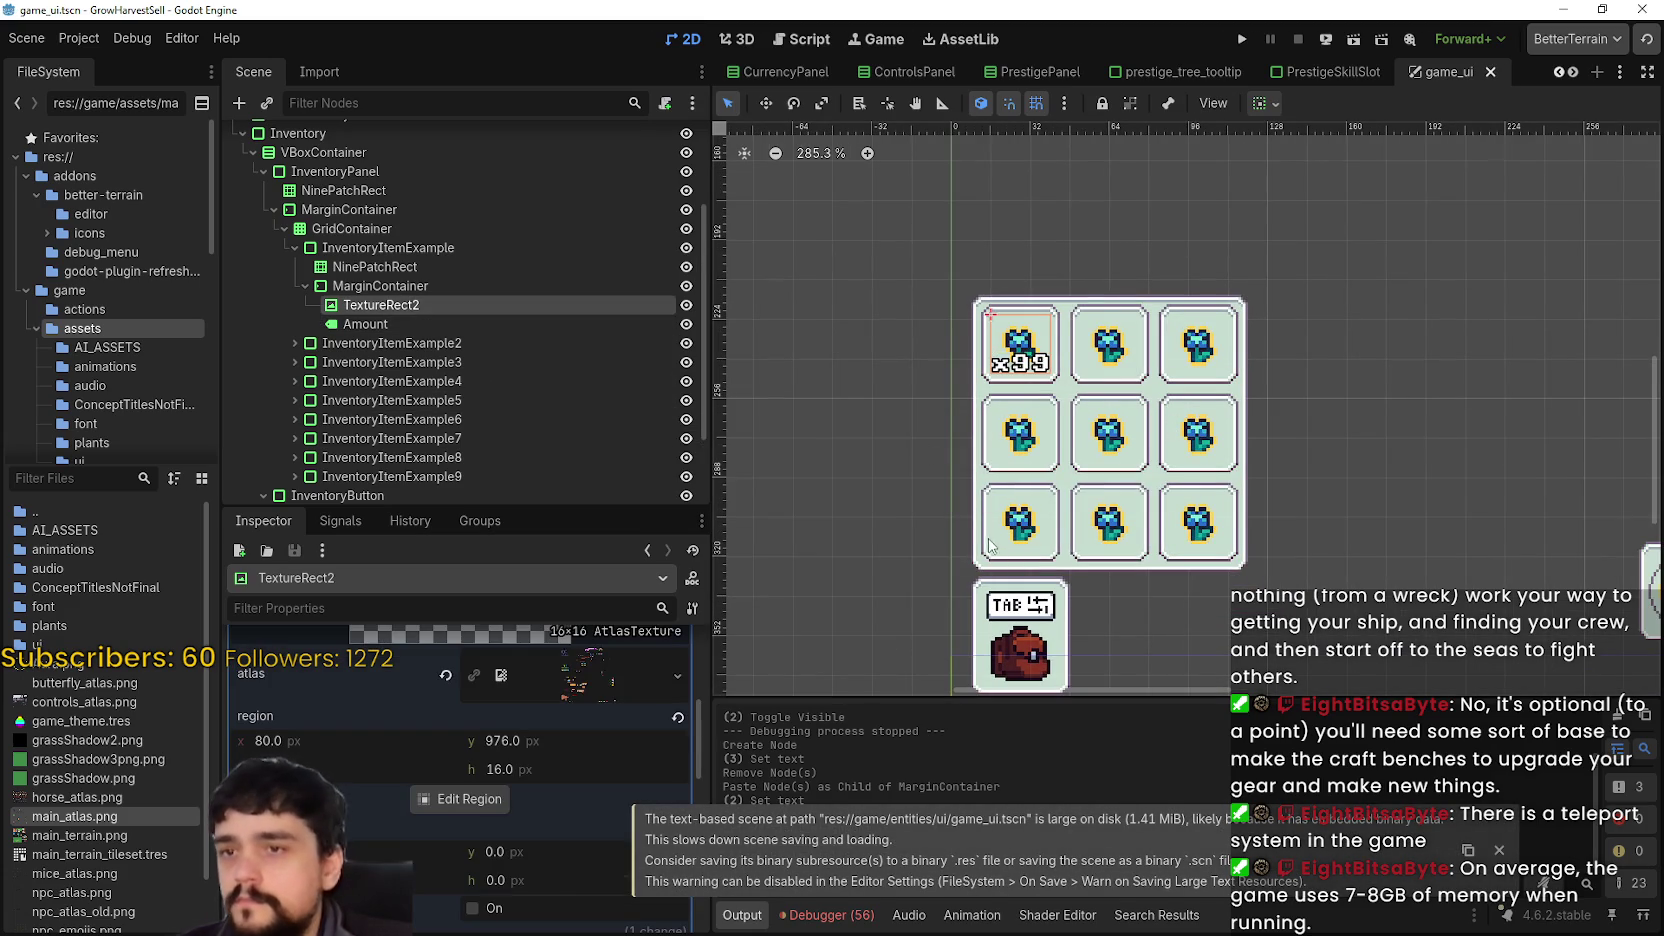
pyautogui.scroll(3, 572, 808)
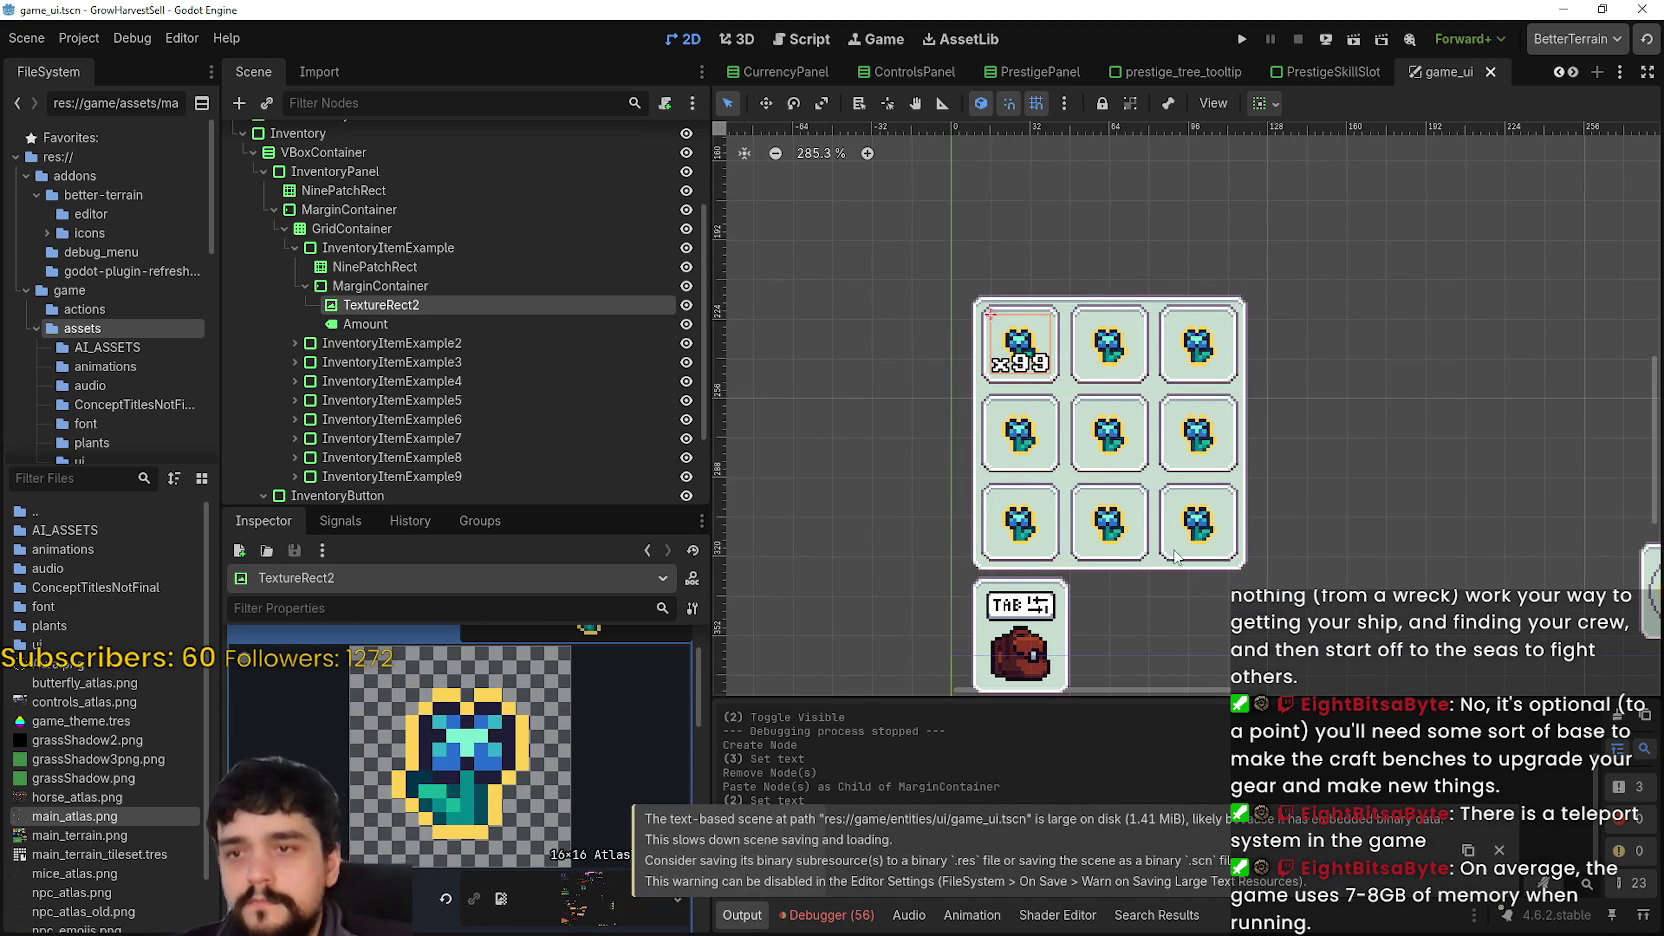
# - Review the Amount label's properties, then run the project to test the inventory
pyautogui.scroll(3, 1135, 412)
pyautogui.scroll(-3, 1172, 428)
pyautogui.click(415, 324)
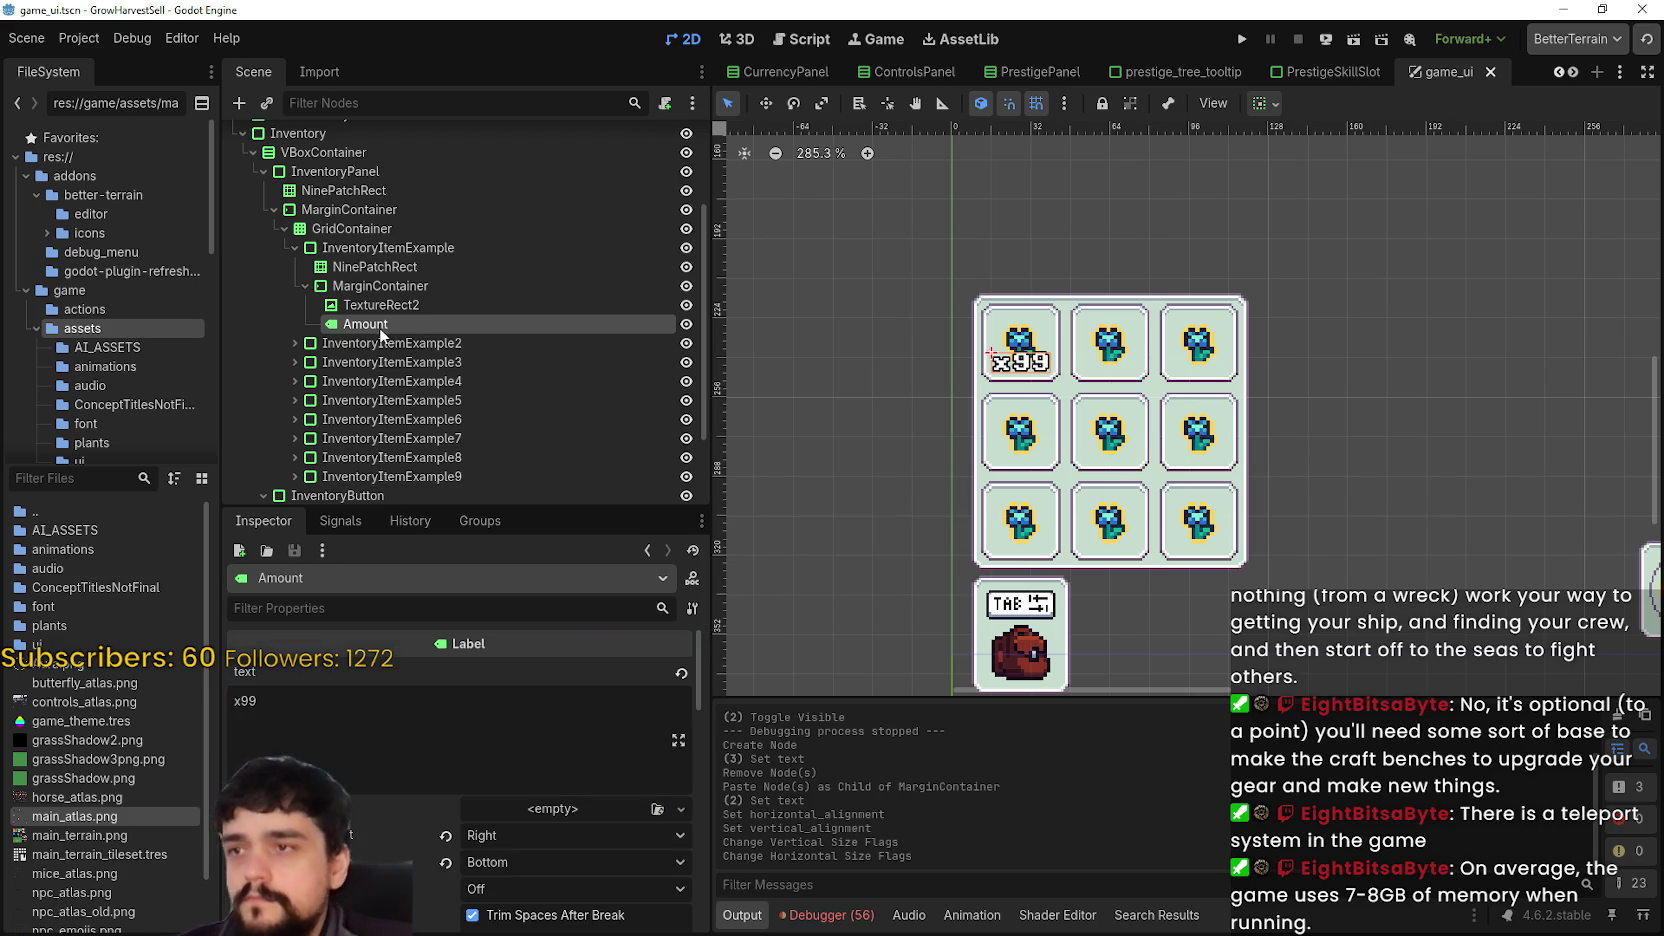
pyautogui.scroll(1, 1061, 412)
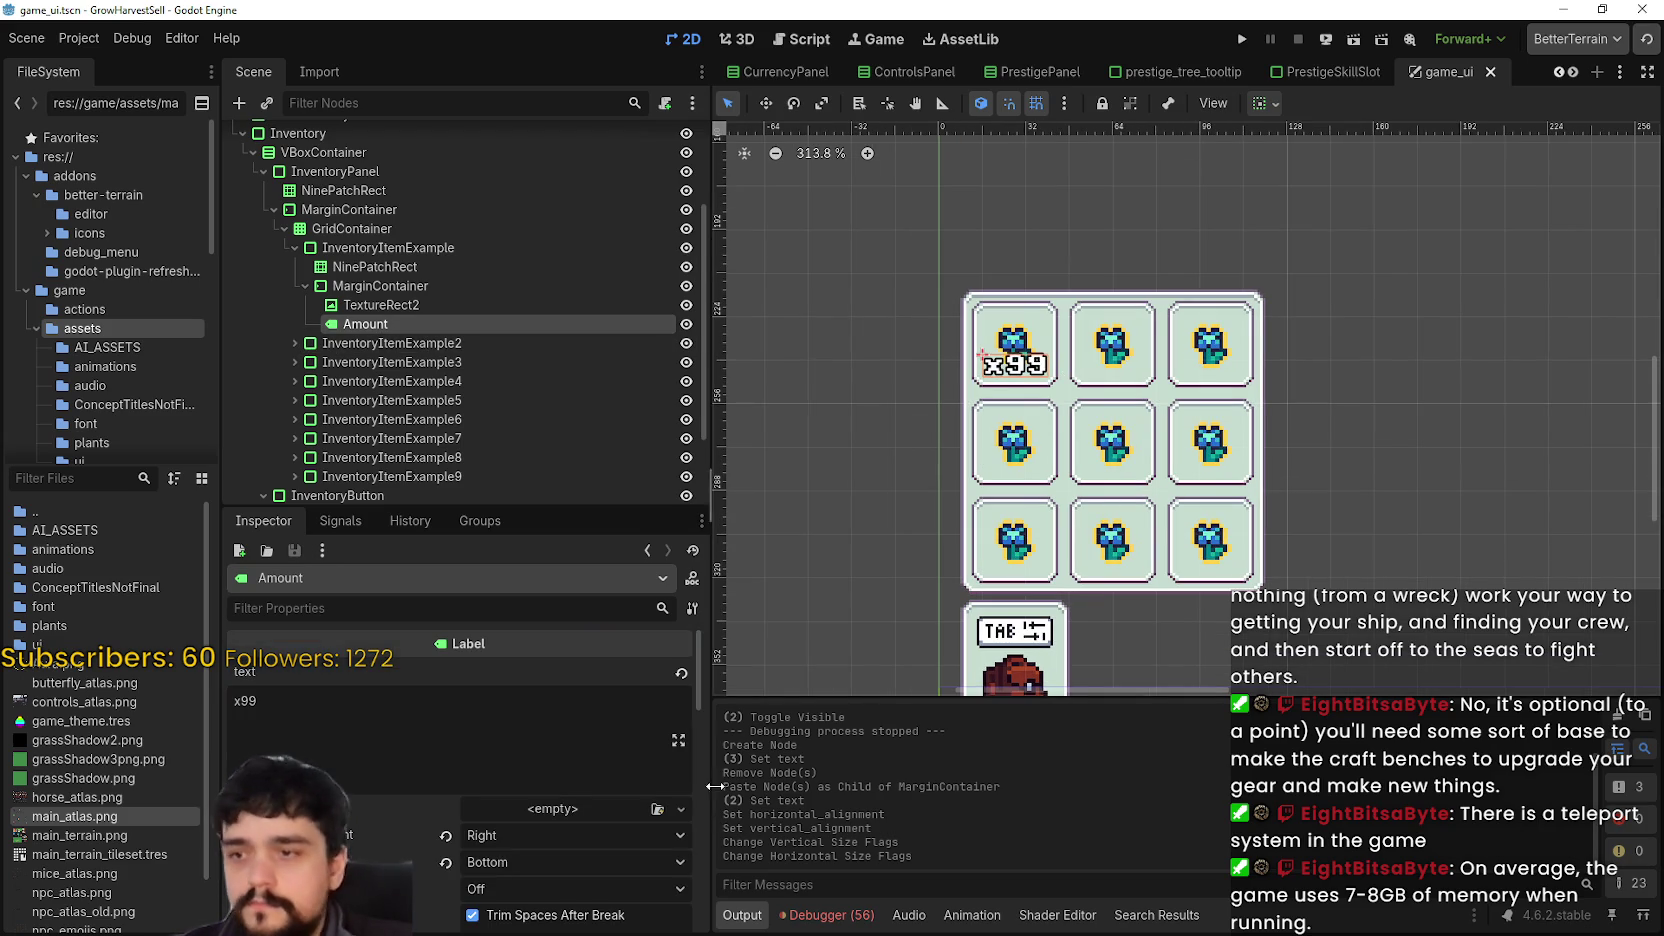
pyautogui.scroll(13, 1020, 390)
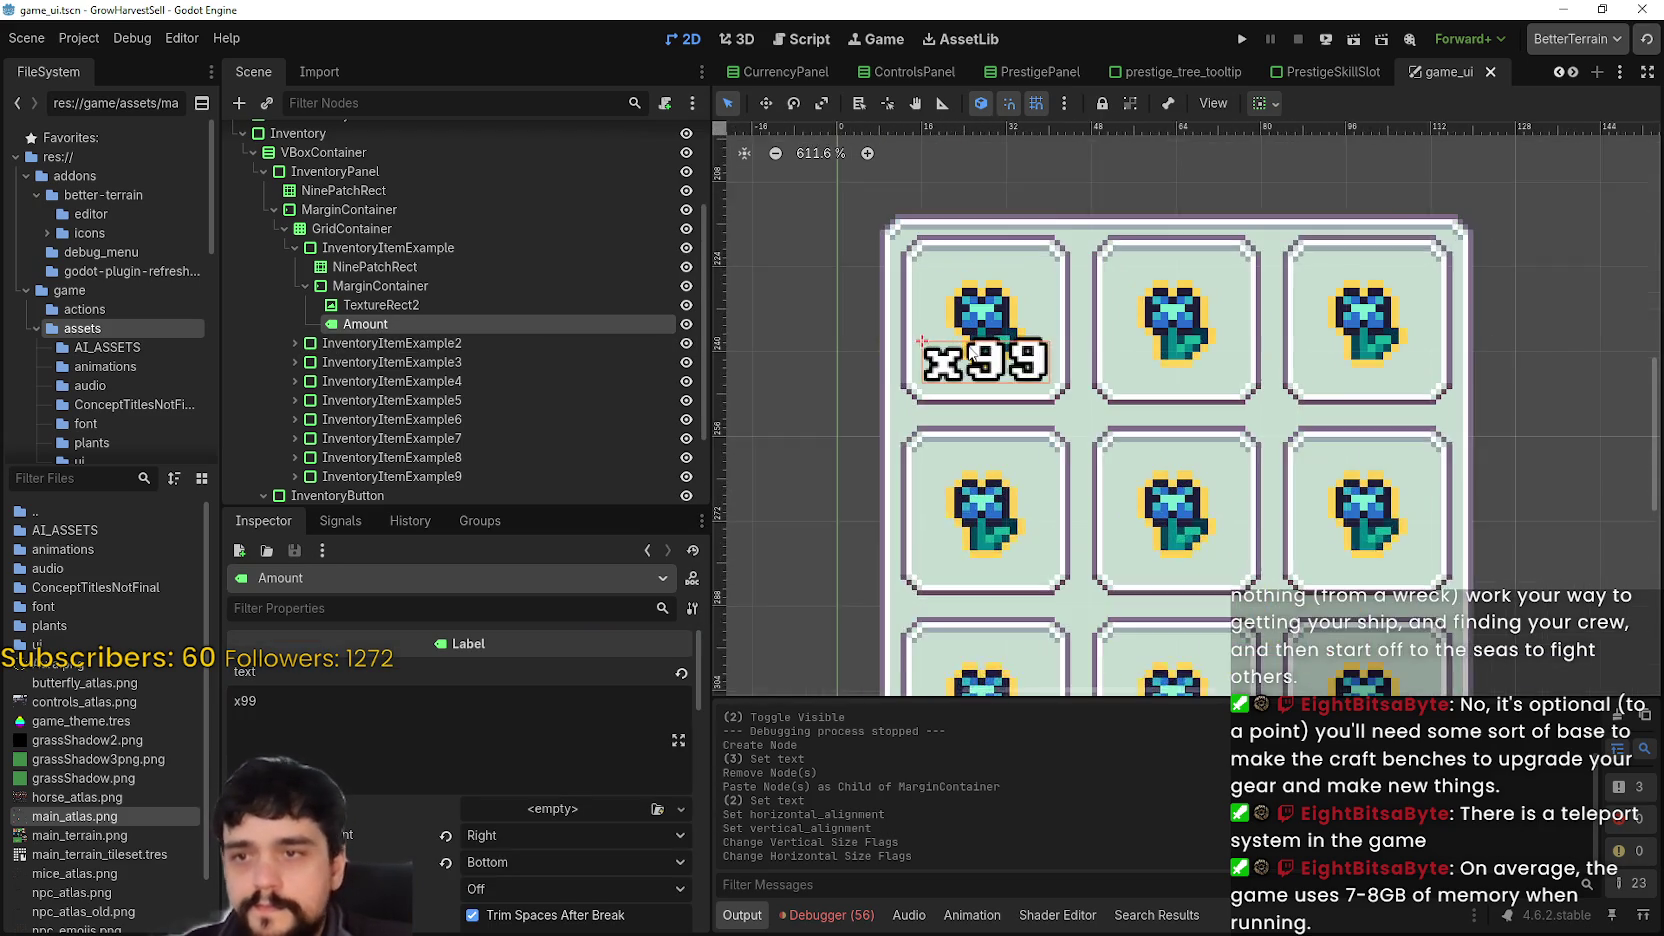
pyautogui.scroll(-5, 962, 446)
pyautogui.scroll(-10, 447, 861)
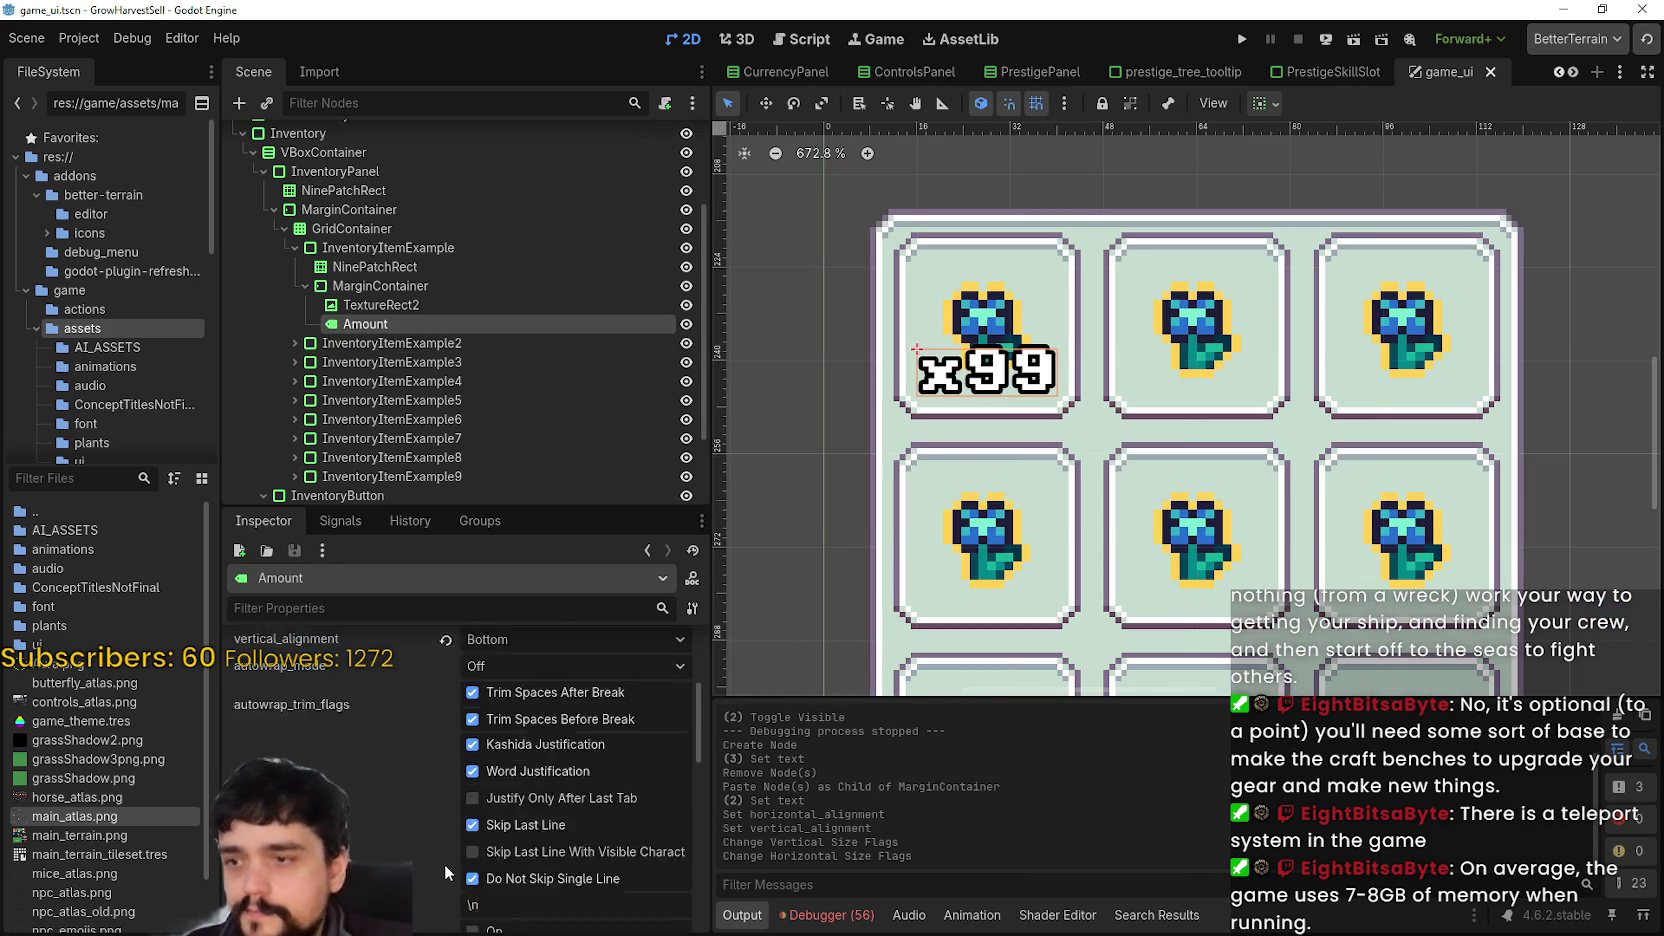
pyautogui.scroll(-1, 464, 822)
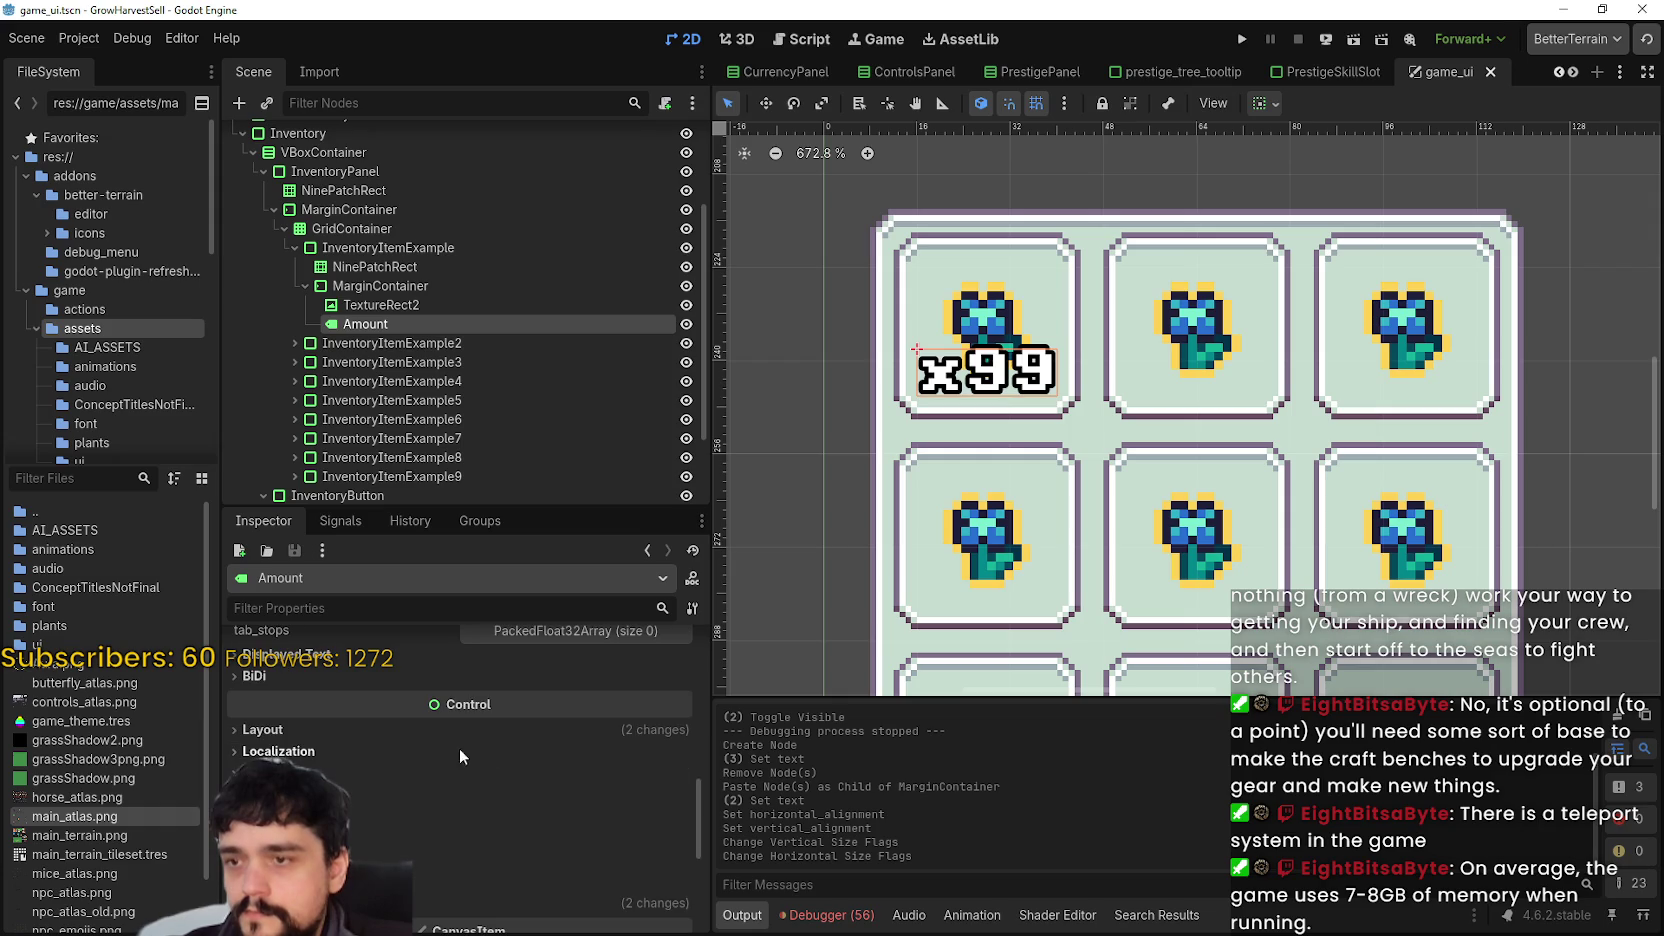
pyautogui.click(1249, 38)
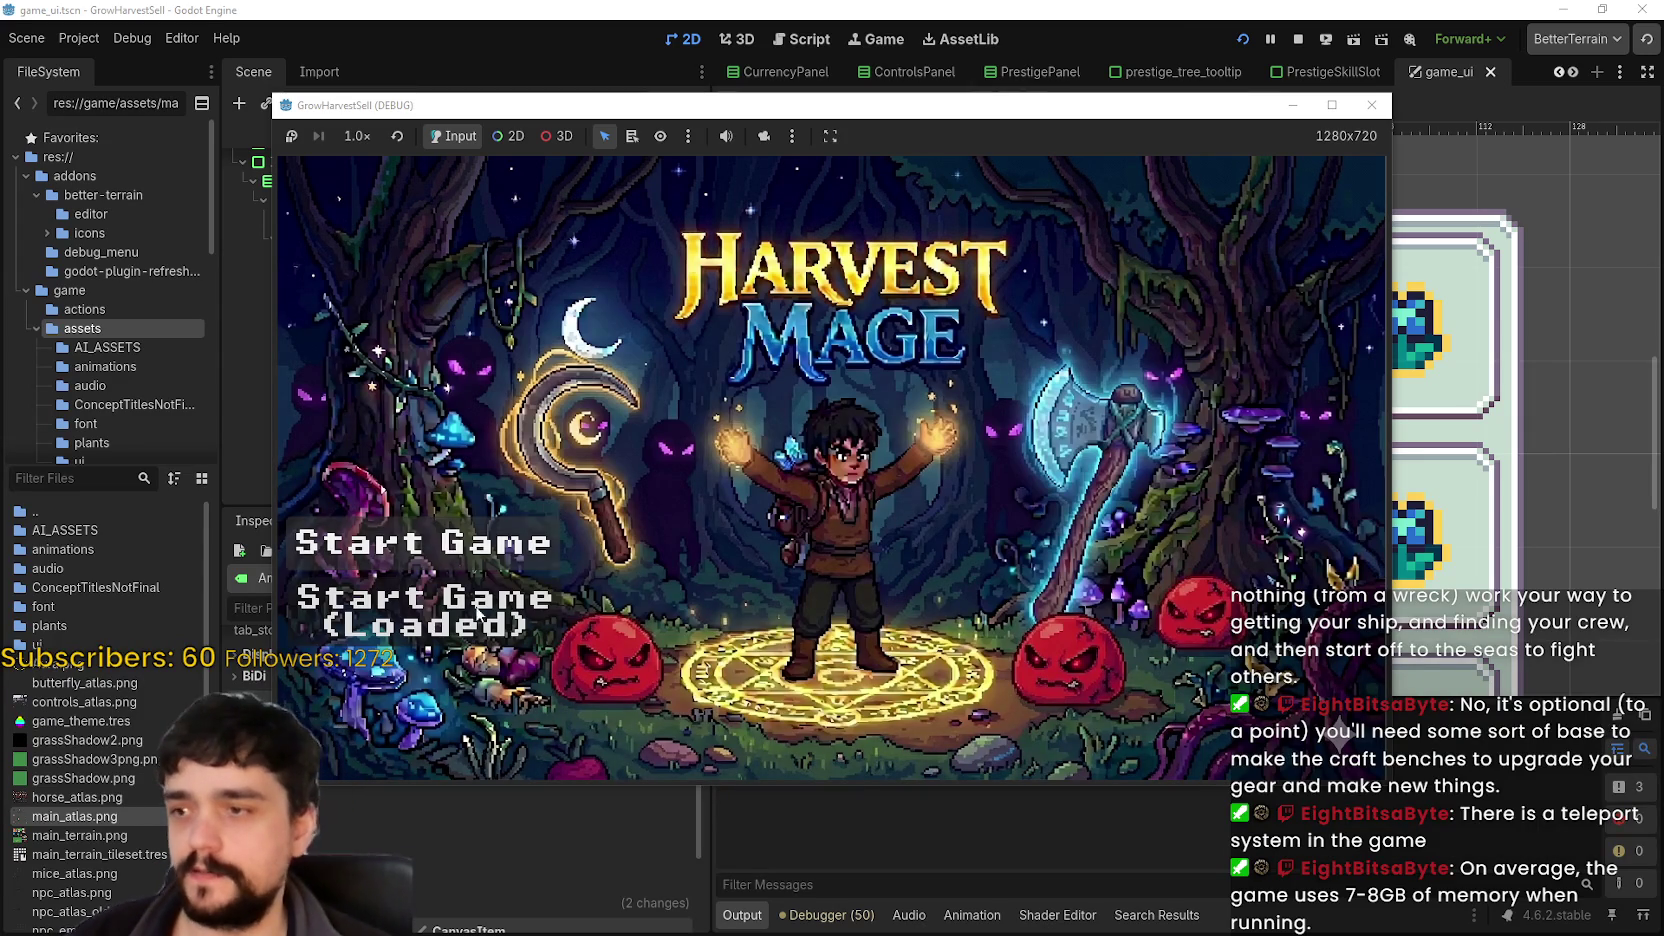
# - Start the game full screen and walk around the village to view the x99 slot
pyautogui.click(522, 608)
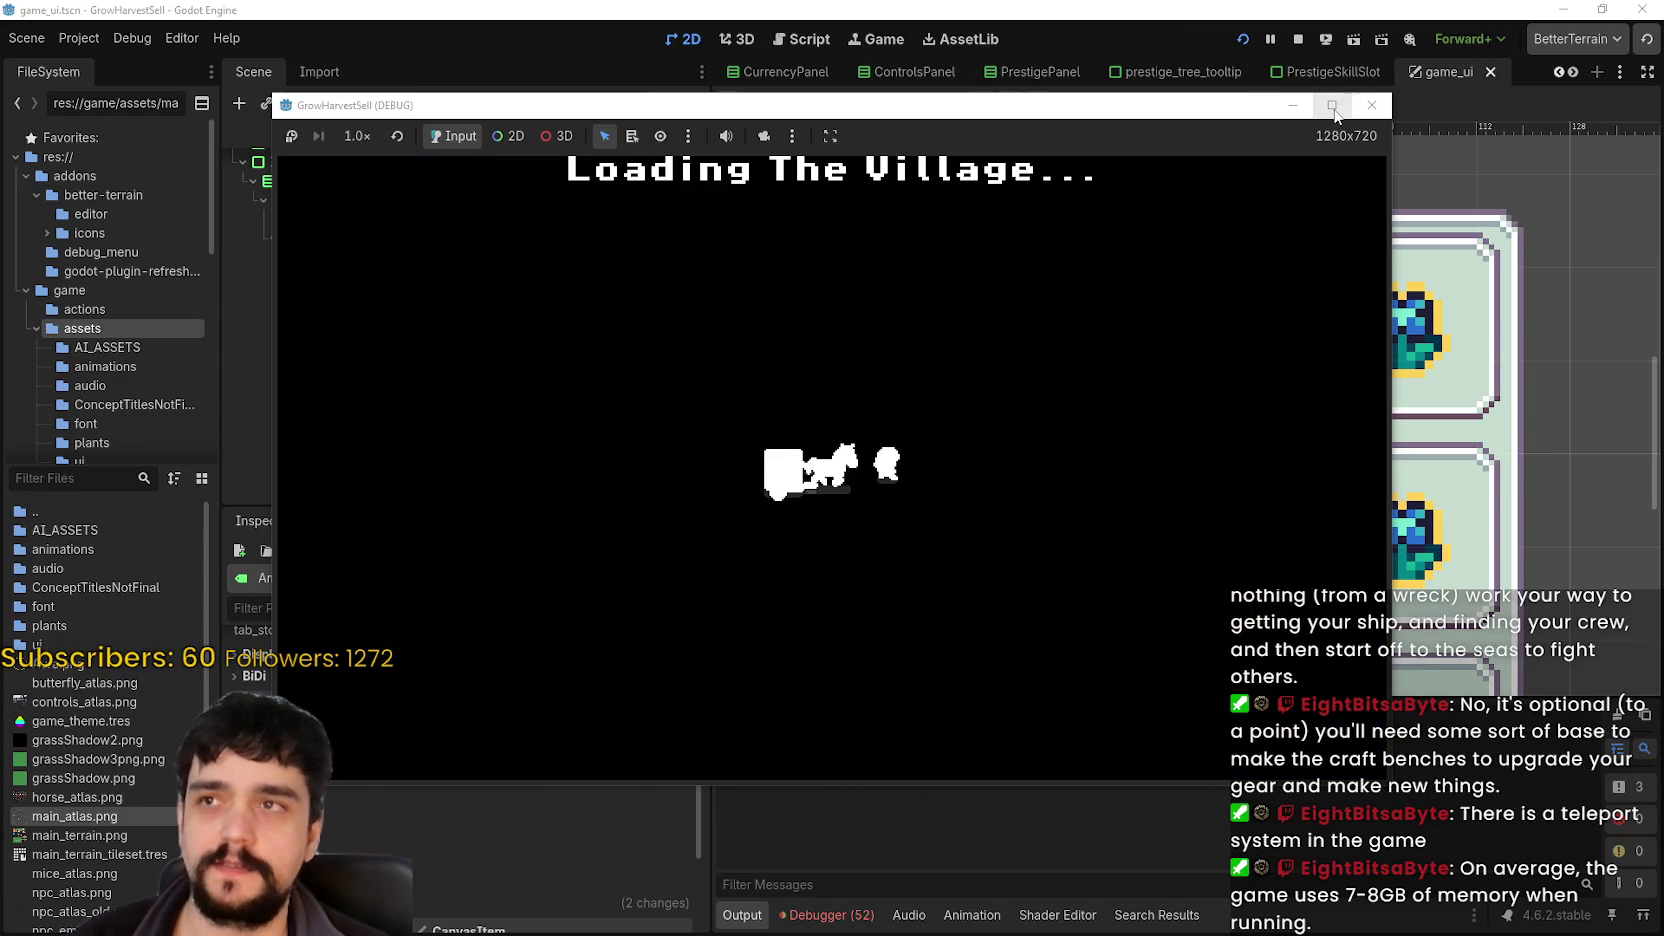
pyautogui.click(1332, 105)
pyautogui.press('w')
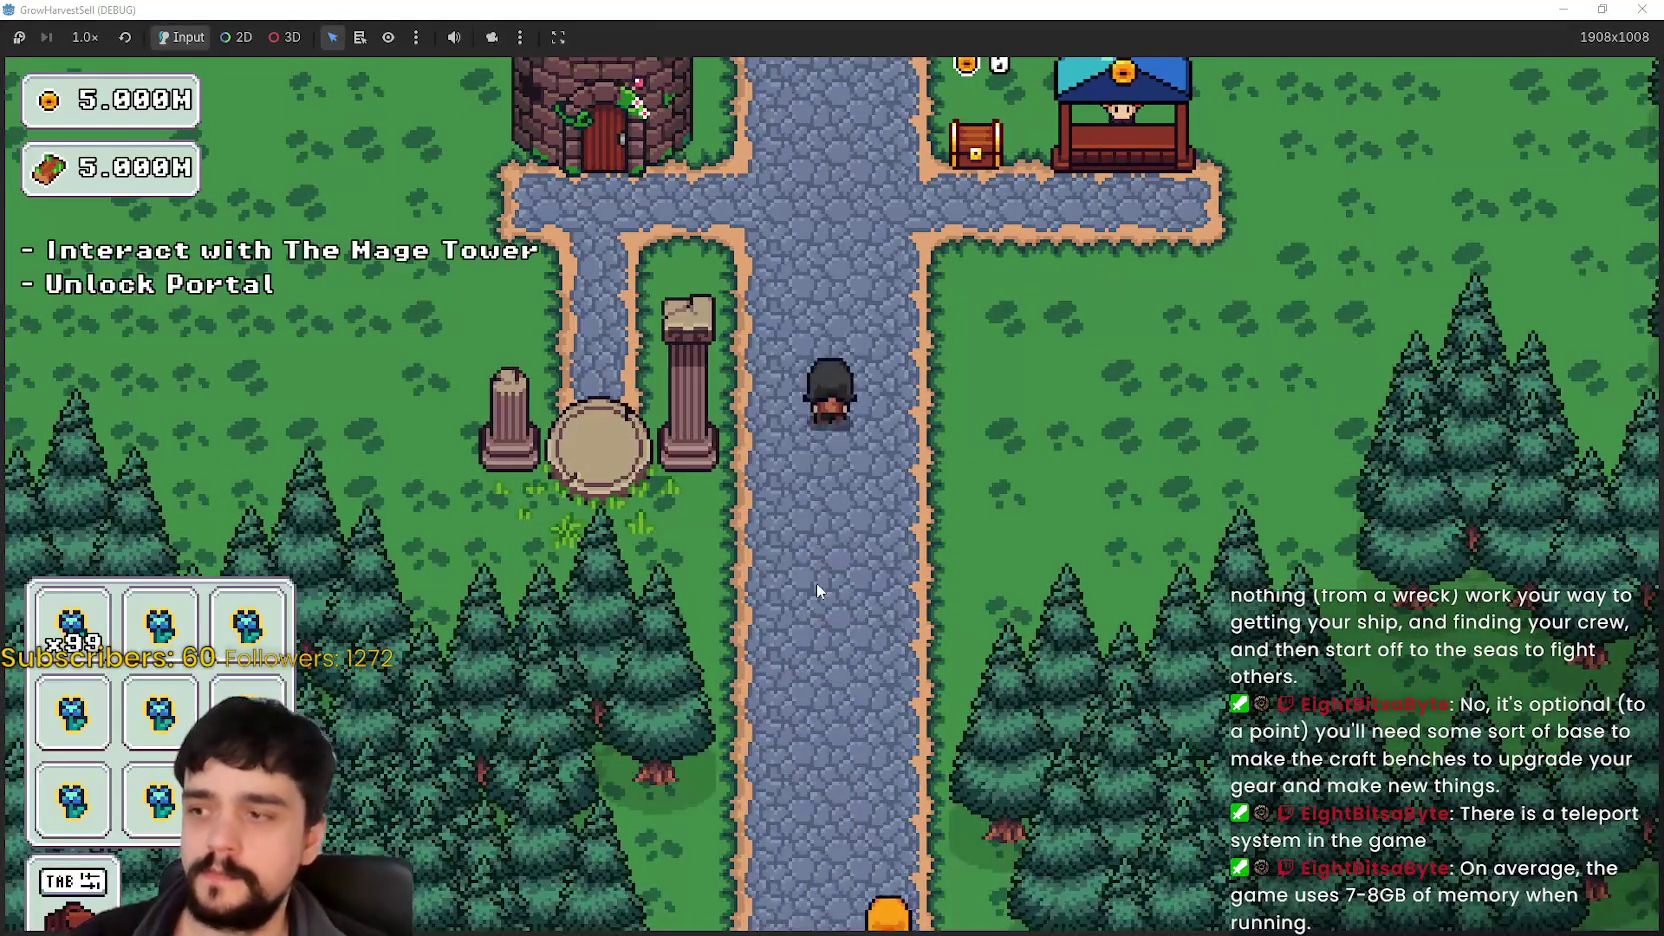
pyautogui.press('w')
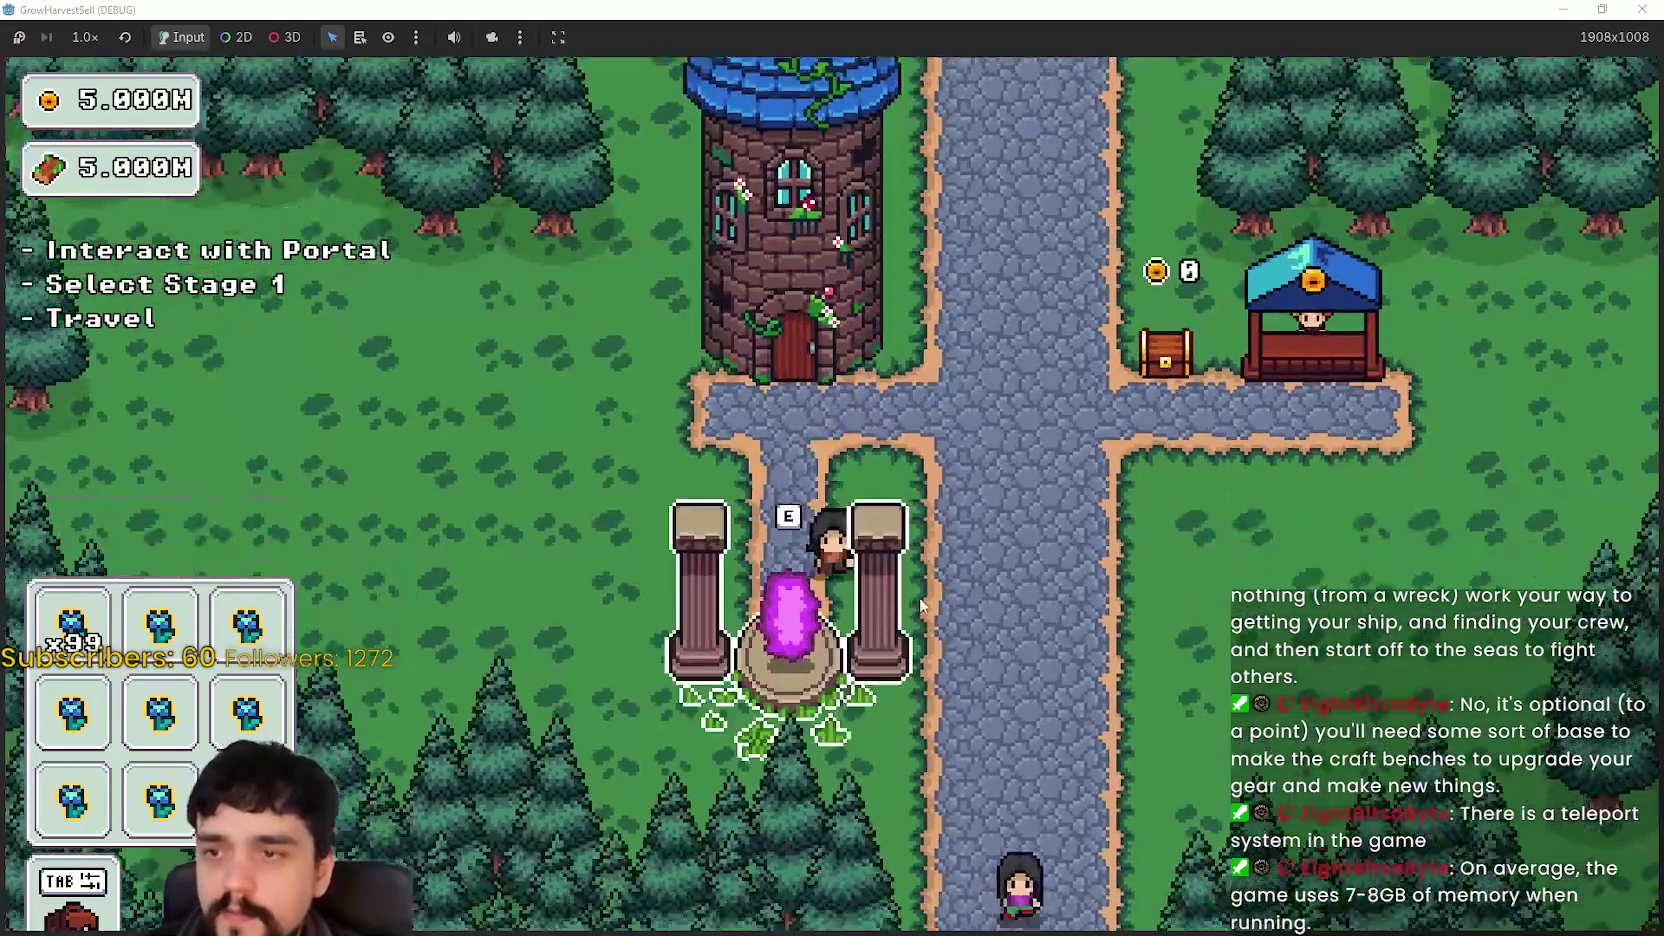
pyautogui.press('w')
pyautogui.press('d')
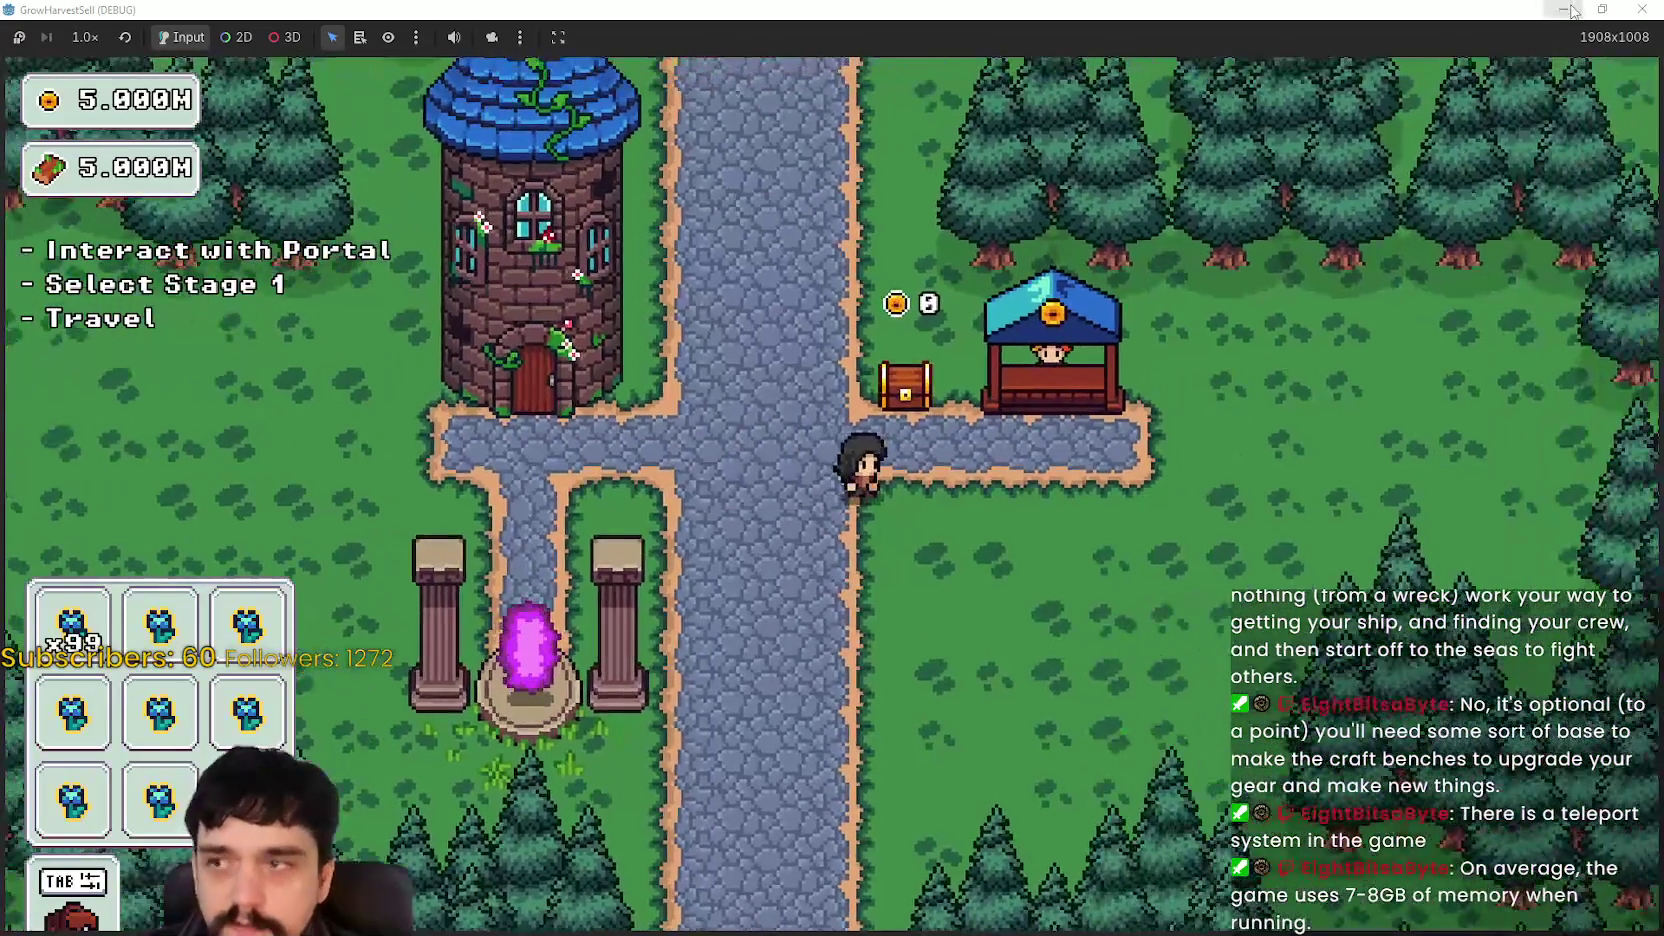
pyautogui.press('w')
pyautogui.press('s')
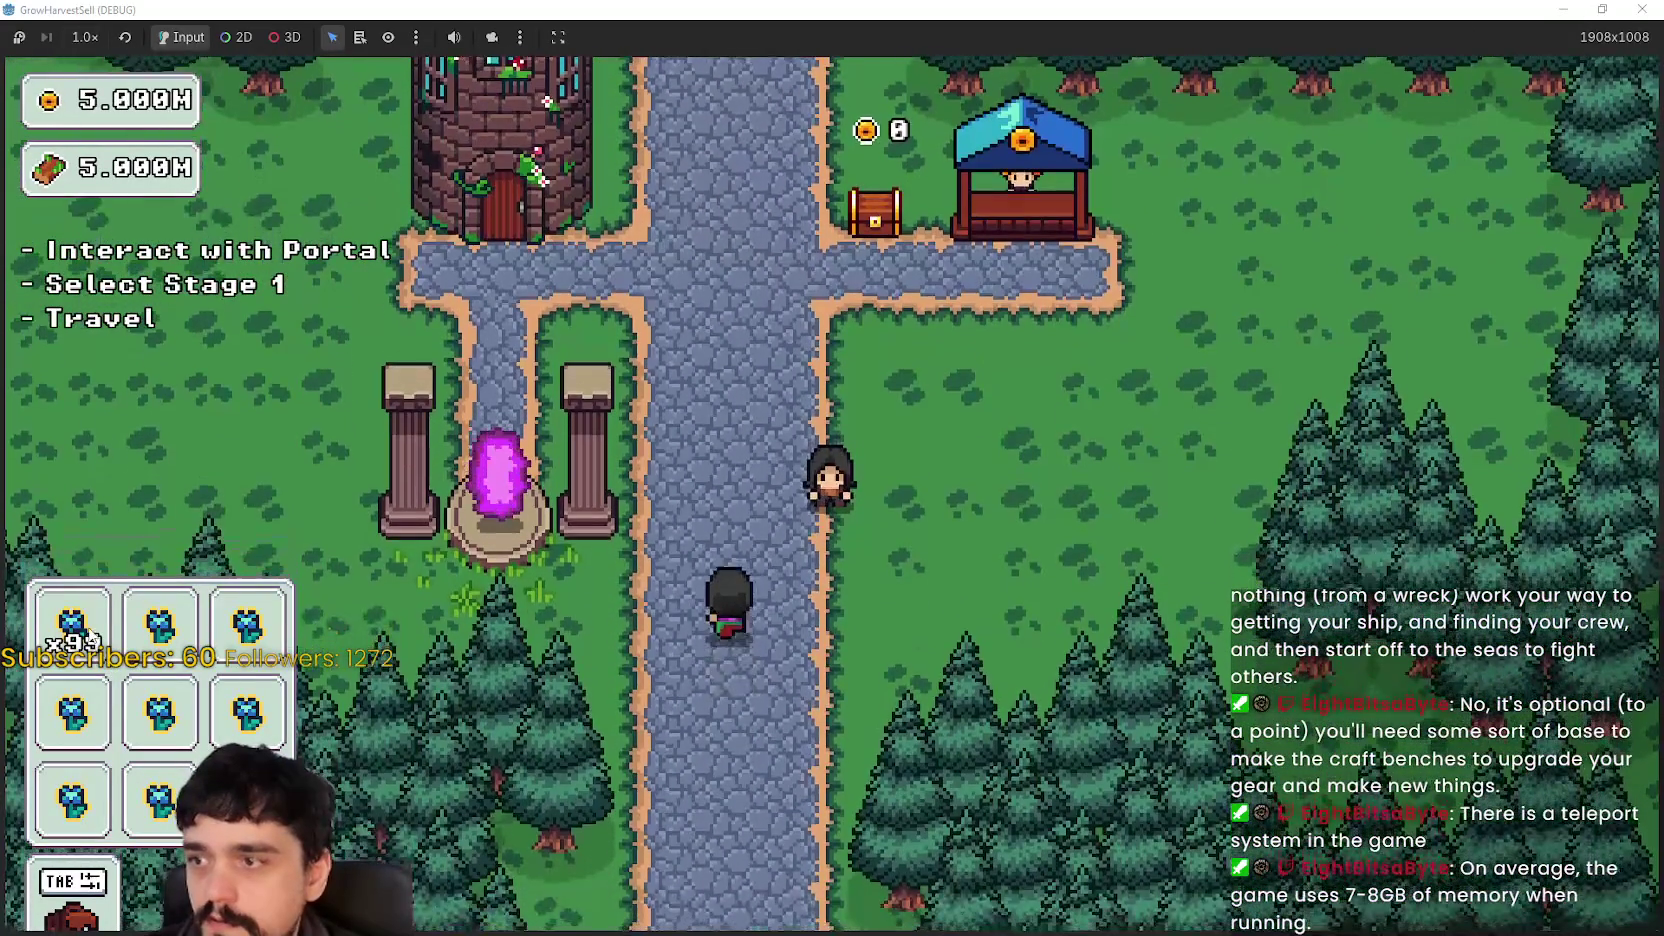
pyautogui.press('w')
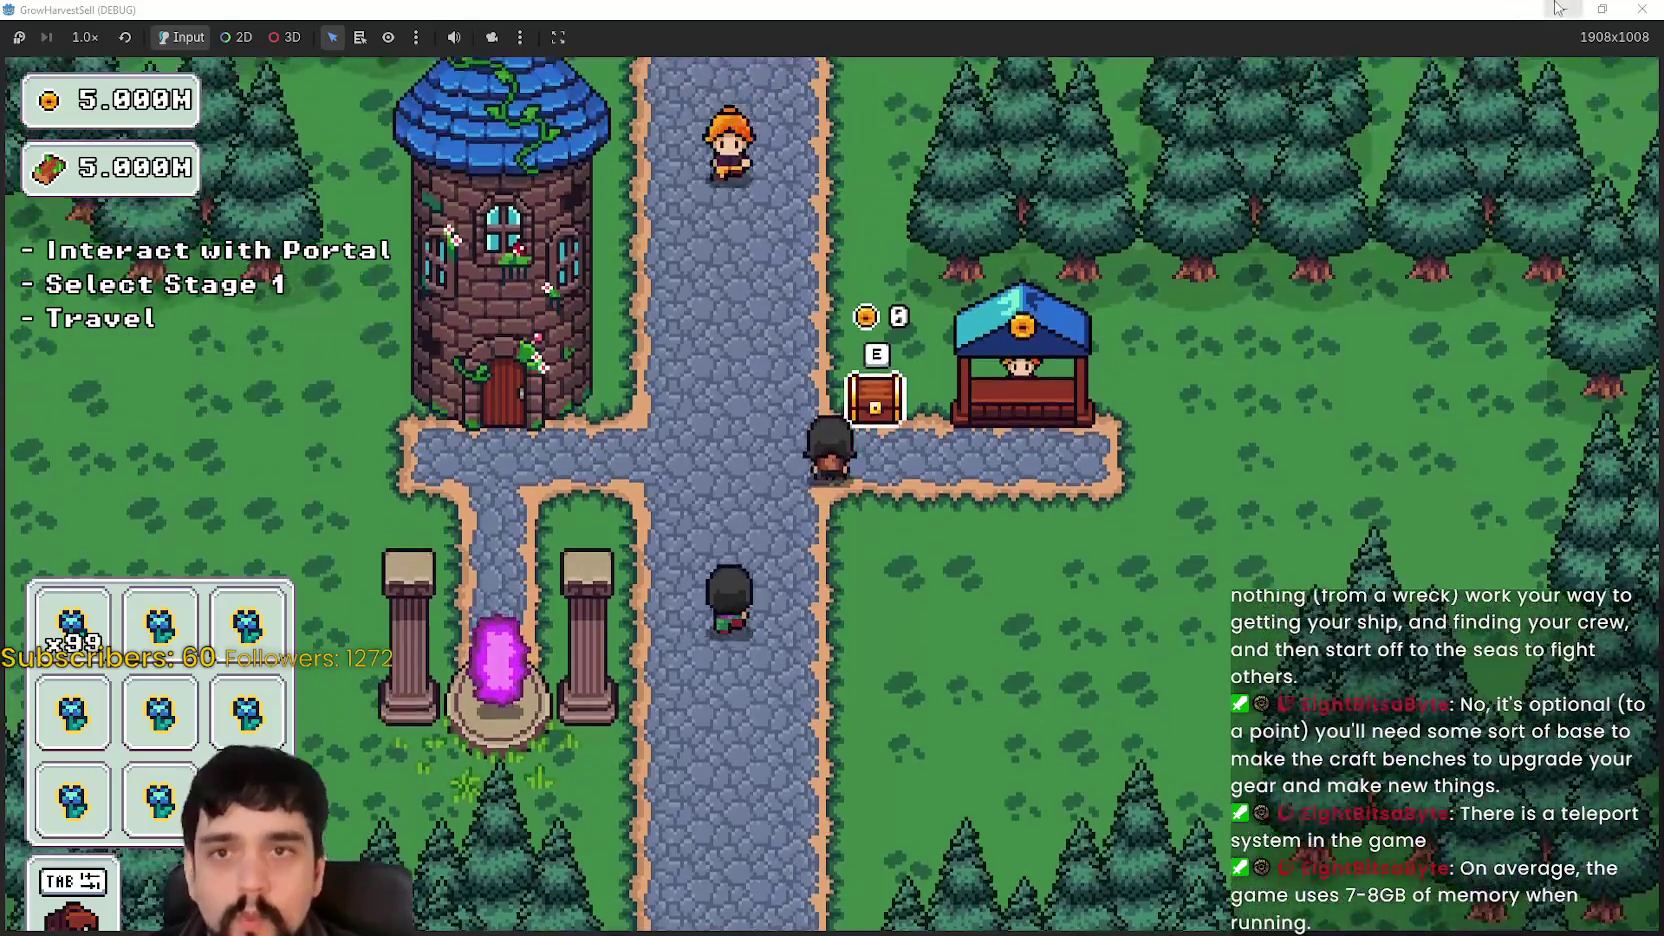
pyautogui.press('d')
pyautogui.press('w')
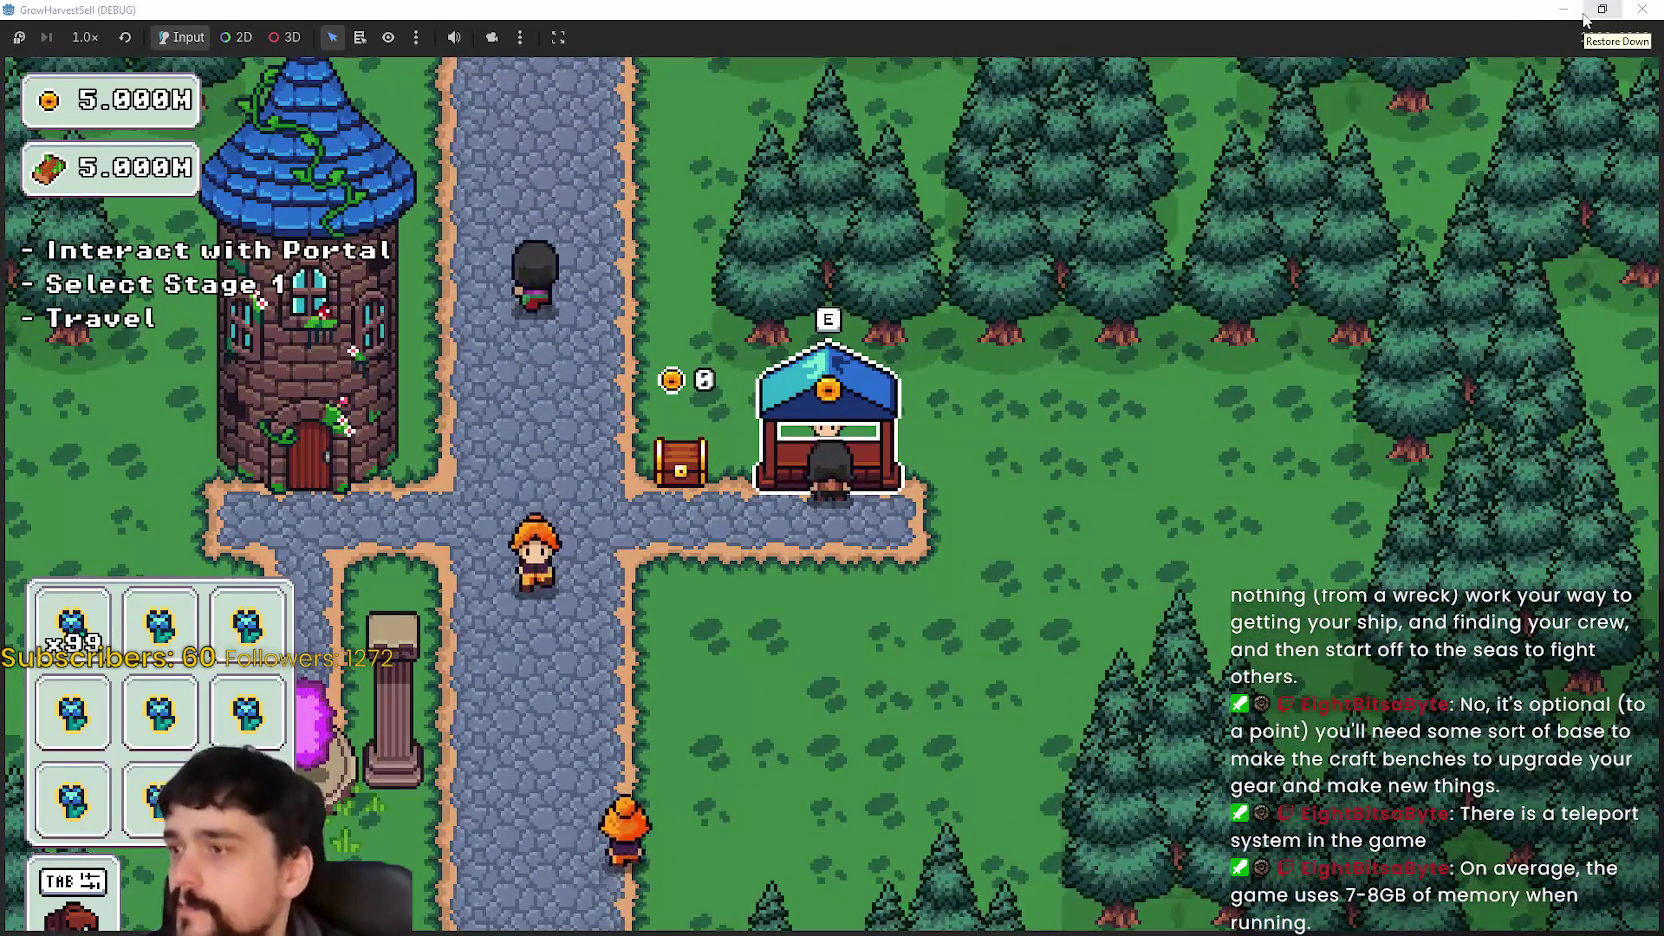
# - Restore the game window to 1280x720 and stop the running game
pyautogui.click(1584, 12)
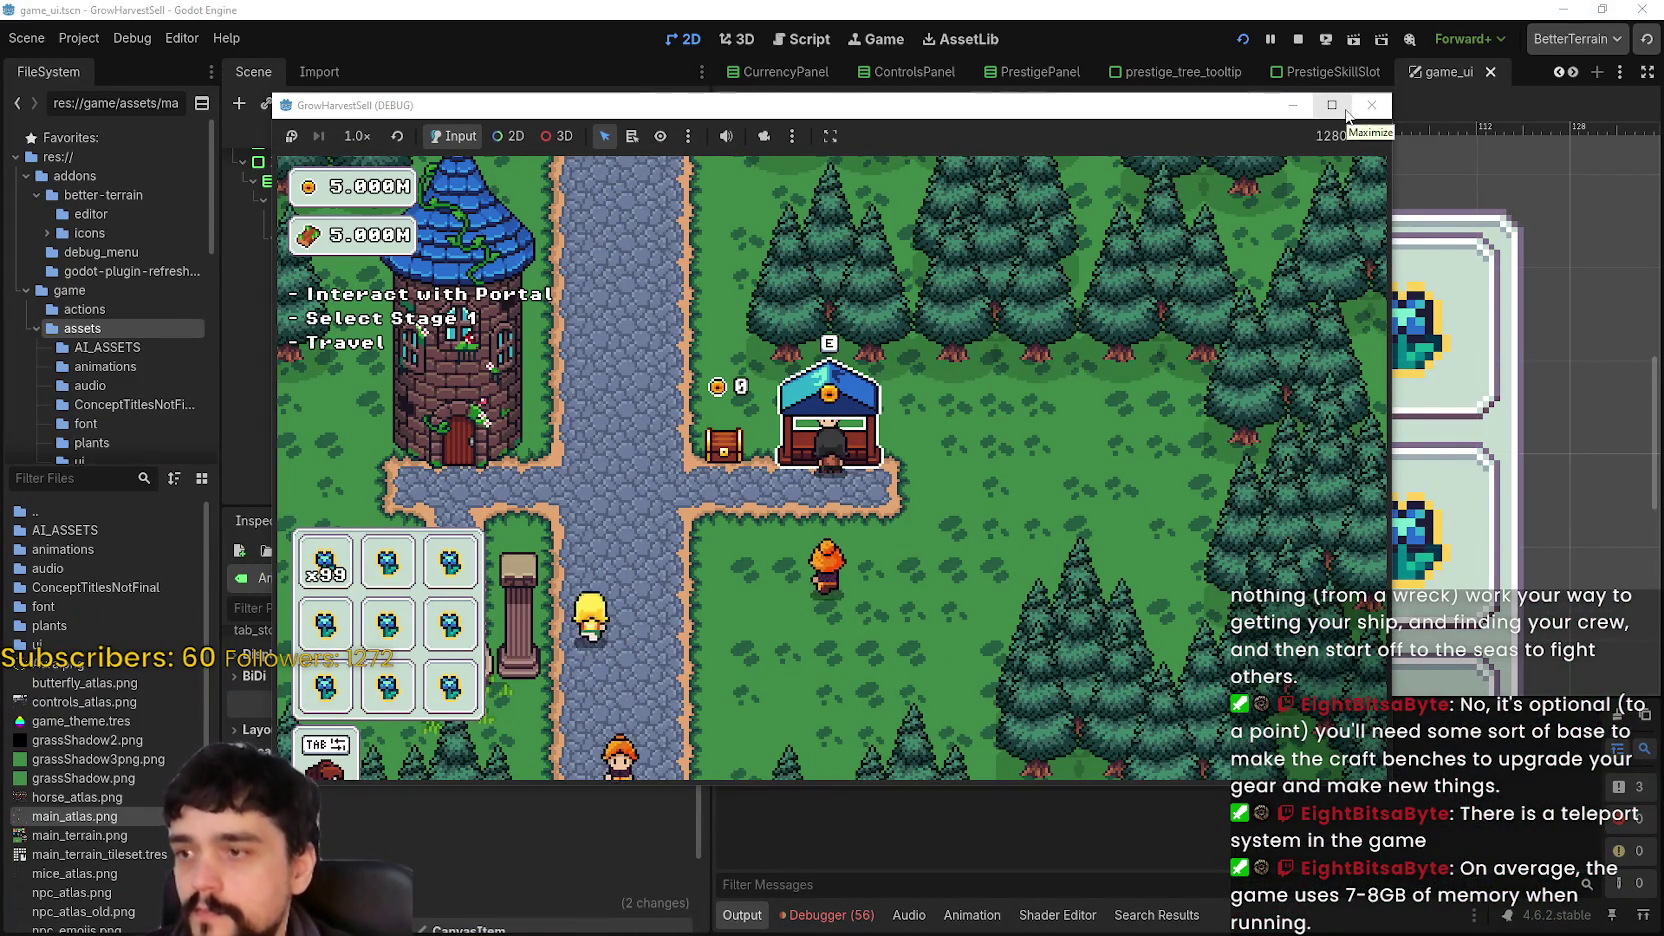
pyautogui.click(1336, 108)
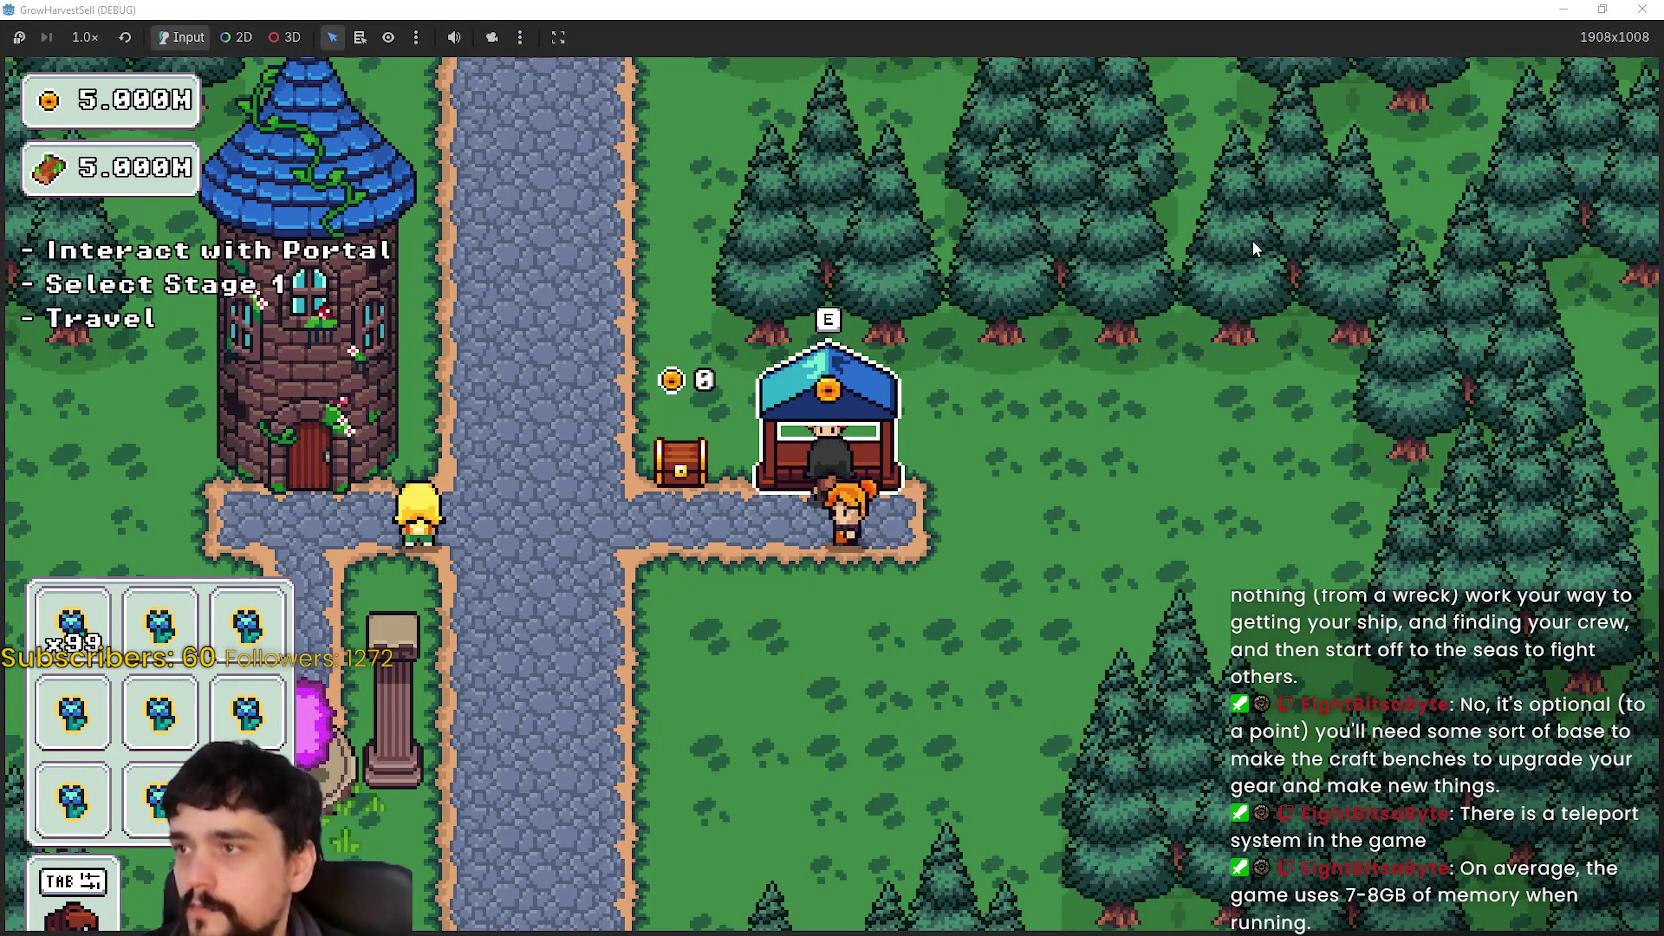
pyautogui.click(1602, 9)
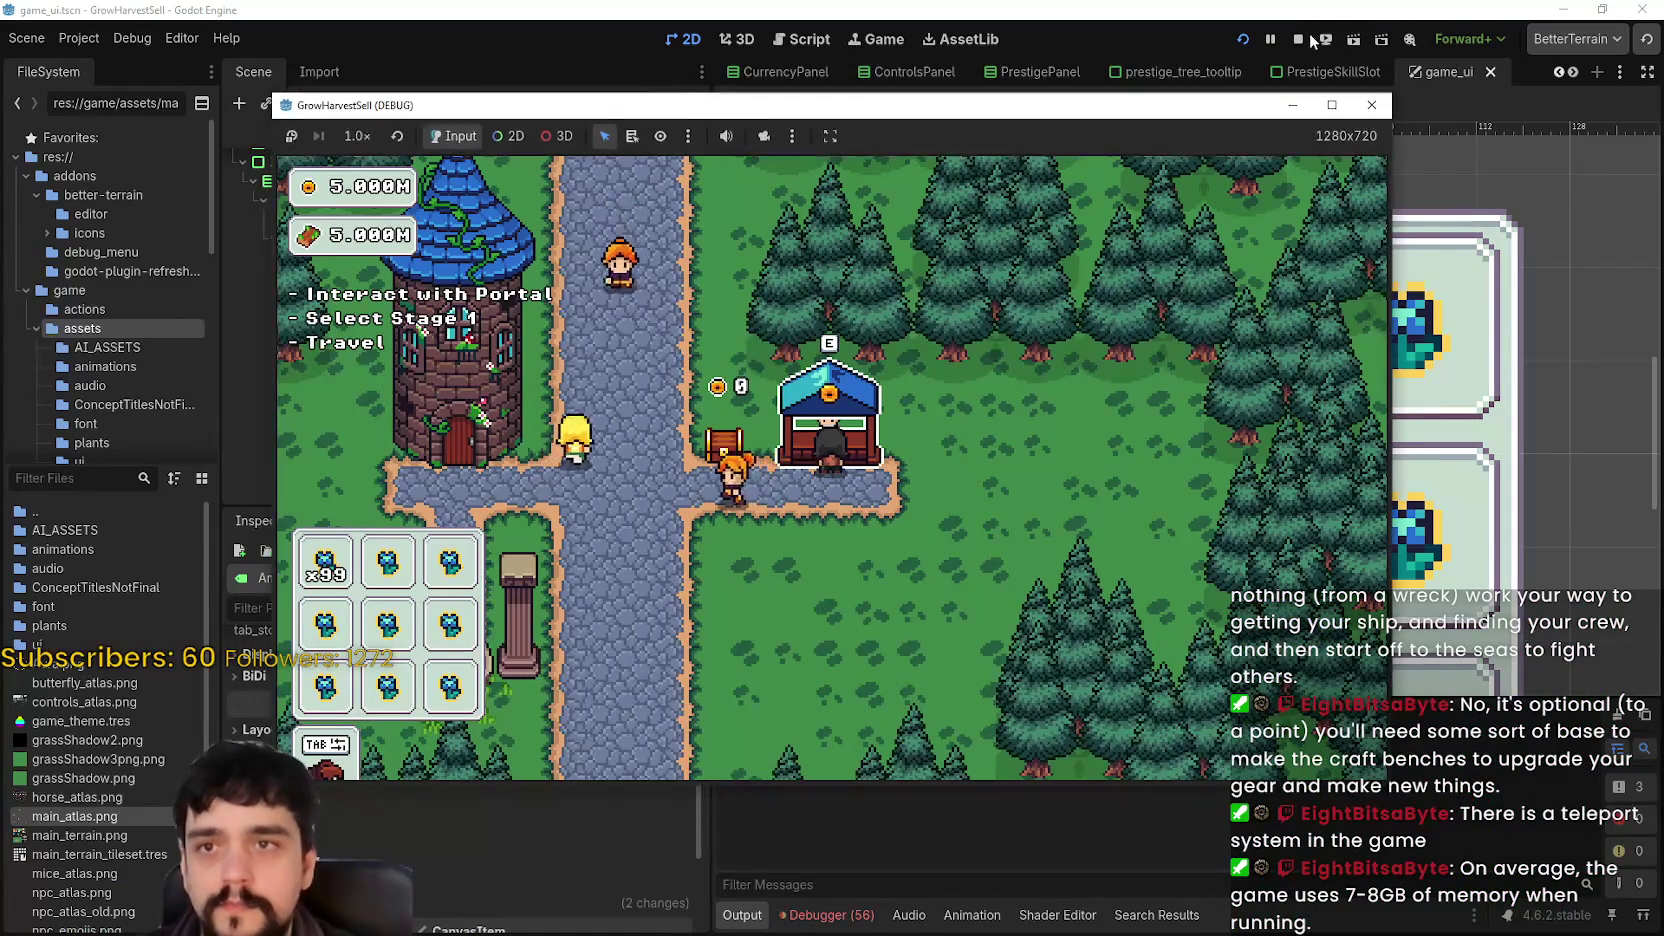
pyautogui.click(1368, 96)
pyautogui.scroll(-3, 445, 822)
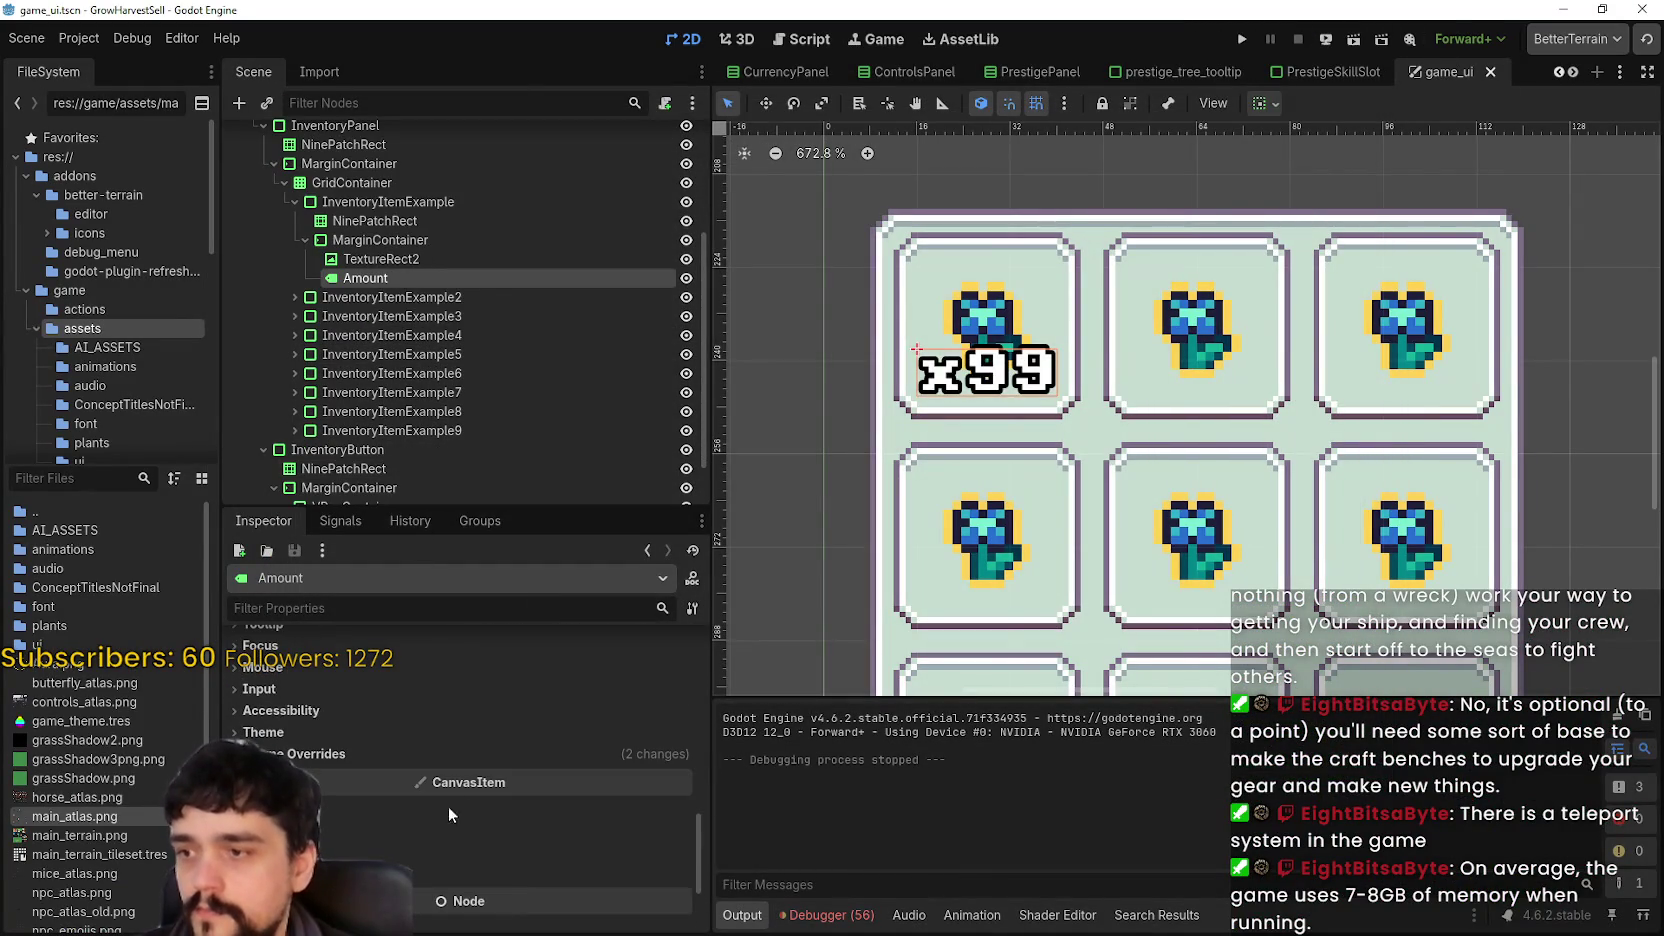
# - Override the Amount label's font size to 6 px and outline size to 2, then relaunch
pyautogui.click(467, 760)
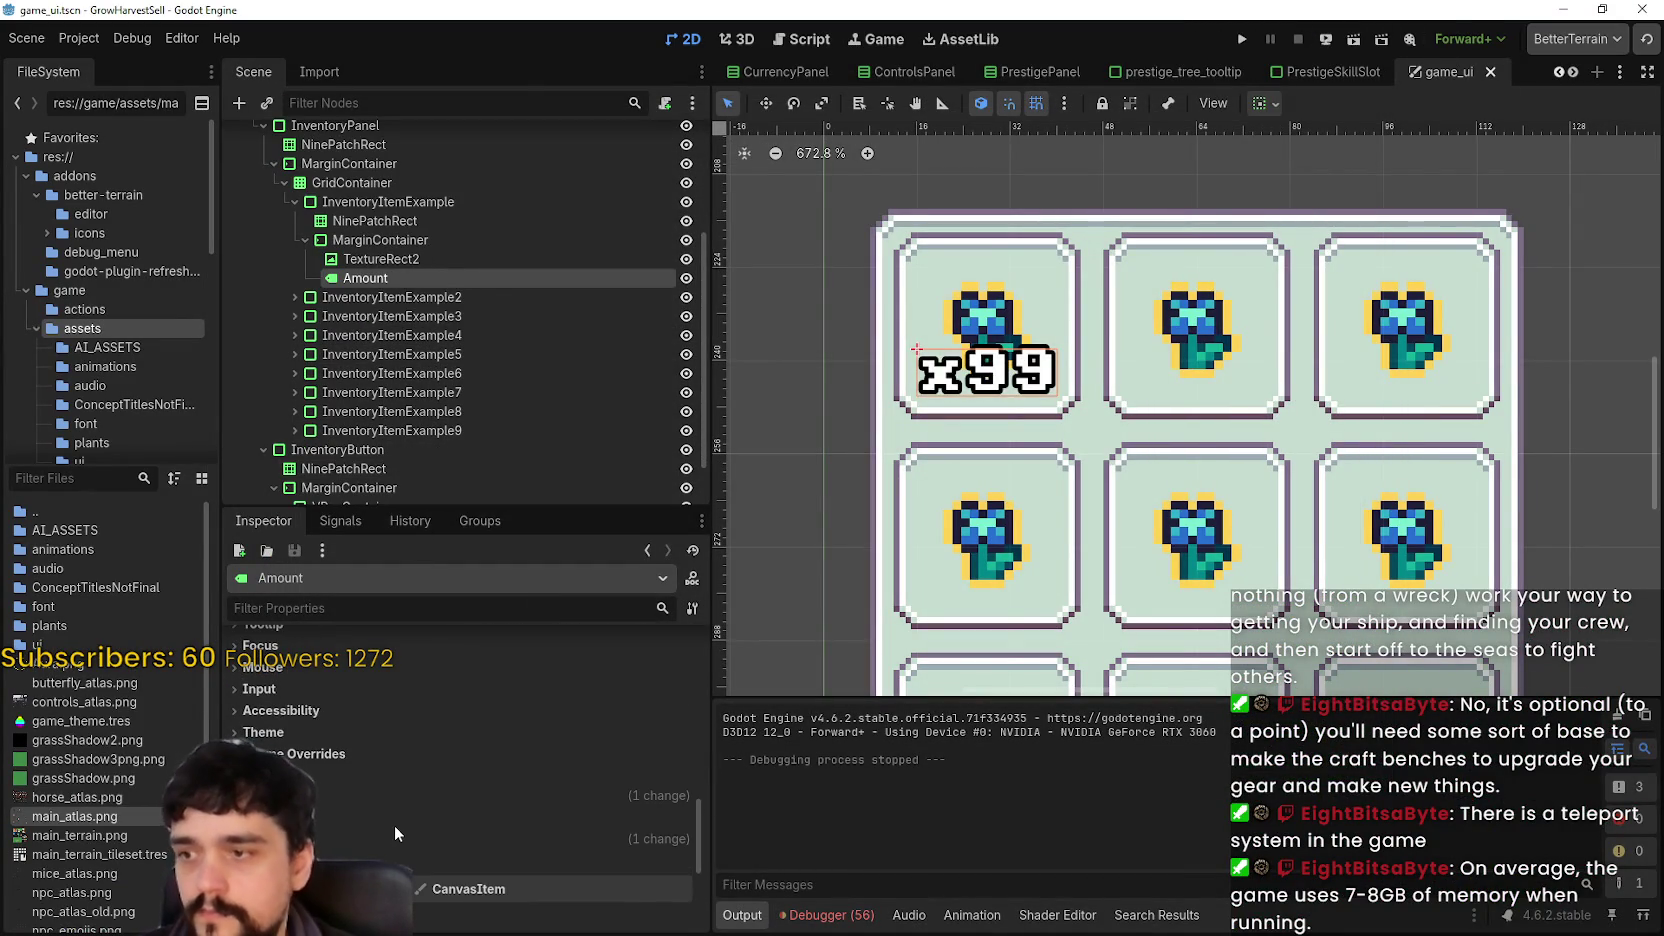
pyautogui.scroll(-2, 493, 866)
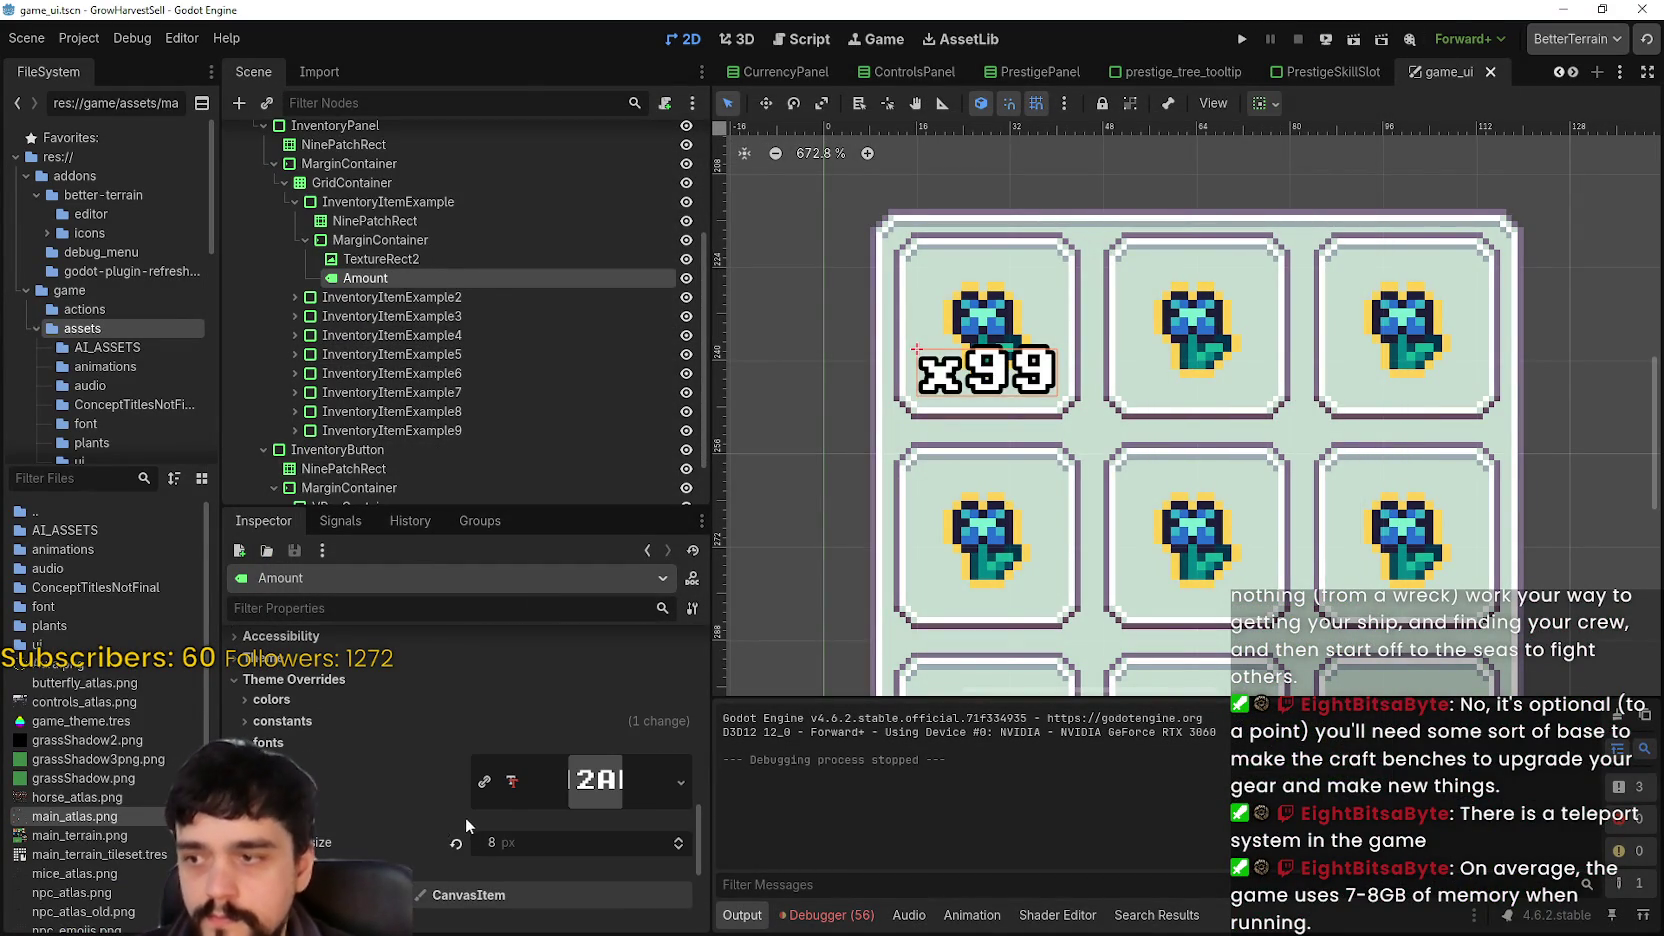
pyautogui.click(680, 848)
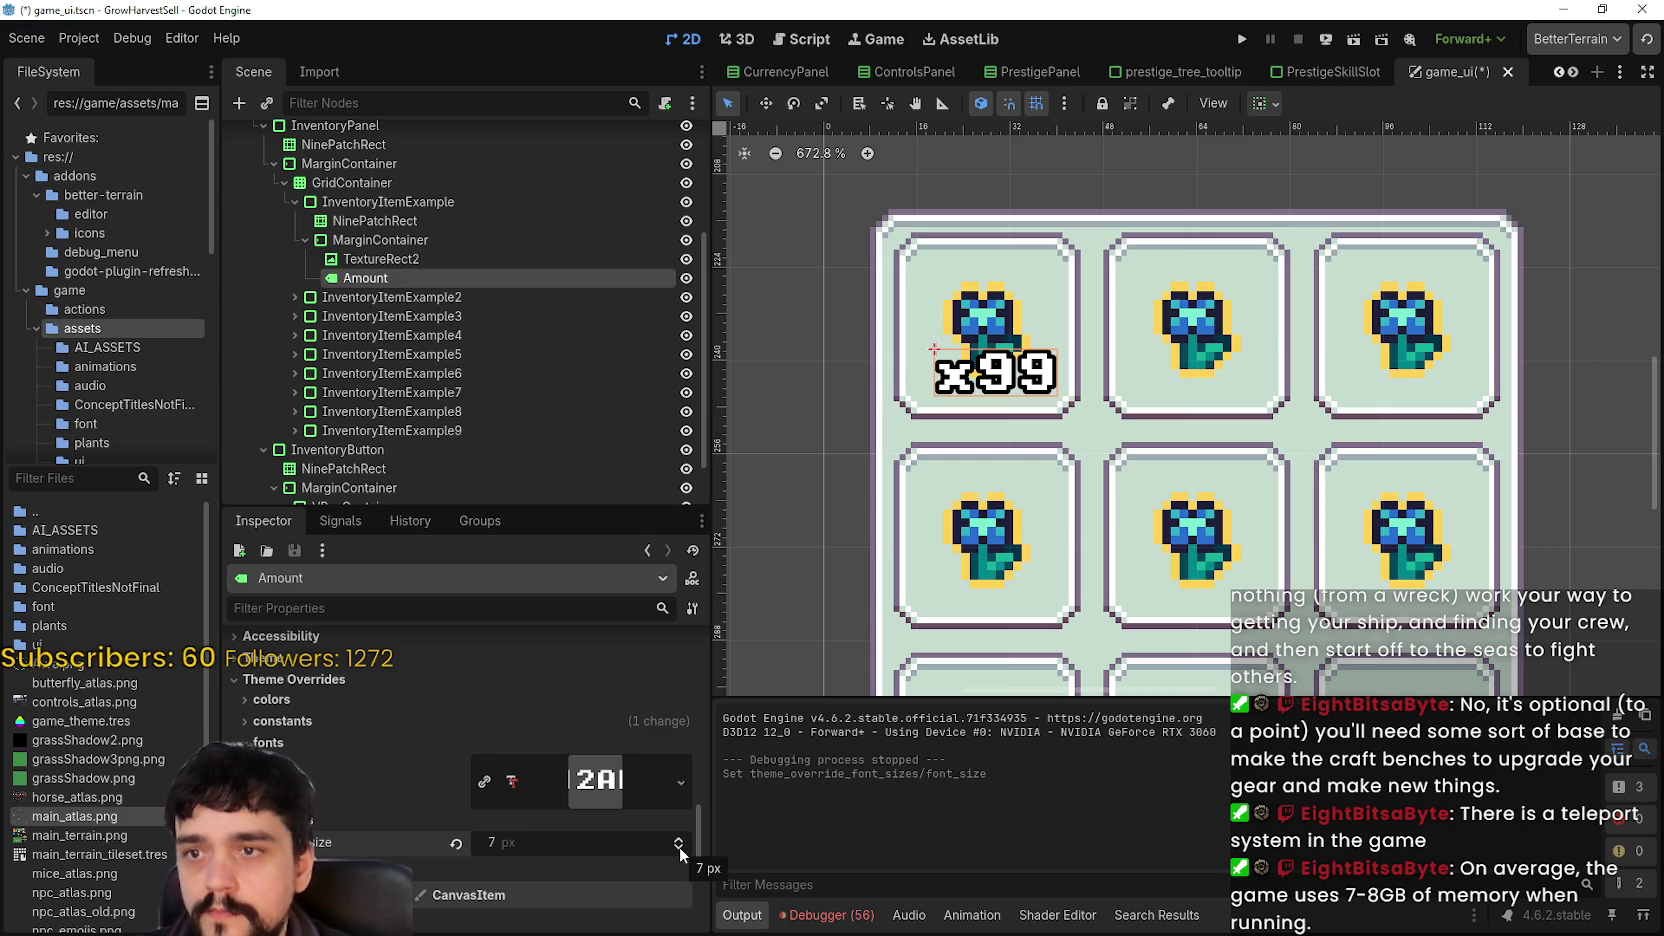
pyautogui.scroll(4, 960, 395)
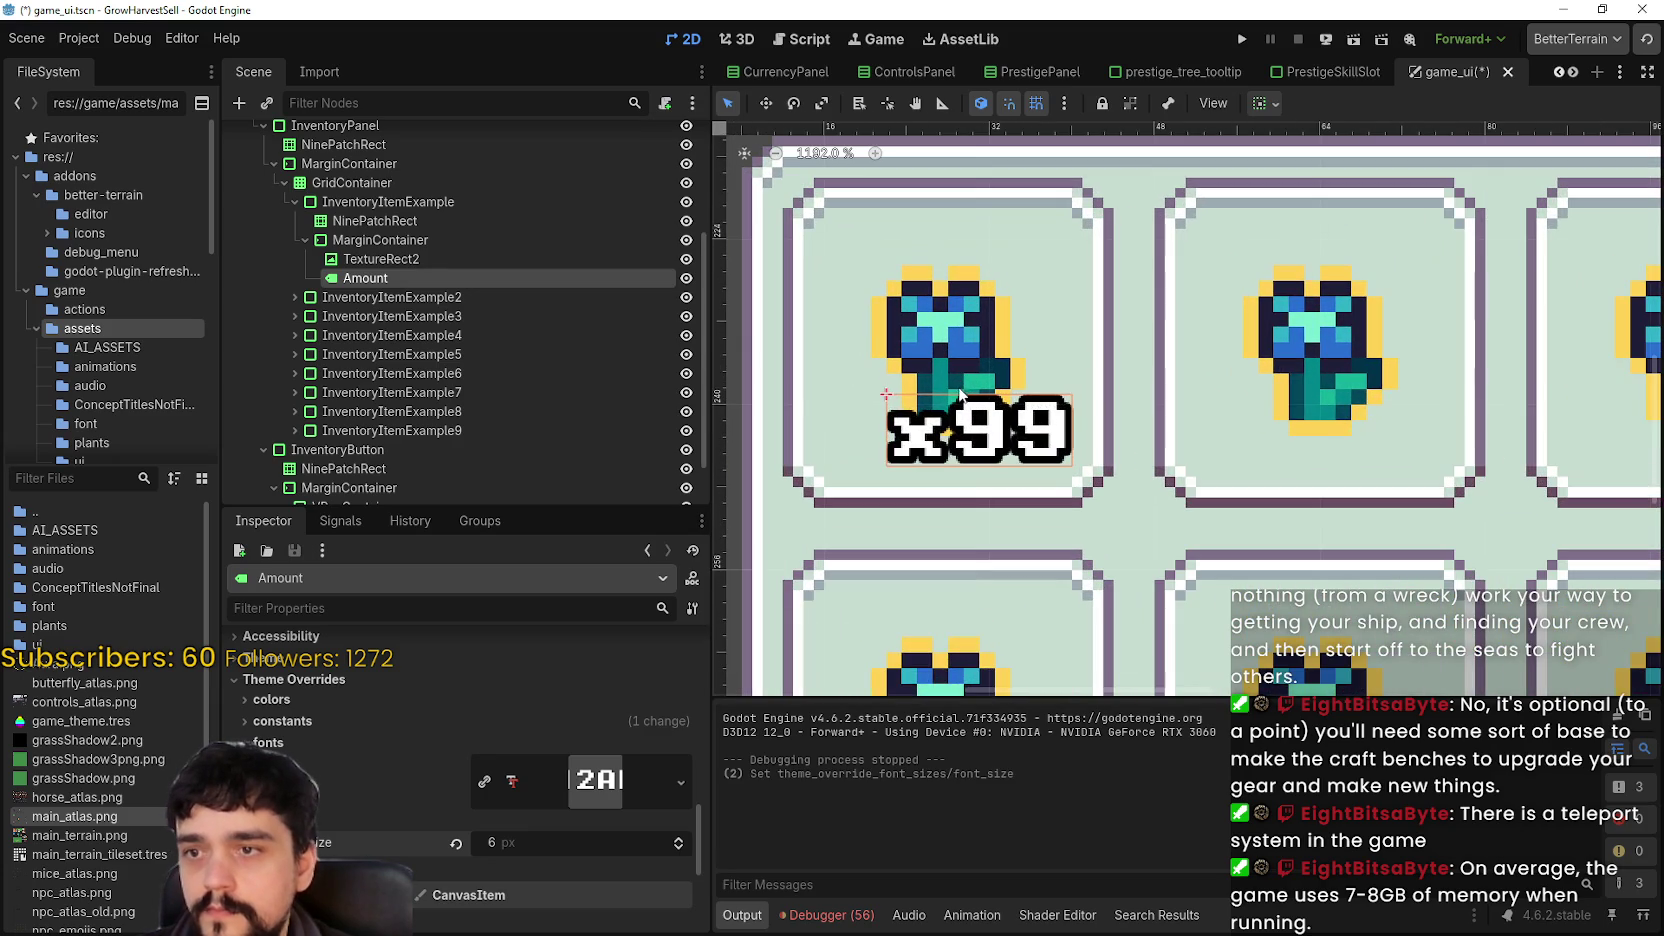
pyautogui.scroll(4, 960, 395)
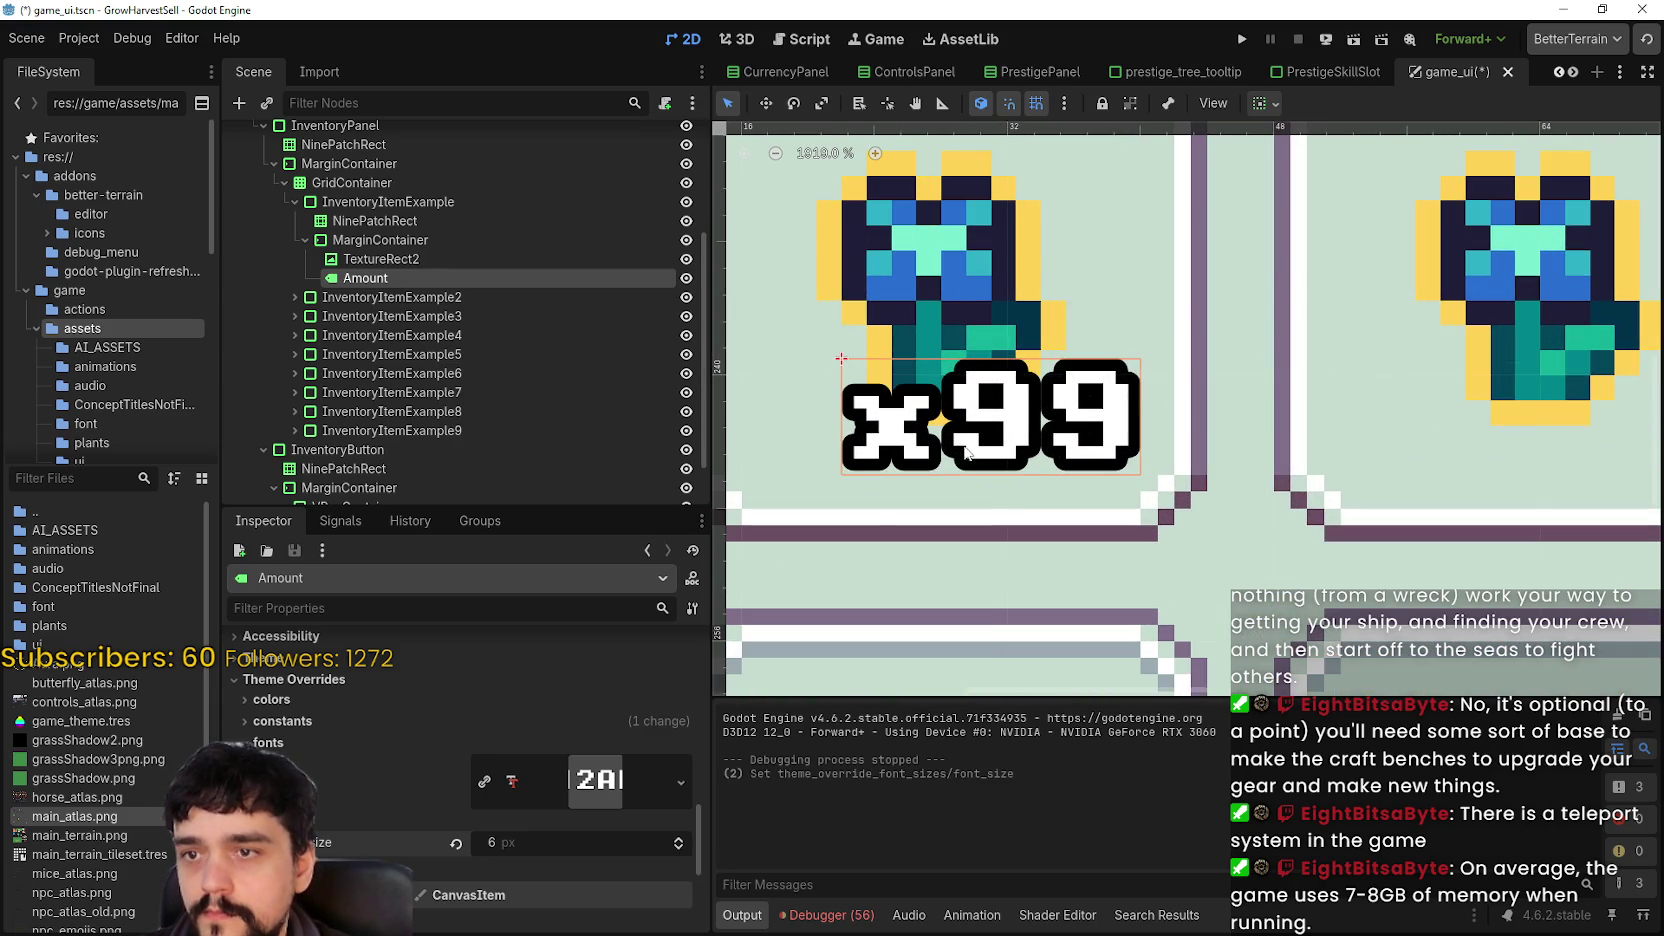
pyautogui.scroll(3, 599, 820)
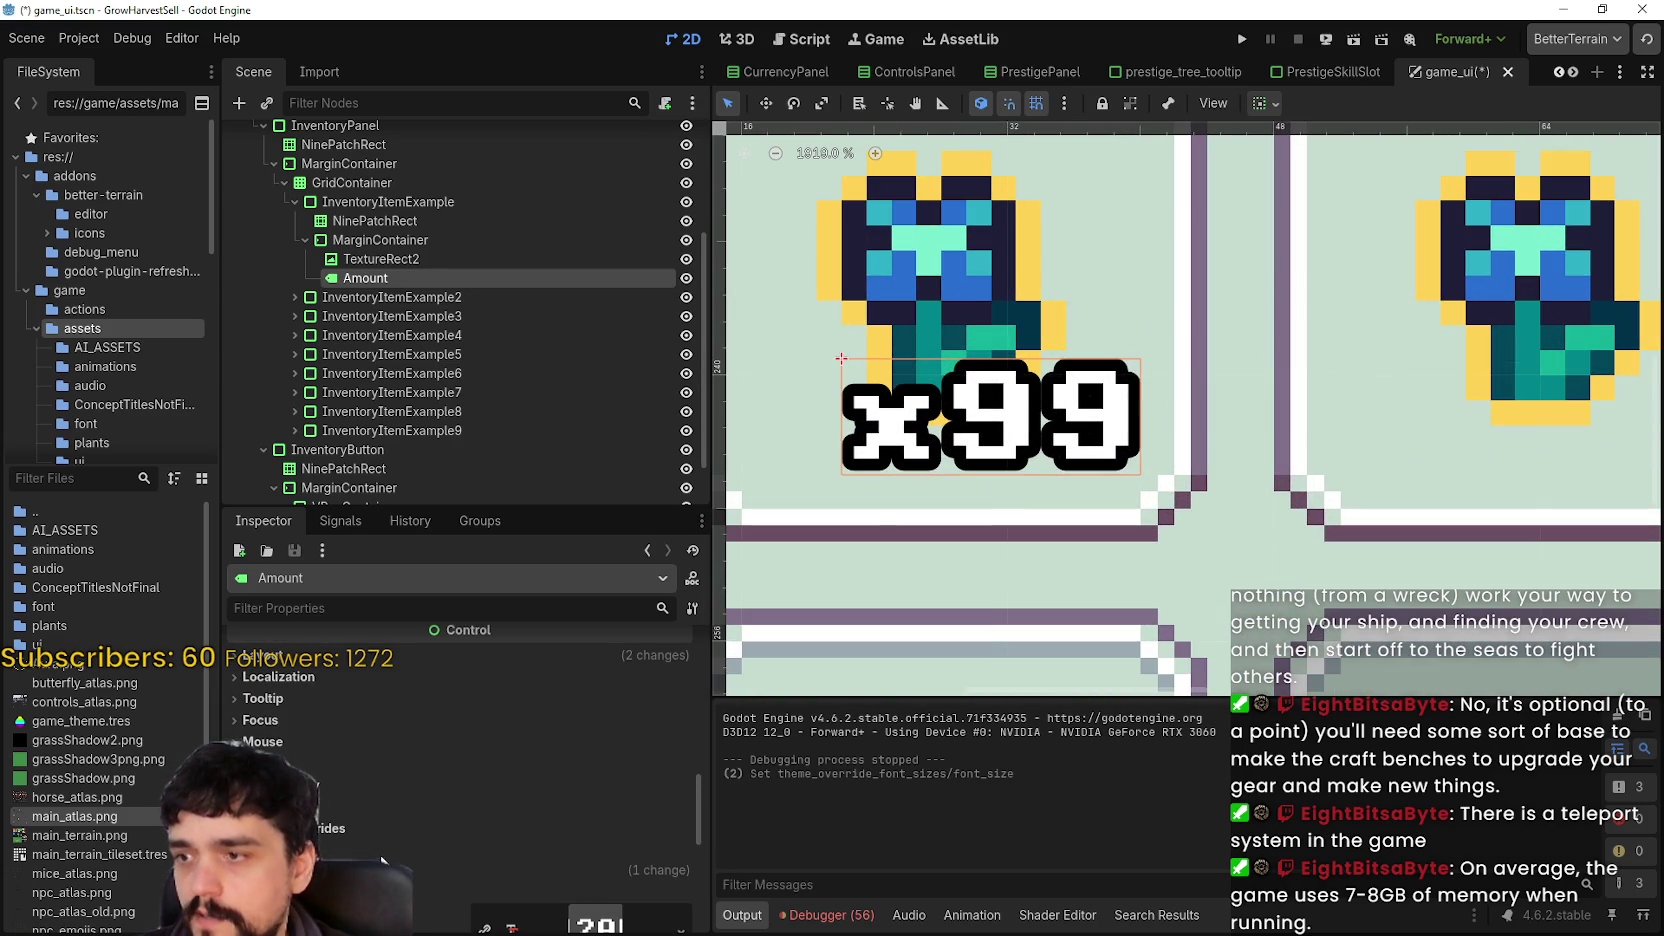
pyautogui.scroll(-3, 416, 851)
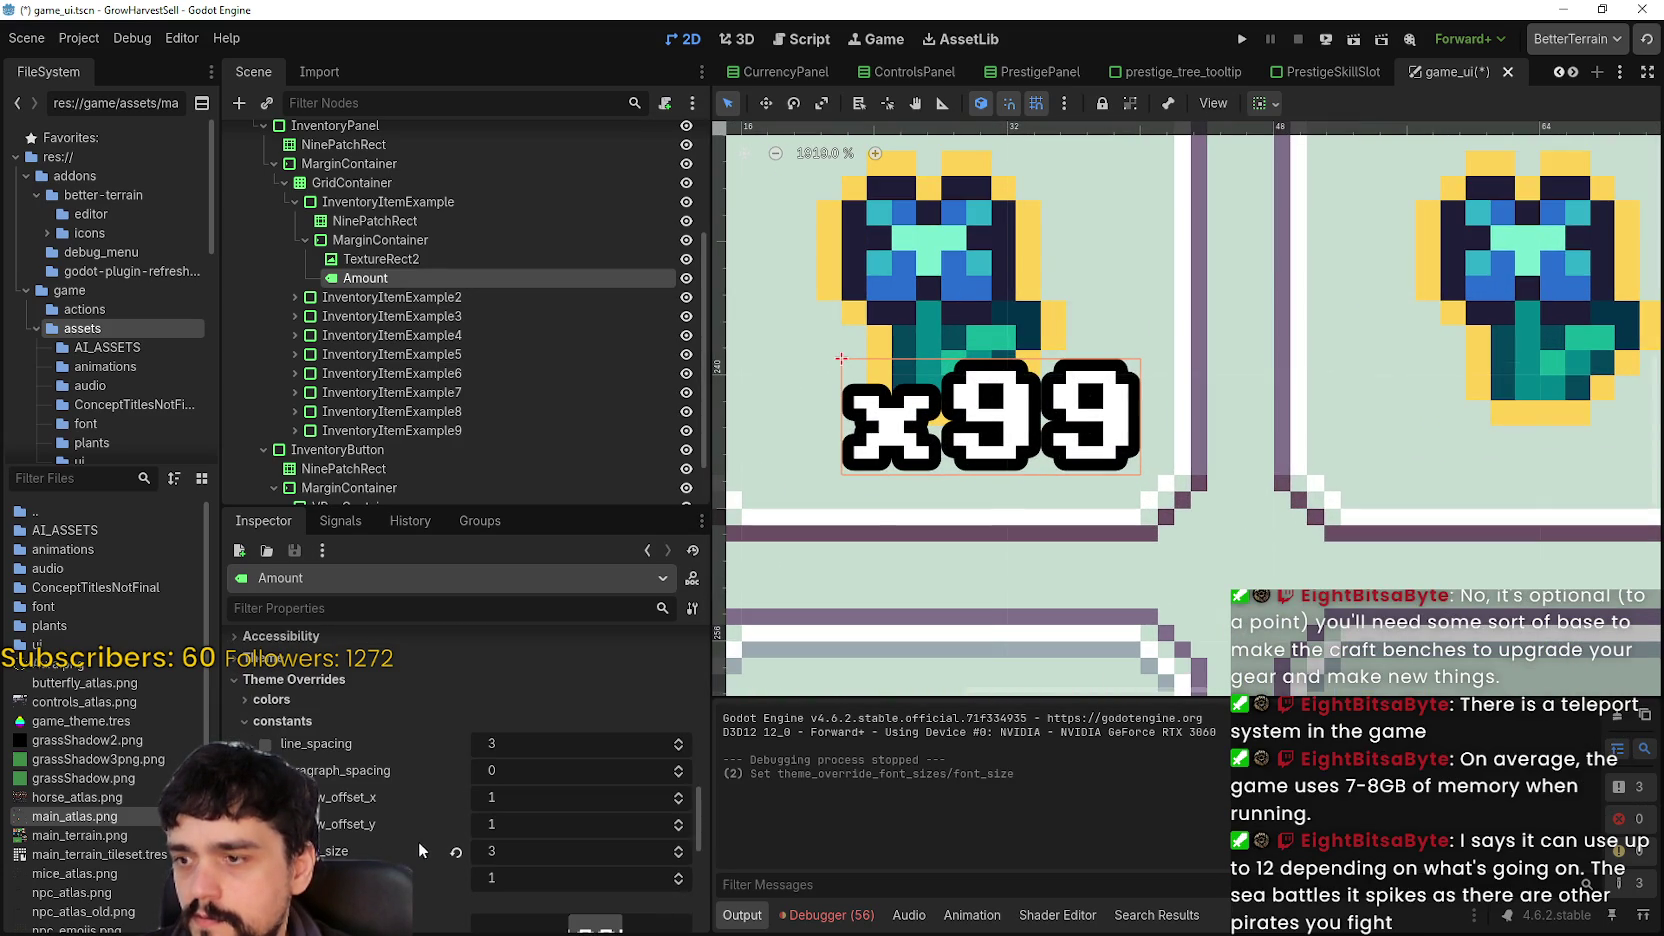
pyautogui.click(680, 858)
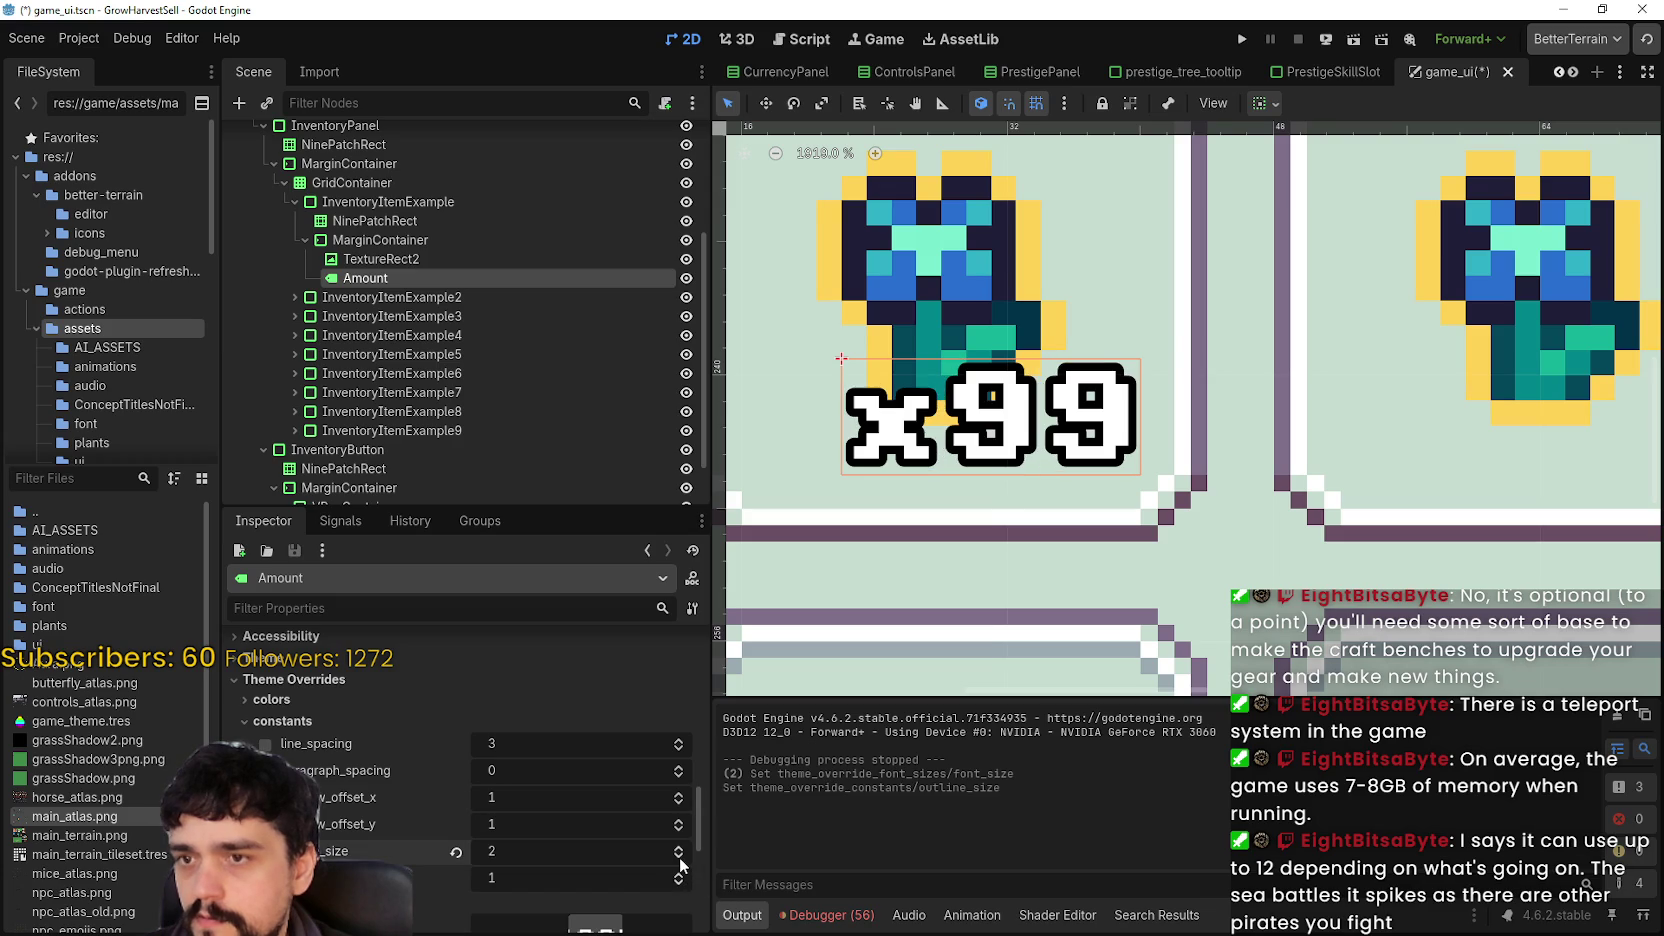
pyautogui.scroll(-3, 663, 825)
pyautogui.scroll(-6, 921, 453)
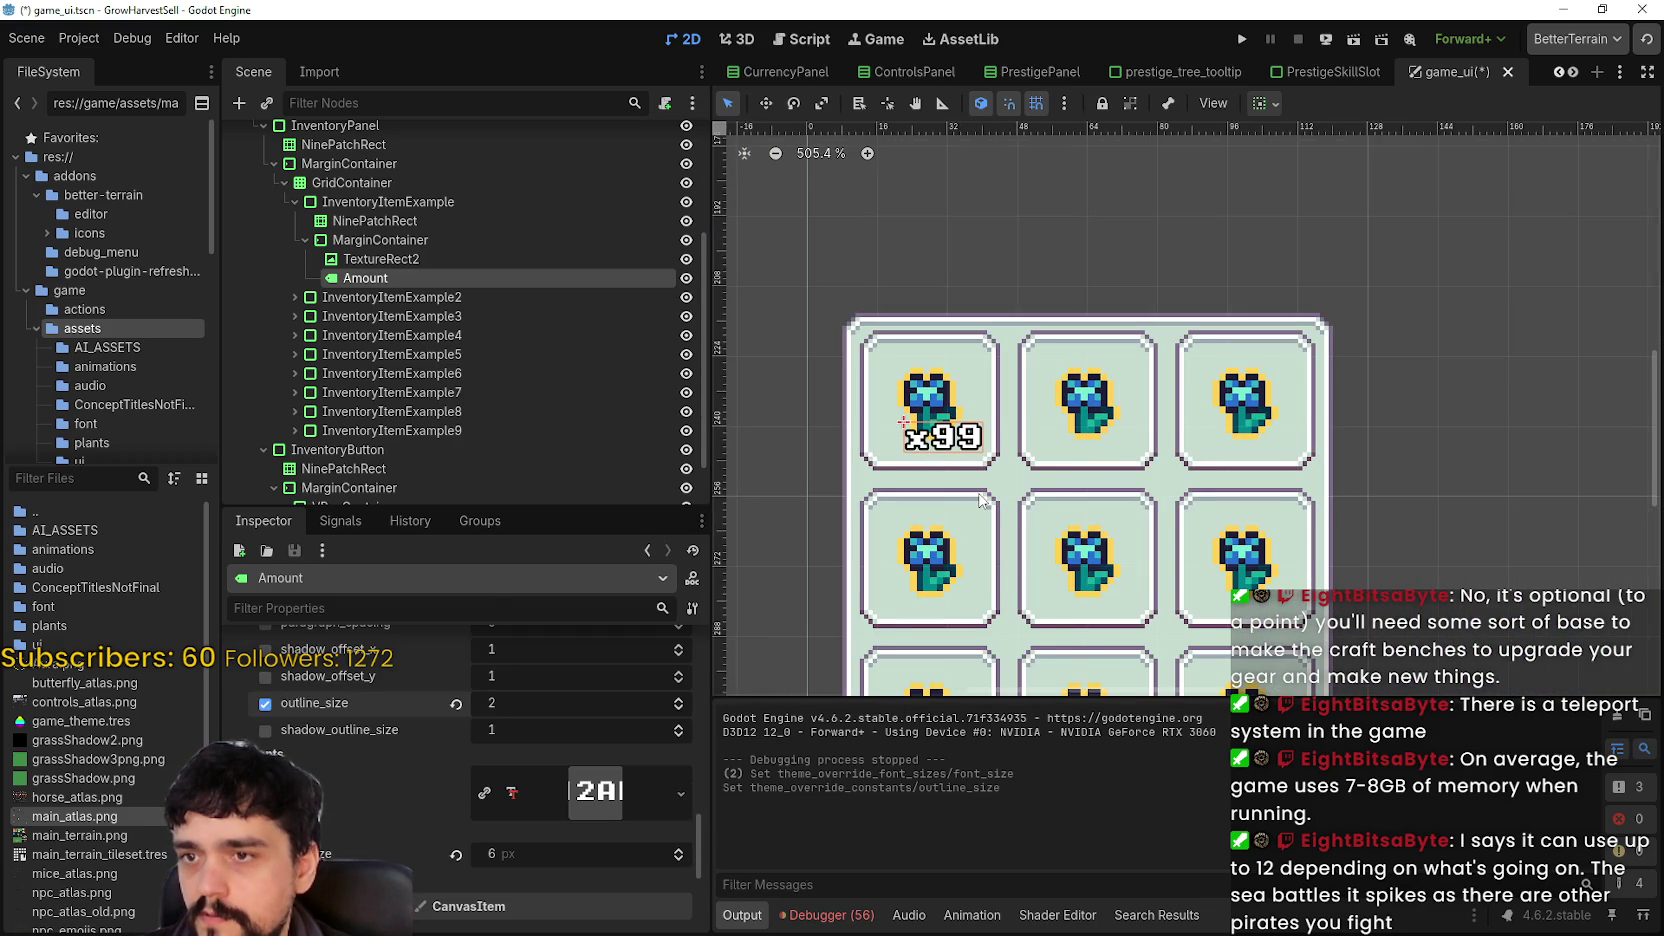
pyautogui.click(1241, 39)
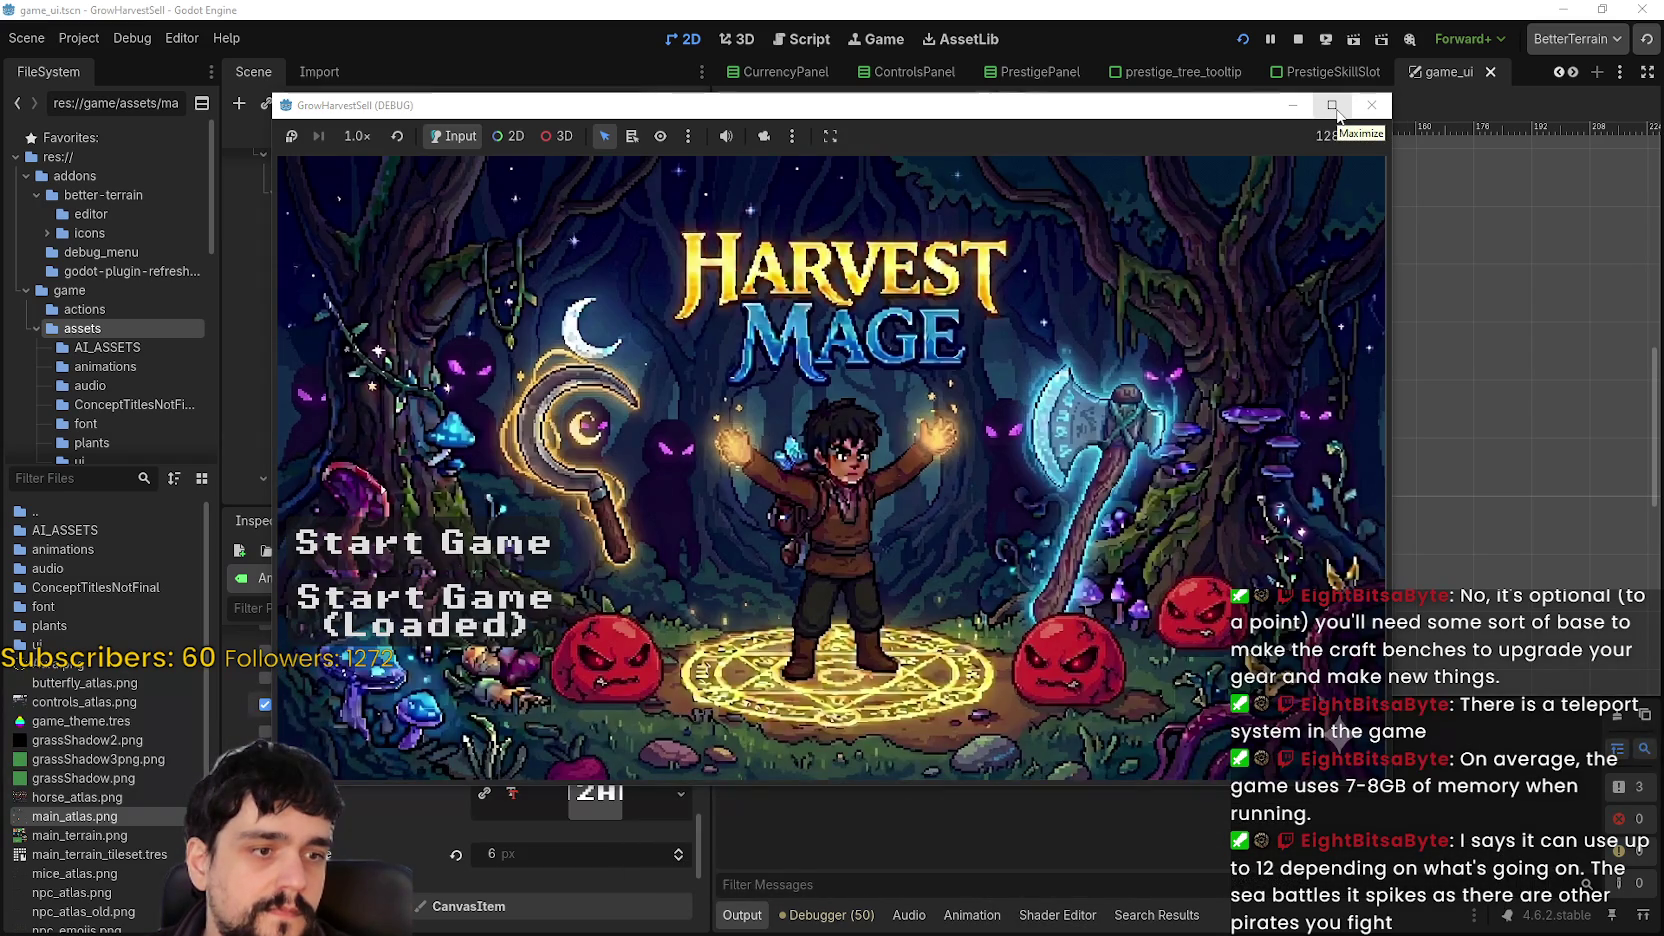
# - Play again, walking the village to check the smaller x99 label, then stop the run
pyautogui.click(424, 610)
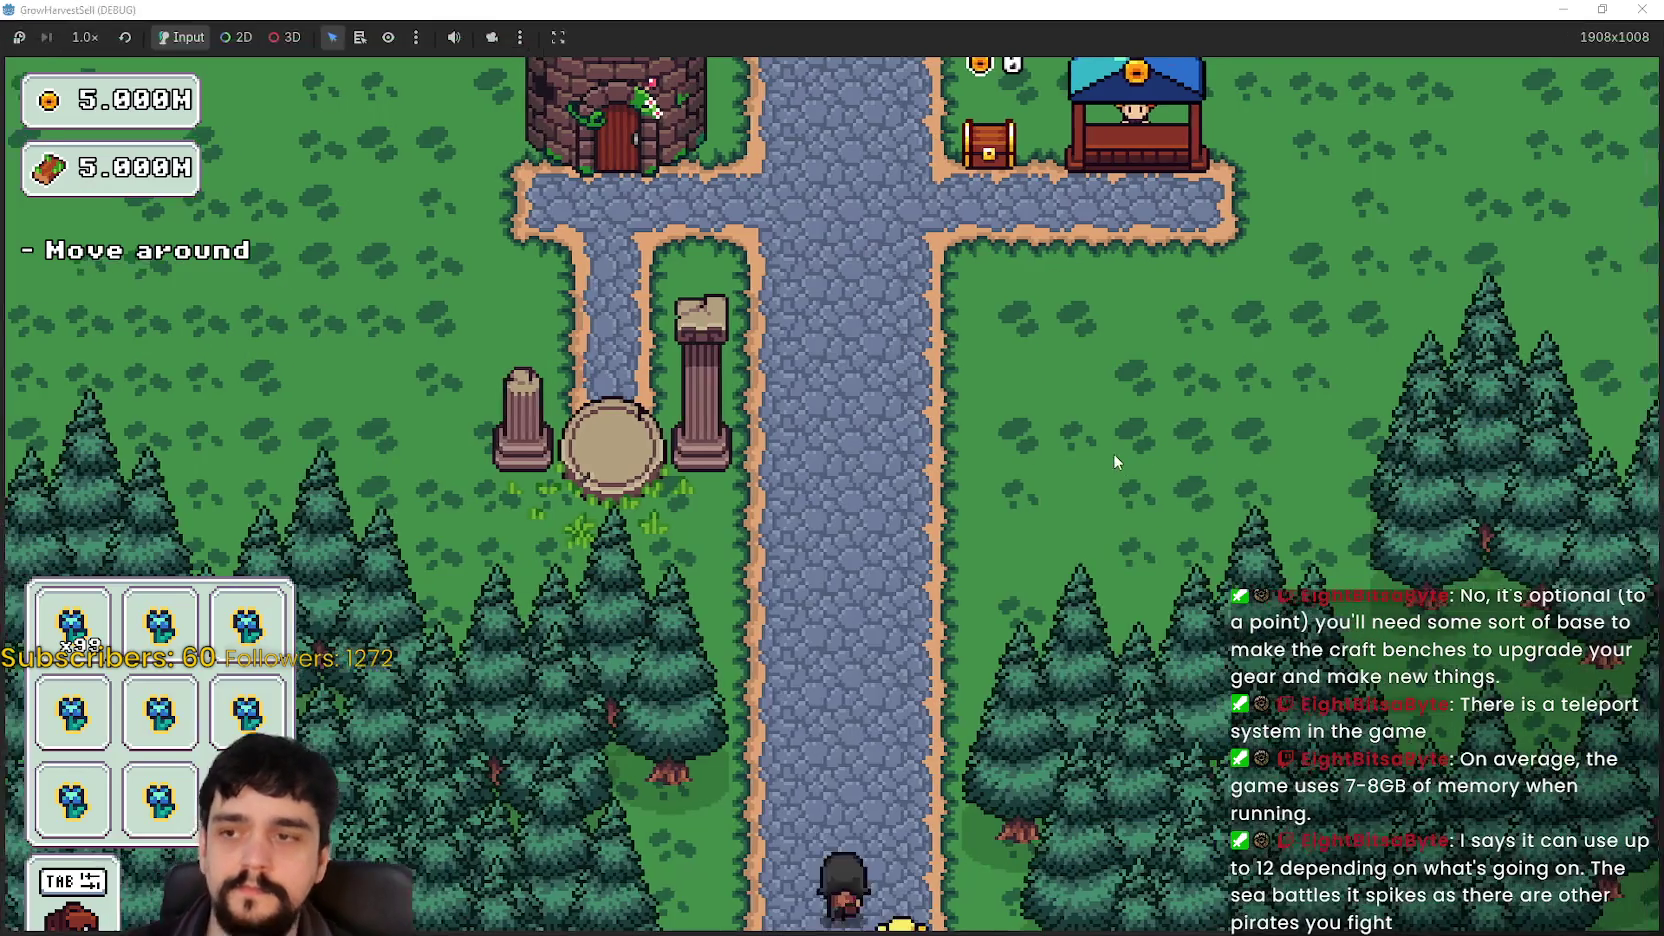
pyautogui.press('w')
pyautogui.press('w')
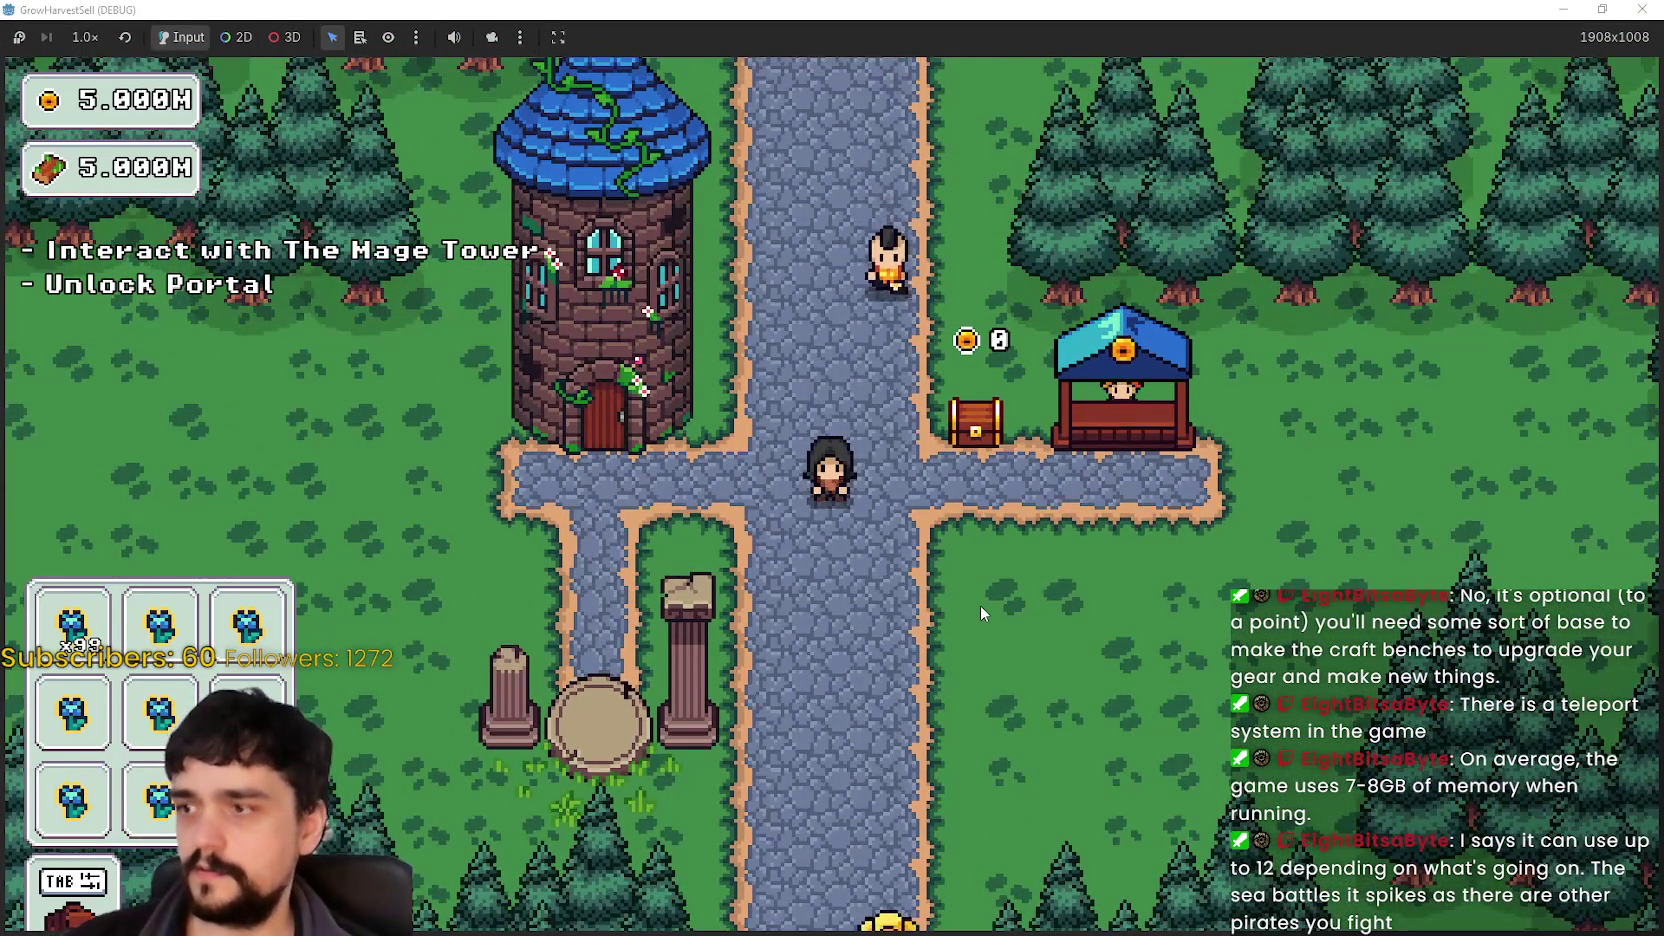
pyautogui.press('d')
pyautogui.press('s')
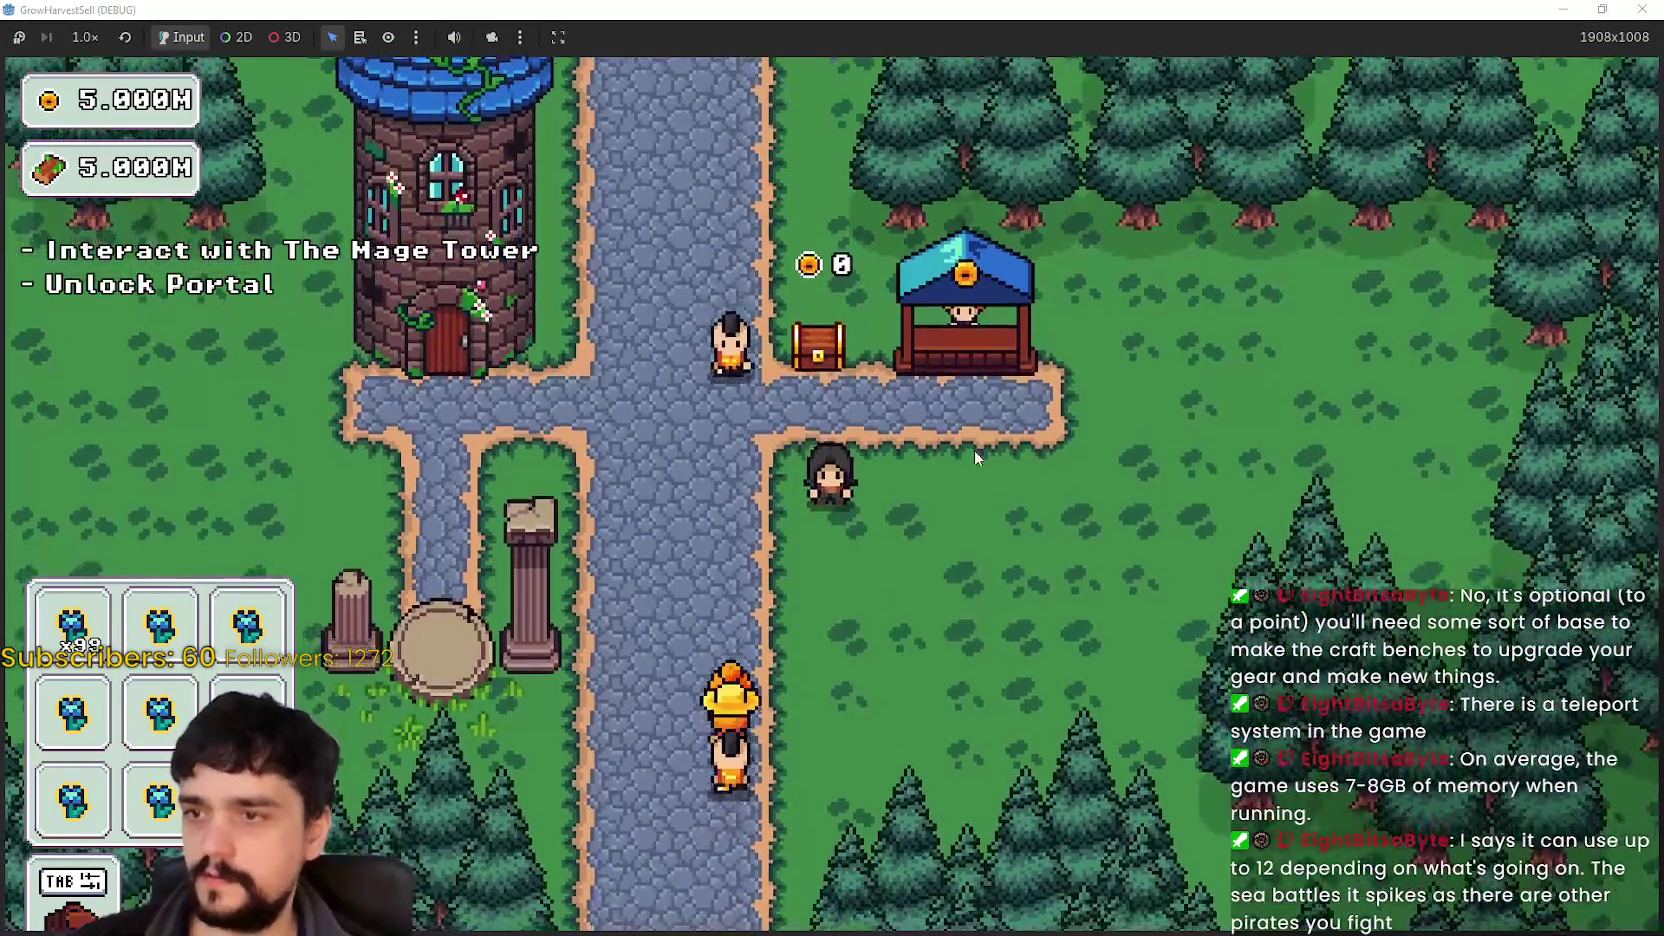
pyautogui.press('super+Down')
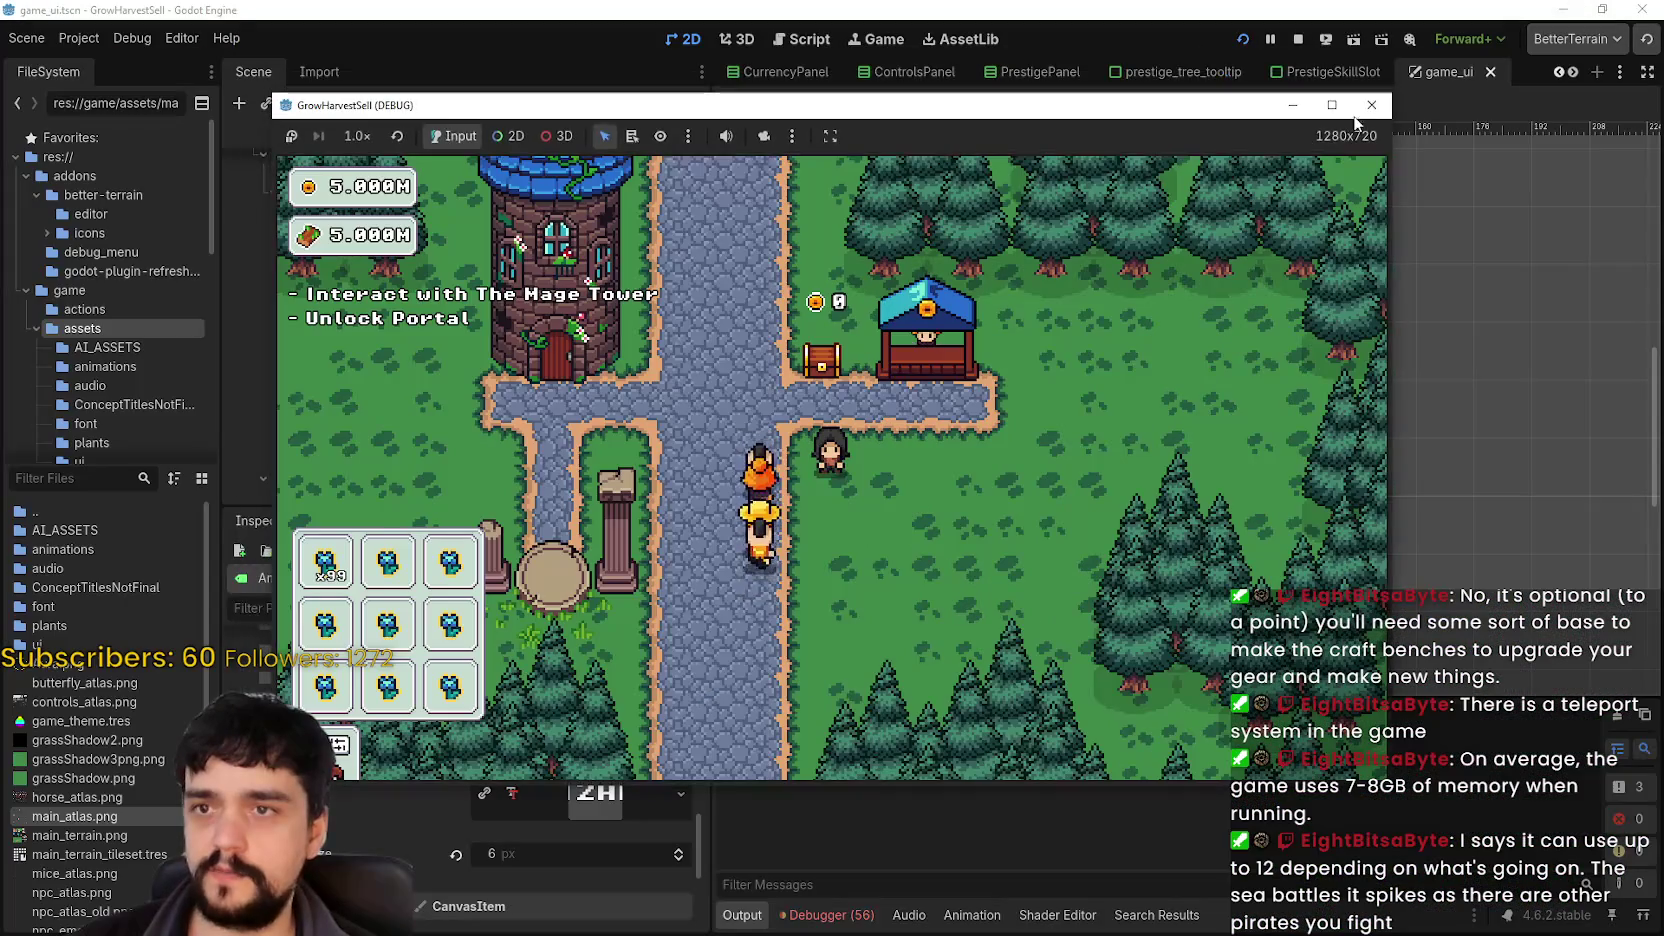
pyautogui.press('F8')
pyautogui.click(79, 38)
pyautogui.click(88, 66)
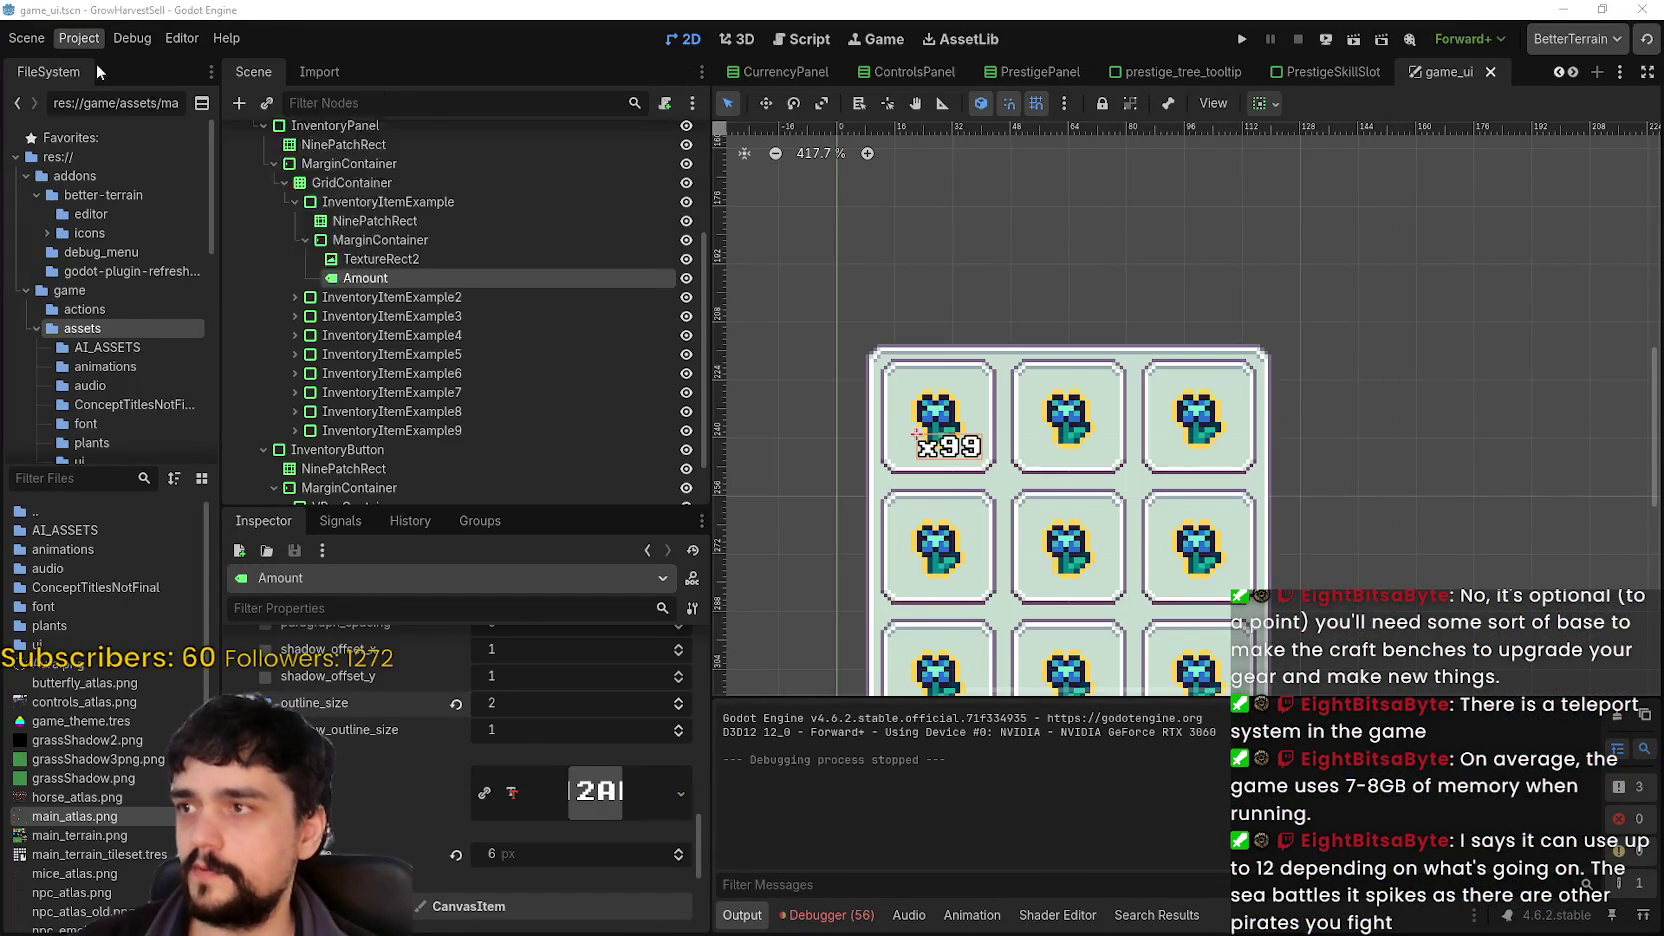
# - Set the project's window mode to Exclusive Fullscreen and run the project
pyautogui.click(313, 289)
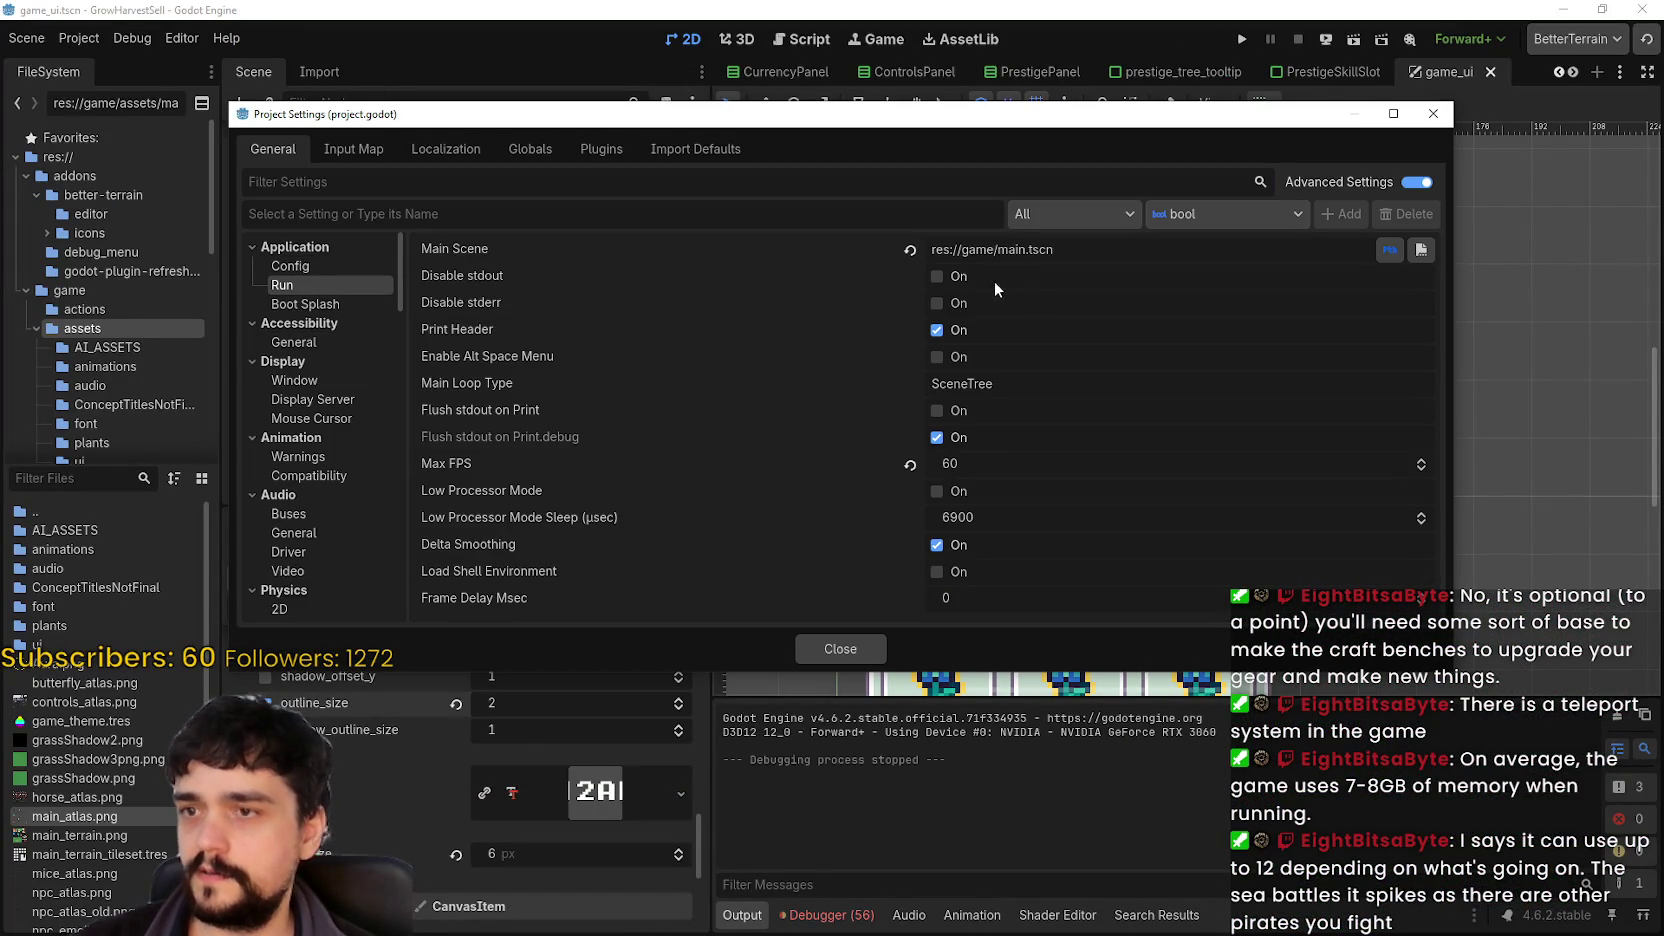
pyautogui.click(300, 380)
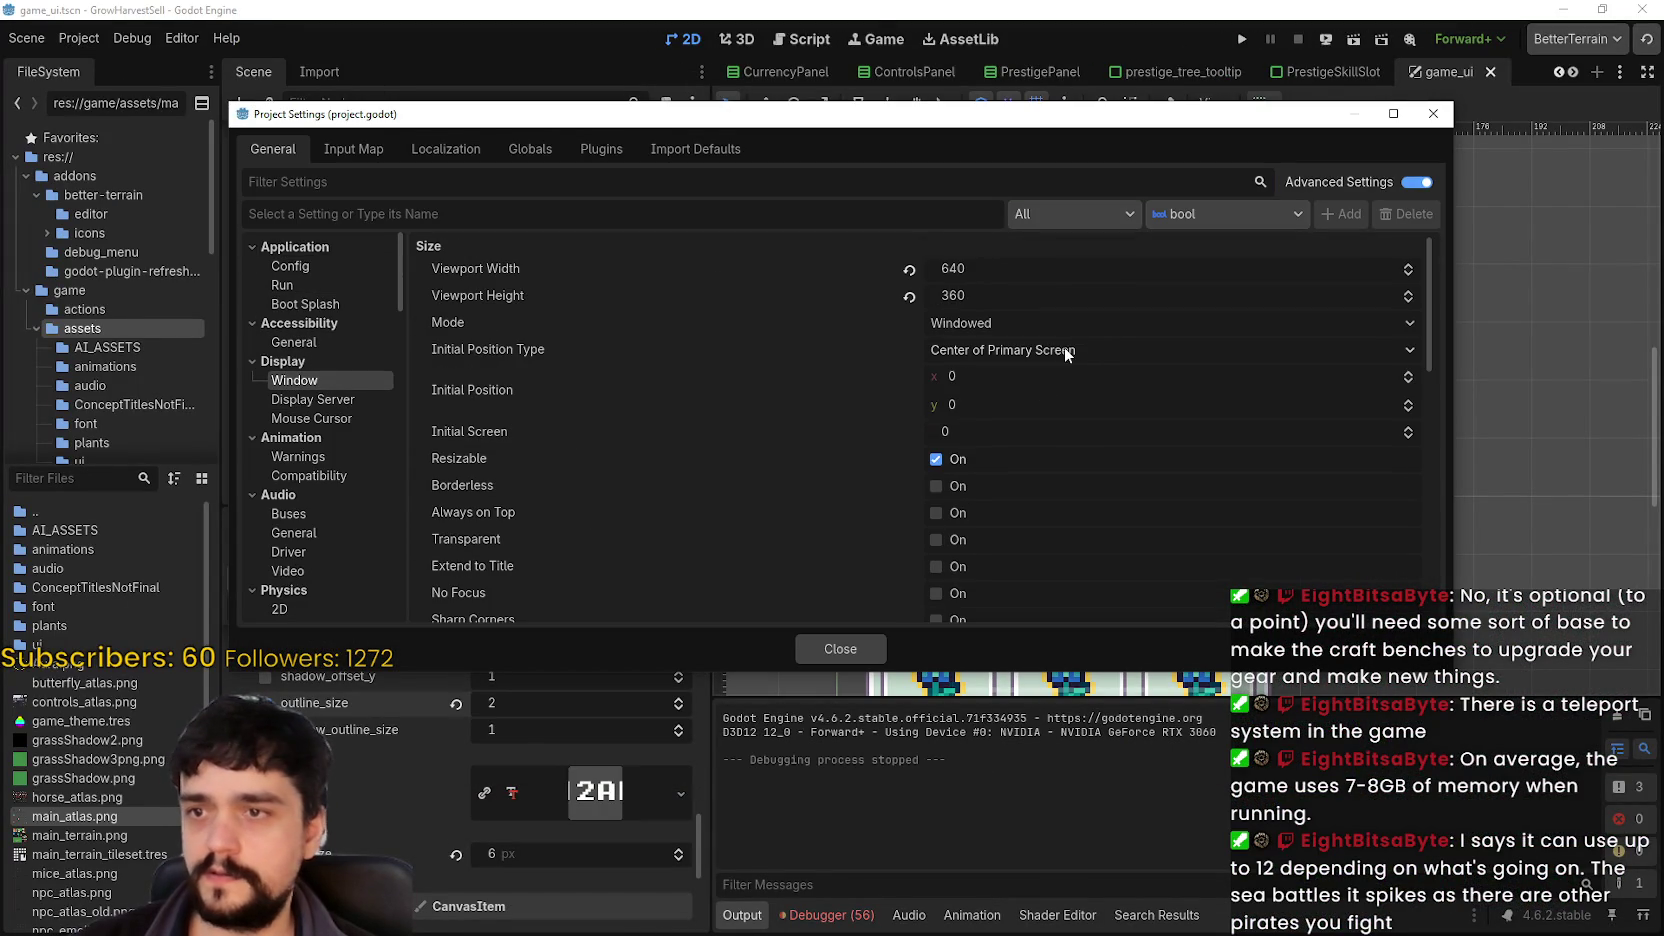
pyautogui.click(1046, 325)
pyautogui.click(1024, 434)
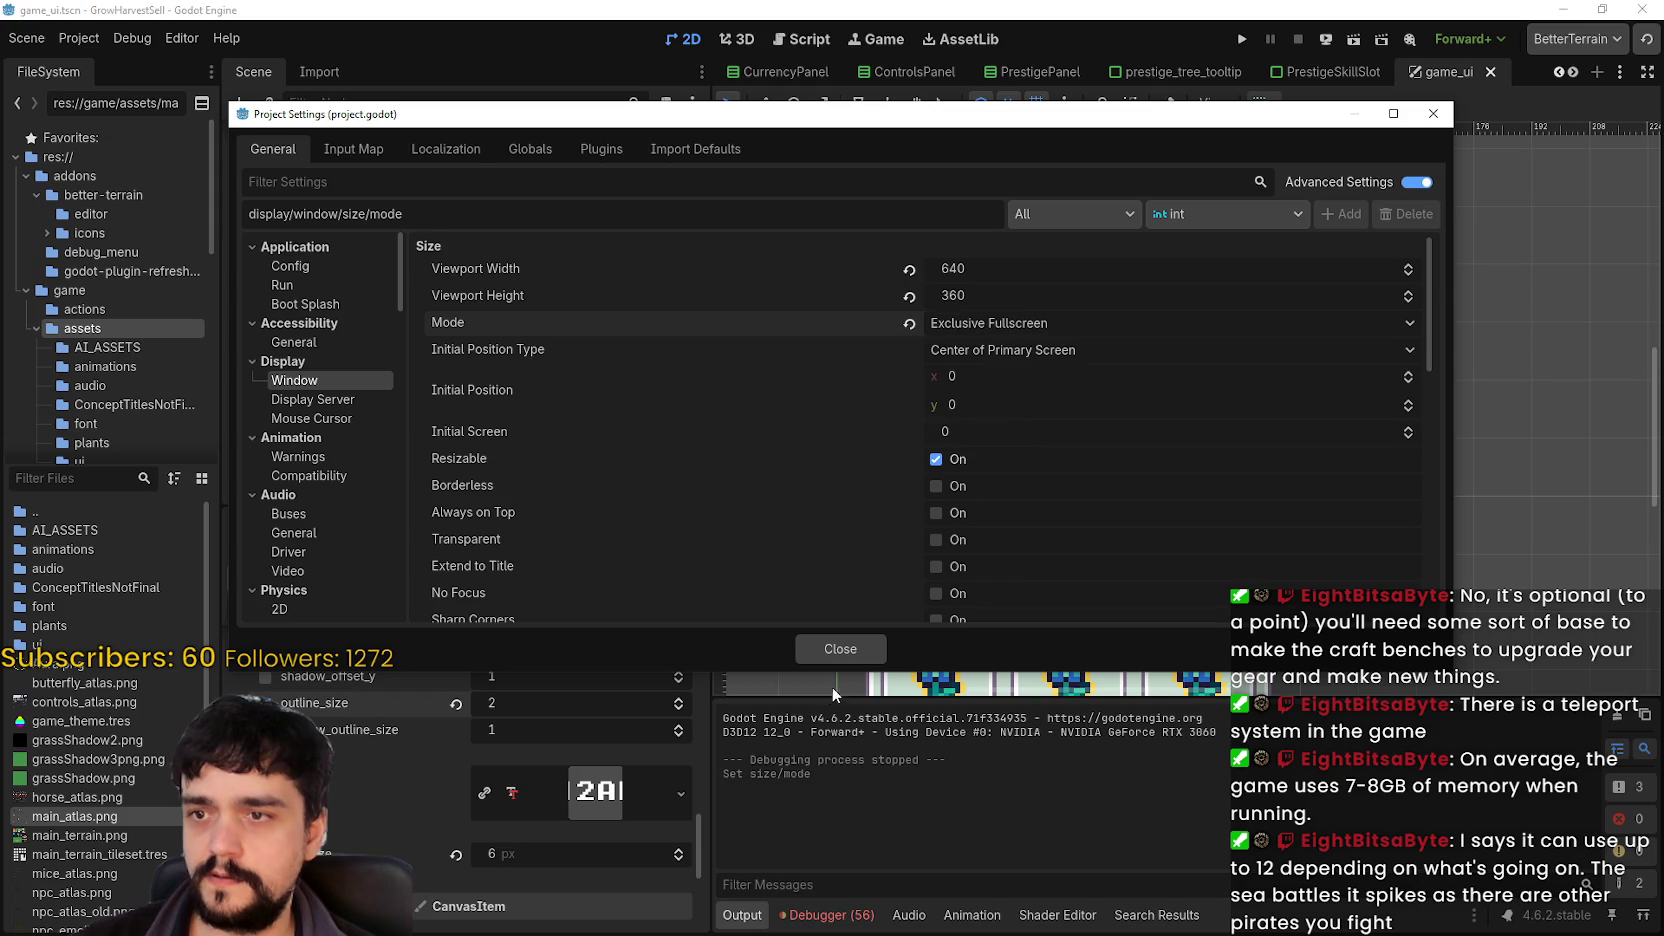
pyautogui.click(838, 649)
pyautogui.click(1242, 39)
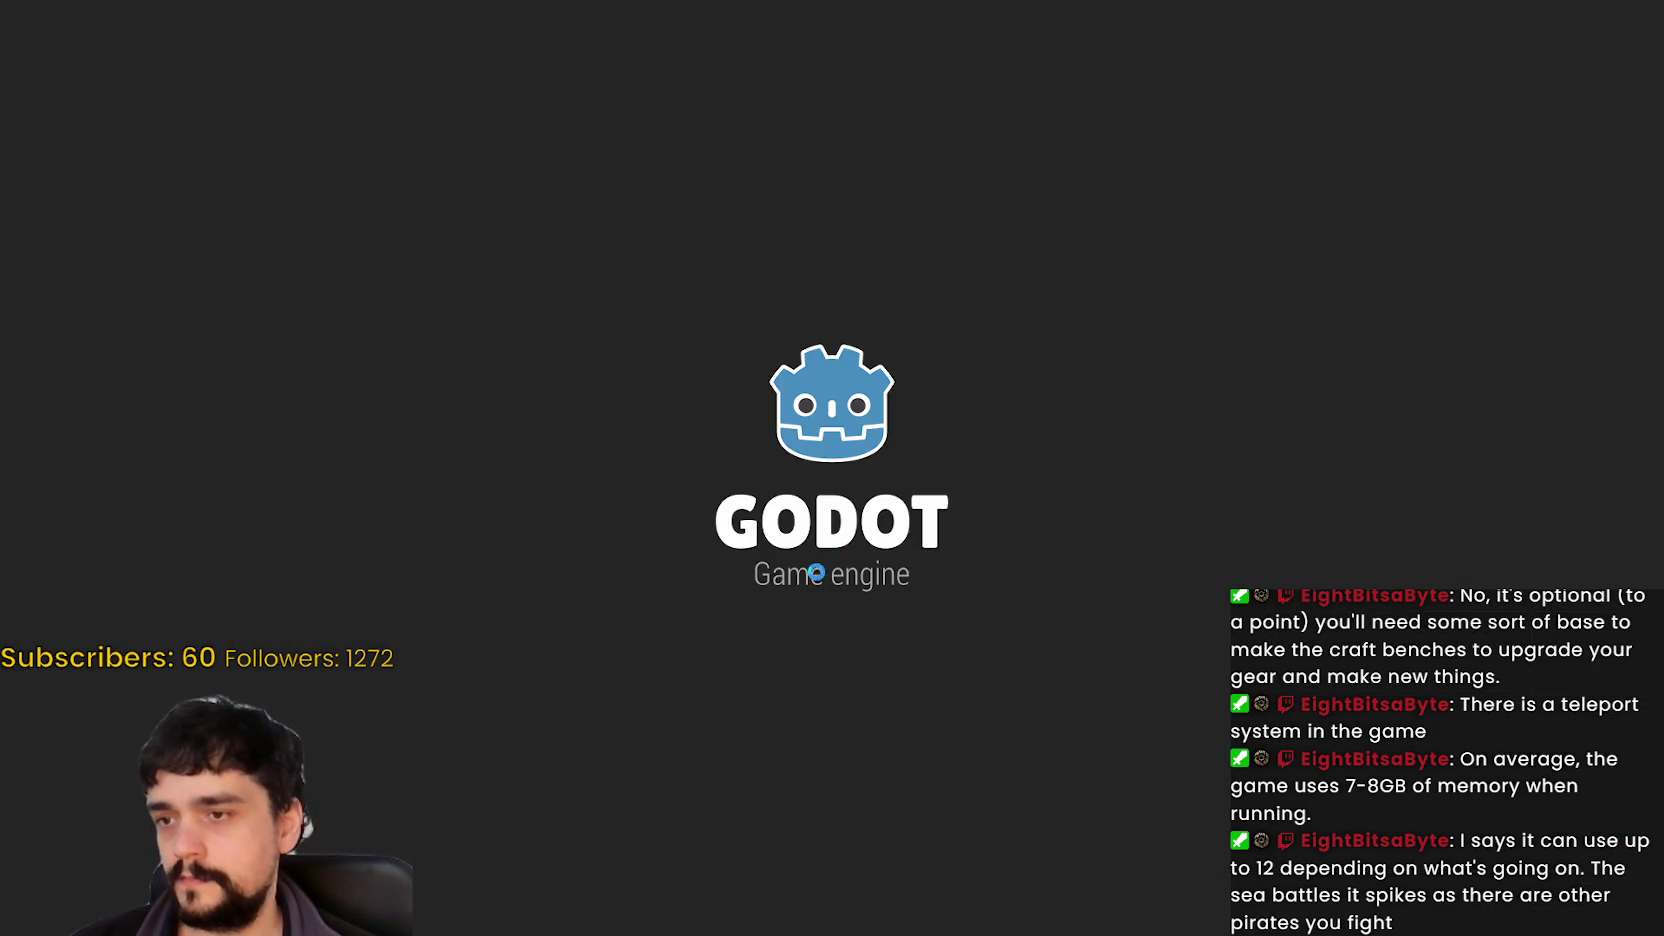
# - Start the game, walk the player north to the top of the village road and back, then return to the editor
pyautogui.press('Return')
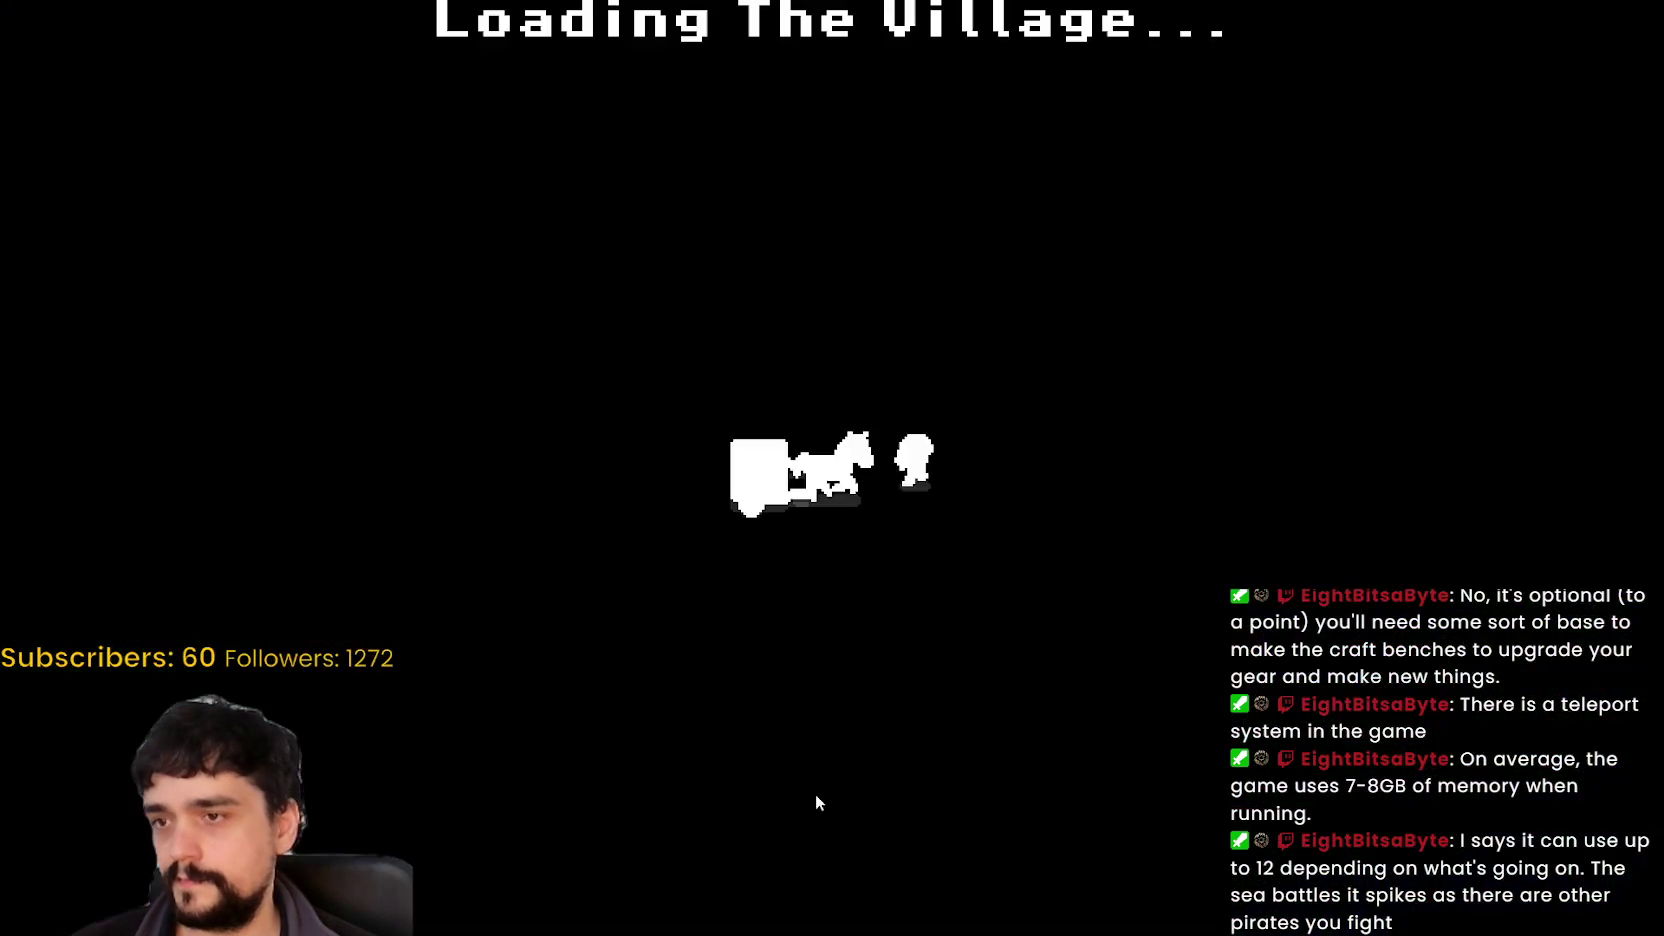
pyautogui.press('w')
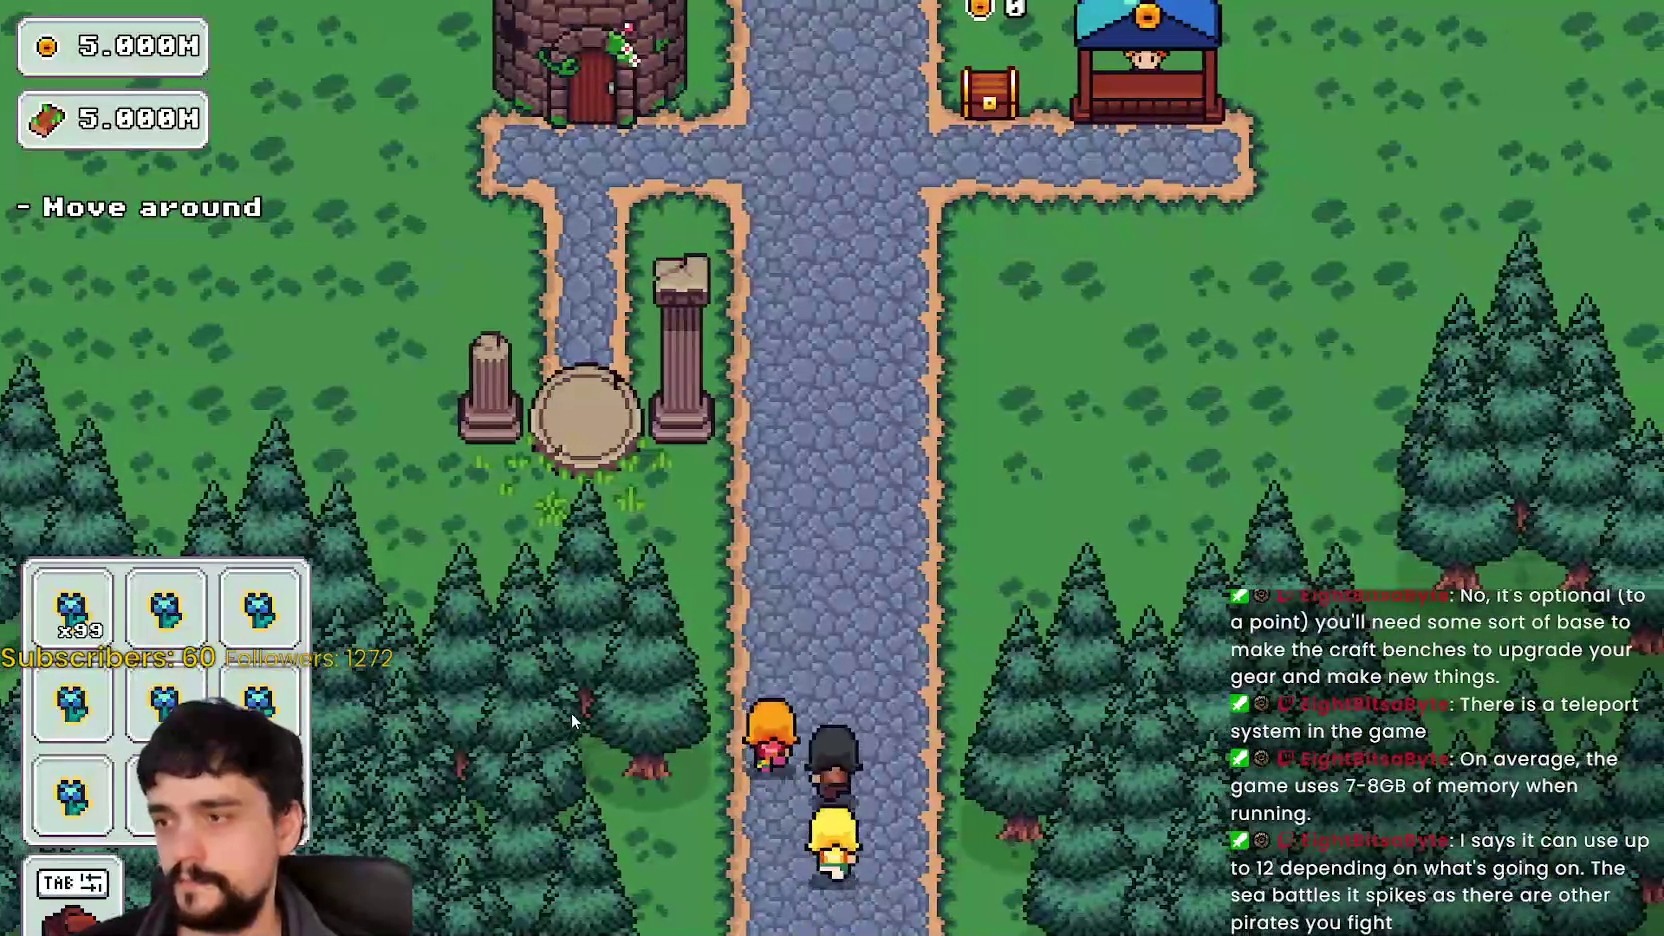
pyautogui.press('w')
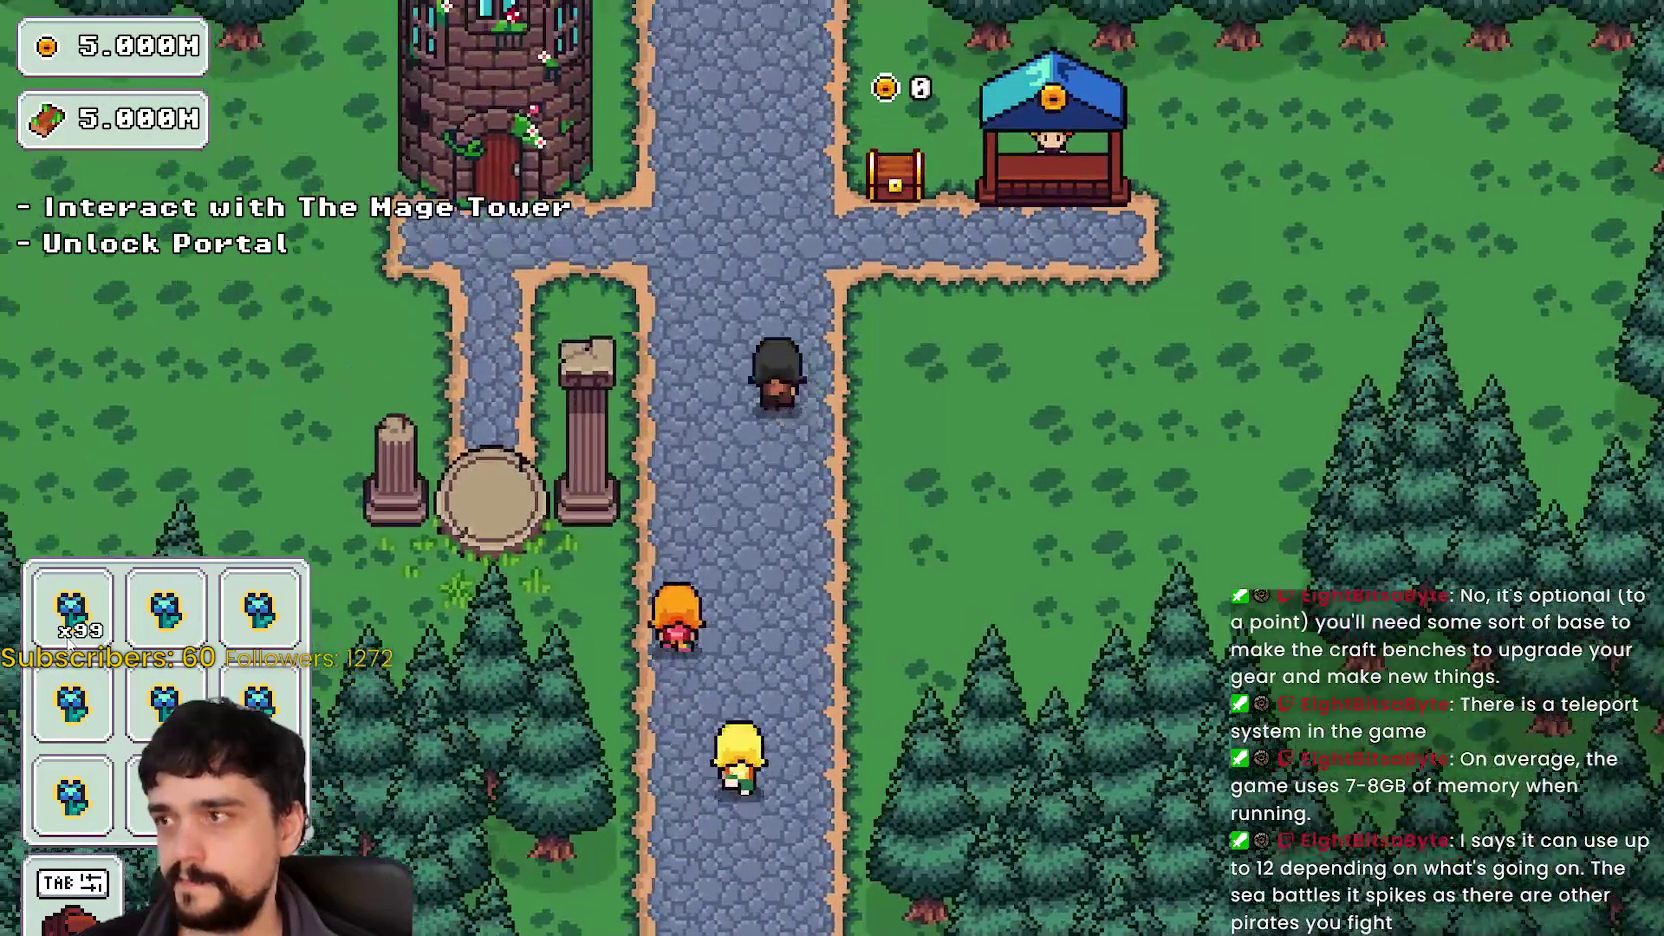
pyautogui.press('w')
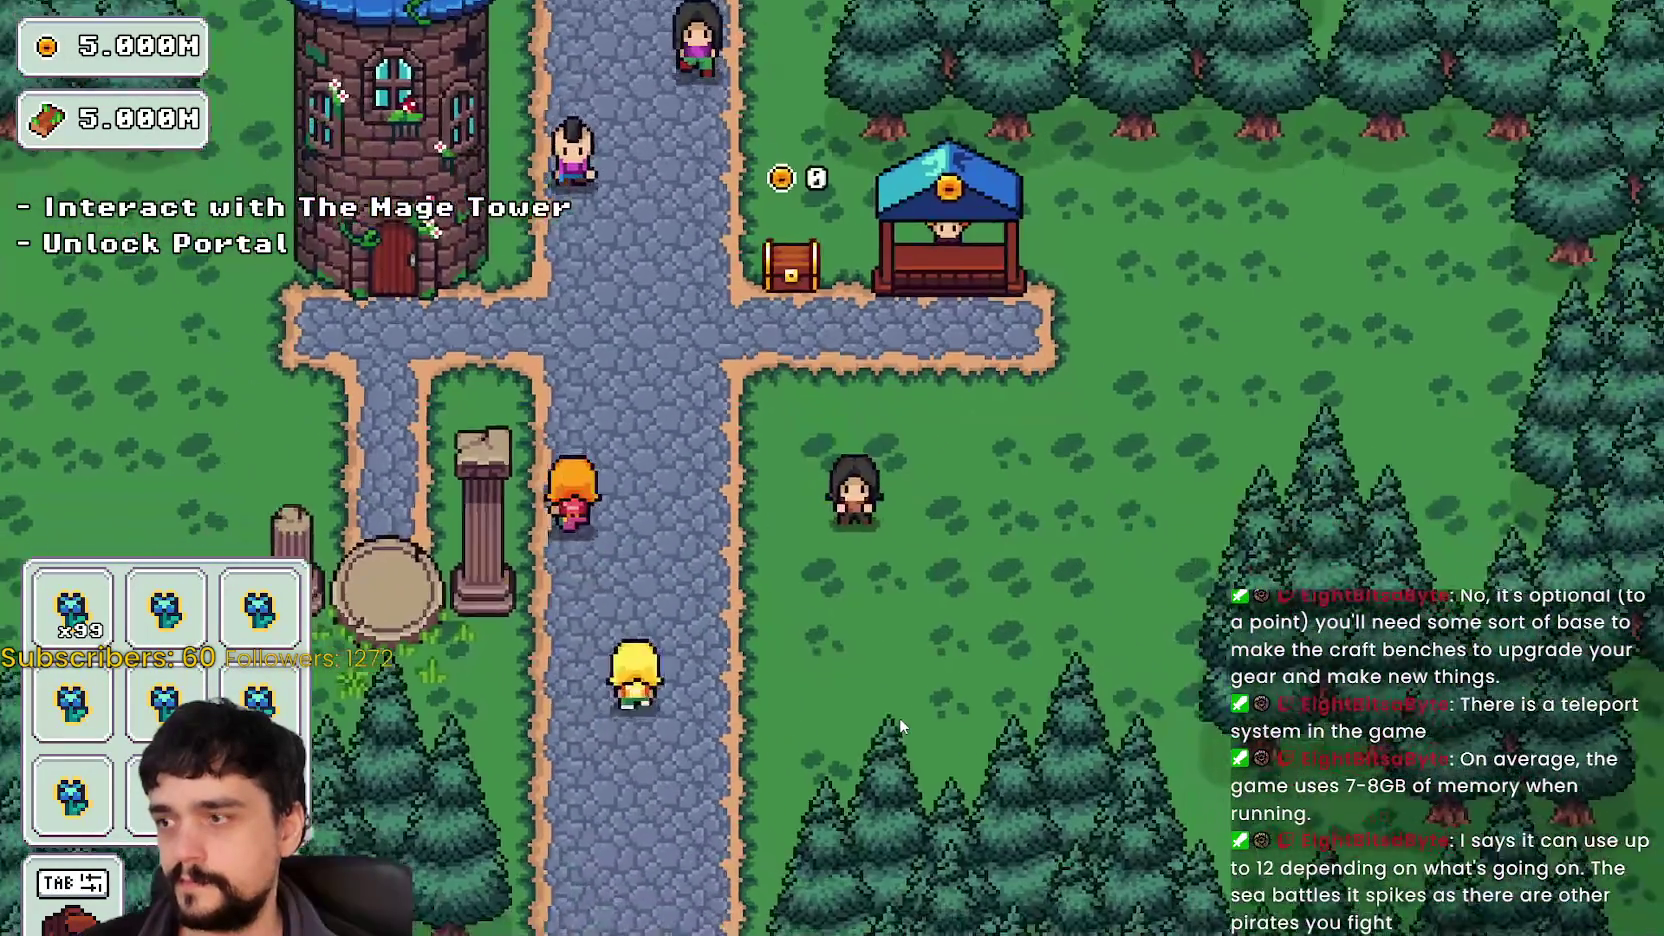
pyautogui.press('w')
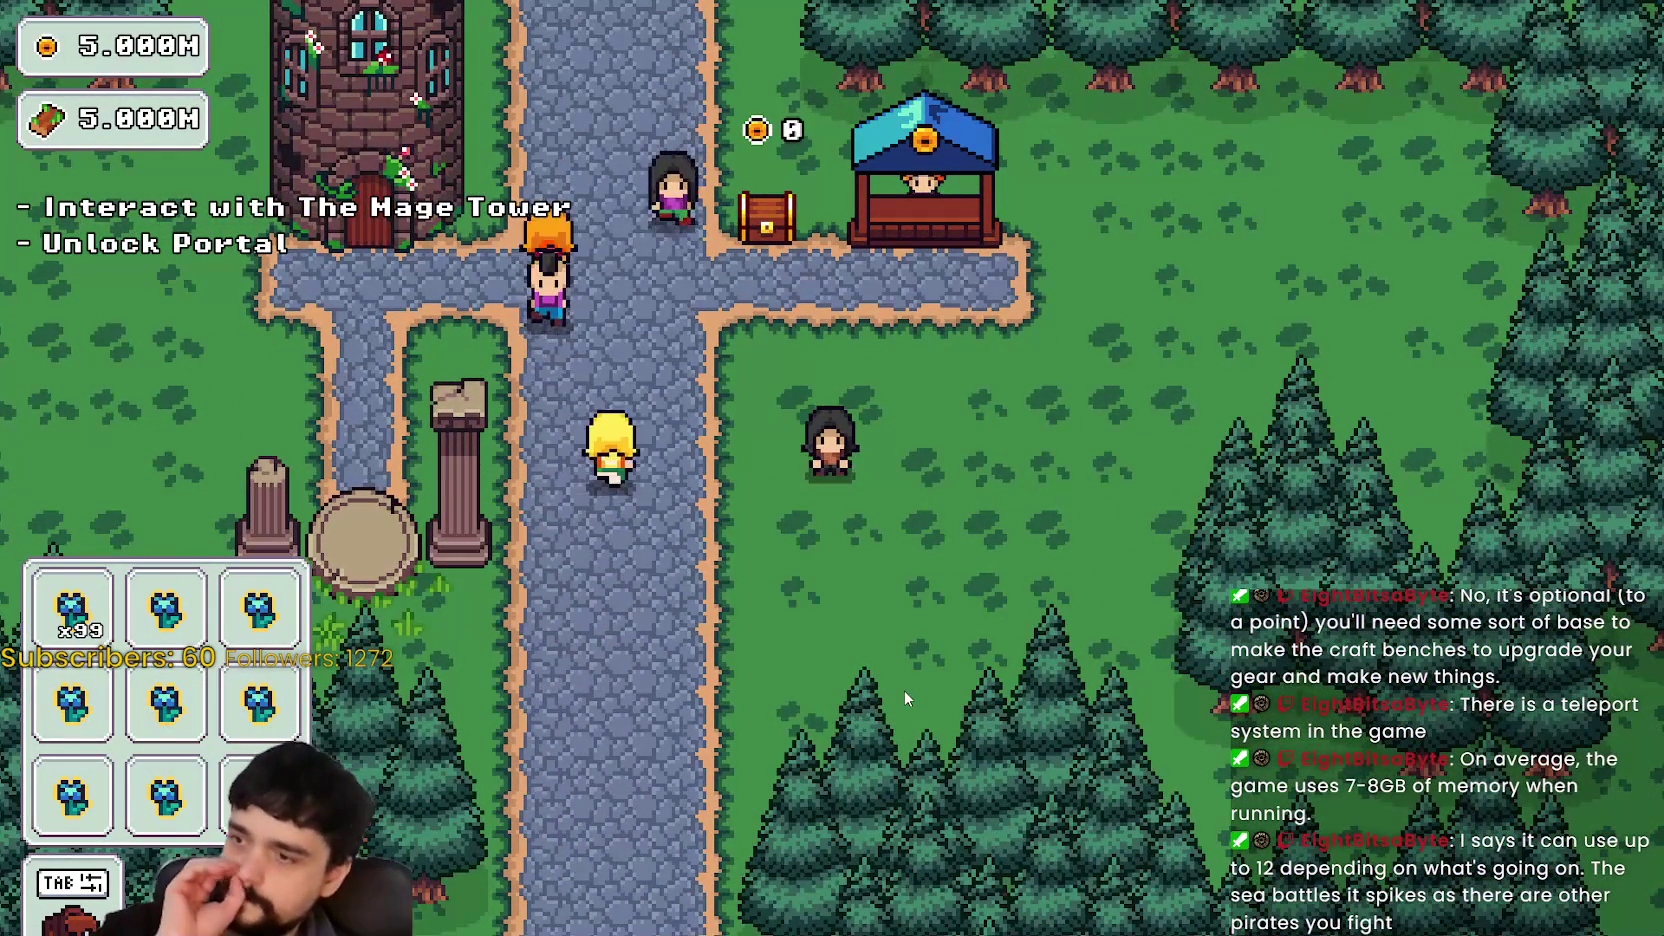
pyautogui.press('w')
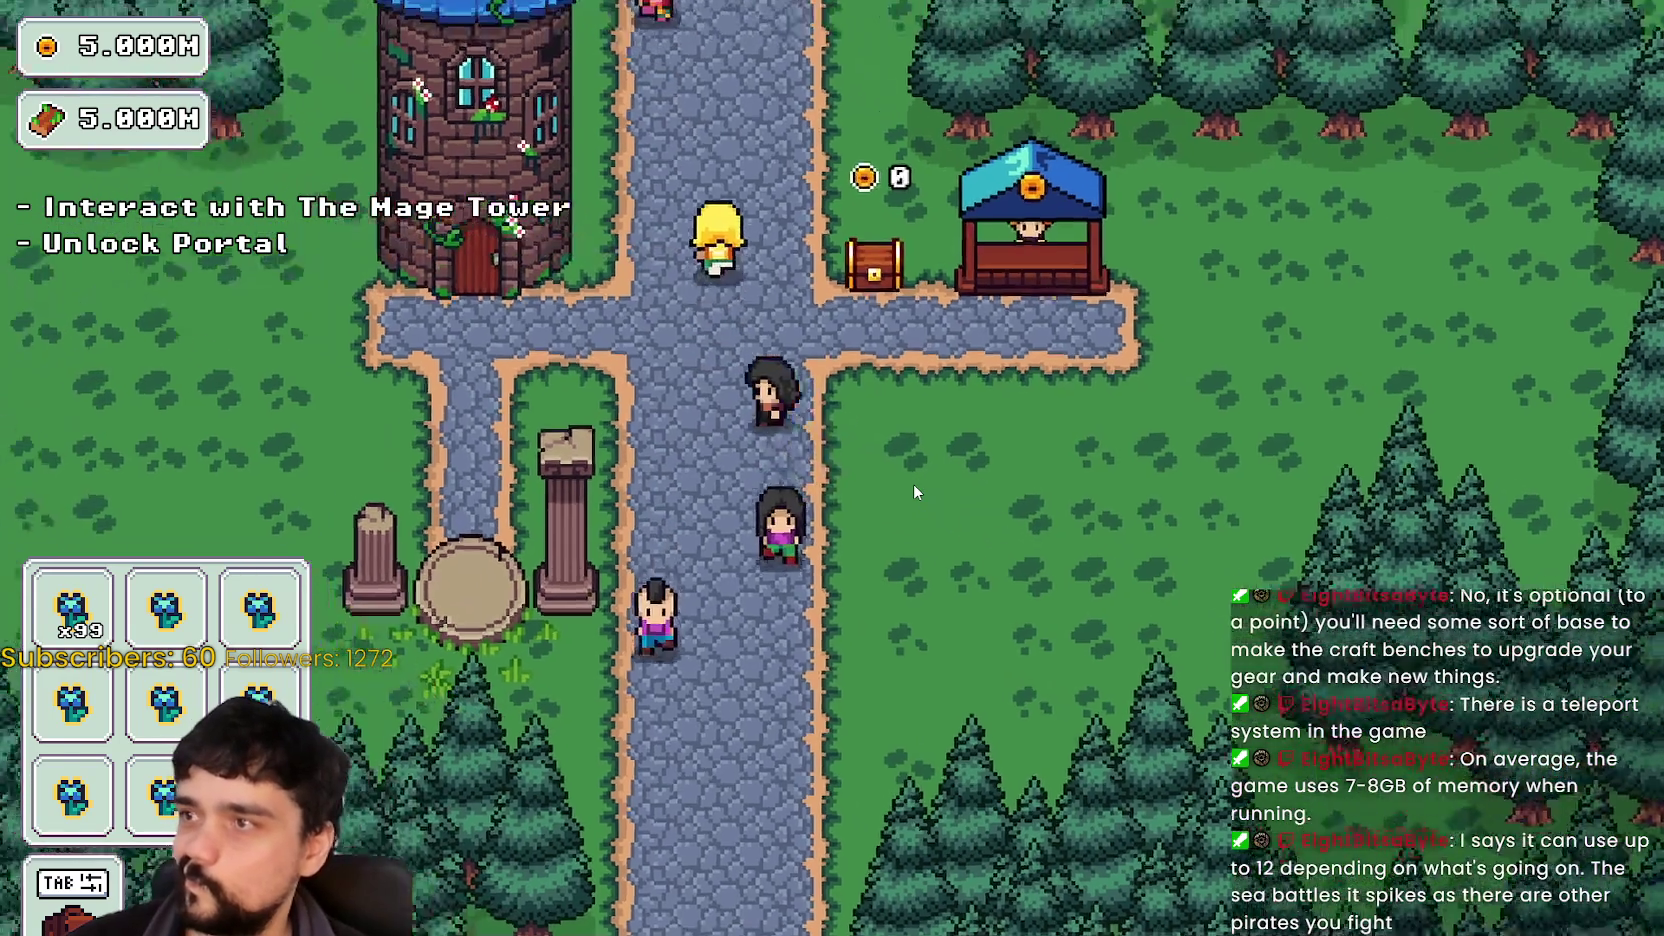
pyautogui.press('w')
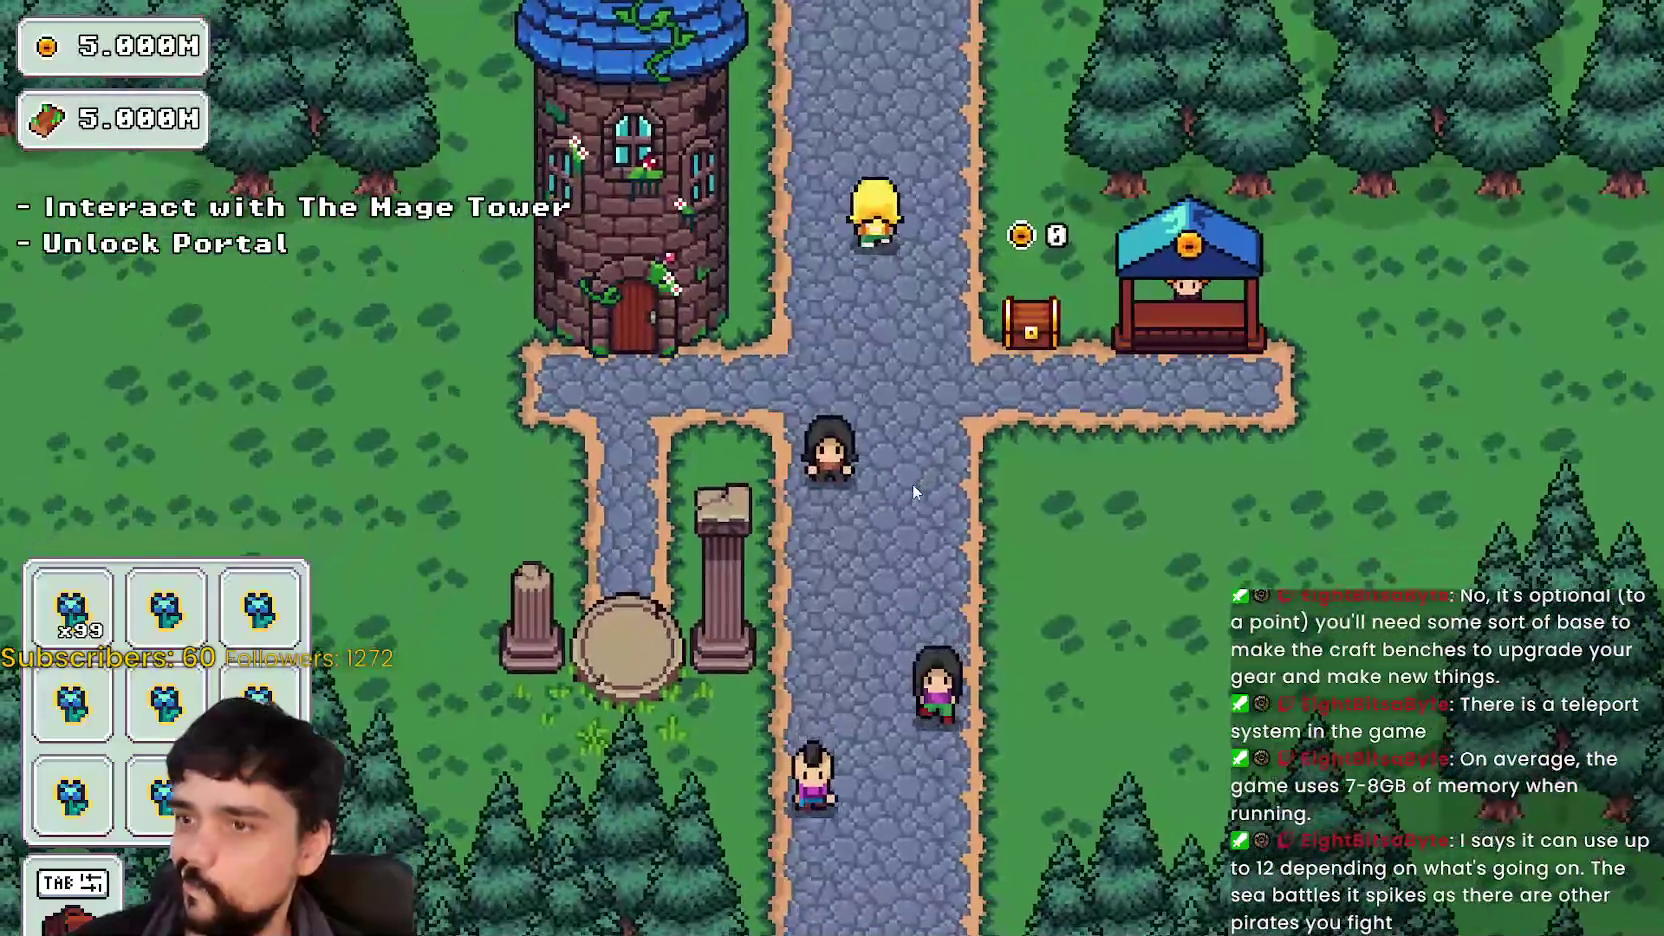
pyautogui.press('w')
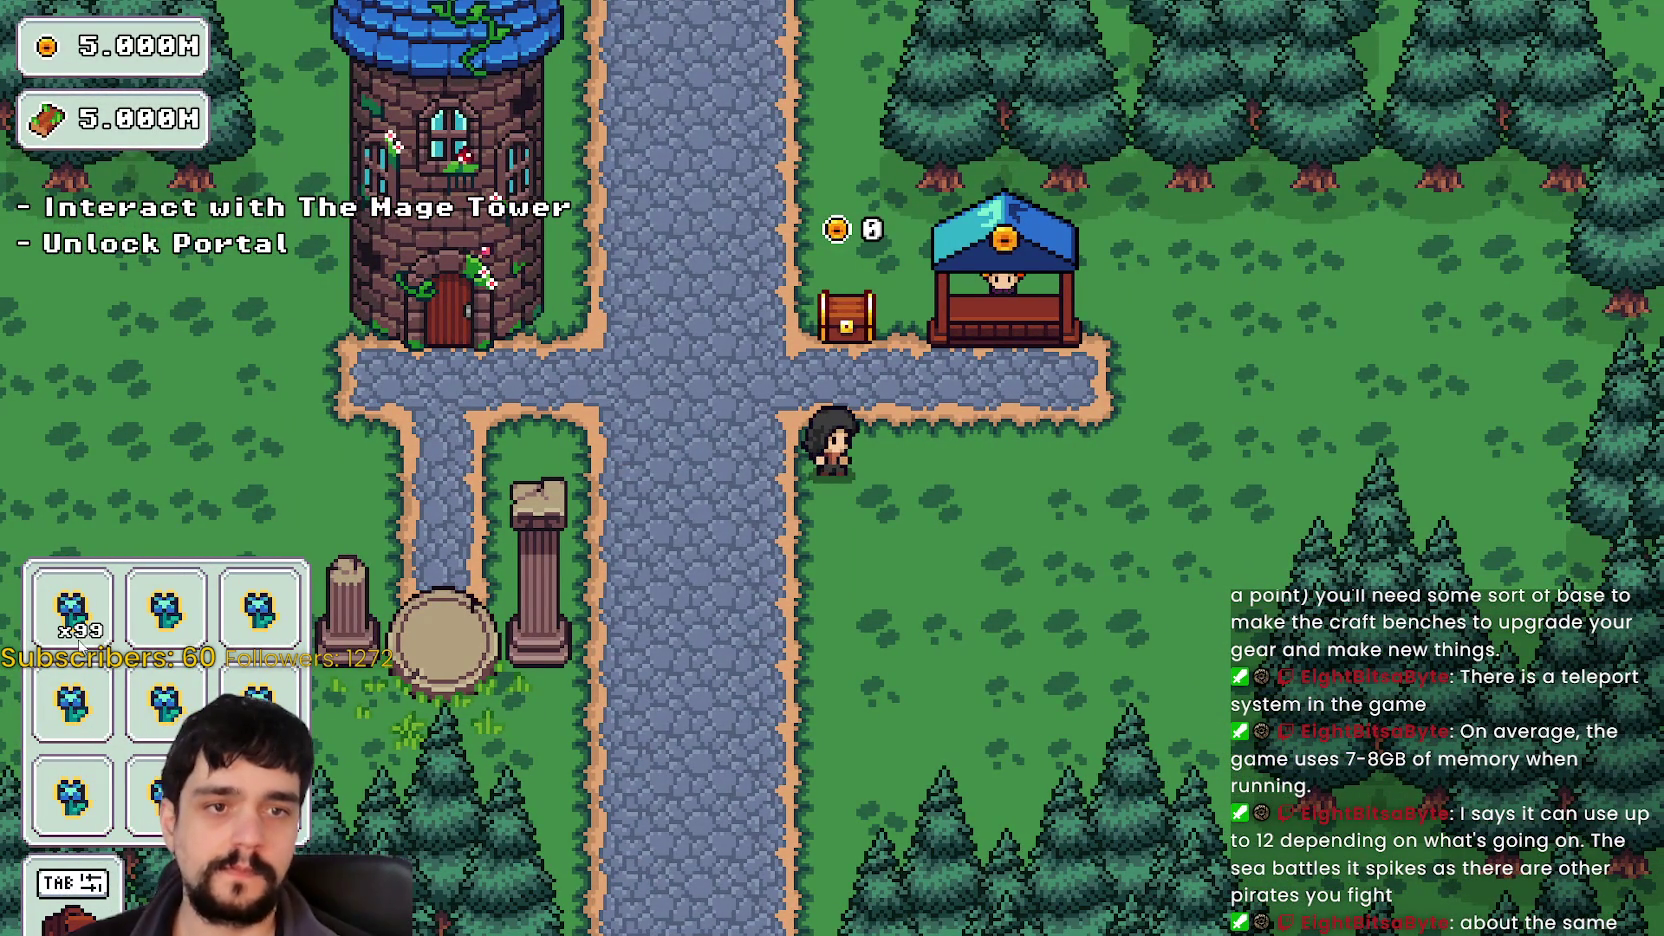
pyautogui.press('s')
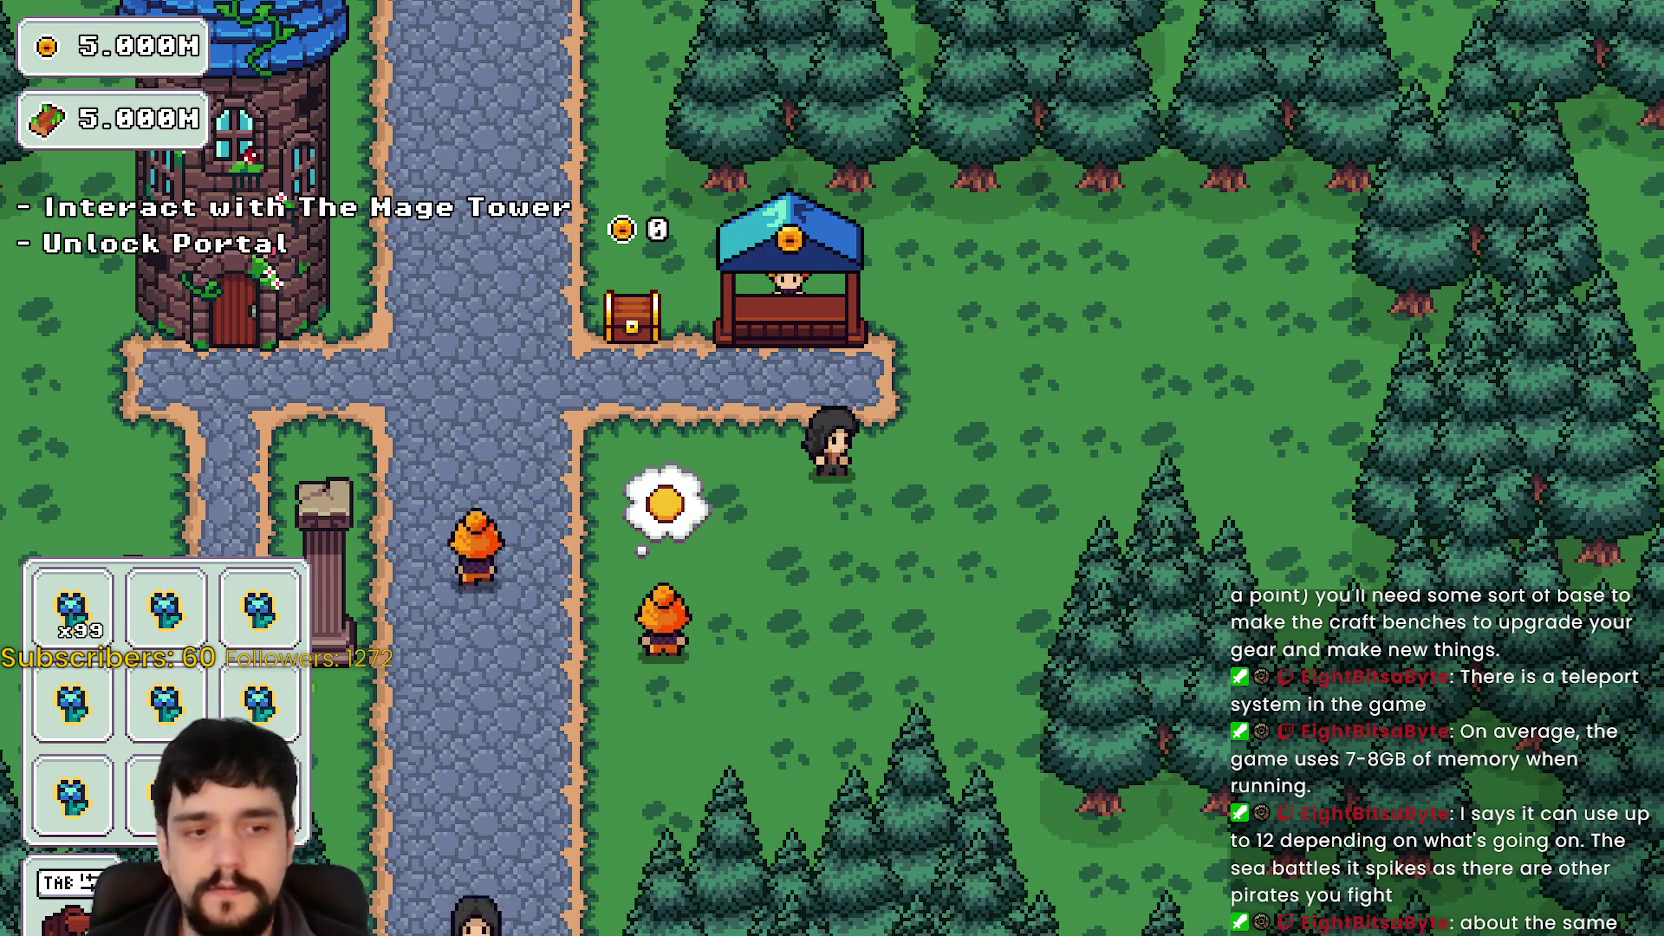
pyautogui.hotkey('alt', 'Tab')
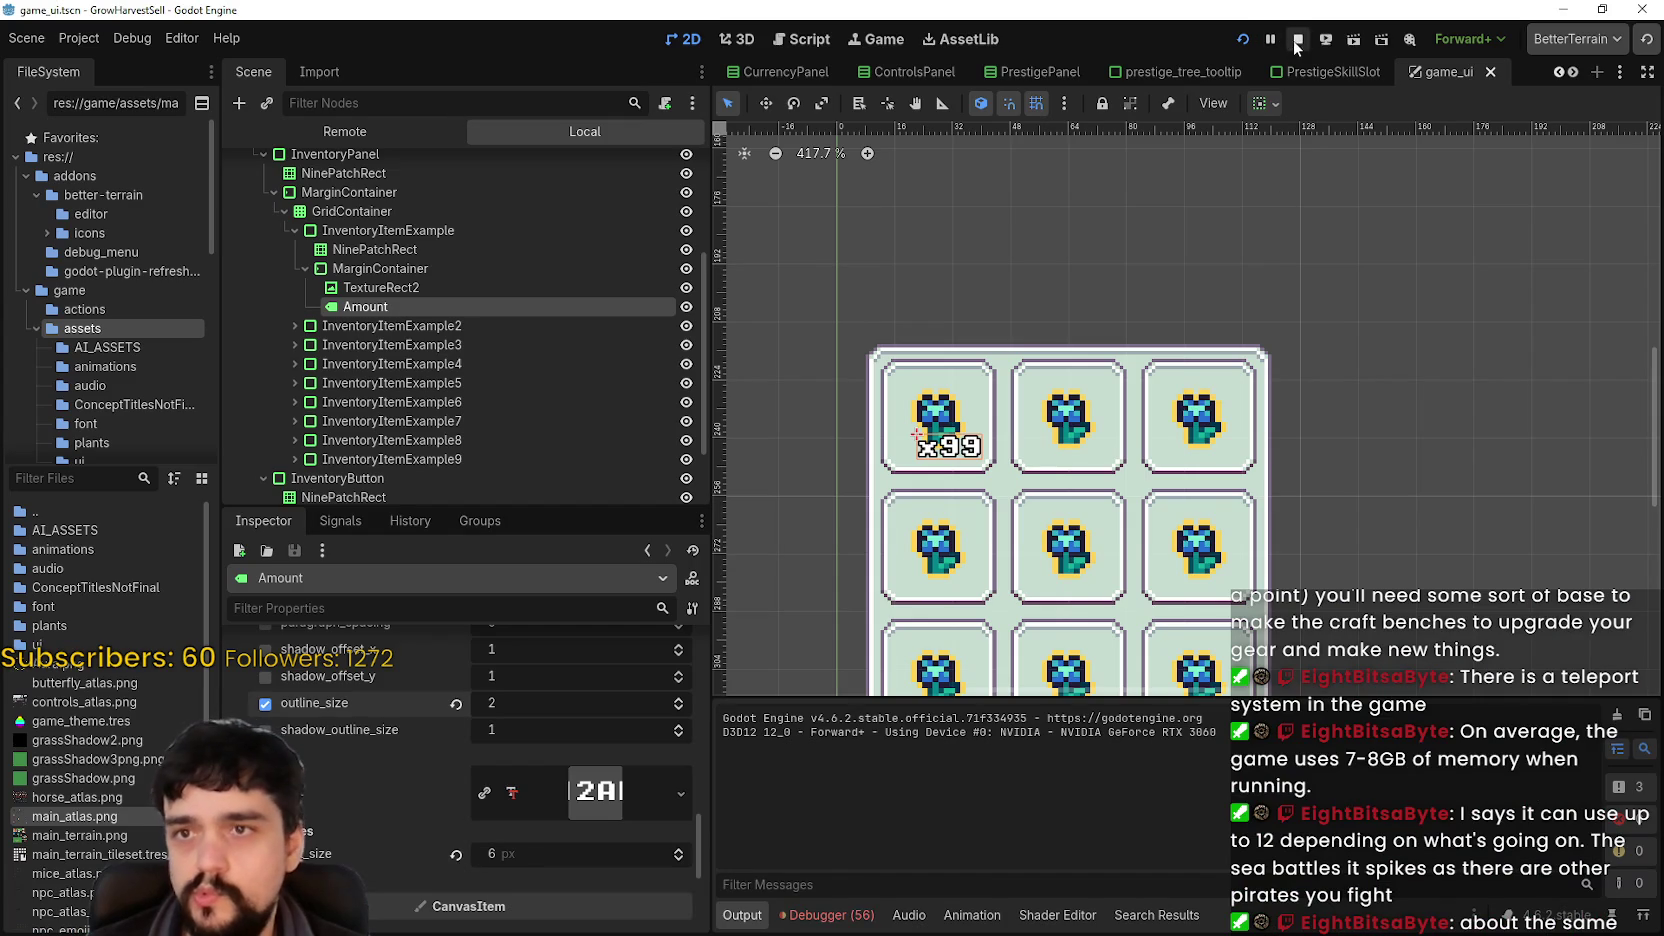
# - Stop the game and move the Amount label out of the MarginContainer, directly under InventoryItemExample
pyautogui.click(1298, 39)
pyautogui.scroll(4, 880, 440)
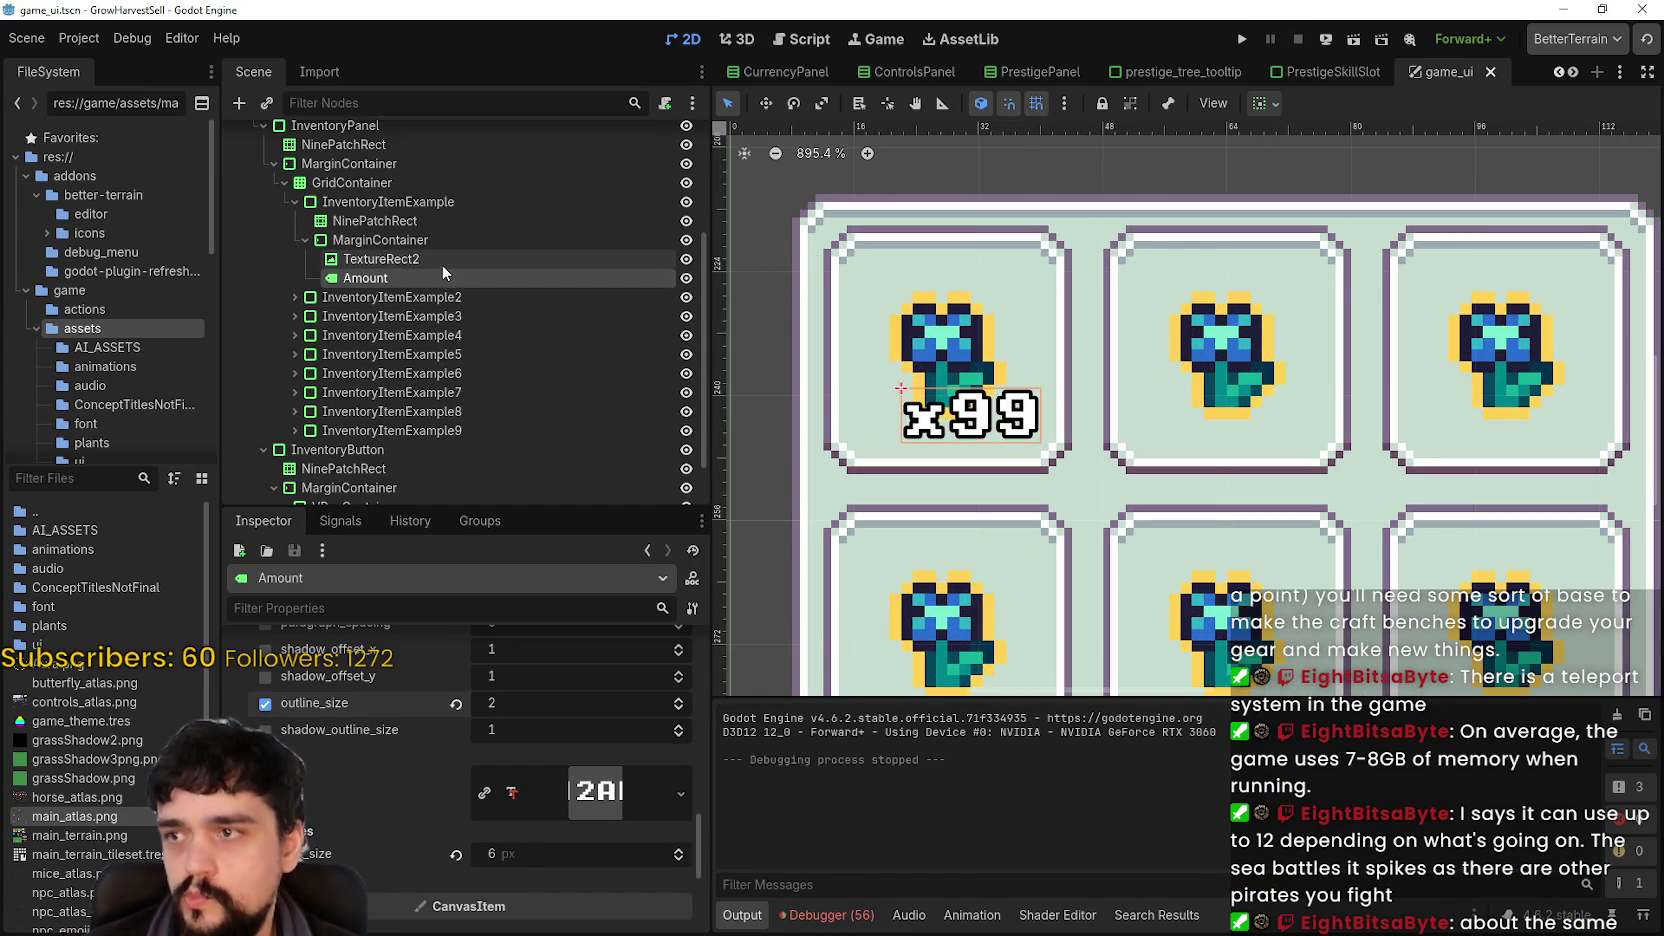
pyautogui.click(443, 261)
pyautogui.click(450, 240)
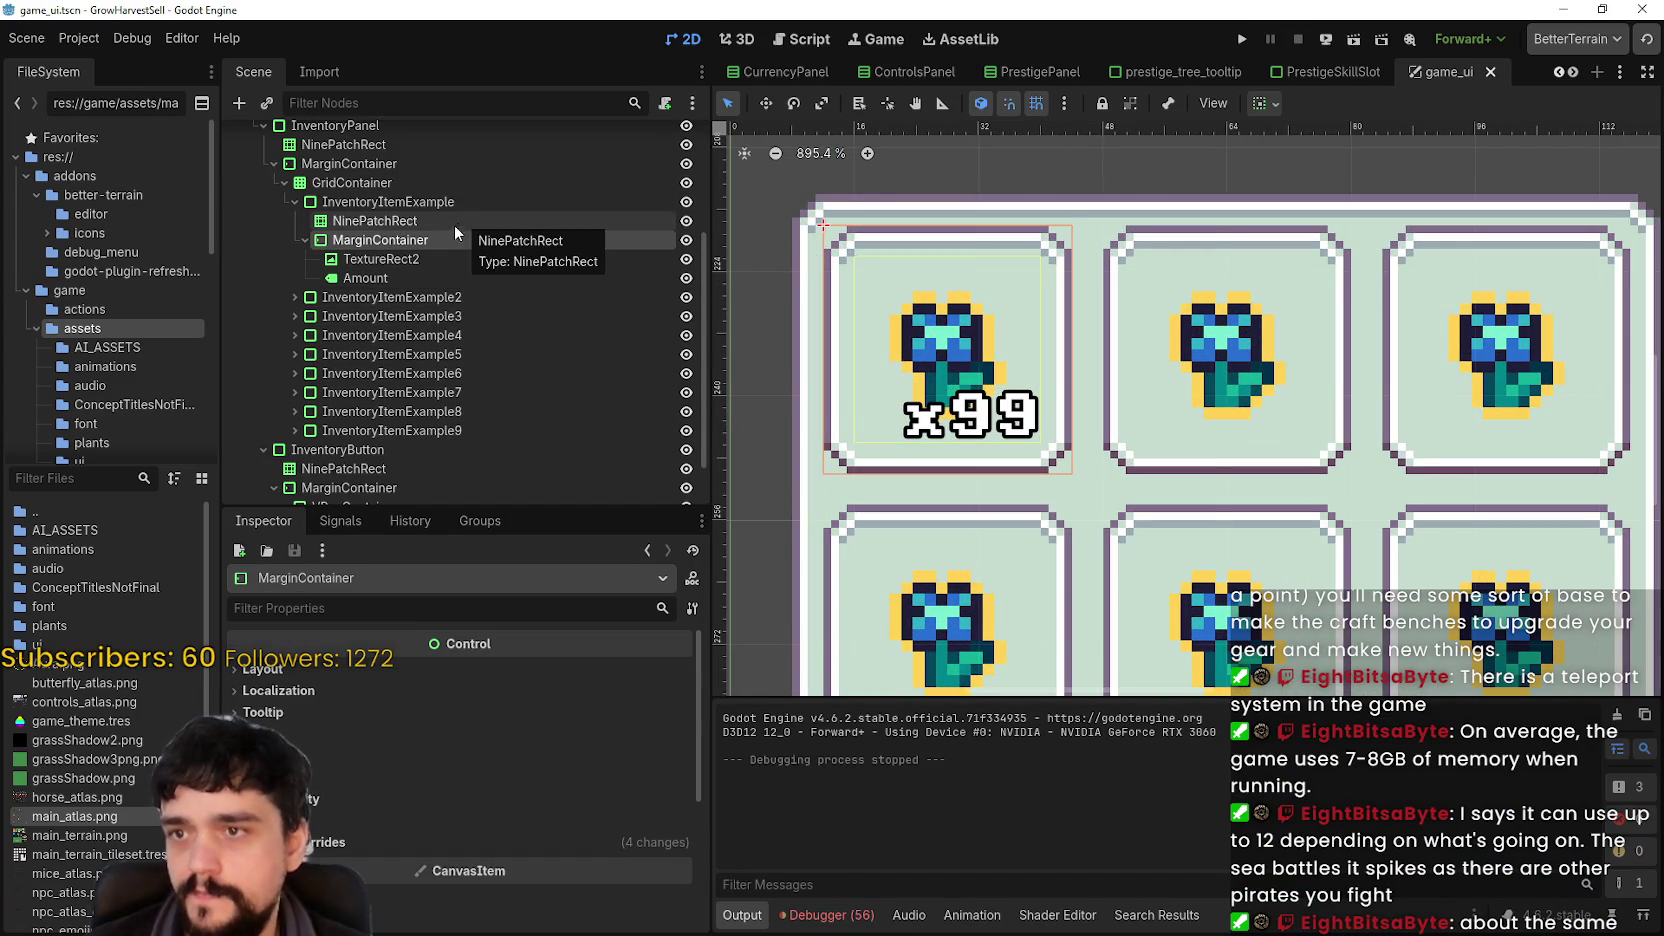
pyautogui.click(452, 223)
pyautogui.moveTo(400, 278); pyautogui.dragTo(399, 230)
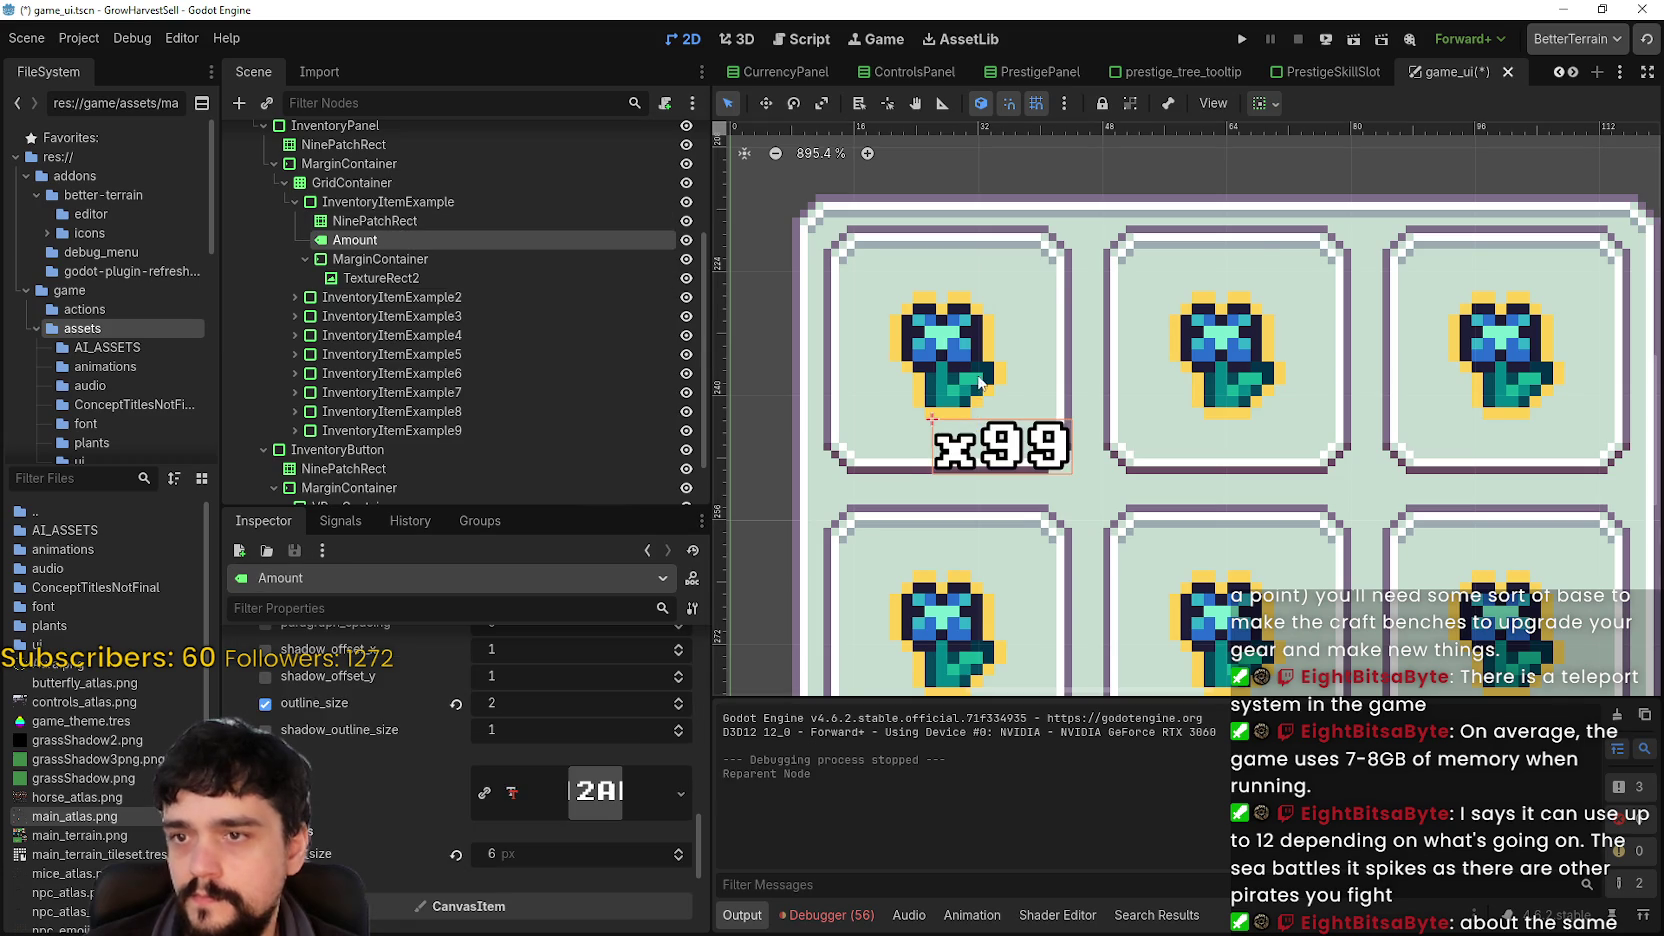
# - Make the Amount label read 99 with outline size 3 and 8 px font, and save game_ui.tscn
pyautogui.scroll(-2, 1044, 456)
pyautogui.scroll(6, 460, 705)
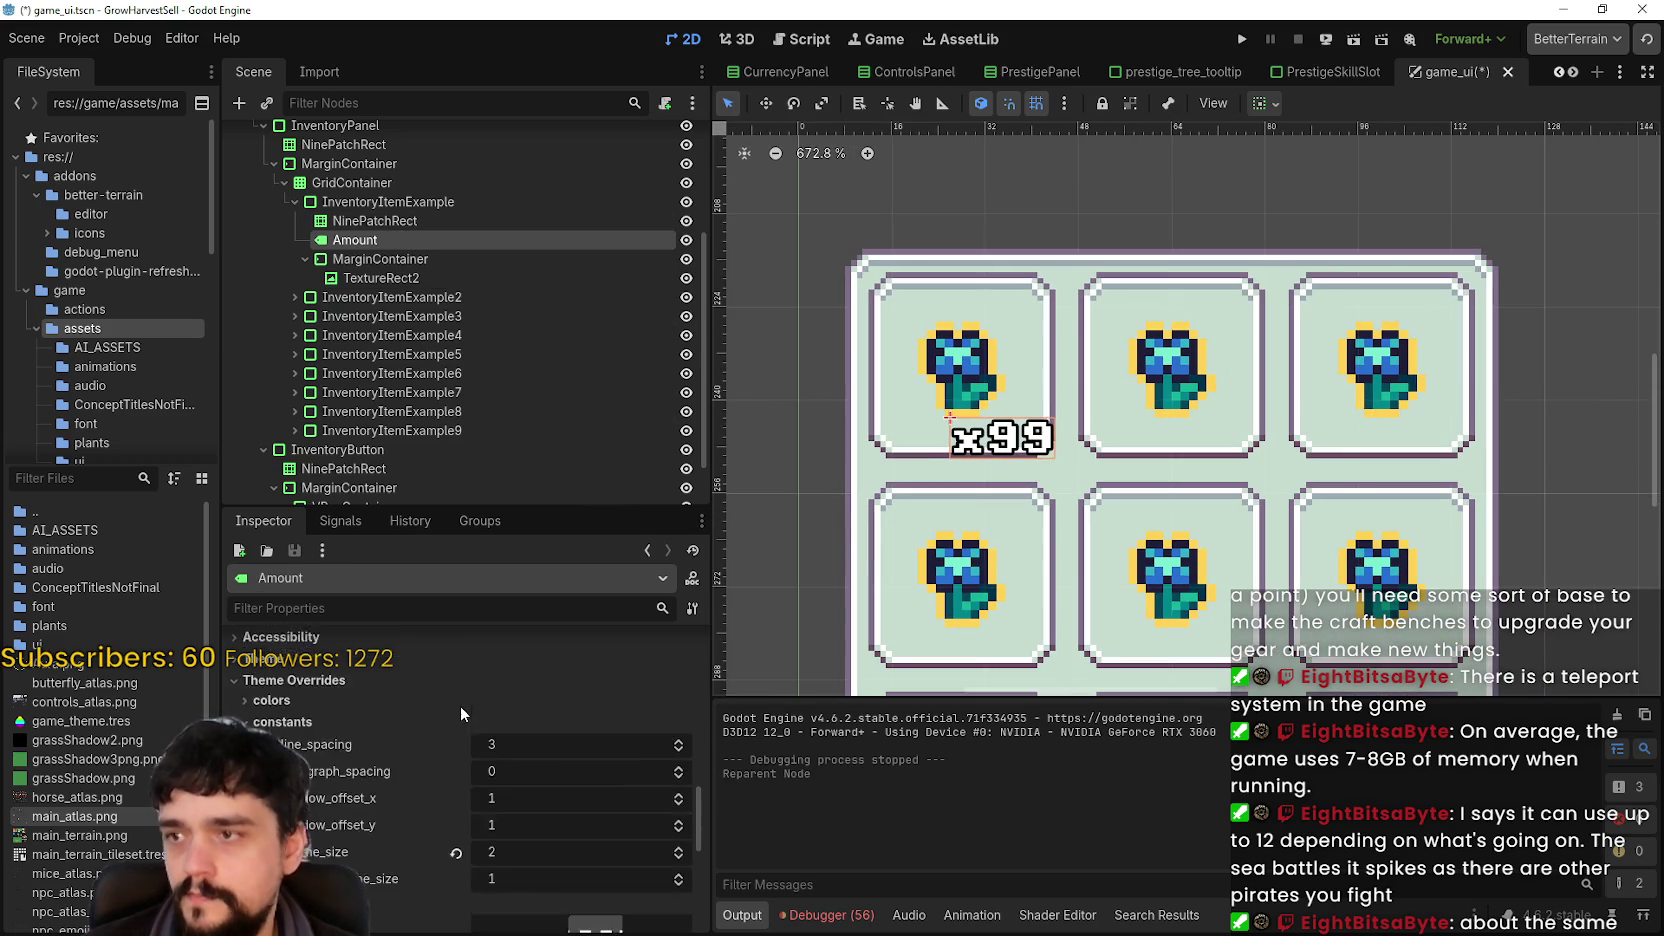
pyautogui.scroll(8, 467, 710)
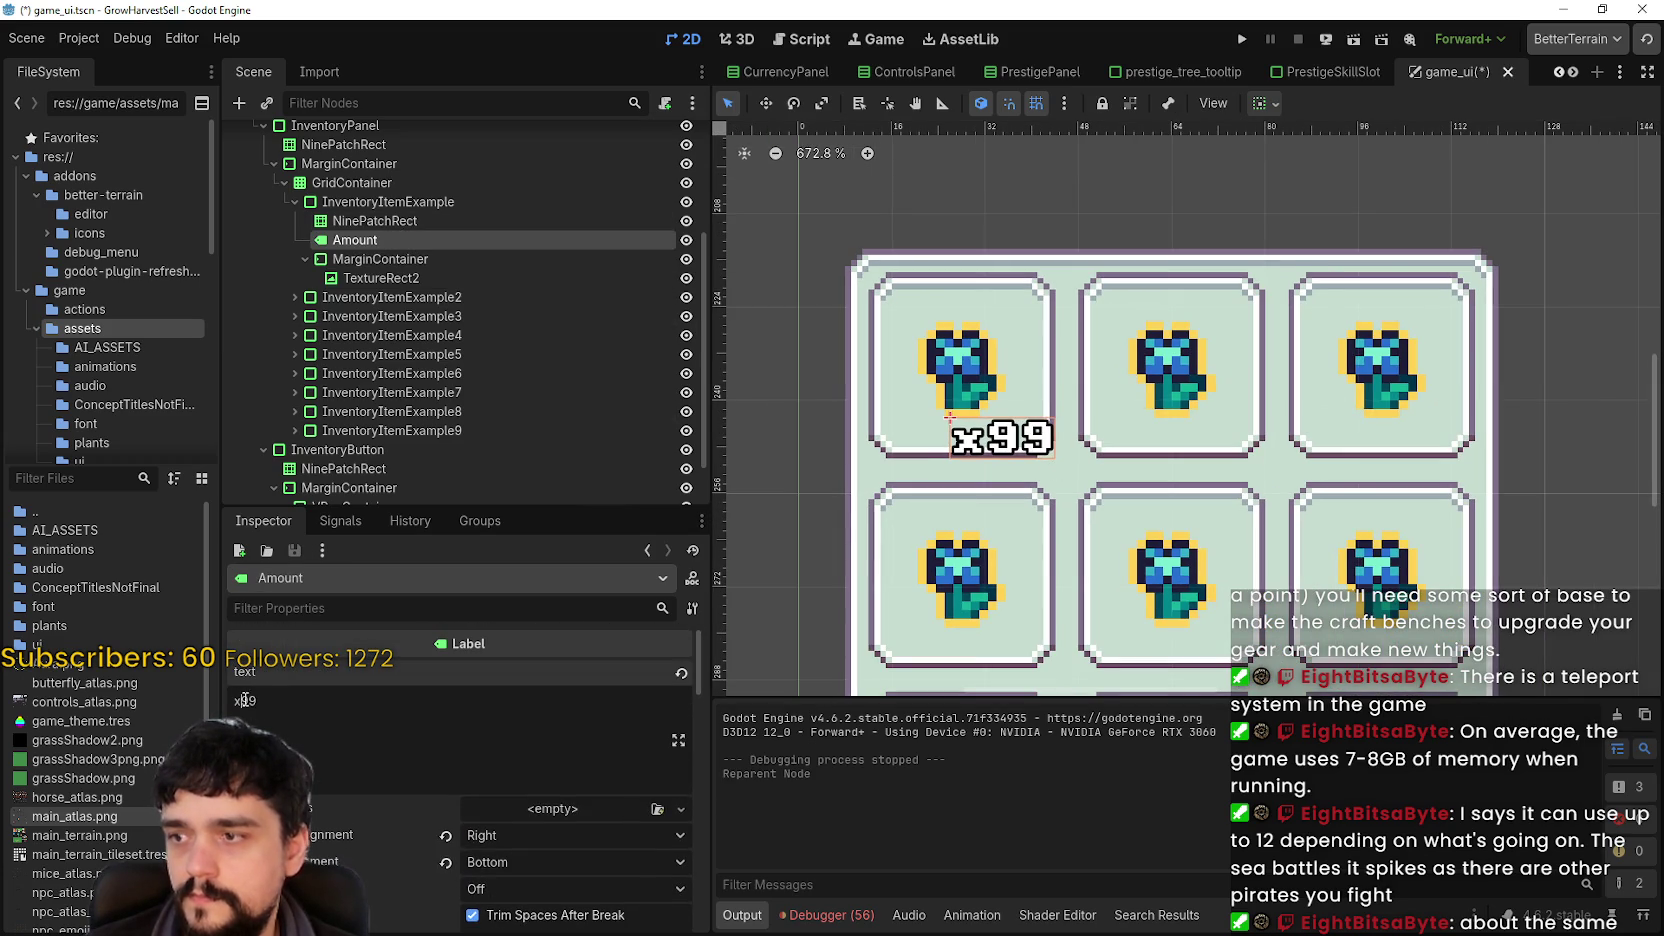
pyautogui.click(244, 700)
pyautogui.press('BackSpace')
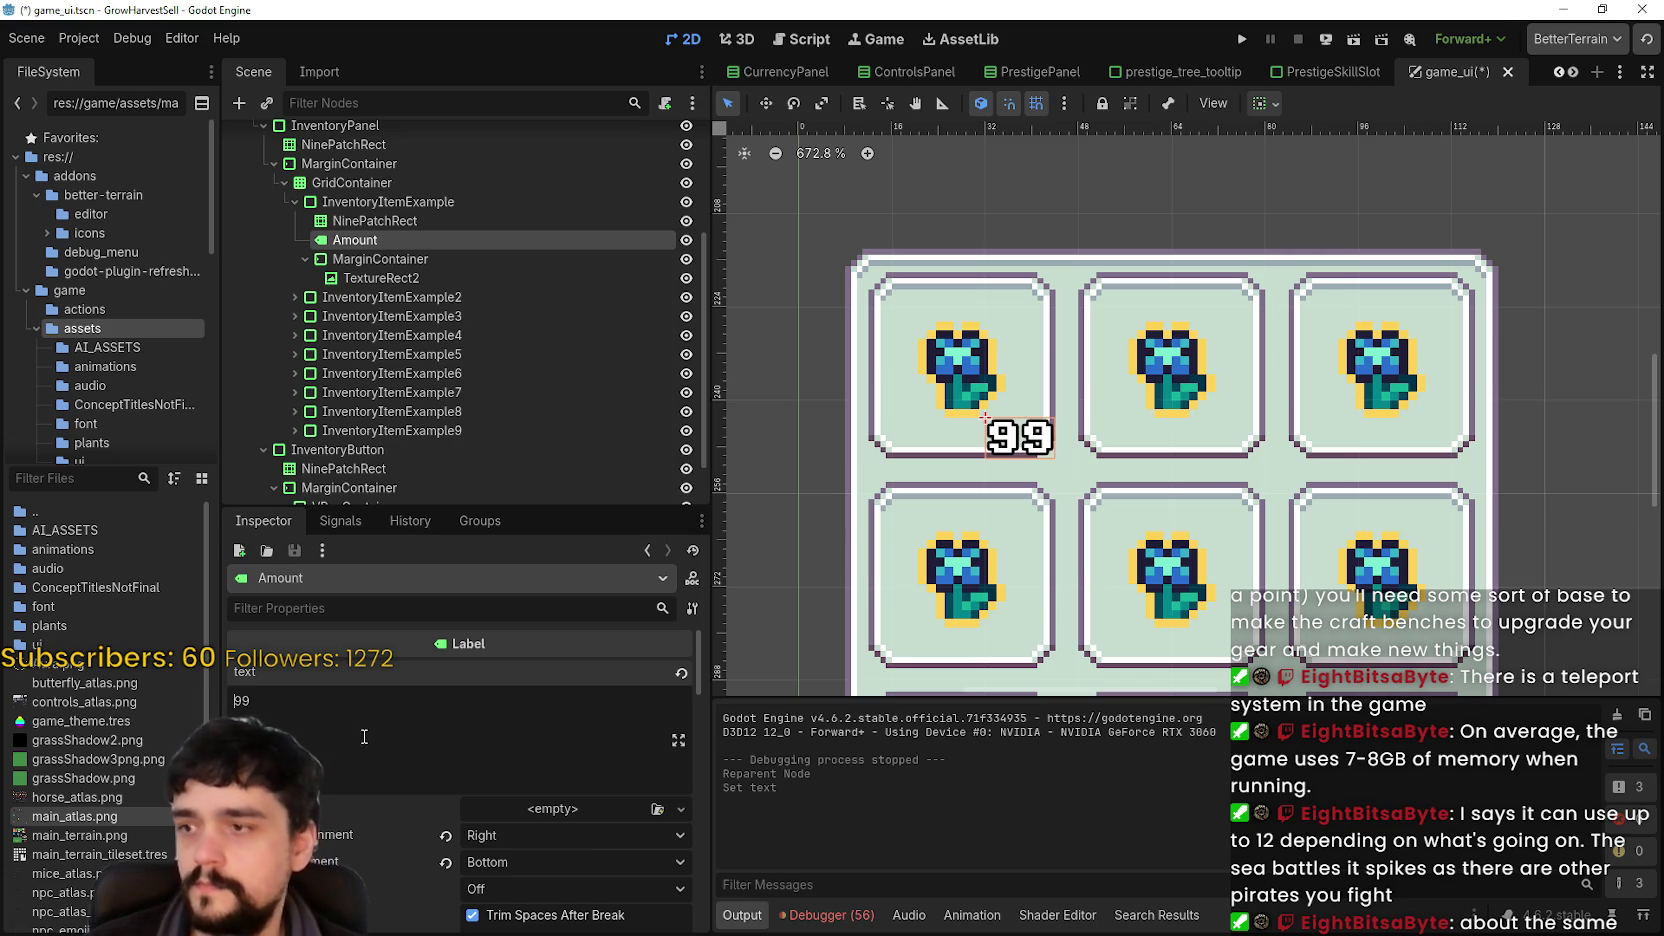
pyautogui.scroll(-3, 1023, 452)
pyautogui.scroll(-10, 520, 860)
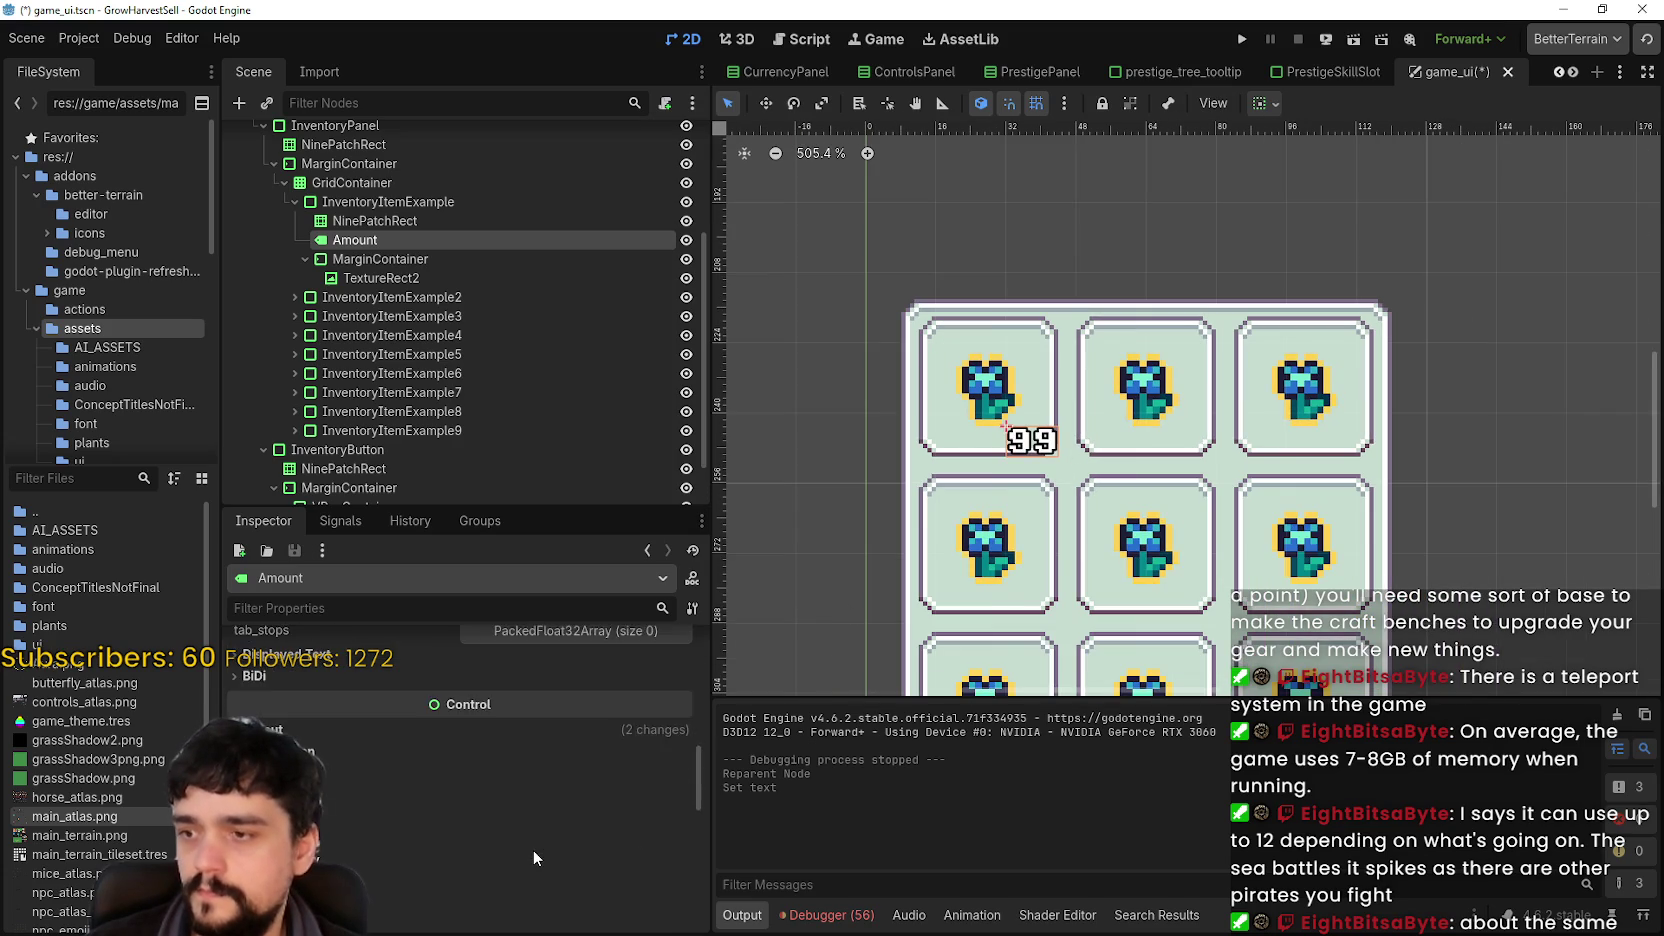
pyautogui.scroll(-3, 471, 805)
pyautogui.click(679, 847)
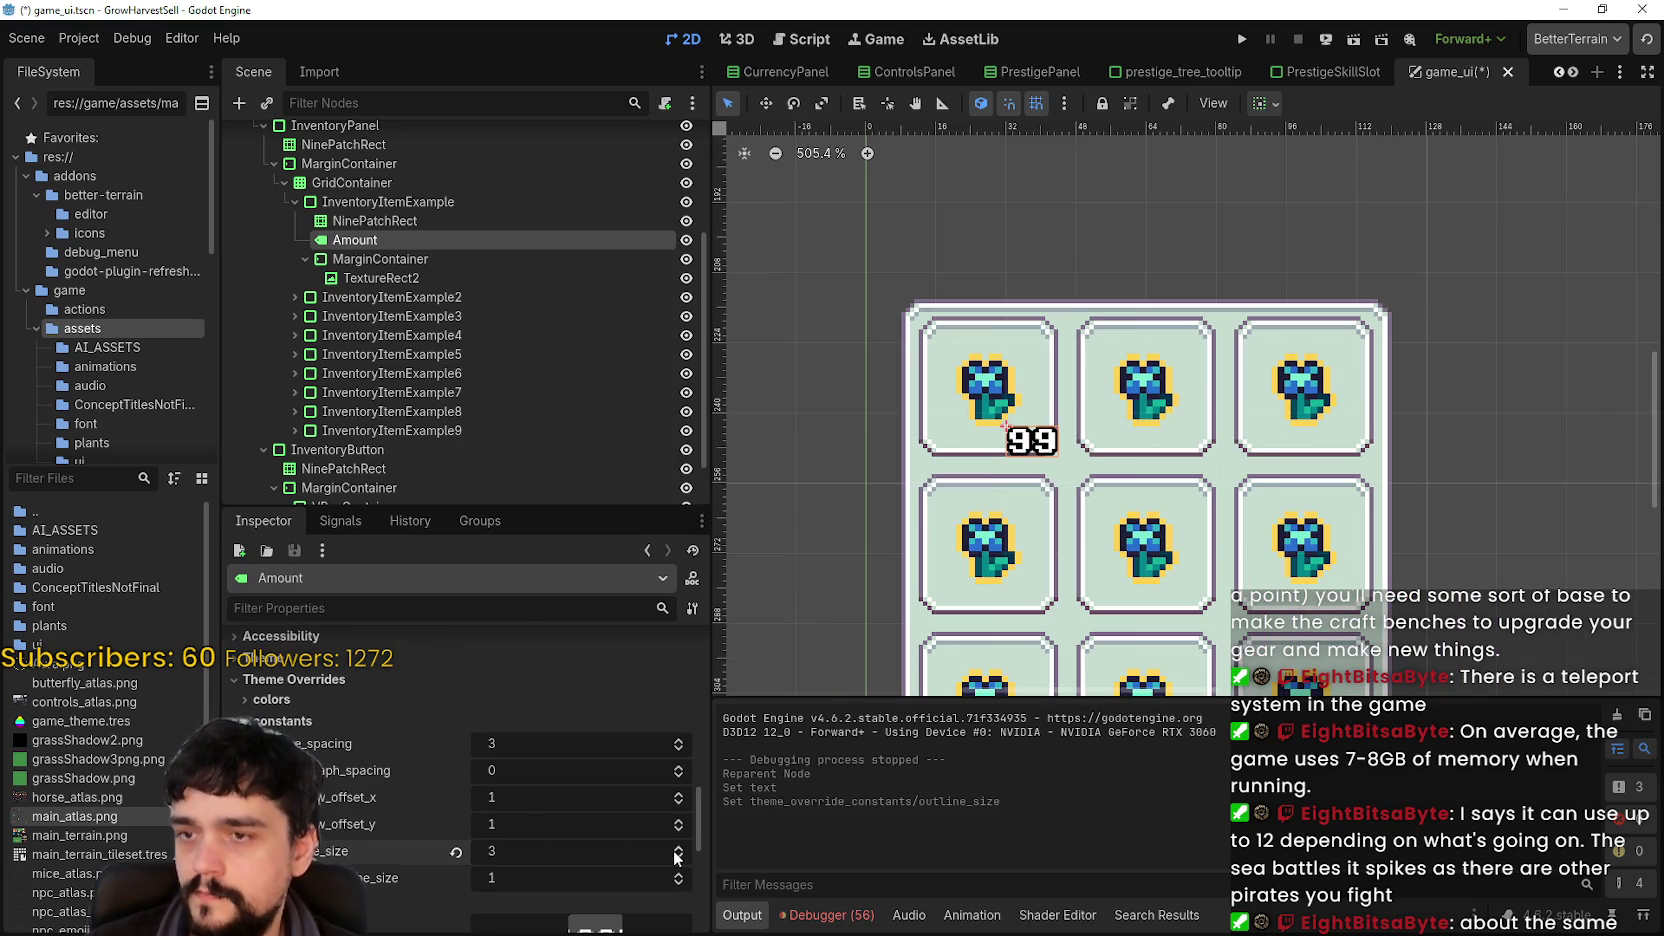
pyautogui.scroll(-5, 608, 842)
pyautogui.click(679, 816)
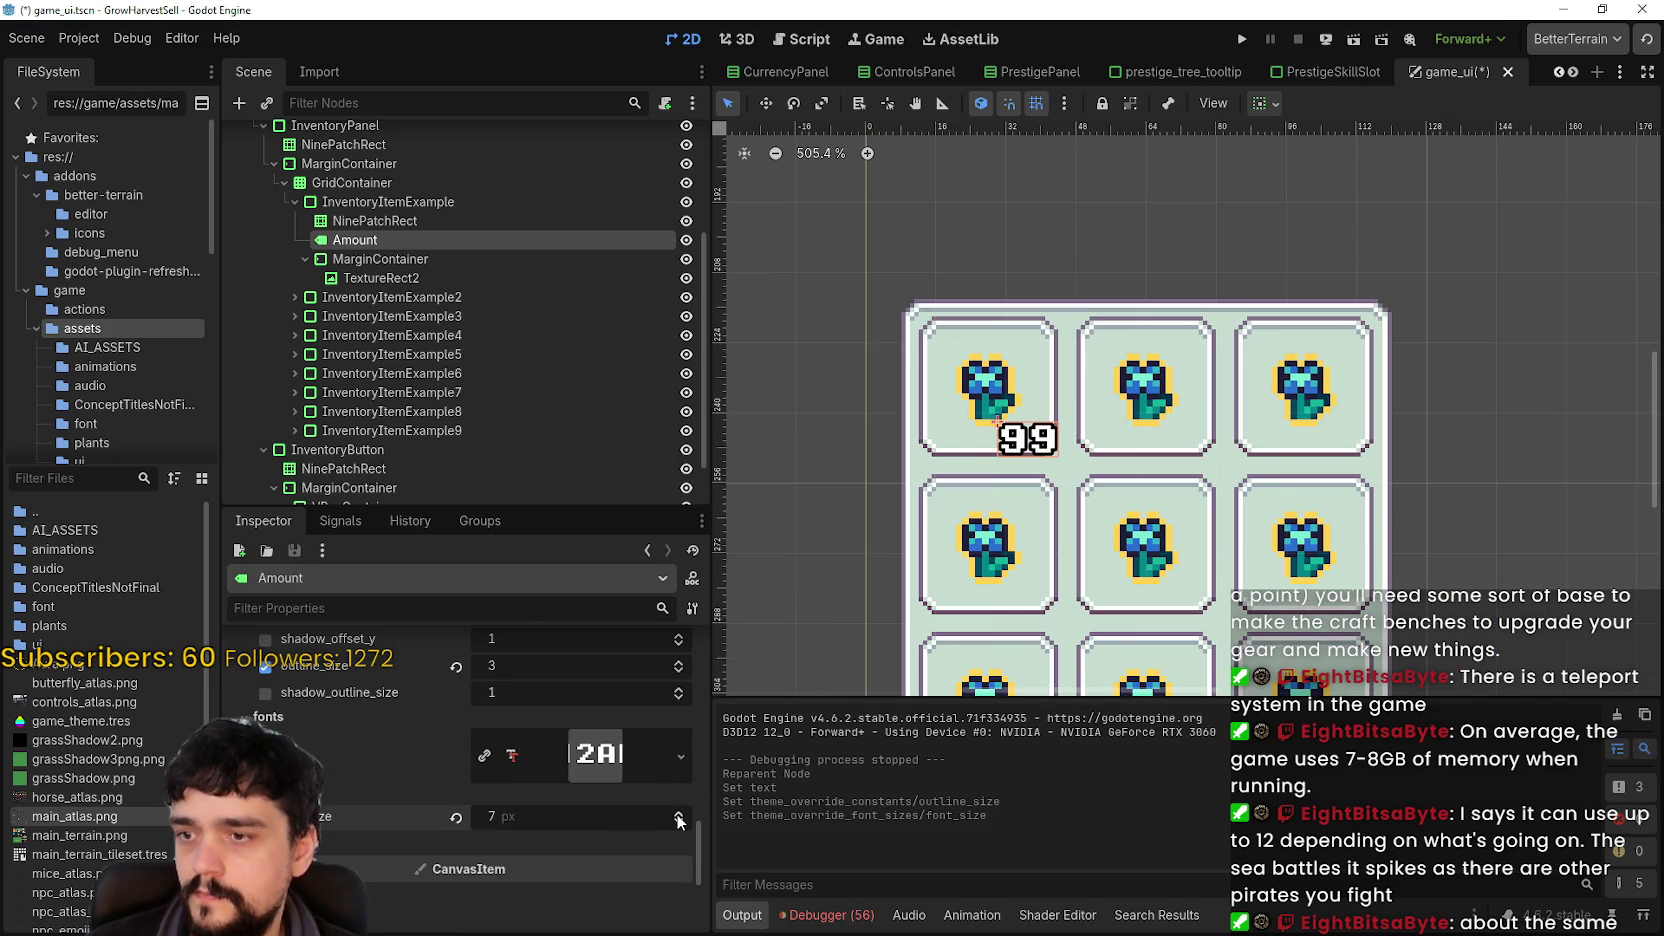
pyautogui.hotkey('ctrl', 's')
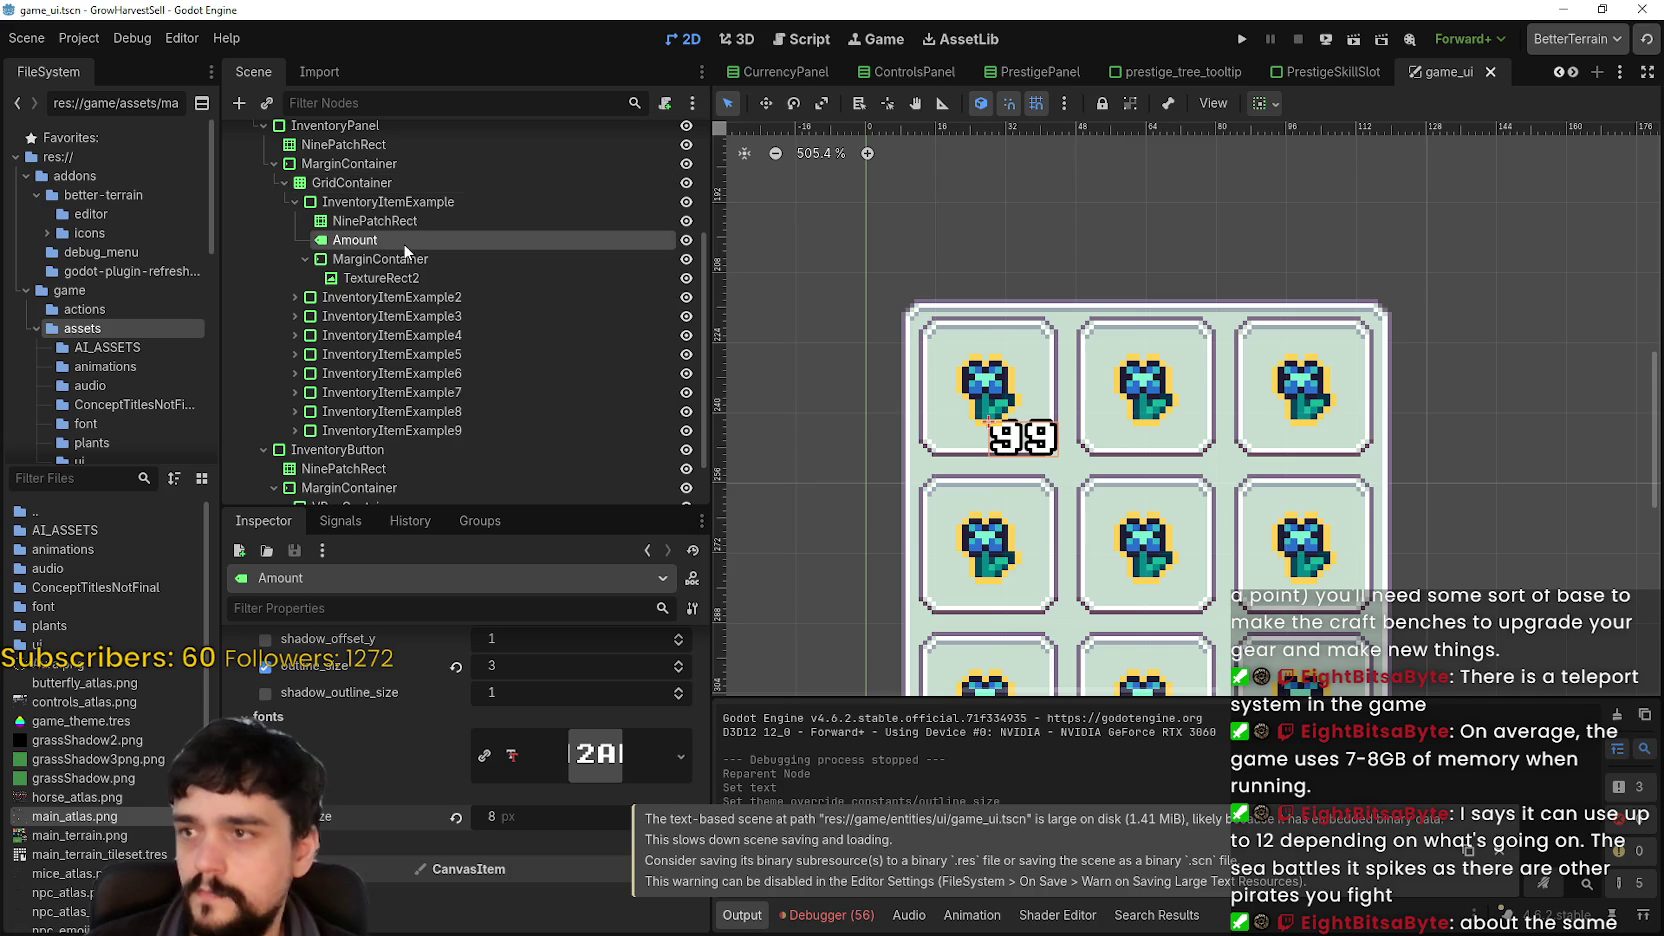
pyautogui.click(417, 219)
pyautogui.scroll(2, 1078, 455)
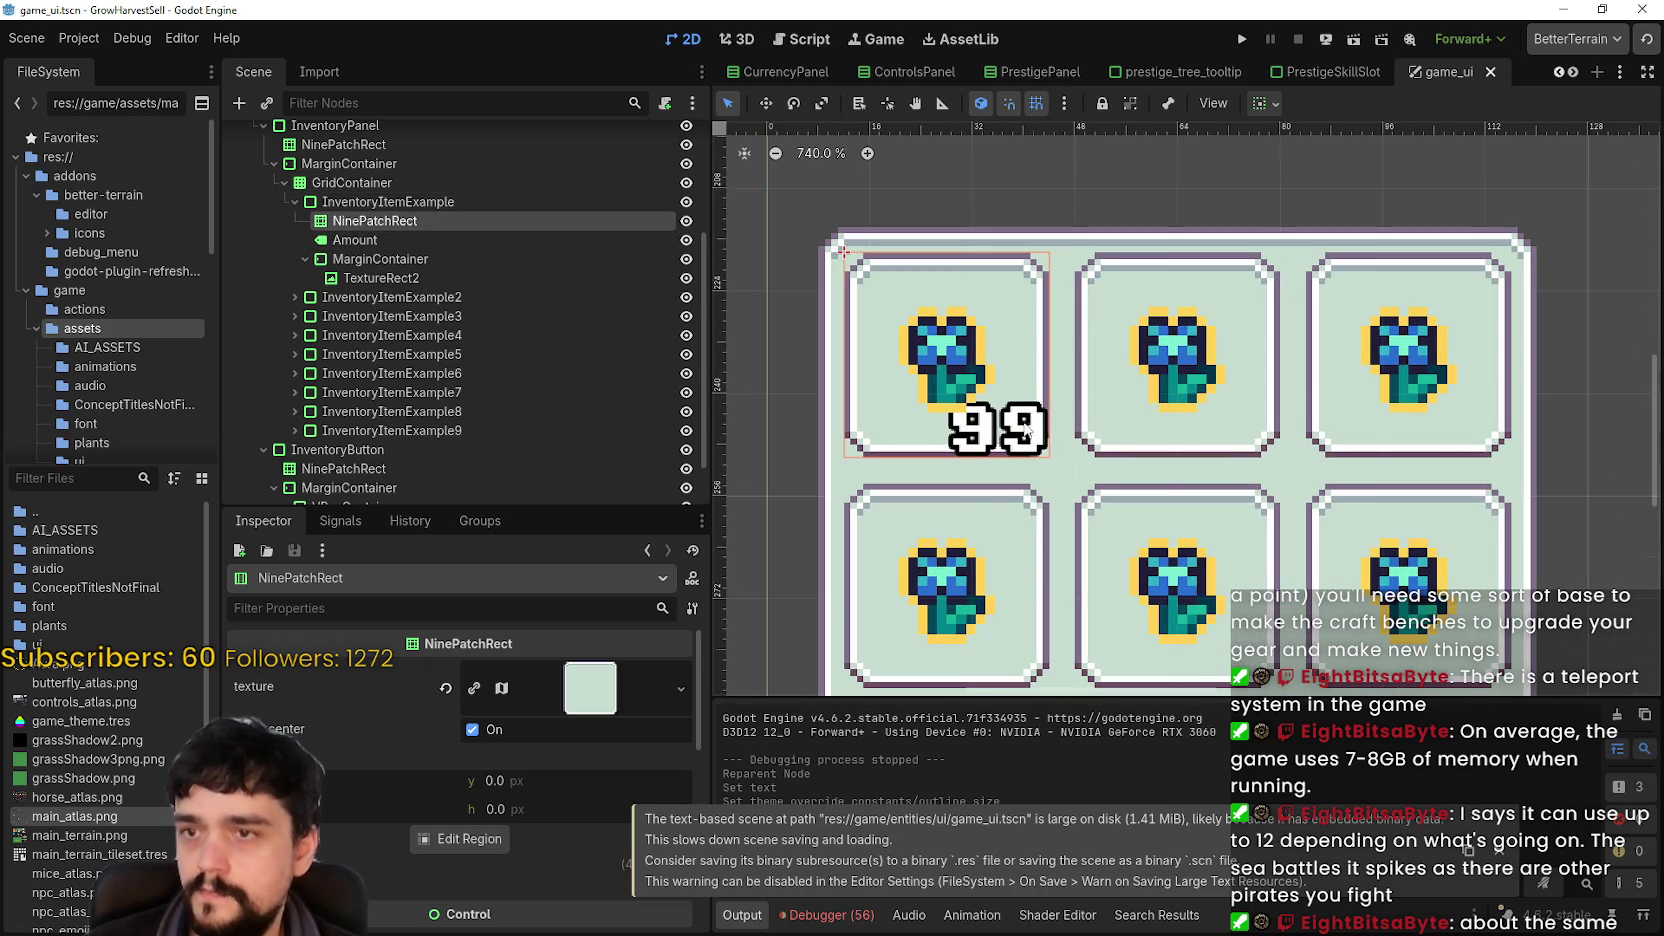
# - Inspect the first slot's Amount, NinePatchRect and InventoryItemExample nodes, collapsing the theme constant overrides
pyautogui.click(398, 241)
pyautogui.click(437, 259)
pyautogui.click(437, 241)
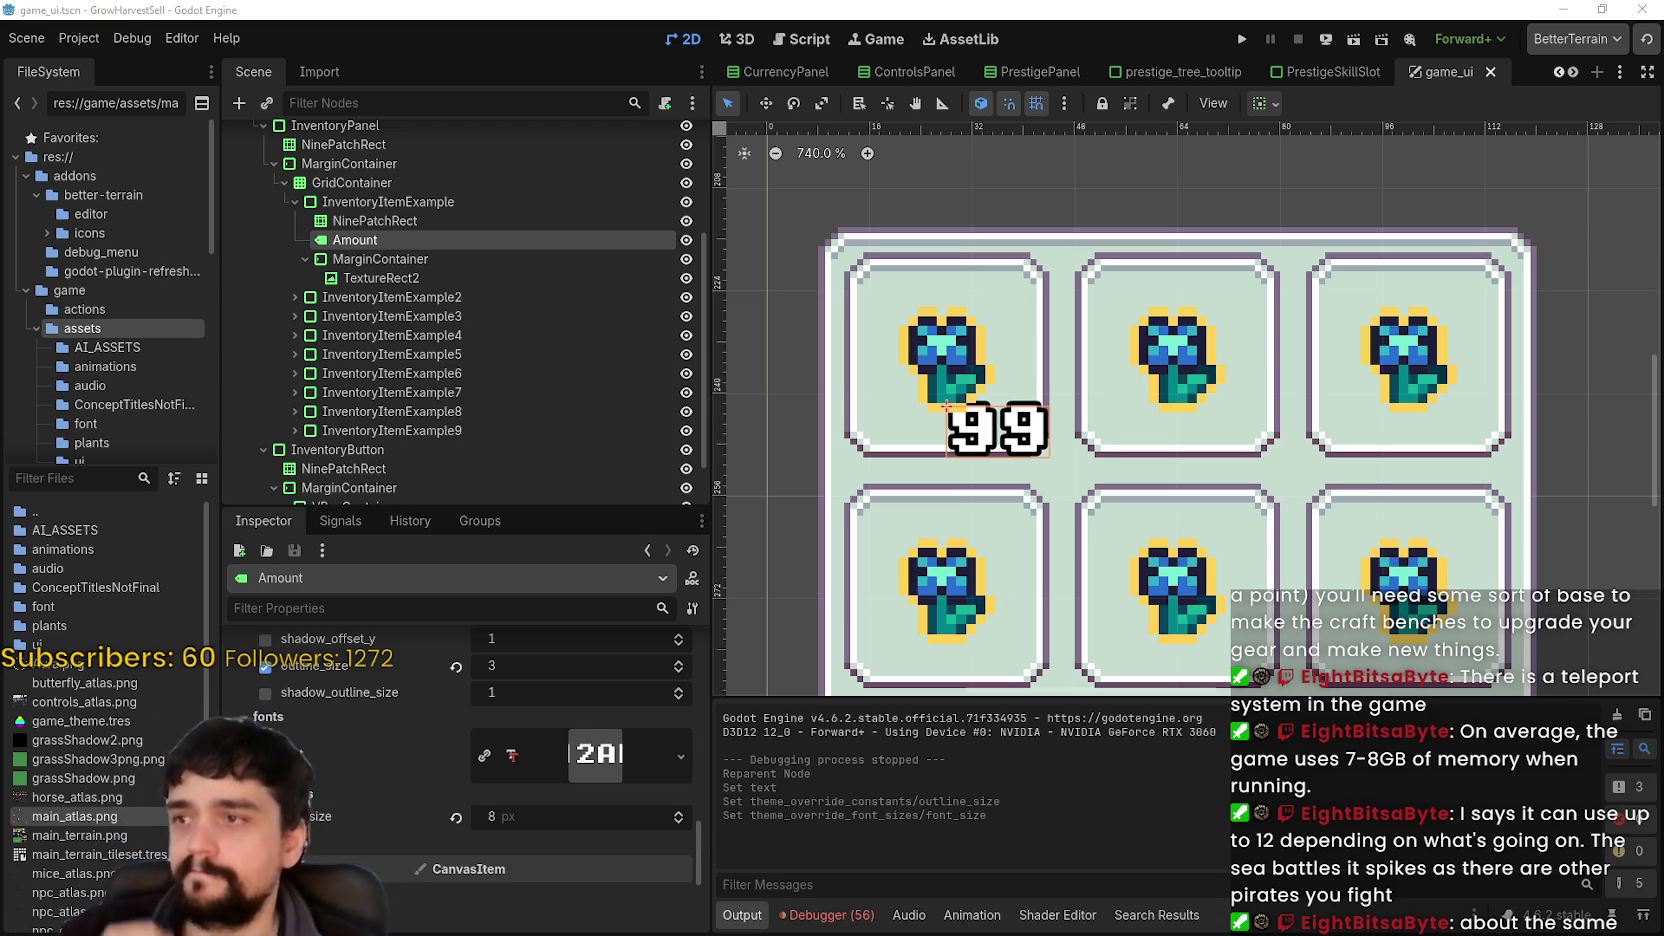
pyautogui.click(448, 219)
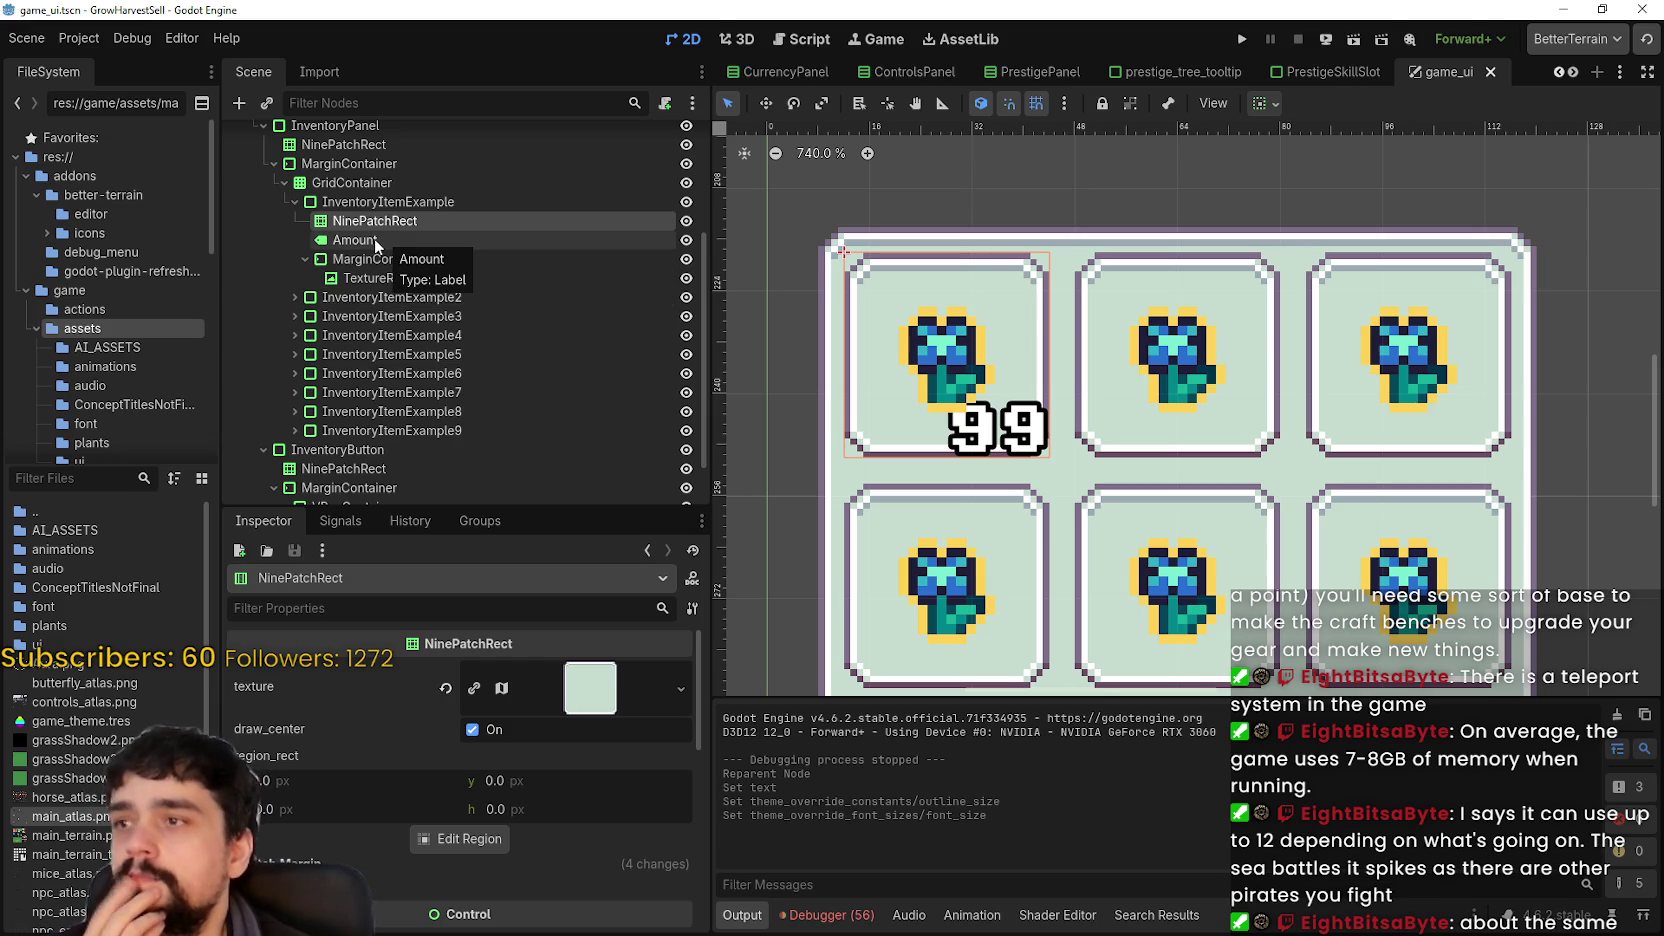
pyautogui.click(374, 240)
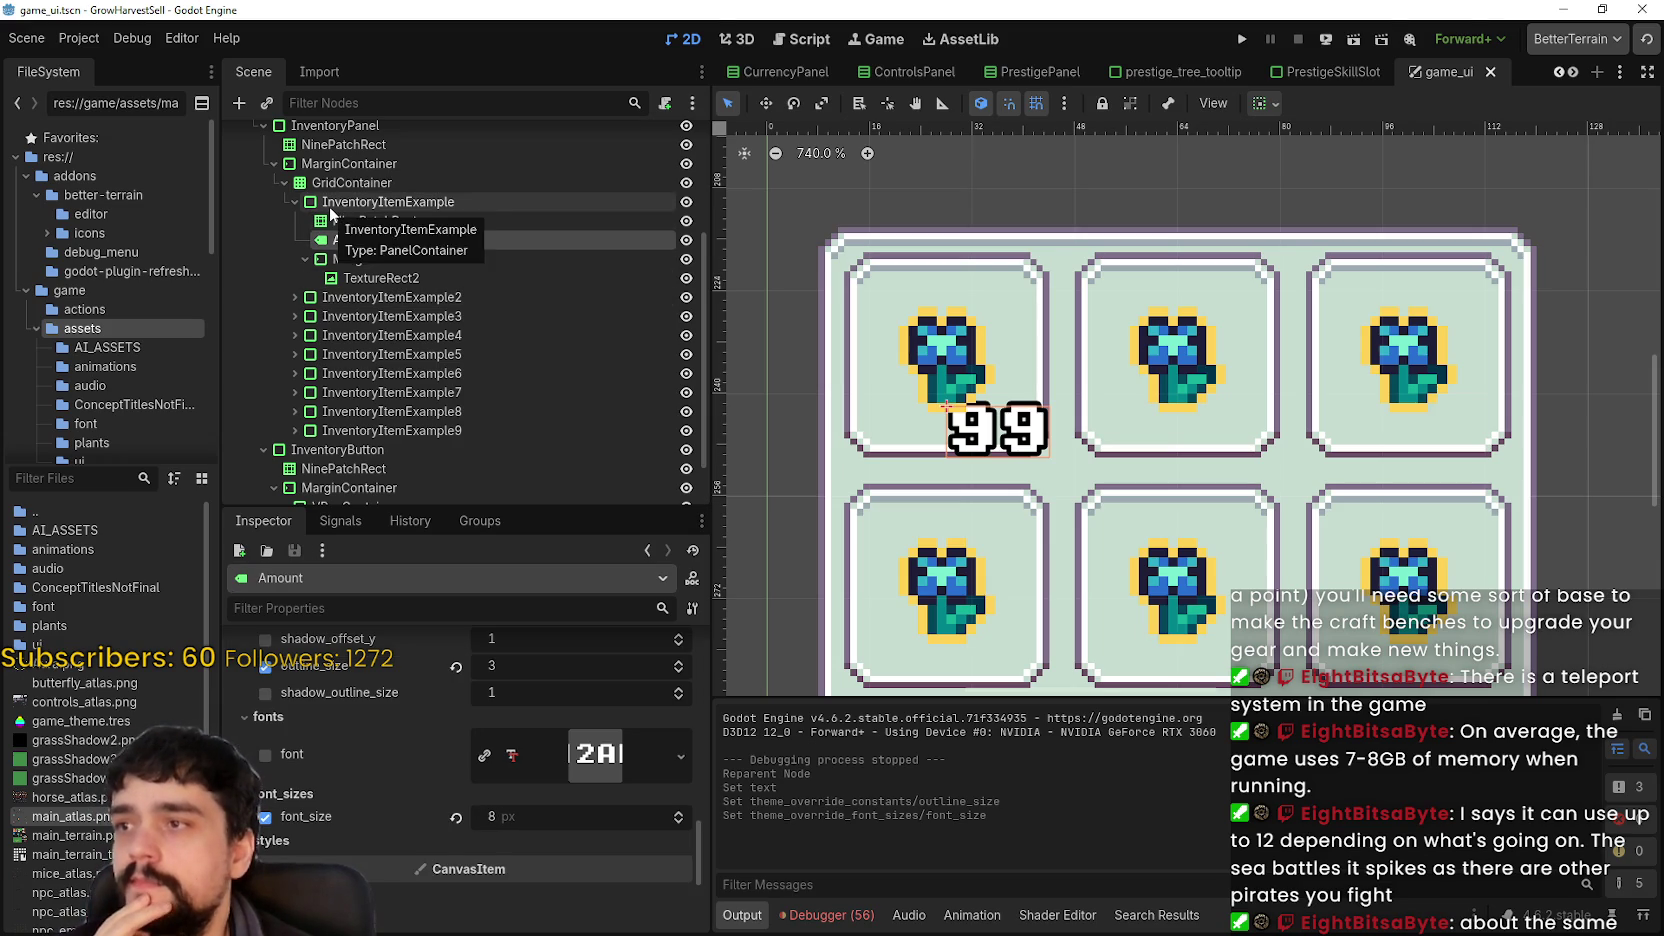
pyautogui.click(331, 206)
pyautogui.click(357, 241)
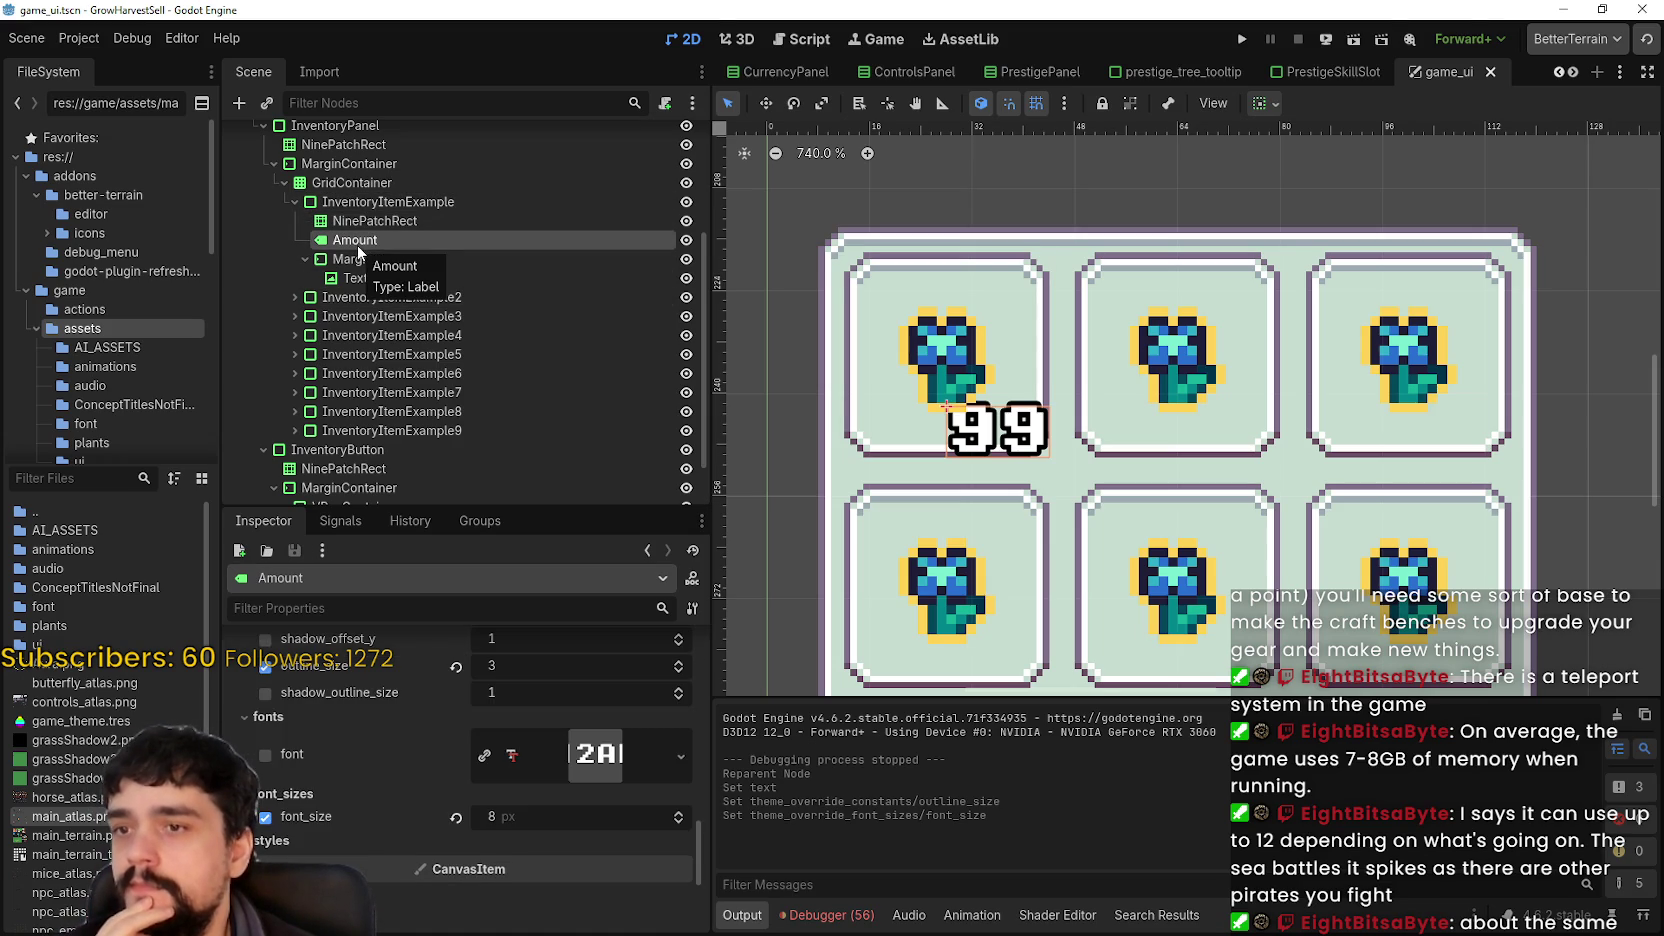
pyautogui.click(367, 202)
pyautogui.click(365, 242)
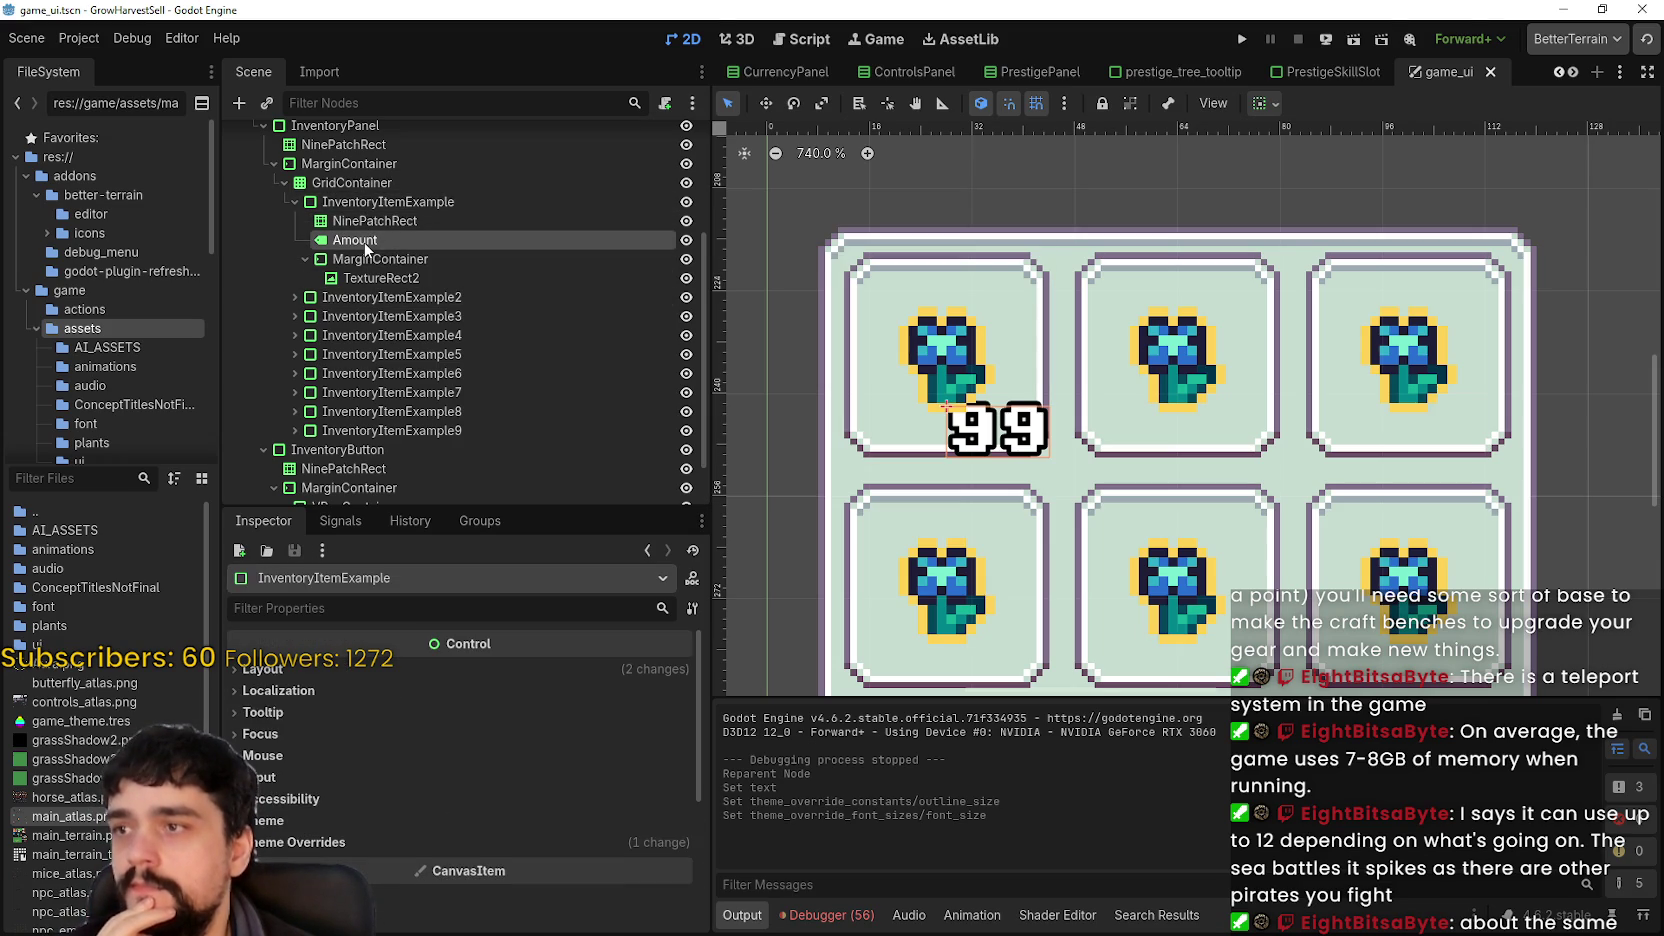
pyautogui.scroll(5, 441, 864)
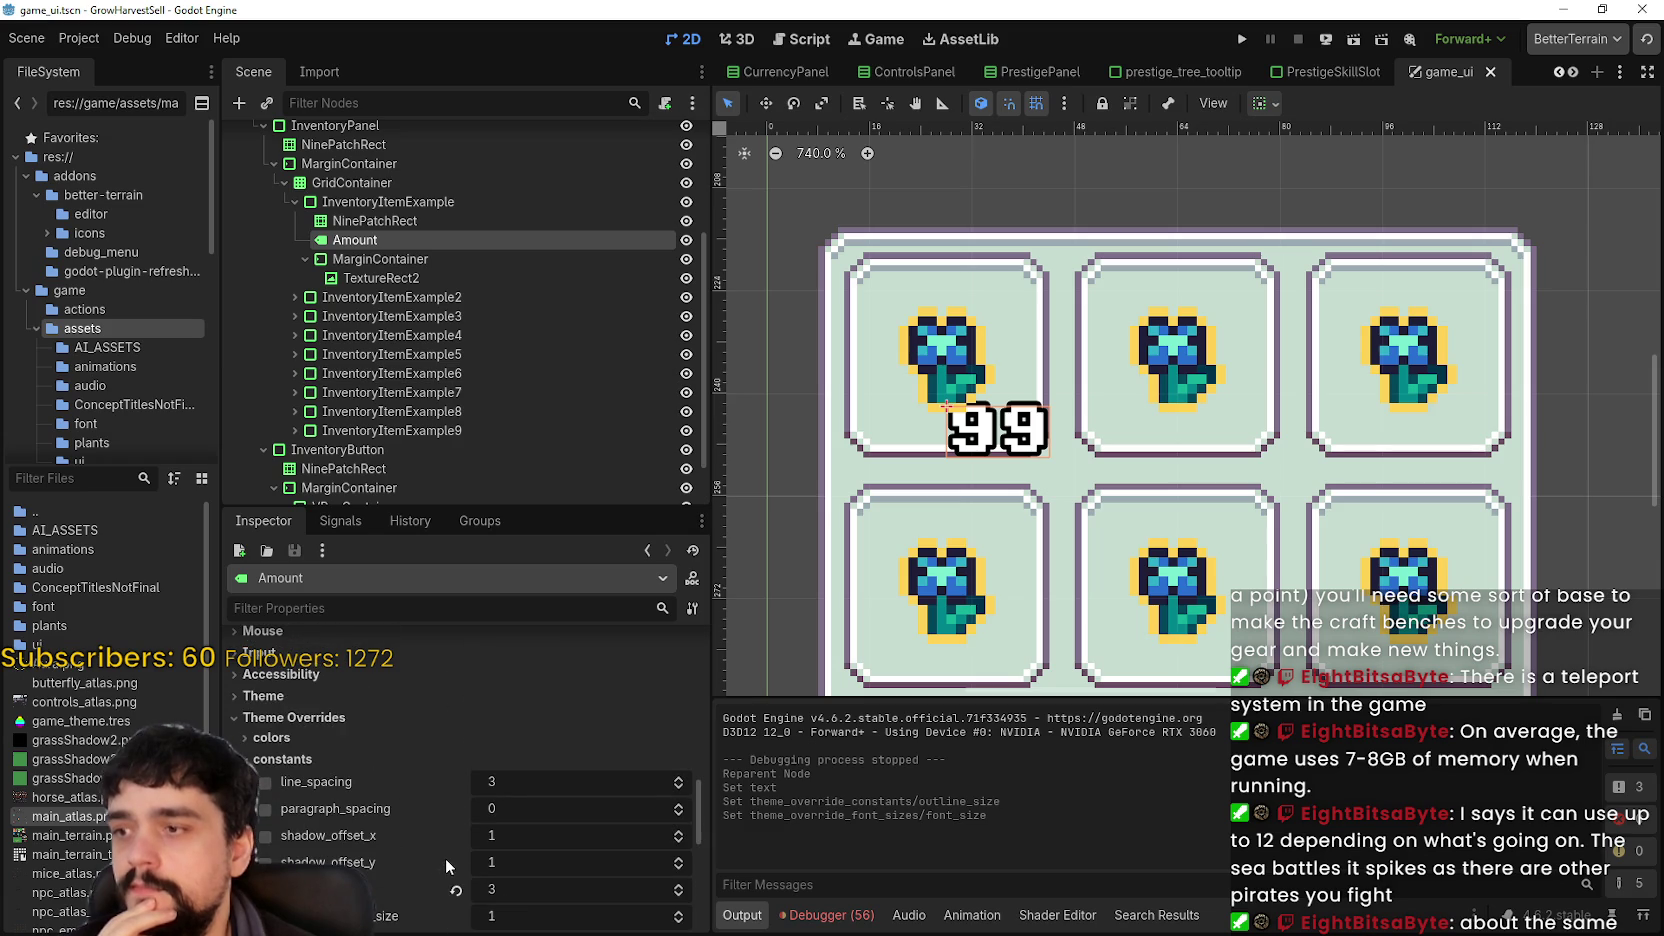
pyautogui.click(322, 755)
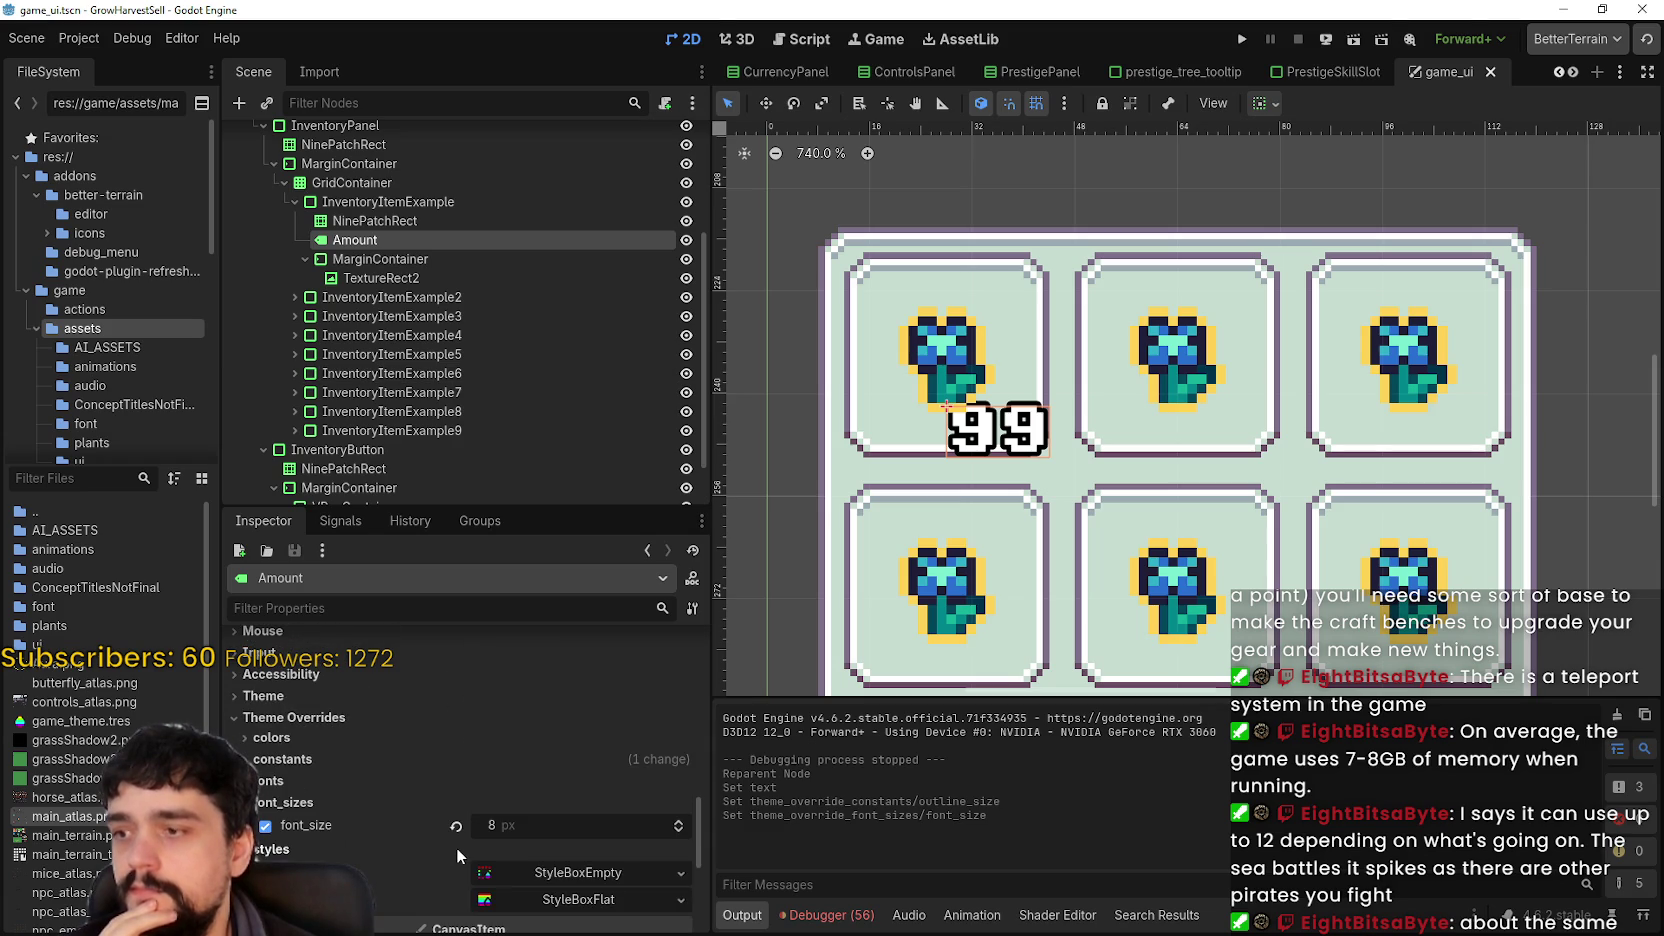
pyautogui.scroll(-2, 939, 300)
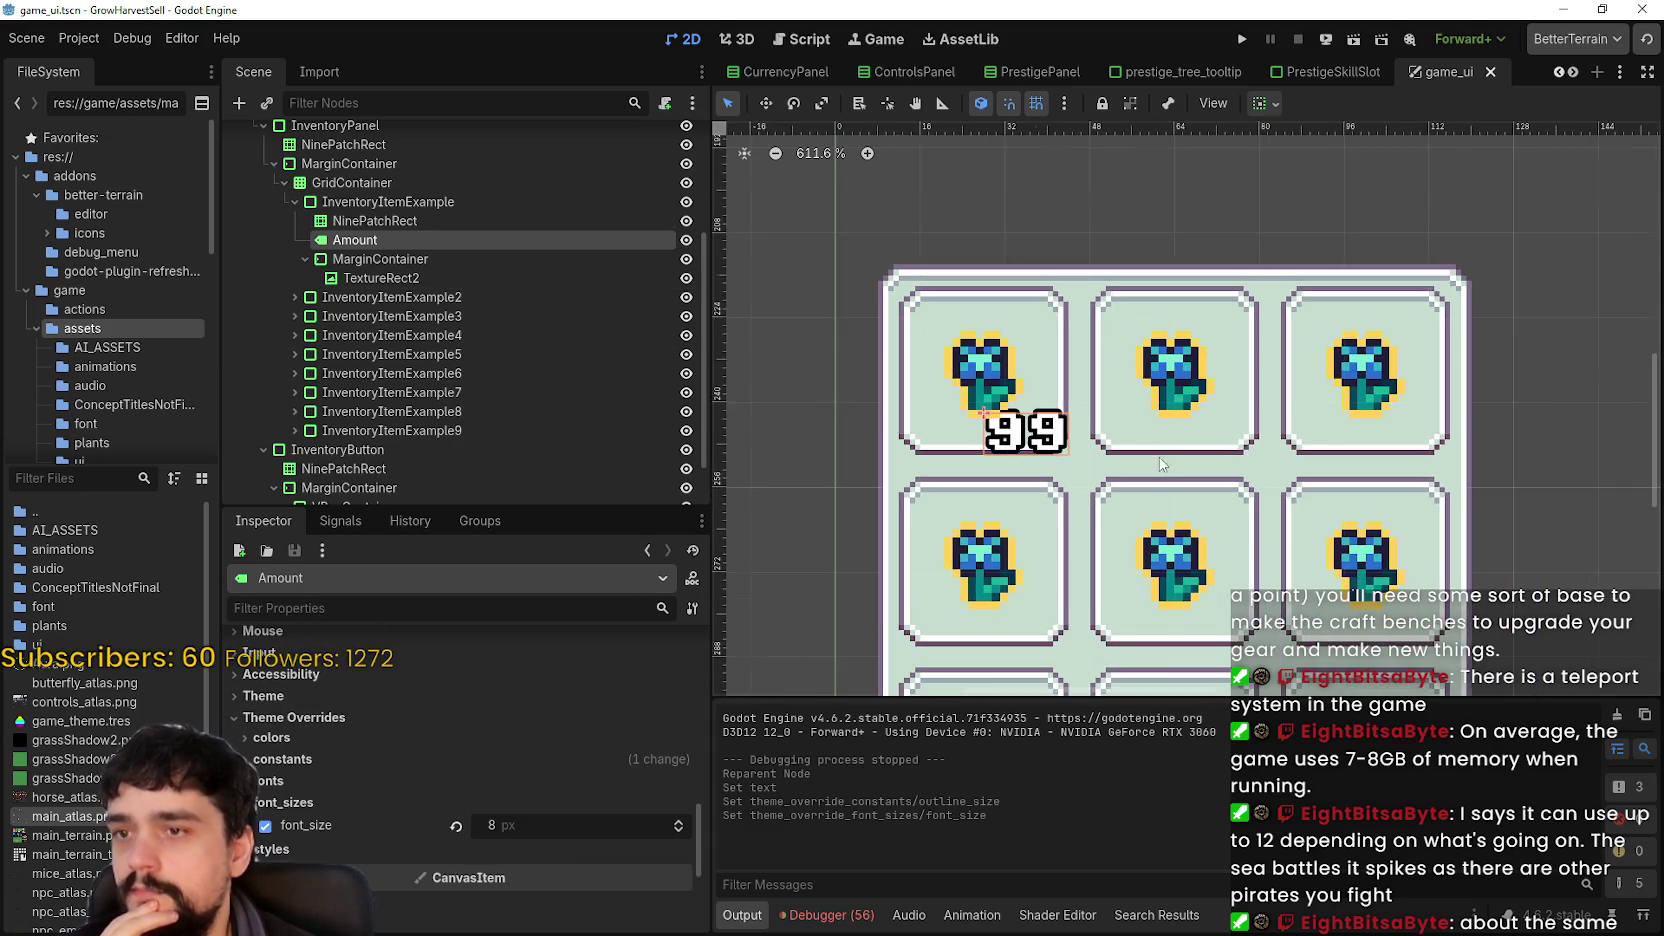
# - Drag Amount to be the last child of InventoryItemExample, then save and run the project
pyautogui.click(410, 258)
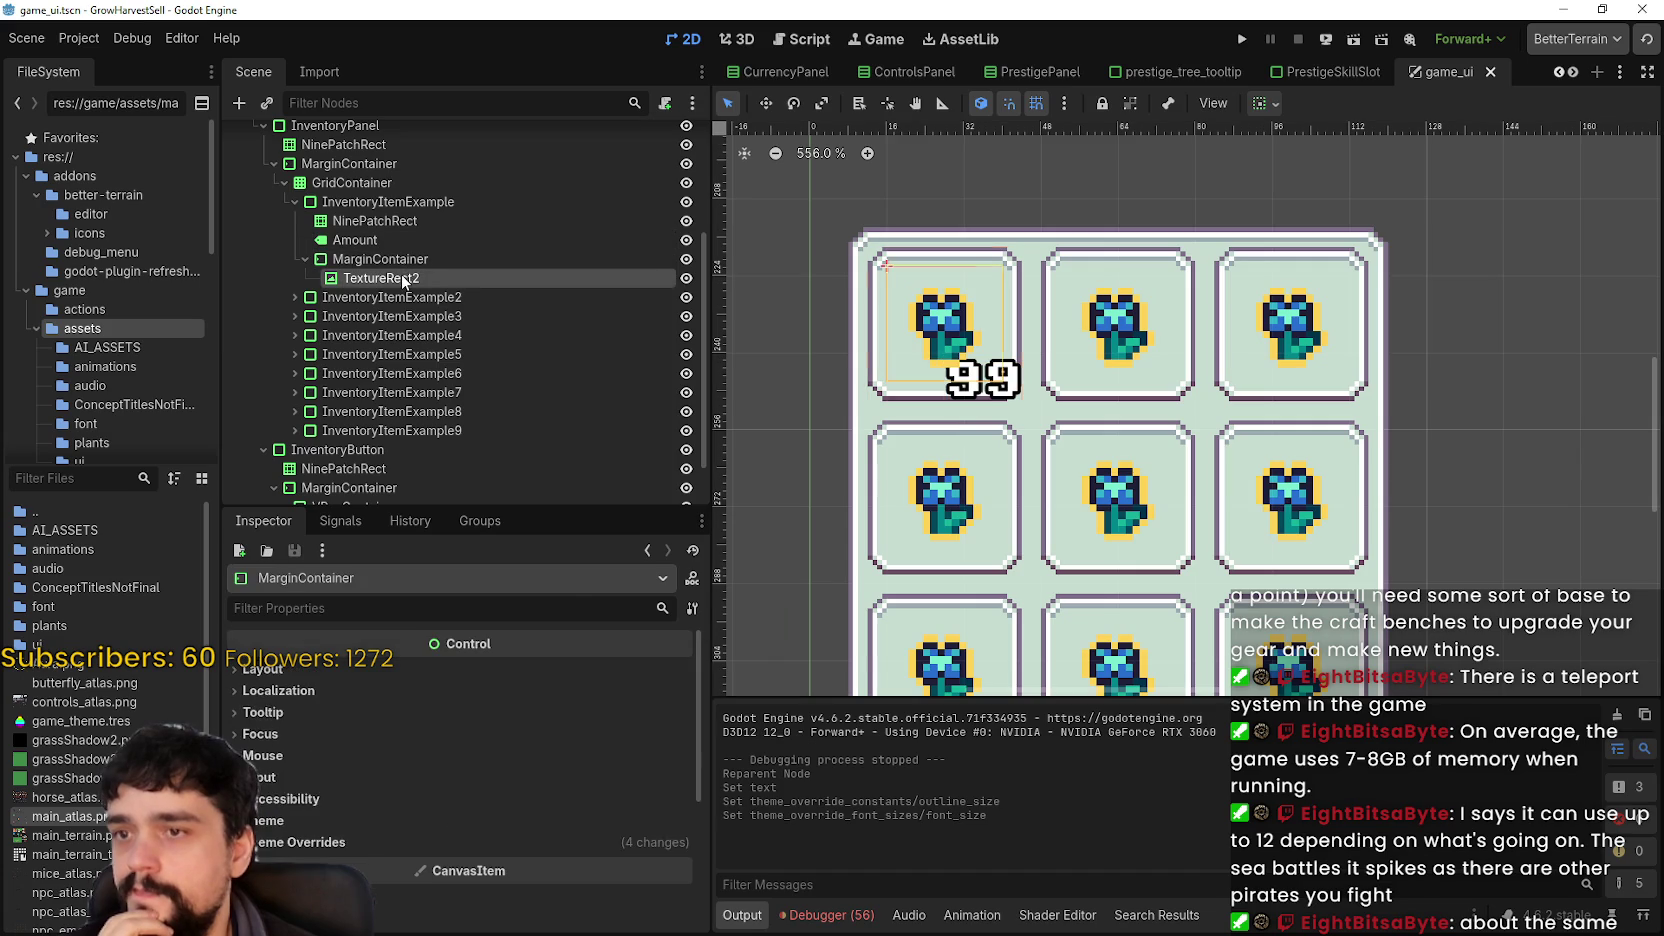
pyautogui.click(418, 278)
pyautogui.click(385, 259)
pyautogui.click(390, 279)
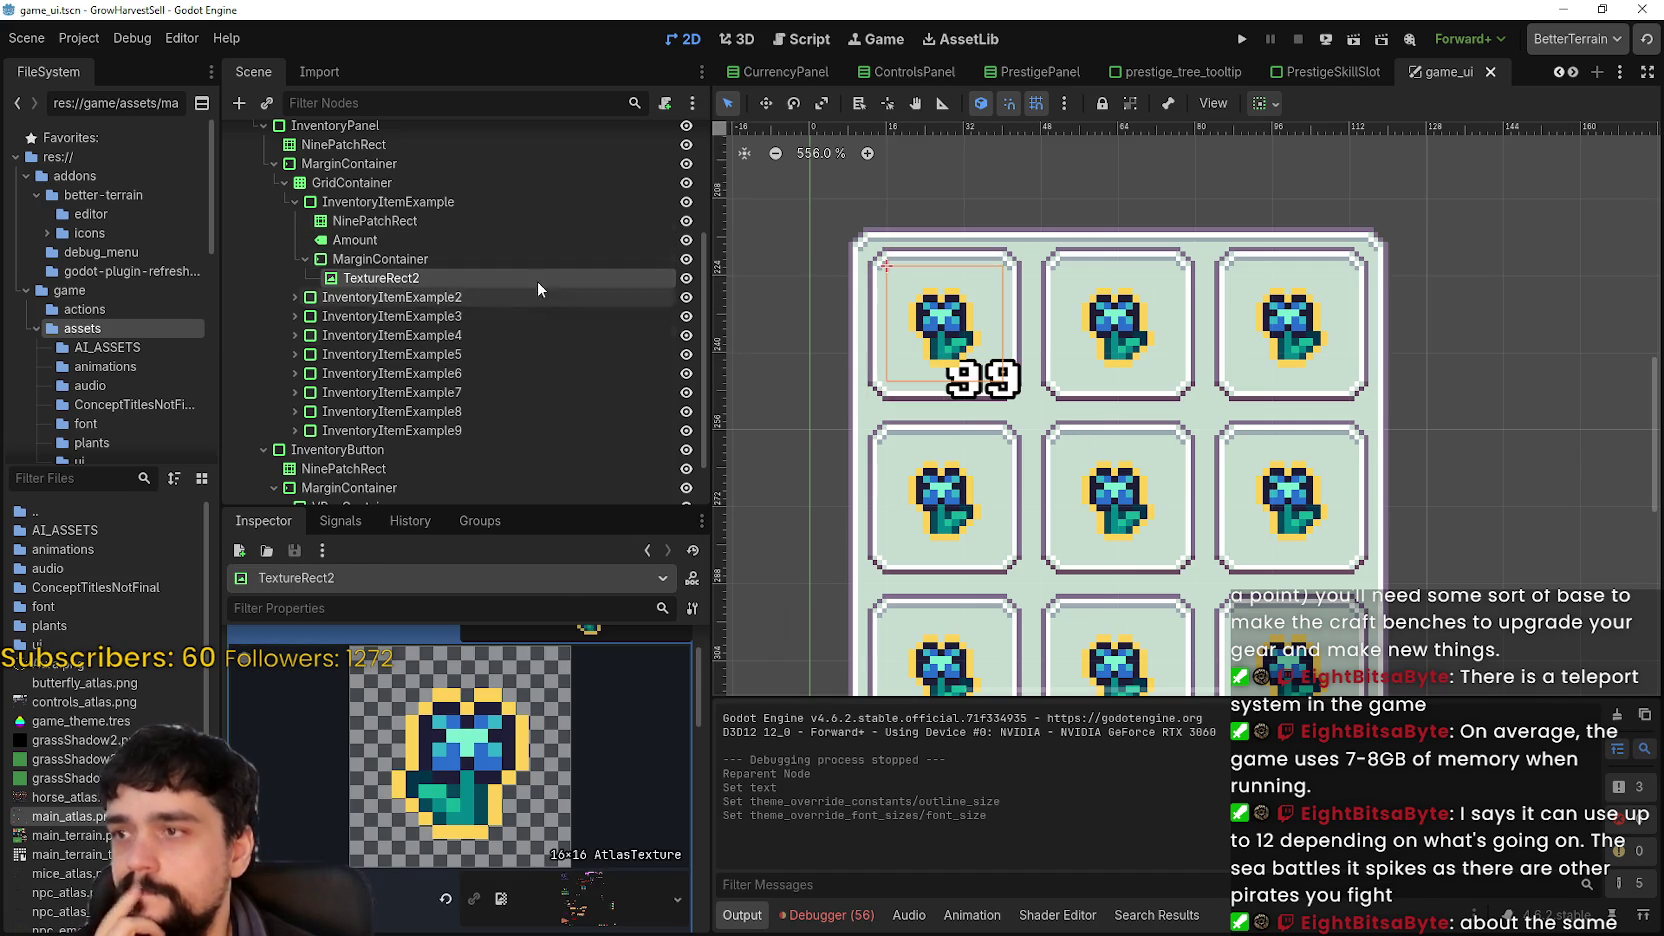
pyautogui.click(391, 200)
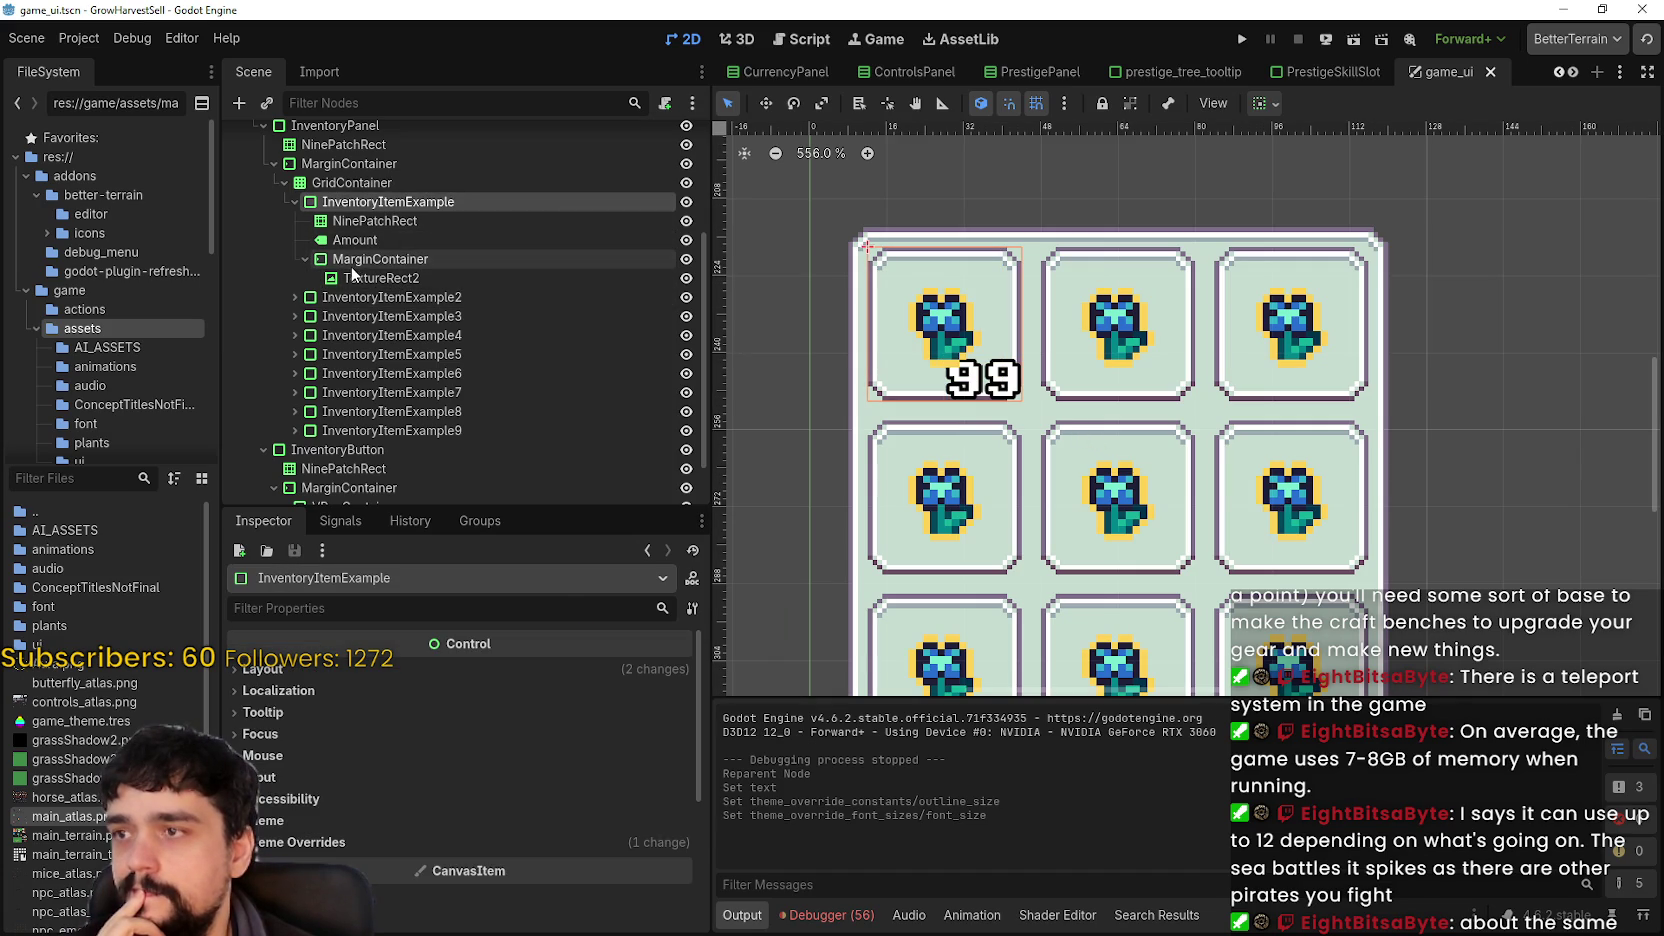
pyautogui.moveTo(355, 240); pyautogui.dragTo(360, 198)
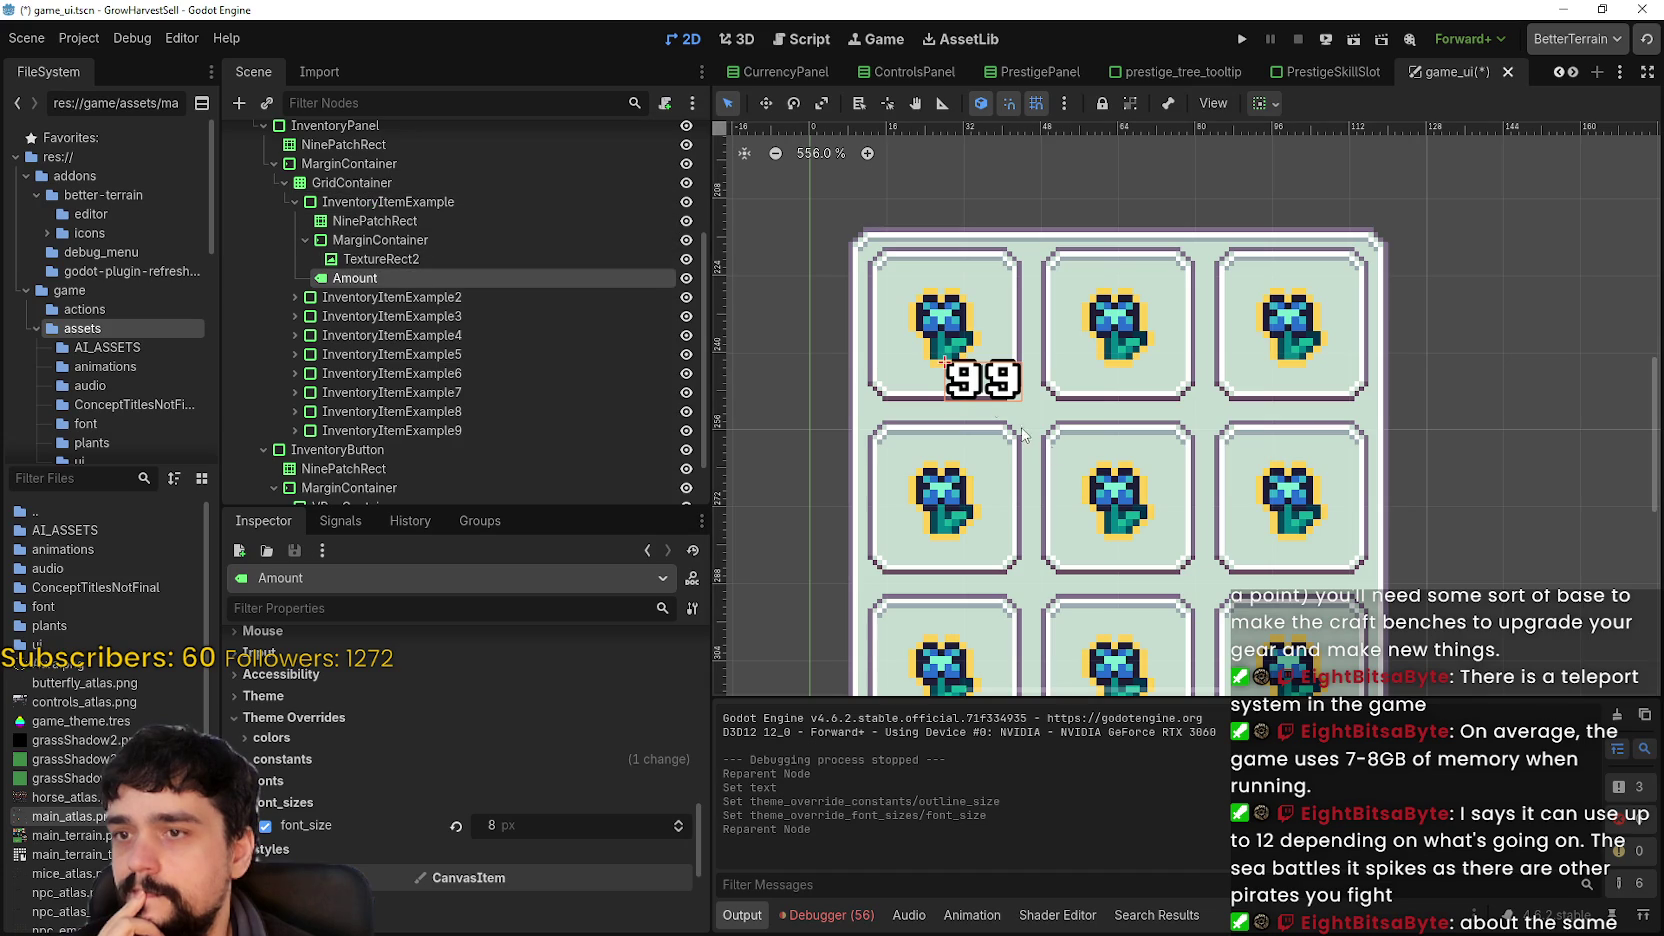
pyautogui.scroll(2, 1003, 417)
pyautogui.scroll(3, 931, 370)
pyautogui.scroll(-6, 931, 370)
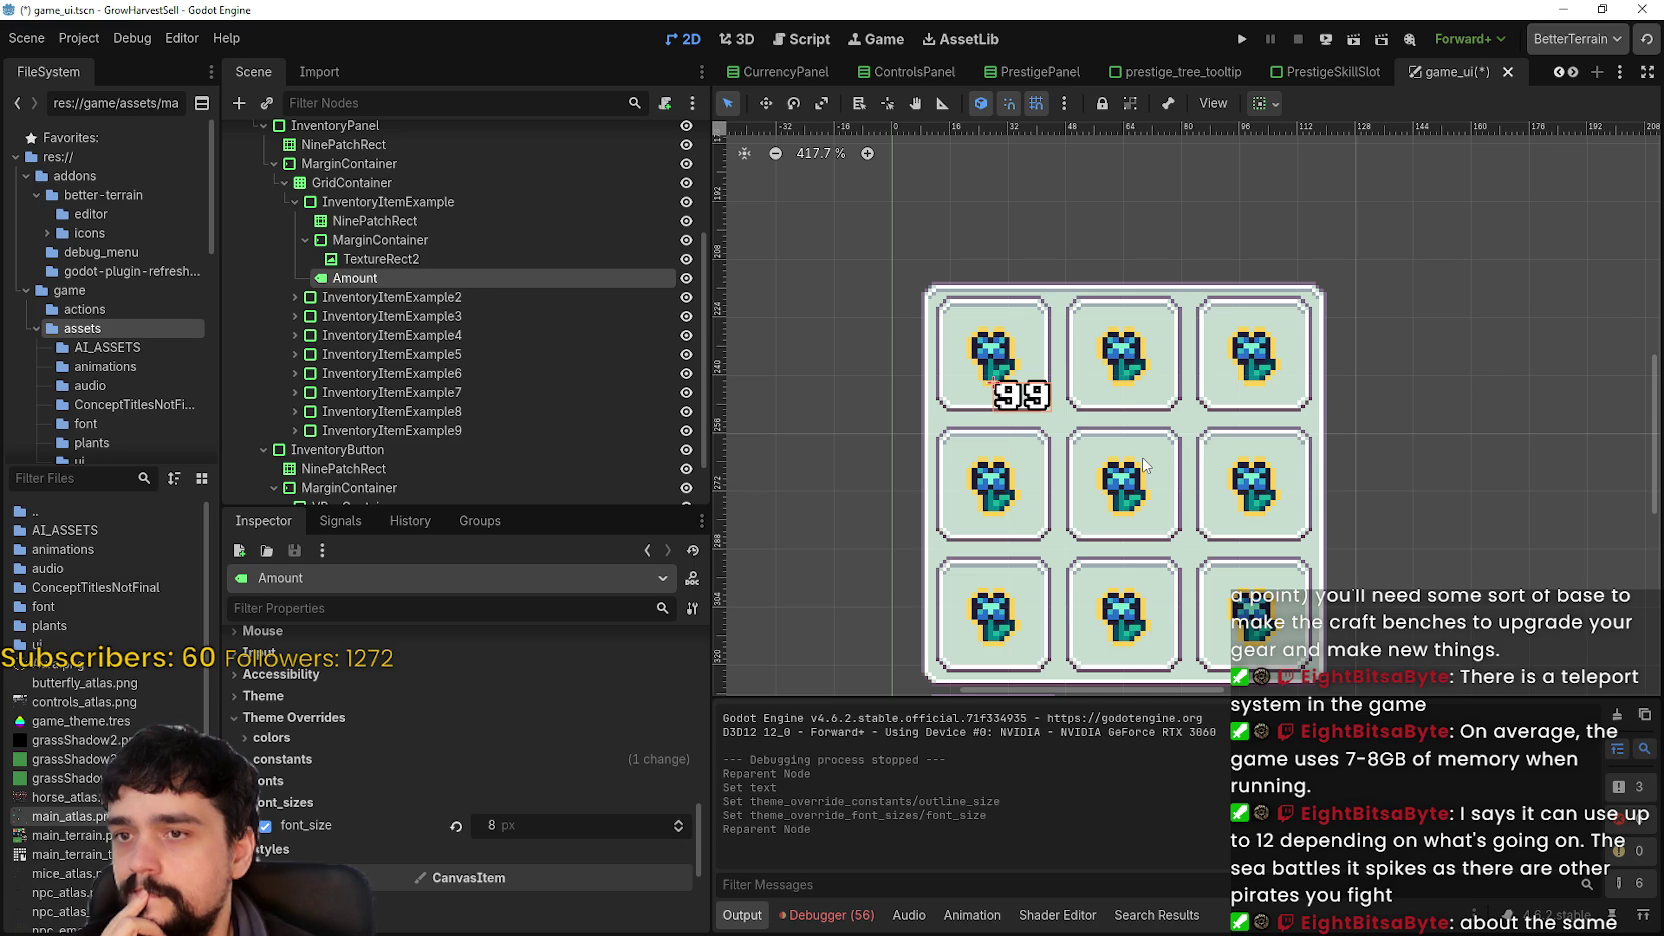
pyautogui.scroll(2, 1044, 400)
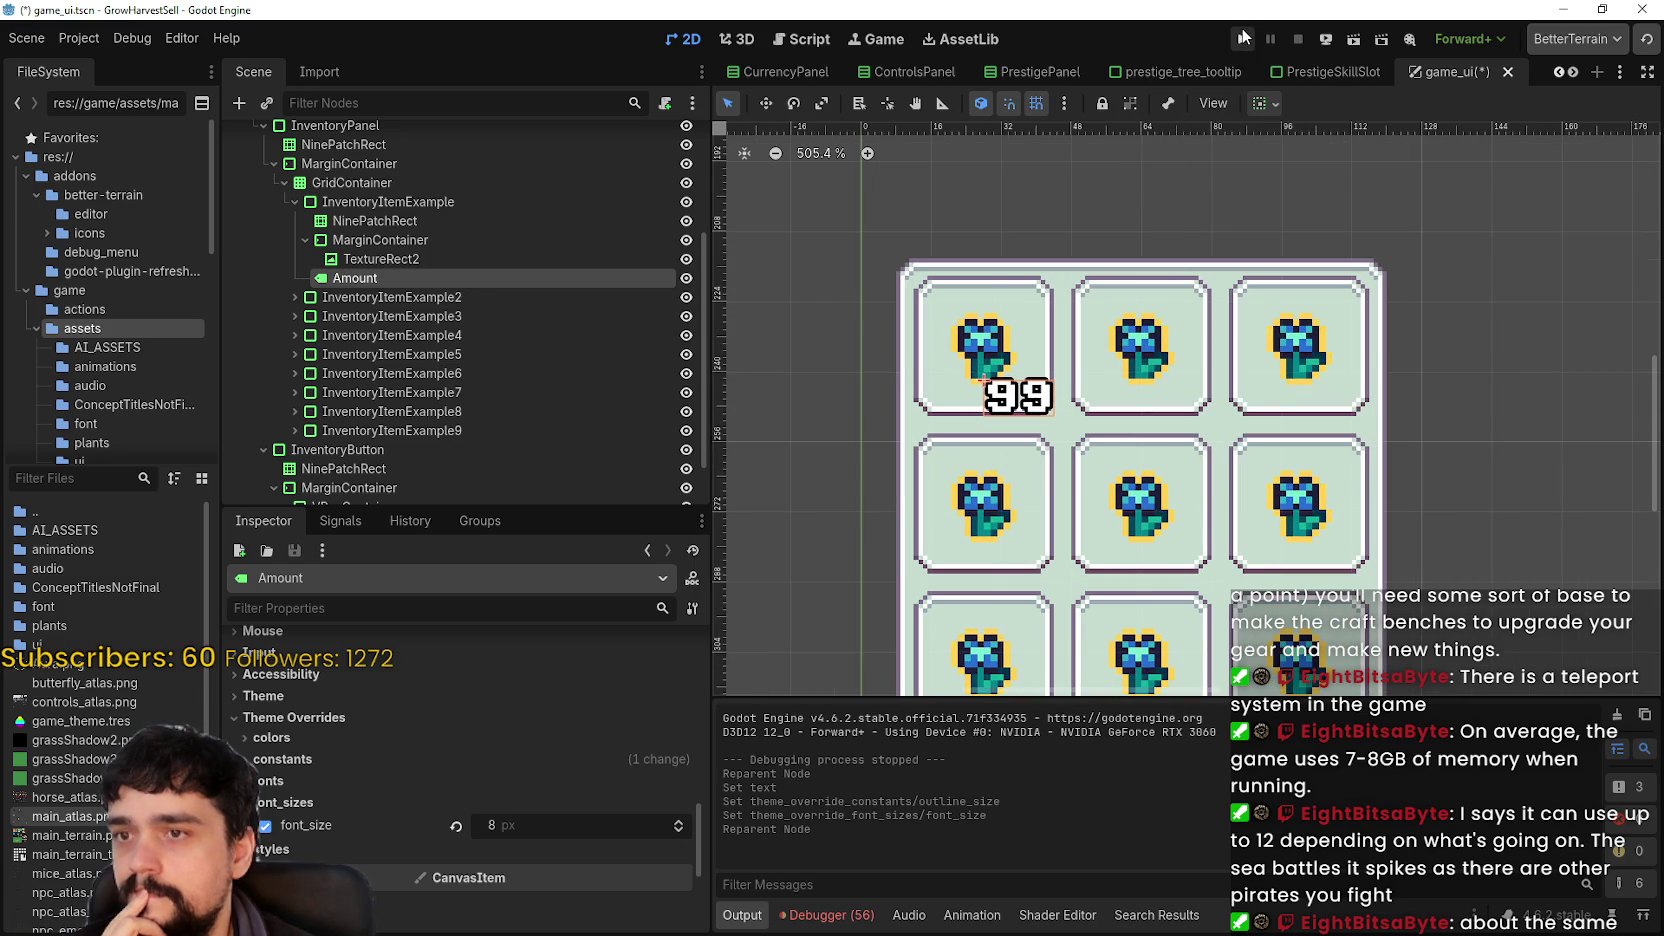
pyautogui.click(1243, 38)
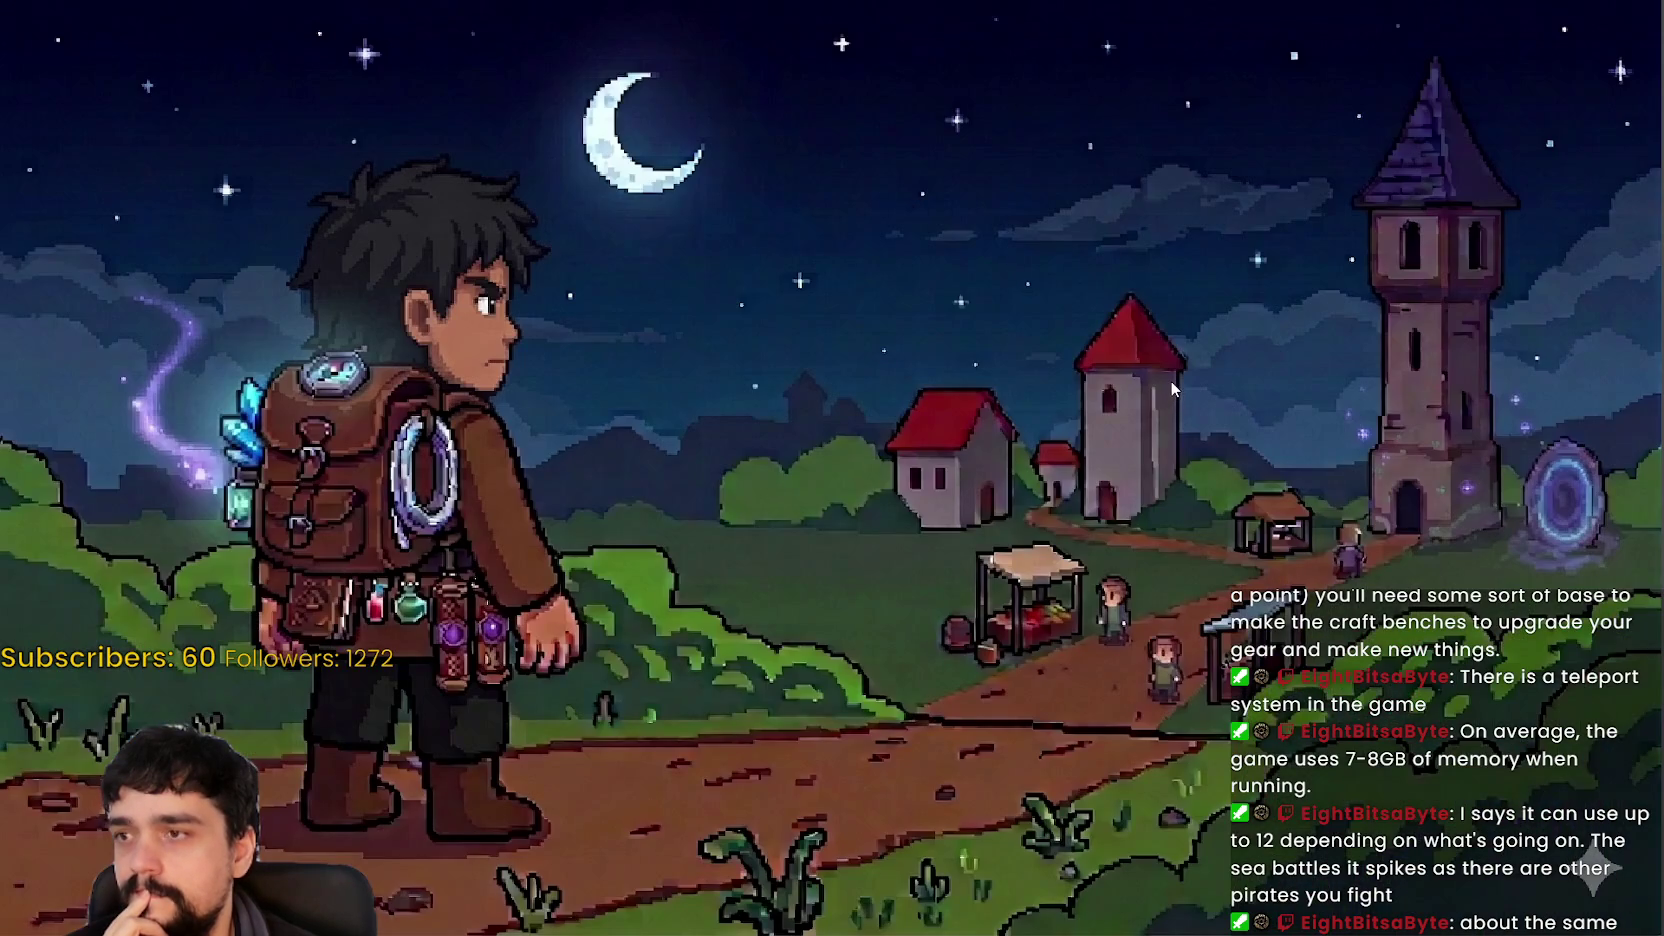
# - Walk the player up, right, left and down around the village, then switch back to the editor
pyautogui.press('w')
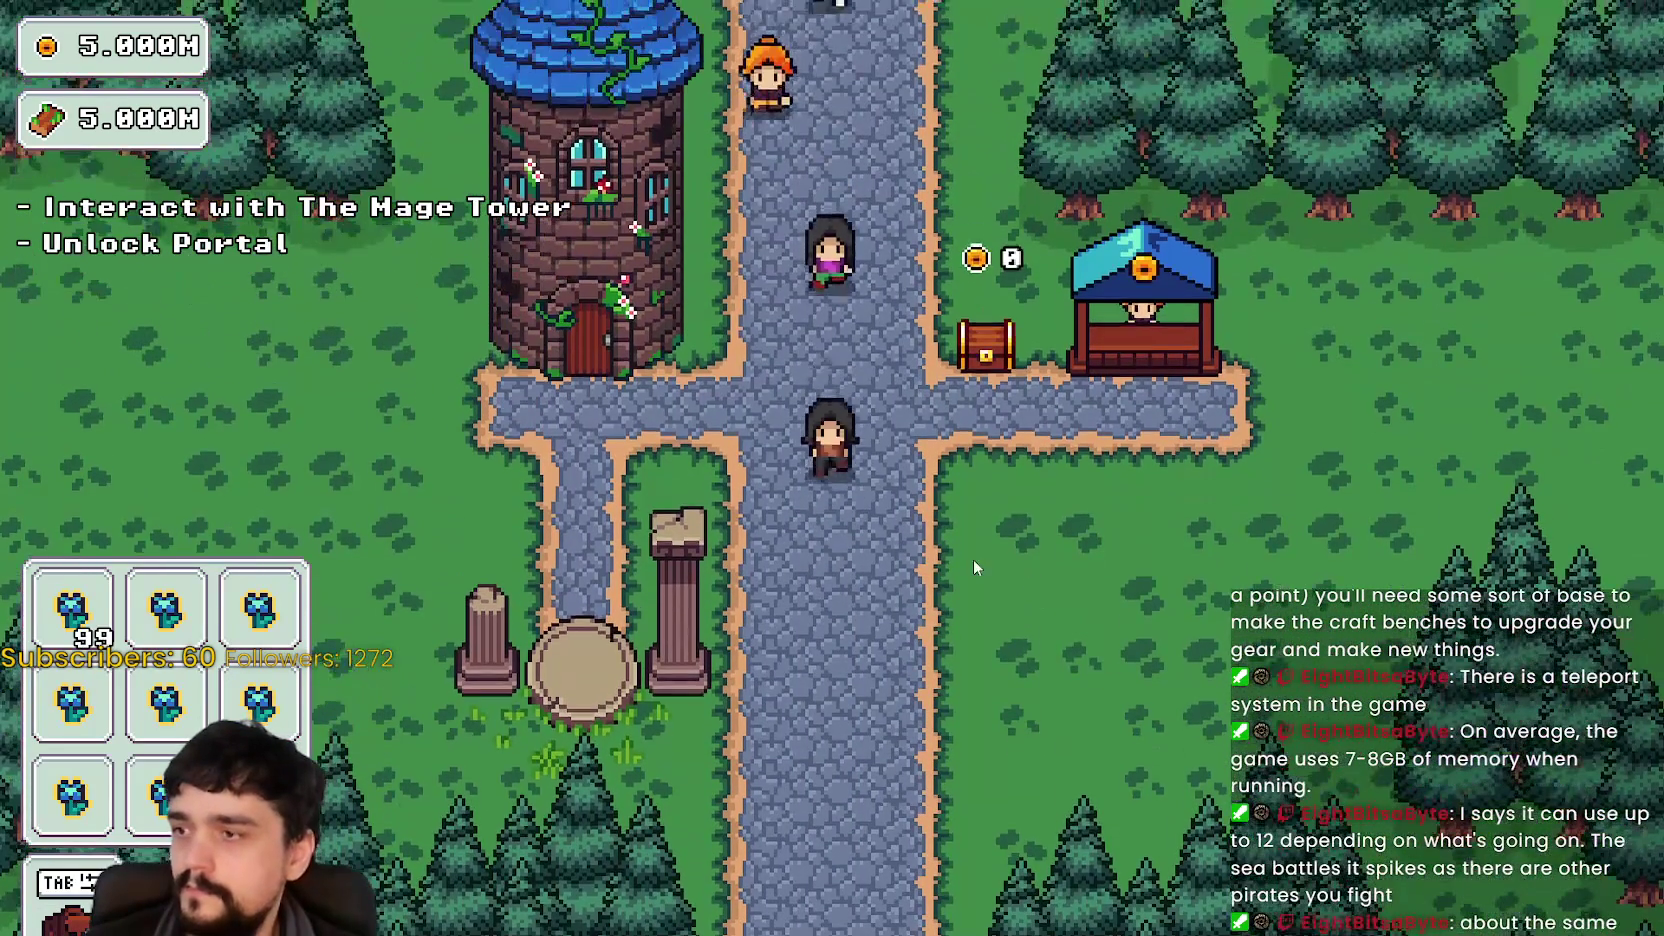
pyautogui.press('d')
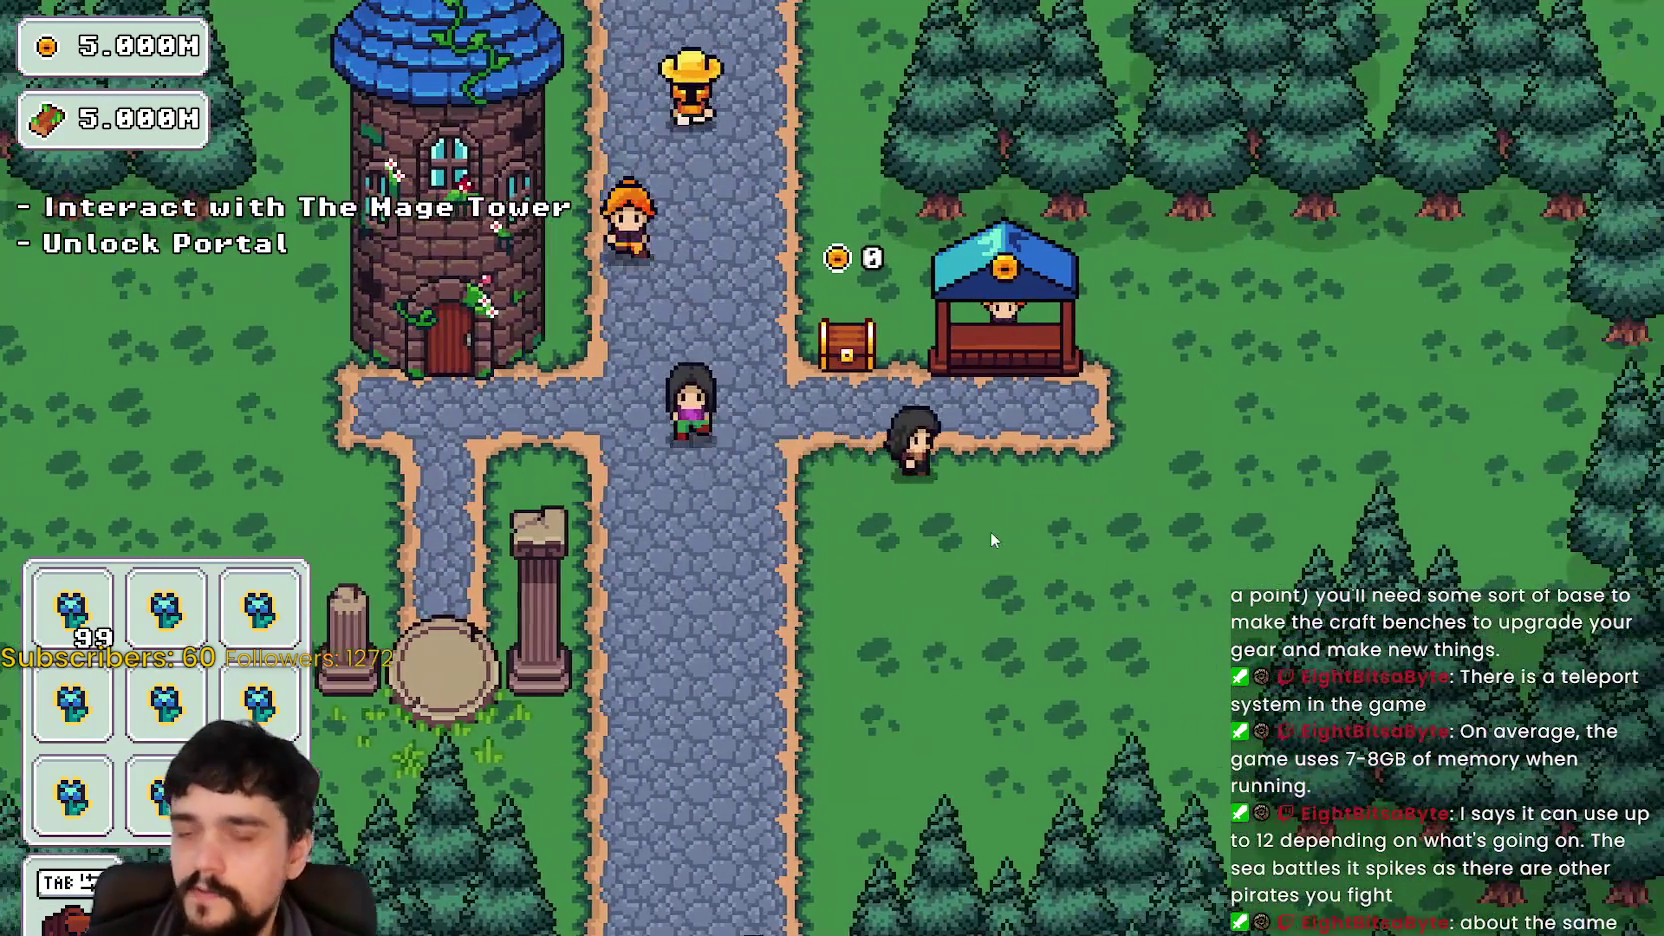
pyautogui.press('a')
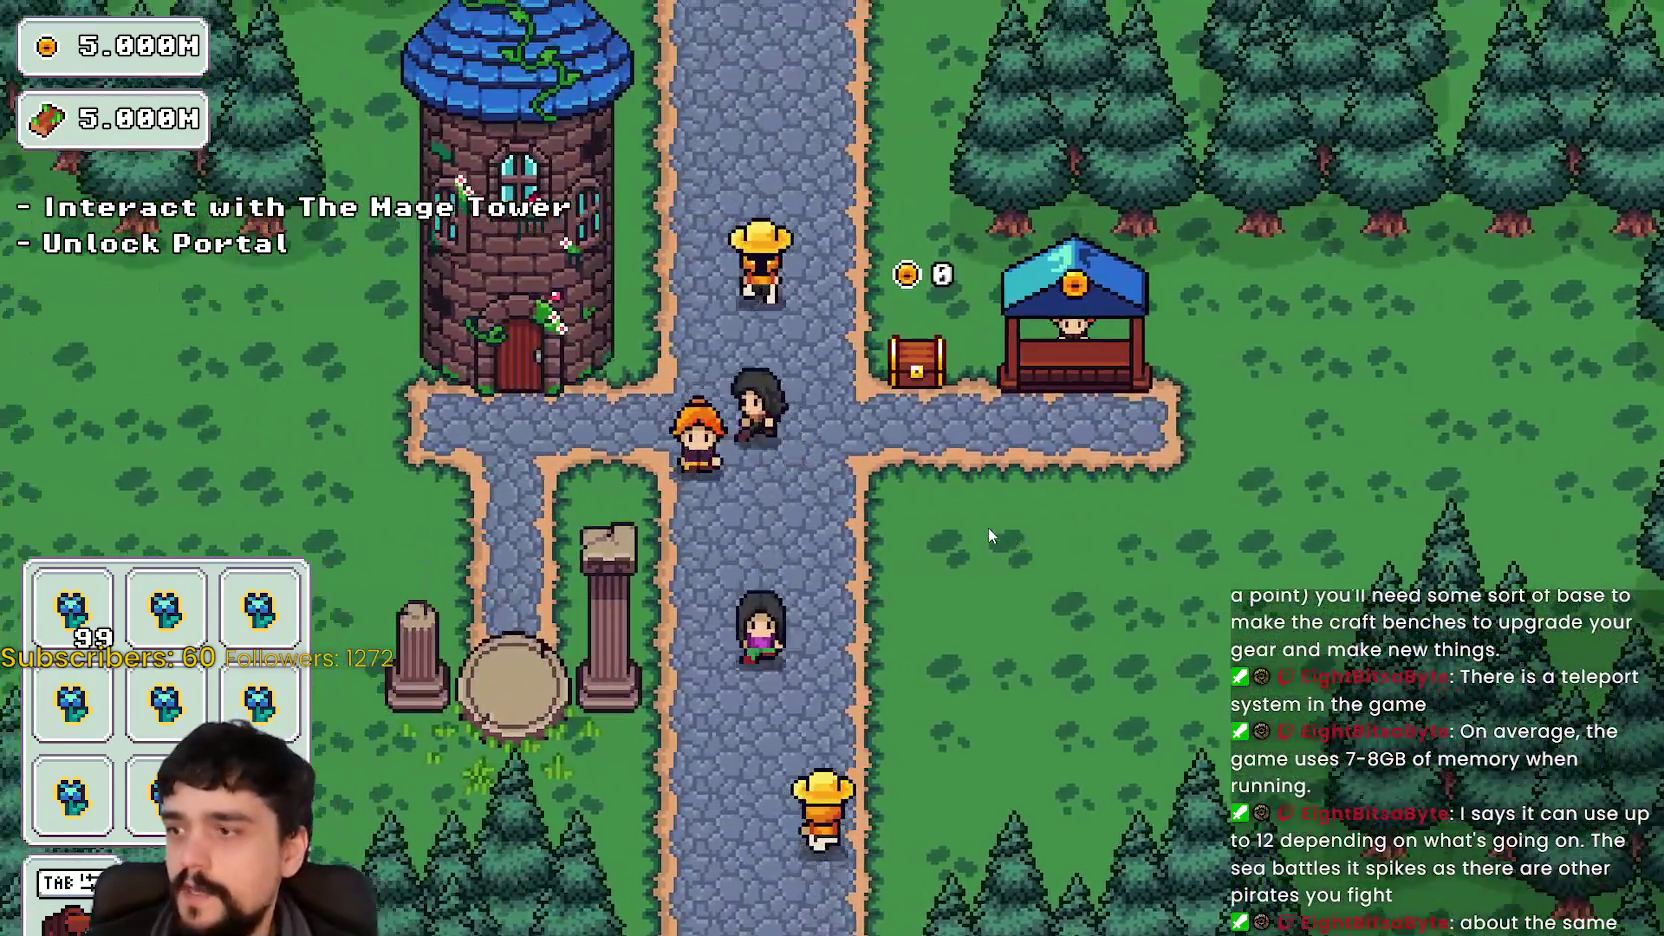
pyautogui.press('s')
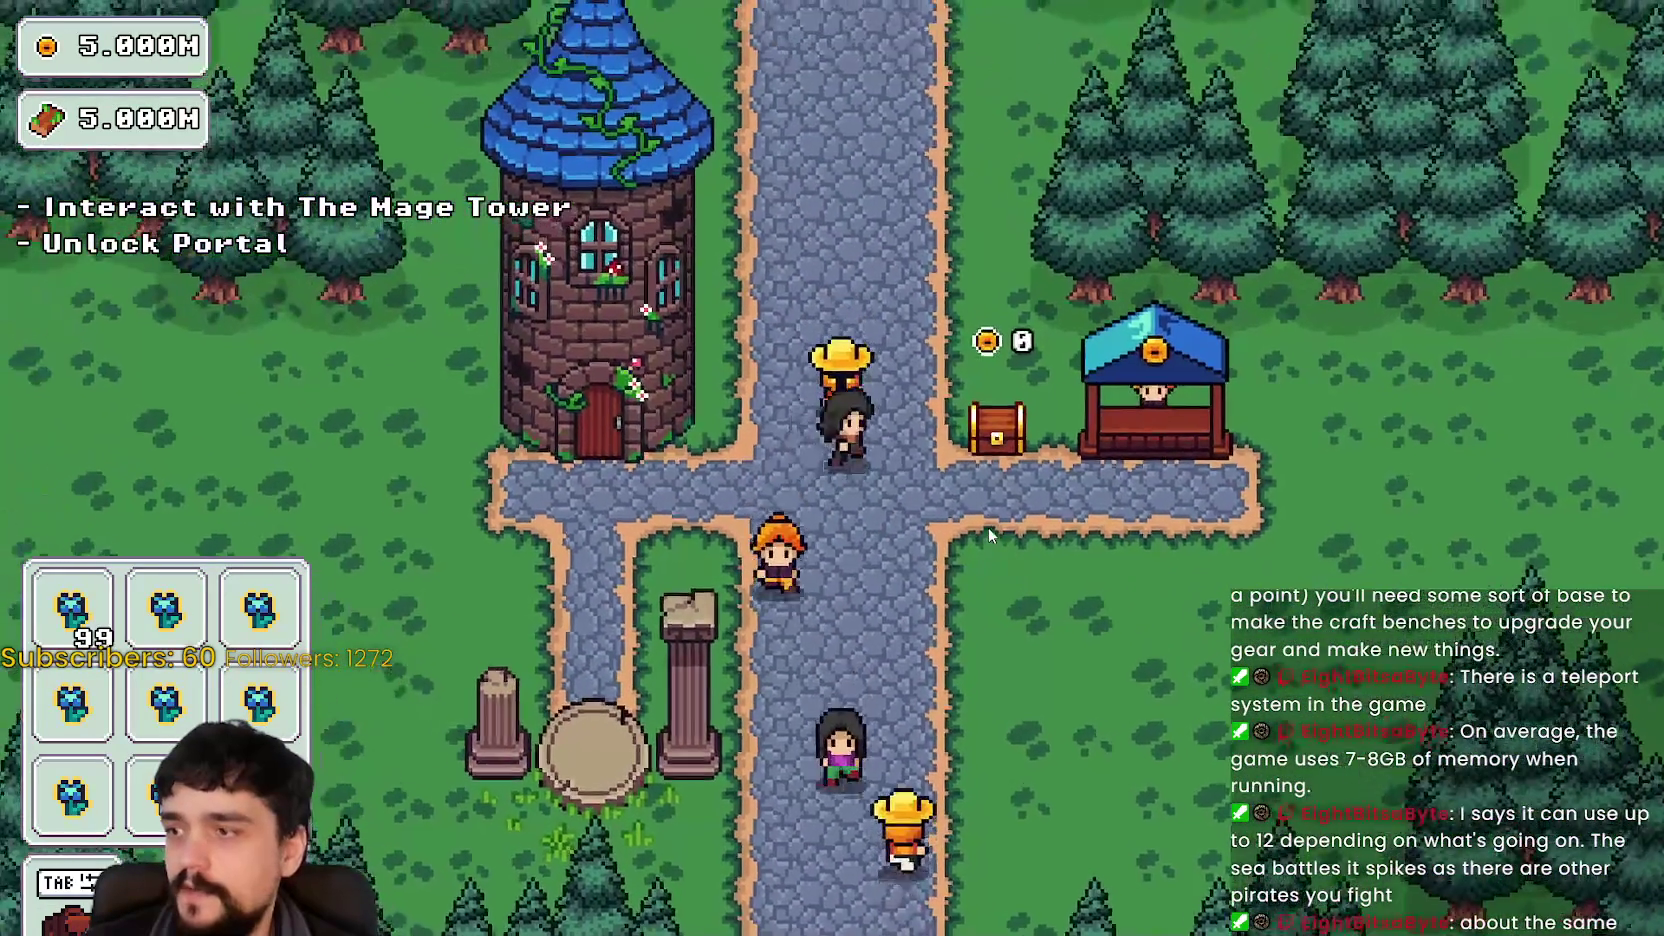
pyautogui.hotkey('alt', 'Tab')
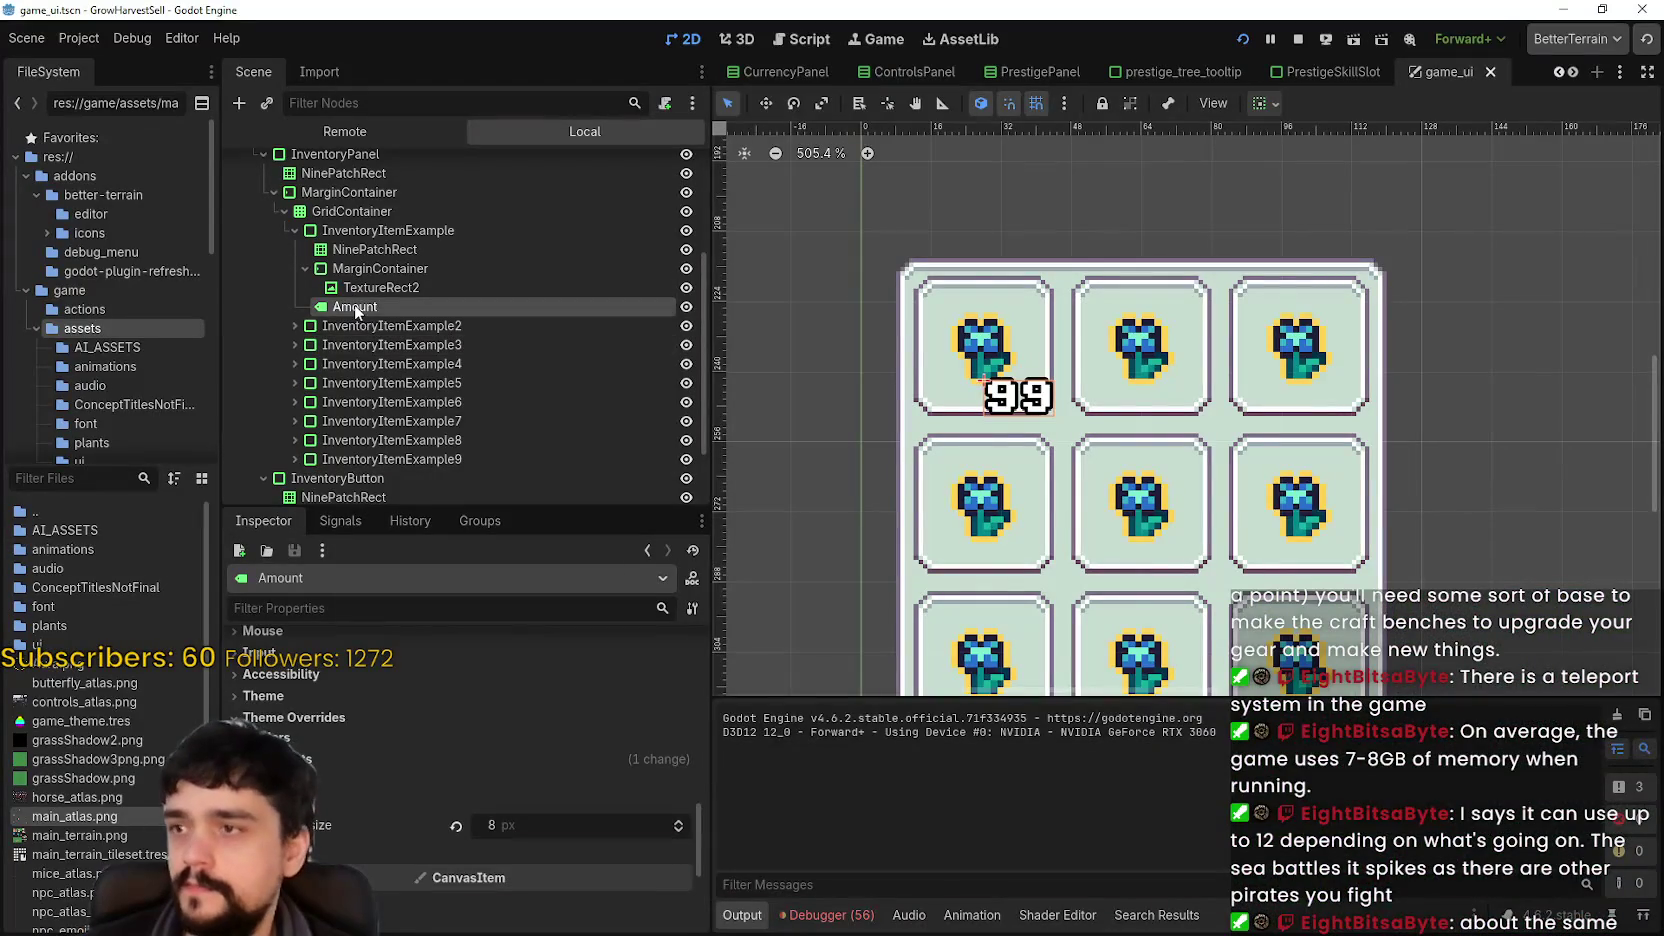
# - Paste the copied Amount label into inventory slots 2 through 5
pyautogui.click(294, 325)
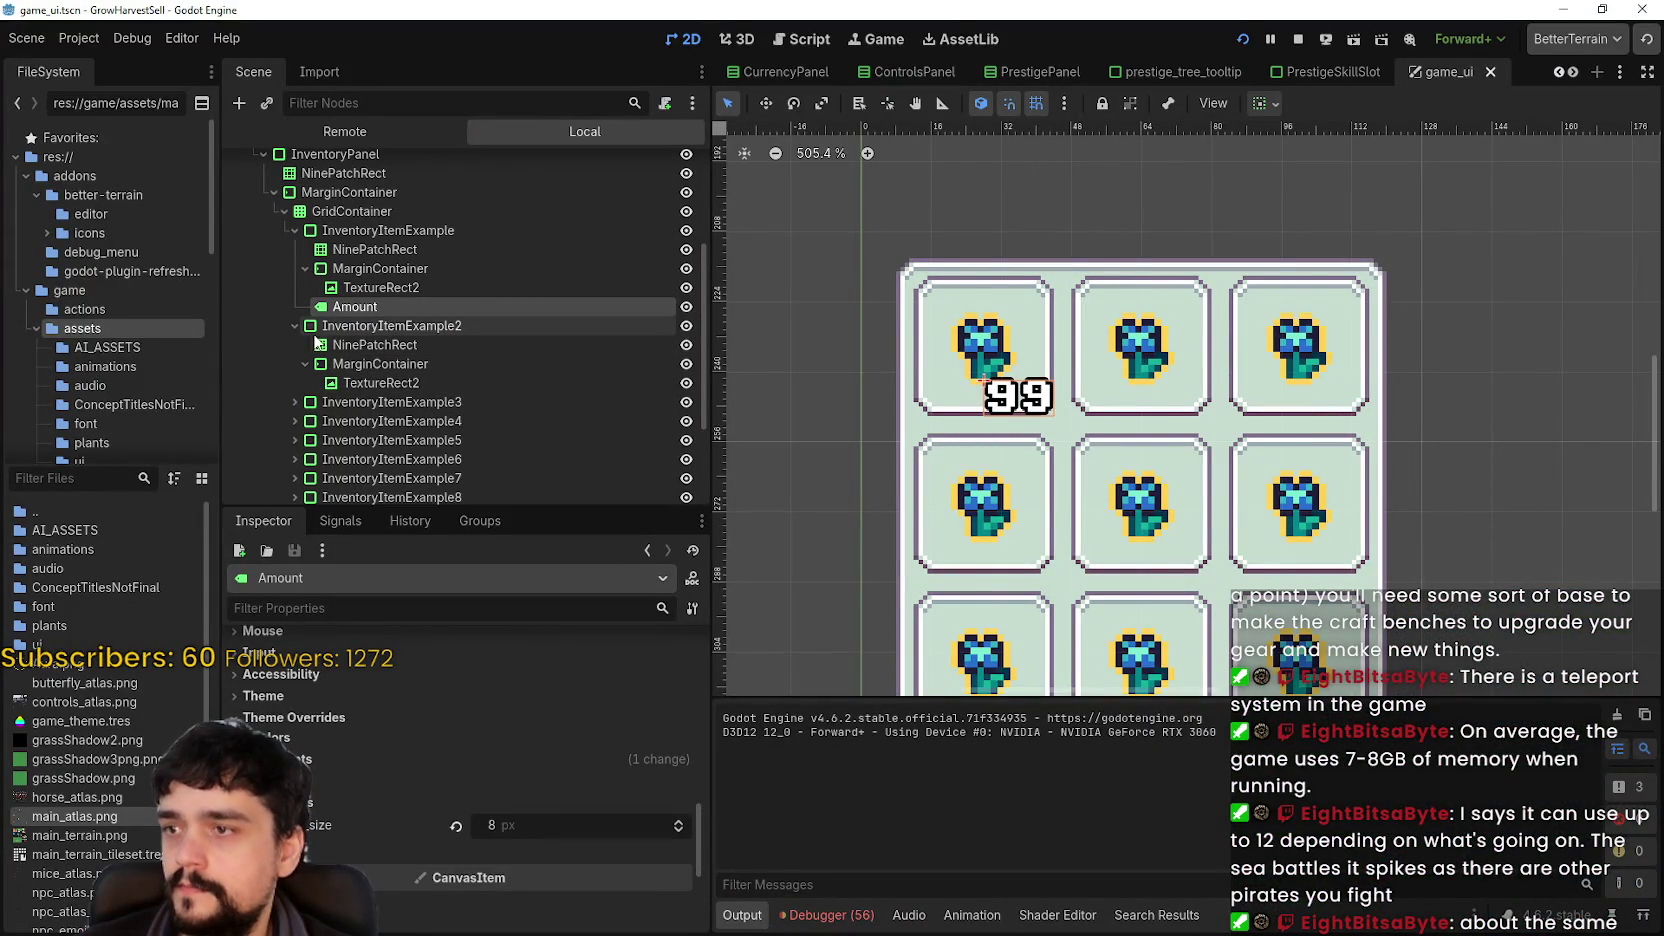
pyautogui.click(395, 326)
pyautogui.hotkey('ctrl', 'v')
pyautogui.scroll(-3, 400, 360)
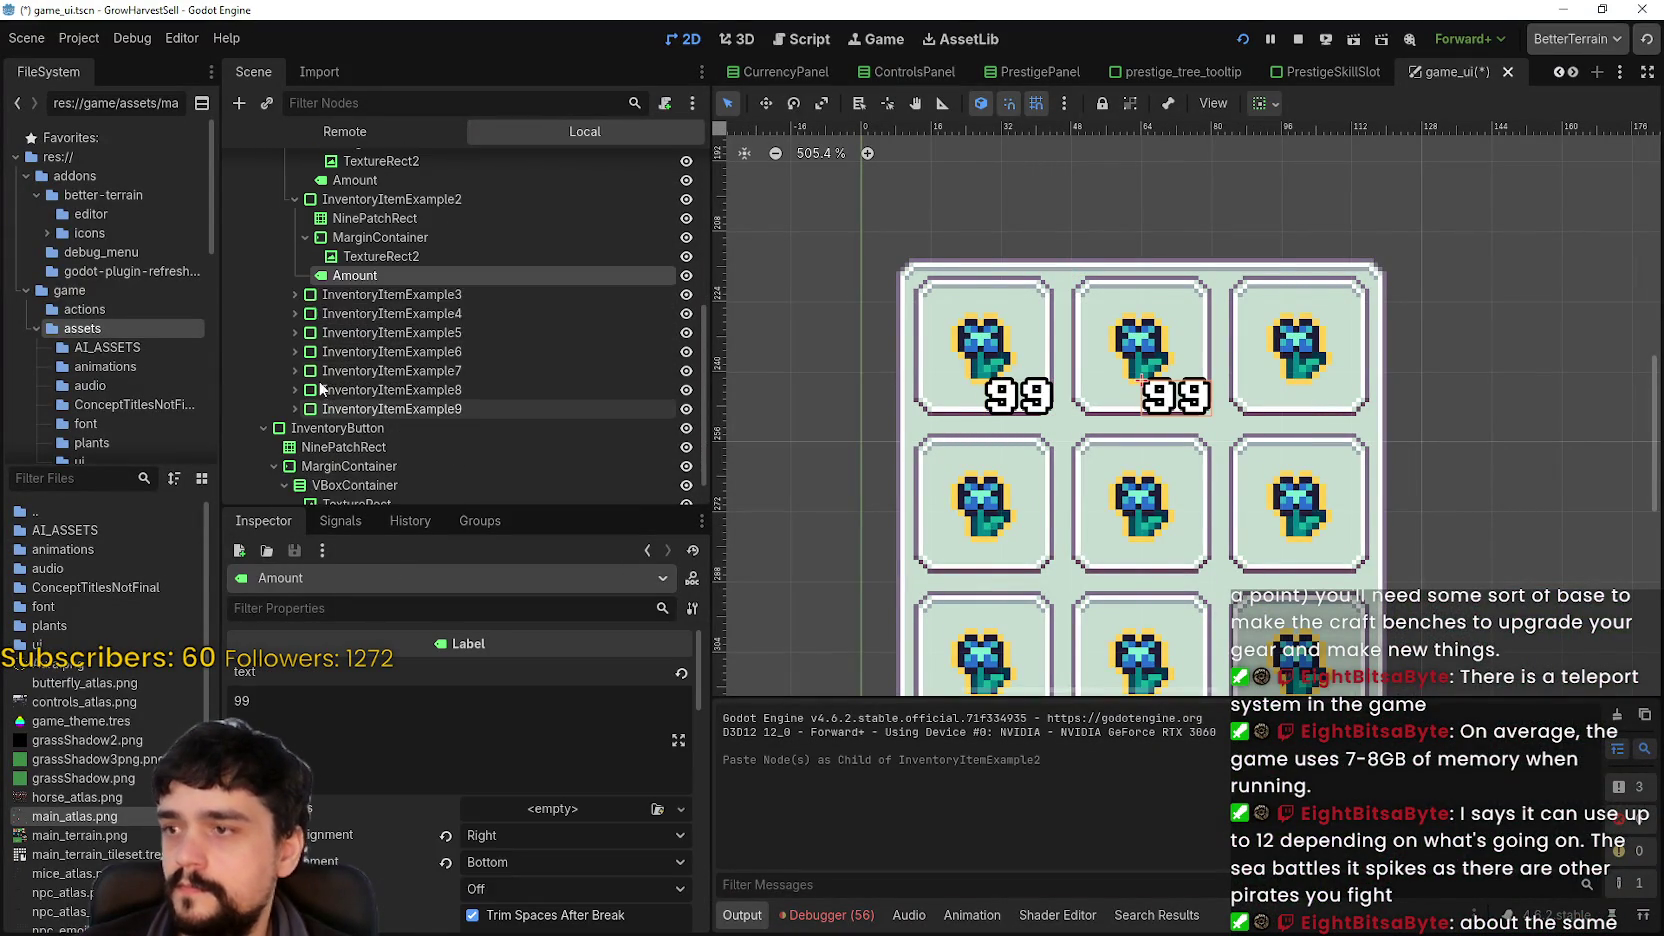
pyautogui.click(291, 293)
pyautogui.hotkey('ctrl', 'v')
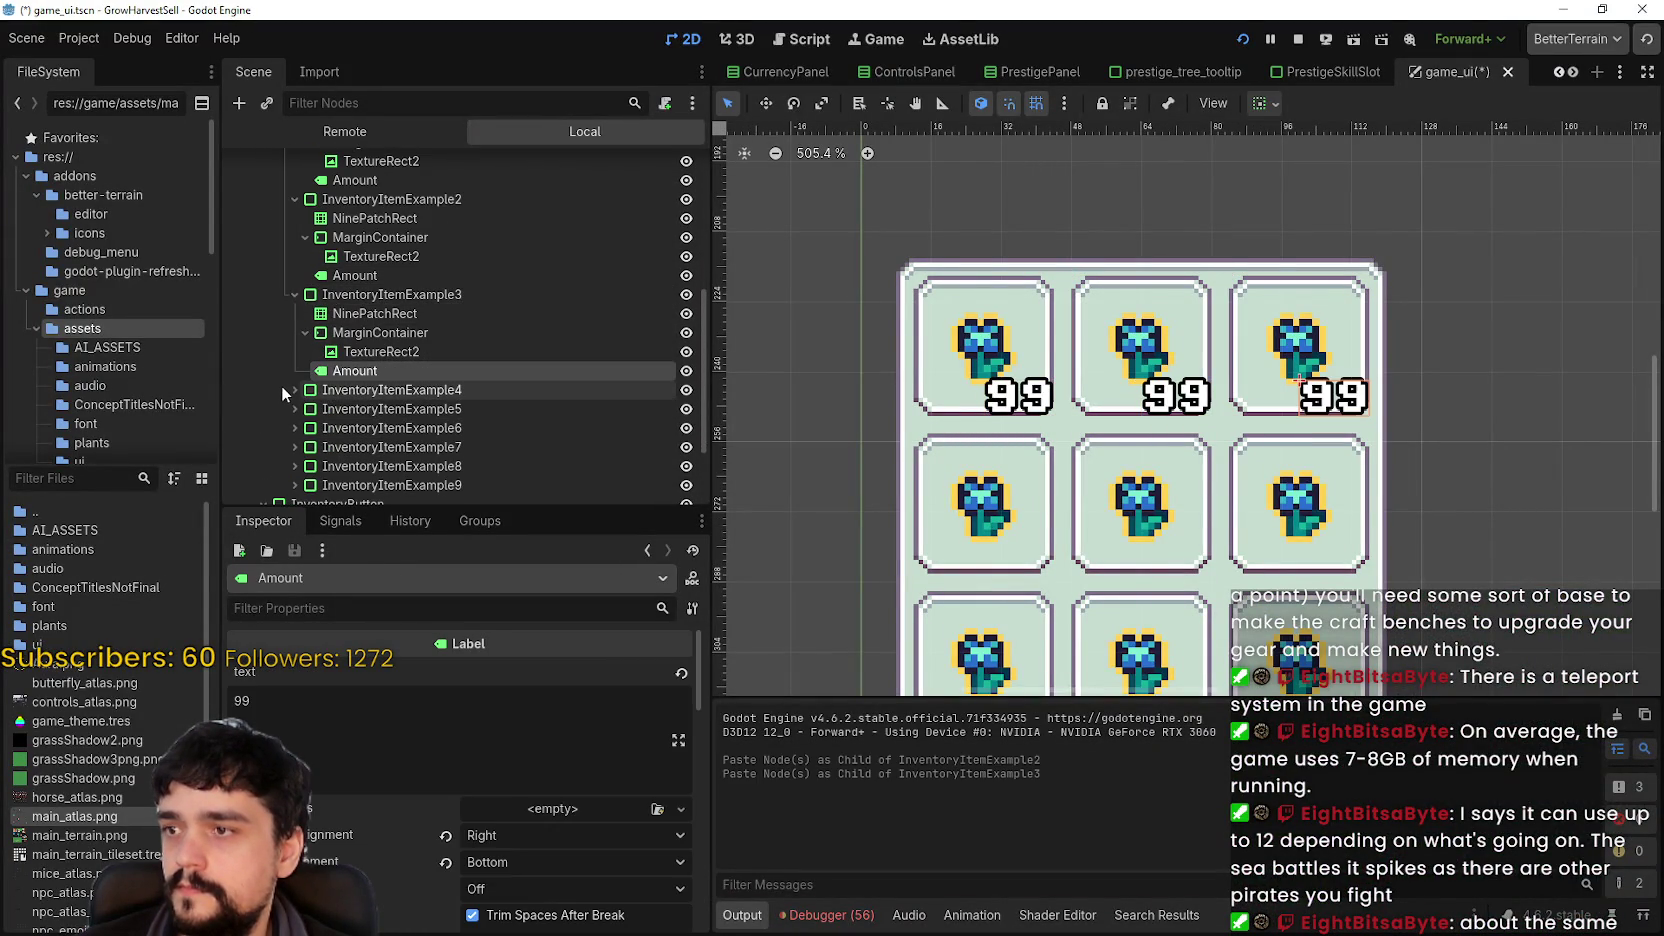
pyautogui.click(292, 389)
pyautogui.click(367, 390)
pyautogui.hotkey('ctrl', 'v')
pyautogui.scroll(-2, 340, 400)
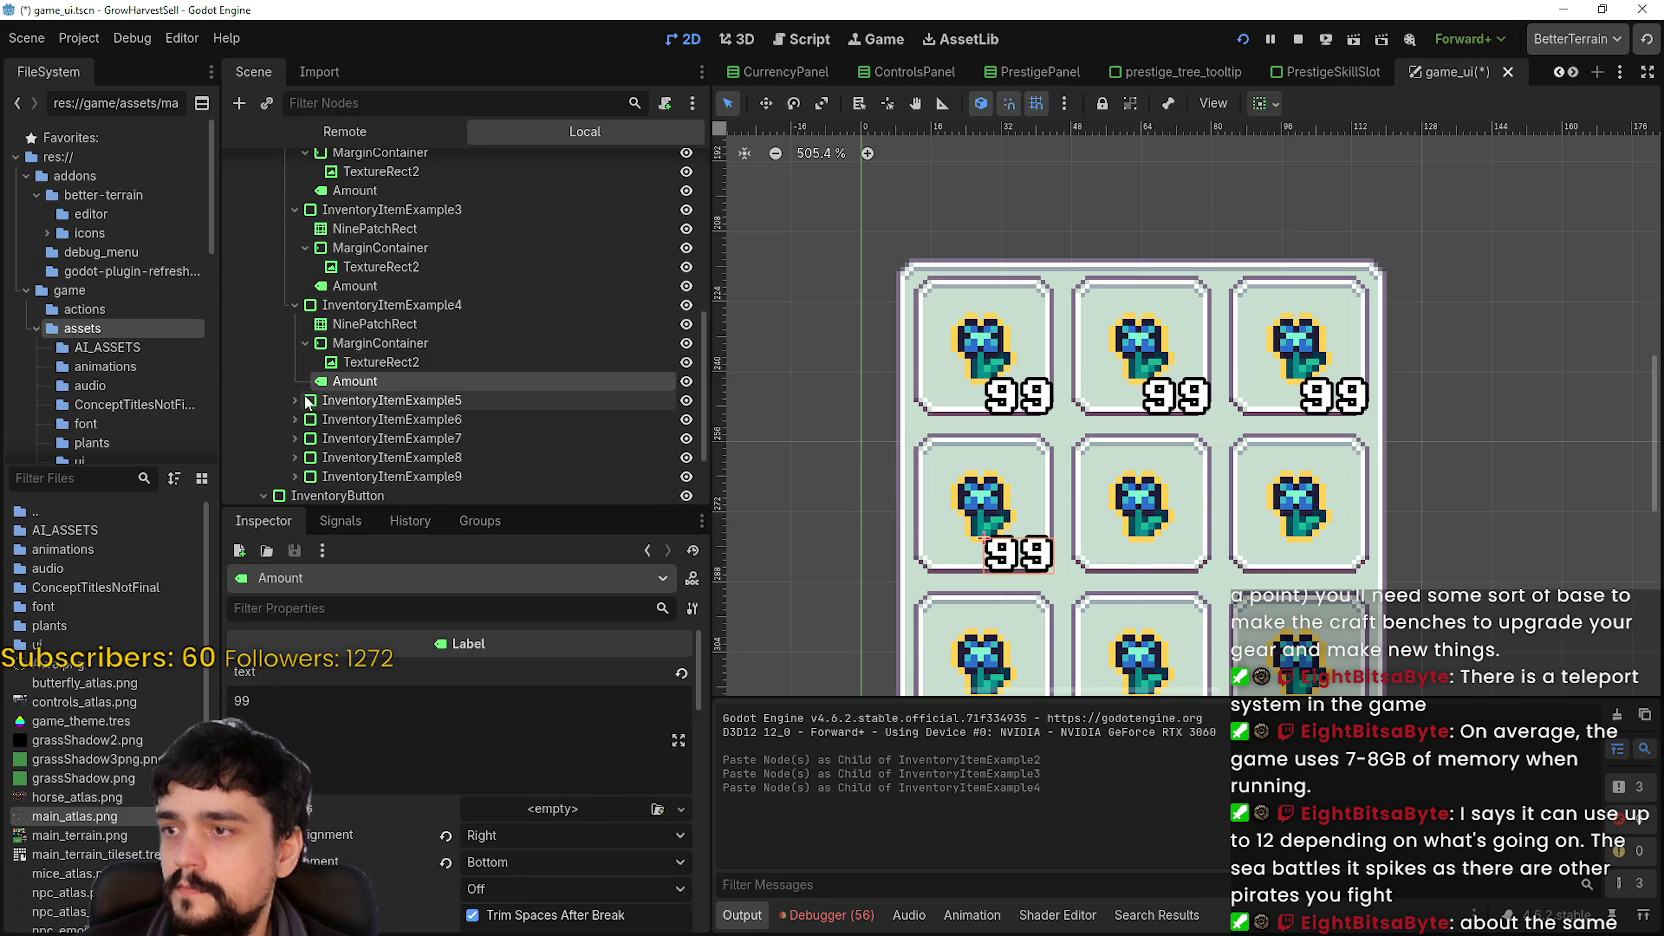
pyautogui.click(350, 400)
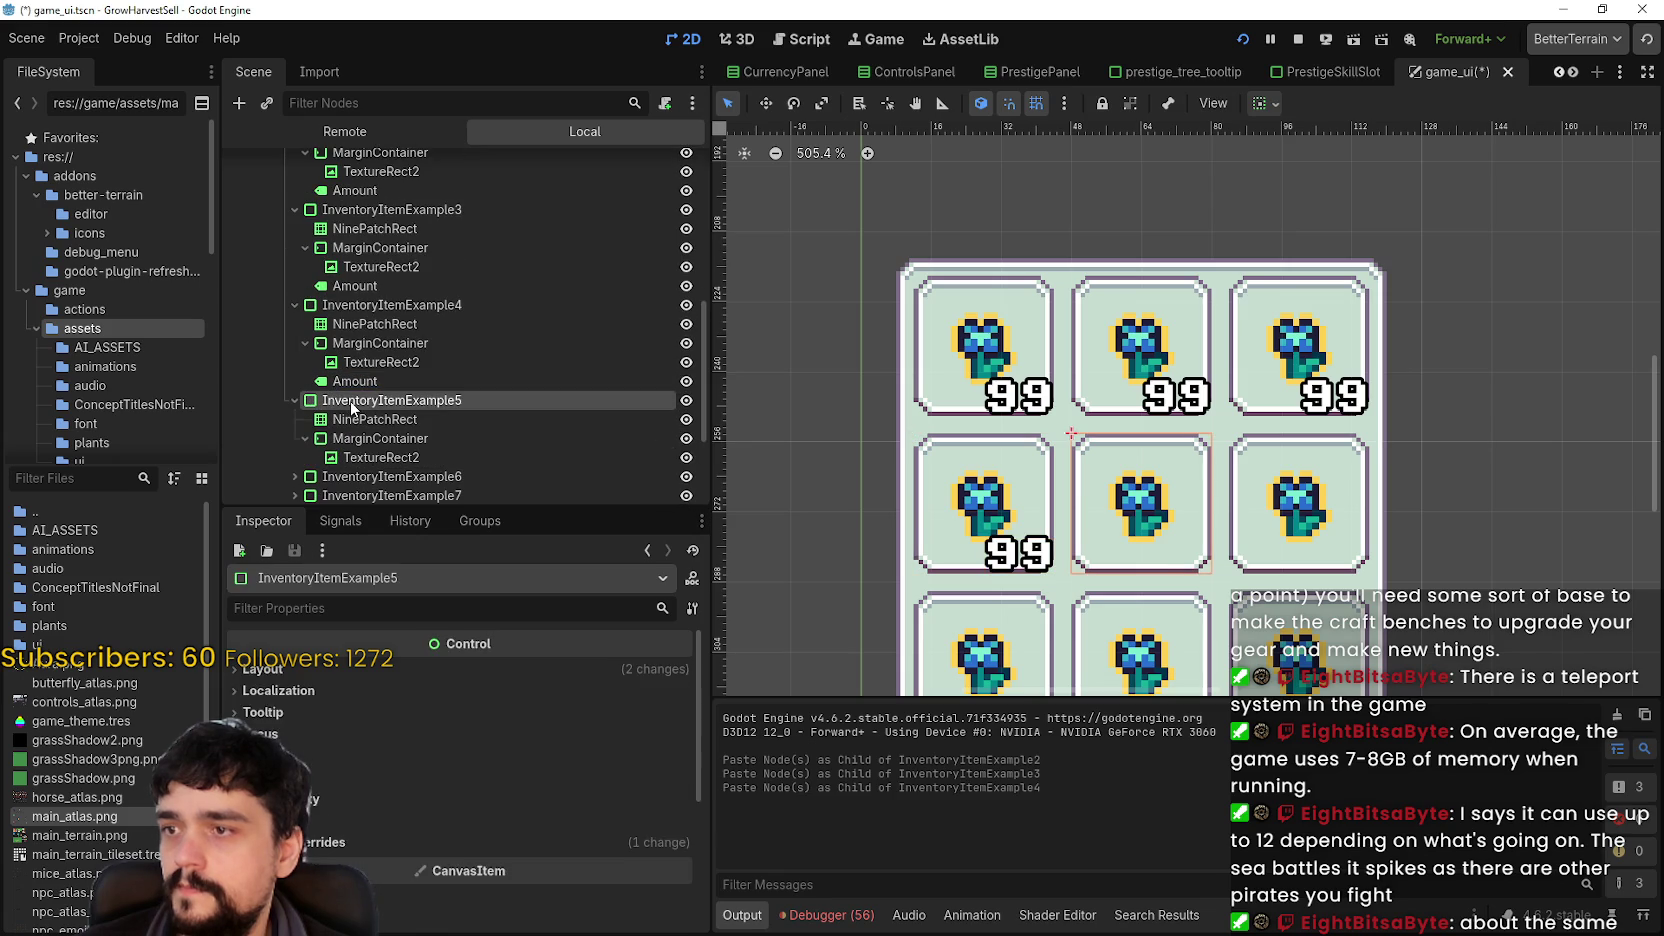
pyautogui.hotkey('ctrl', 'v')
# - Paste the Amount label into inventory slots 6 through 9
pyautogui.scroll(-3, 351, 400)
pyautogui.click(294, 369)
pyautogui.click(326, 373)
pyautogui.hotkey('ctrl', 'v')
pyautogui.scroll(-2, 280, 410)
pyautogui.click(294, 380)
pyautogui.click(432, 379)
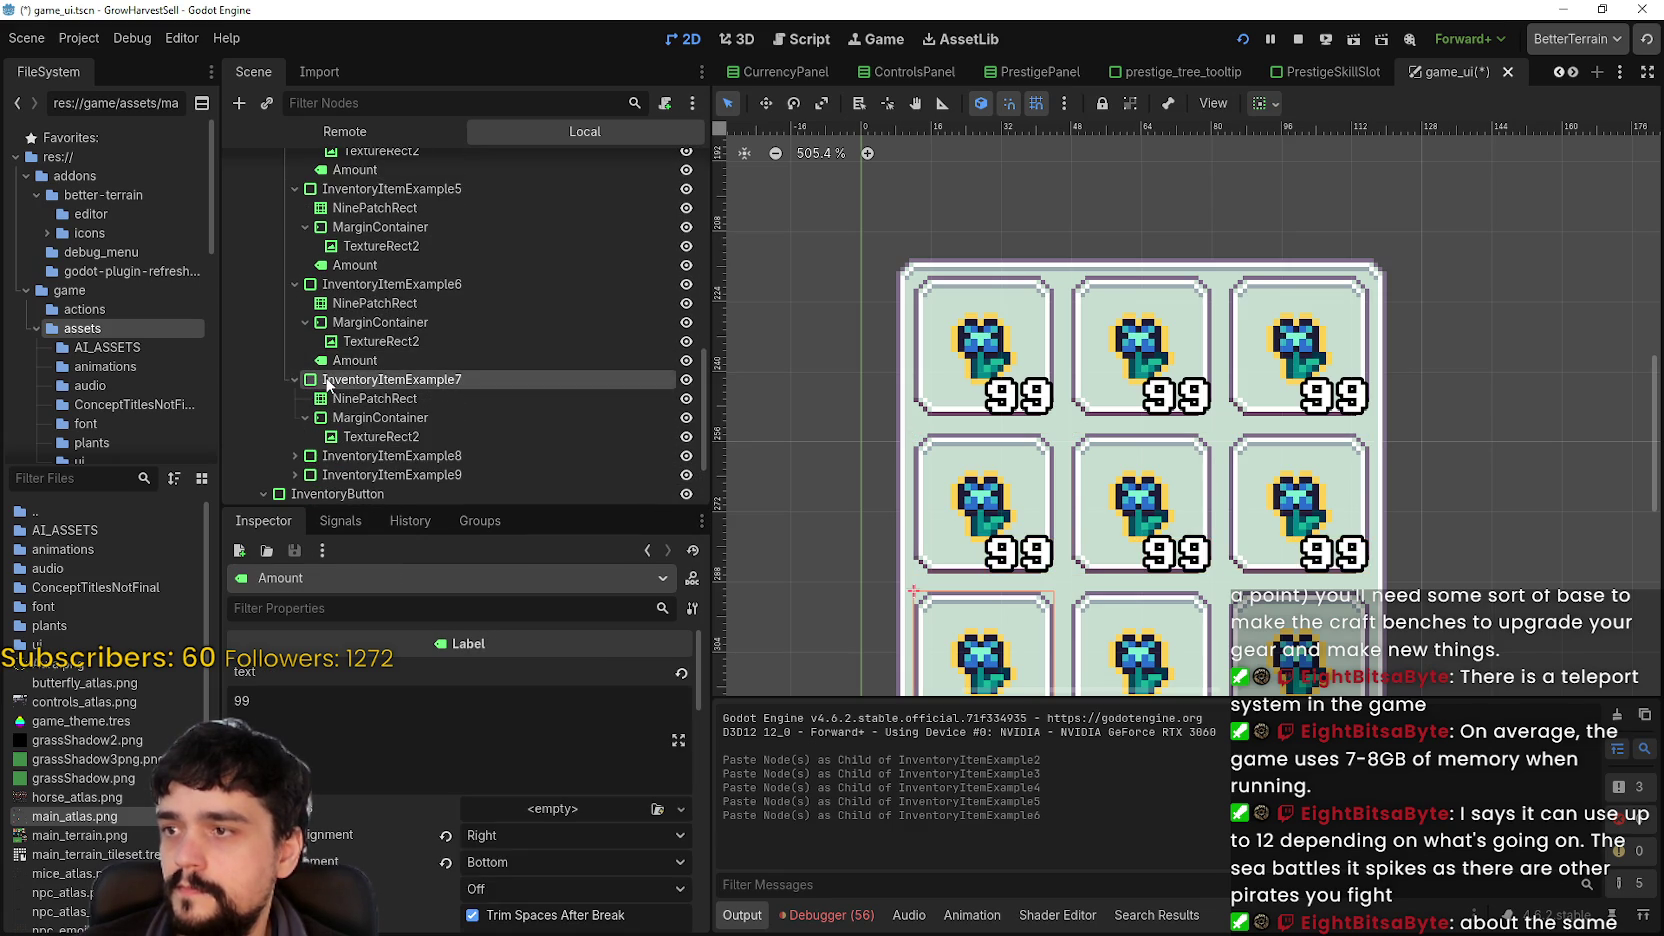
pyautogui.hotkey('ctrl', 'v')
pyautogui.scroll(-3, 412, 394)
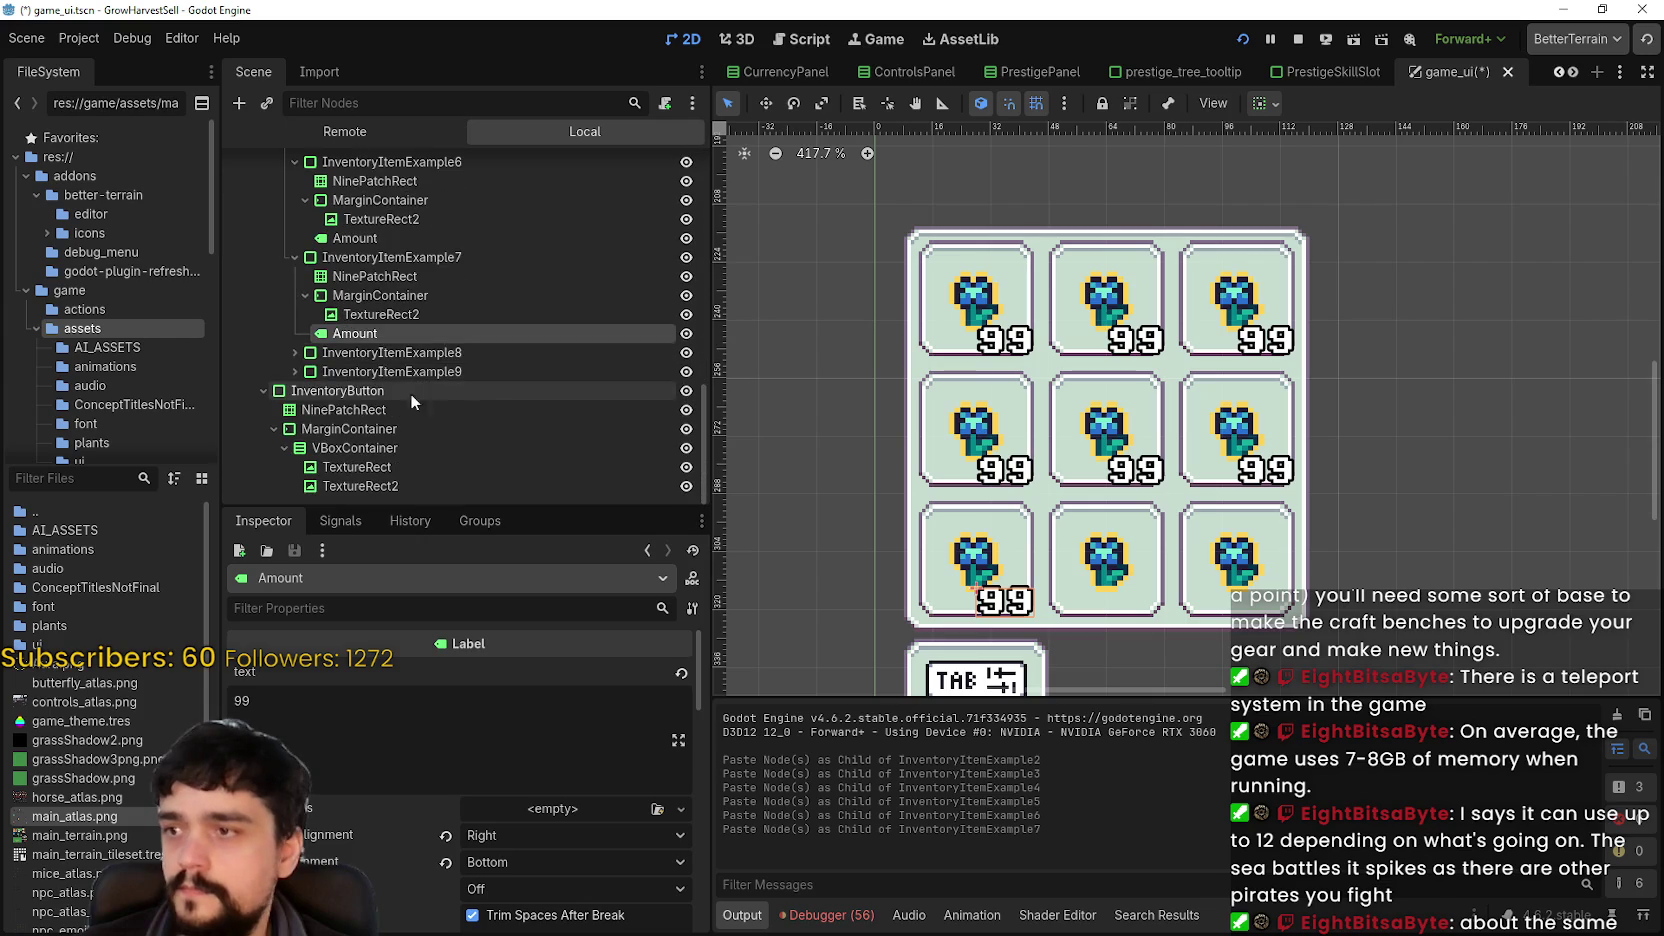
pyautogui.click(340, 355)
pyautogui.click(294, 353)
pyautogui.hotkey('ctrl', 'v')
pyautogui.click(297, 465)
pyautogui.click(296, 449)
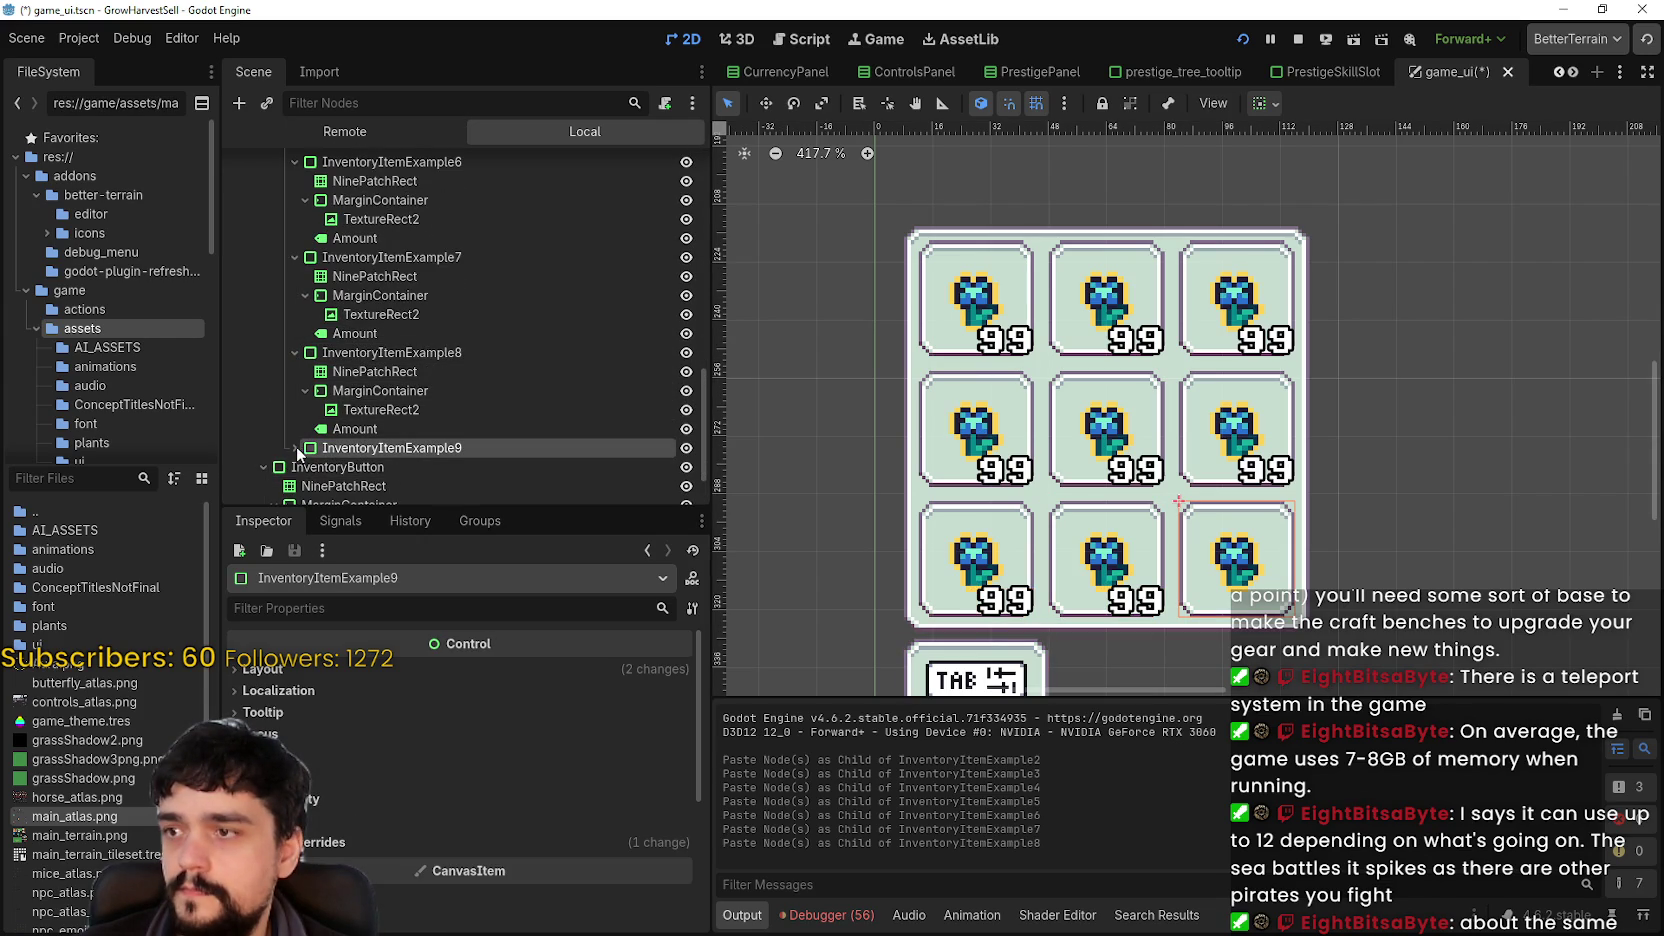
pyautogui.scroll(-3, 400, 337)
pyautogui.hotkey('ctrl', 'v')
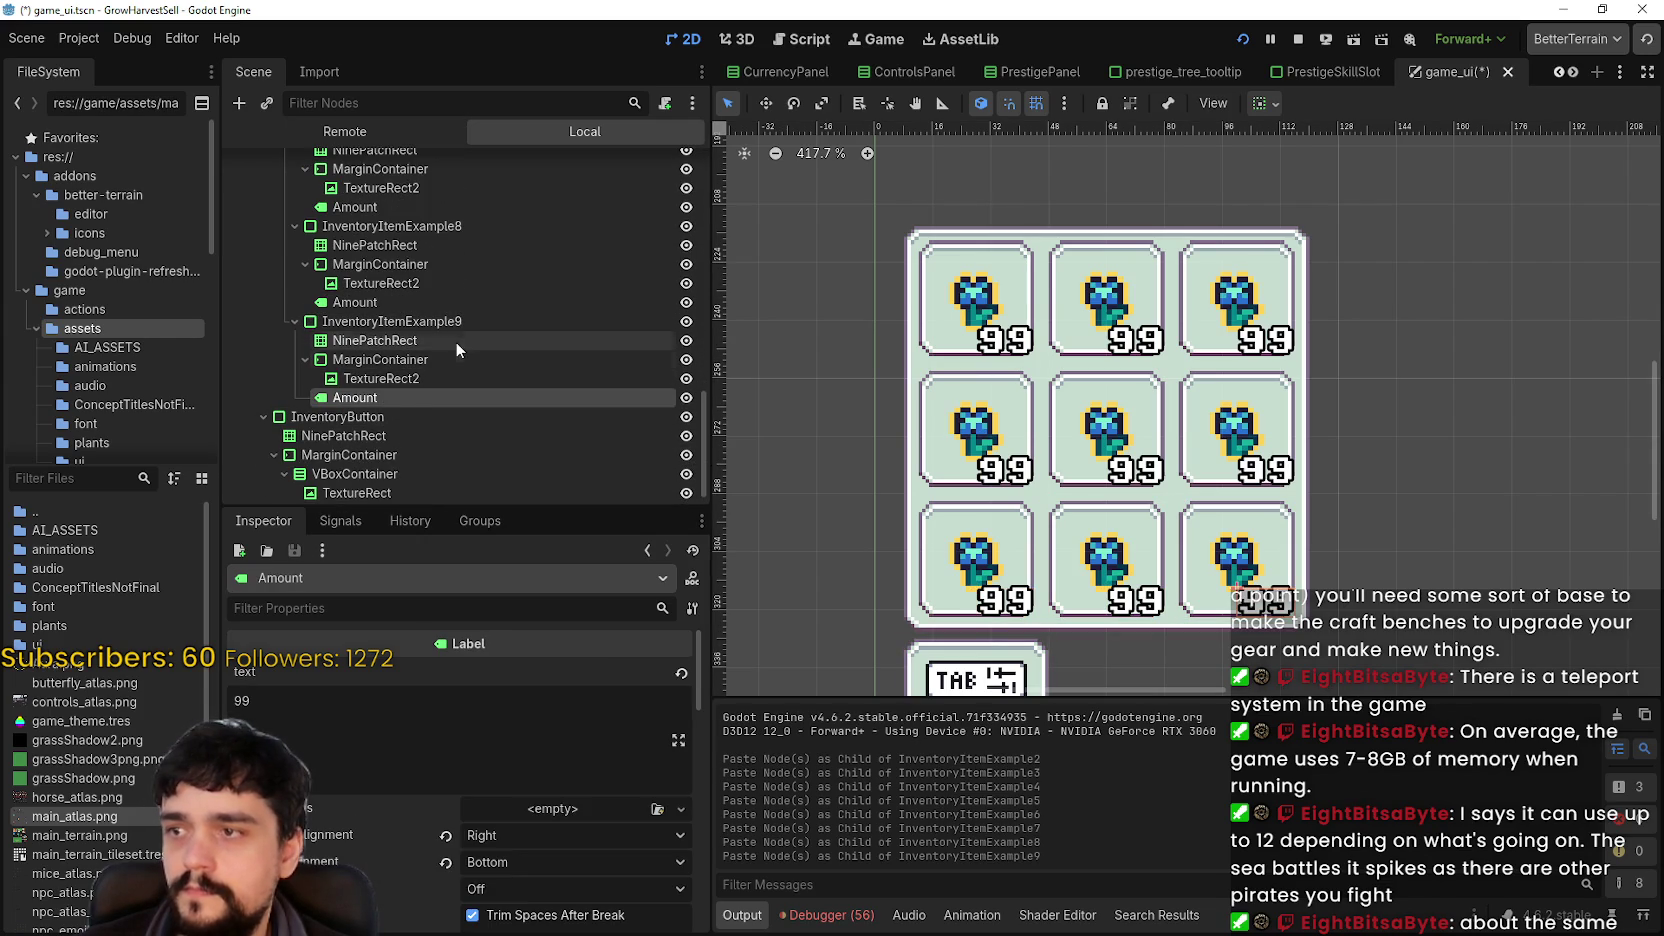
# - Save the inventory scene and relaunch the game
pyautogui.scroll(-2, 1290, 471)
pyautogui.hotkey('ctrl', 's')
pyautogui.click(1243, 39)
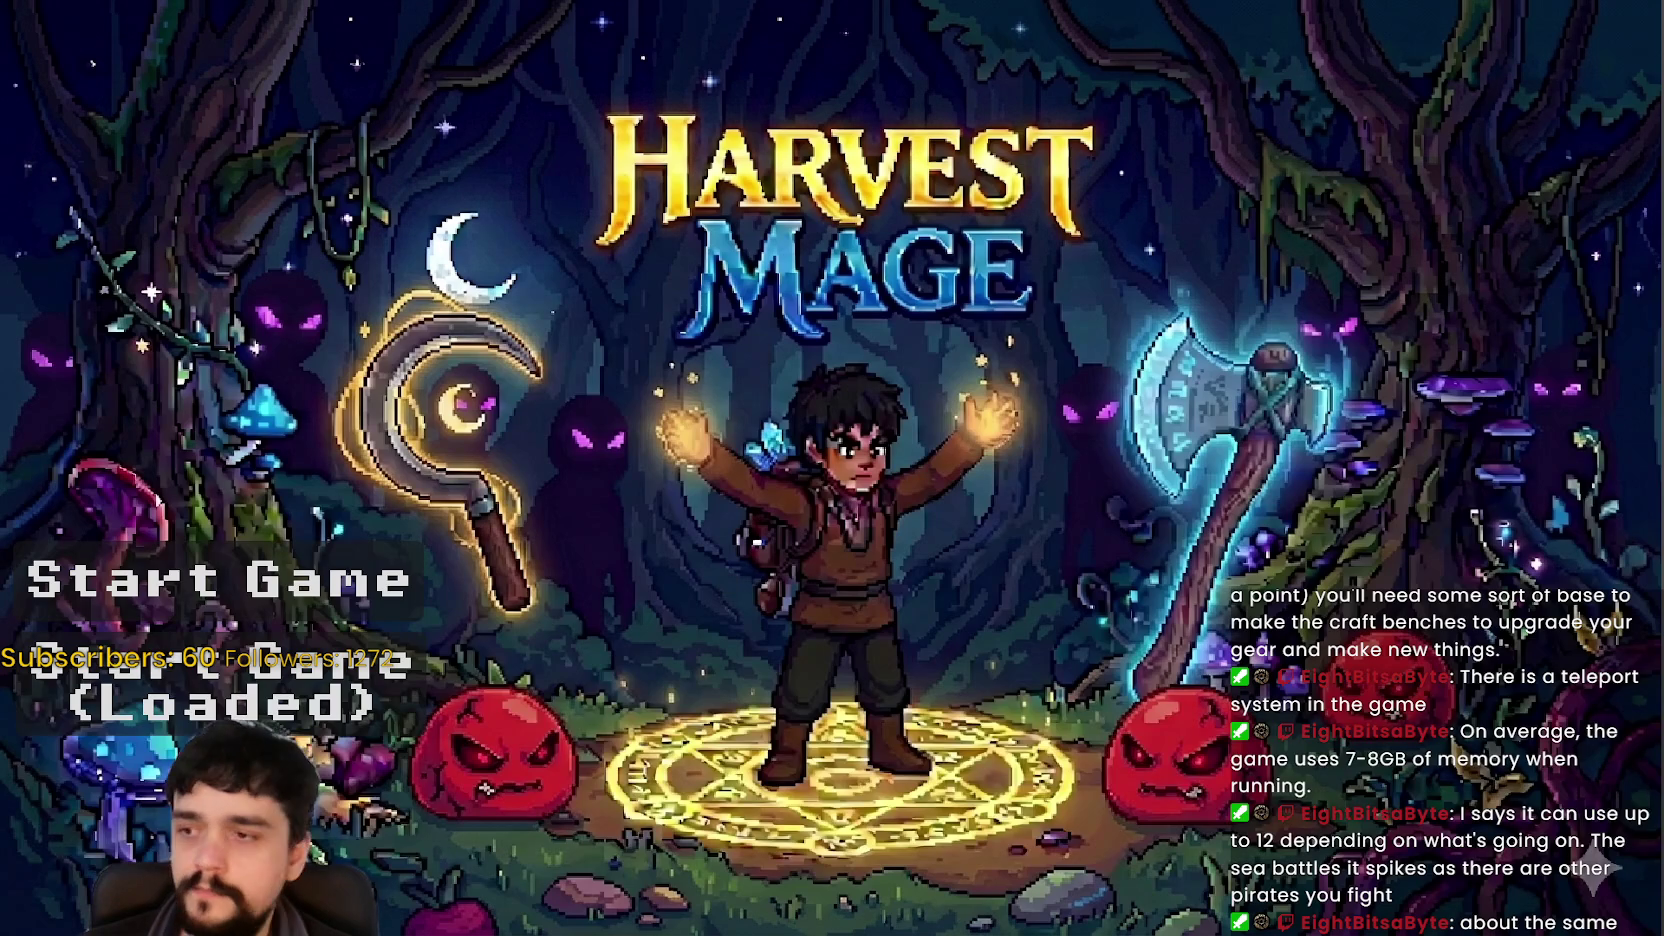
# - Choose Start Game on the title screen to load the village
pyautogui.press('Return')
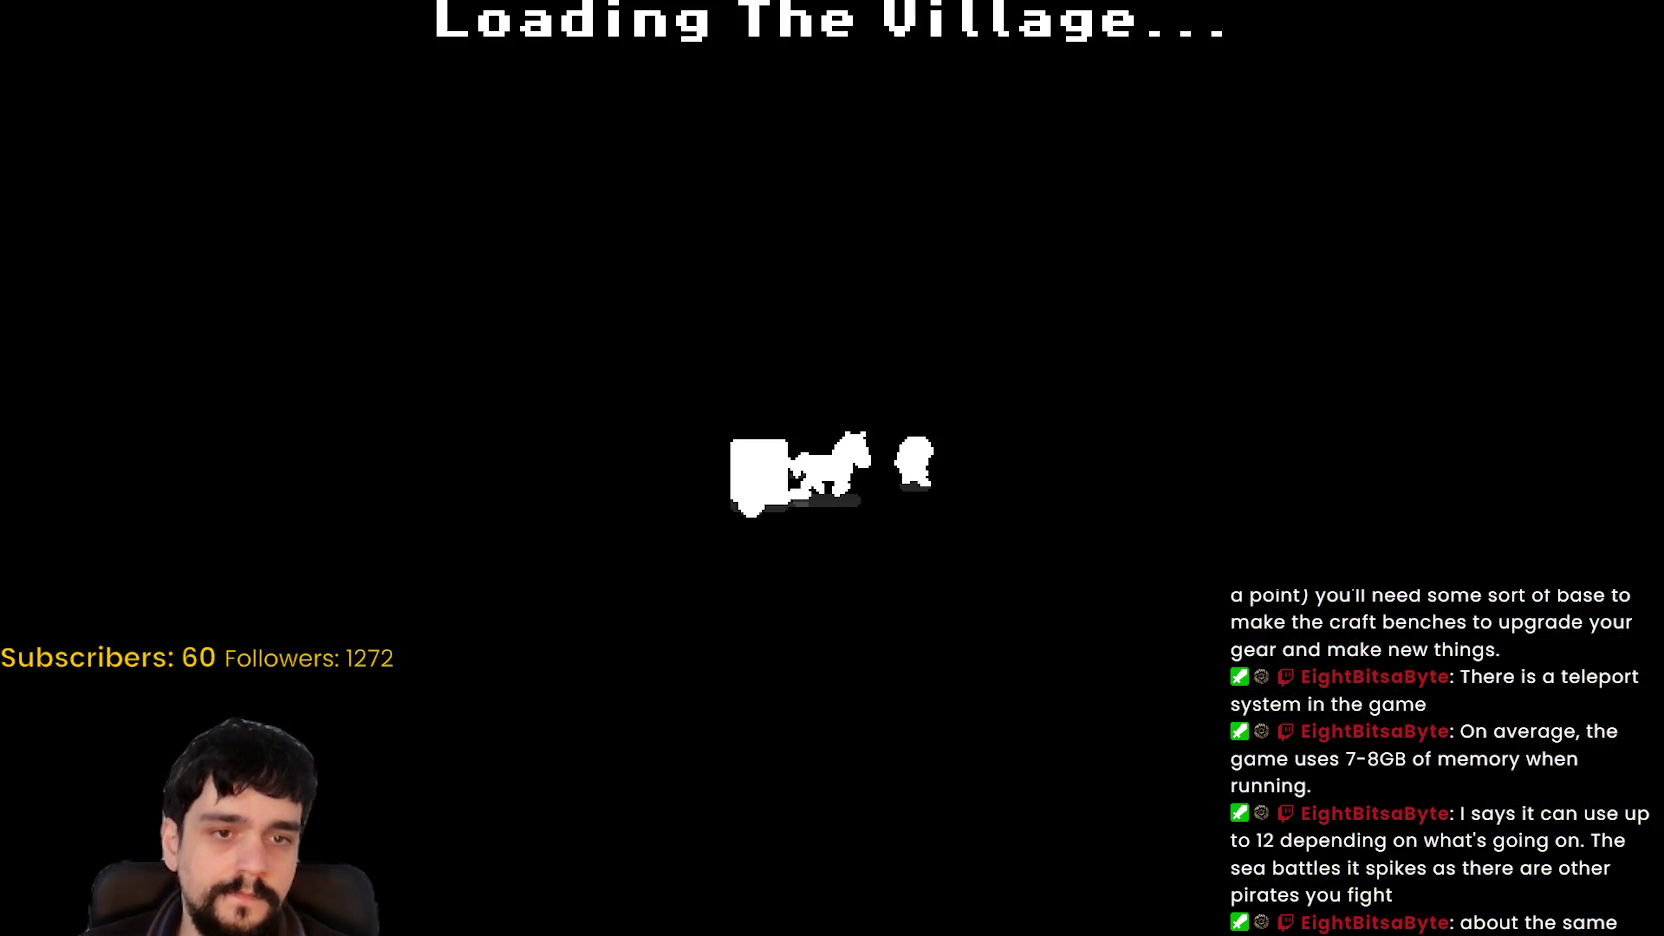
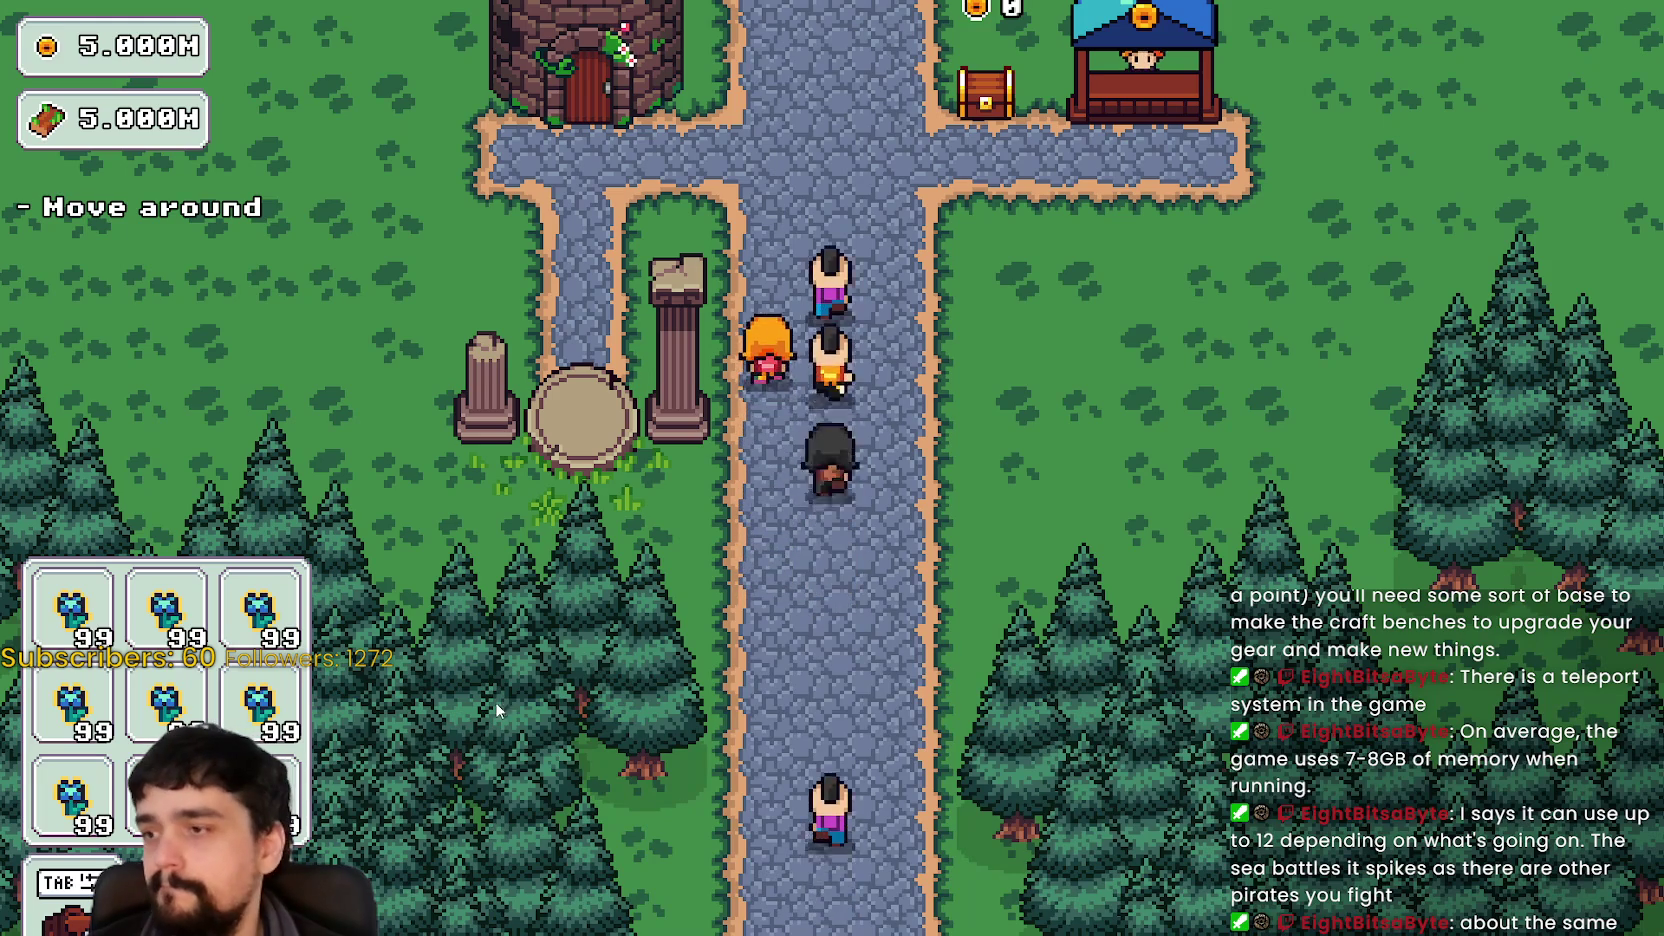
# - Walk the player to the Mage Tower and unlock the Portal node in its prestige tree
pyautogui.press('w')
pyautogui.press('d')
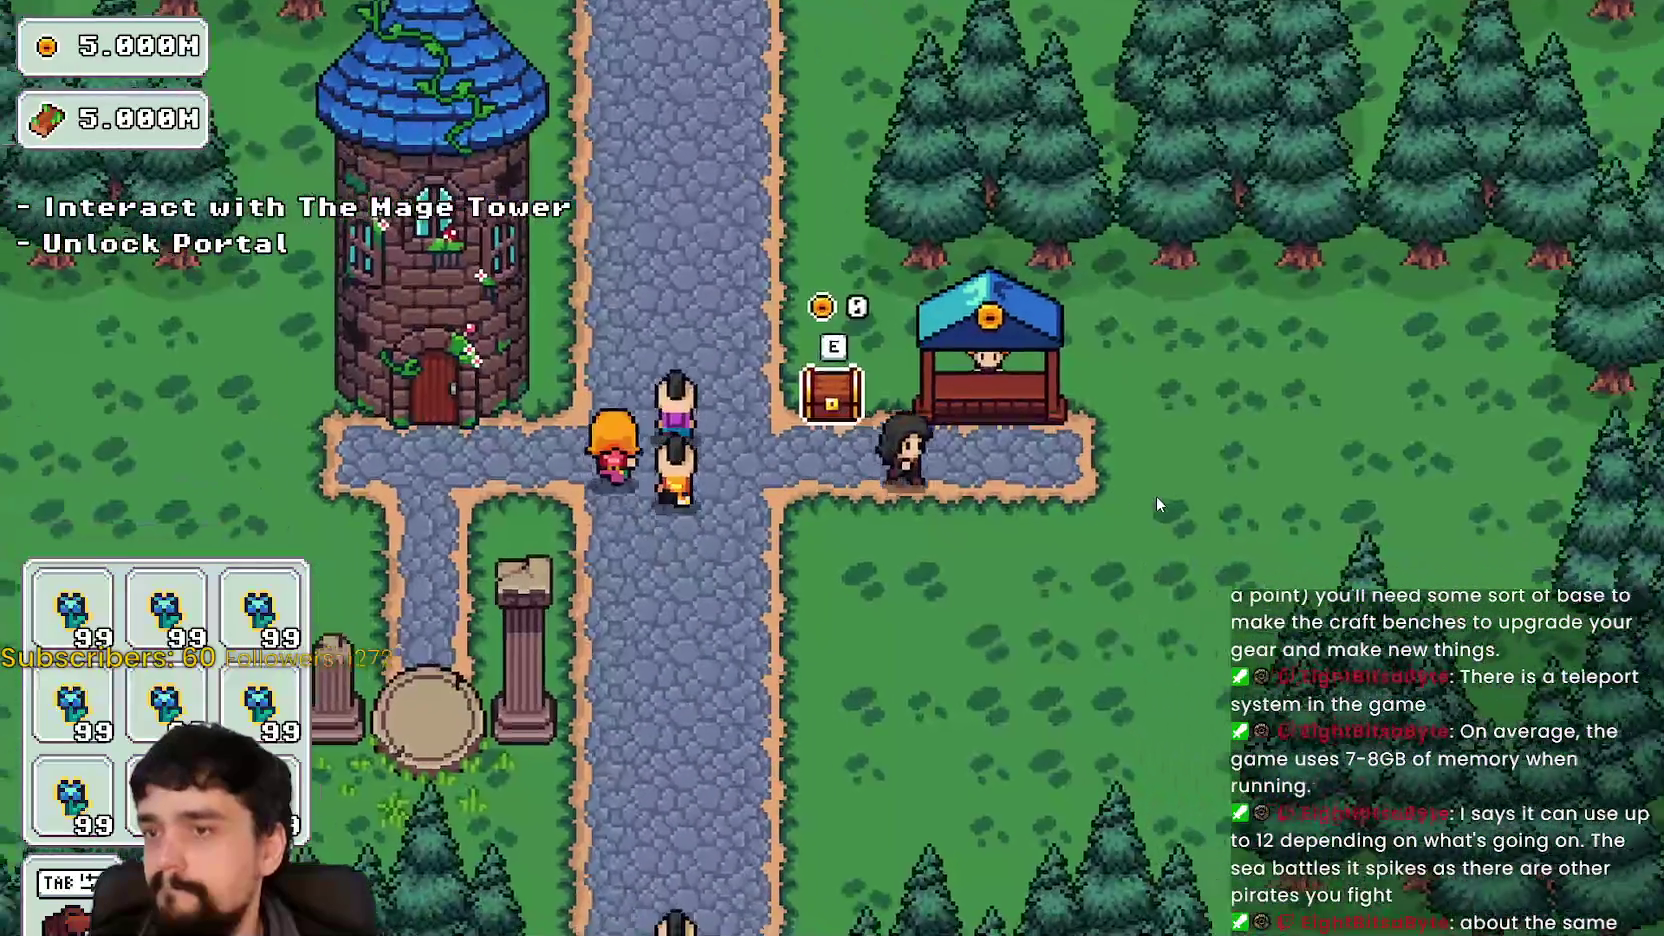
pyautogui.press('a')
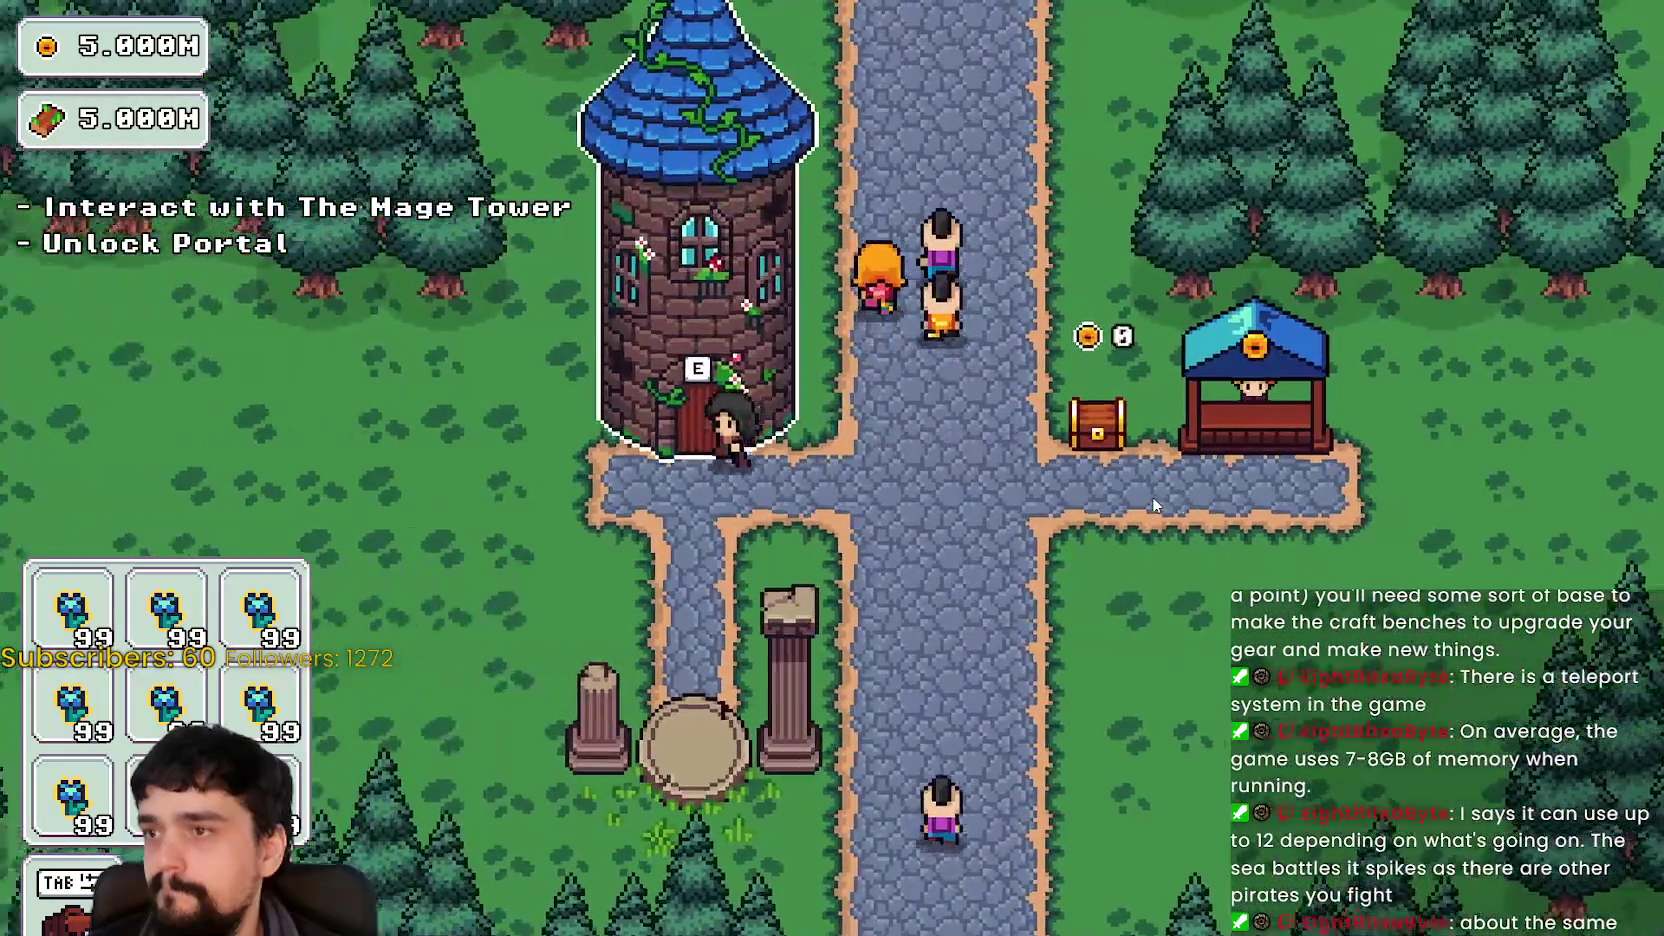
pyautogui.press('e')
pyautogui.click(921, 483)
pyautogui.press('Escape')
# - Walk the player toward the newly unlocked portal, then return to the Godot editor
pyautogui.press('d')
pyautogui.press('s')
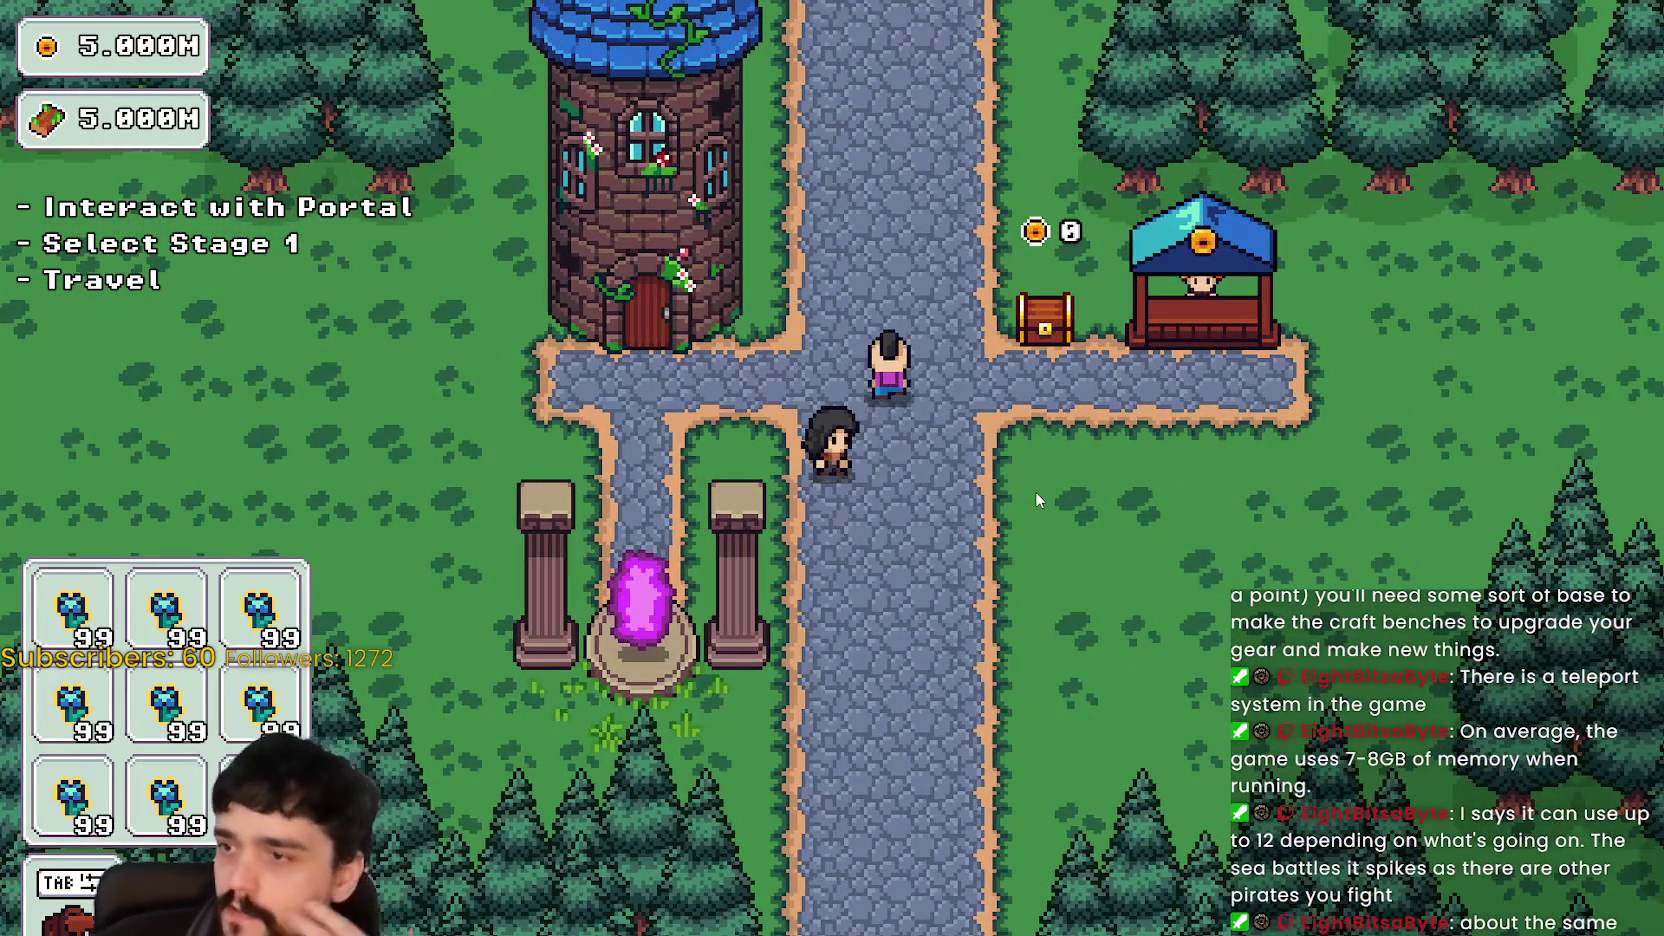
pyautogui.press('d')
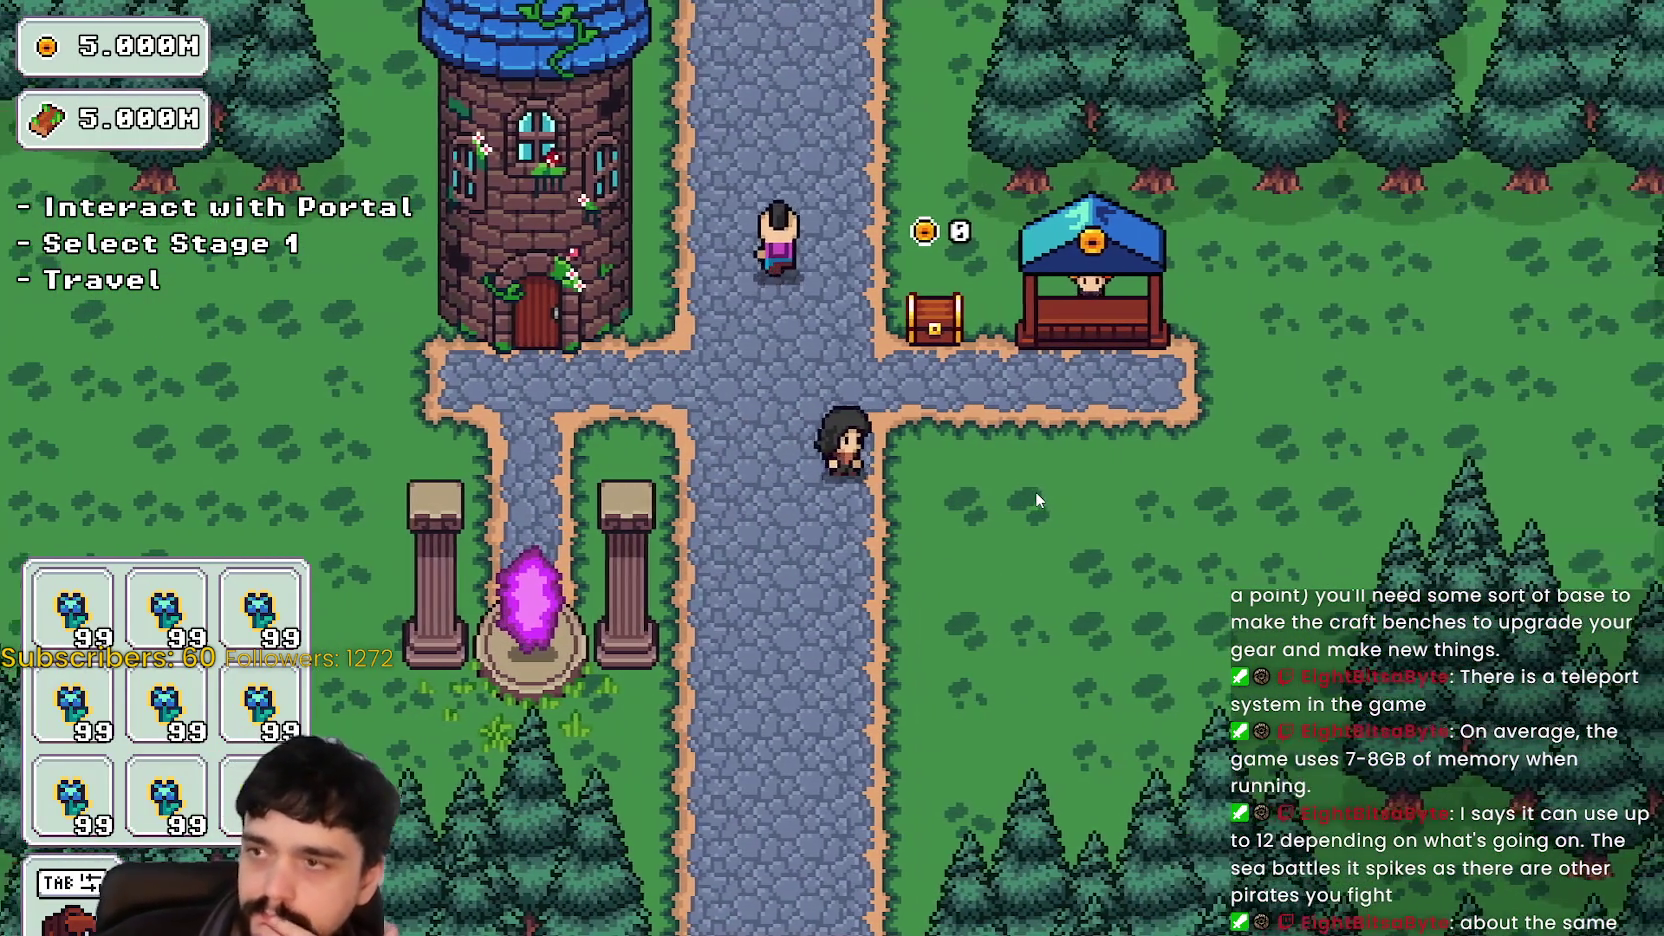
pyautogui.press('a')
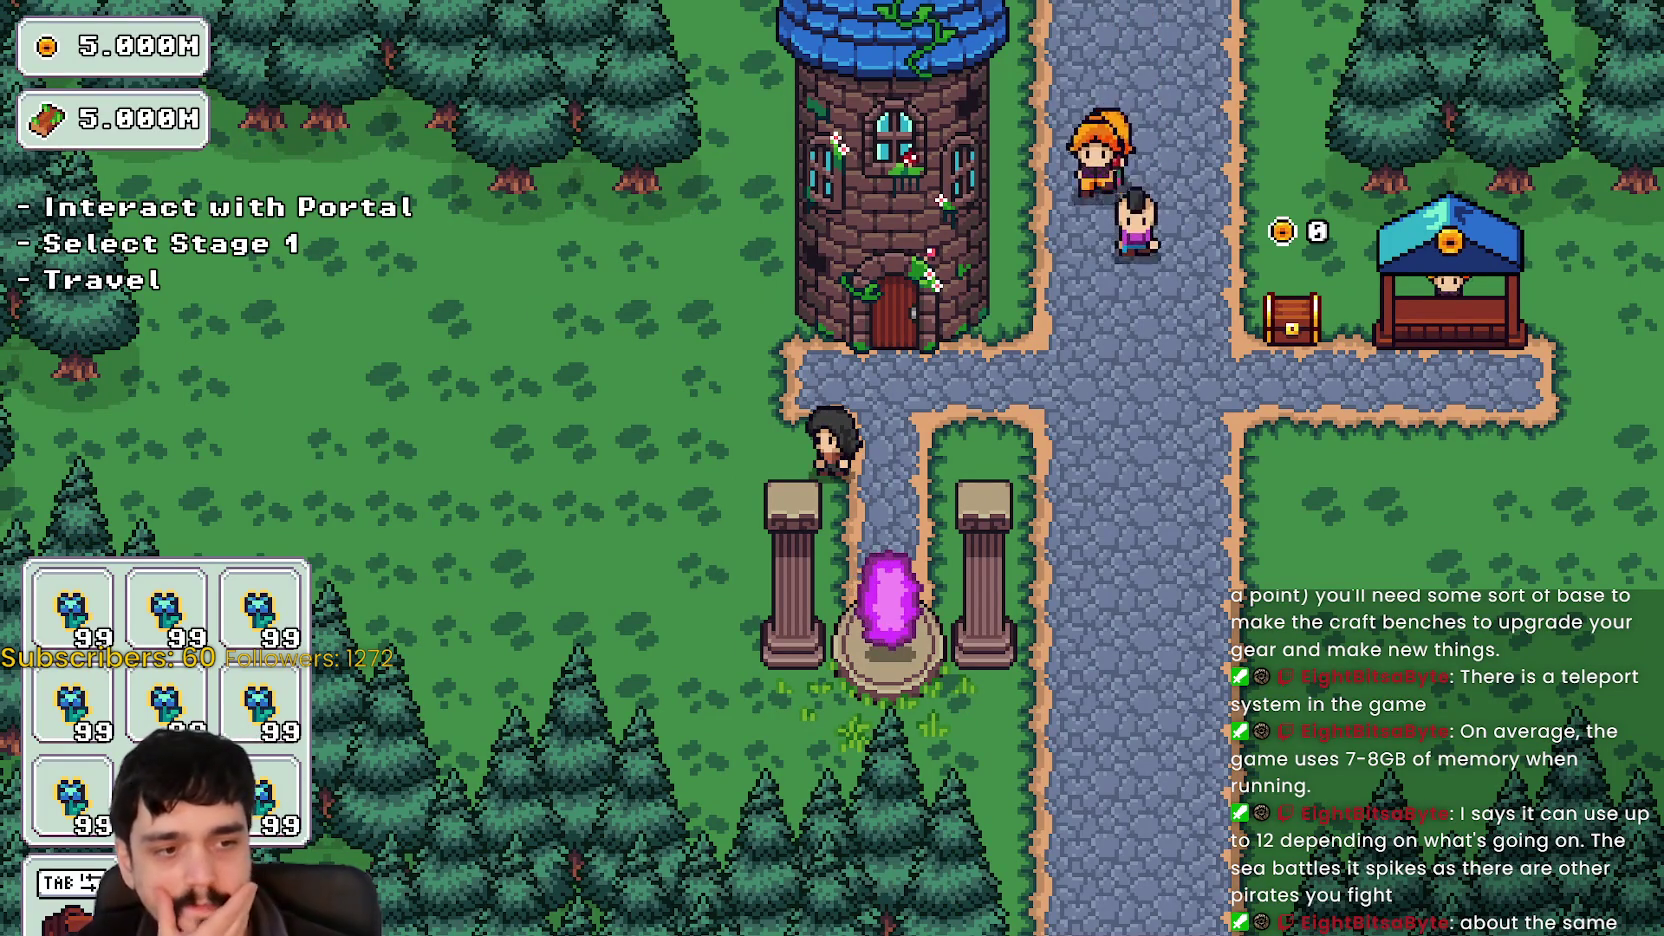
pyautogui.hotkey('alt', 'Tab')
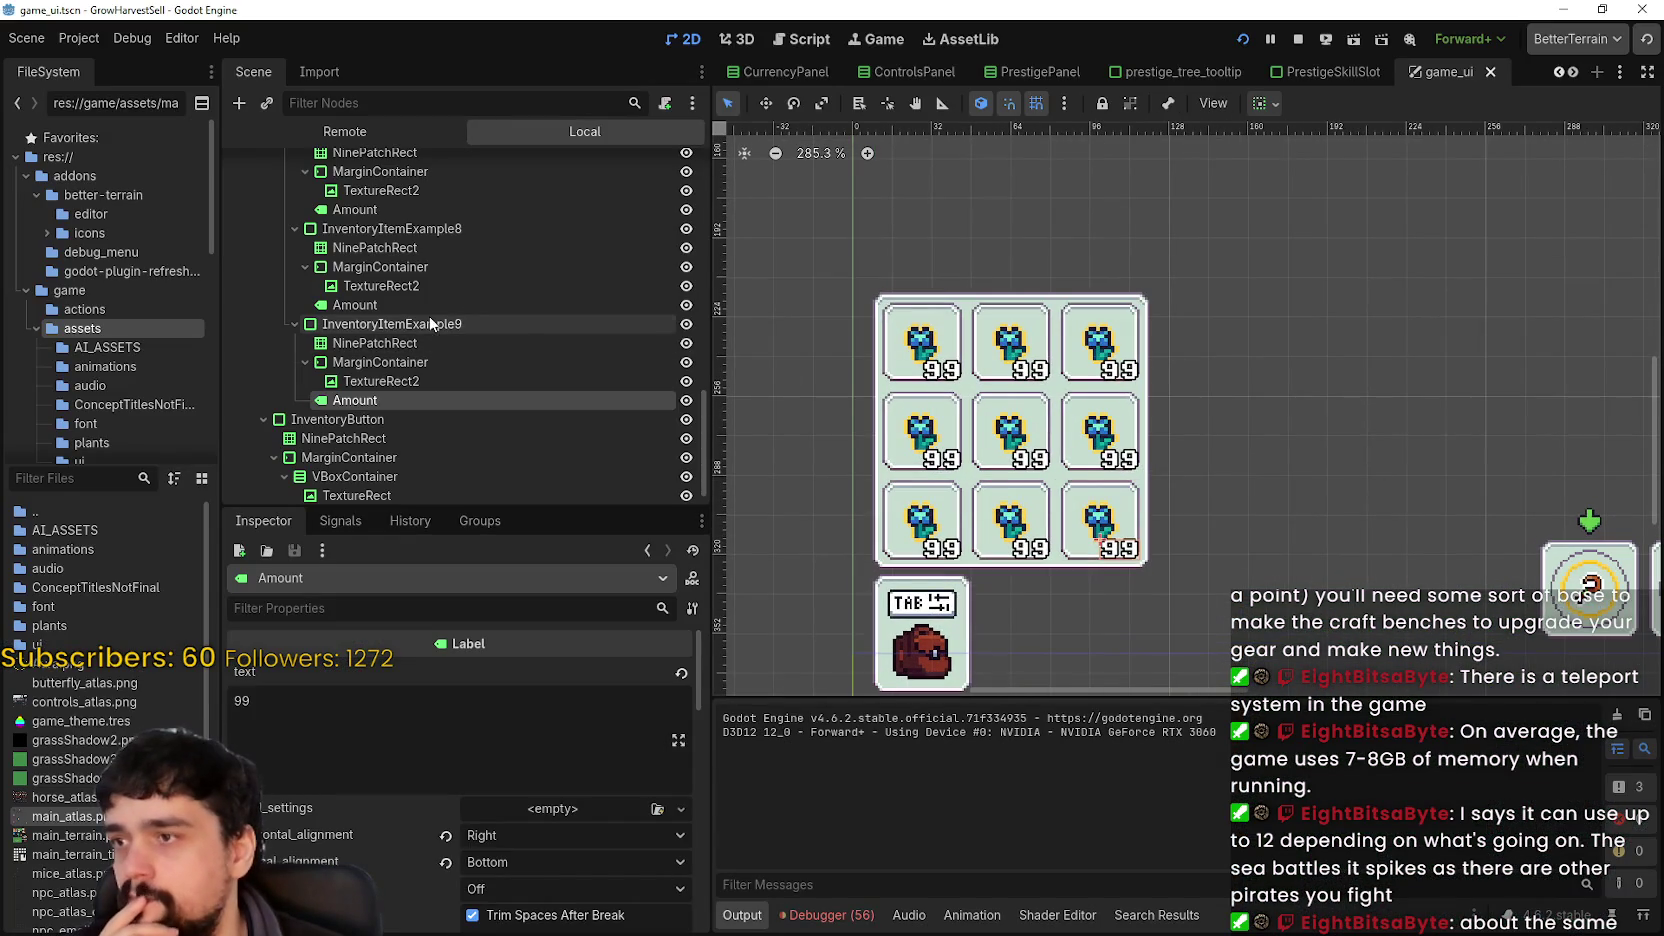
# - Inspect the InventoryItemExample9, 7 and 5 slot nodes and their children in the Scene dock
pyautogui.click(442, 323)
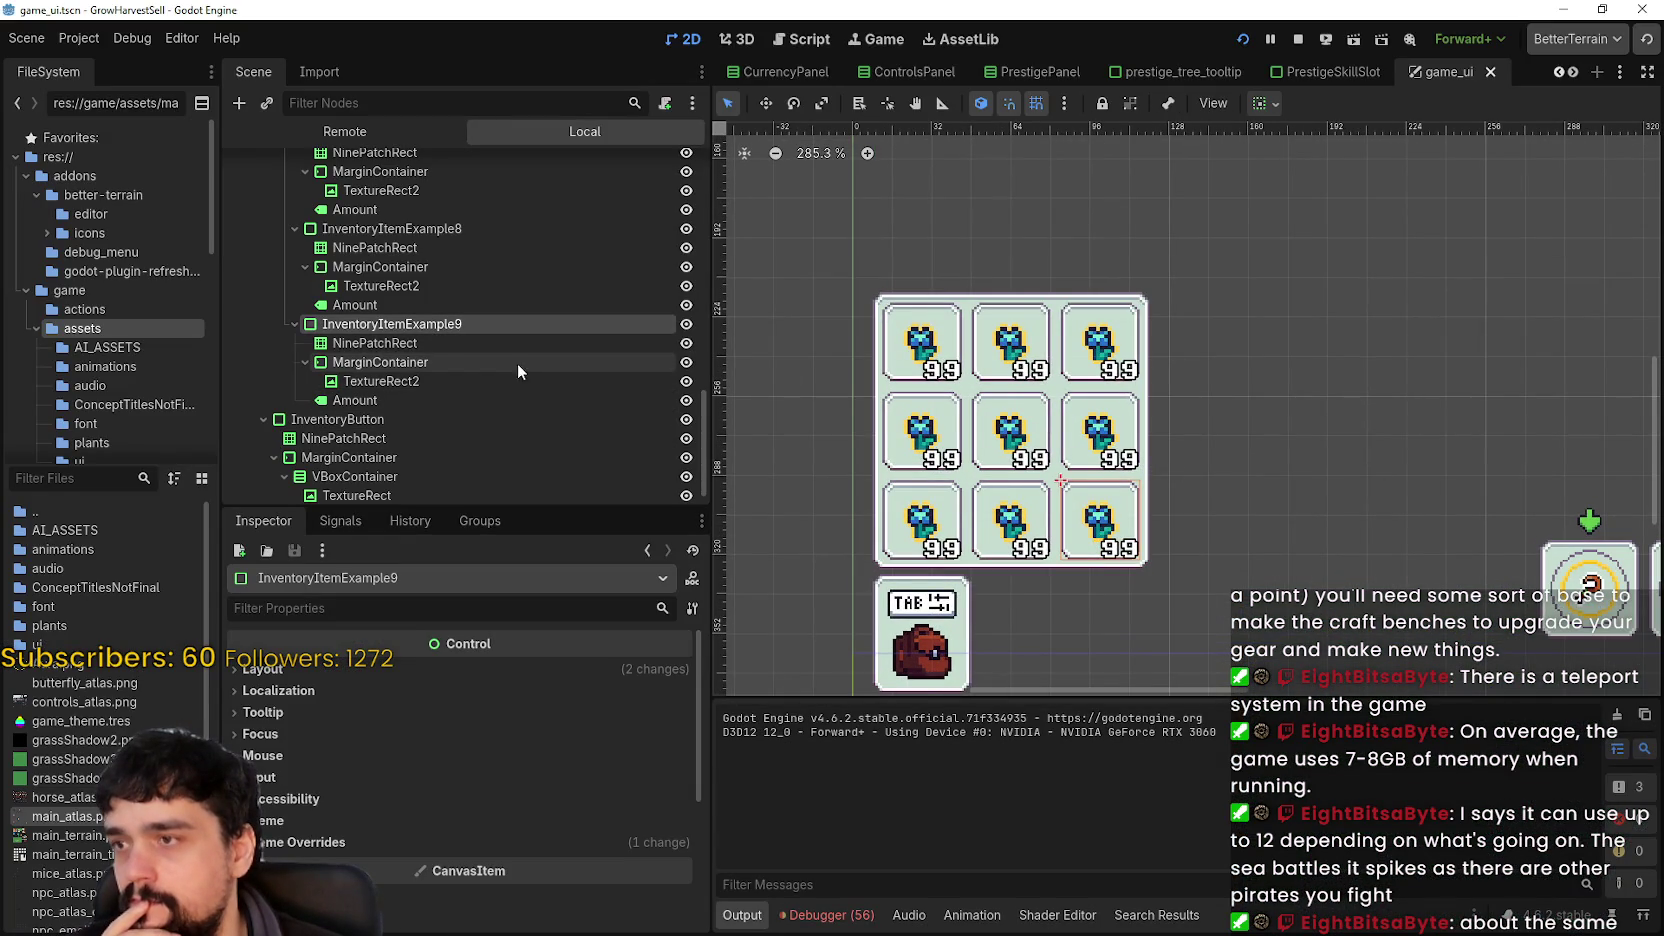
pyautogui.click(642, 397)
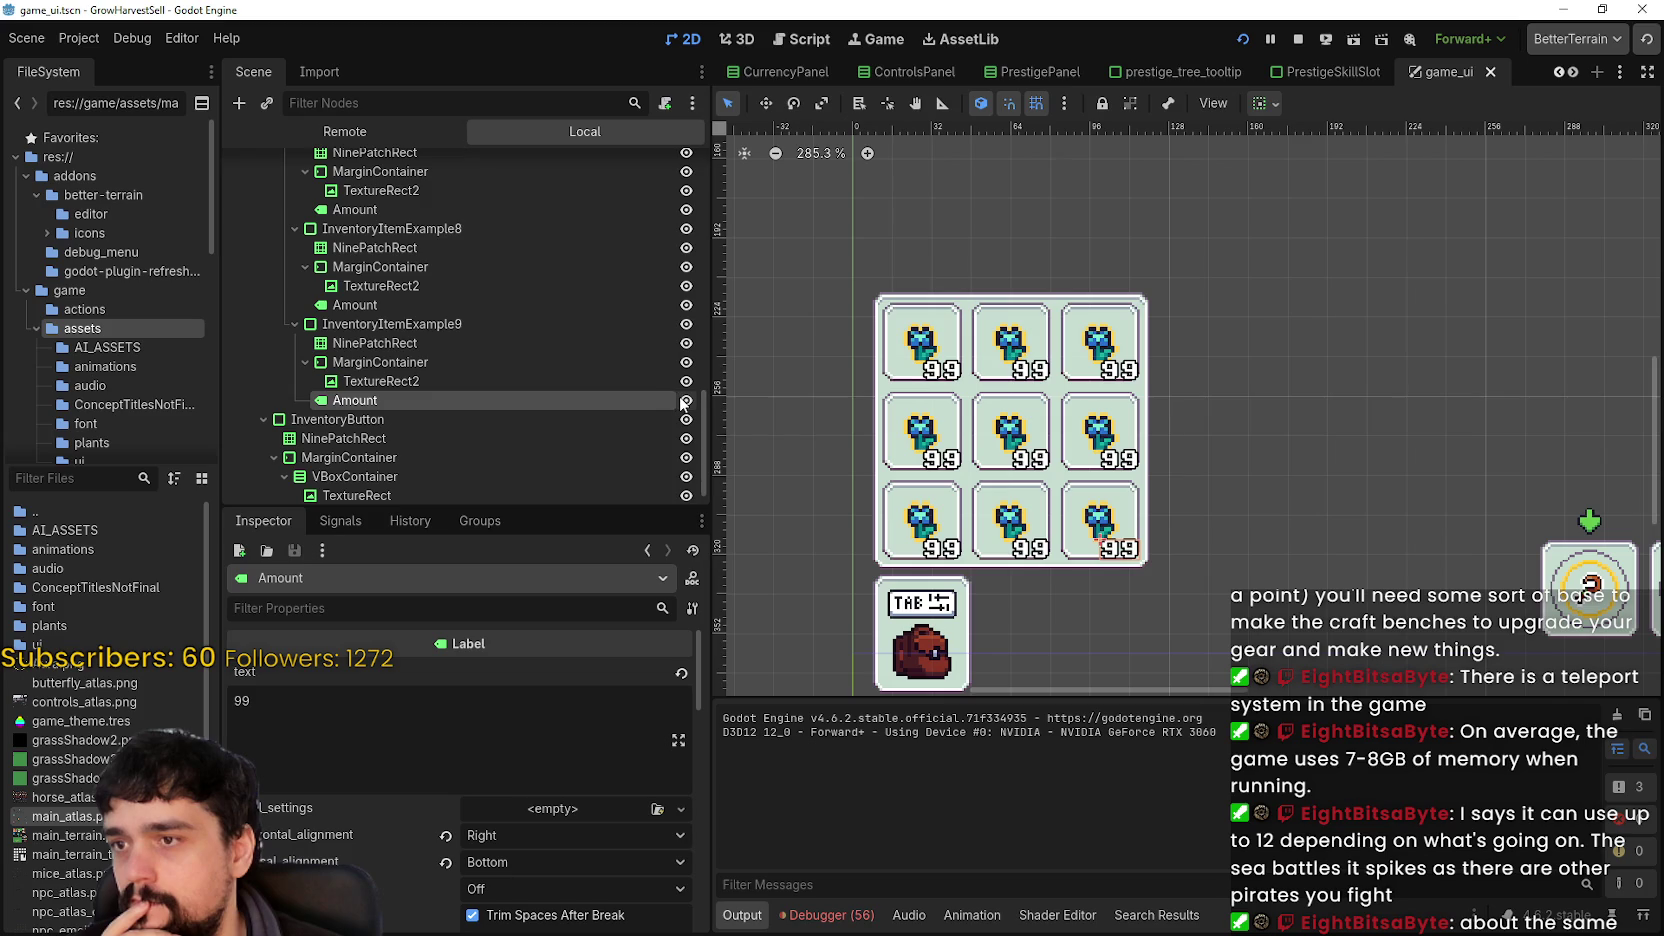
pyautogui.click(459, 323)
pyautogui.scroll(3, 594, 380)
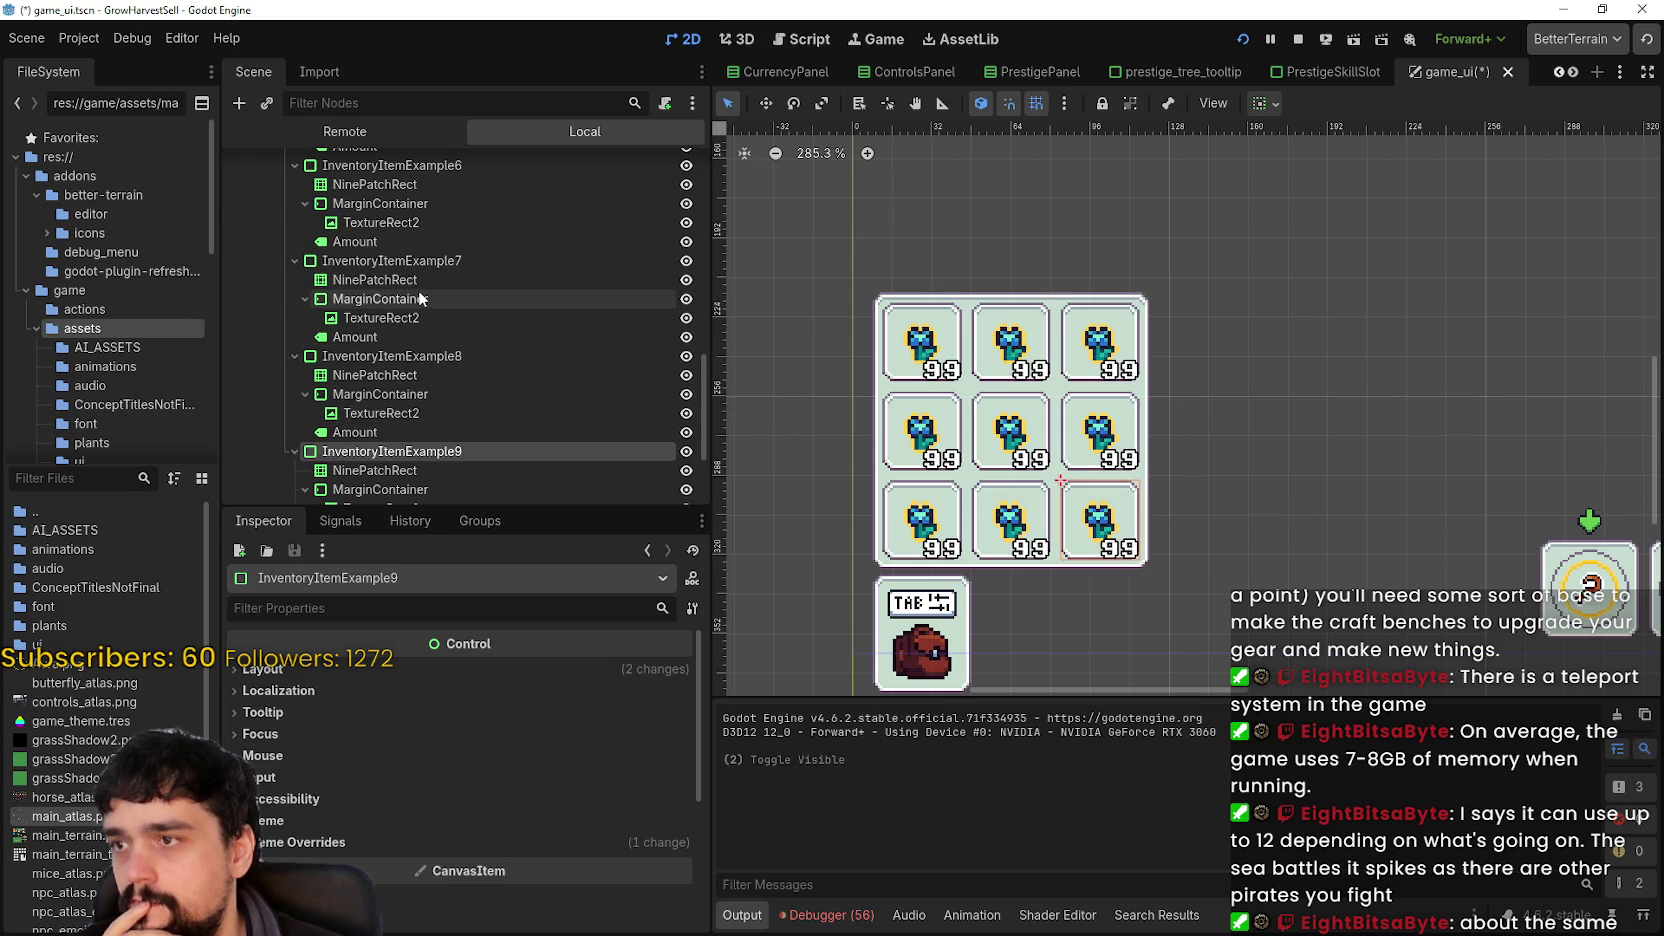
pyautogui.click(421, 280)
pyautogui.click(421, 262)
pyautogui.scroll(2, 478, 334)
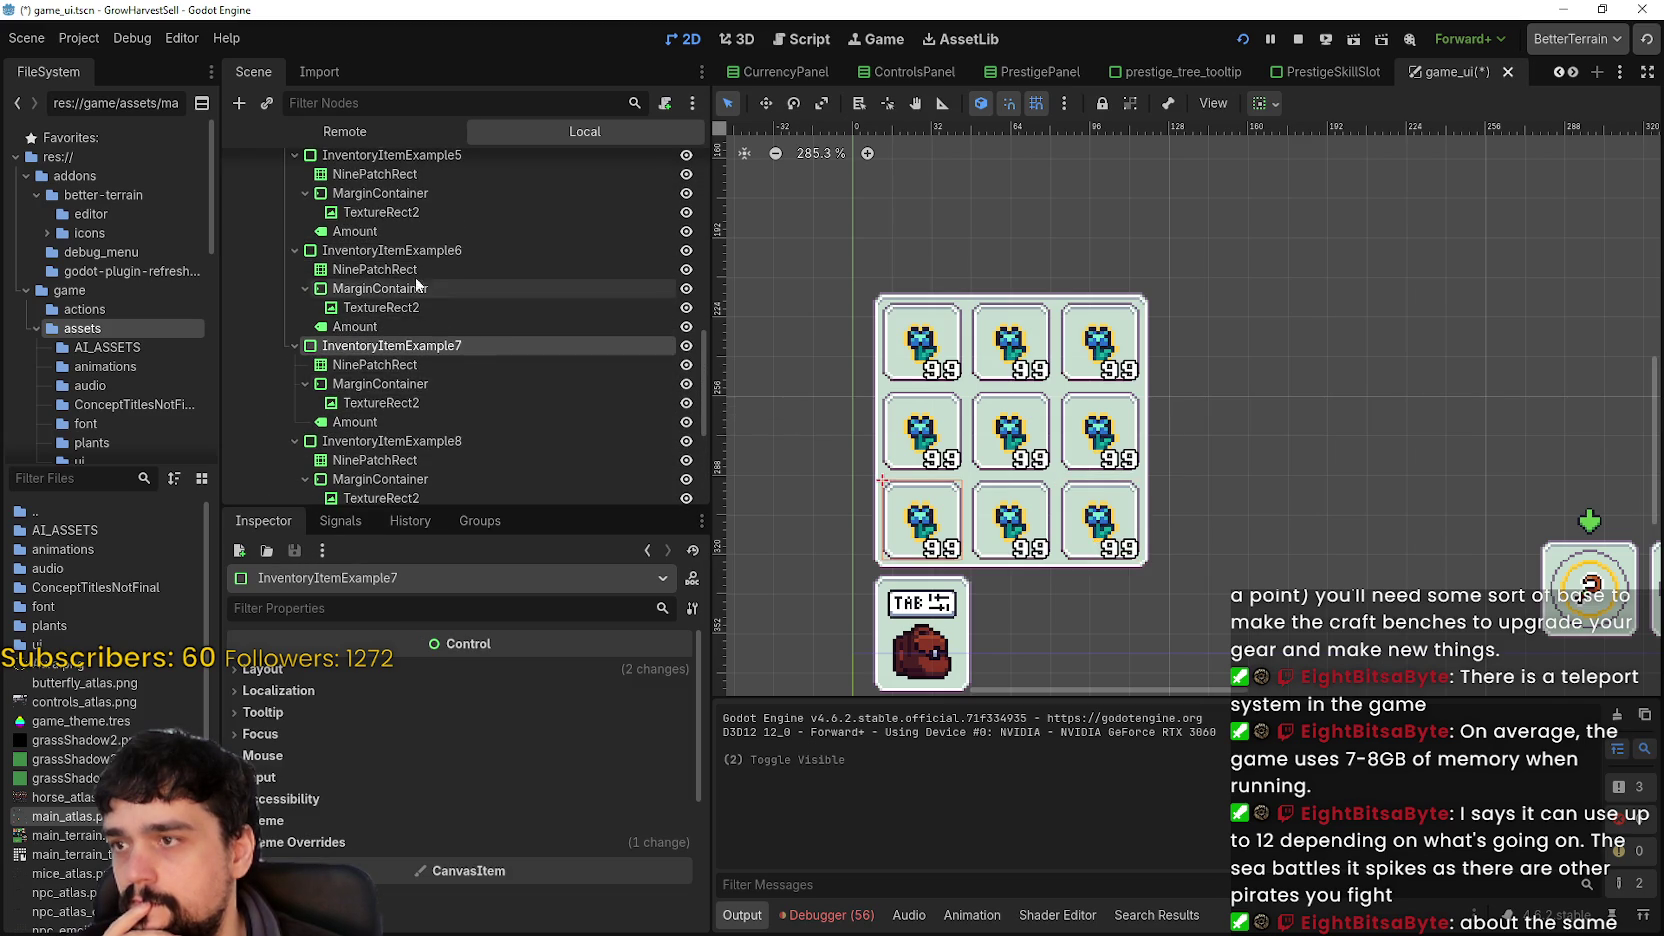
pyautogui.click(424, 250)
pyautogui.scroll(3, 470, 300)
pyautogui.click(490, 324)
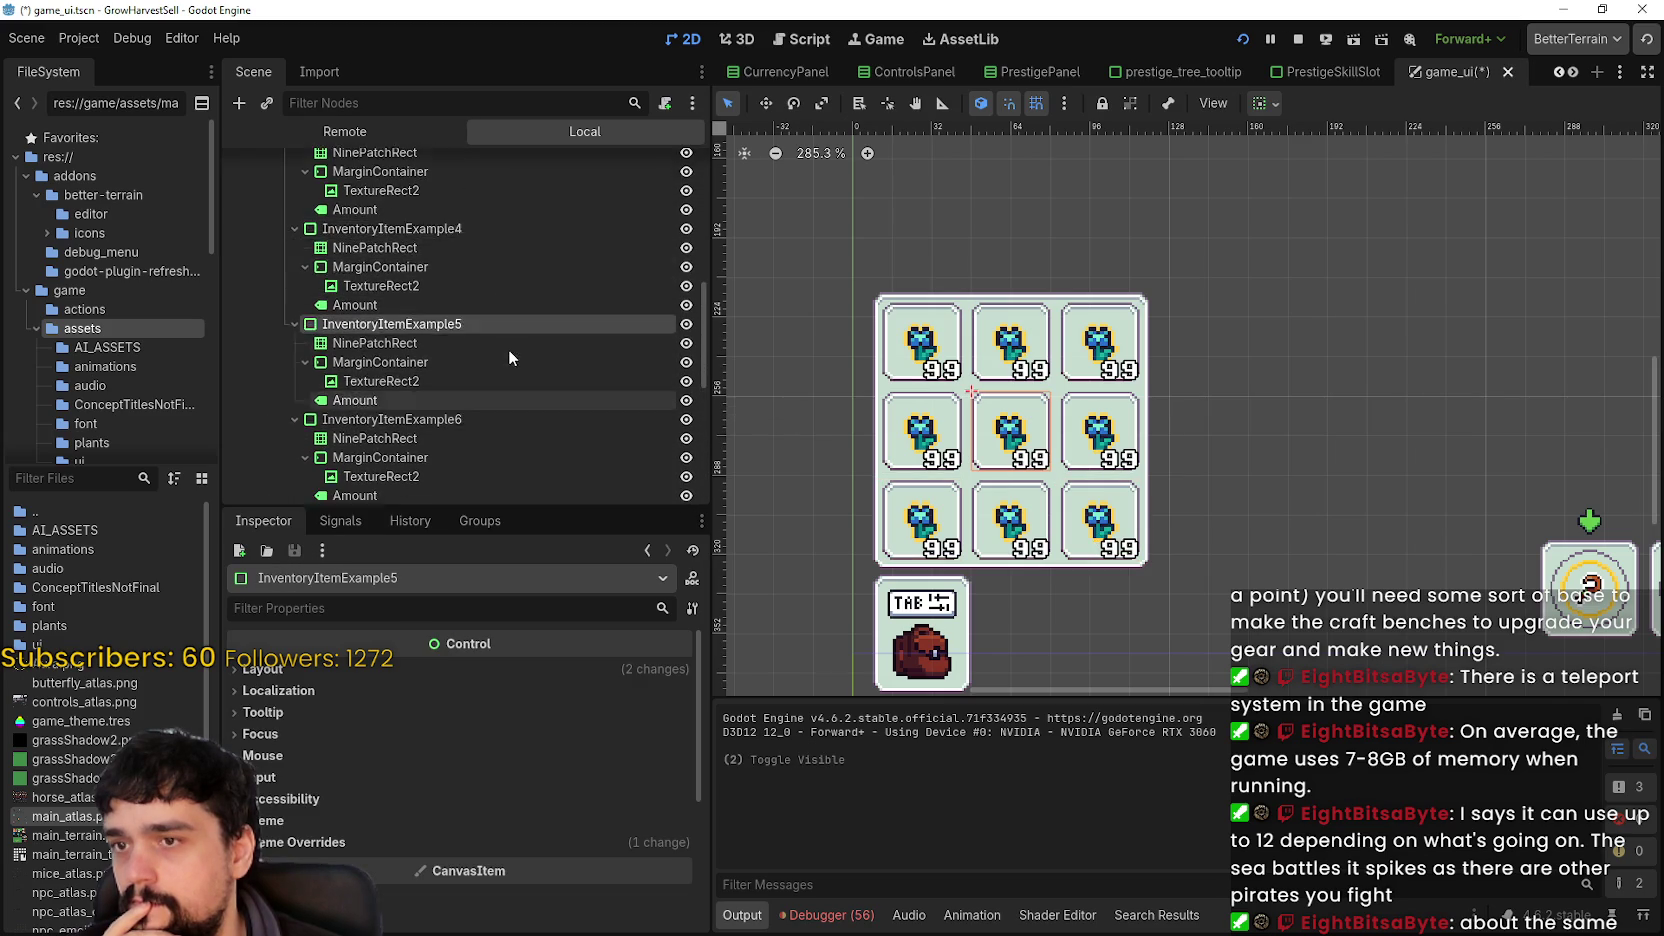
pyautogui.scroll(1, 506, 344)
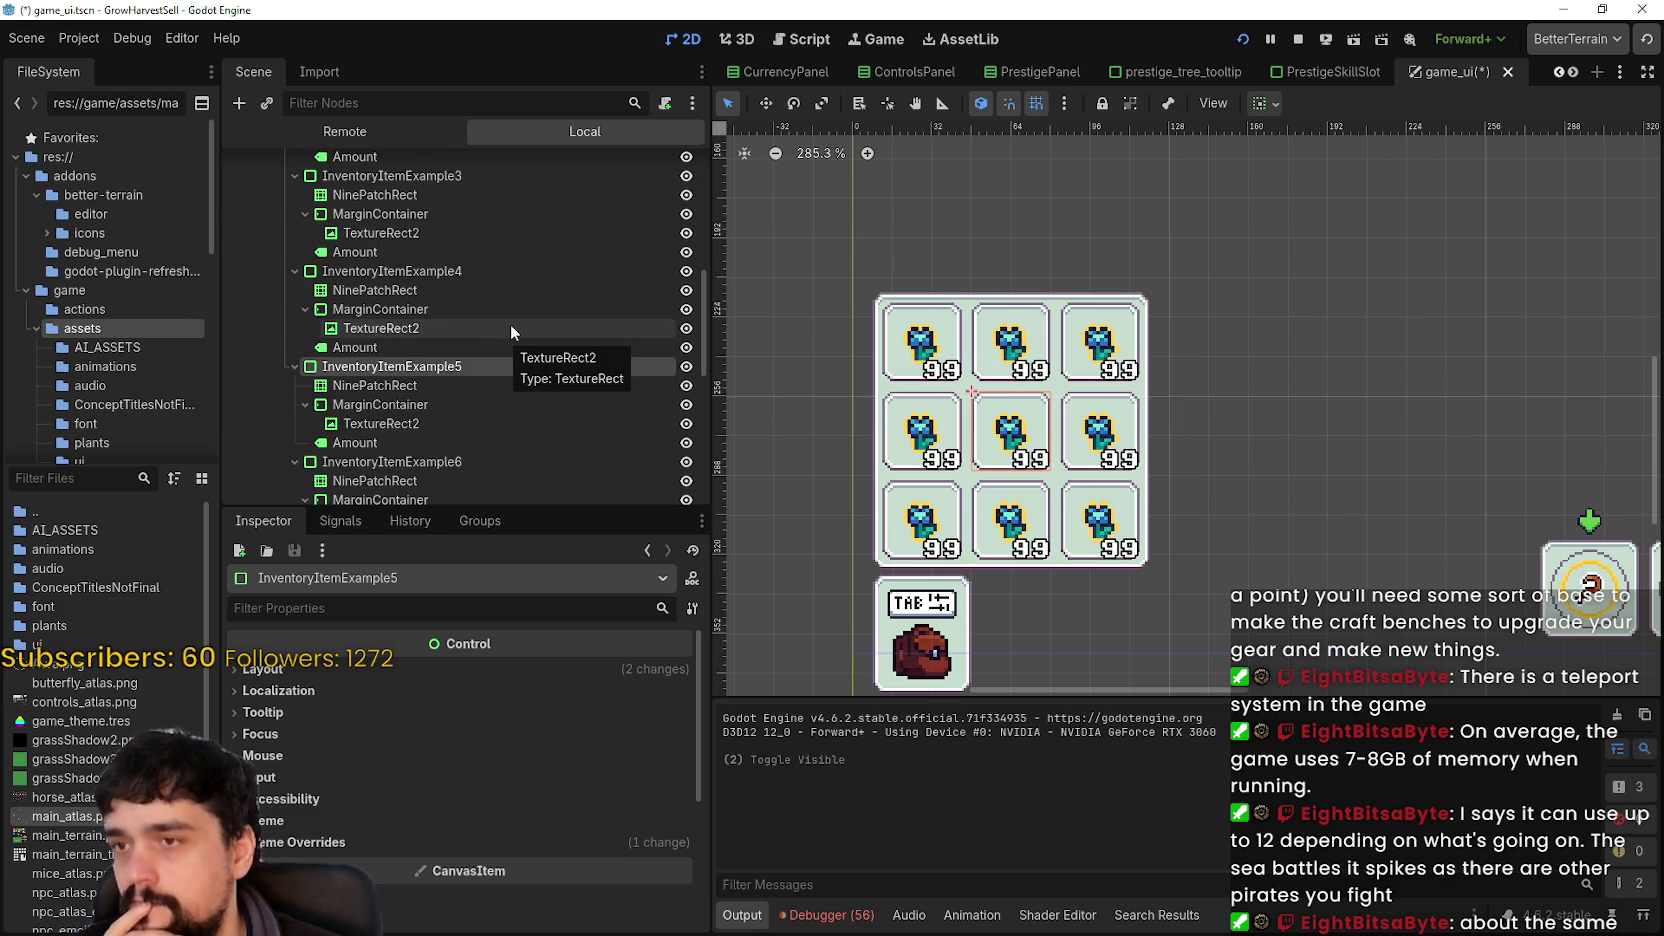
pyautogui.scroll(-5, 637, 415)
pyautogui.scroll(-5, 625, 398)
# - Fold the child nodes of InventoryItemExample9 down through InventoryItemExample, one by one
pyautogui.click(295, 276)
pyautogui.click(295, 276)
pyautogui.click(290, 260)
pyautogui.click(292, 250)
pyautogui.click(292, 238)
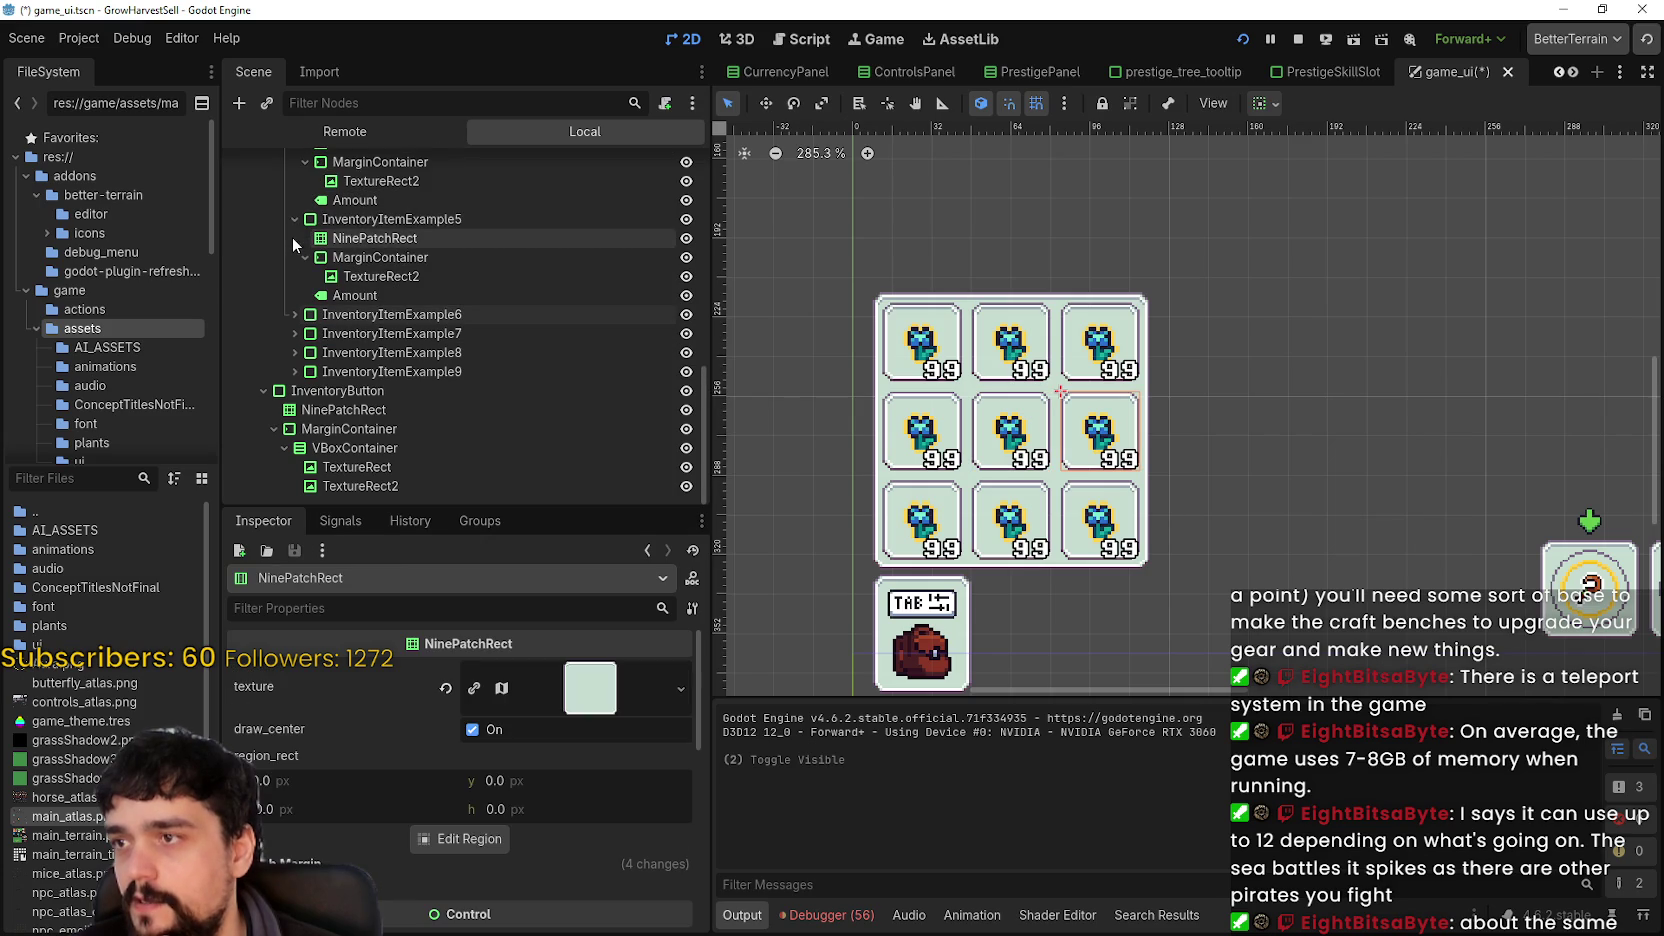
pyautogui.click(292, 219)
pyautogui.click(292, 219)
pyautogui.click(295, 189)
pyautogui.click(295, 222)
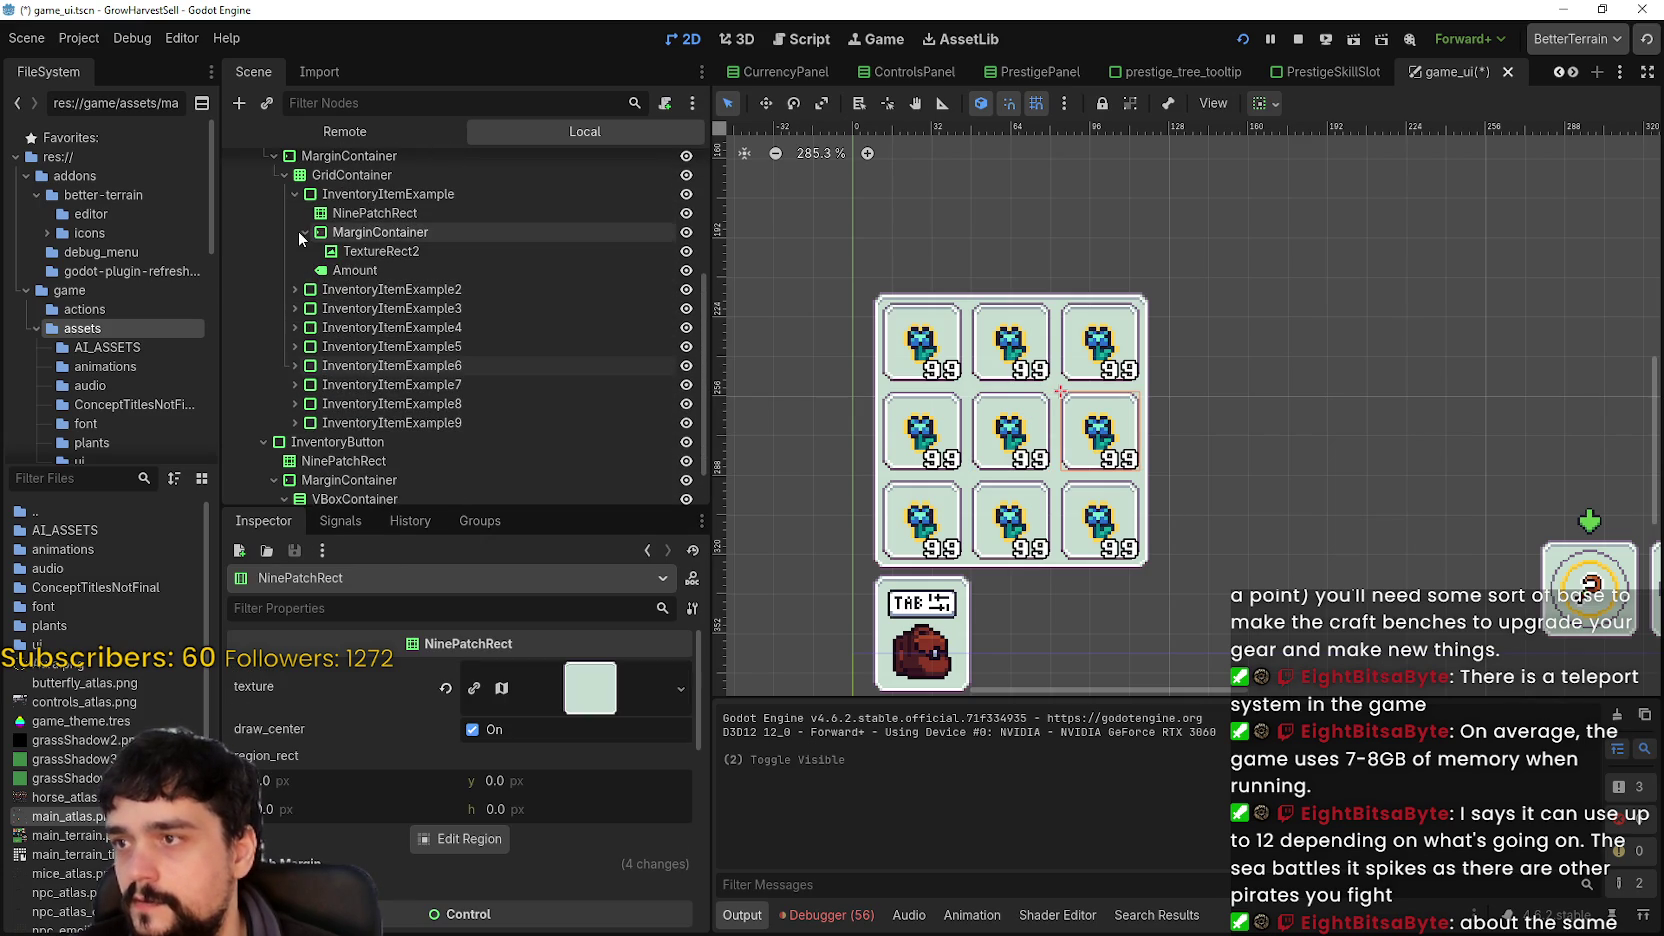
pyautogui.click(293, 194)
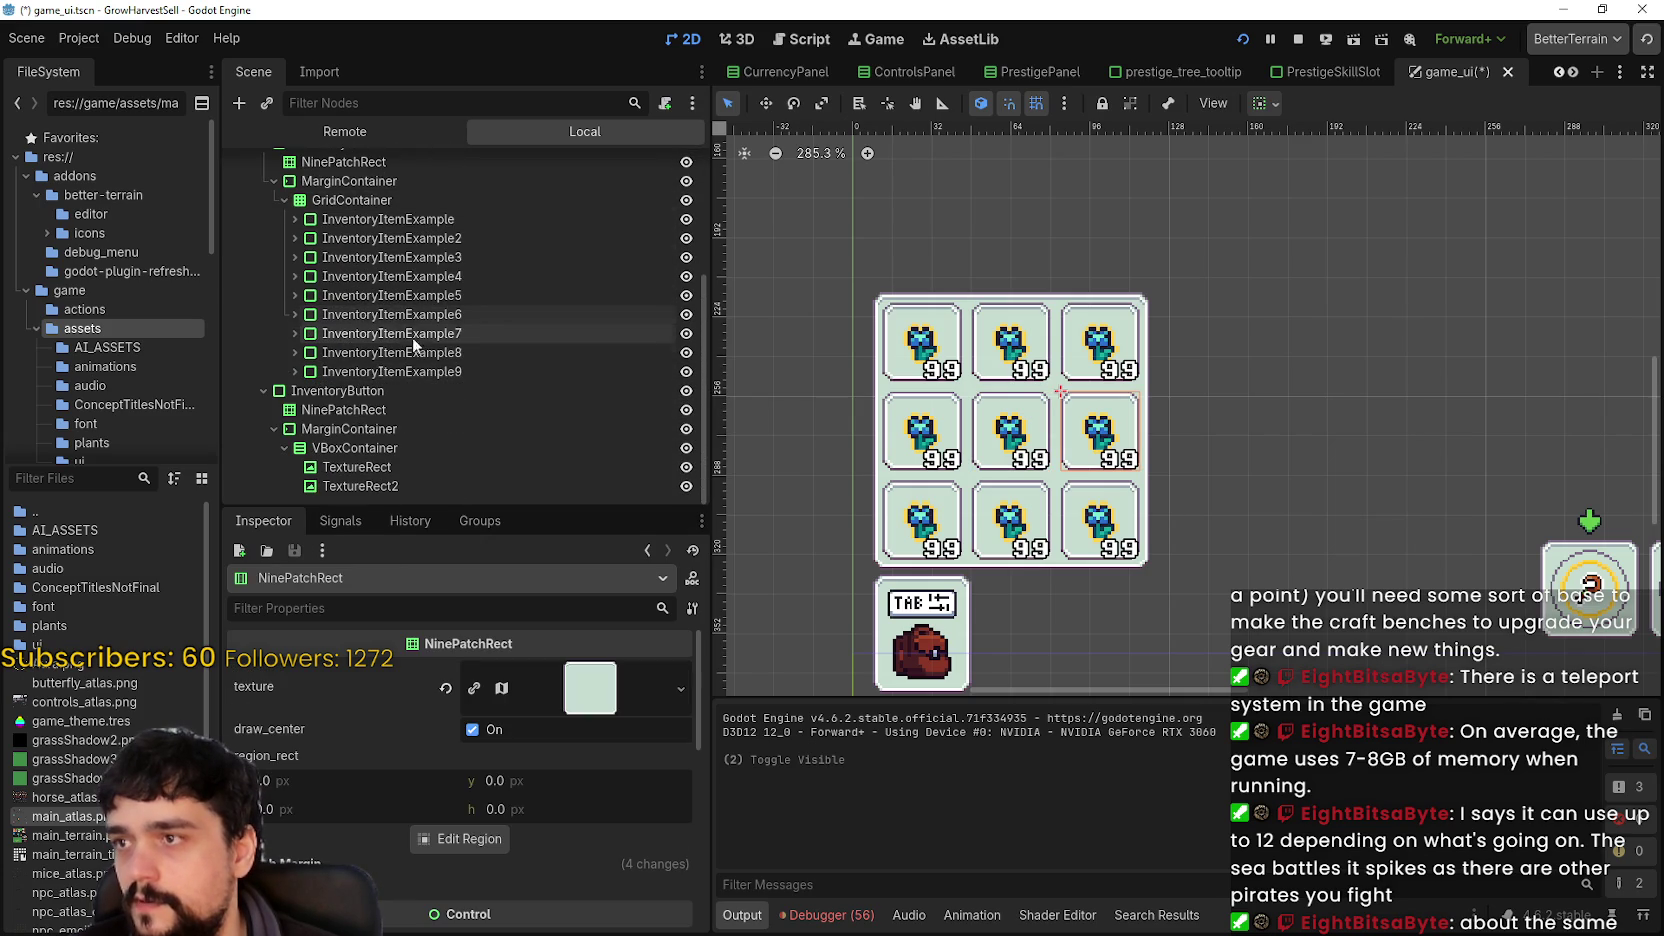
# - Hide inventory slots nine through three with their visibility toggles
pyautogui.click(640, 370)
pyautogui.click(686, 372)
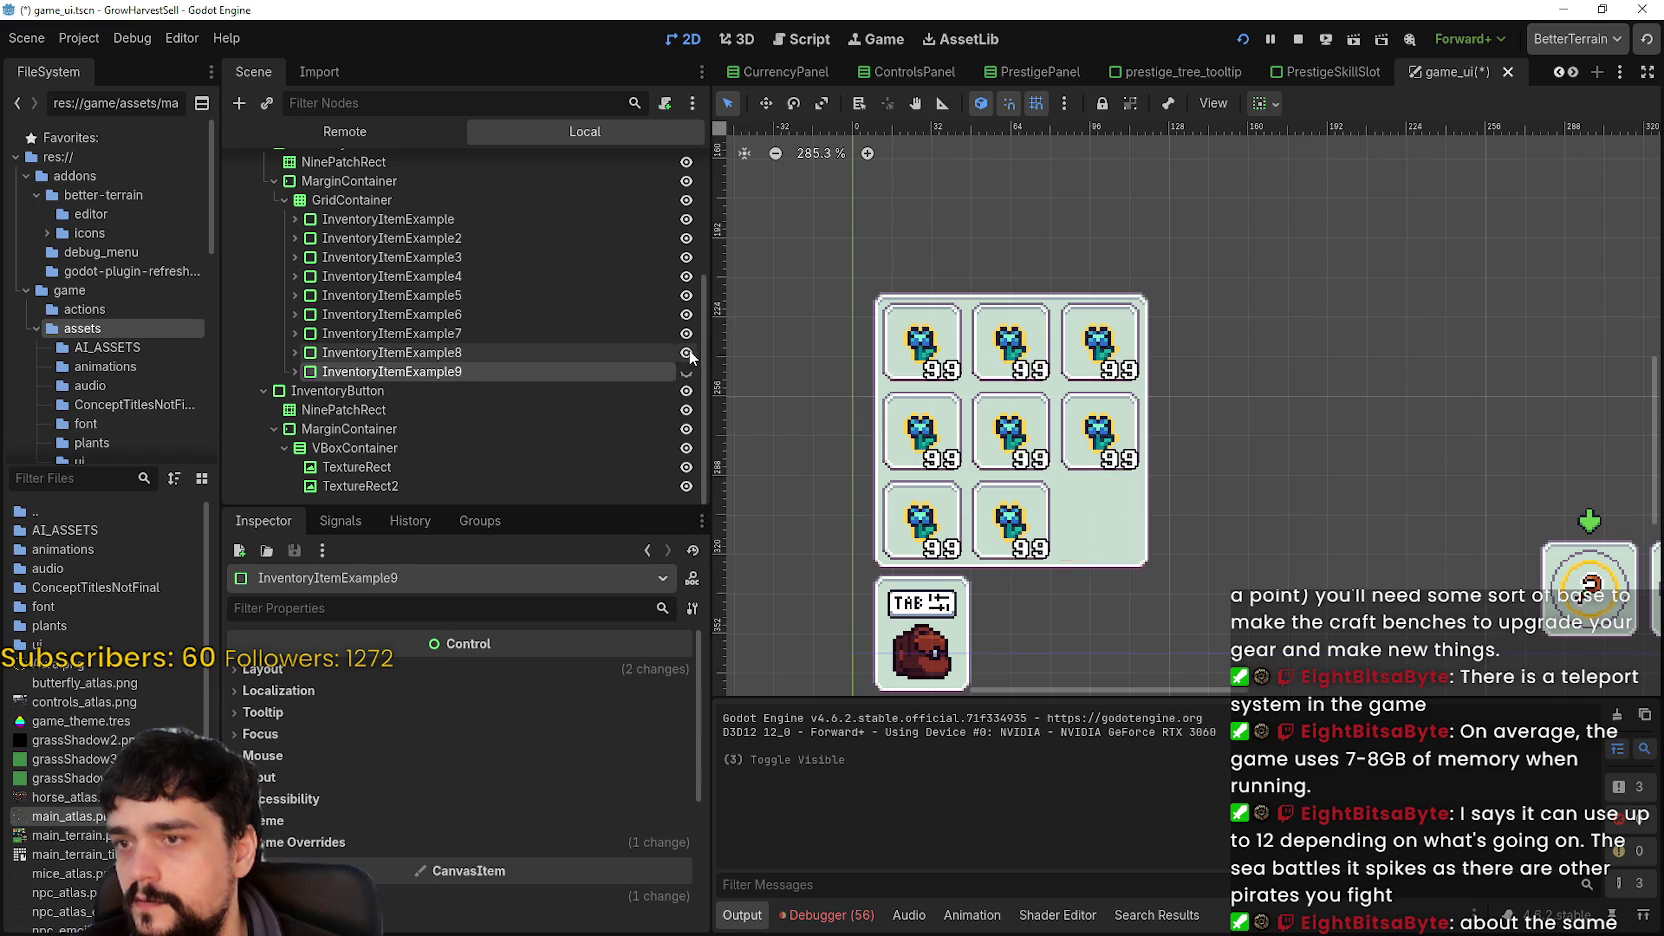
pyautogui.click(686, 352)
pyautogui.click(686, 333)
pyautogui.click(686, 314)
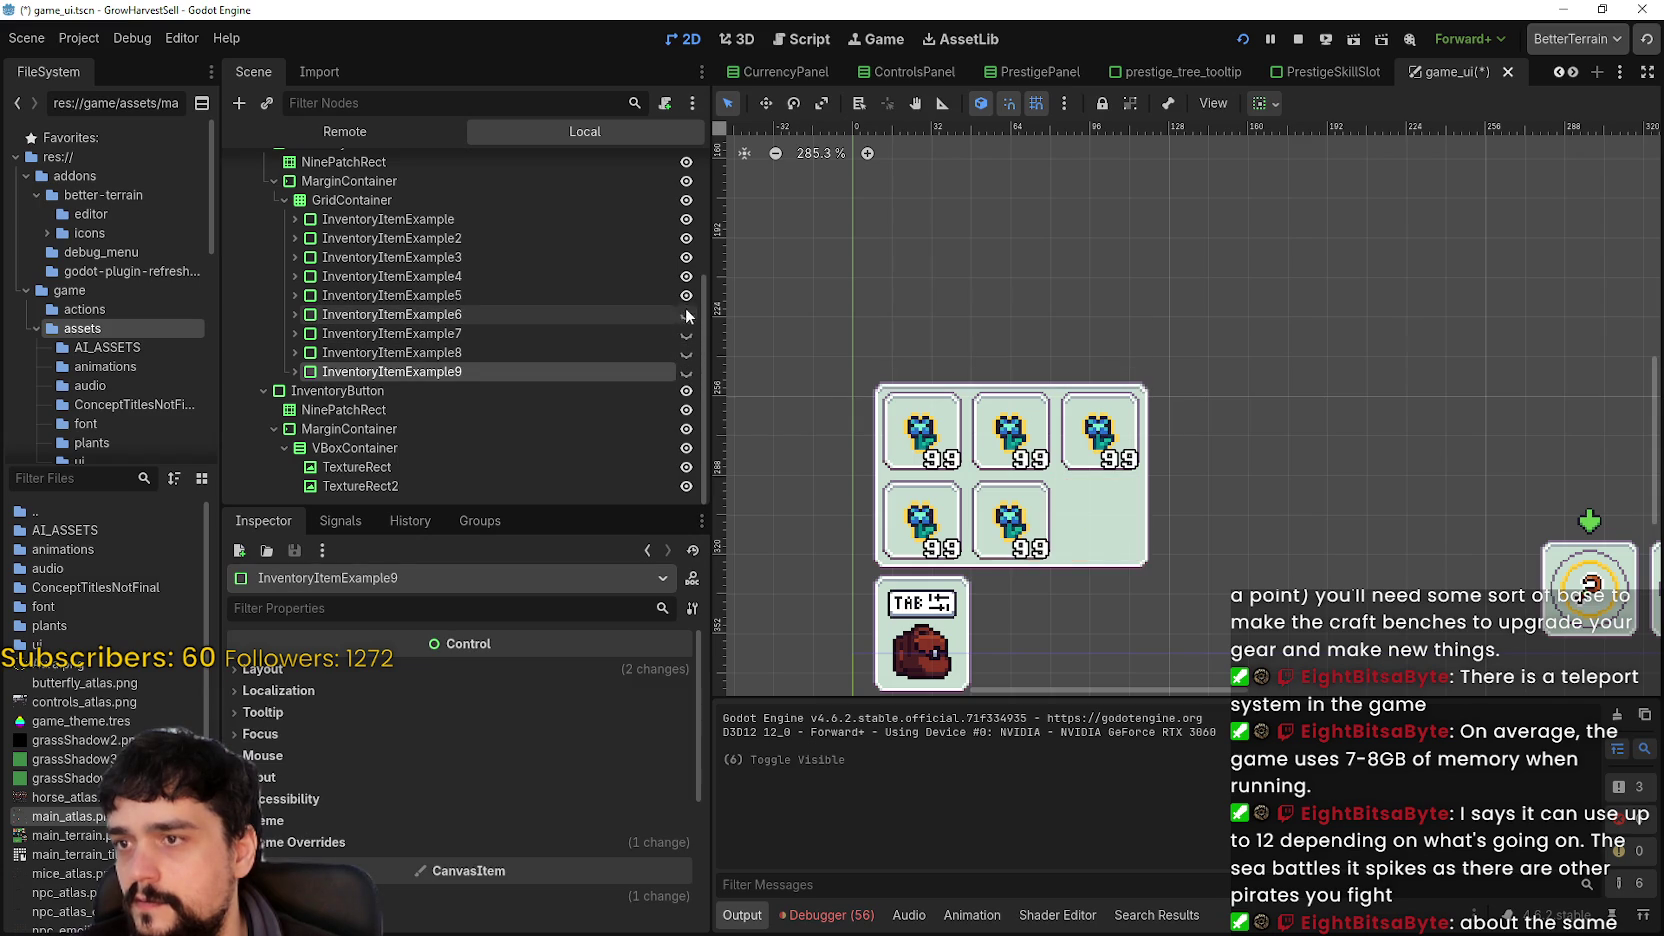
pyautogui.click(686, 295)
pyautogui.click(685, 277)
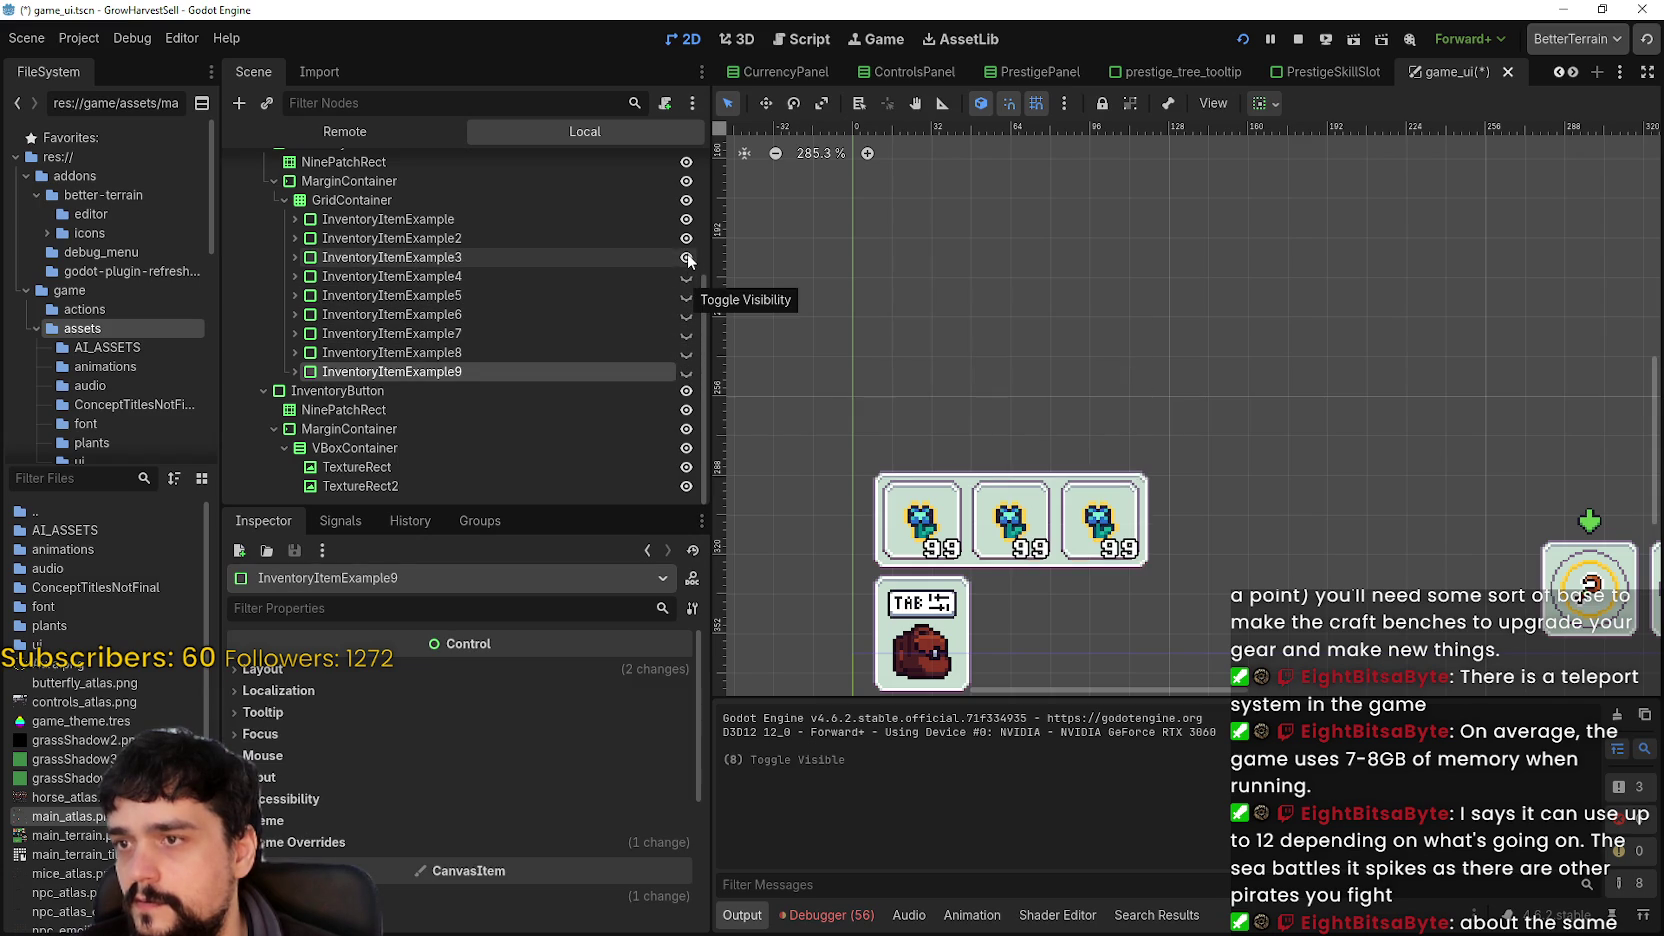
pyautogui.click(686, 257)
pyautogui.scroll(-2, 1053, 497)
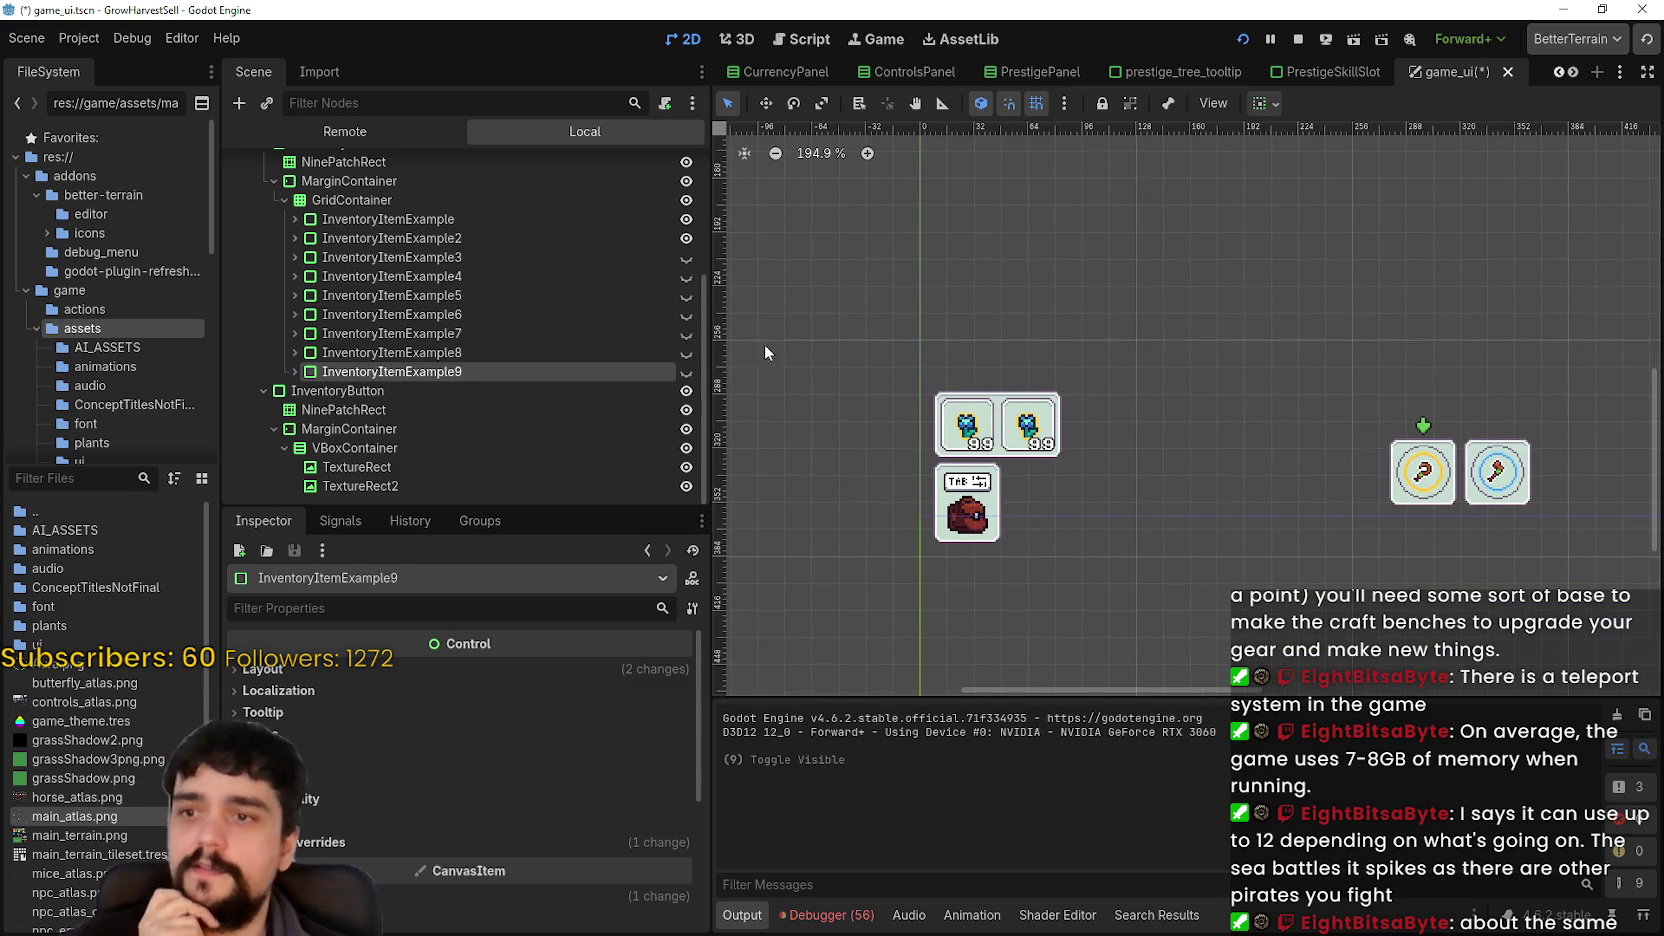
# - Expand the first slot, InventoryItemExample, and clear the 99 from its Amount label
pyautogui.click(508, 244)
pyautogui.click(504, 228)
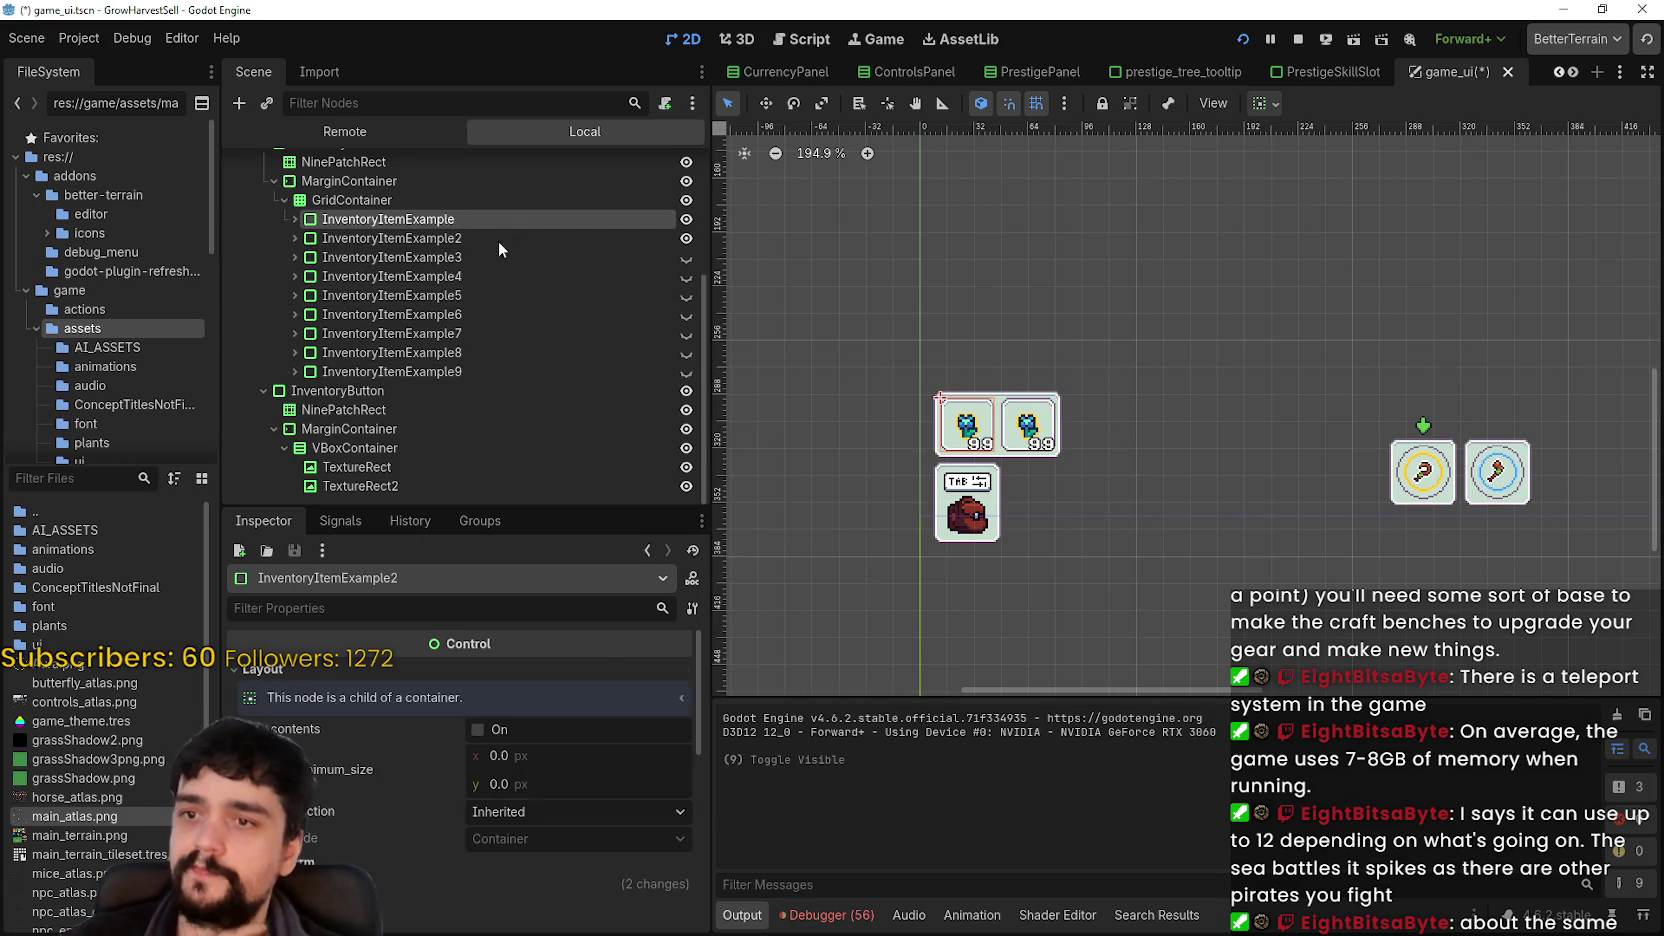
pyautogui.doubleClick(483, 219)
pyautogui.click(441, 219)
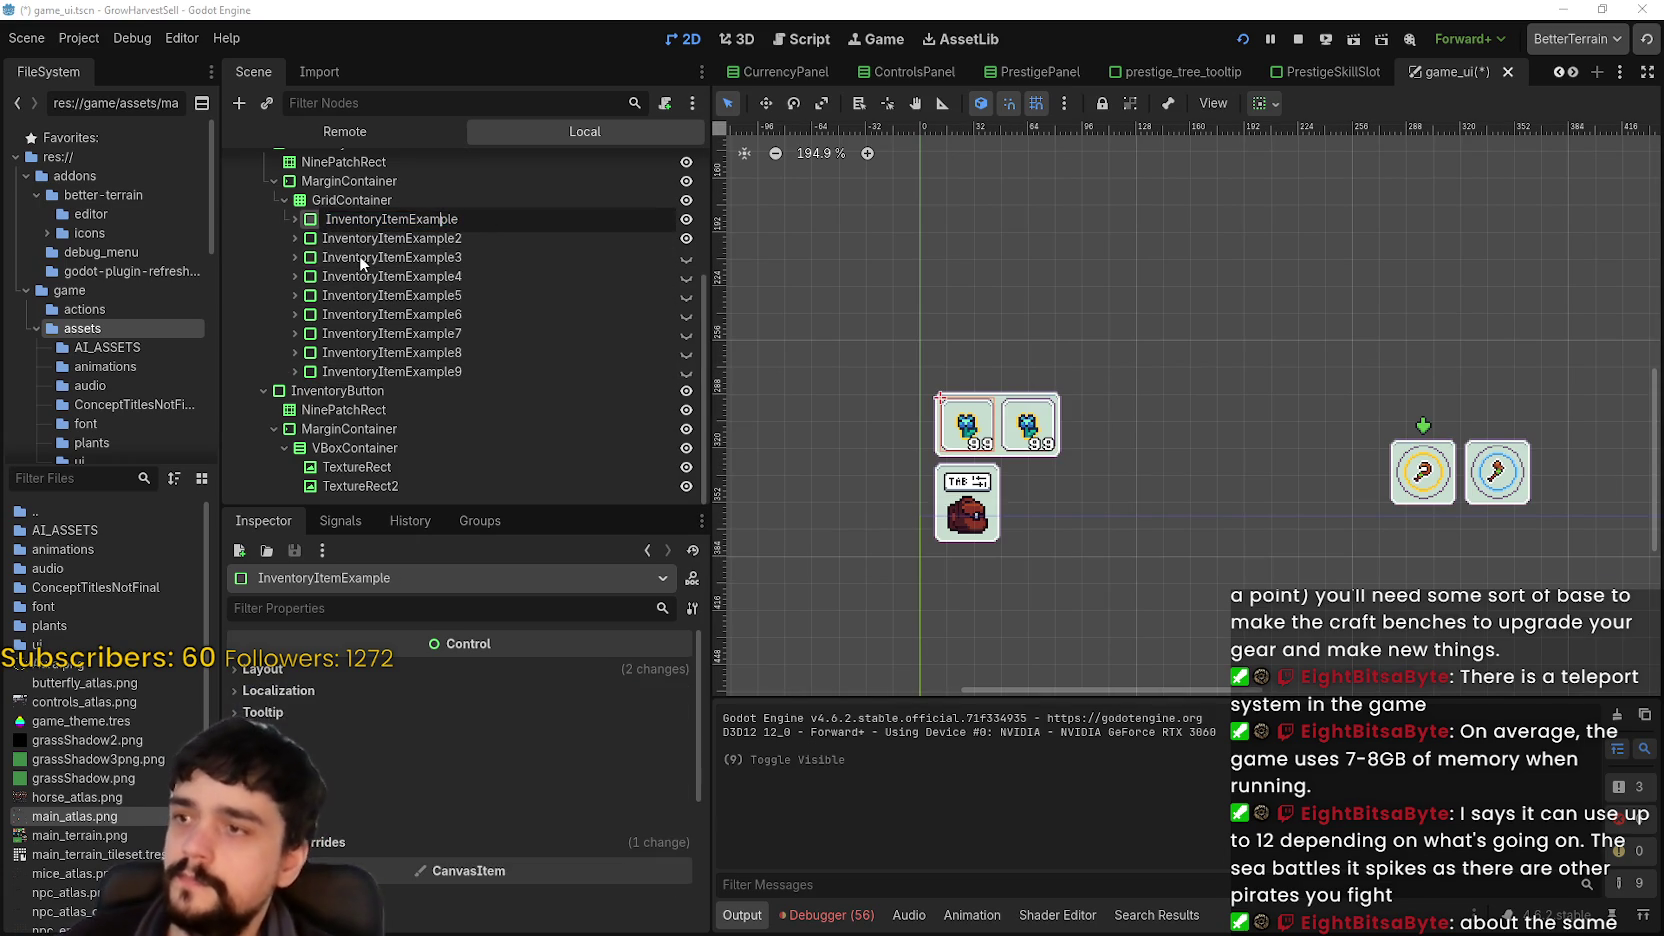
pyautogui.press('Escape')
pyautogui.click(294, 219)
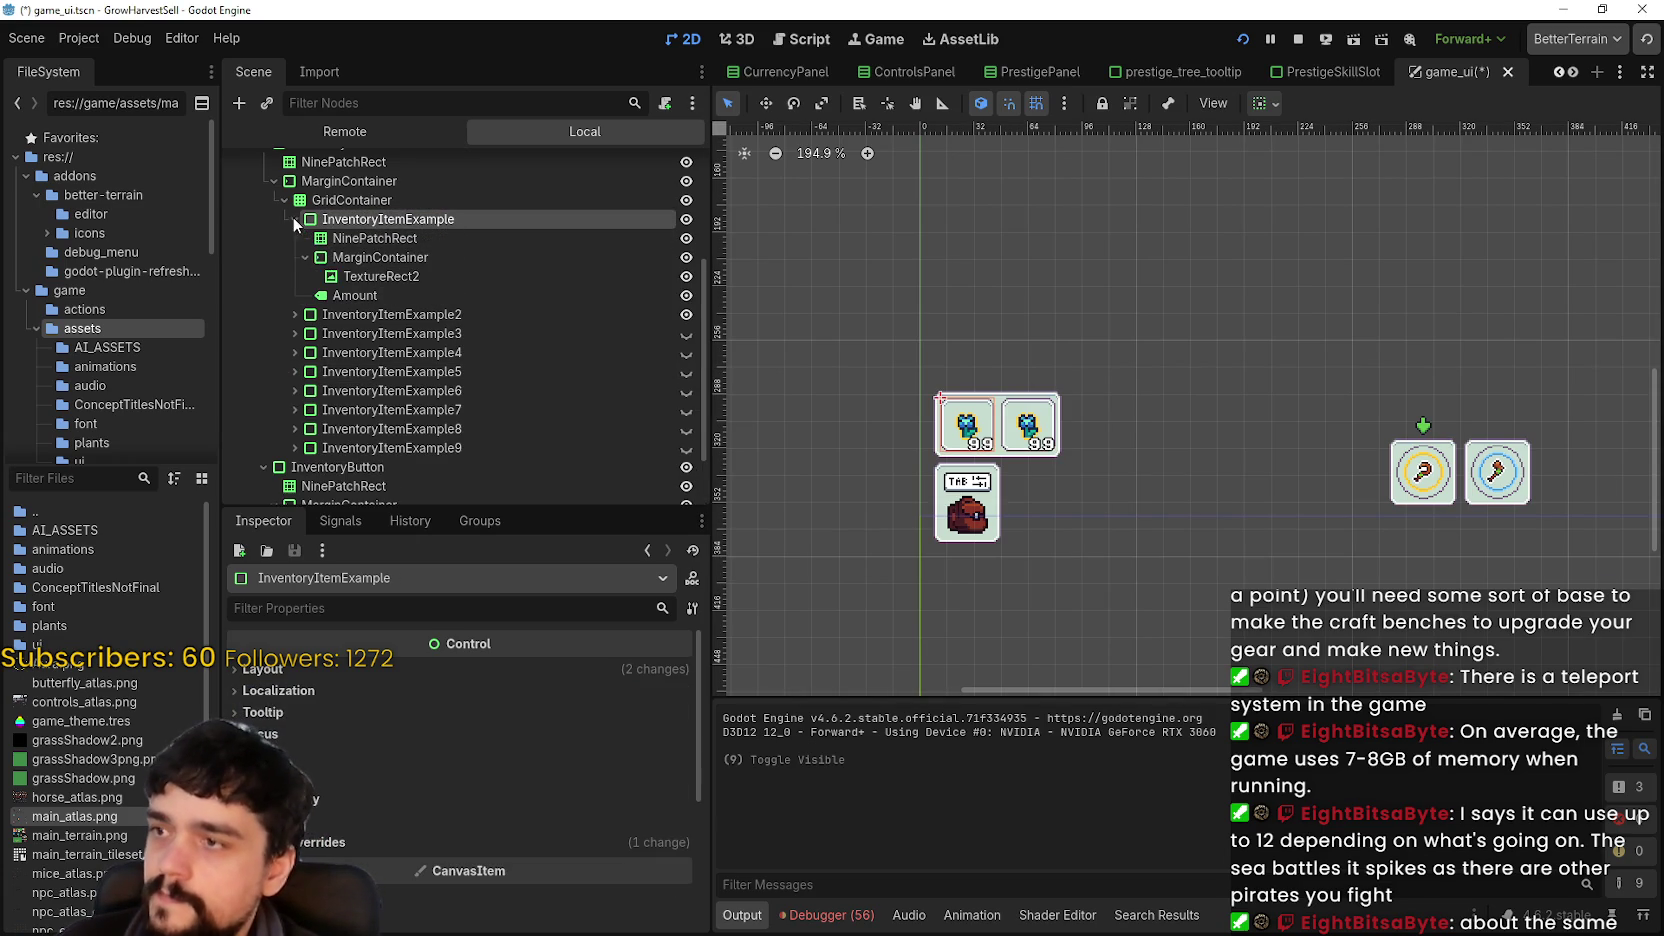
pyautogui.click(335, 300)
pyautogui.scroll(-5, 440, 810)
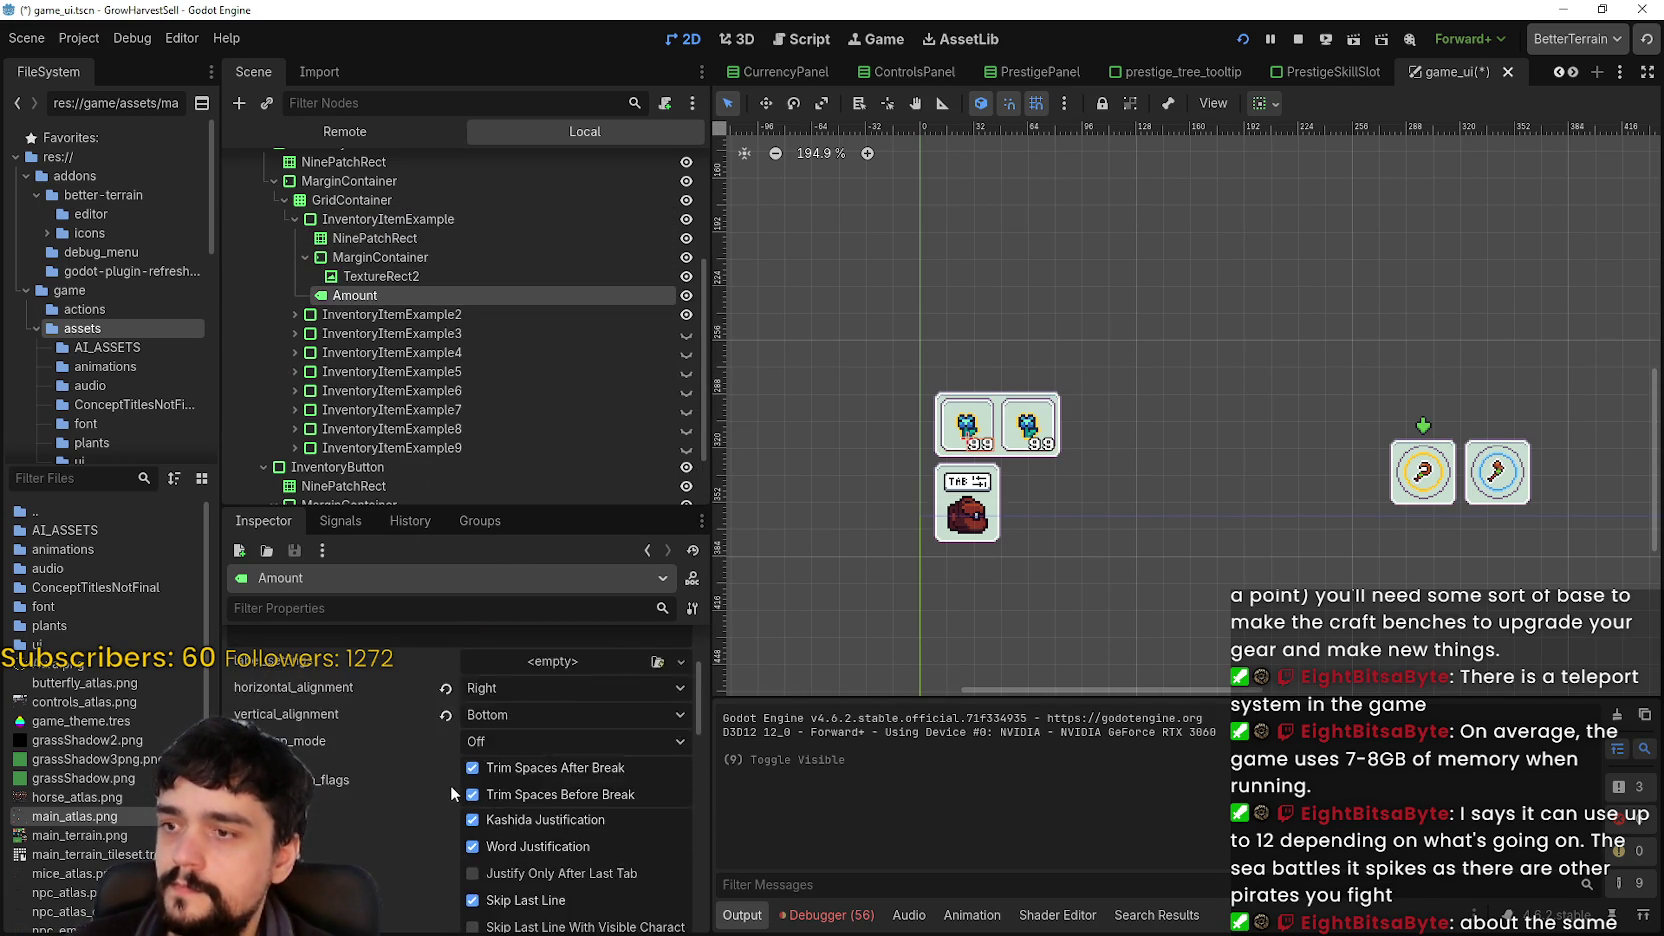
pyautogui.scroll(3, 448, 790)
pyautogui.click(338, 711)
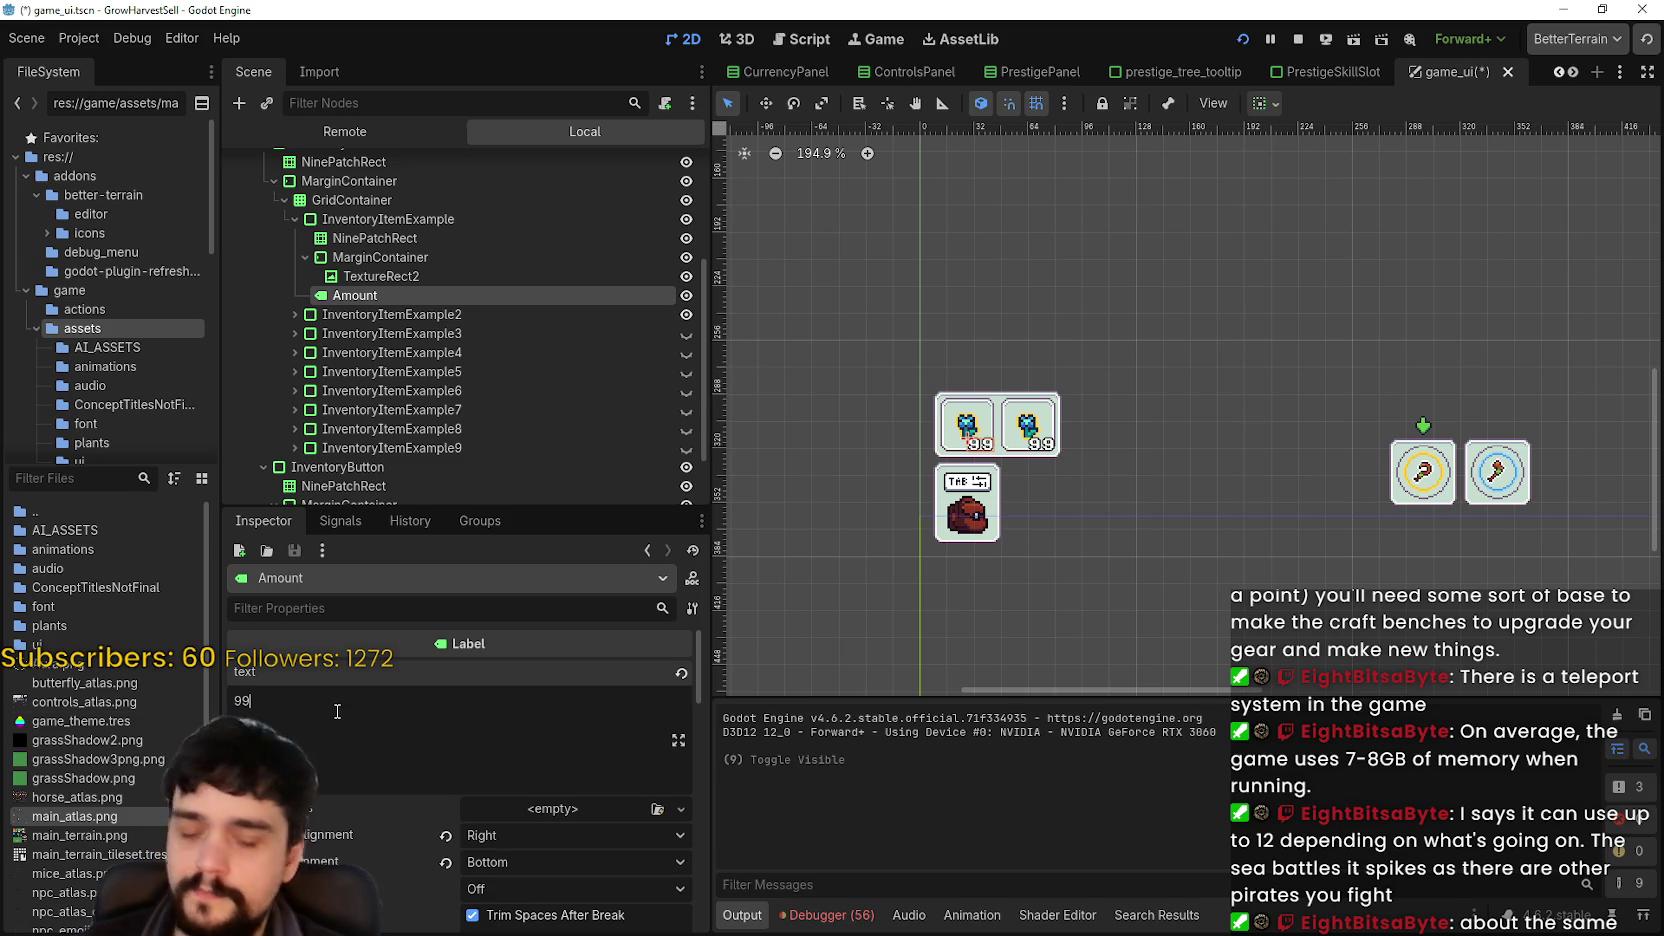
pyautogui.press('BackSpace')
pyautogui.press('BackSpace')
# - Edit the Amount label text of the third and fourth slots
pyautogui.click(367, 415)
pyautogui.click(366, 405)
pyautogui.click(283, 708)
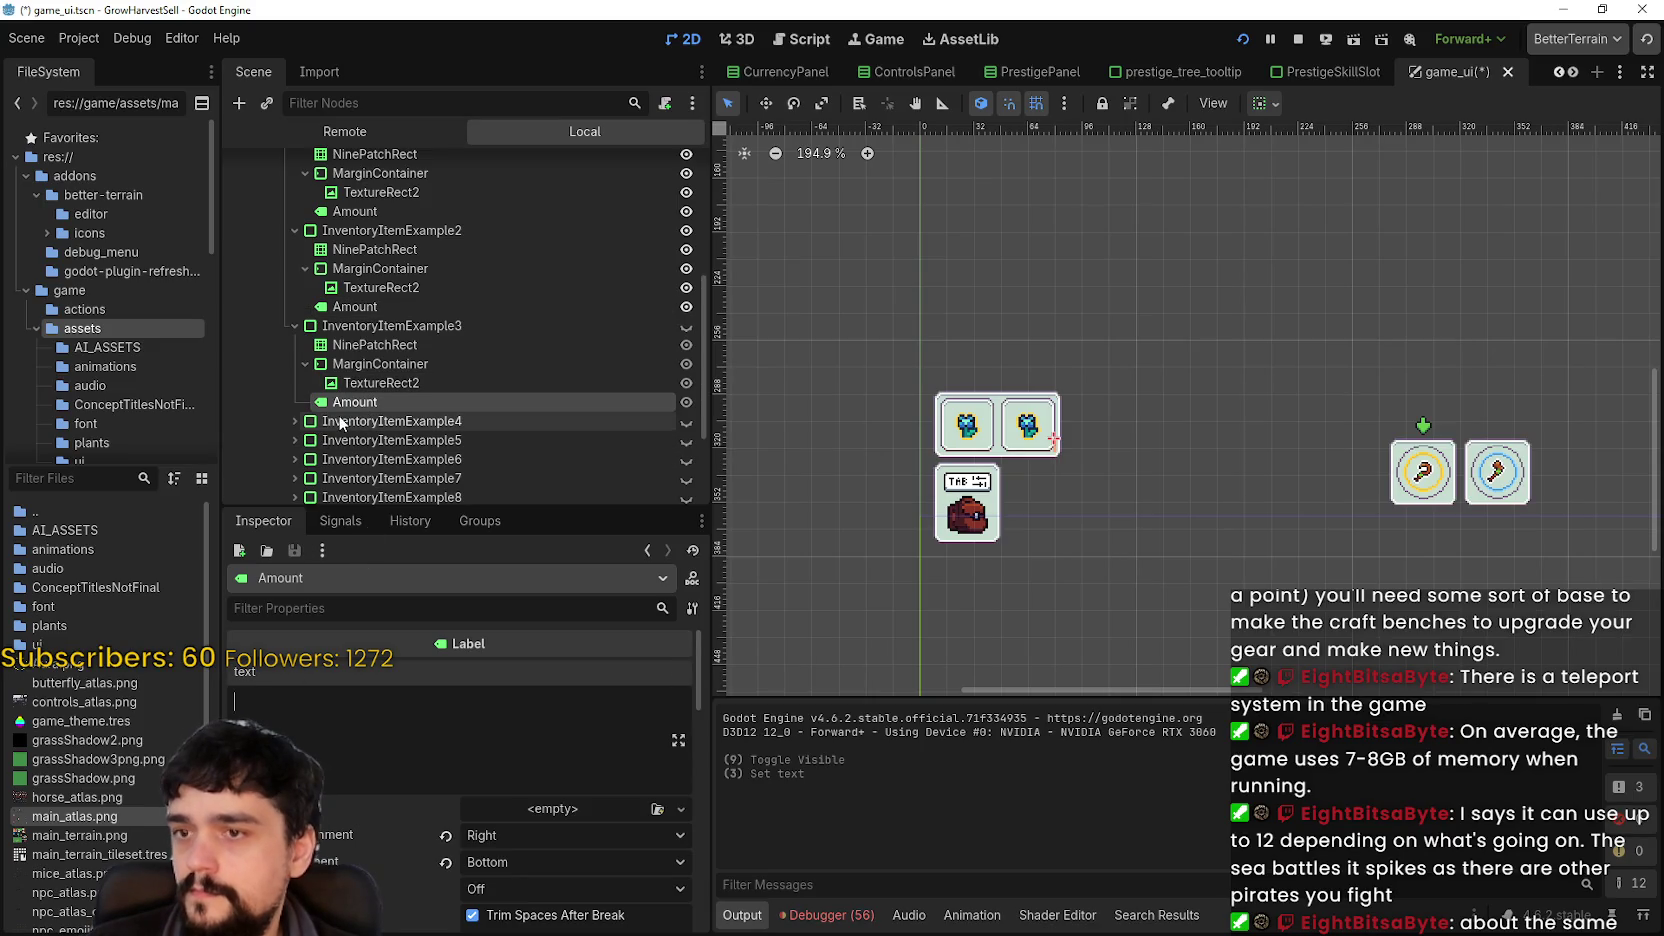
pyautogui.click(296, 419)
pyautogui.scroll(-3, 310, 410)
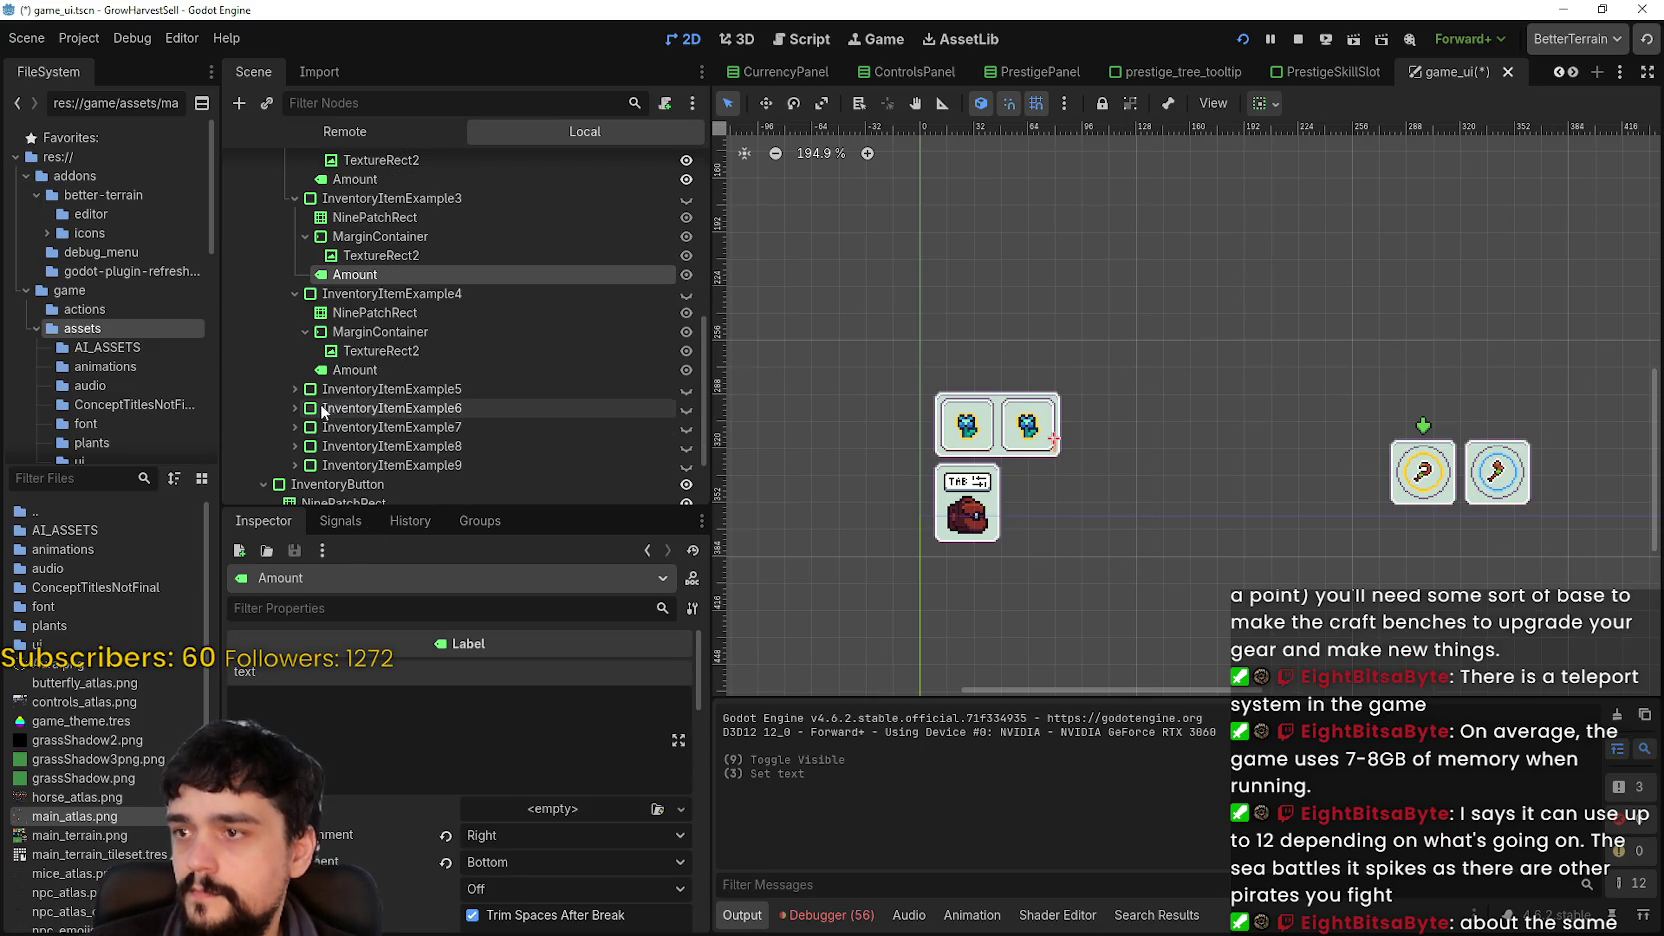
pyautogui.click(385, 368)
pyautogui.click(332, 725)
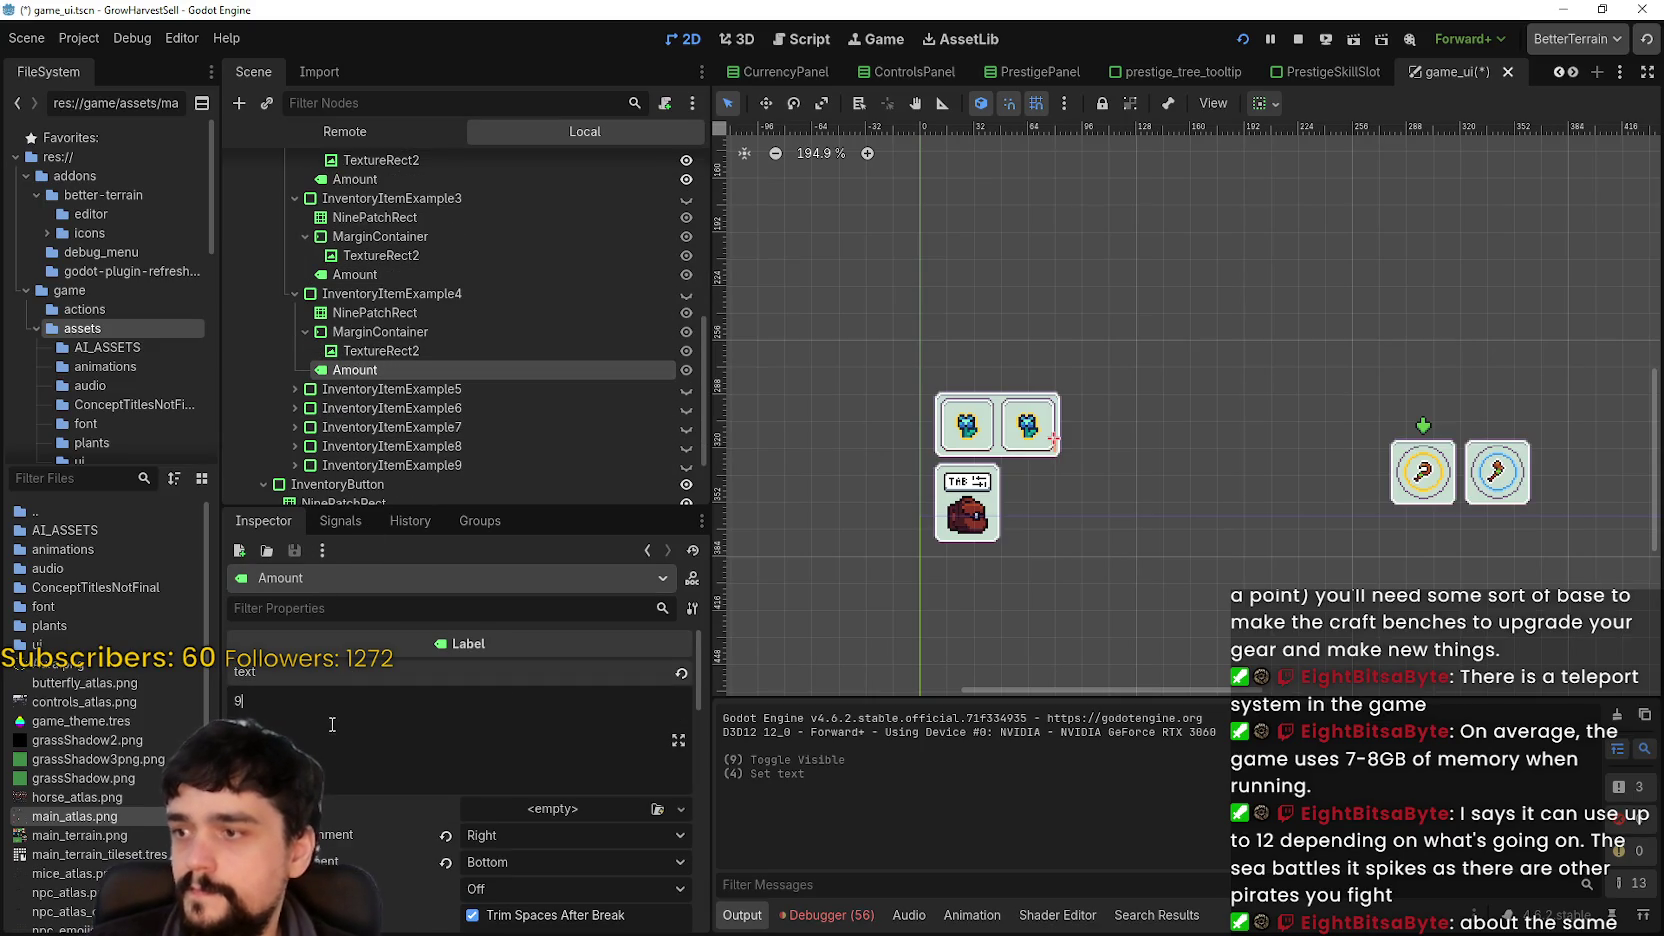
# - Set the fifth slot's Amount text to 99 and delete digits from the sixth slot's amount
pyautogui.click(295, 388)
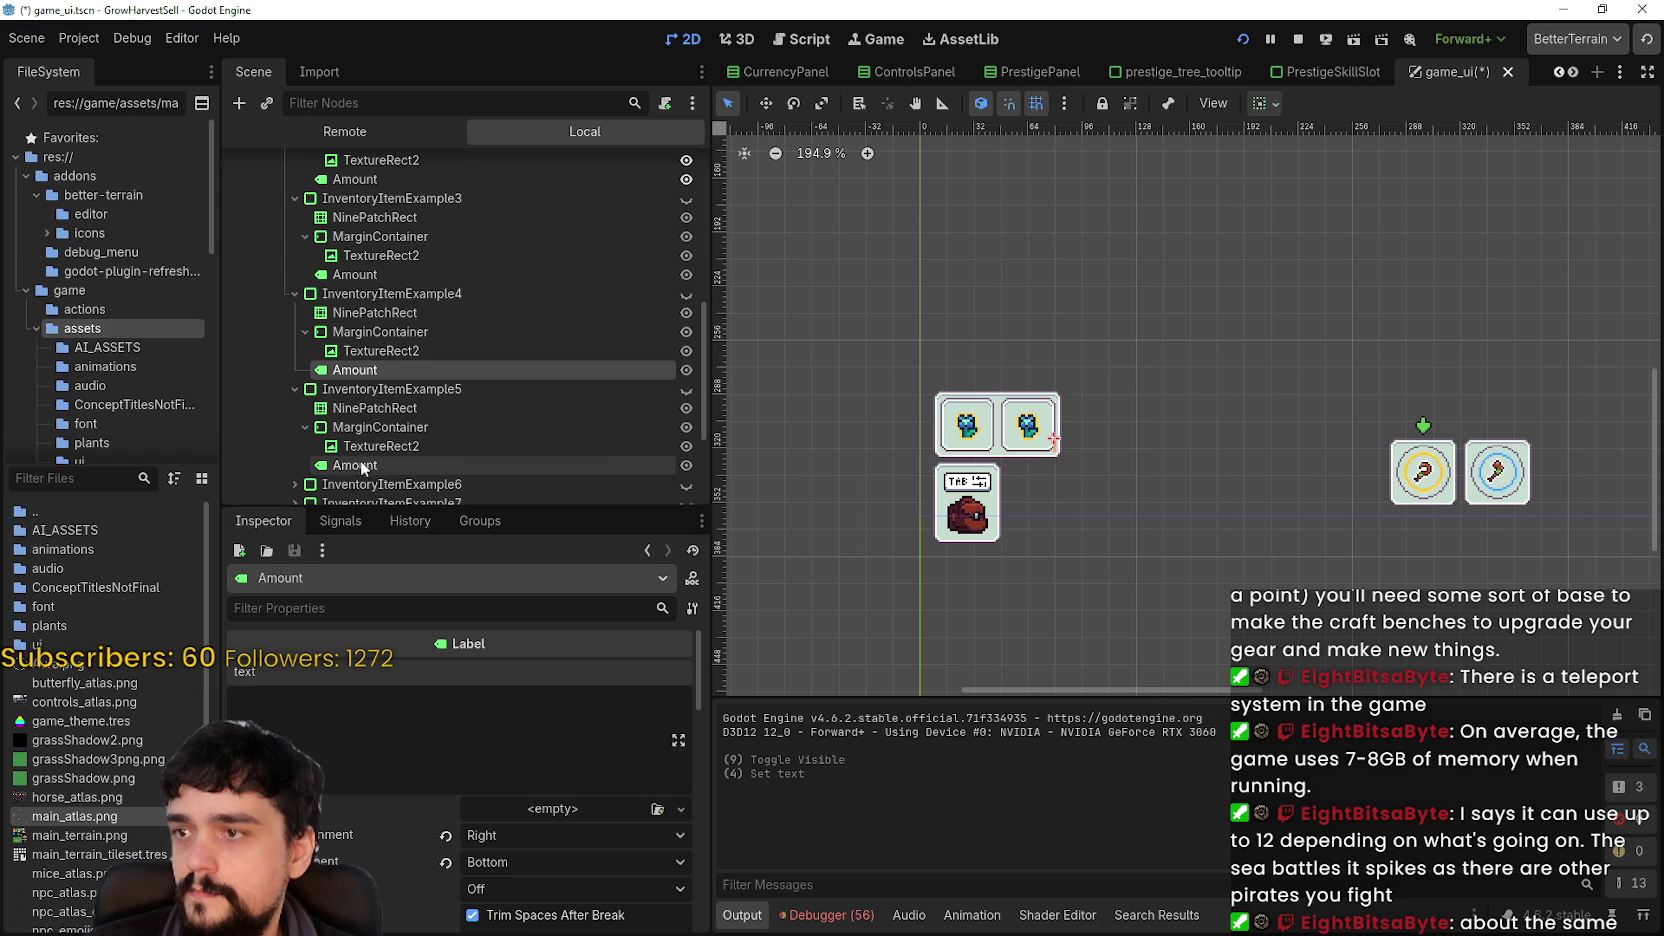
pyautogui.click(360, 463)
pyautogui.click(302, 718)
pyautogui.write('99')
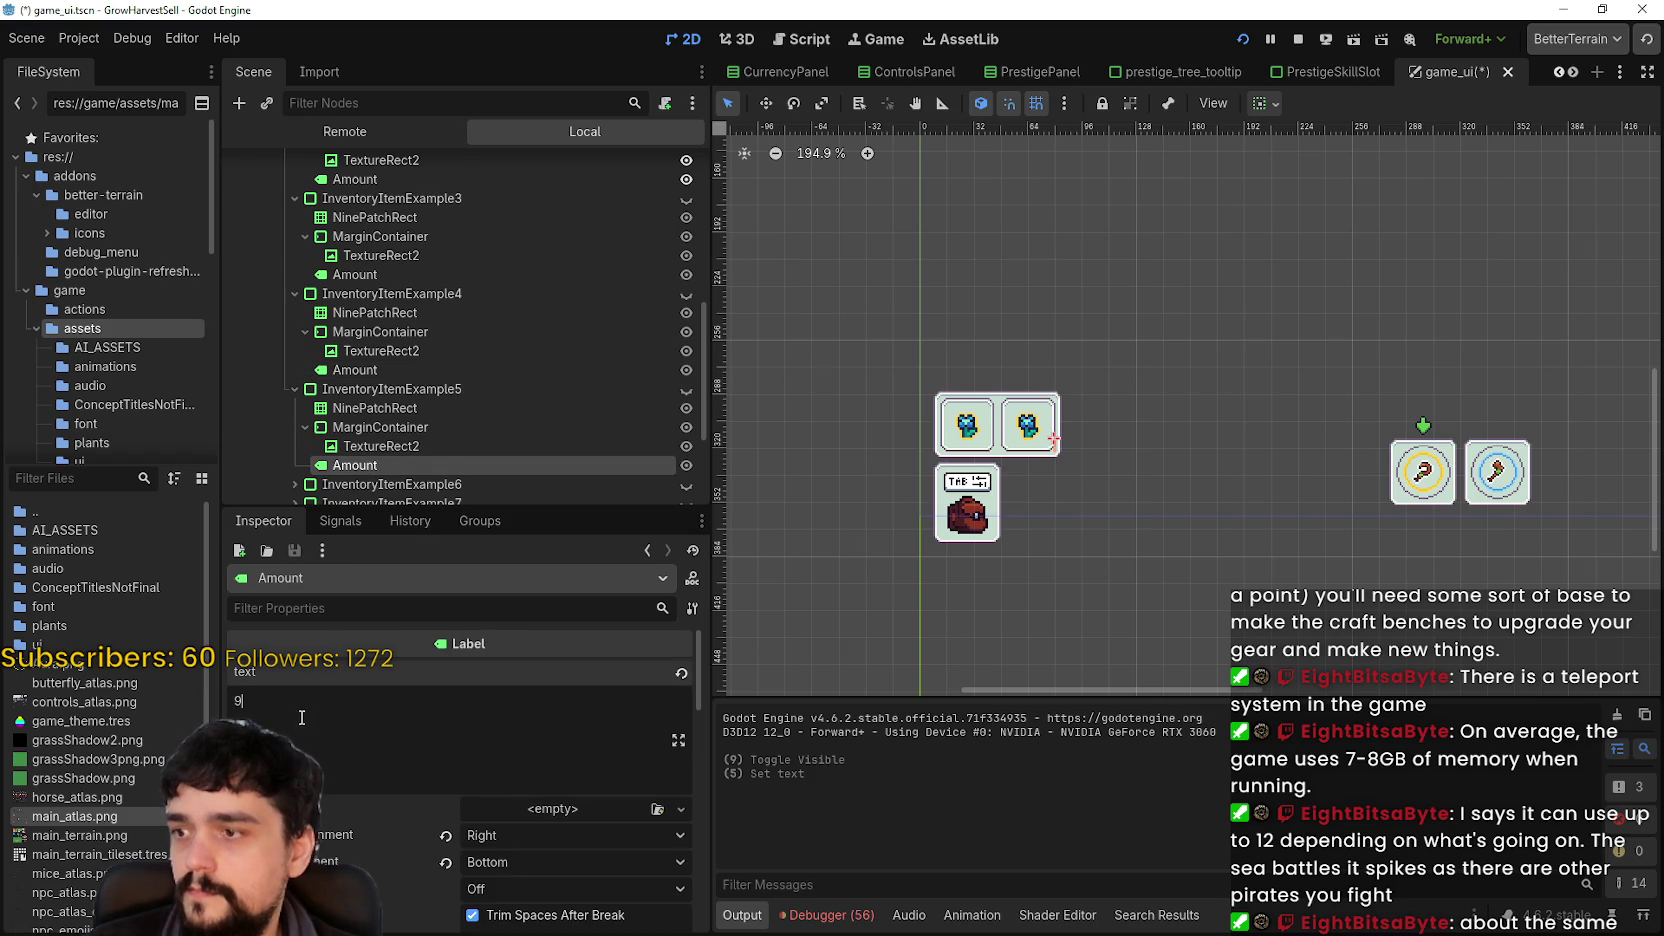
pyautogui.scroll(-2, 370, 441)
pyautogui.click(295, 399)
pyautogui.click(355, 475)
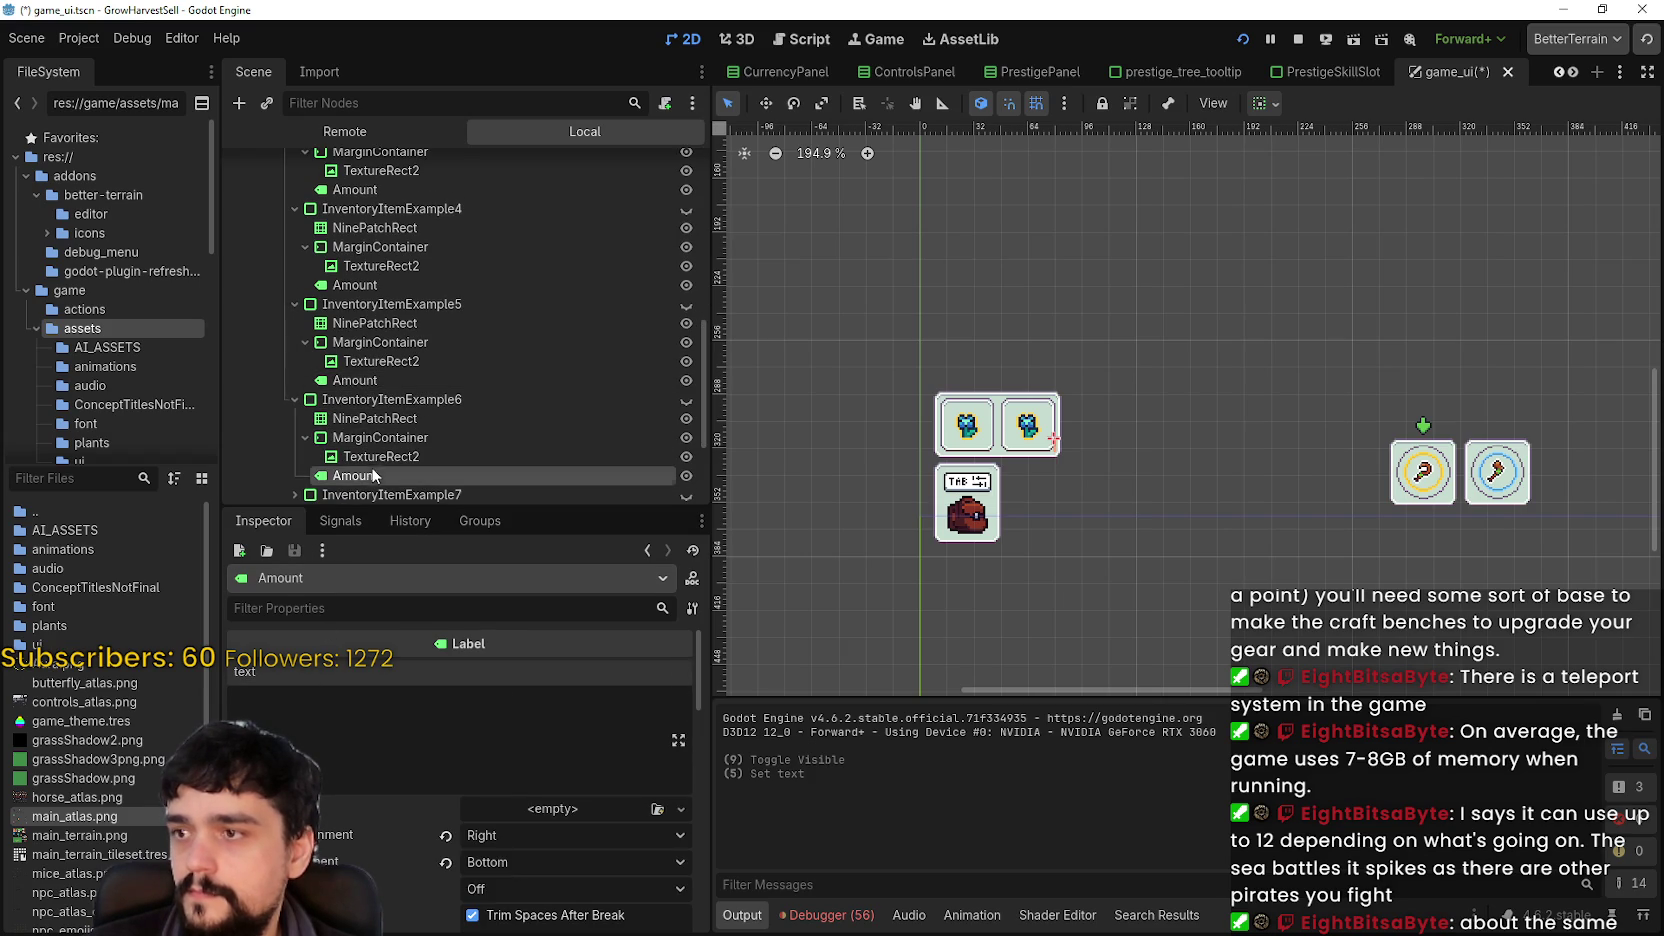
pyautogui.click(276, 707)
pyautogui.press('BackSpace')
# - Clear the seventh and eighth slots' Amount text, then save game_ui.tscn
pyautogui.scroll(-2, 355, 418)
pyautogui.write('9')
pyautogui.click(295, 368)
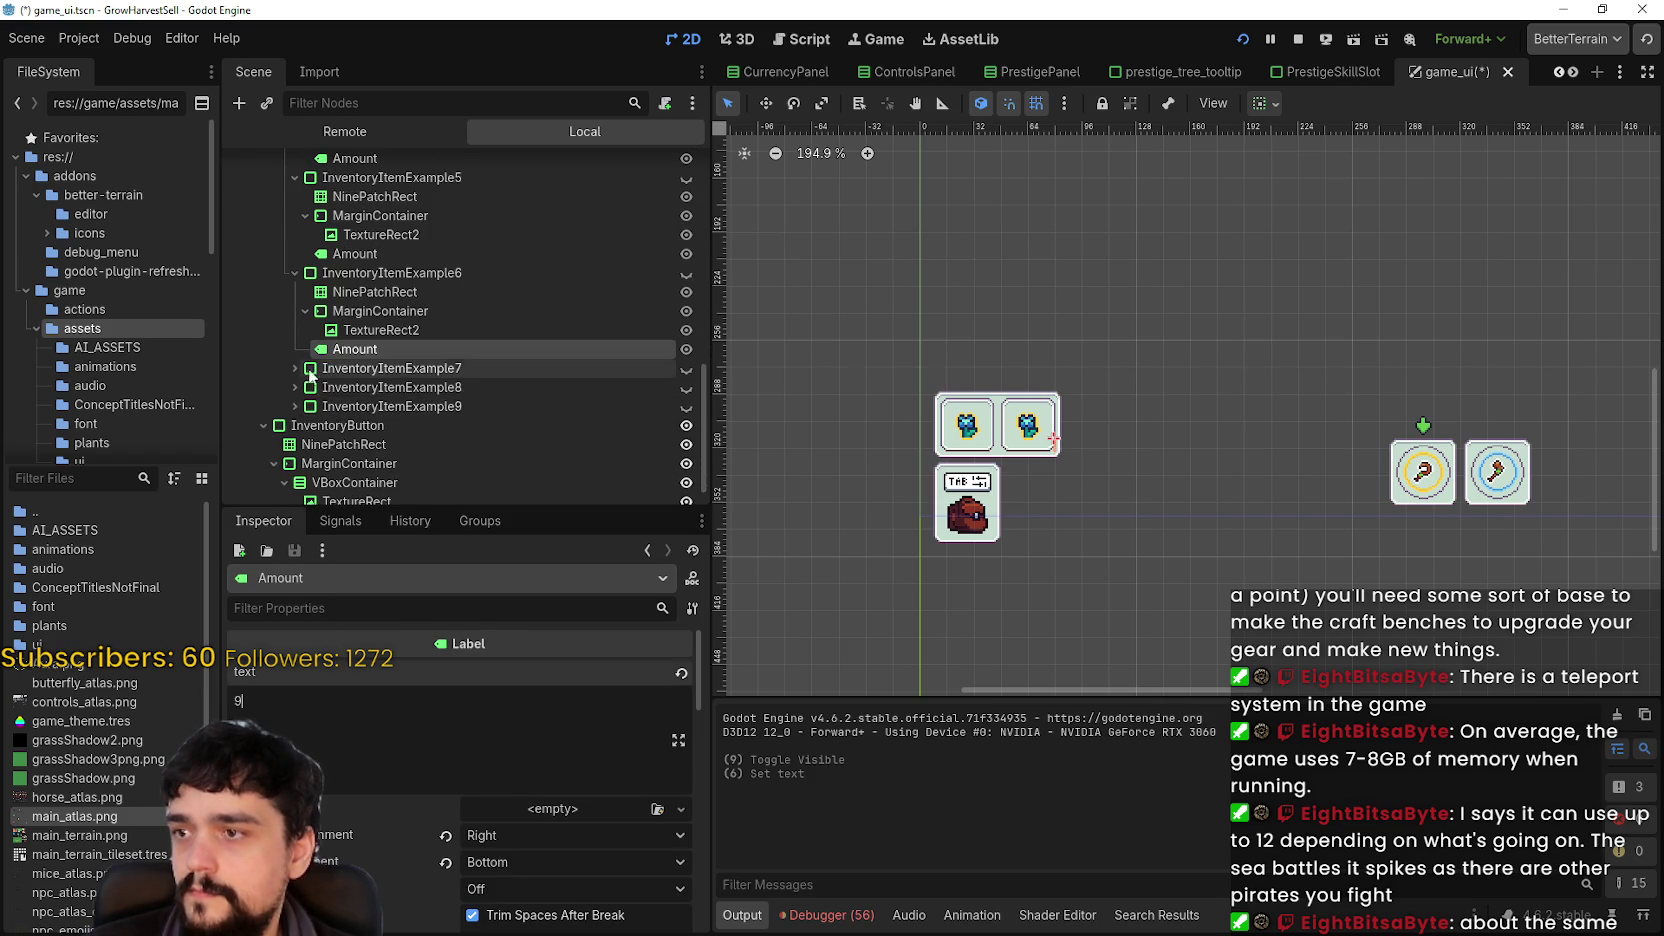
pyautogui.click(361, 443)
pyautogui.click(299, 703)
pyautogui.press('BackSpace')
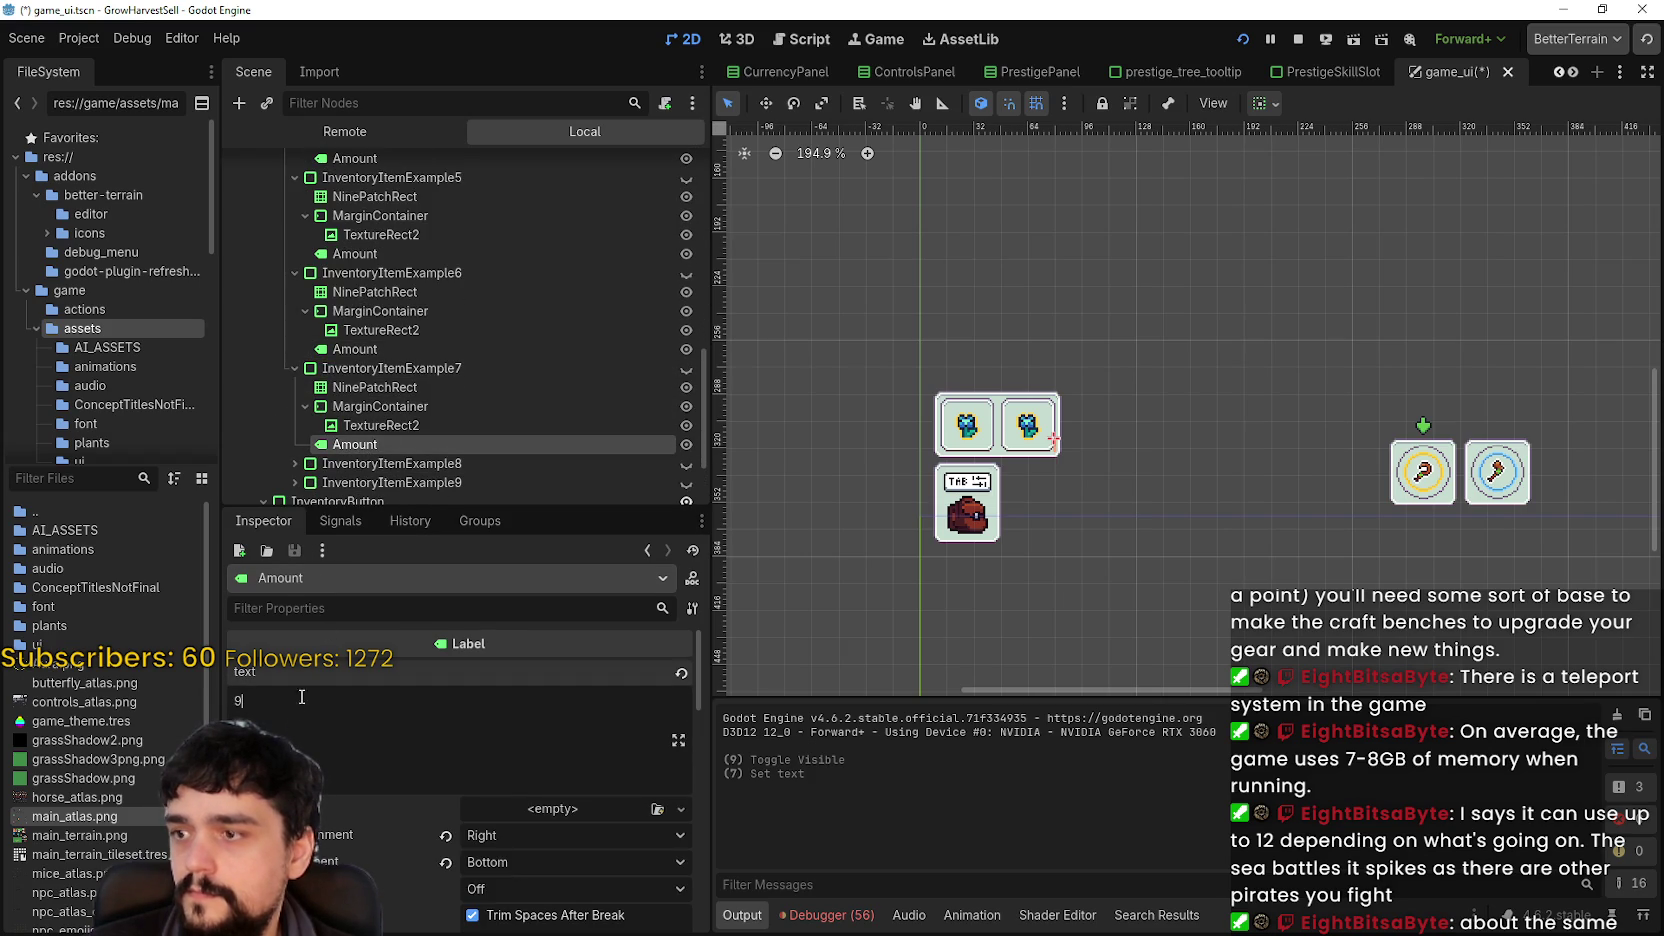
pyautogui.scroll(-2, 432, 368)
pyautogui.click(295, 352)
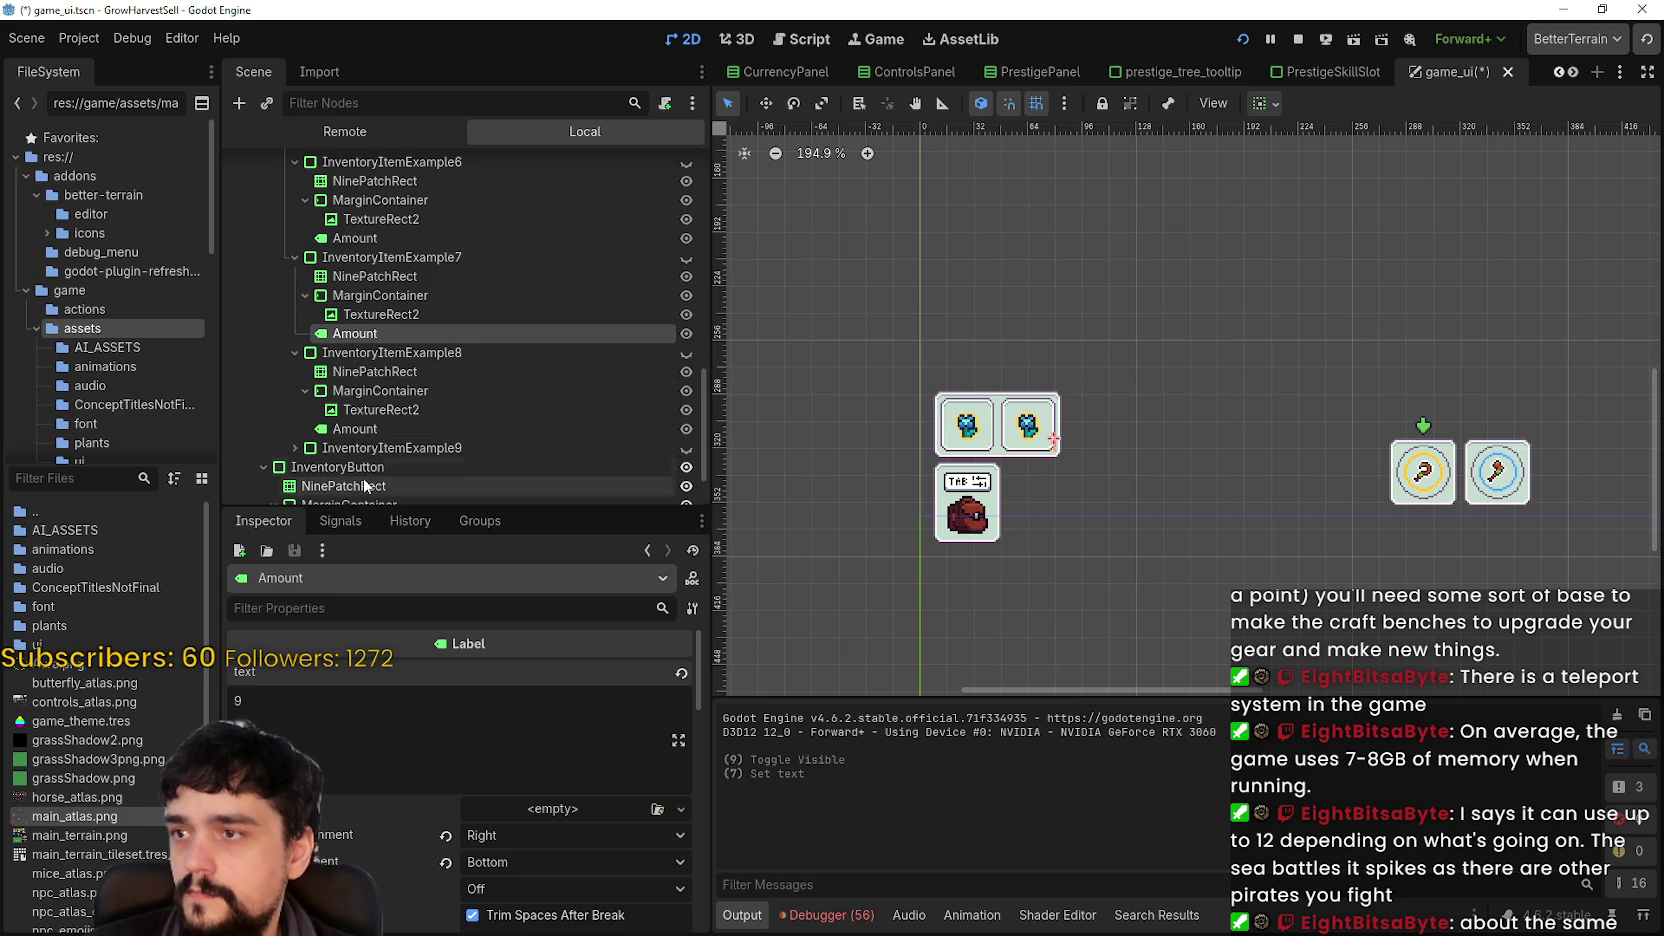
pyautogui.click(355, 428)
pyautogui.click(295, 705)
pyautogui.press('BackSpace')
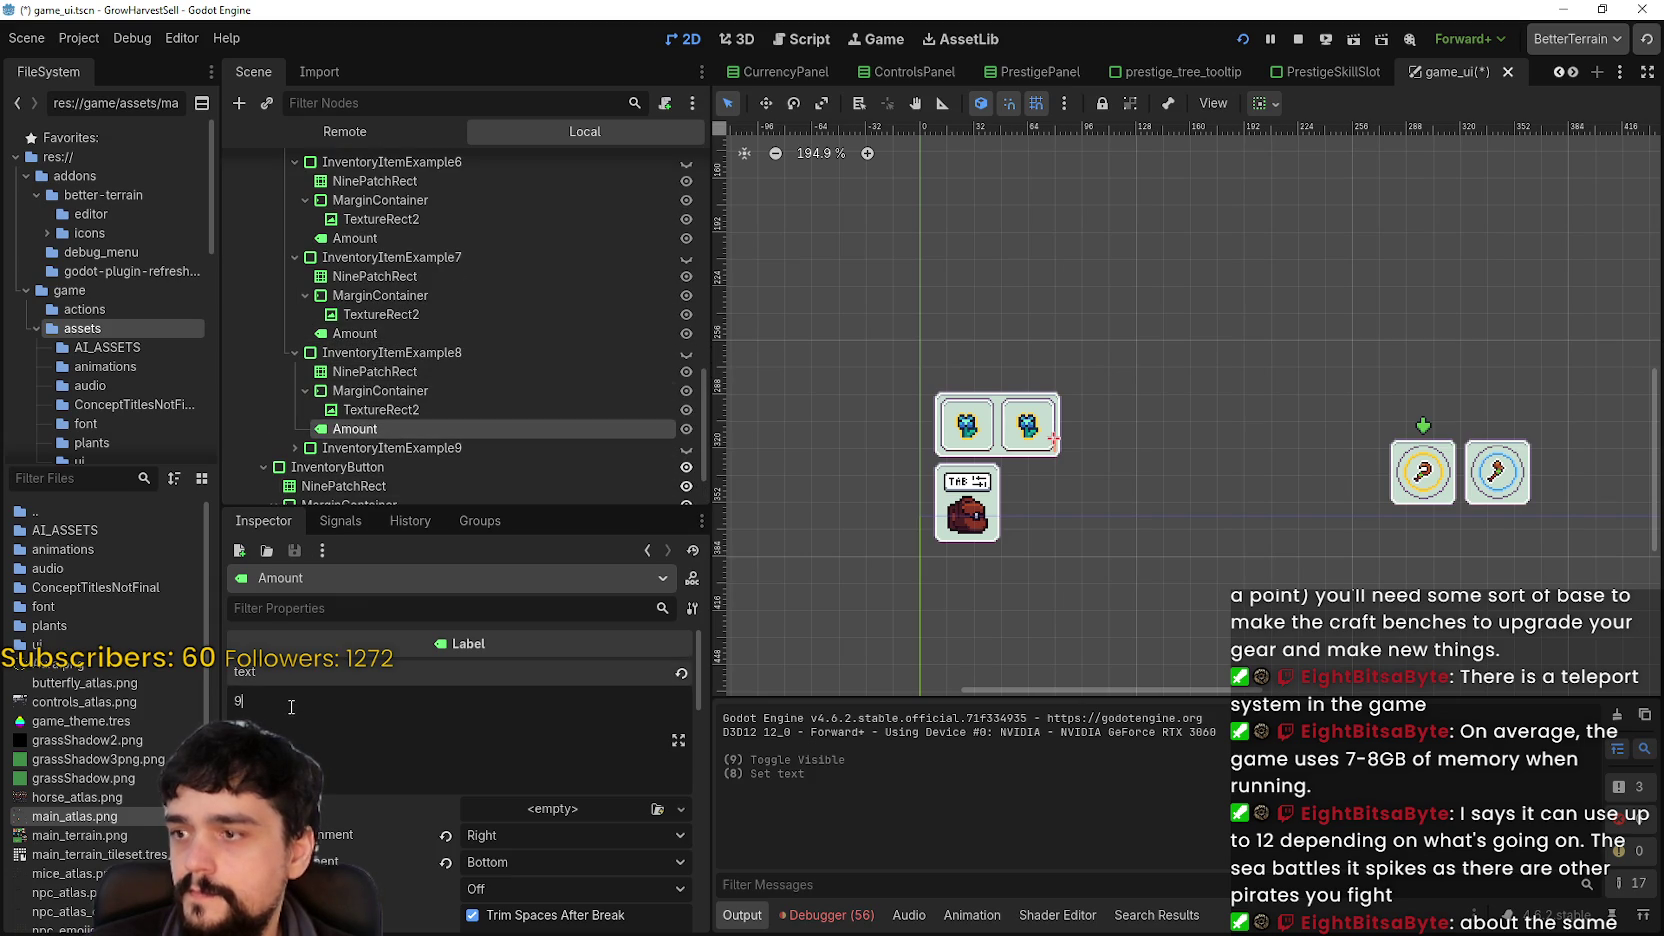
pyautogui.click(295, 448)
pyautogui.scroll(1, 390, 360)
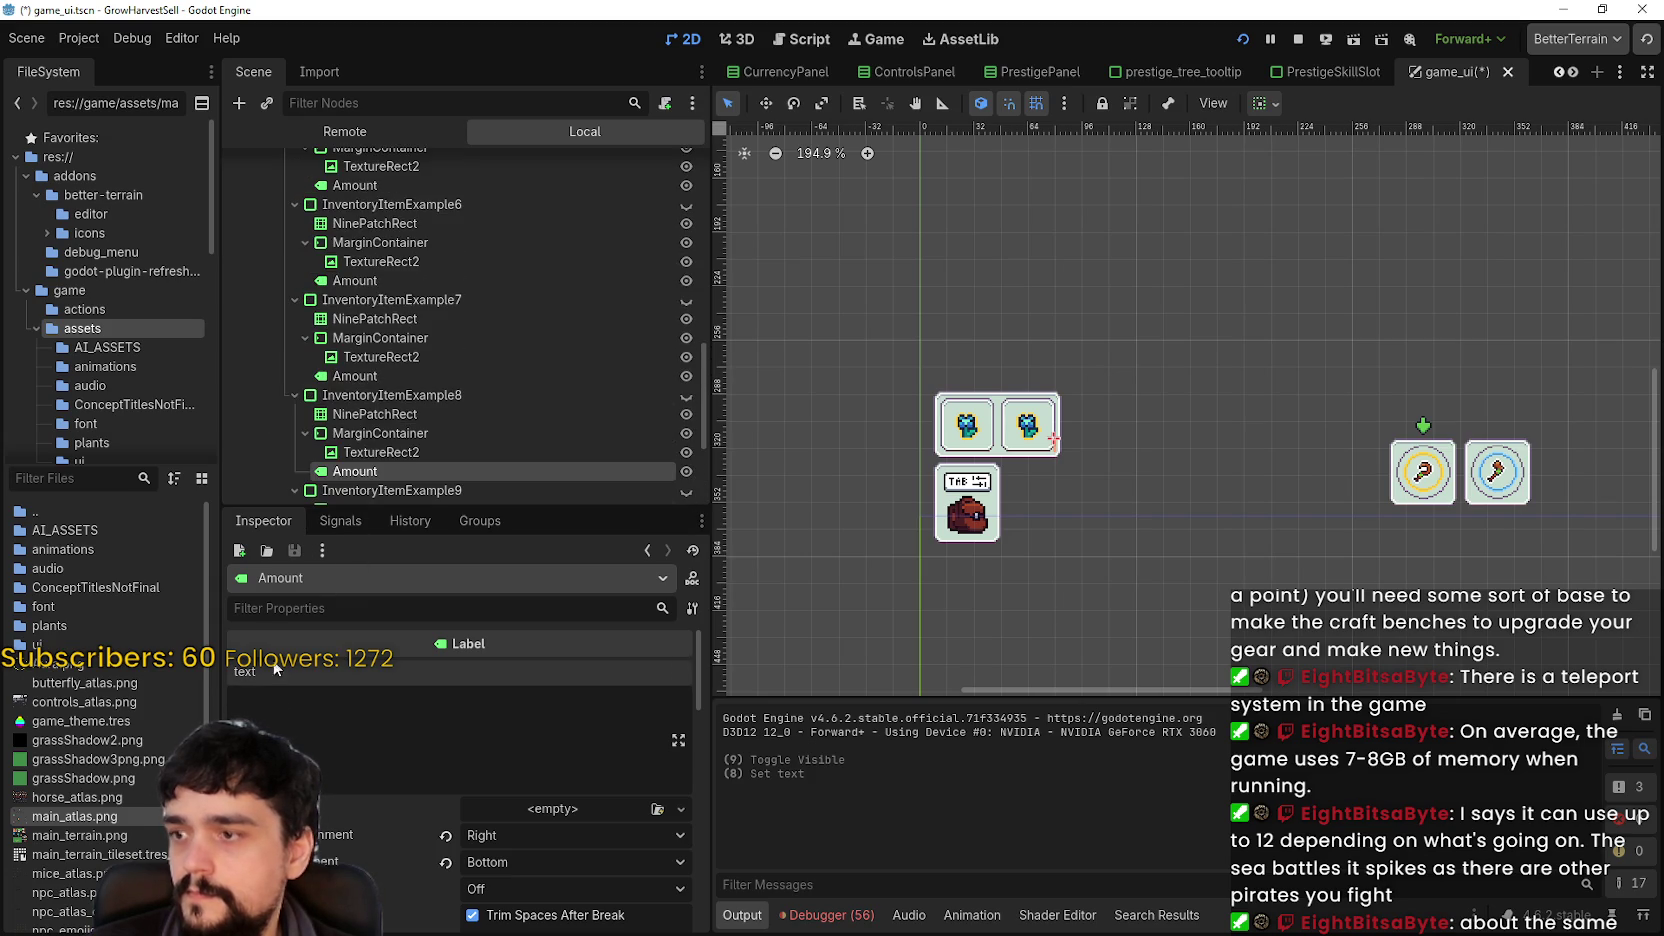
pyautogui.hotkey('ctrl', 's')
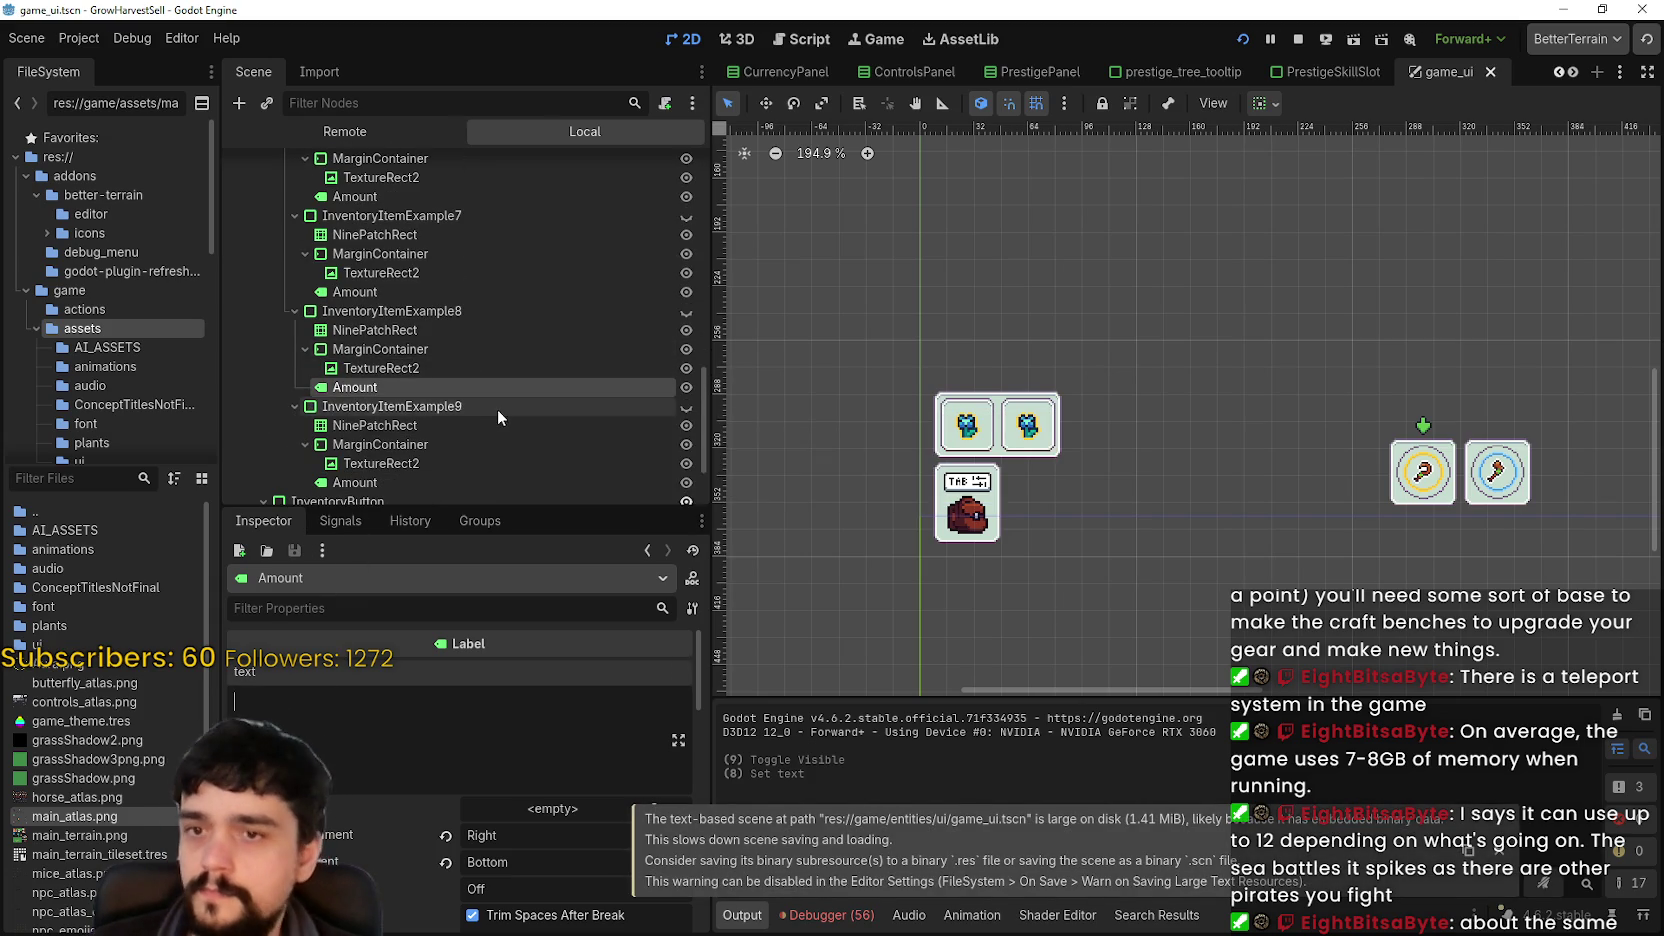
pyautogui.scroll(3, 500, 405)
pyautogui.scroll(6, 503, 396)
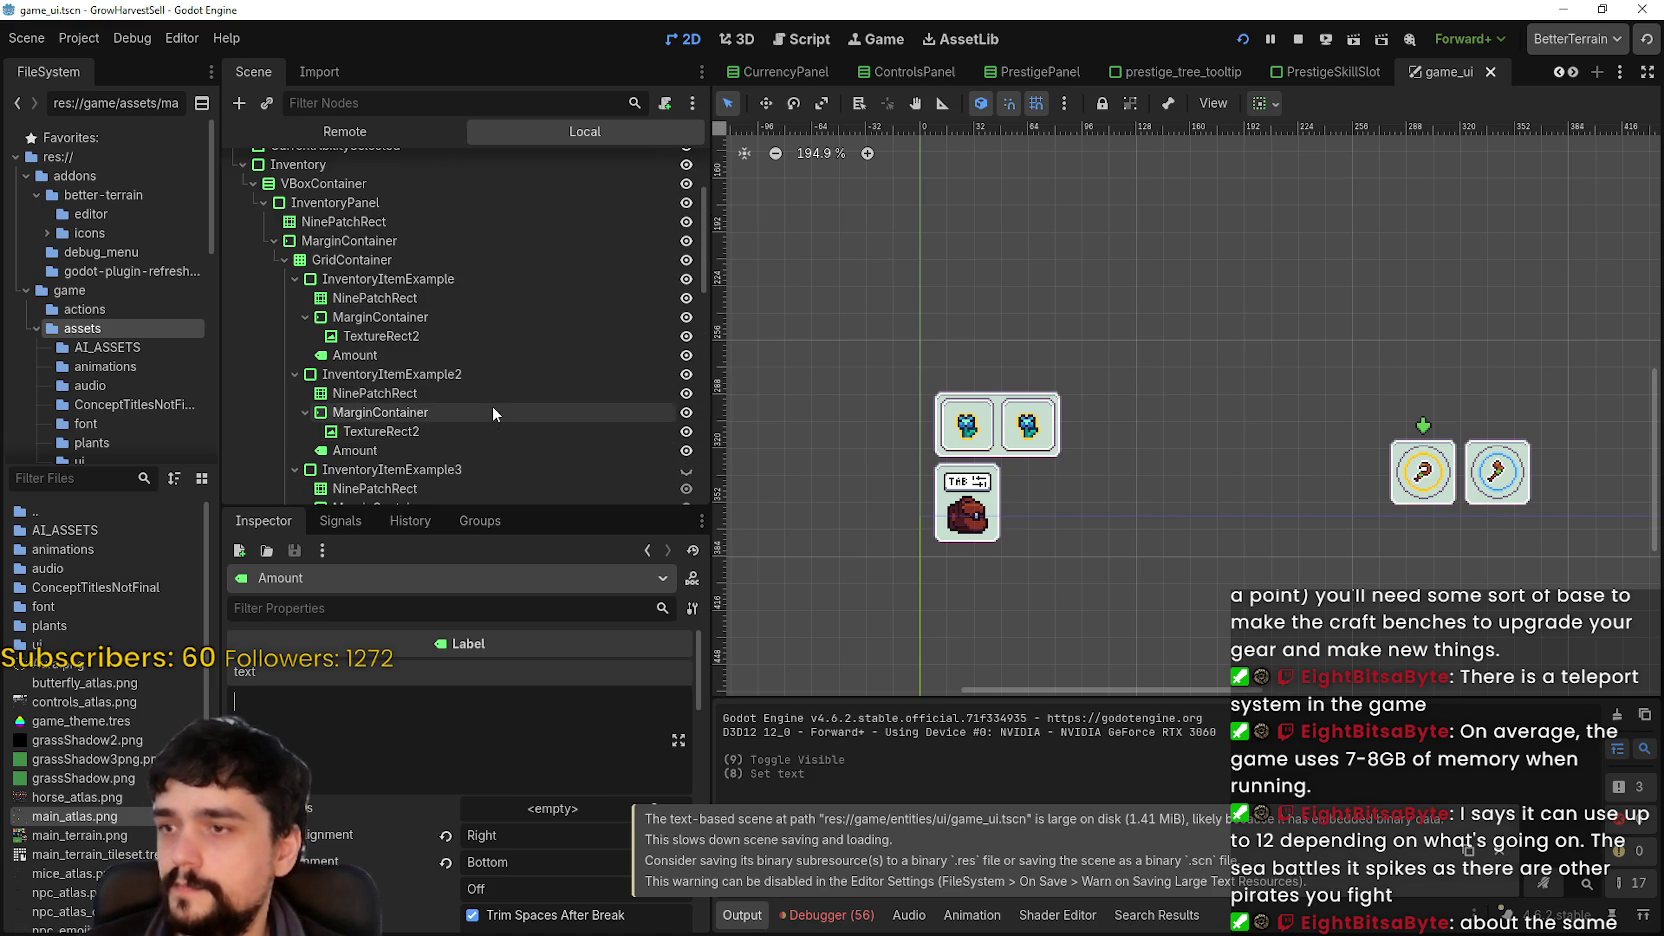
pyautogui.scroll(3, 489, 404)
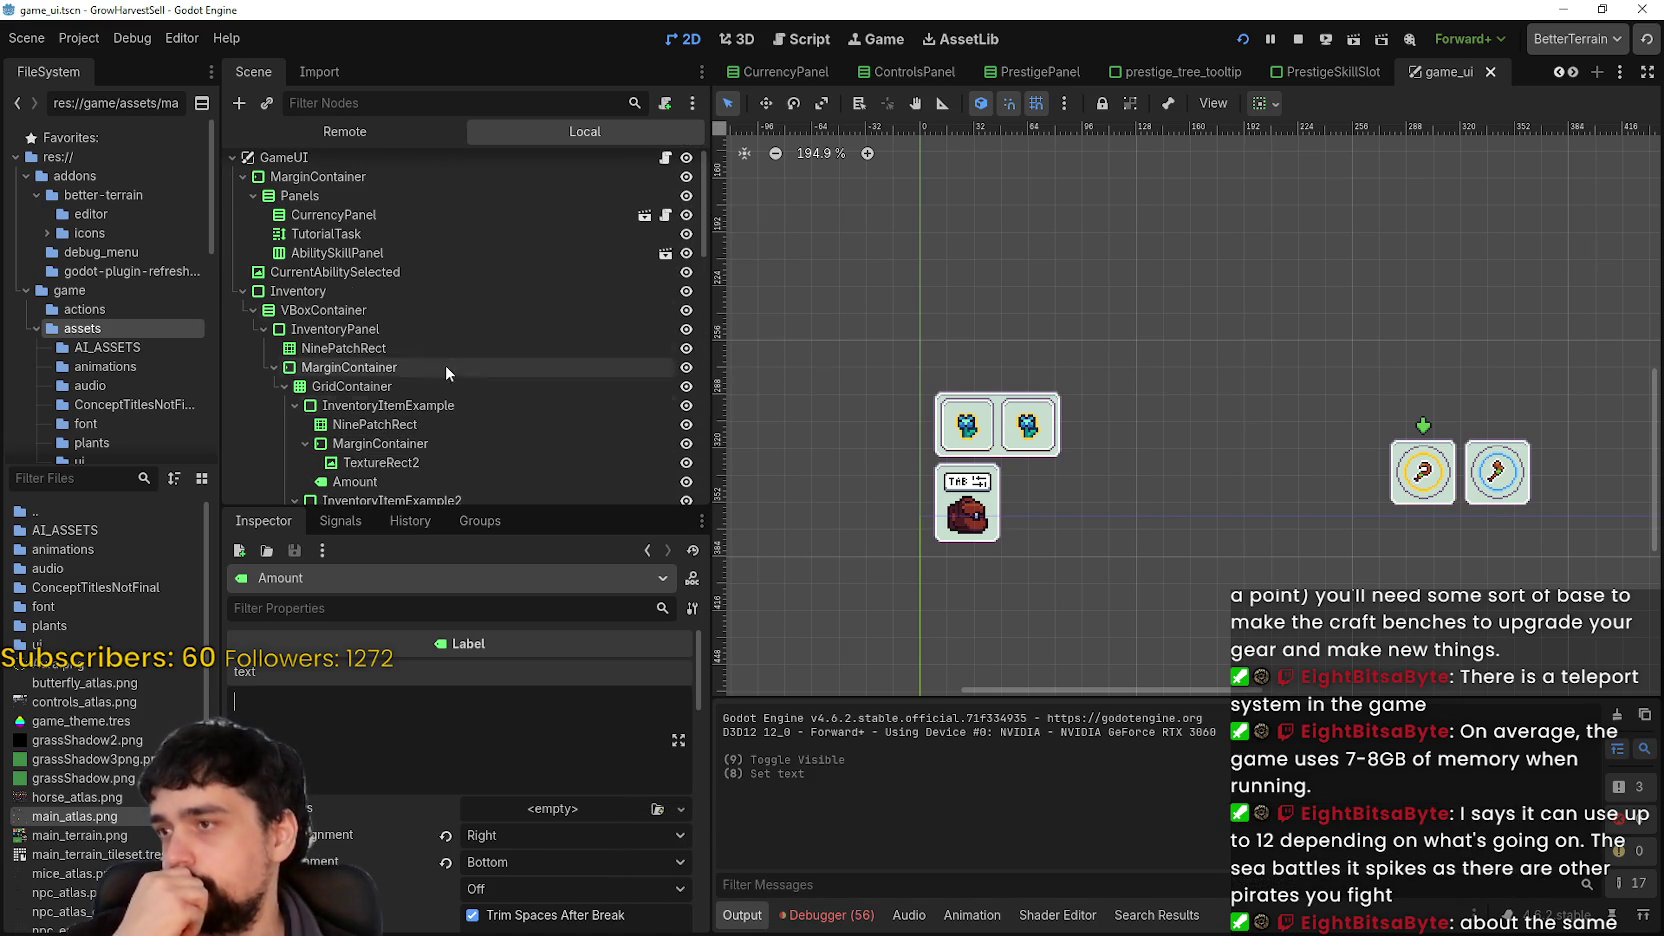
pyautogui.click(330, 280)
pyautogui.click(318, 291)
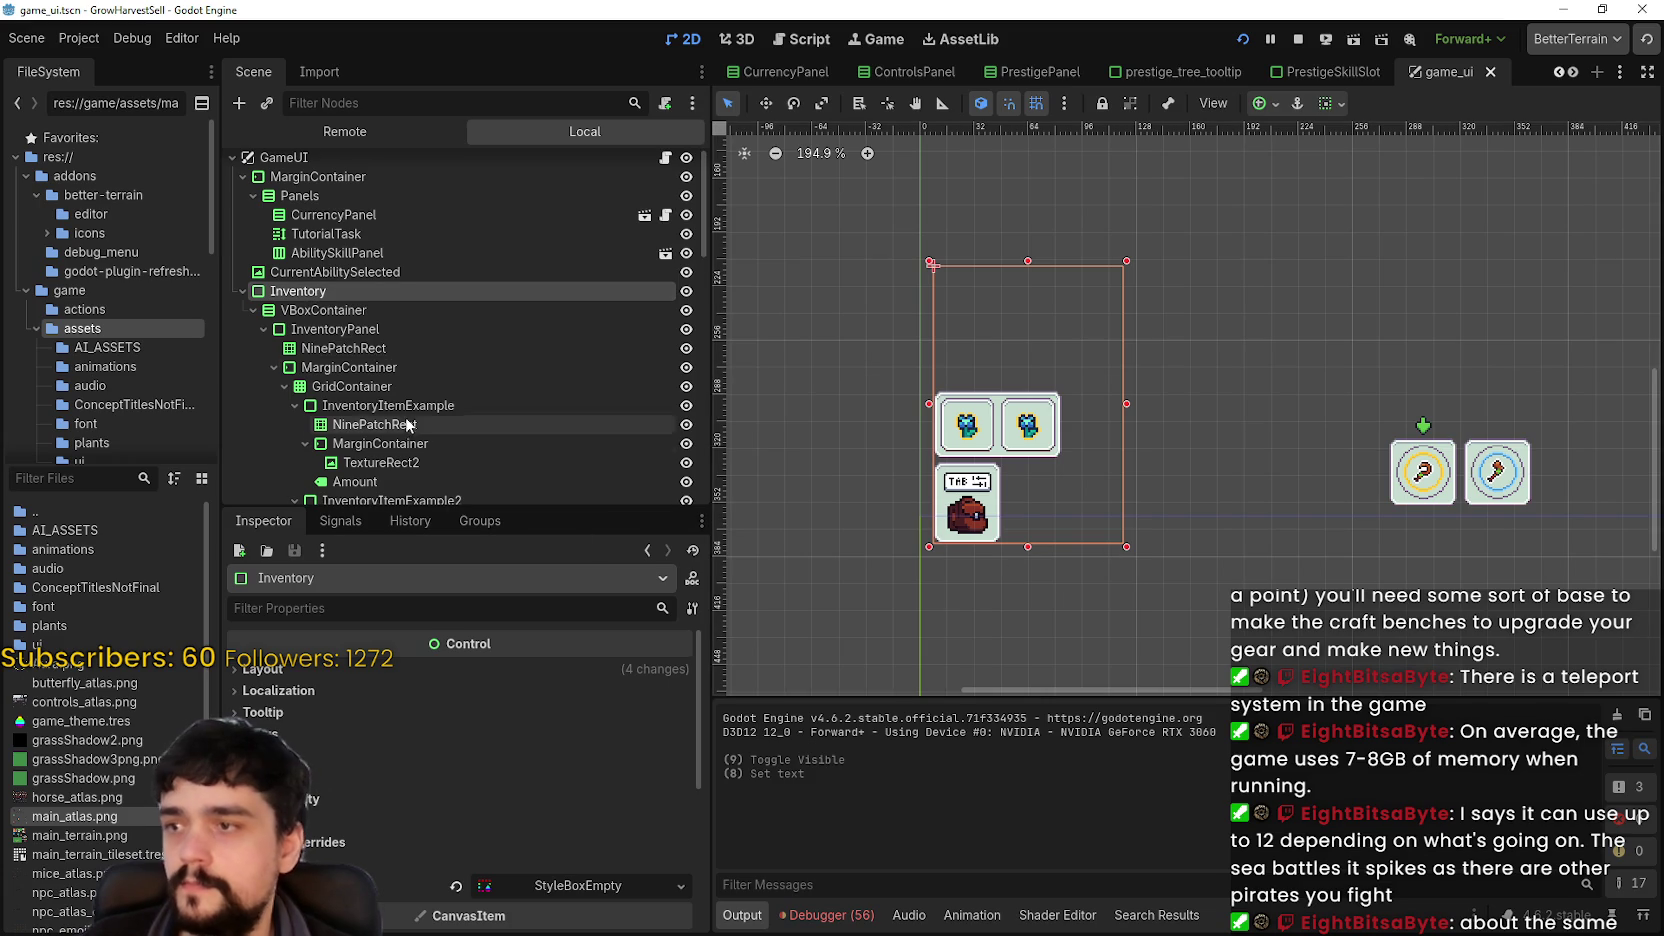
pyautogui.scroll(-3, 410, 432)
pyautogui.scroll(-2, 412, 433)
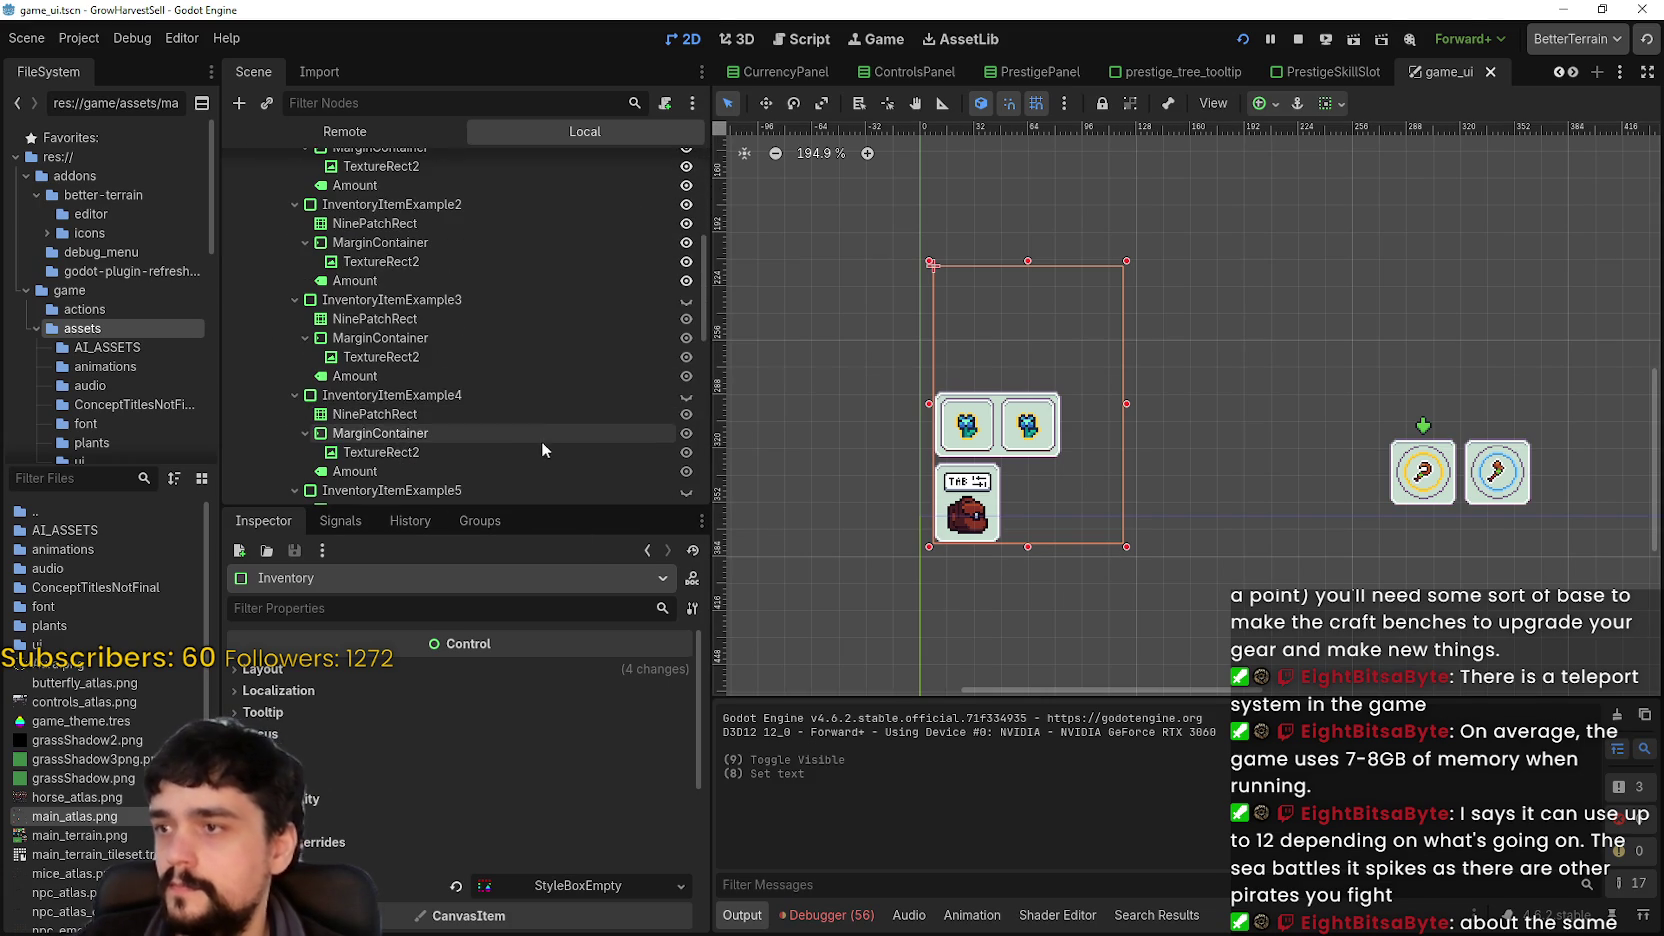
pyautogui.click(452, 394)
pyautogui.click(436, 337)
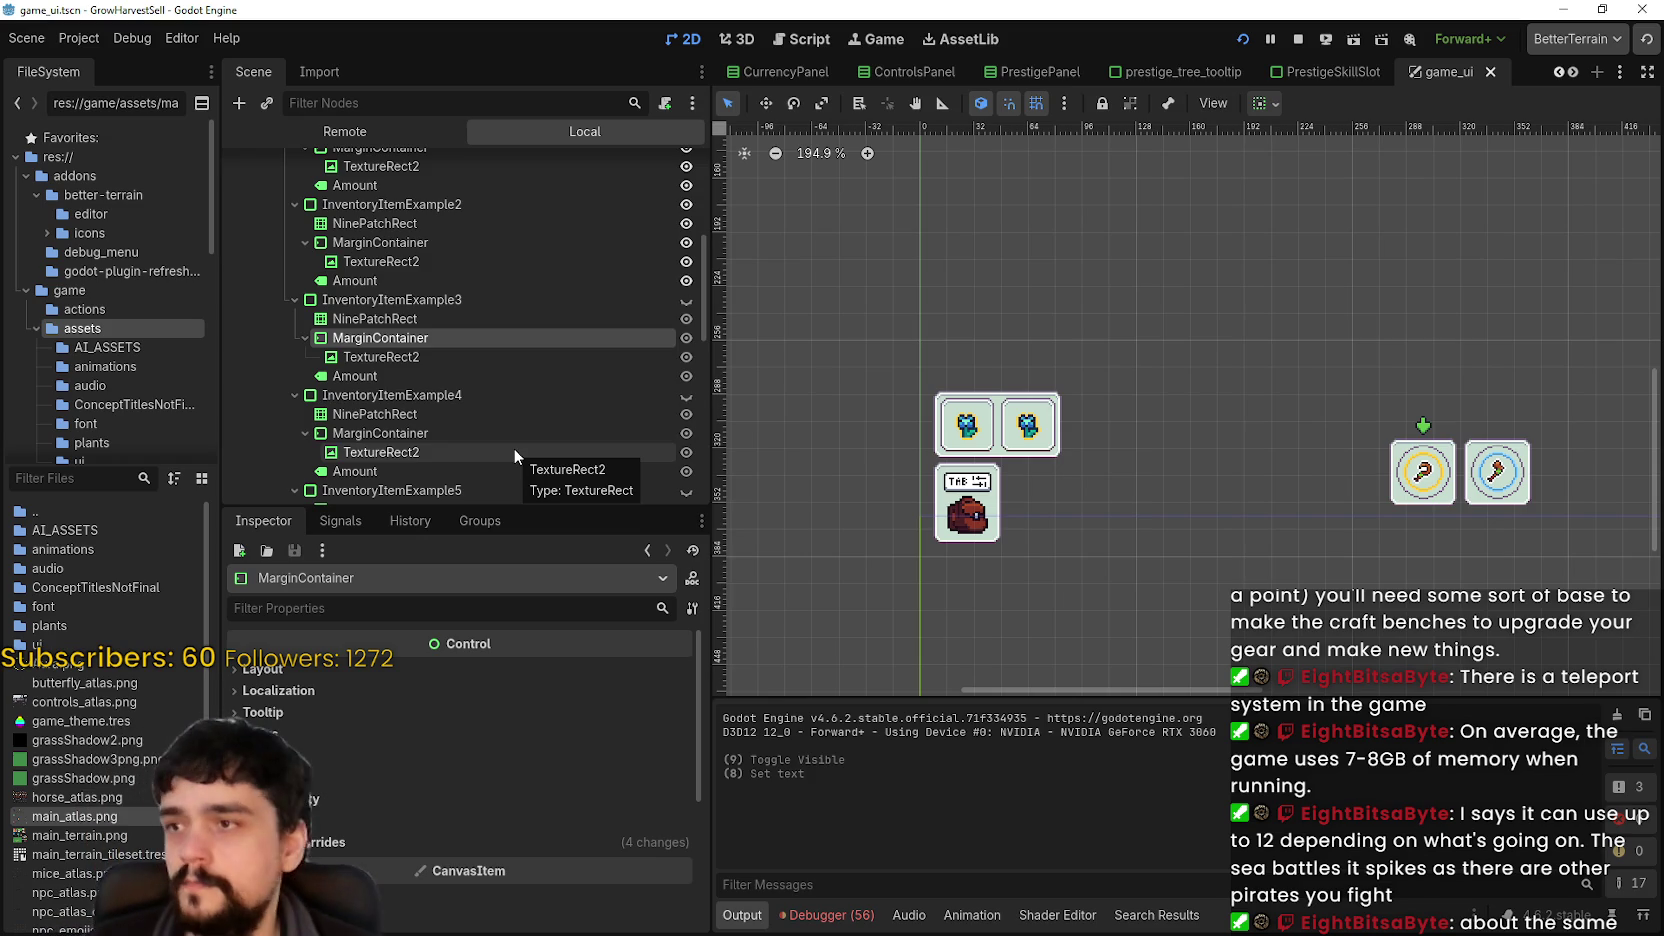
pyautogui.scroll(1, 421, 337)
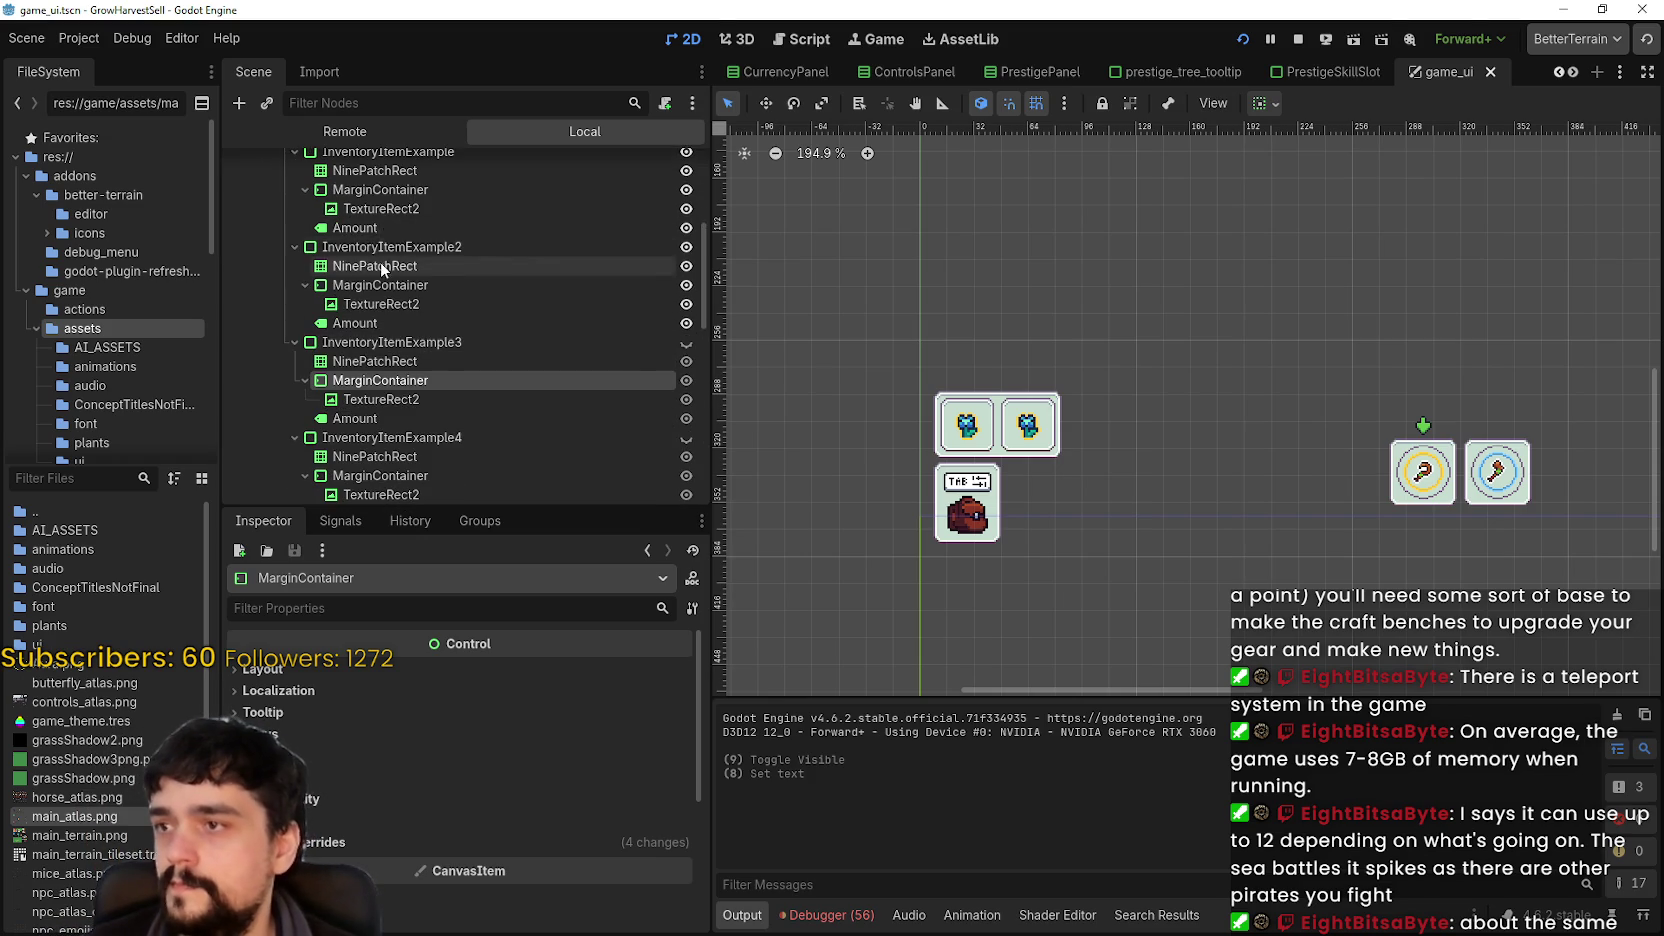
# - Select the first item's TextureRect2 icon node and collapse its large texture preview
pyautogui.scroll(2, 386, 264)
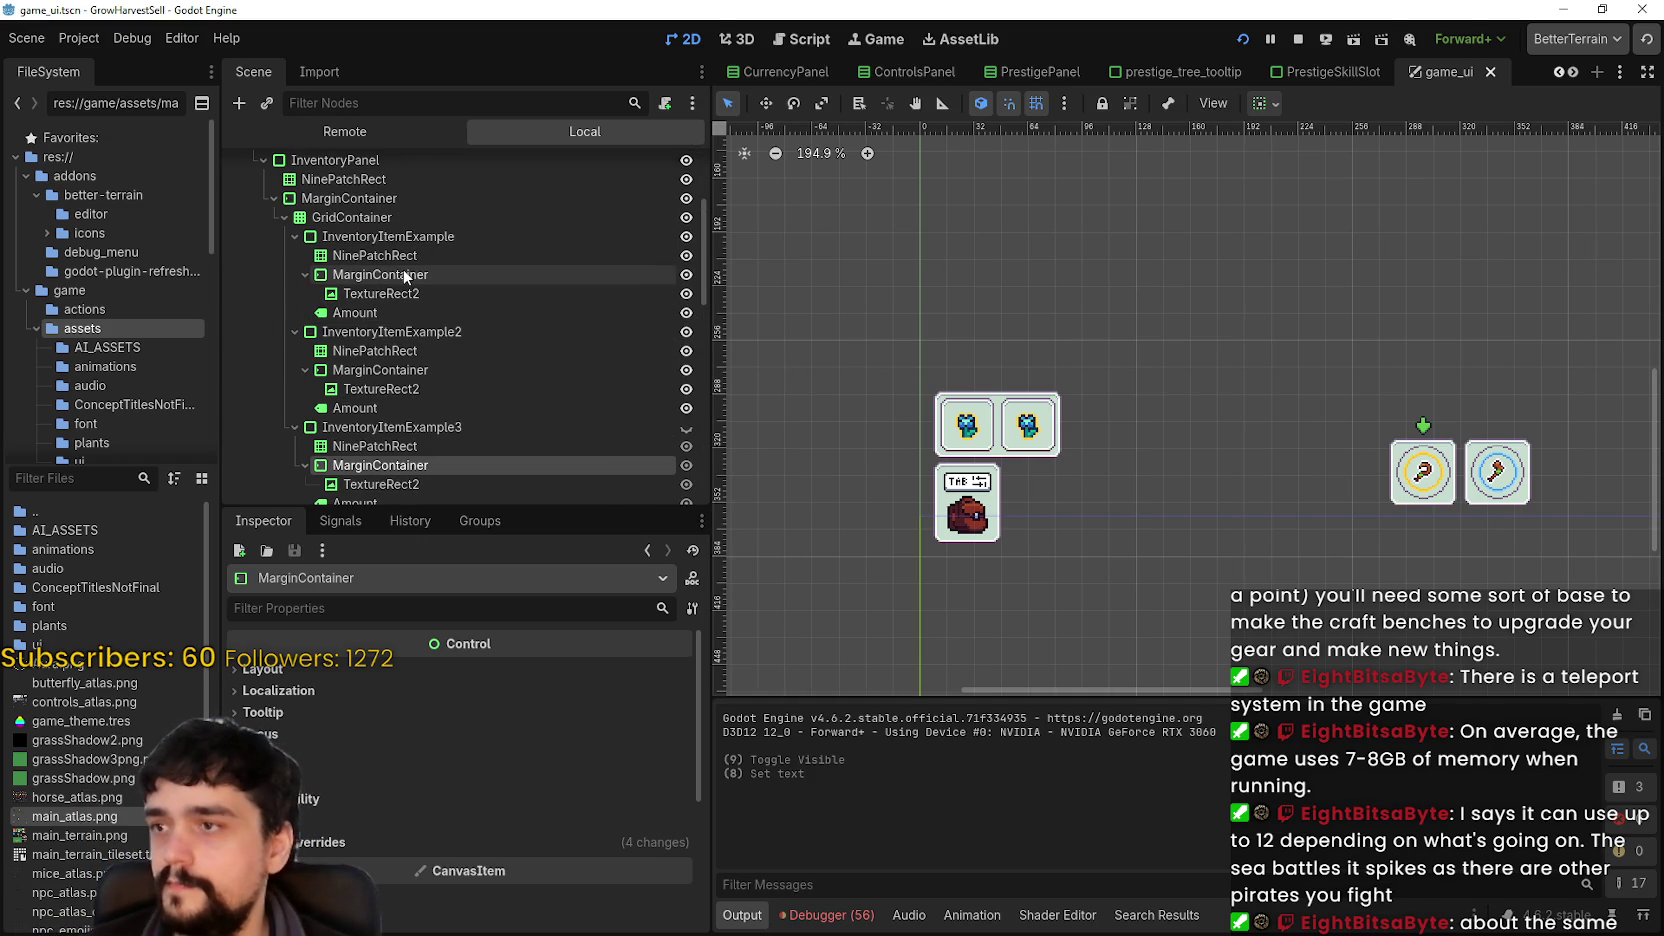
pyautogui.click(378, 352)
pyautogui.click(384, 368)
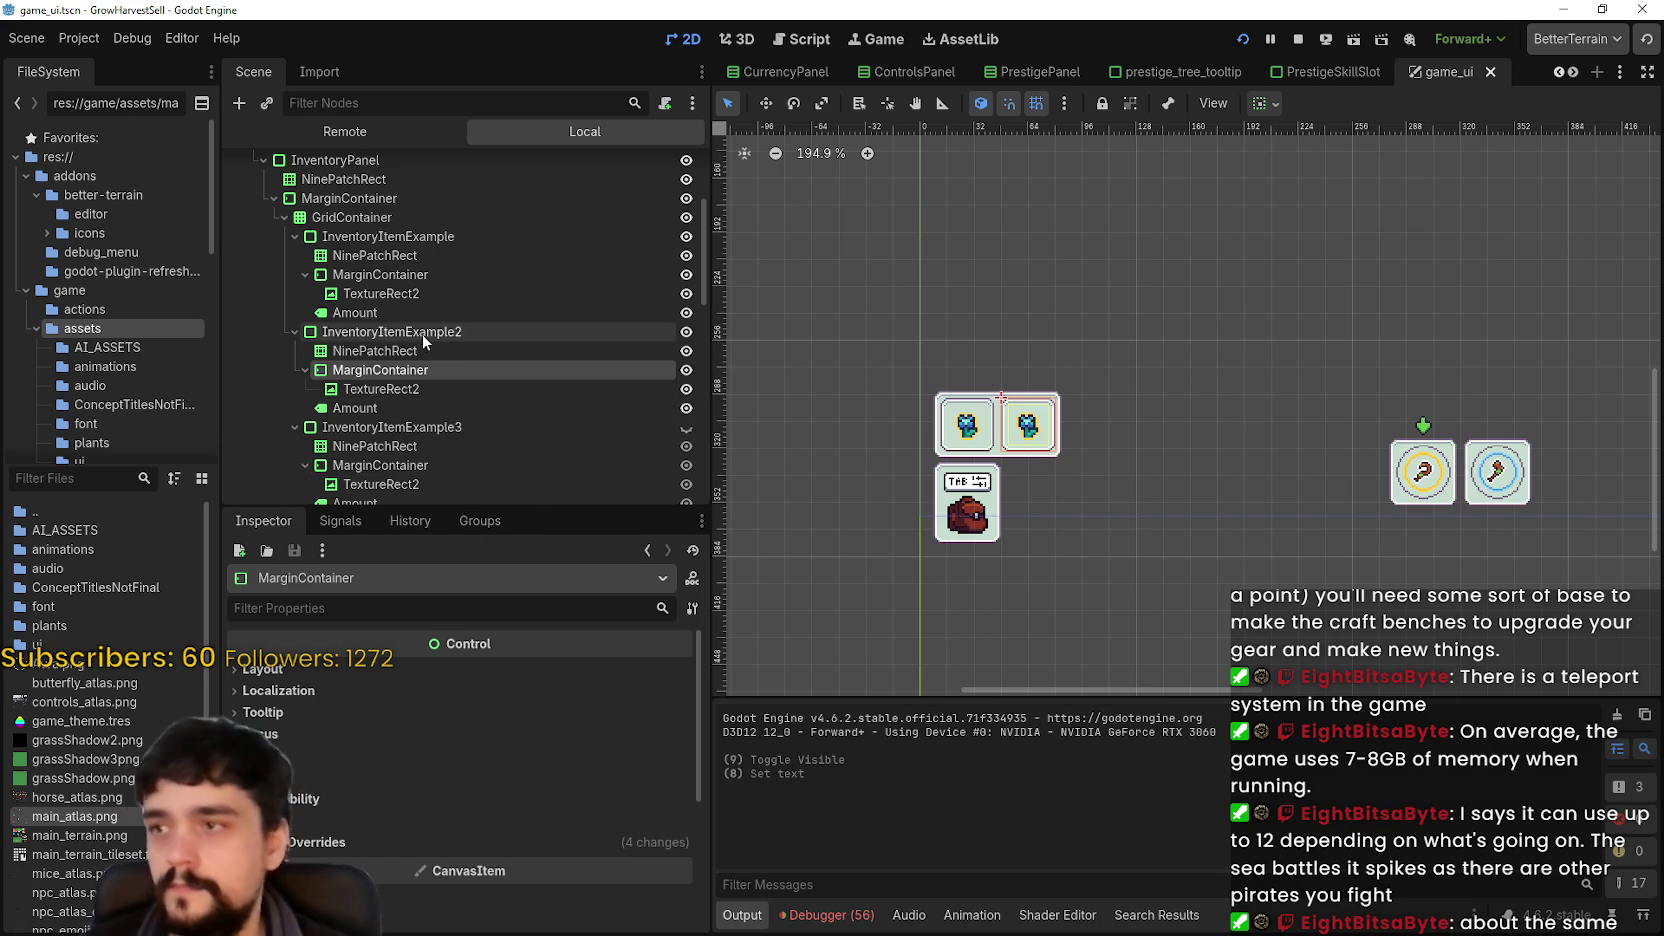
pyautogui.click(390, 292)
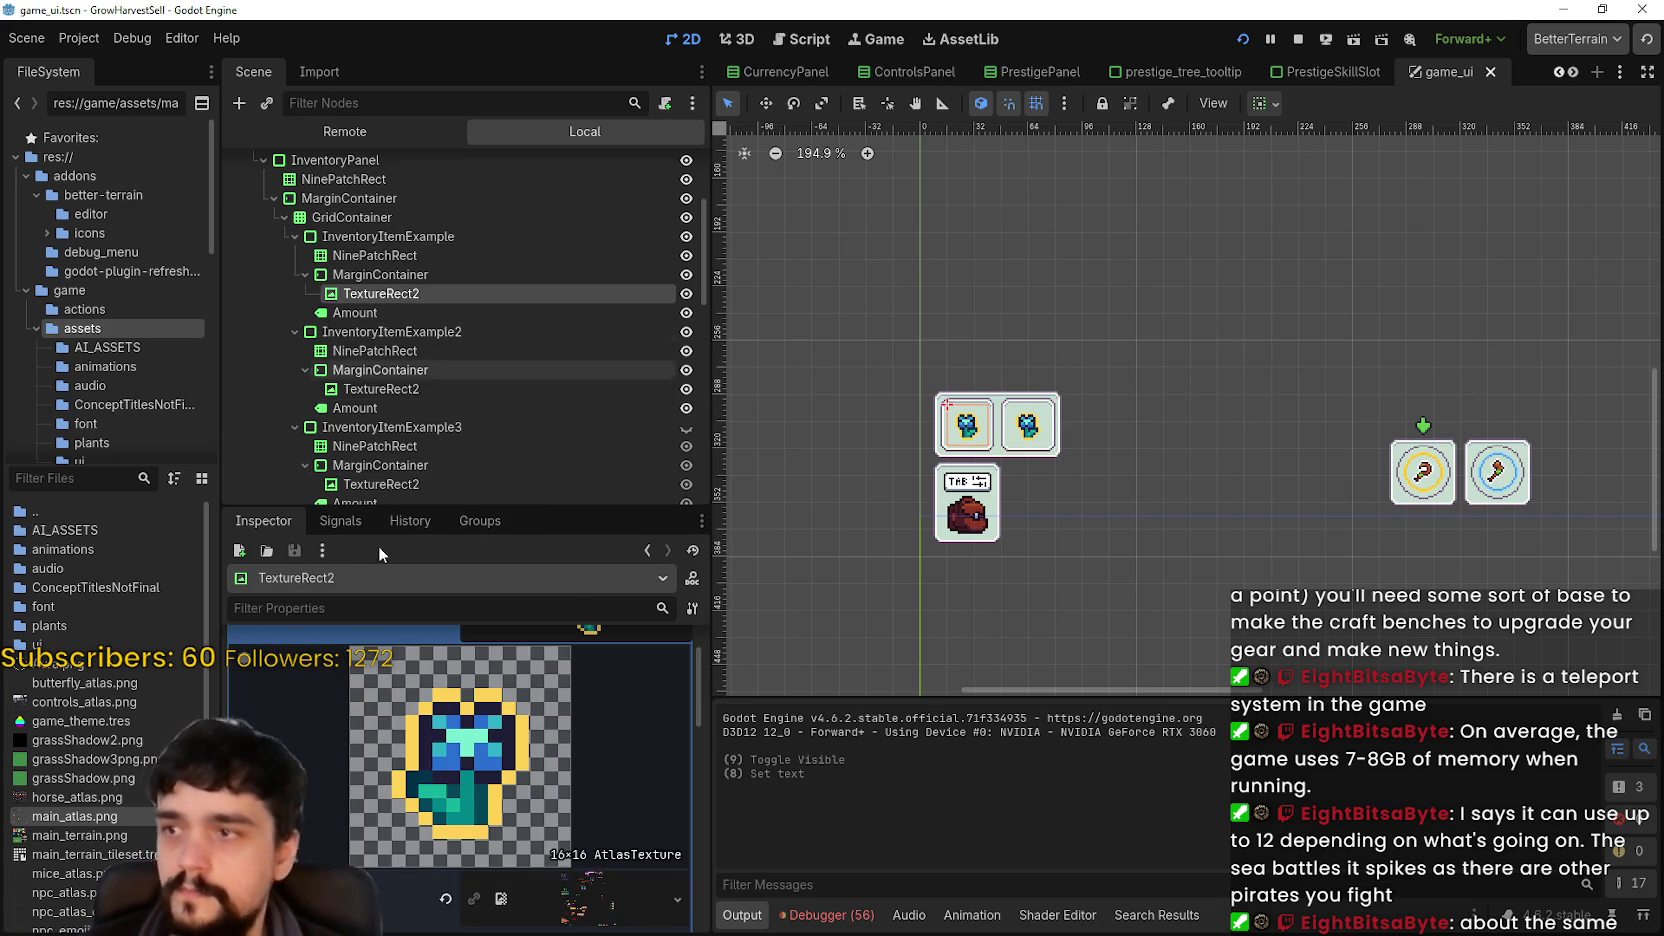
pyautogui.scroll(2, 590, 774)
pyautogui.click(608, 698)
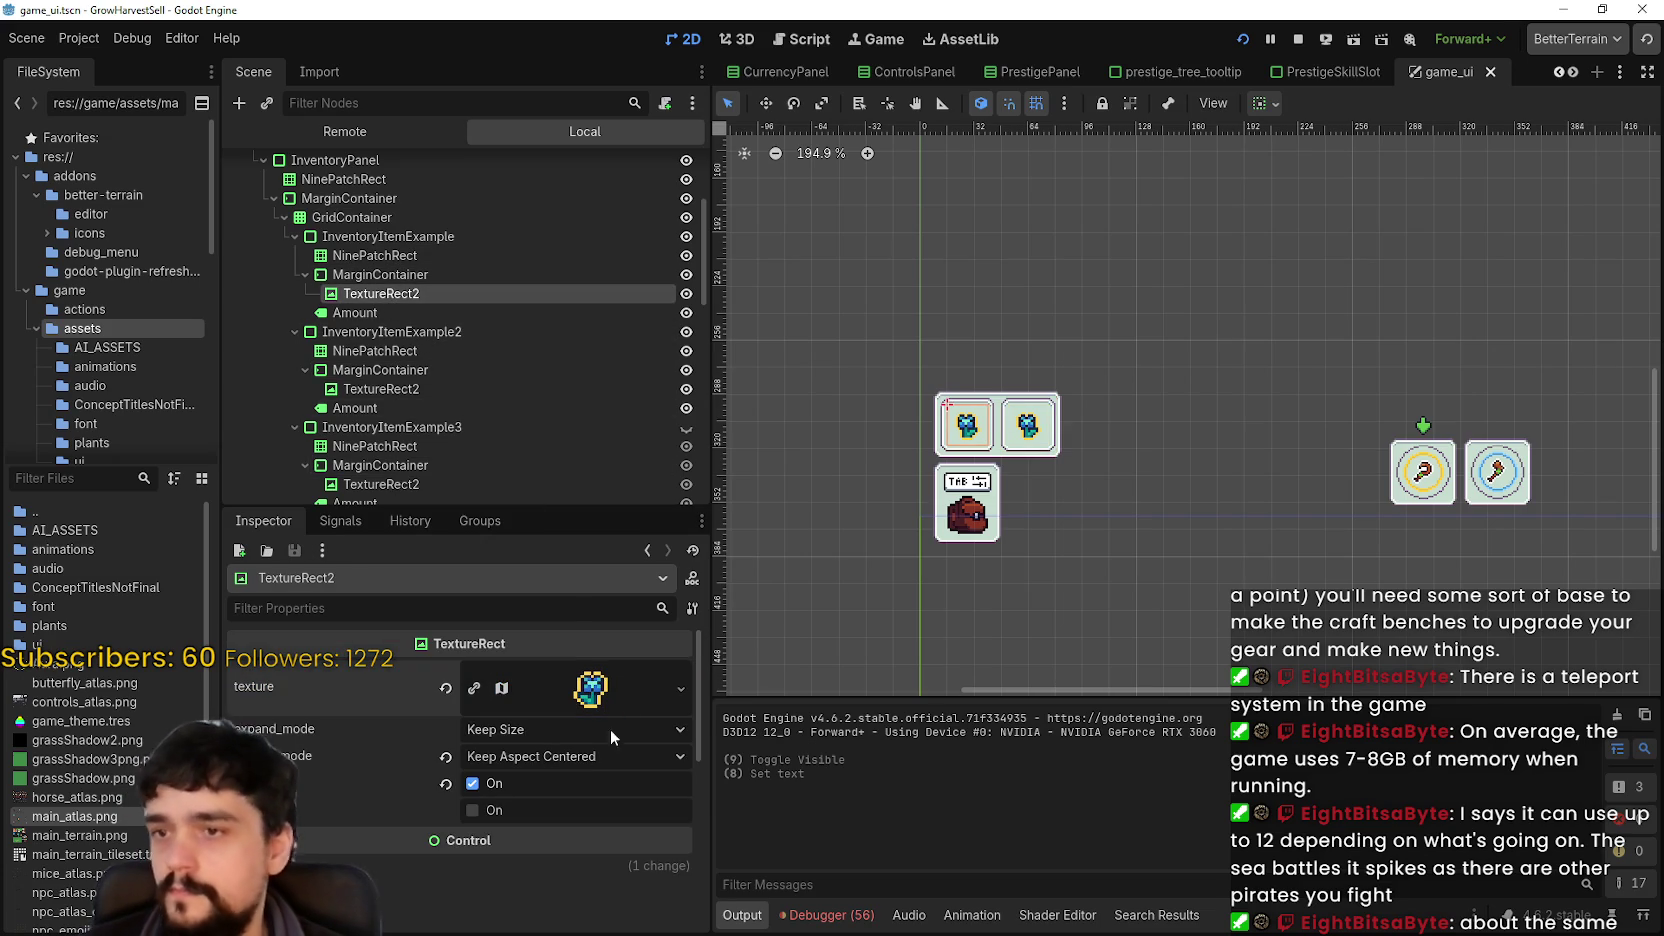
# - Toggle the icon's visibility to confirm it, then expand its AtlasTexture and open Edit Region
pyautogui.click(686, 294)
pyautogui.click(686, 296)
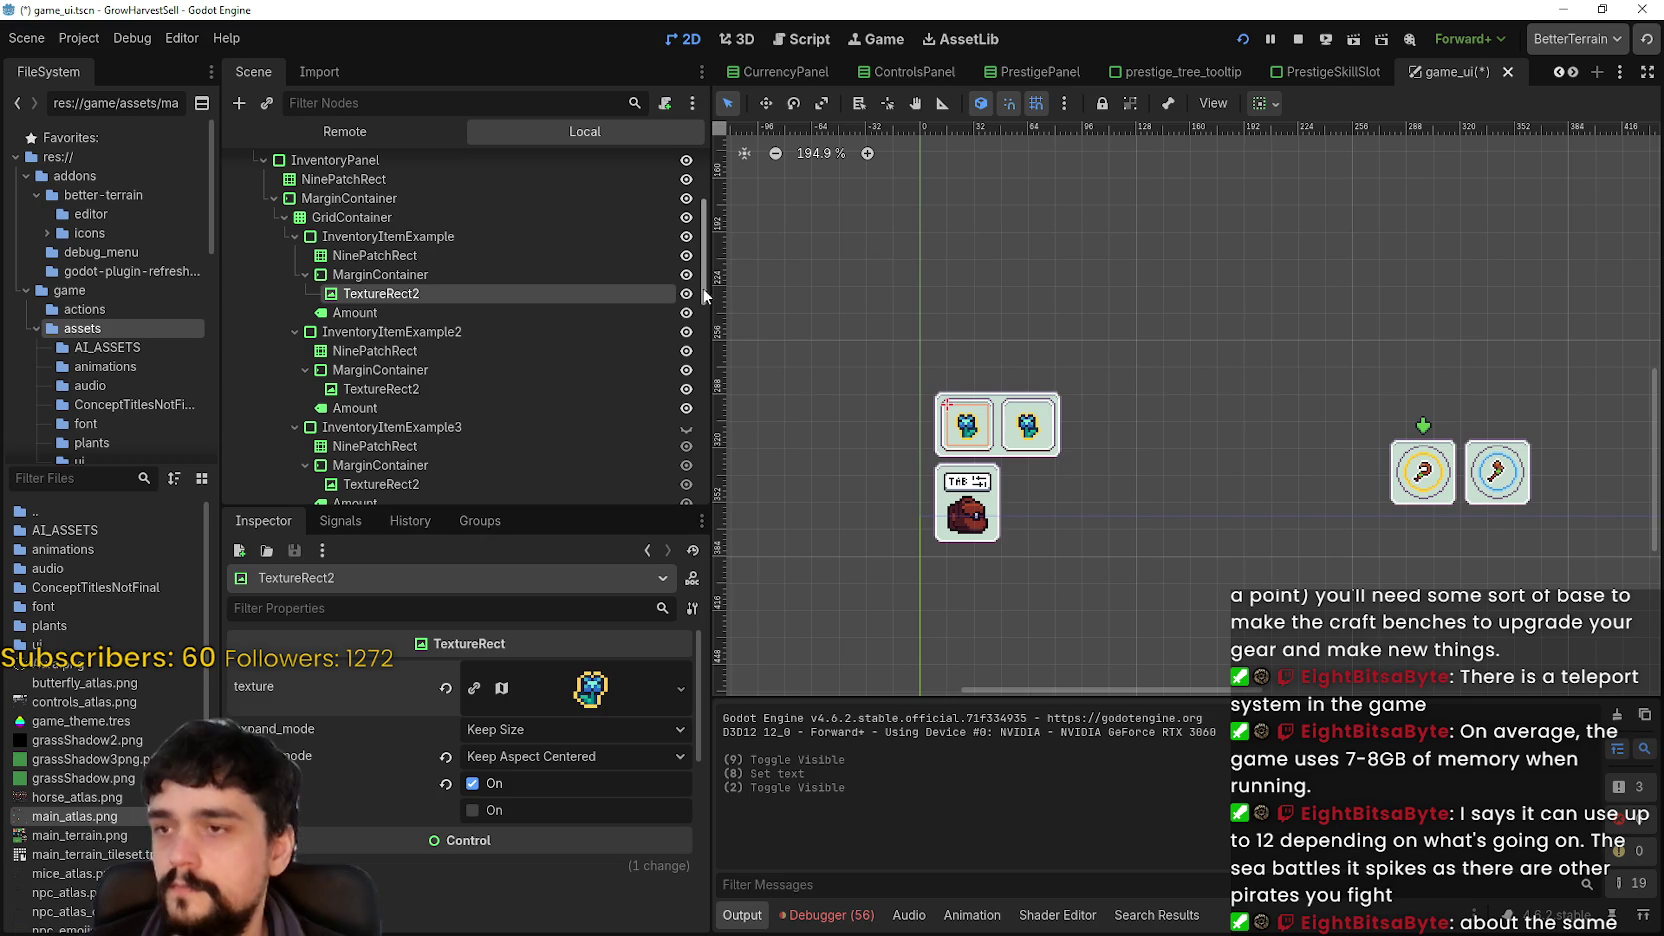
pyautogui.click(686, 294)
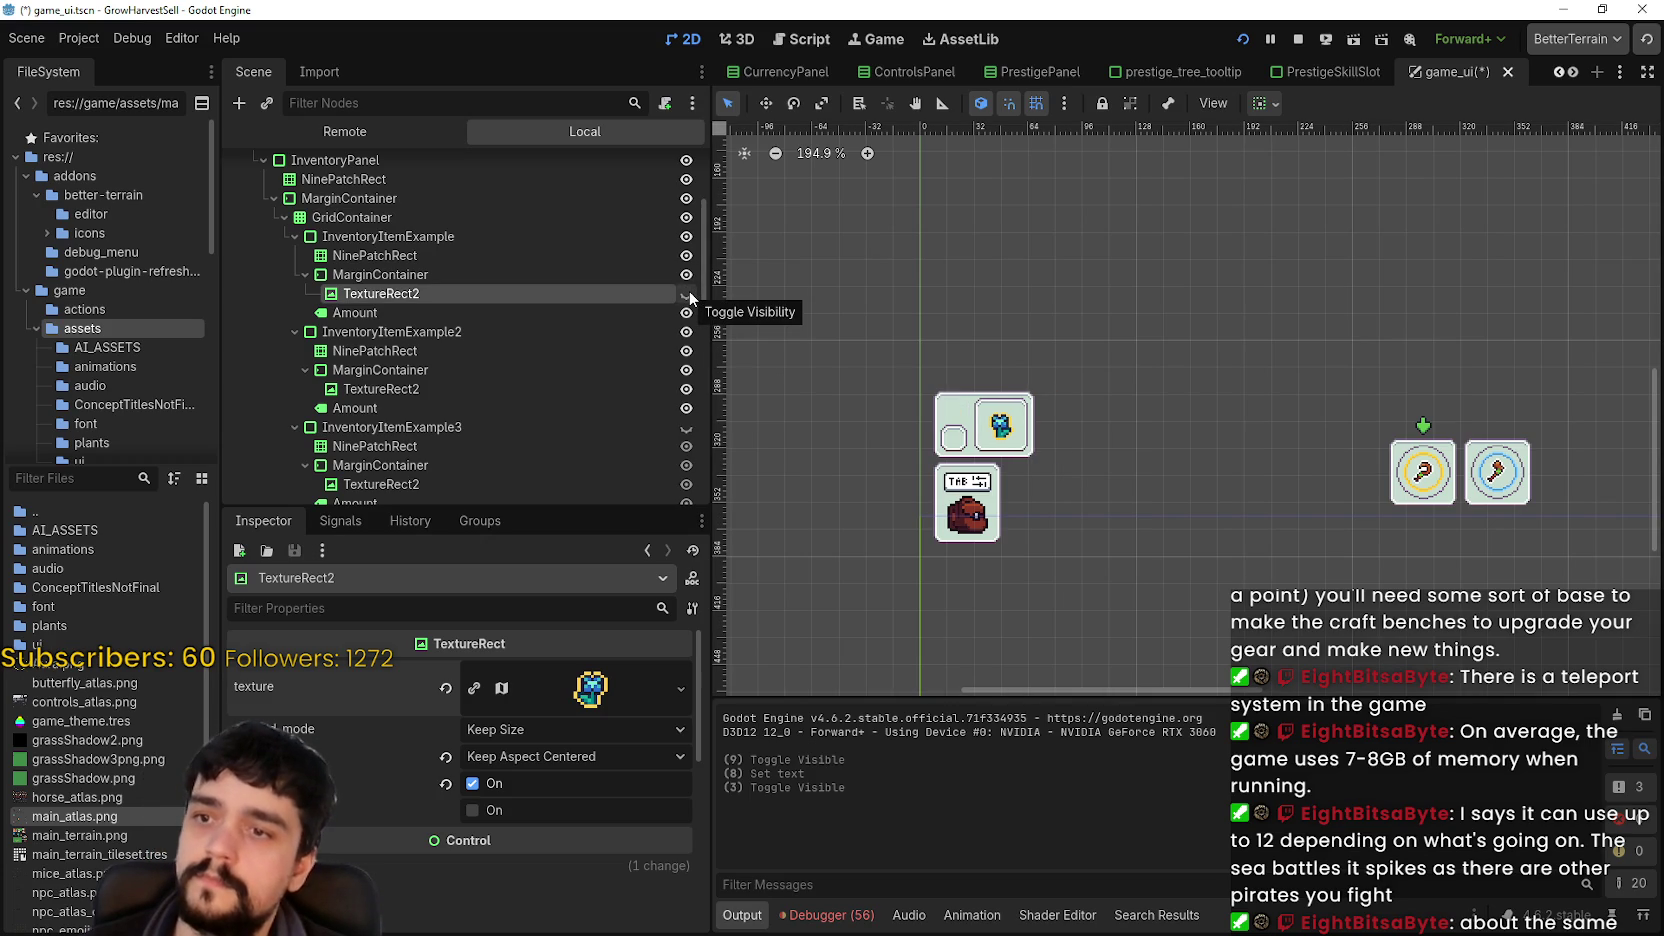
pyautogui.click(687, 293)
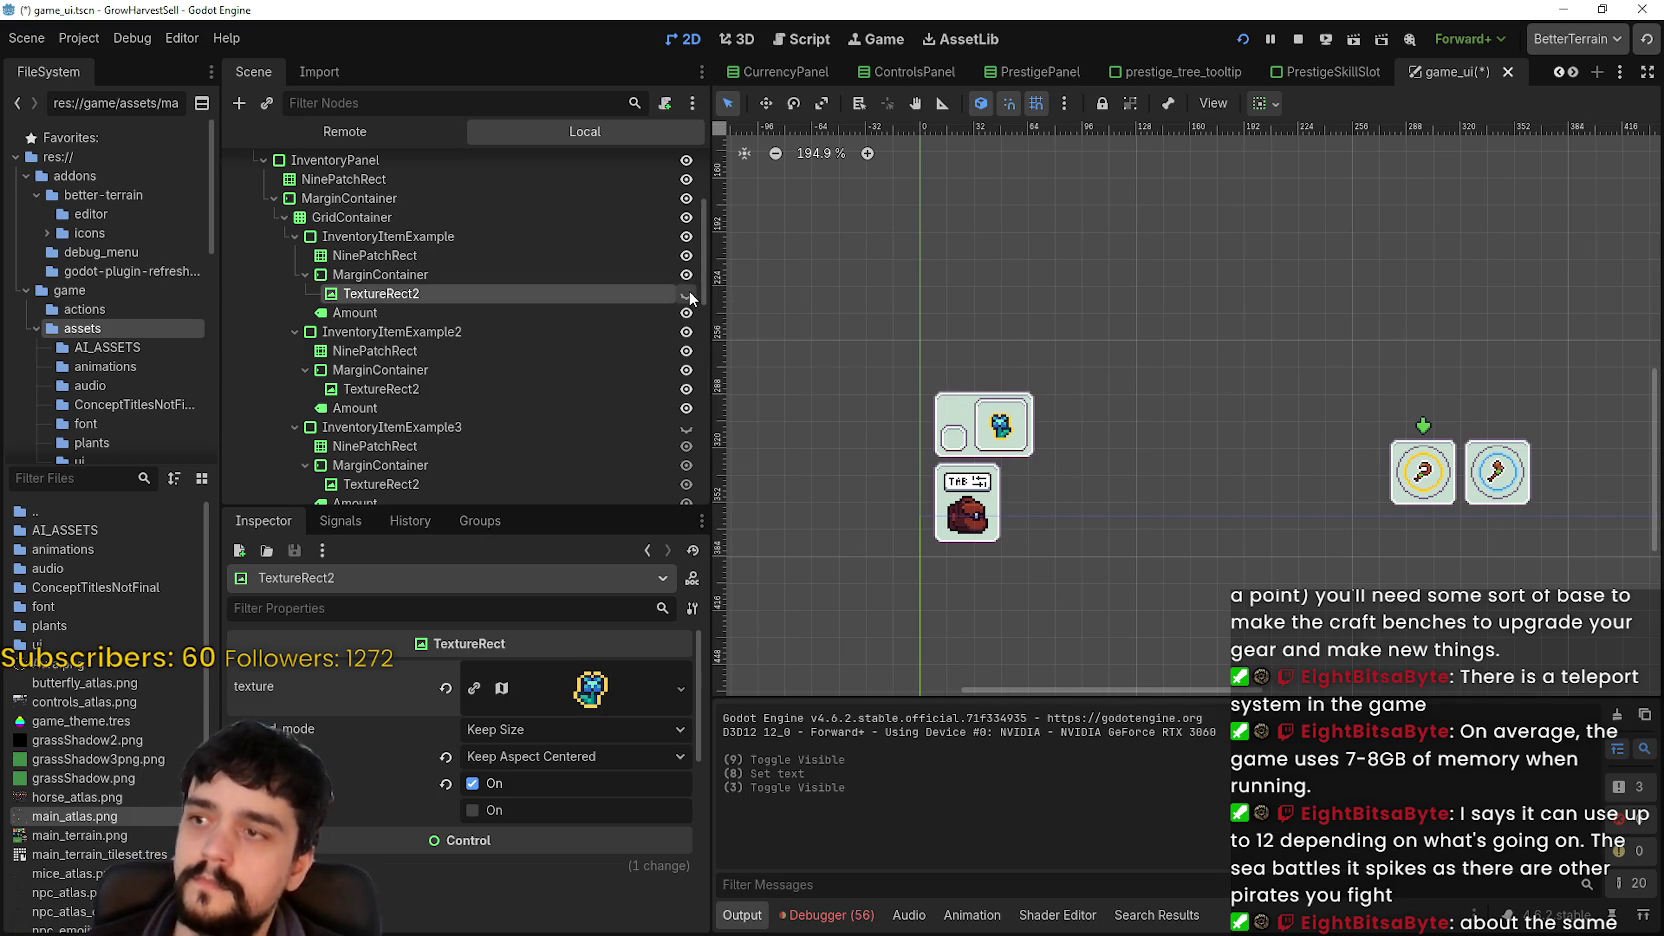
pyautogui.scroll(6, 983, 418)
pyautogui.scroll(1, 983, 418)
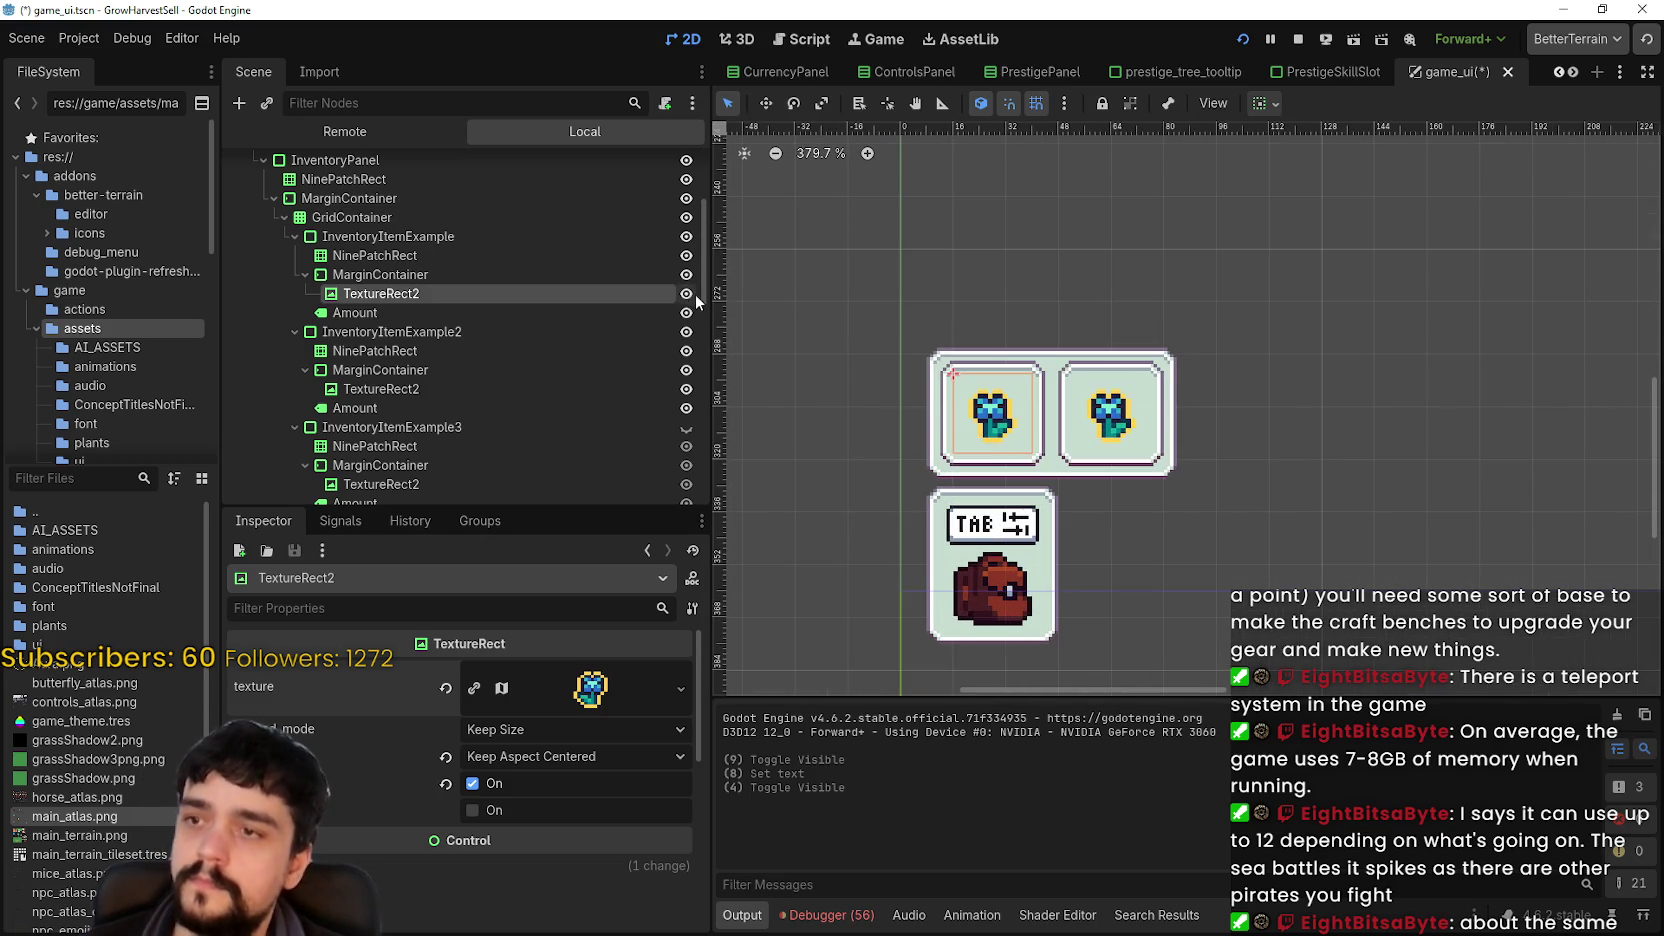
pyautogui.click(686, 294)
pyautogui.click(686, 294)
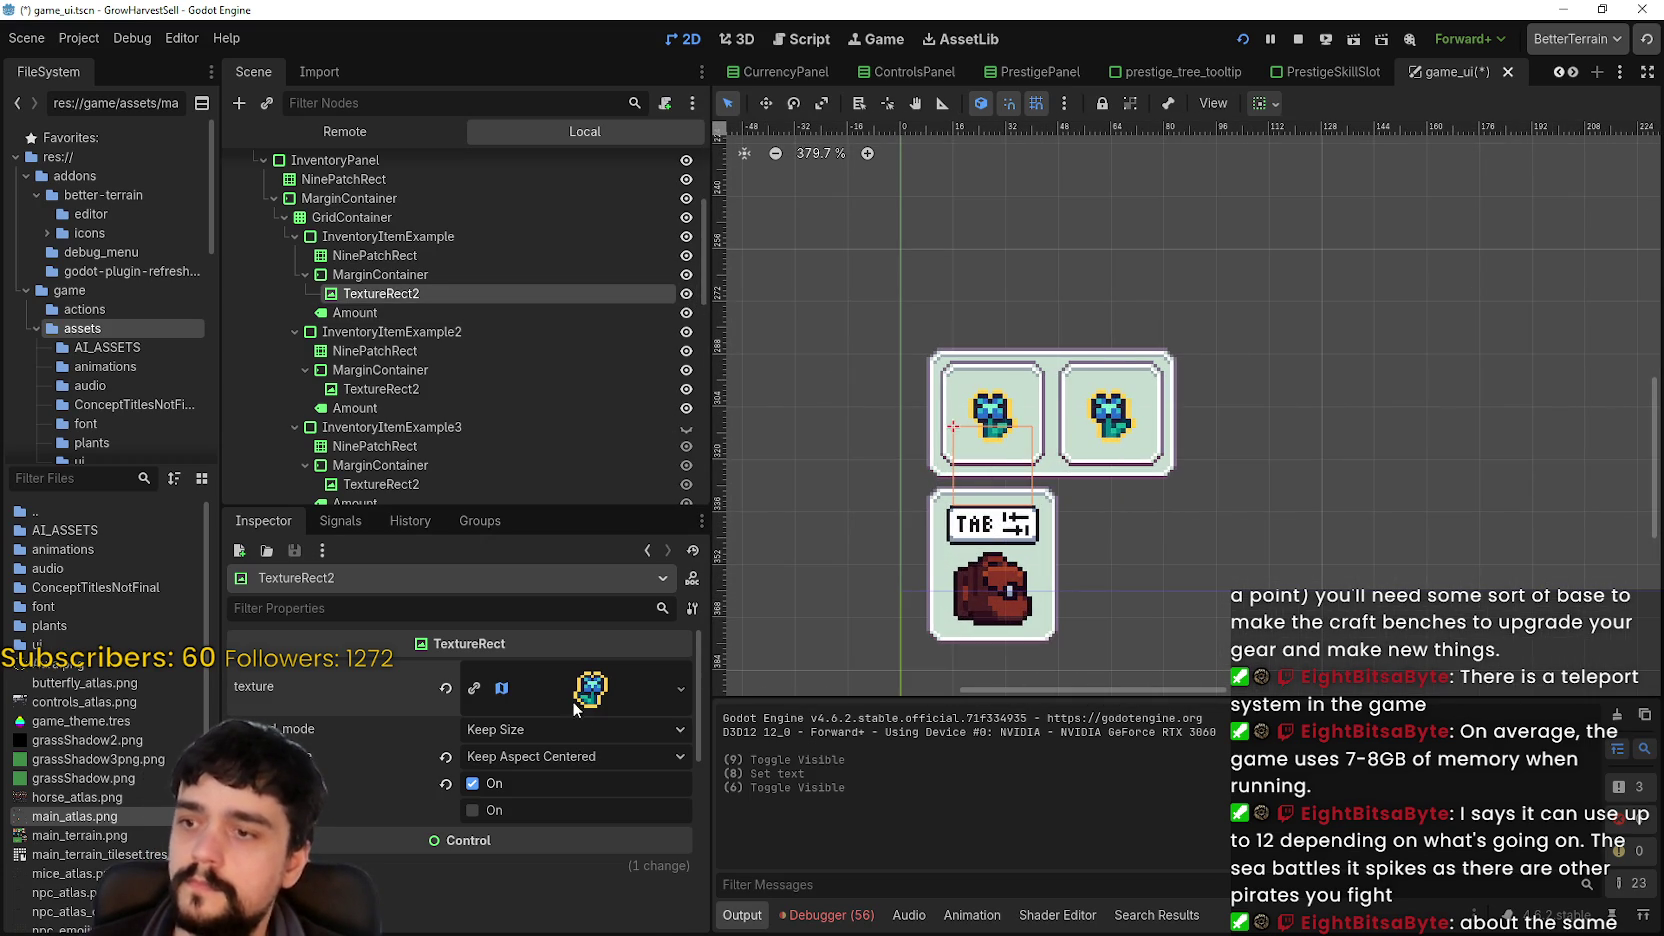
pyautogui.click(590, 690)
pyautogui.scroll(-5, 517, 711)
pyautogui.click(440, 762)
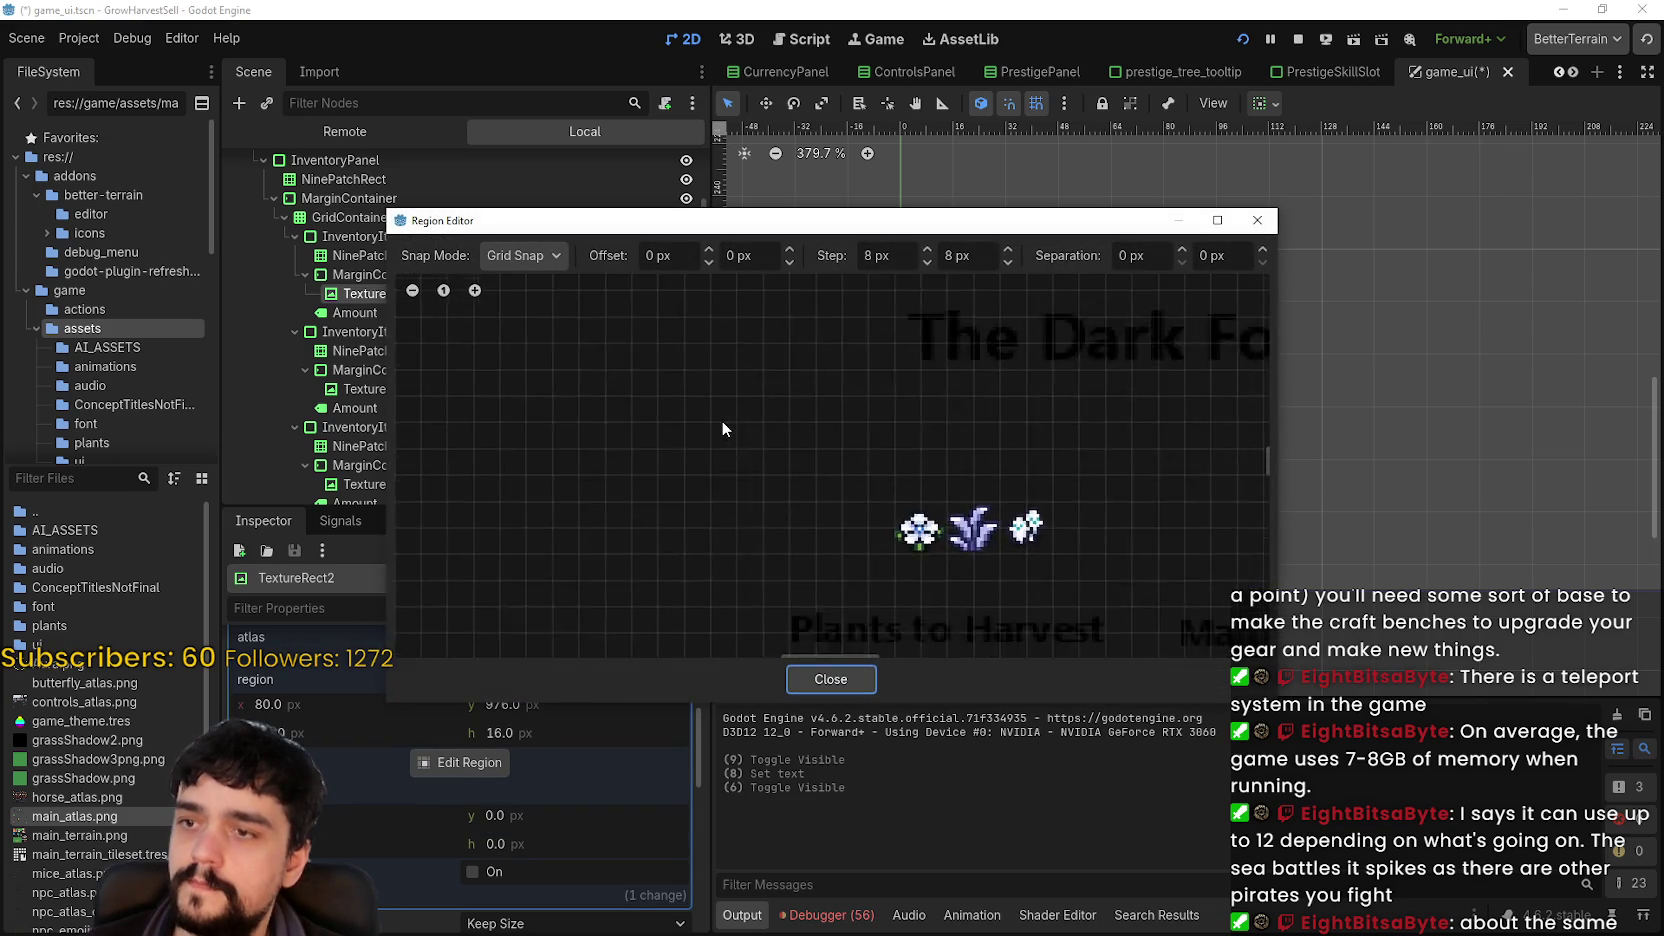
# - Use an empty atlas region at x 0 for the icon, close the Region Editor, and save
pyautogui.scroll(-5, 722, 427)
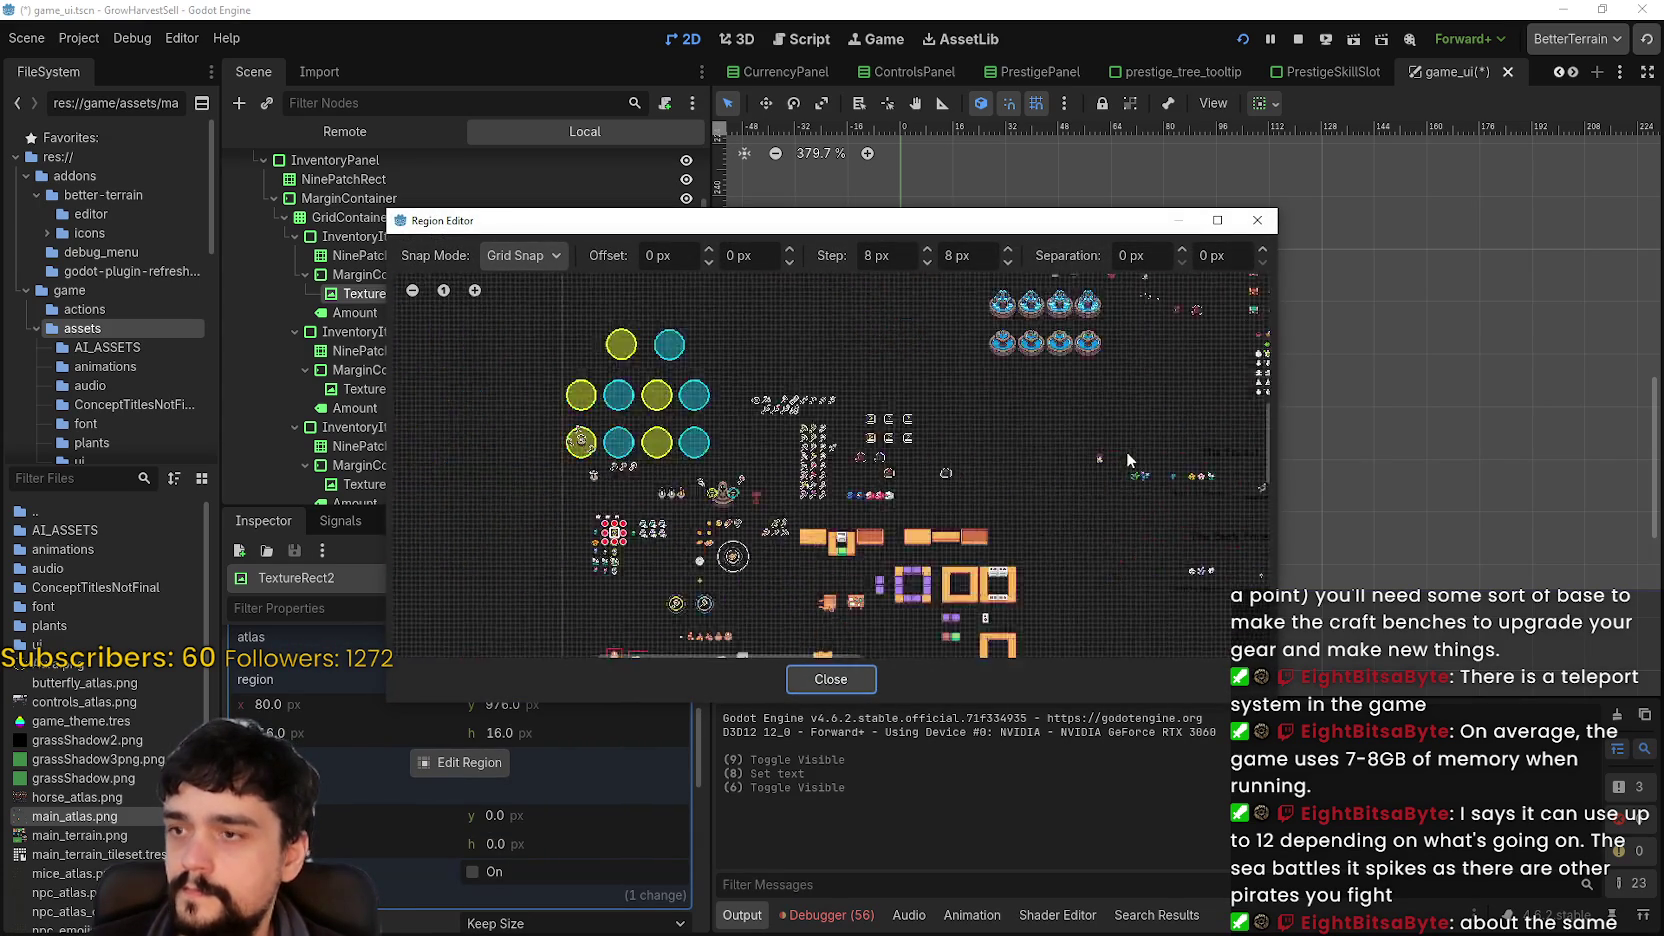
pyautogui.scroll(5, 815, 447)
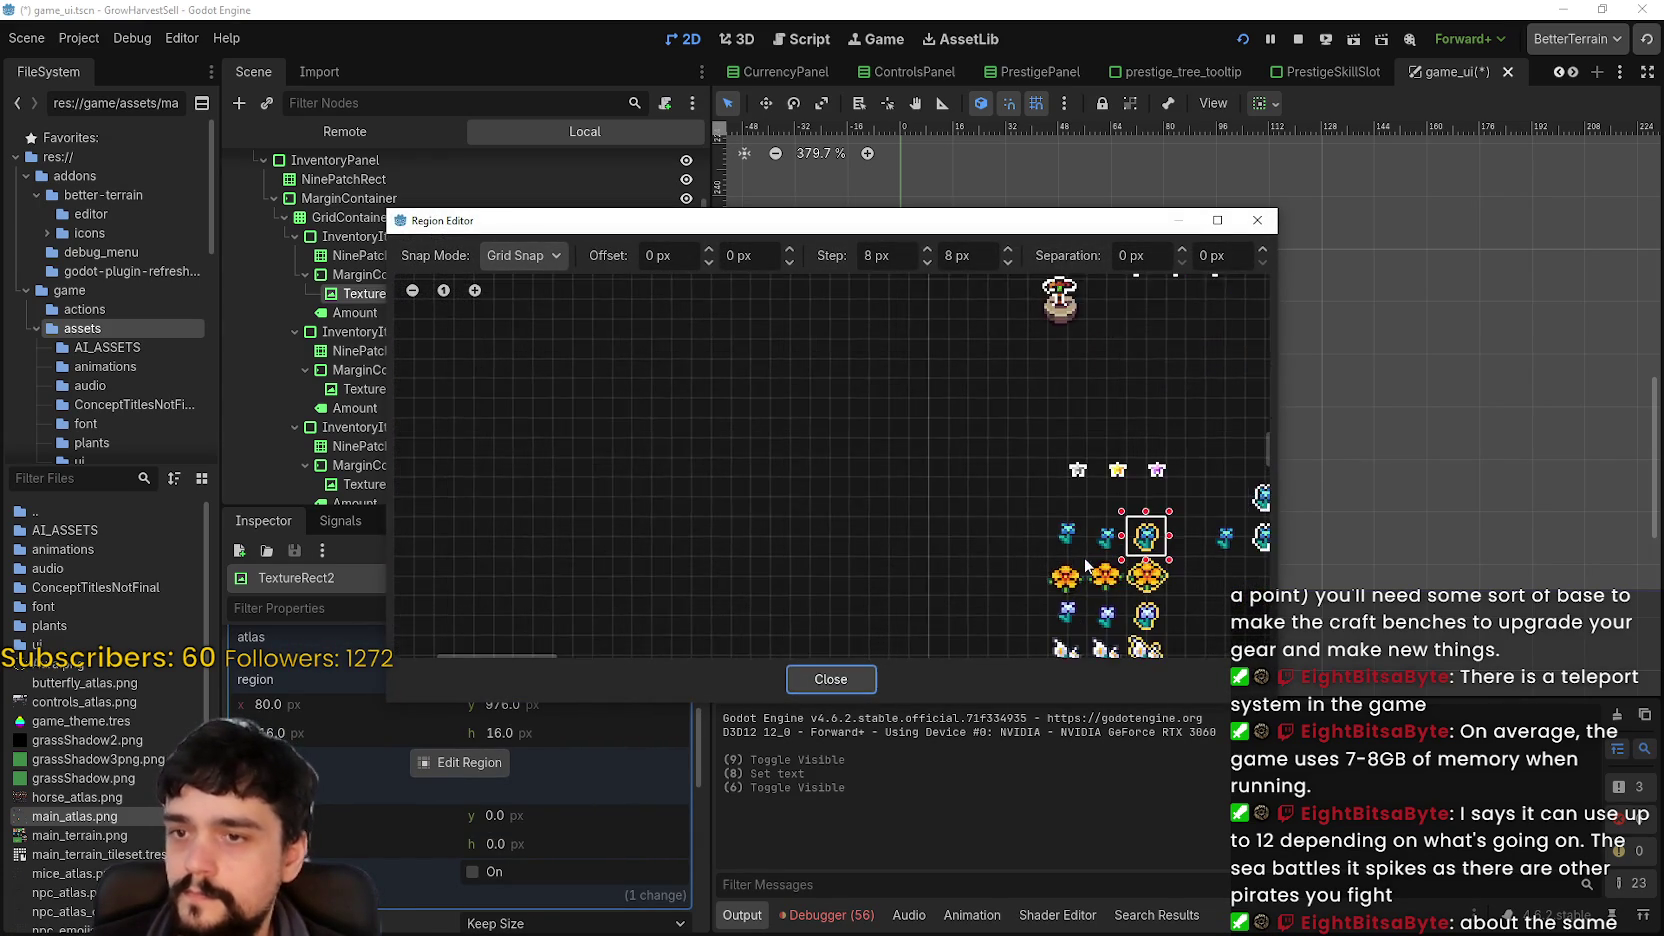
pyautogui.click(840, 680)
pyautogui.hotkey('ctrl', 's')
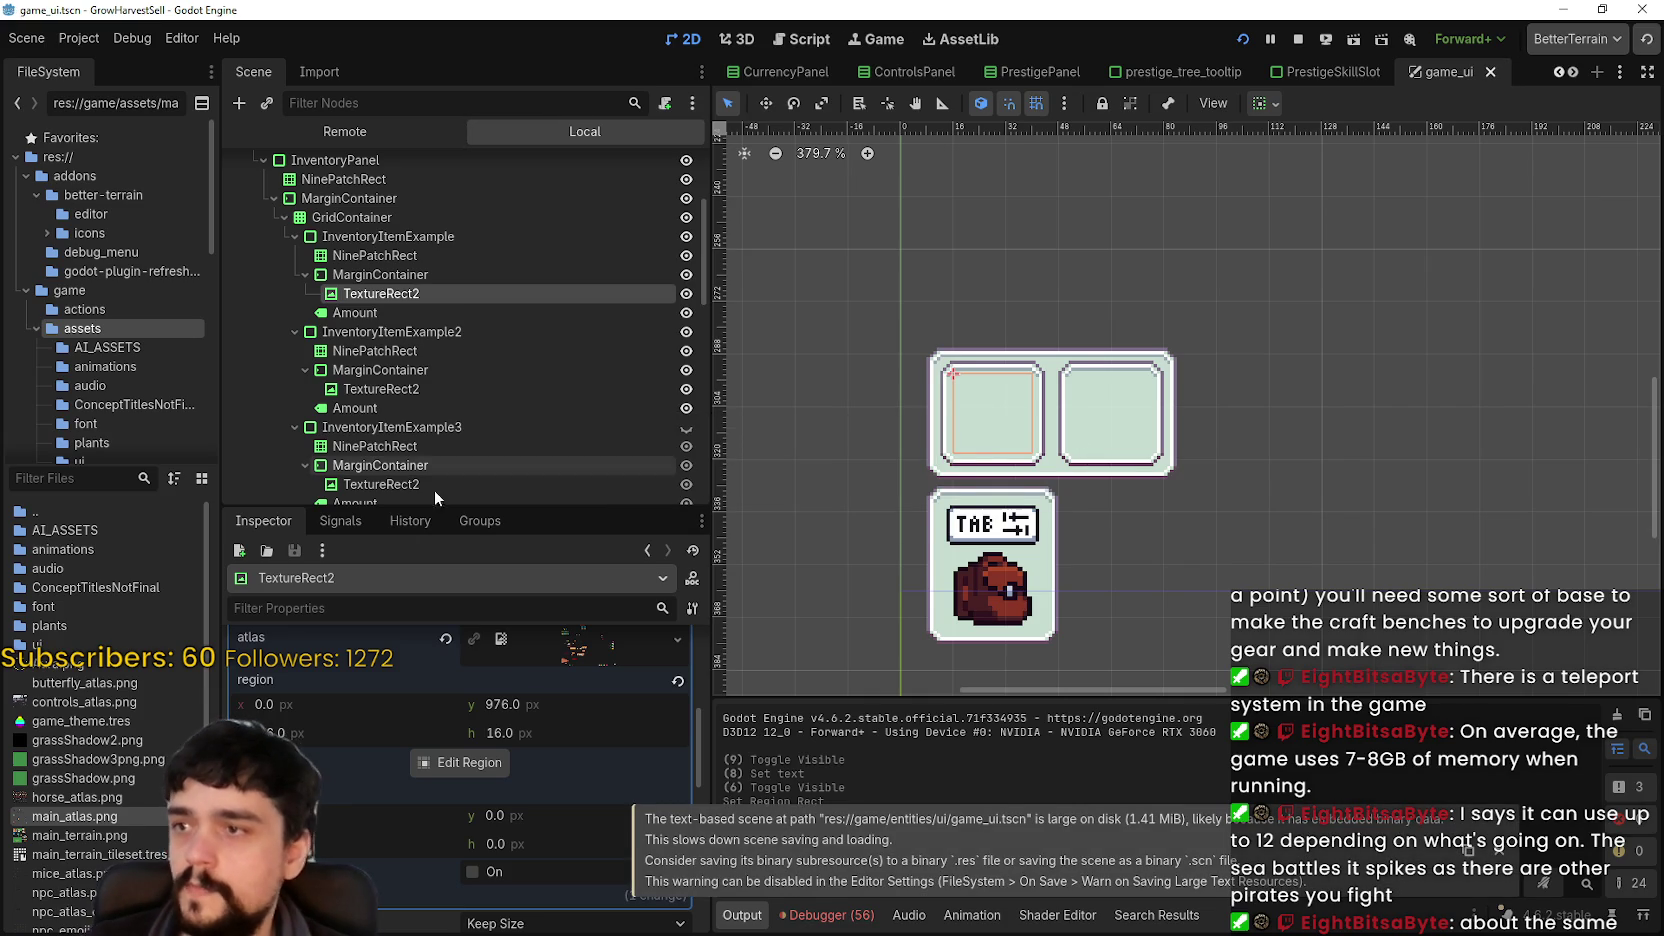
# - Collapse the atlas texture properties, save game_ui again, and fold the GridContainer branch
pyautogui.scroll(-1, 1058, 560)
pyautogui.scroll(2, 556, 710)
pyautogui.click(590, 706)
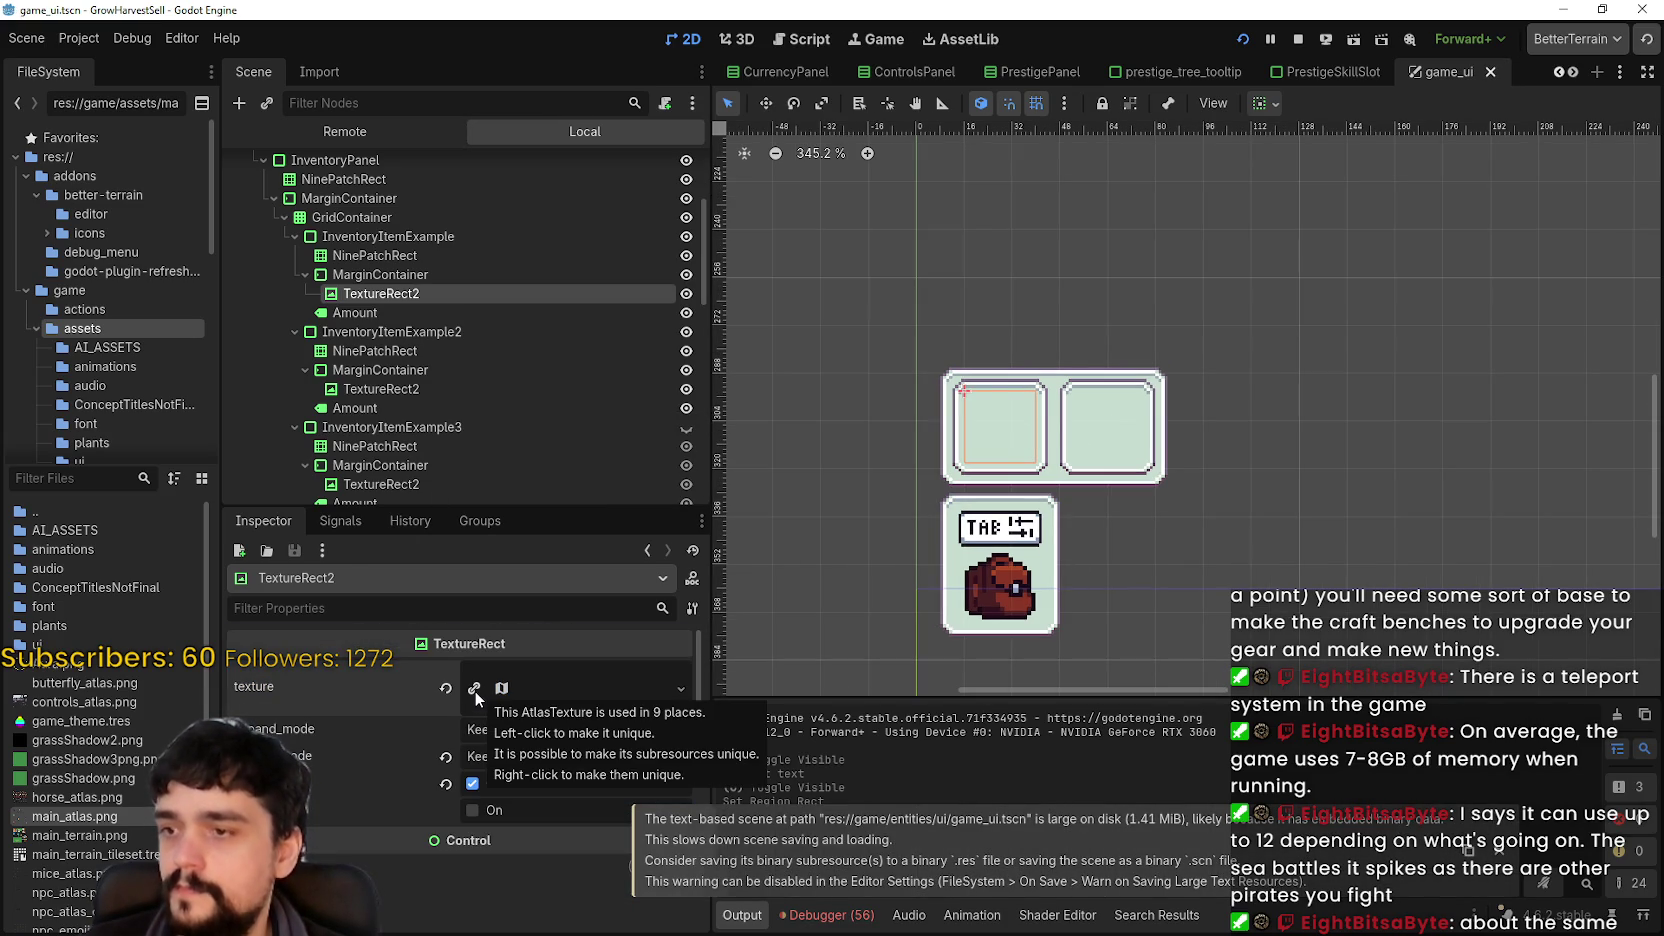
pyautogui.scroll(-2, 1081, 392)
pyautogui.hotkey('ctrl', 's')
pyautogui.scroll(-2, 1082, 382)
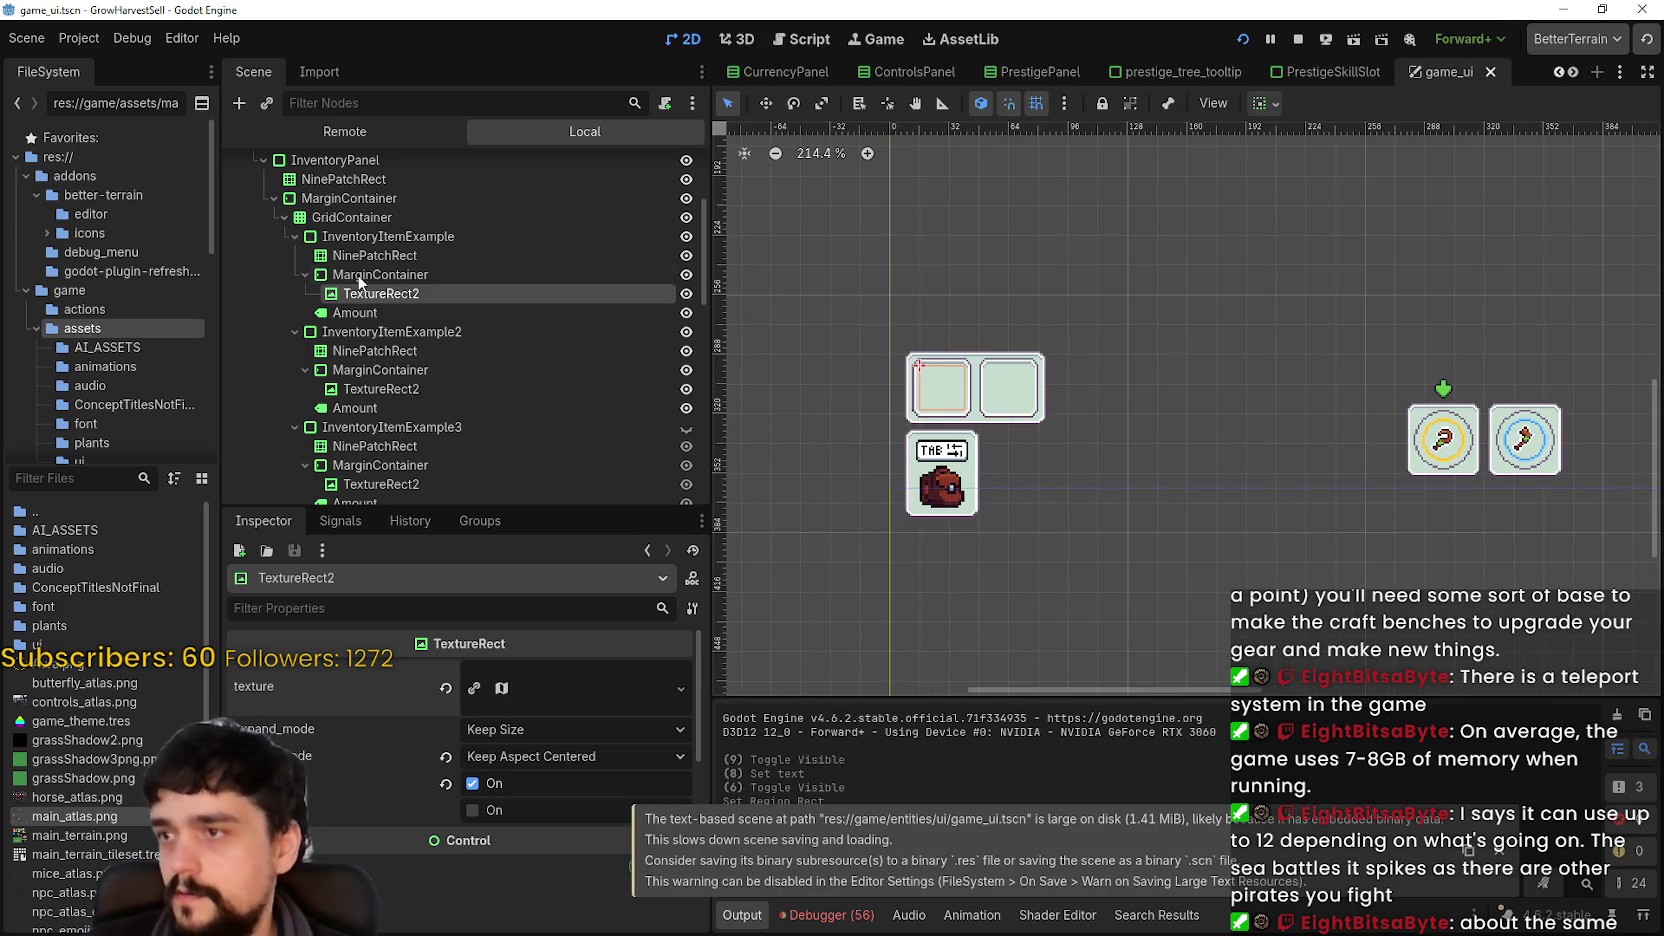
pyautogui.click(284, 217)
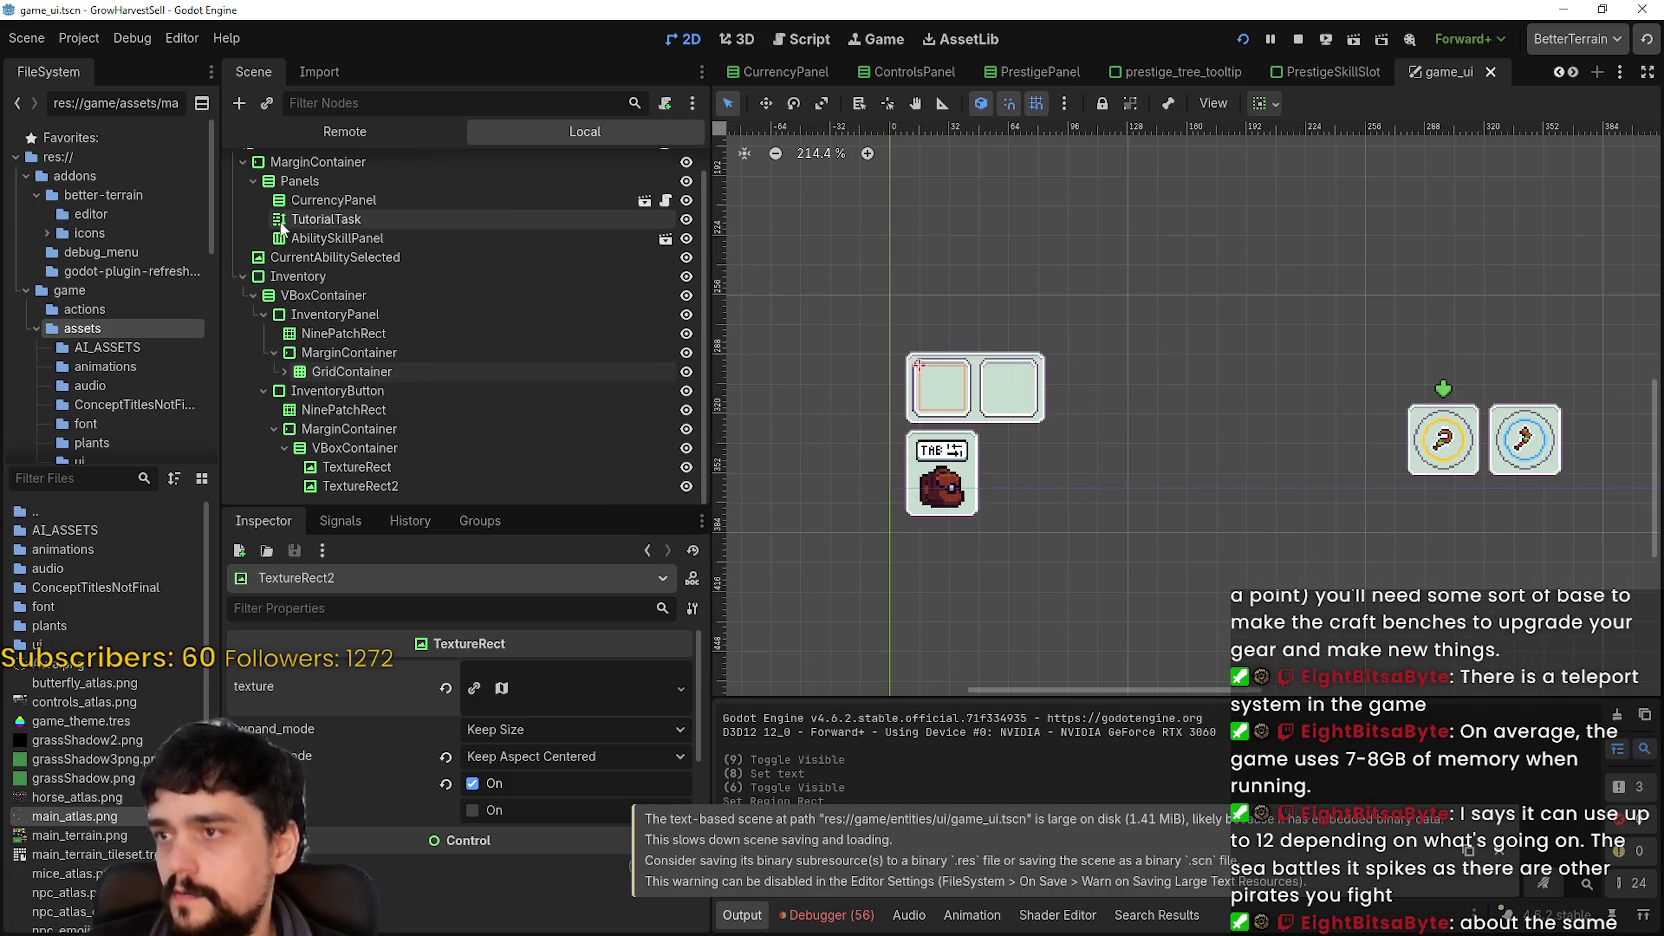
# - Select the GridContainer and pan and zoom the 2D canvas to view the inventory UI
pyautogui.click(312, 371)
pyautogui.scroll(-4, 1200, 440)
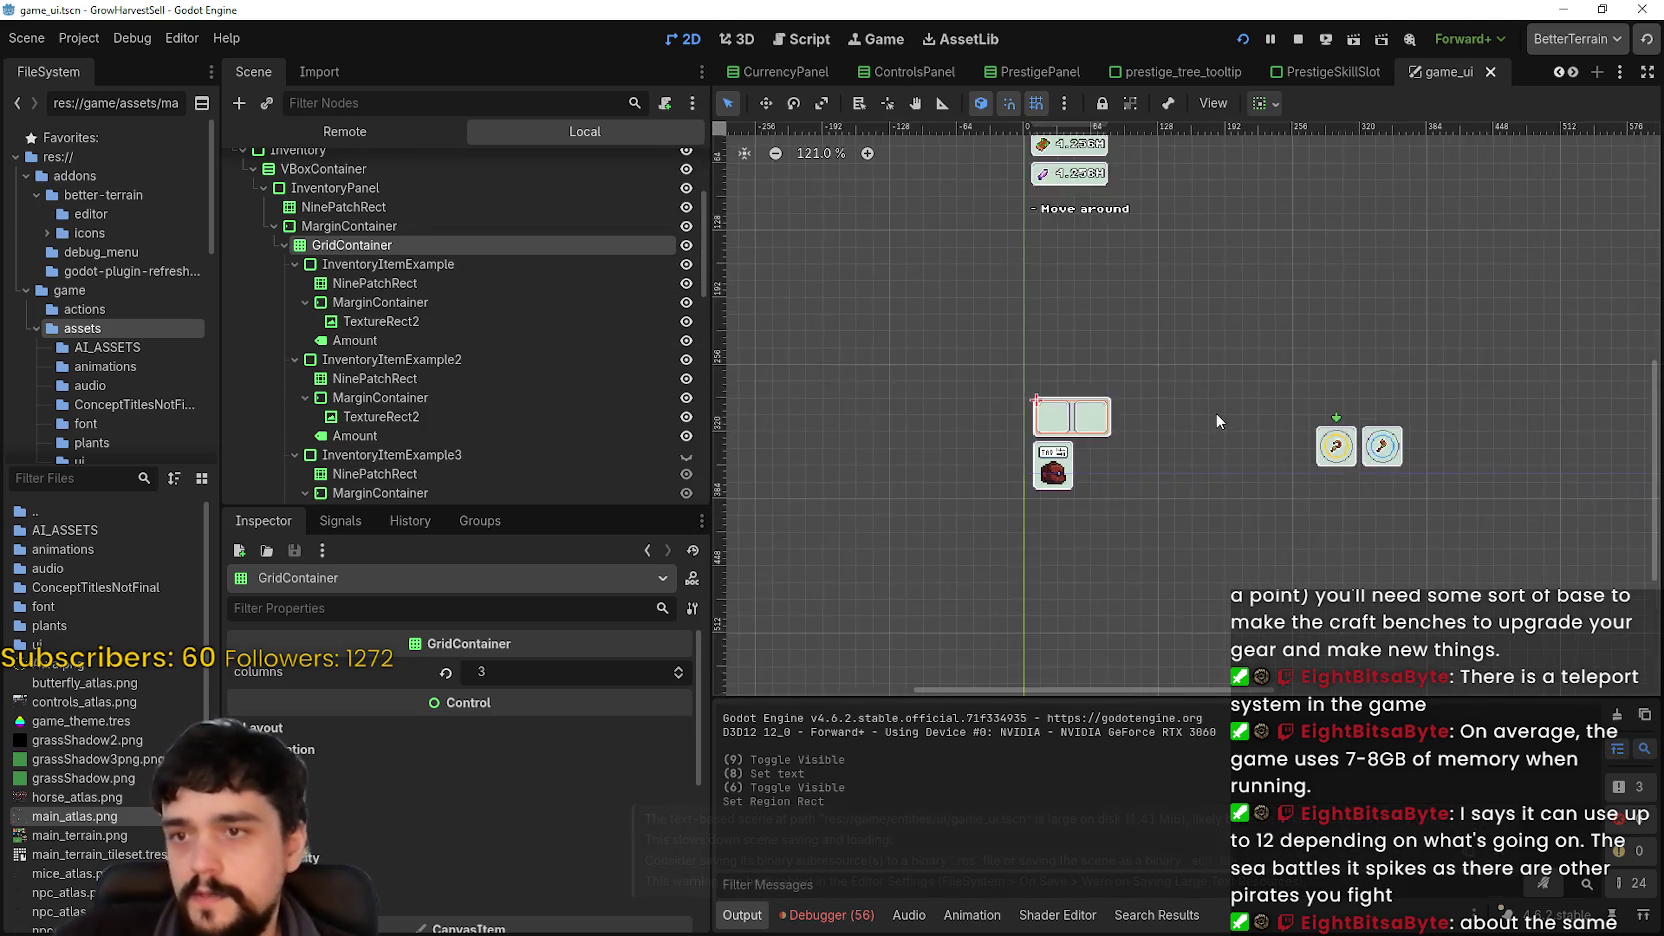
pyautogui.moveTo(1215, 416); pyautogui.dragTo(1108, 465)
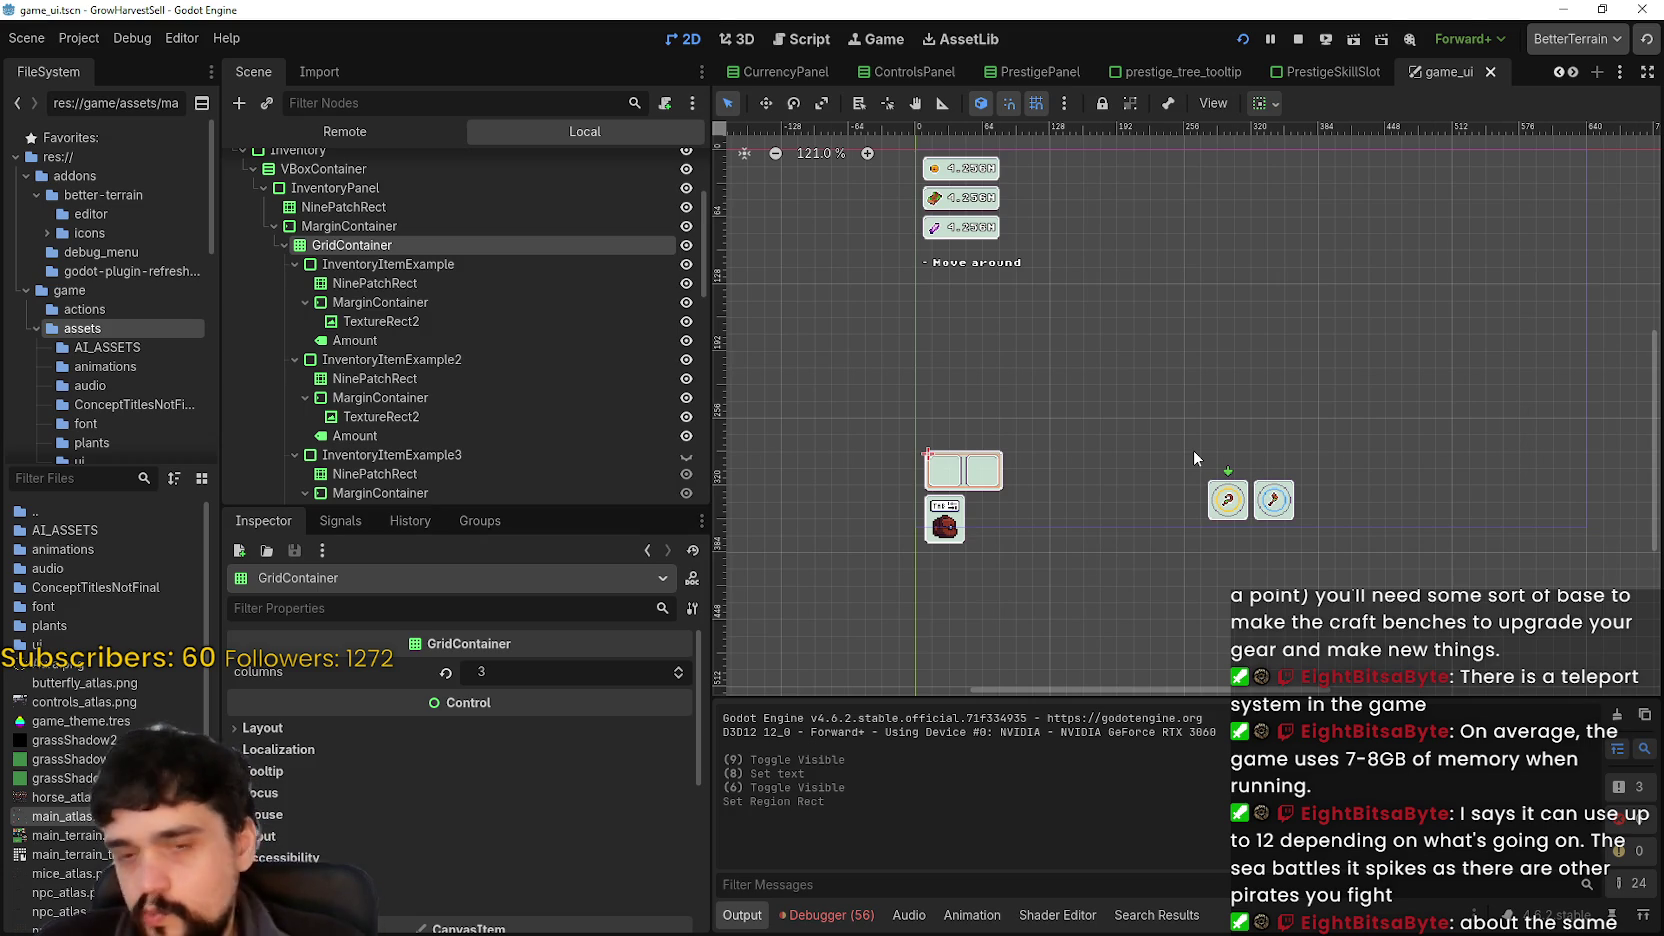
pyautogui.scroll(-3, 1180, 429)
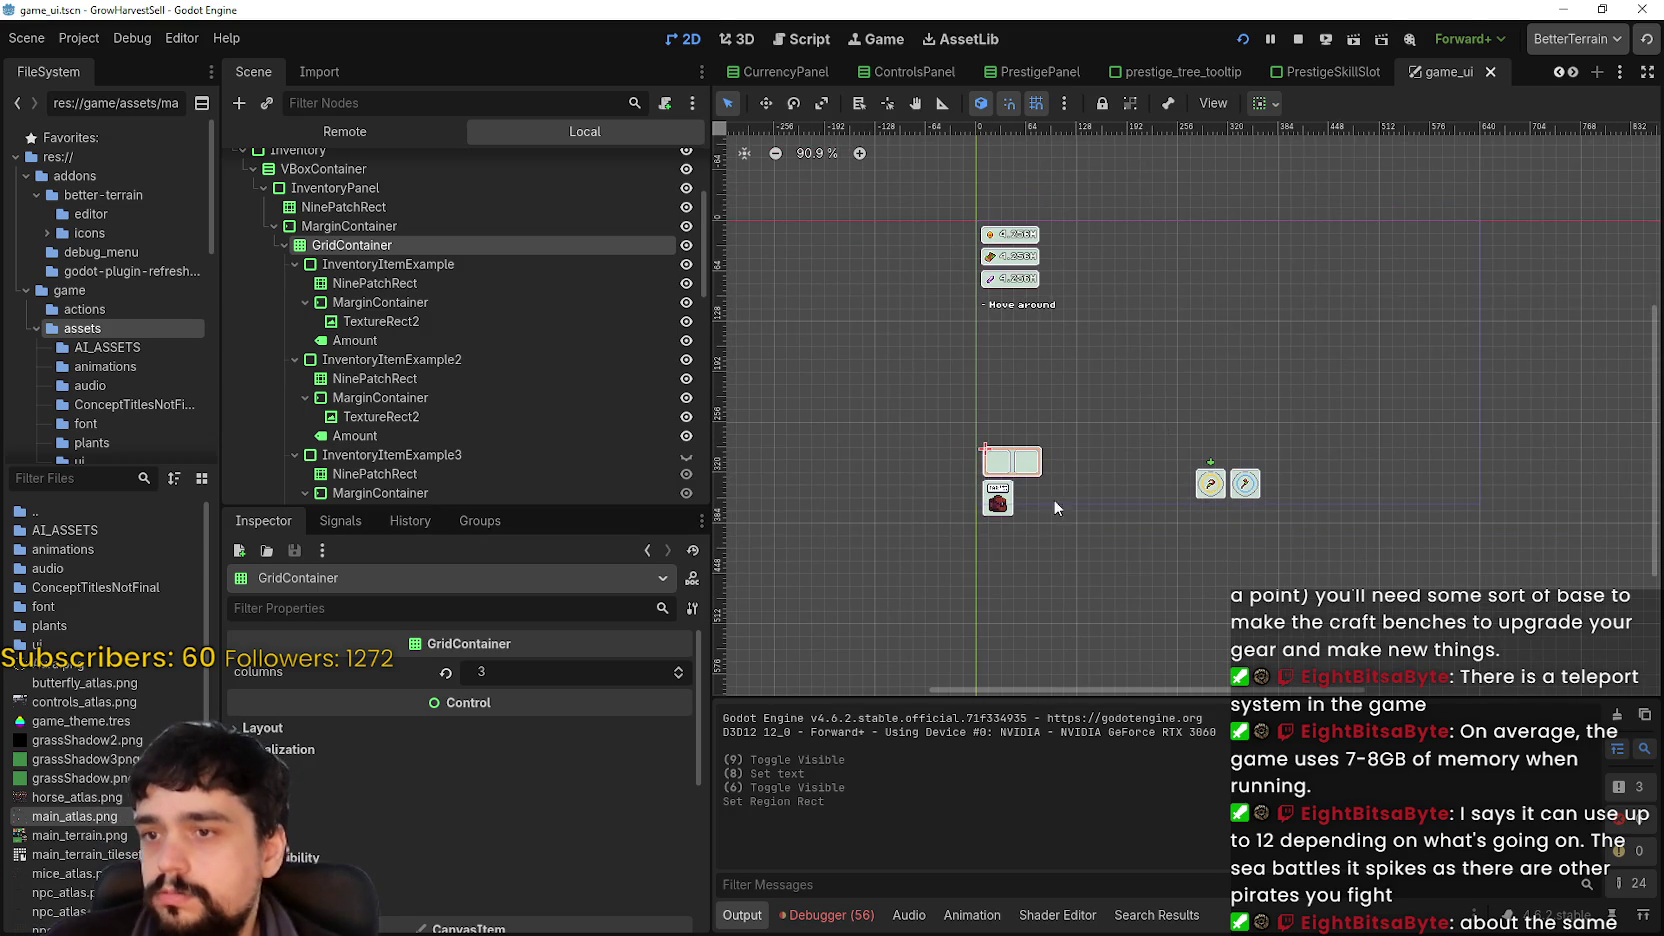
pyautogui.scroll(3, 1106, 490)
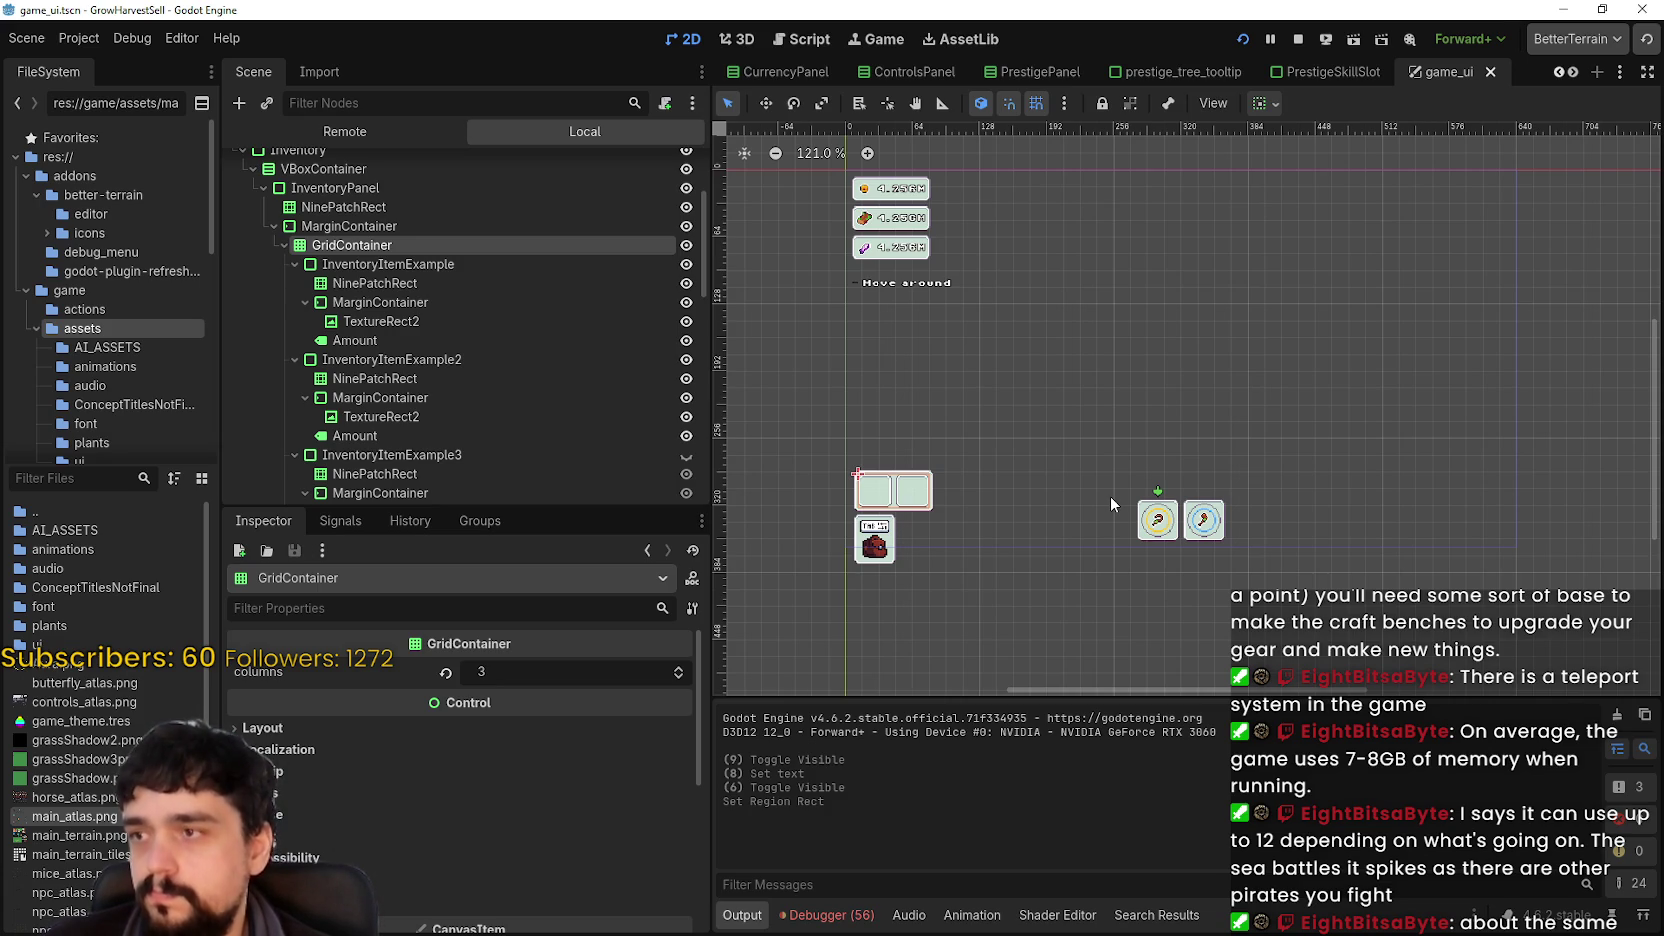
pyautogui.scroll(-2, 1110, 495)
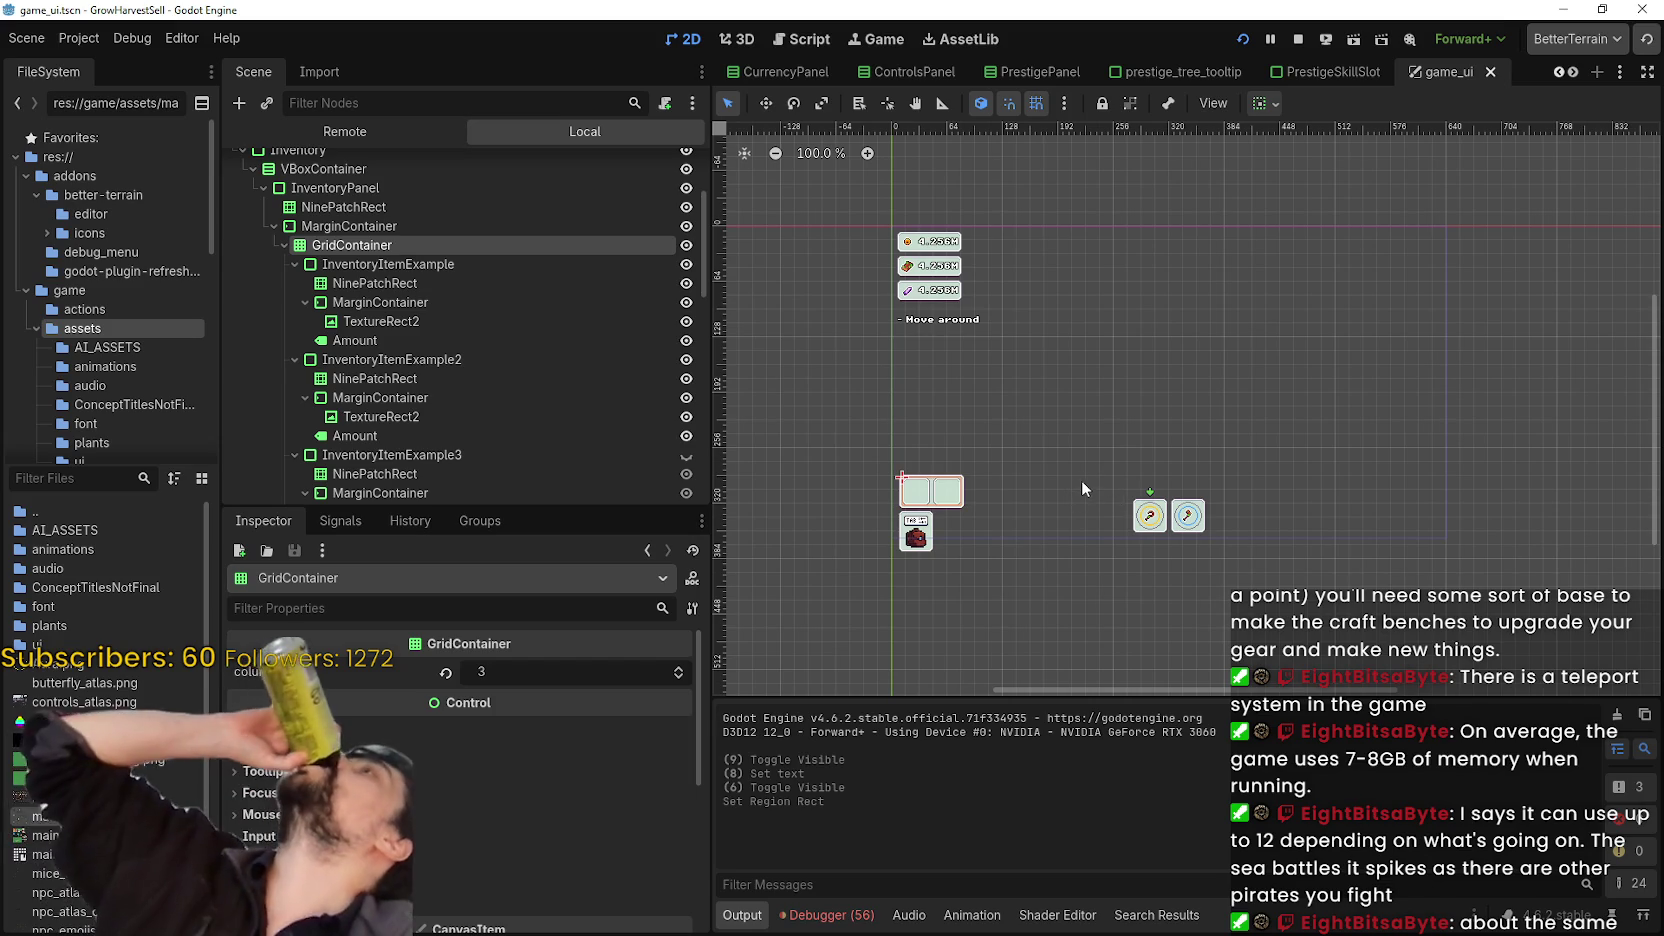
pyautogui.scroll(1, 1086, 465)
pyautogui.hscroll(1, 1086, 465)
pyautogui.scroll(-2, 493, 329)
pyautogui.scroll(2, 460, 320)
# - Collapse InventoryItemExample2's children, then select the InventoryPanel and Inventory nodes
pyautogui.click(430, 264)
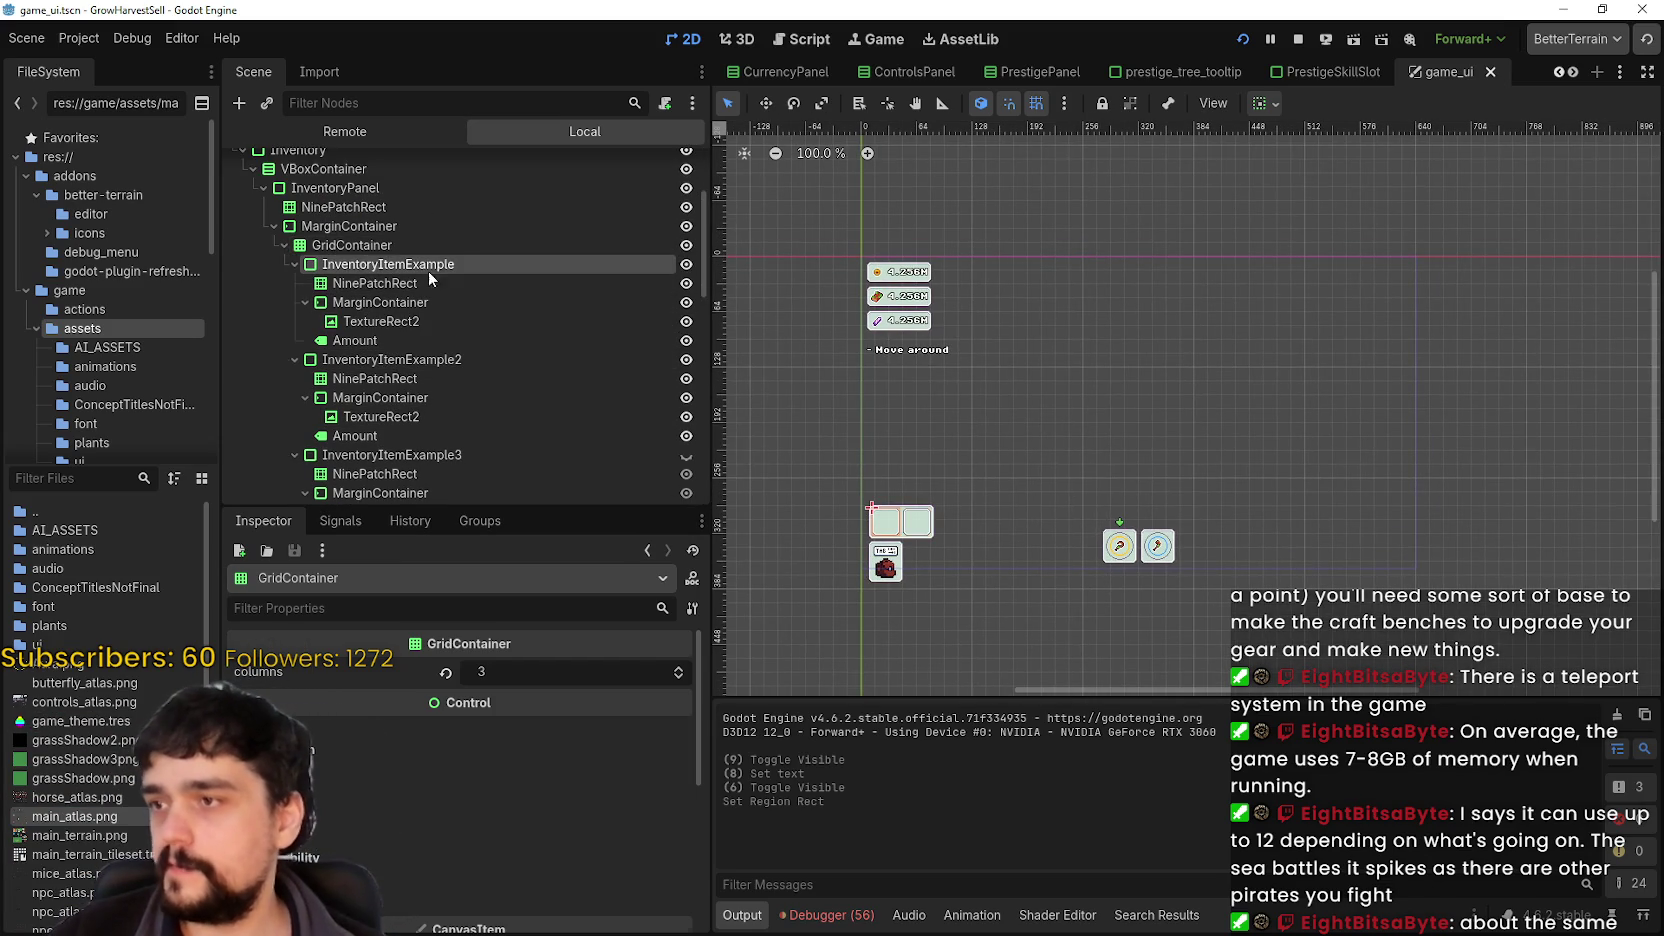
pyautogui.click(311, 358)
pyautogui.click(295, 358)
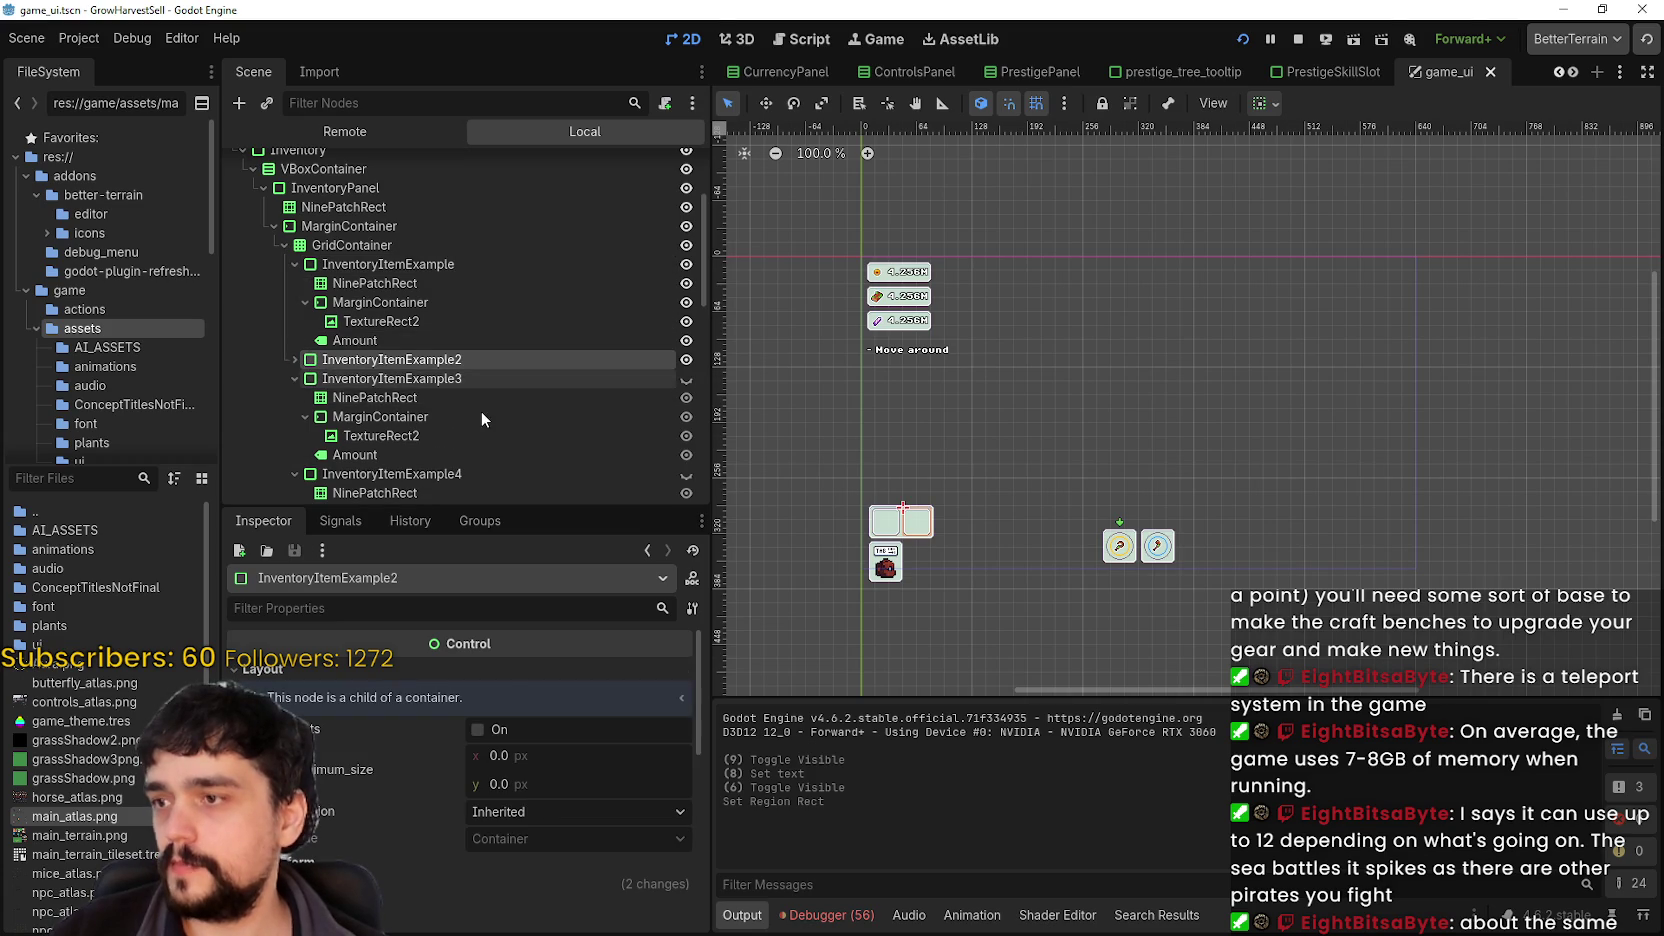
pyautogui.scroll(-4, 462, 412)
pyautogui.scroll(5, 455, 416)
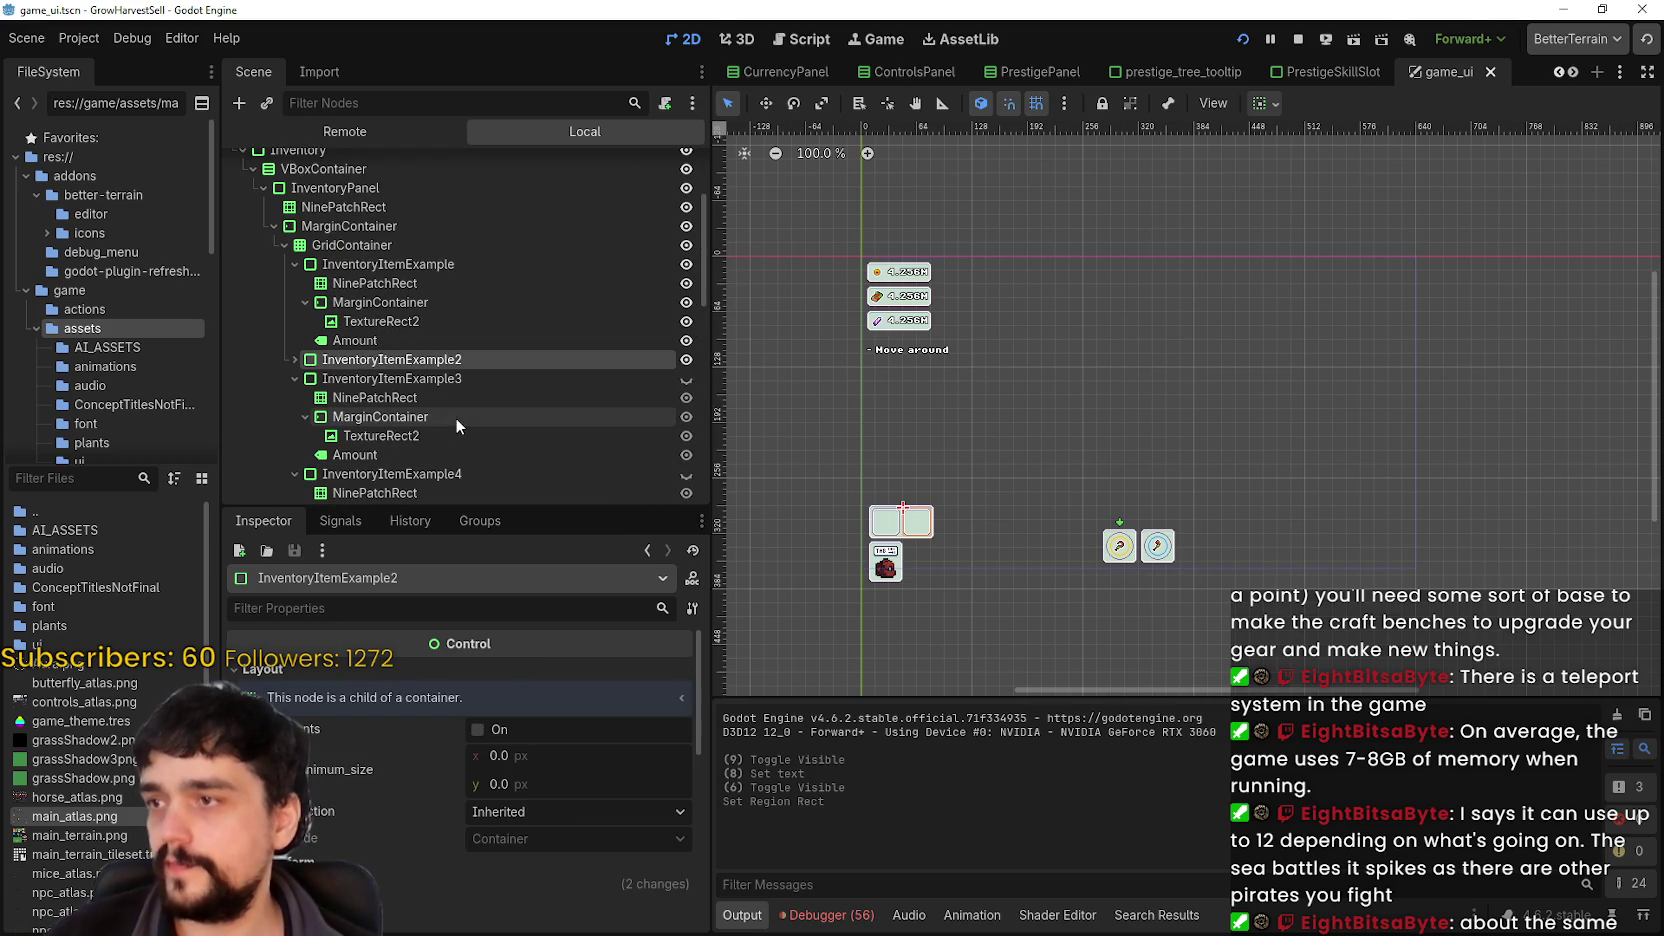
pyautogui.click(393, 188)
pyautogui.scroll(2, 454, 318)
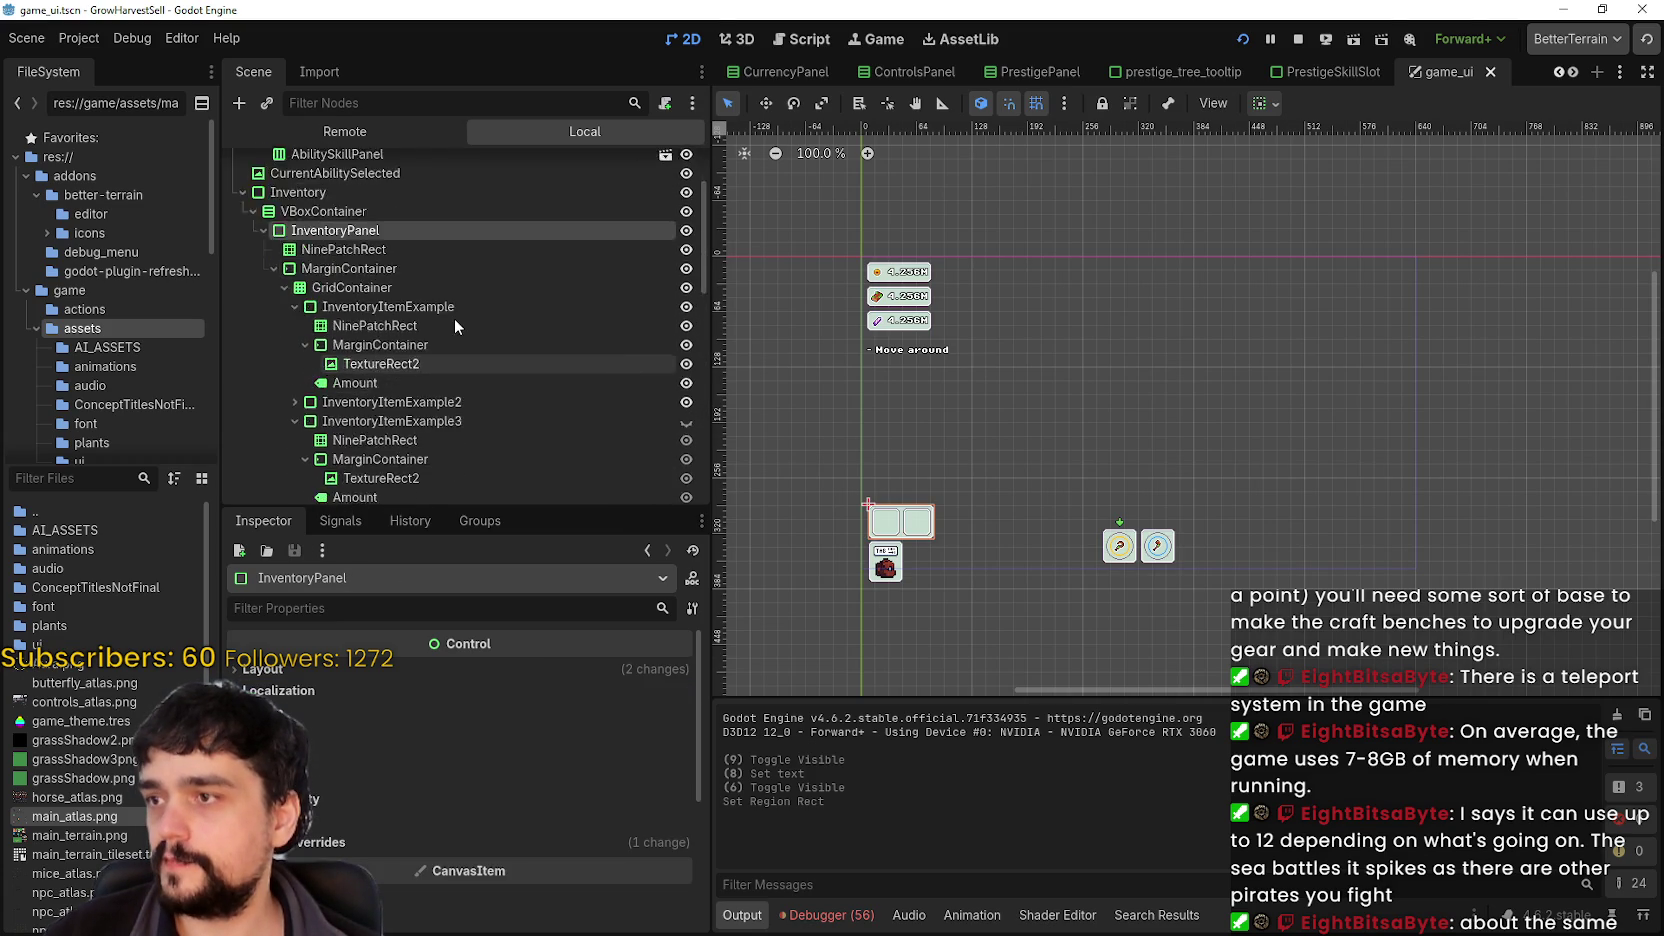
pyautogui.click(298, 234)
pyautogui.scroll(-2, 1178, 454)
# - Save game_ui.tscn with Ctrl+S
pyautogui.hotkey('ctrl', 's')
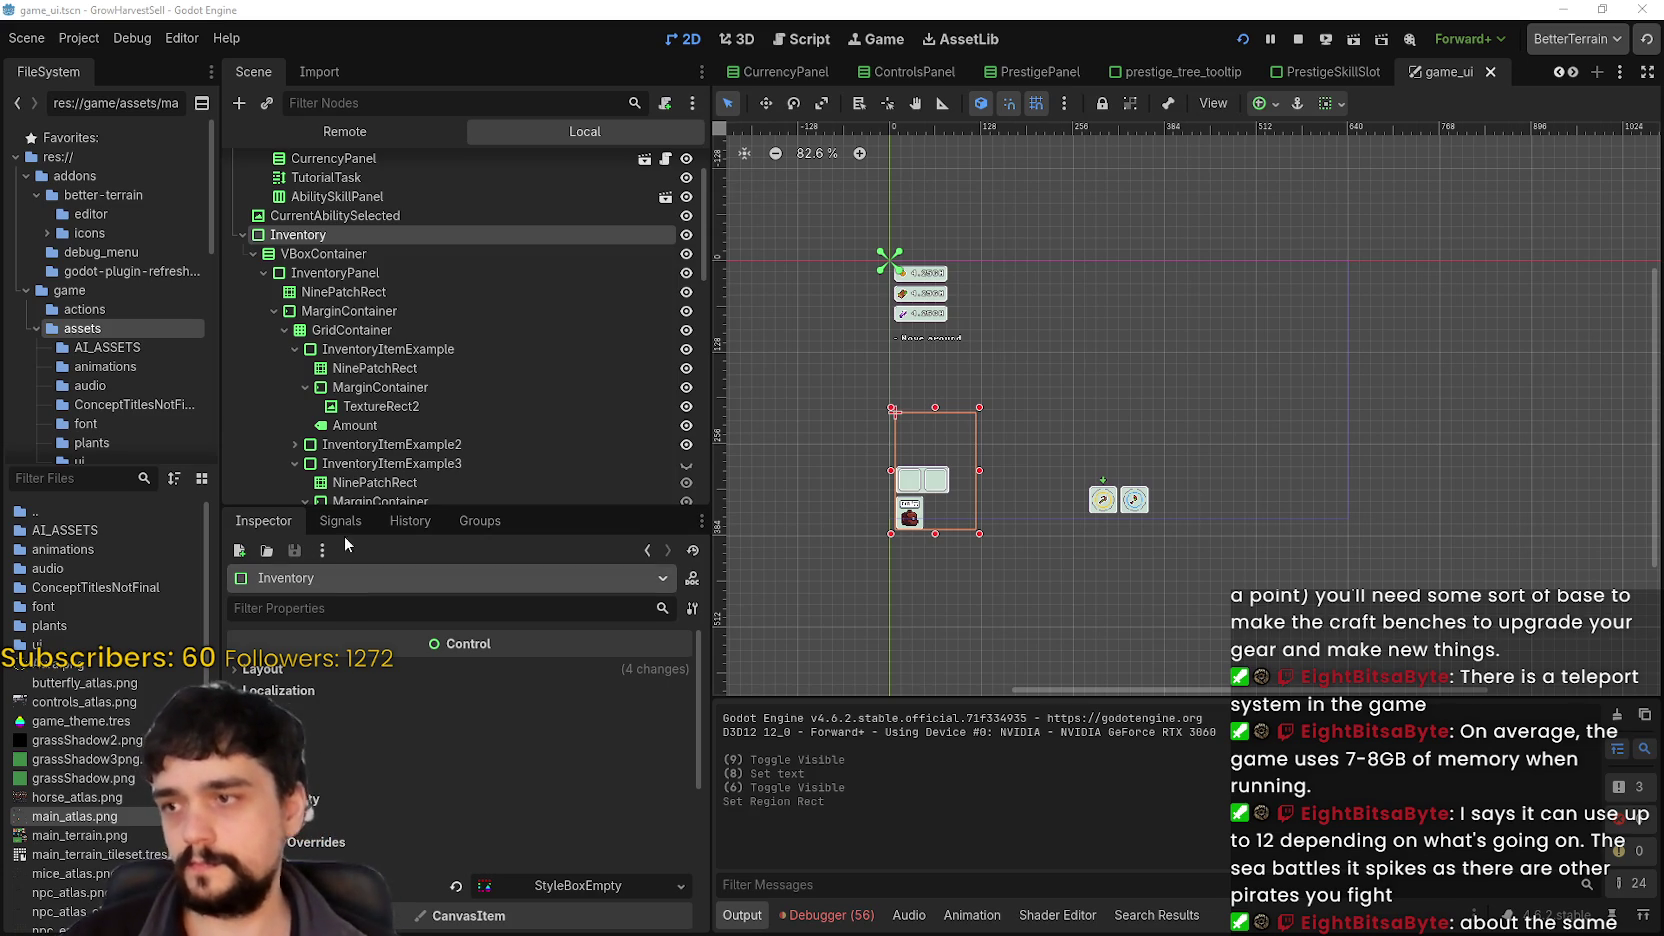
# - Select the InventoryItemExample2 and InventoryItemExample3 nodes in the scene tree
pyautogui.scroll(-5, 395, 462)
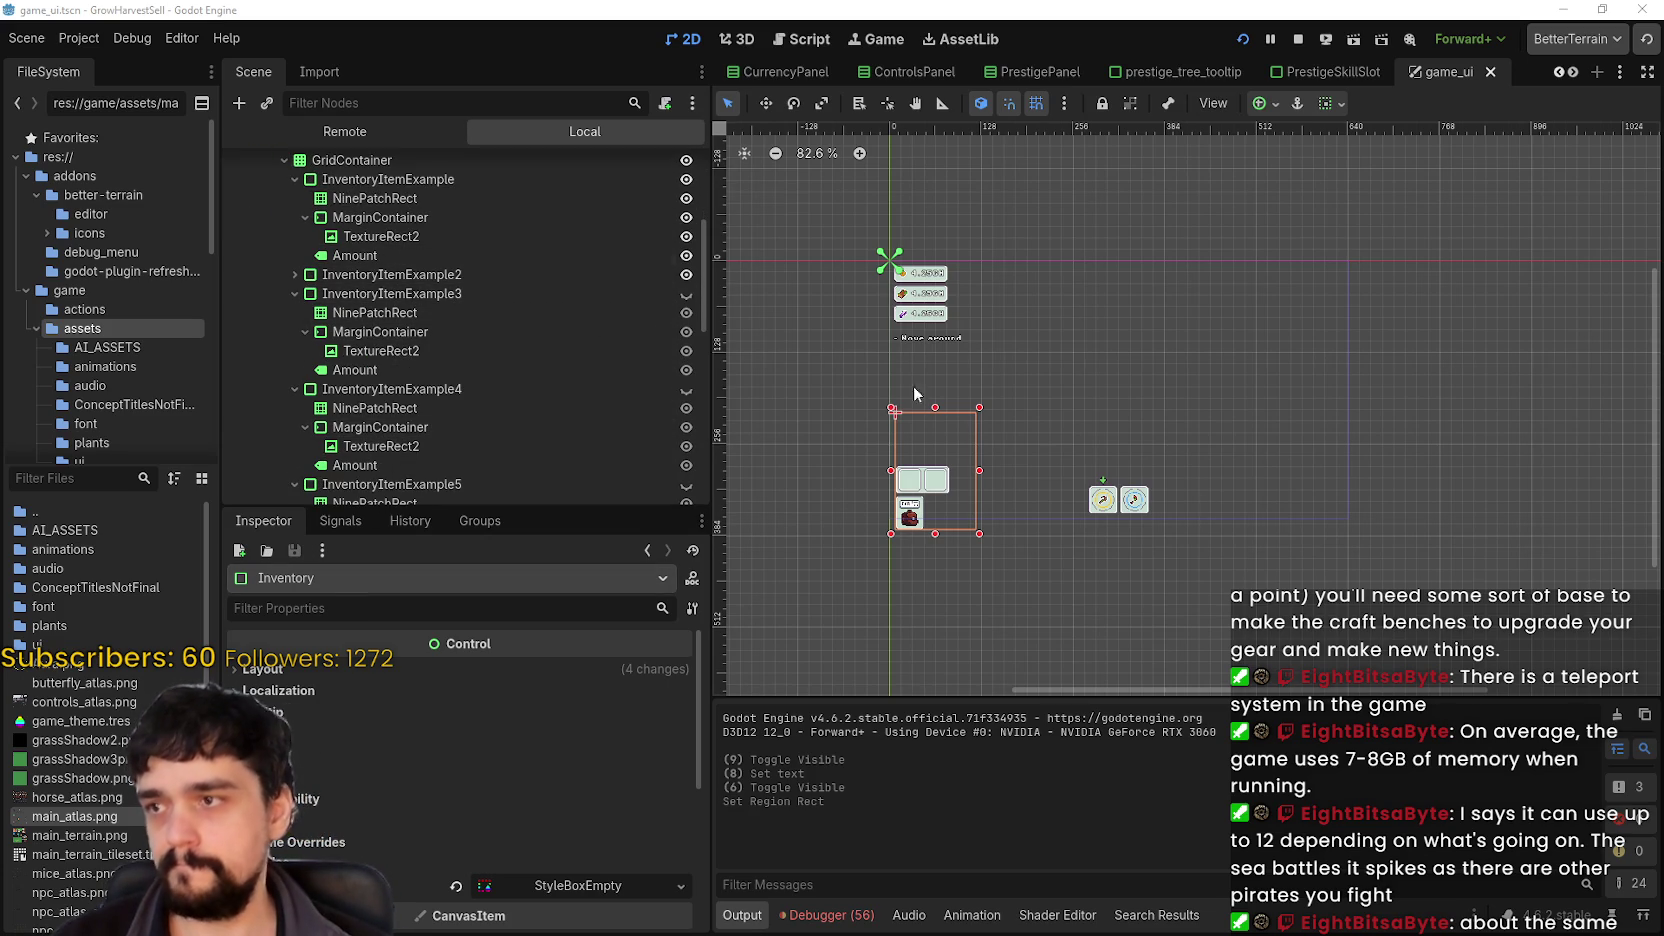
pyautogui.scroll(2, 990, 500)
pyautogui.click(330, 293)
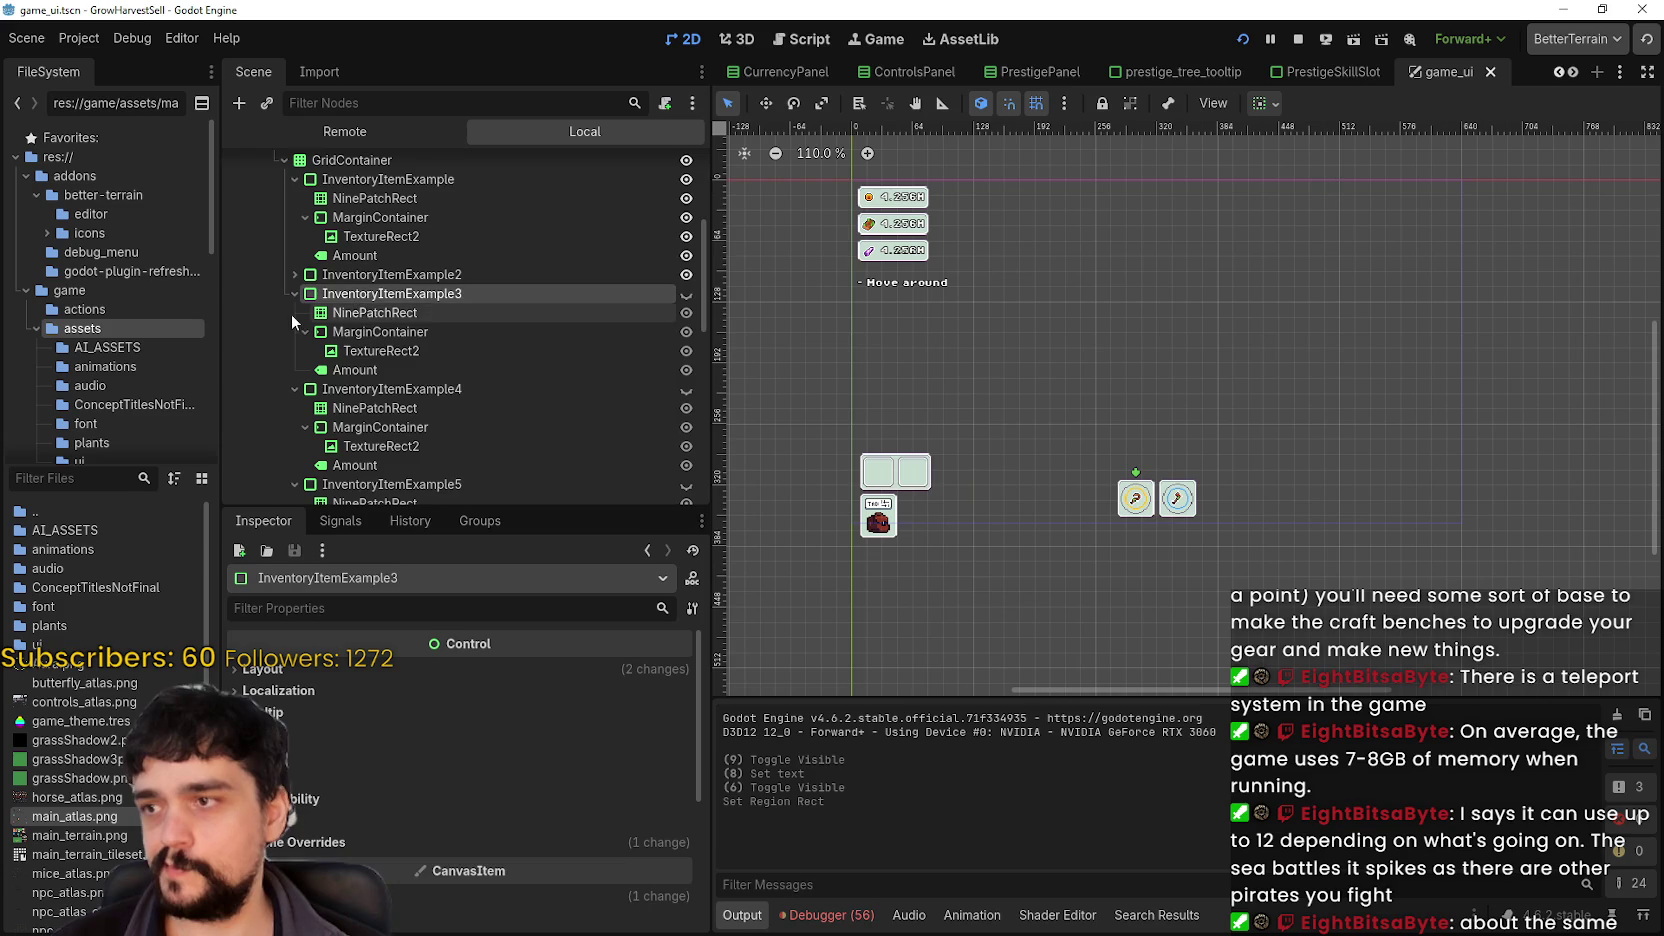
pyautogui.scroll(-2, 532, 396)
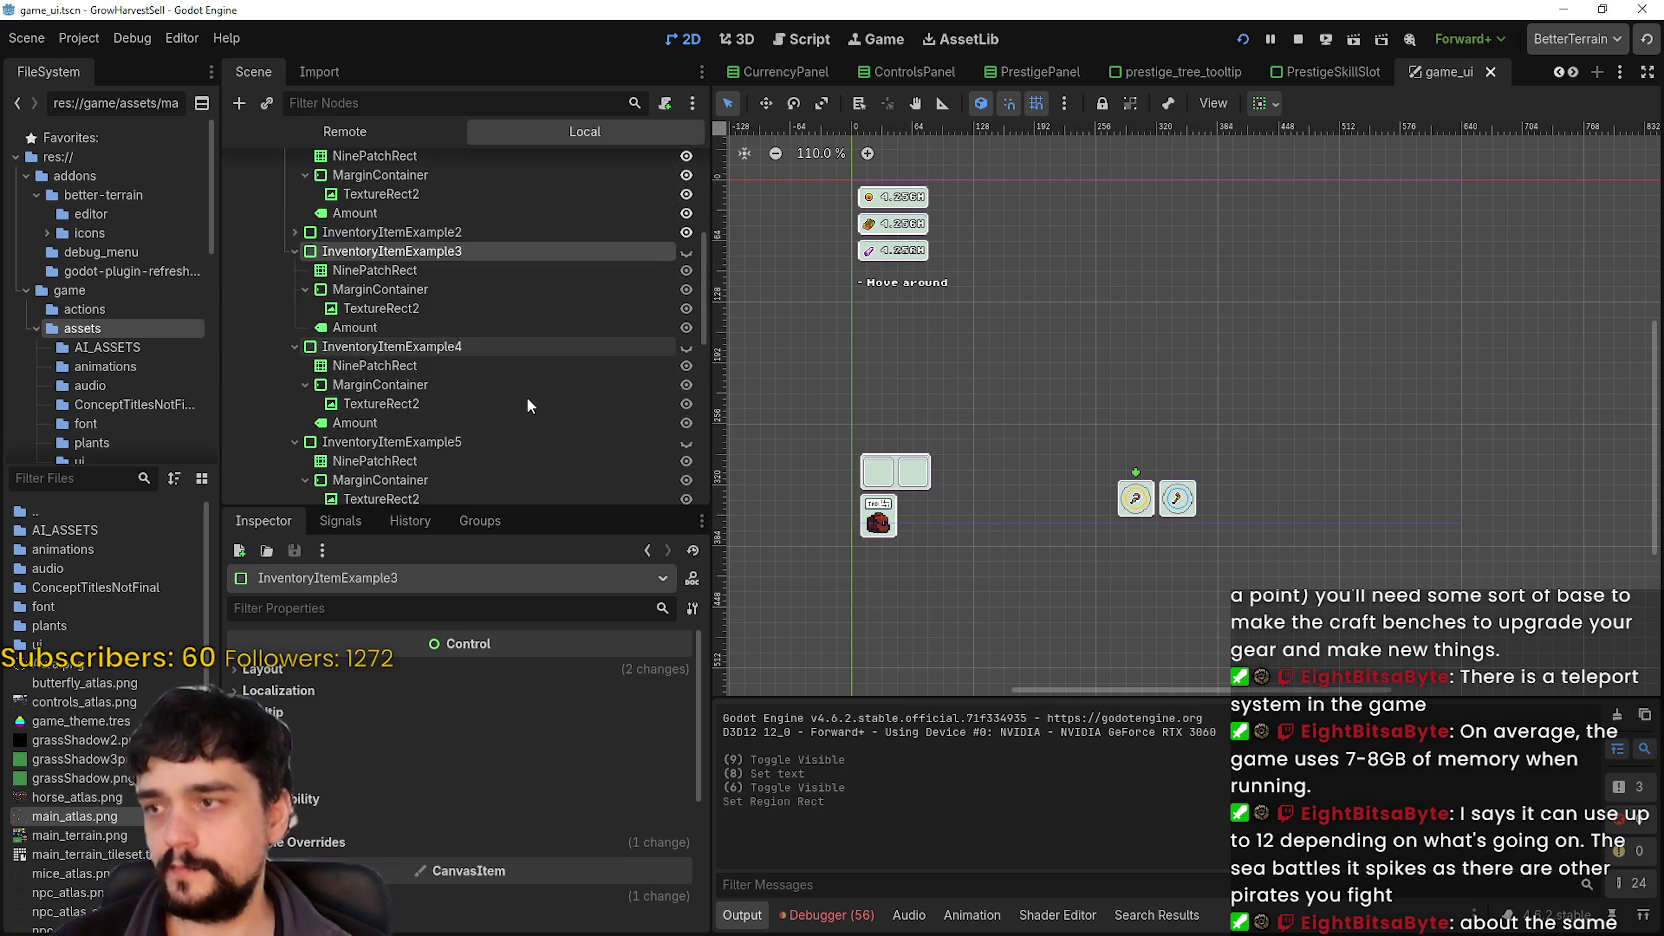
pyautogui.scroll(3, 526, 396)
pyautogui.click(362, 318)
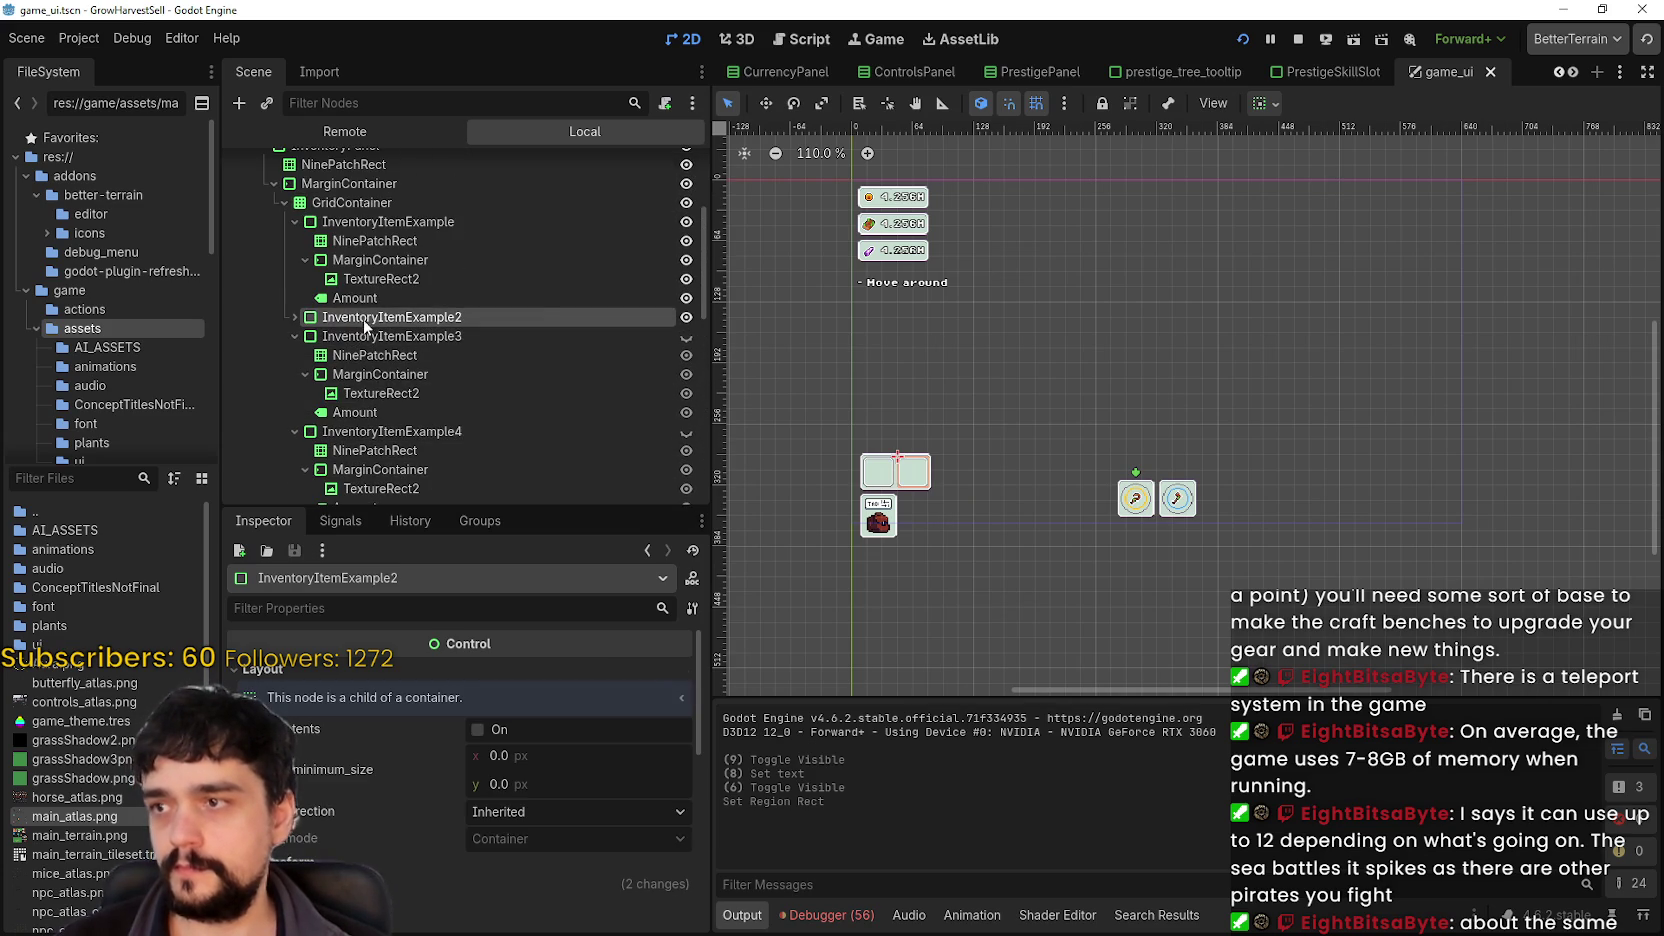
pyautogui.click(401, 338)
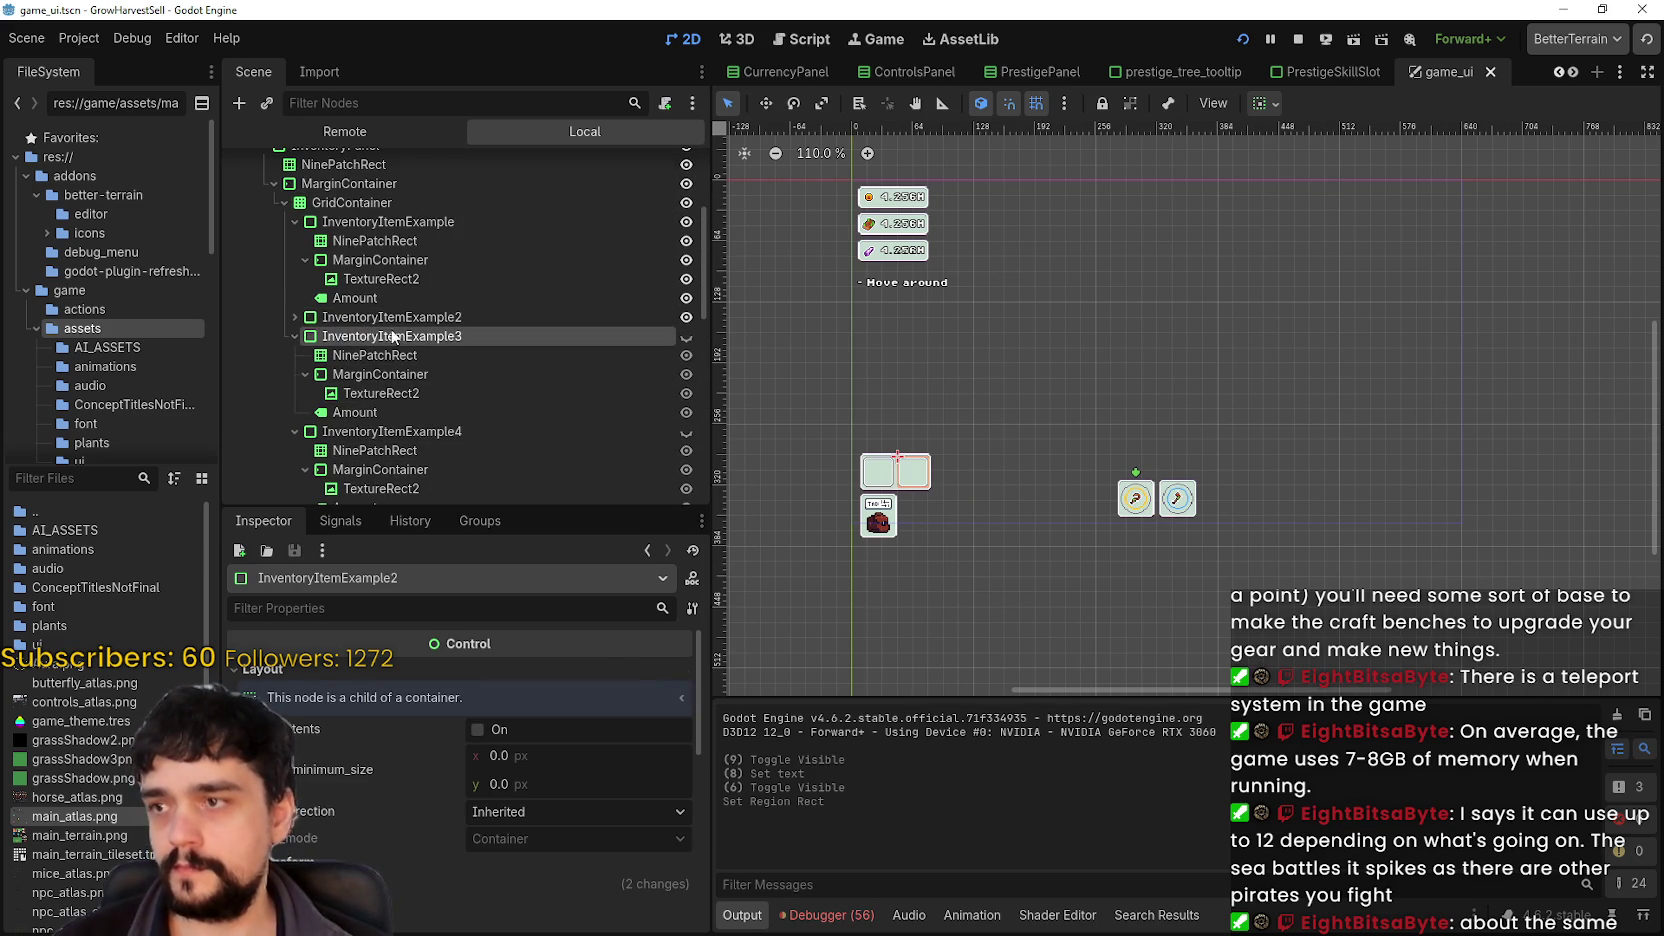
# - Collapse the child nodes of InventoryItemExample3 through InventoryItemExample8
pyautogui.click(294, 336)
pyautogui.click(294, 355)
pyautogui.click(294, 374)
pyautogui.click(294, 393)
pyautogui.click(294, 412)
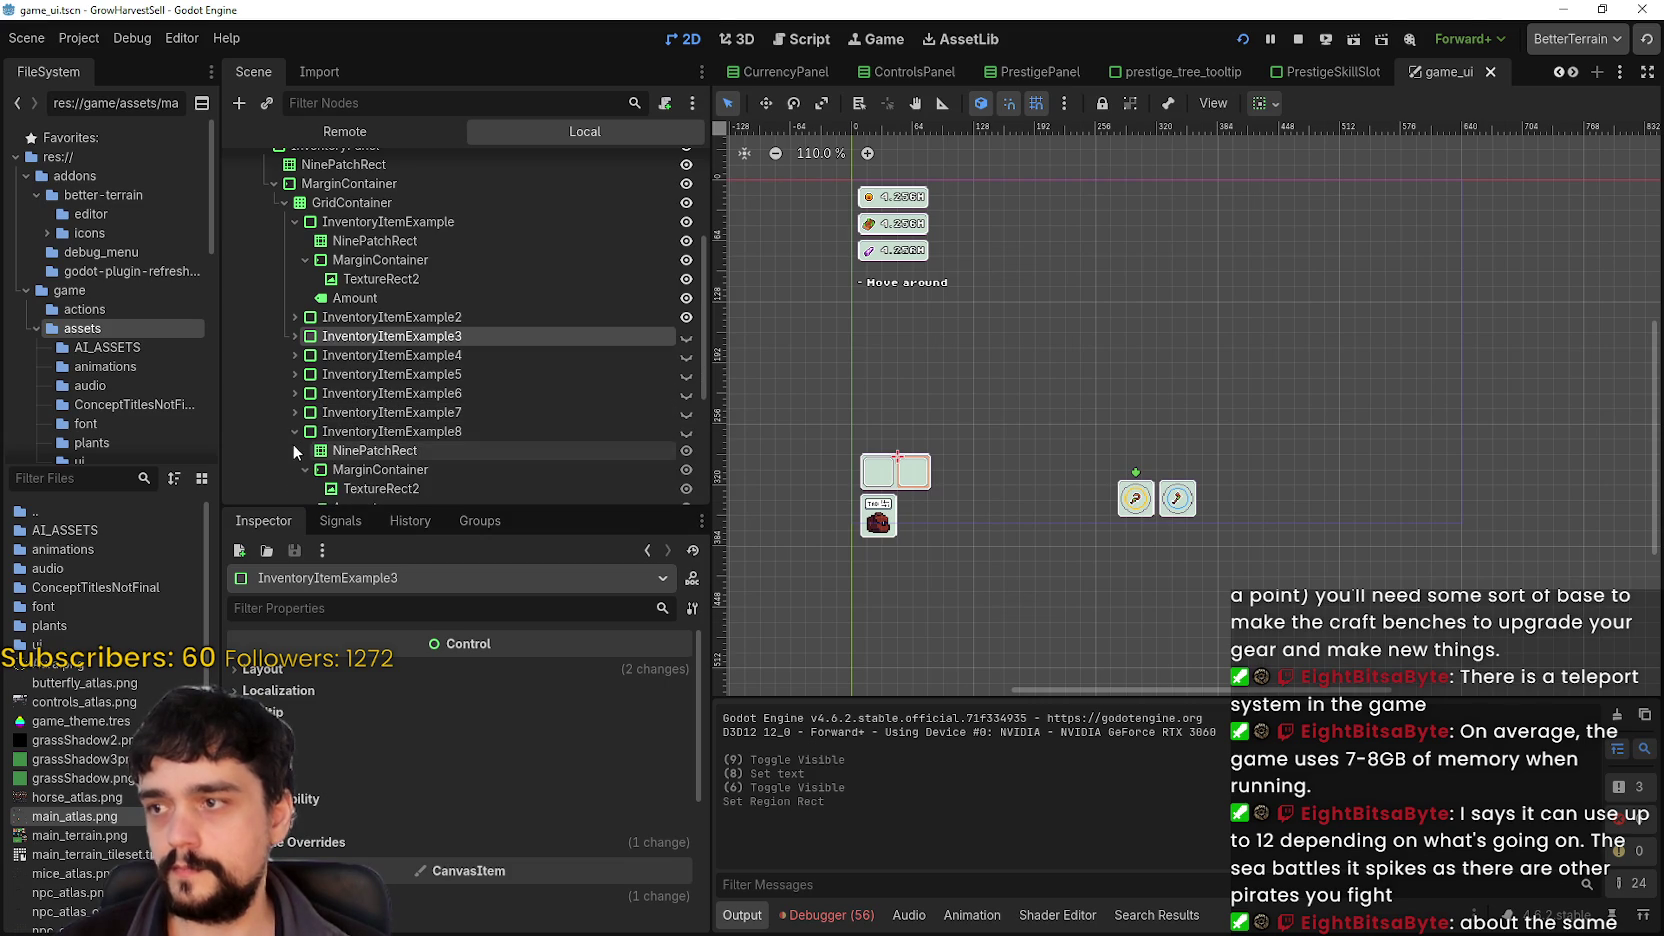
pyautogui.click(294, 431)
pyautogui.scroll(3, 410, 394)
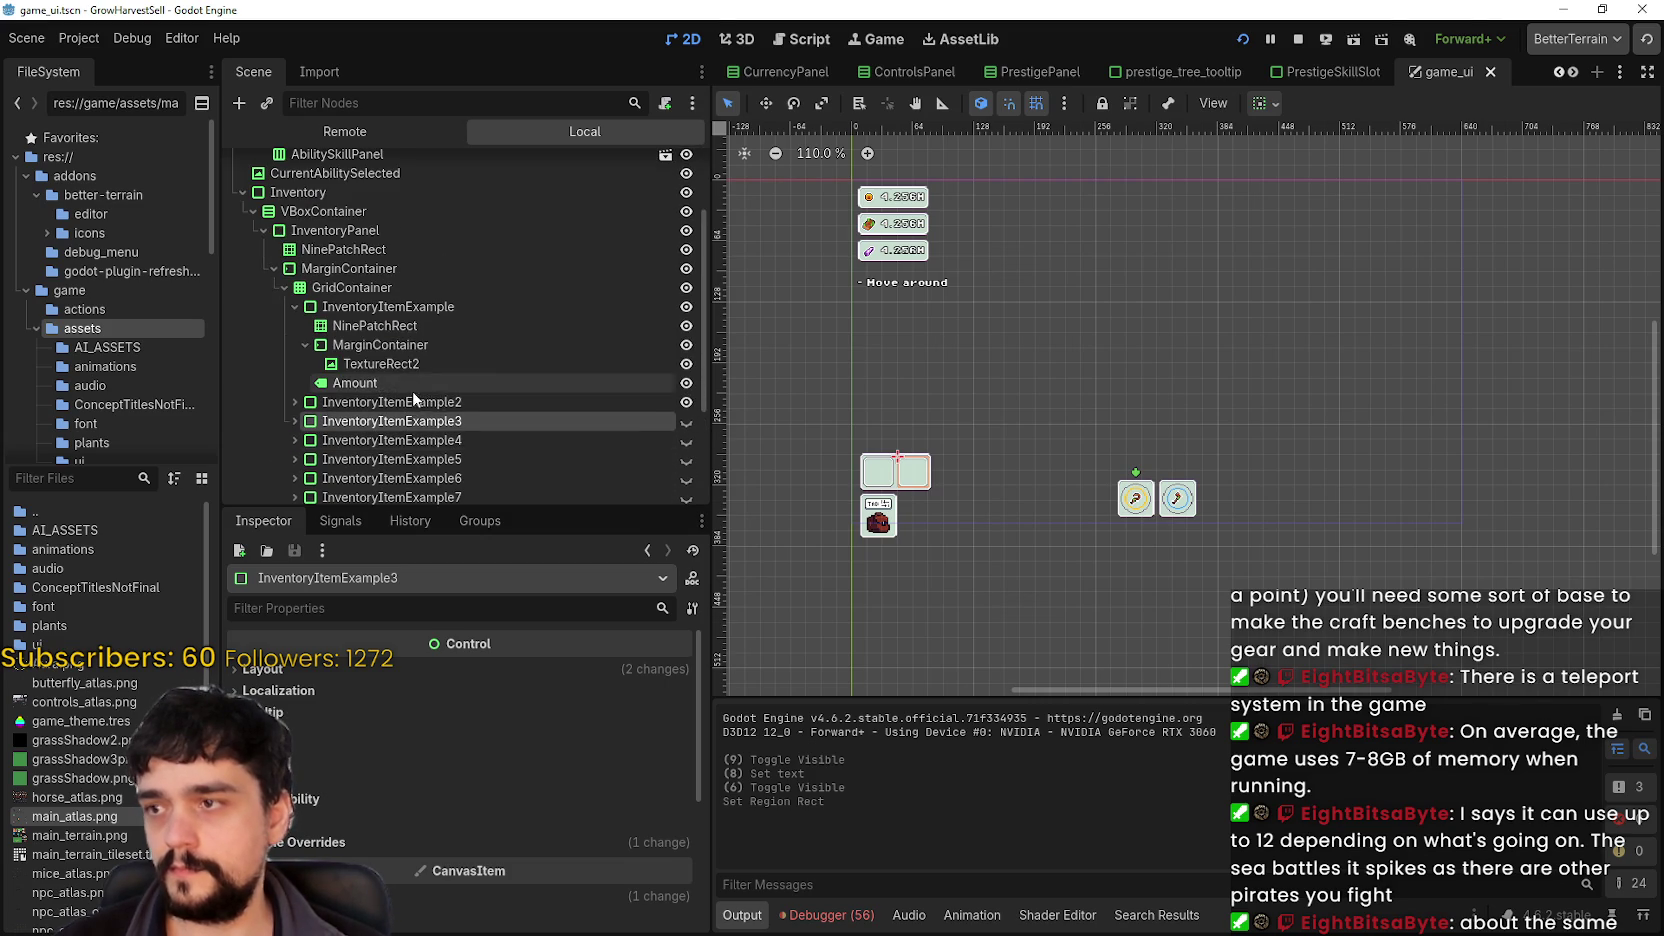
# - Hide InventoryItemExample2, save the scene with Ctrl+S, then collapse InventoryItemExample
pyautogui.click(678, 402)
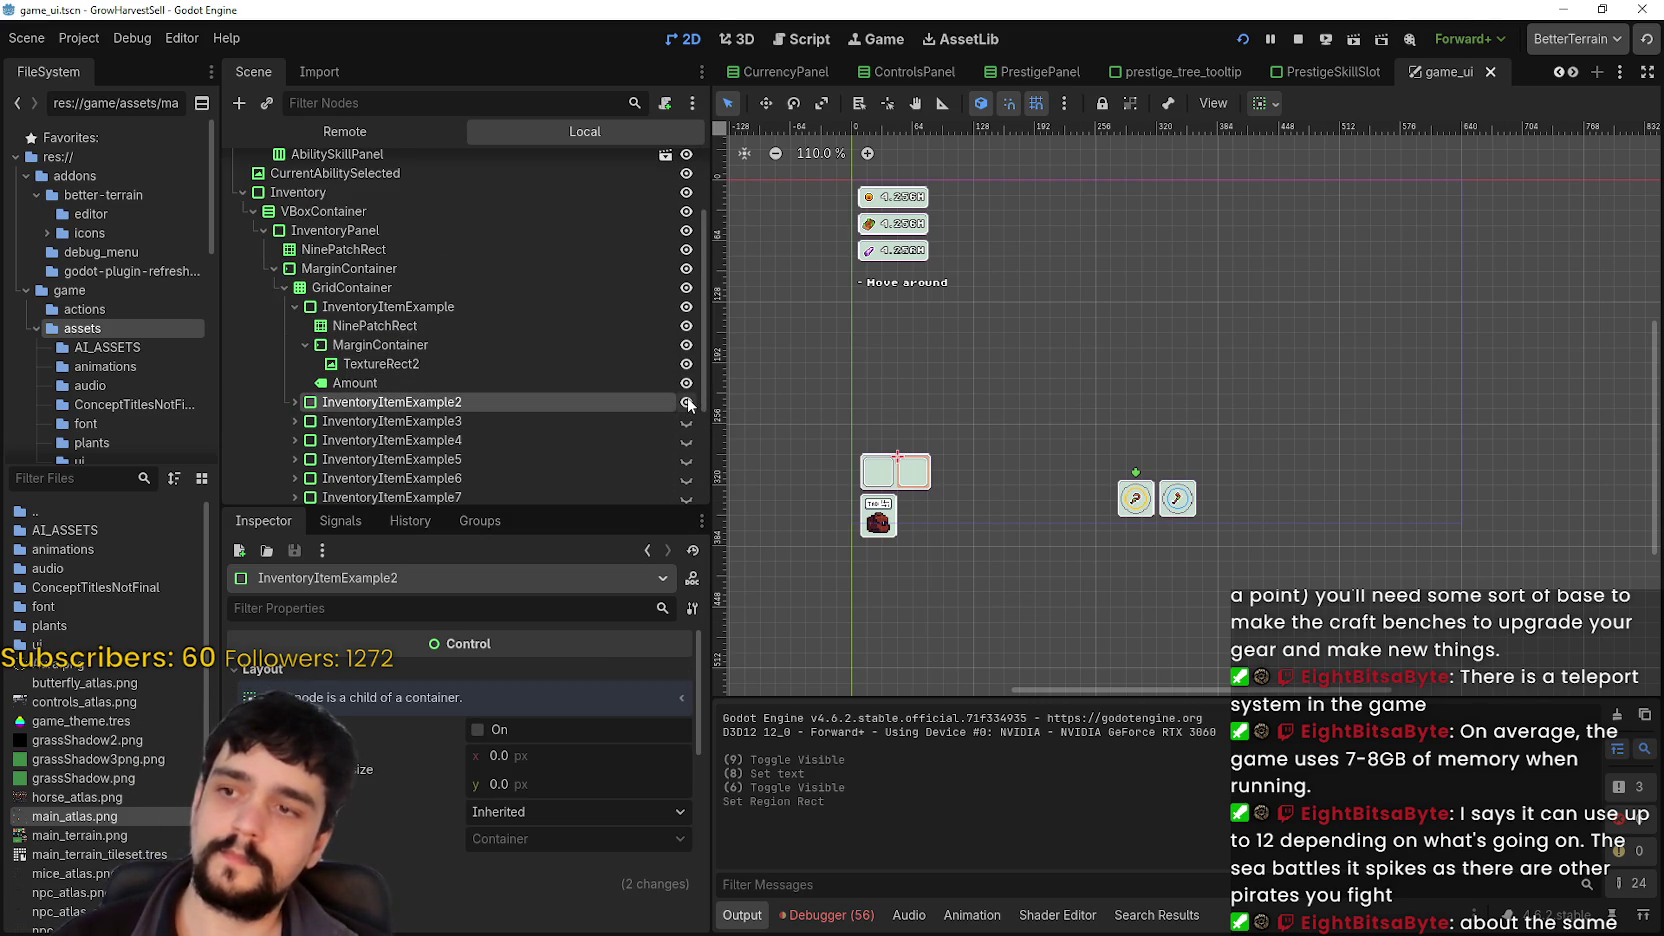
pyautogui.click(688, 404)
pyautogui.scroll(3, 927, 473)
pyautogui.hotkey('ctrl', 's')
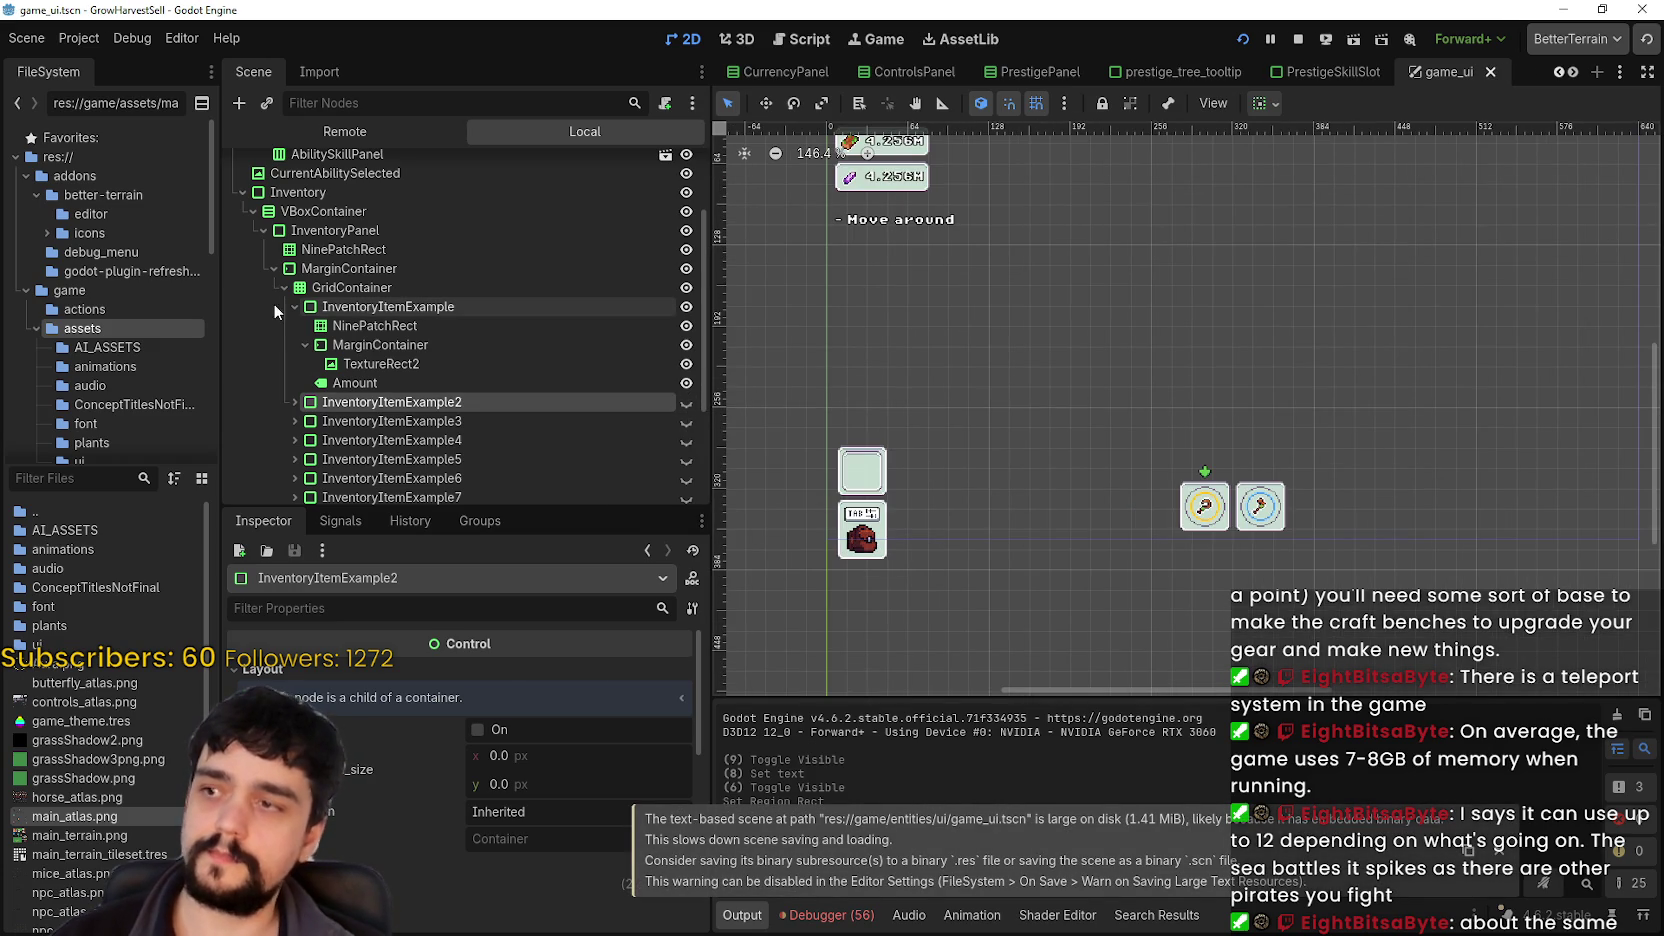
pyautogui.click(295, 306)
pyautogui.click(448, 306)
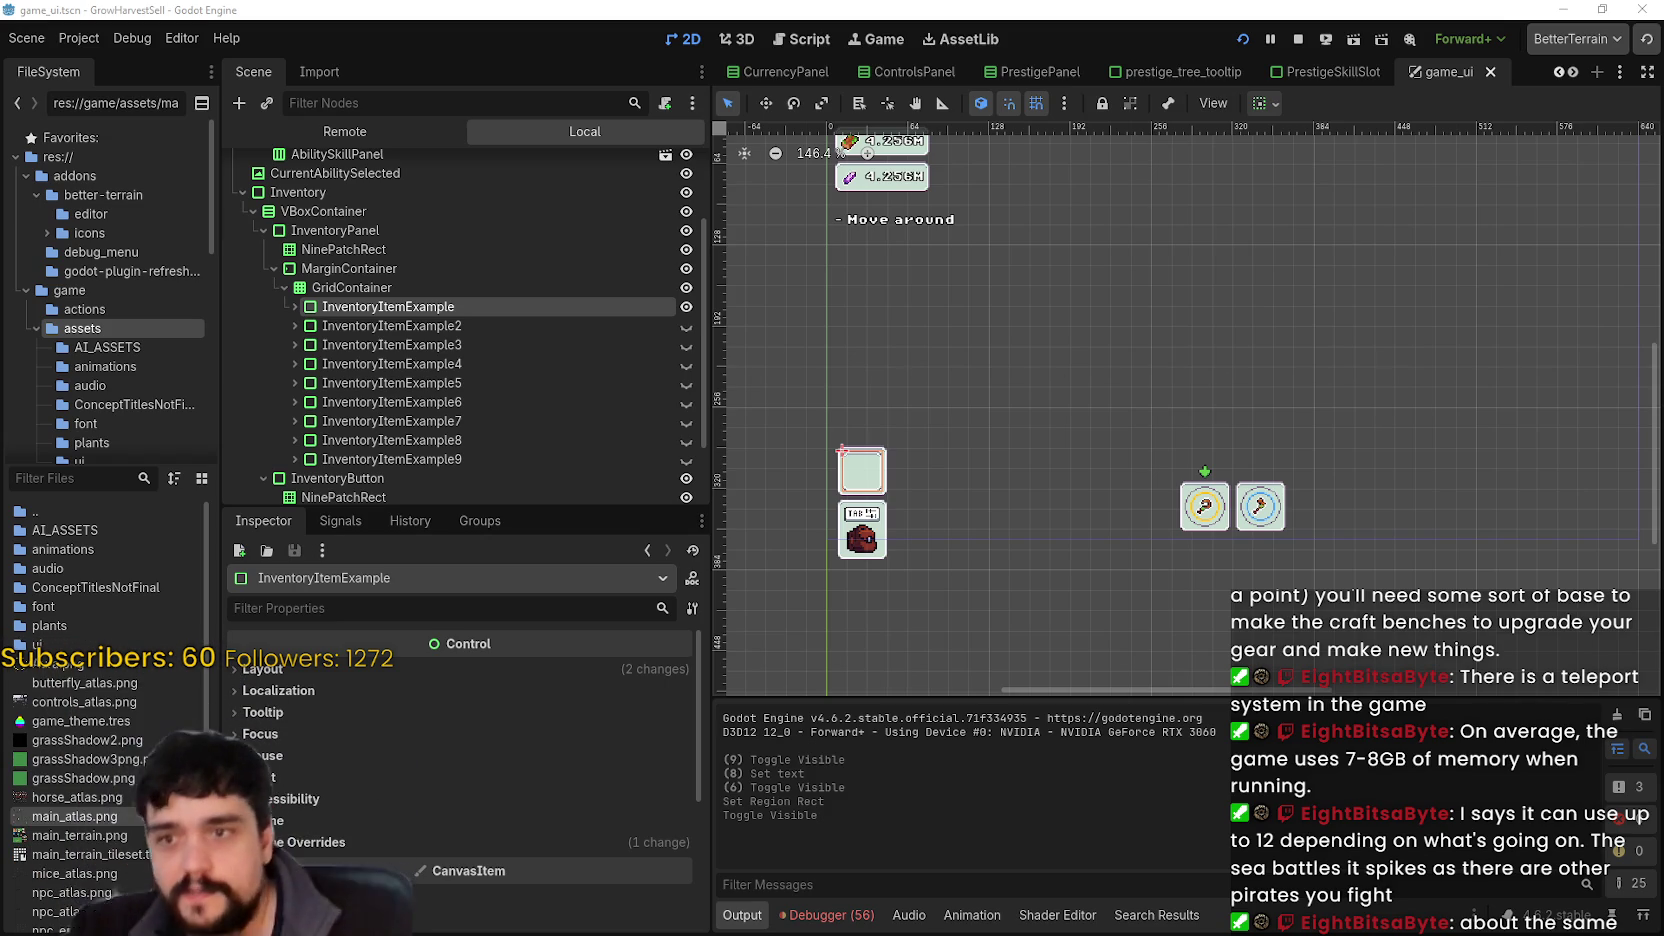
pyautogui.scroll(3, 956, 422)
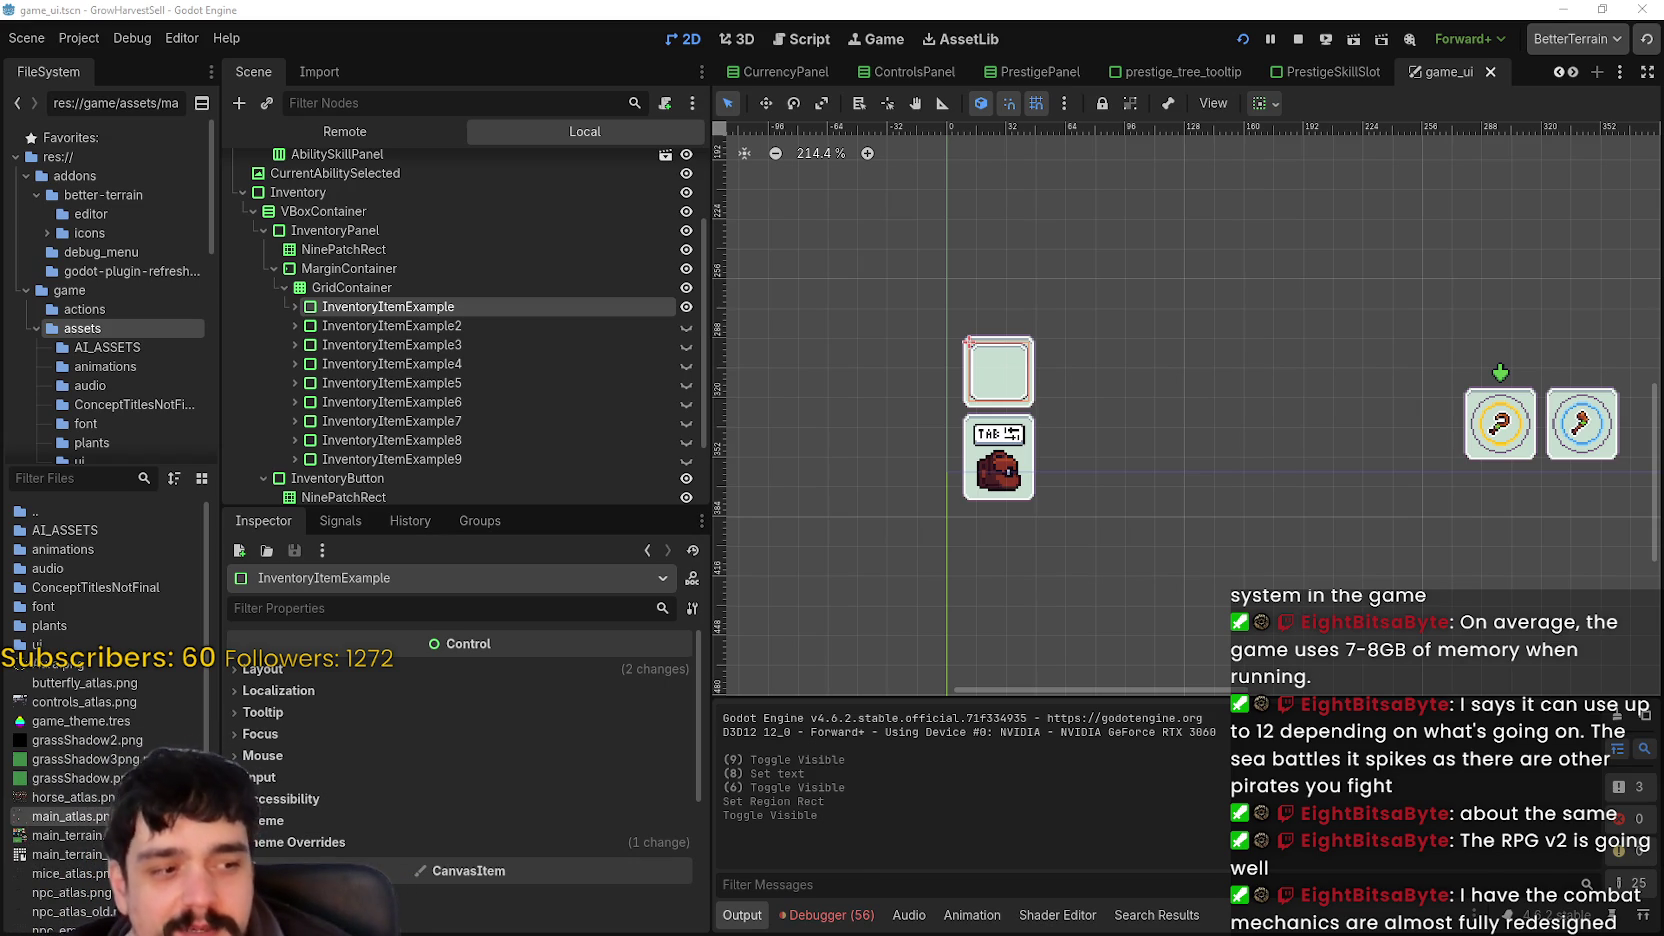
pyautogui.hotkey('alt', 'Tab')
# - Go to the Steam store front page and open Windrose from its recommendations
pyautogui.click(473, 53)
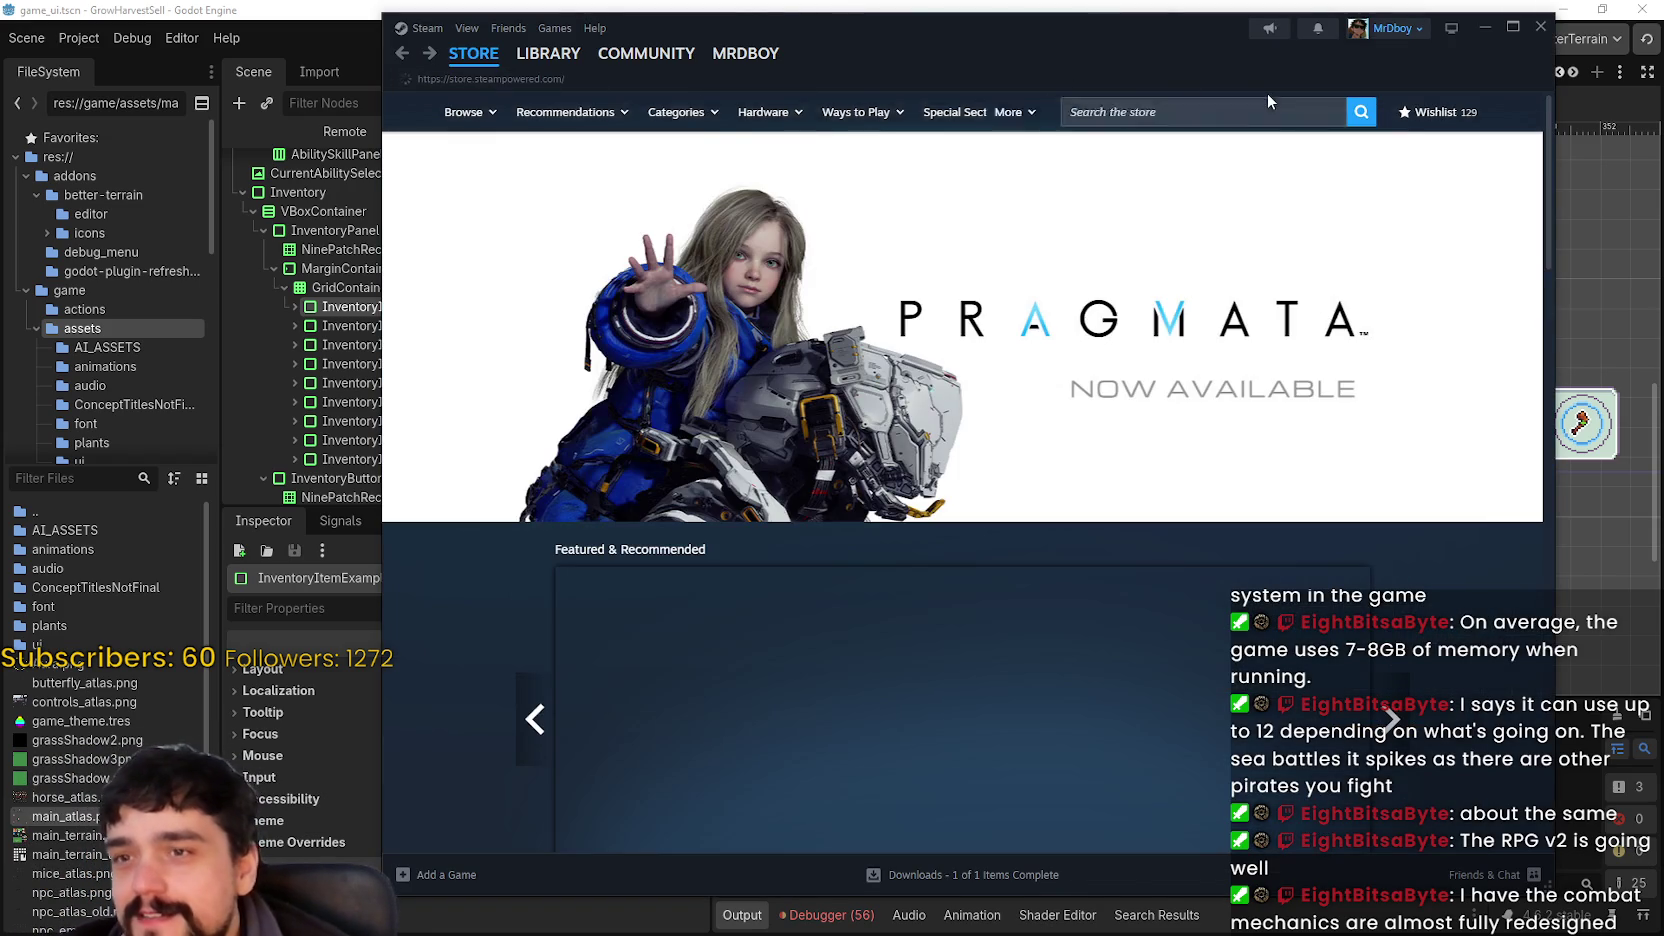
pyautogui.click(1197, 112)
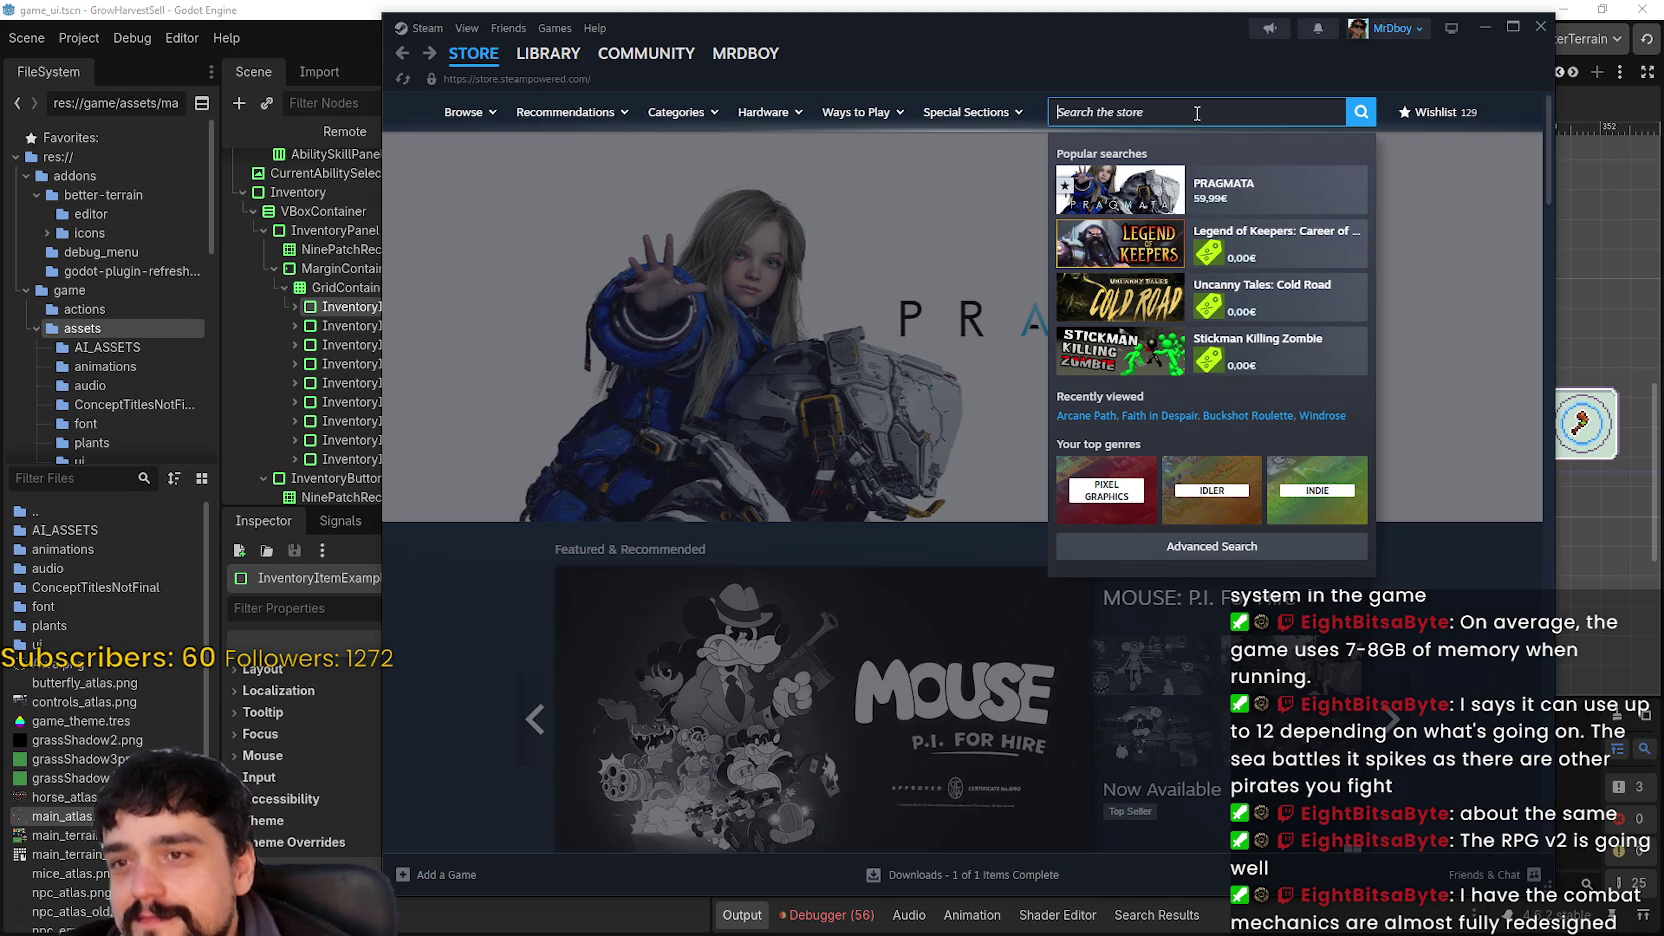
pyautogui.scroll(-4, 670, 392)
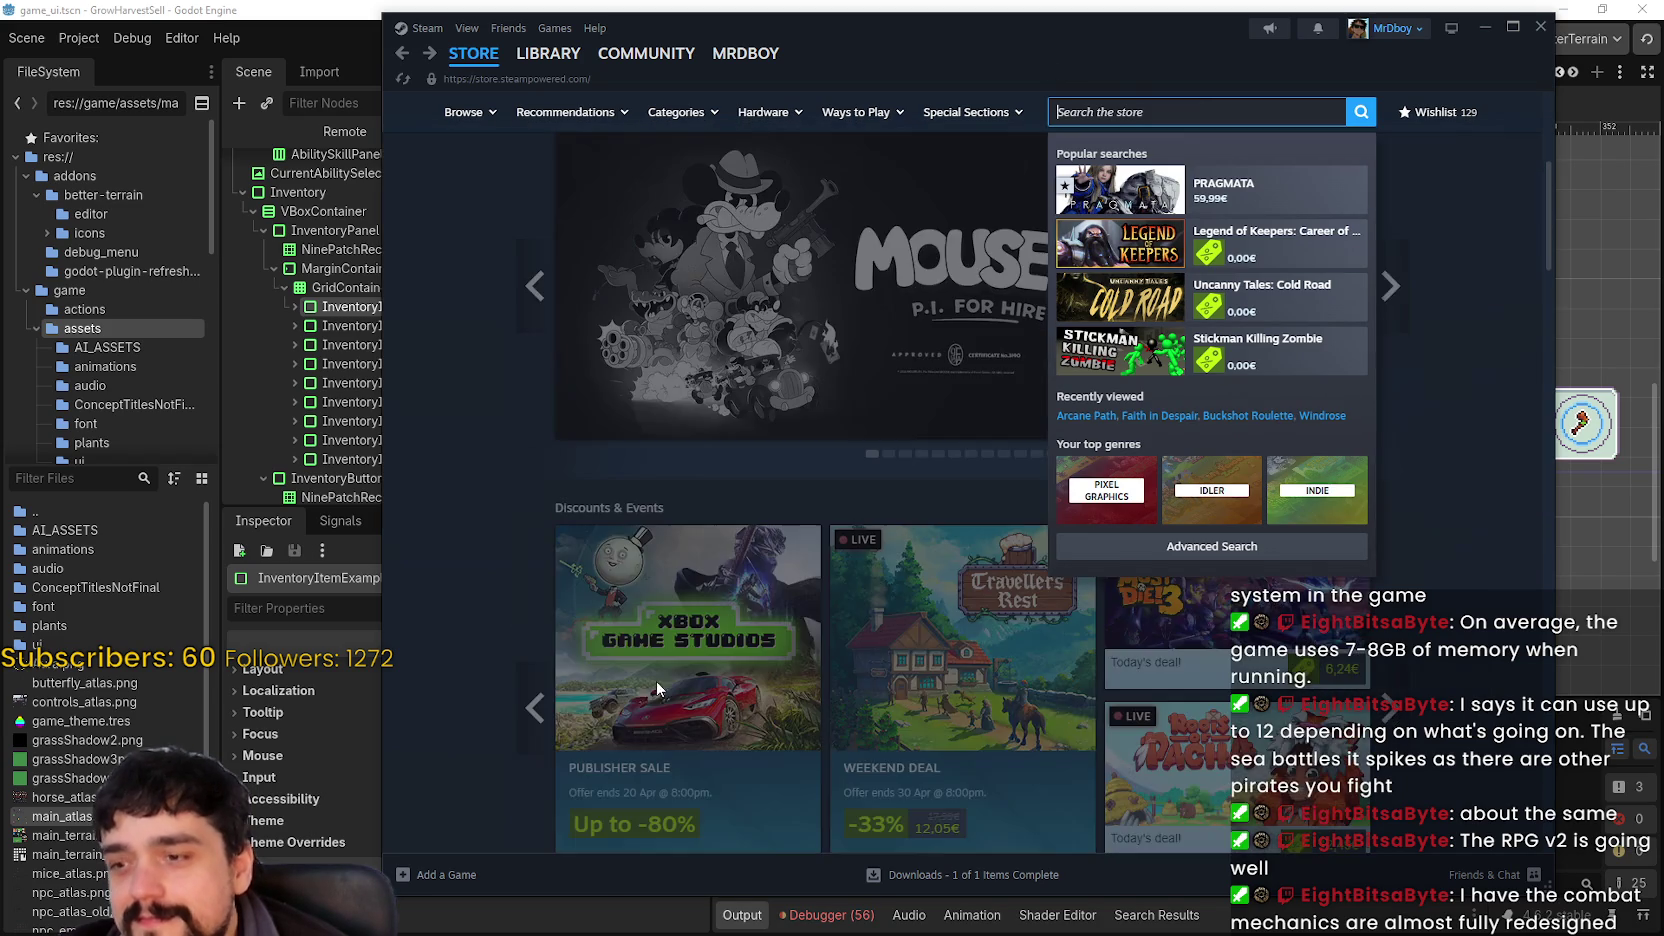
pyautogui.scroll(-3, 1060, 330)
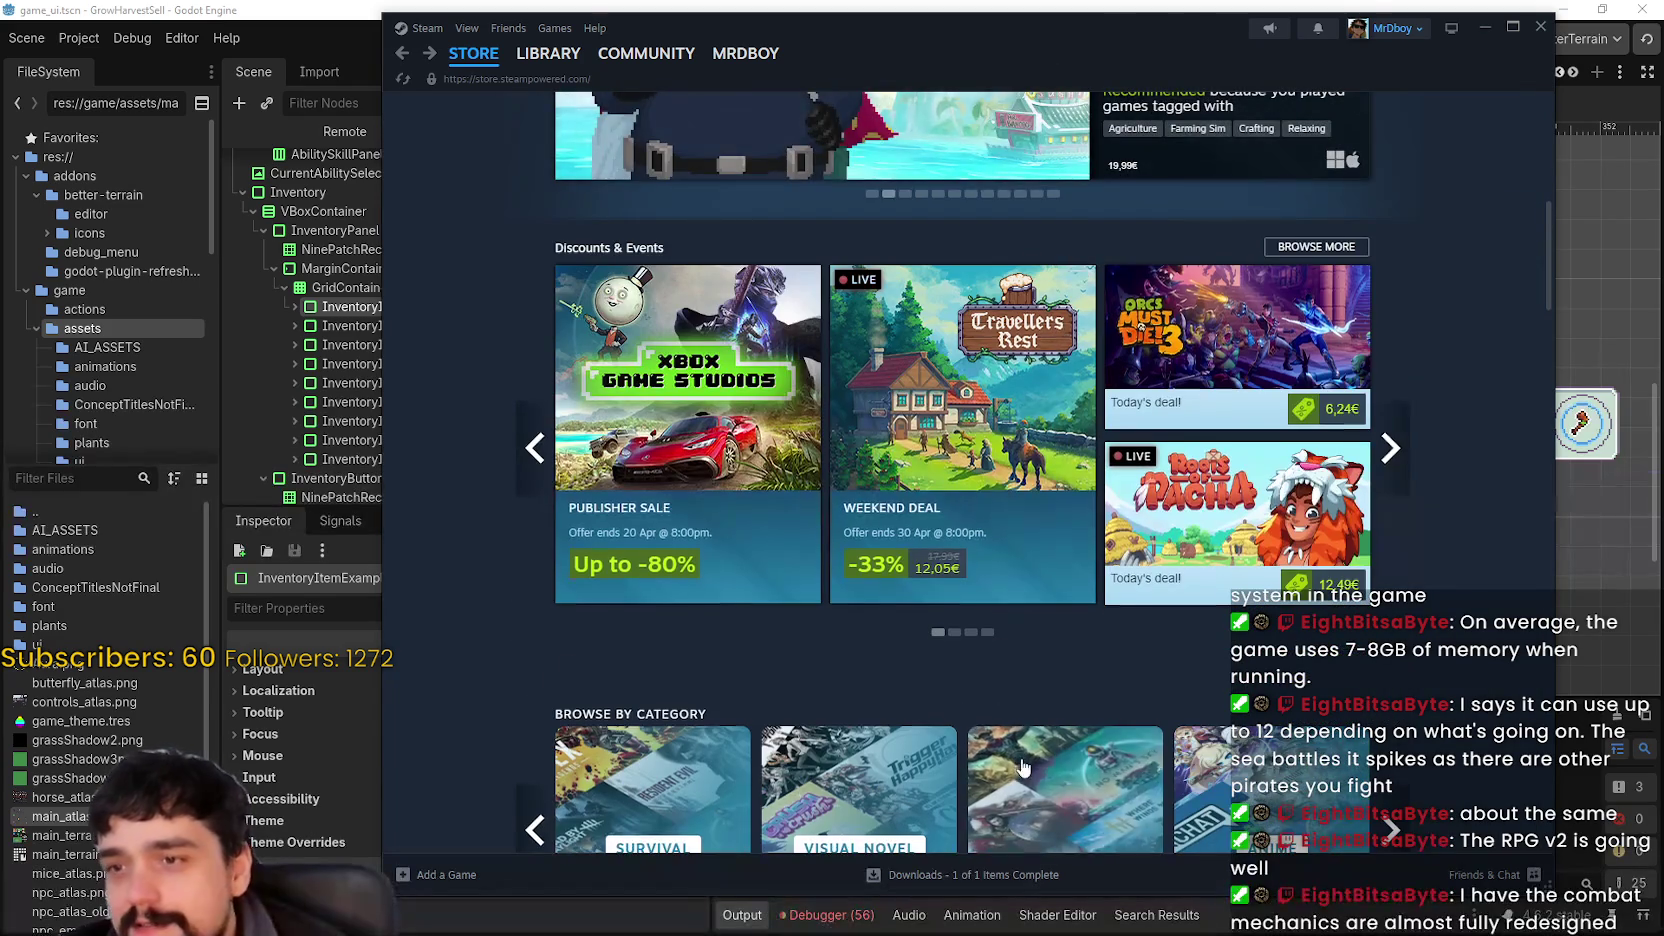
pyautogui.scroll(-8, 1060, 330)
pyautogui.scroll(-12, 955, 718)
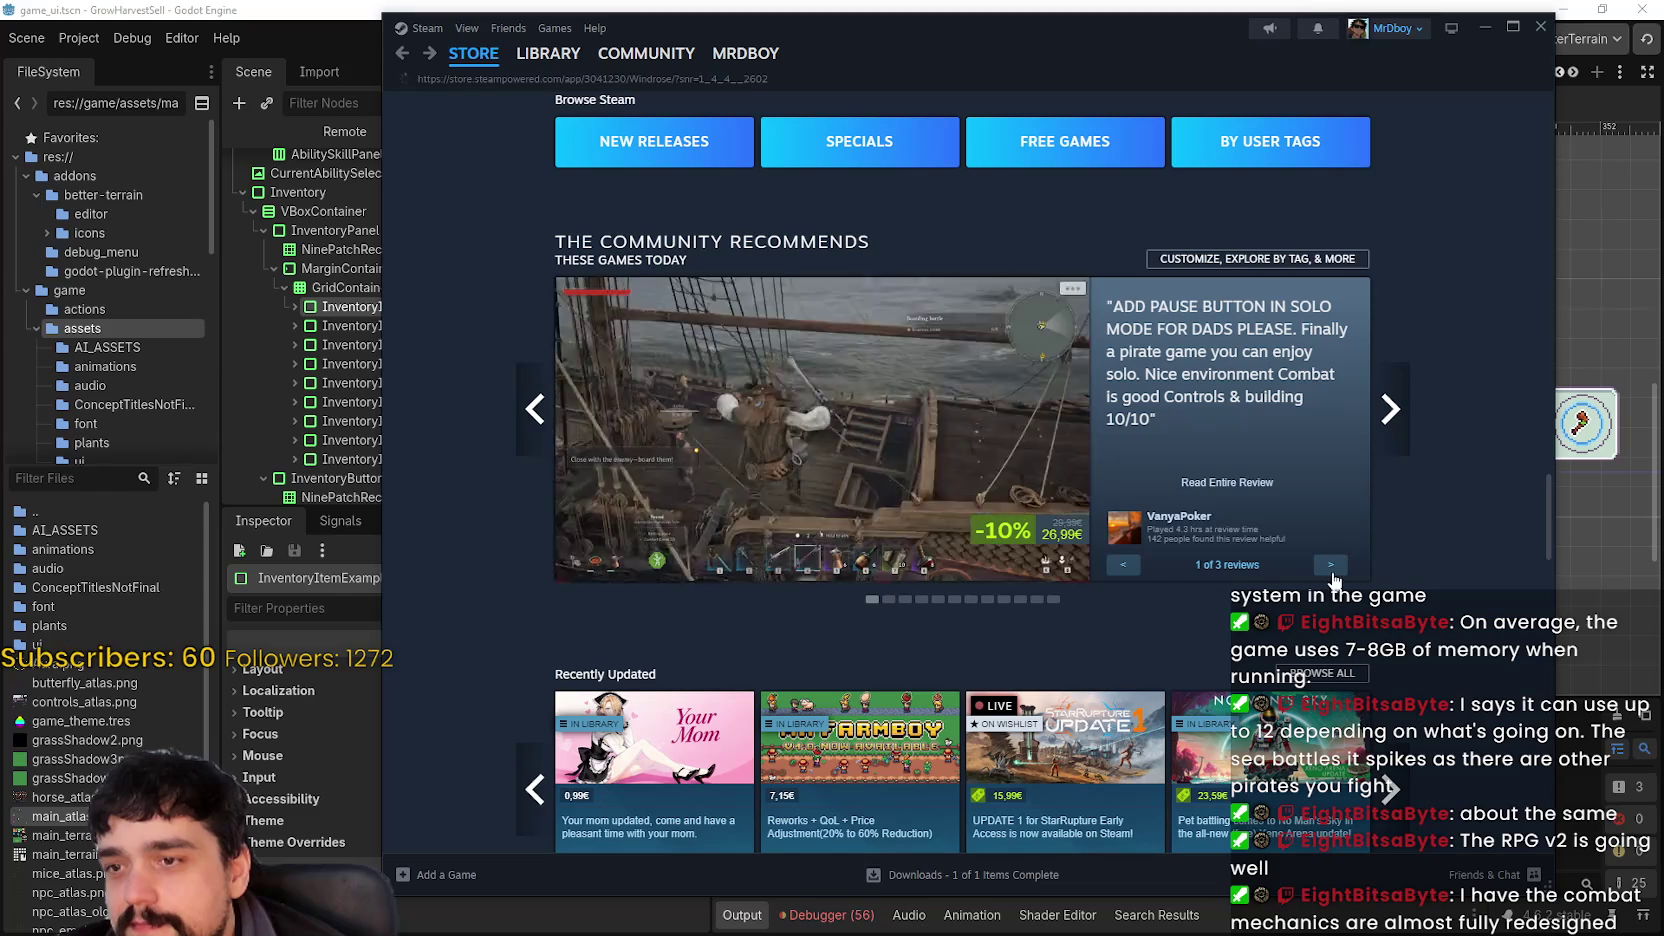
pyautogui.click(807, 508)
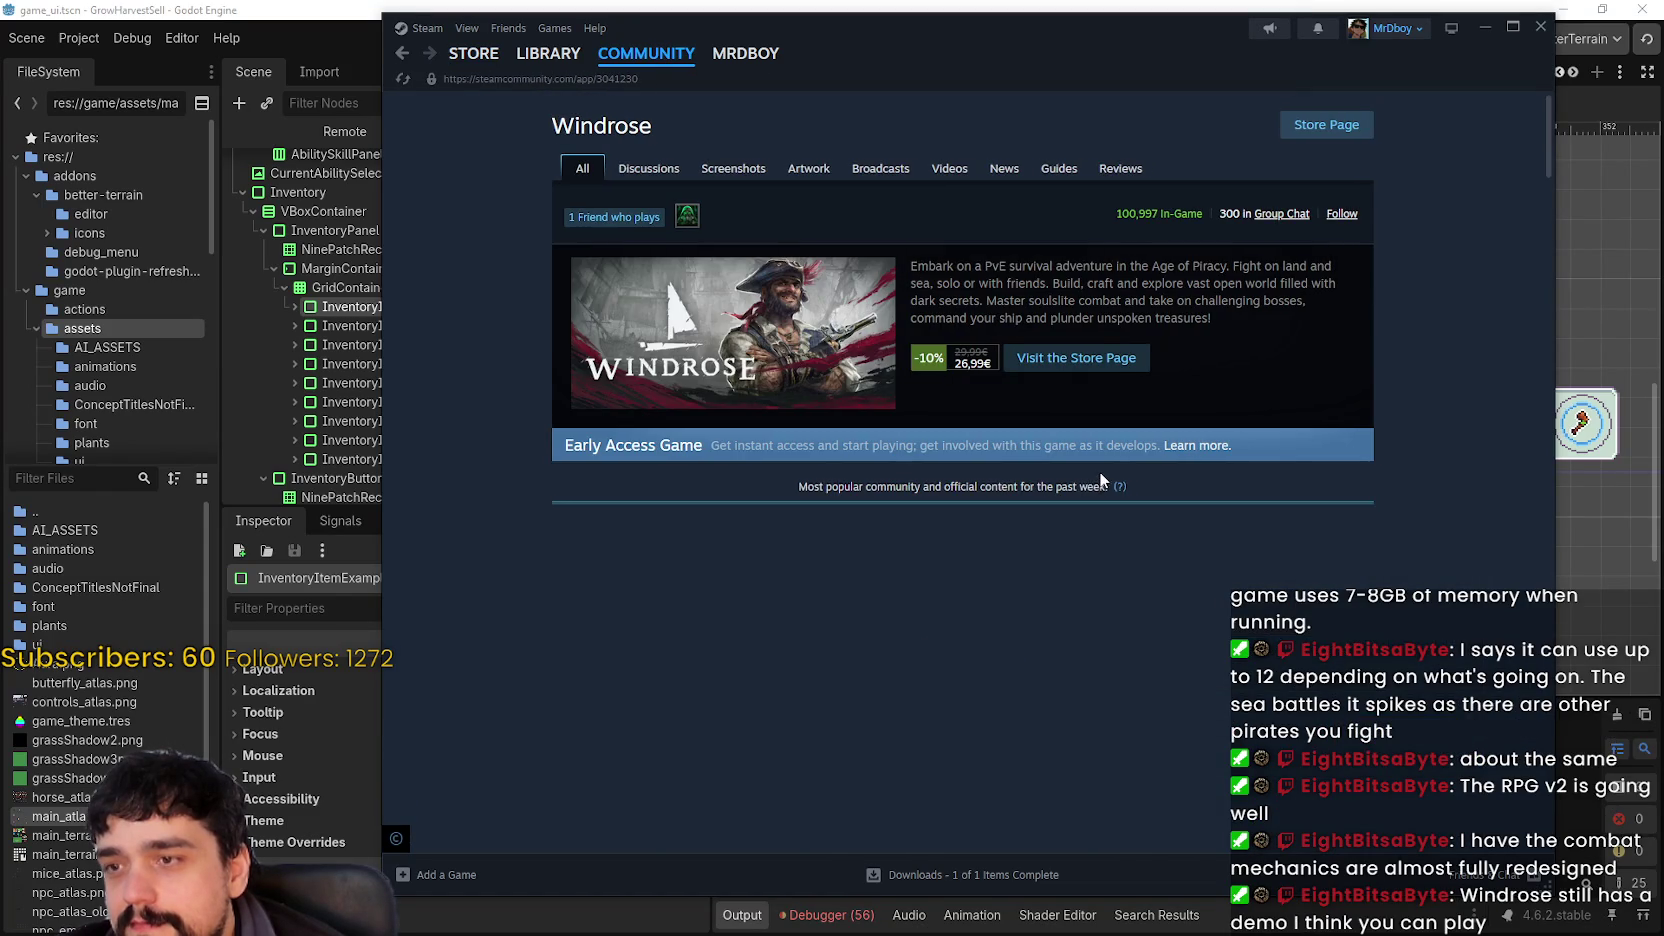
pyautogui.scroll(-3, 1098, 471)
pyautogui.scroll(-4, 1491, 643)
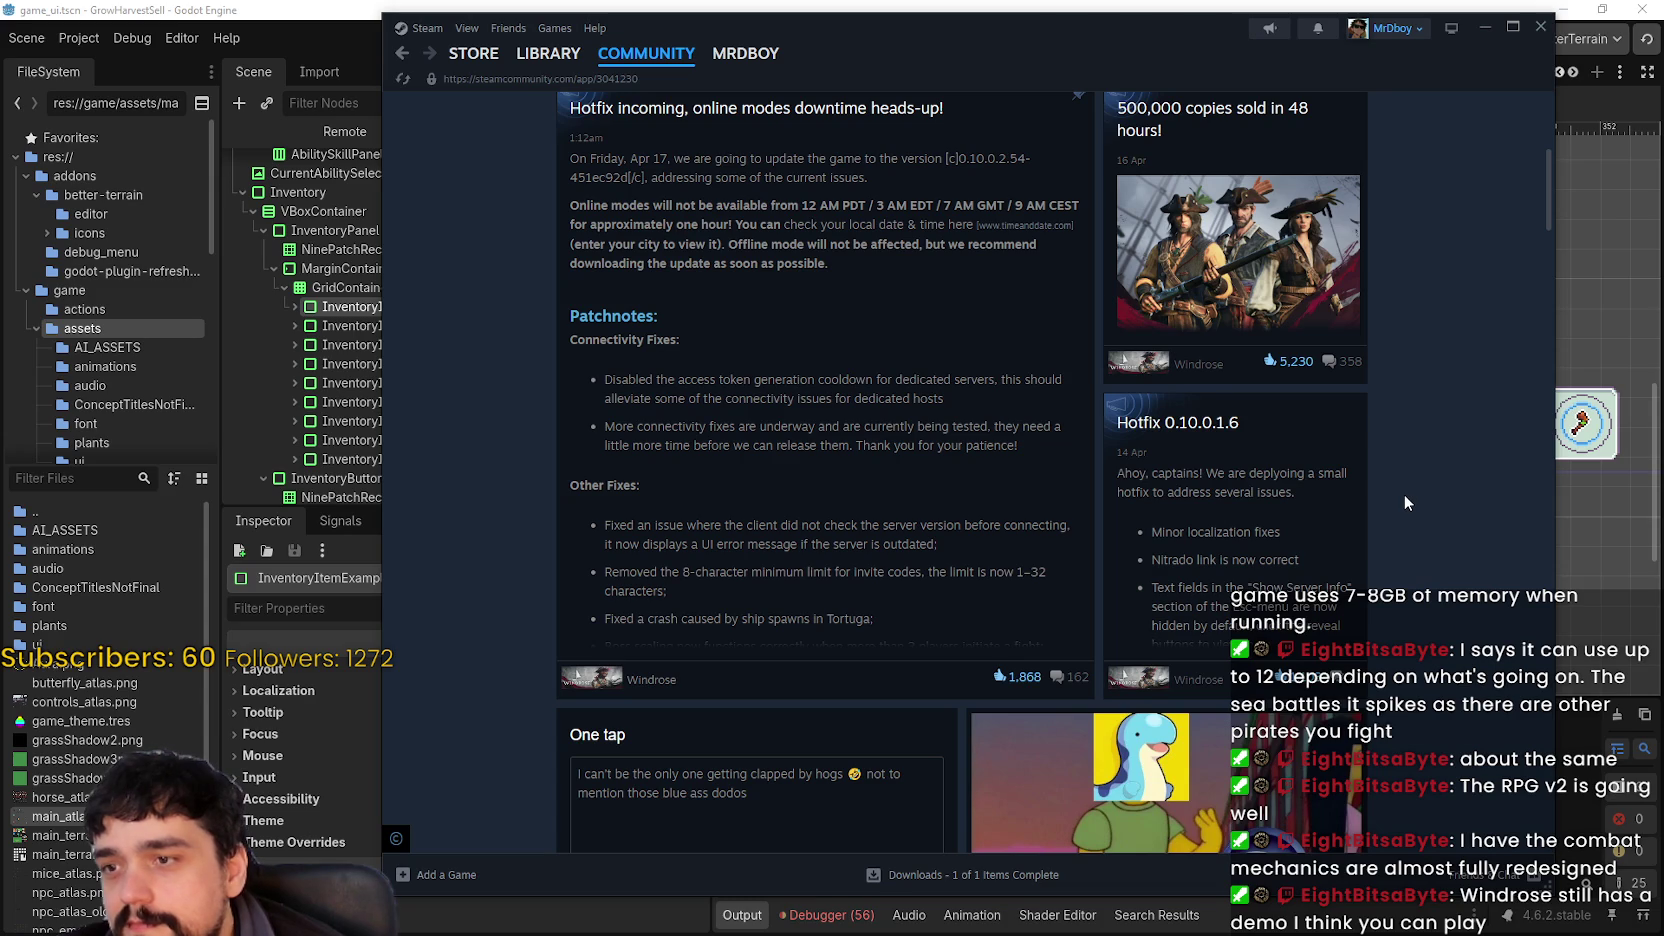
pyautogui.scroll(-10, 1404, 494)
pyautogui.scroll(-7, 1396, 512)
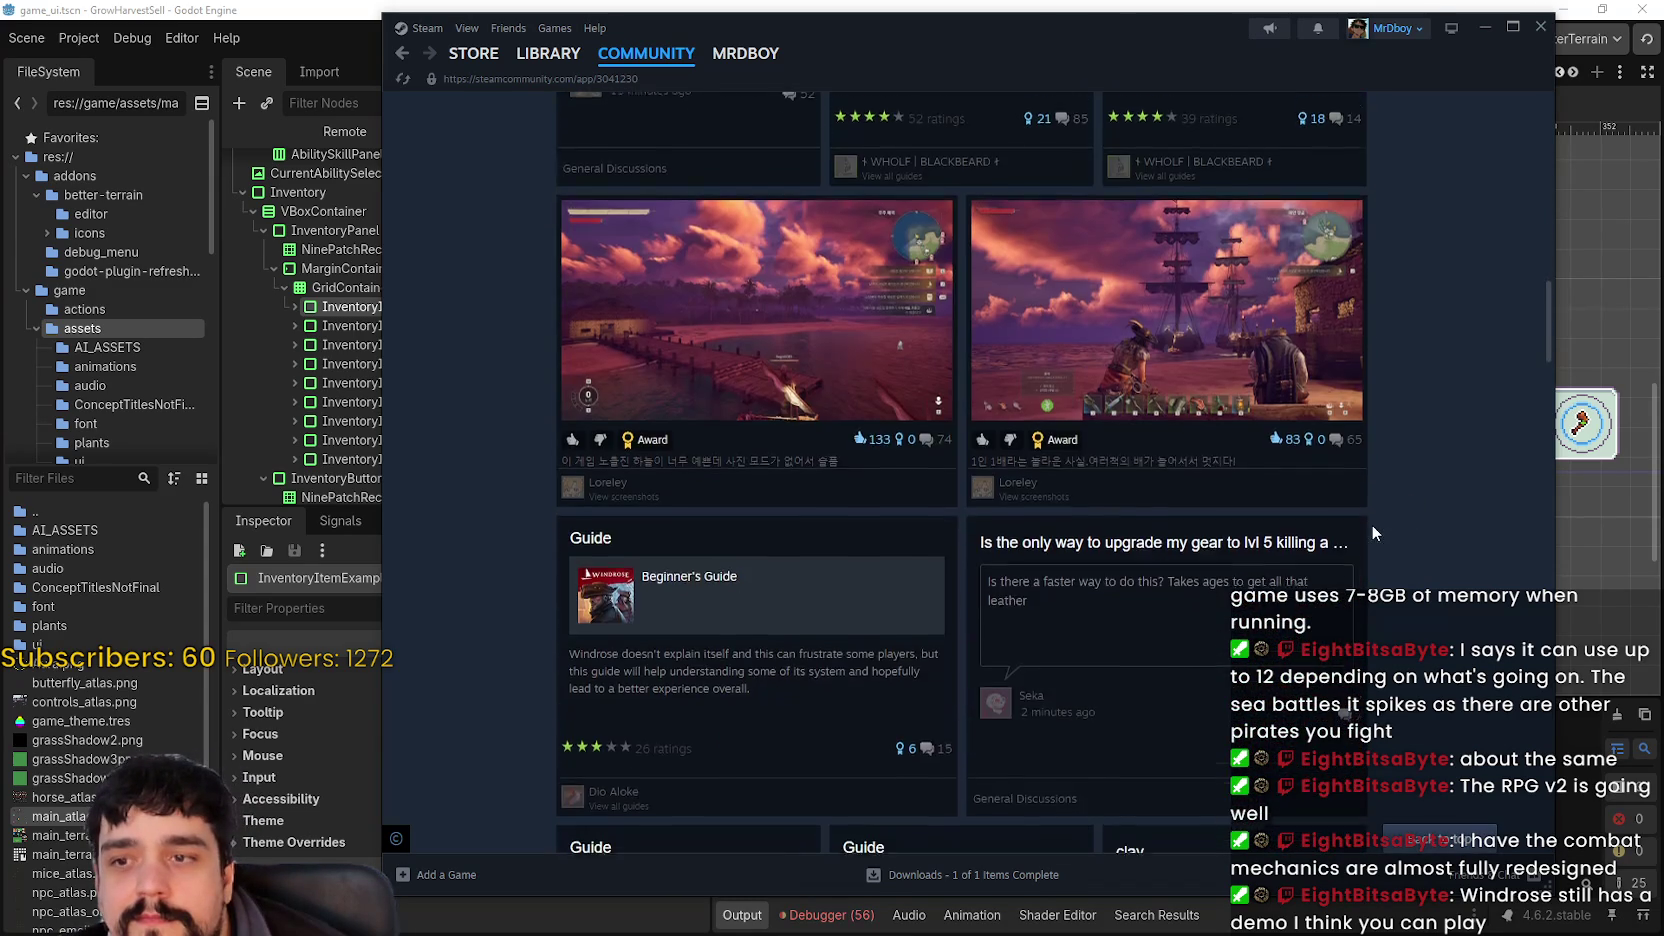
pyautogui.scroll(-3, 1420, 526)
pyautogui.moveTo(1550, 348)
pyautogui.mouseDown()
pyautogui.moveTo(1512, 725)
pyautogui.moveTo(1511, 686)
pyautogui.mouseUp()
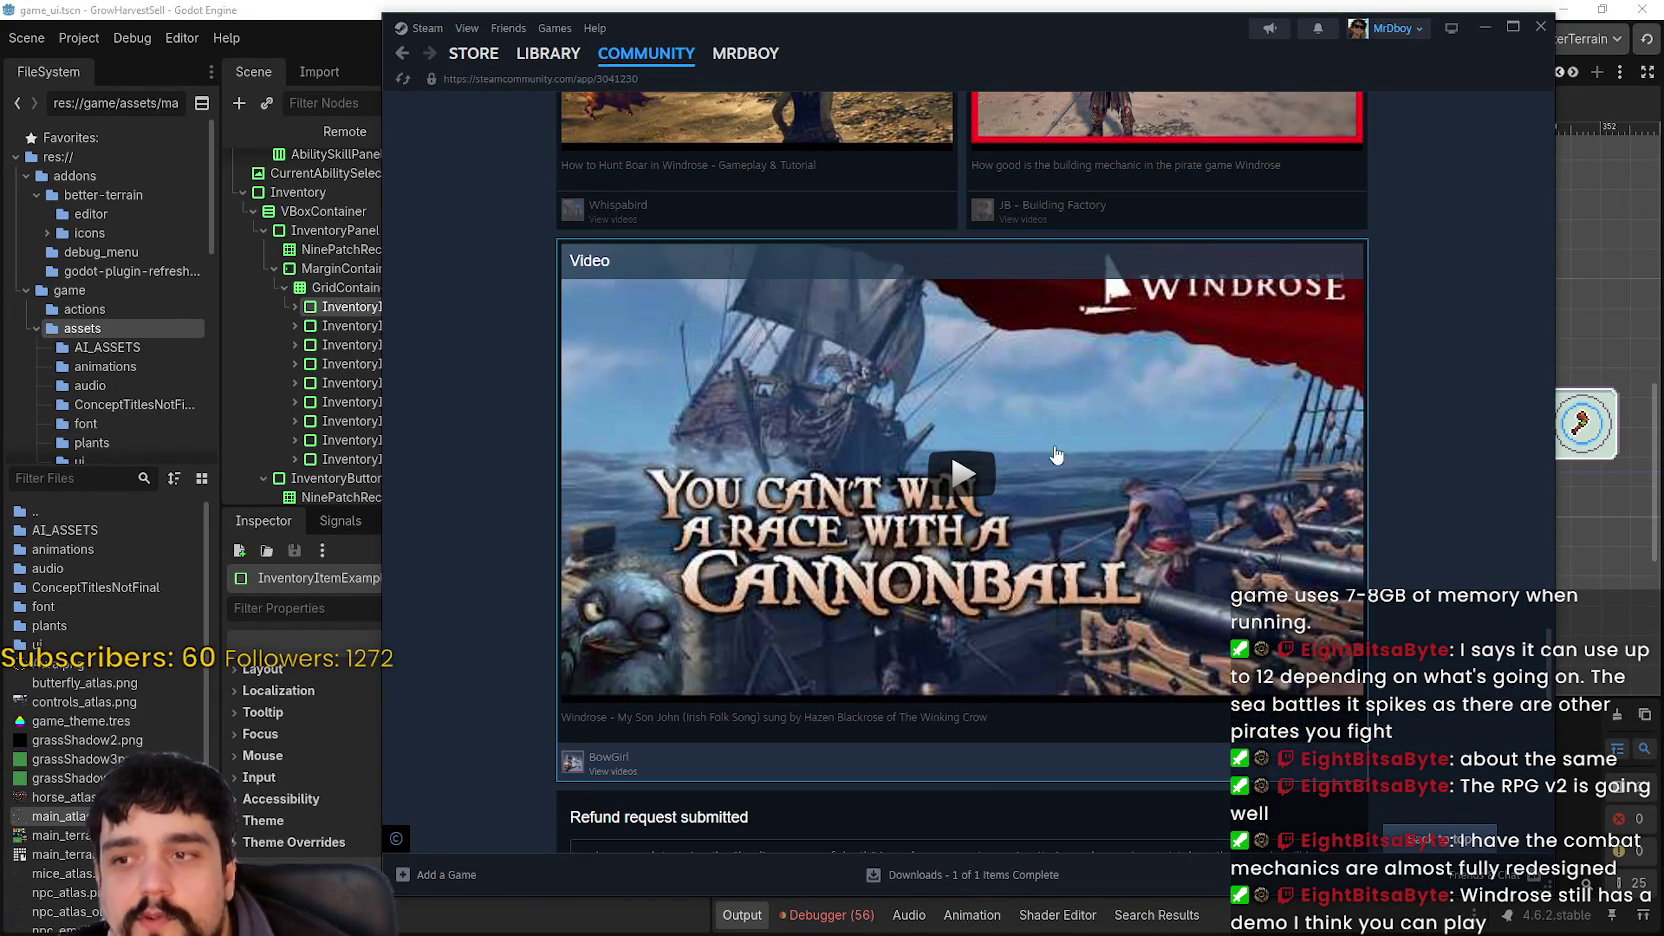
pyautogui.scroll(-3, 1048, 625)
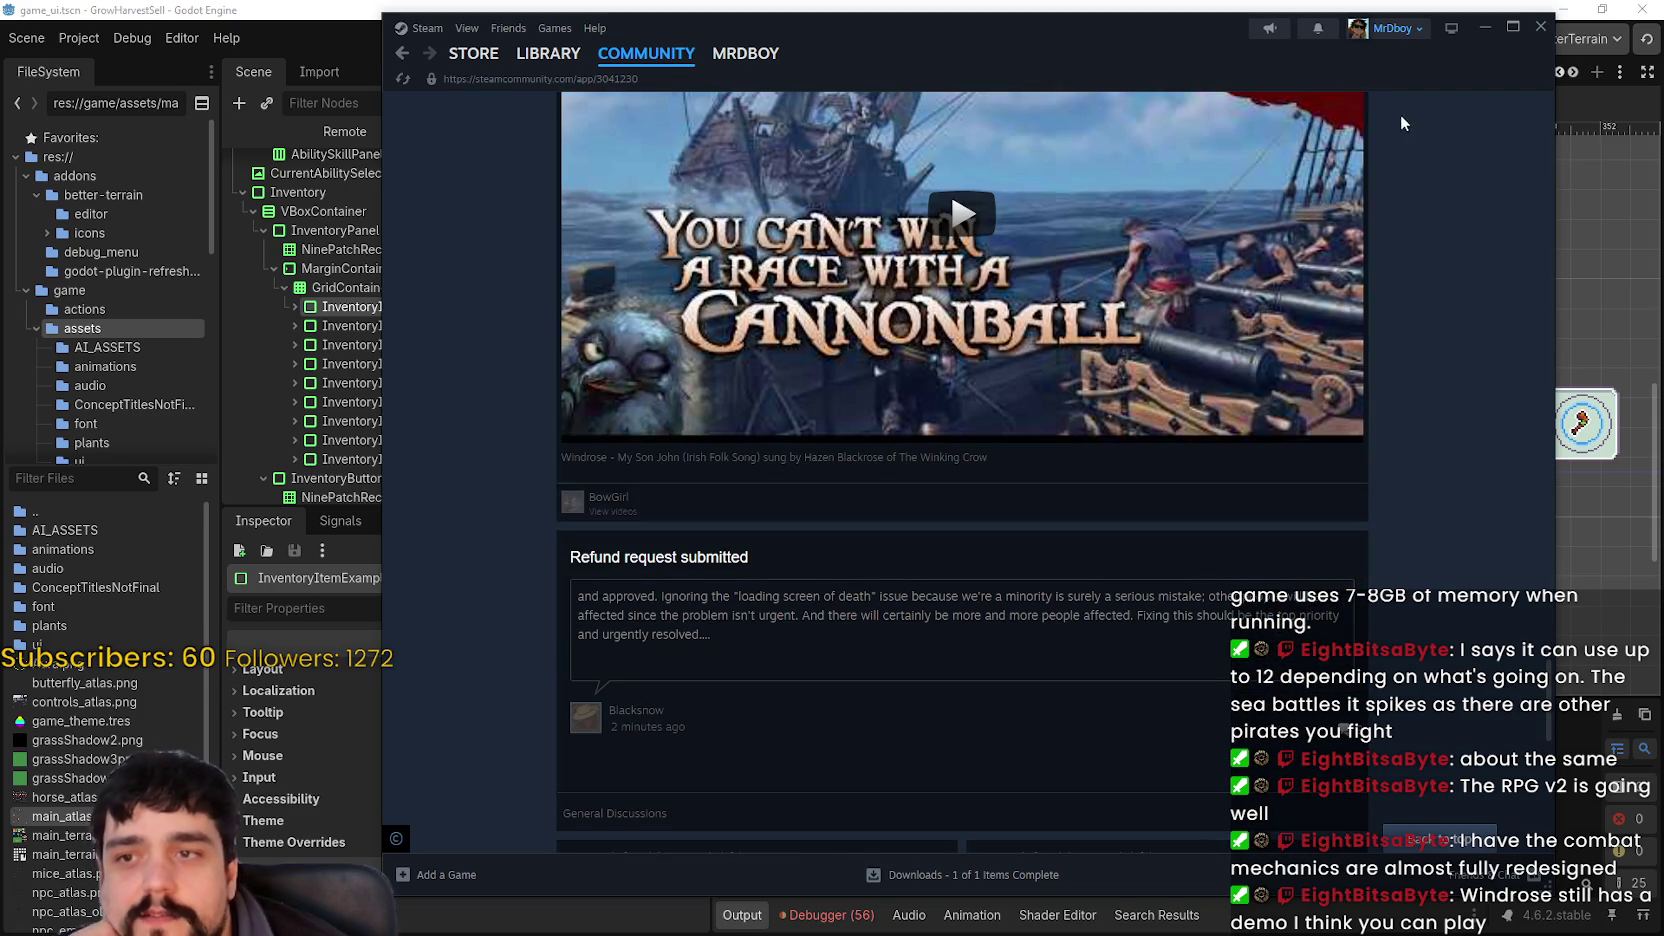
pyautogui.scroll(-10, 1260, 500)
pyautogui.scroll(6, 1280, 646)
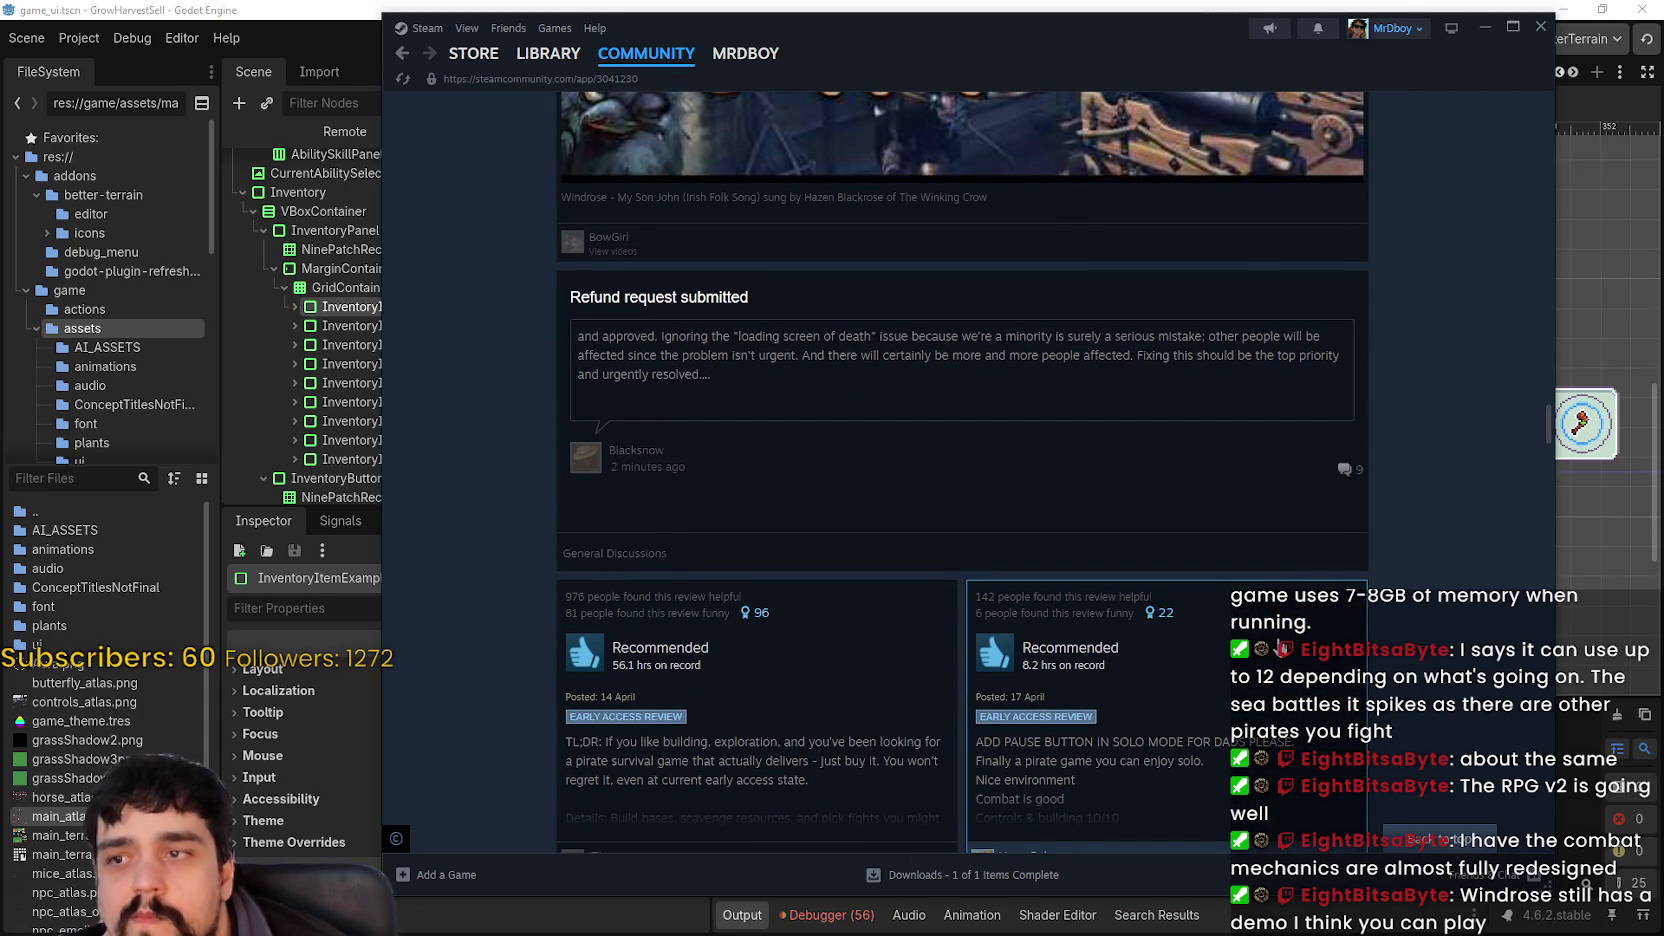
pyautogui.scroll(-10, 1280, 646)
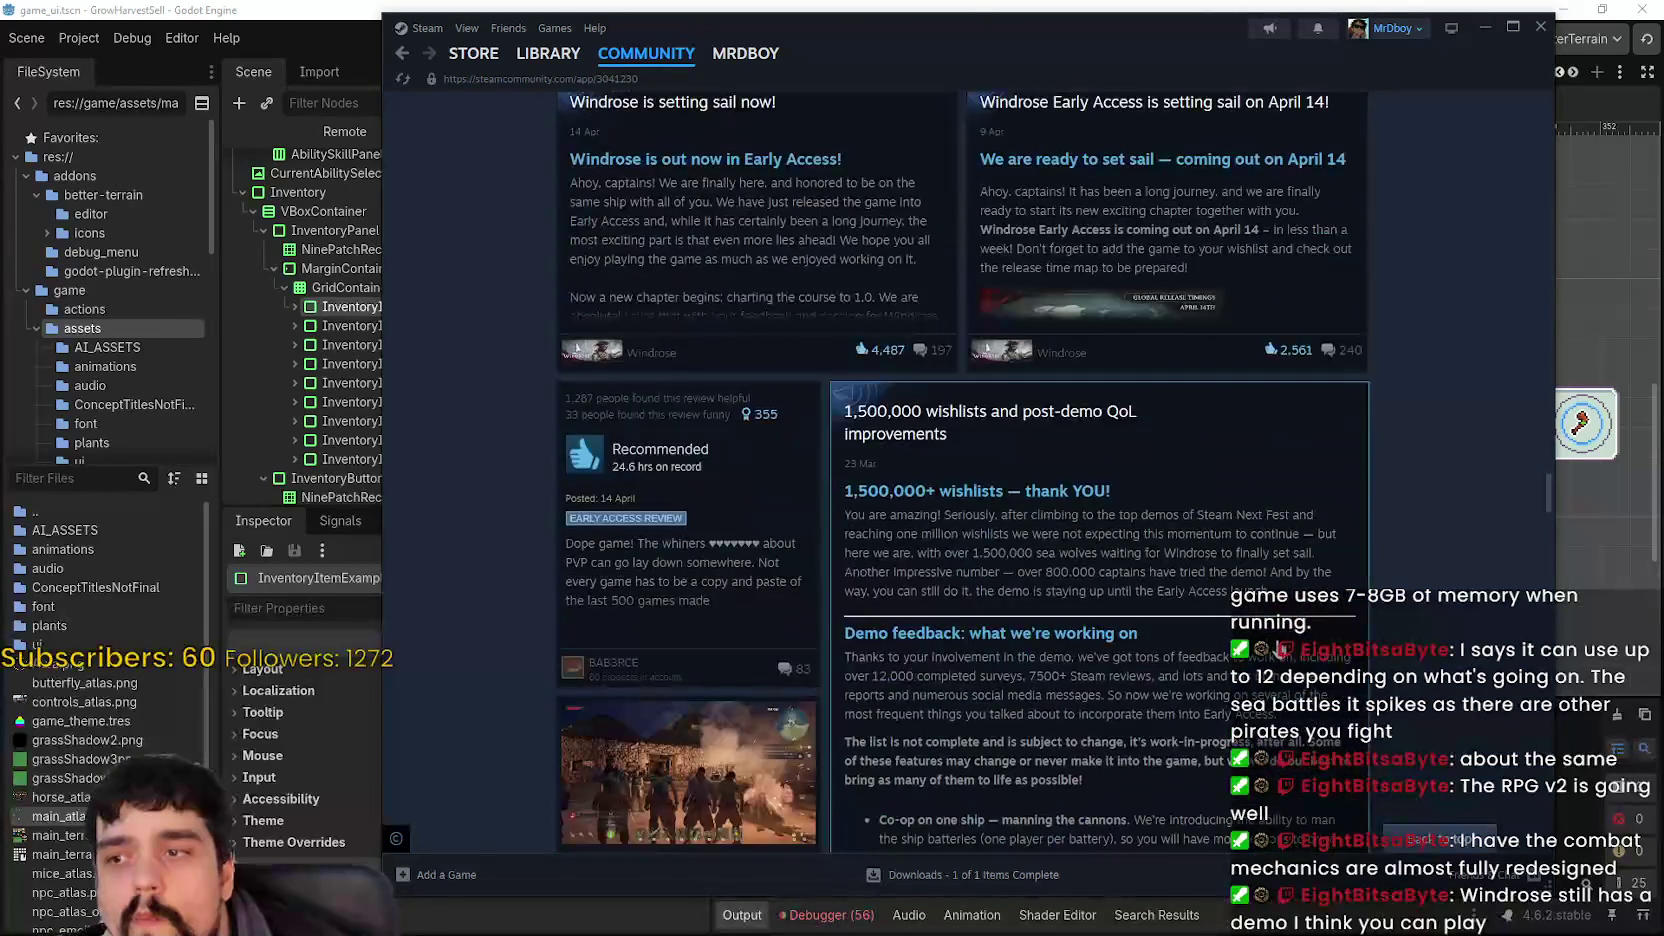
pyautogui.scroll(-10, 1498, 551)
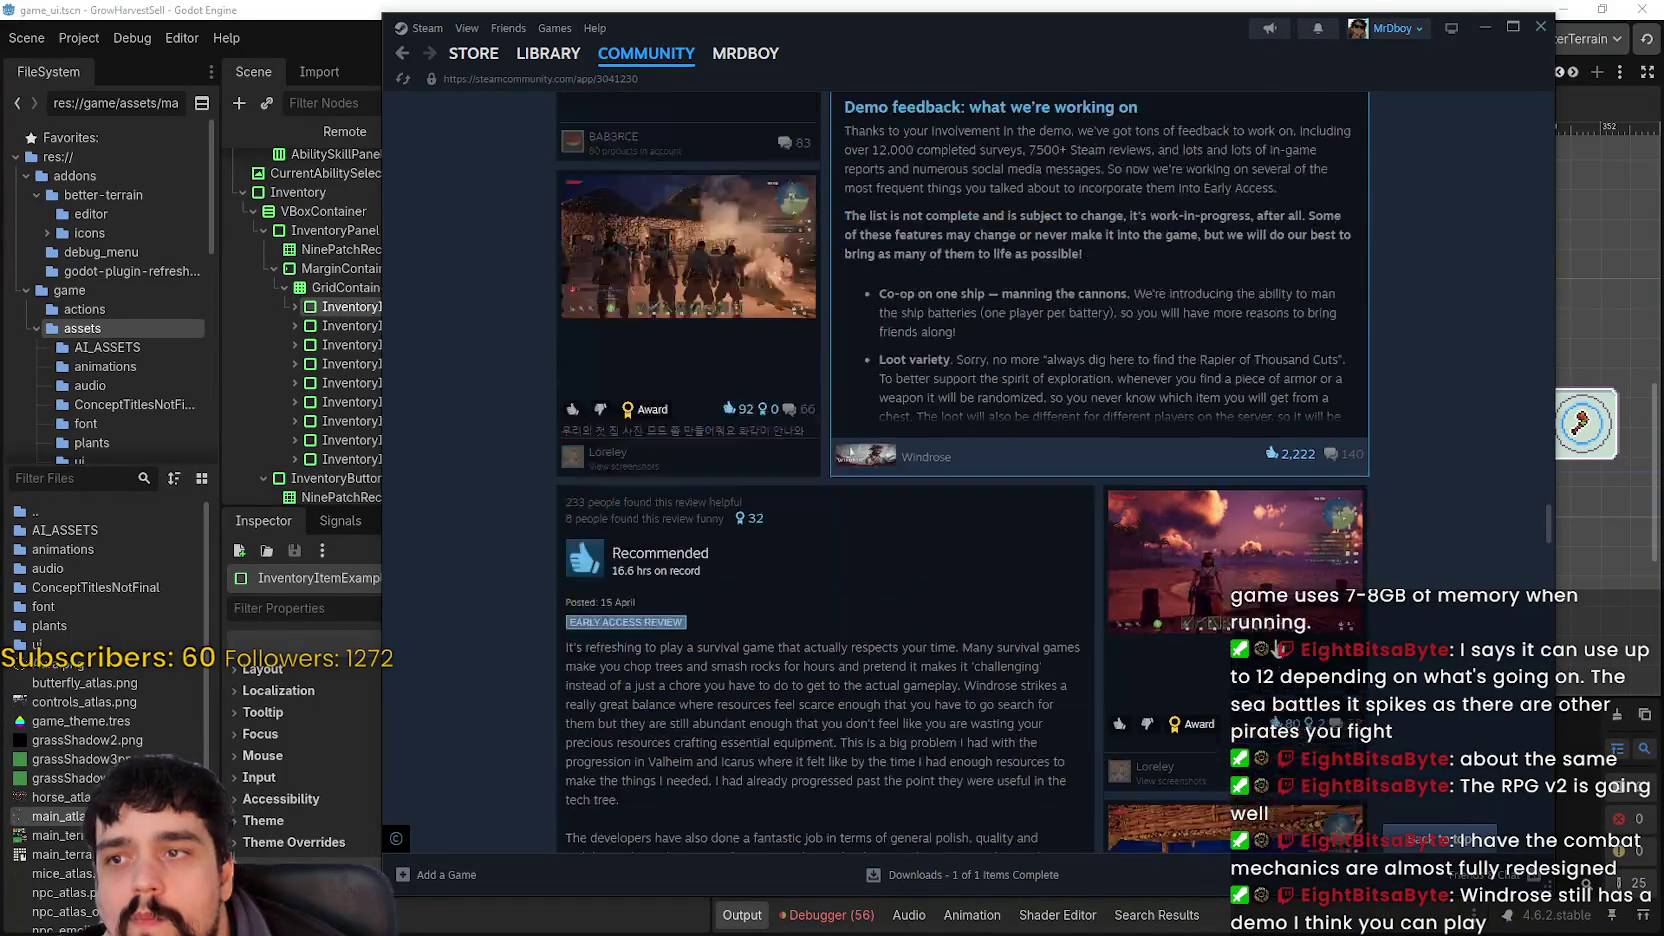
pyautogui.moveTo(1542, 557); pyautogui.dragTo(1527, 651)
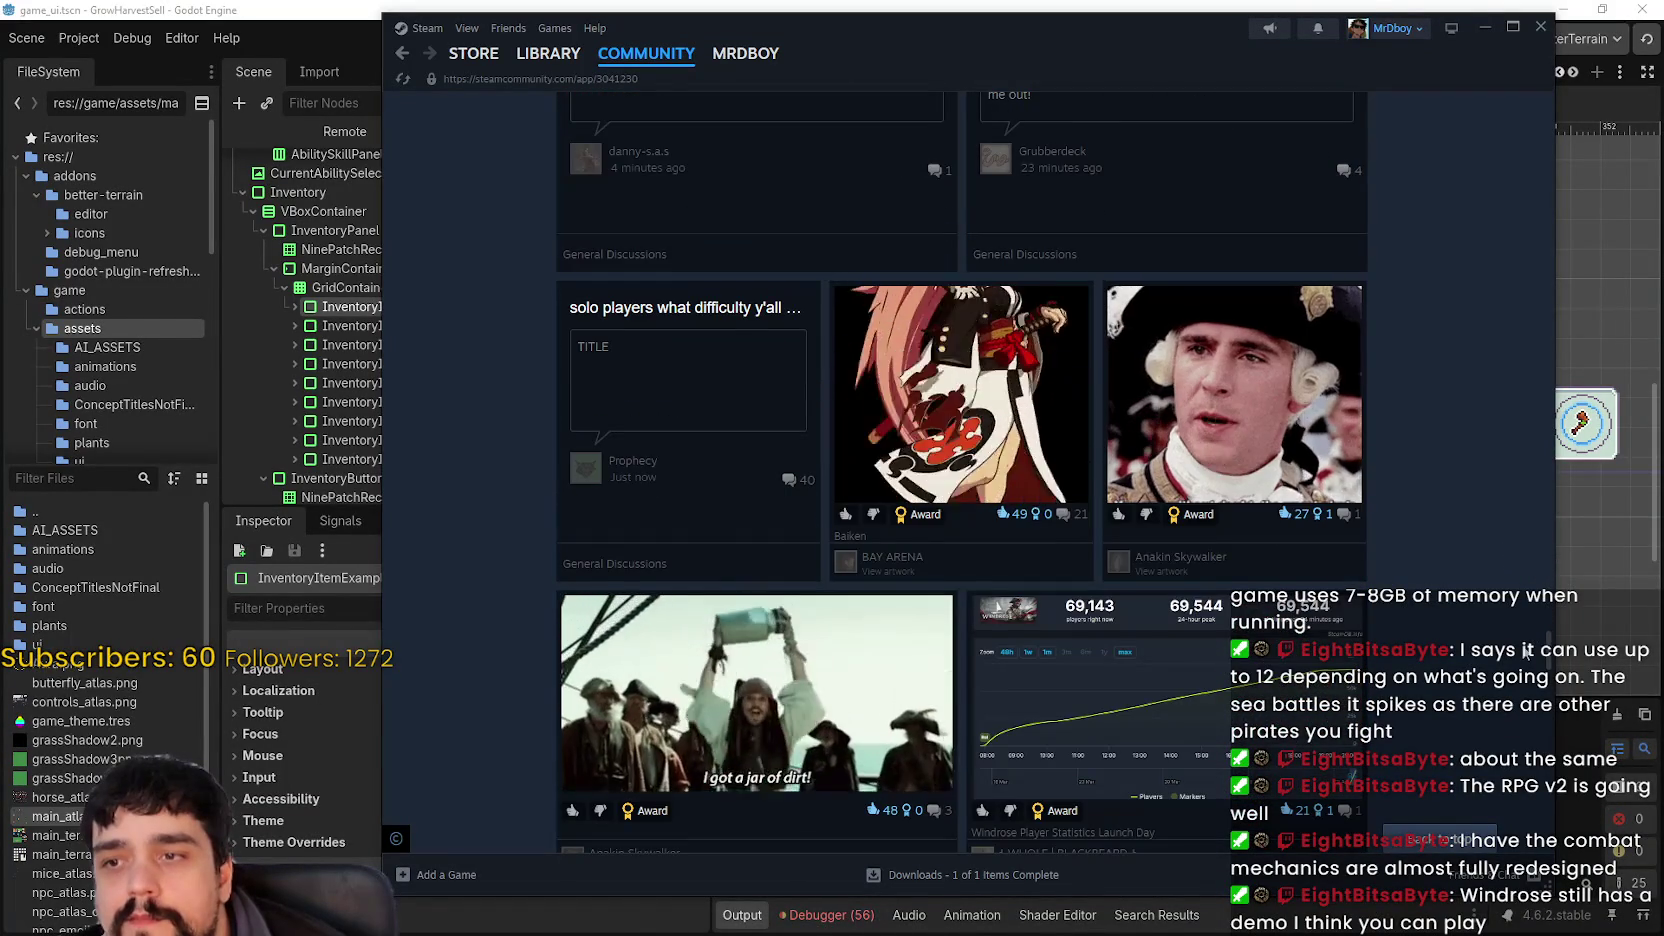
pyautogui.moveTo(1526, 650); pyautogui.dragTo(1495, 742)
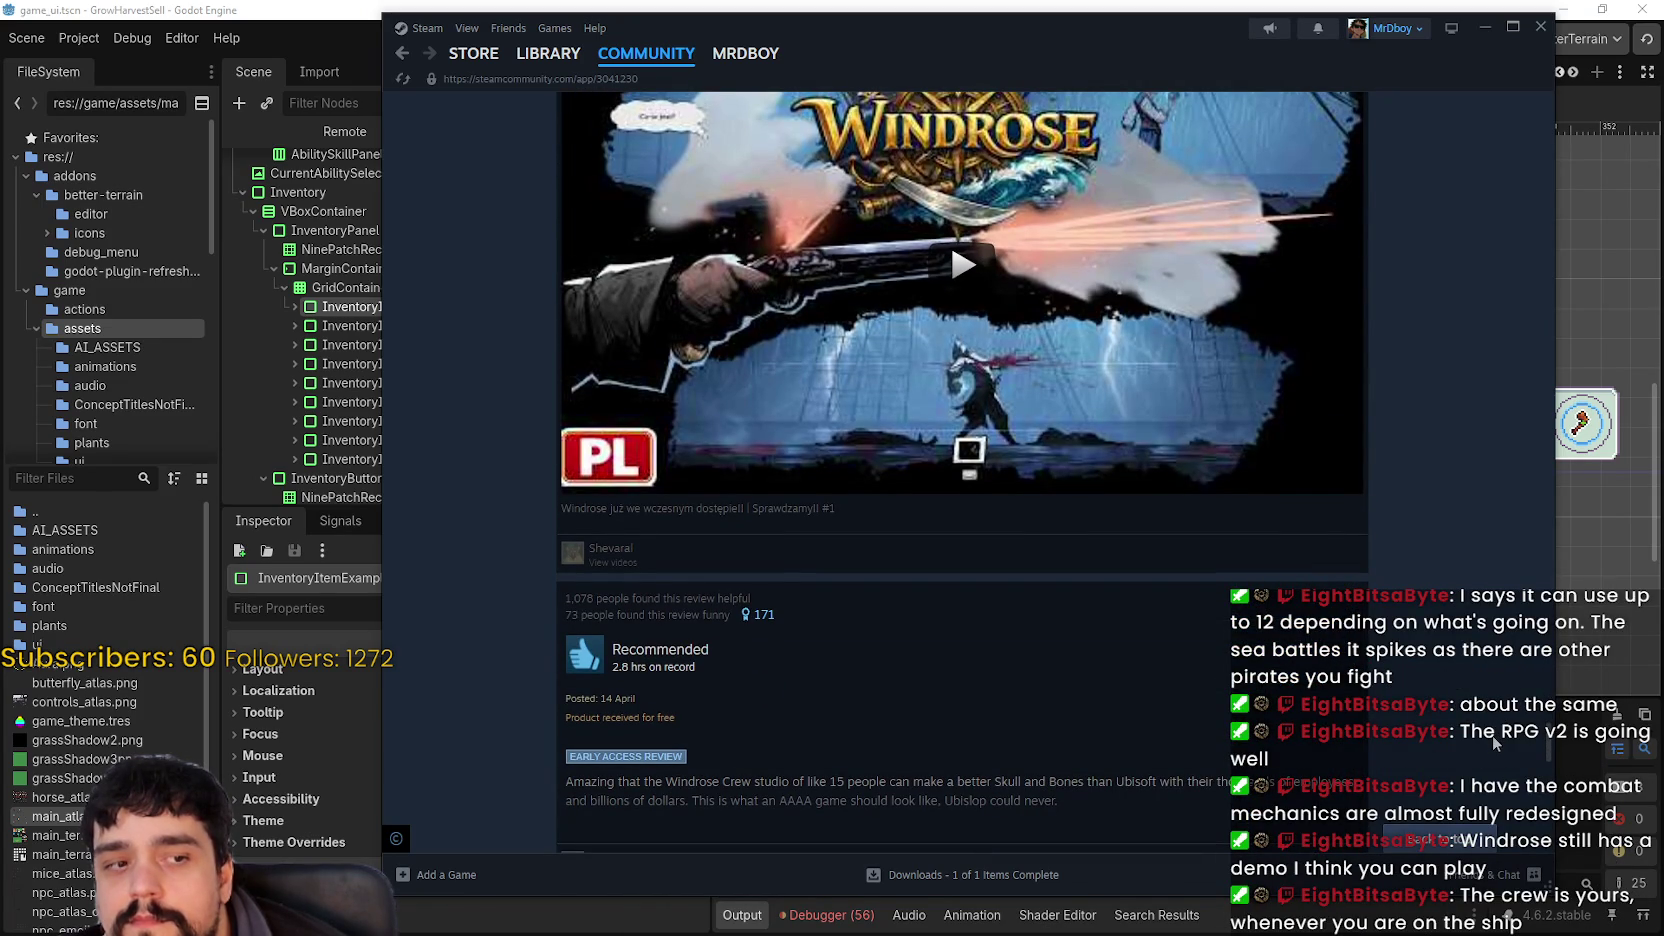
pyautogui.scroll(-3, 1492, 736)
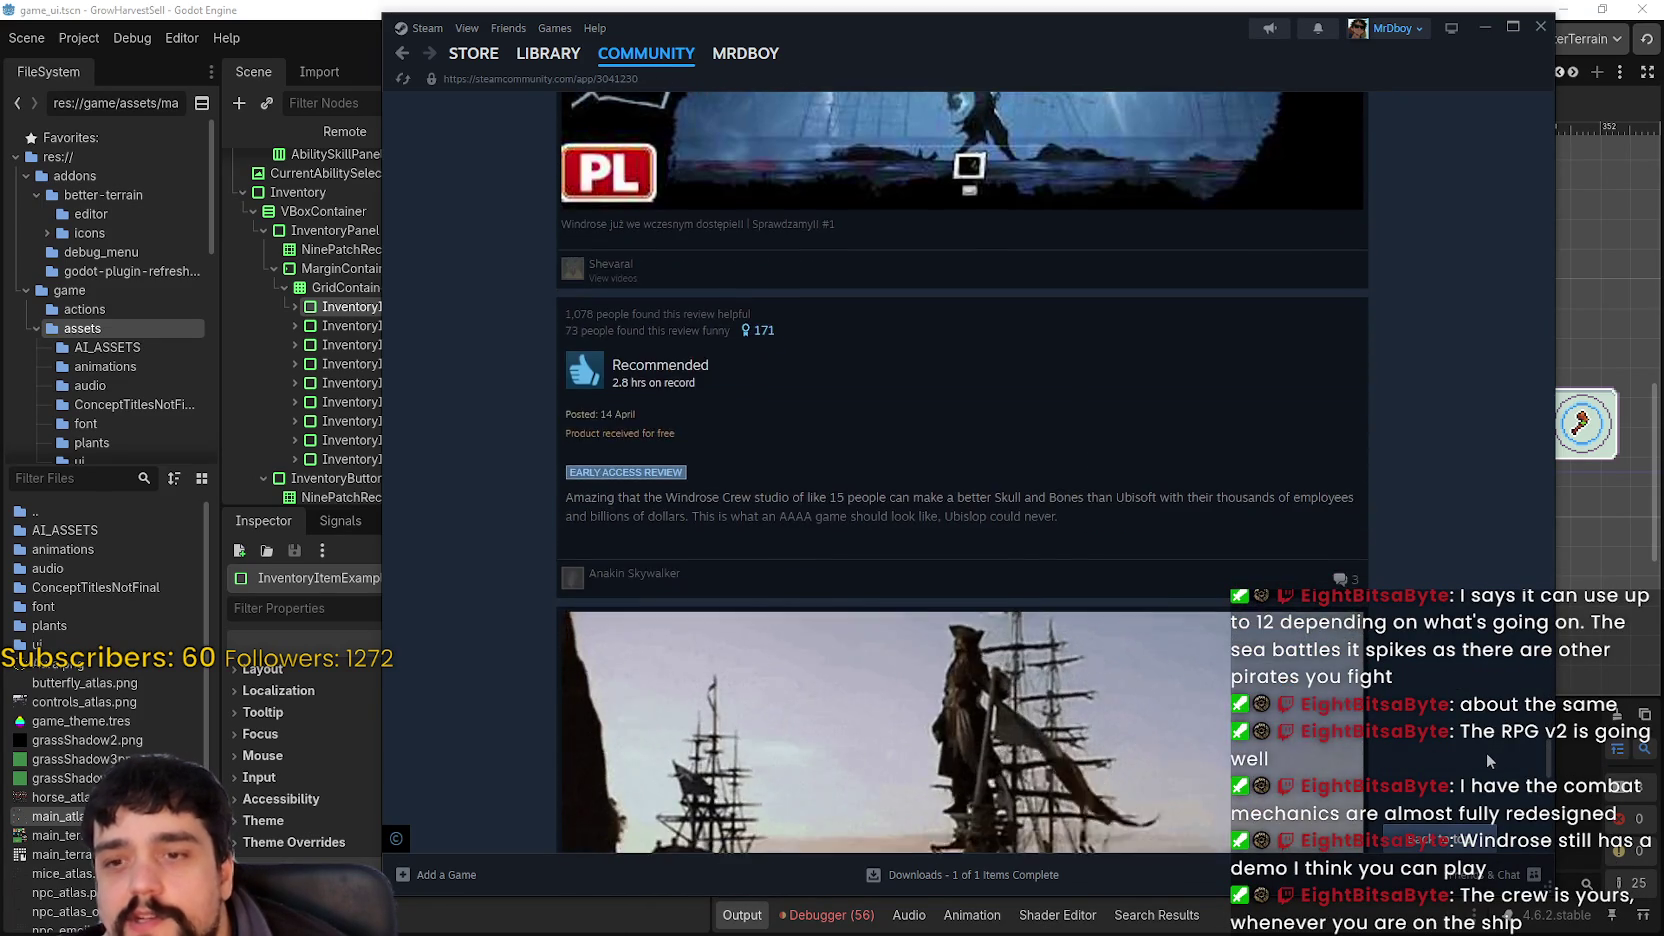
pyautogui.scroll(-10, 1487, 759)
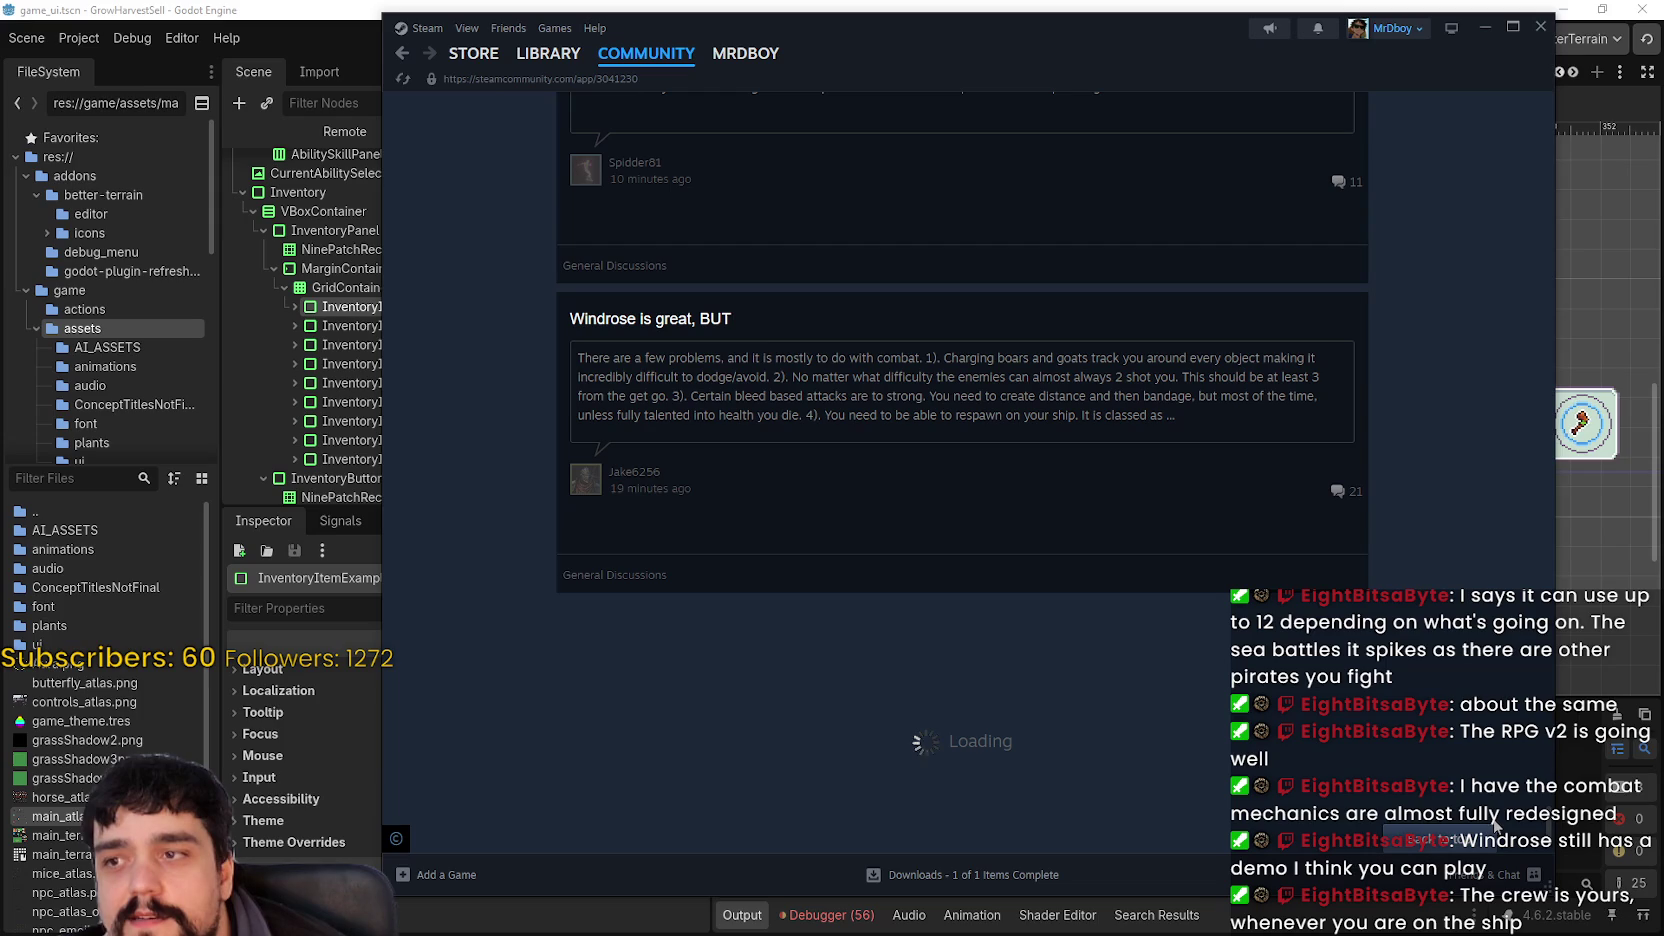
# - Scroll through the rest of the Windrose community hub, then close the Steam window
pyautogui.scroll(-10, 1490, 800)
pyautogui.scroll(-10, 1465, 546)
pyautogui.scroll(-5, 1545, 500)
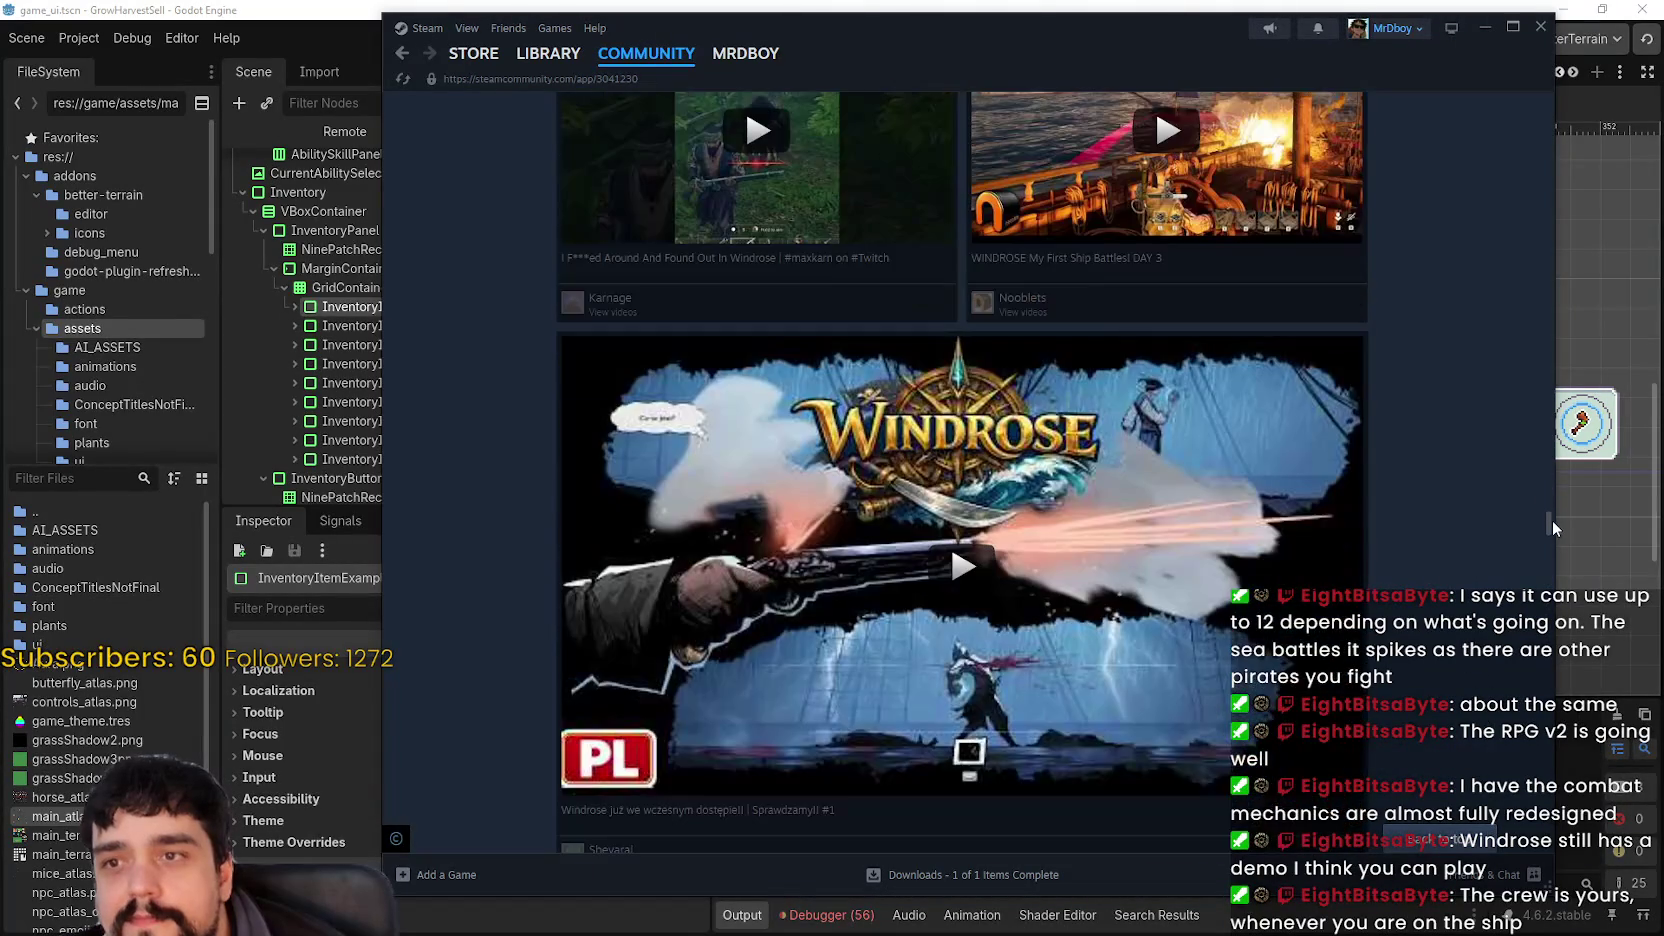
pyautogui.moveTo(1552, 520); pyautogui.dragTo(1532, 705)
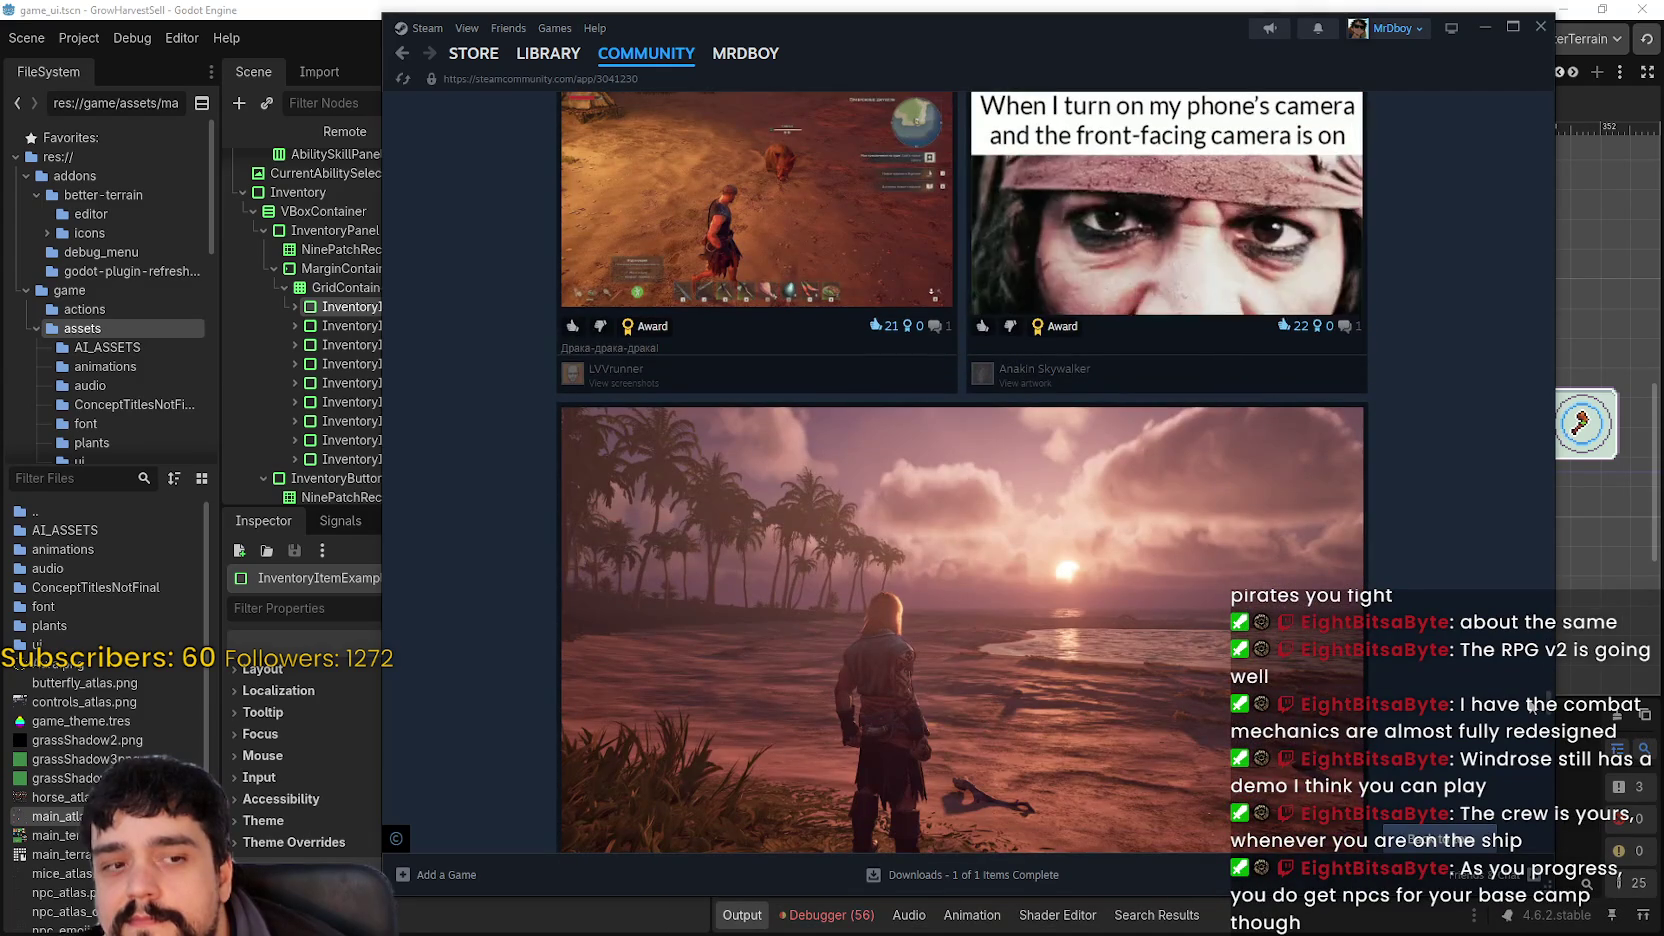
pyautogui.moveTo(1532, 705); pyautogui.dragTo(1530, 717)
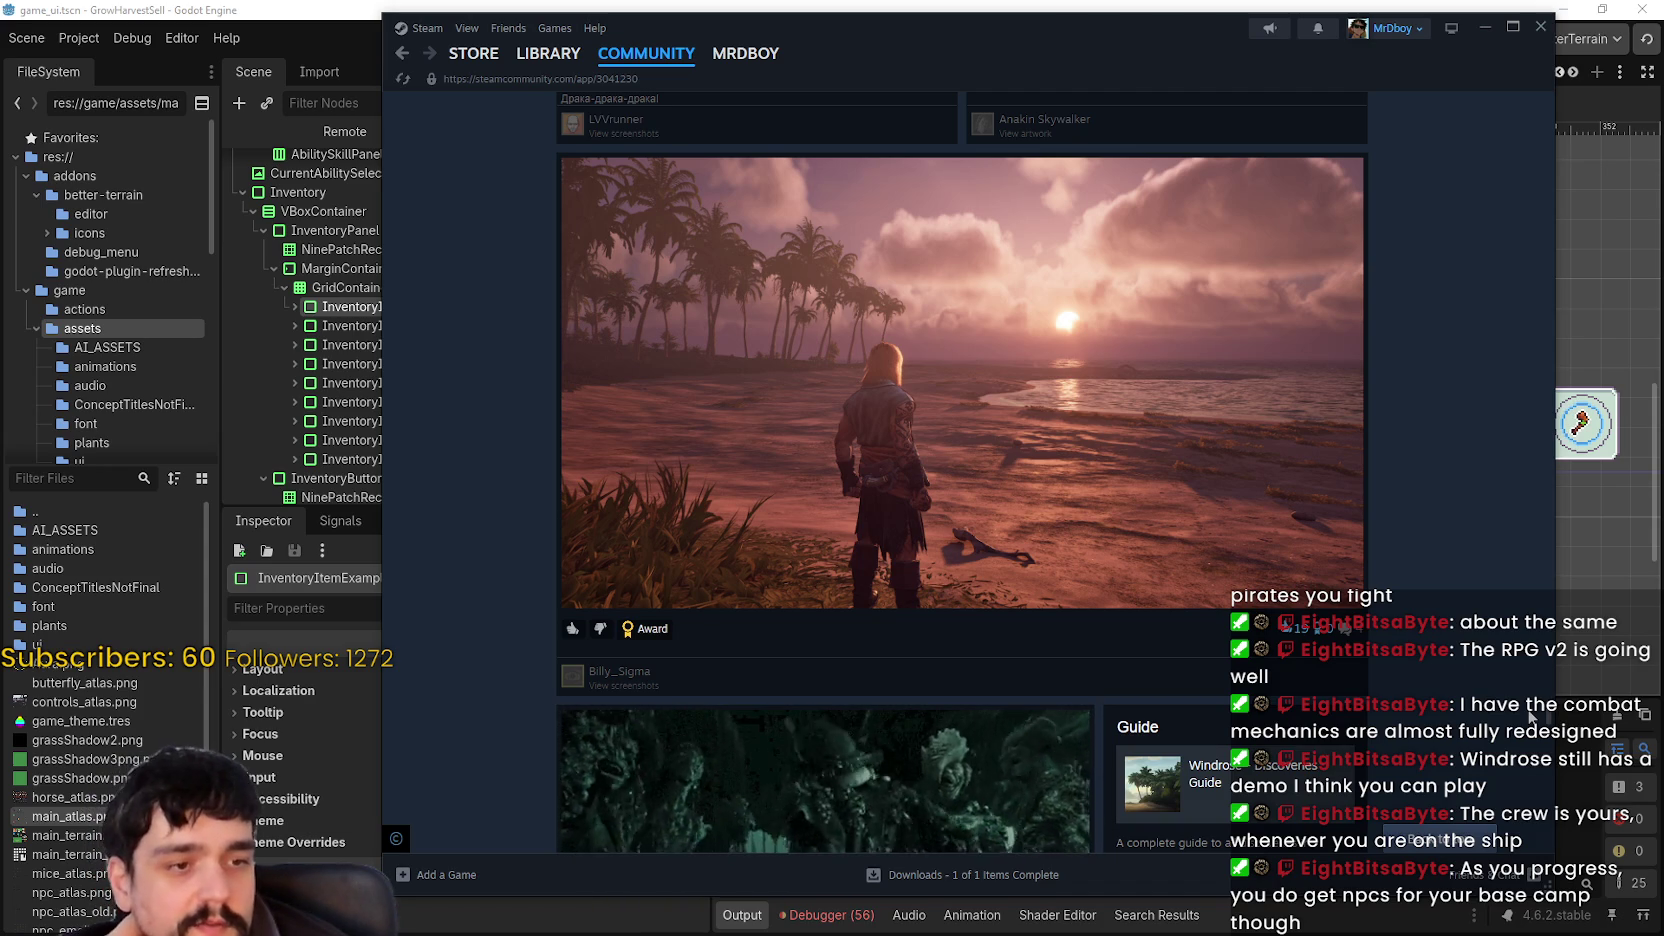
pyautogui.moveTo(1531, 717); pyautogui.dragTo(1530, 765)
pyautogui.scroll(3, 1530, 765)
pyautogui.scroll(-10, 1500, 735)
pyautogui.scroll(-9, 1320, 557)
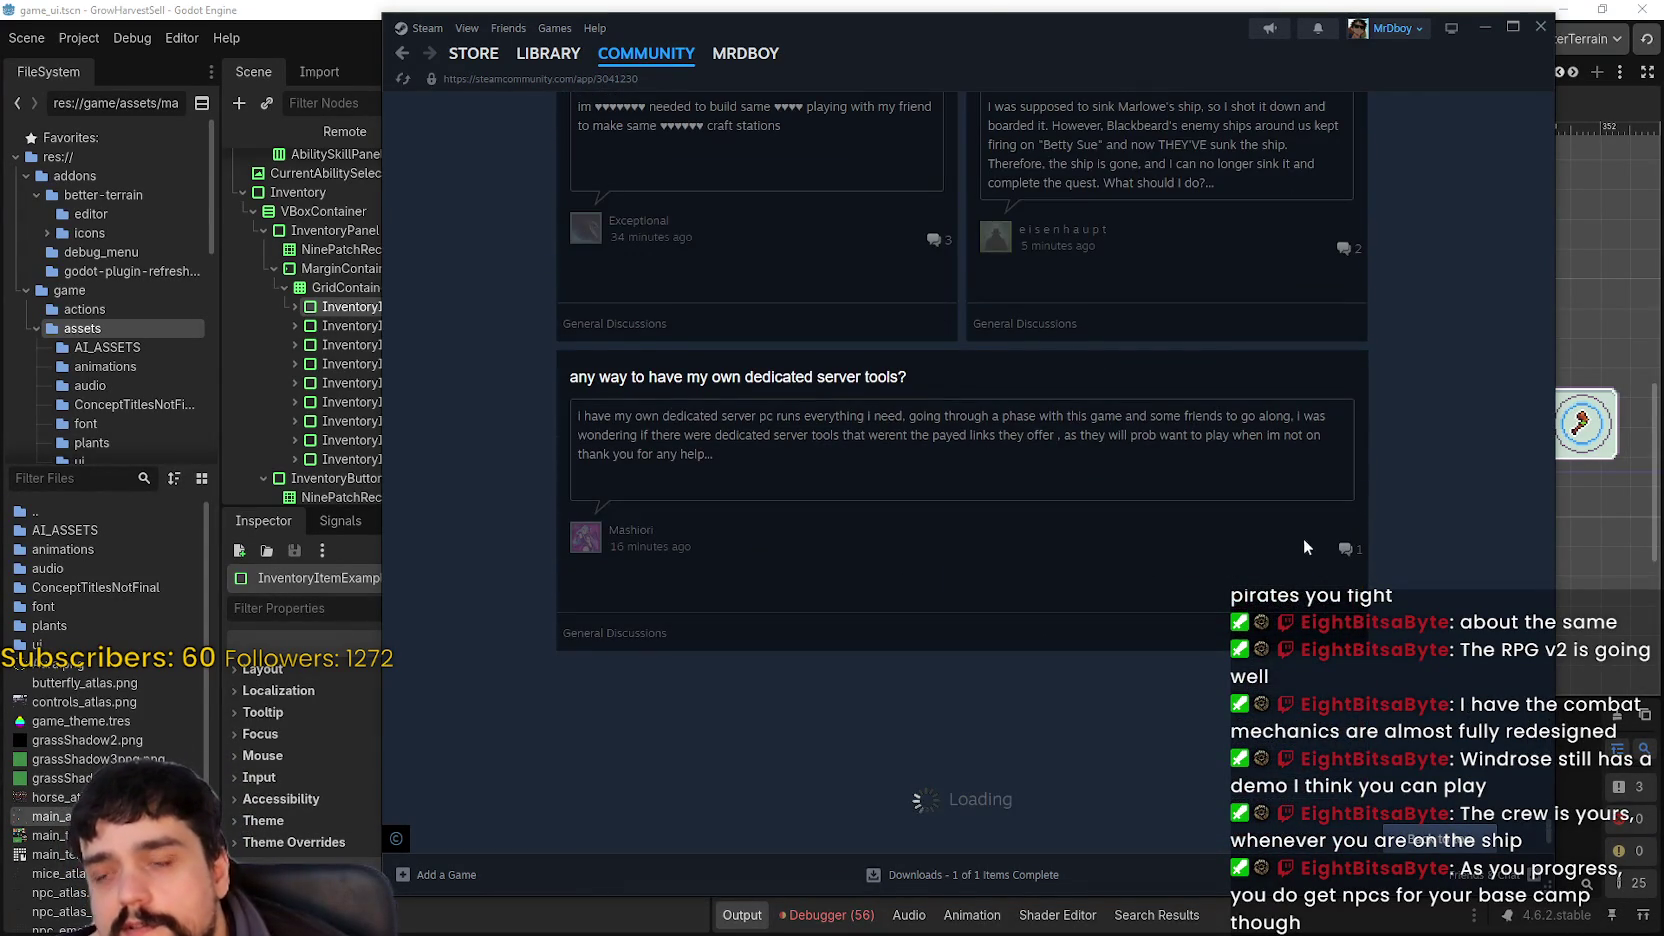
pyautogui.moveTo(1548, 656)
pyautogui.mouseDown()
pyautogui.moveTo(1552, 770)
pyautogui.moveTo(1522, 866)
pyautogui.mouseUp()
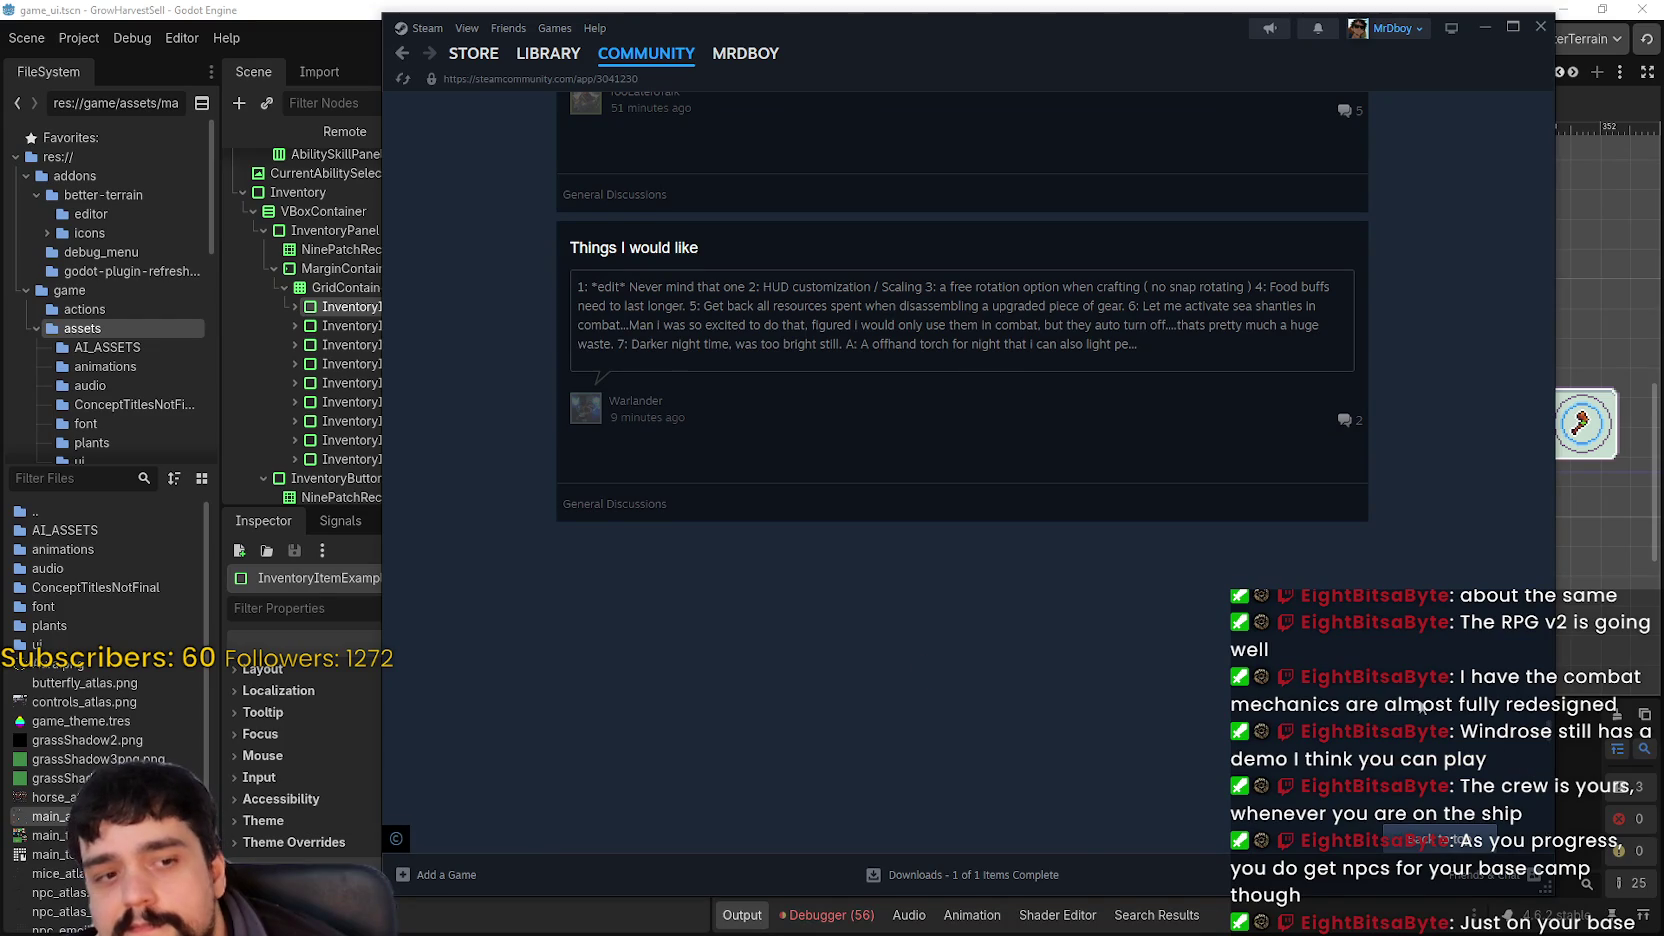
pyautogui.scroll(-2, 1522, 806)
pyautogui.scroll(10, 1547, 543)
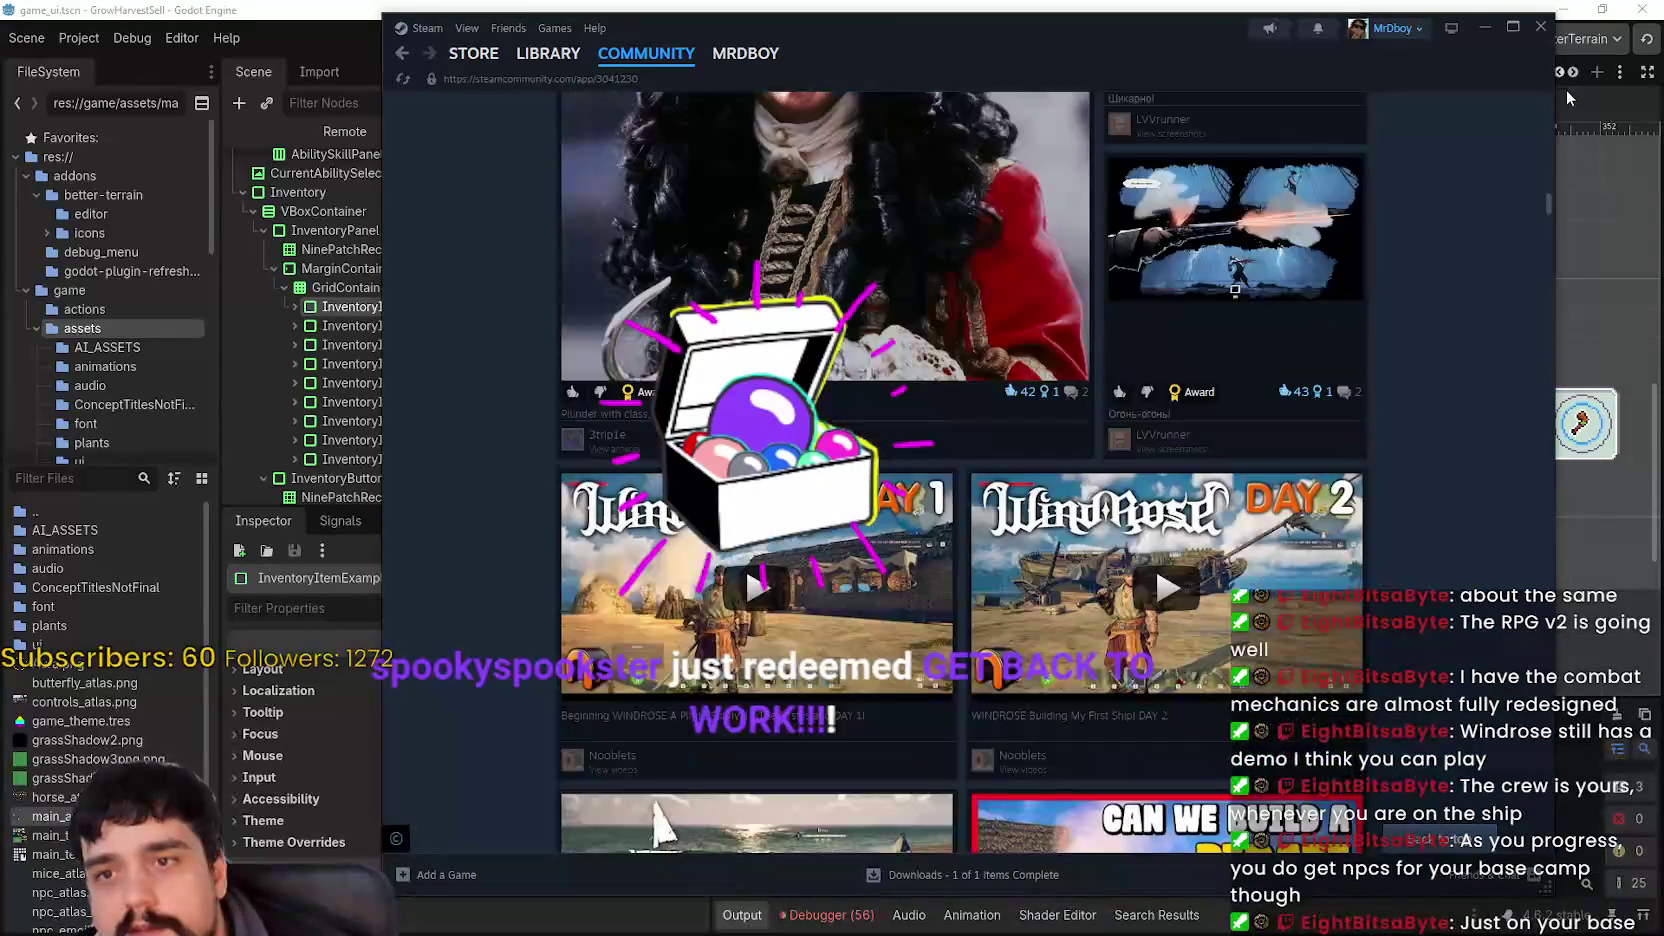
pyautogui.click(1541, 27)
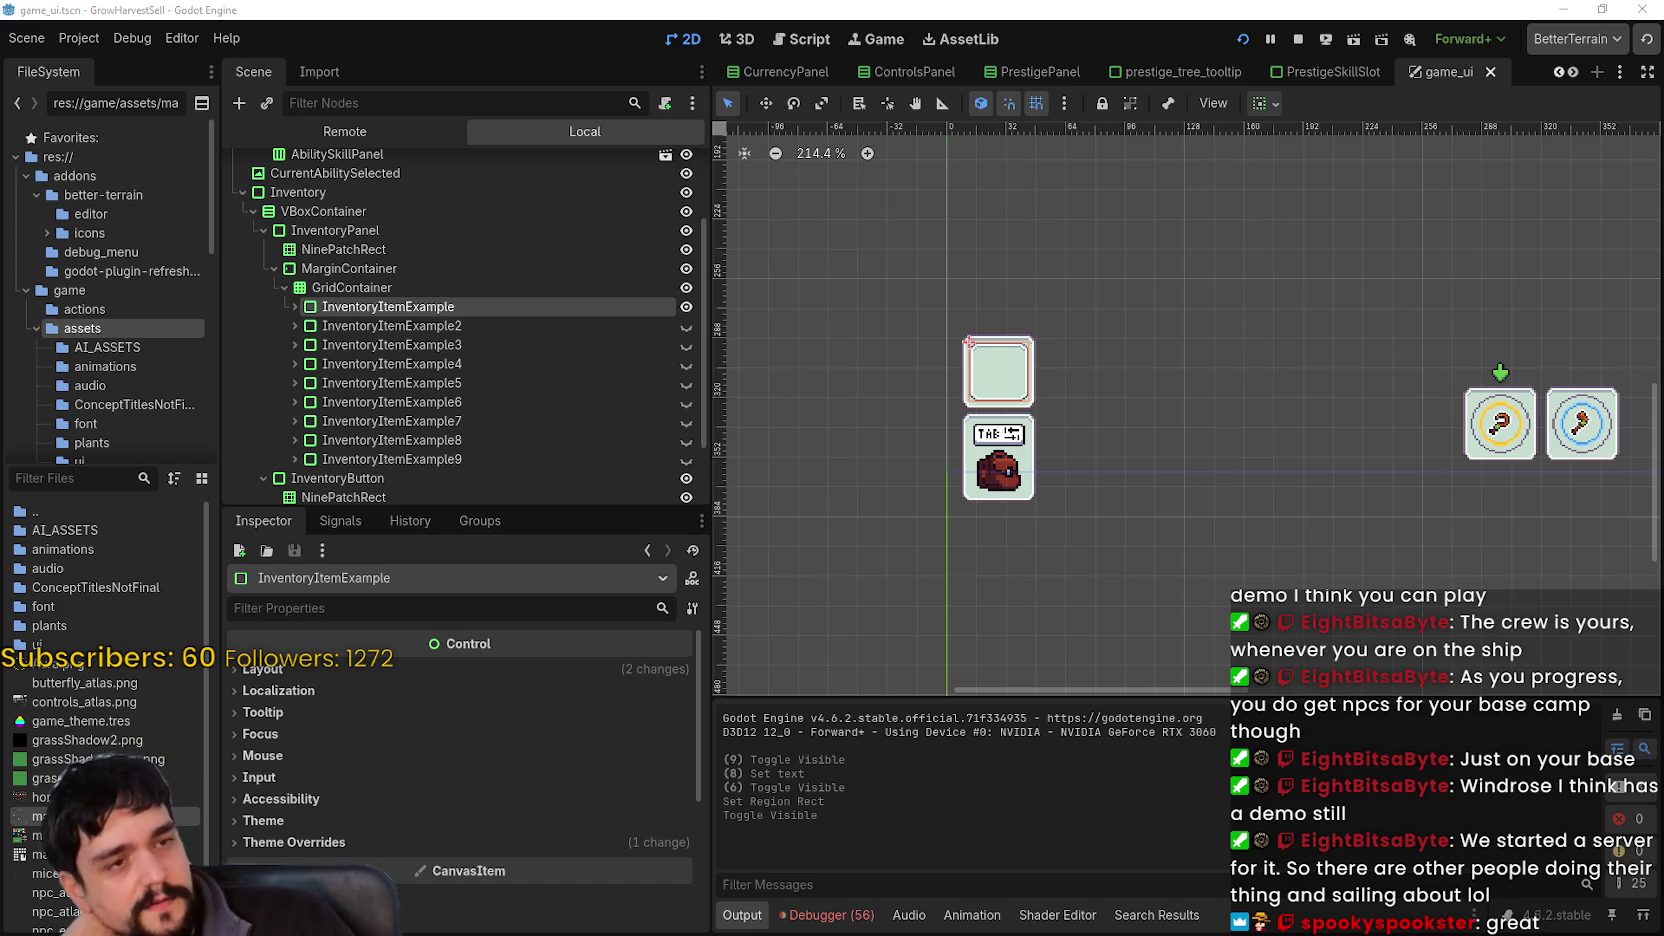
pyautogui.scroll(-3, 1288, 332)
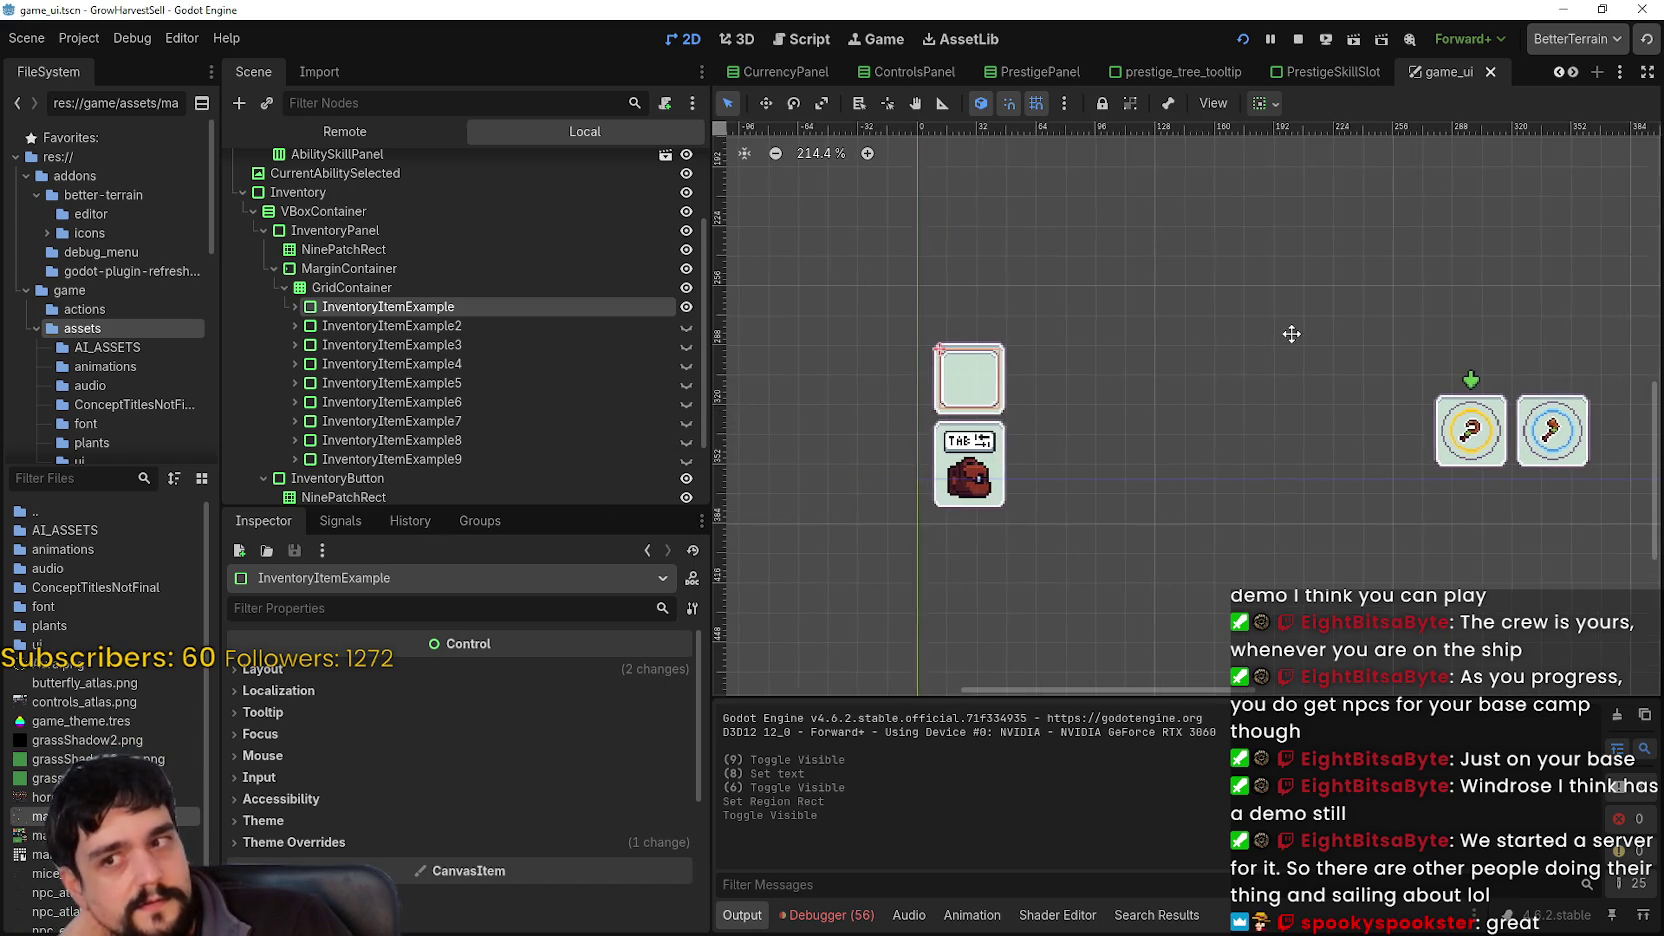
# - Stop the running game, relaunch it, and start playing from the loaded save
pyautogui.click(1299, 40)
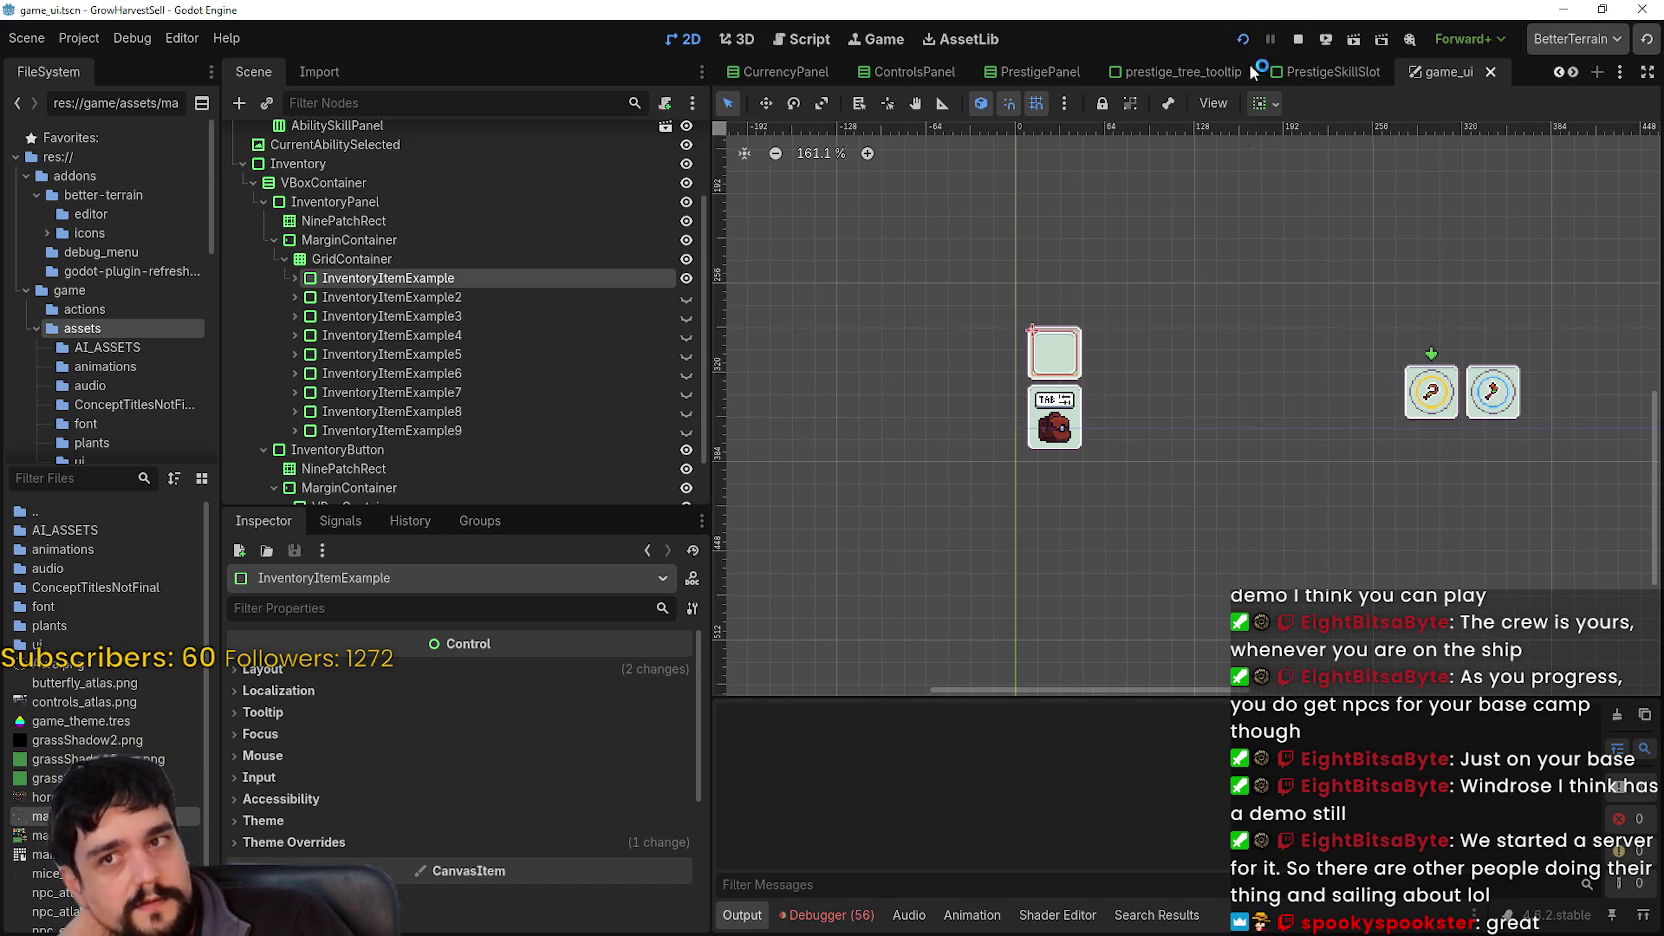
pyautogui.click(1243, 41)
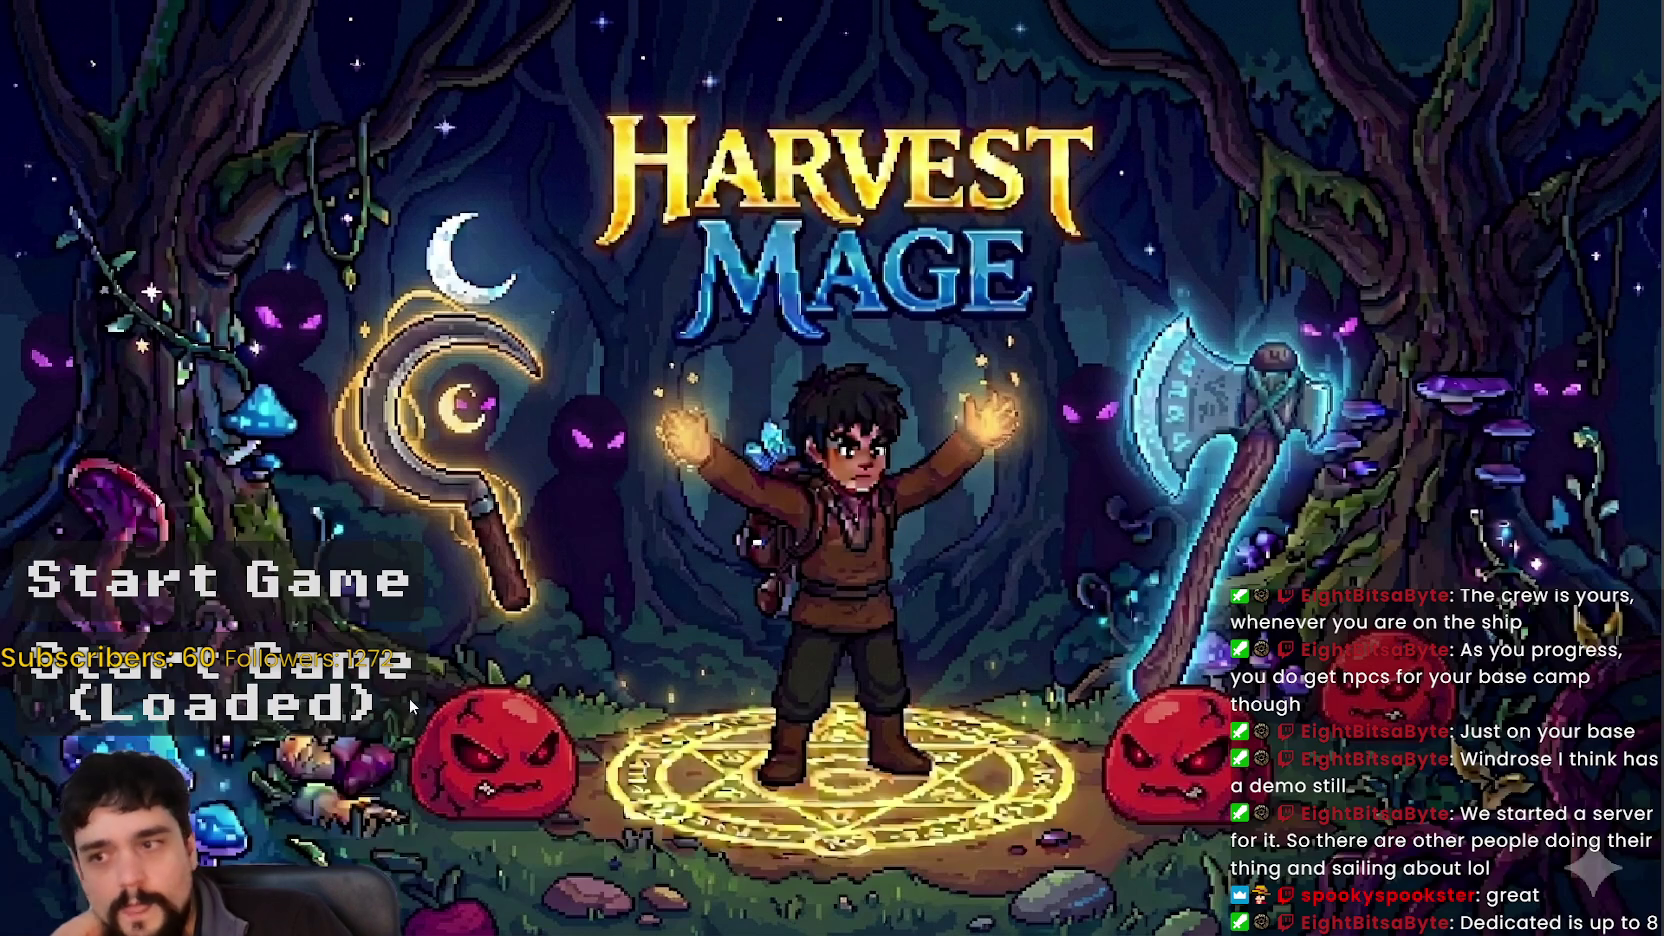
pyautogui.click(405, 703)
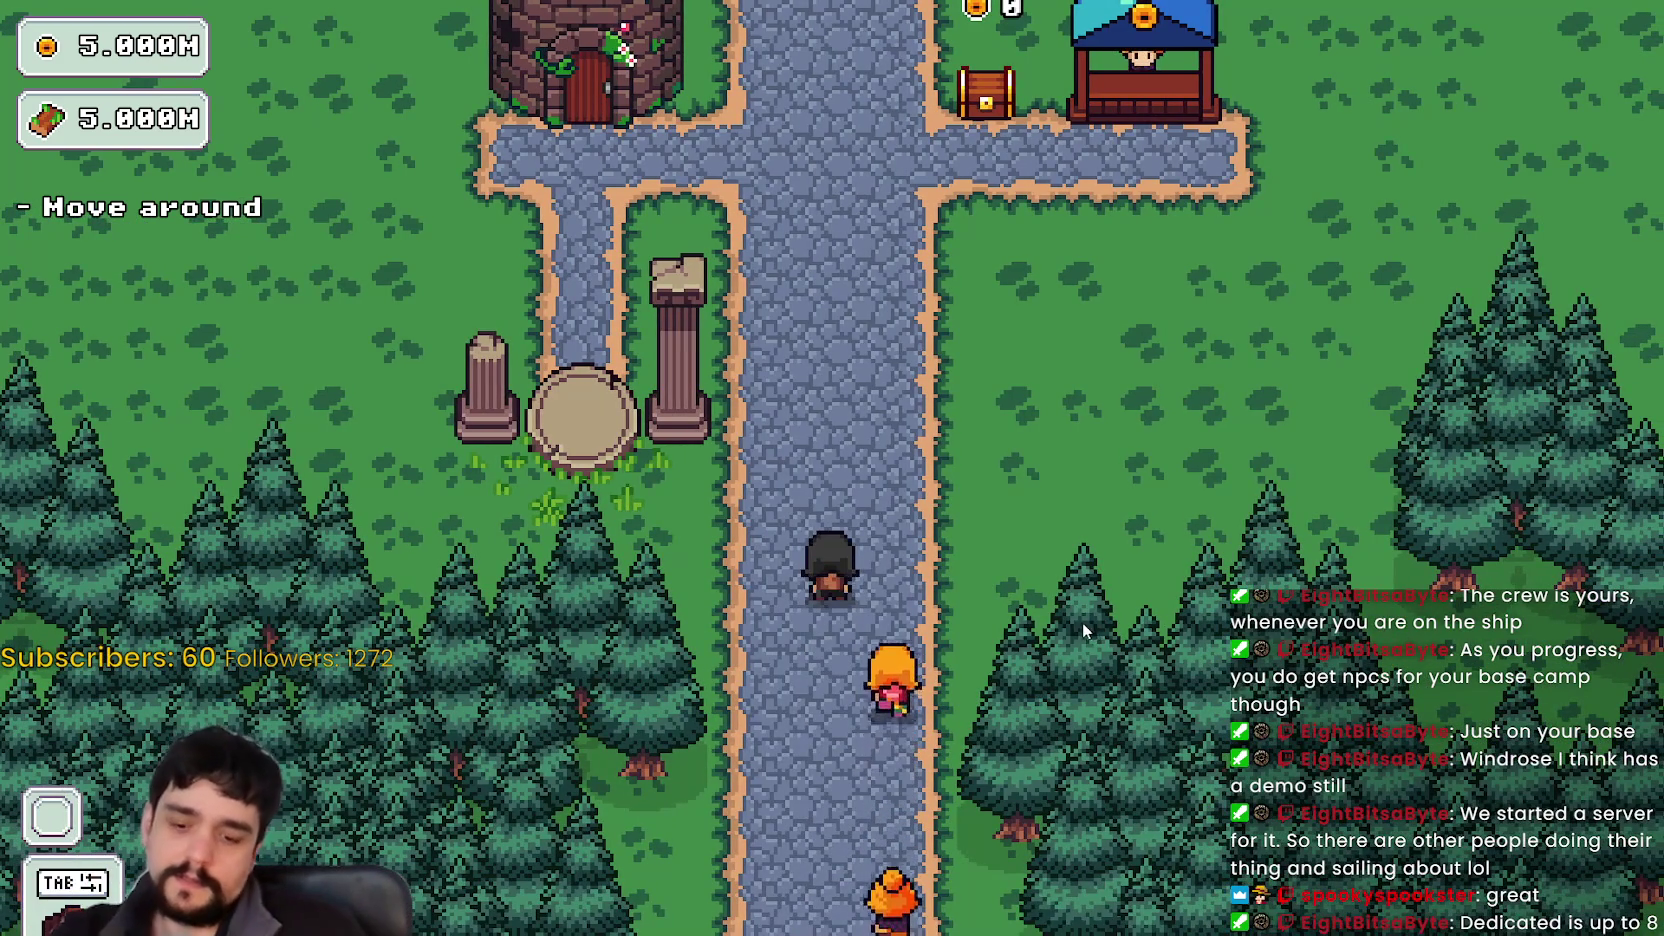
# - Walk to the Mage Tower, check the Prestige skill tree, then take the portal to The Forest
pyautogui.press('w')
pyautogui.press('w')
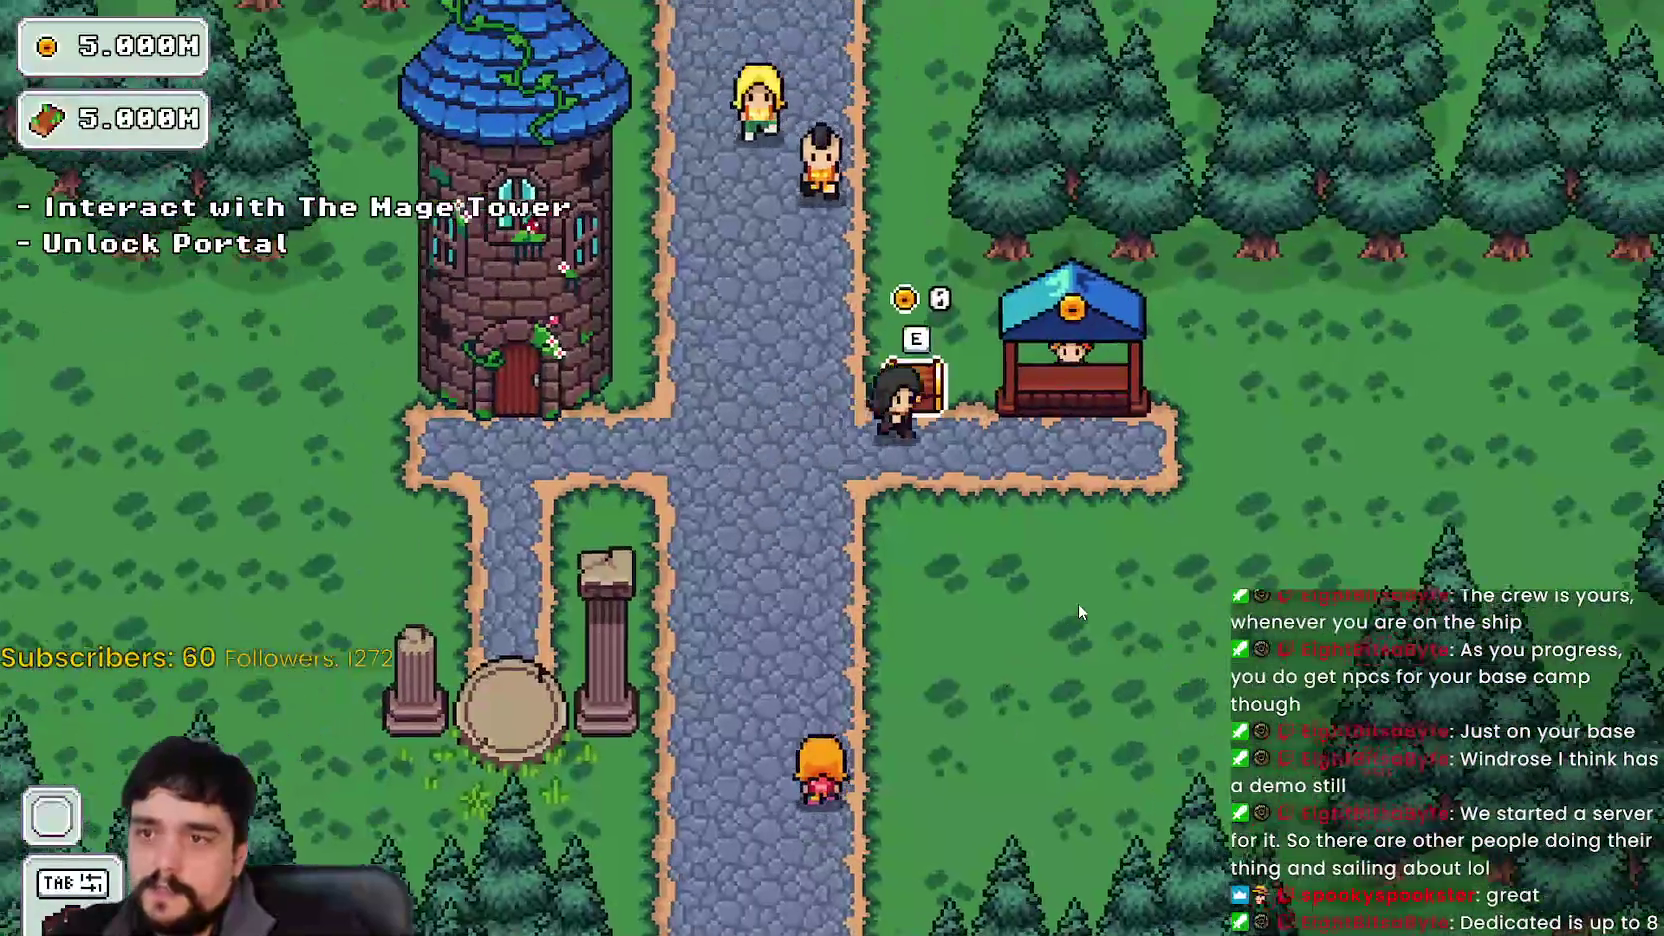
pyautogui.press('a')
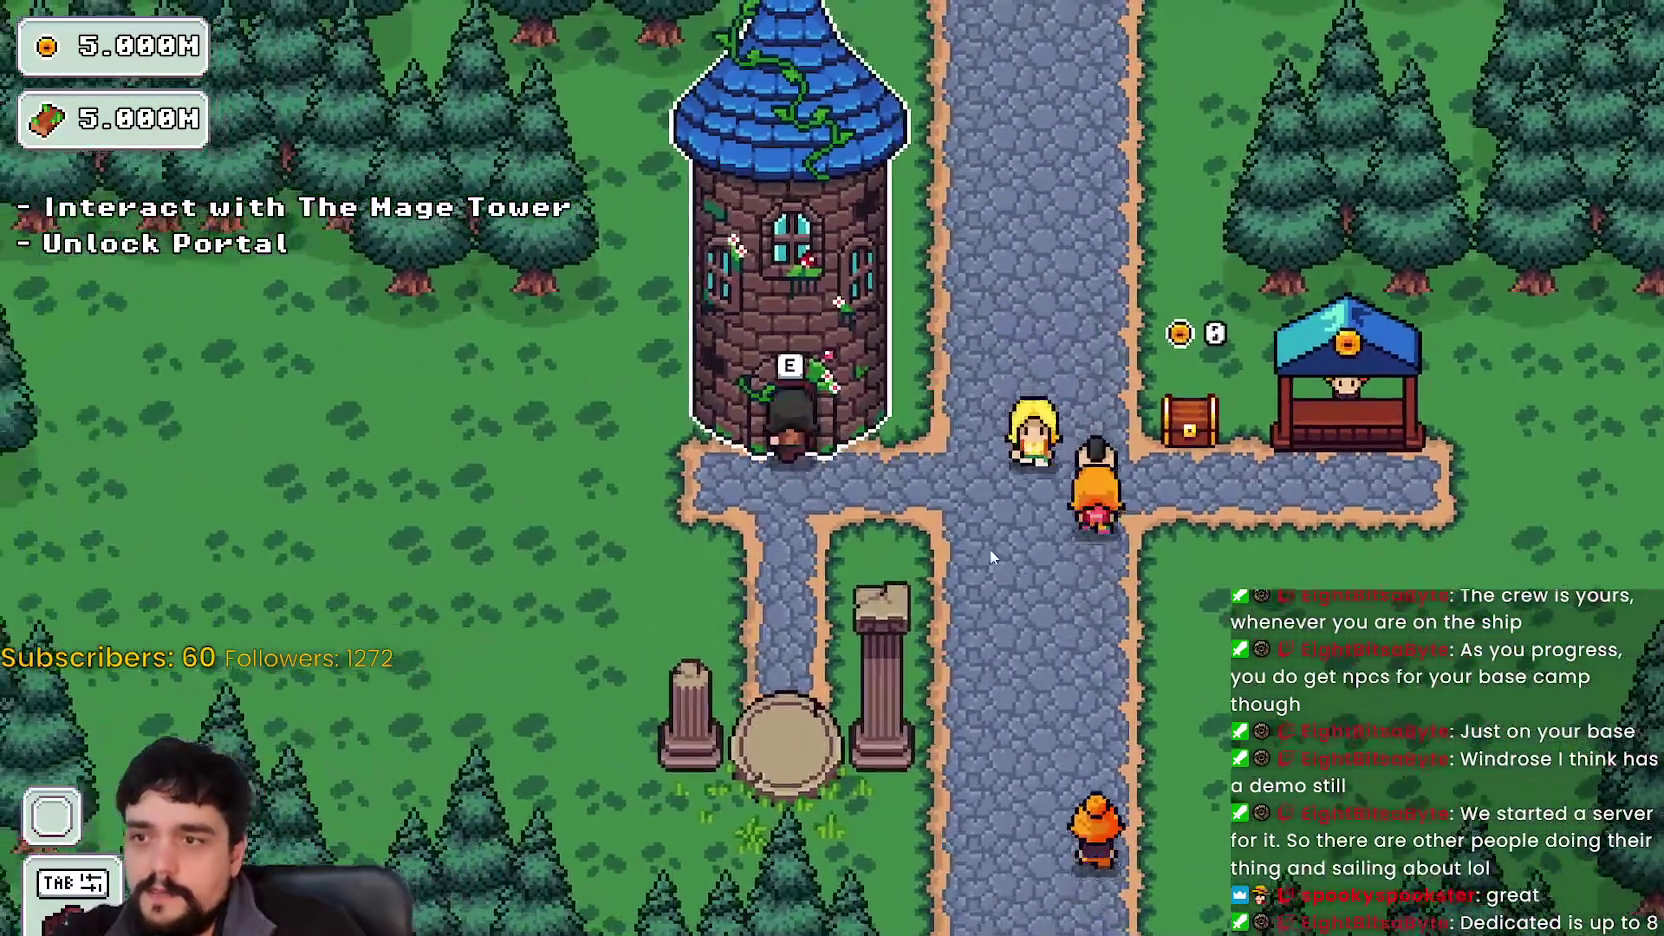
pyautogui.press('e')
pyautogui.press('Escape')
pyautogui.press('s')
pyautogui.press('e')
pyautogui.click(408, 795)
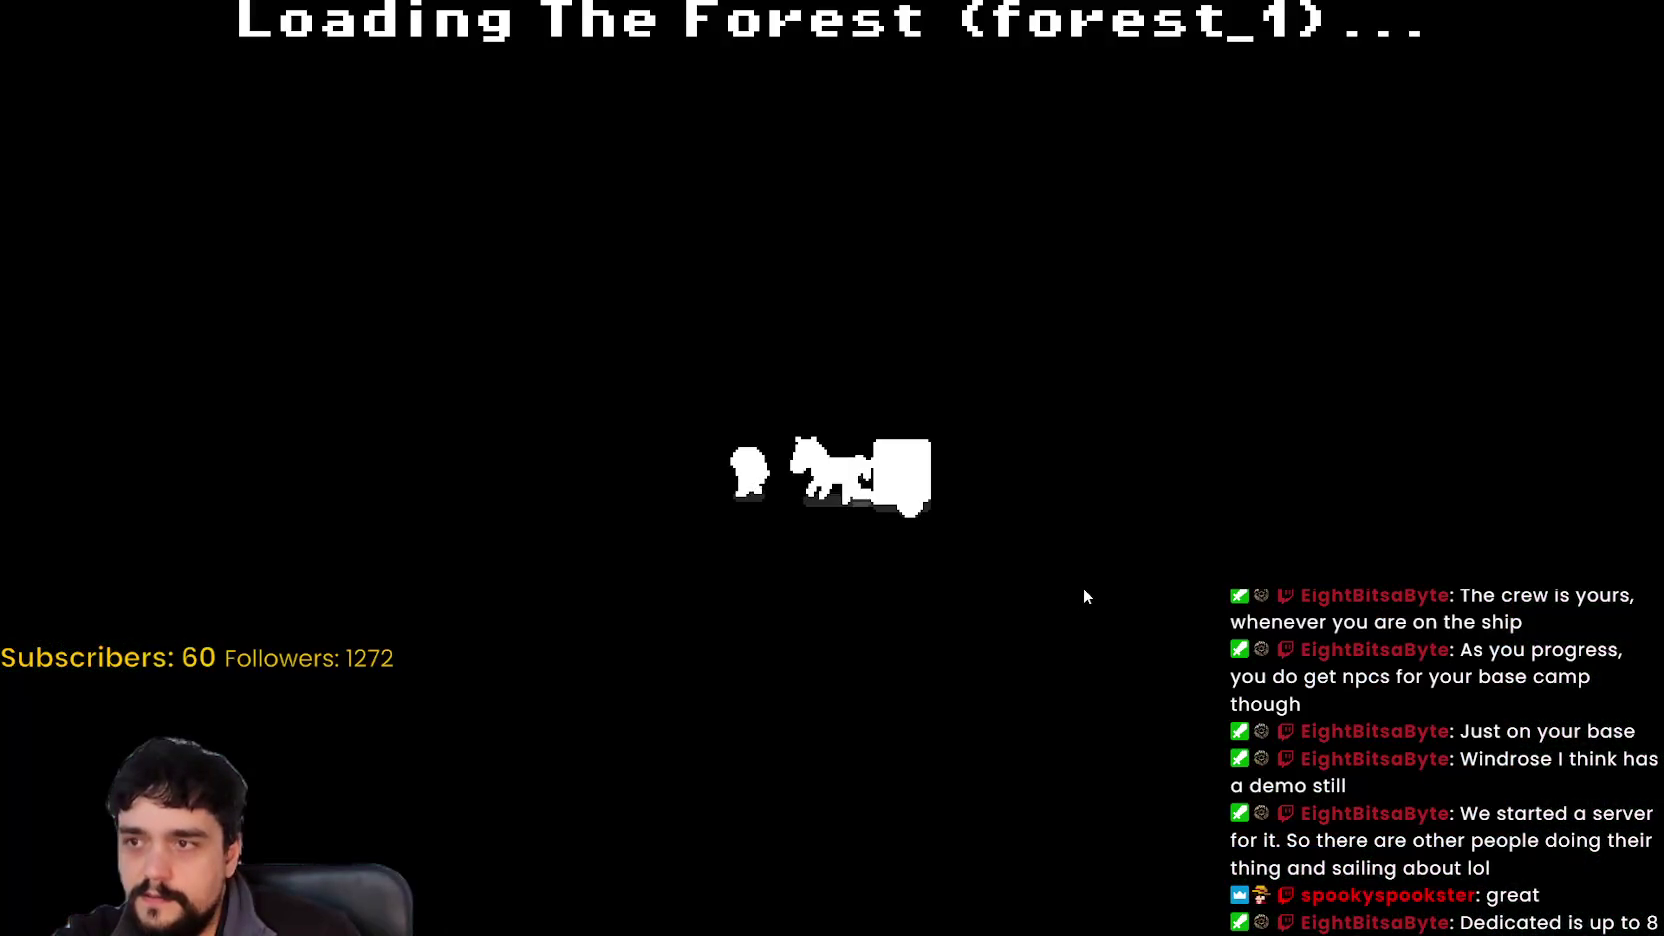
# - Walk up-left through the forest past the flowering vines to the pink barrier
pyautogui.press('a')
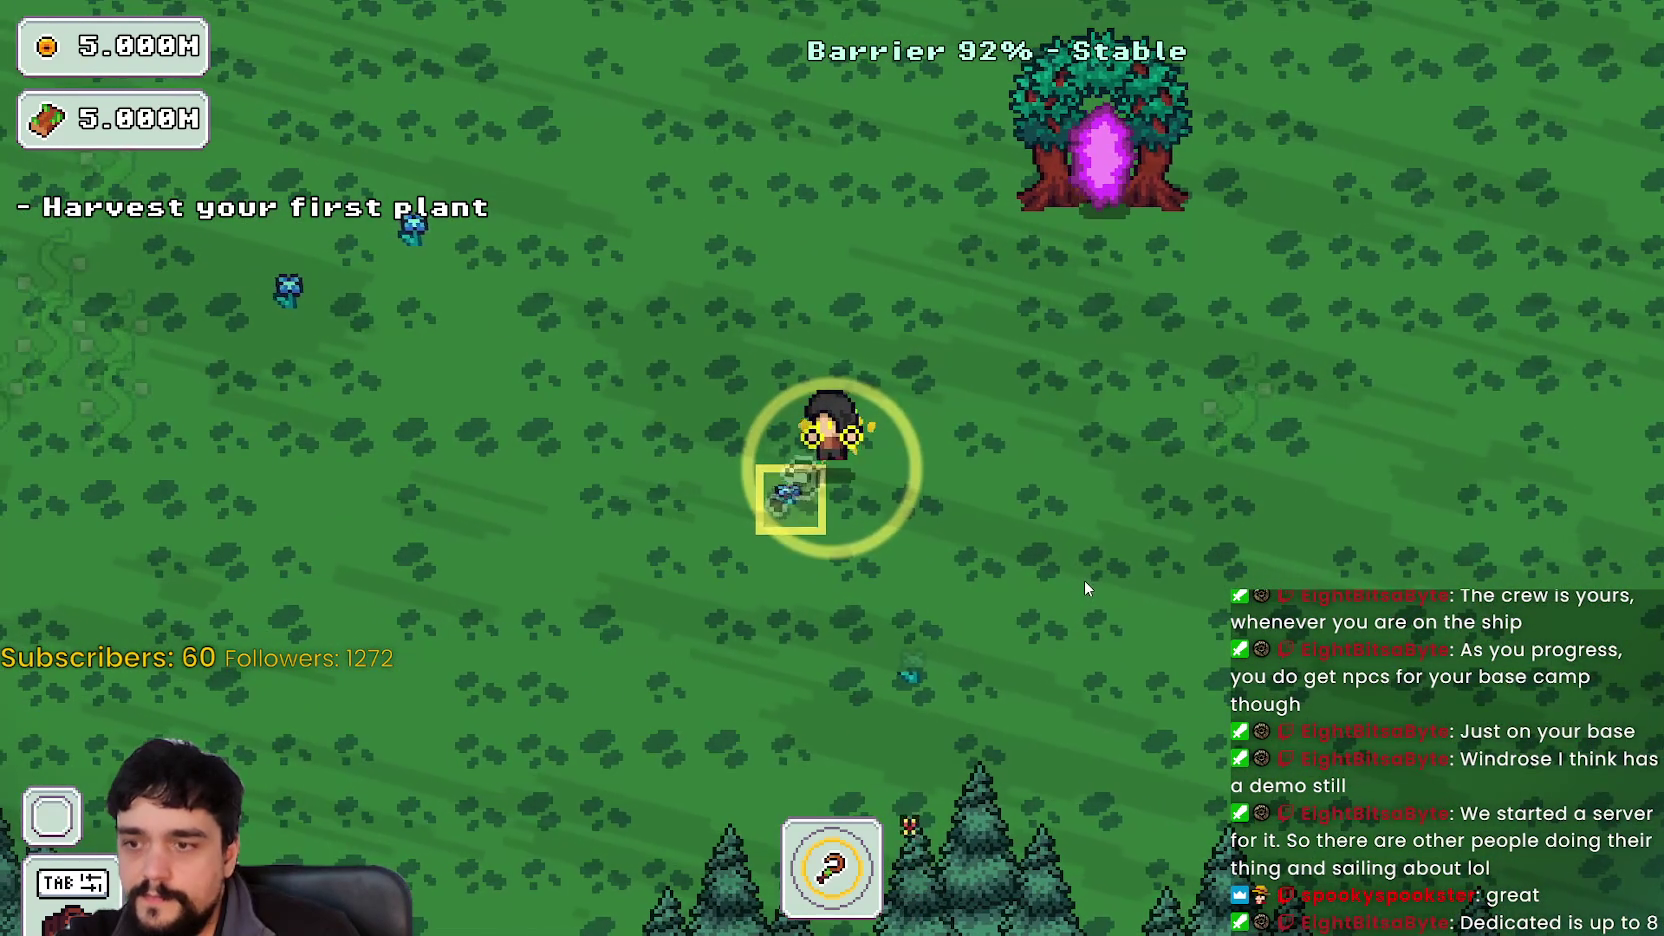
pyautogui.press('a')
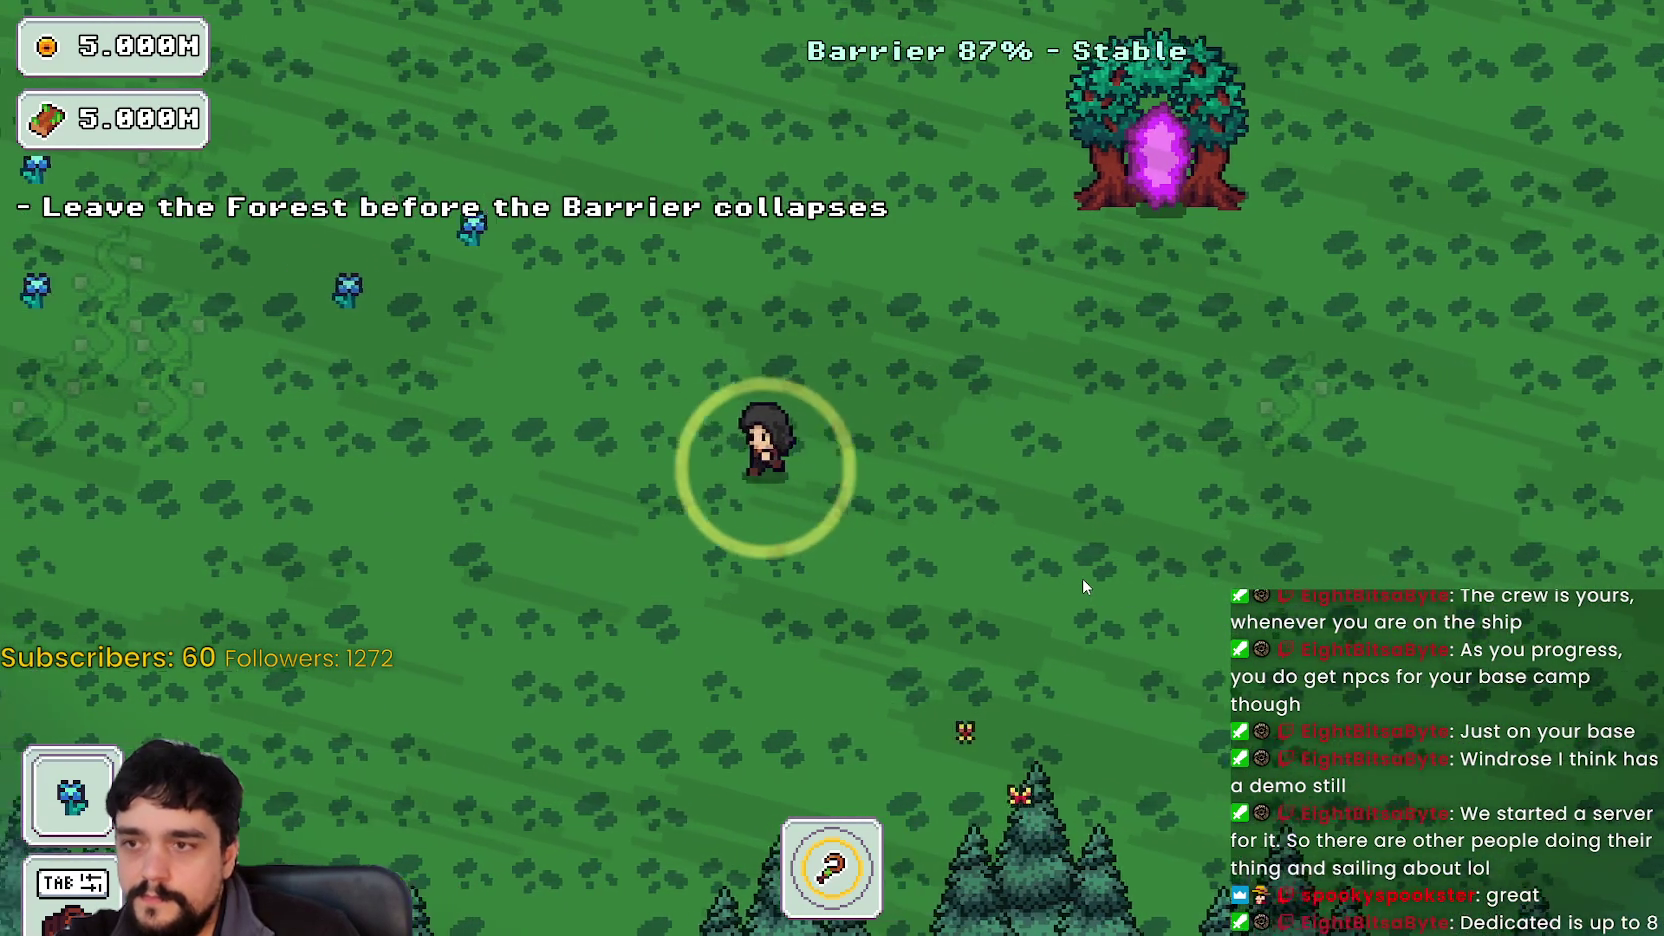
pyautogui.press('w')
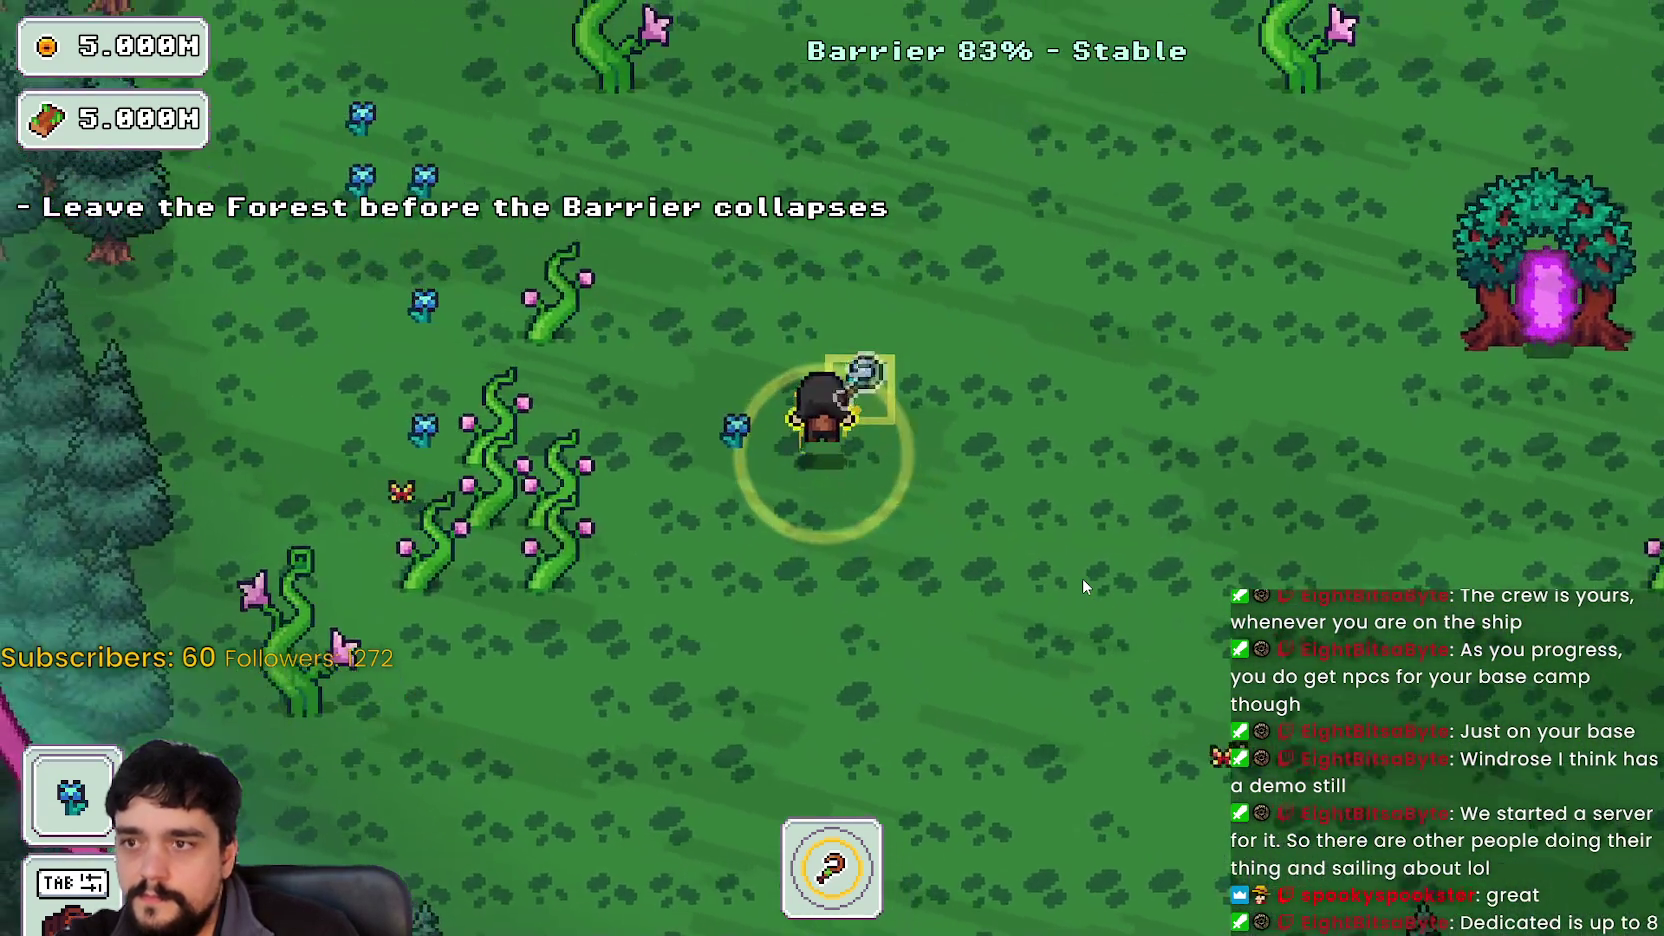
pyautogui.press('a')
pyautogui.press('w')
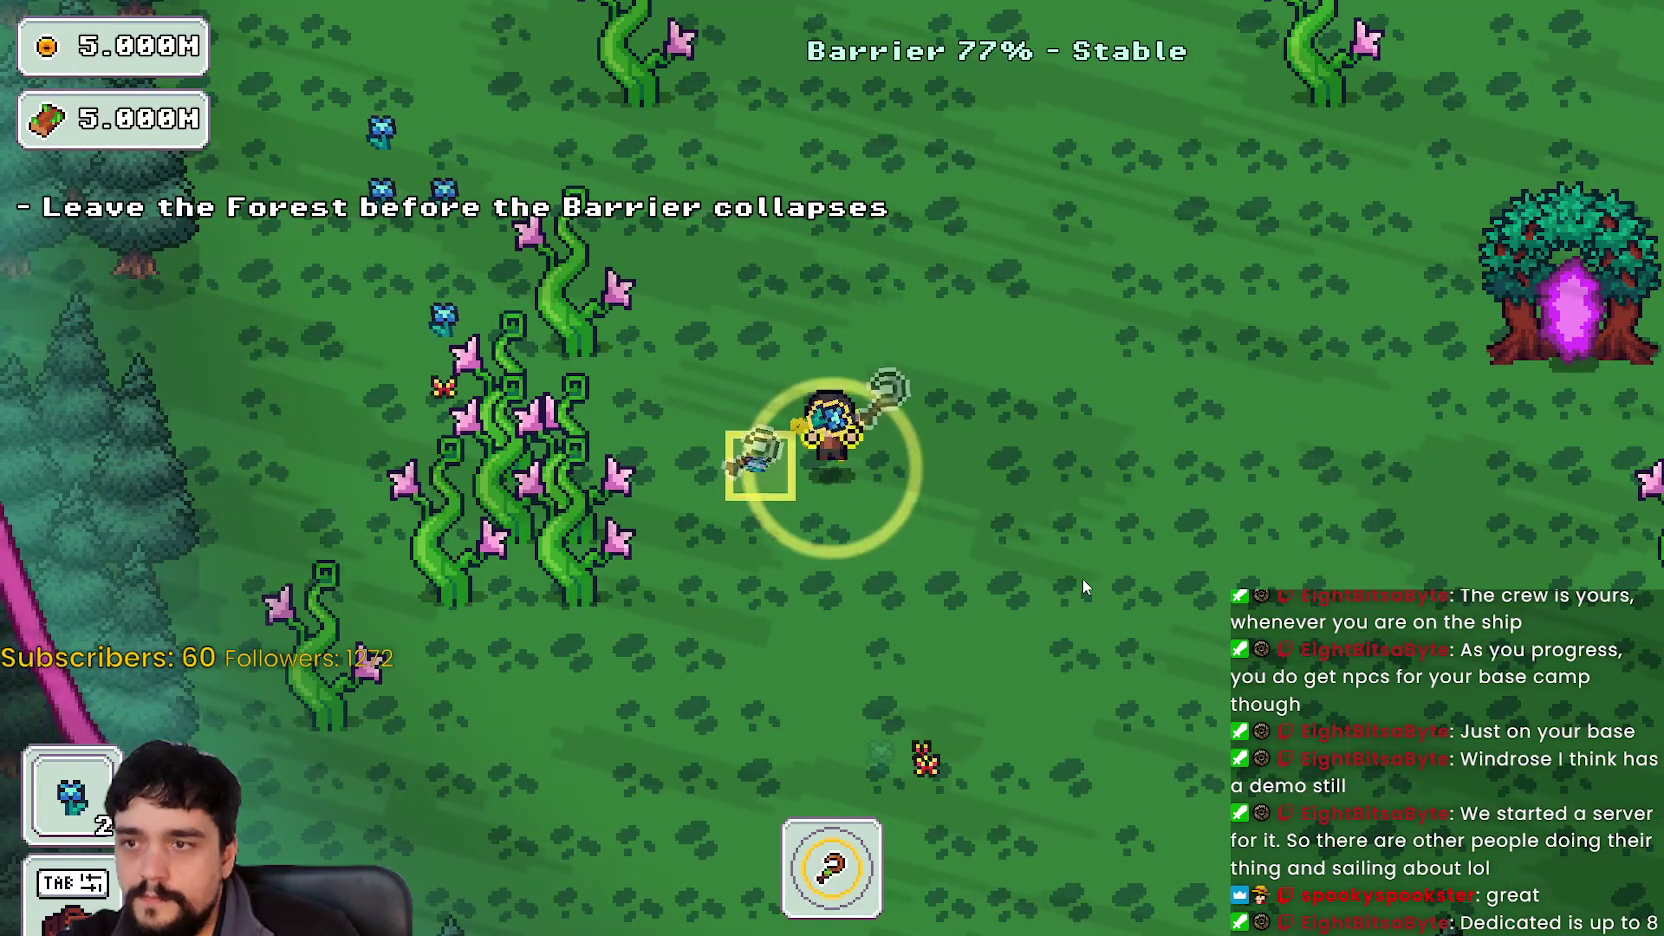
pyautogui.press('a')
pyautogui.press('w')
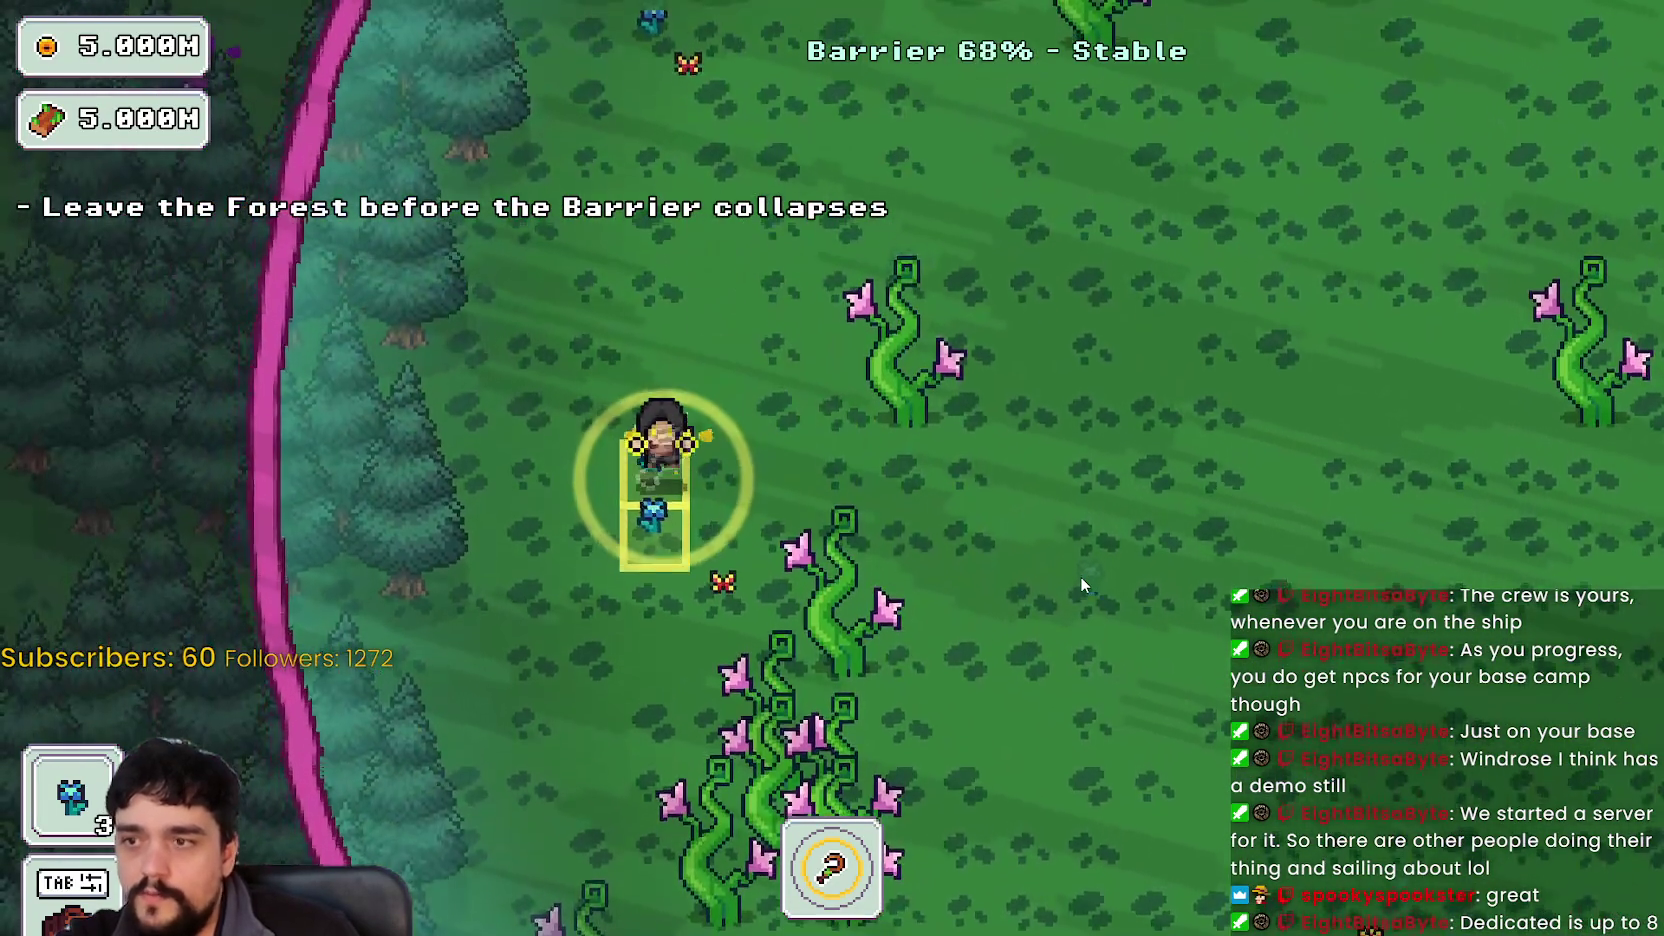
pyautogui.press('w')
pyautogui.press('d')
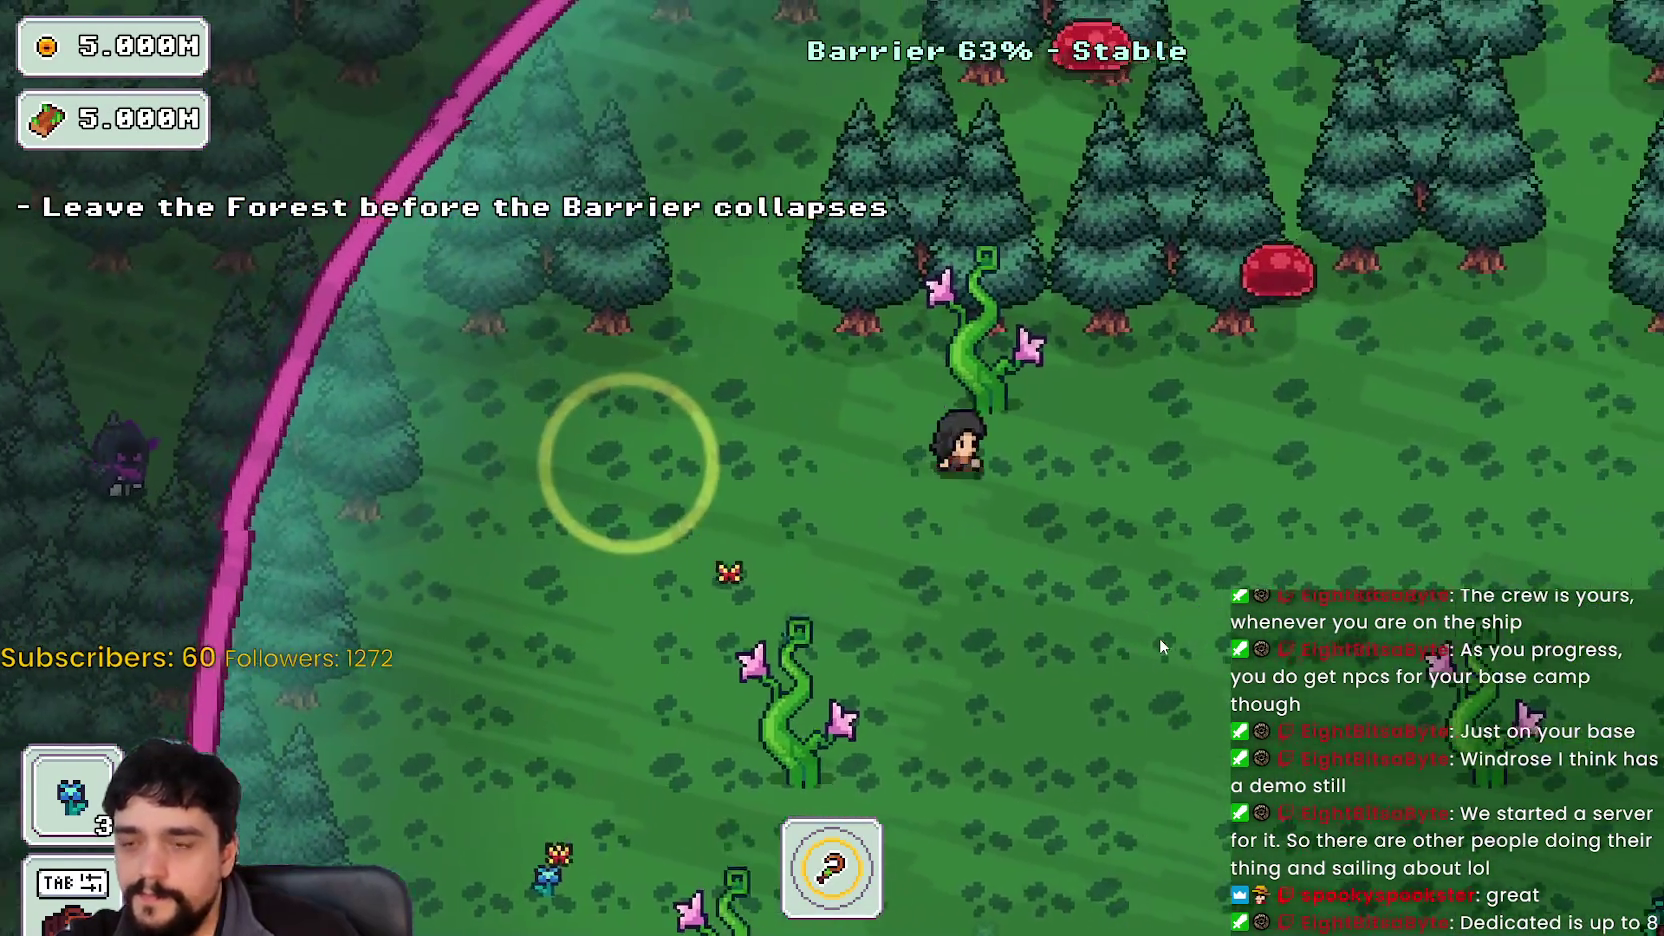
# - Head down past the portal tree harvesting plants, then back up along the barrier
pyautogui.press('d')
pyautogui.press('s')
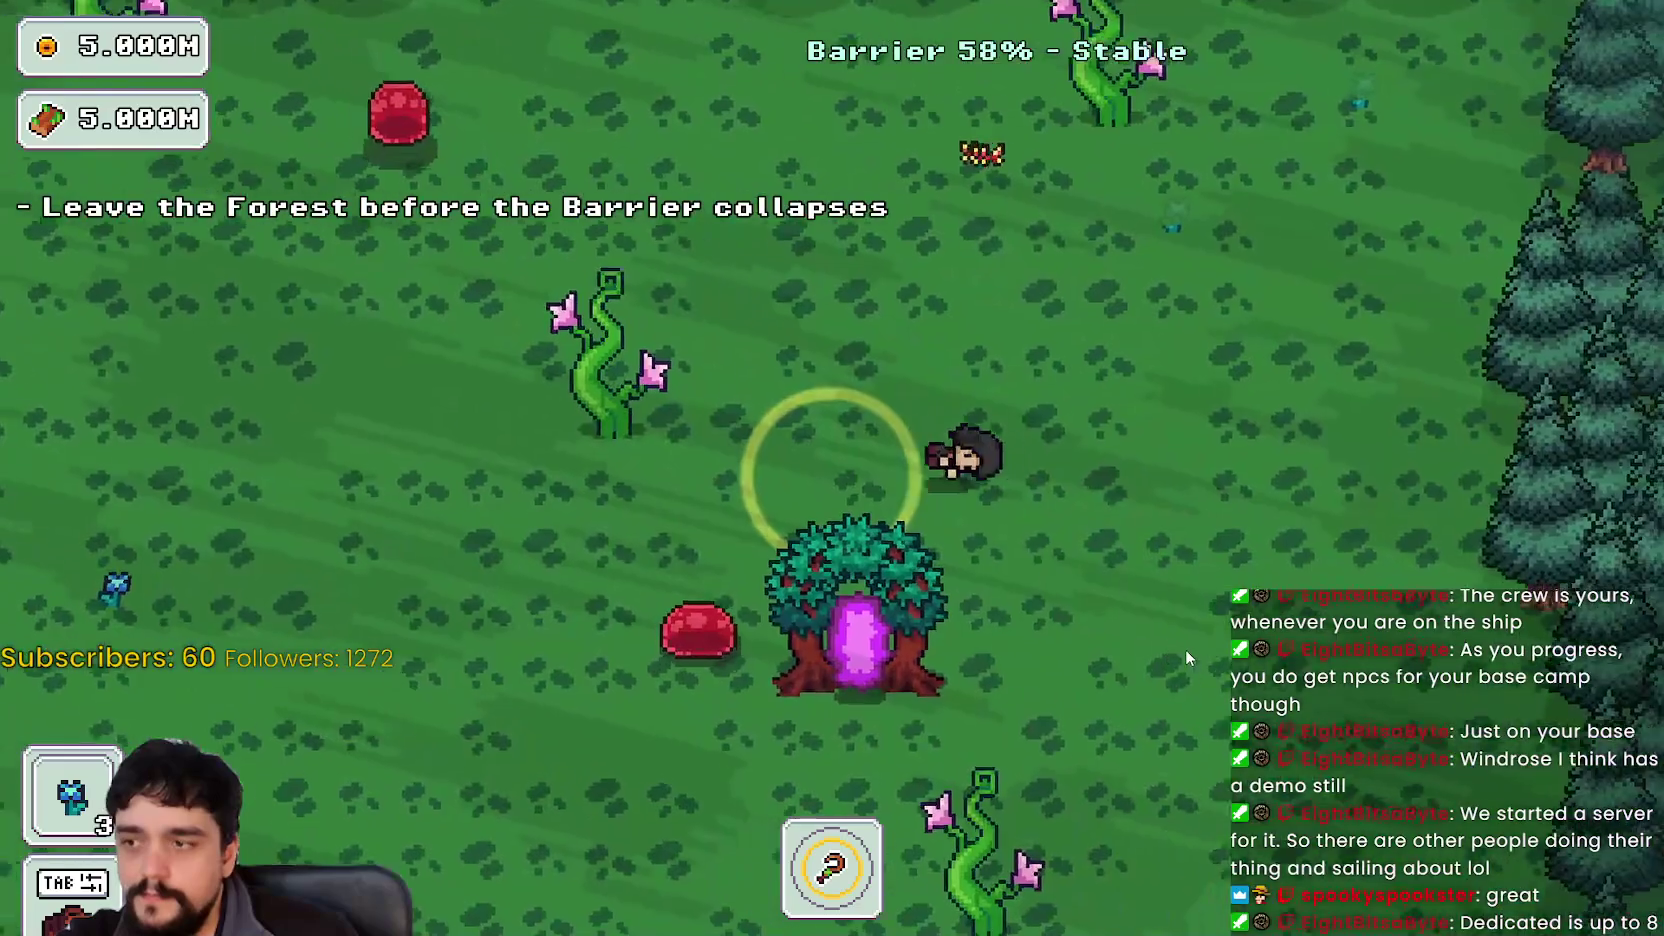
pyautogui.press('s')
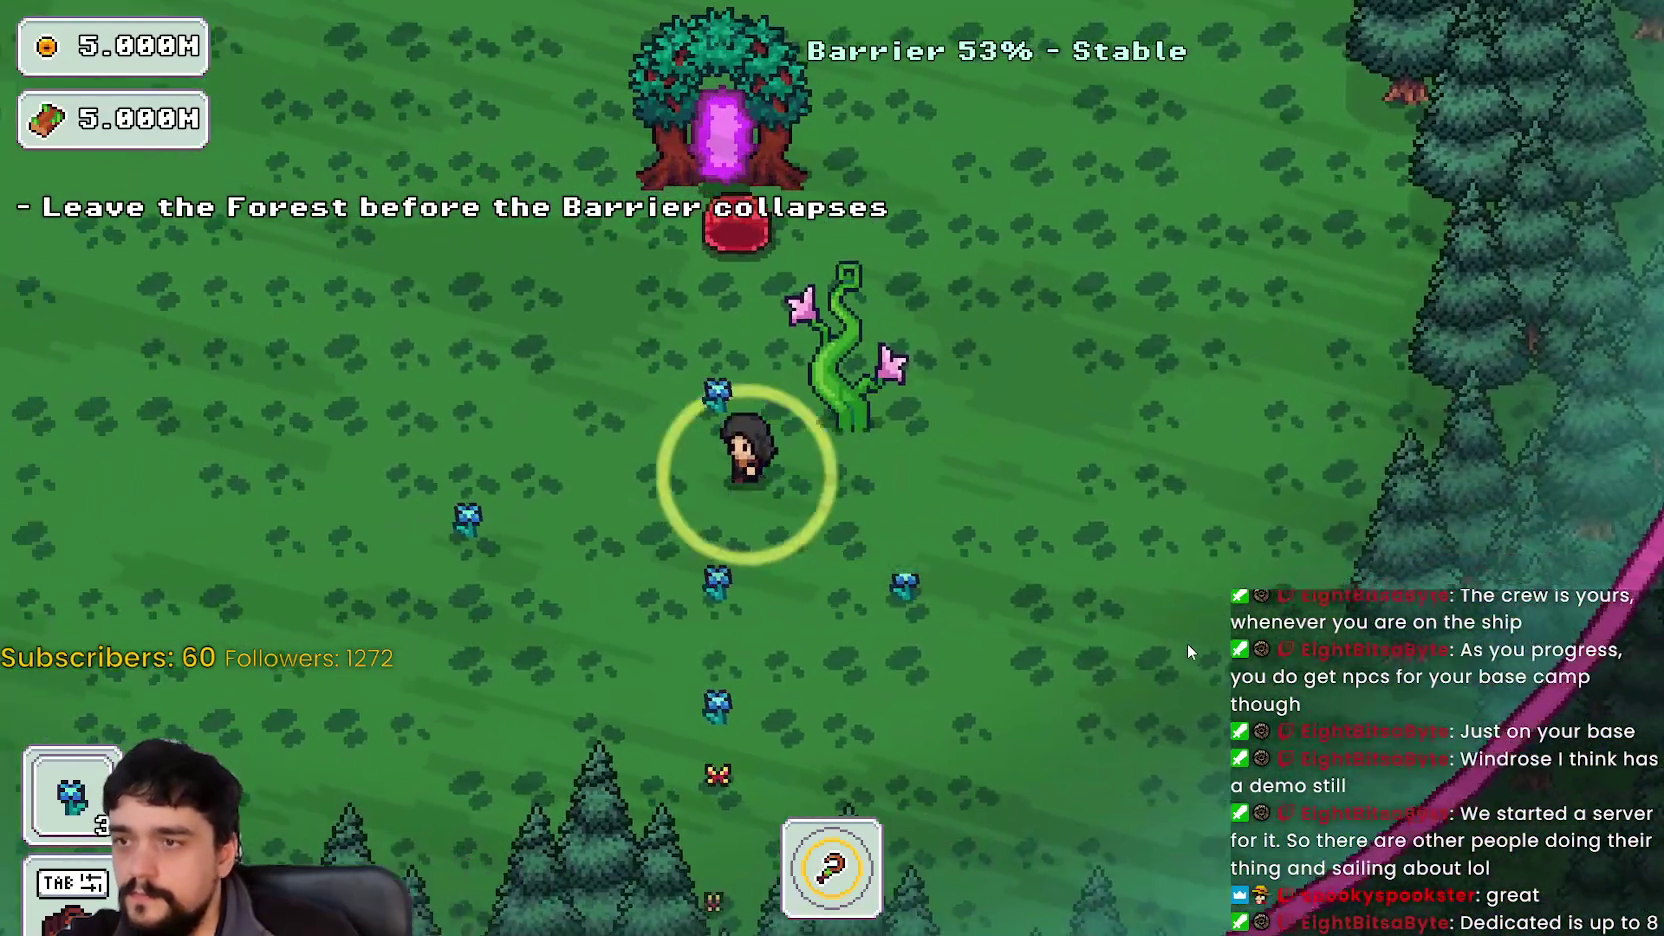
pyautogui.press('s')
pyautogui.press('a')
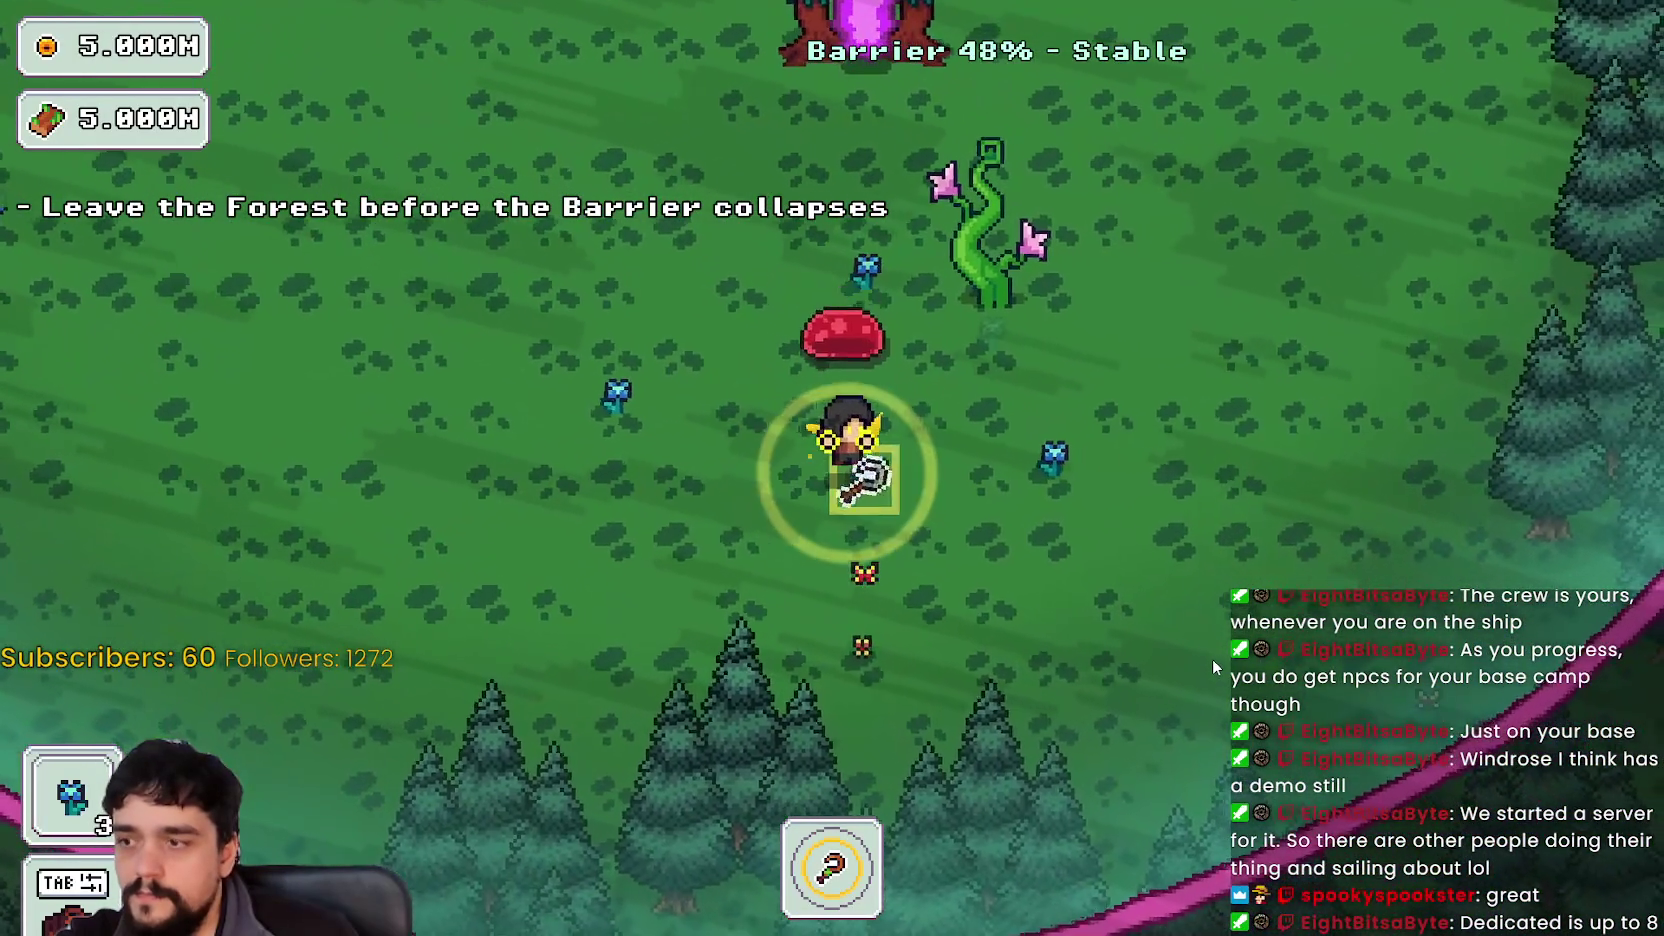
pyautogui.press('d')
pyautogui.press('s')
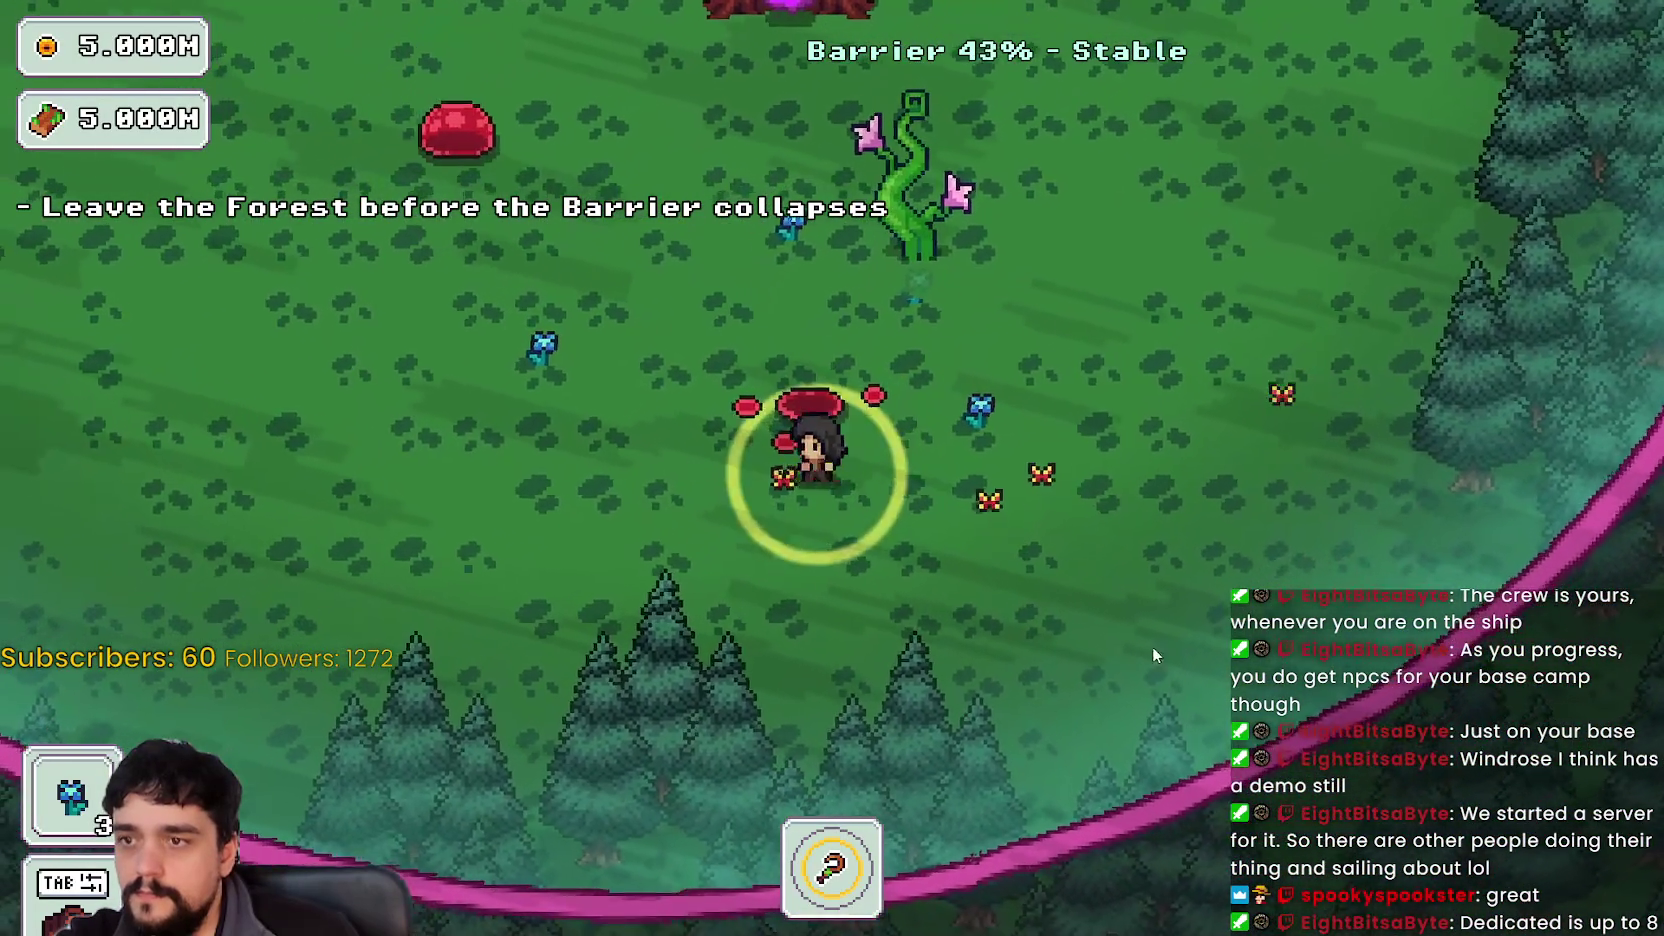
pyautogui.press('a')
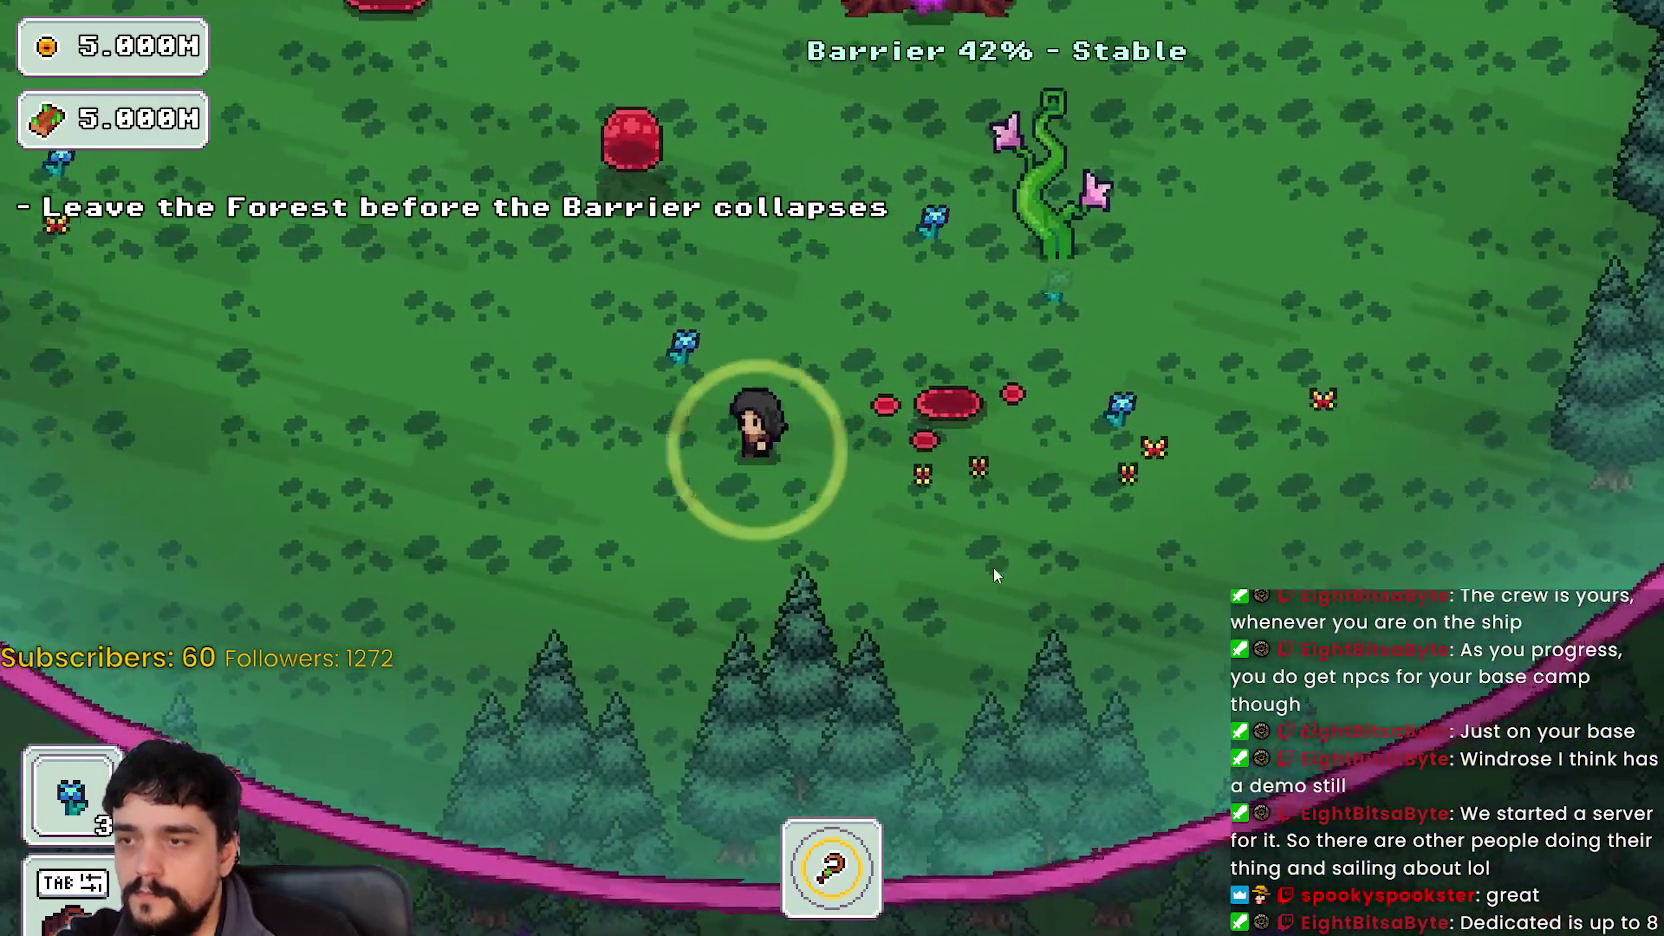
pyautogui.press('w')
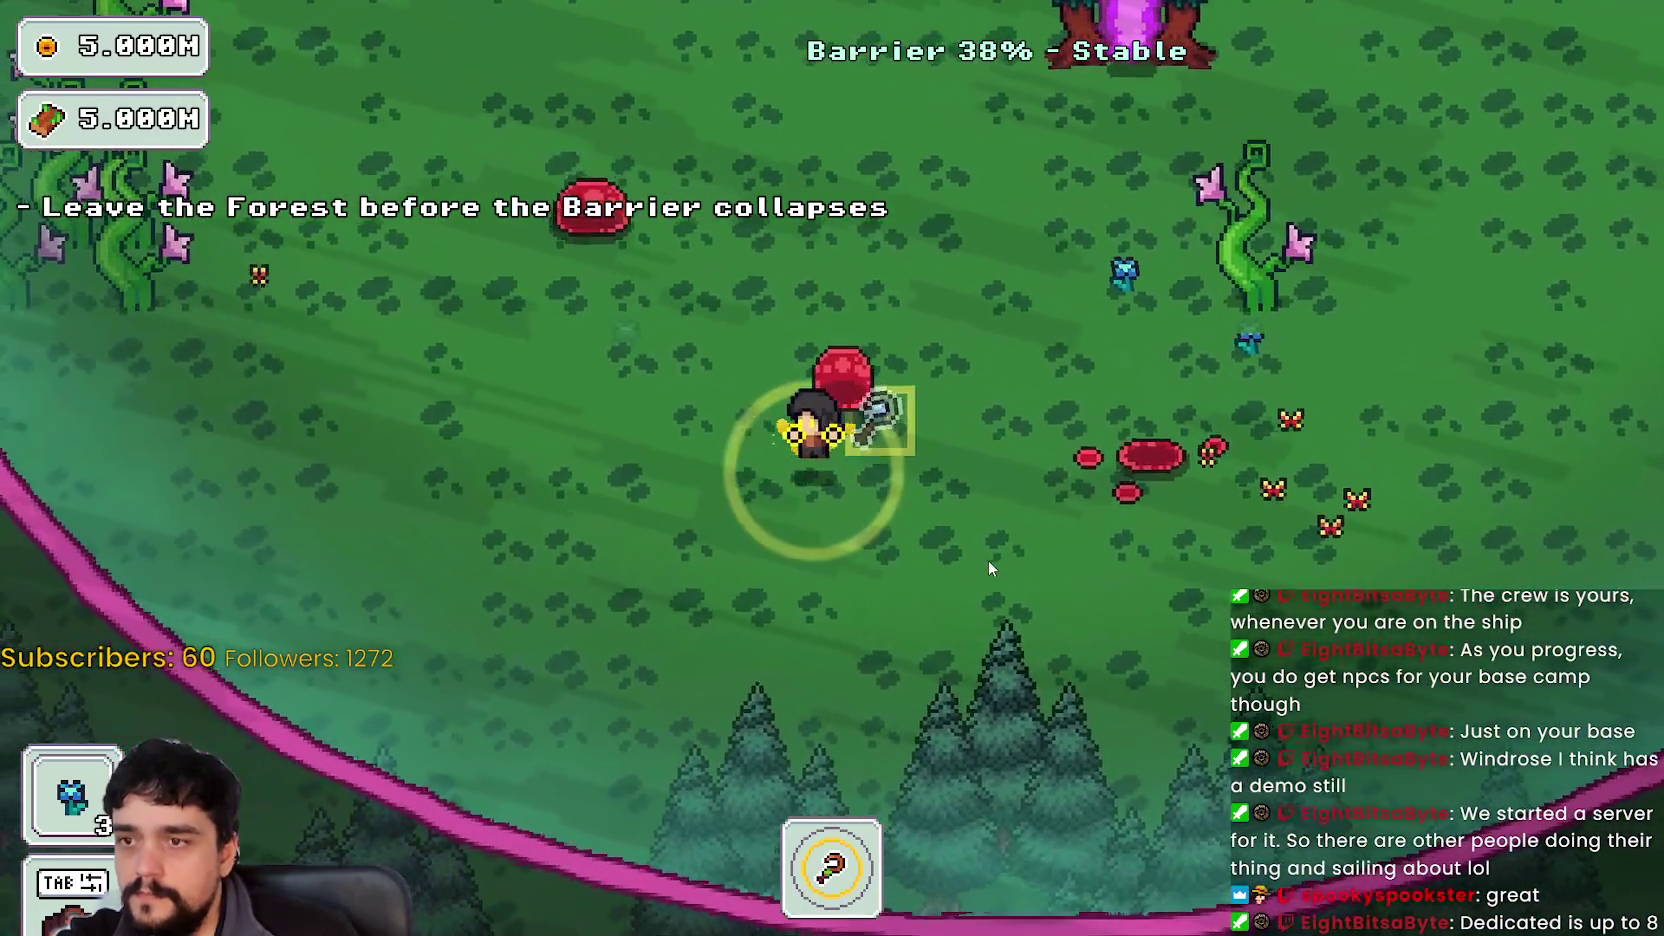
pyautogui.press('a')
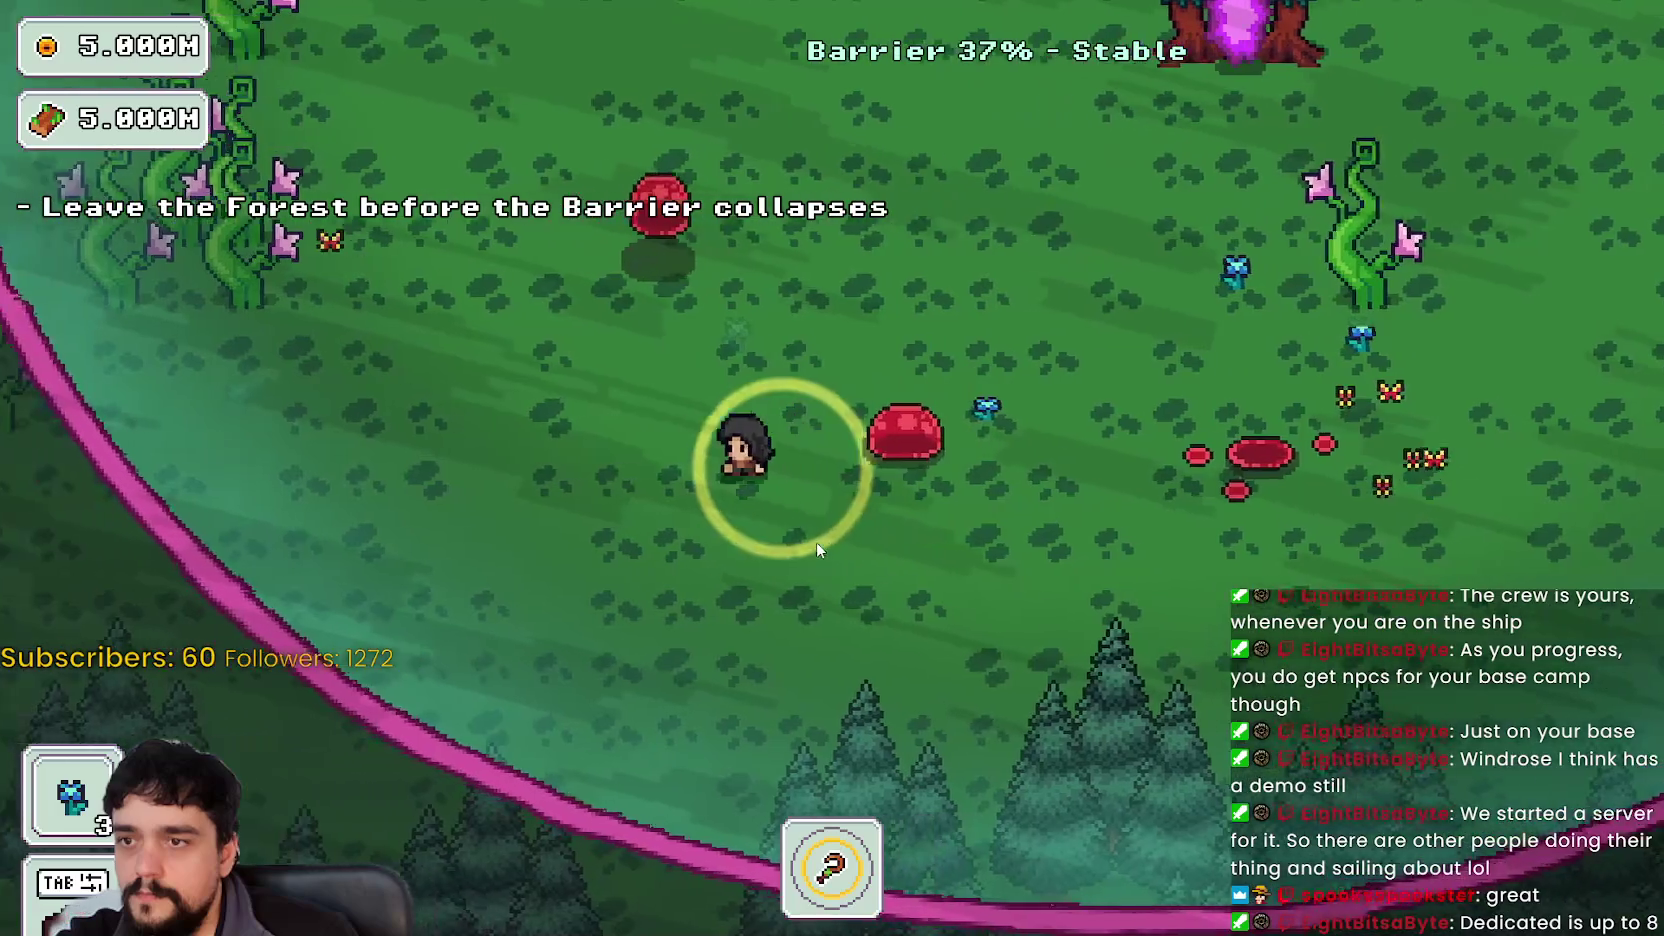
pyautogui.press('w')
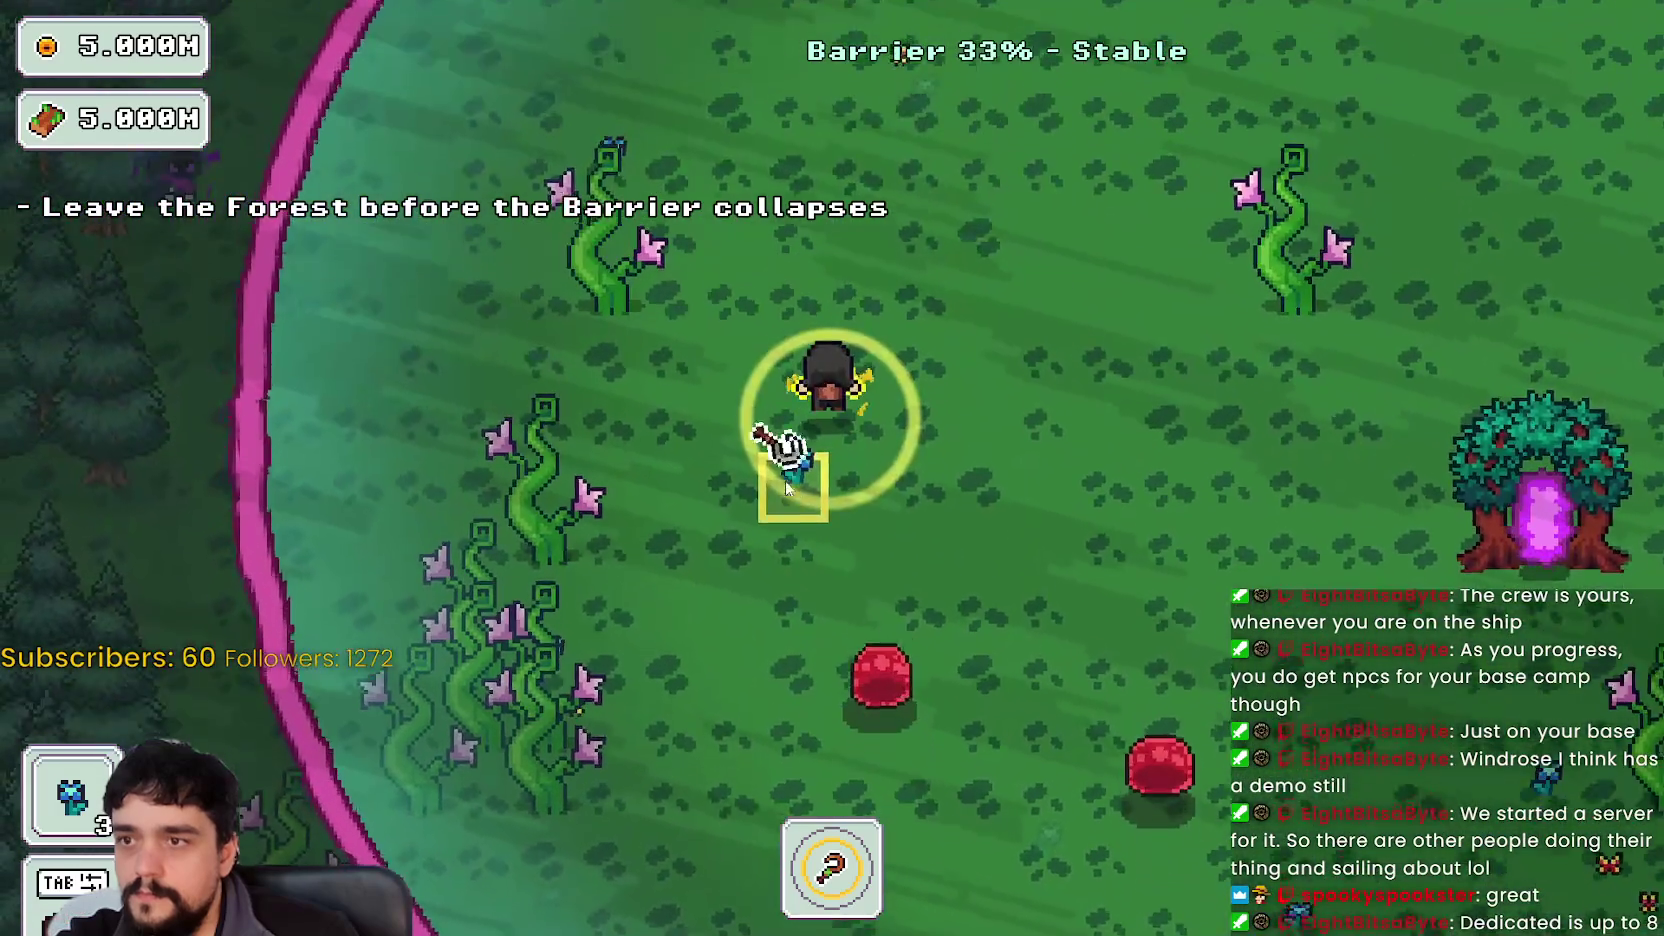
pyautogui.press('w')
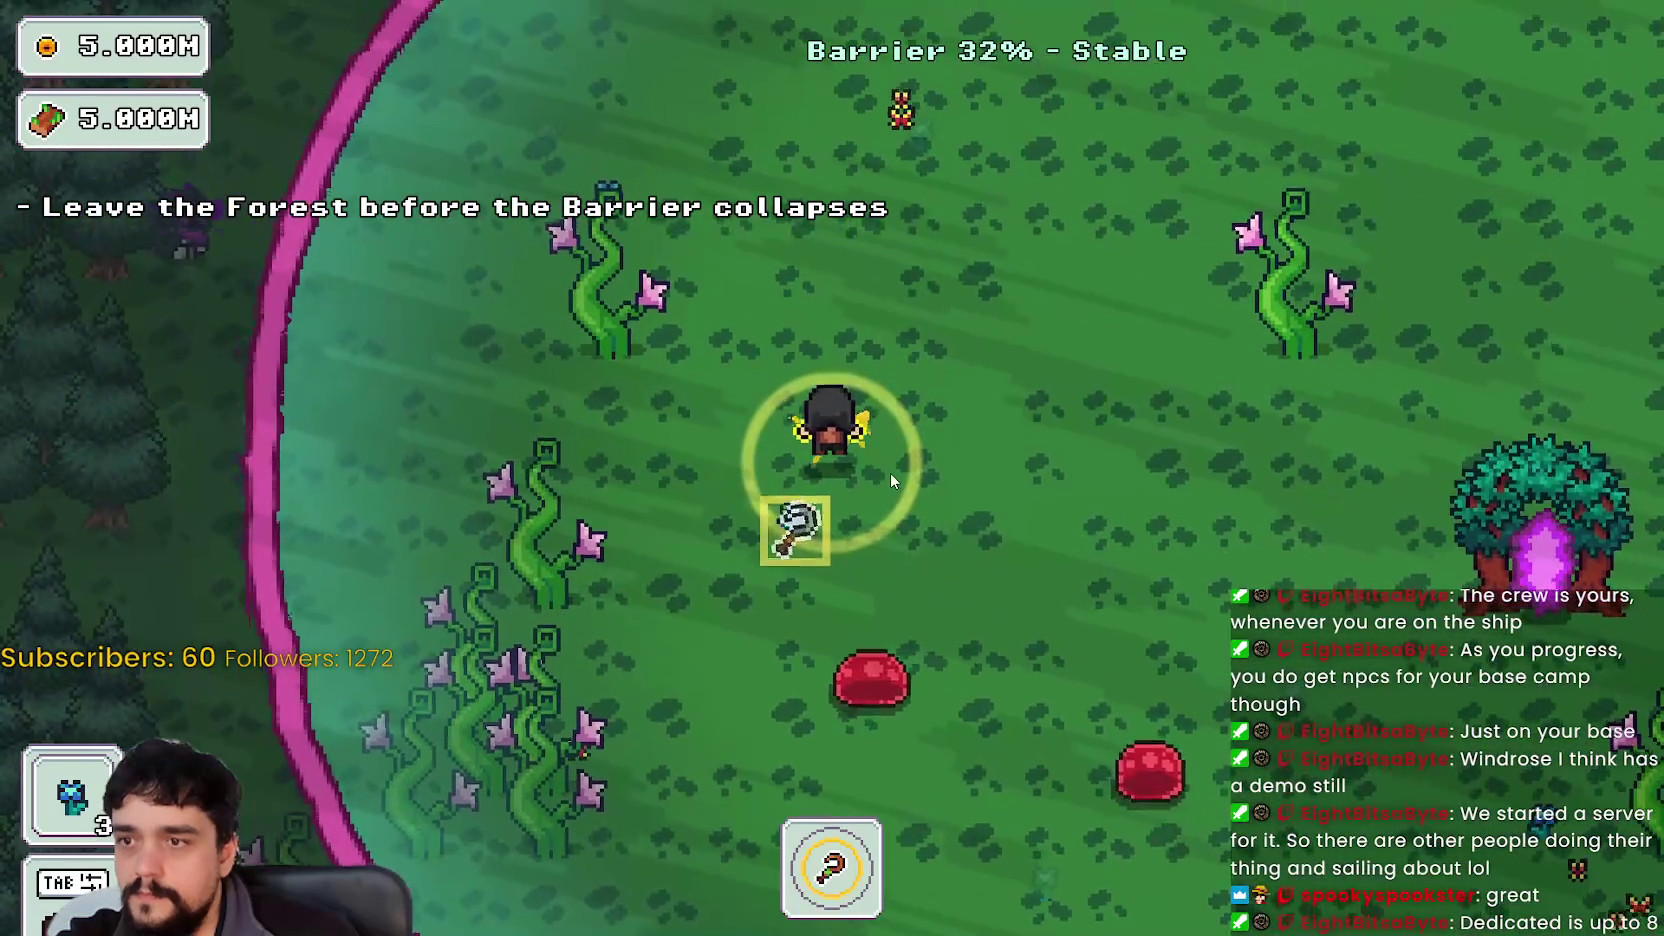
# - Fight the red slimes while circling around the portal tree
pyautogui.press('a')
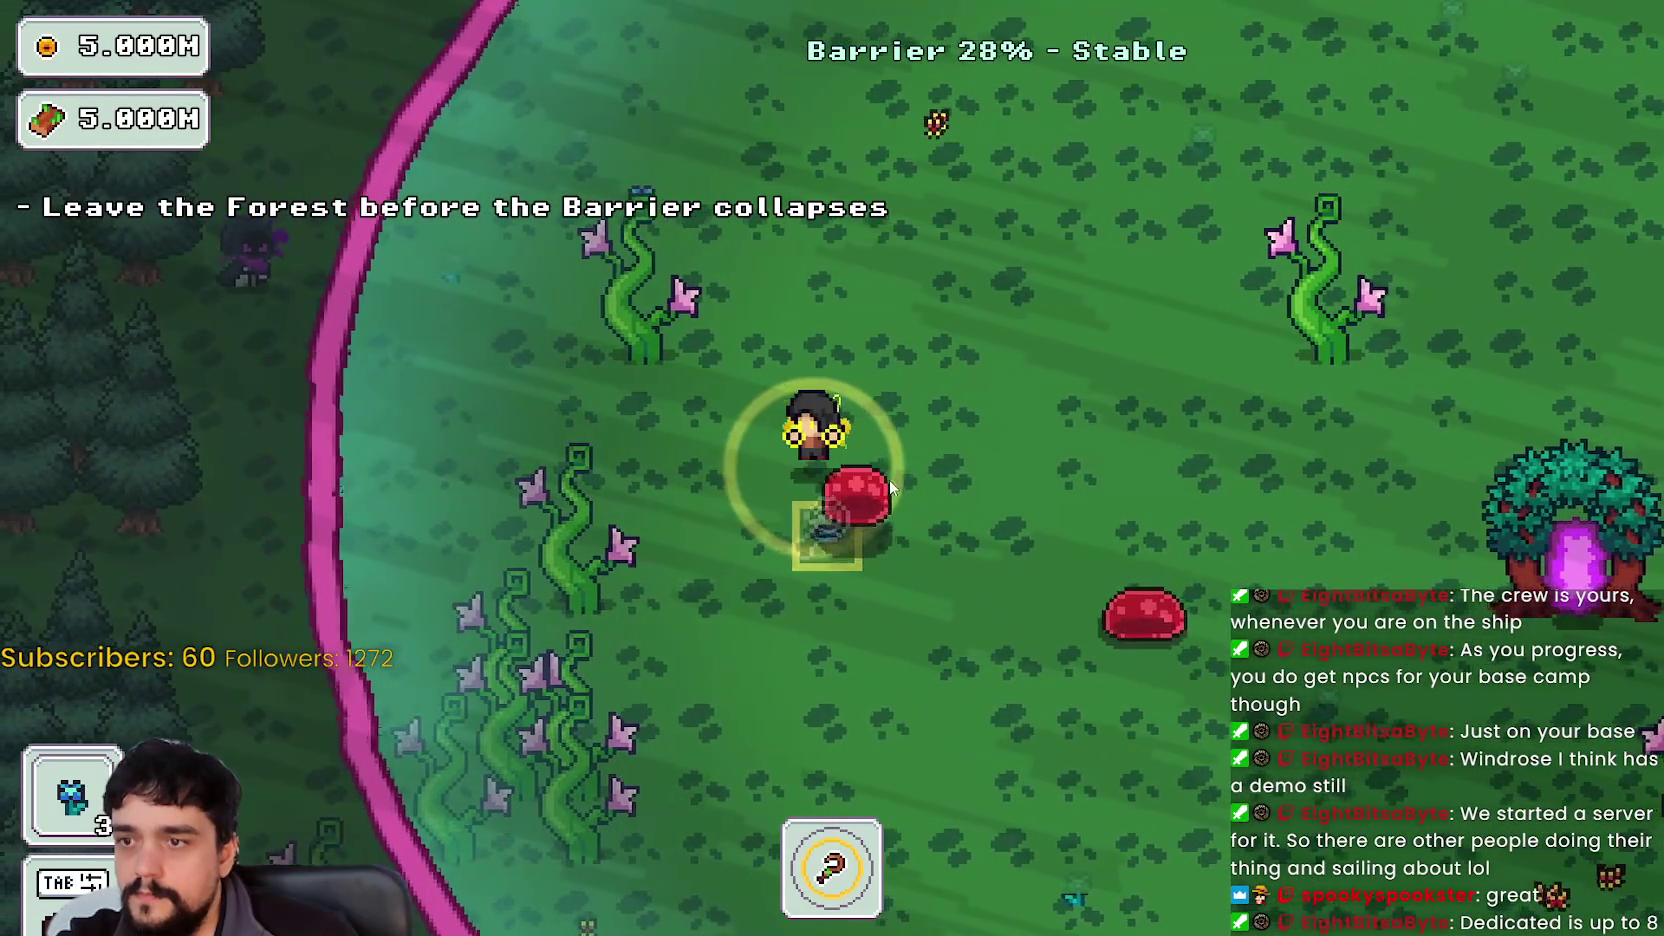
pyautogui.press('s')
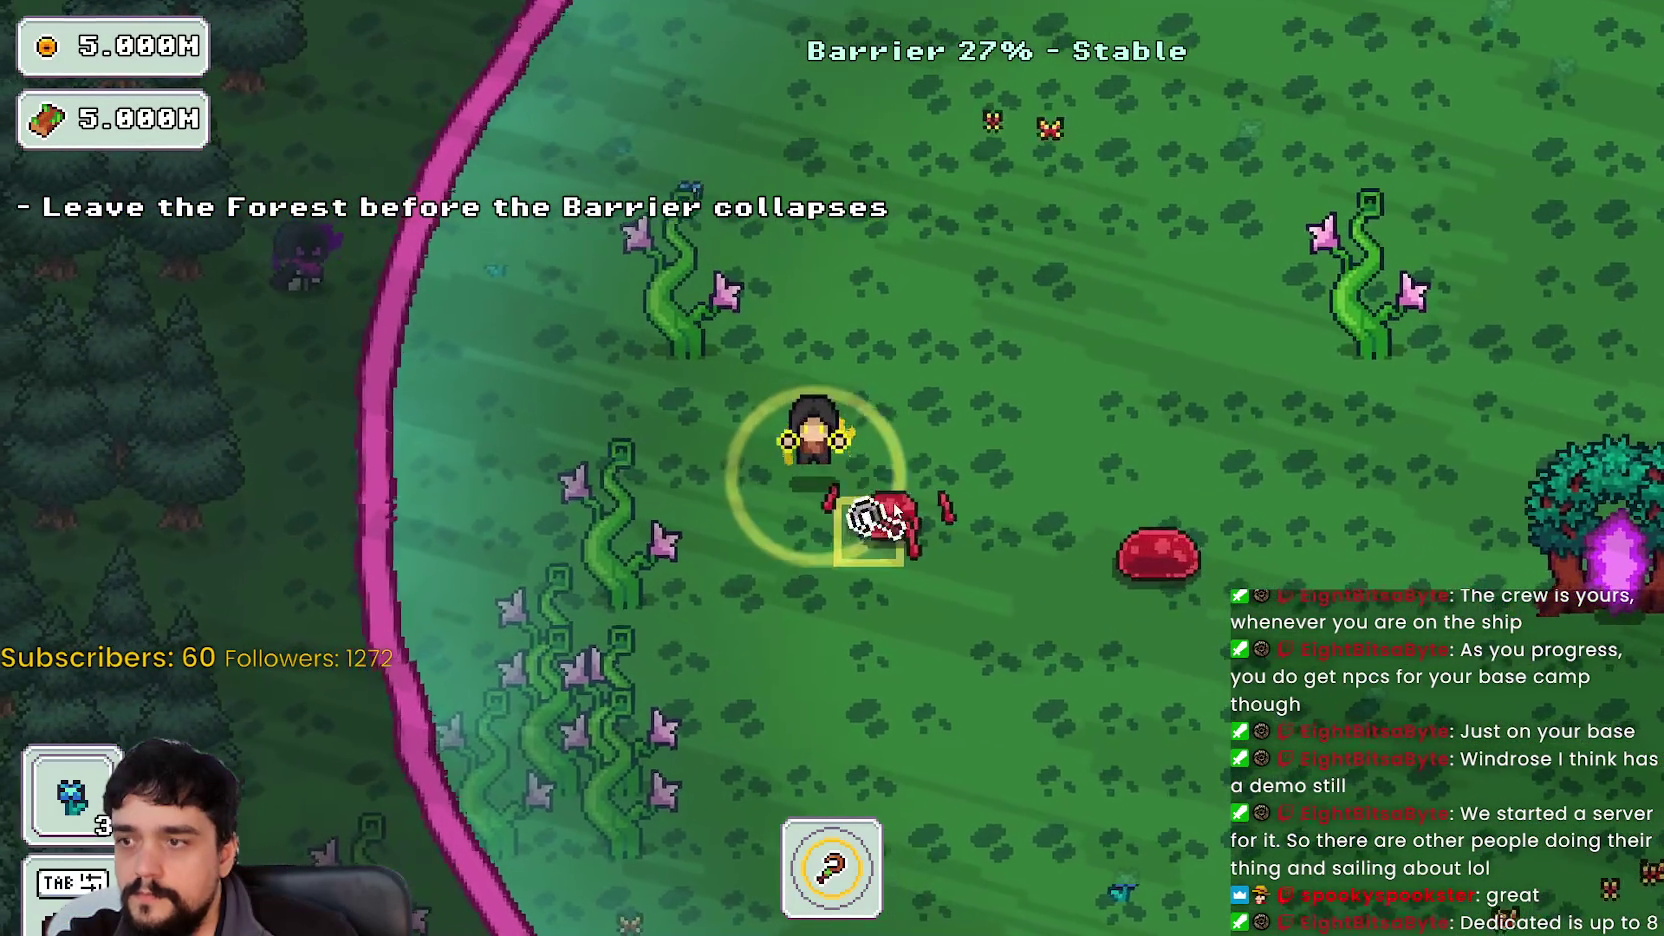
pyautogui.press('d')
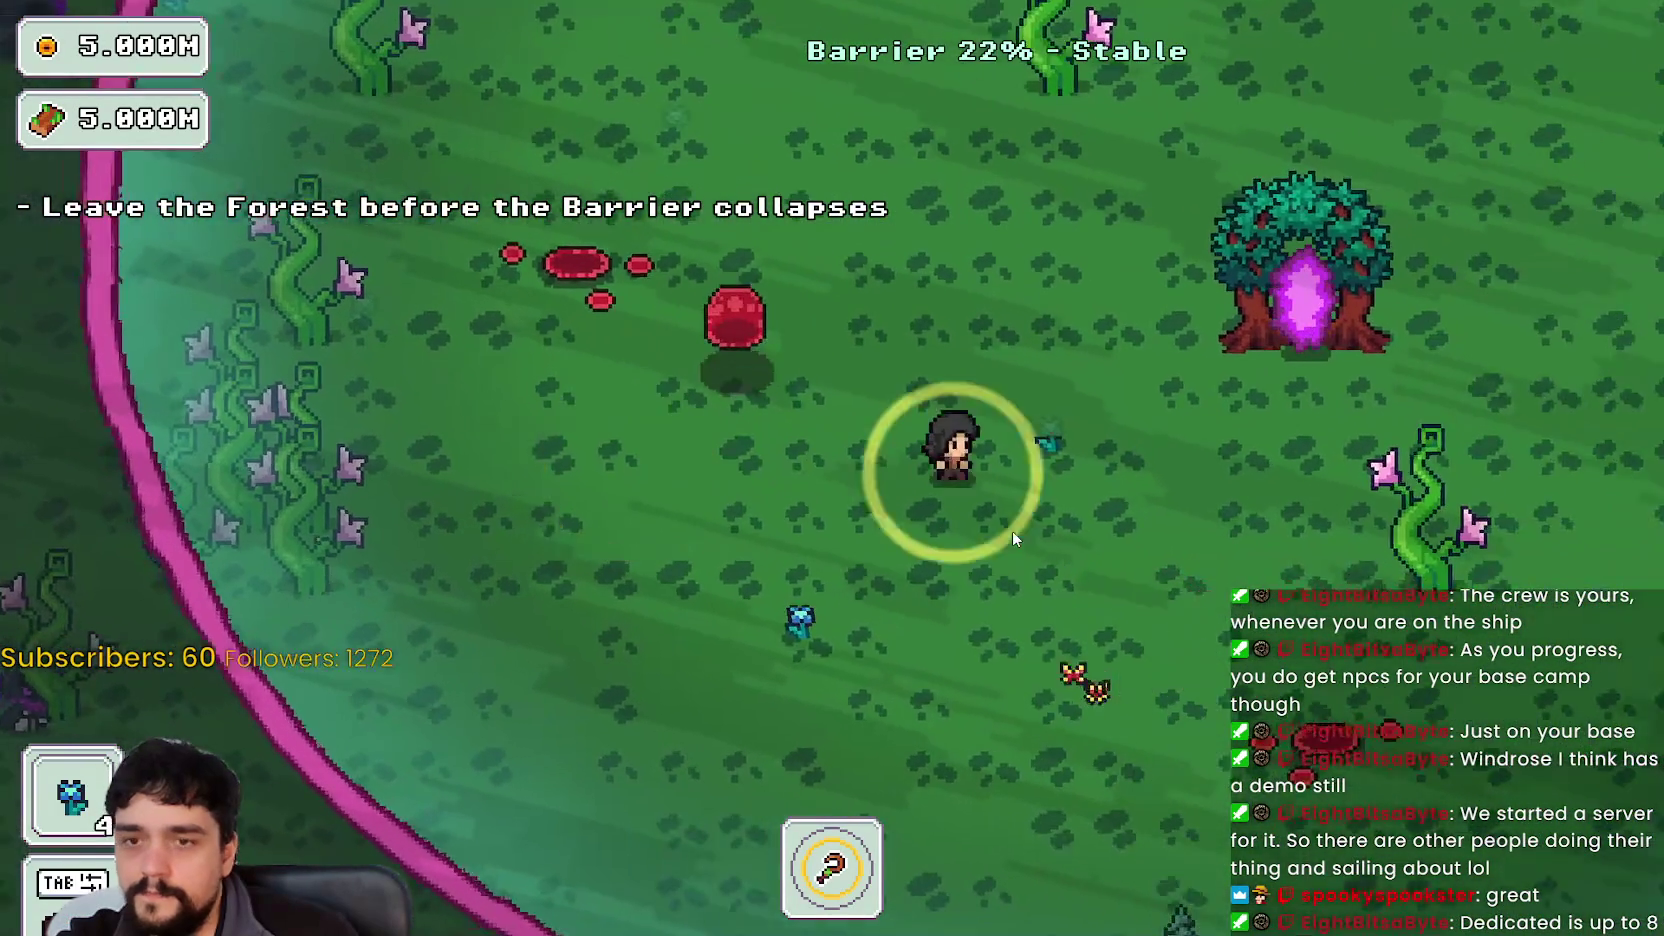
pyautogui.press('s')
pyautogui.press('a')
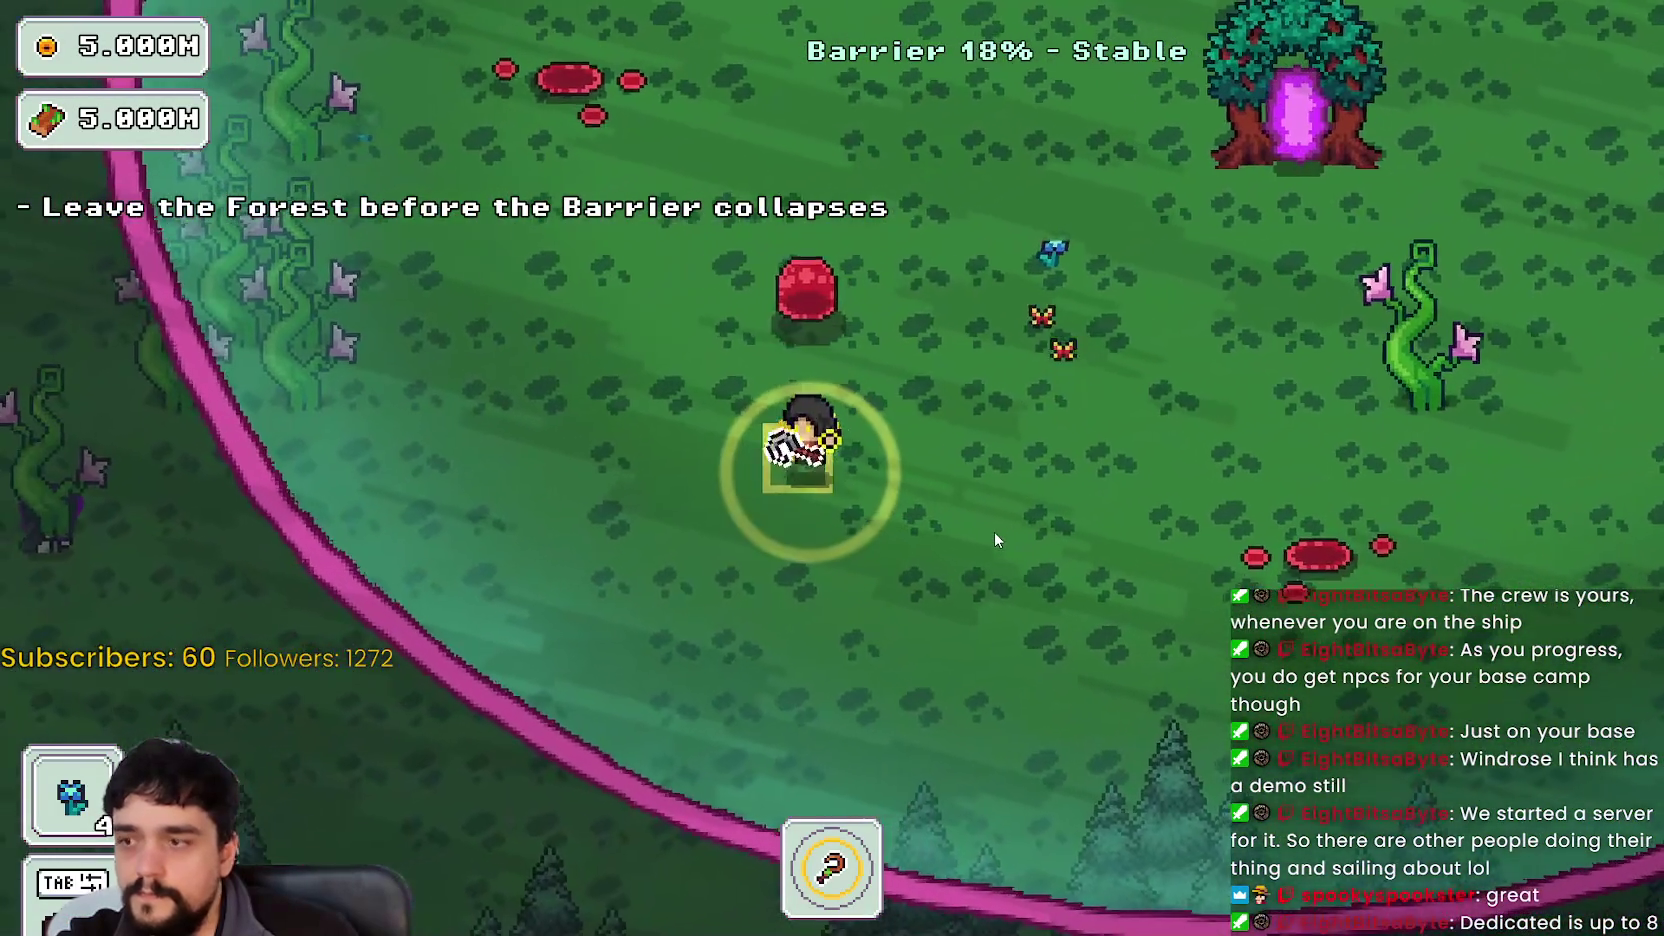
pyautogui.press('a')
pyautogui.press('w')
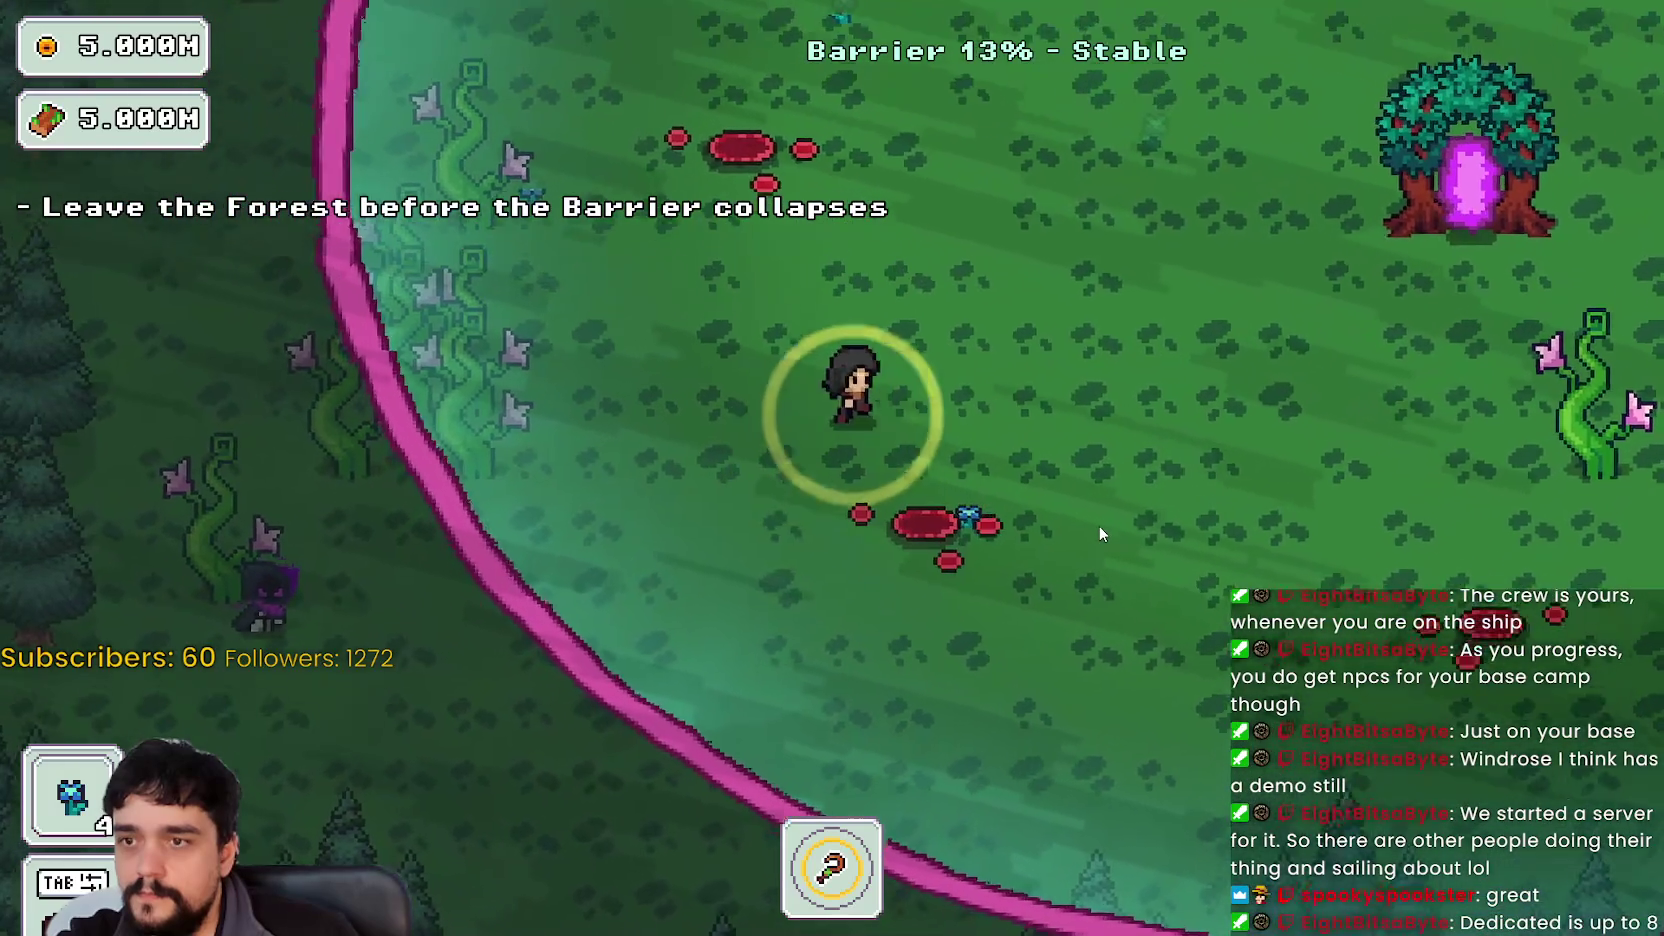
pyautogui.press('d')
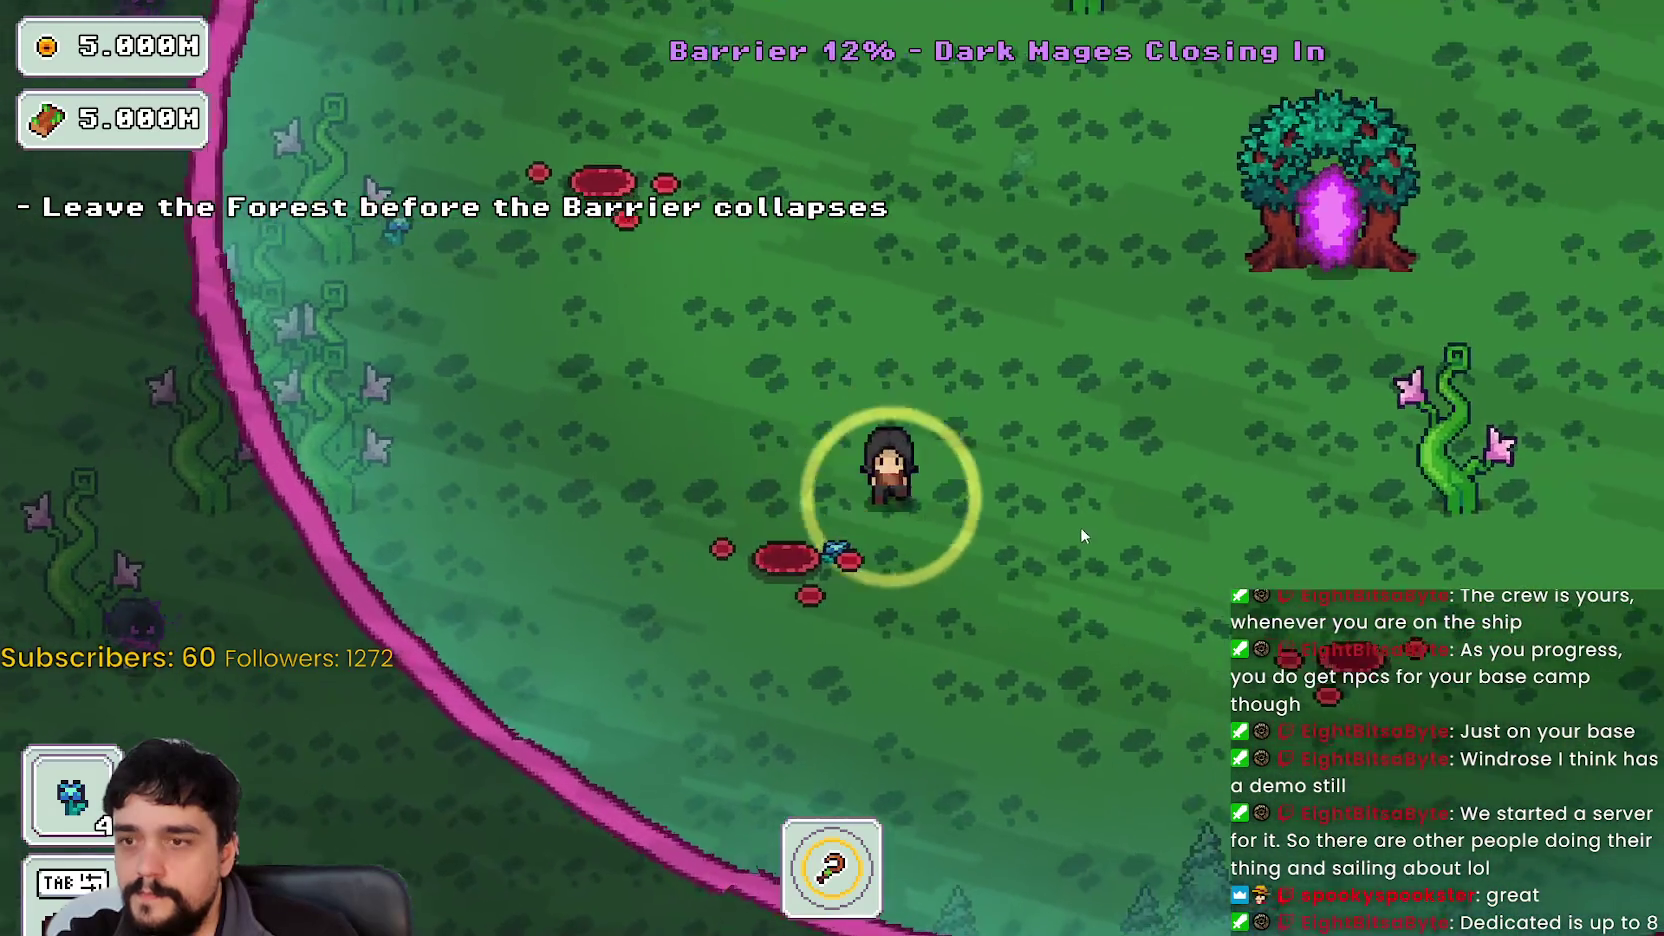
pyautogui.press('s')
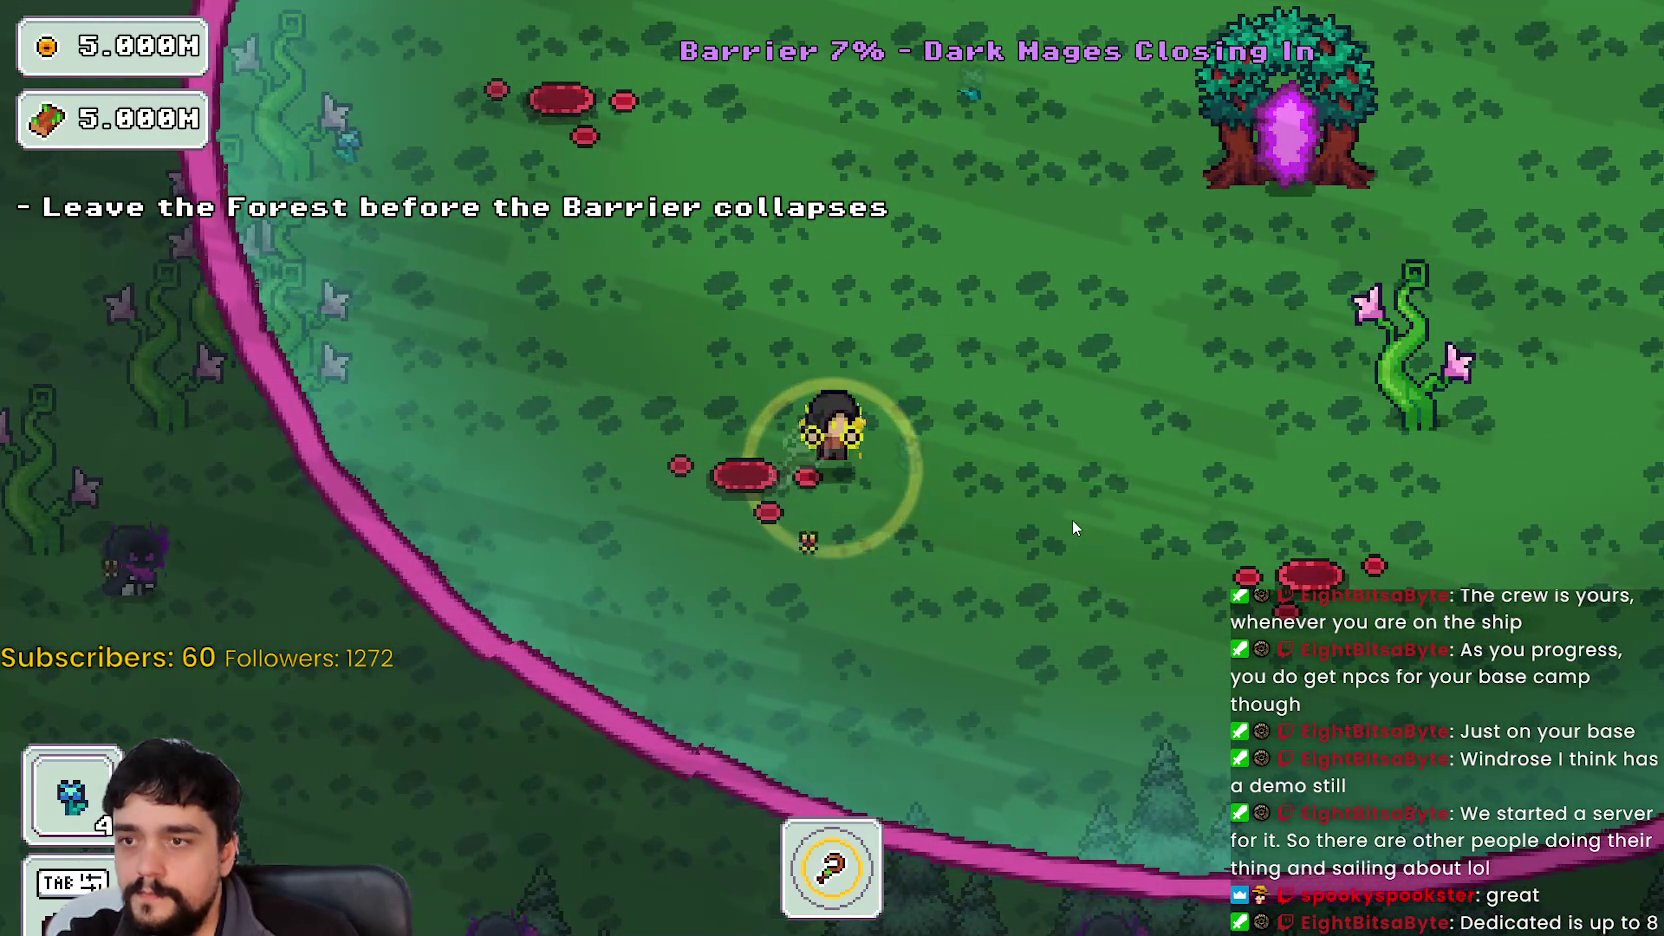
# - Enter the portal tree back to the village and walk into the market stall to sell plants
pyautogui.press('d')
pyautogui.press('w')
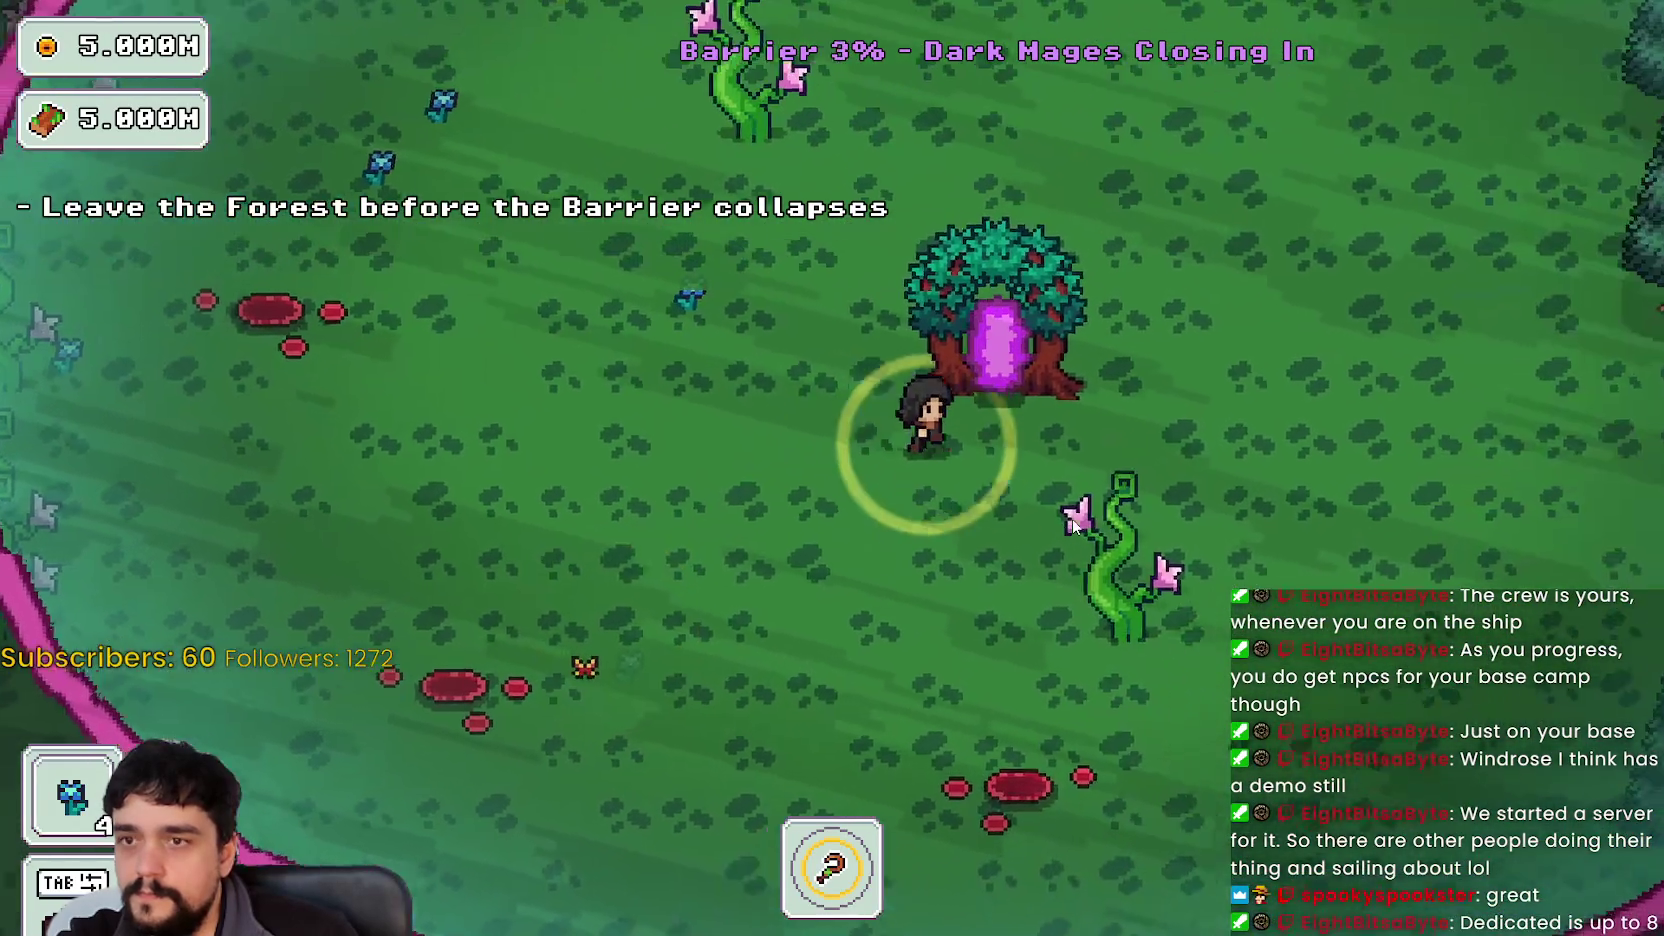
pyautogui.press('w')
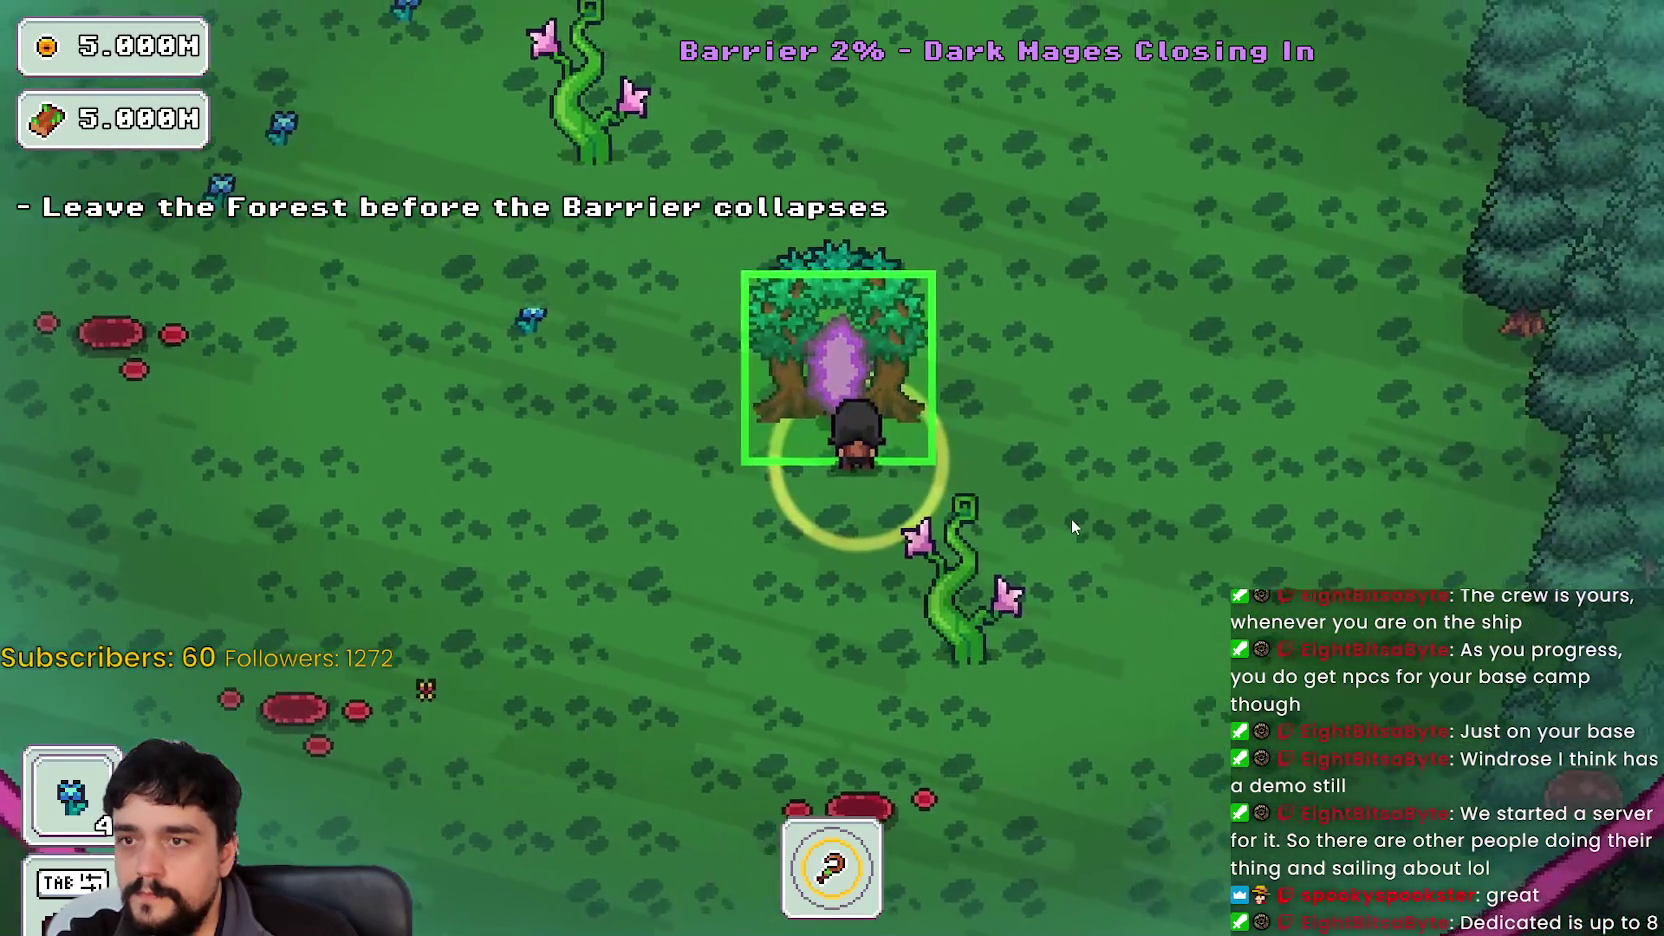
pyautogui.press('e')
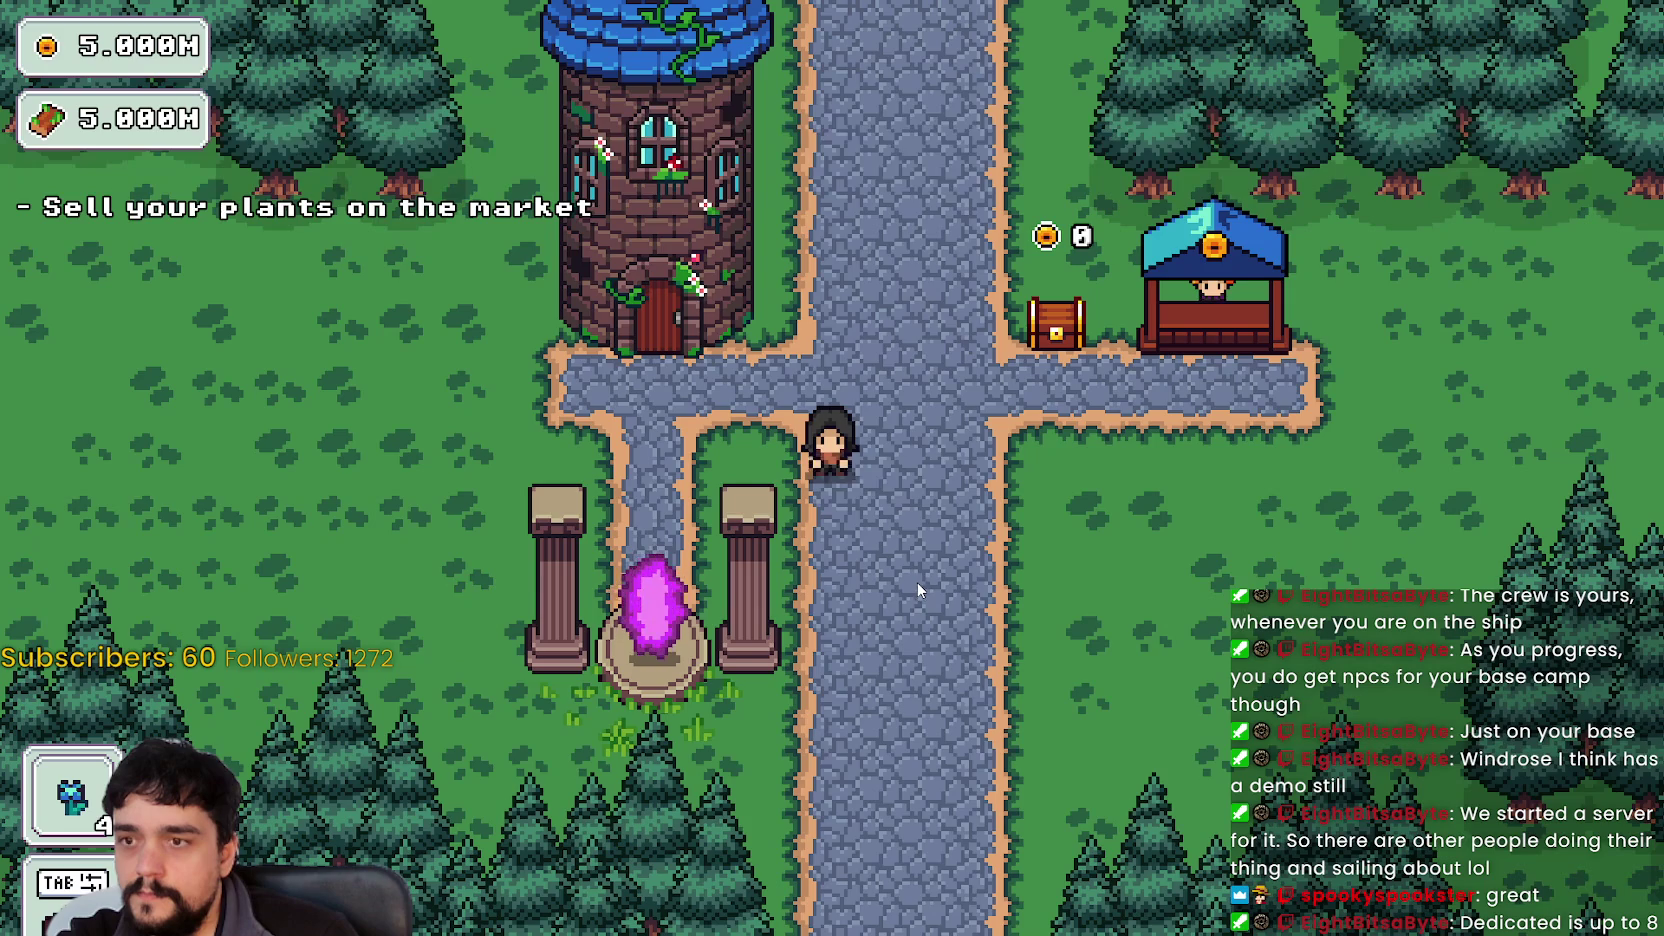
pyautogui.press('d')
pyautogui.press('w')
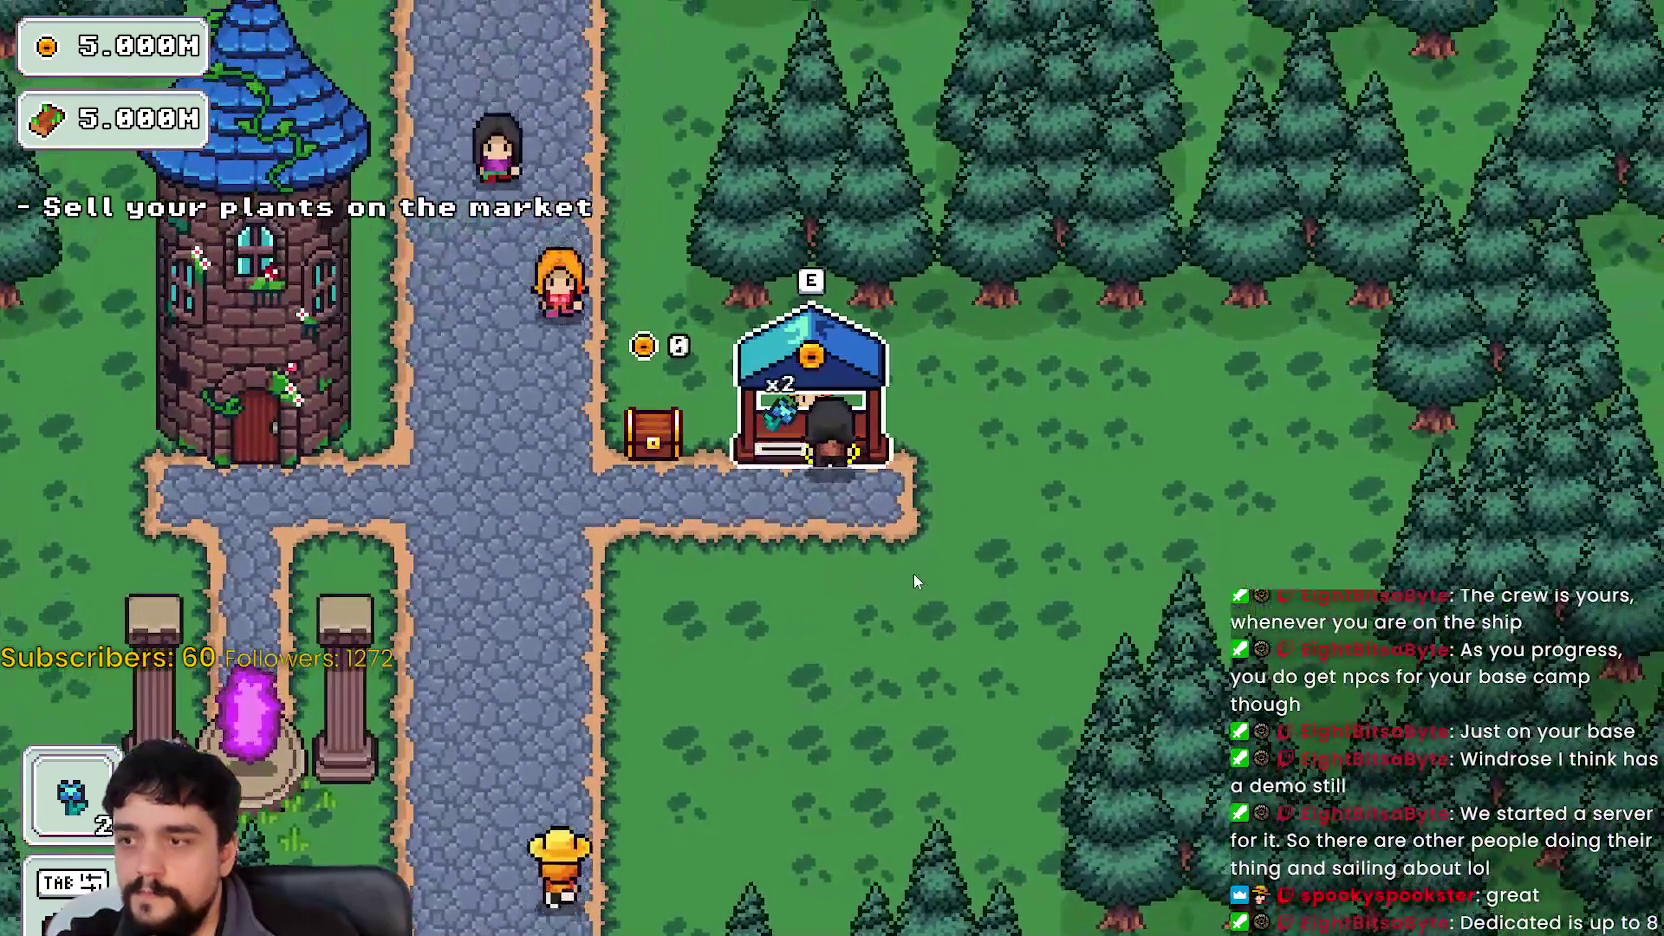
pyautogui.press('e')
# - Walk back to the village crossroads, then switch back to the Godot editor
pyautogui.press('s')
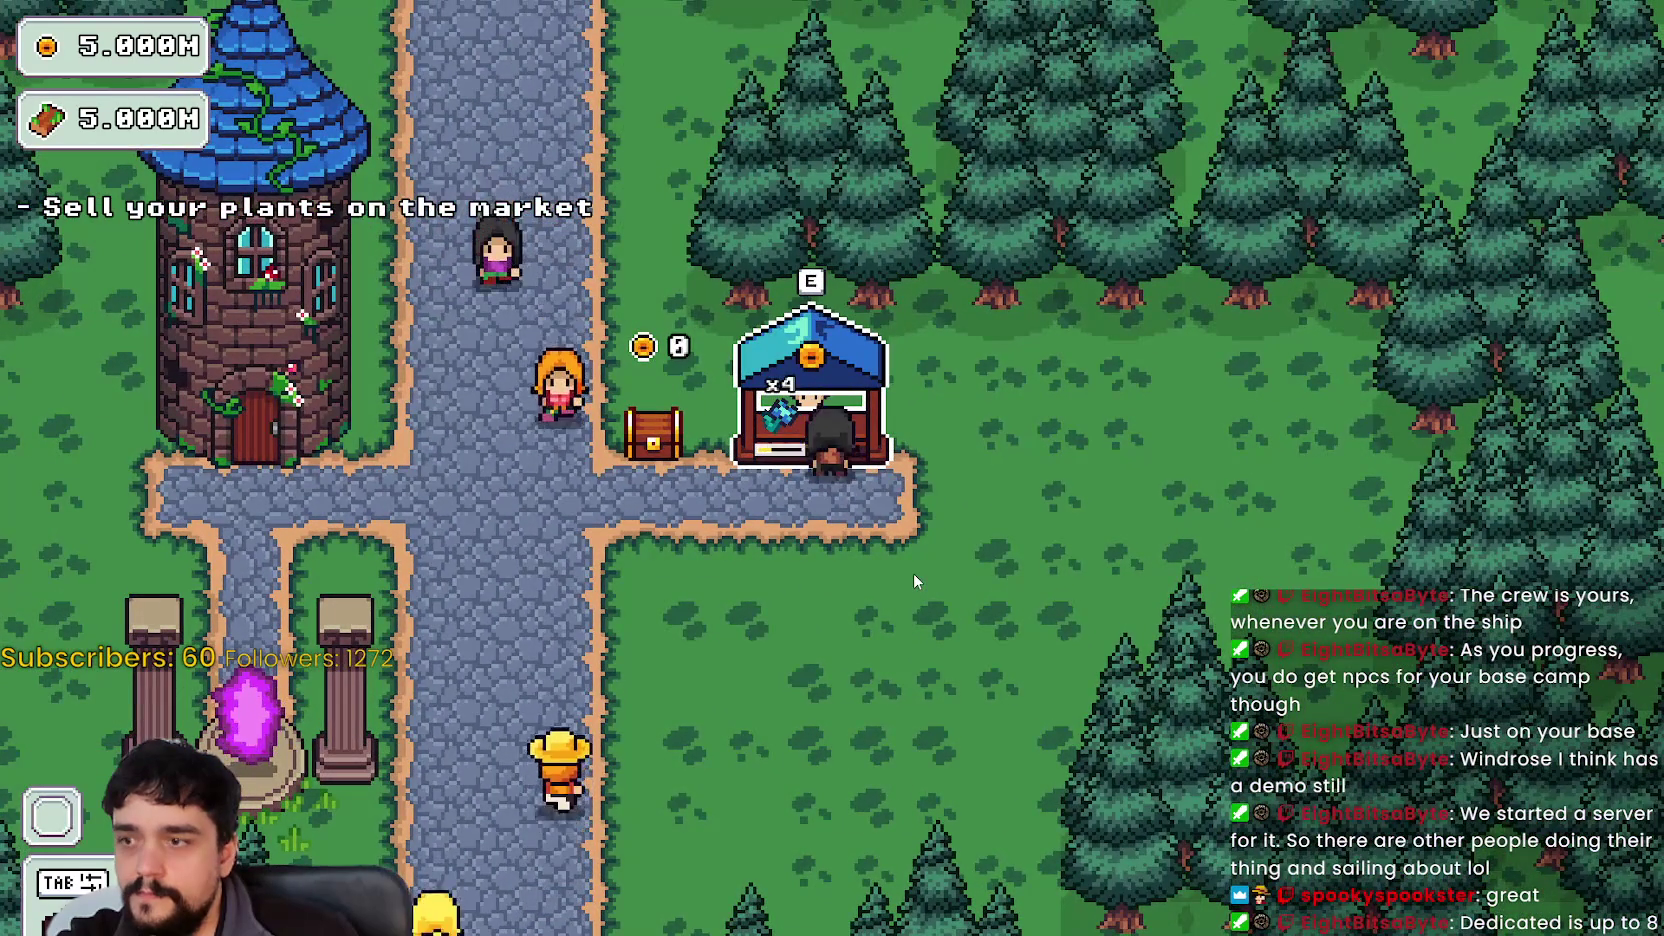
pyautogui.press('a')
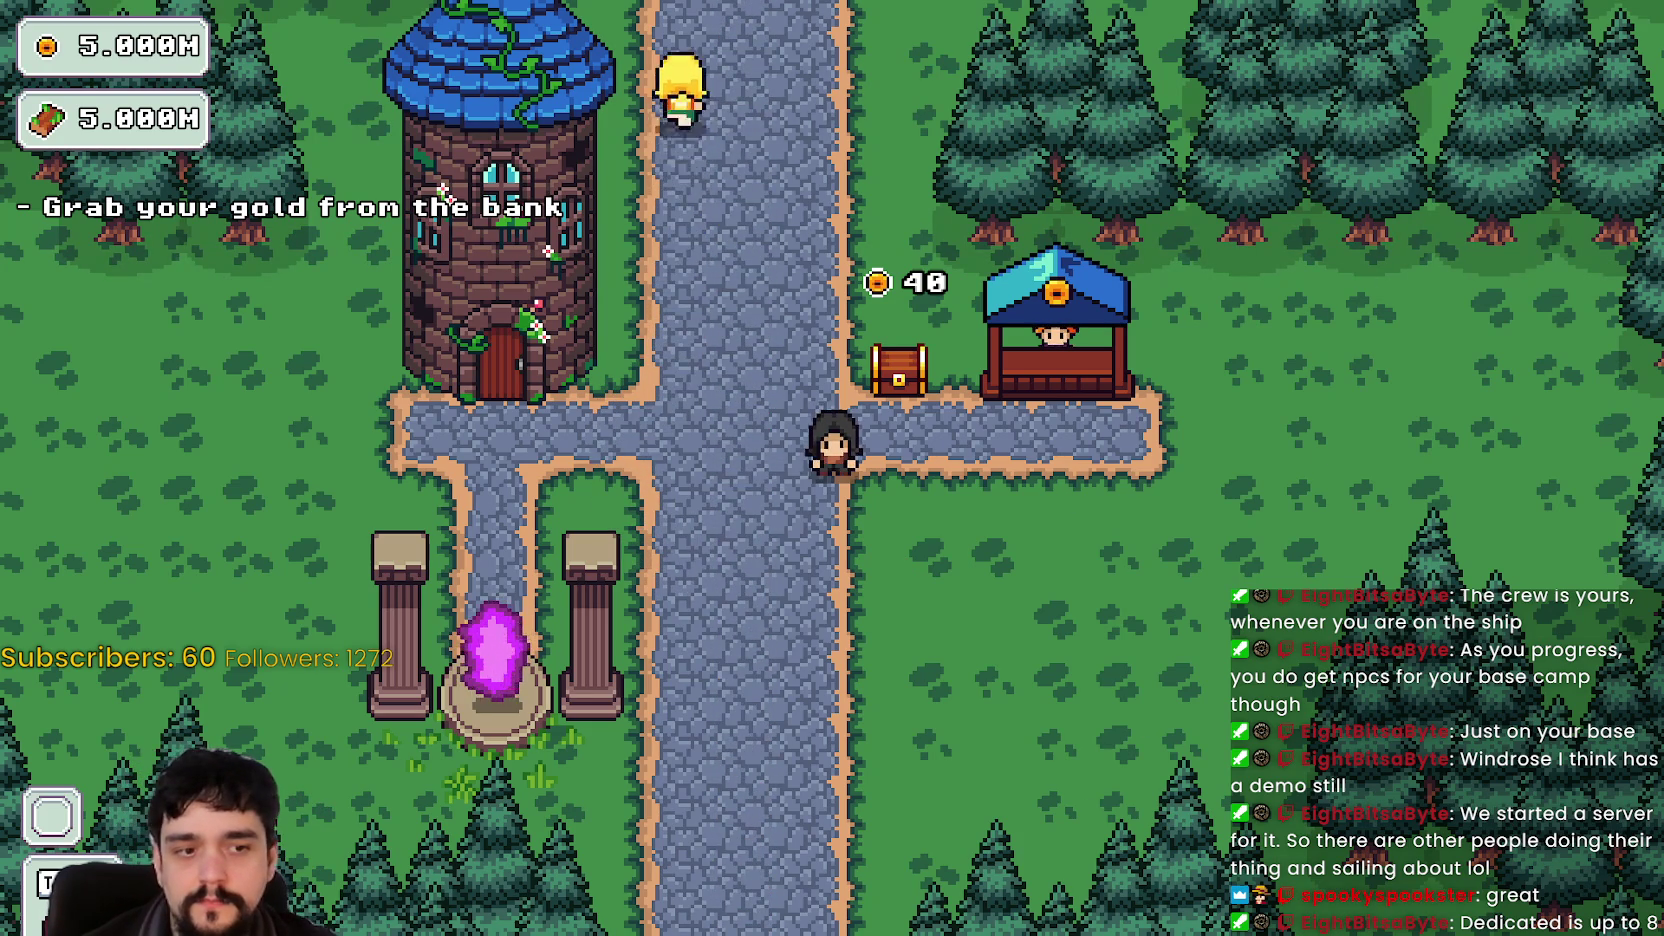
pyautogui.hotkey('alt', 'Tab')
pyautogui.scroll(5, 1052, 353)
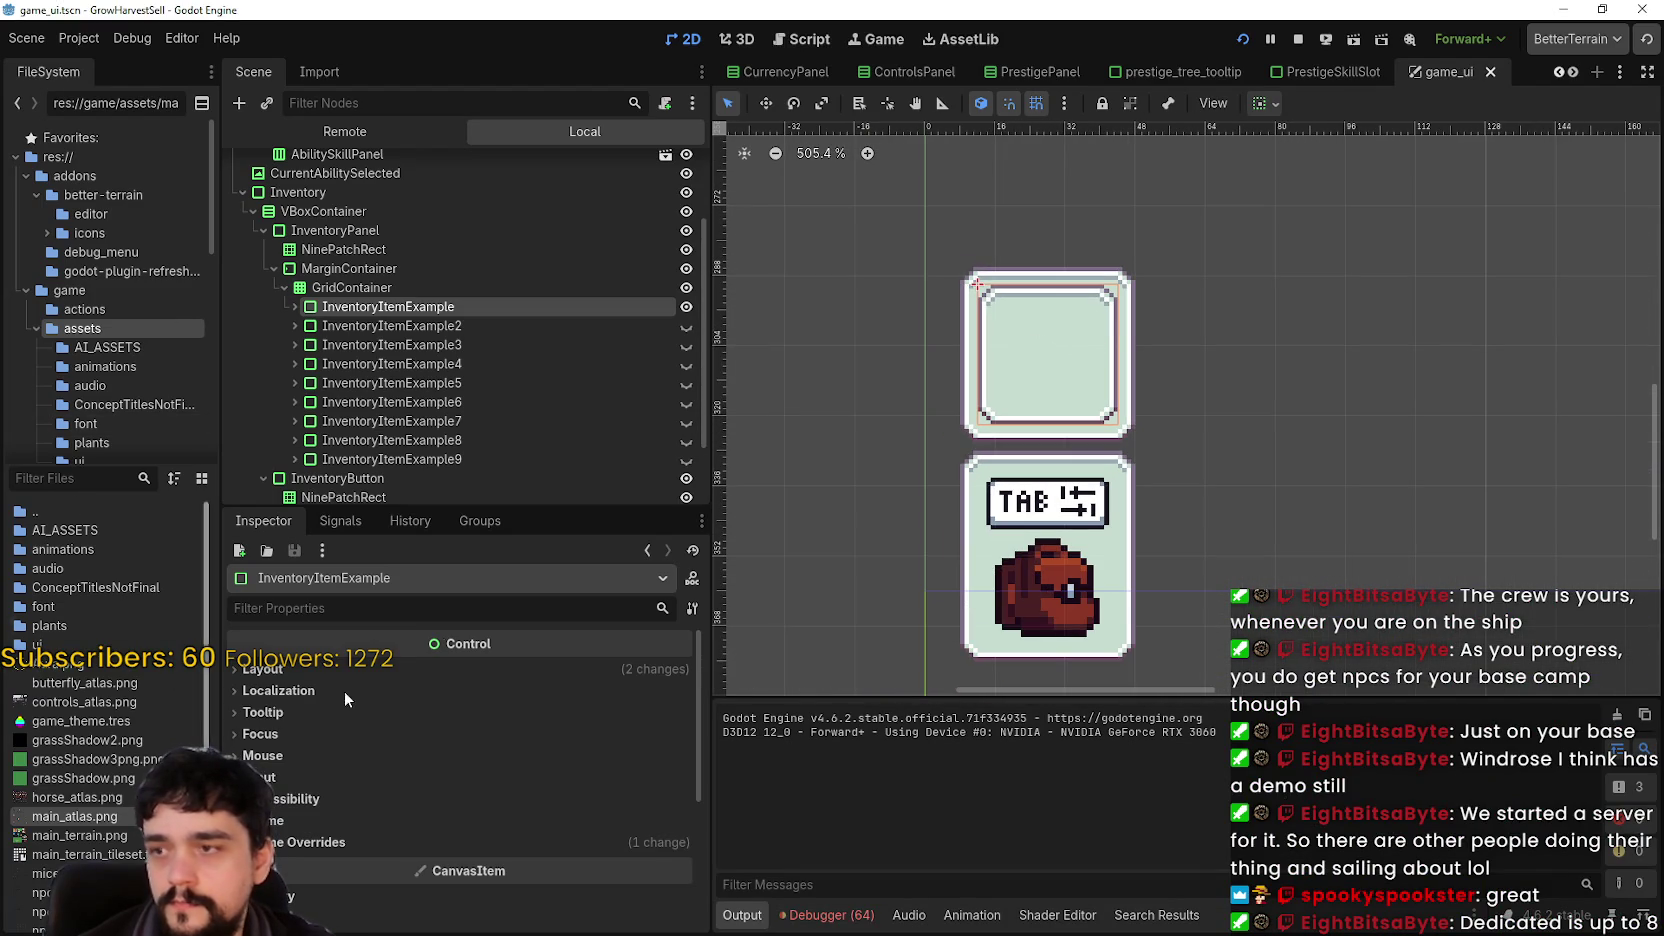
# - Expand InventoryItemExample and toggle TextureRect2's visibility to check its bounds in the slot
pyautogui.click(294, 307)
pyautogui.click(428, 365)
pyautogui.click(686, 364)
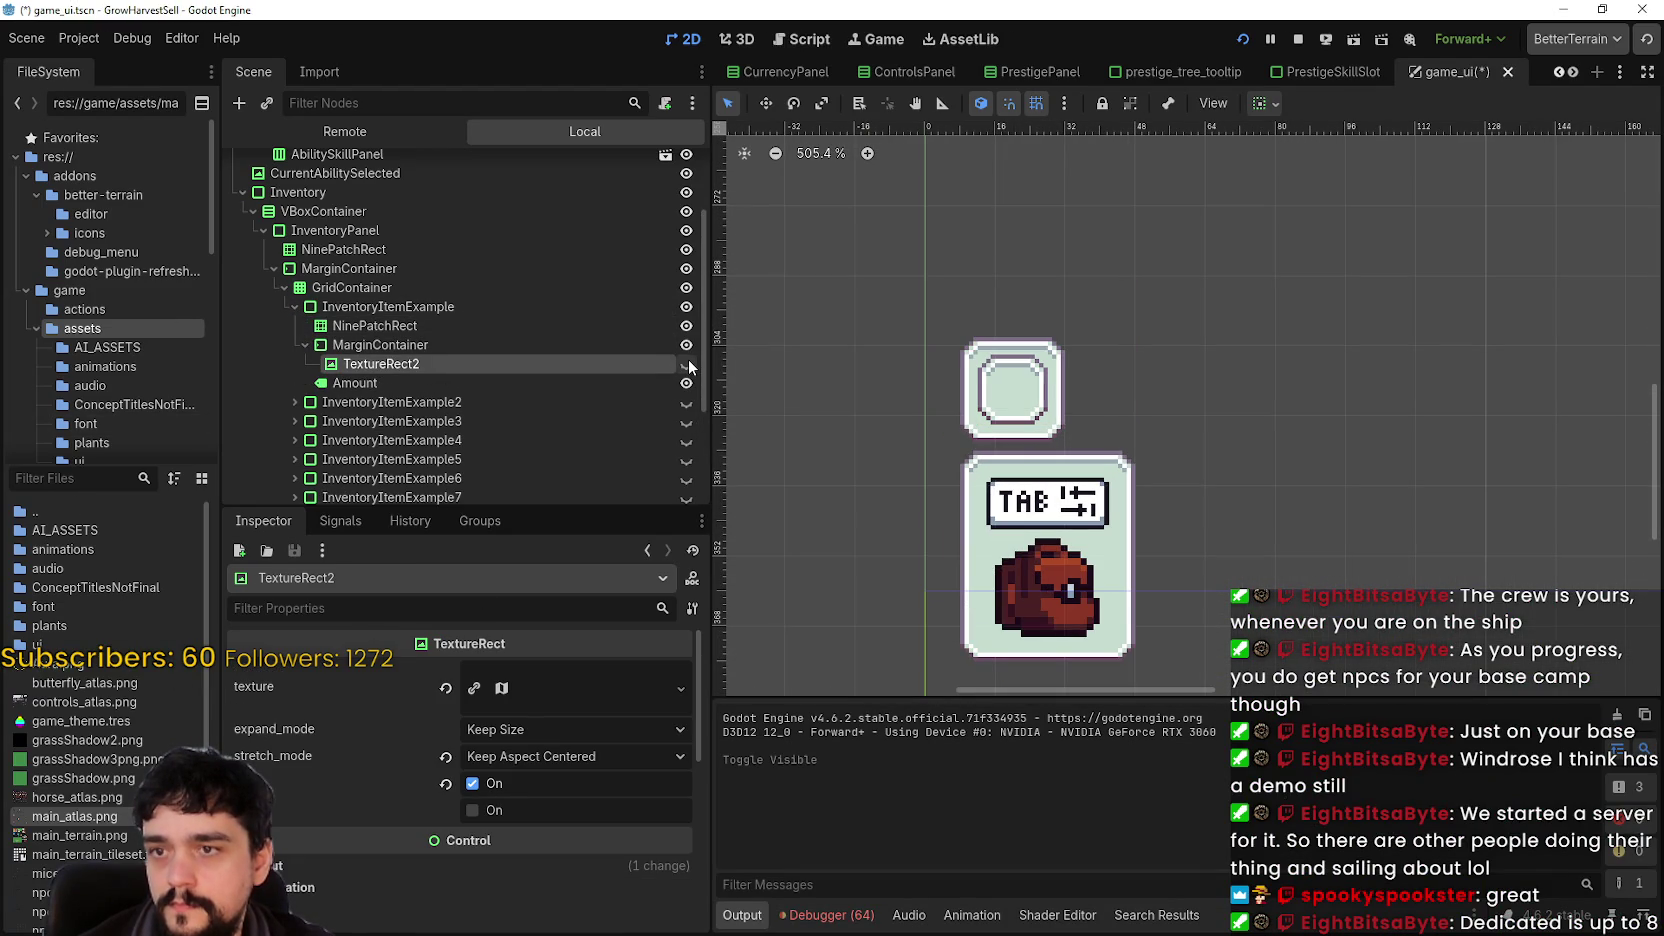
pyautogui.click(687, 364)
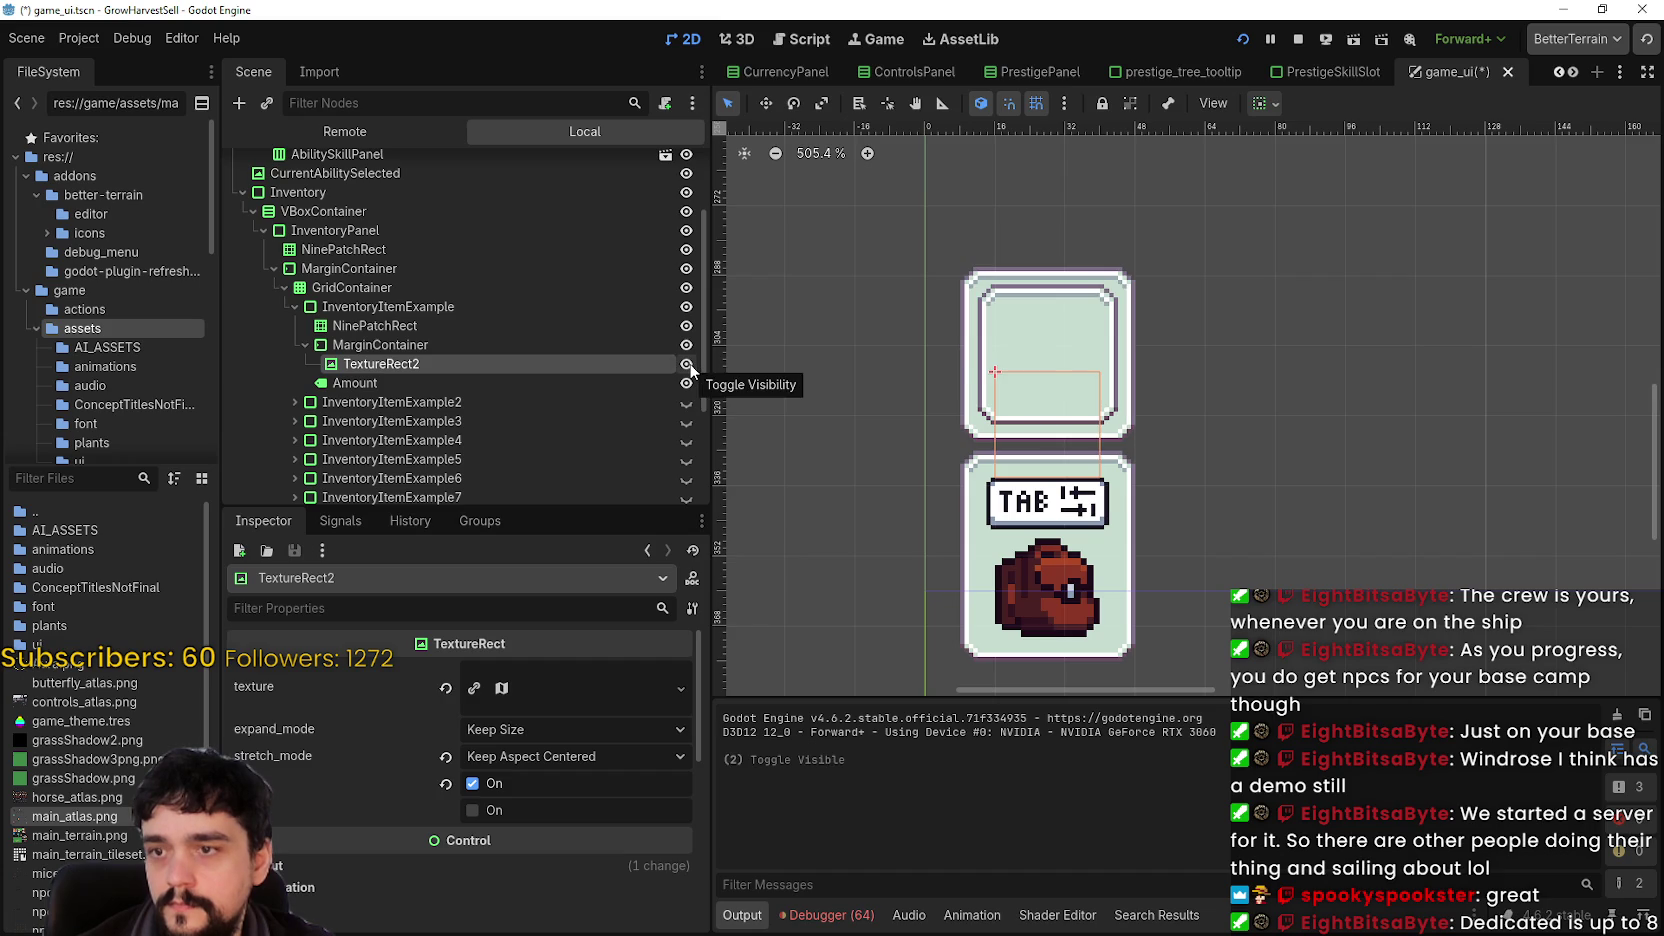
pyautogui.click(491, 344)
pyautogui.click(454, 360)
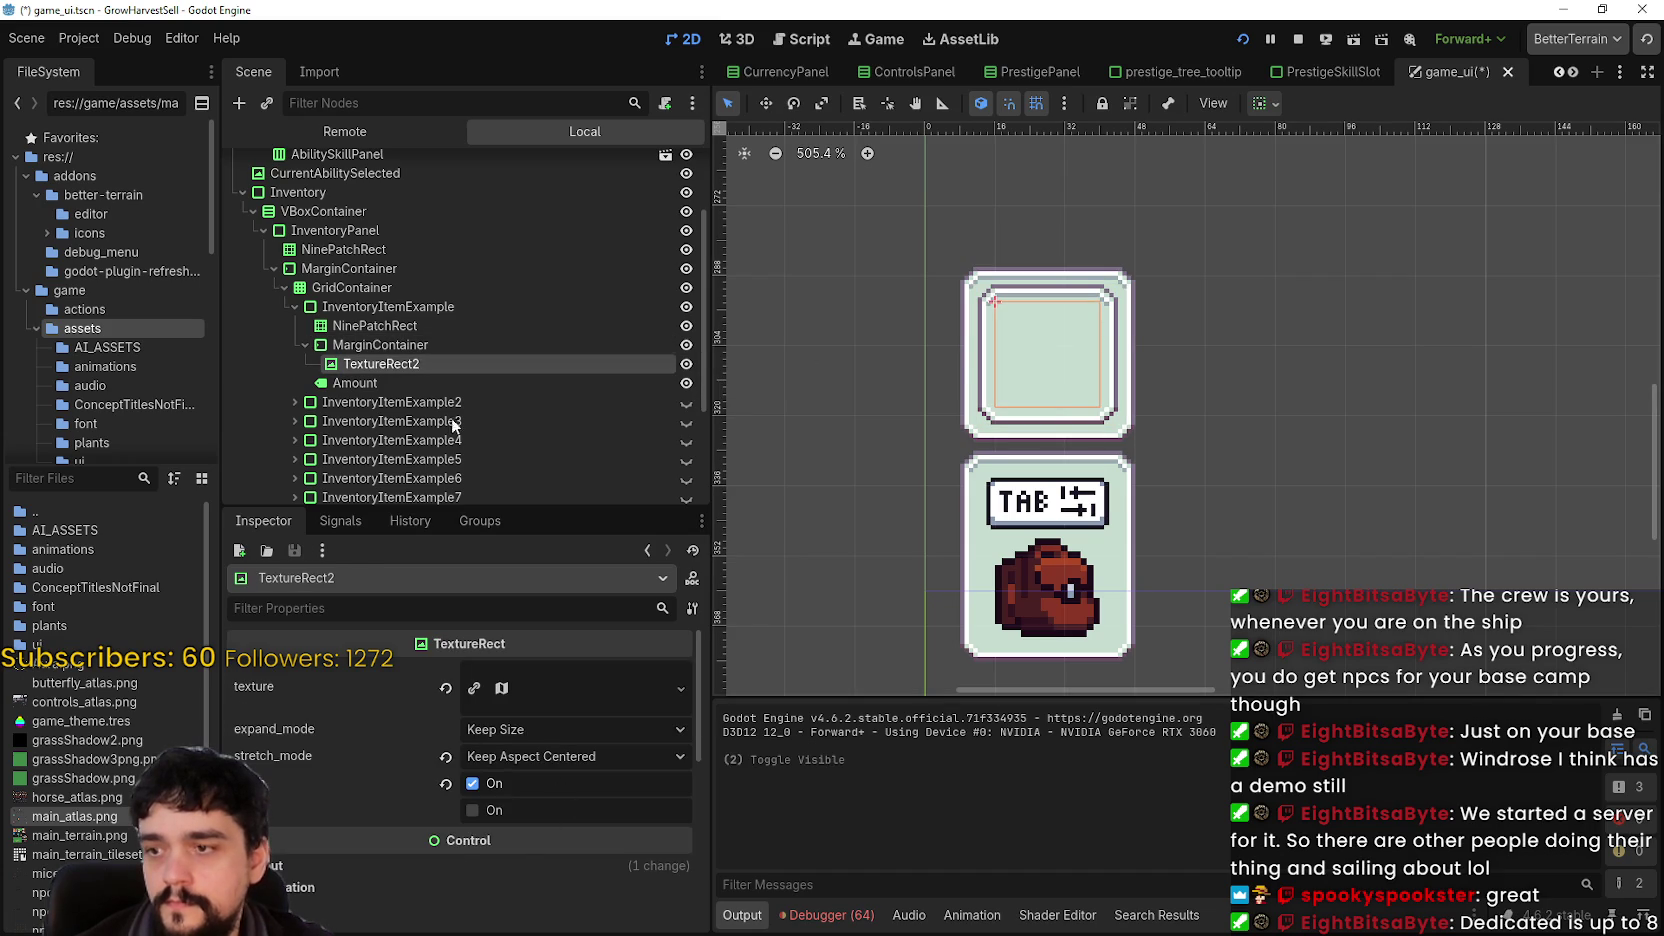
pyautogui.click(393, 340)
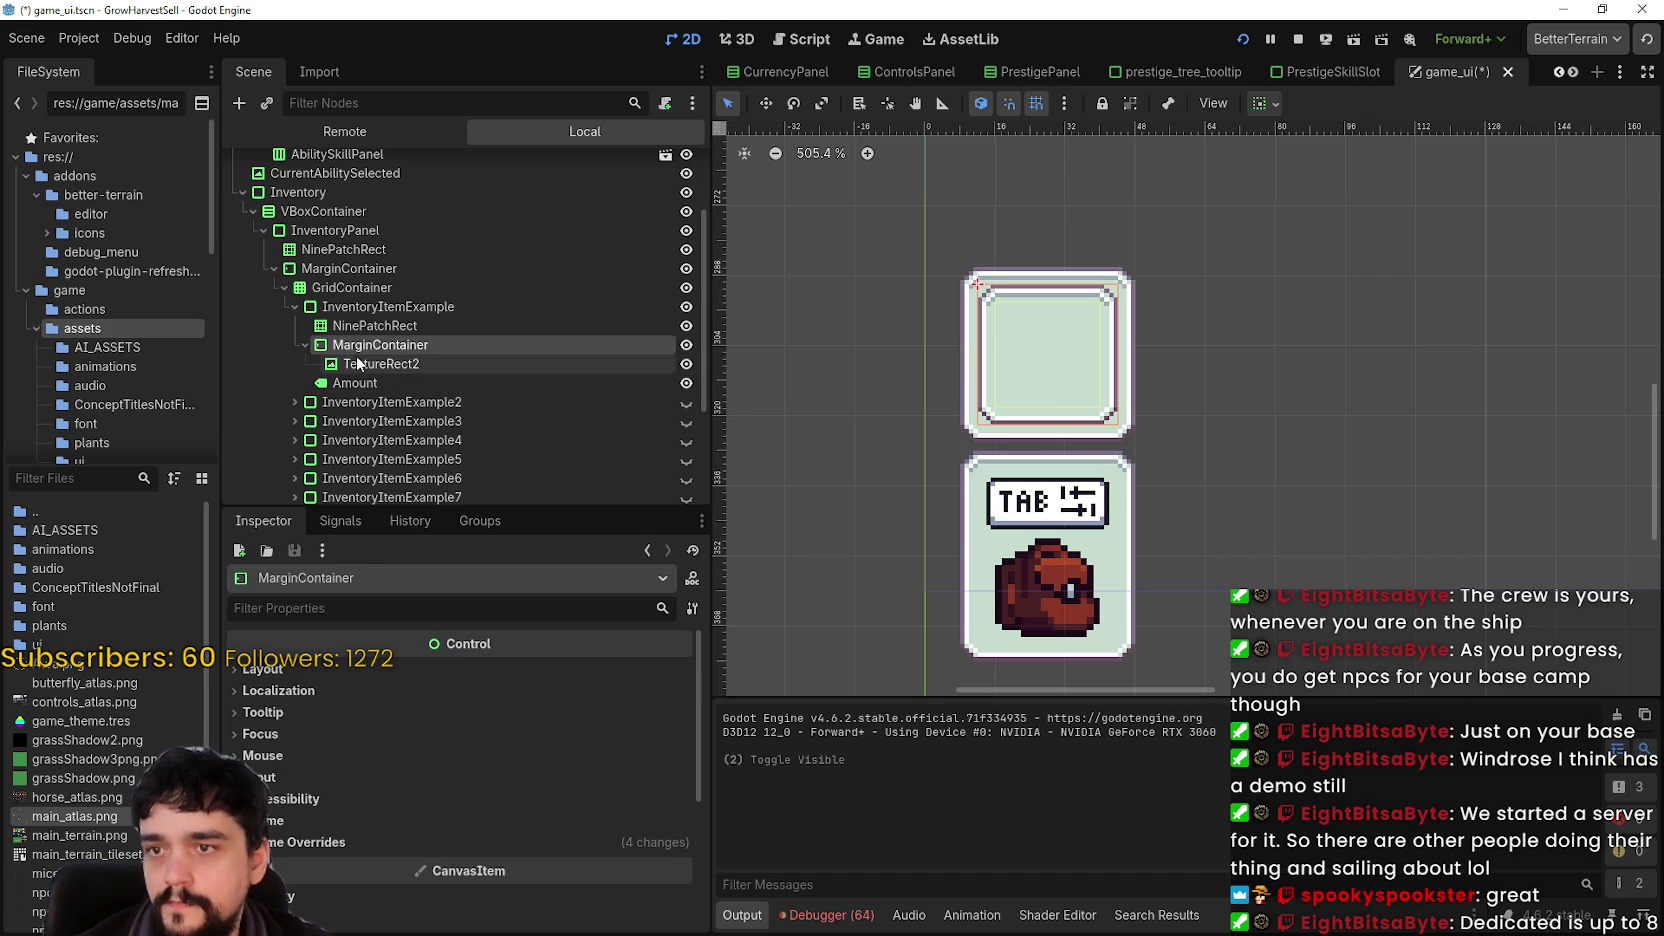
# - Select InventoryItemExample and expand its Layout size properties in the Inspector
pyautogui.click(374, 308)
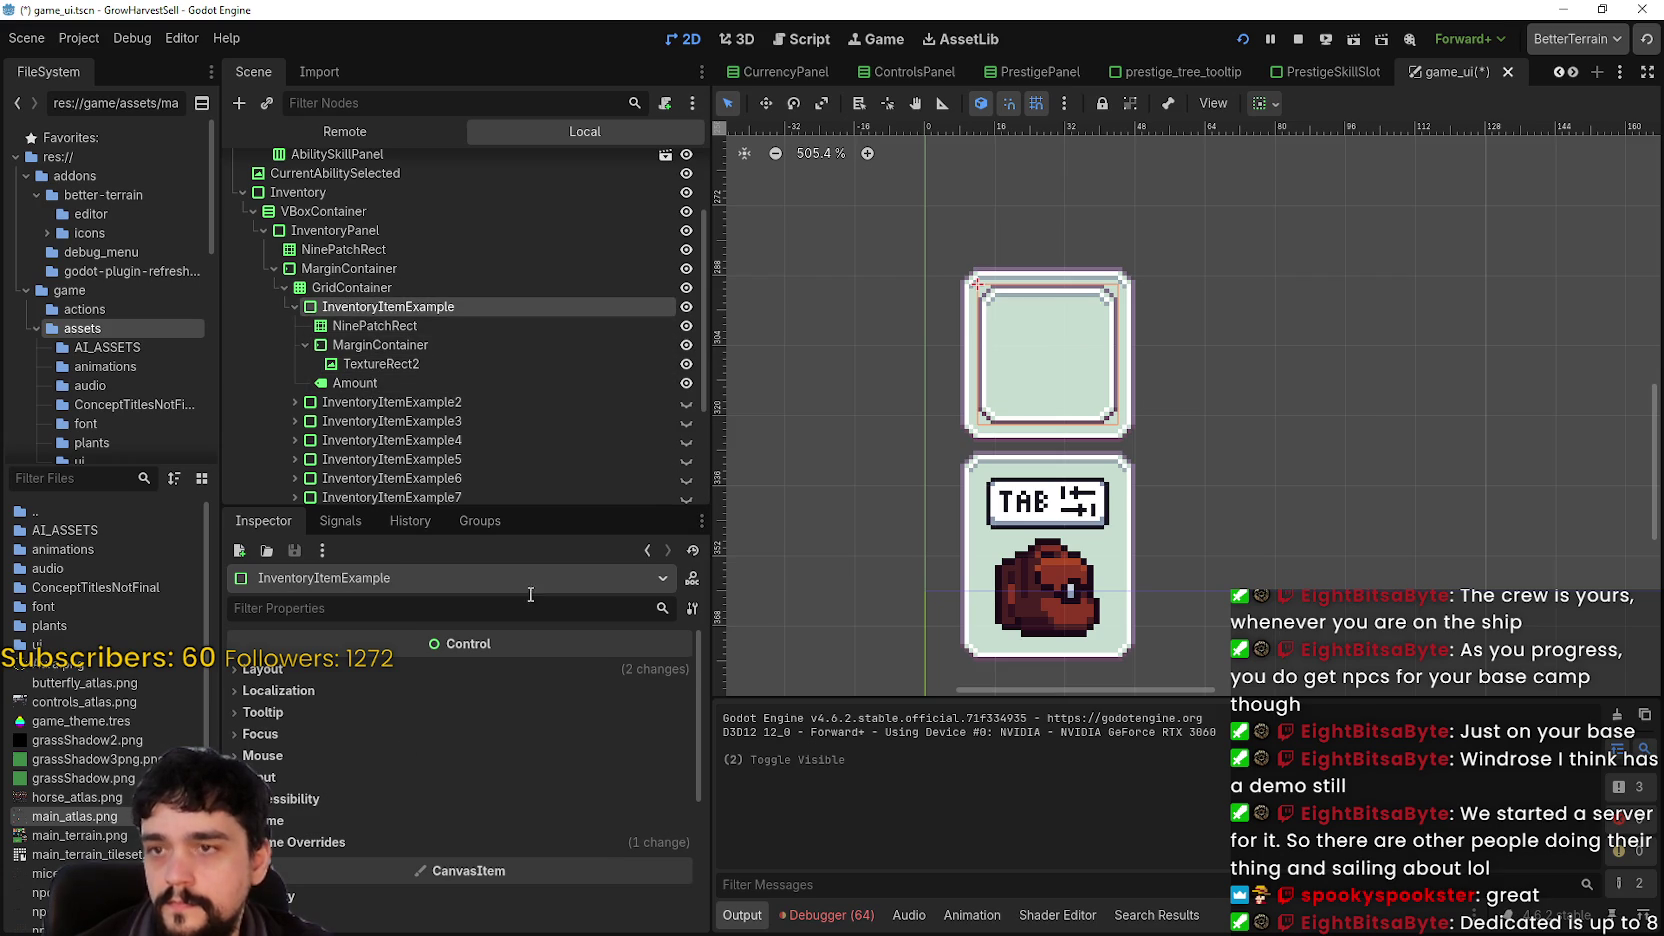
pyautogui.scroll(2, 1175, 392)
pyautogui.scroll(1, 1163, 390)
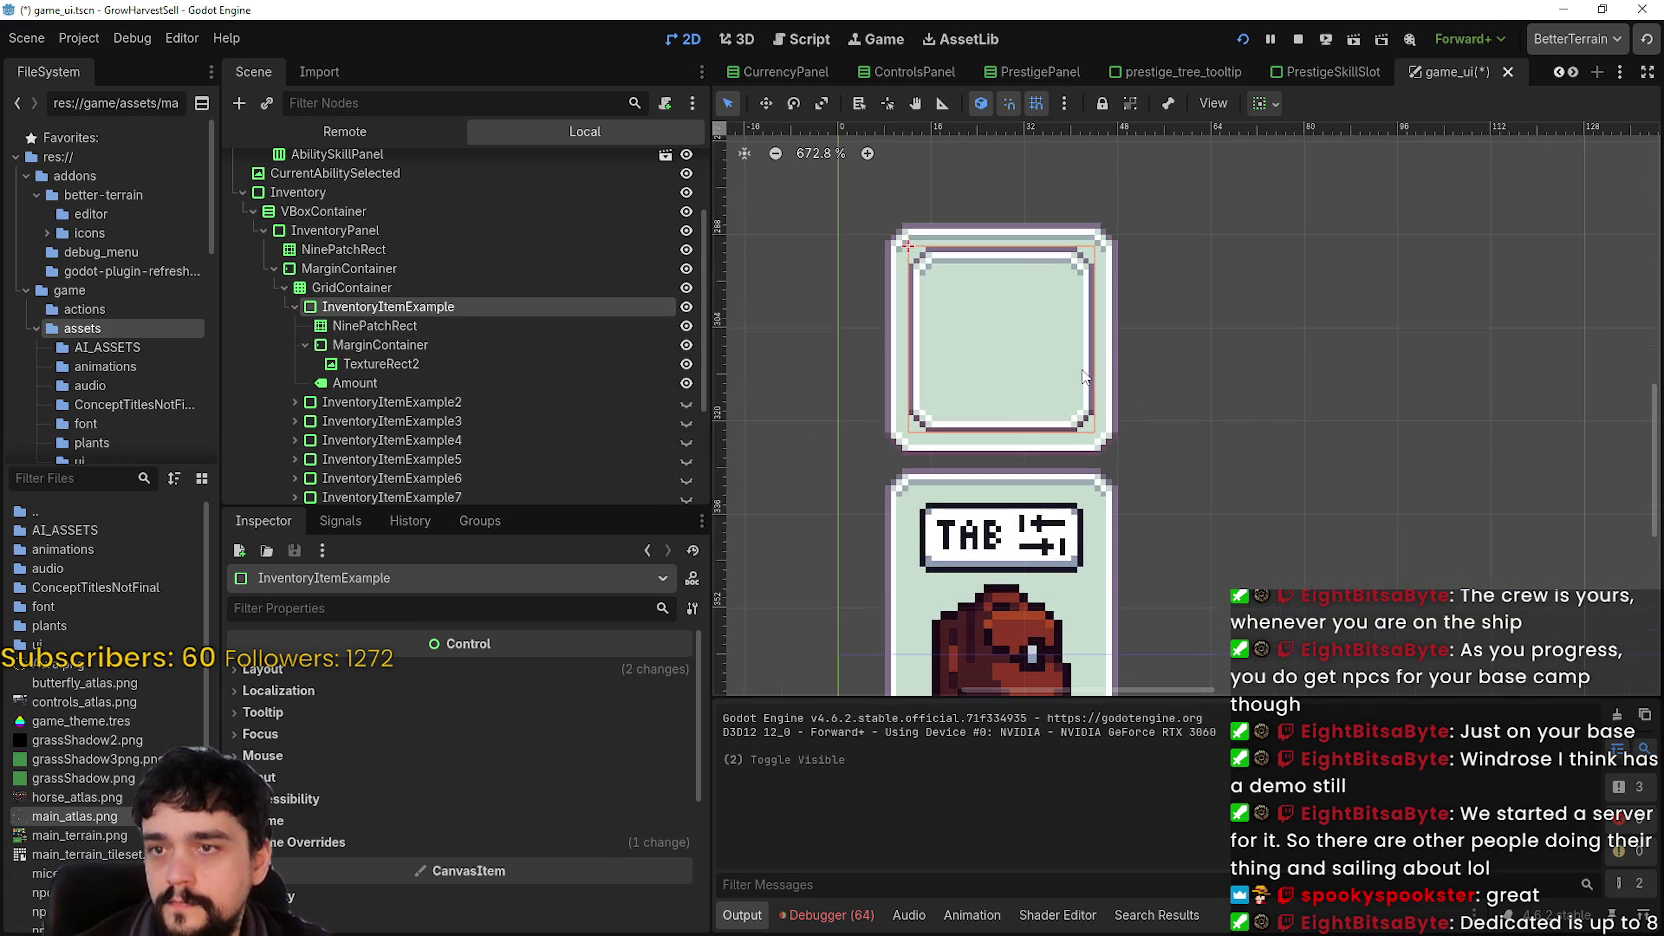
pyautogui.click(364, 670)
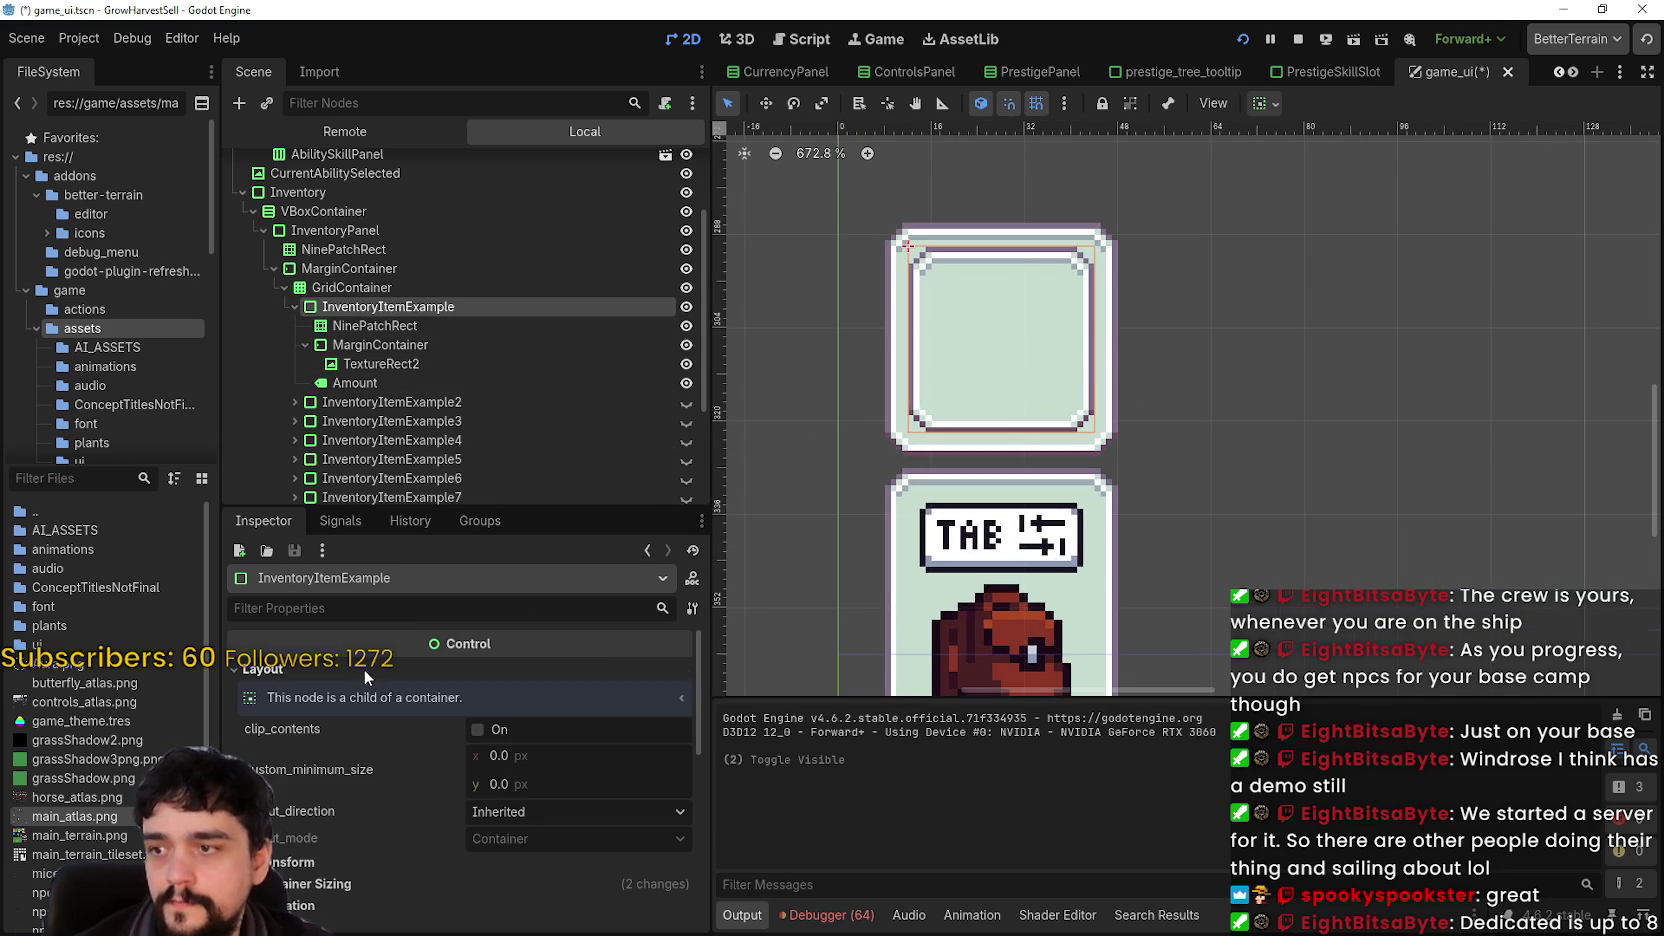
pyautogui.scroll(-6, 321, 853)
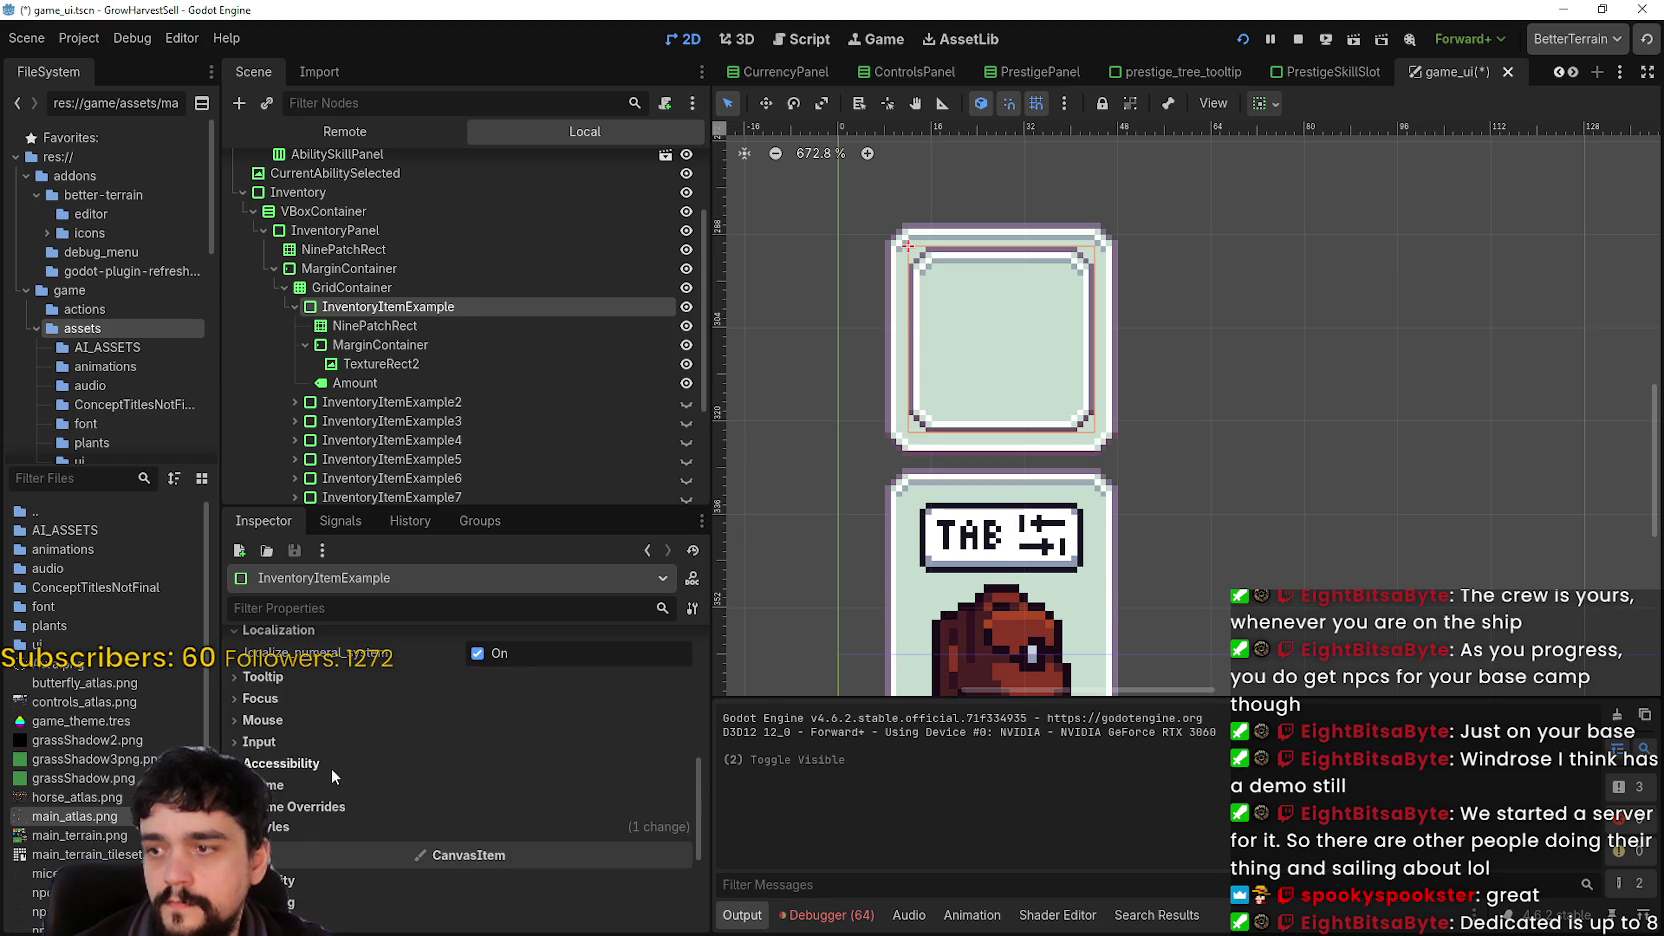
pyautogui.scroll(4, 307, 744)
pyautogui.scroll(3, 308, 748)
pyautogui.click(315, 790)
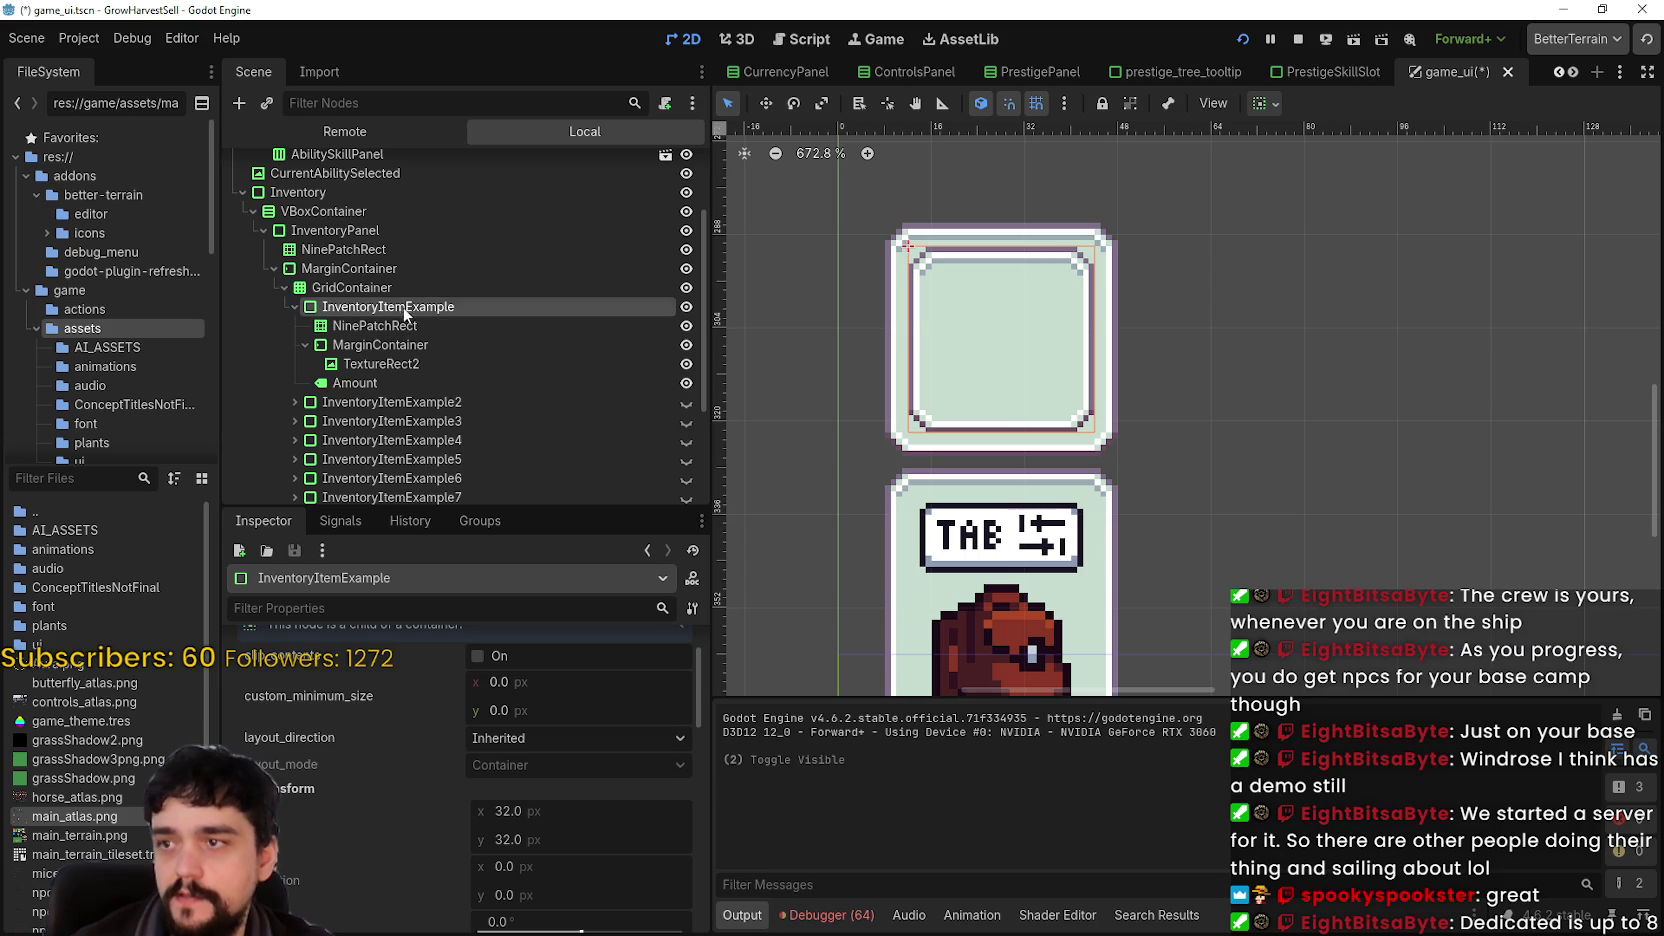
# - Set the slot's custom minimum size to 32 × 32, compare with TextureRect2 hidden, and stop the game
pyautogui.click(555, 683)
pyautogui.write('32')
pyautogui.press('Return')
pyautogui.click(569, 705)
pyautogui.write('32')
pyautogui.press('Return')
pyautogui.click(686, 366)
pyautogui.click(686, 366)
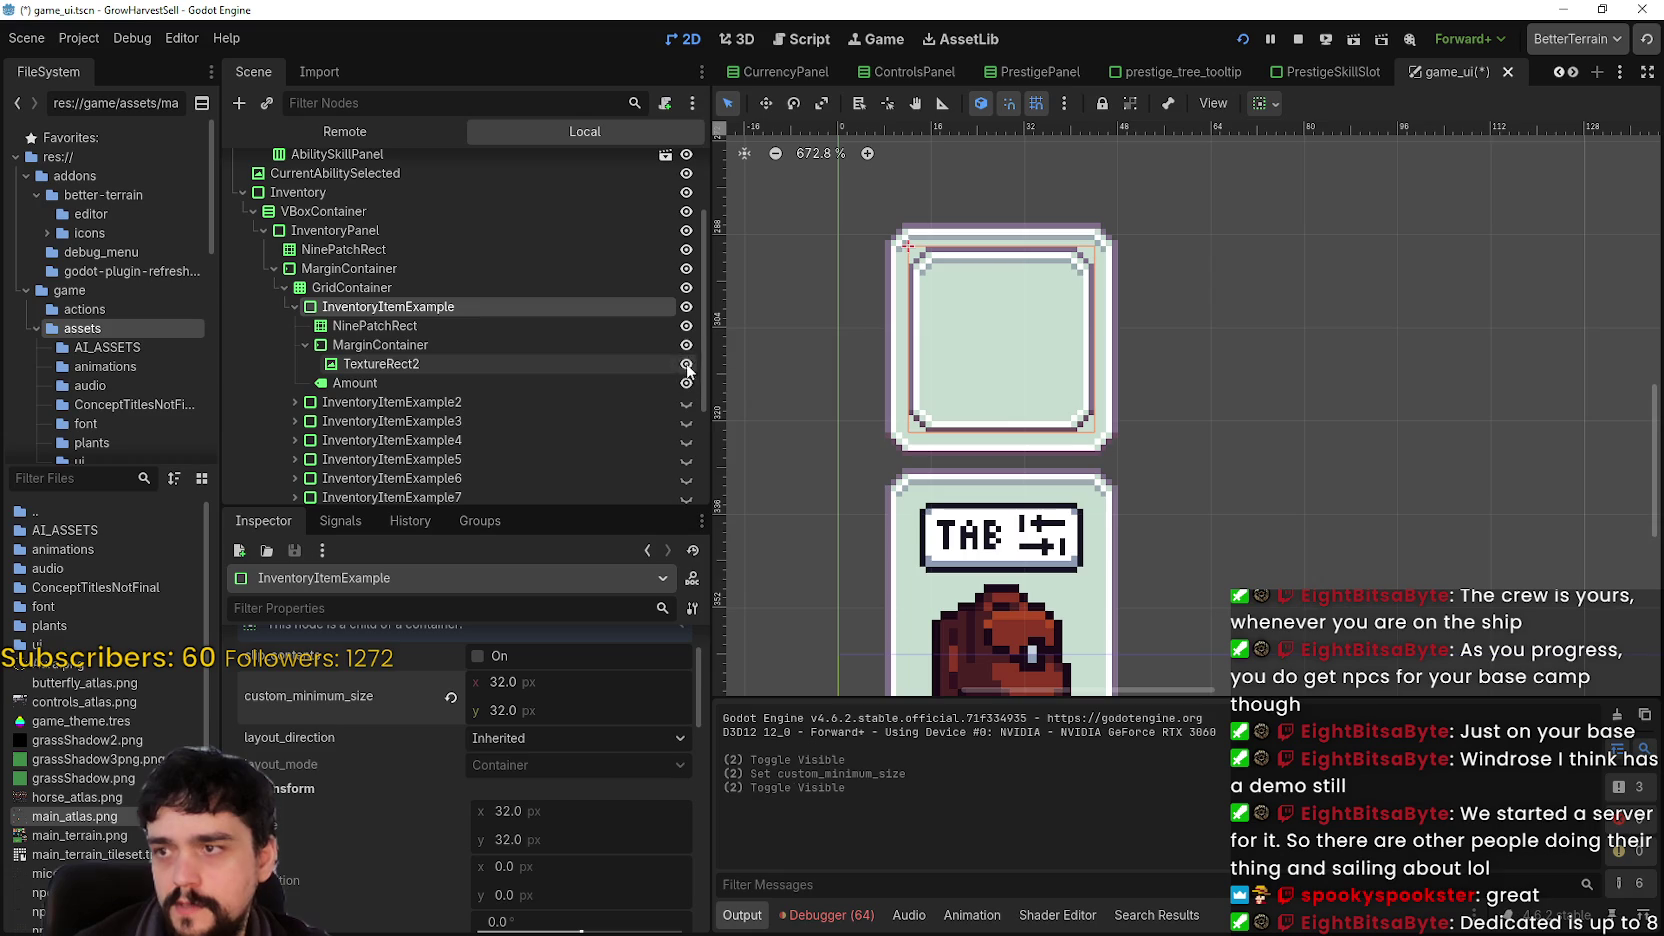
pyautogui.click(1298, 39)
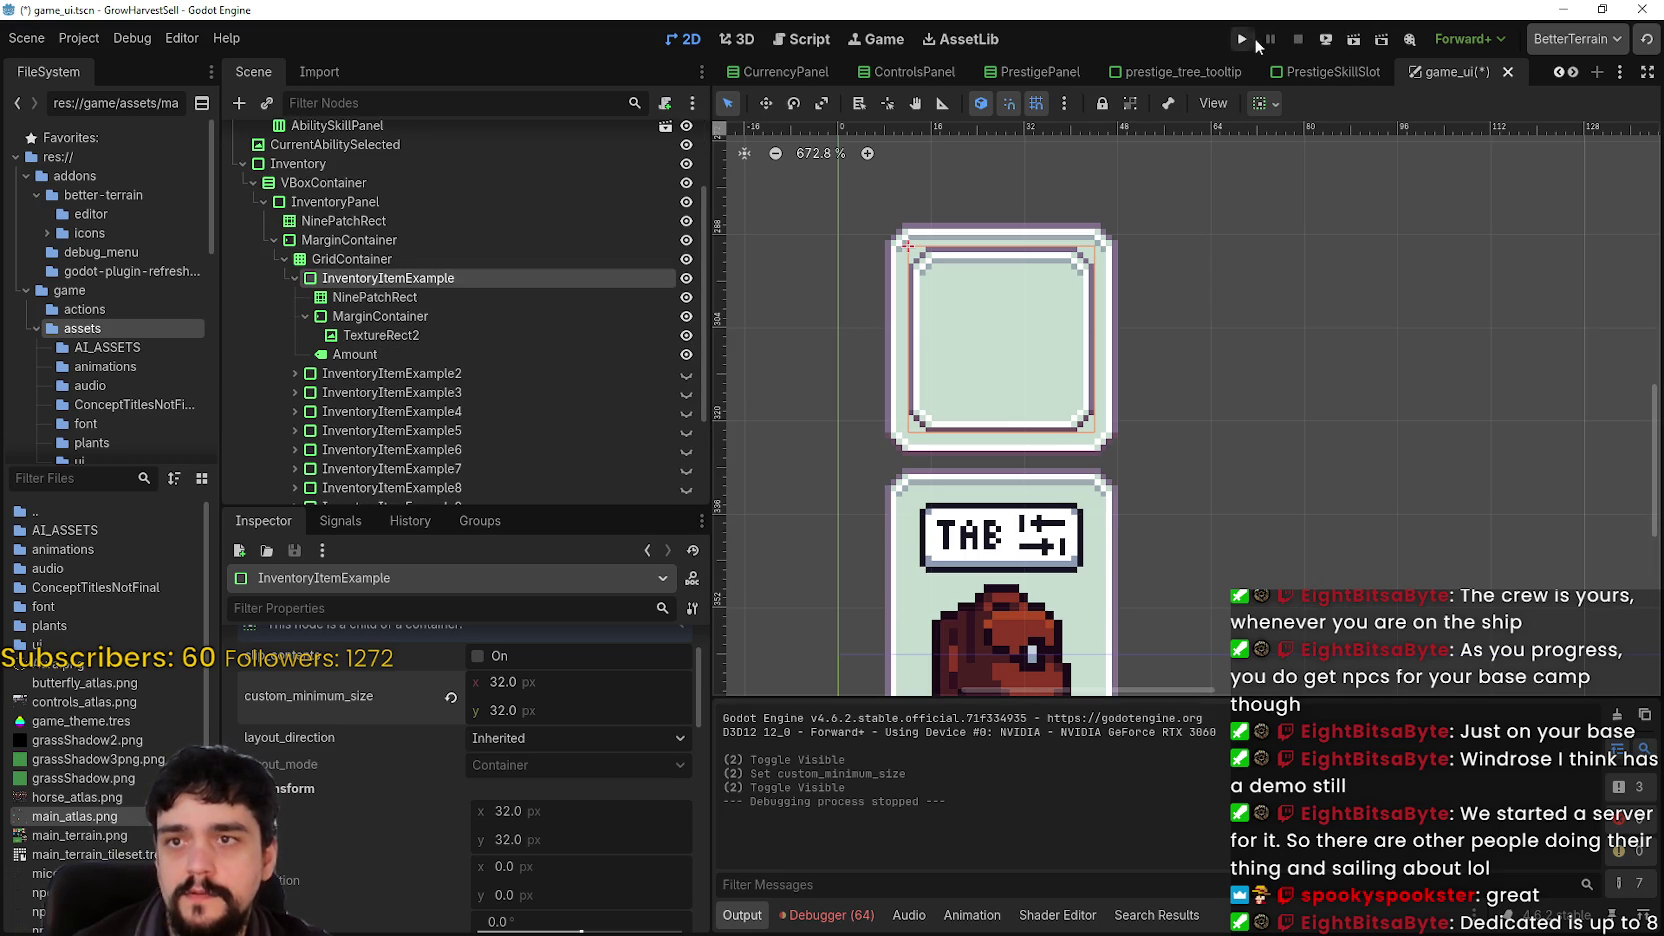
# - Save game_ui, glance at Project Settings, and collapse the inventory panel's container
pyautogui.hotkey('ctrl', 's')
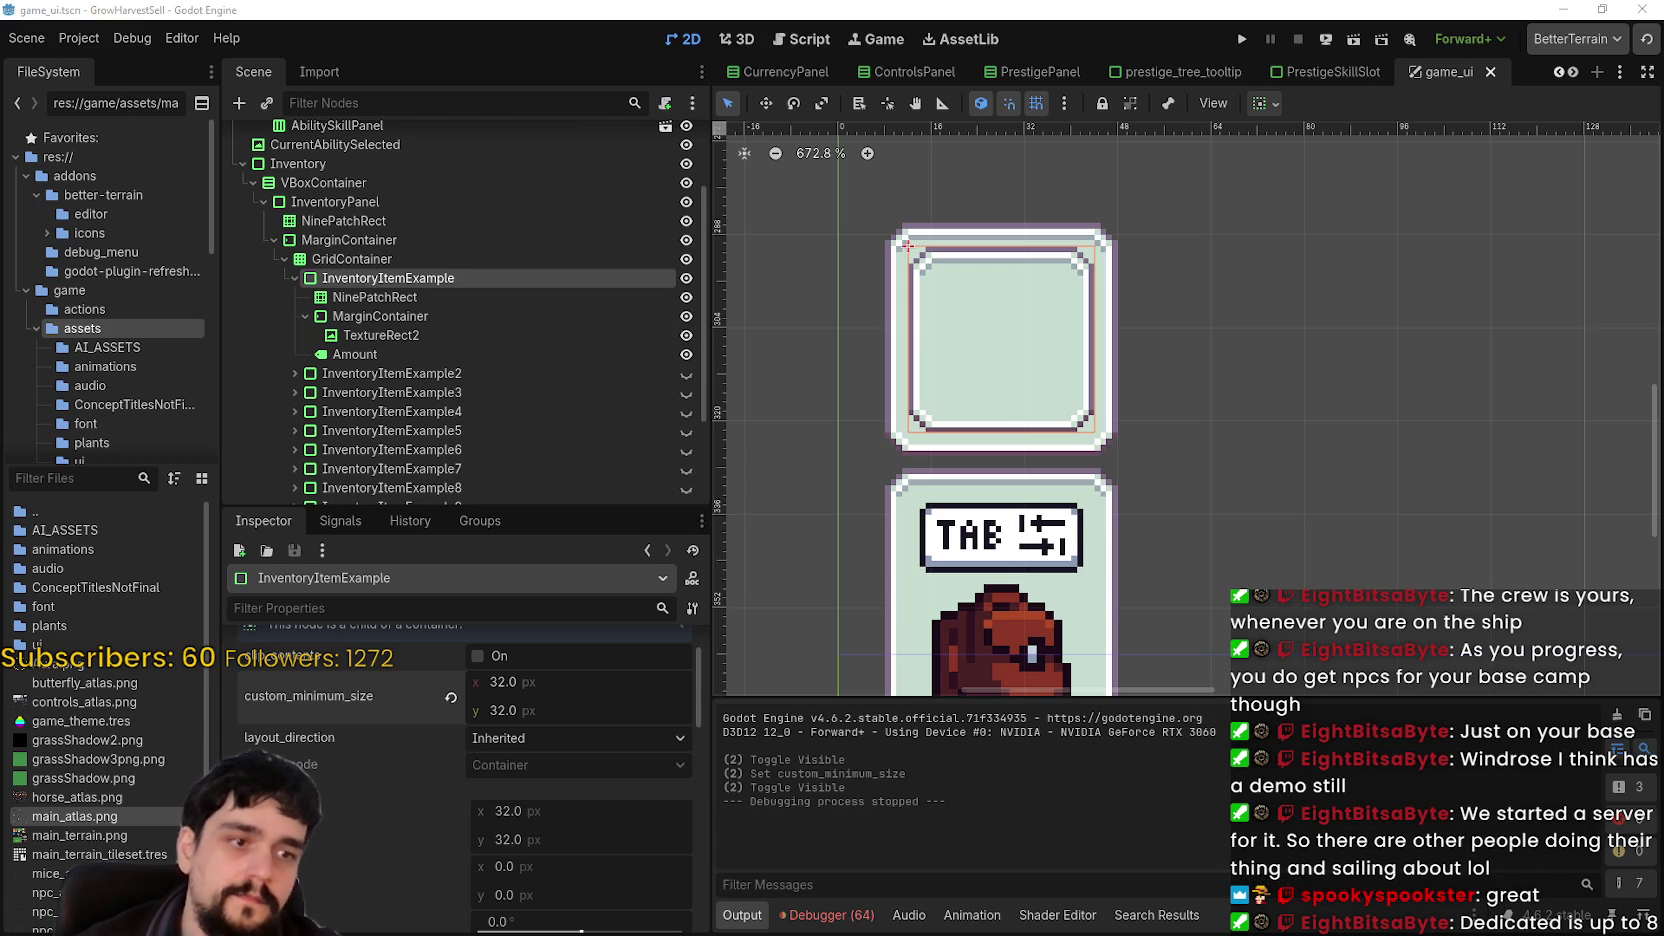
pyautogui.click(78, 38)
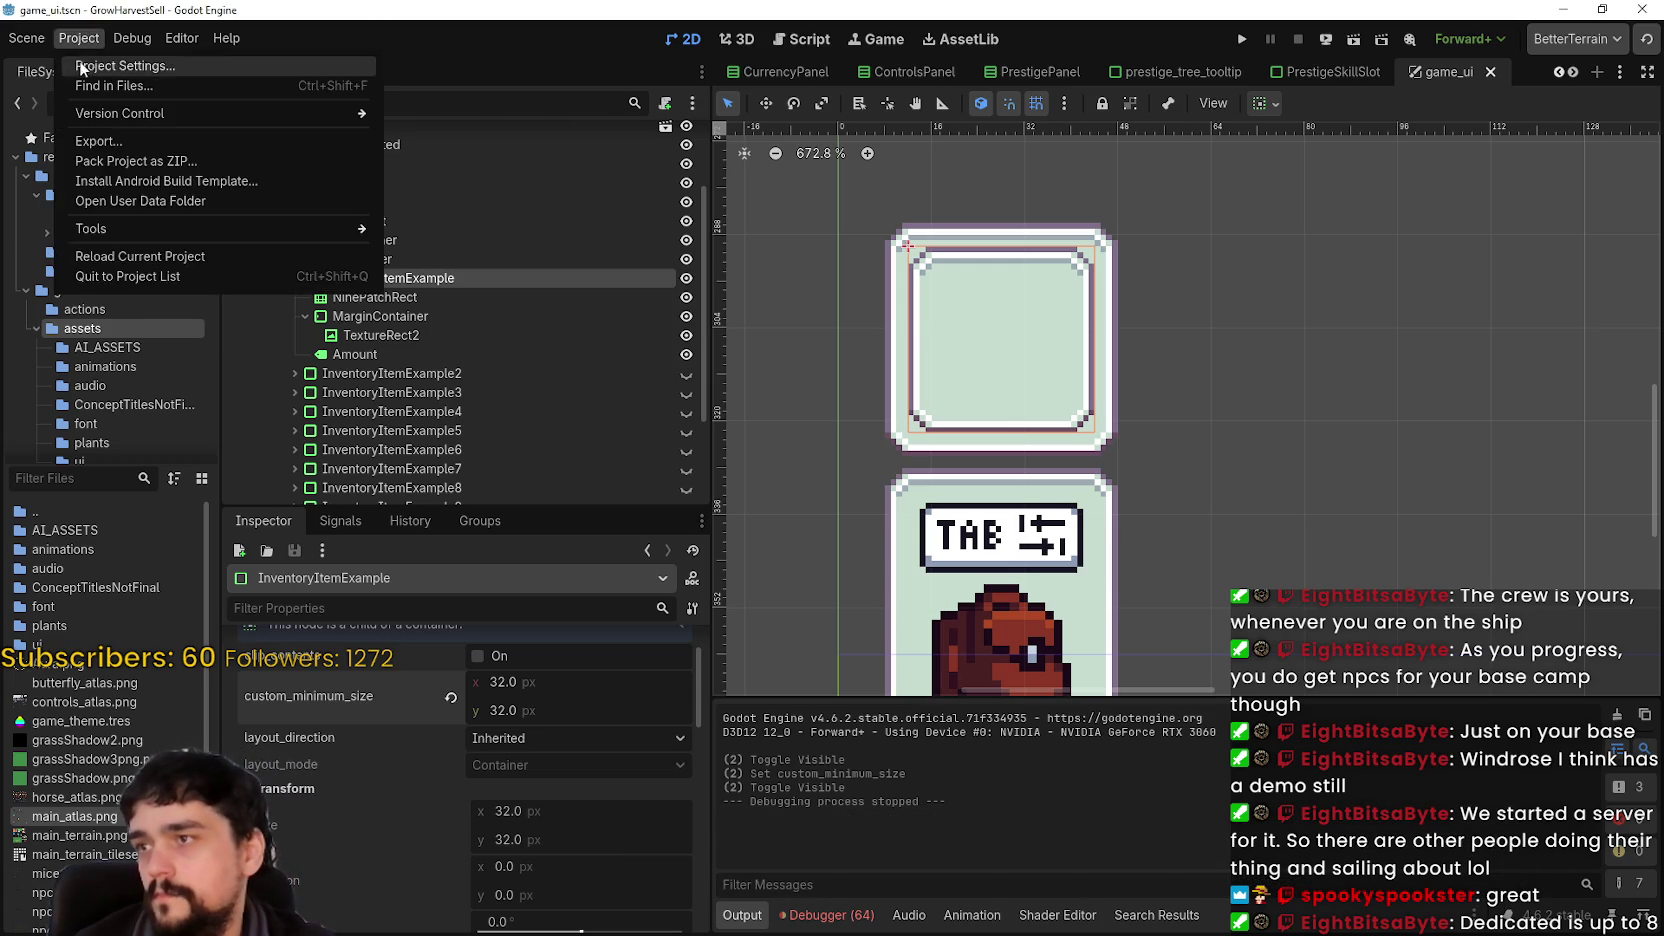
pyautogui.click(105, 67)
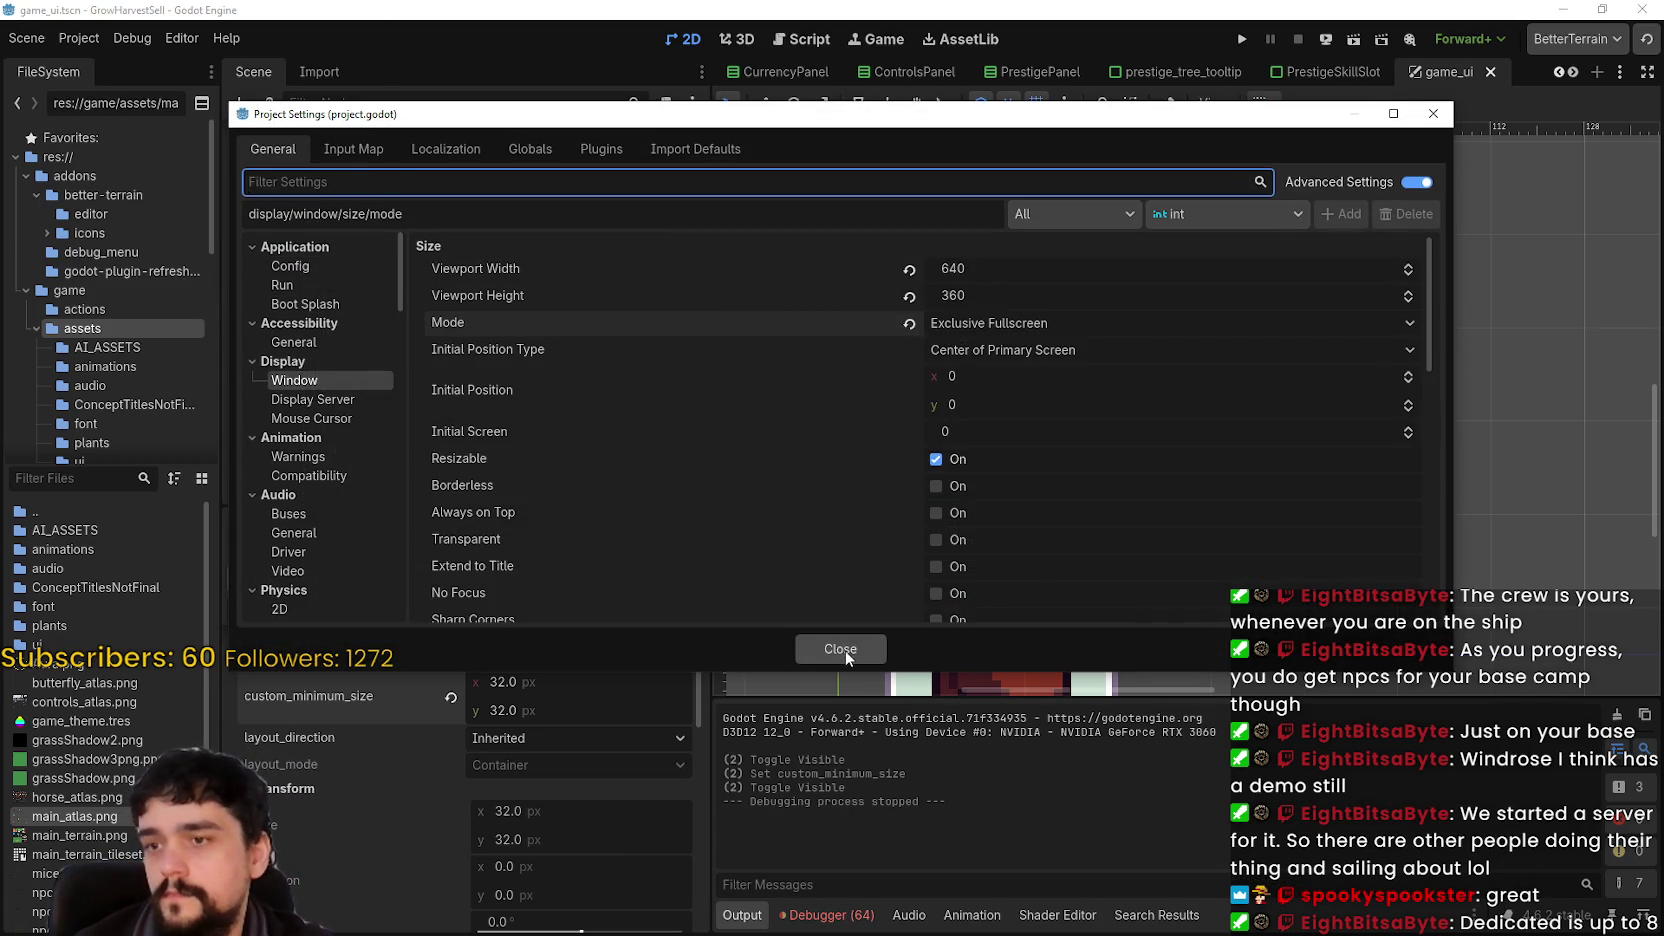
pyautogui.click(840, 647)
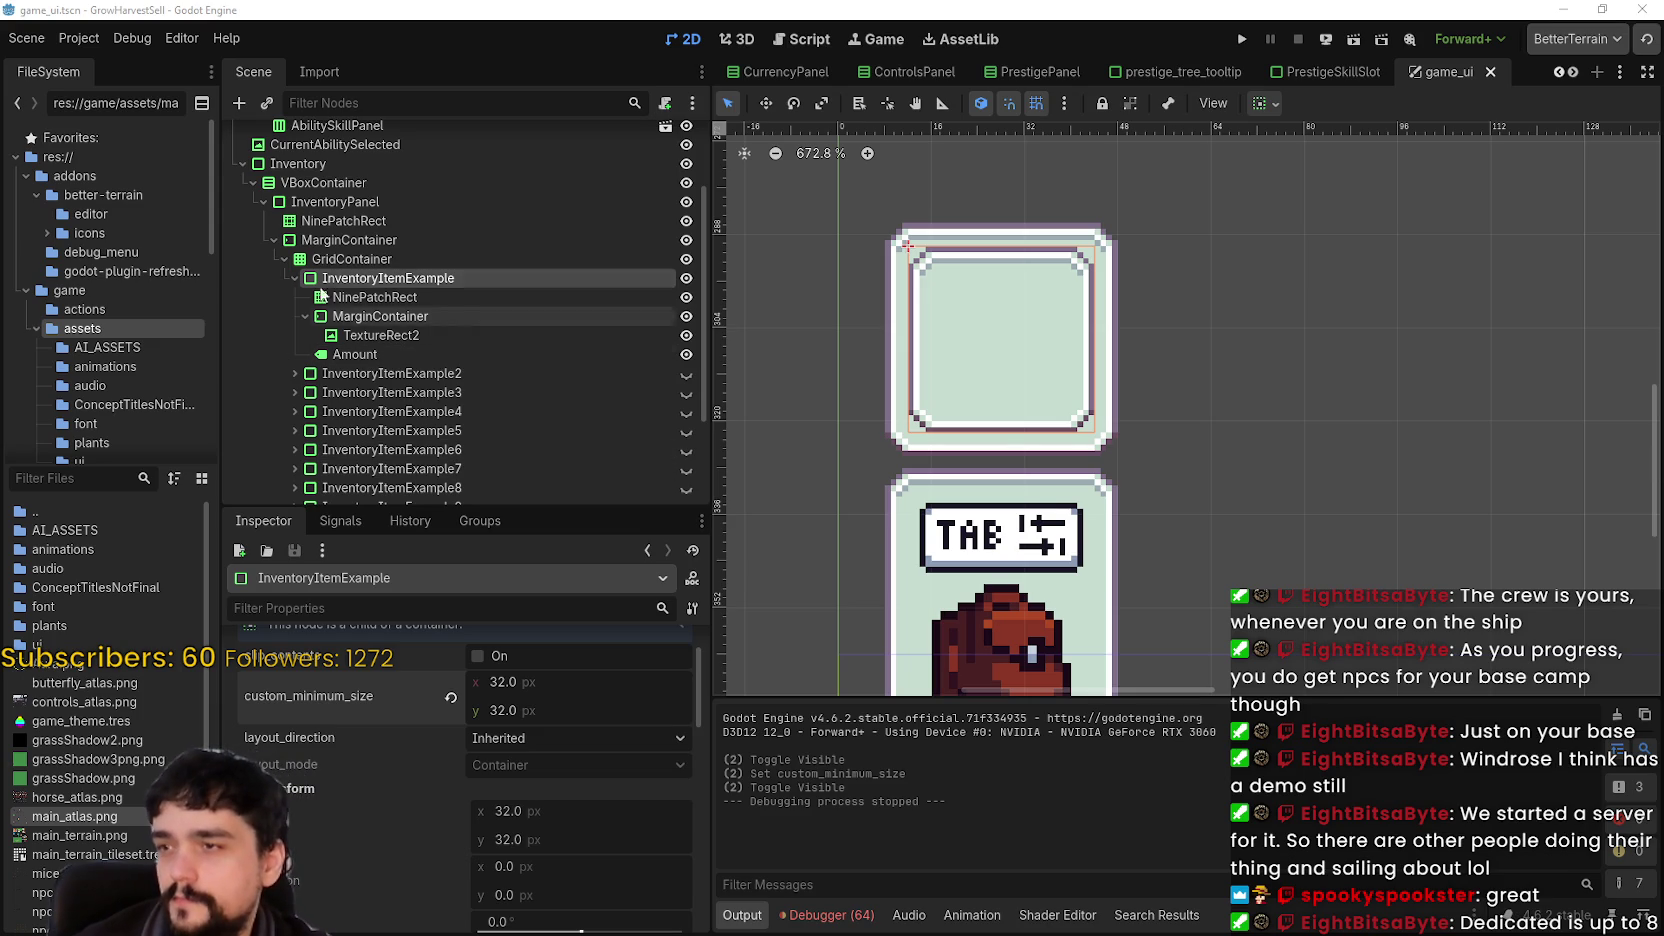
pyautogui.click(274, 240)
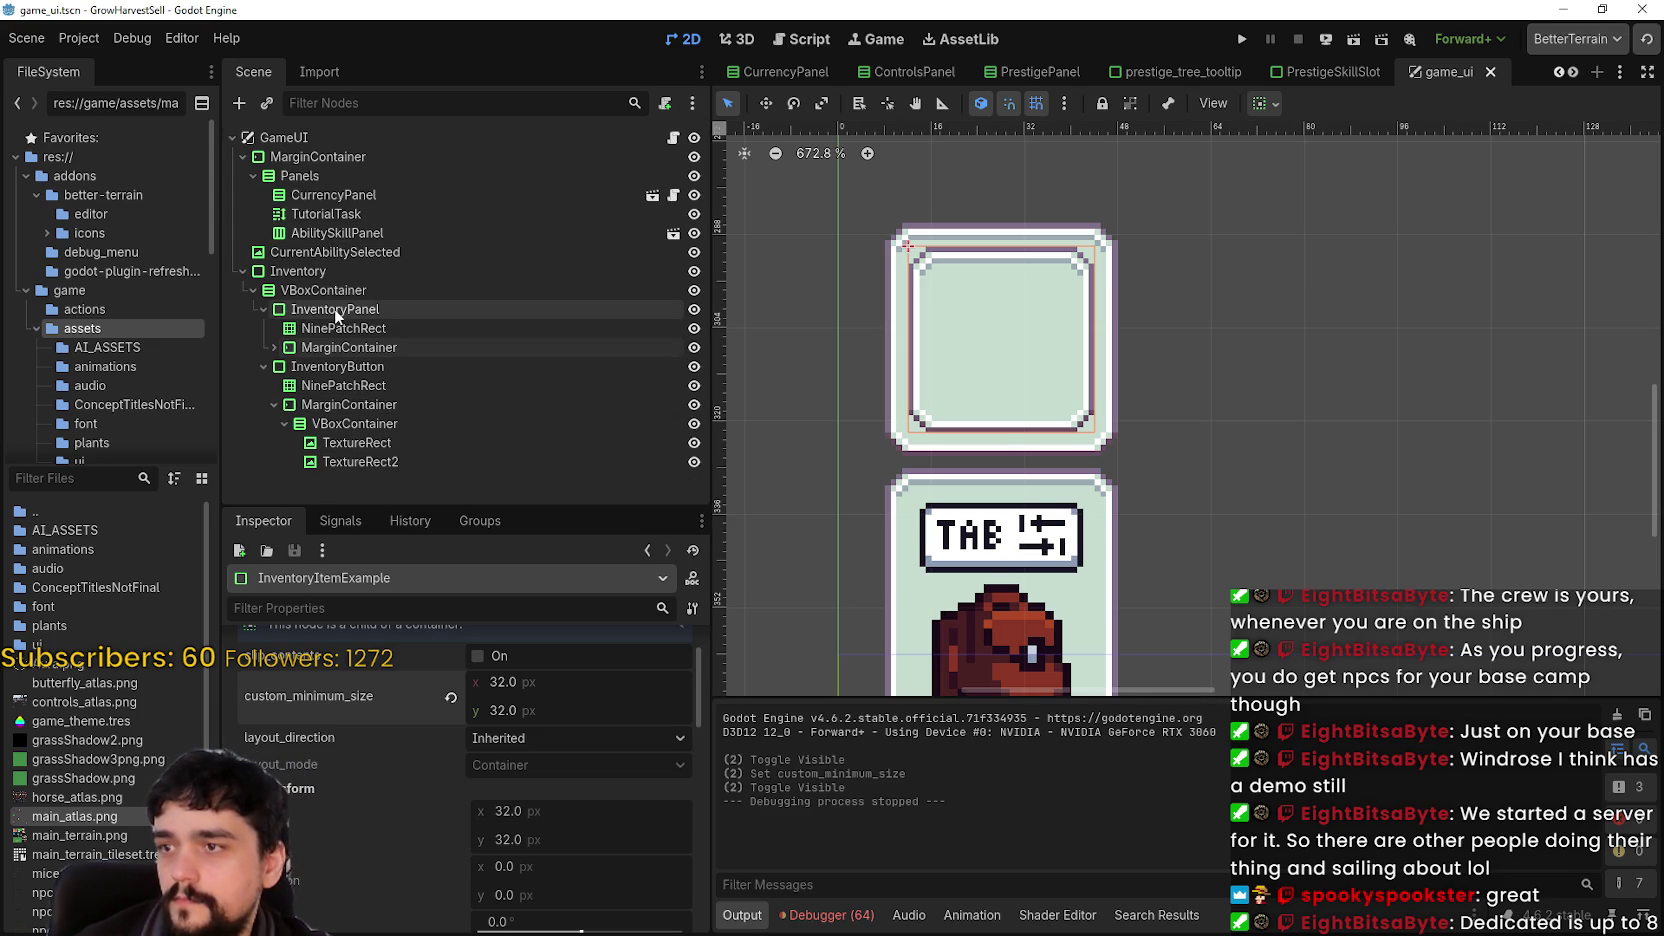
pyautogui.click(540, 309)
pyautogui.scroll(-1, 1063, 390)
pyautogui.scroll(-2, 1061, 384)
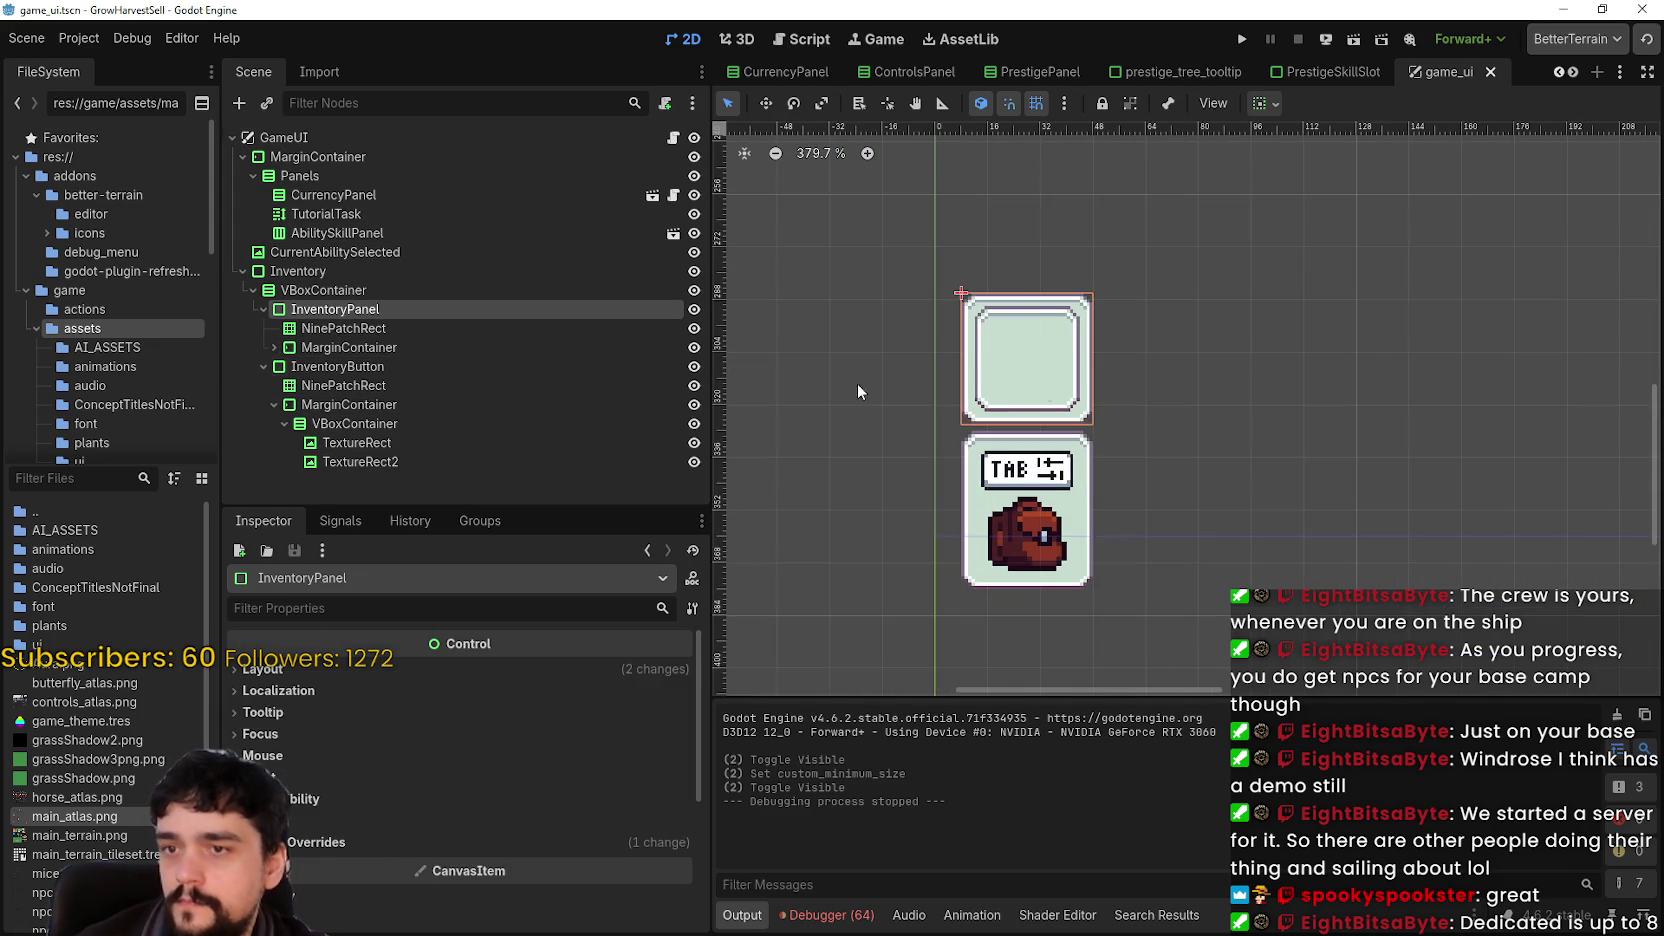
pyautogui.click(263, 309)
pyautogui.click(694, 309)
pyautogui.click(694, 309)
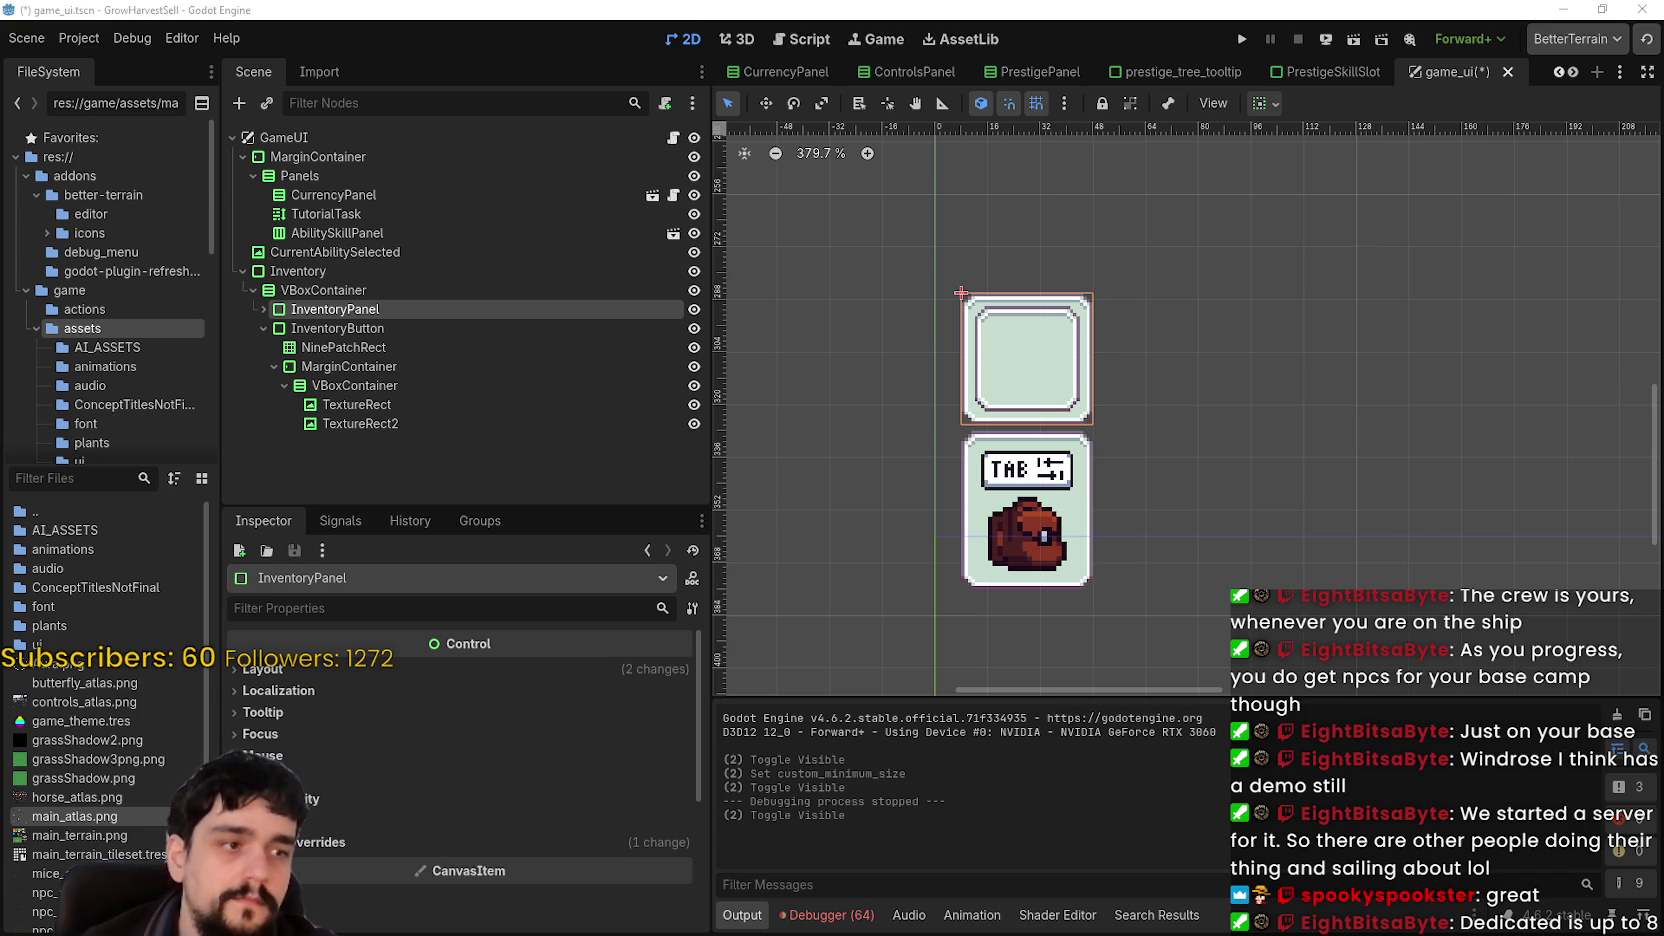
pyautogui.scroll(1, 1183, 480)
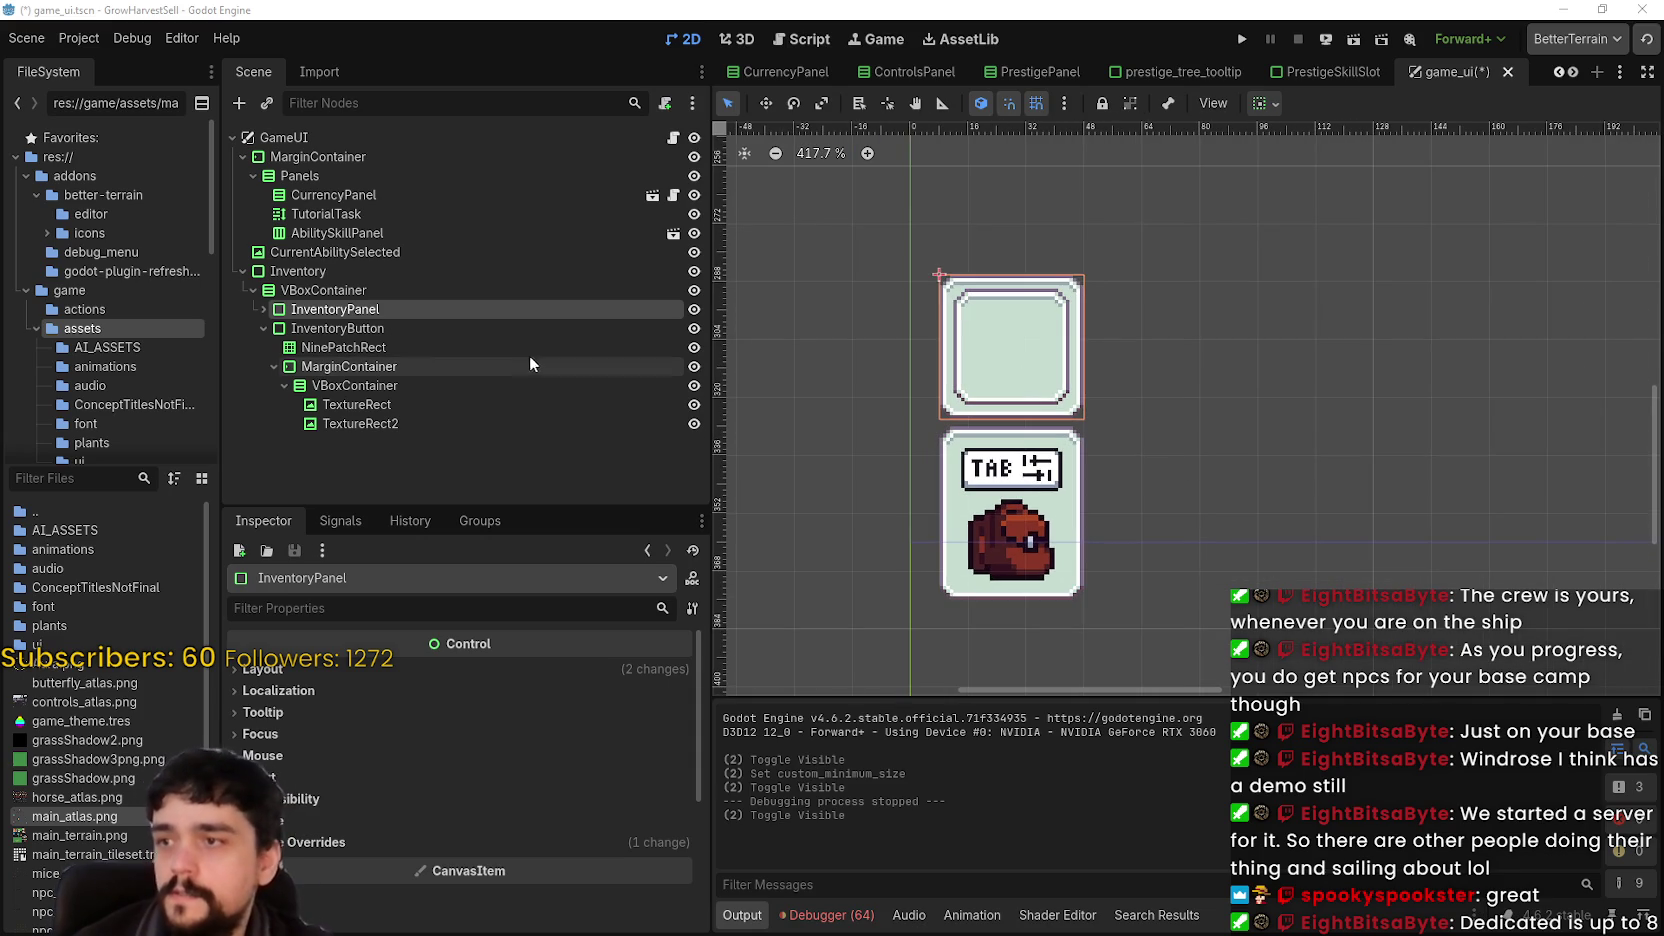
pyautogui.click(413, 327)
pyautogui.scroll(-1, 1146, 534)
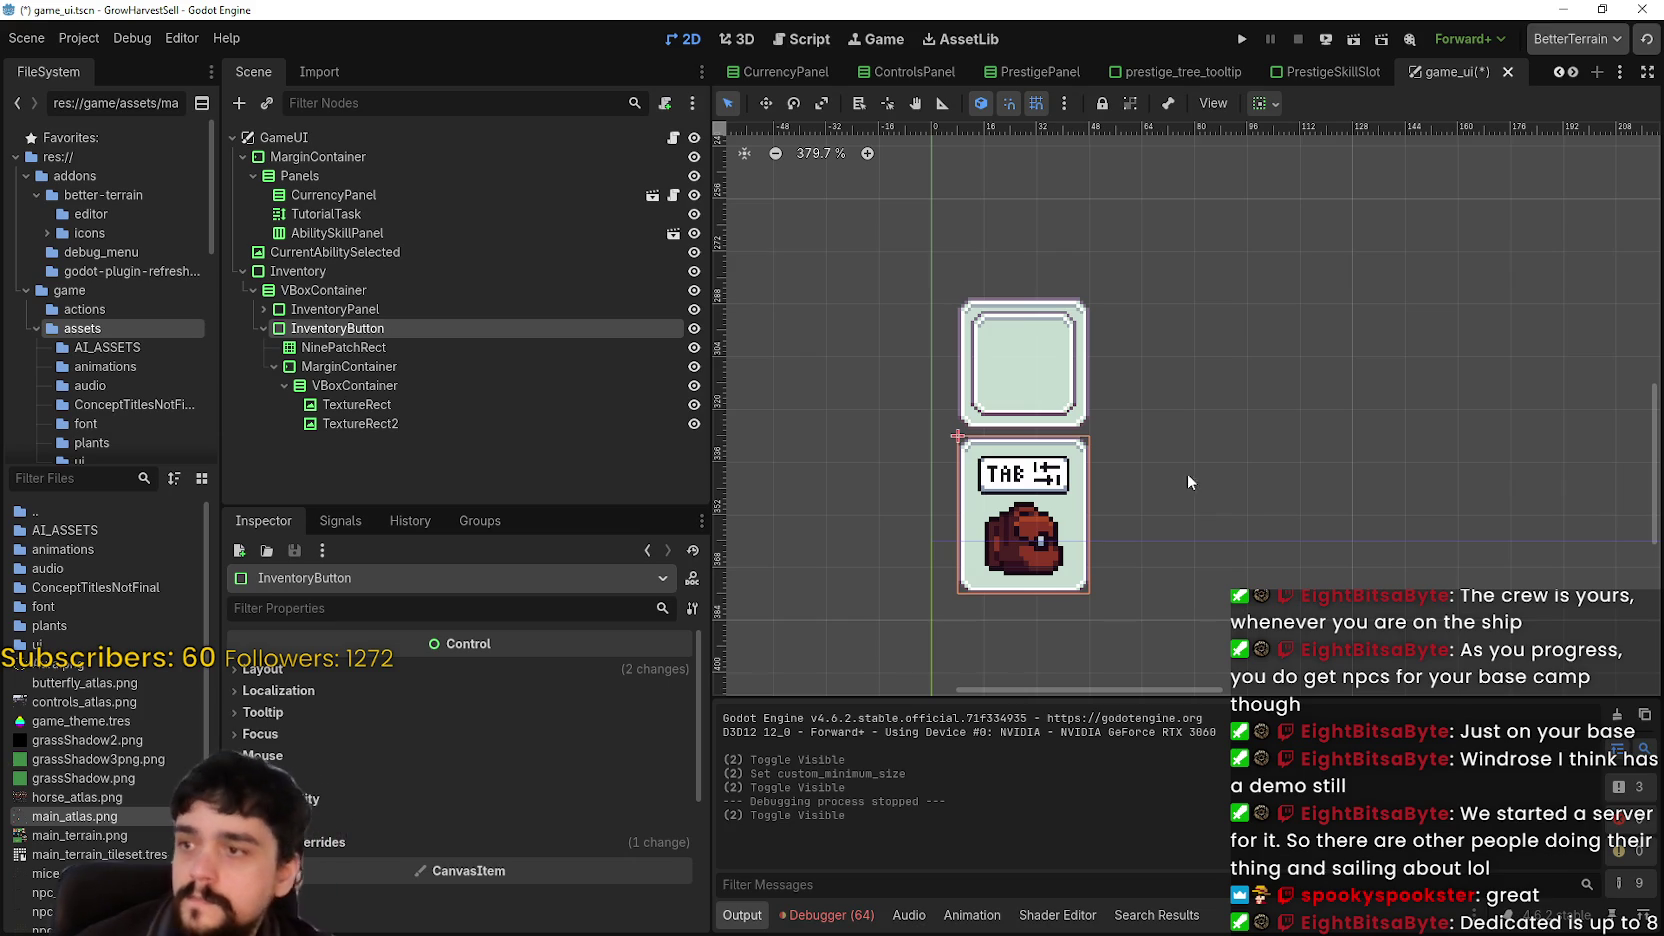
pyautogui.click(343, 347)
pyautogui.click(349, 366)
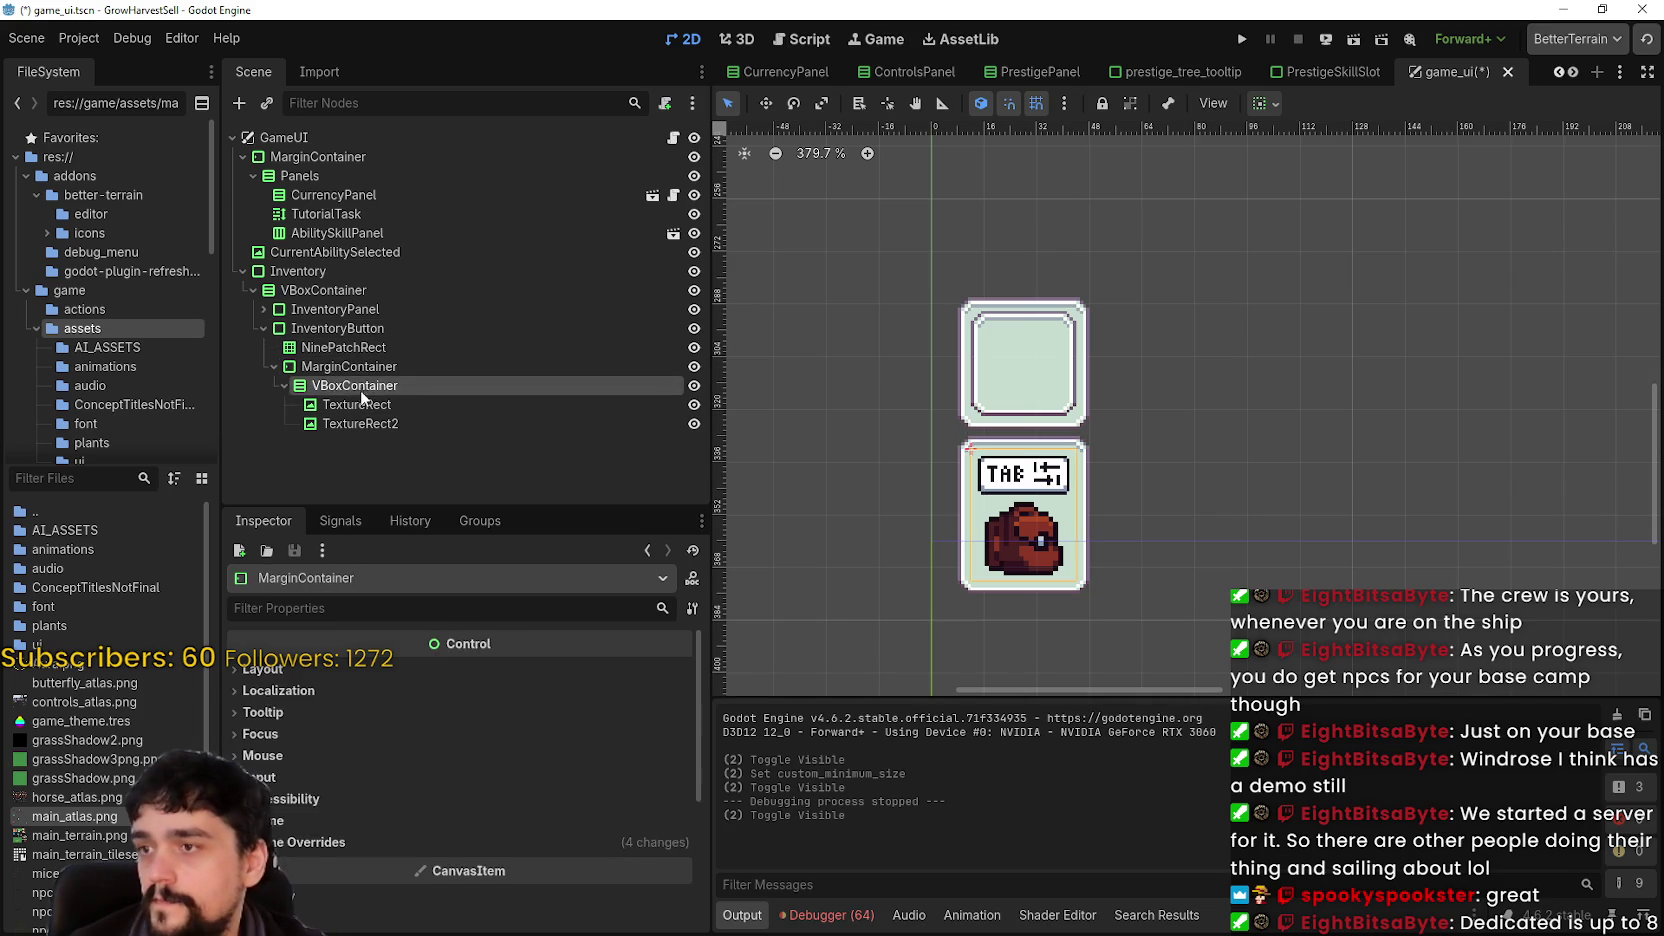
pyautogui.click(357, 404)
pyautogui.click(360, 423)
pyautogui.scroll(-1, 1190, 490)
pyautogui.scroll(-7, 1076, 519)
pyautogui.scroll(5, 1083, 514)
pyautogui.scroll(-2, 1062, 510)
pyautogui.scroll(6, 1060, 508)
pyautogui.scroll(-6, 962, 526)
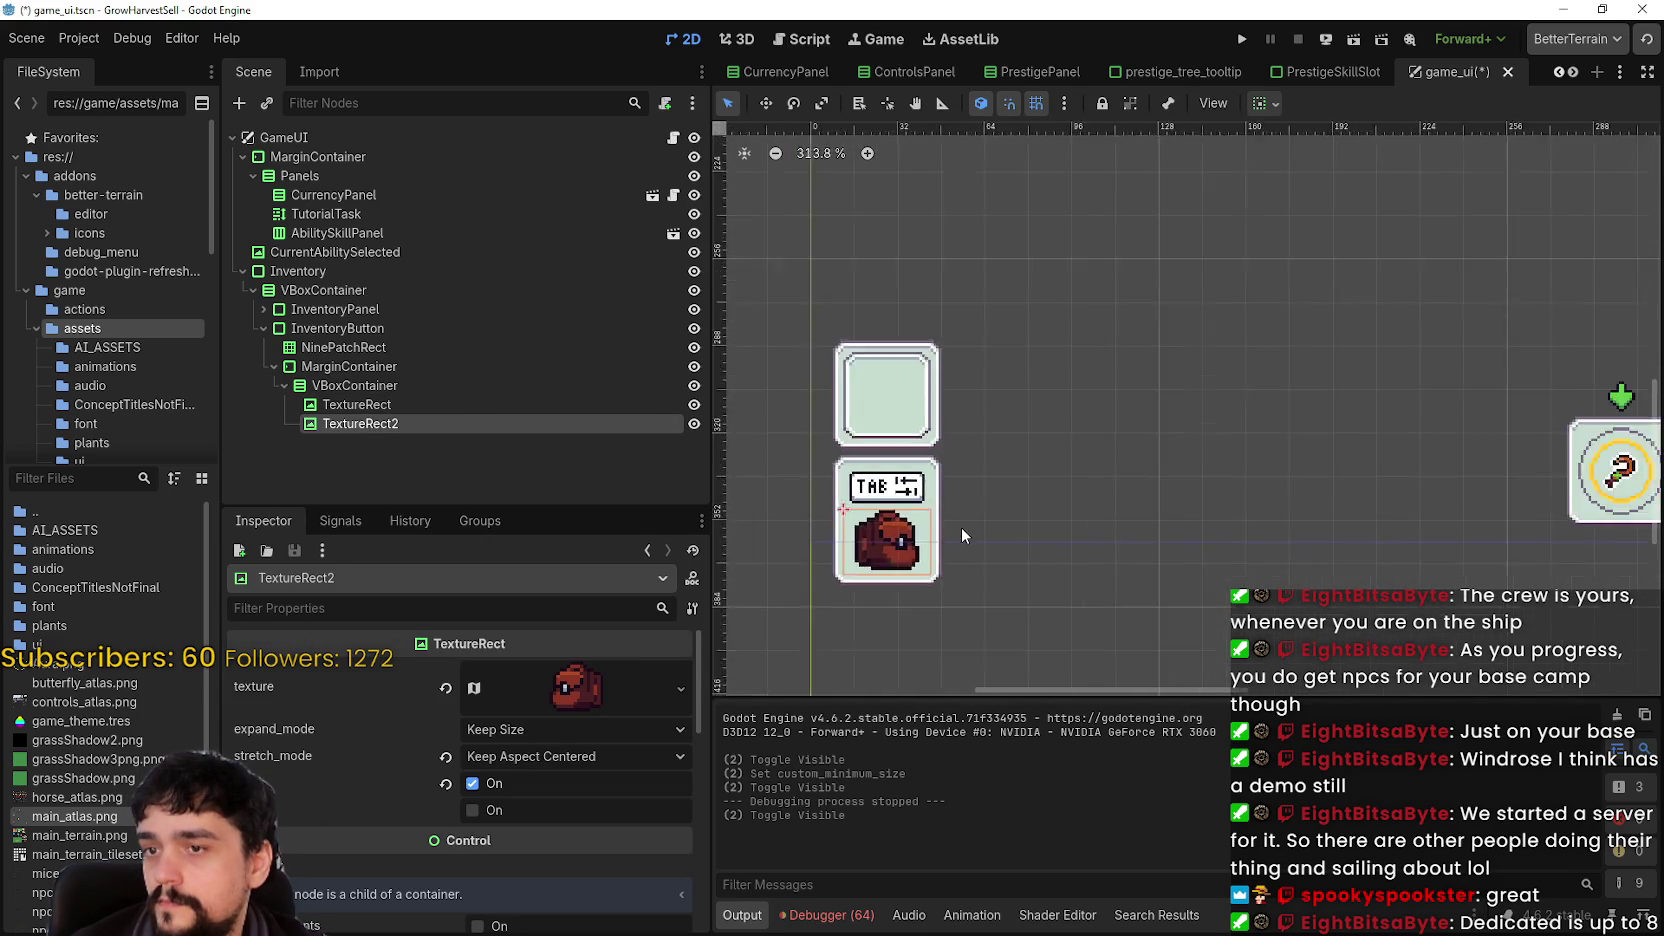
pyautogui.scroll(2, 961, 526)
pyautogui.scroll(-2, 959, 526)
pyautogui.scroll(3, 959, 525)
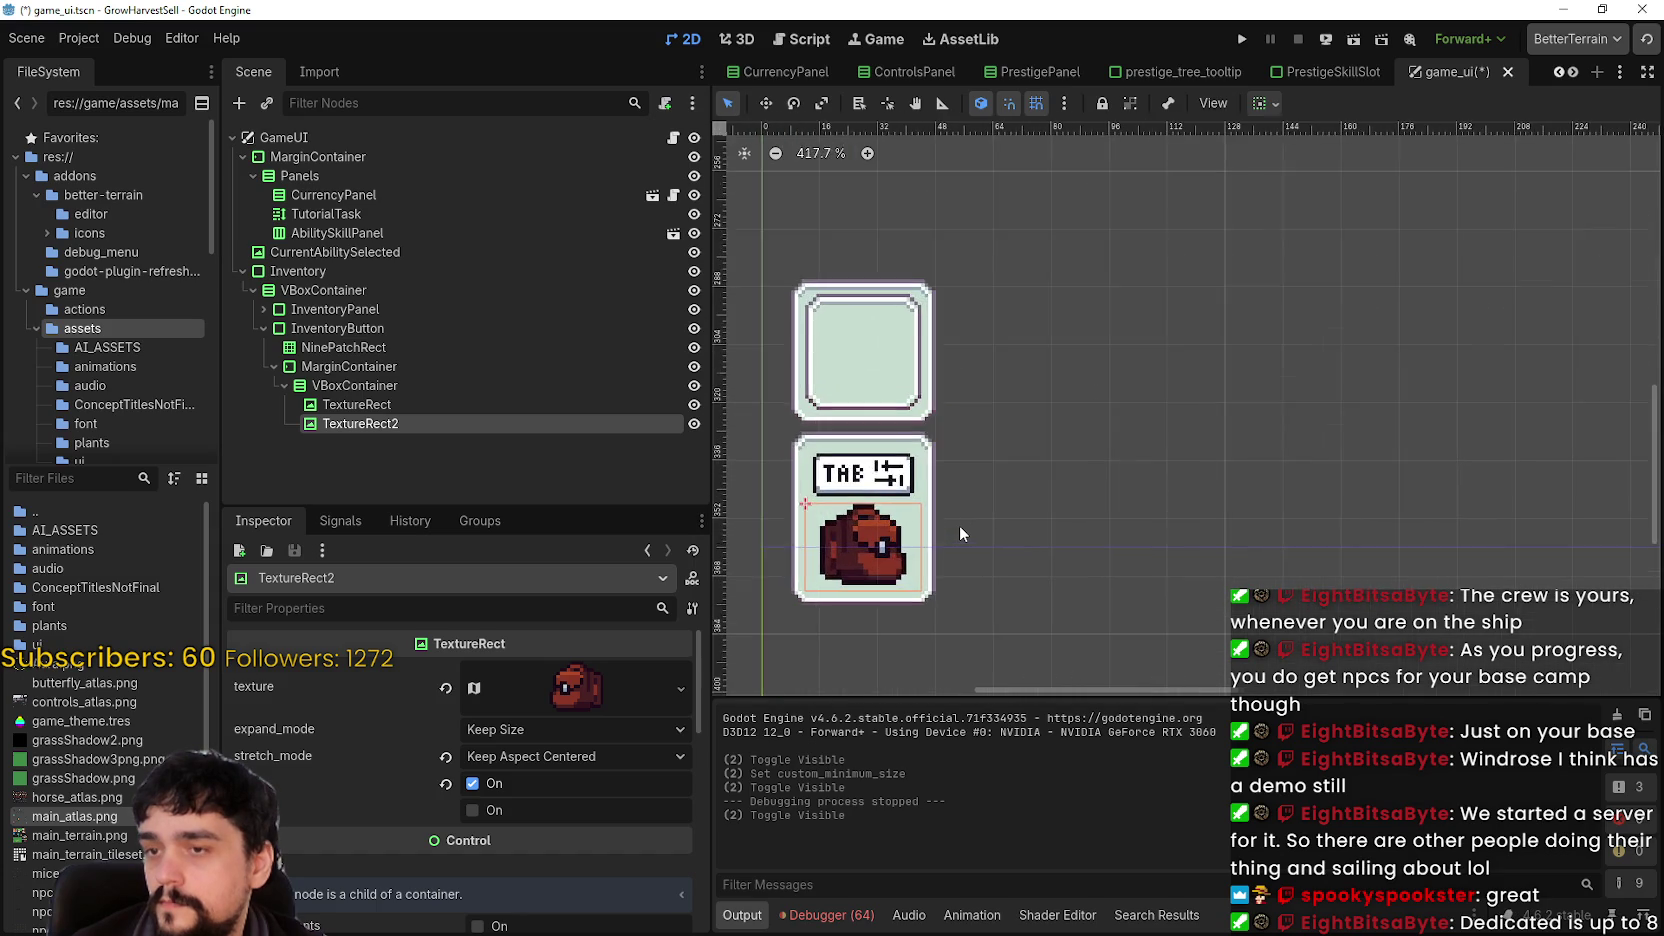
pyautogui.scroll(-1, 928, 527)
pyautogui.scroll(2, 930, 526)
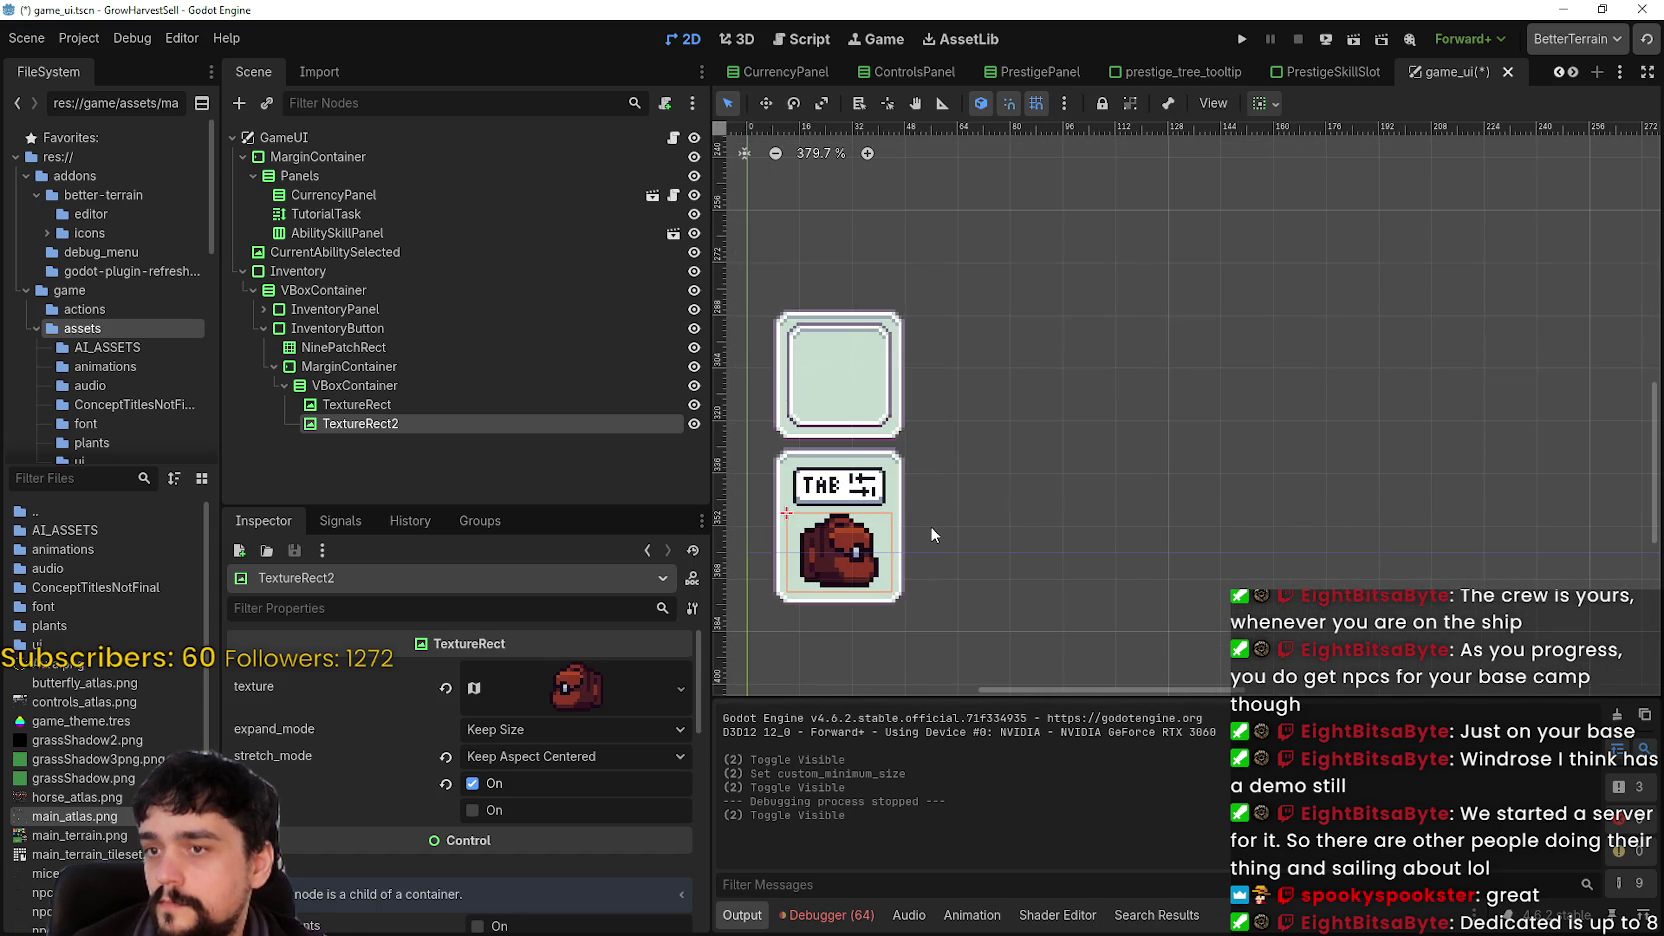
pyautogui.scroll(-2, 920, 518)
pyautogui.scroll(3, 930, 504)
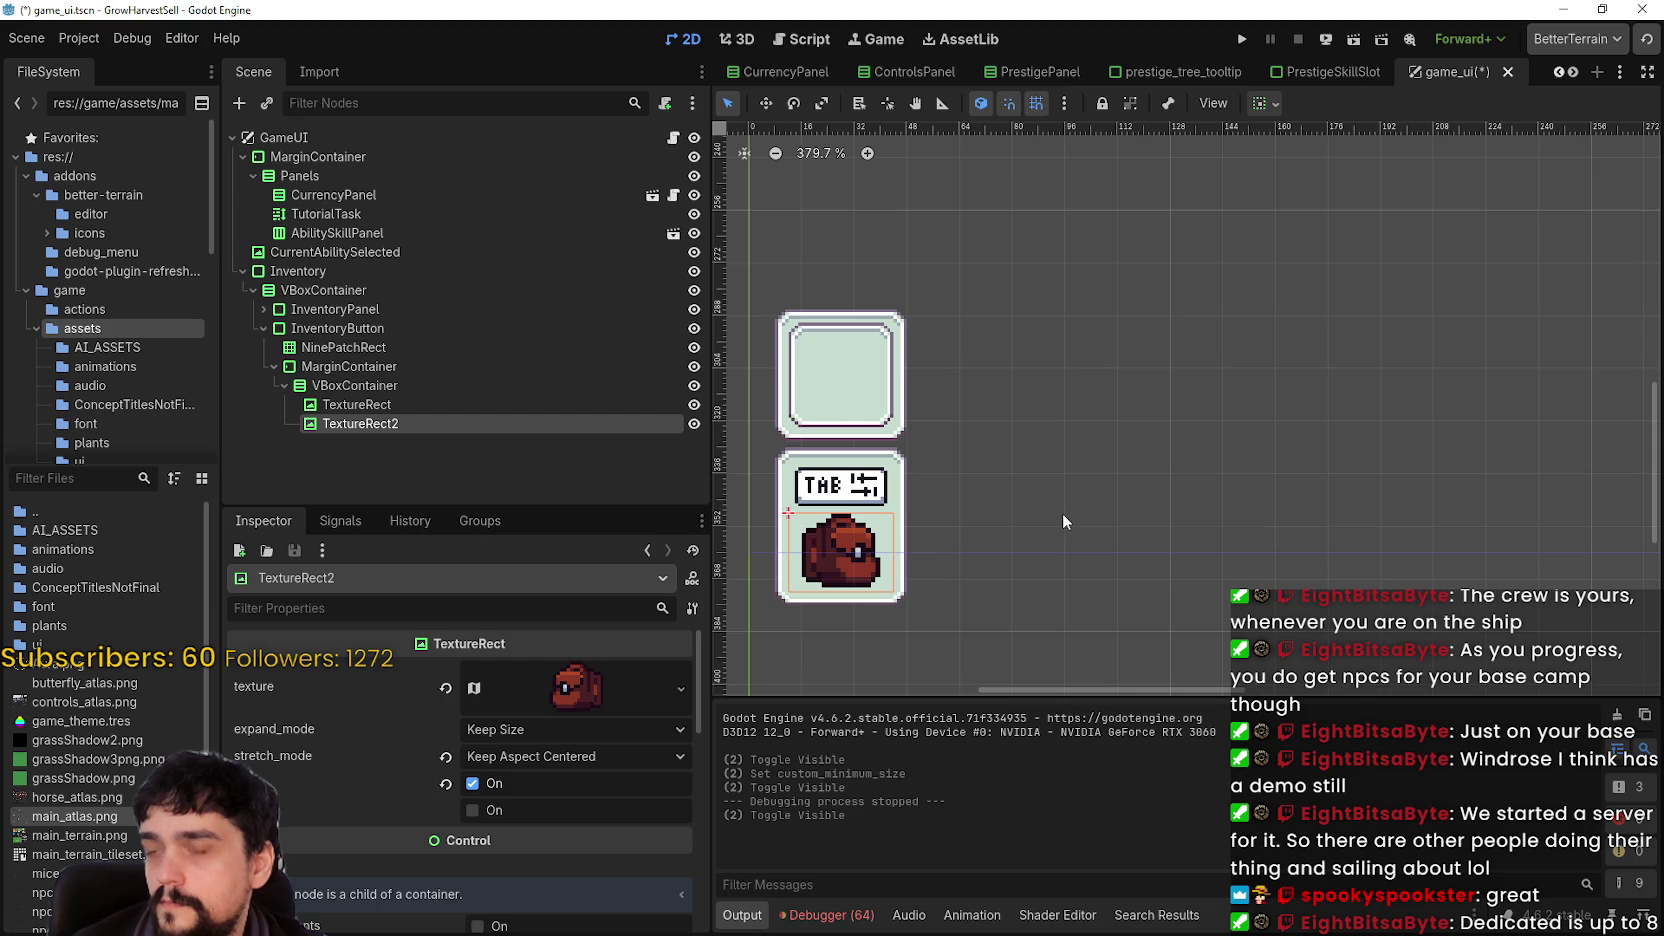
pyautogui.scroll(-2, 1060, 512)
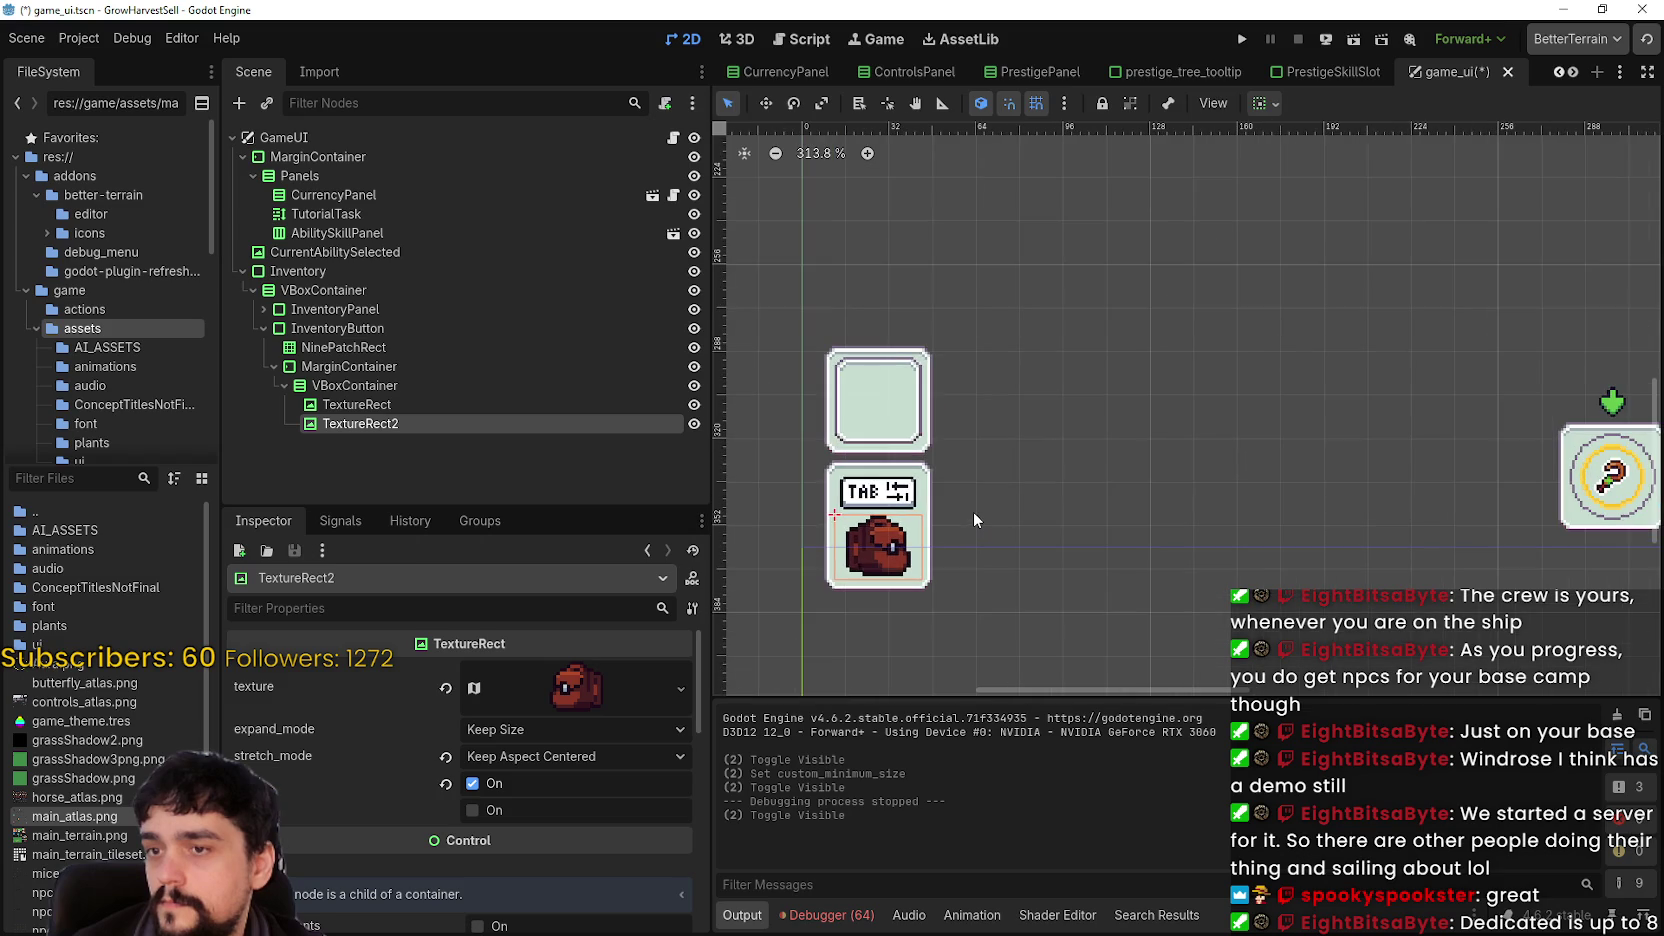
pyautogui.scroll(-2, 972, 510)
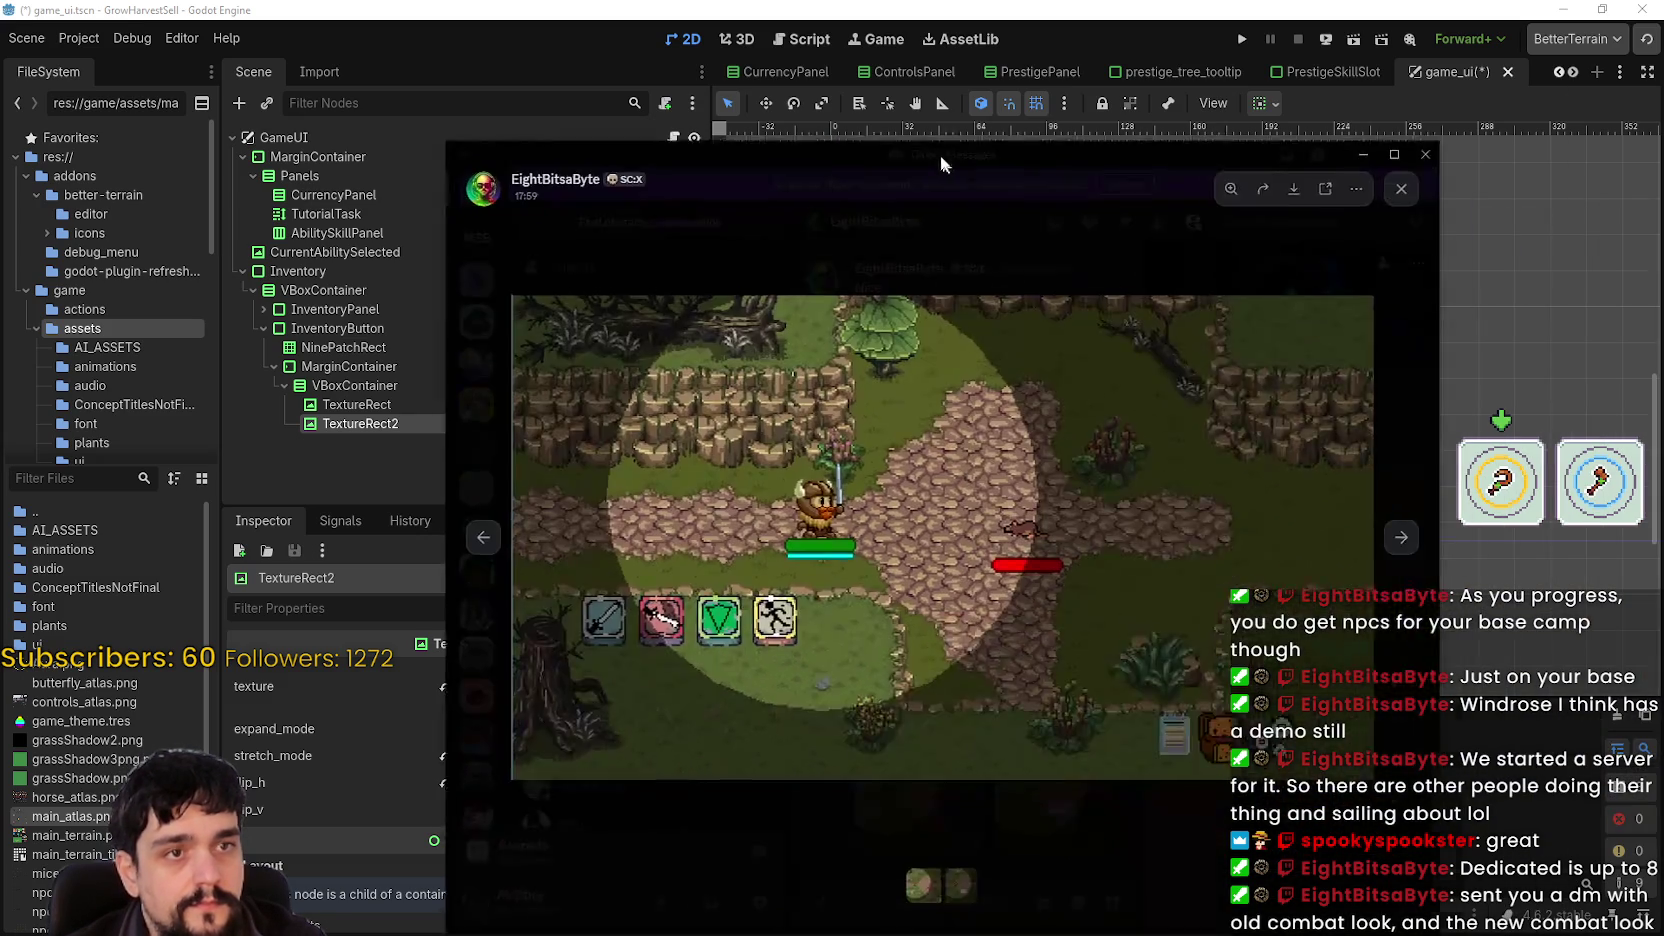
pyautogui.moveTo(939, 151); pyautogui.dragTo(845, 56)
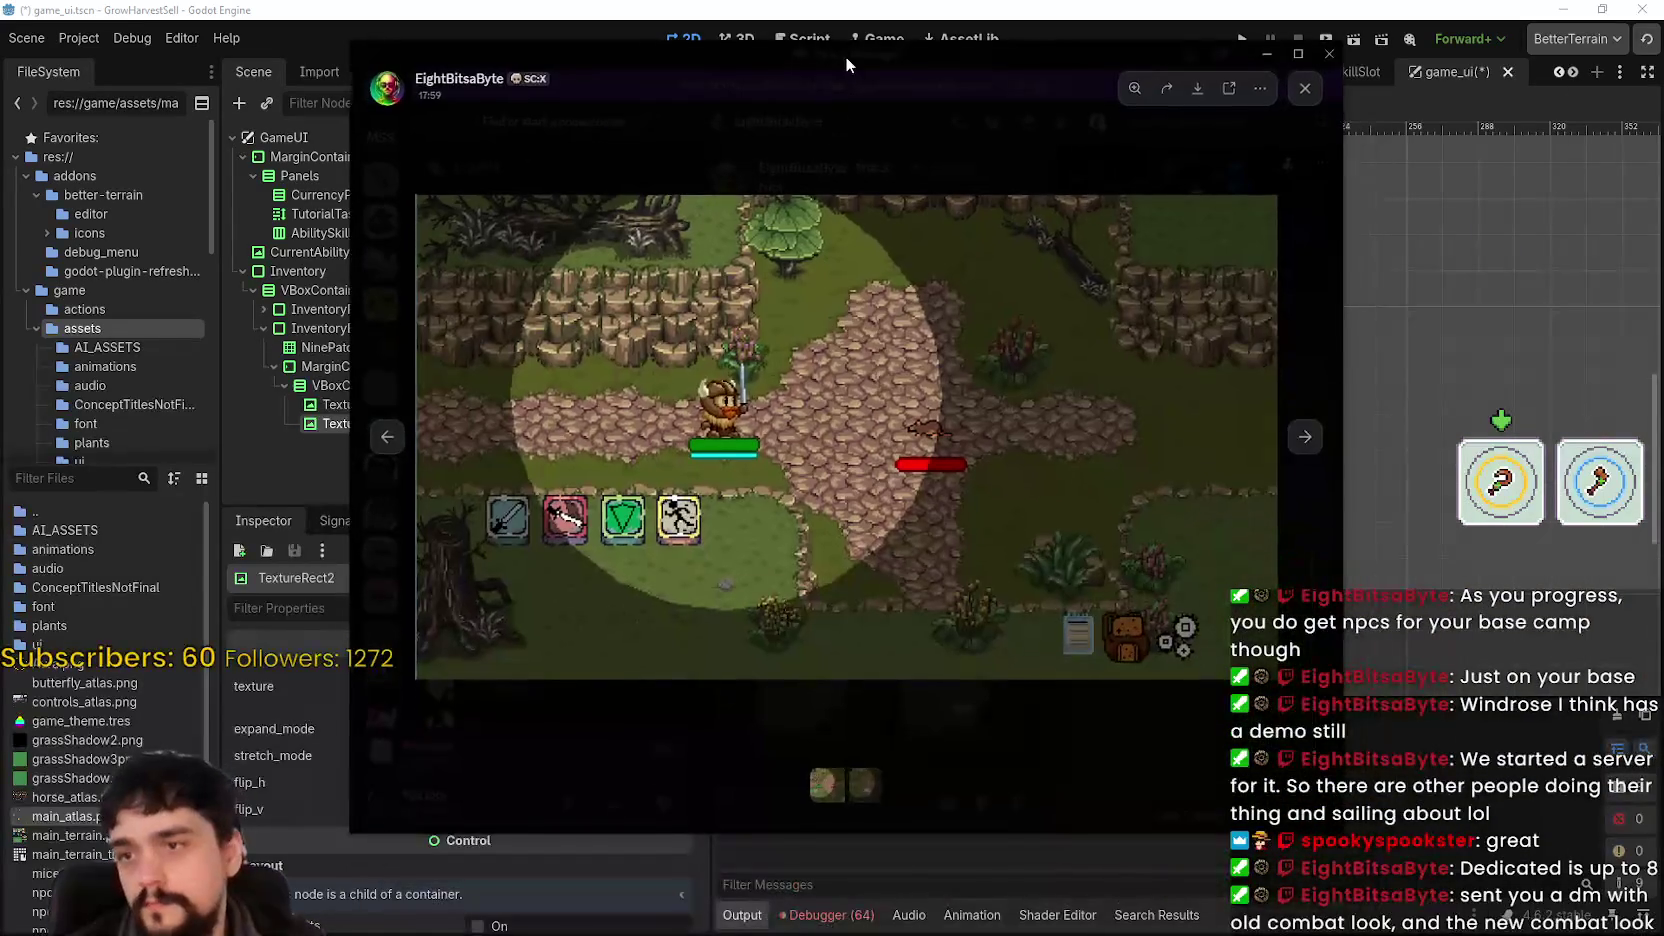
# - Flip between the two combat screenshots, zooming into the Quick Item row on the action-menu one
pyautogui.click(1306, 437)
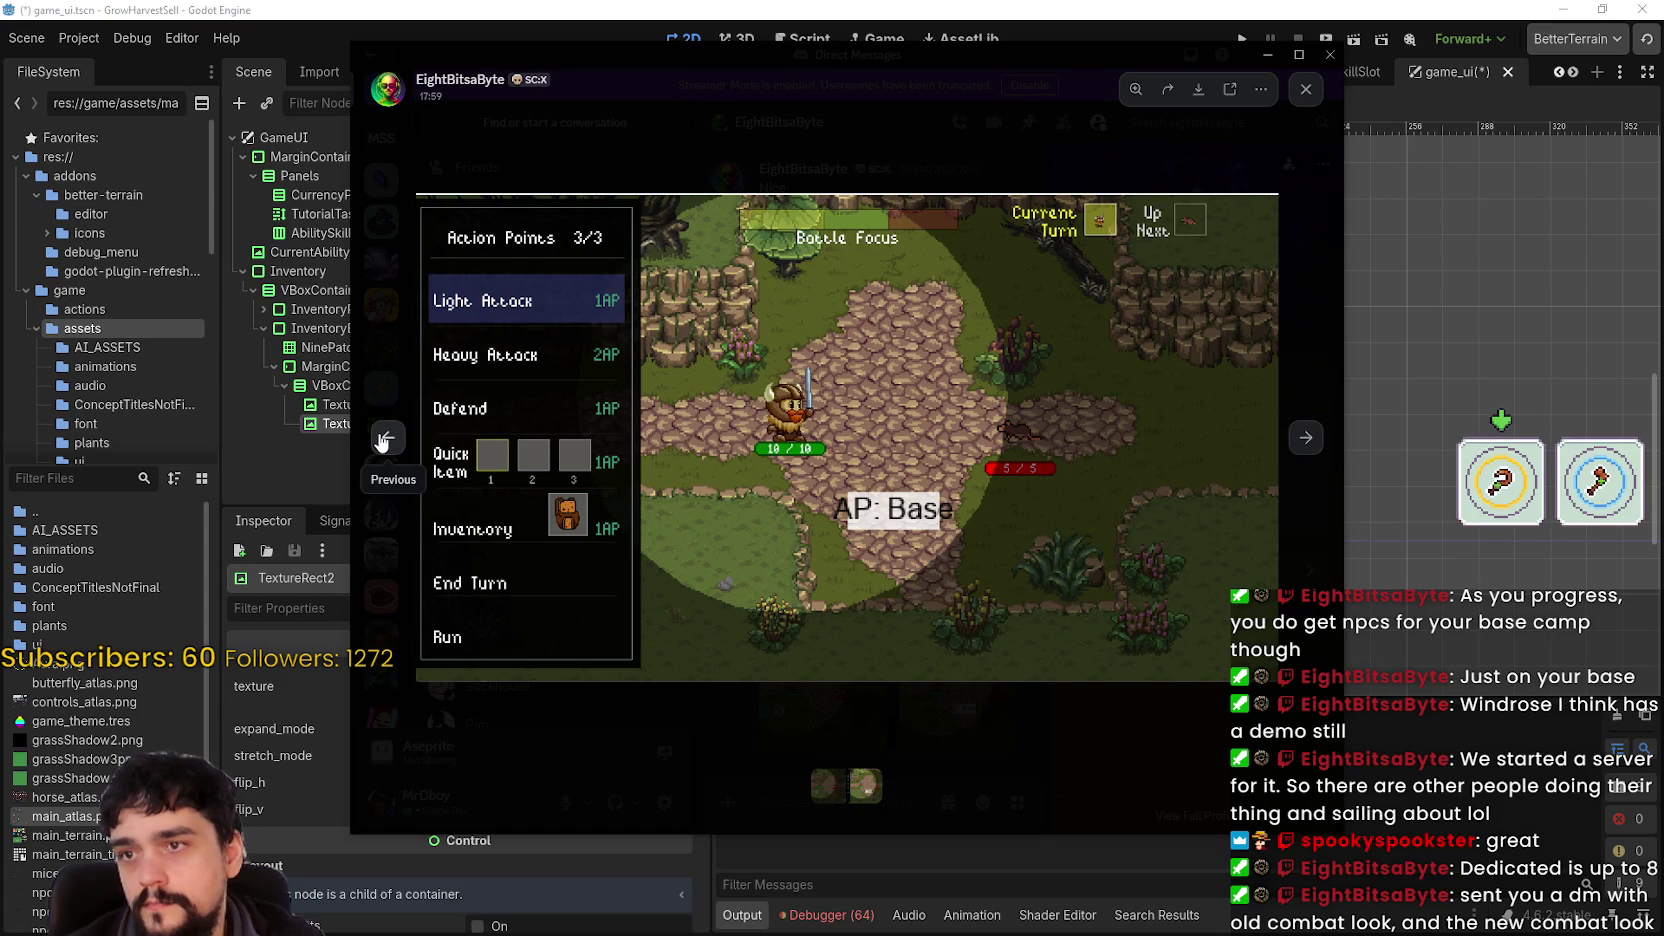
pyautogui.click(385, 439)
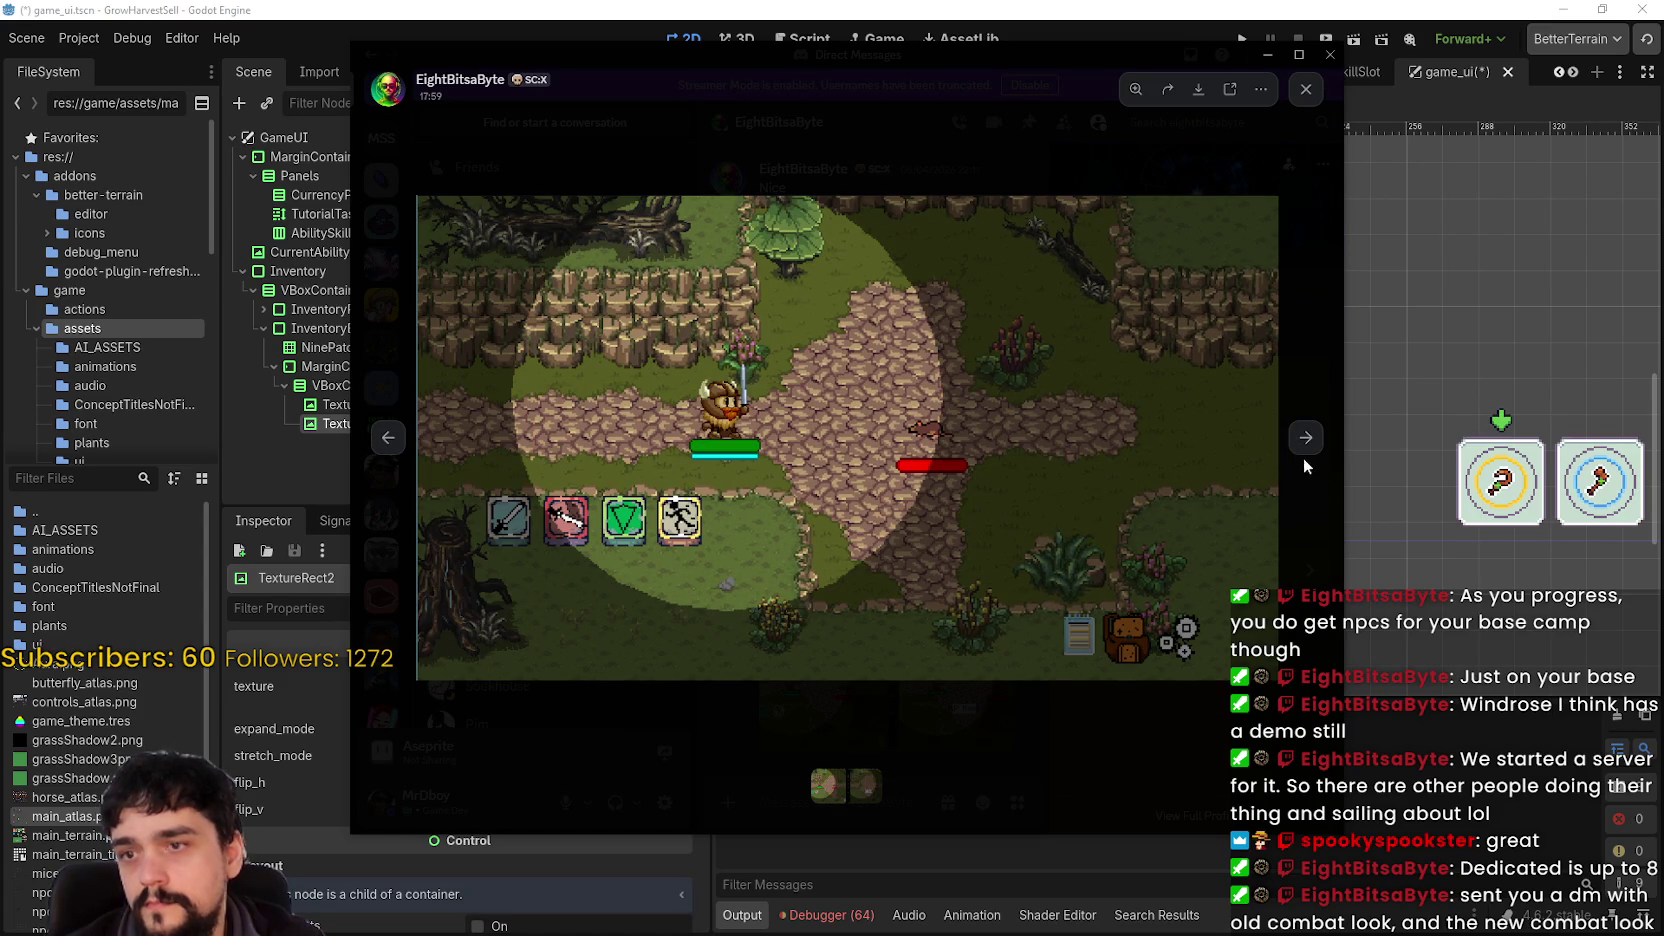
pyautogui.click(1306, 440)
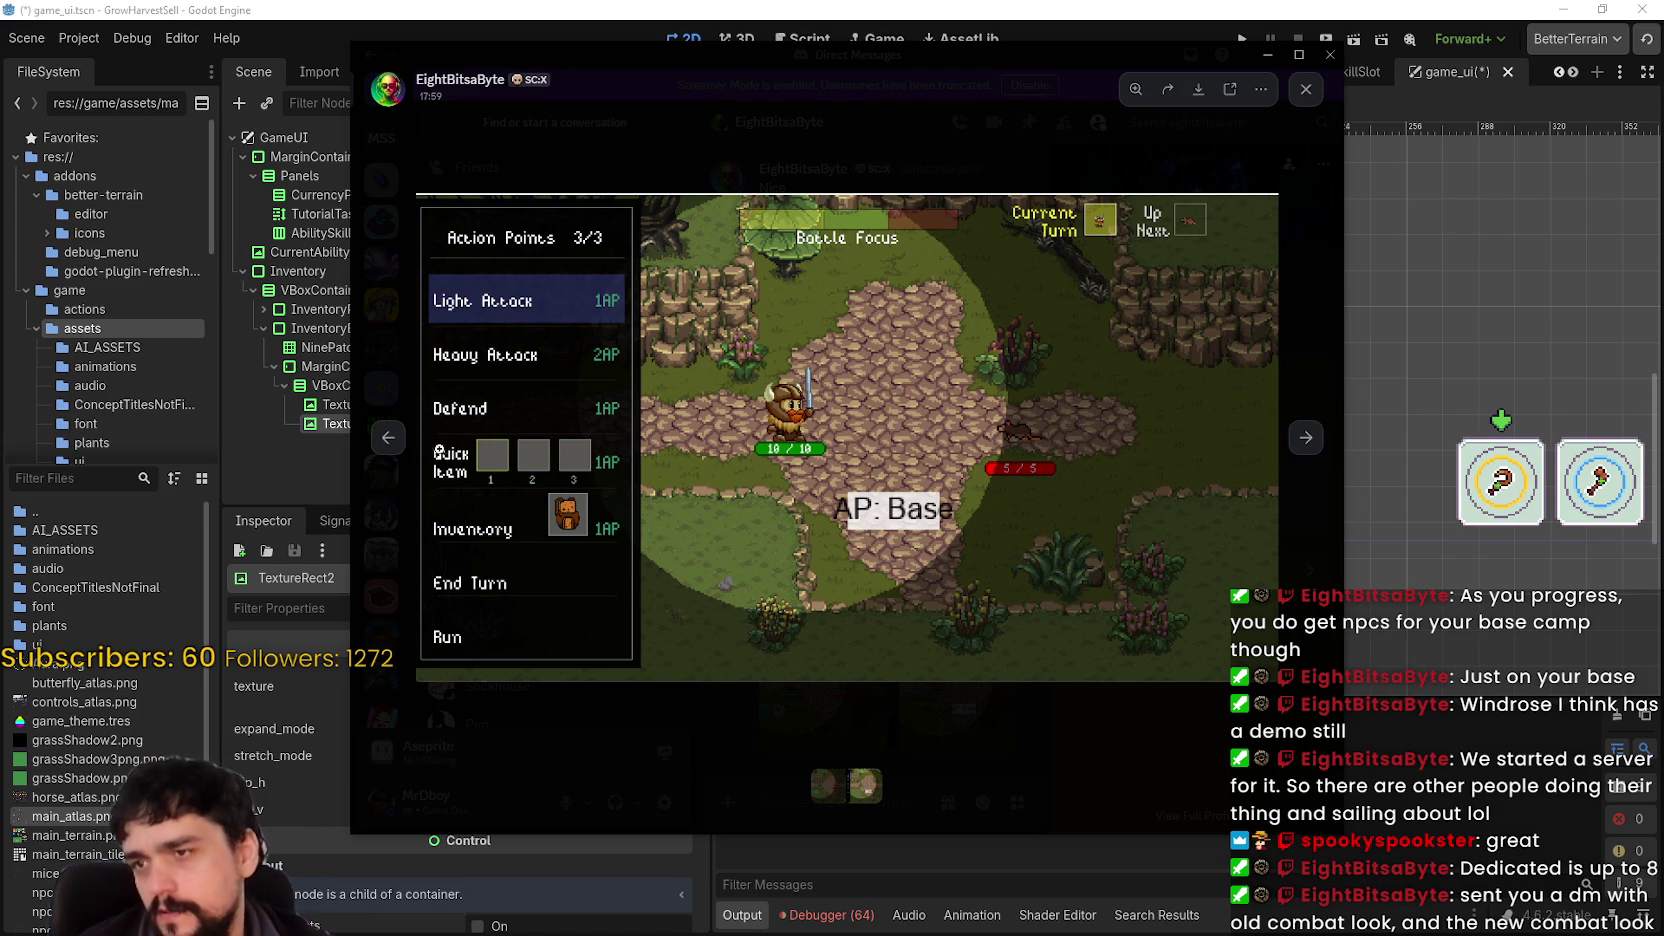
pyautogui.click(389, 439)
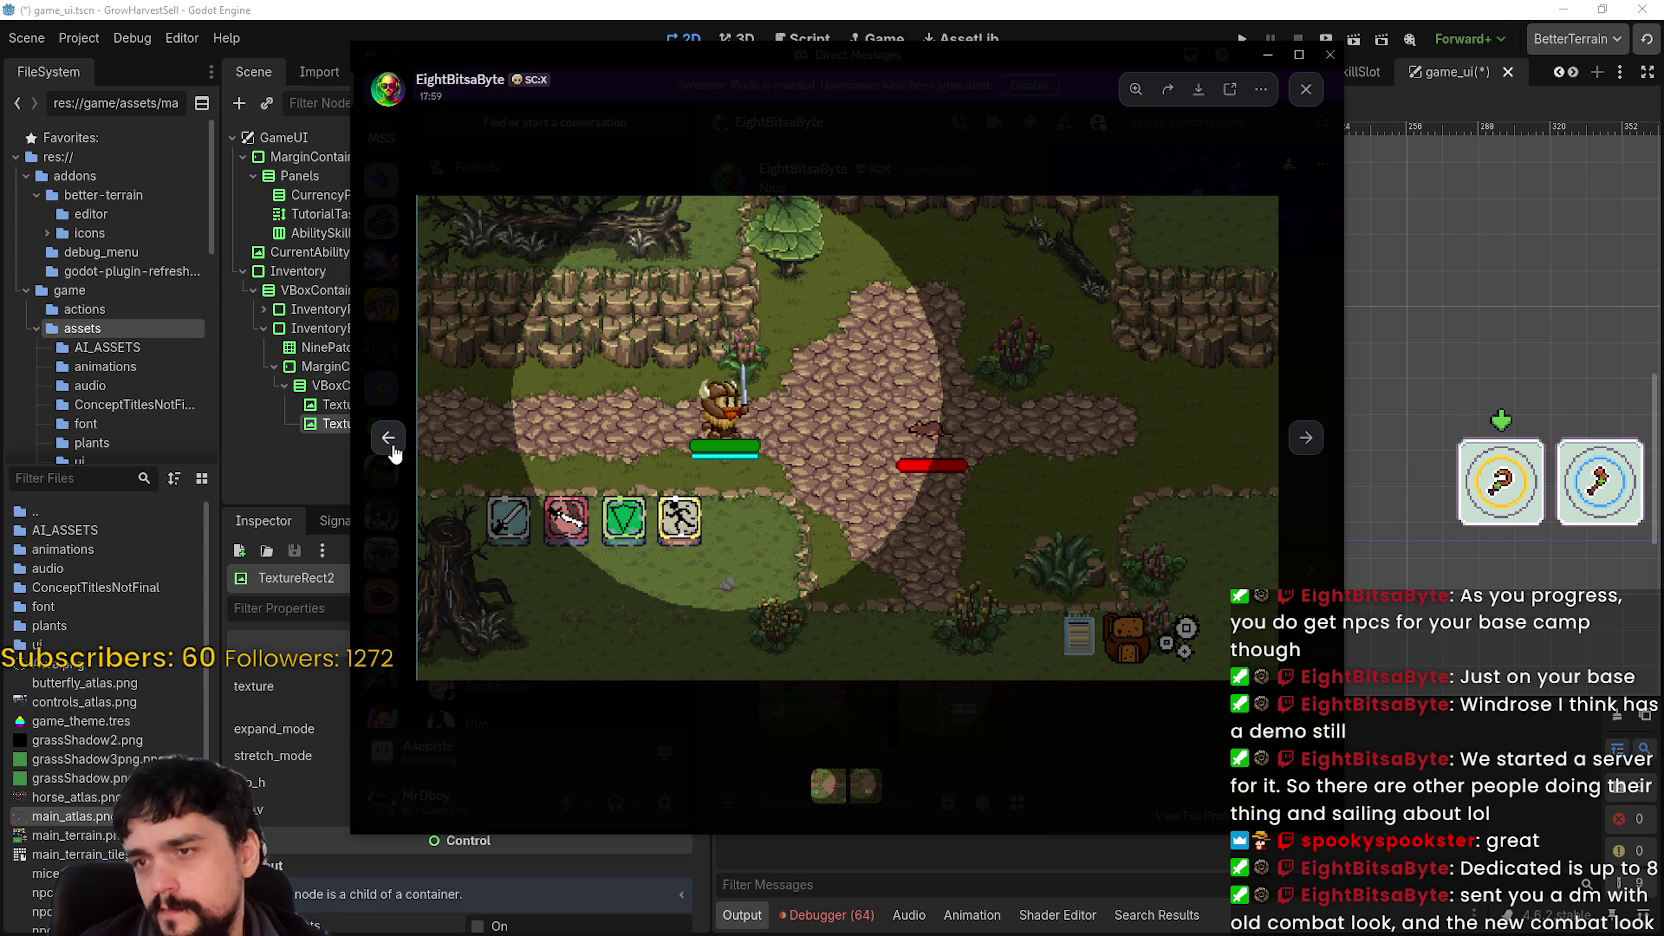
pyautogui.click(1294, 446)
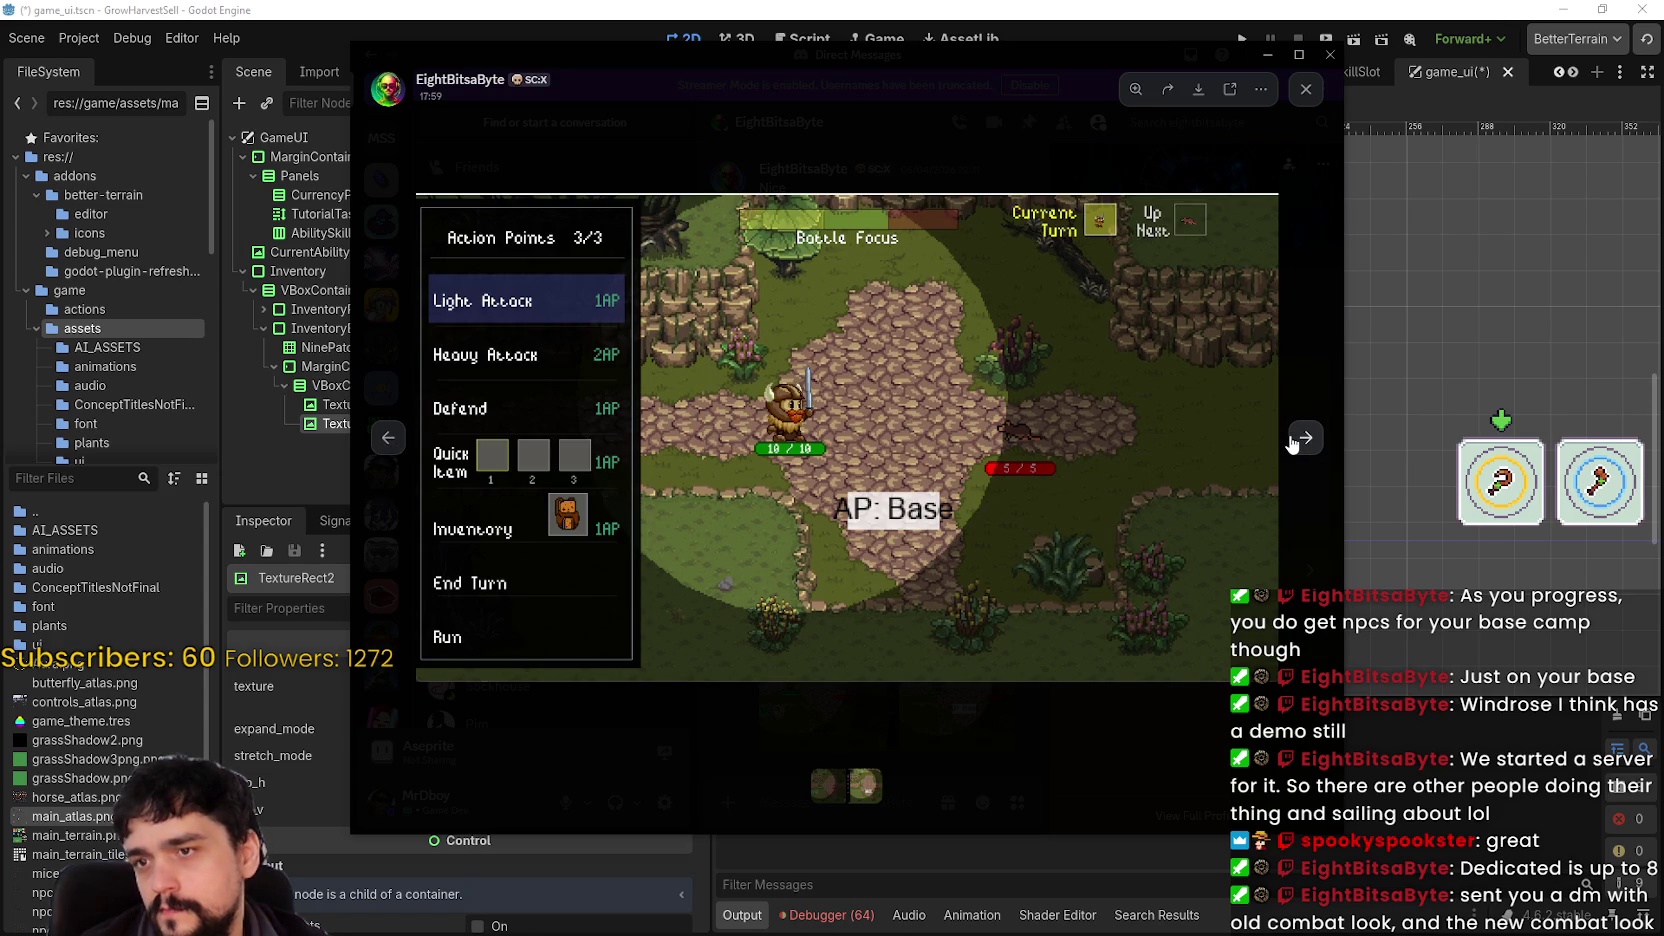
pyautogui.click(388, 438)
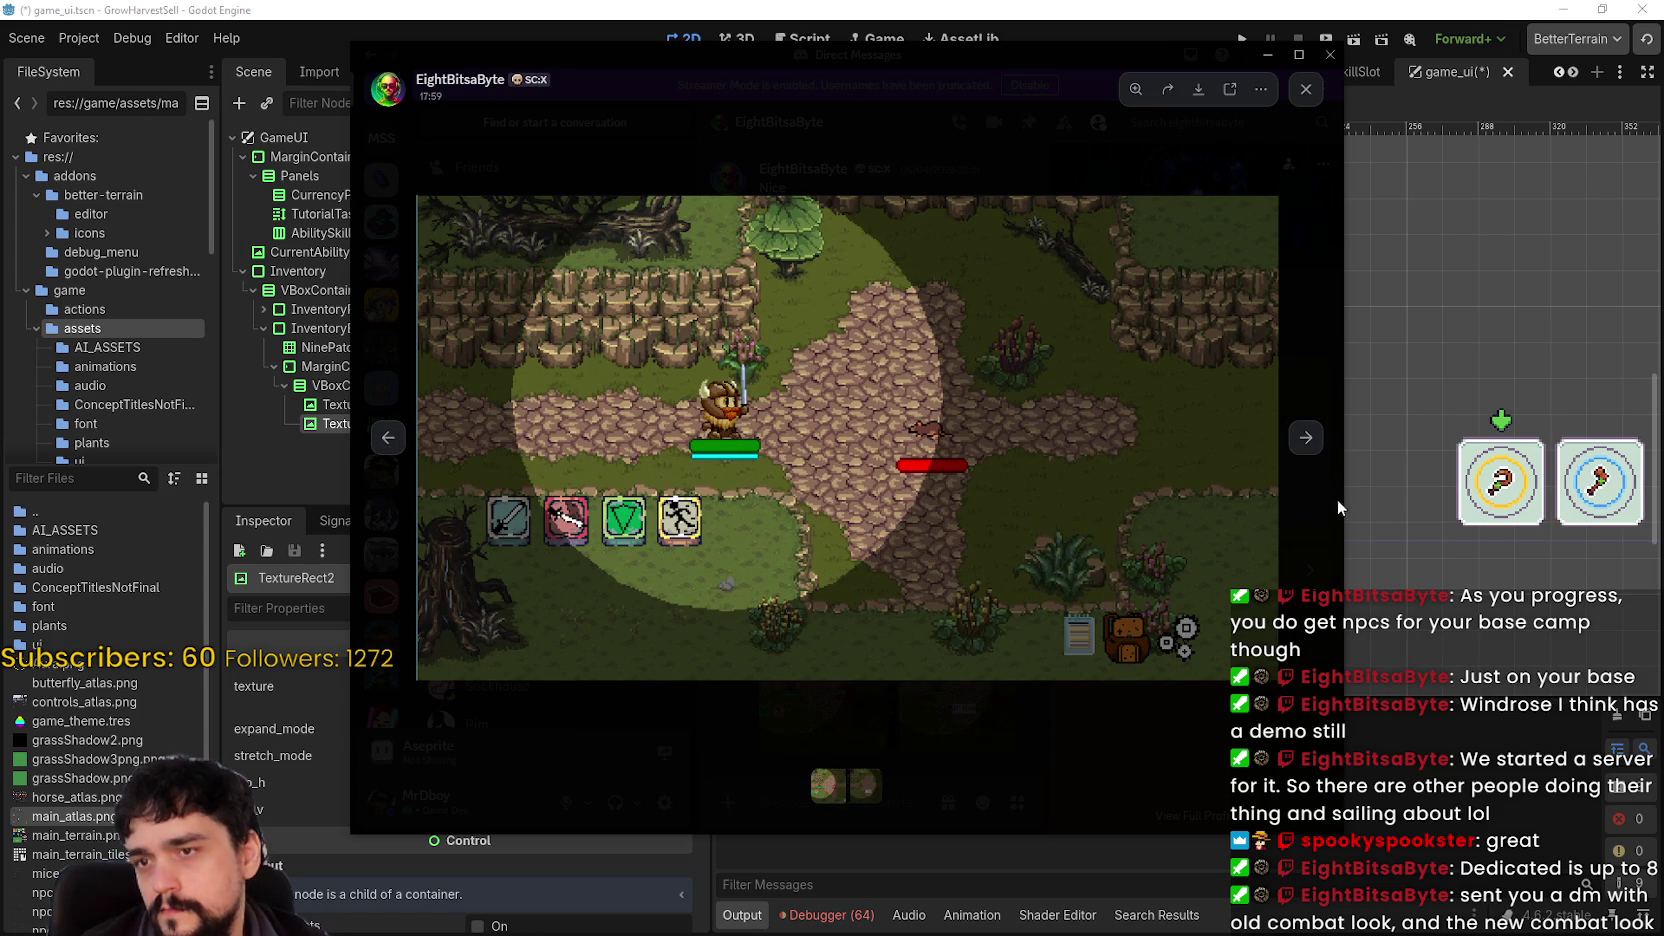
pyautogui.click(1305, 440)
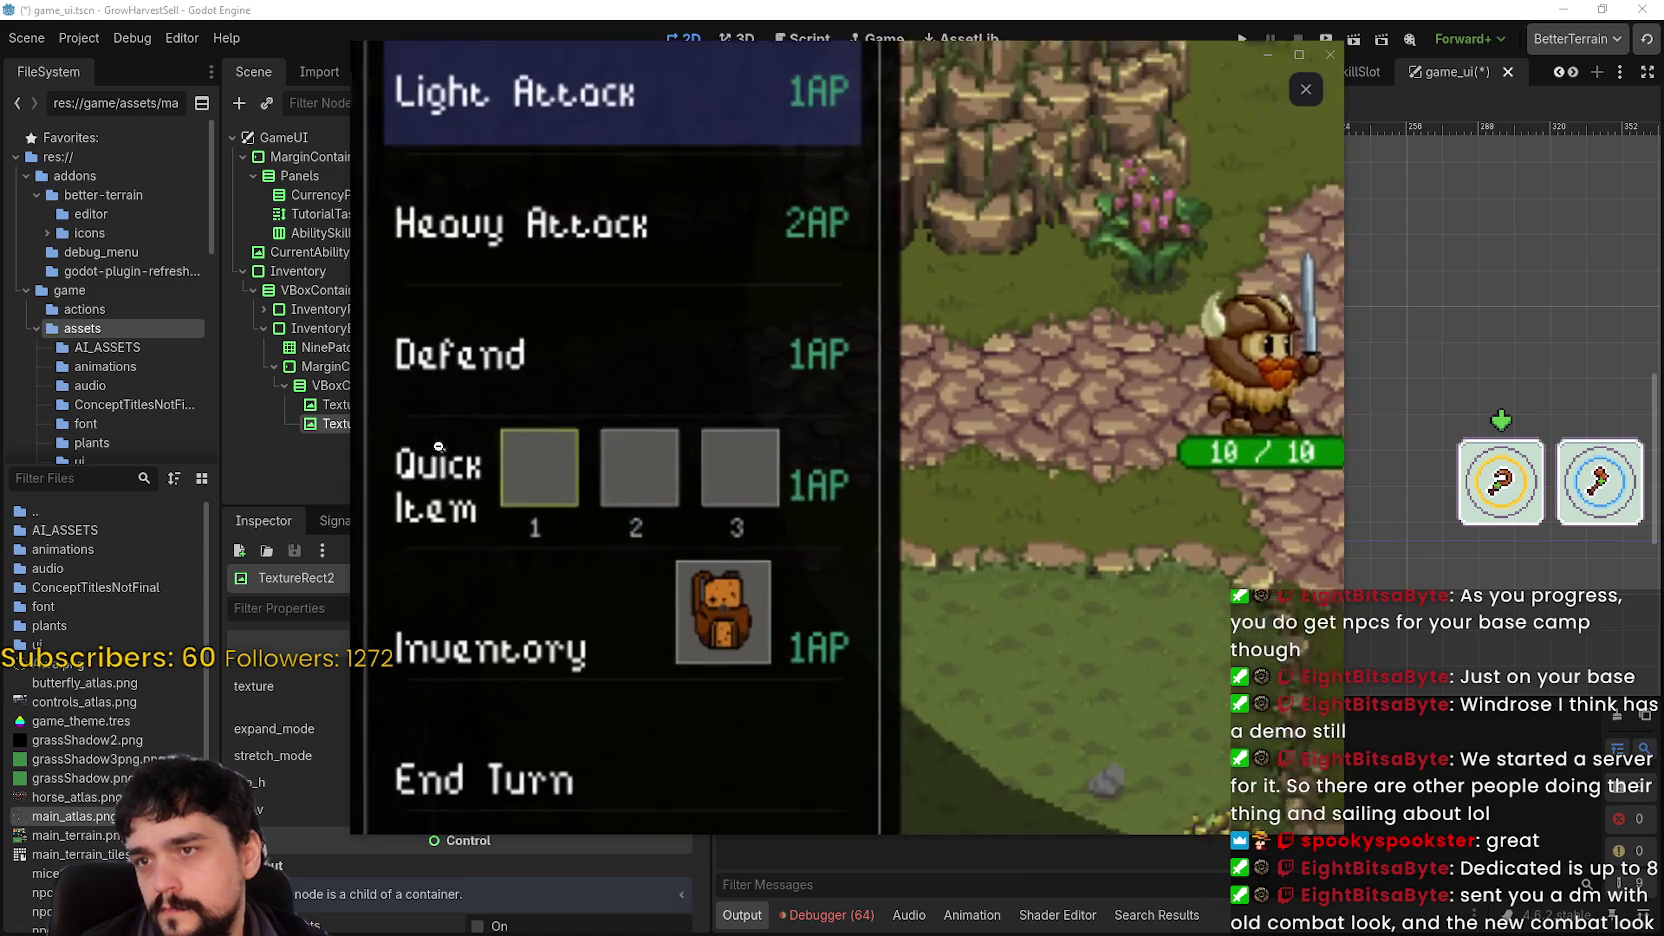
pyautogui.click(420, 447)
pyautogui.click(821, 455)
pyautogui.click(388, 438)
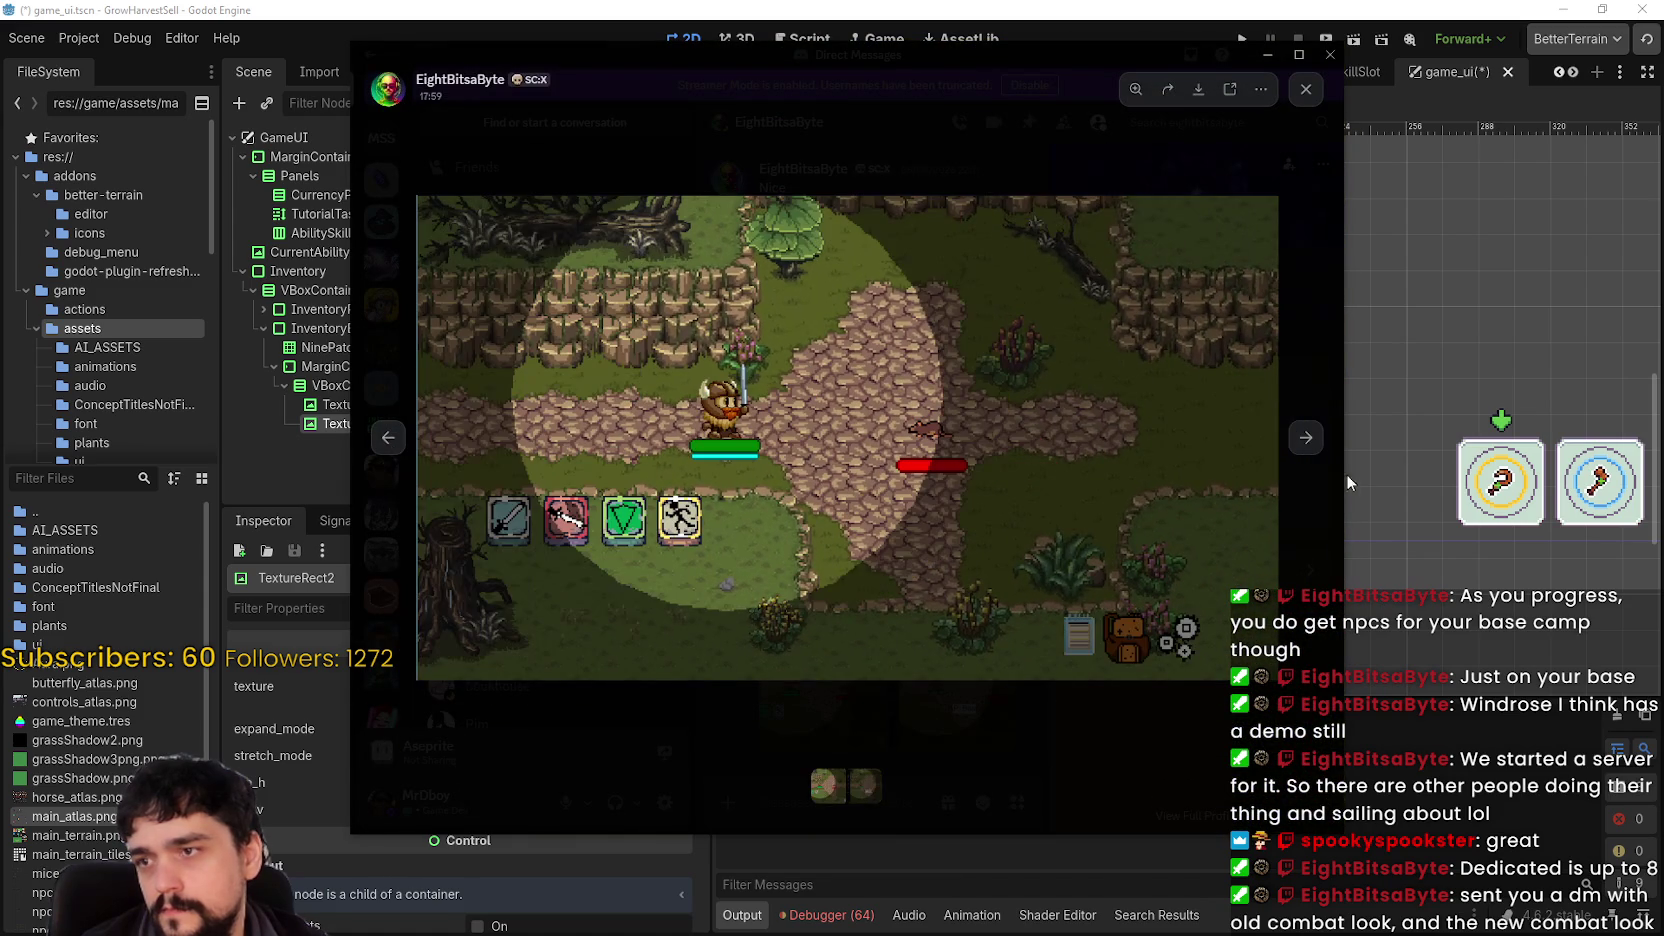
pyautogui.click(1307, 440)
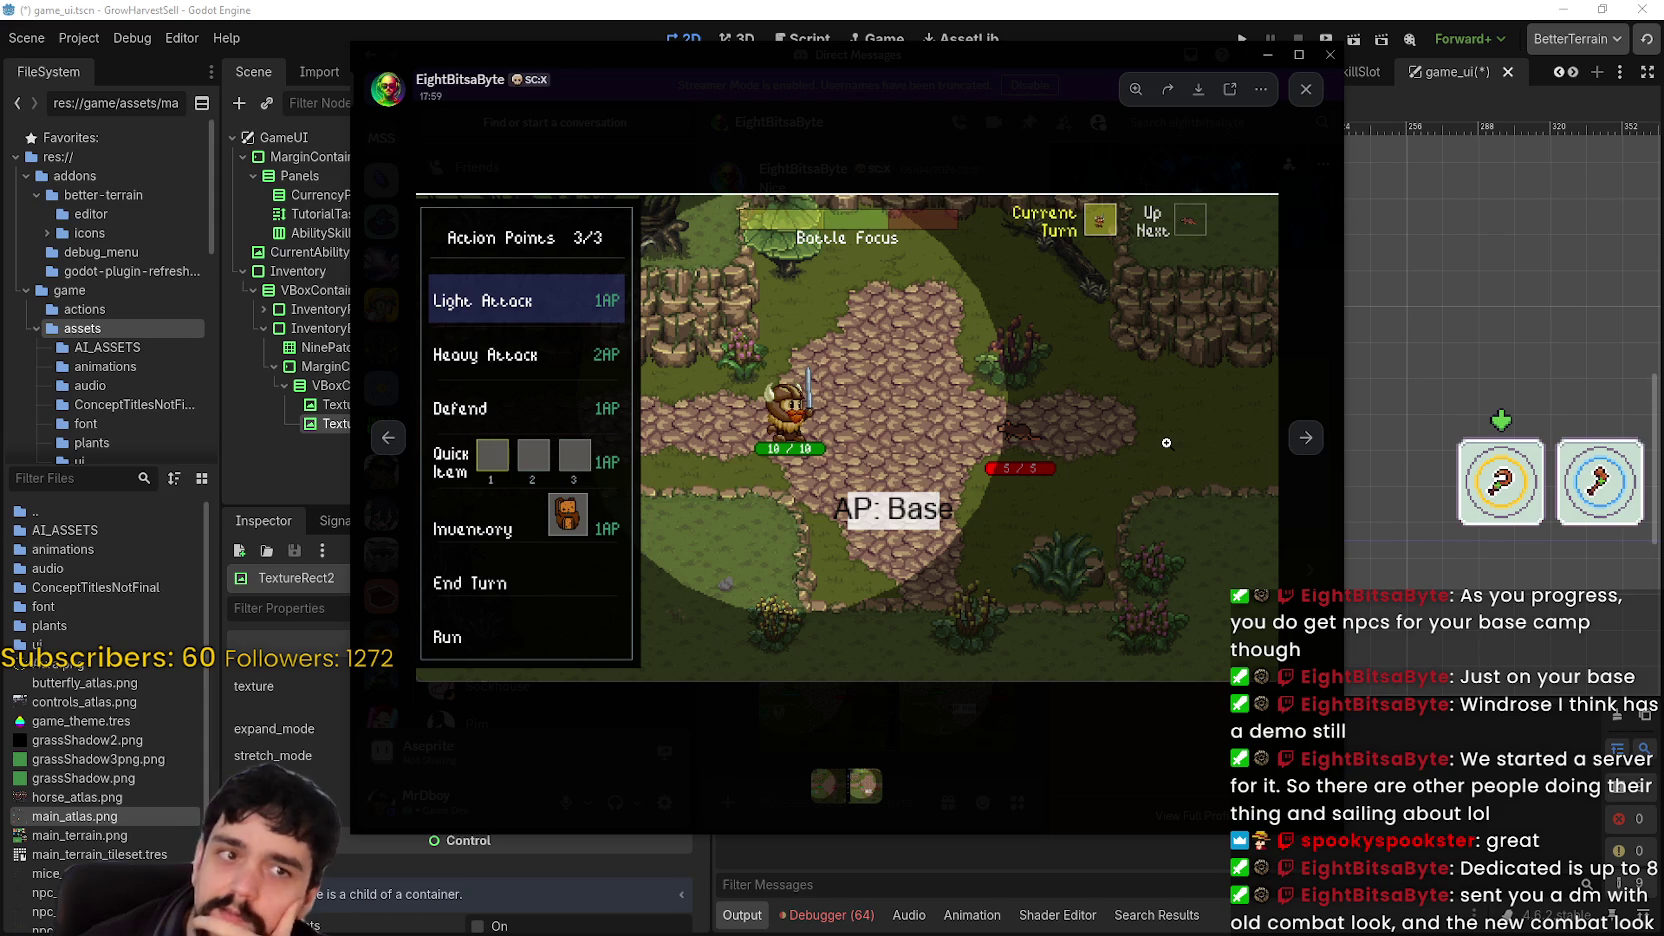
# - Keep comparing the combat layout with the Action Points panel screenshot, then return to Godot
pyautogui.click(388, 437)
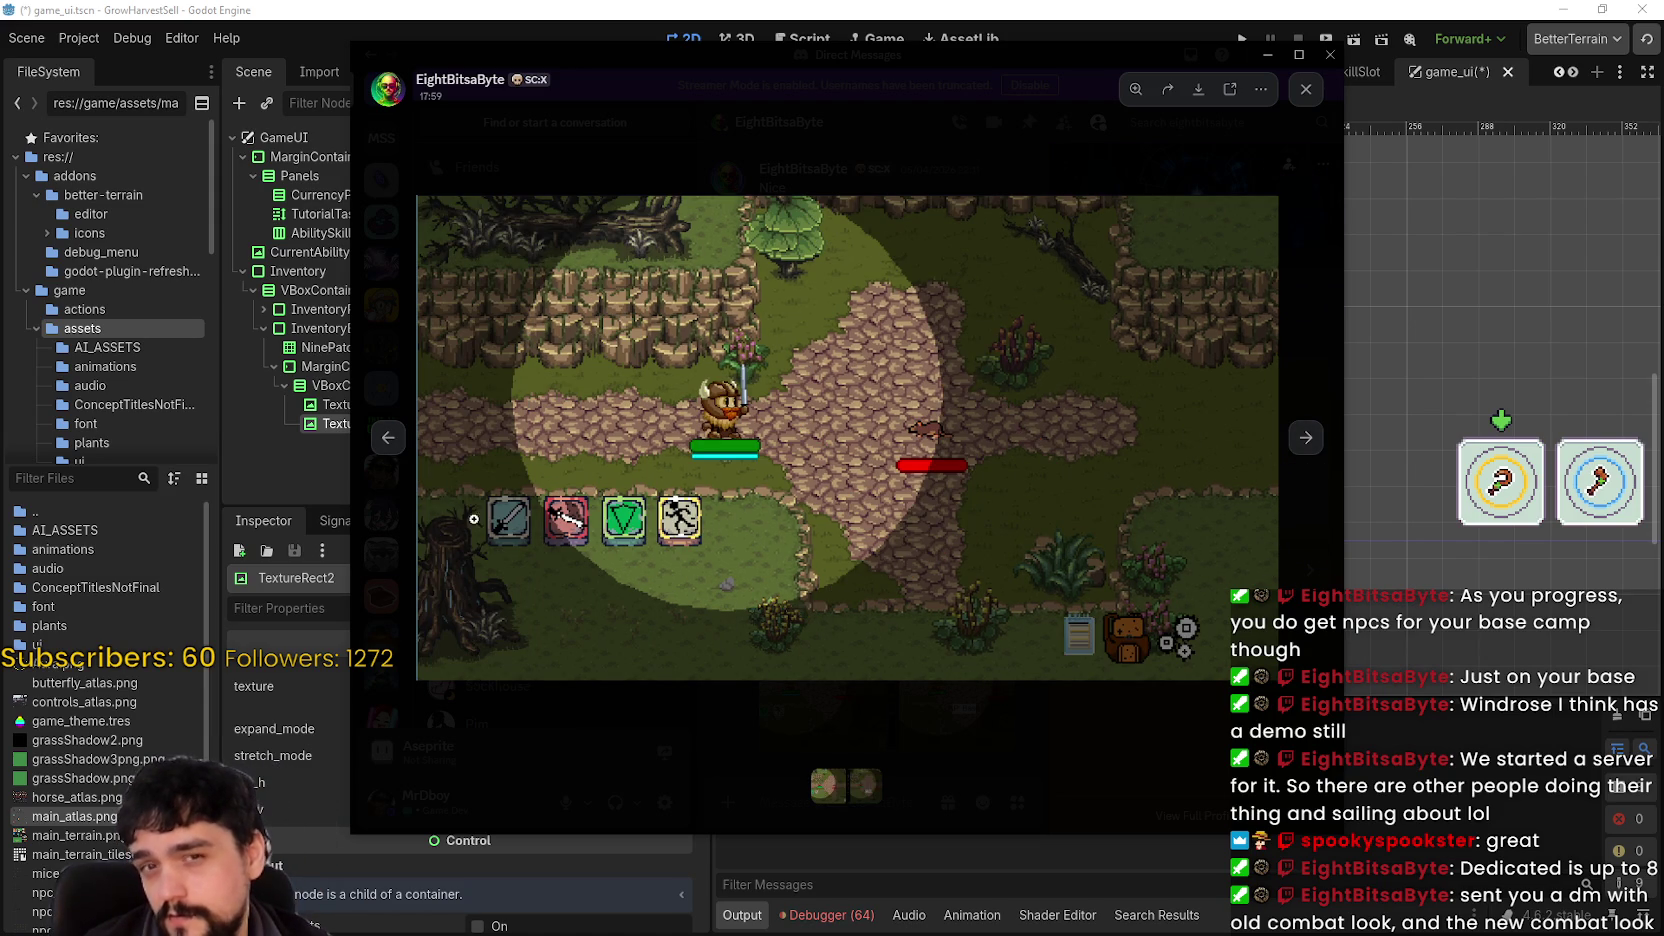
pyautogui.click(1306, 437)
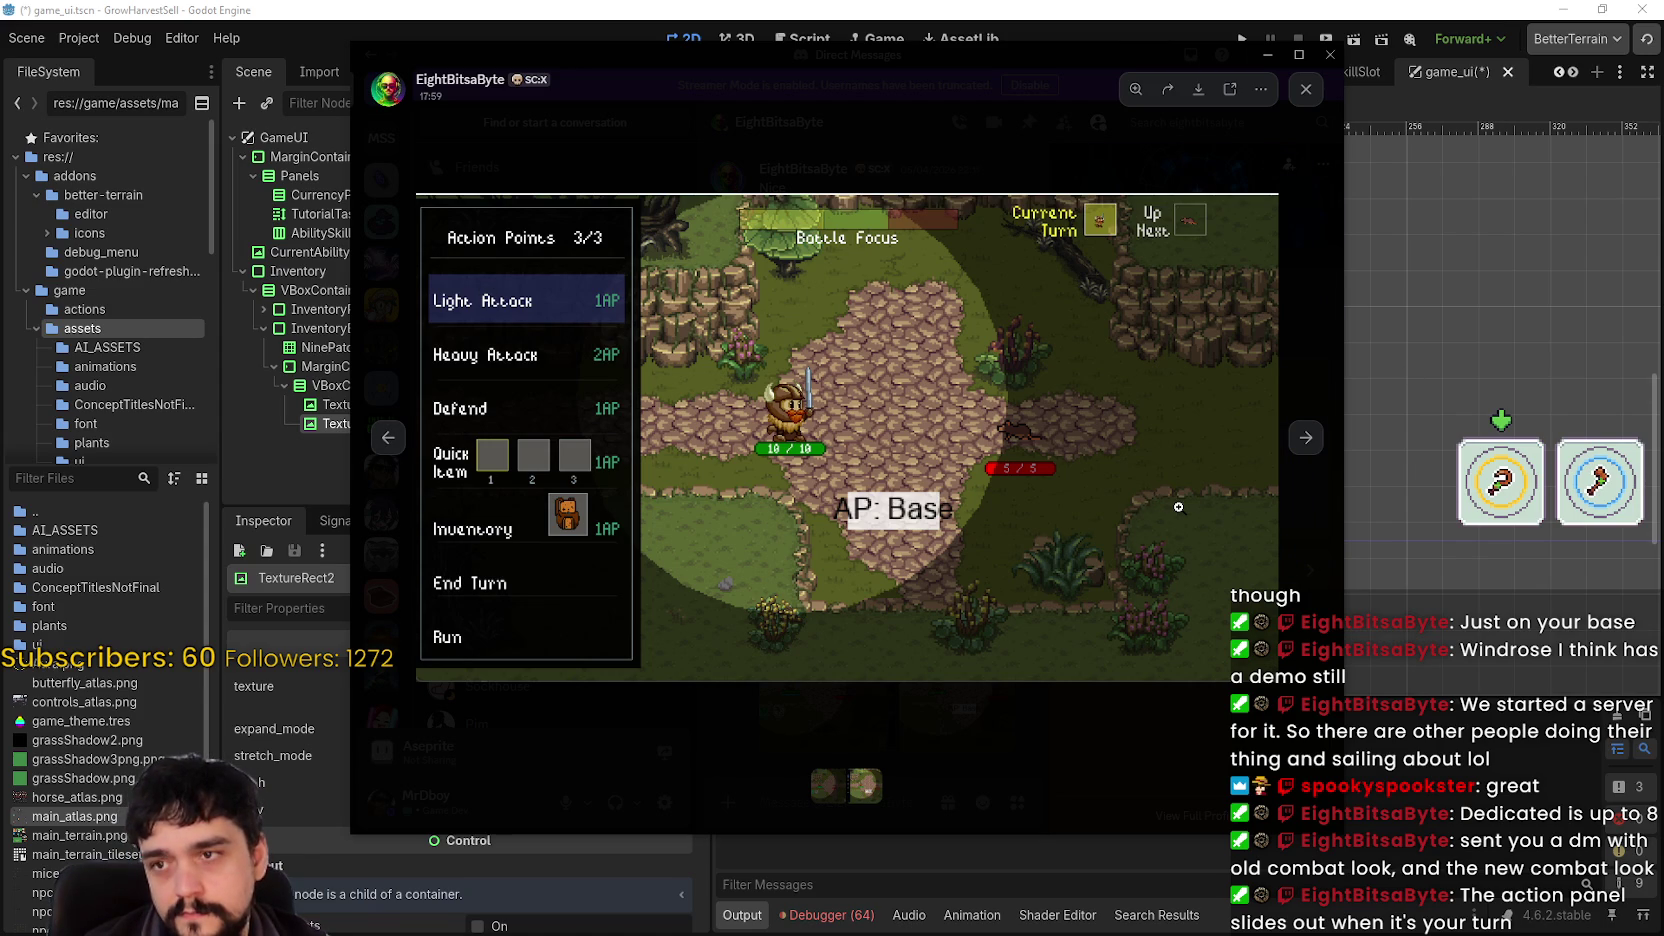
pyautogui.click(1322, 442)
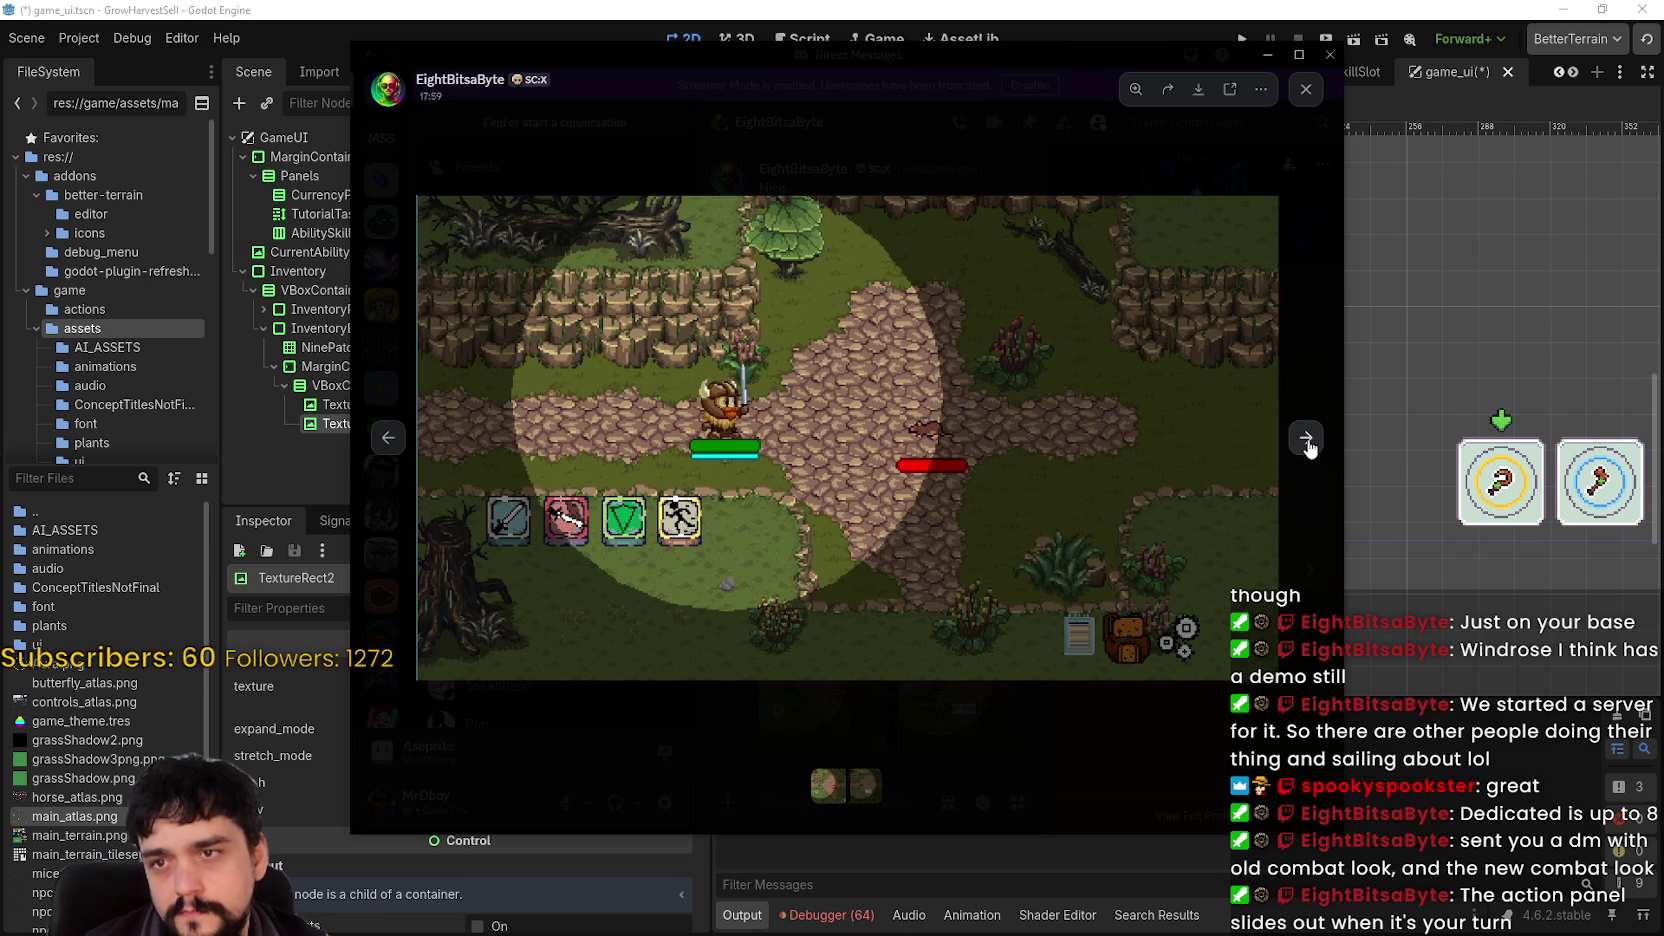
pyautogui.click(392, 450)
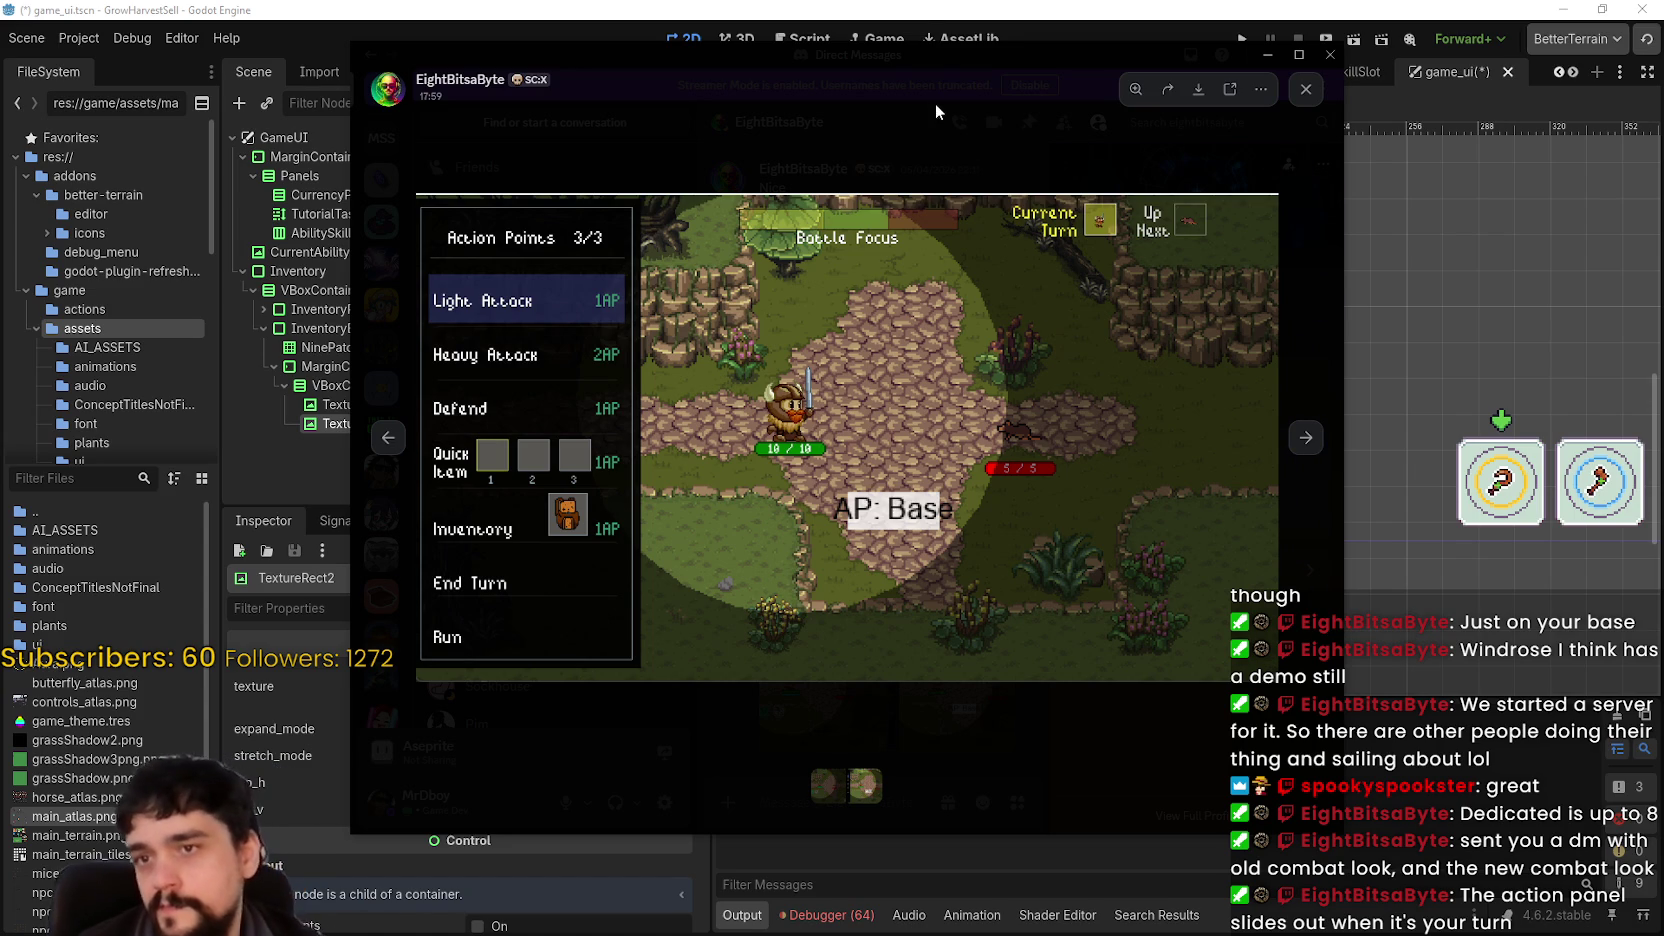
pyautogui.click(1308, 440)
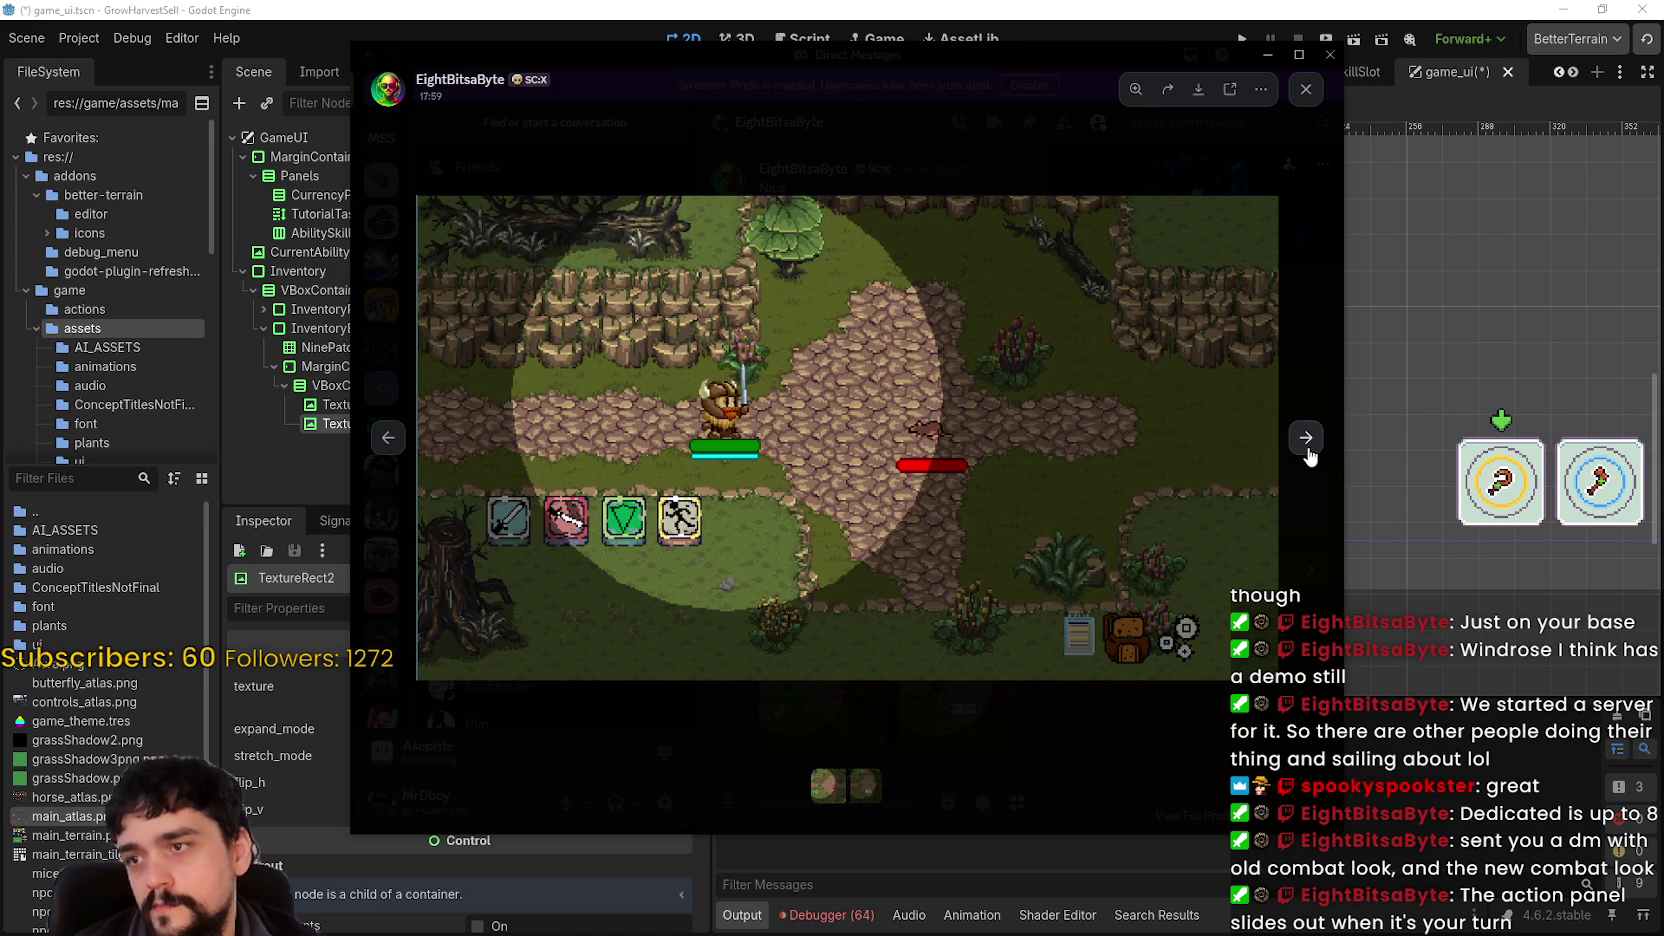
pyautogui.click(1307, 450)
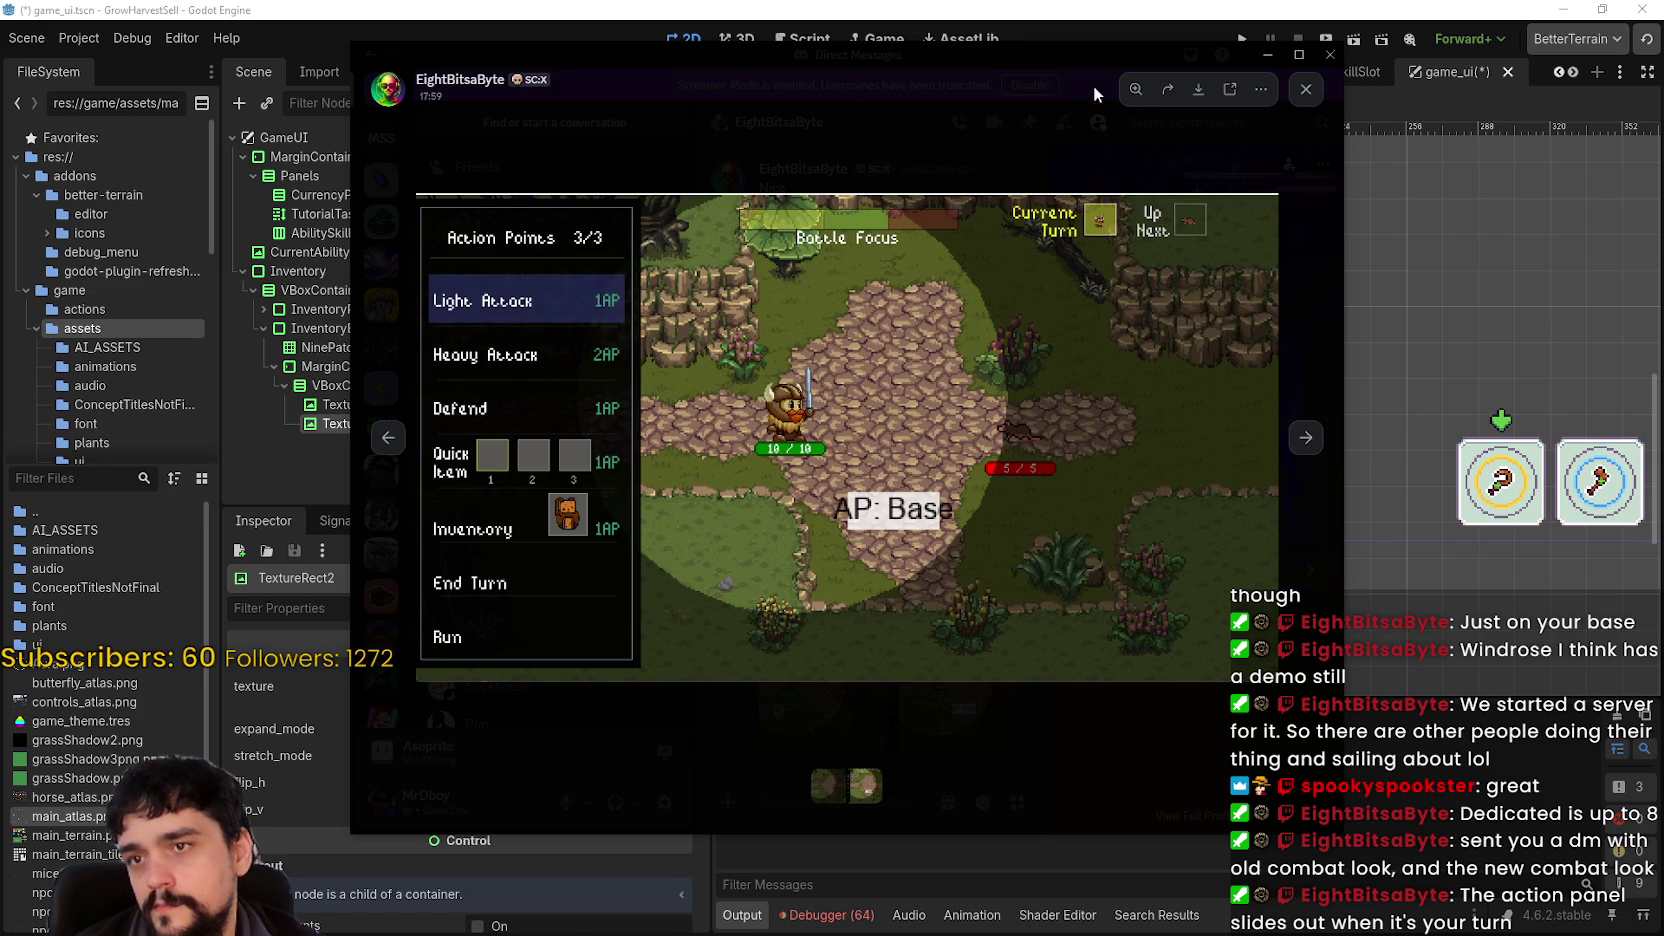
pyautogui.hotkey('alt', 'Tab')
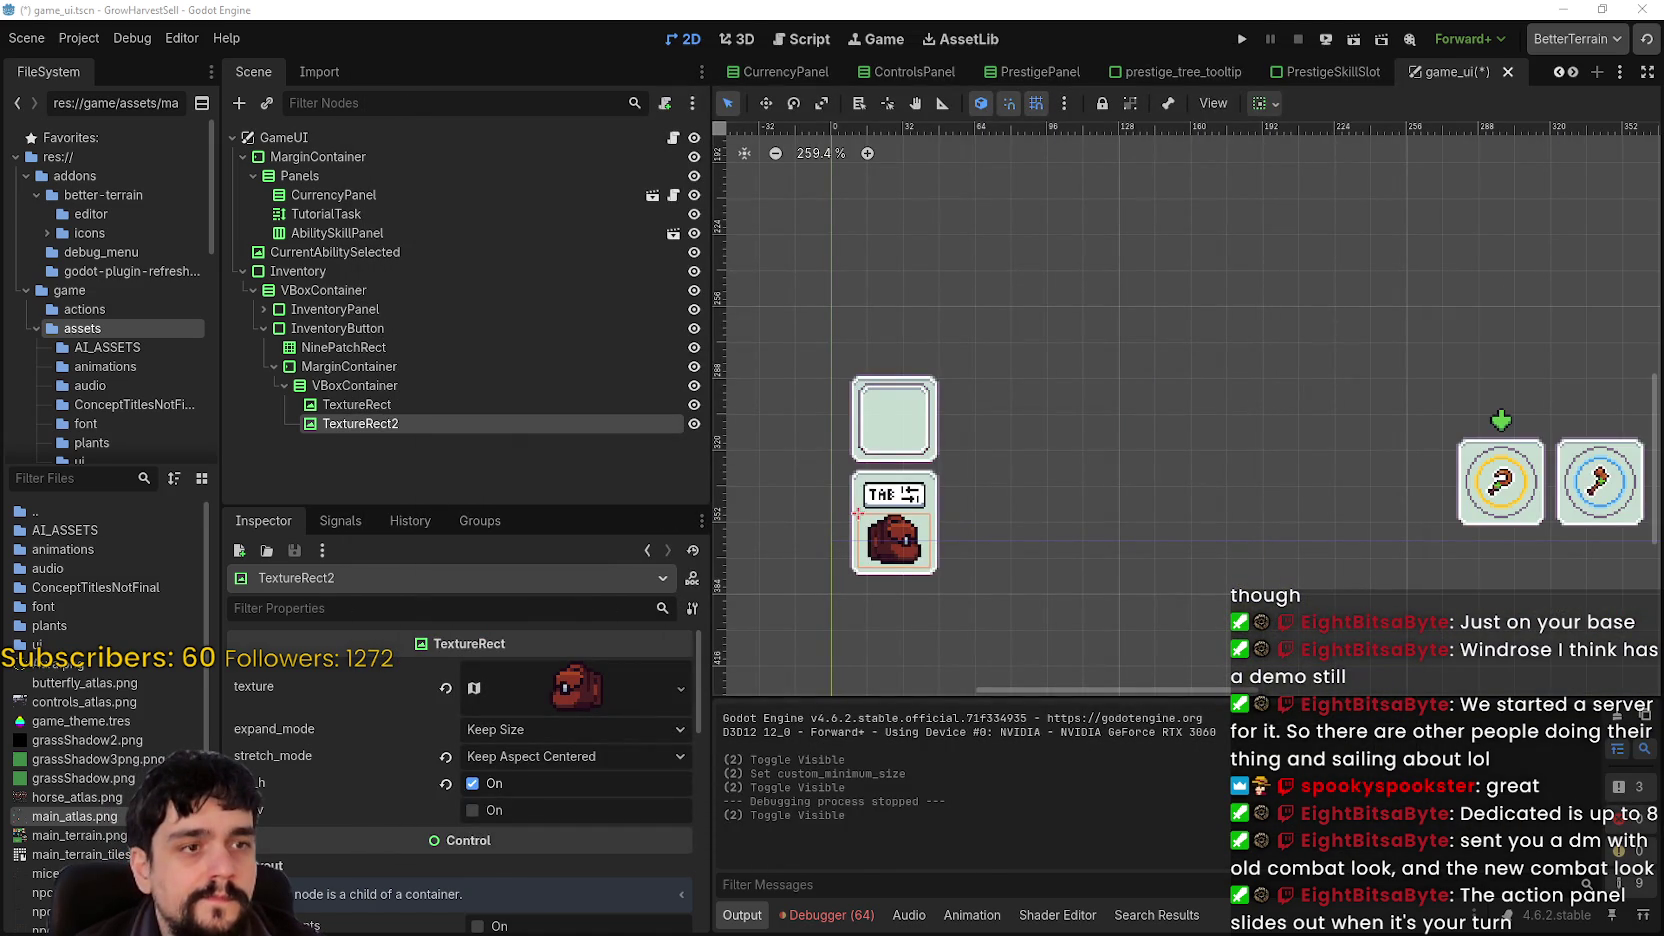
# - Zoom into the Discord combat screenshot around the hero, zoom back out, then return to Godot
pyautogui.hotkey('alt', 'Tab')
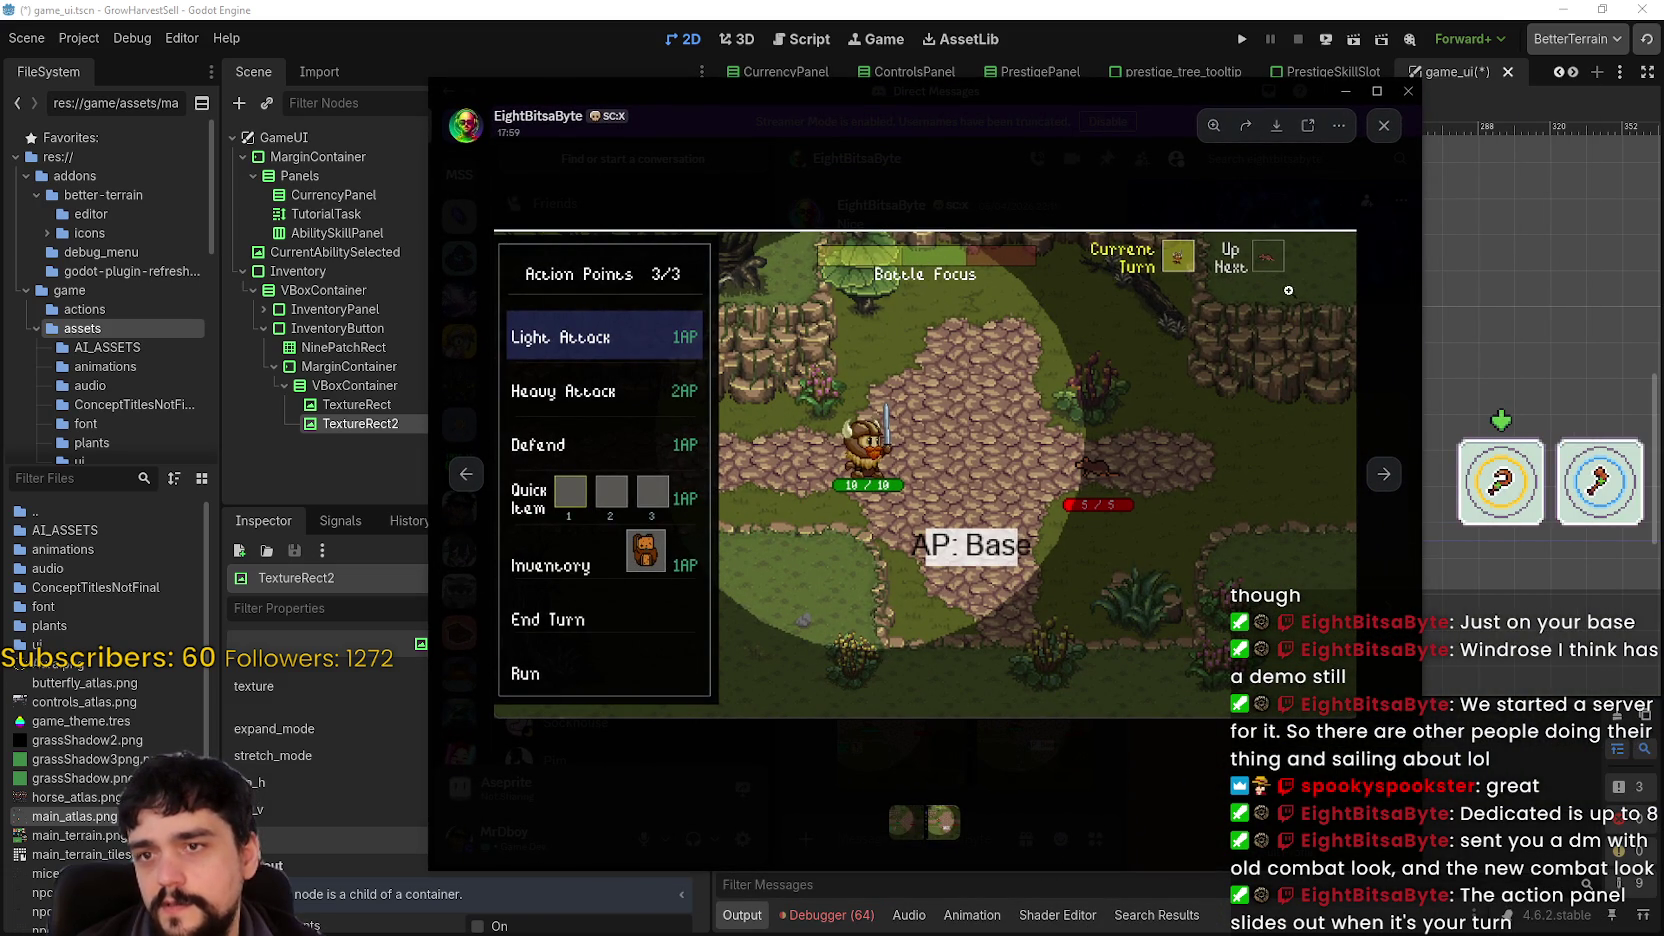
pyautogui.click(964, 261)
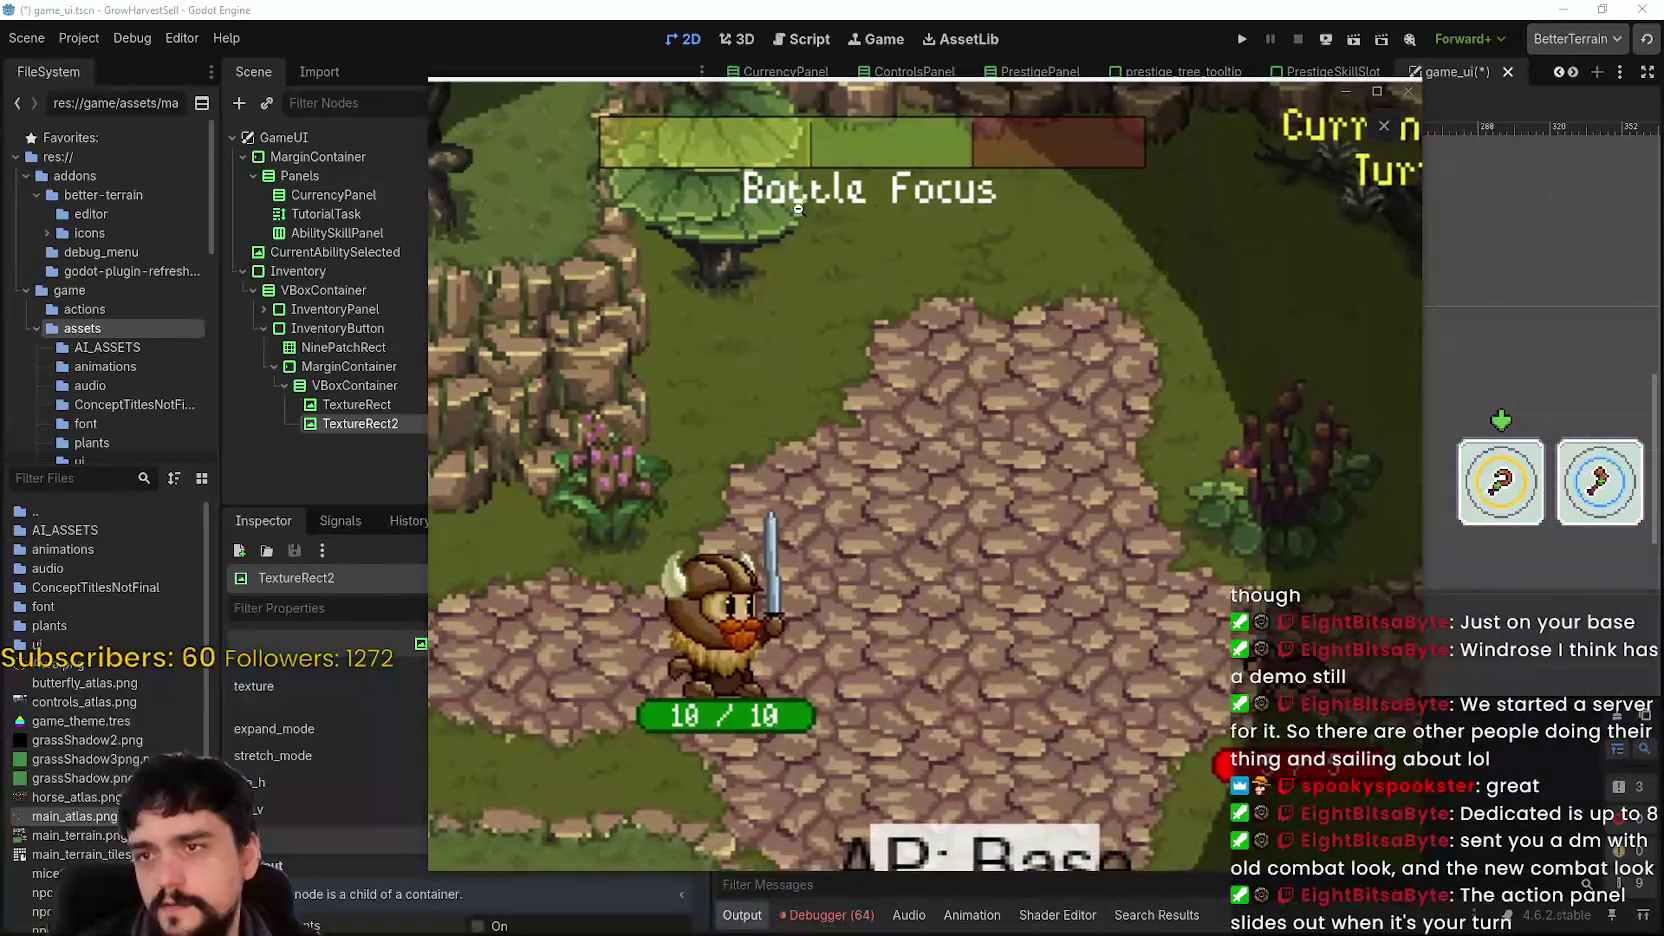
pyautogui.click(1028, 493)
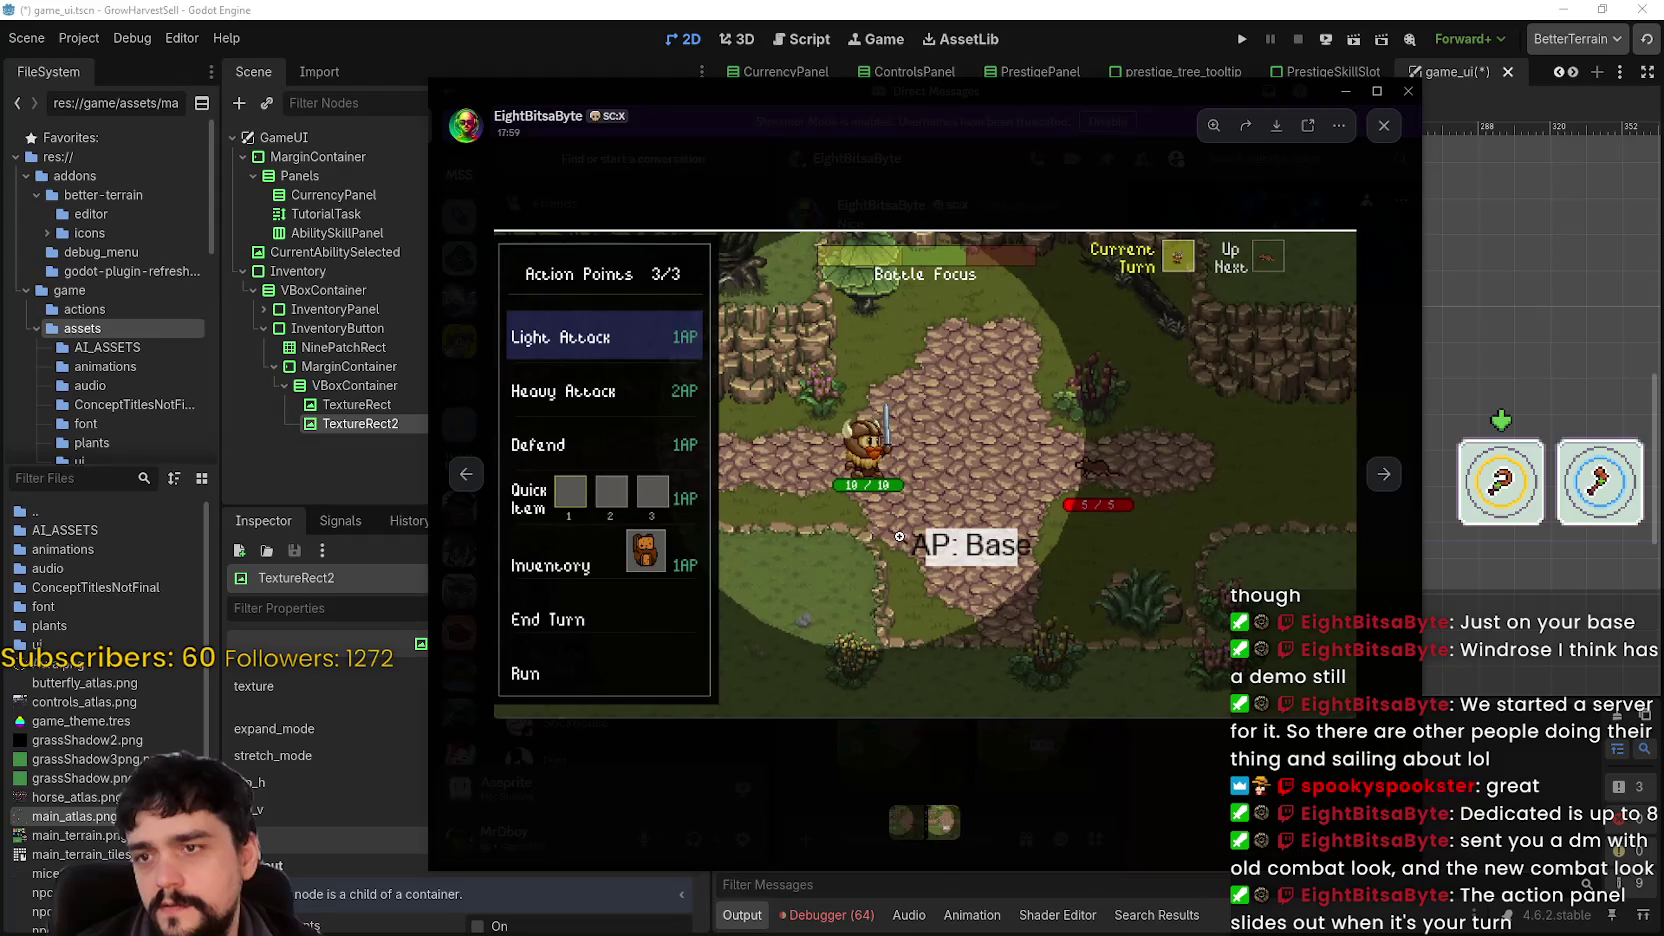
pyautogui.hotkey('alt', 'Tab')
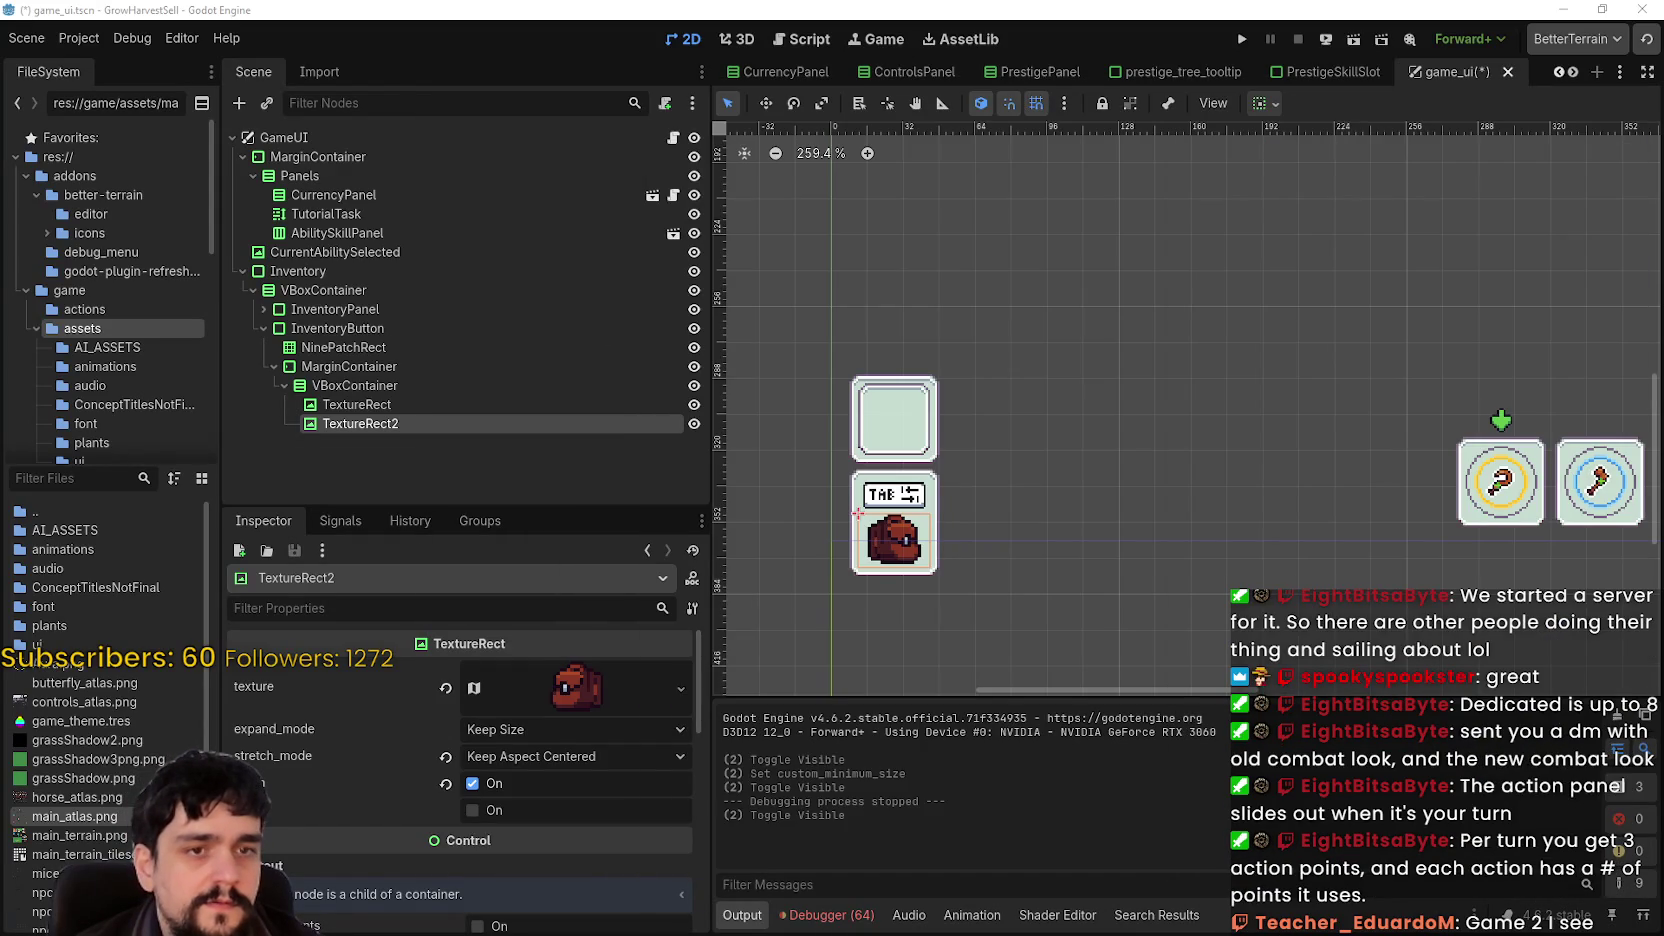
# - Reload the externally changed files, frame the inventory slots, and save game_ui
pyautogui.scroll(-1, 1126, 473)
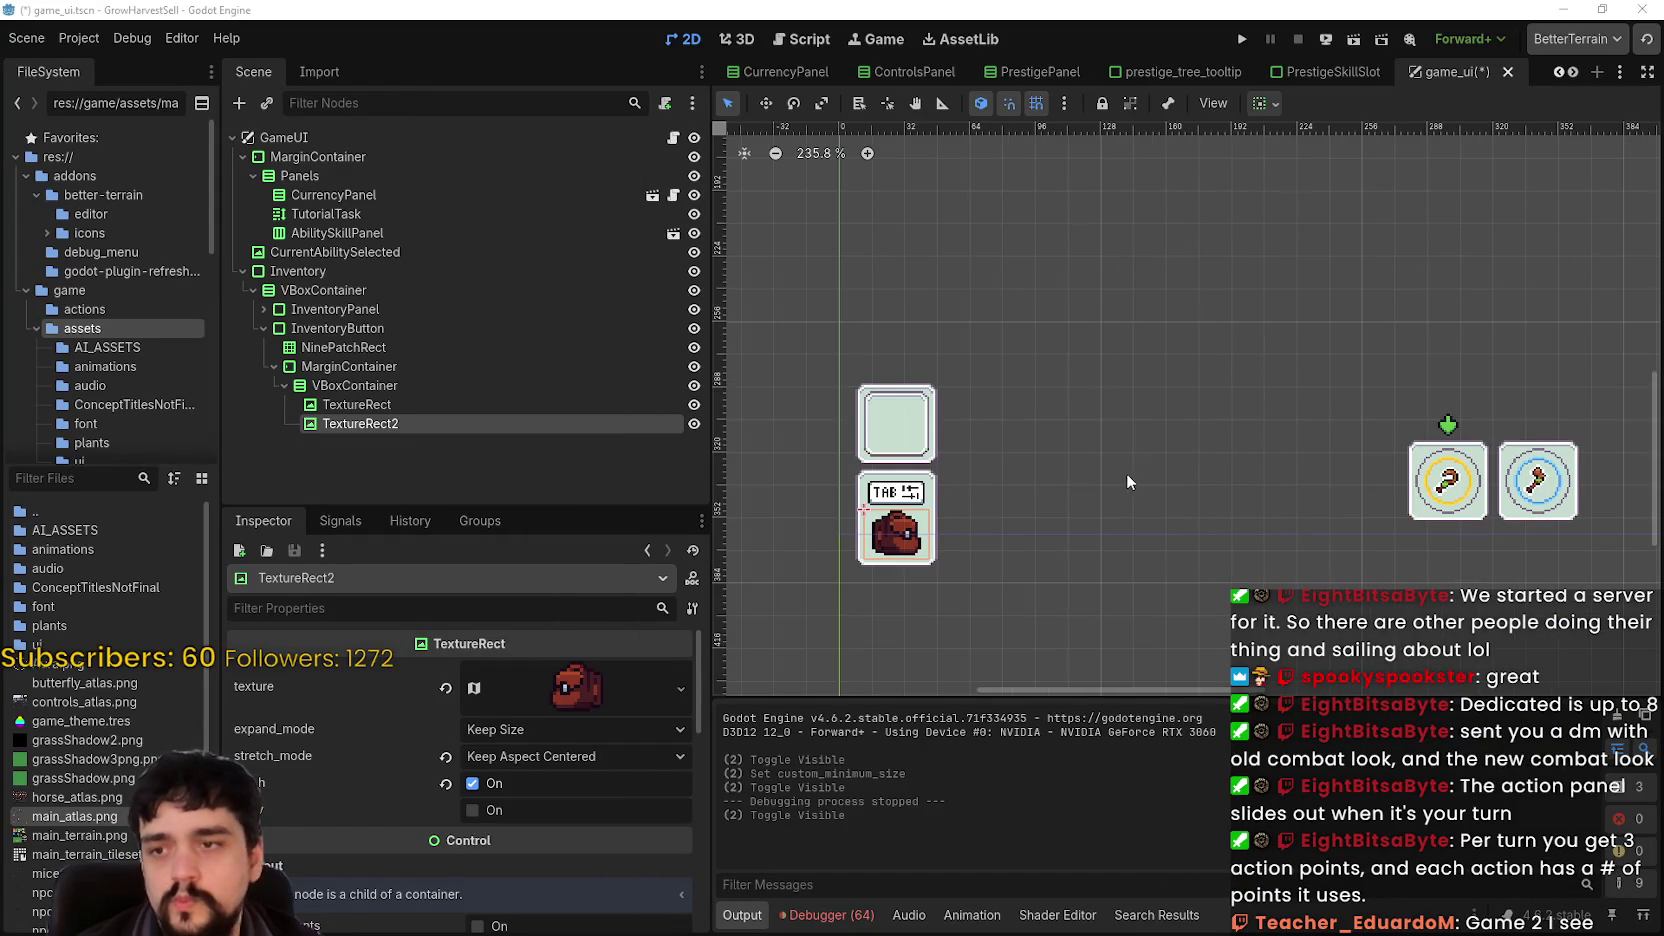
pyautogui.press('Return')
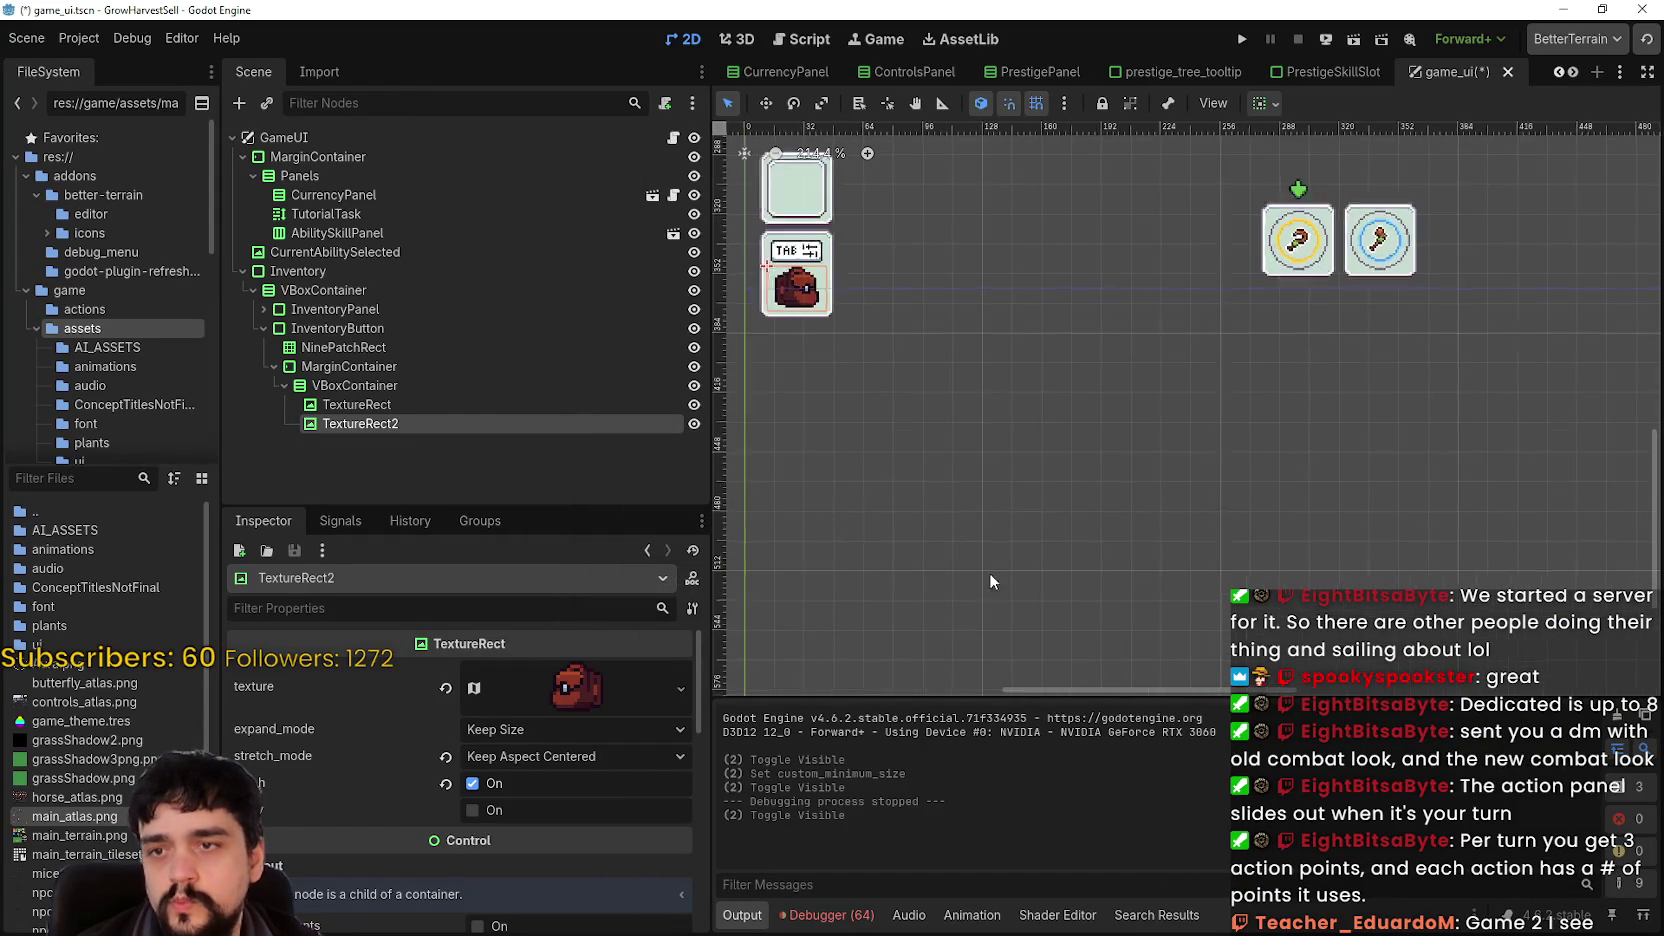
pyautogui.moveTo(1055, 331)
pyautogui.mouseDown()
pyautogui.moveTo(1065, 480)
pyautogui.moveTo(1183, 489)
pyautogui.mouseUp()
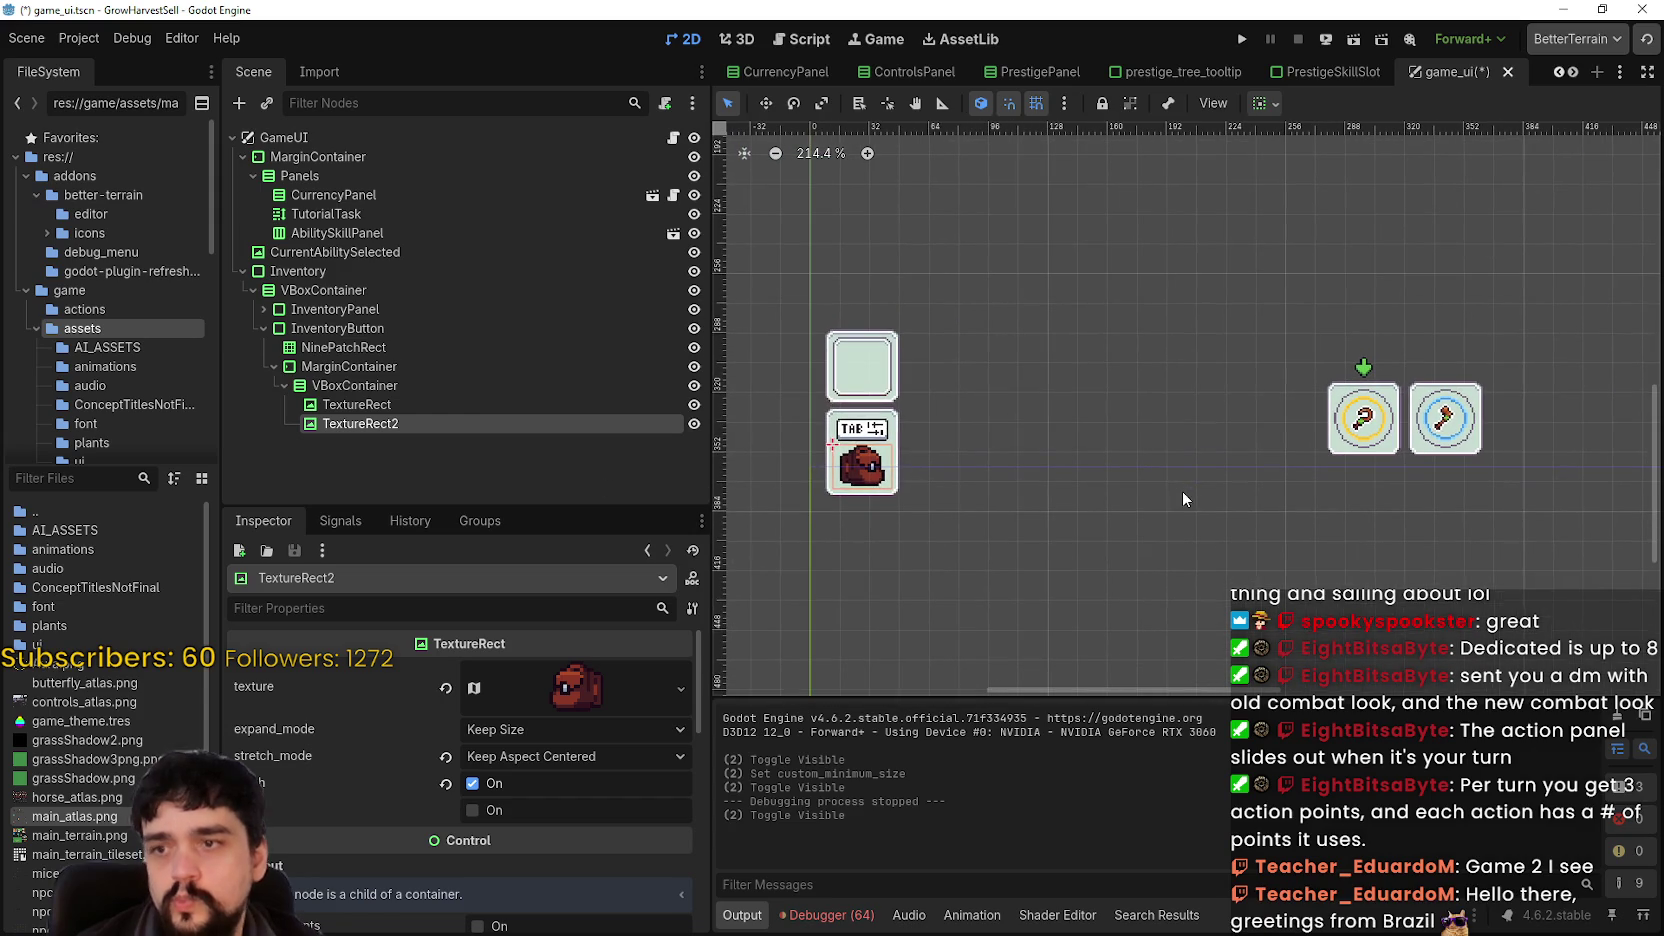
pyautogui.hotkey('ctrl', 's')
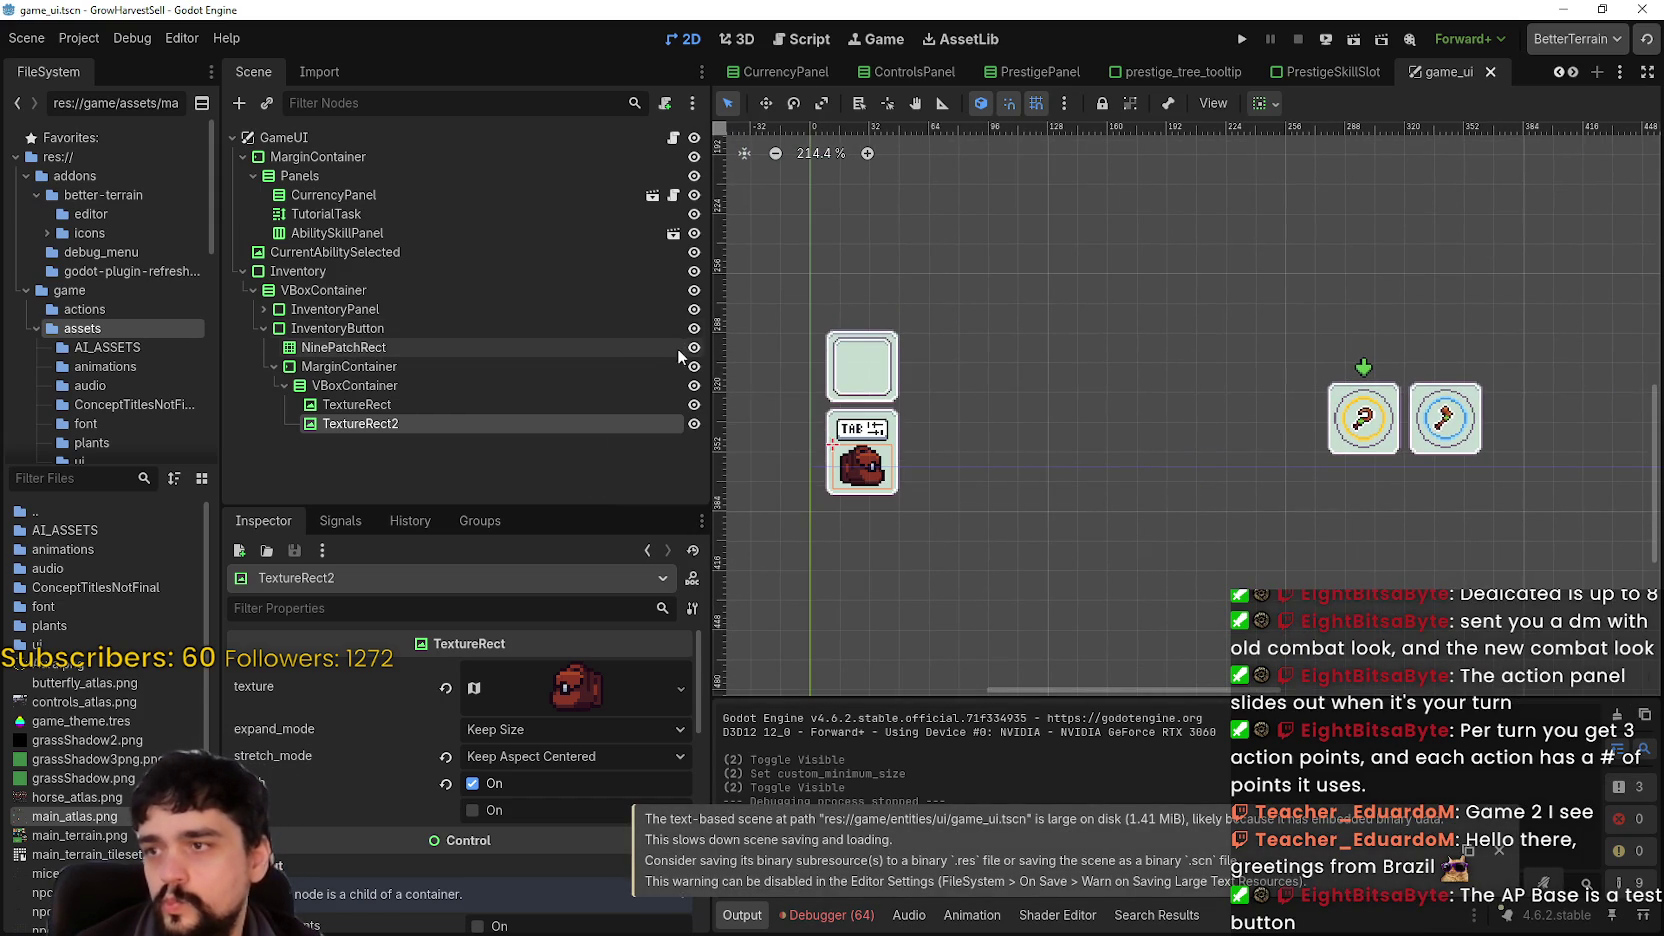
# - Expand InventoryPanel down to its GridContainer and toggle InventoryItemExample's visibility and expansion
pyautogui.click(263, 309)
pyautogui.click(273, 347)
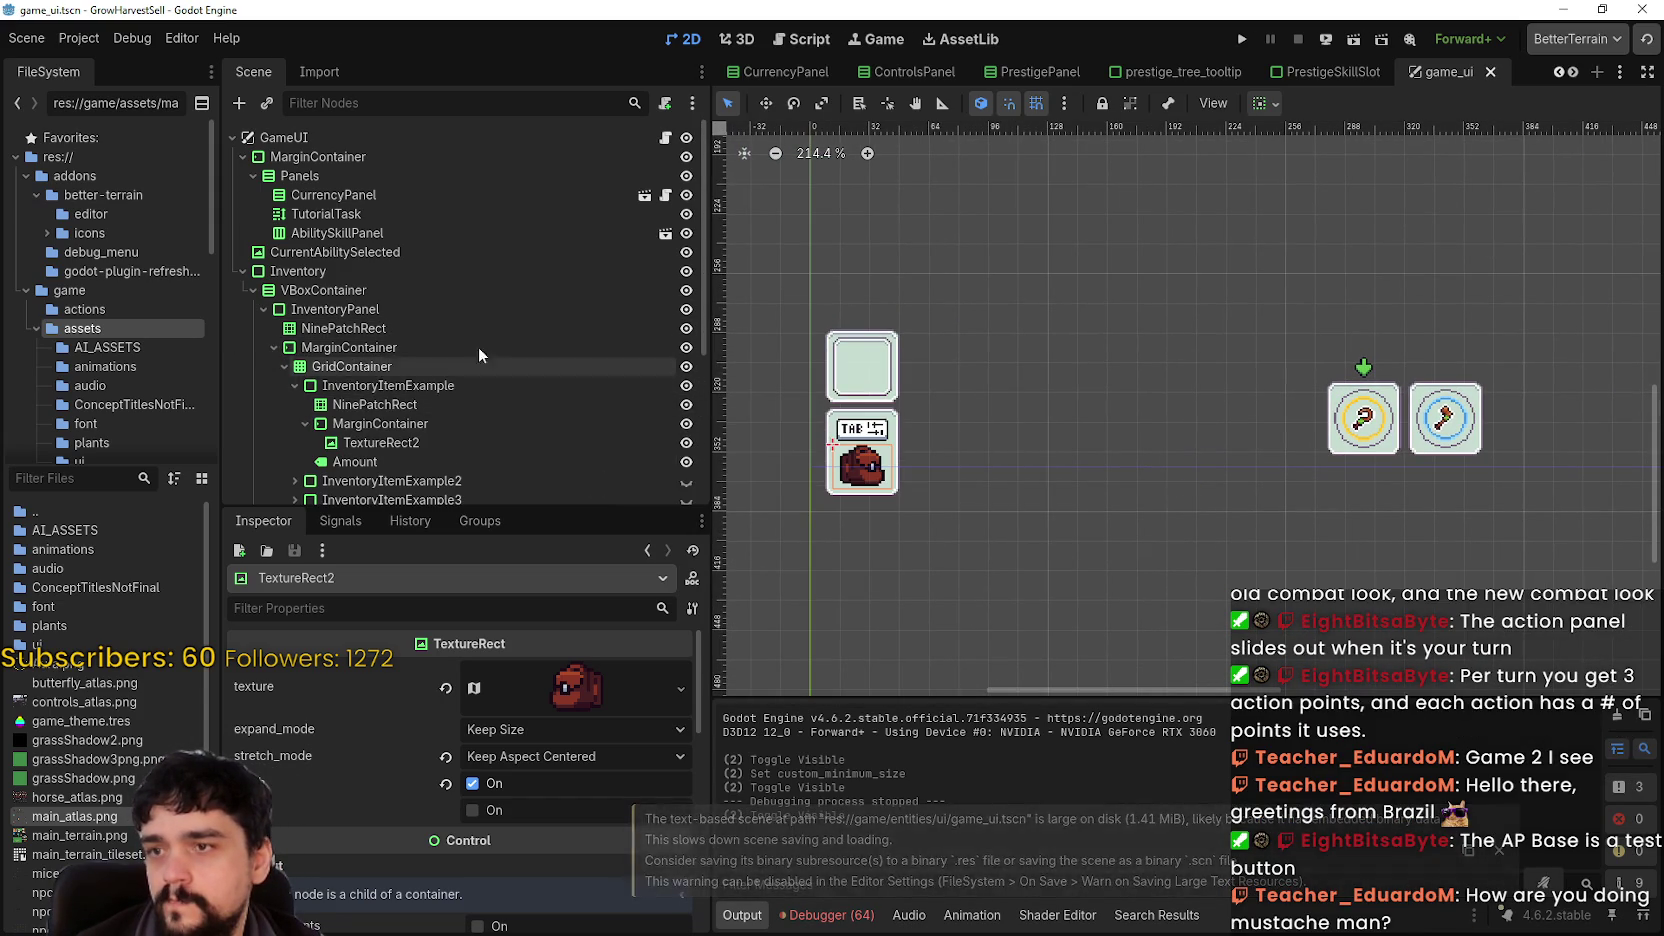
pyautogui.click(288, 385)
pyautogui.click(295, 340)
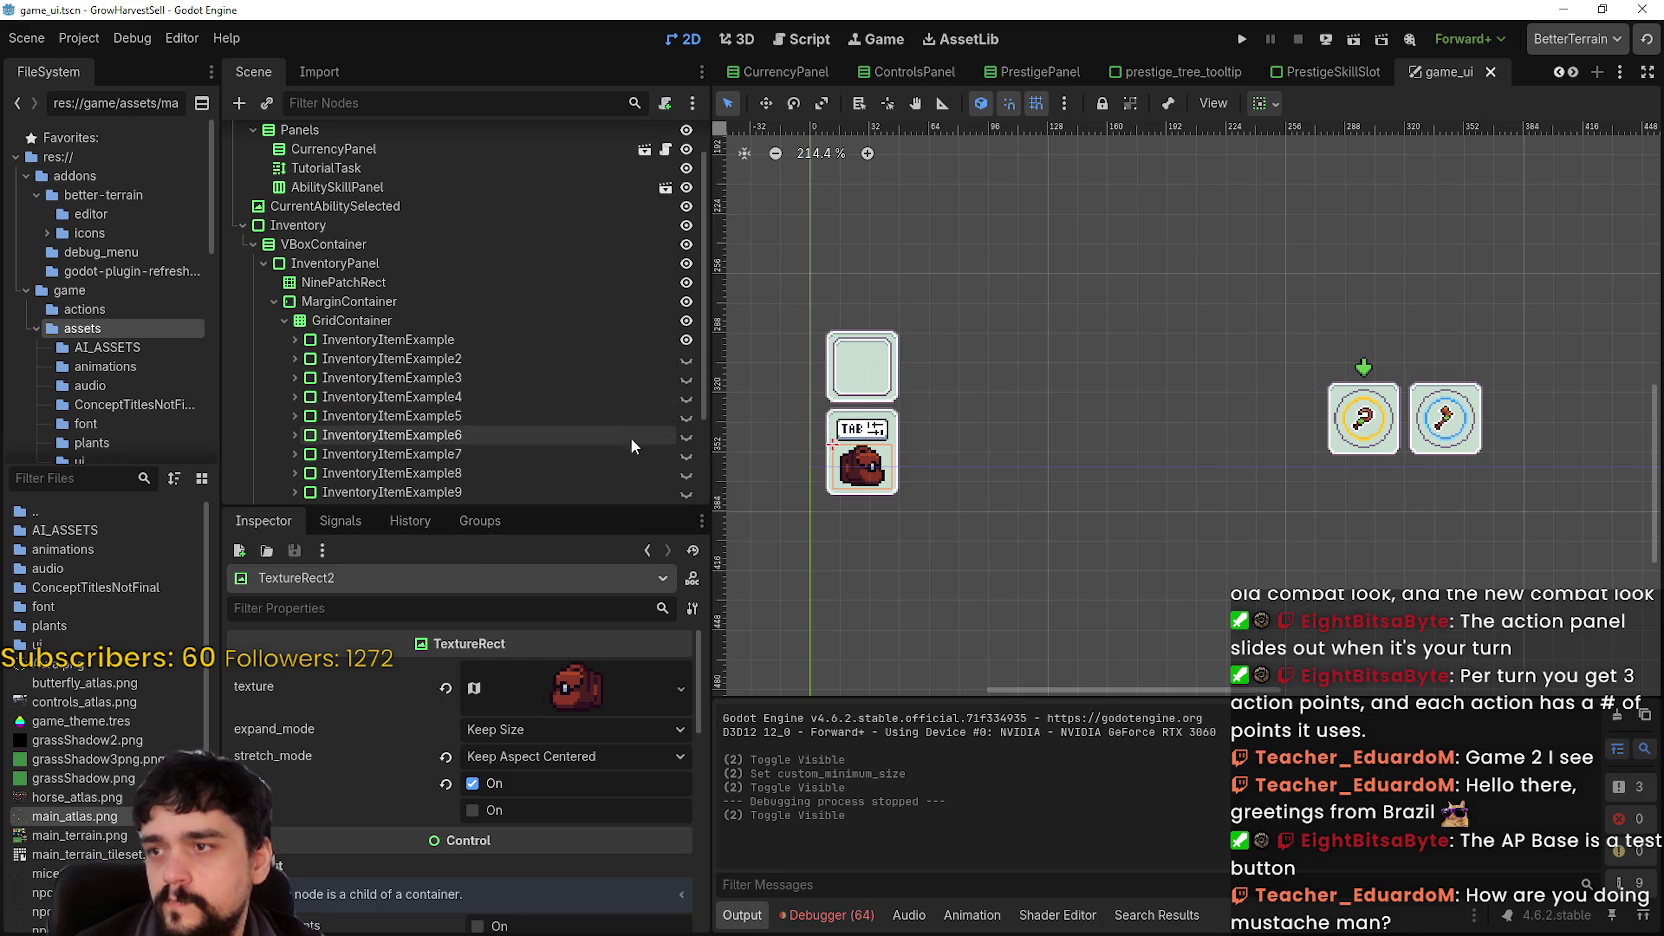
pyautogui.click(686, 340)
pyautogui.click(684, 341)
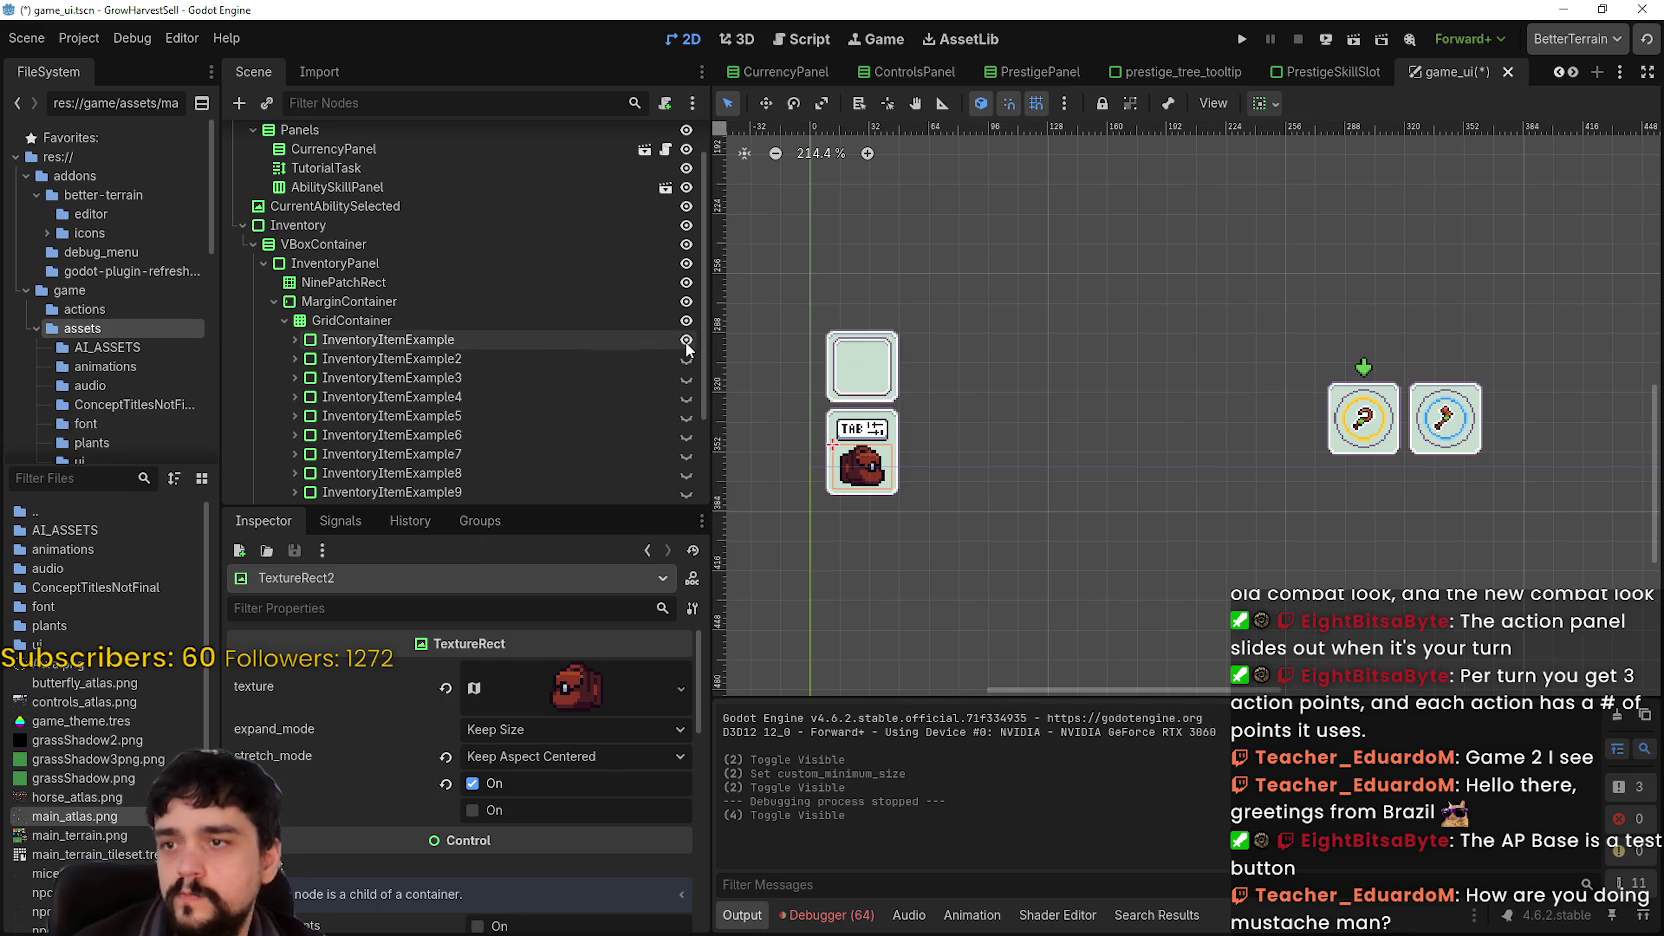
pyautogui.click(295, 340)
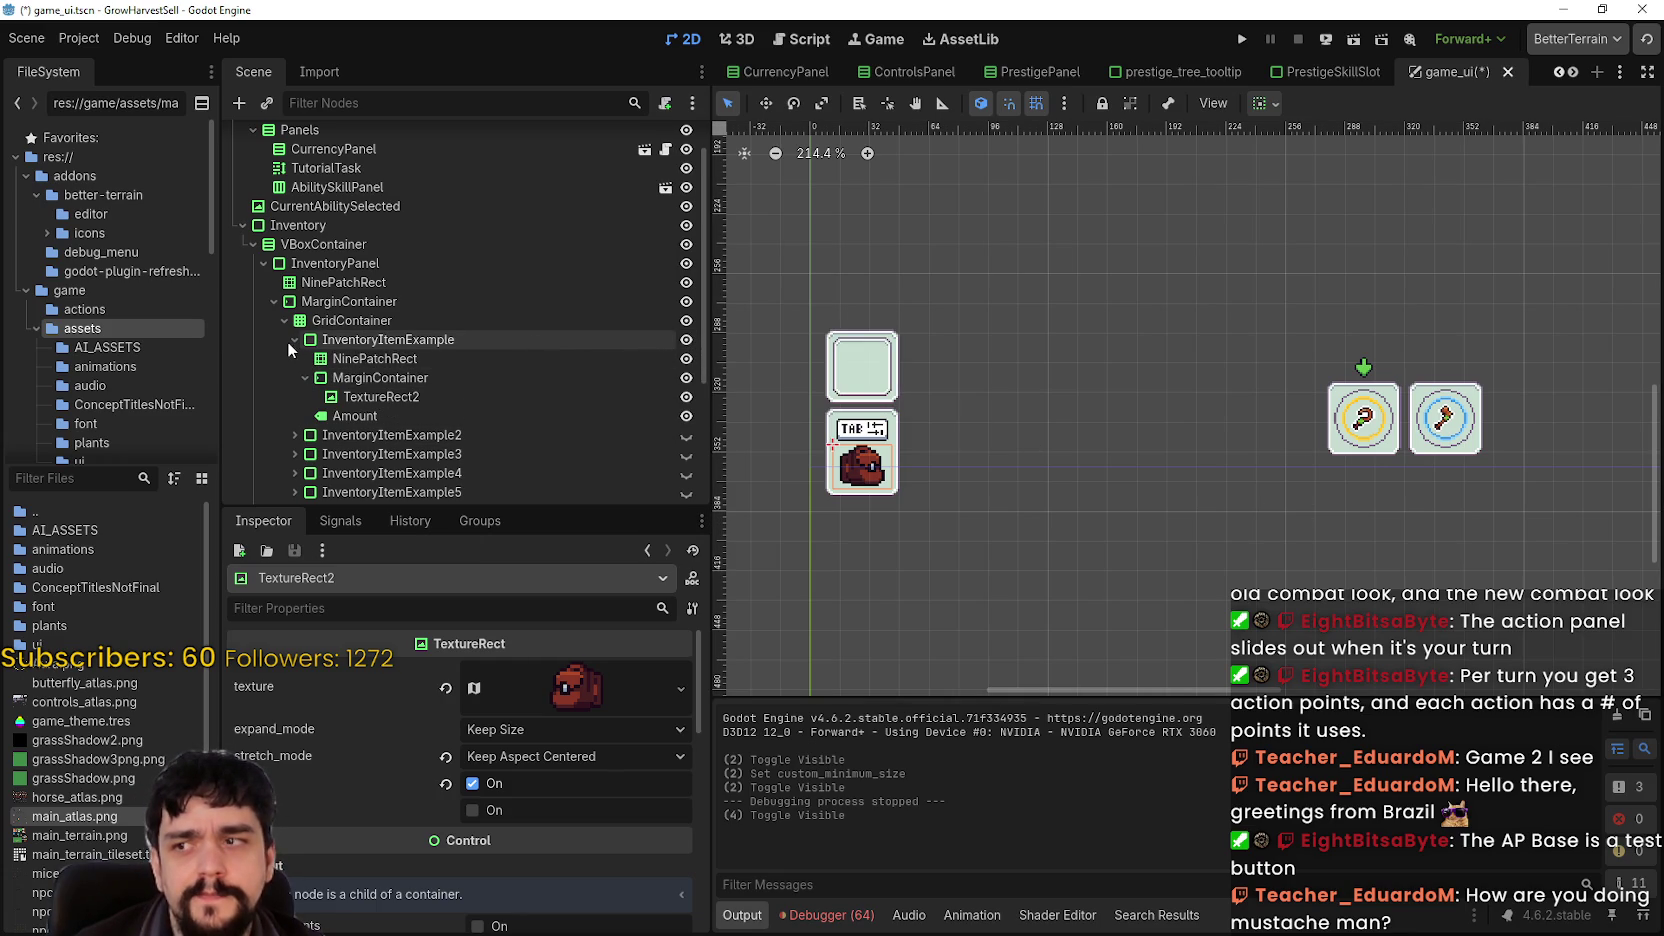
pyautogui.click(295, 340)
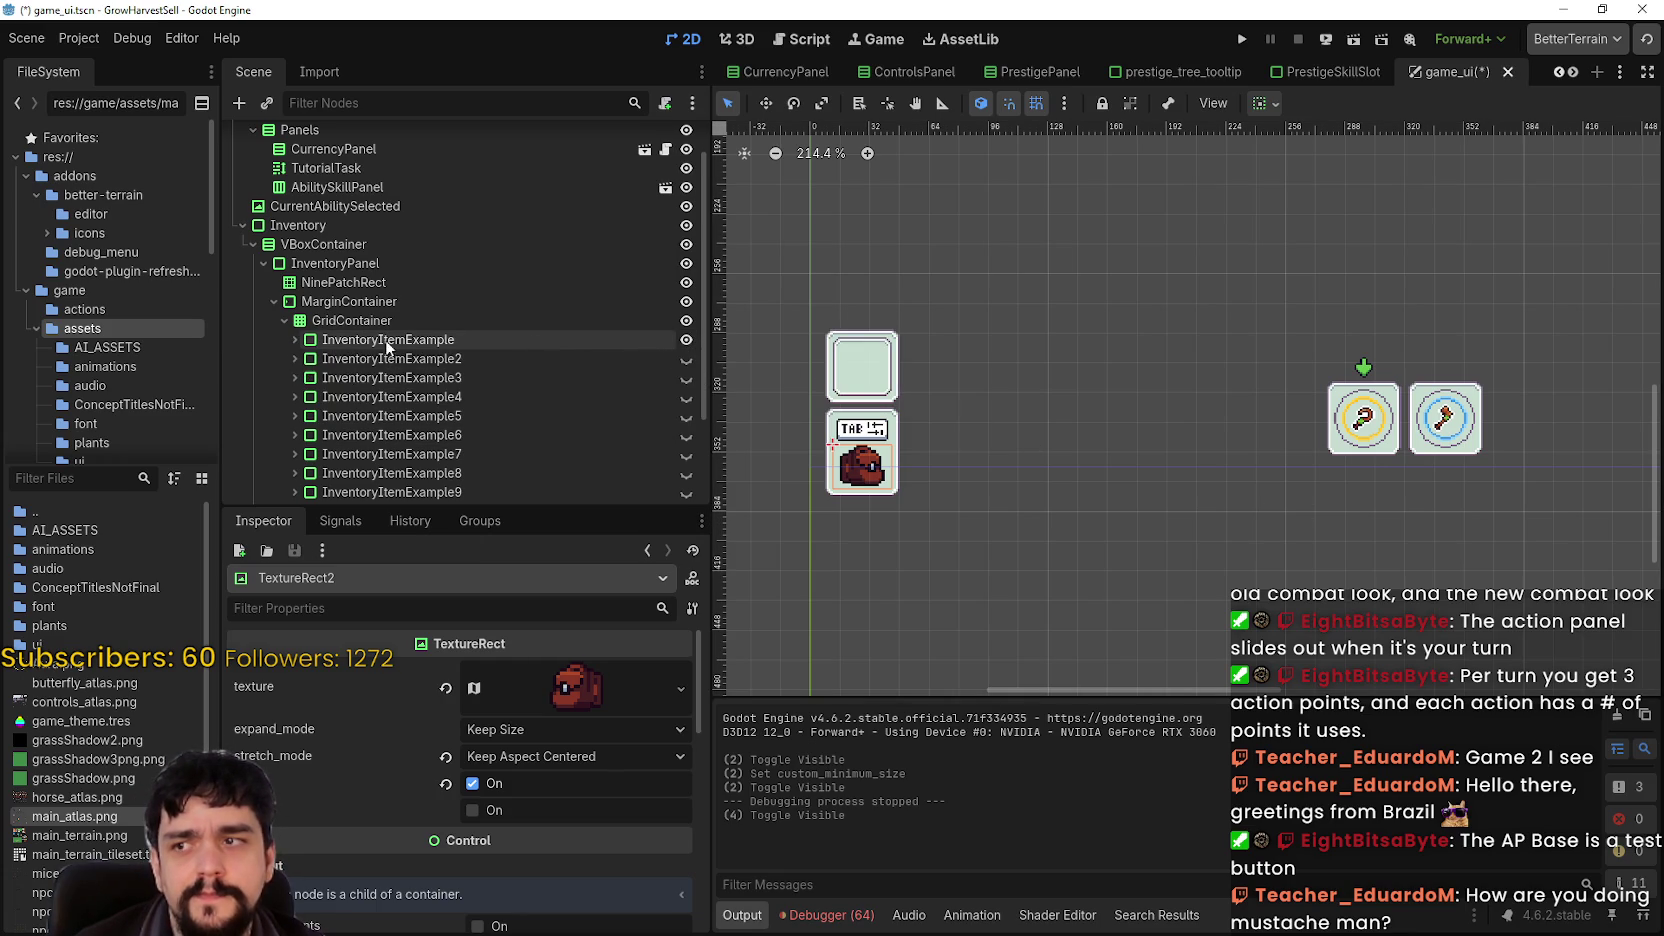
pyautogui.click(284, 319)
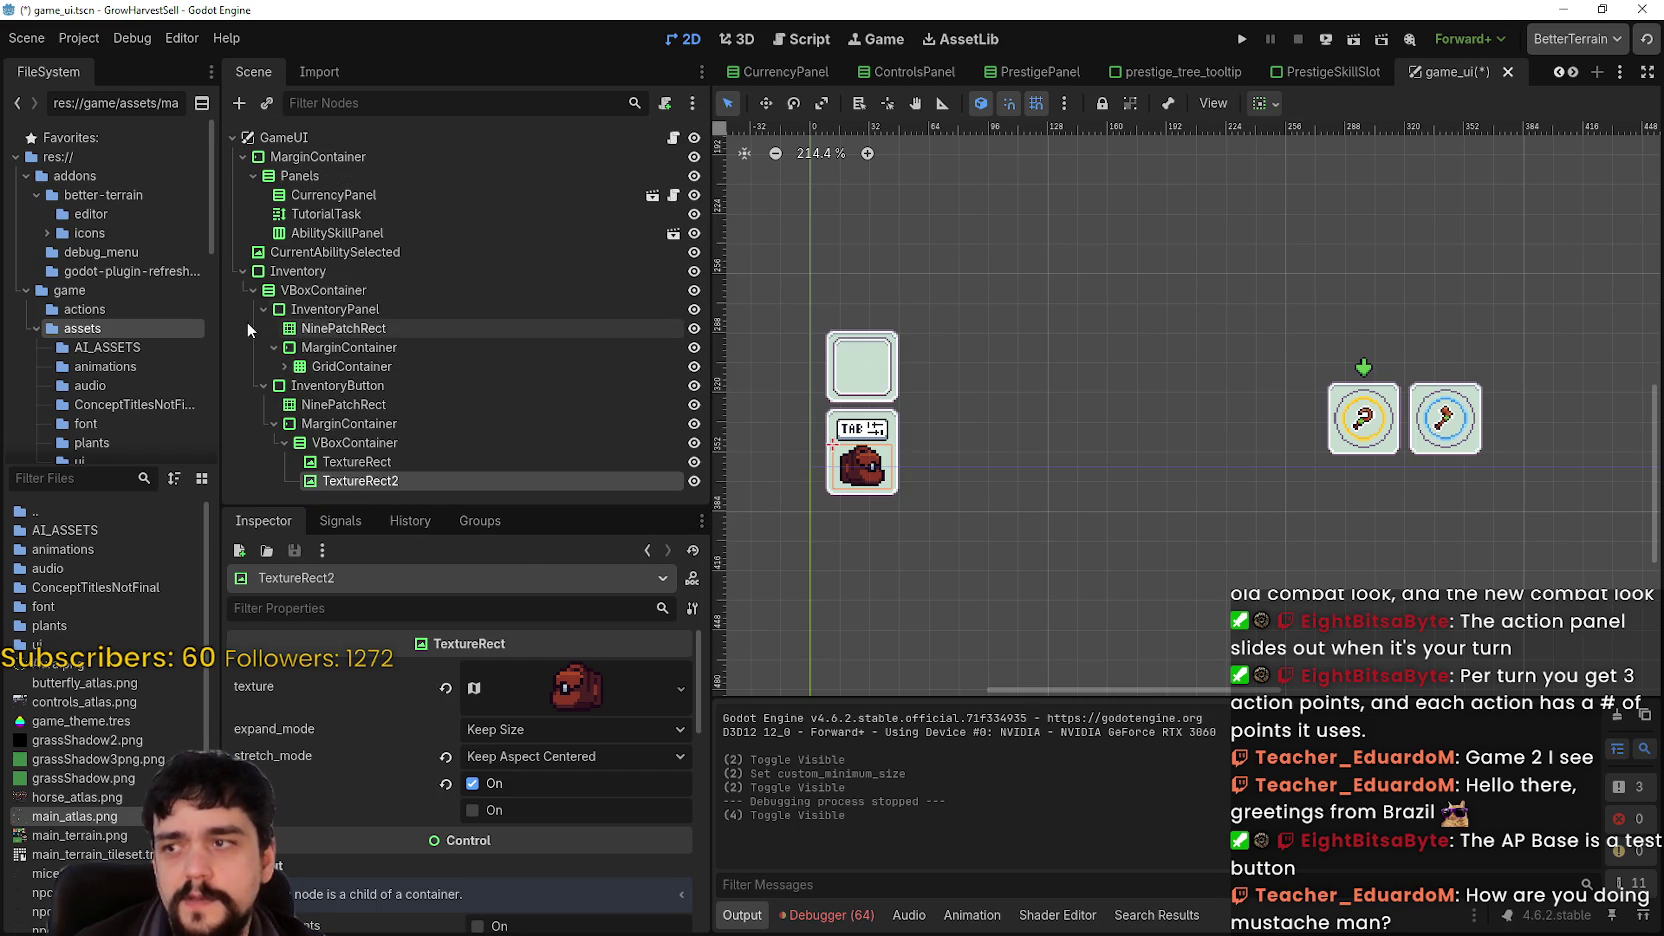
# - Hide InventoryPanel so only the TAB bag button shows, save, and run the game
pyautogui.click(268, 313)
pyautogui.click(694, 309)
pyautogui.hotkey('ctrl', 's')
pyautogui.click(1242, 39)
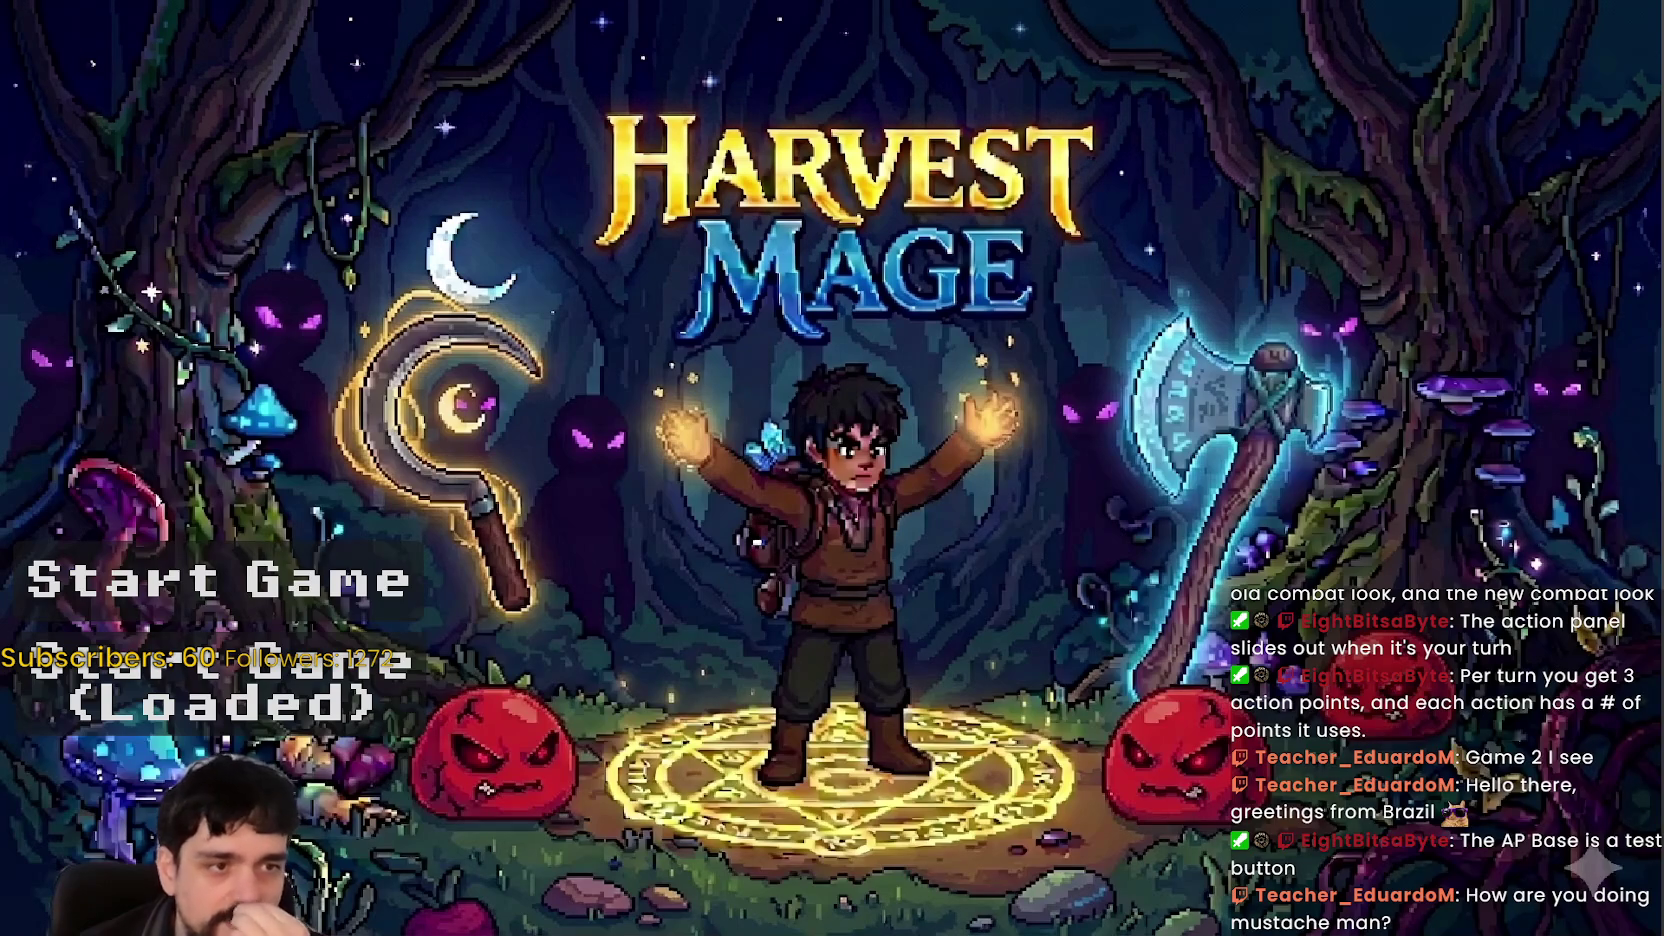
# - Start Game (Loaded), walk up to the Mage Tower and glance at Prestige
pyautogui.click(370, 690)
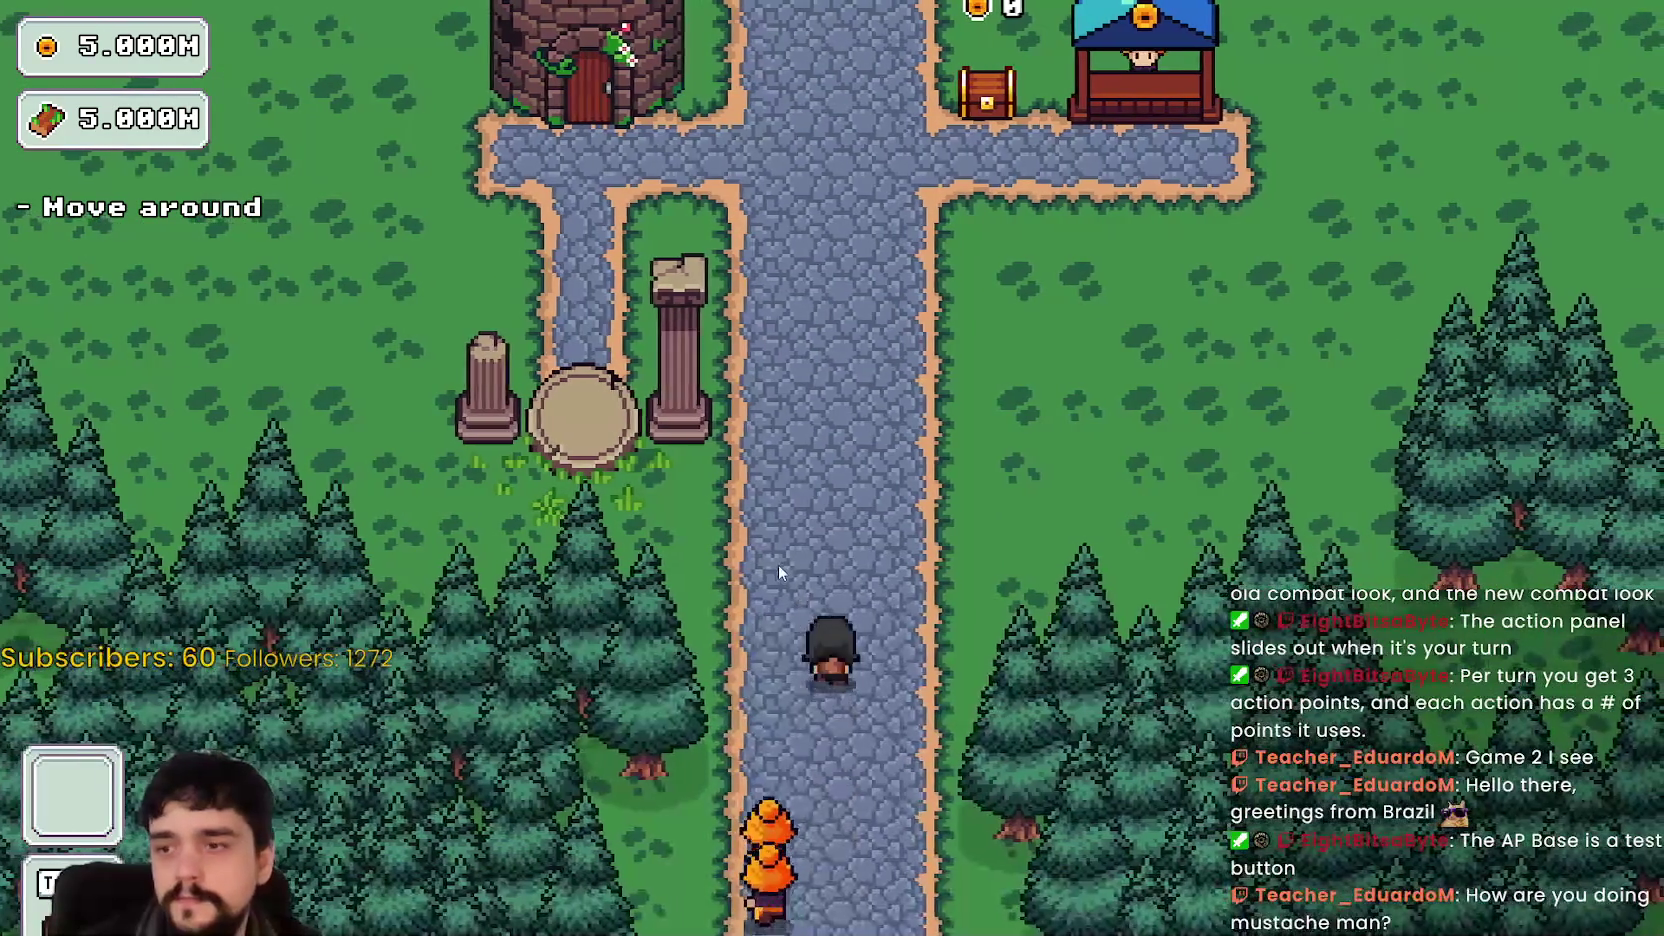
pyautogui.press('w')
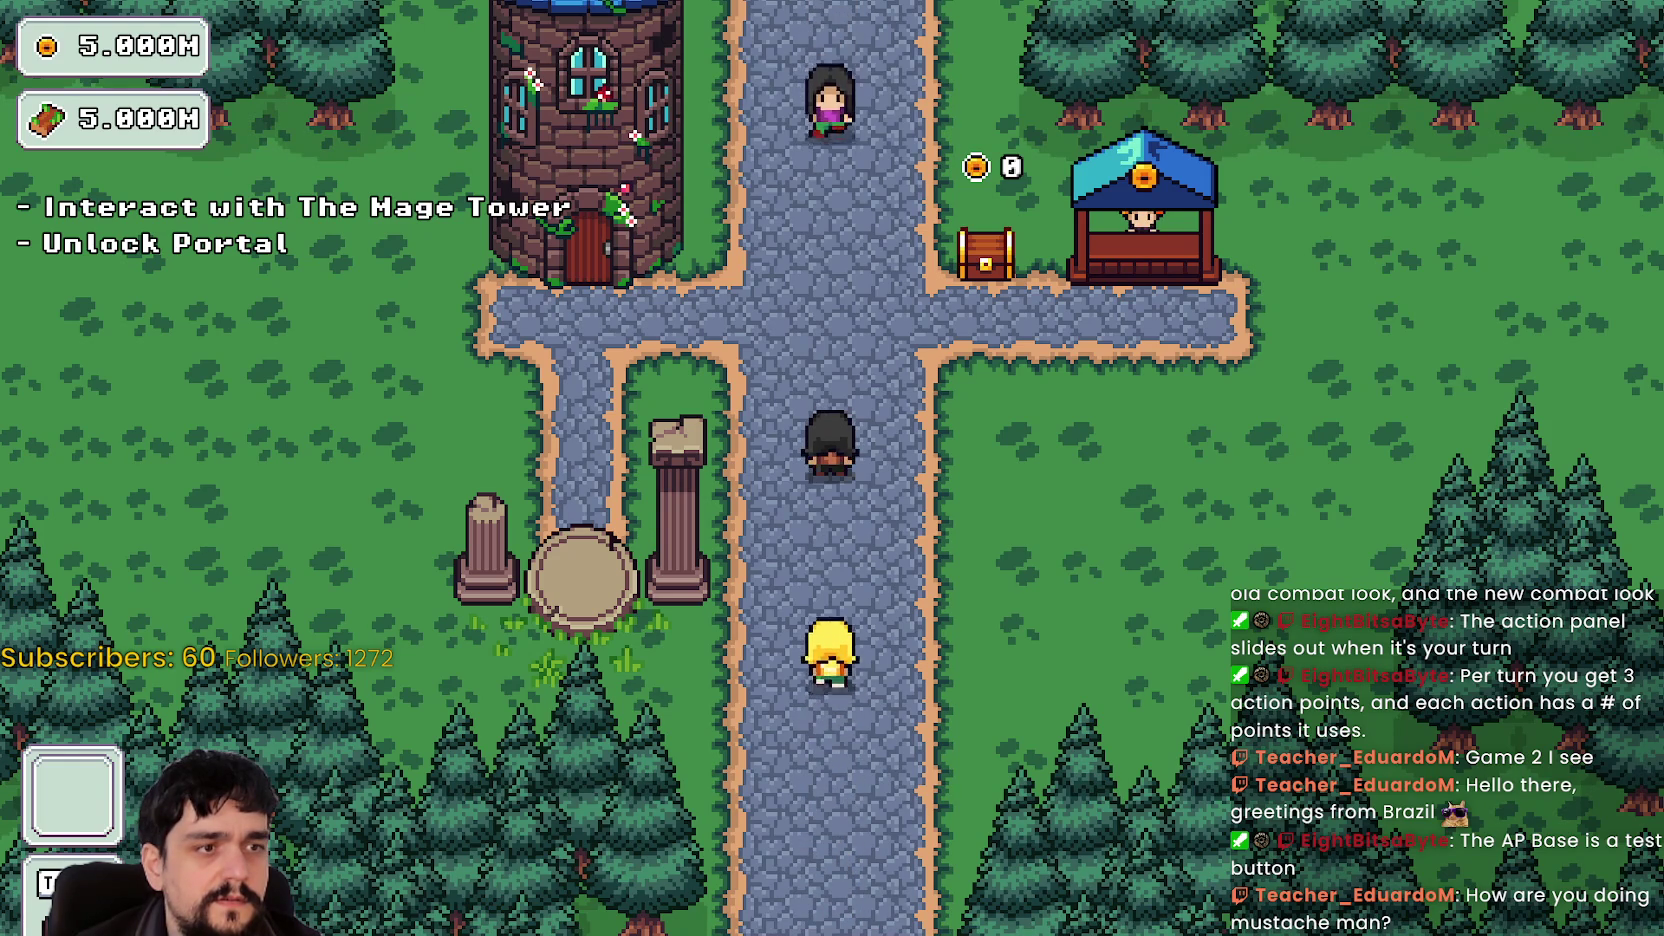
pyautogui.press('w')
pyautogui.press('a')
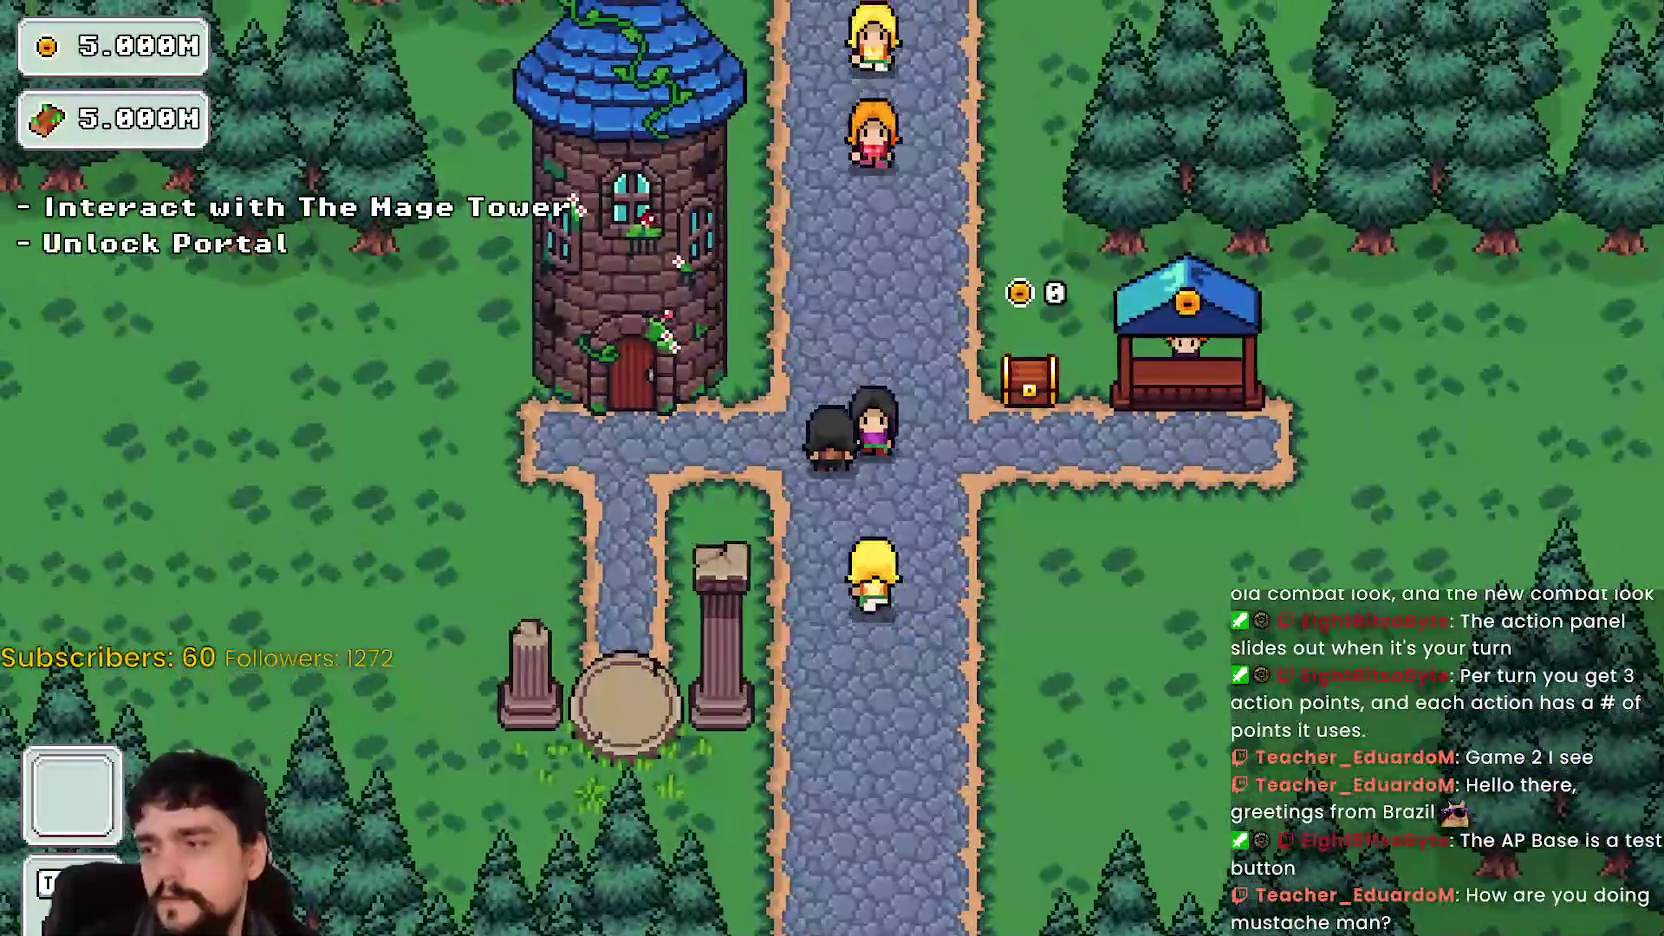
pyautogui.press('a')
pyautogui.press('e')
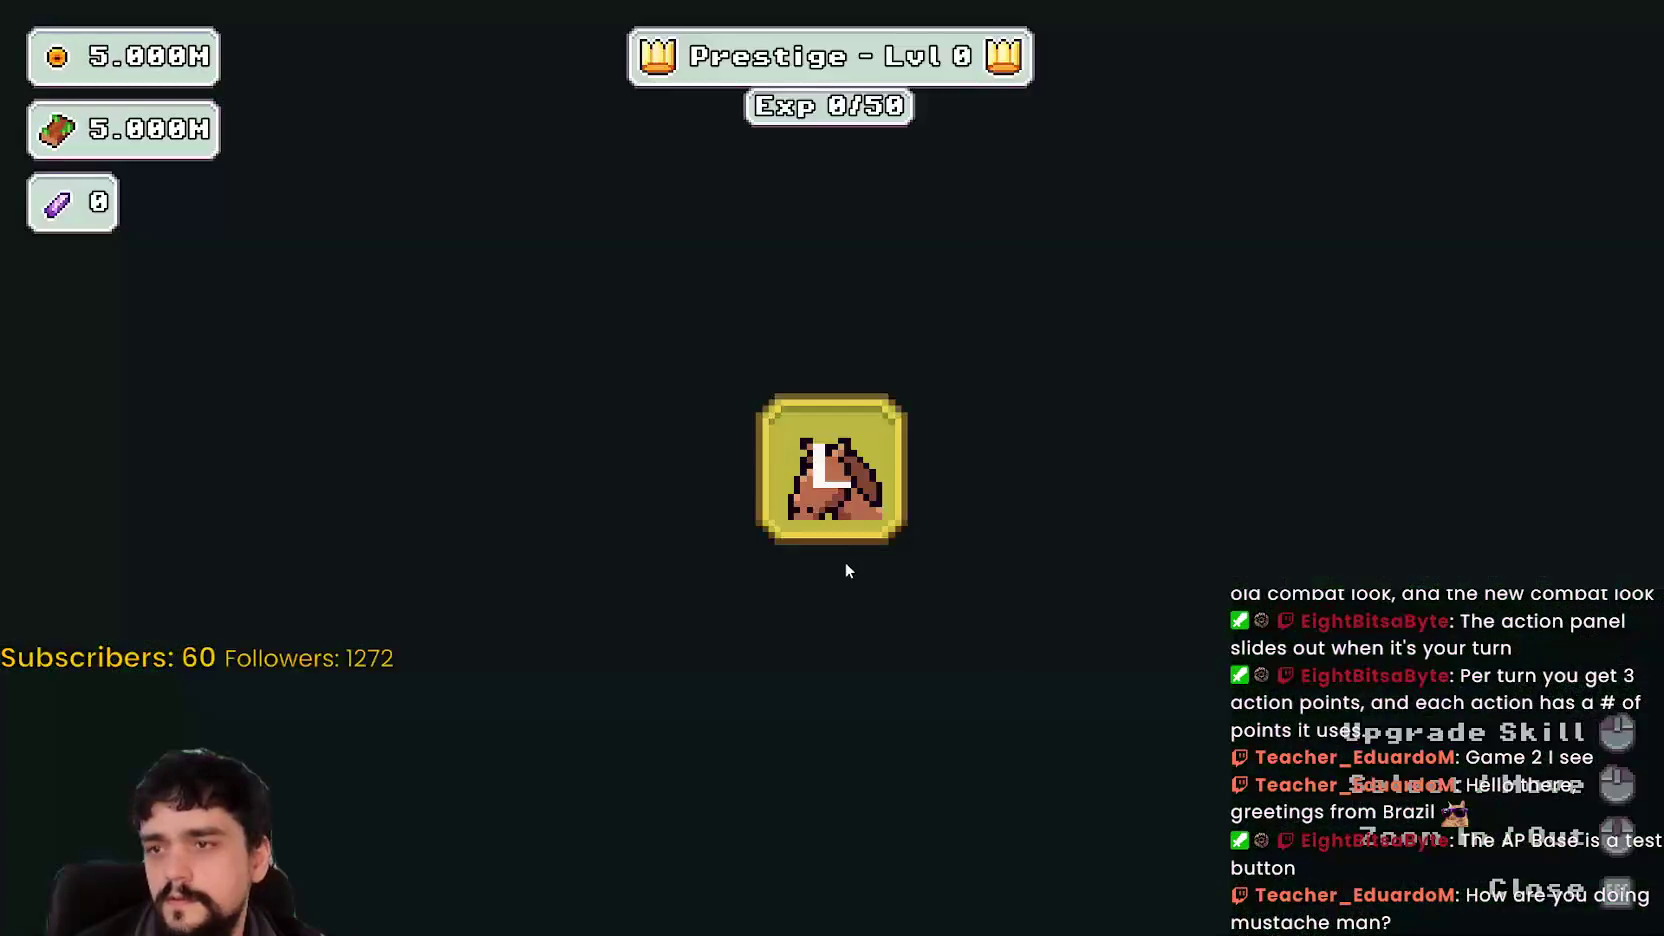
pyautogui.press('Escape')
# - Walk to the portal, enter the Forest stage and move around in it
pyautogui.press('s')
pyautogui.press('e')
pyautogui.press('Return')
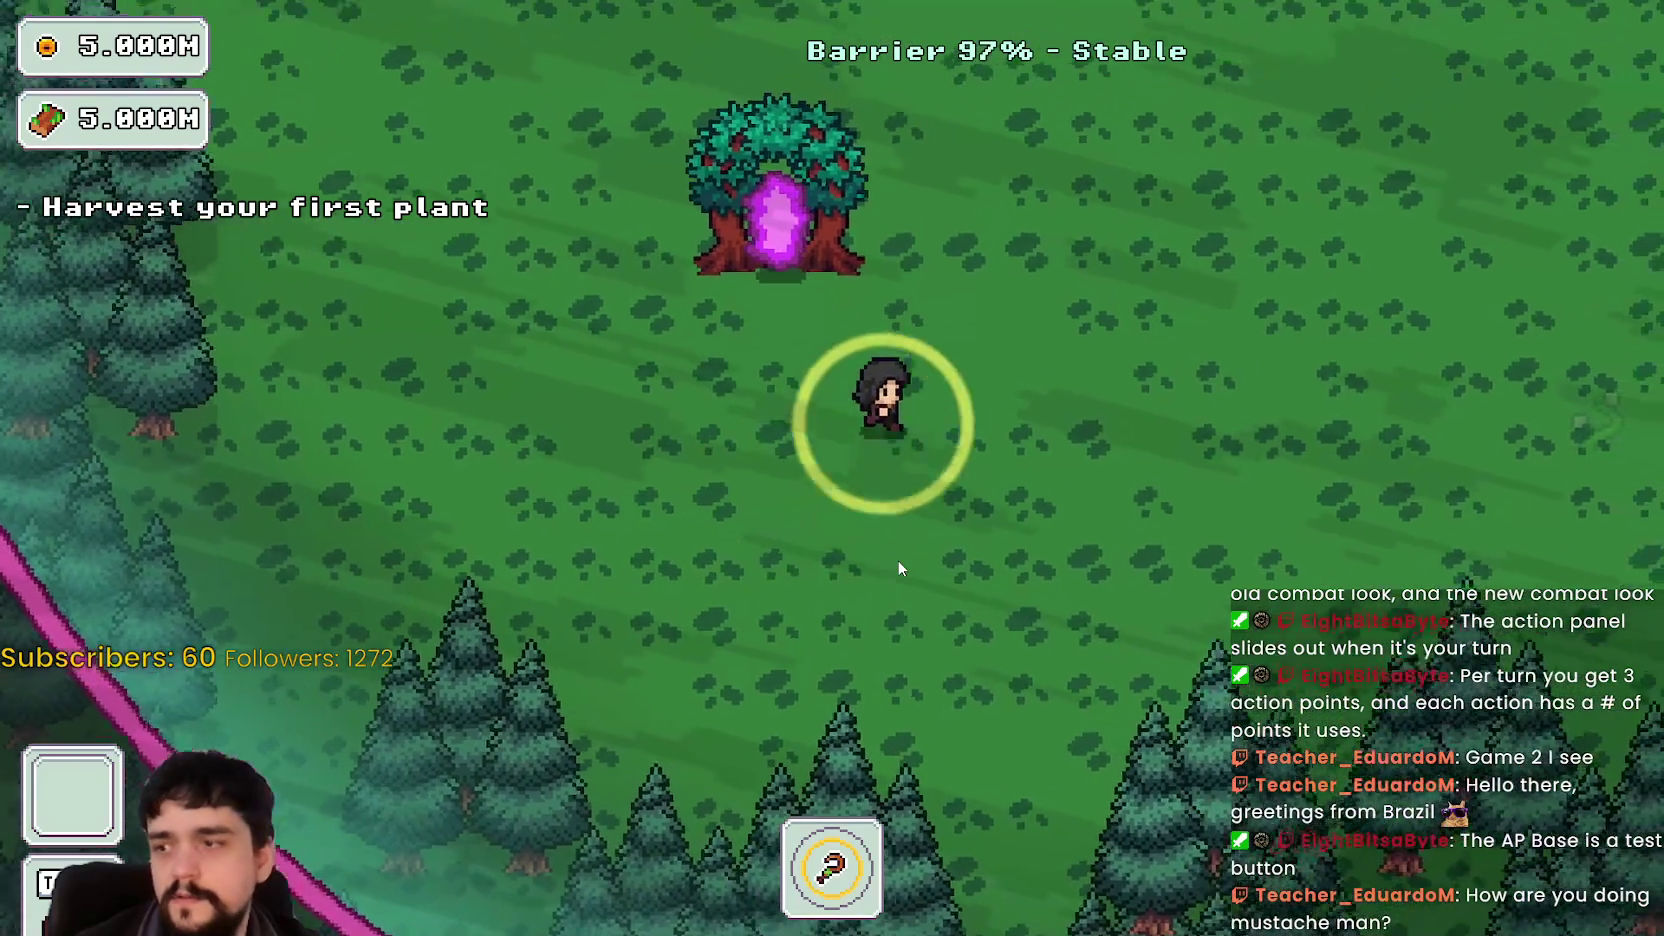
pyautogui.press('d')
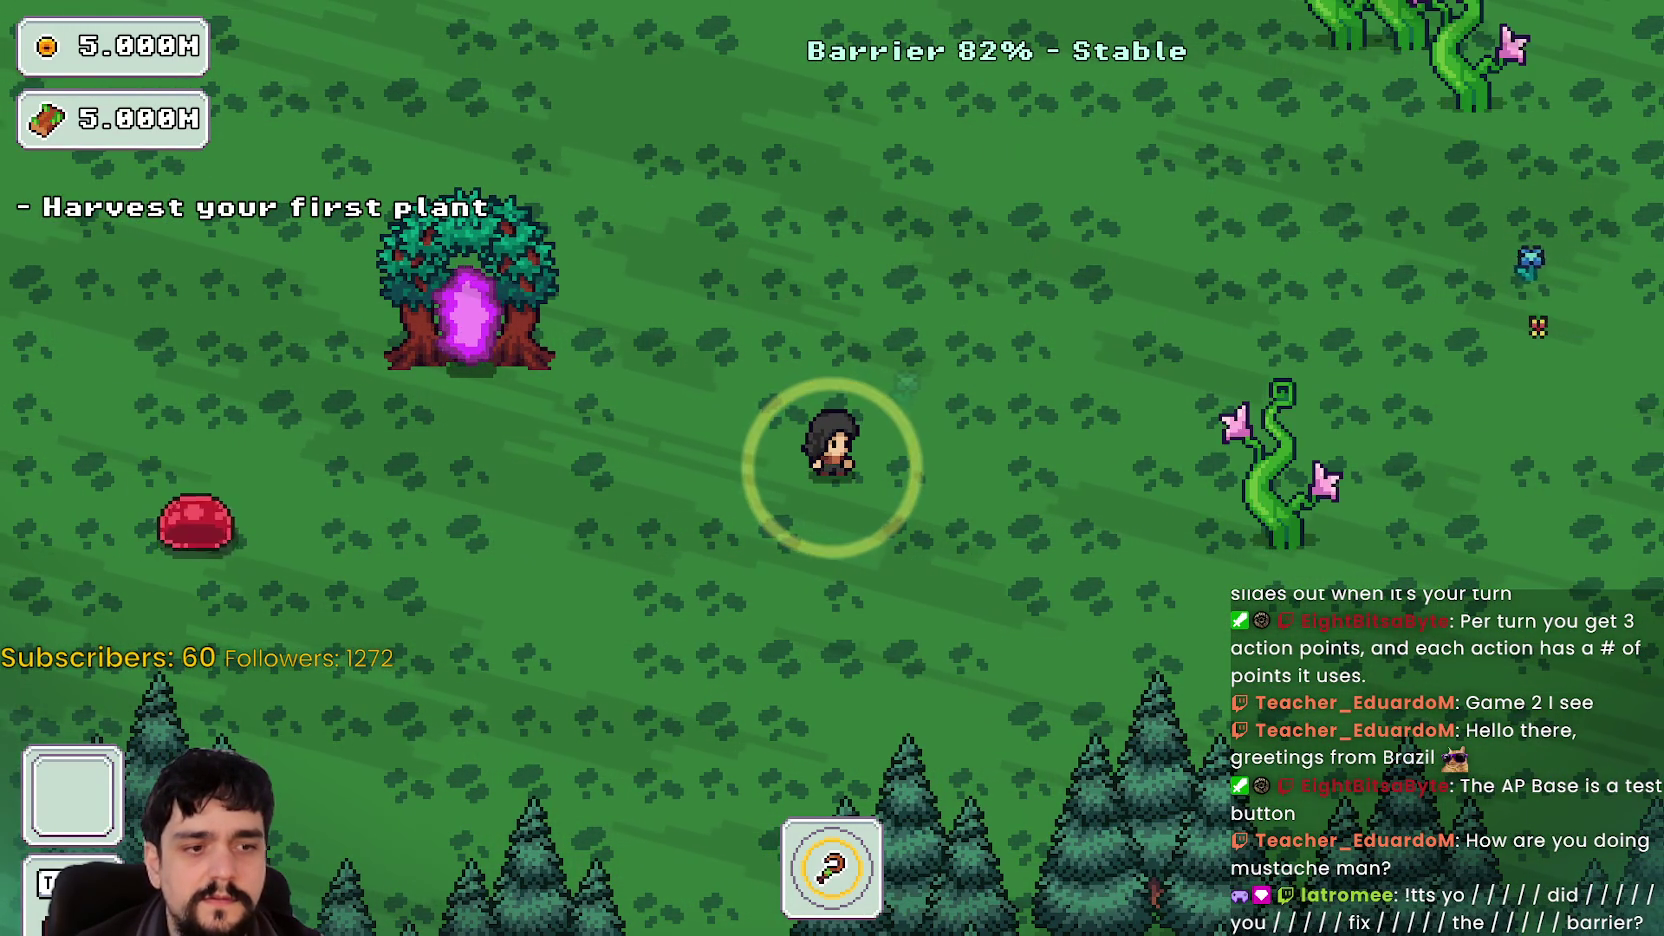
# - Stop the running game in Godot and open Project Settings
pyautogui.hotkey('alt', 'Tab')
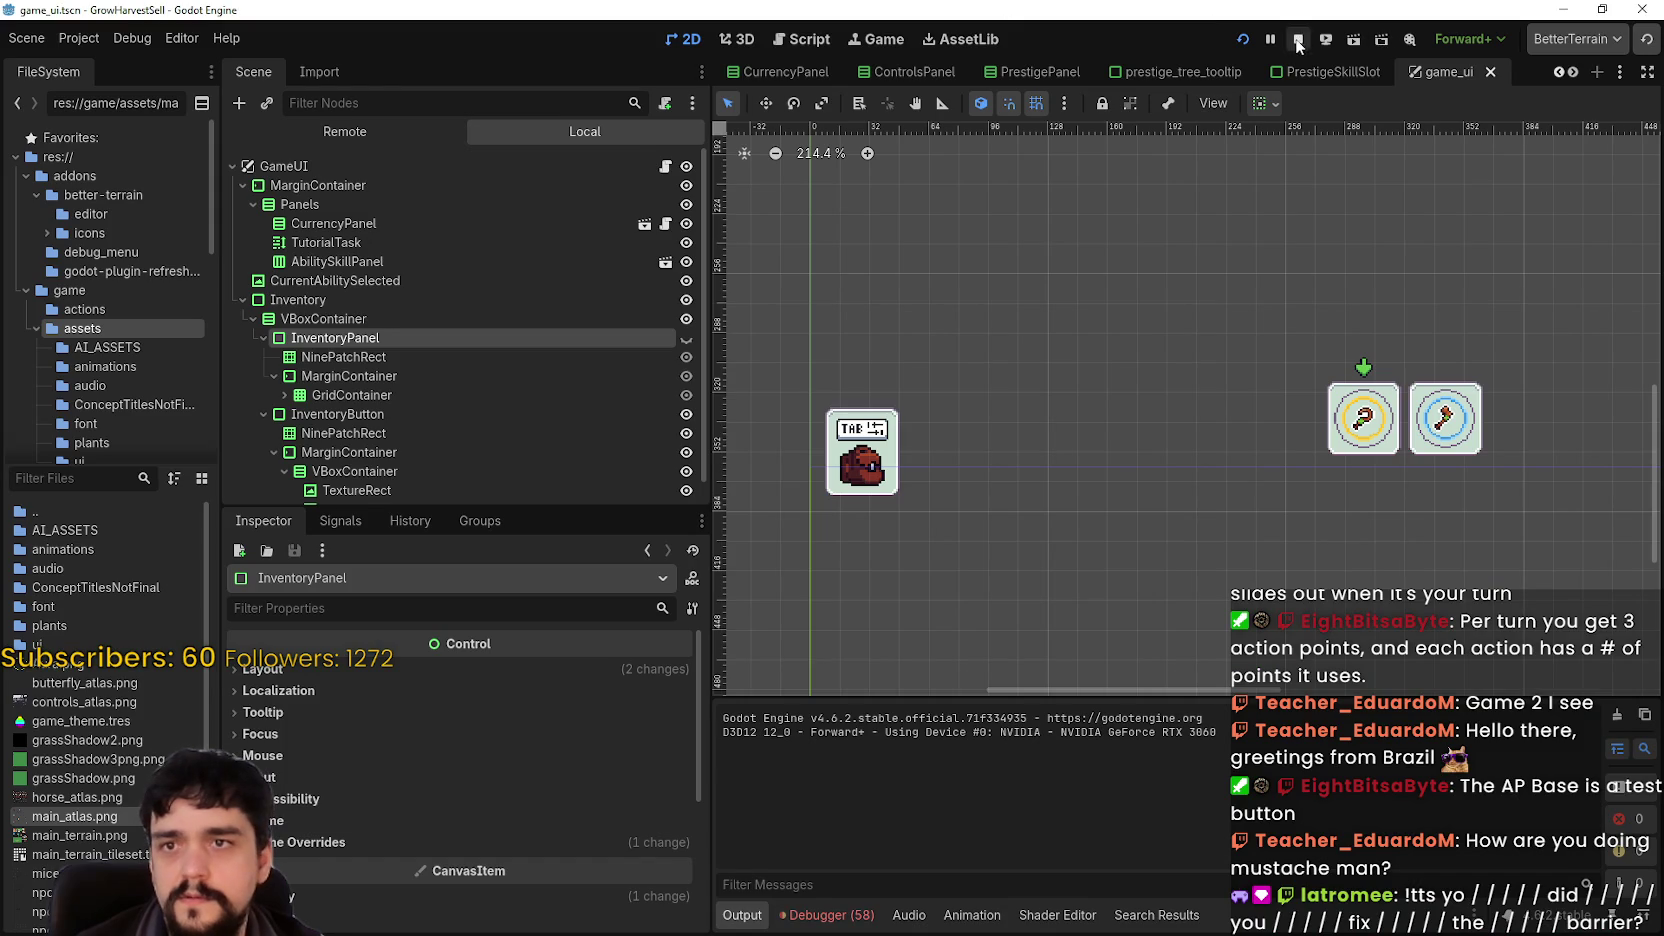
pyautogui.click(1297, 41)
pyautogui.click(78, 38)
pyautogui.click(80, 62)
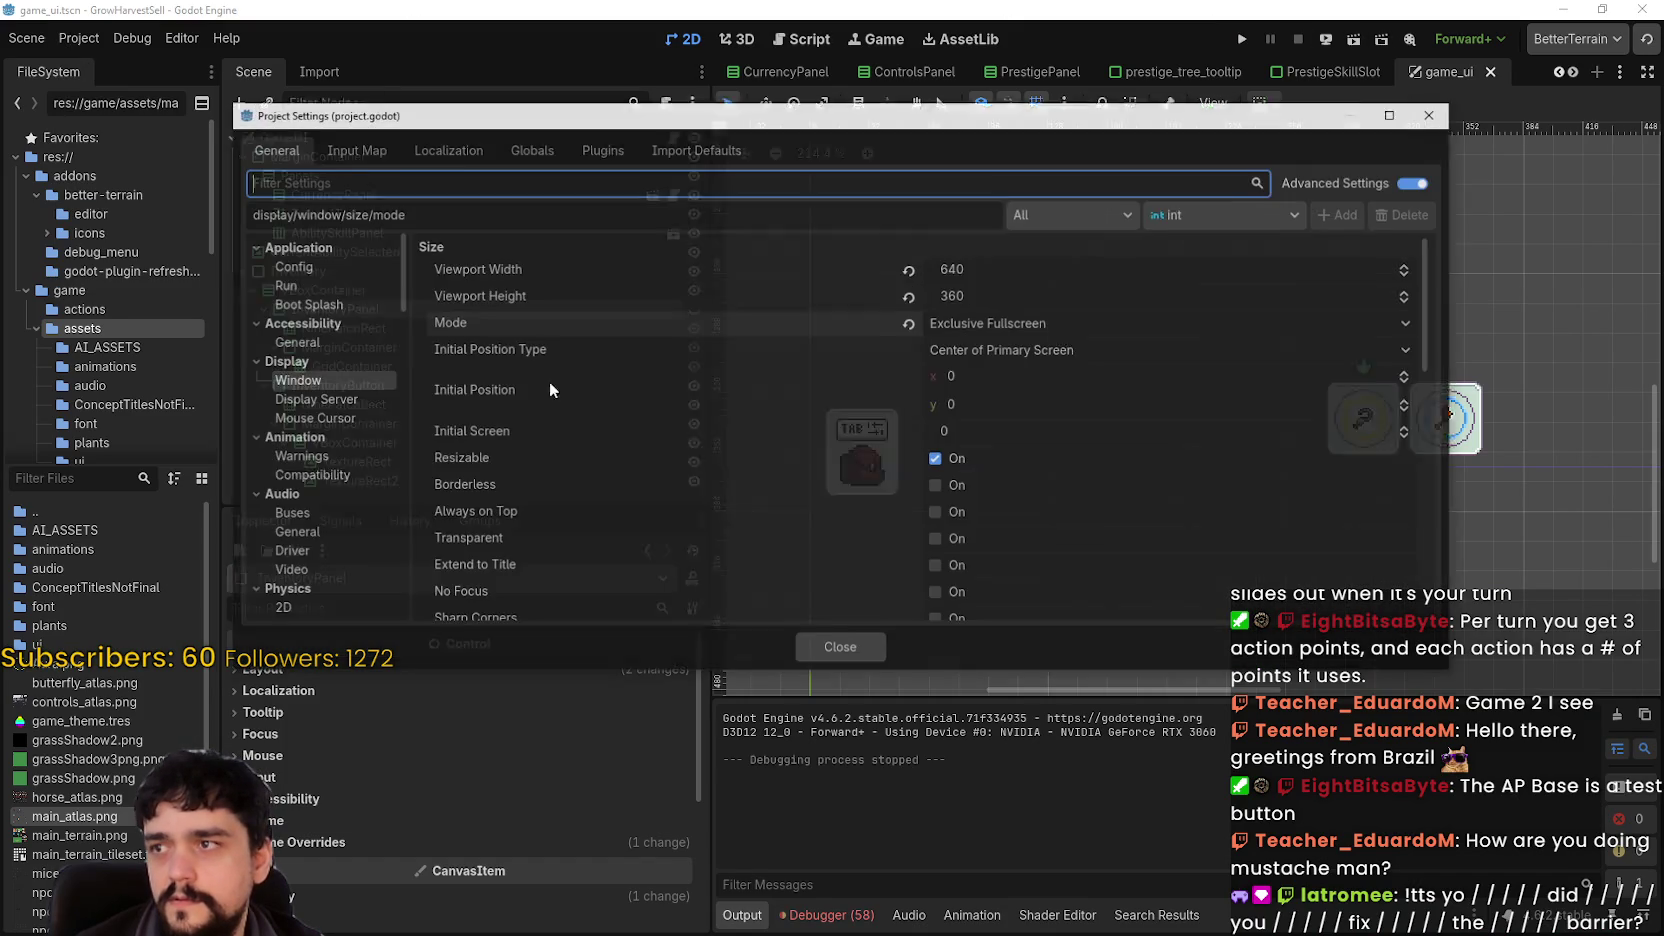
# - Switch to the Input Map, enlarge the settings window and scroll through the actions
pyautogui.click(350, 148)
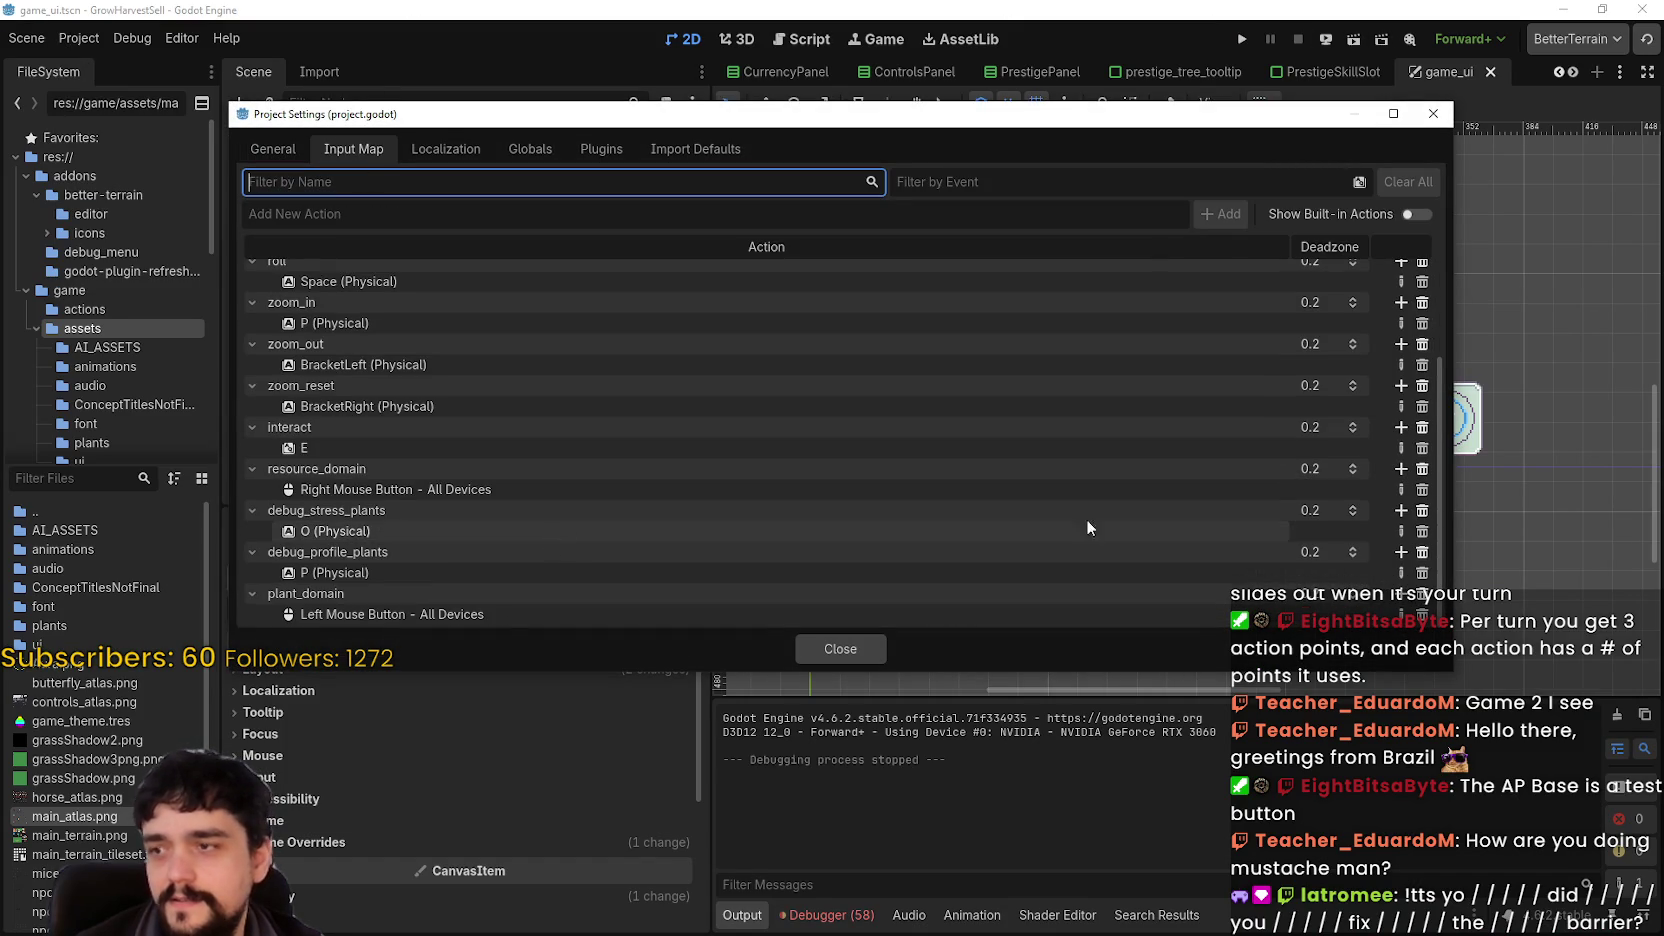
pyautogui.moveTo(1409, 670); pyautogui.dragTo(1396, 840)
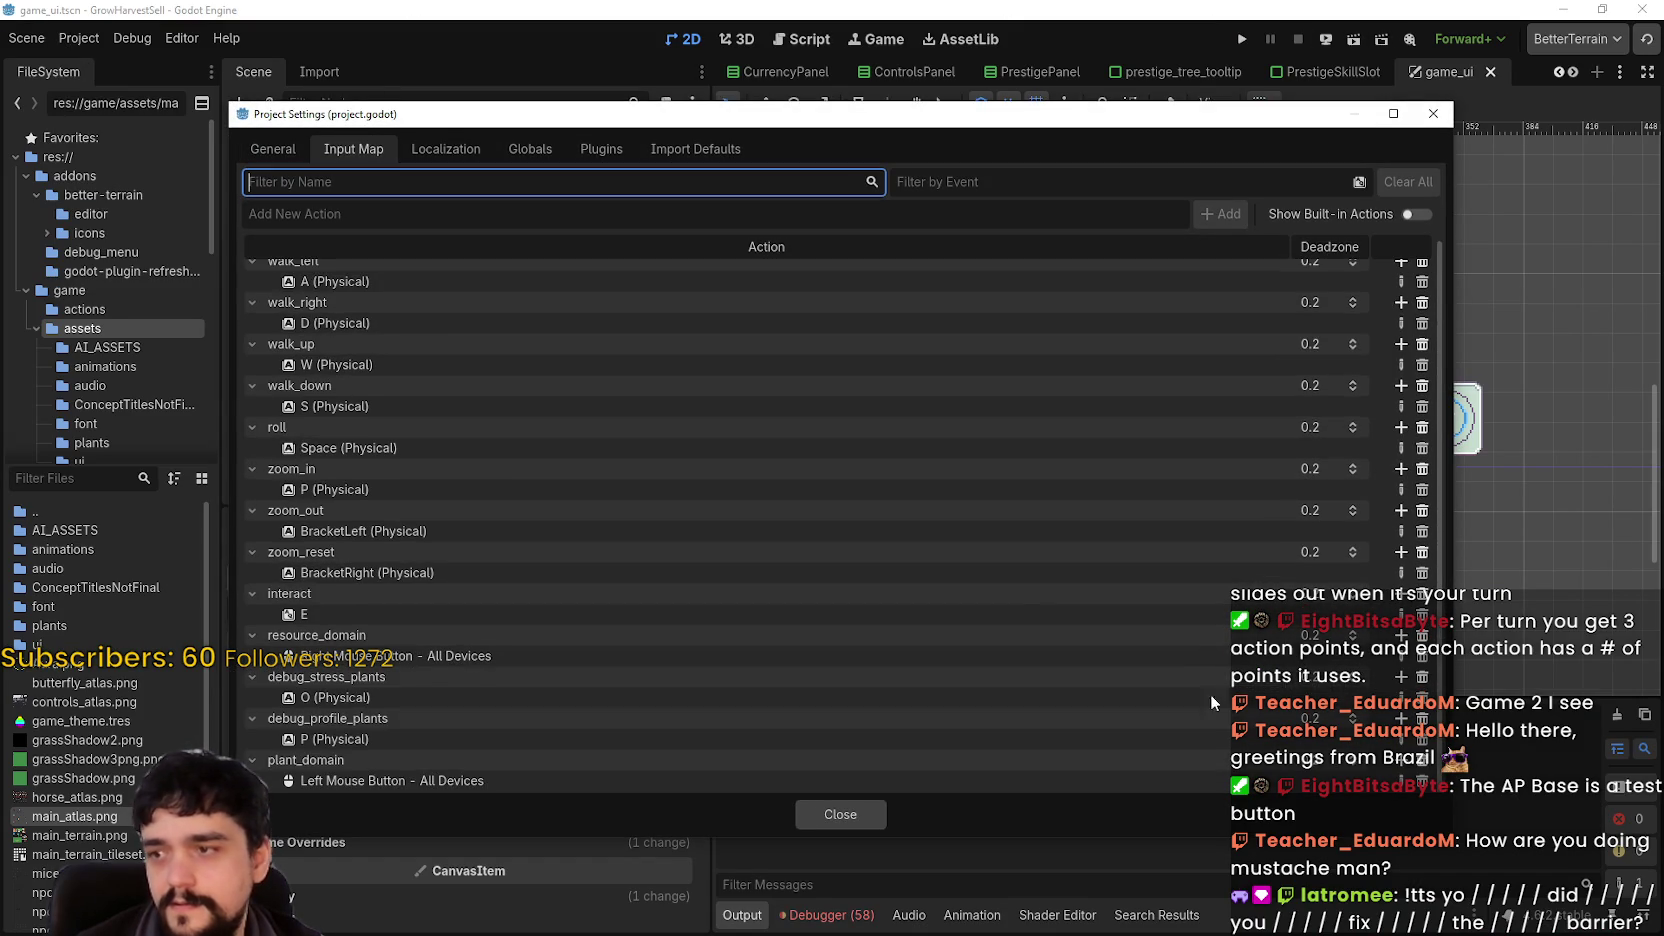
pyautogui.scroll(1, 340, 690)
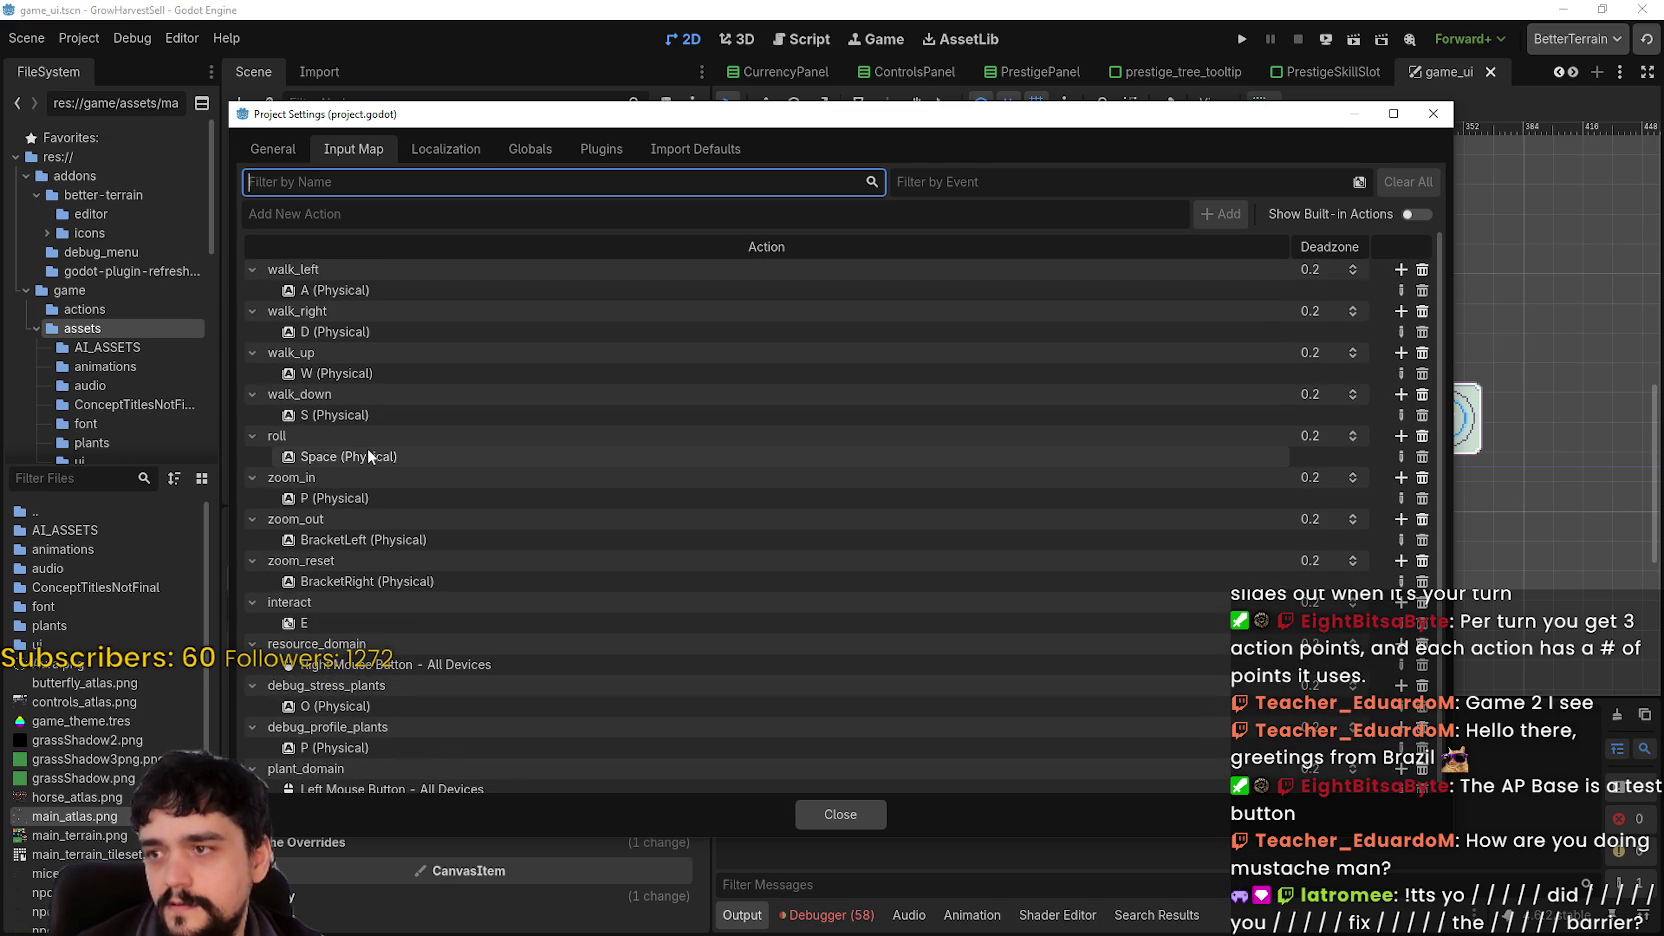
pyautogui.scroll(-1, 378, 488)
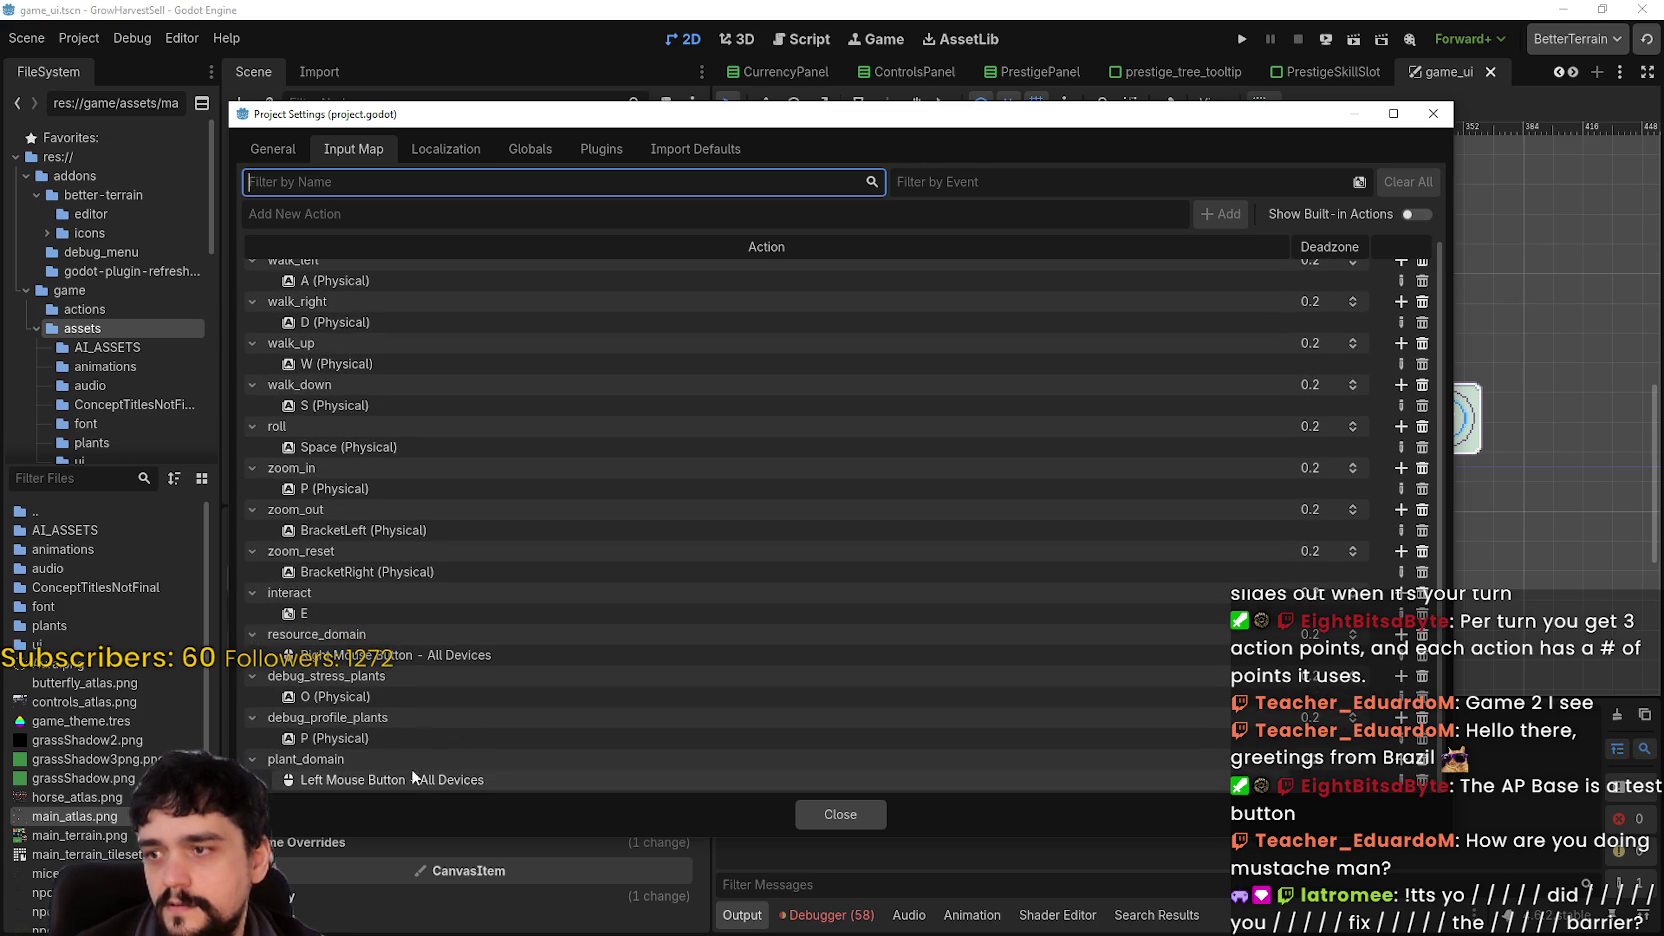
pyautogui.scroll(1, 377, 560)
pyautogui.scroll(-1, 386, 520)
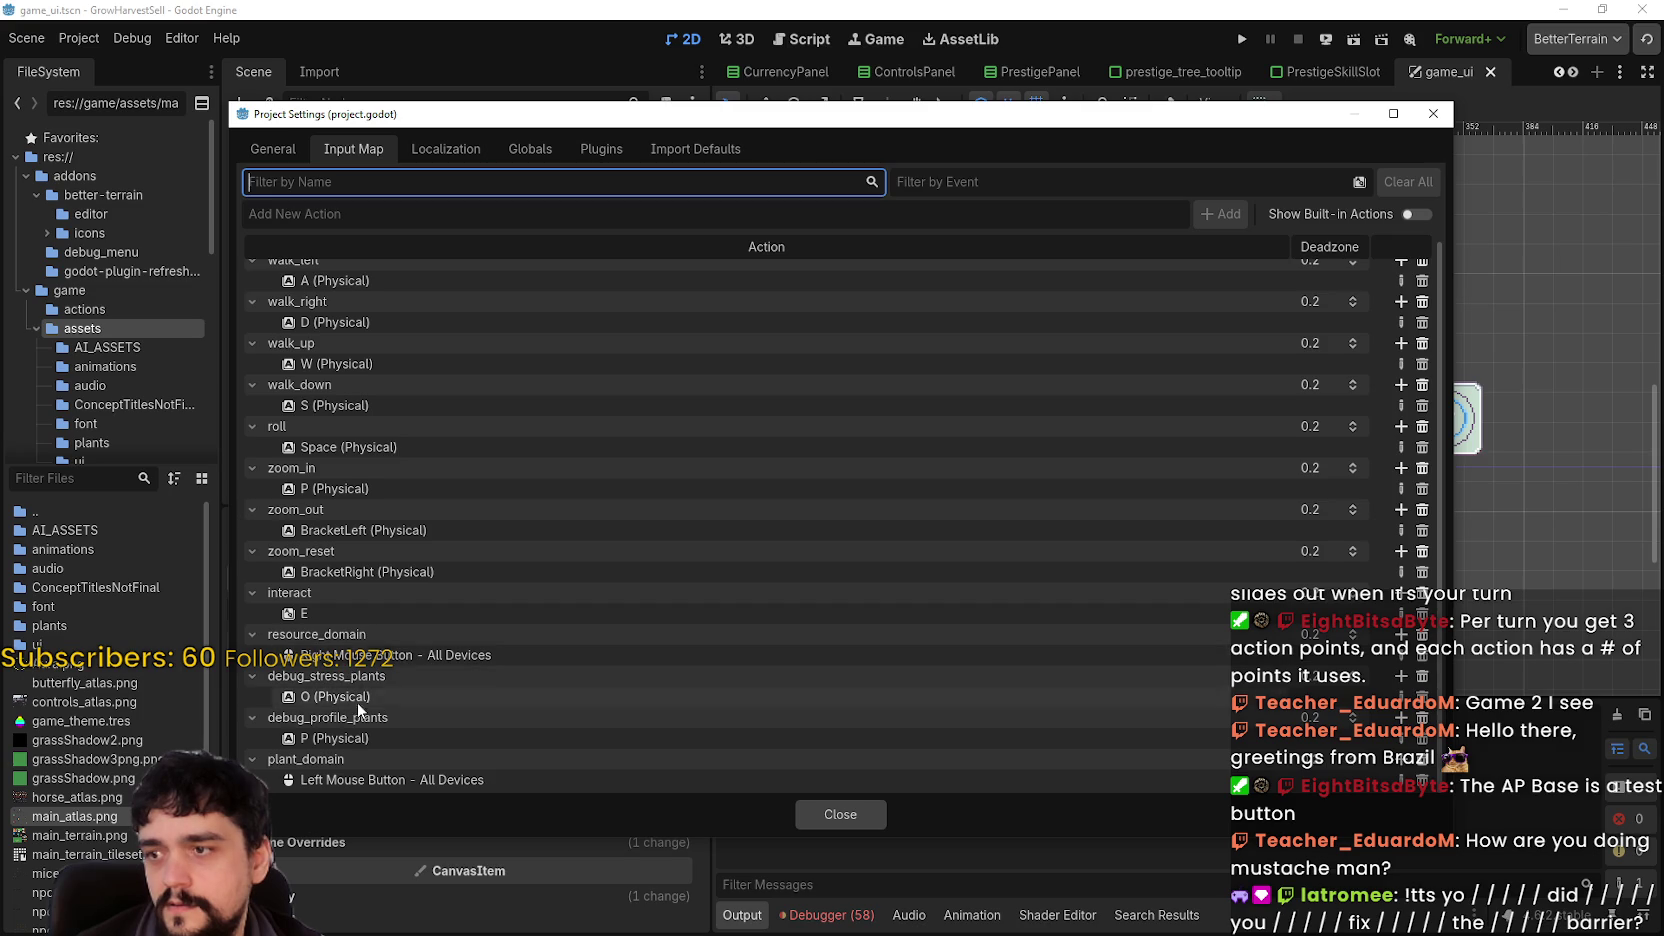
pyautogui.scroll(1, 360, 715)
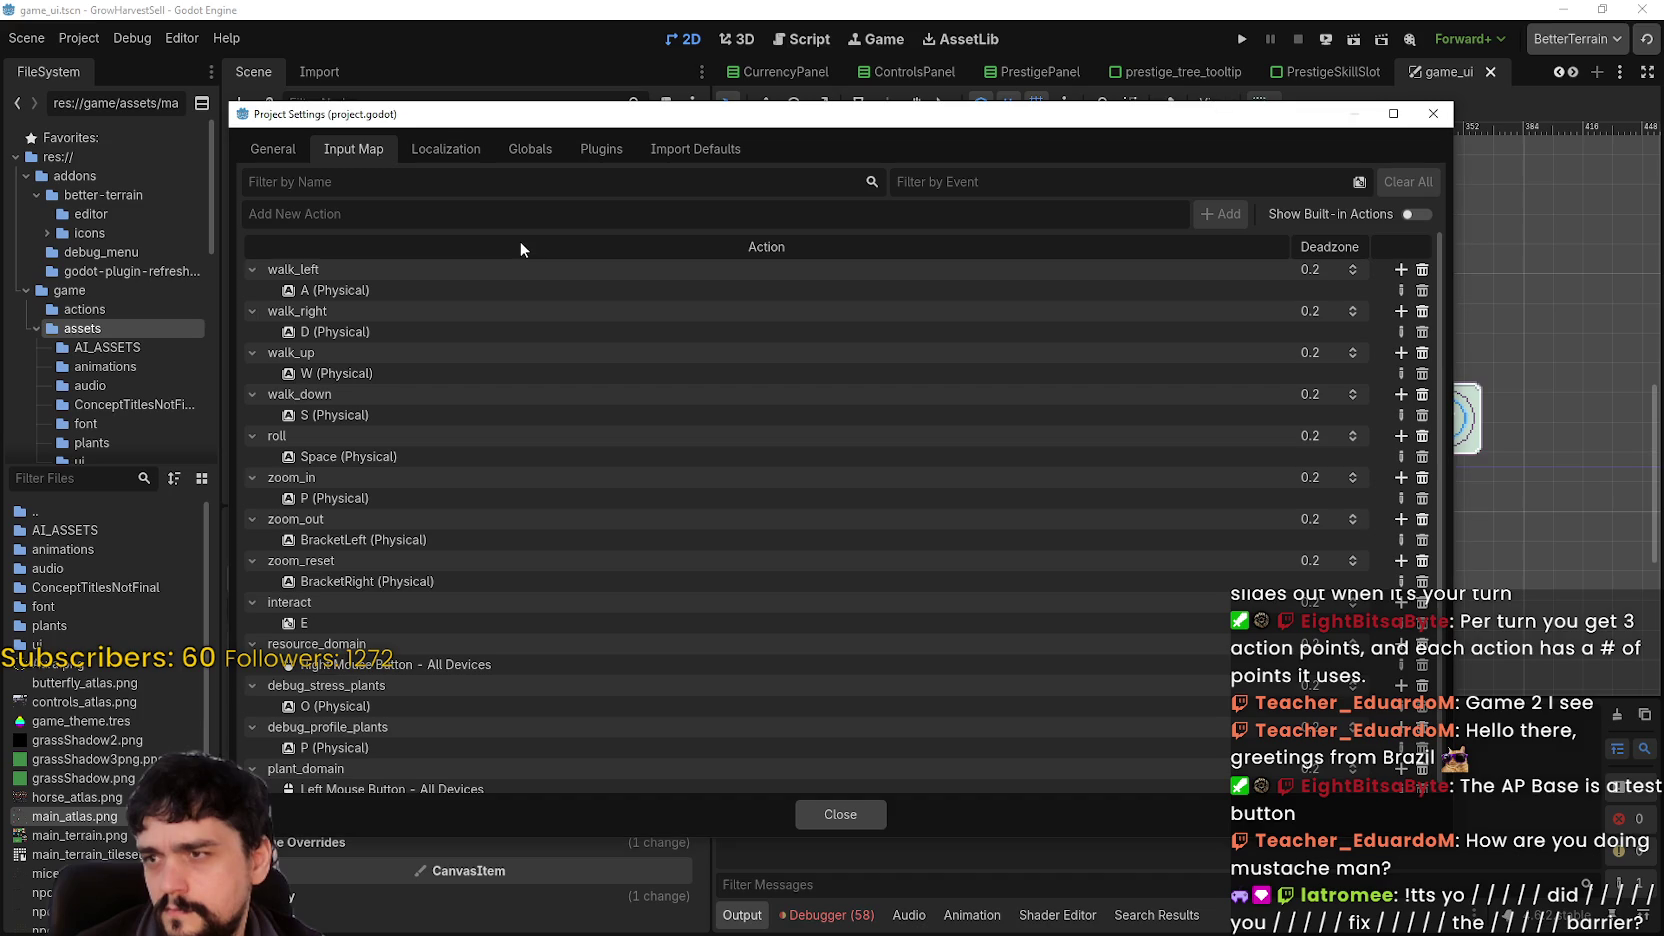
pyautogui.scroll(-1, 585, 638)
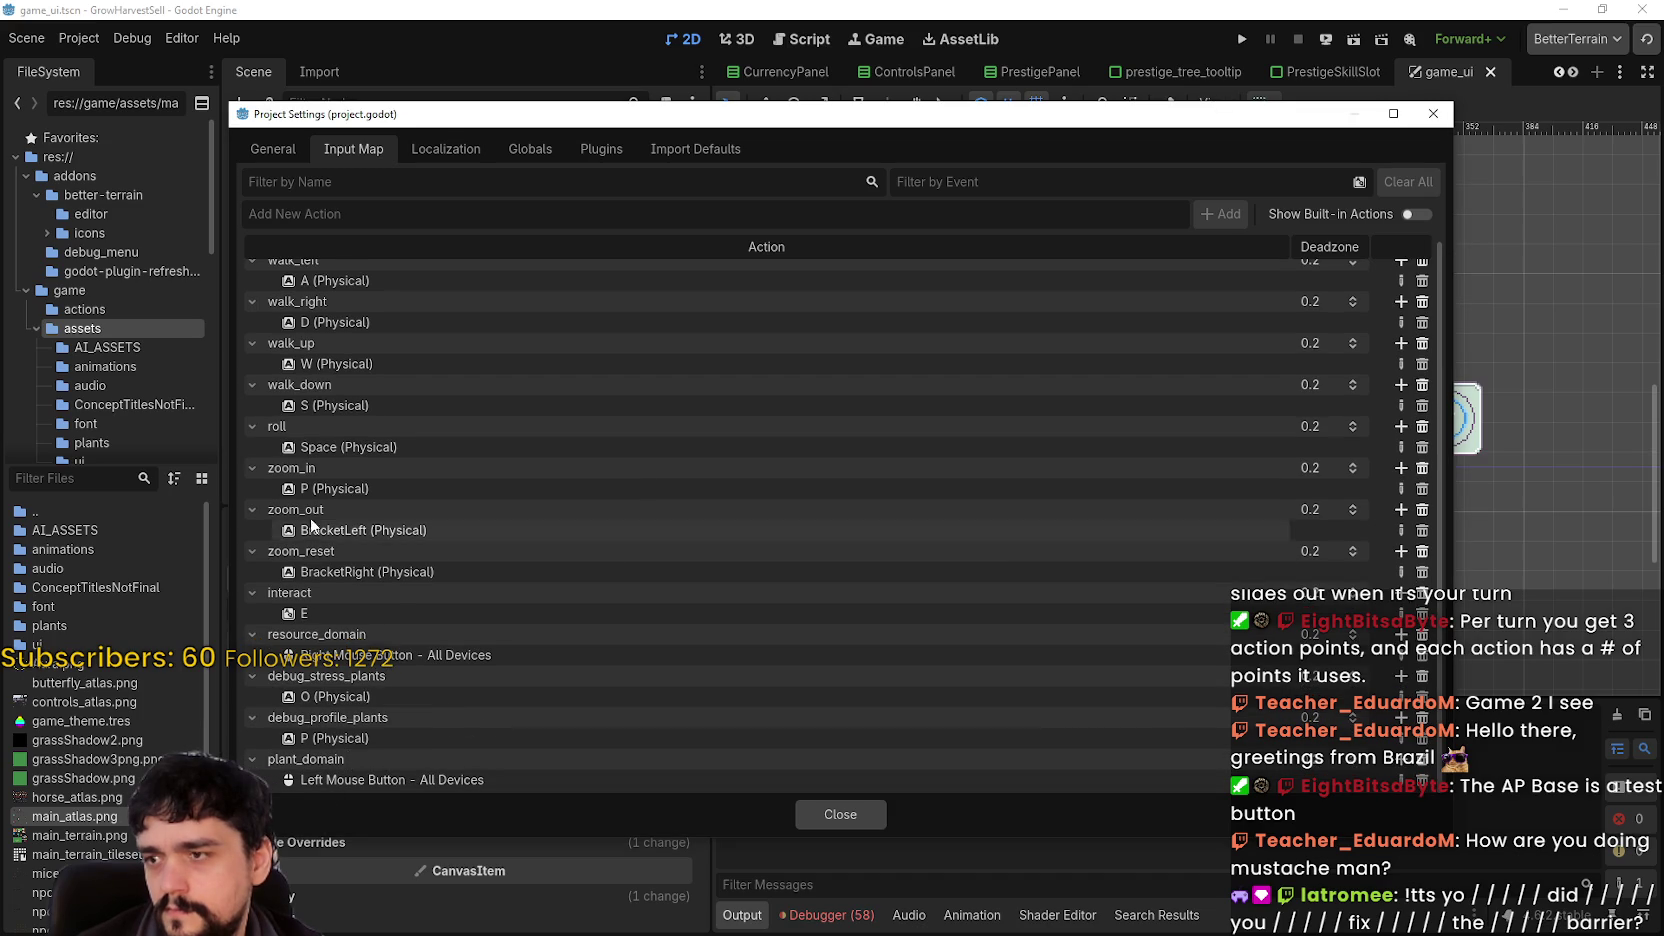
pyautogui.scroll(1, 313, 530)
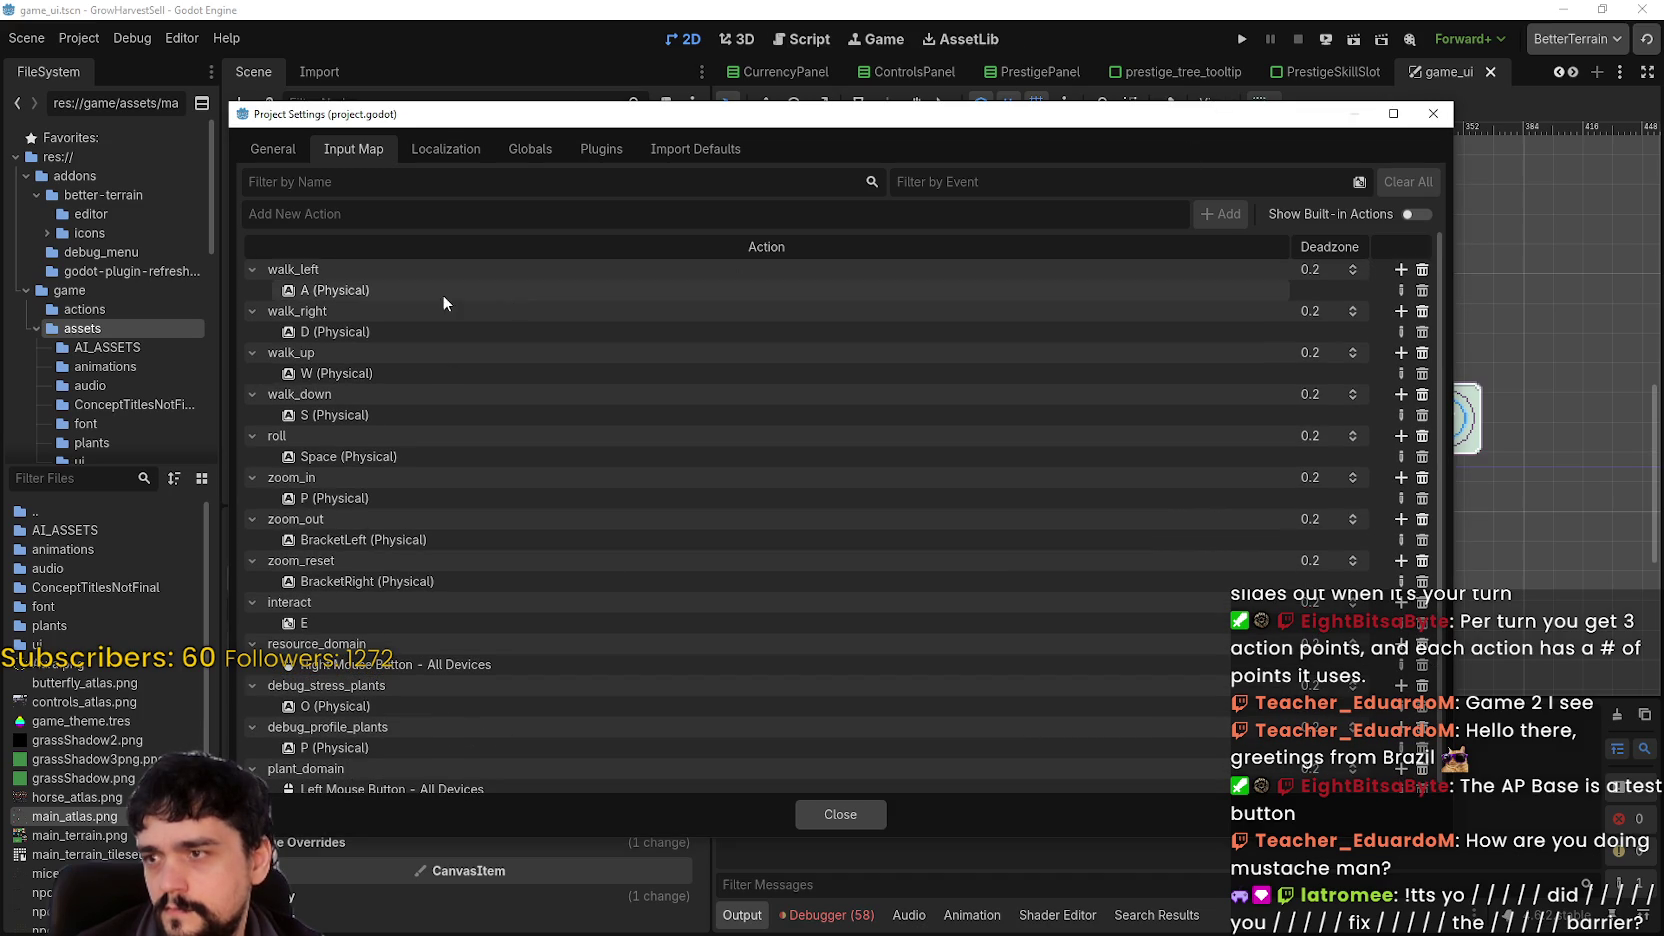
# - Glance at the Localization settings, then return to the Input Map actions
pyautogui.click(443, 150)
pyautogui.click(370, 152)
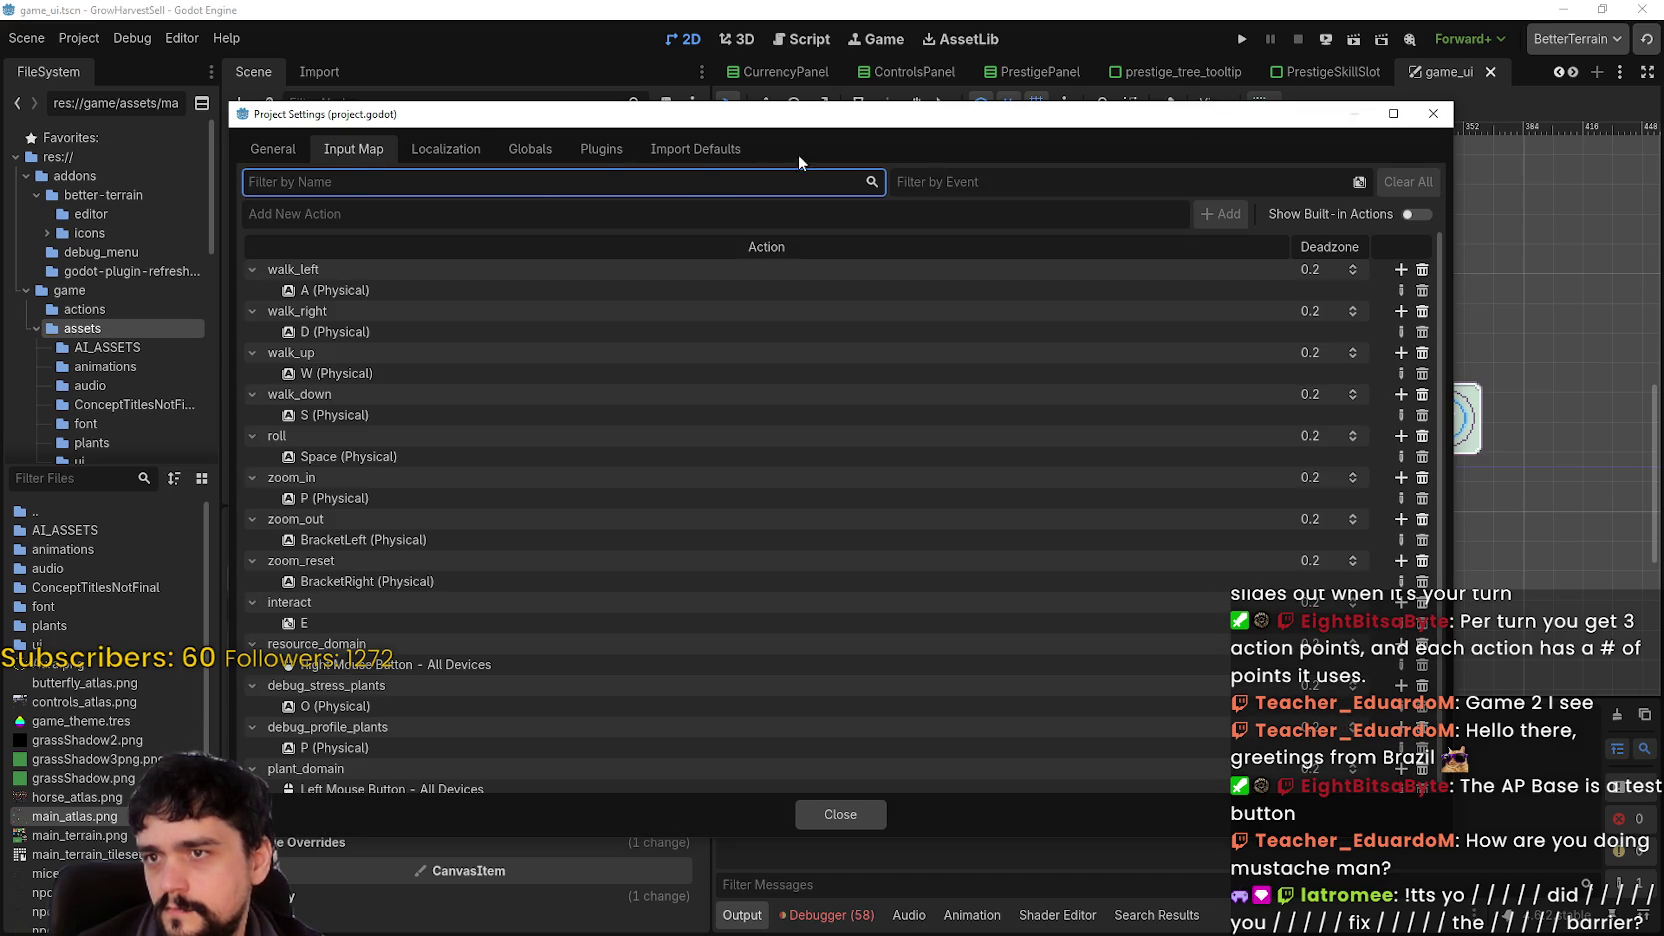
pyautogui.scroll(-1, 549, 623)
pyautogui.scroll(1, 549, 623)
# - Close and reopen Project Settings, focusing the Add New Action name field
pyautogui.click(826, 814)
pyautogui.scroll(3, 927, 489)
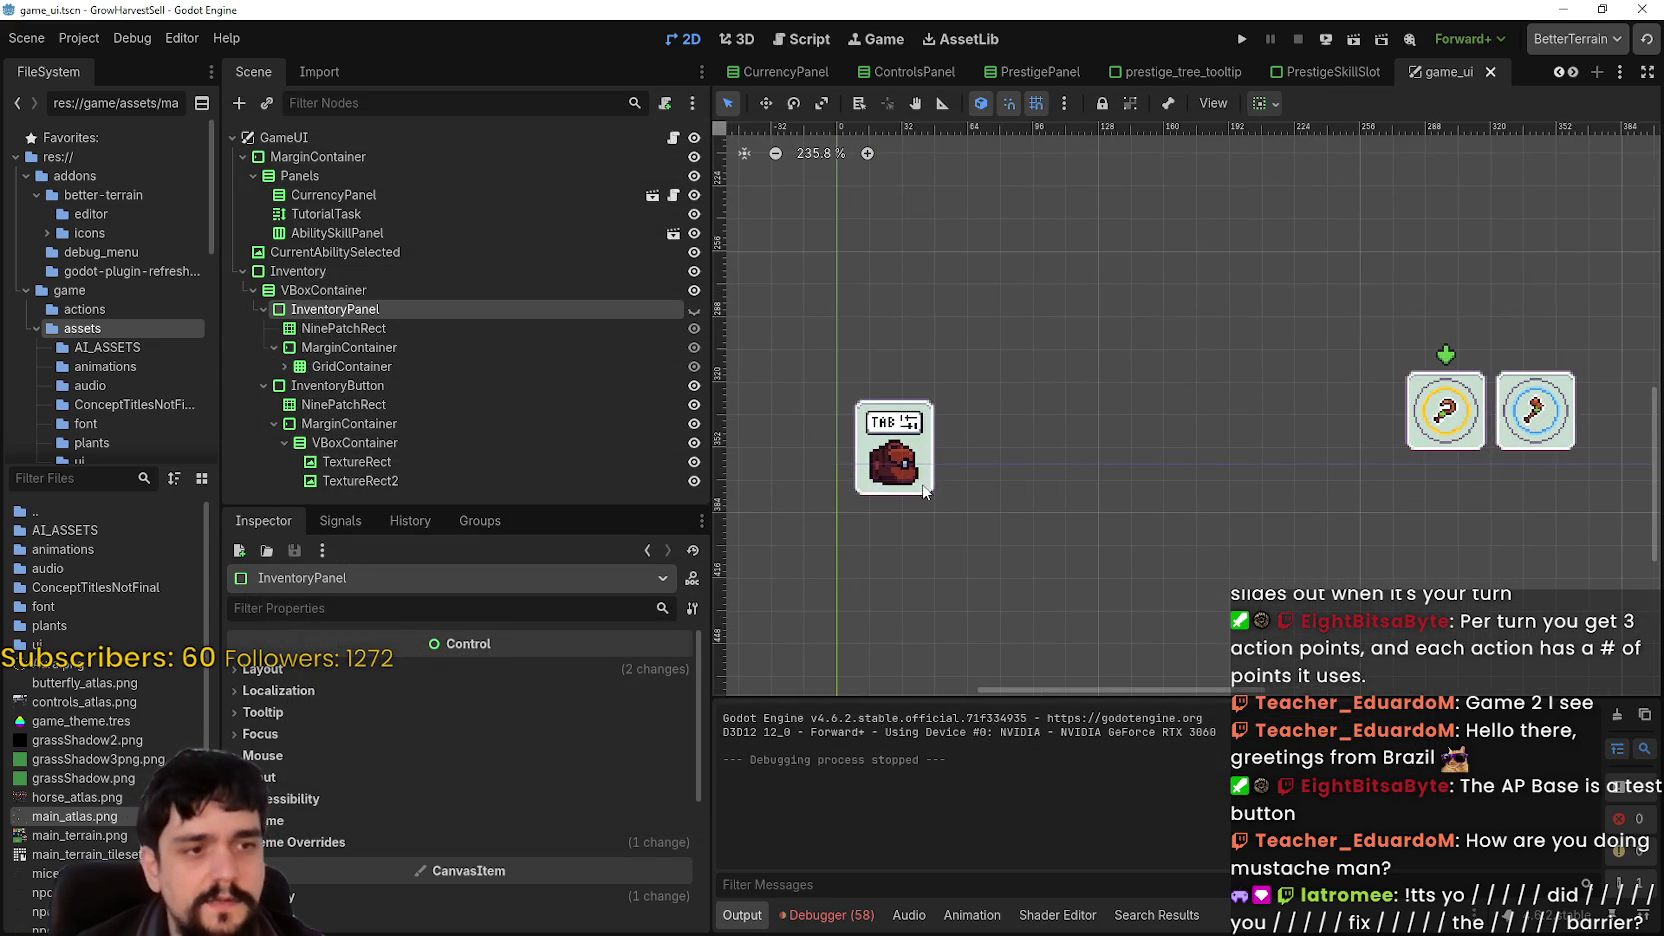
pyautogui.click(80, 42)
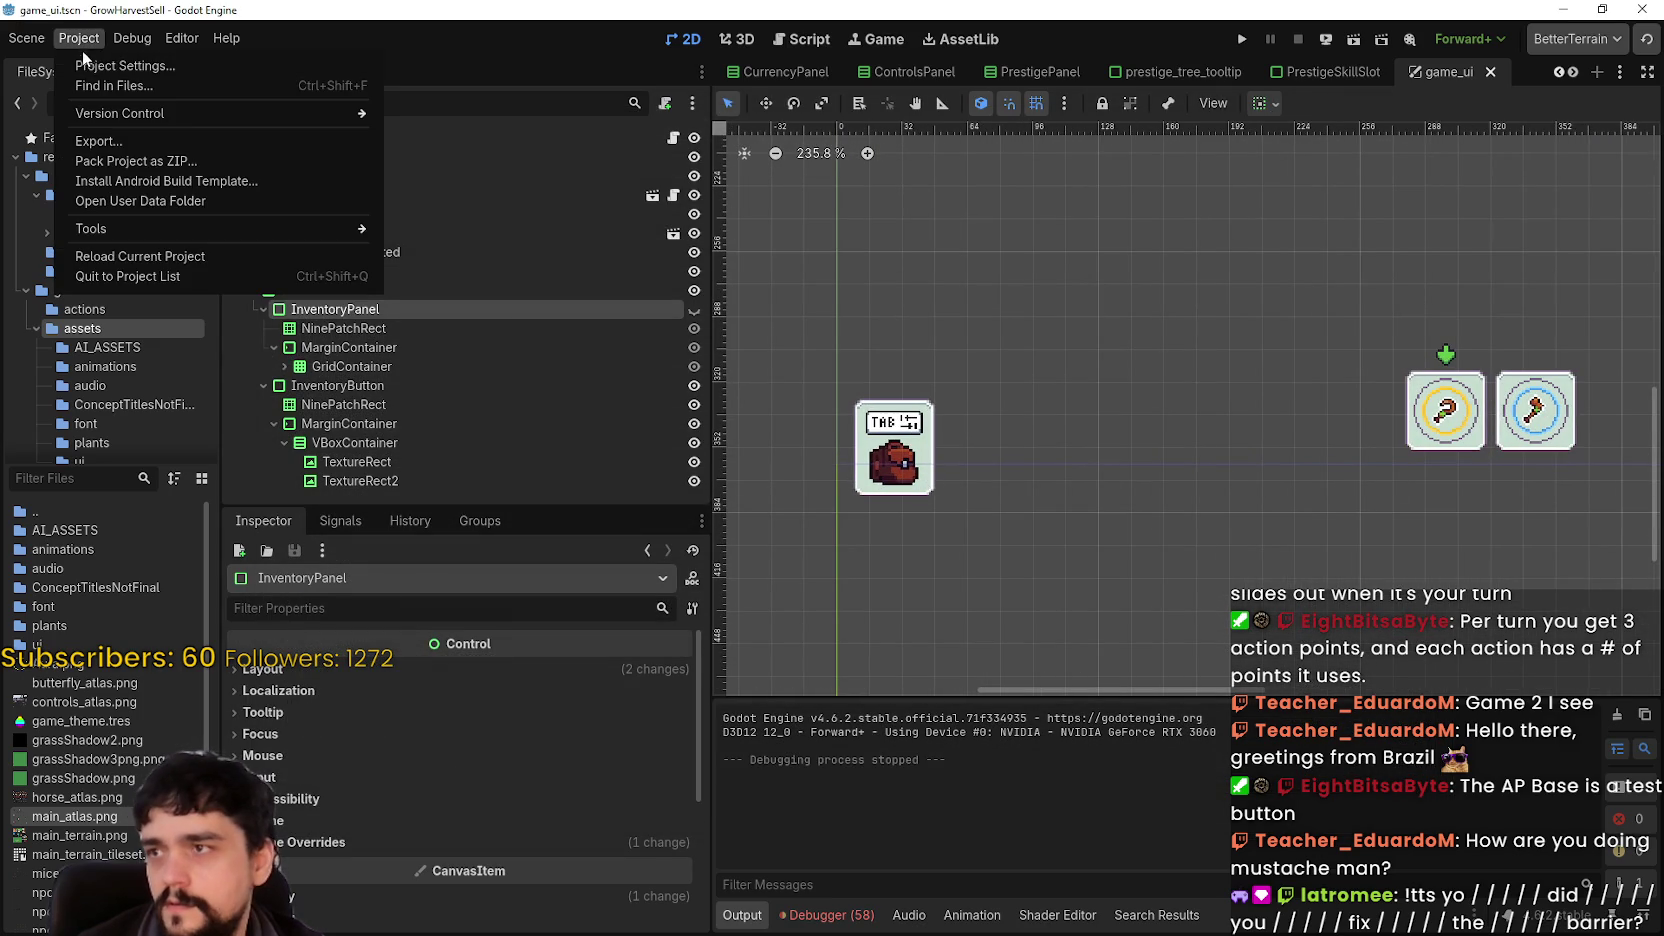
pyautogui.click(94, 66)
pyautogui.scroll(-1, 413, 615)
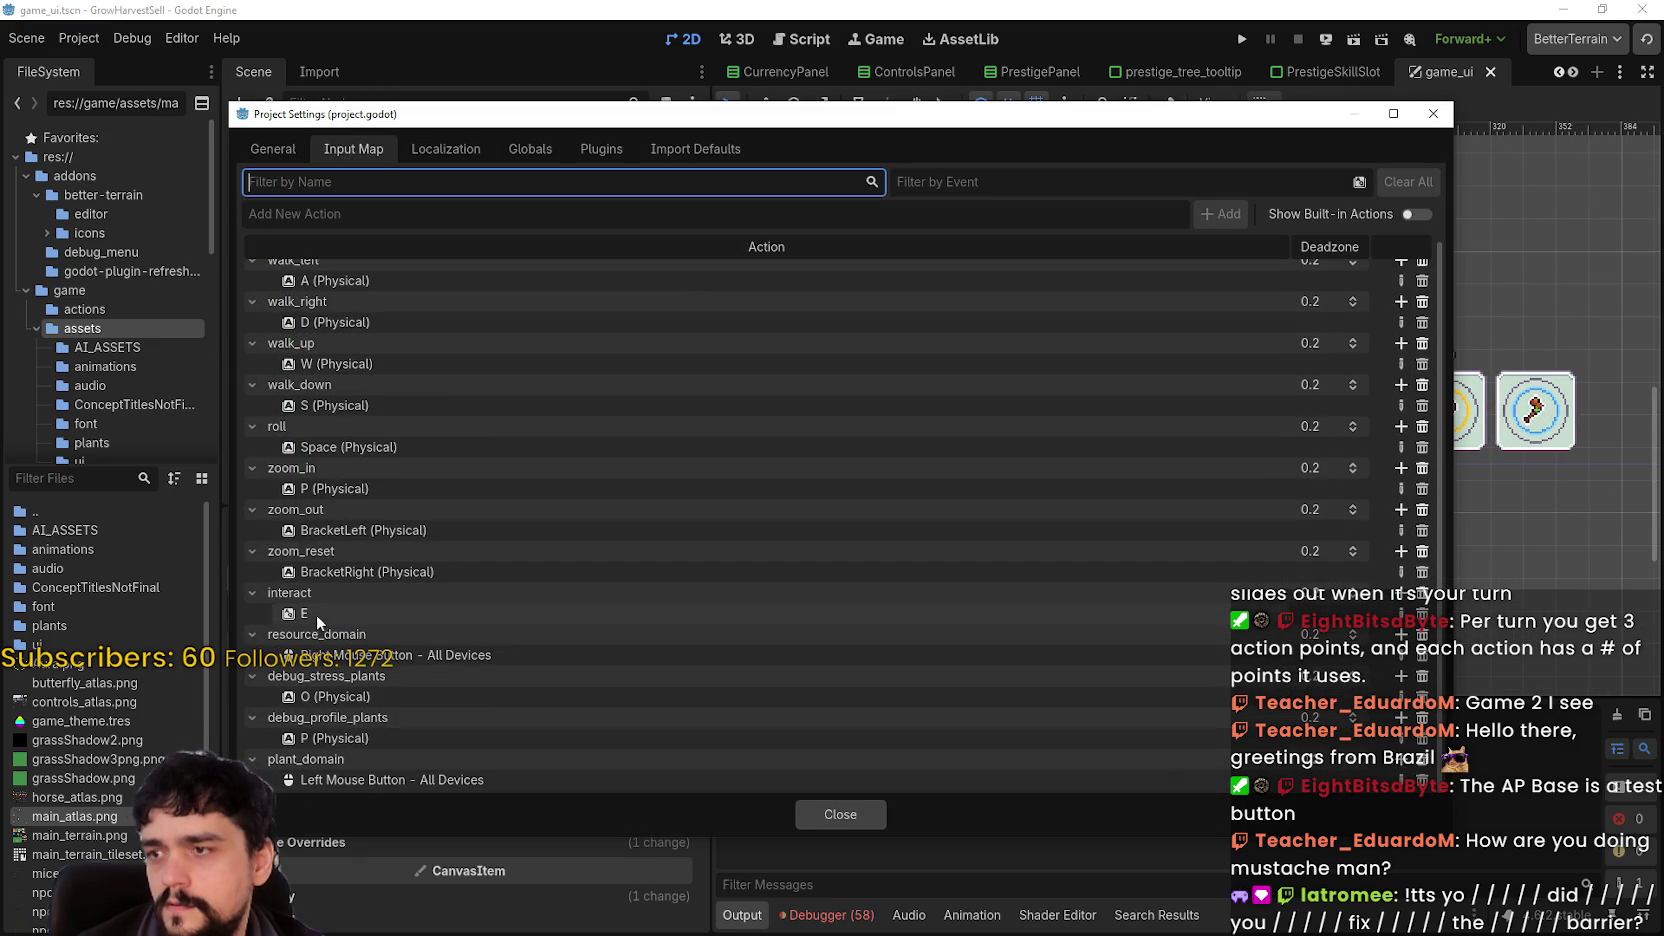
pyautogui.click(374, 212)
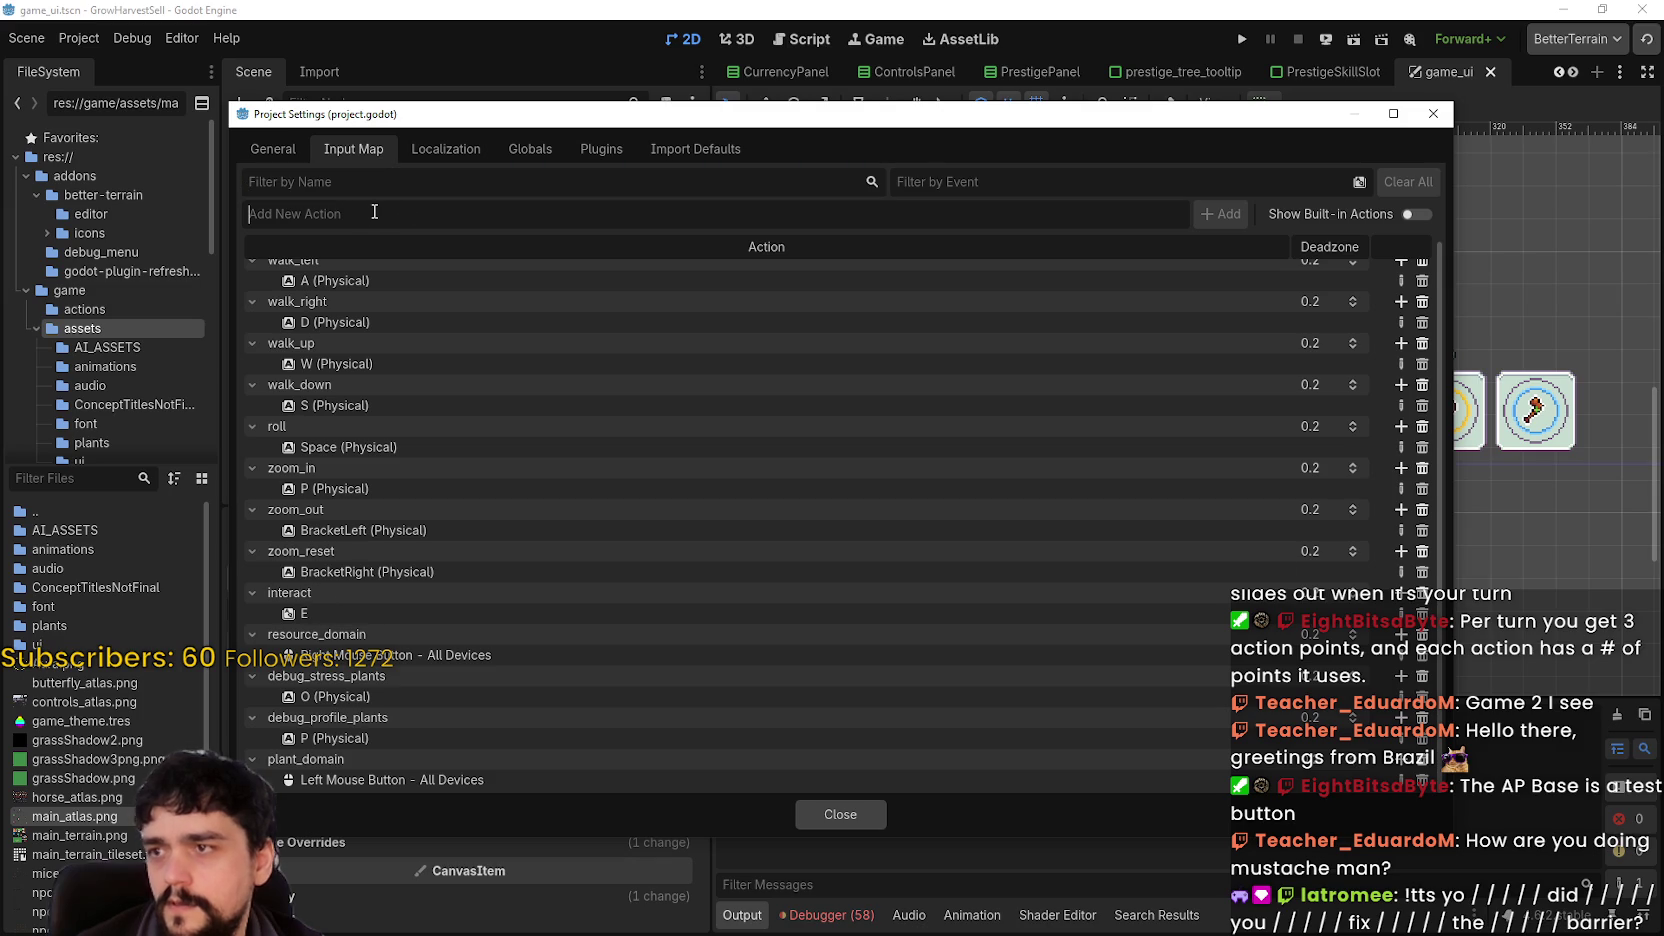
# - Try adding the inventory_toggle action, find it already exists, and close Project Settings
pyautogui.write('inventory_toggle')
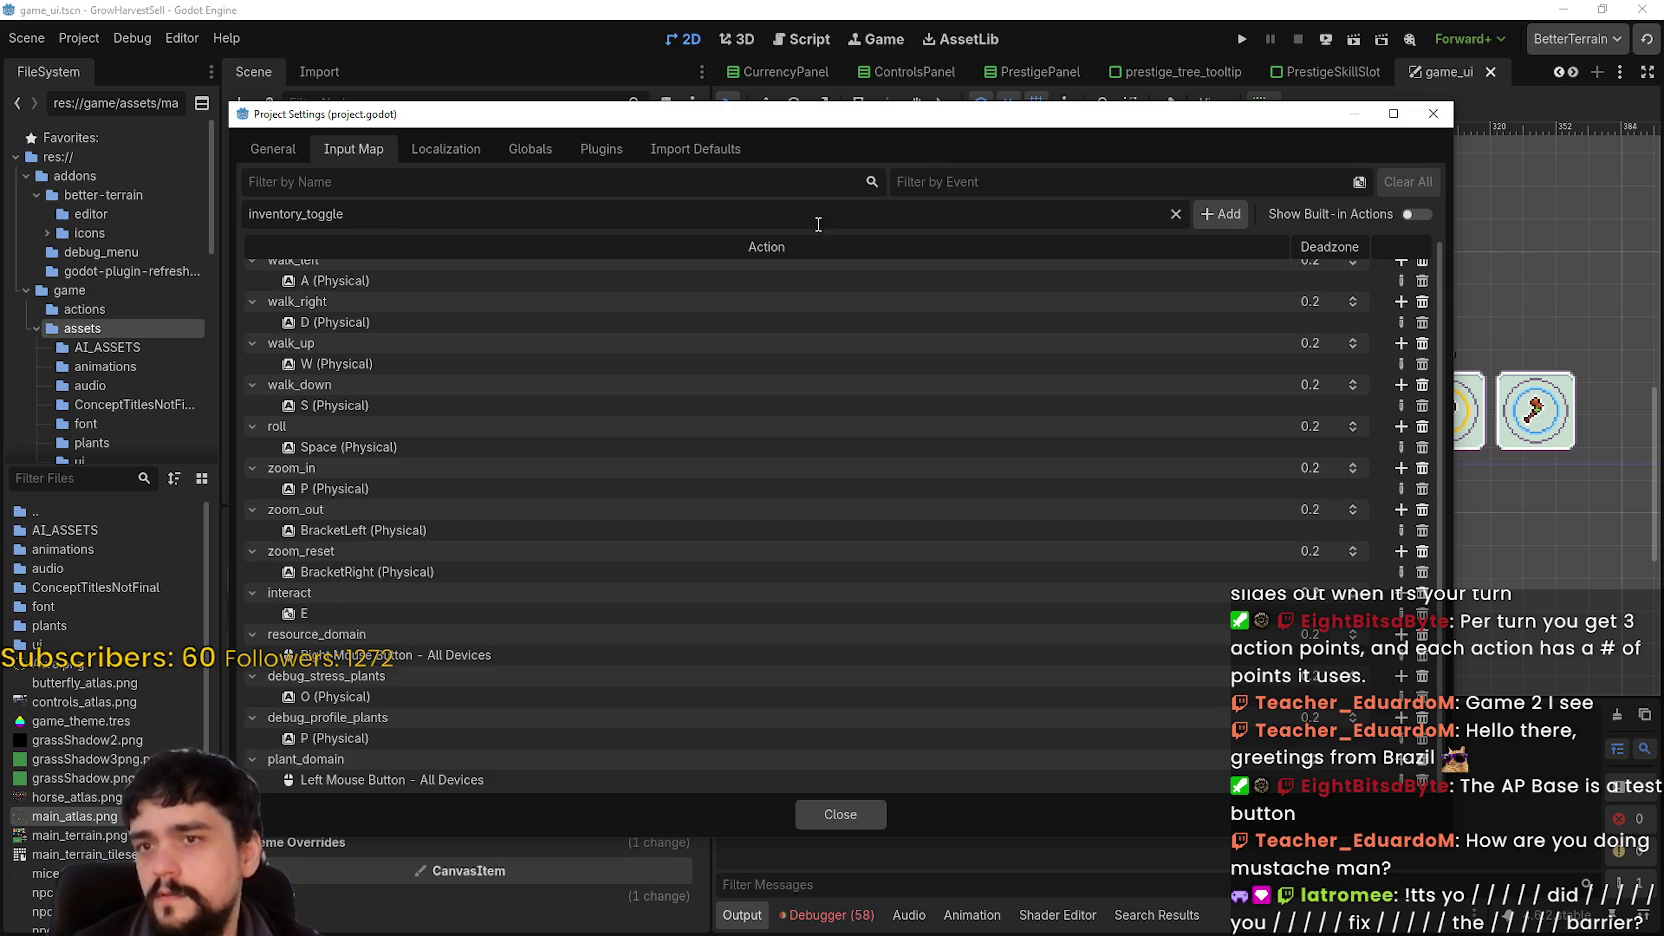
pyautogui.press('Return')
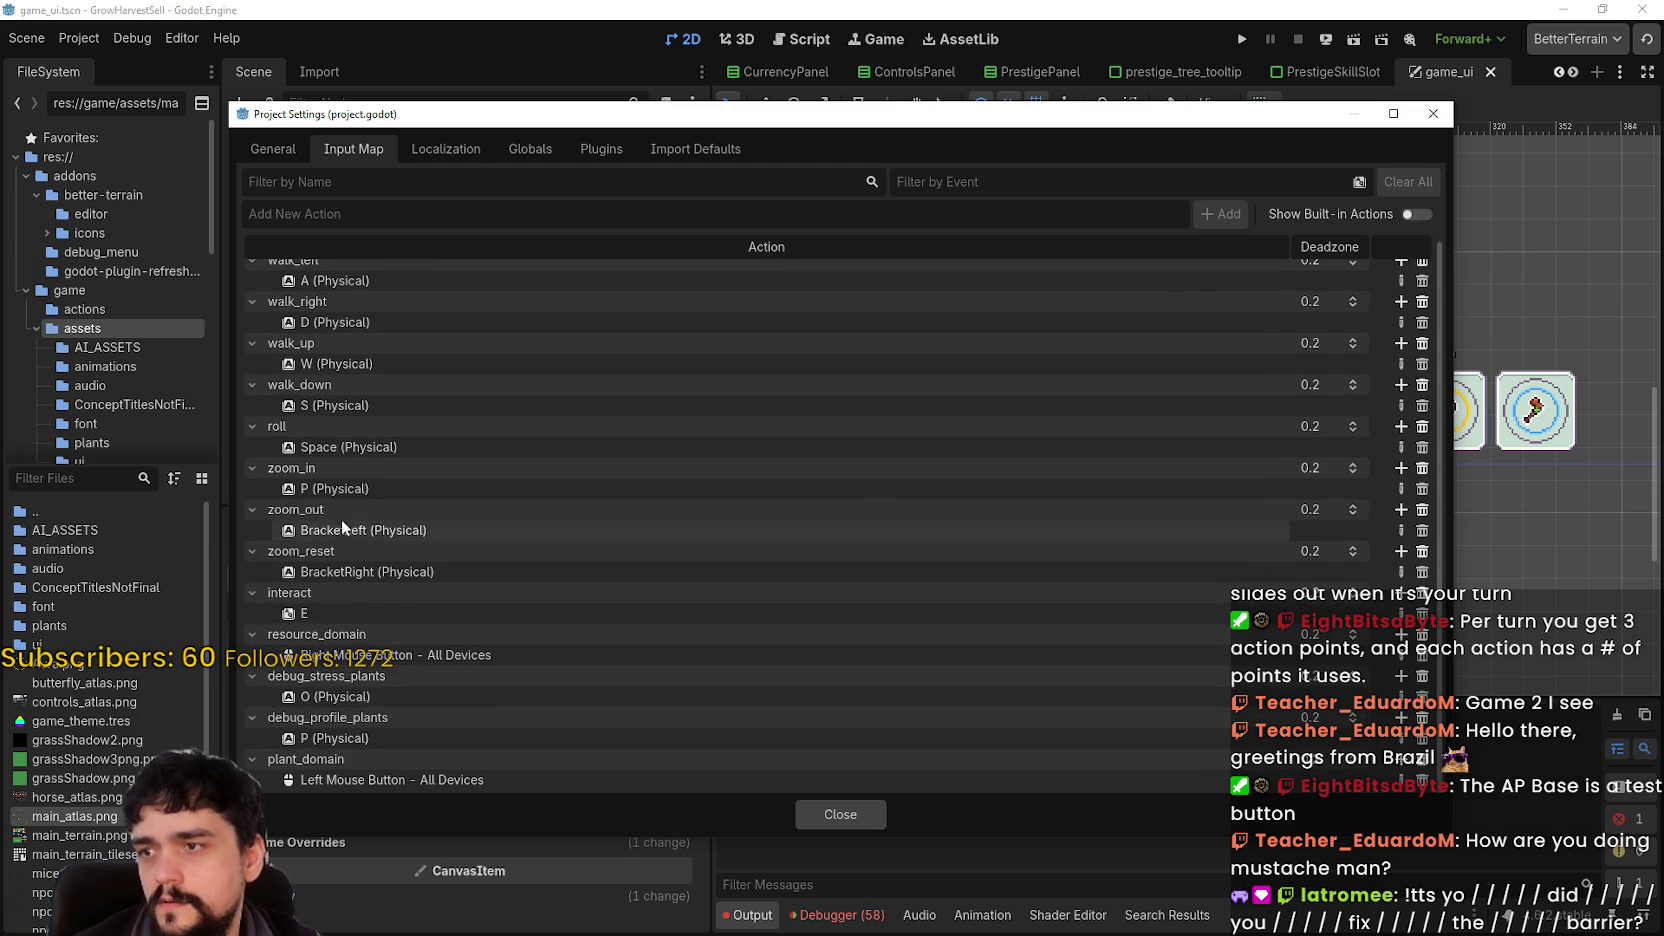
pyautogui.scroll(1, 341, 523)
pyautogui.write('inve')
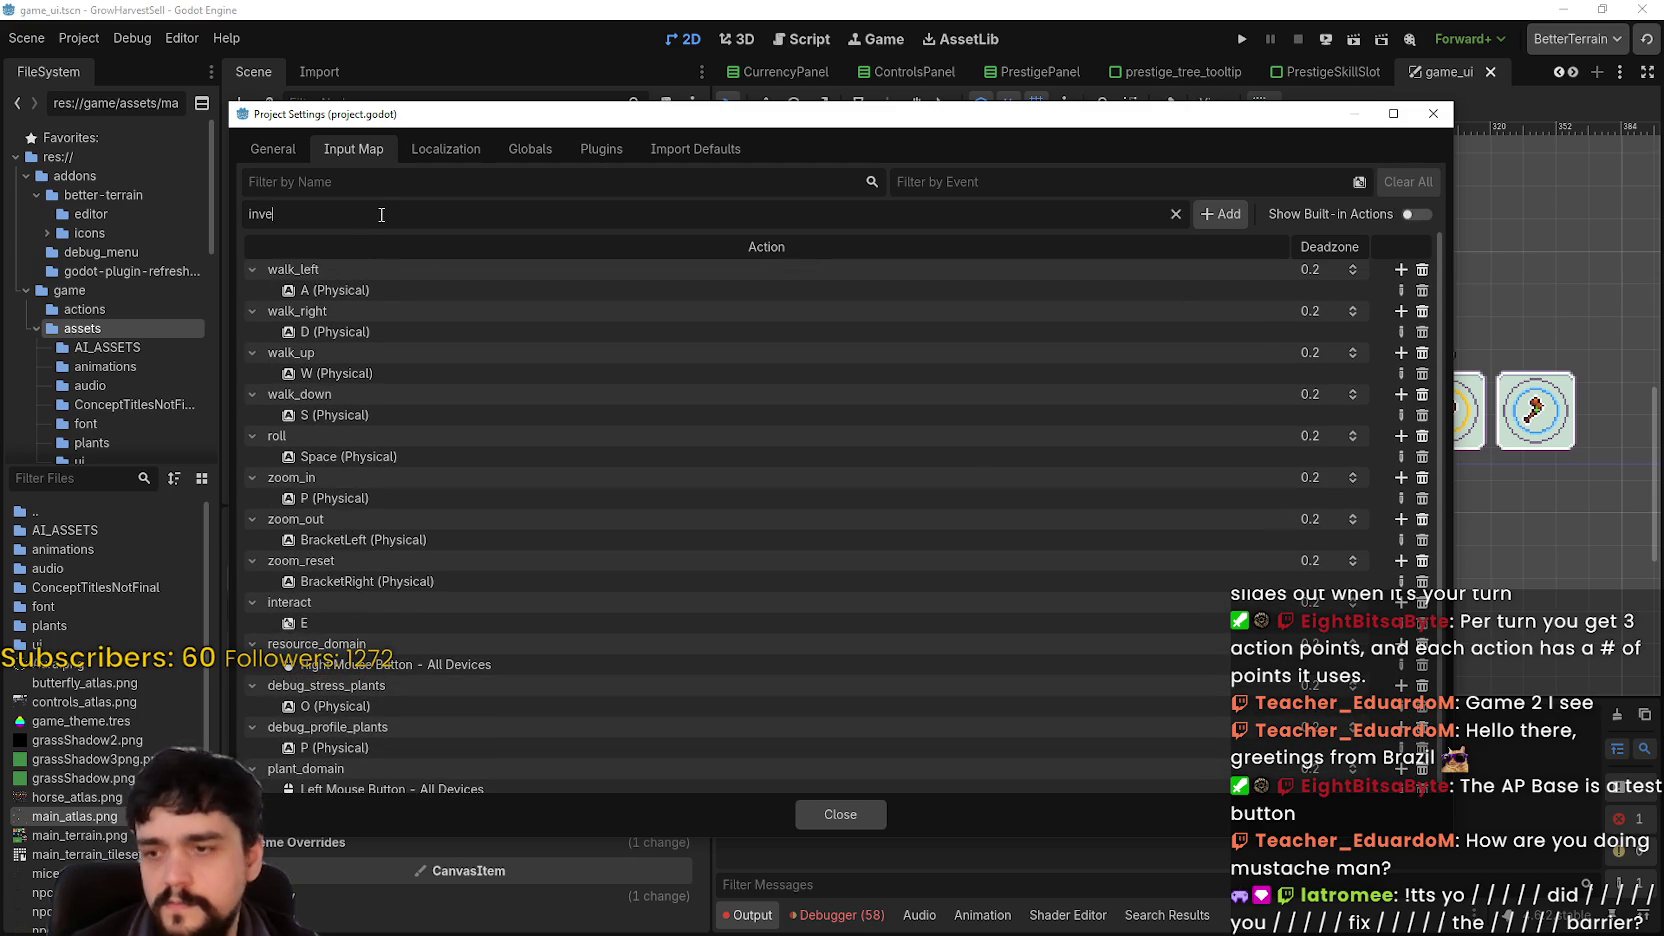
pyautogui.write('ntory_toggle')
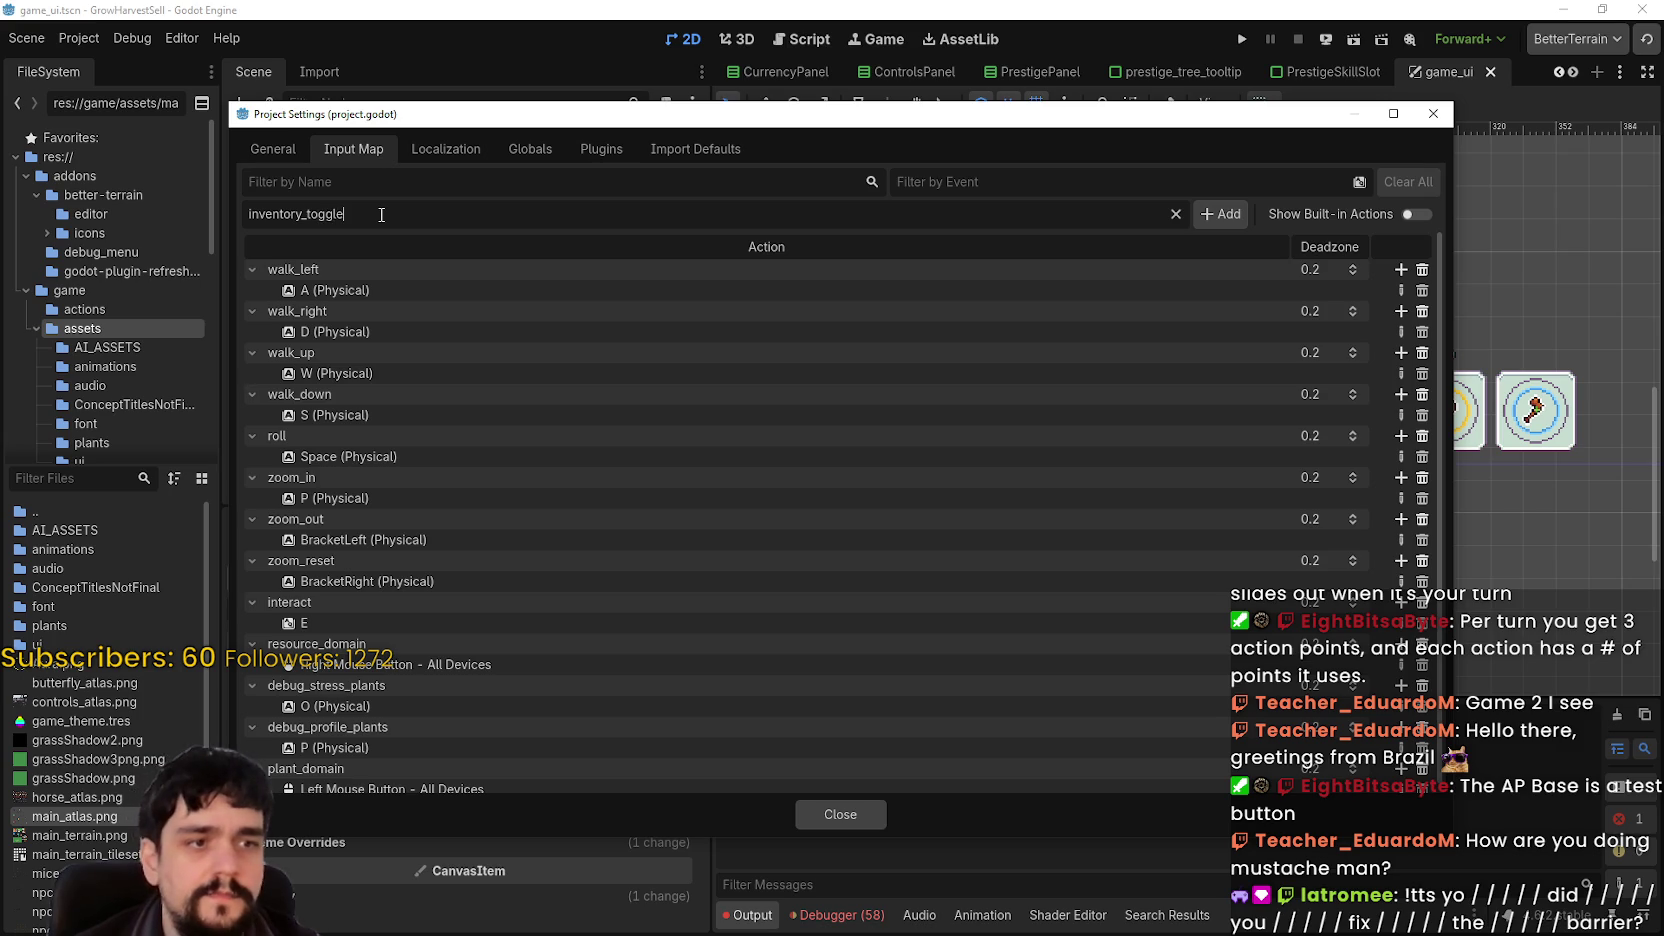
pyautogui.press('Return')
pyautogui.write('invent')
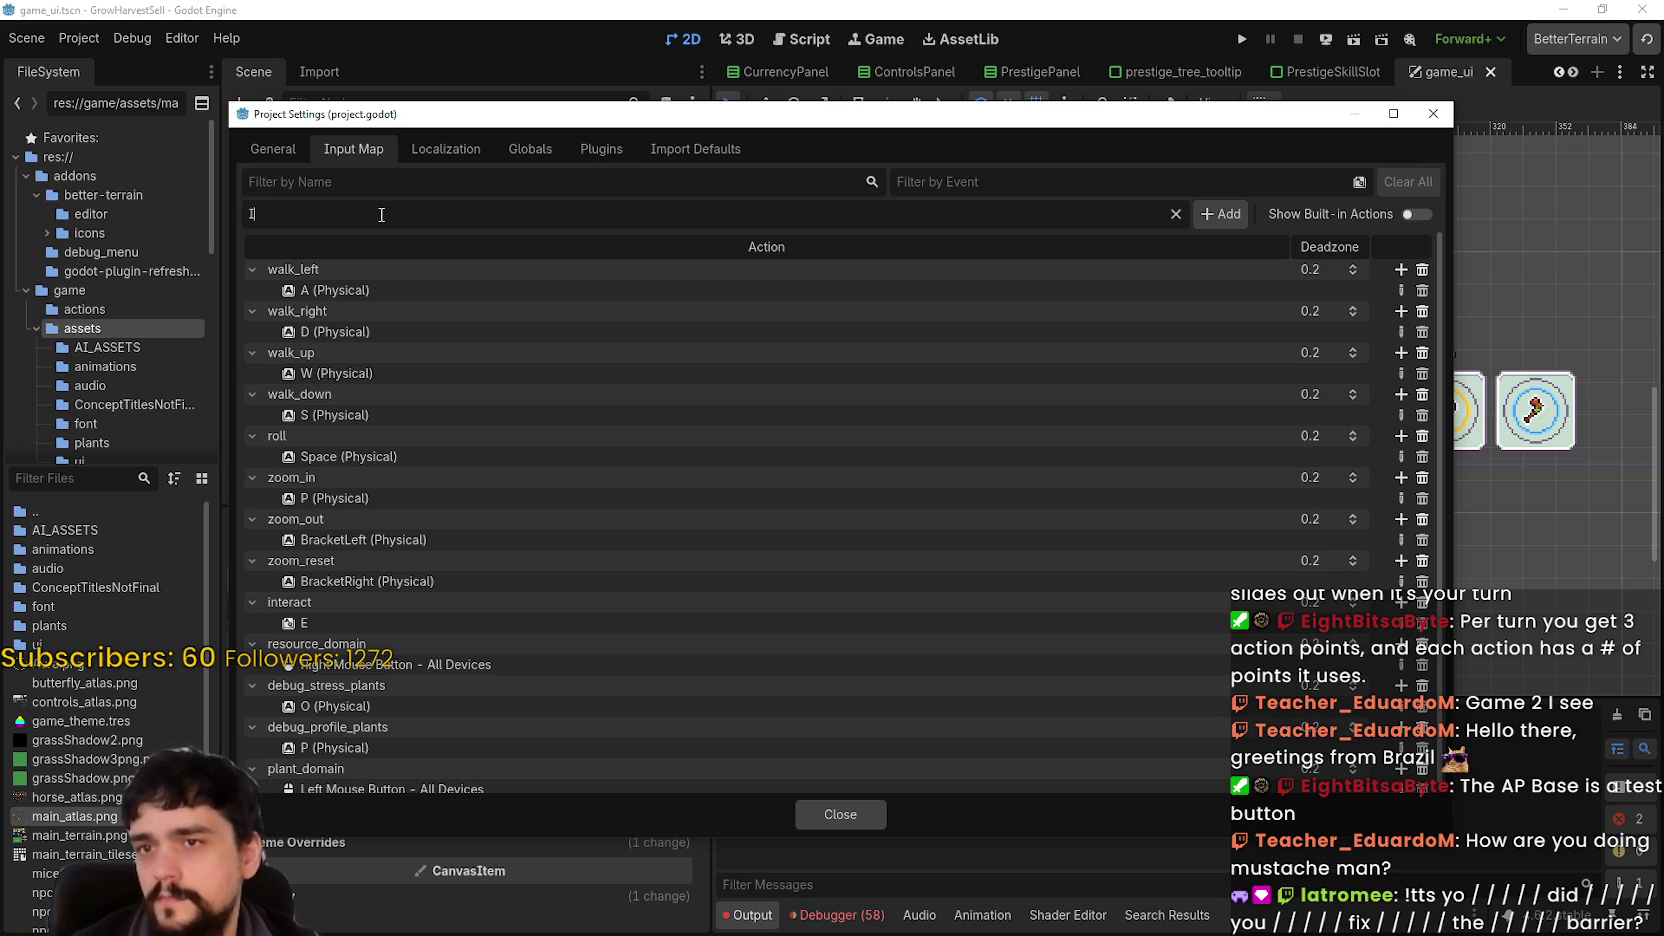
pyautogui.press('BackSpace')
pyautogui.press('BackSpace')
pyautogui.press('BackSpace')
pyautogui.write('inventory_toggle')
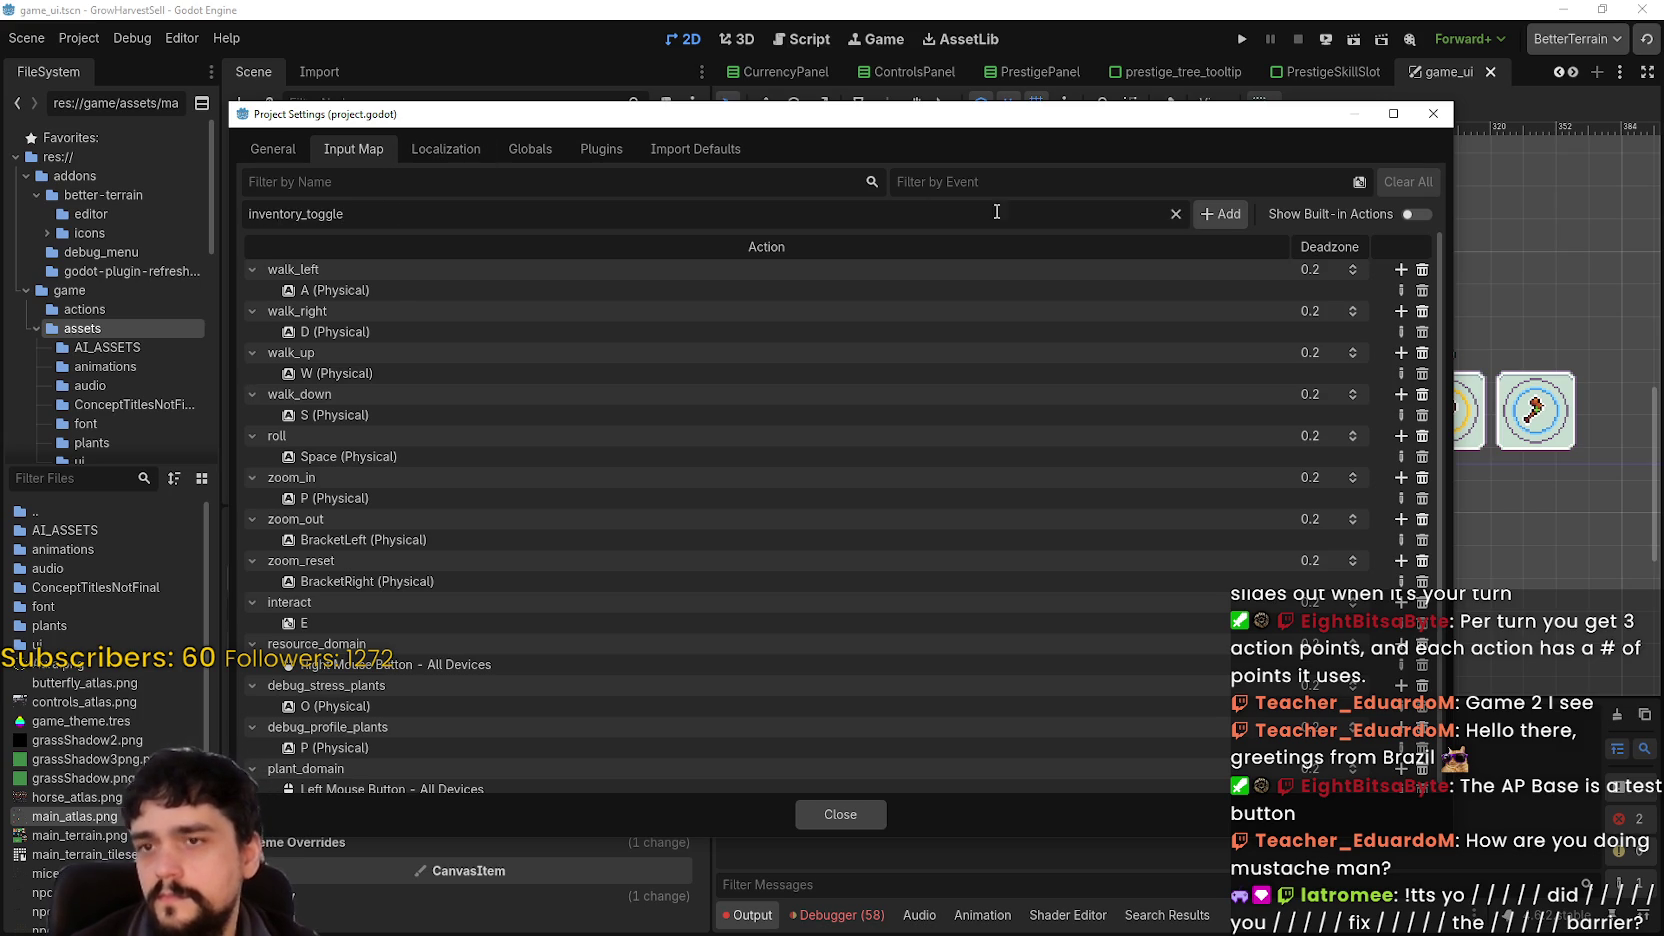
pyautogui.click(1238, 220)
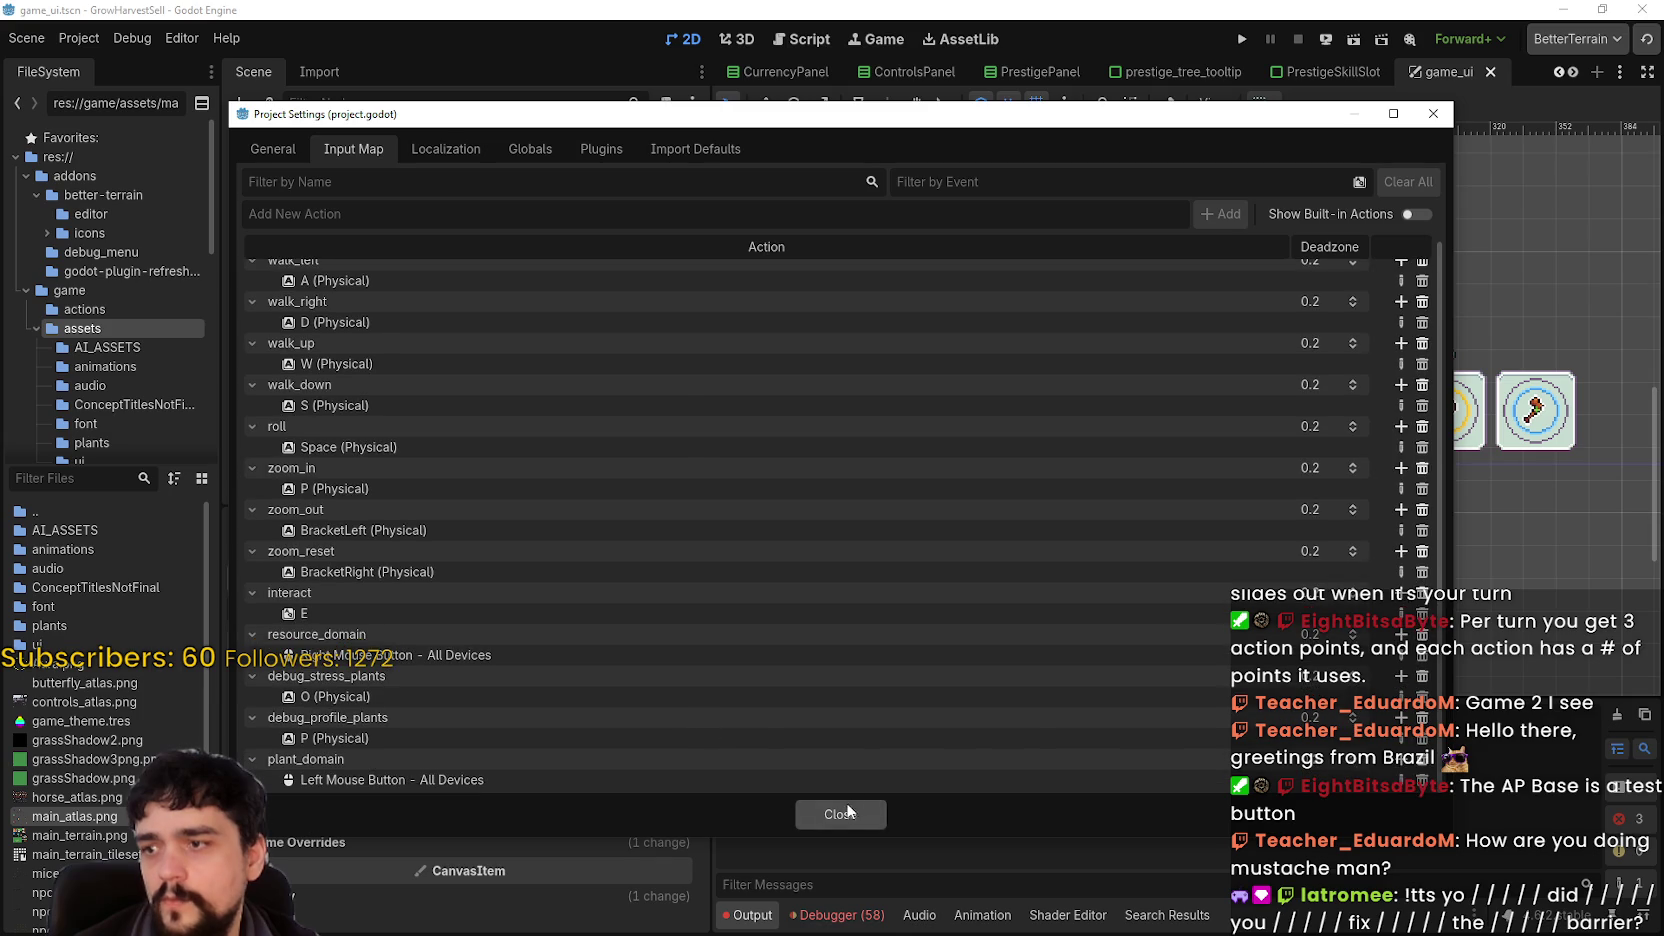
pyautogui.click(840, 814)
# - Select the duplicate-action error message text, then deselect it
pyautogui.moveTo(728, 773); pyautogui.dragTo(907, 773)
pyautogui.moveTo(1090, 765); pyautogui.dragTo(1105, 774)
pyautogui.click(1105, 774)
# - Save game_ui and reload the current project, confirming the editor restart
pyautogui.hotkey('ctrl', 's')
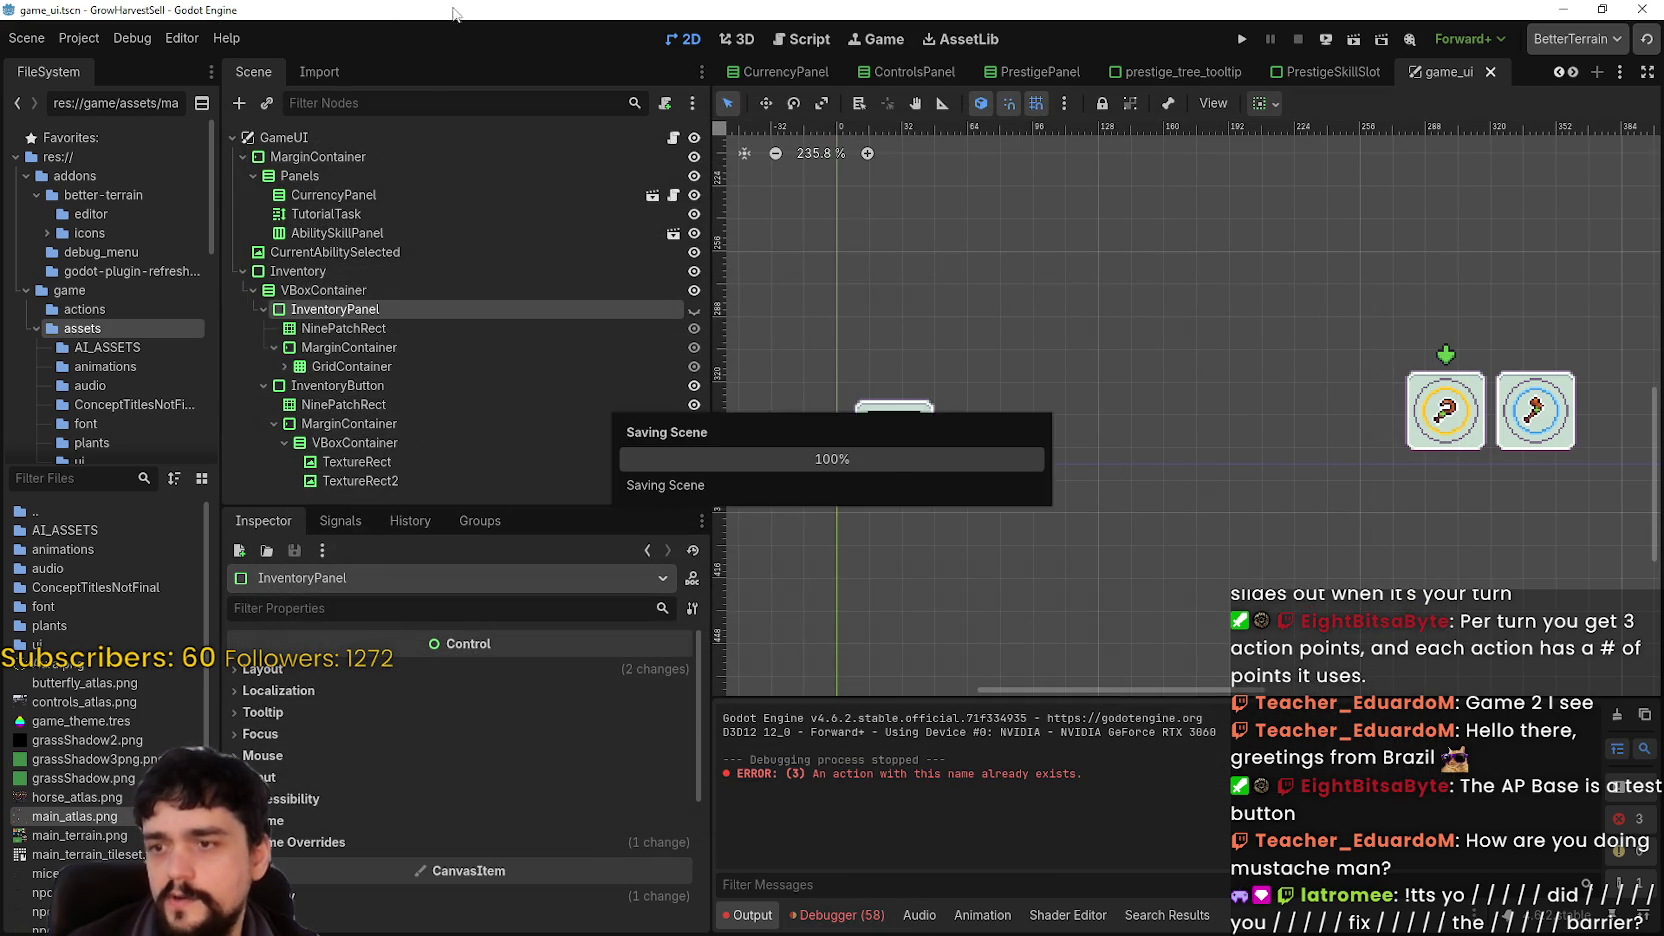
pyautogui.click(100, 38)
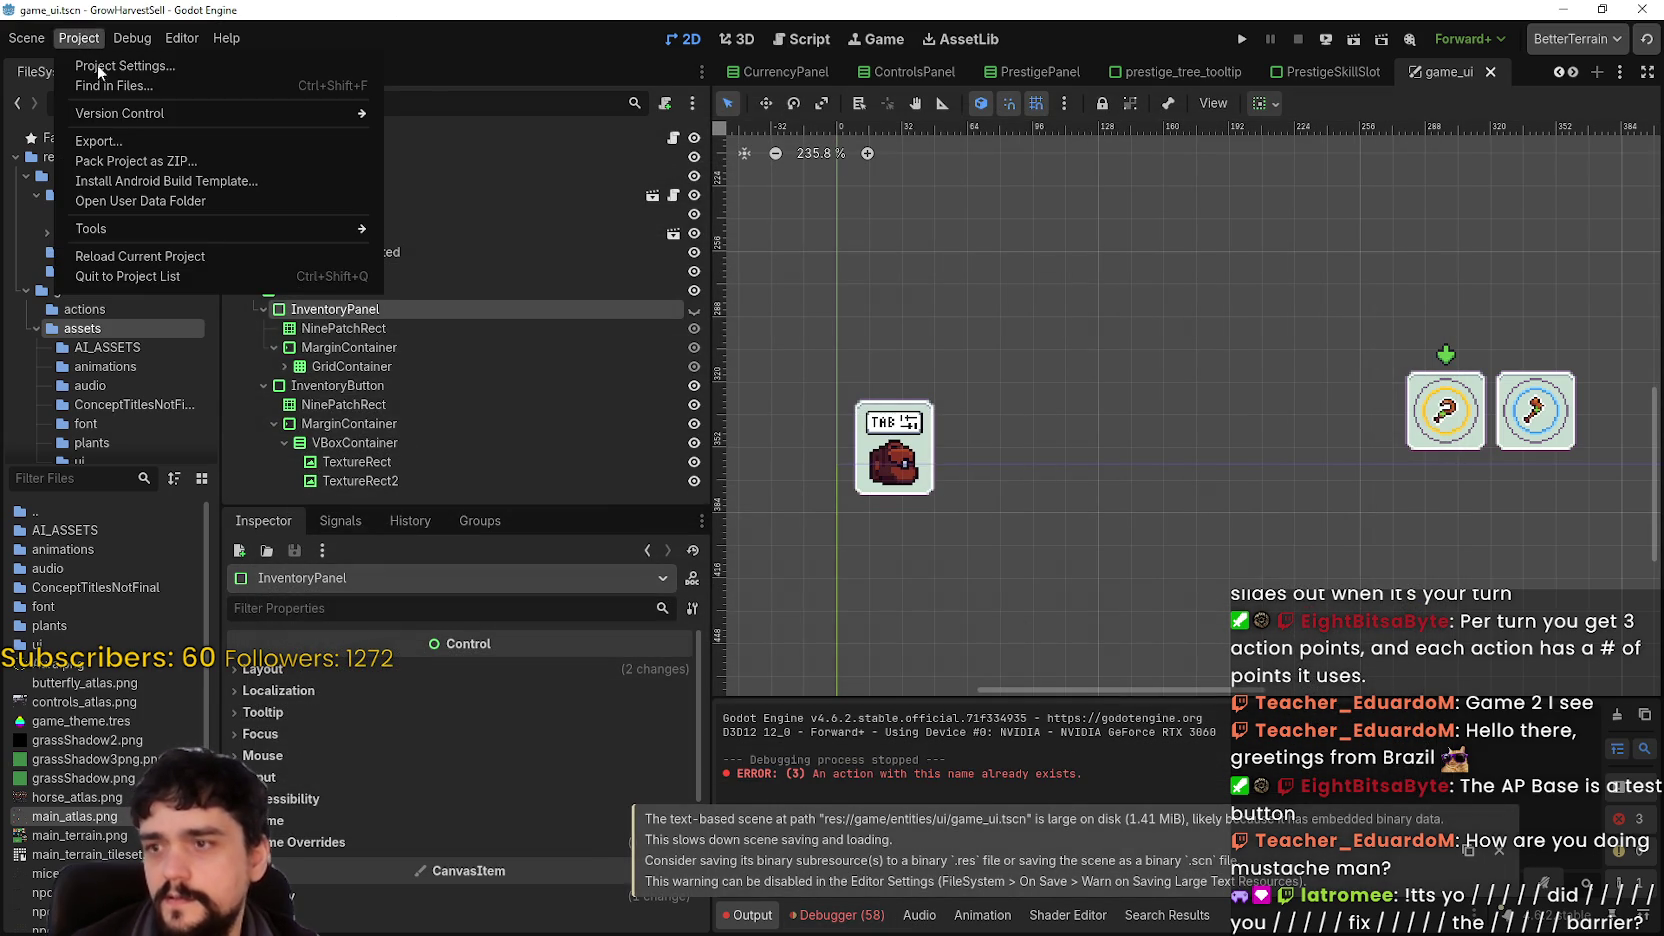
pyautogui.click(124, 255)
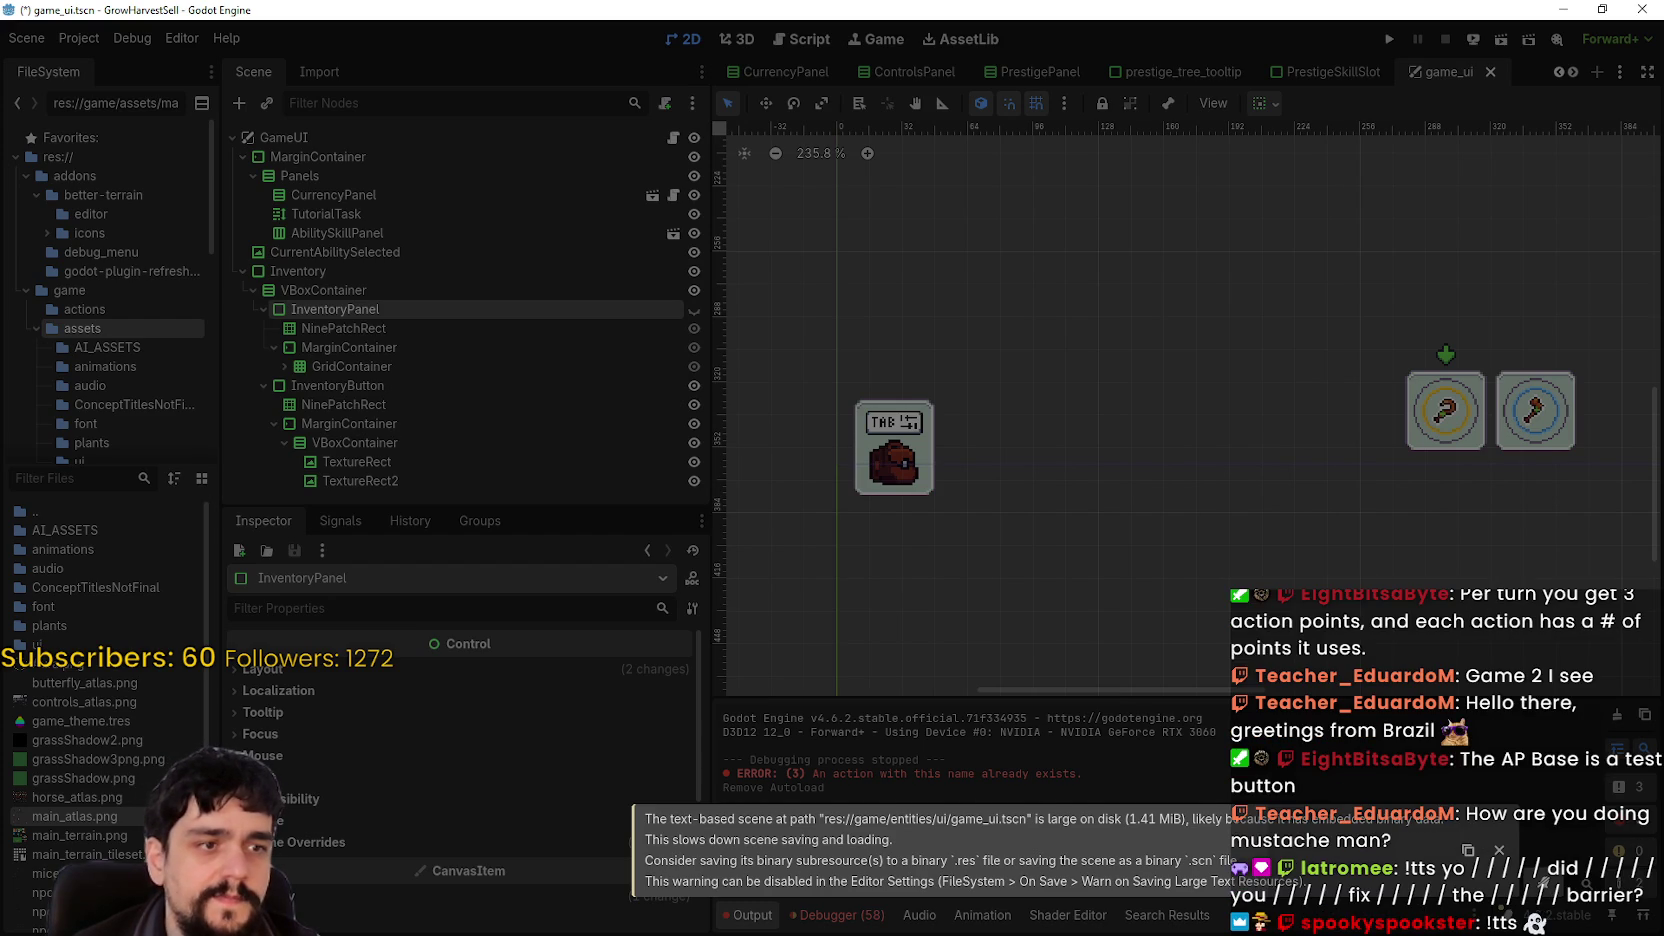
pyautogui.click(1642, 8)
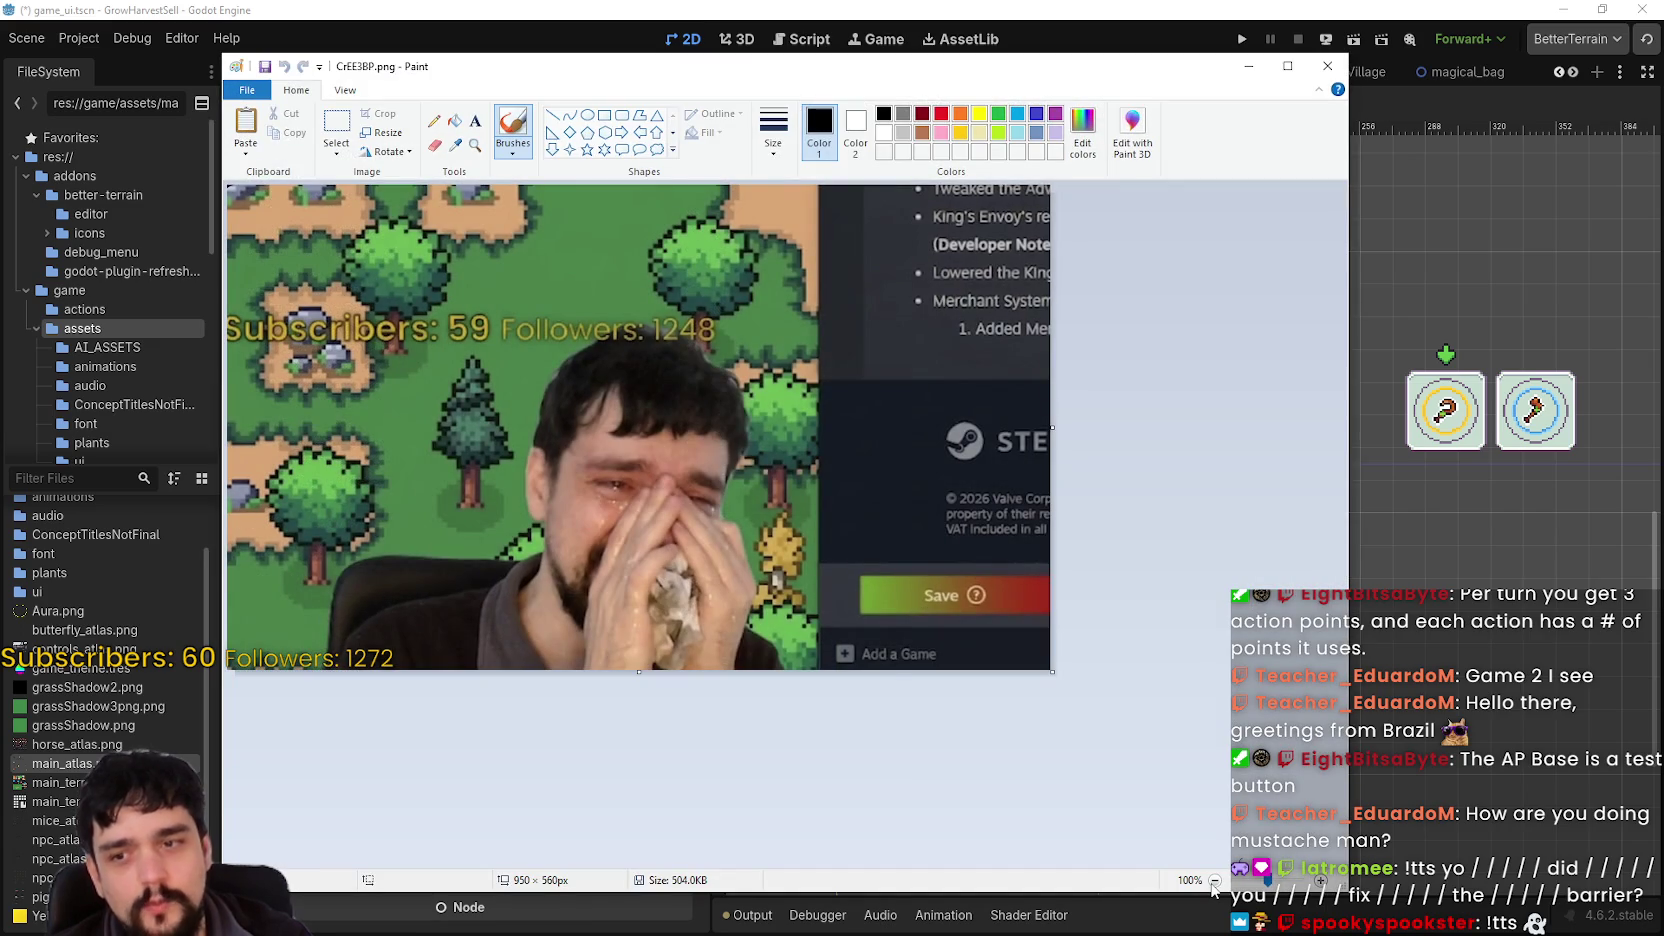
# - Zoom the first screenshot and y8VqZrA.png to 50%, shrink both windows along the top, then zoom RXIGRYz.png
pyautogui.click(1214, 881)
pyautogui.moveTo(1346, 891); pyautogui.dragTo(668, 500)
pyautogui.moveTo(486, 74); pyautogui.dragTo(300, 19)
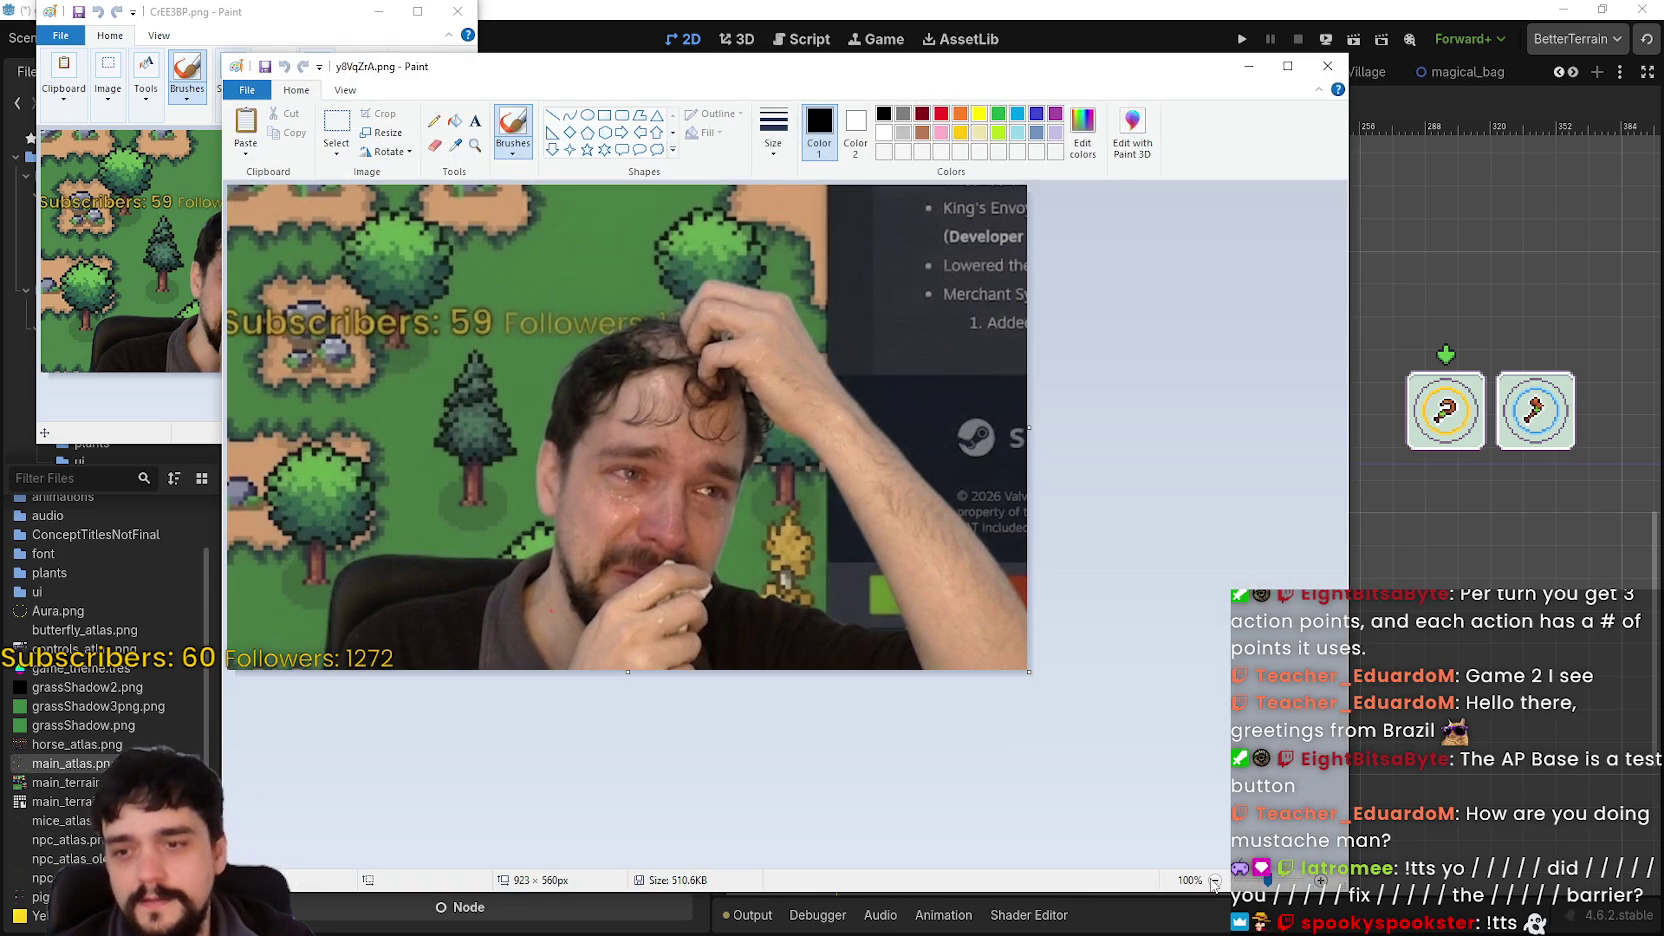
pyautogui.click(1214, 881)
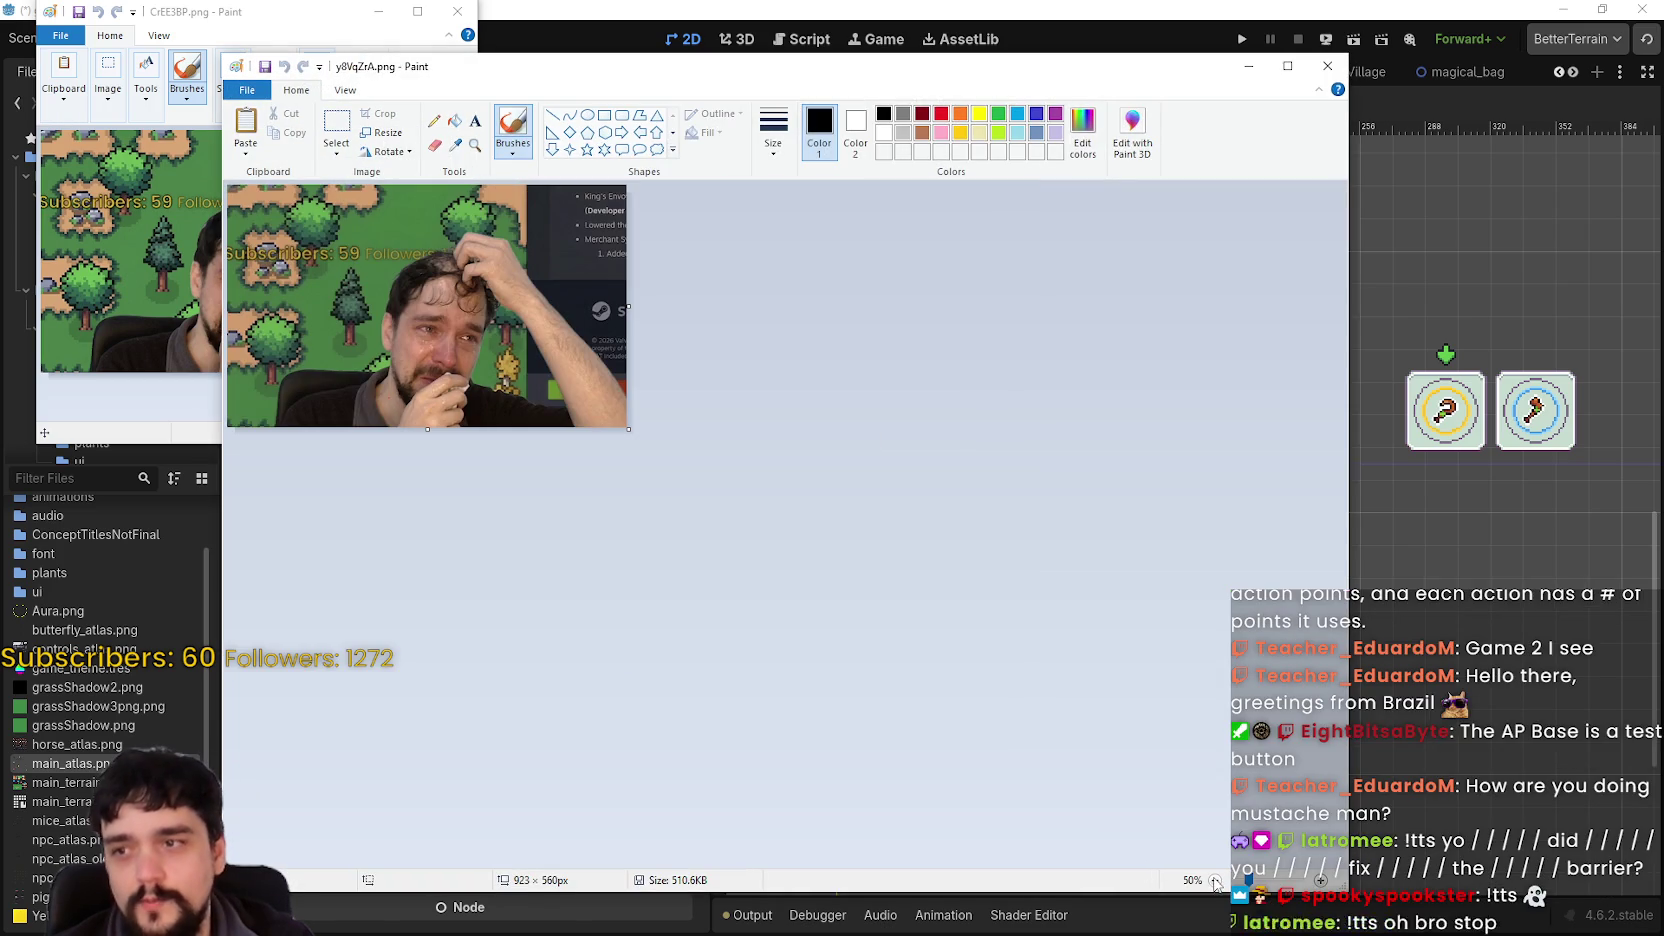
pyautogui.moveTo(1343, 889)
pyautogui.mouseDown()
pyautogui.moveTo(724, 576)
pyautogui.moveTo(724, 492)
pyautogui.mouseUp()
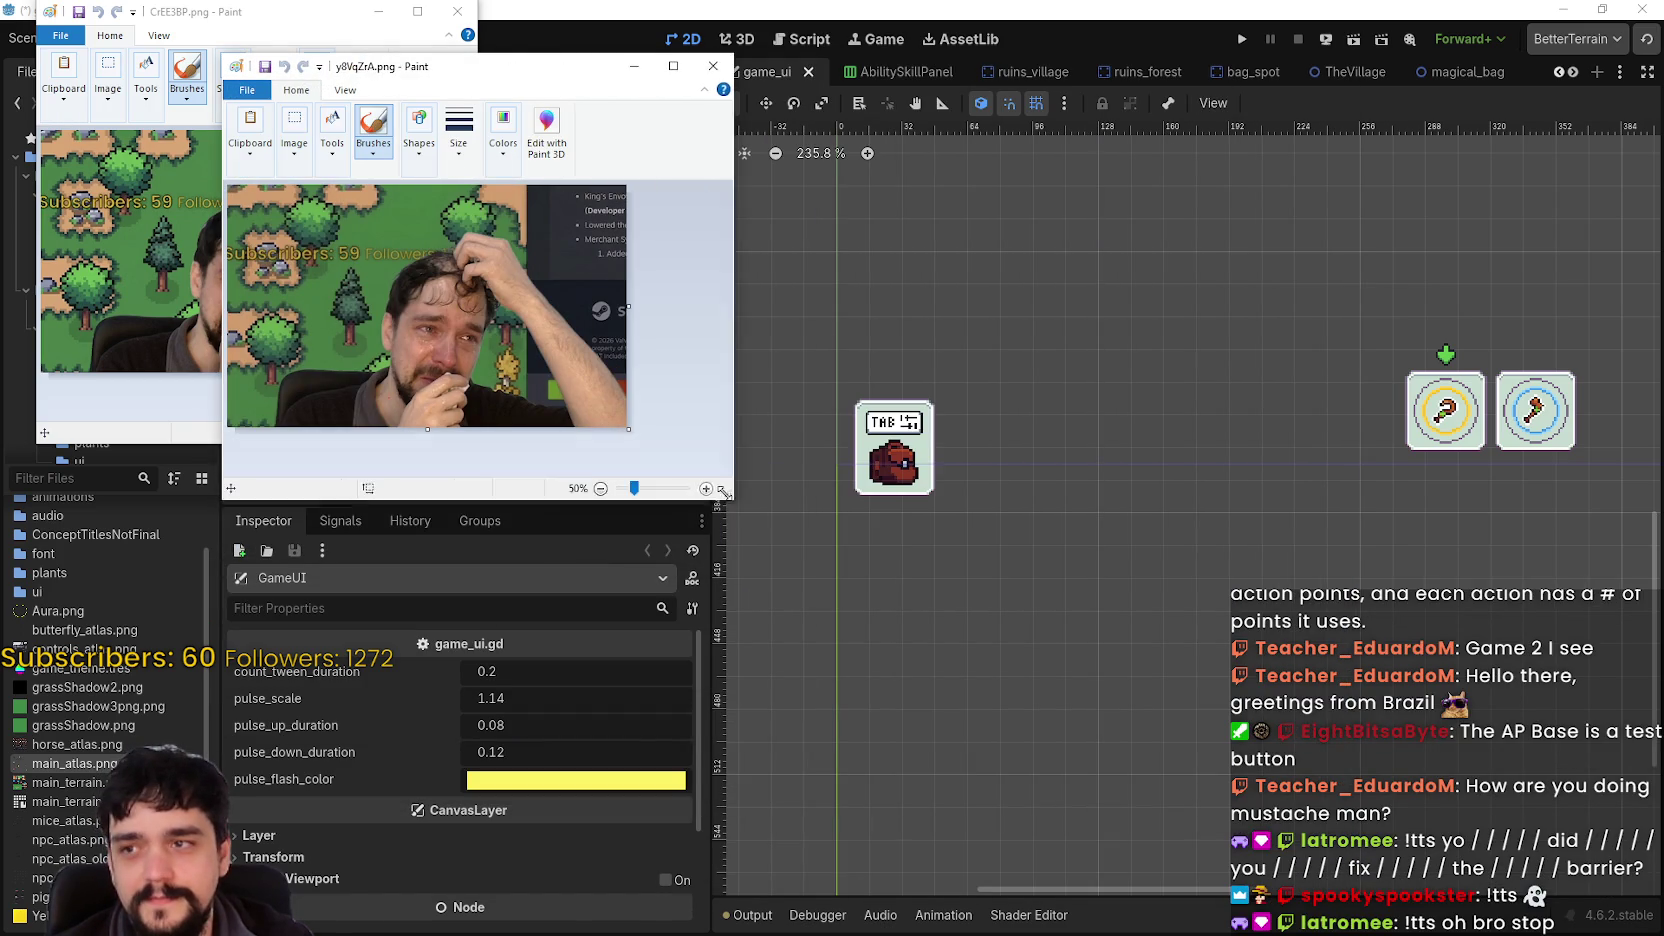
pyautogui.moveTo(407, 78)
pyautogui.mouseDown()
pyautogui.moveTo(660, 36)
pyautogui.moveTo(525, 32)
pyautogui.mouseUp()
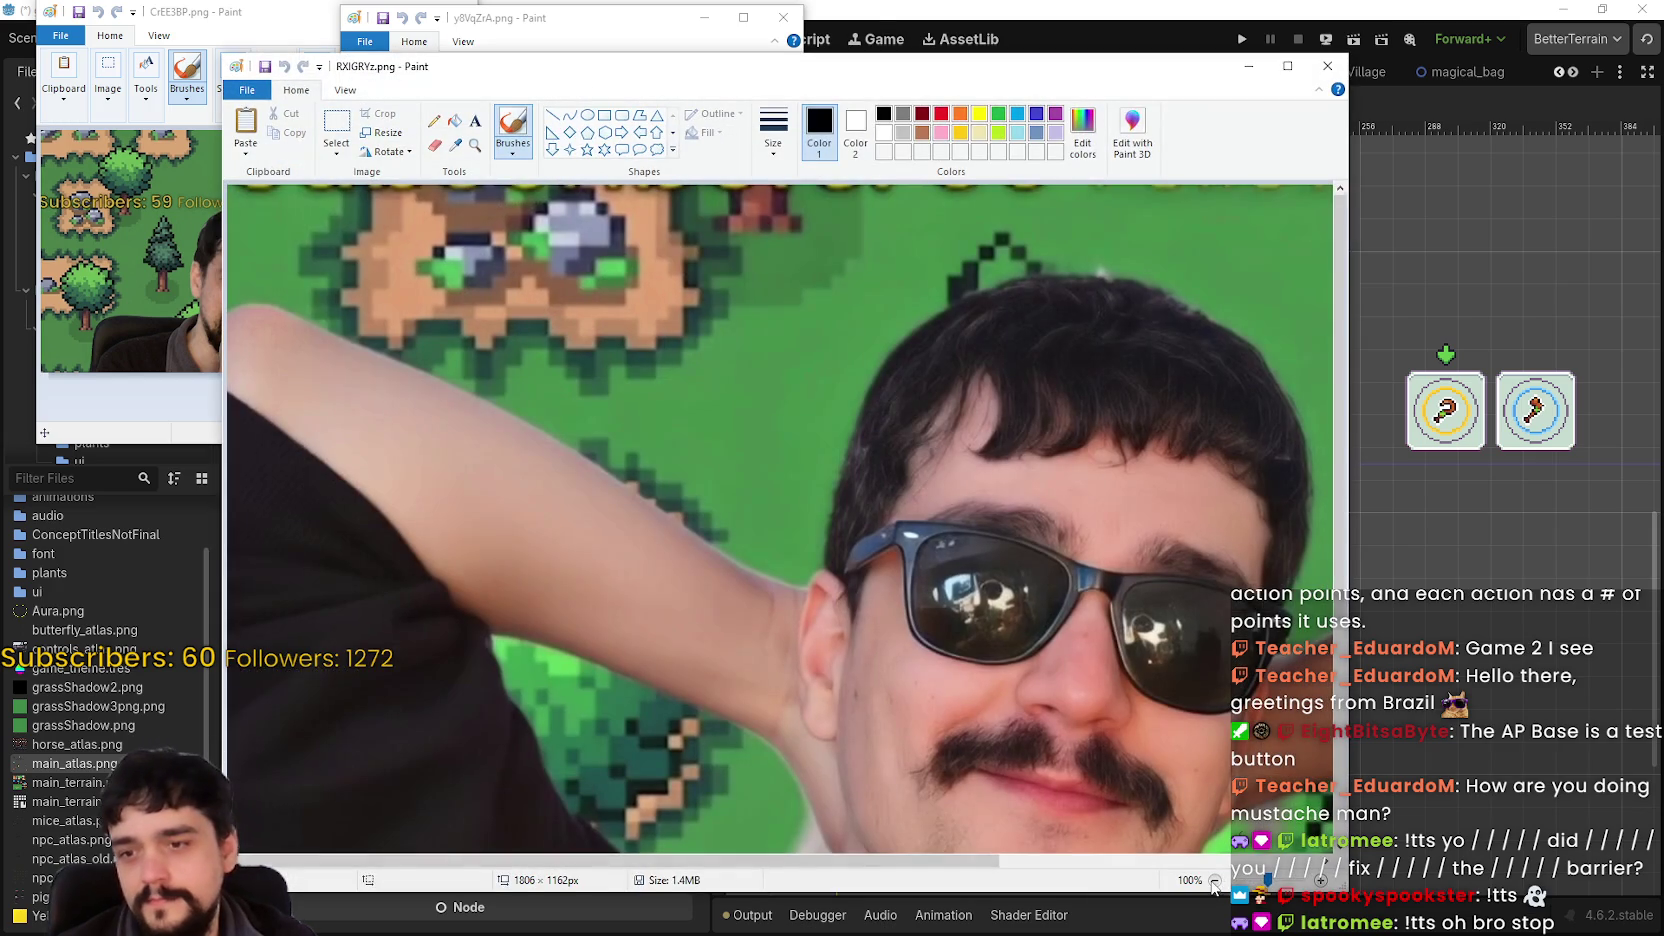
pyautogui.click(1213, 880)
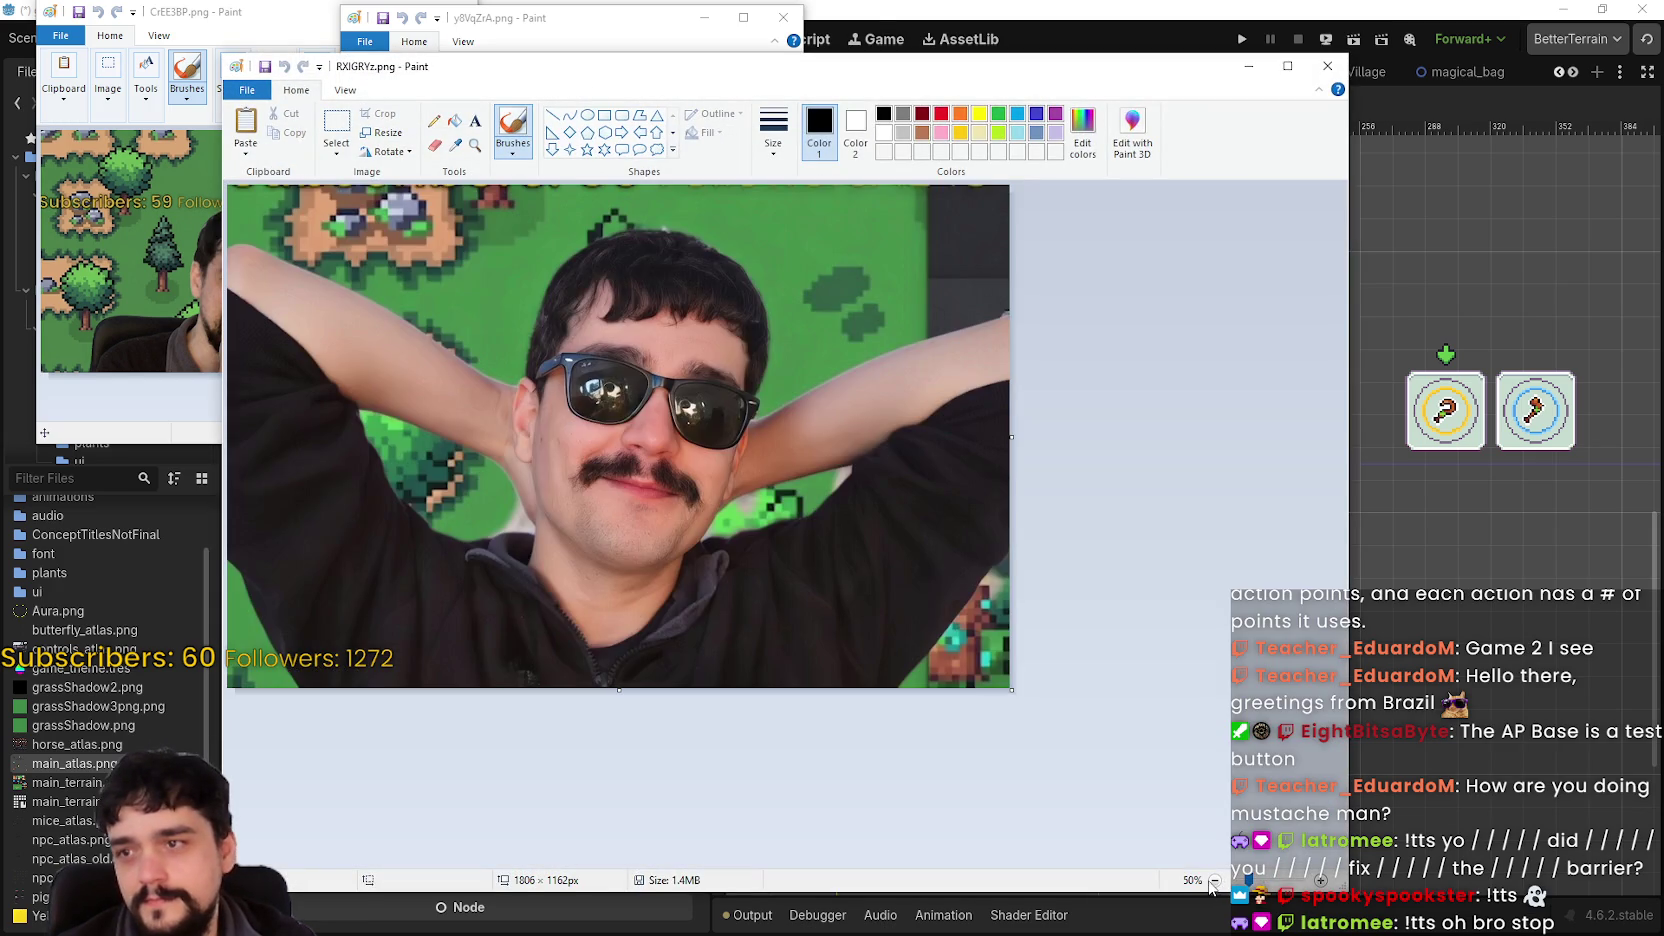
# - Zoom RXIGRYz.png to 25% and X5qbibt.png to 50%, shrink both and place them along the top
pyautogui.click(1213, 880)
pyautogui.moveTo(1347, 890)
pyautogui.mouseDown()
pyautogui.moveTo(1225, 852)
pyautogui.moveTo(700, 496)
pyautogui.moveTo(663, 488)
pyautogui.mouseUp()
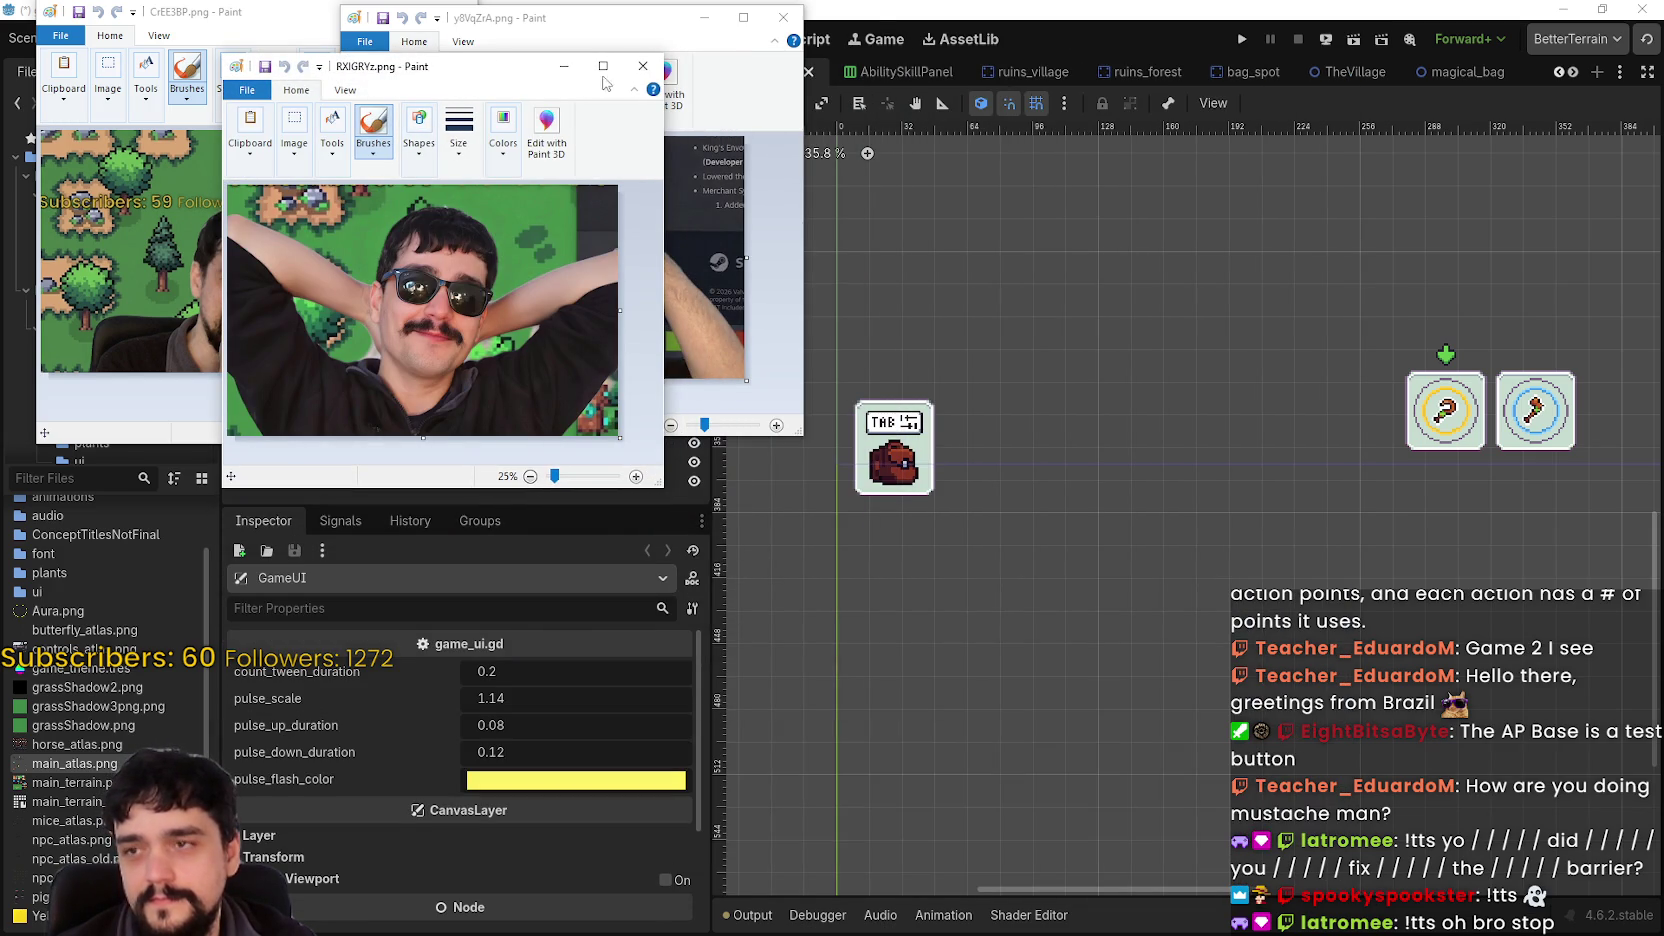
pyautogui.moveTo(446, 70)
pyautogui.mouseDown()
pyautogui.moveTo(984, 60)
pyautogui.moveTo(971, 28)
pyautogui.mouseUp()
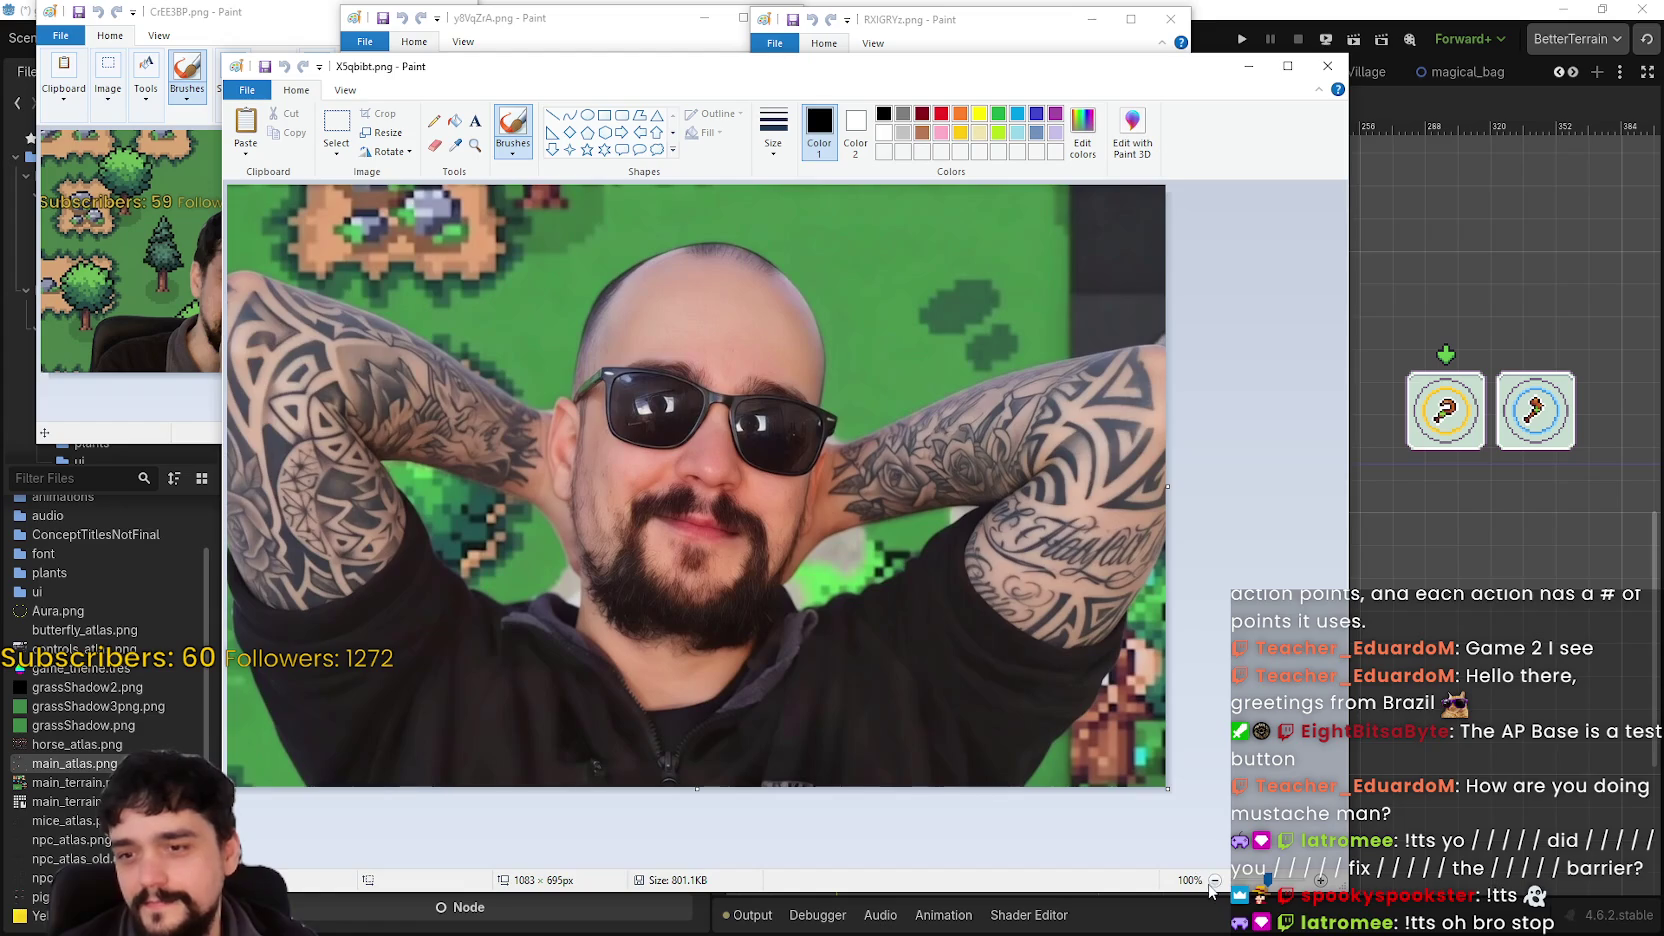
pyautogui.click(1214, 880)
pyautogui.moveTo(1344, 887)
pyautogui.mouseDown()
pyautogui.moveTo(829, 533)
pyautogui.moveTo(741, 530)
pyautogui.mouseUp()
pyautogui.moveTo(494, 62)
pyautogui.mouseDown()
pyautogui.moveTo(1477, 117)
pyautogui.moveTo(1407, 26)
pyautogui.moveTo(1462, 40)
pyautogui.moveTo(1410, 25)
pyautogui.mouseUp()
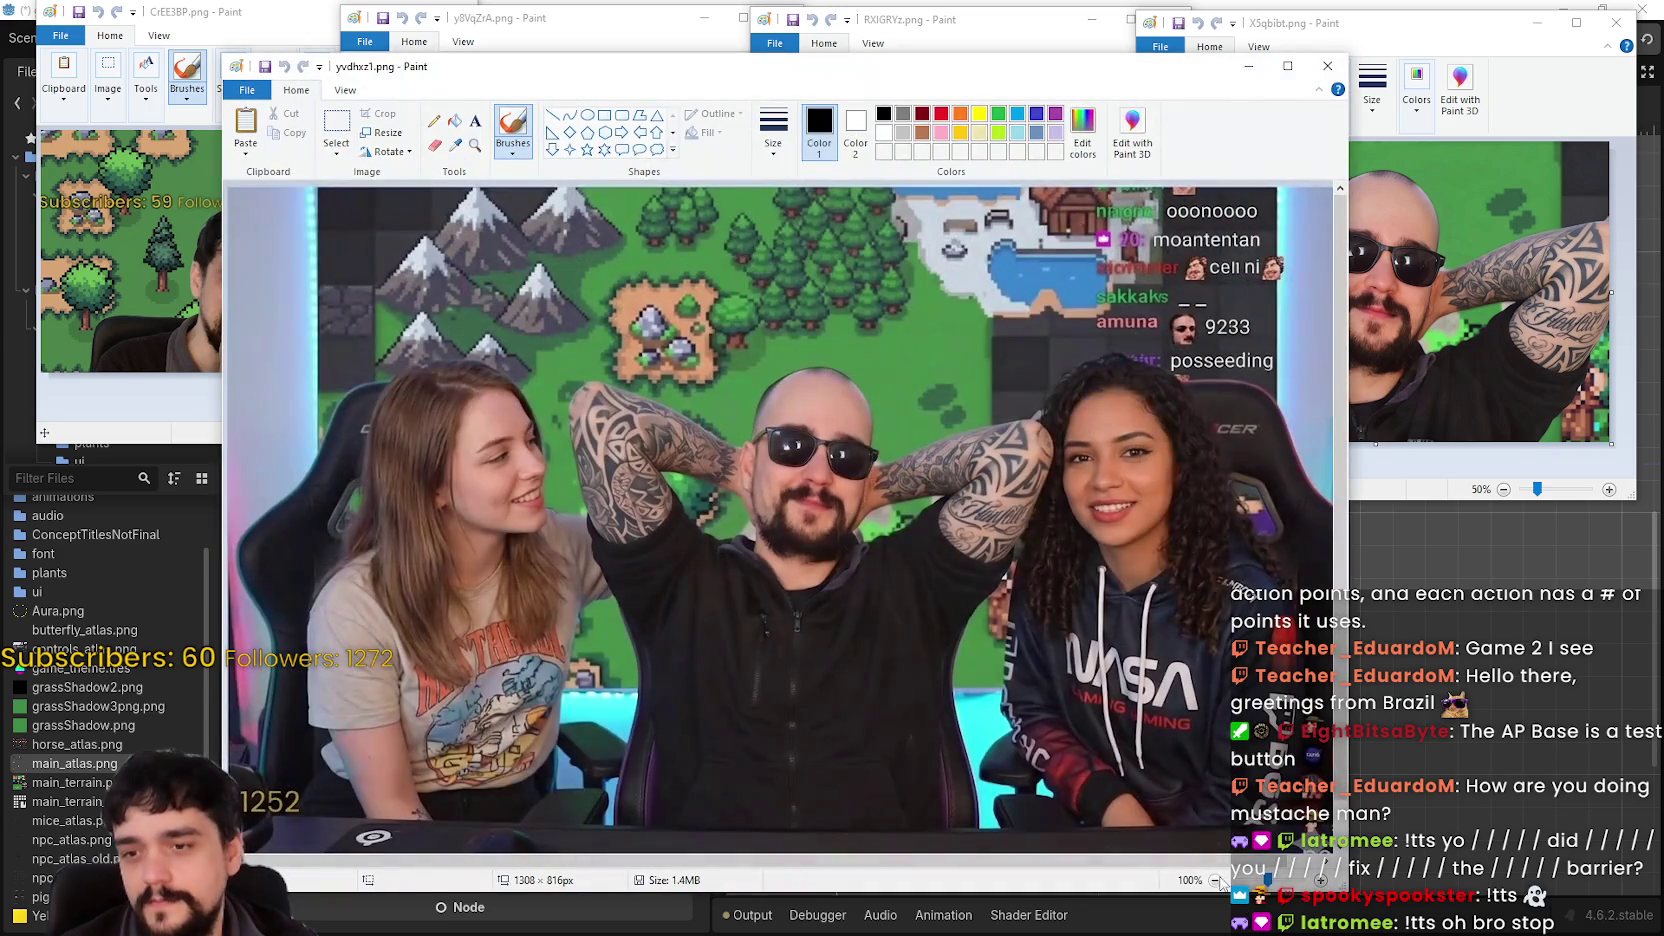
# - Zoom yvdhxz1.png to 50%, place it lower centre, and fine-tune the five tiled windows
pyautogui.click(1215, 880)
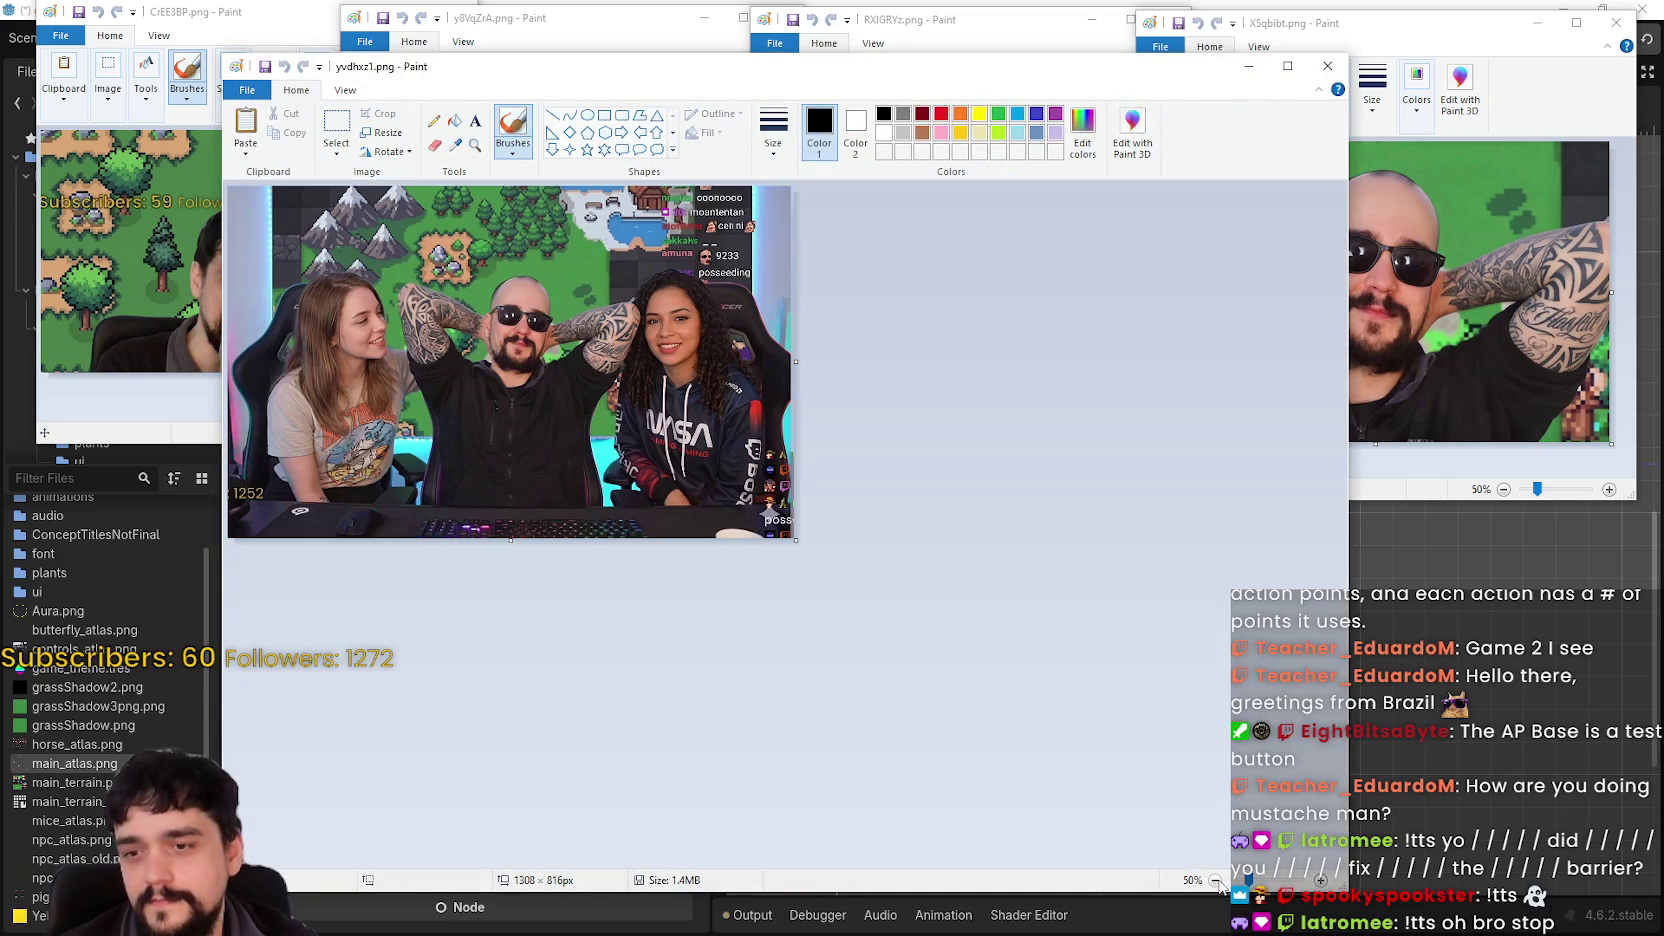
pyautogui.moveTo(1345, 885); pyautogui.dragTo(851, 588)
pyautogui.moveTo(537, 68); pyautogui.dragTo(852, 343)
pyautogui.moveTo(1350, 38); pyautogui.dragTo(1354, 36)
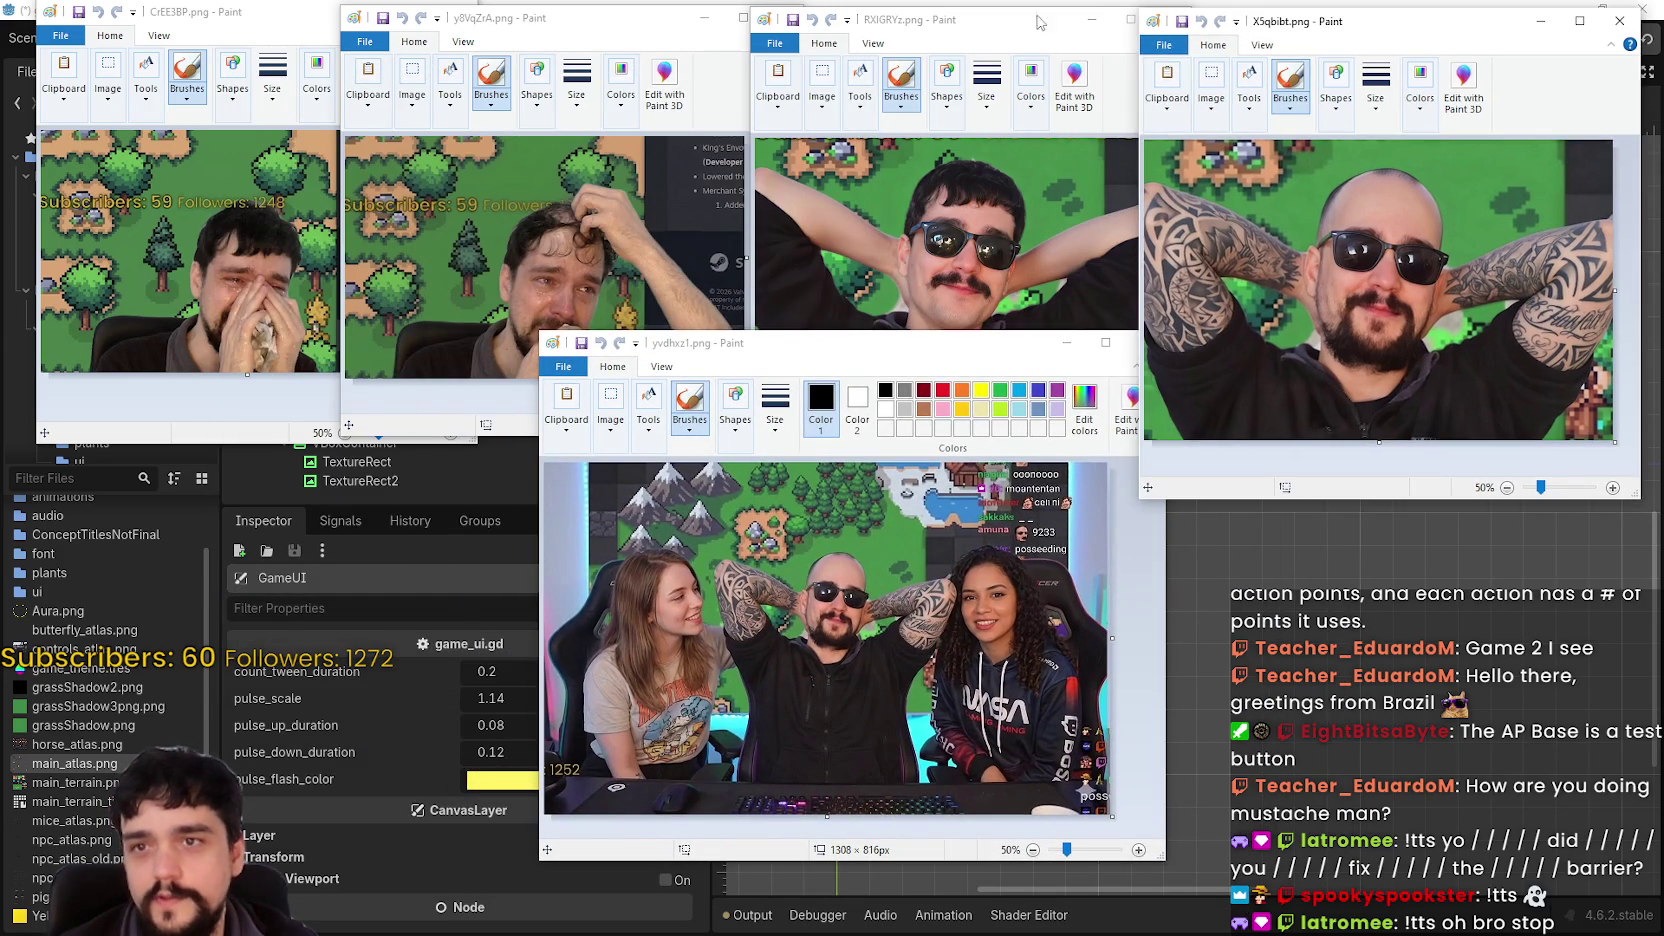
pyautogui.click(1000, 28)
pyautogui.click(552, 27)
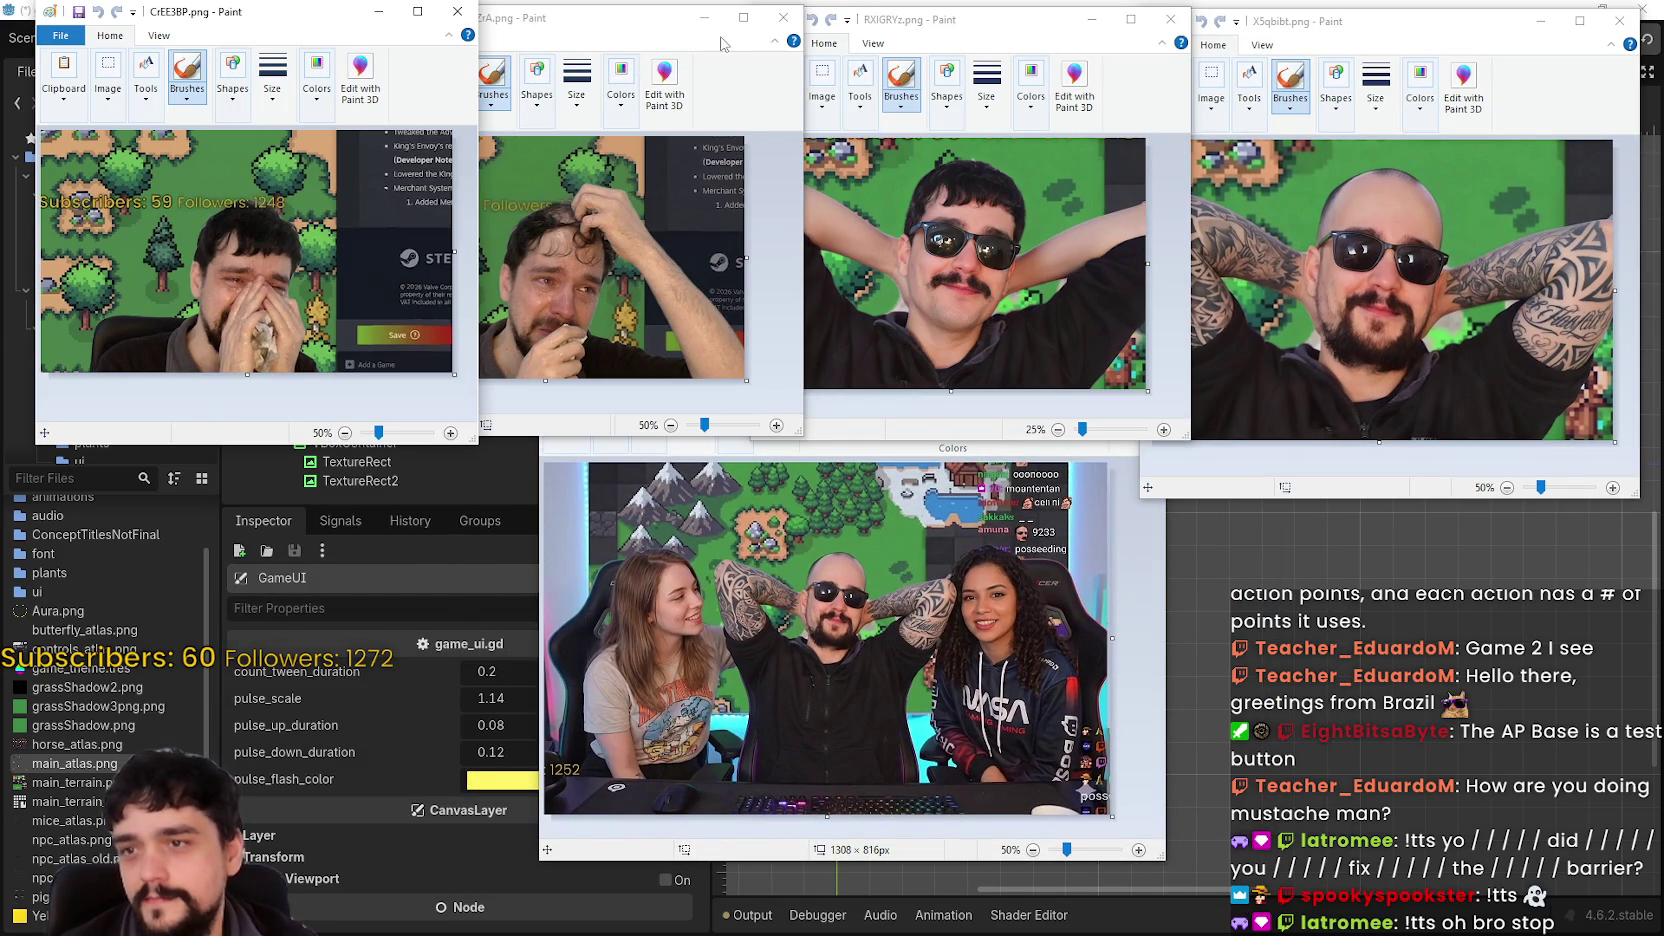
pyautogui.moveTo(690, 20); pyautogui.dragTo(698, 21)
pyautogui.click(980, 14)
pyautogui.click(1340, 26)
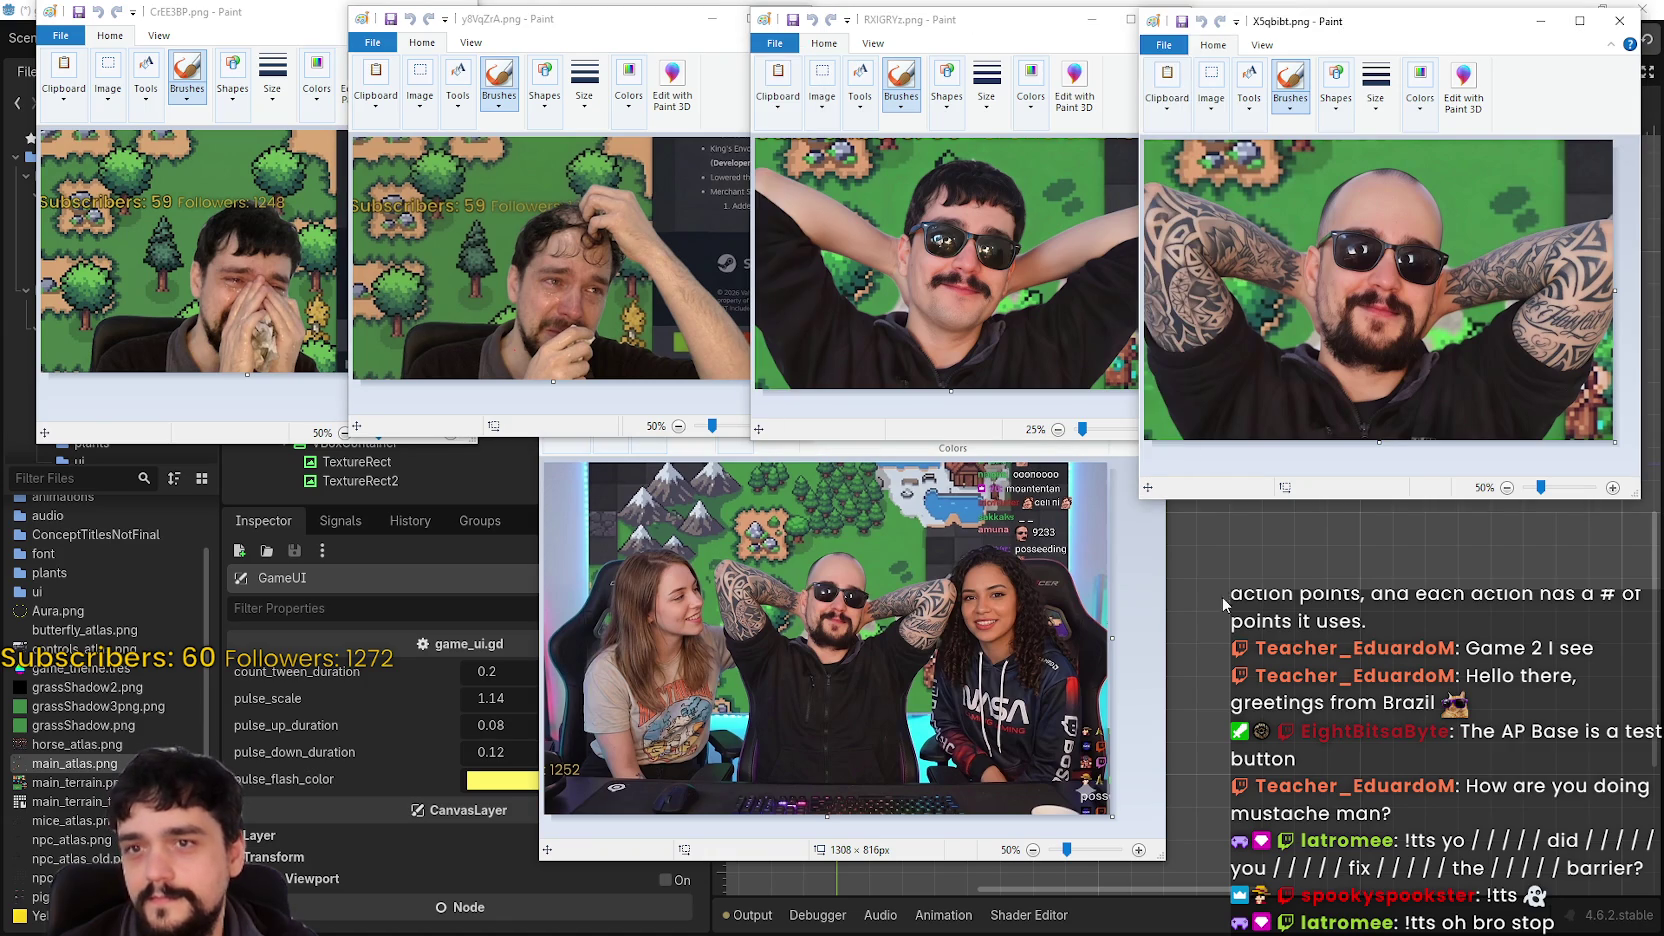
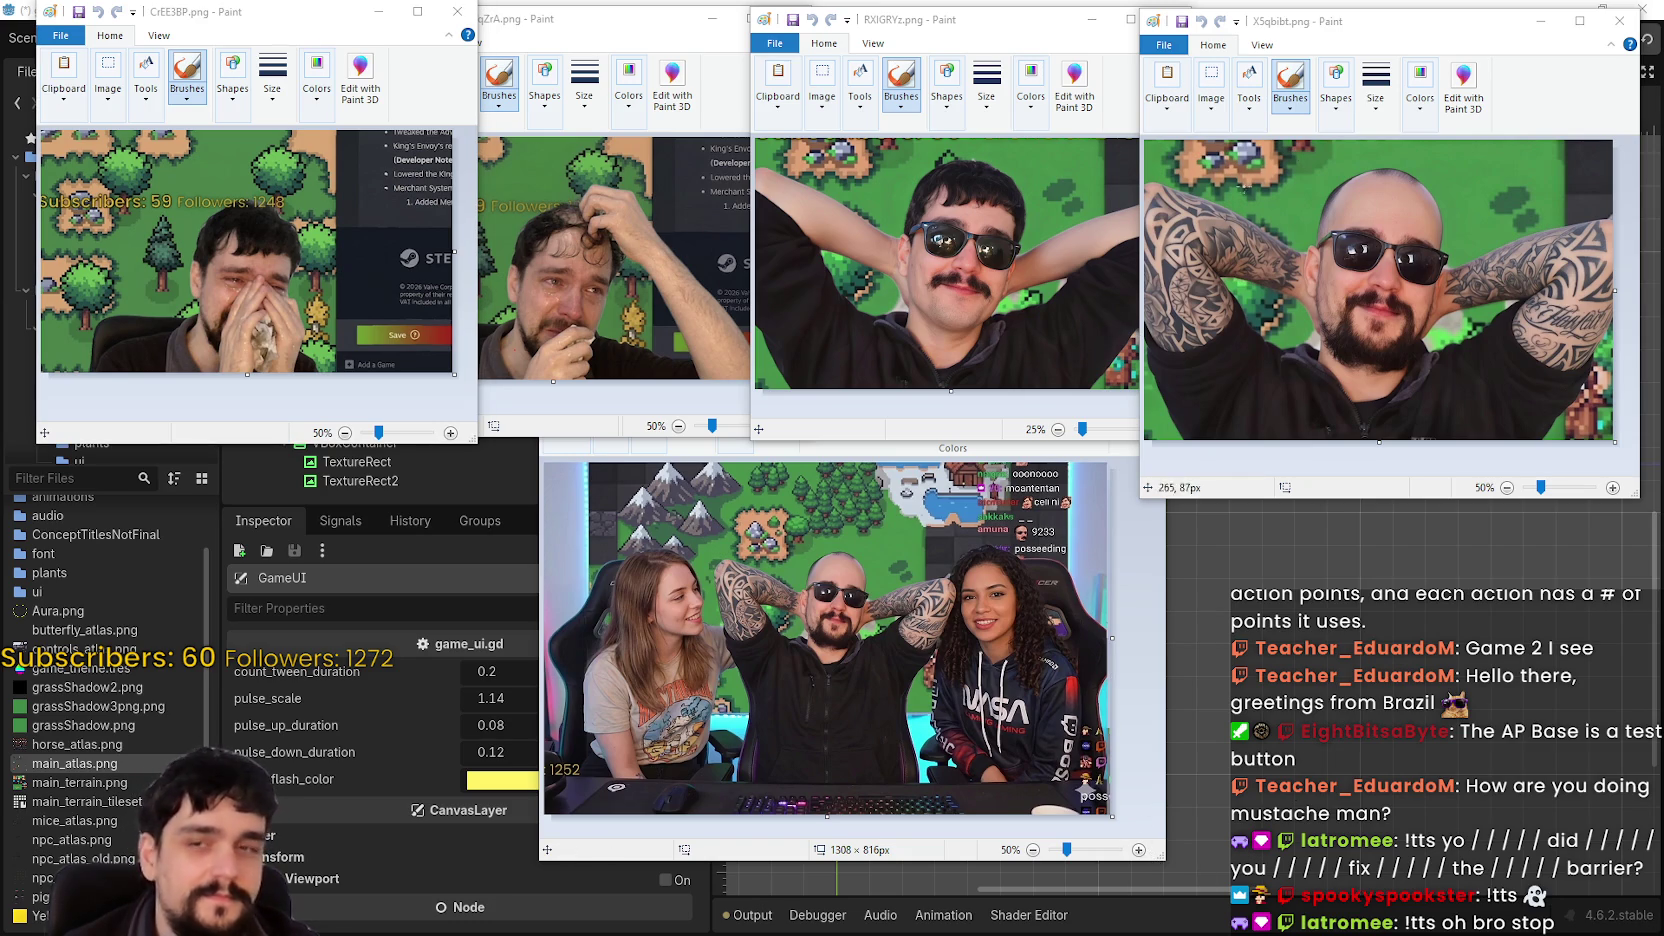
# - Close all five Paint screenshot windows, starting with the group photo image
pyautogui.click(1160, 668)
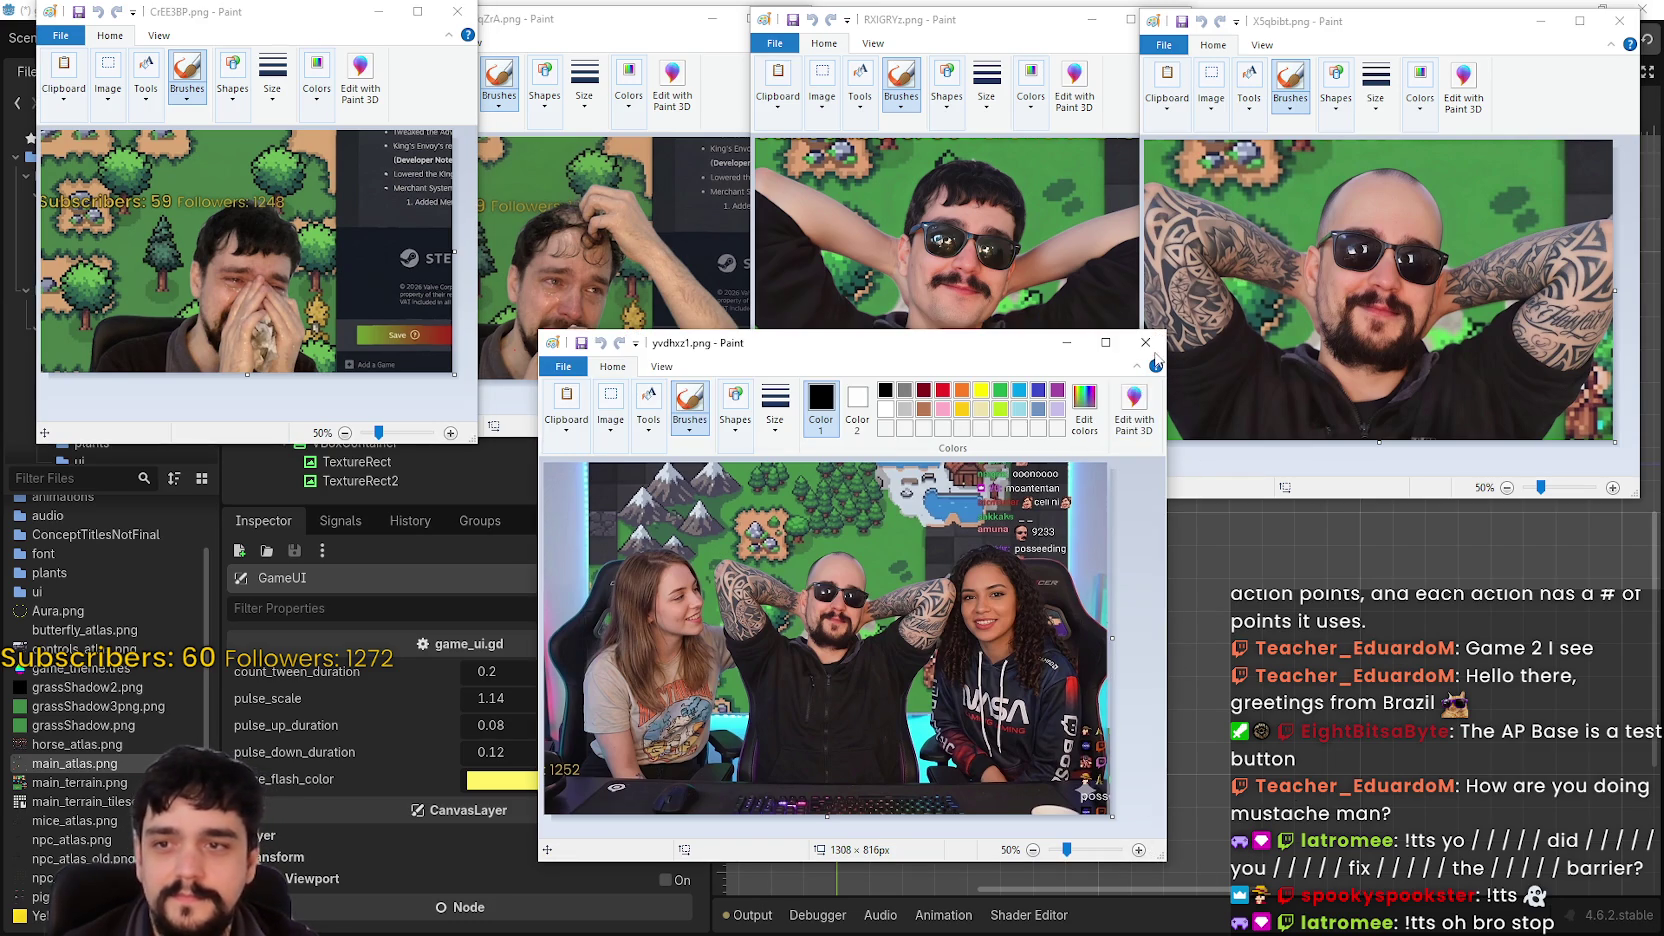
pyautogui.click(1146, 344)
pyautogui.click(1618, 22)
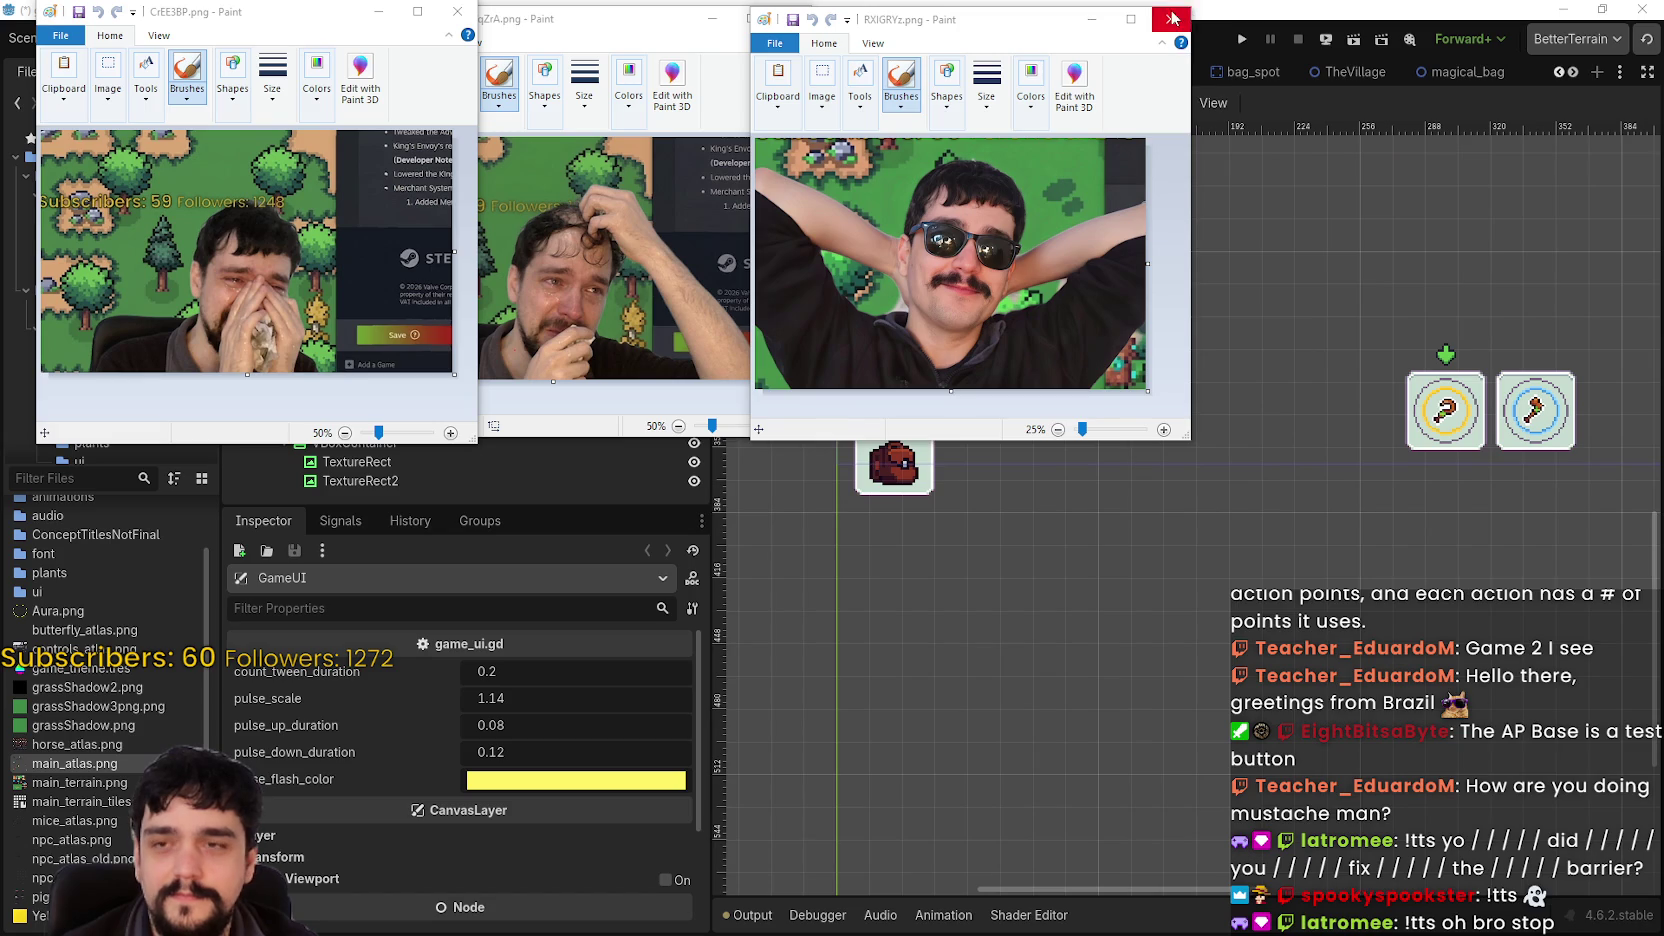
pyautogui.click(1179, 17)
pyautogui.click(795, 20)
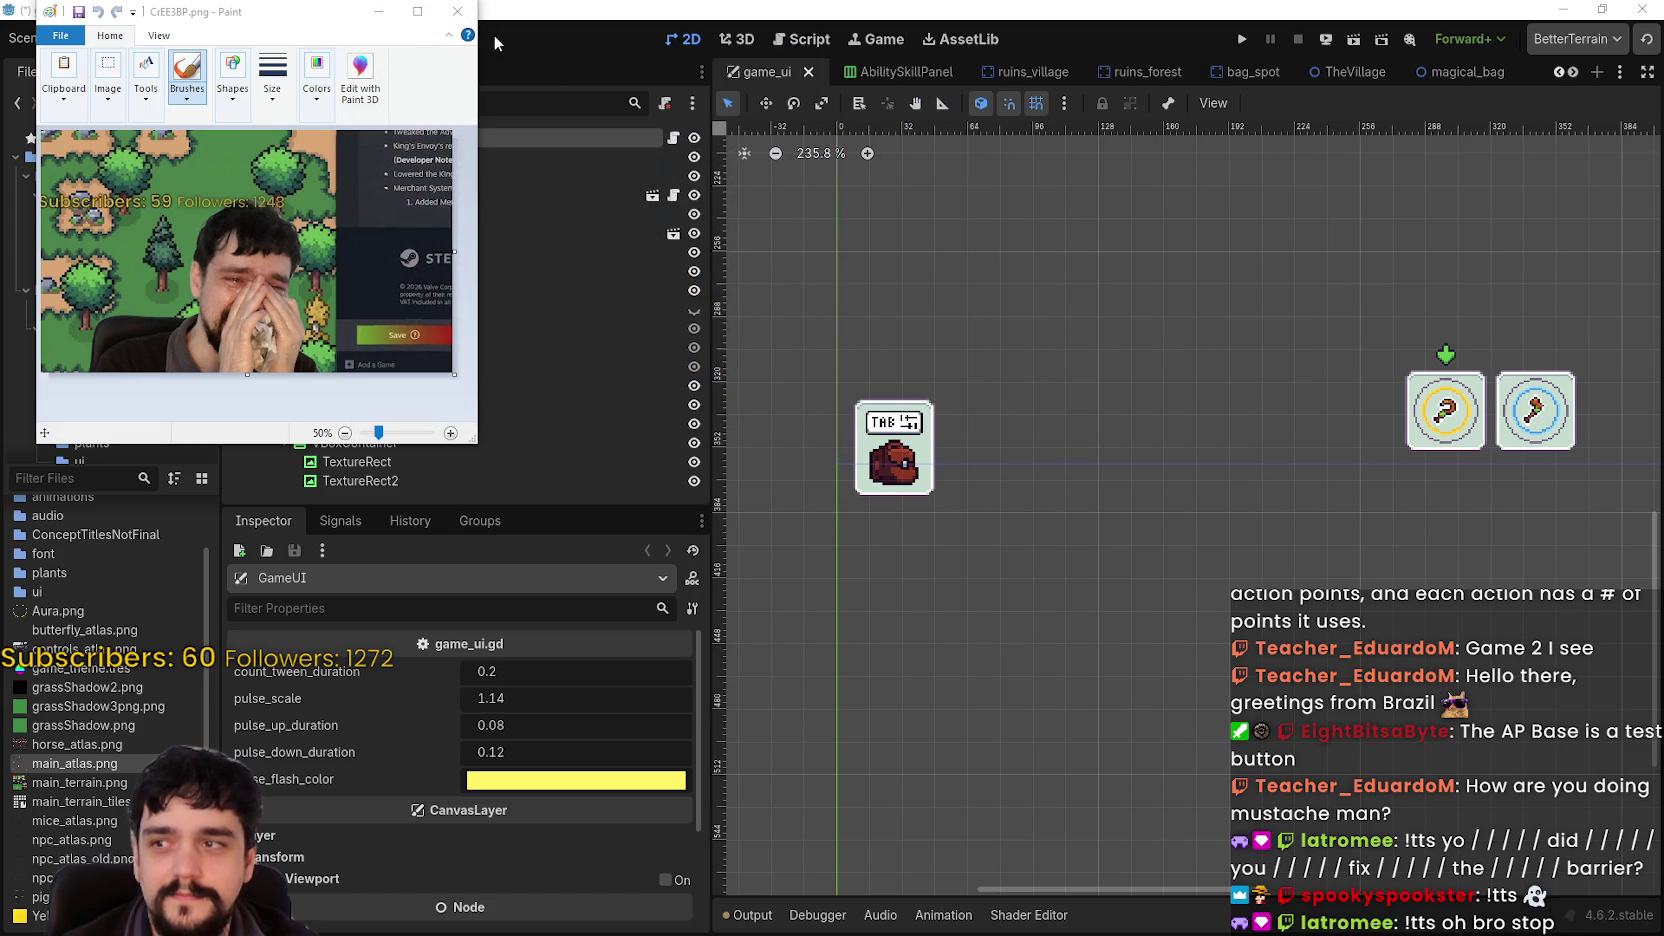
pyautogui.click(458, 12)
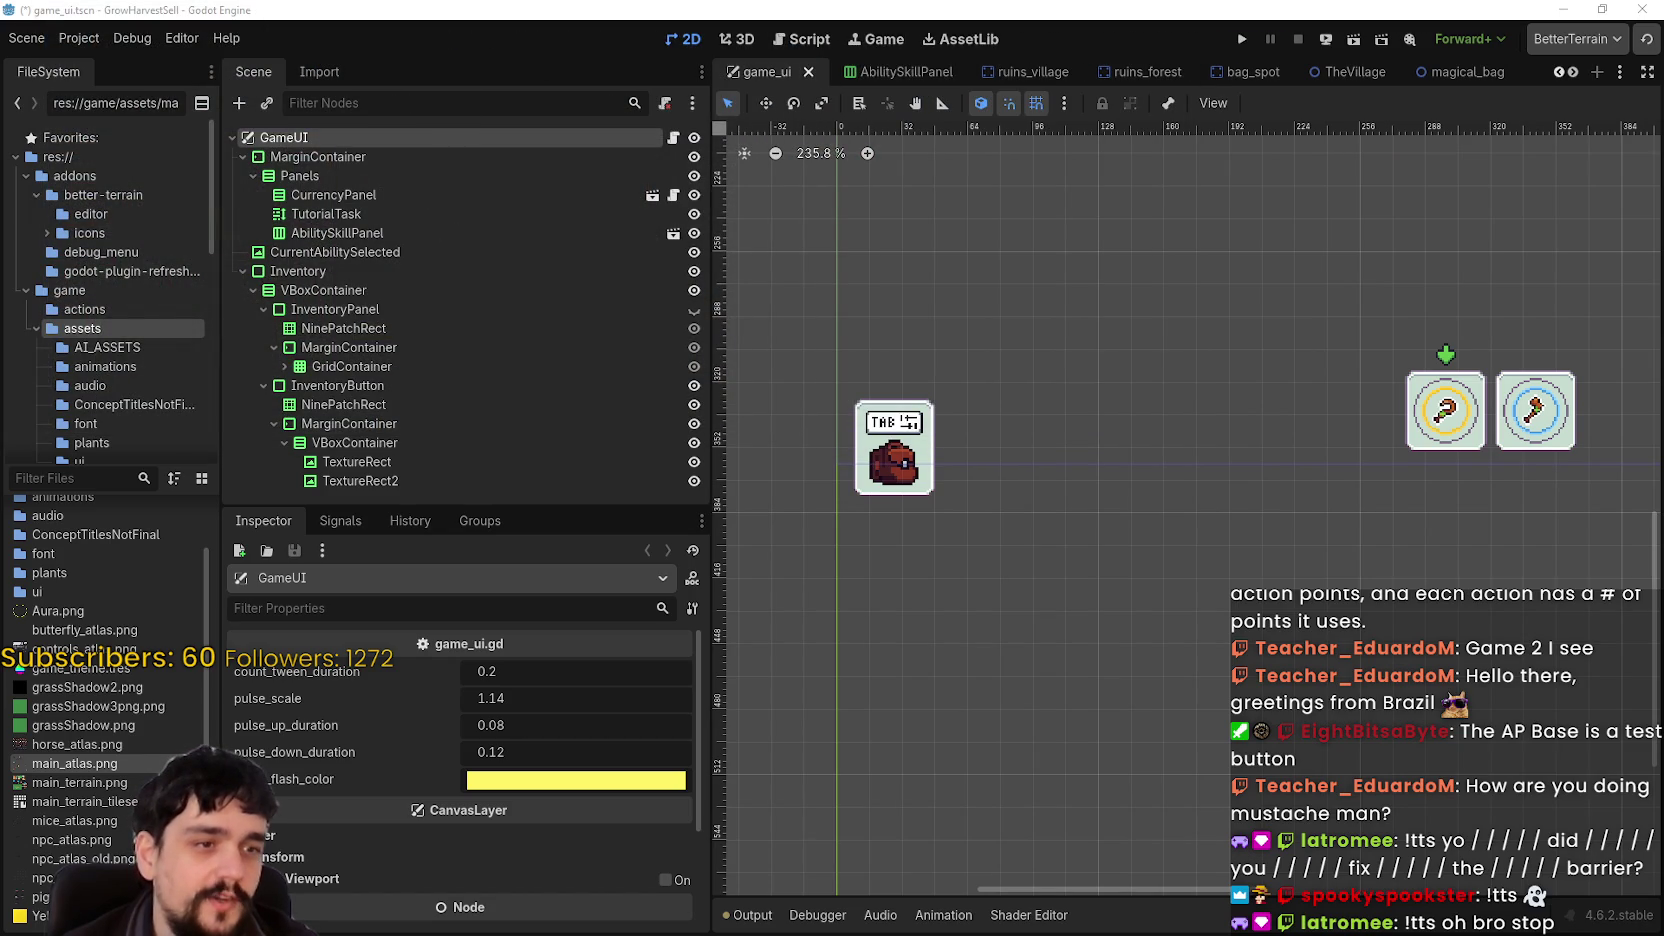
# - In Project Settings' Input Map, rebind inventory_toggle from Enter to Tab
pyautogui.scroll(-2, 1079, 511)
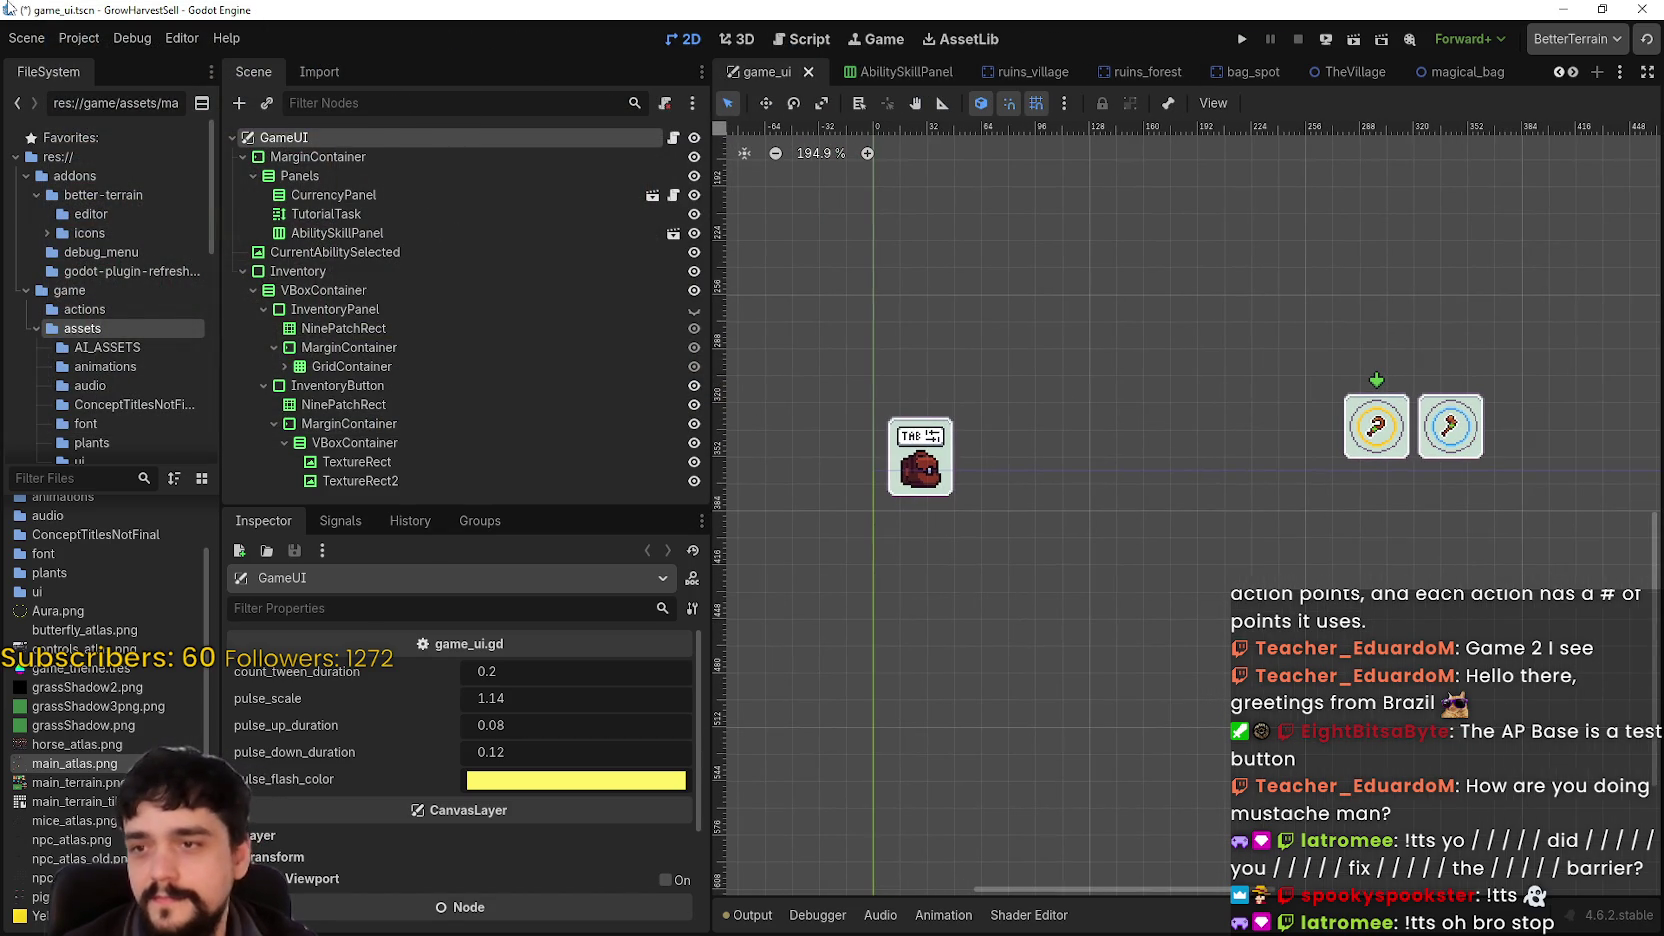
pyautogui.click(66, 38)
pyautogui.click(75, 62)
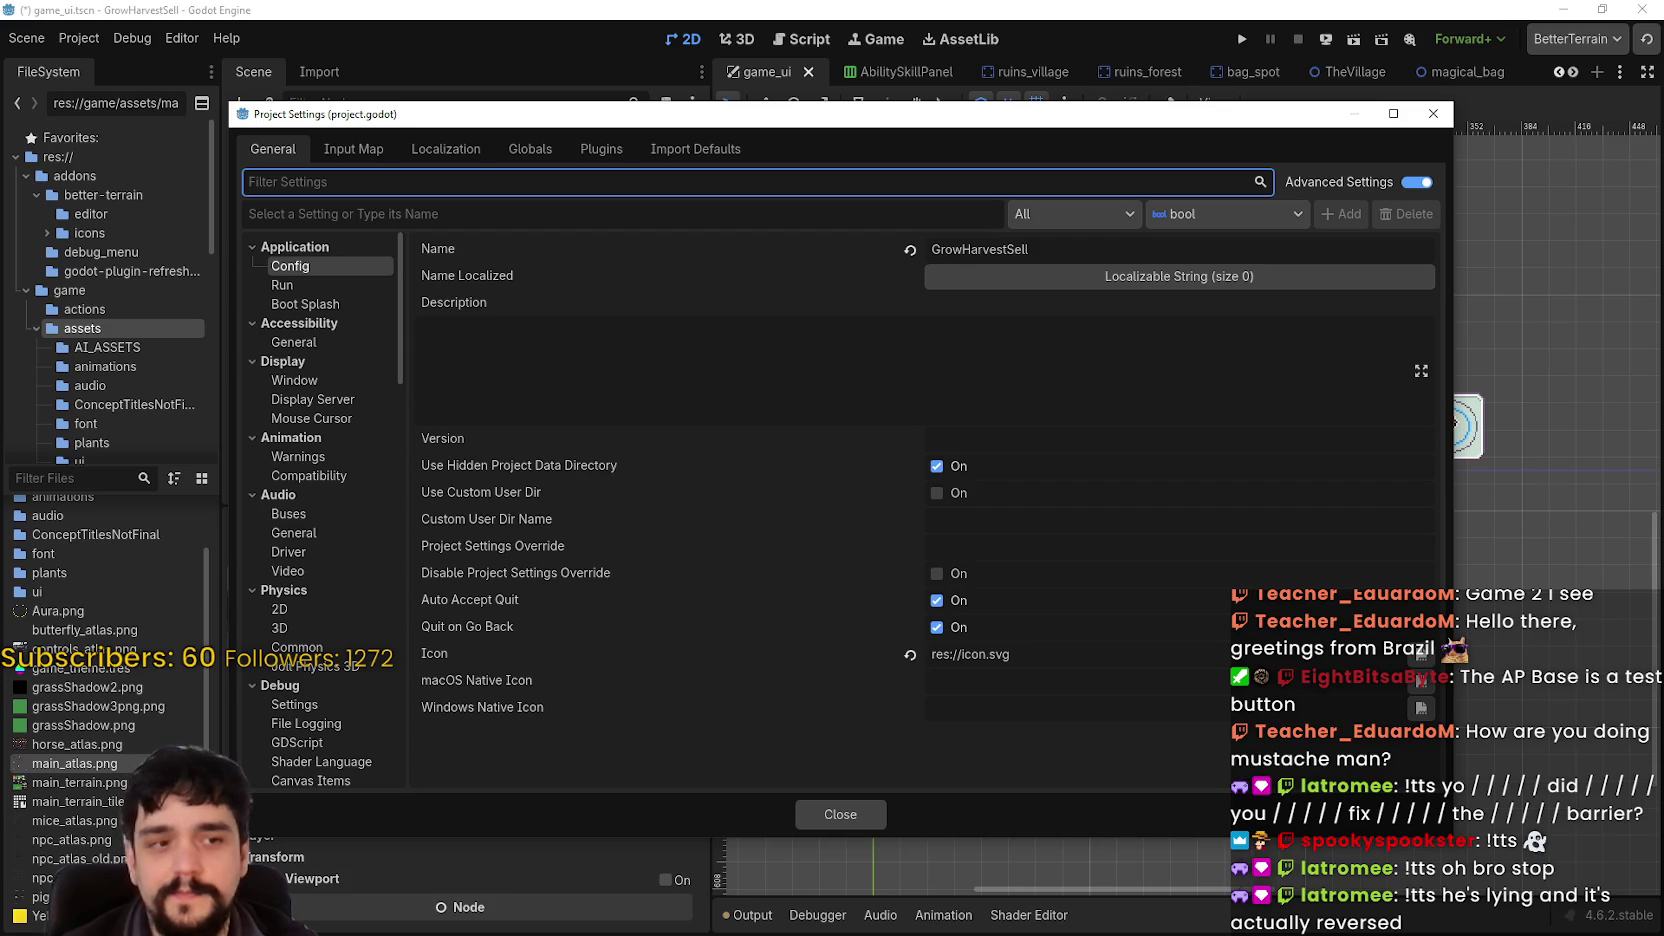
pyautogui.click(352, 150)
pyautogui.scroll(-3, 456, 573)
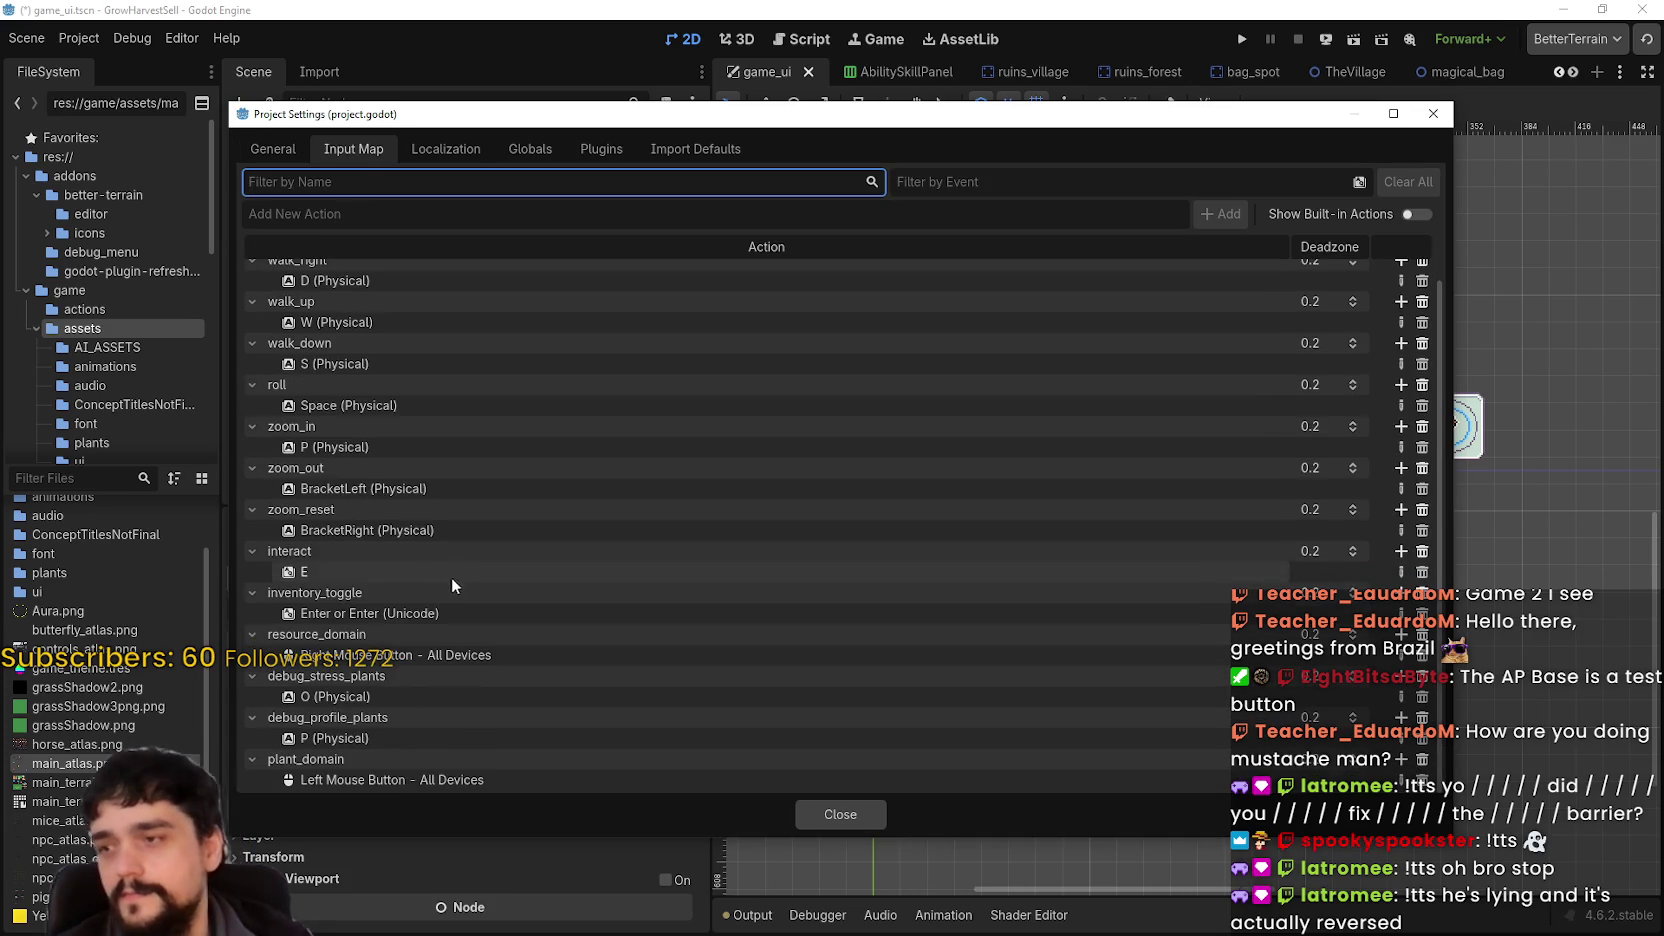
pyautogui.click(374, 614)
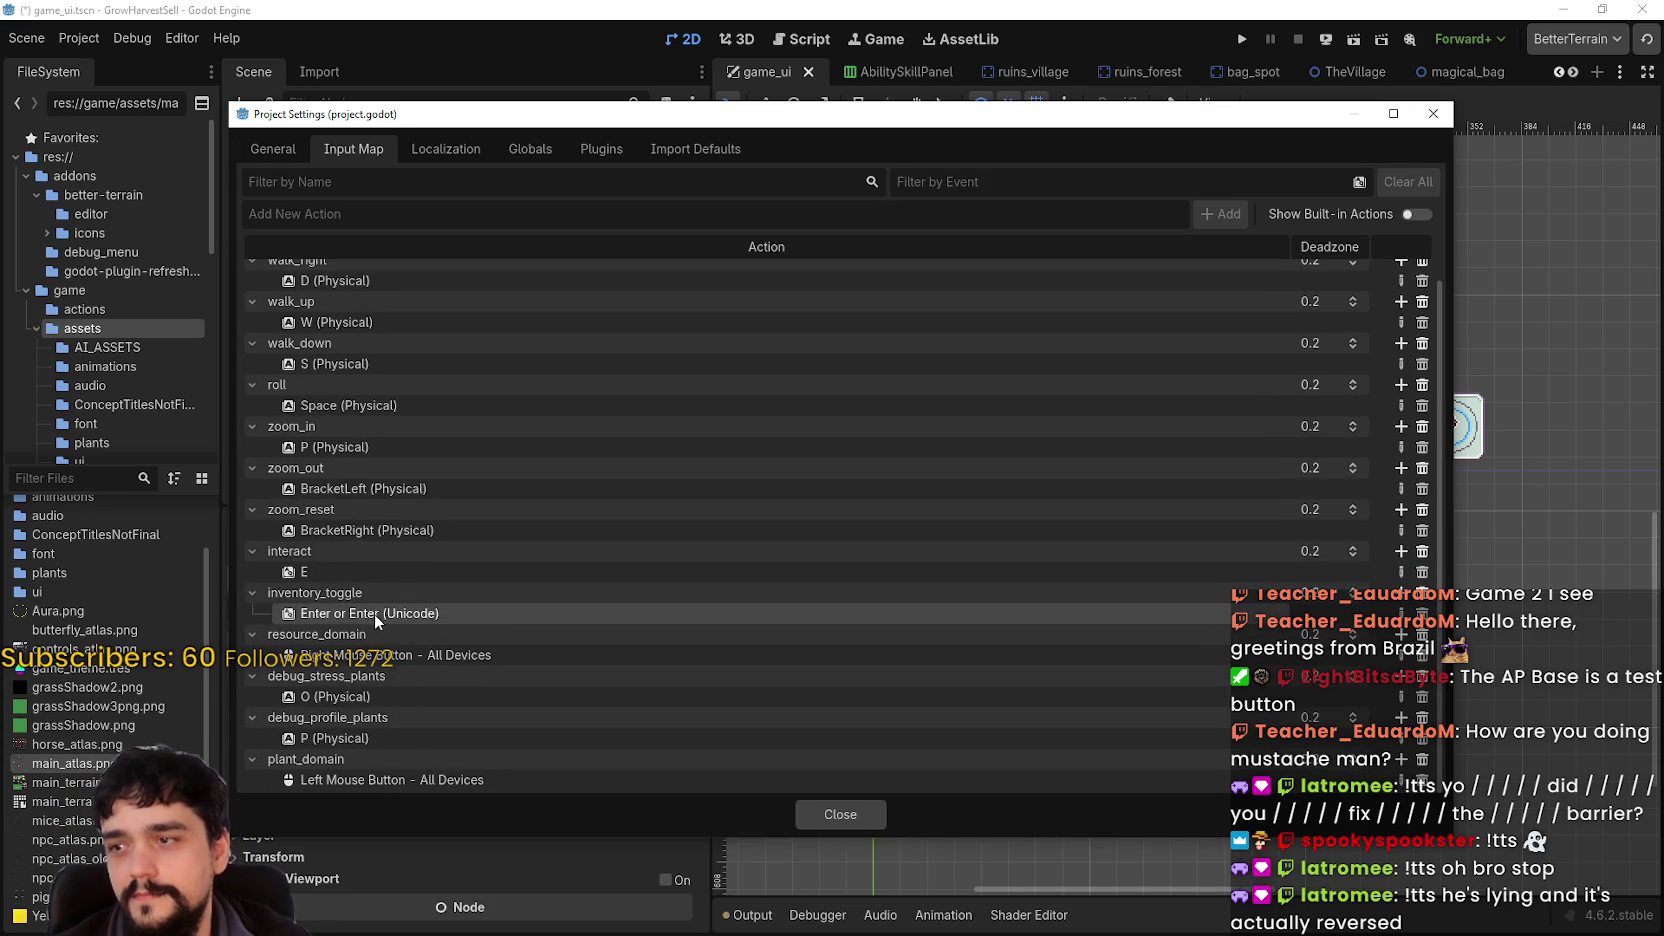
pyautogui.doubleClick(341, 613)
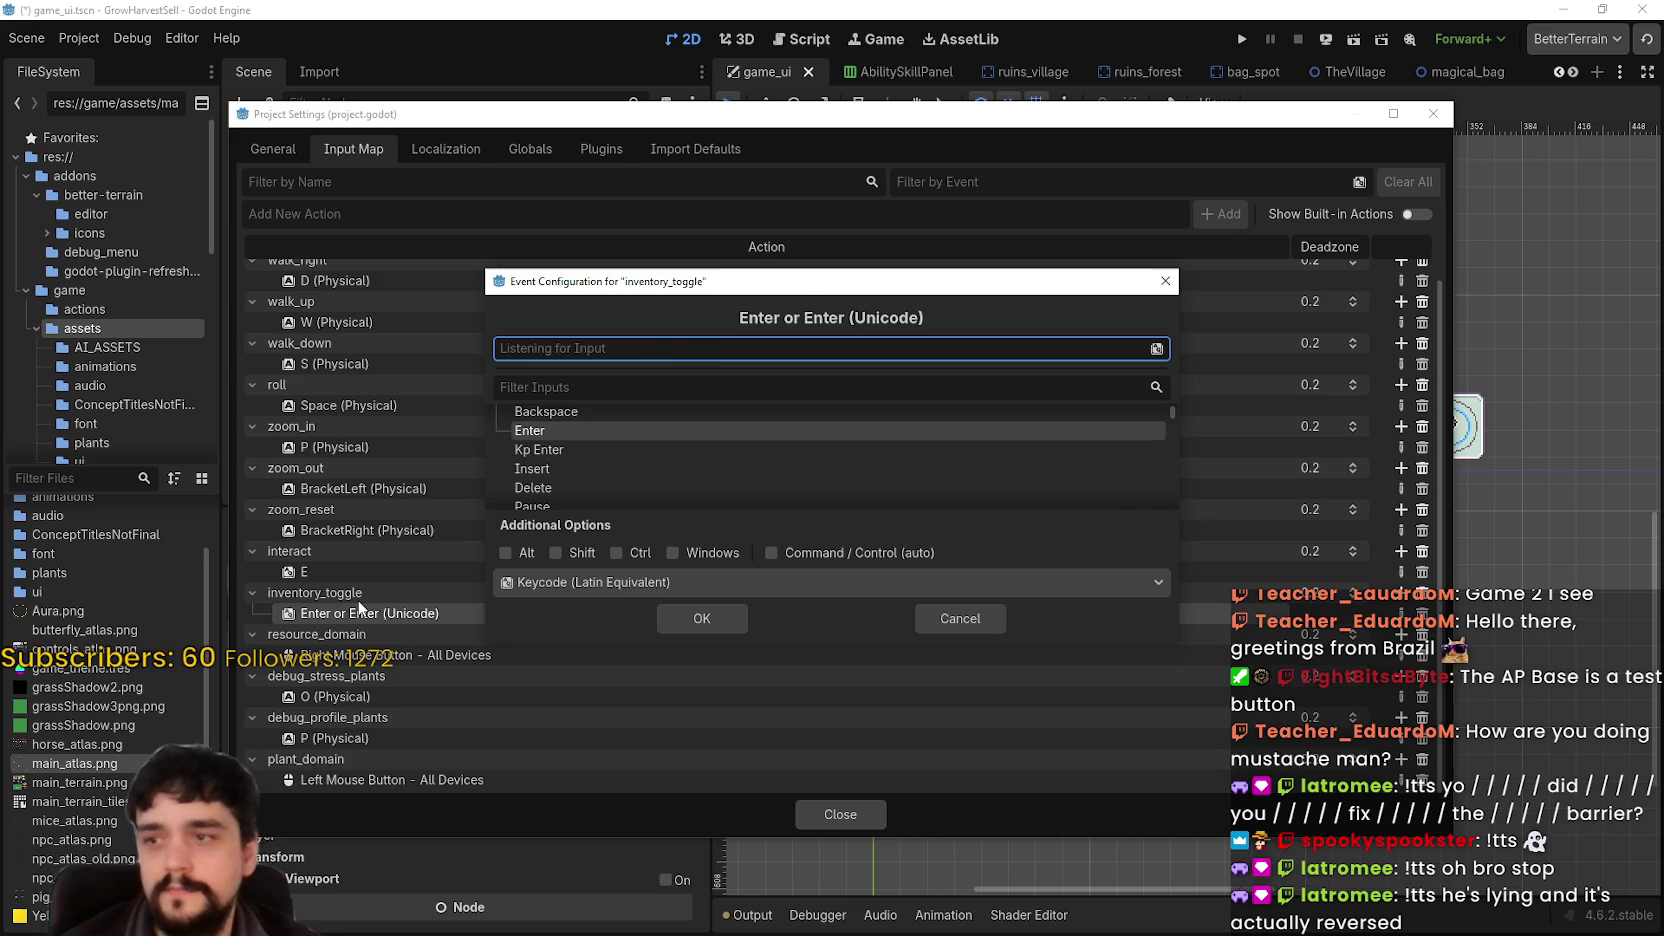
pyautogui.press('Tab')
pyautogui.click(660, 618)
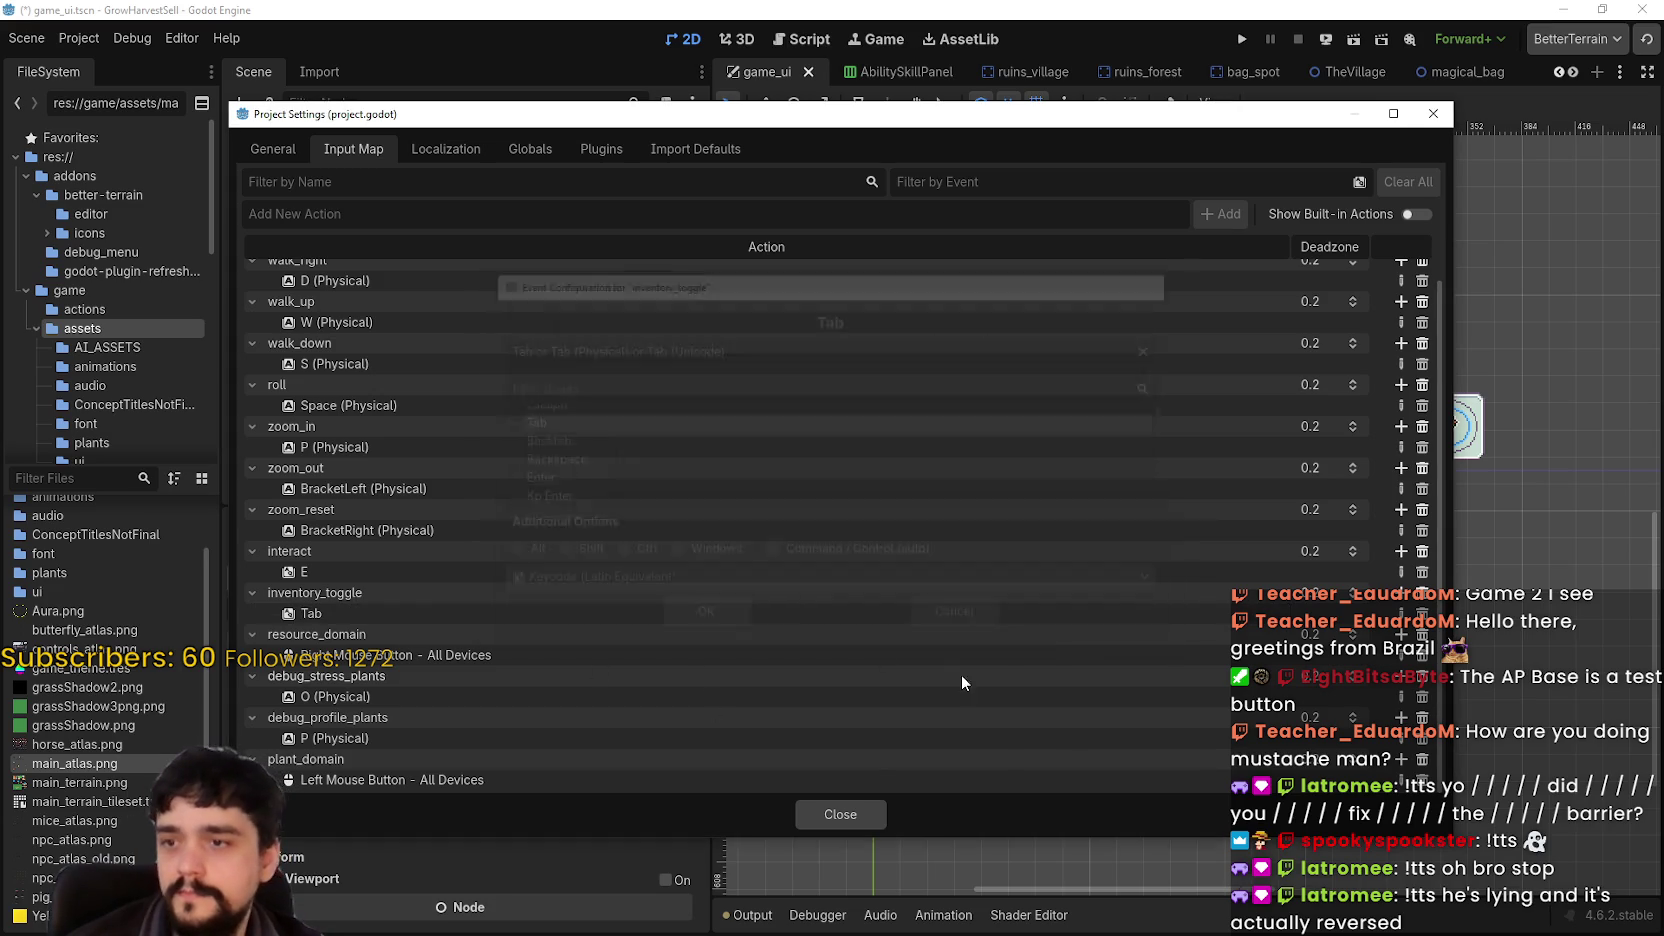
# - Close Project Settings, save the scene with Ctrl+S and launch the game
pyautogui.click(852, 813)
pyautogui.hotkey('ctrl', 's')
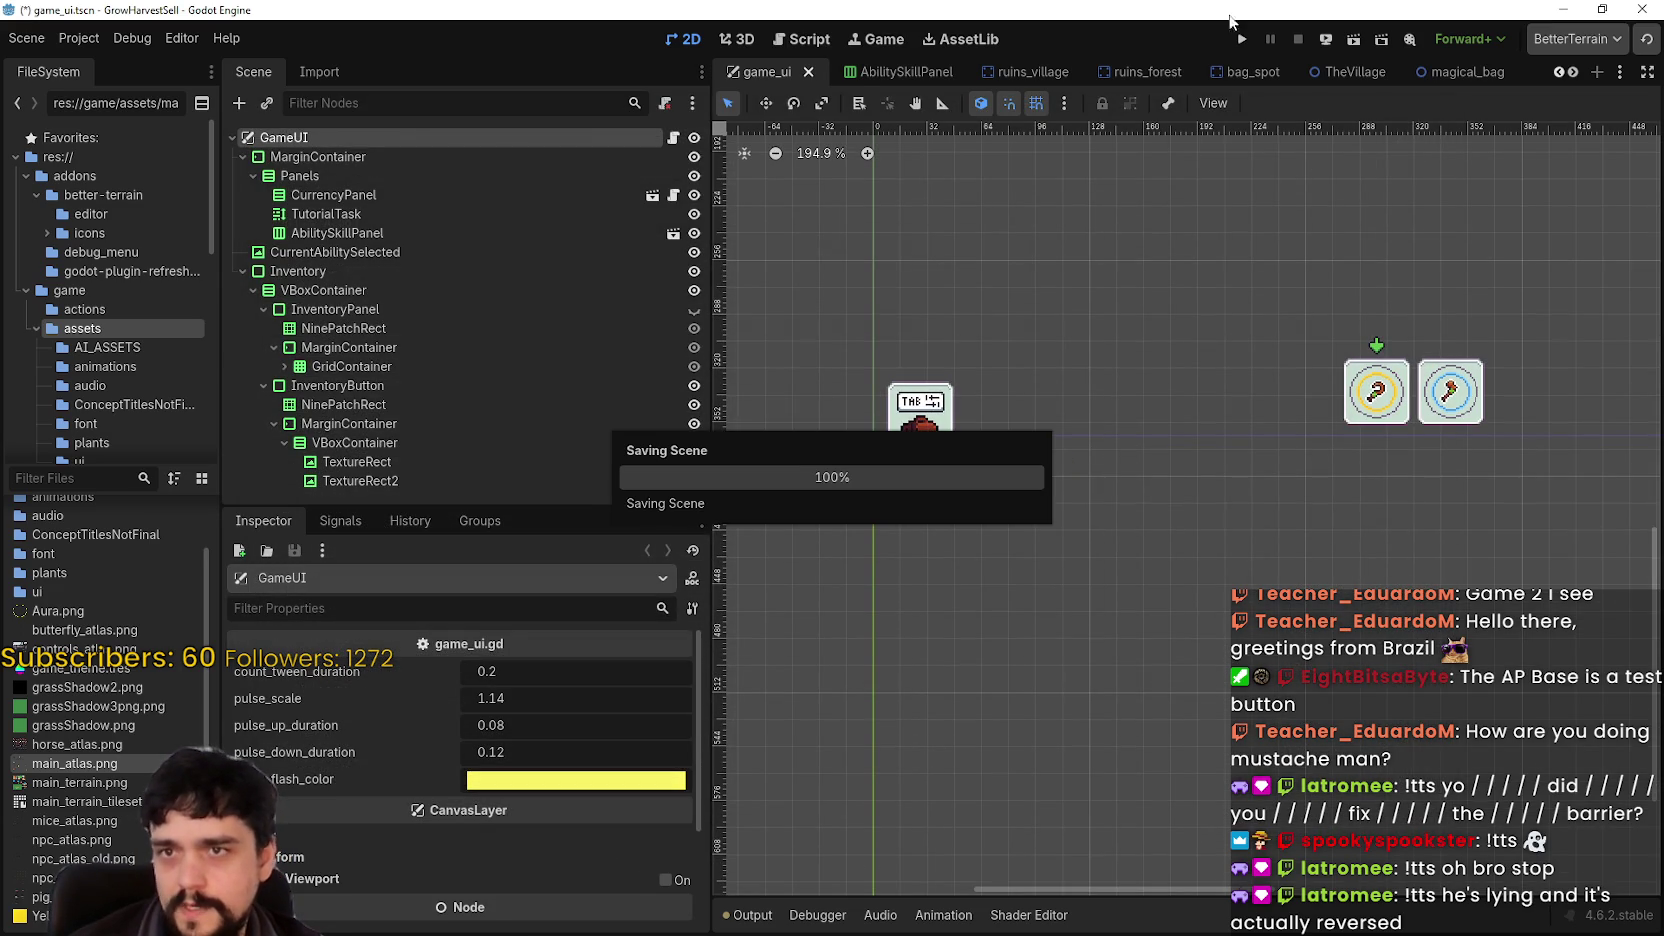
pyautogui.click(1242, 40)
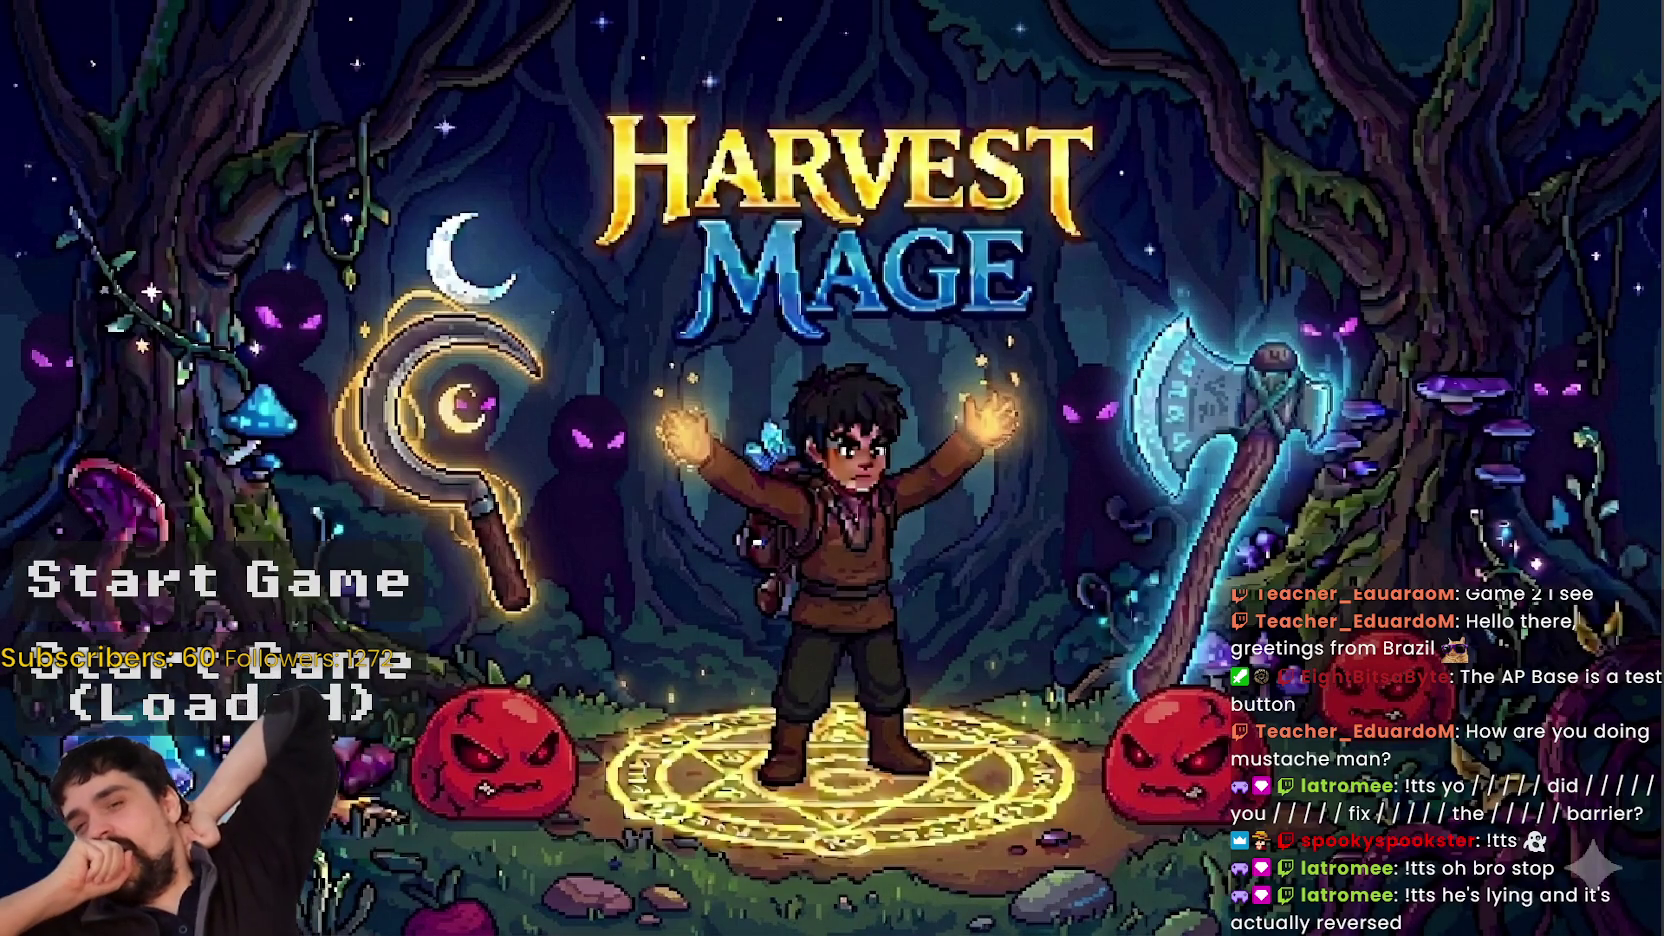
# - Continue the loaded save, walk to the village portal and travel to Forest Stage 1
pyautogui.click(35, 752)
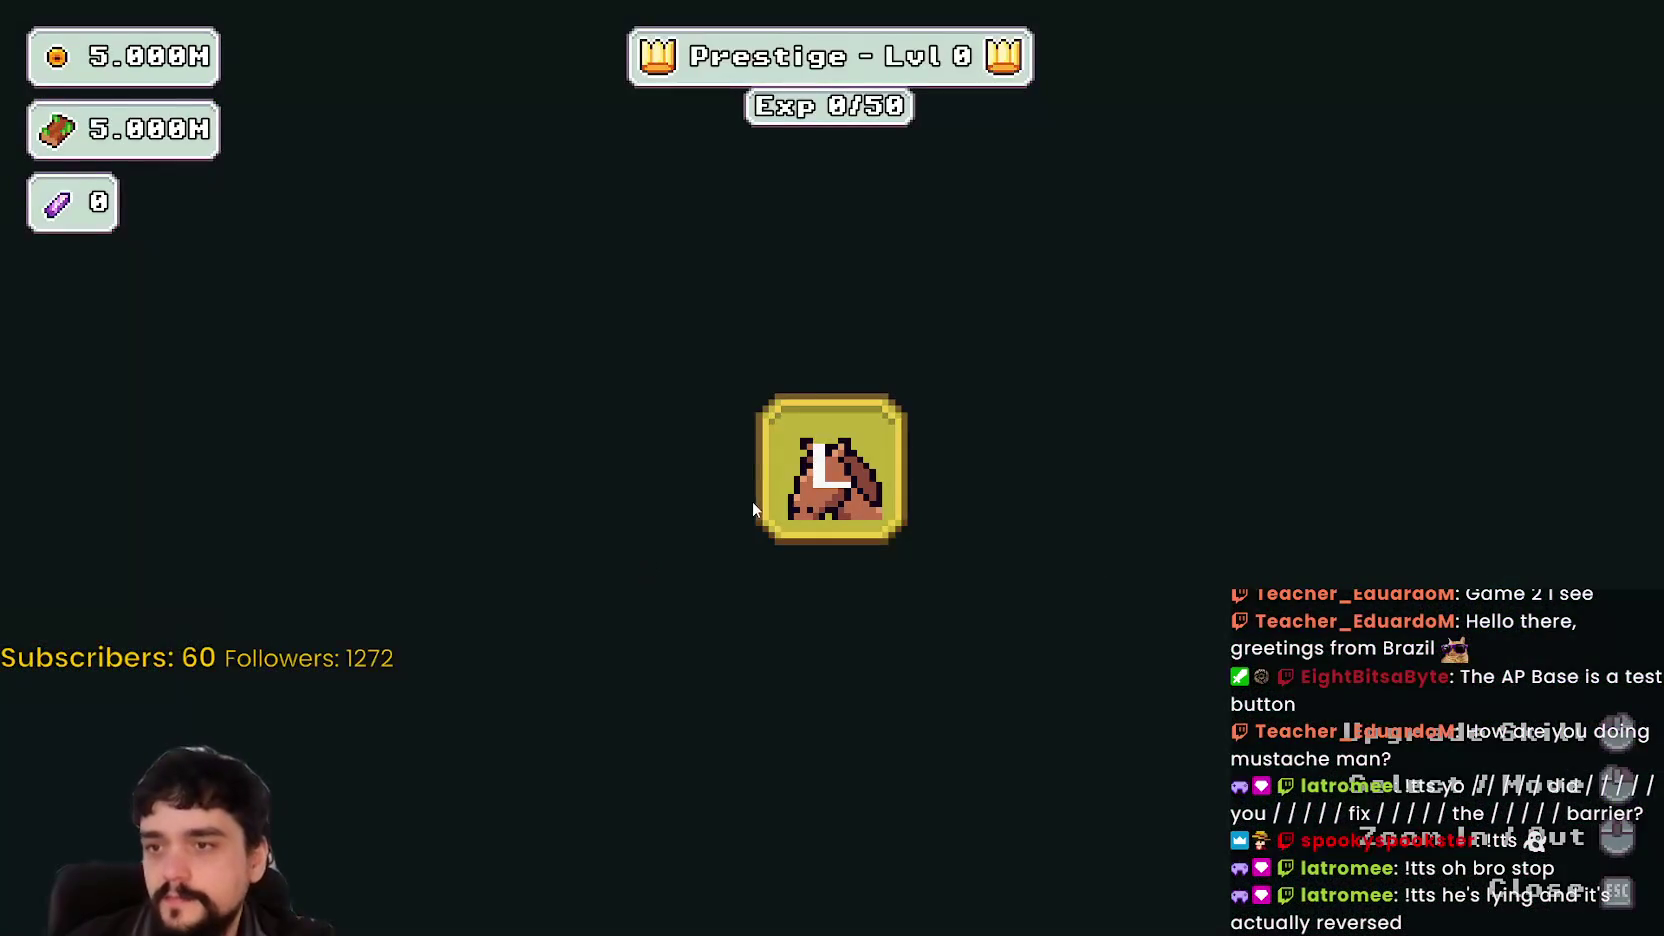
pyautogui.press('a')
pyautogui.press('s')
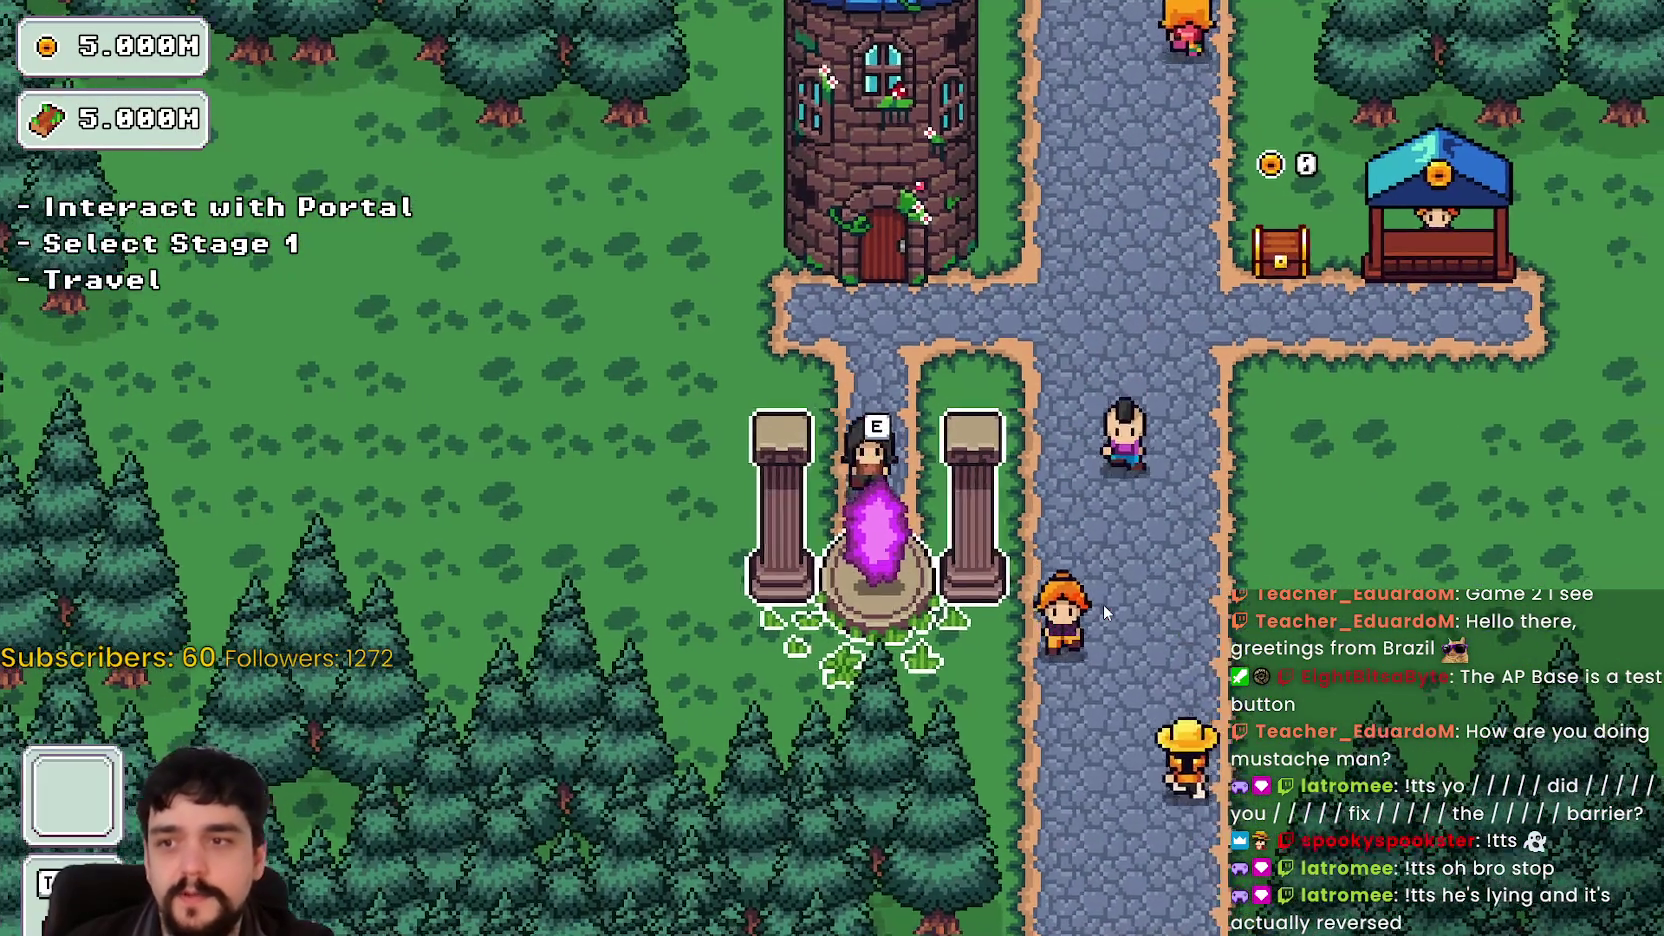
pyautogui.press('e')
pyautogui.click(500, 772)
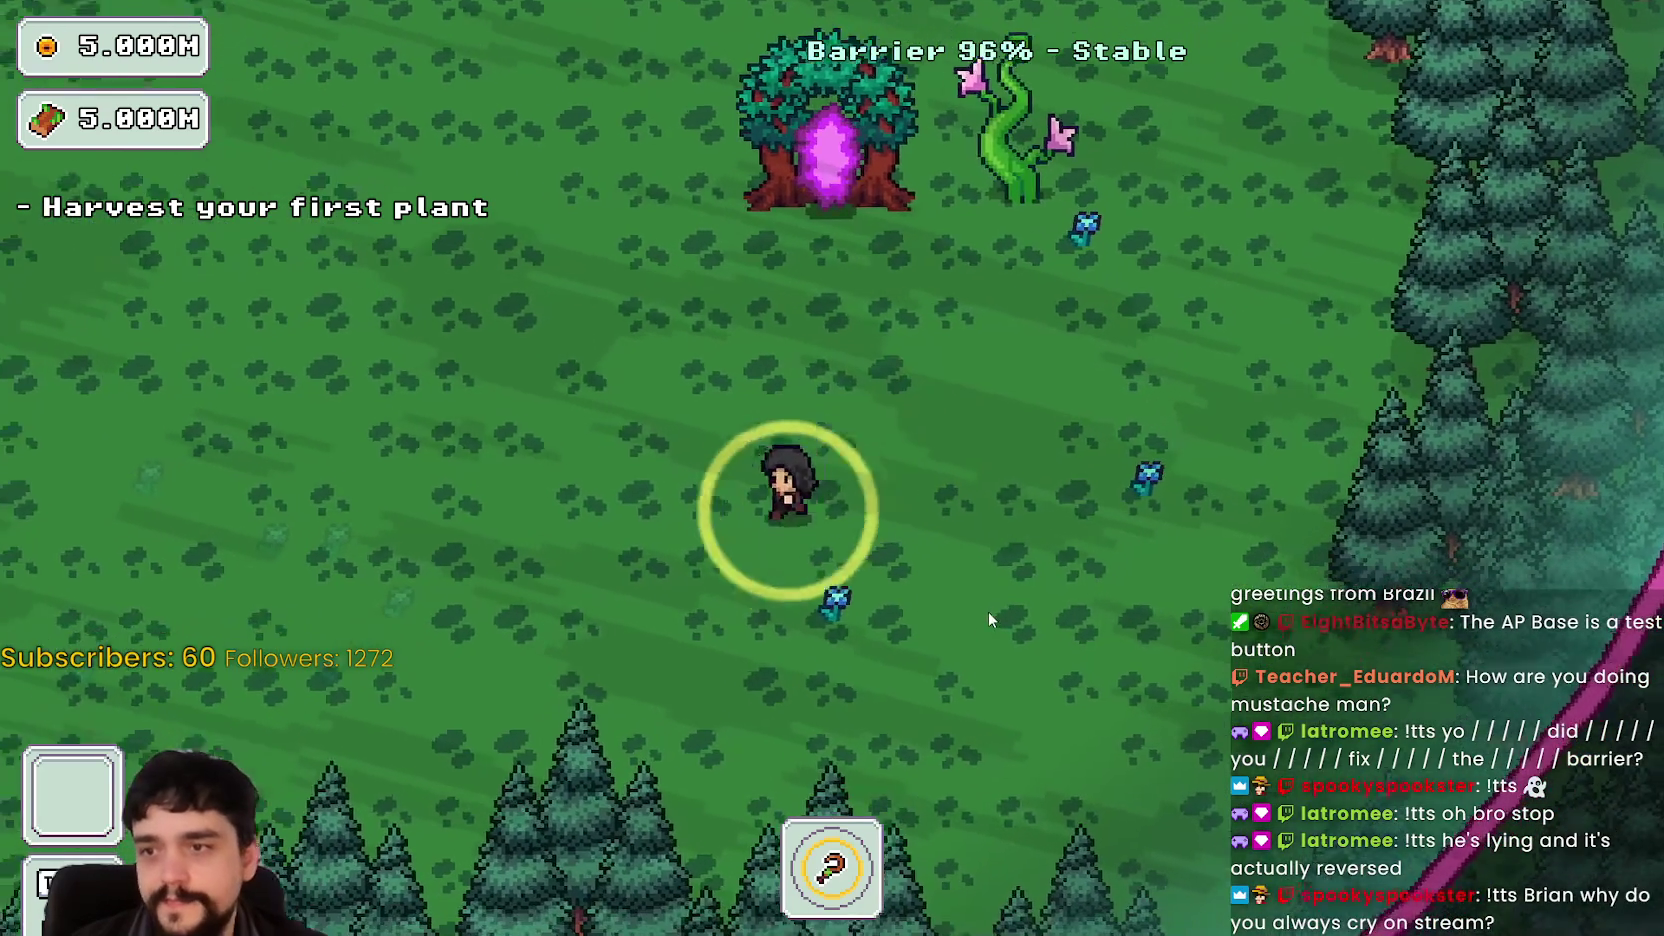
# - Harvest the first plant, then head west through the forest toward the blue flowers
pyautogui.press('s')
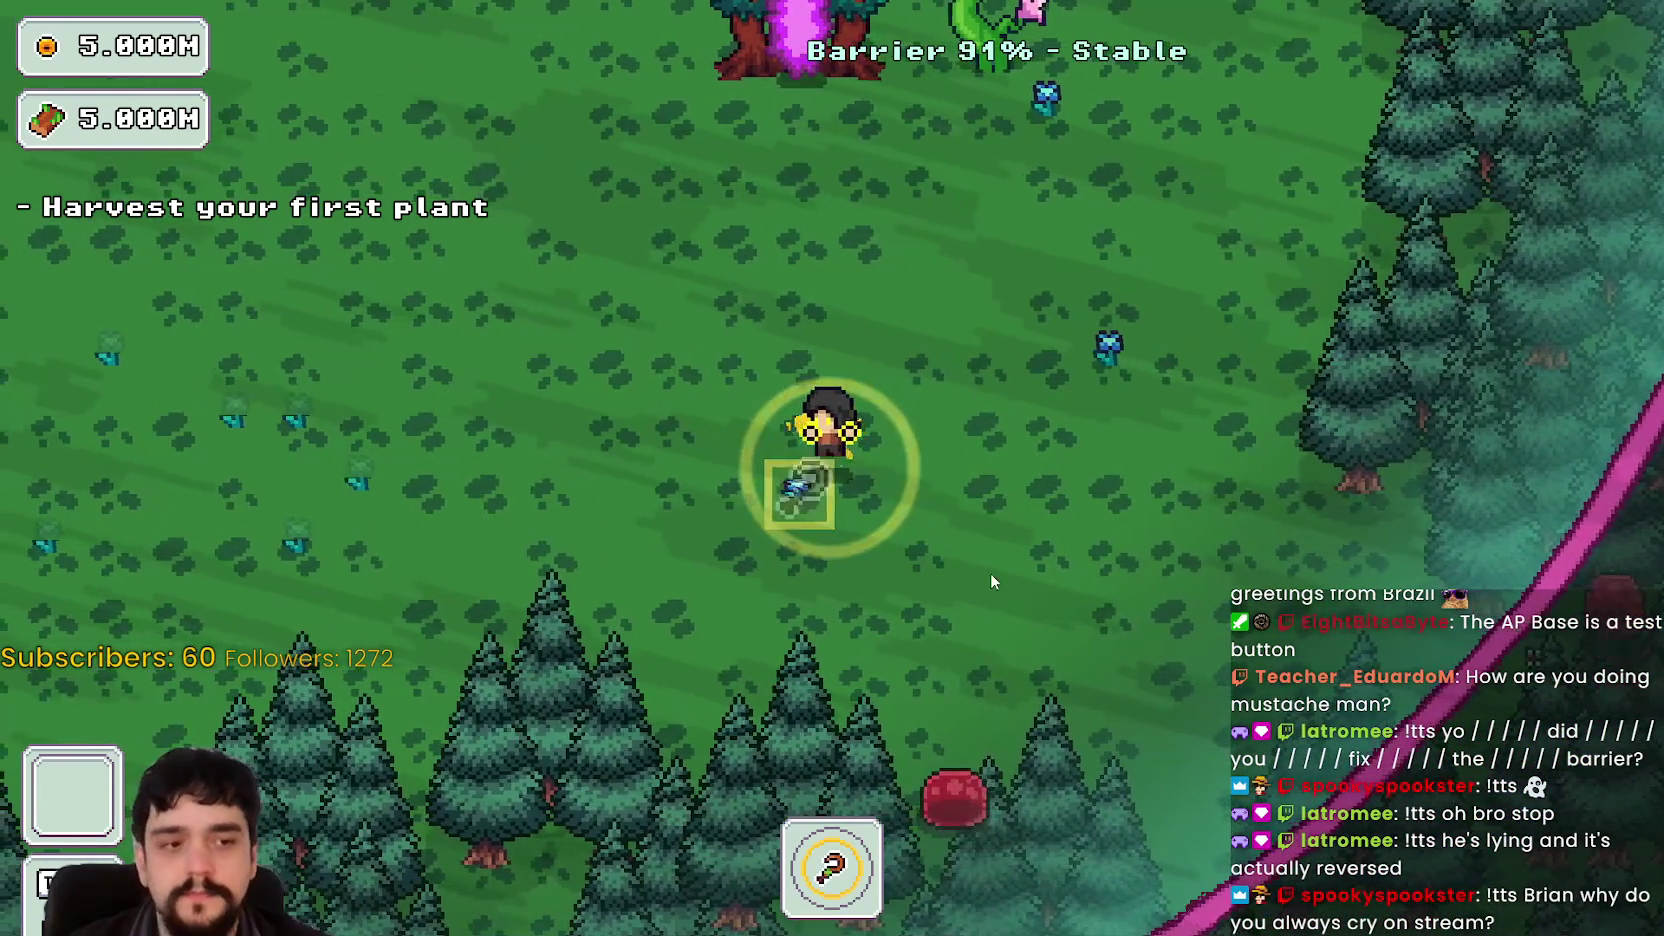
pyautogui.press('d')
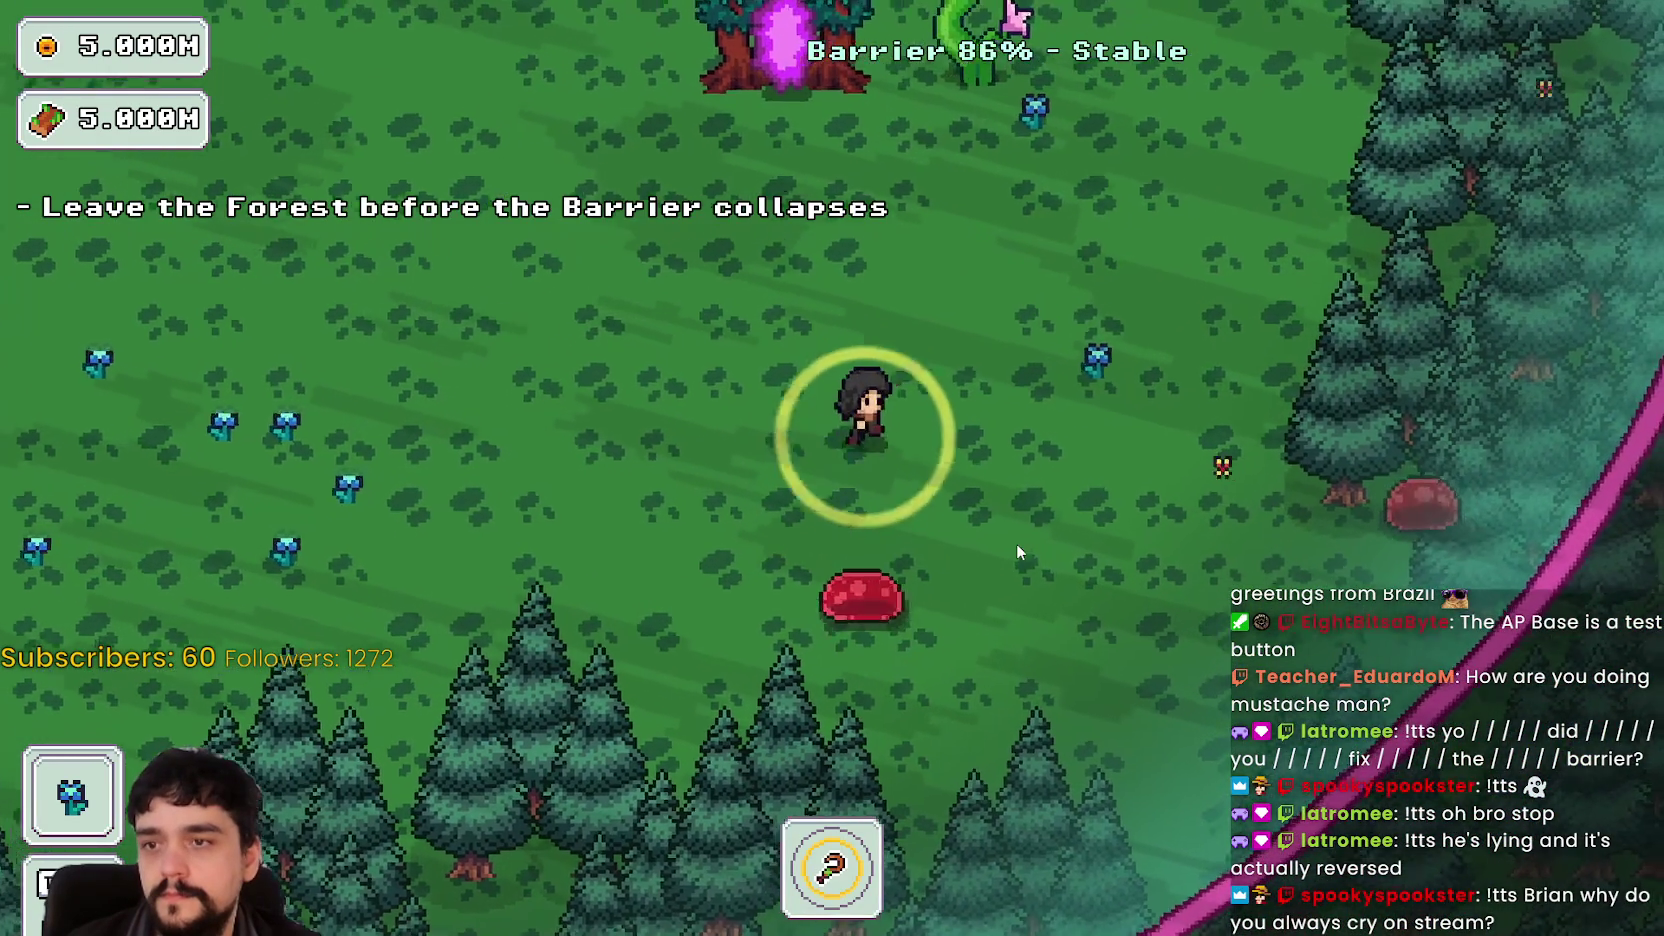
pyautogui.press('w')
pyautogui.press('d')
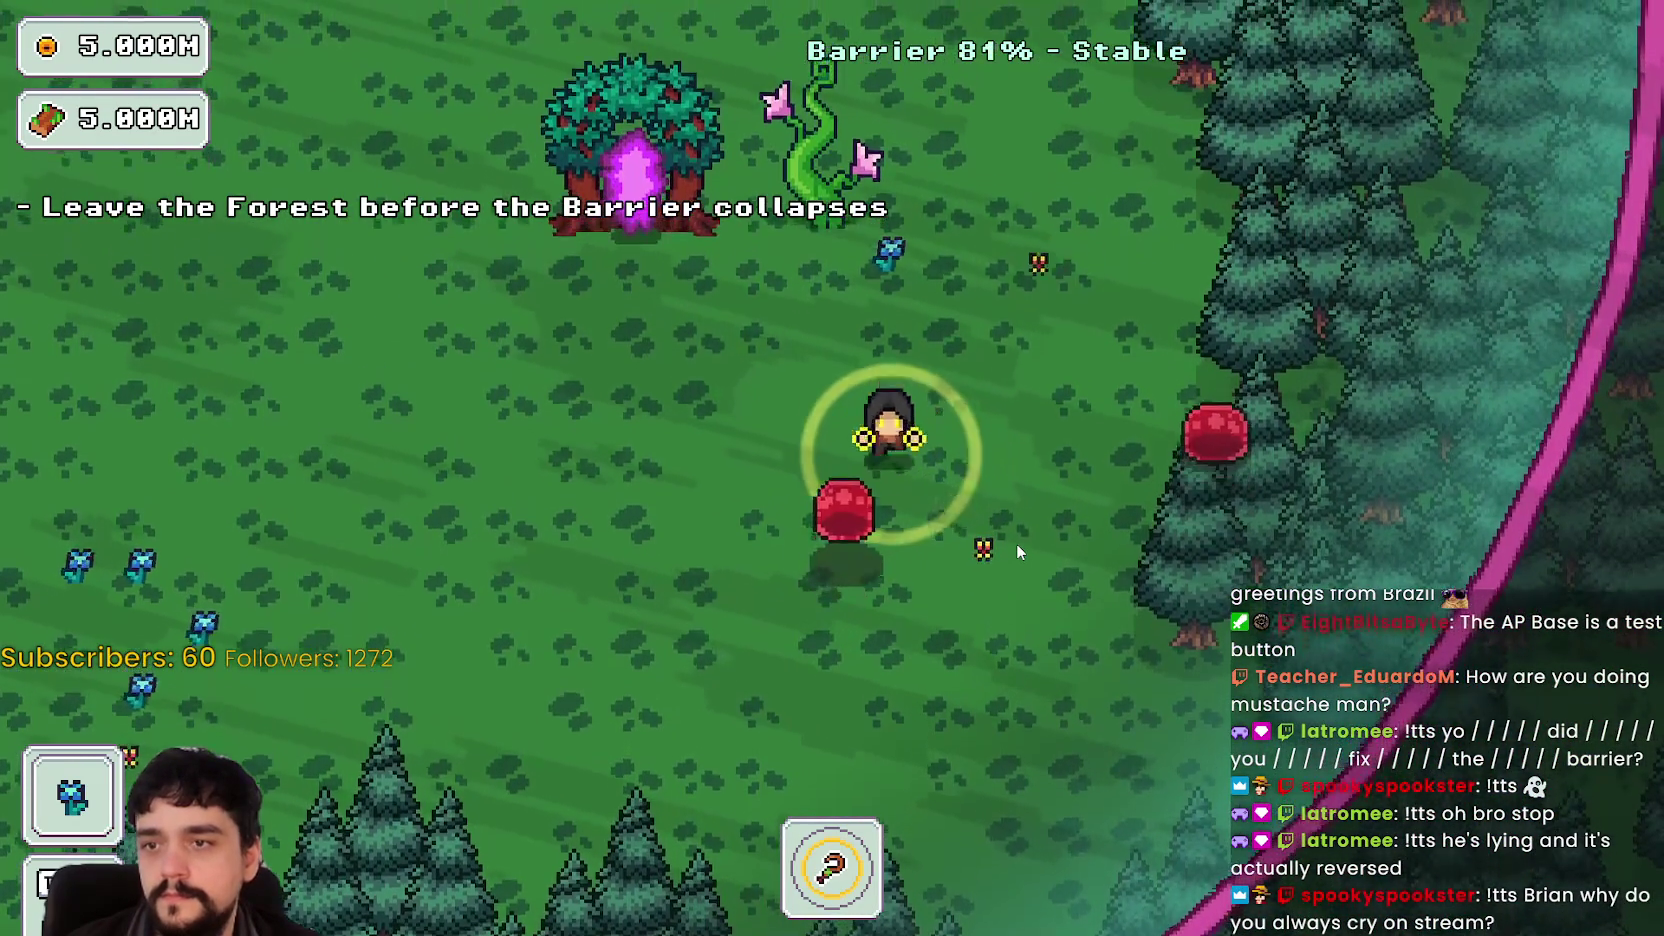
pyautogui.press('a')
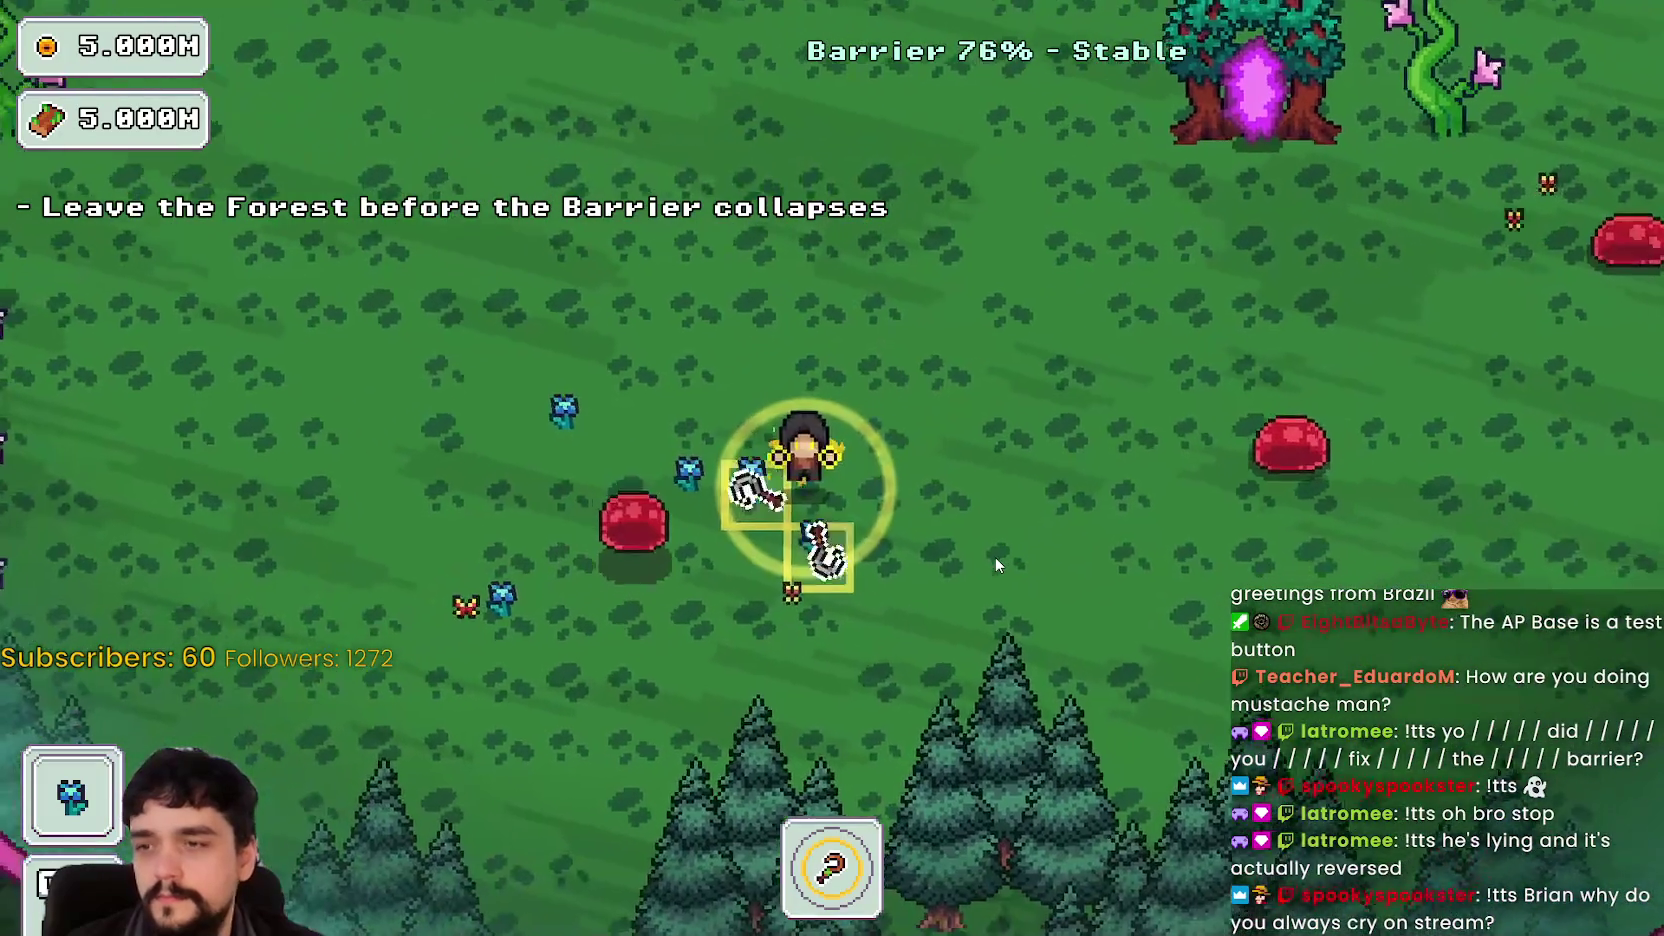
pyautogui.press('w')
pyautogui.press('a')
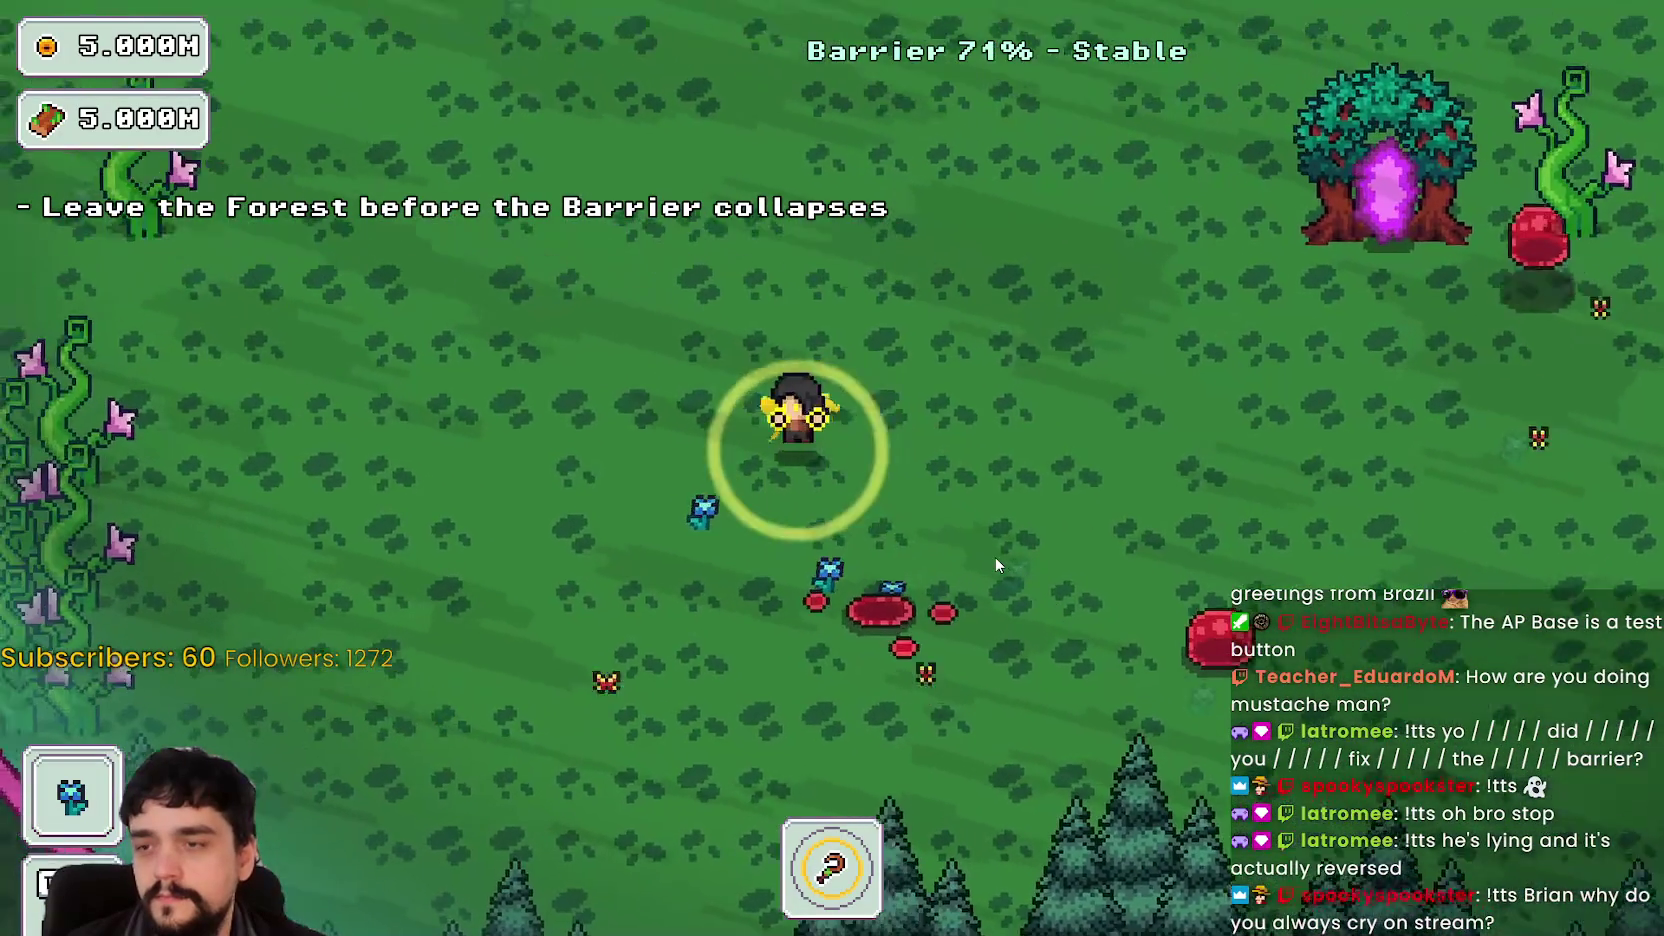
pyautogui.press('a')
pyautogui.press('w')
pyautogui.press('a')
# - Explore north inside the barrier and collect another blue flower
pyautogui.press('w')
pyautogui.press('d')
pyautogui.press('s')
pyautogui.press('s')
pyautogui.press('d')
pyautogui.press('a')
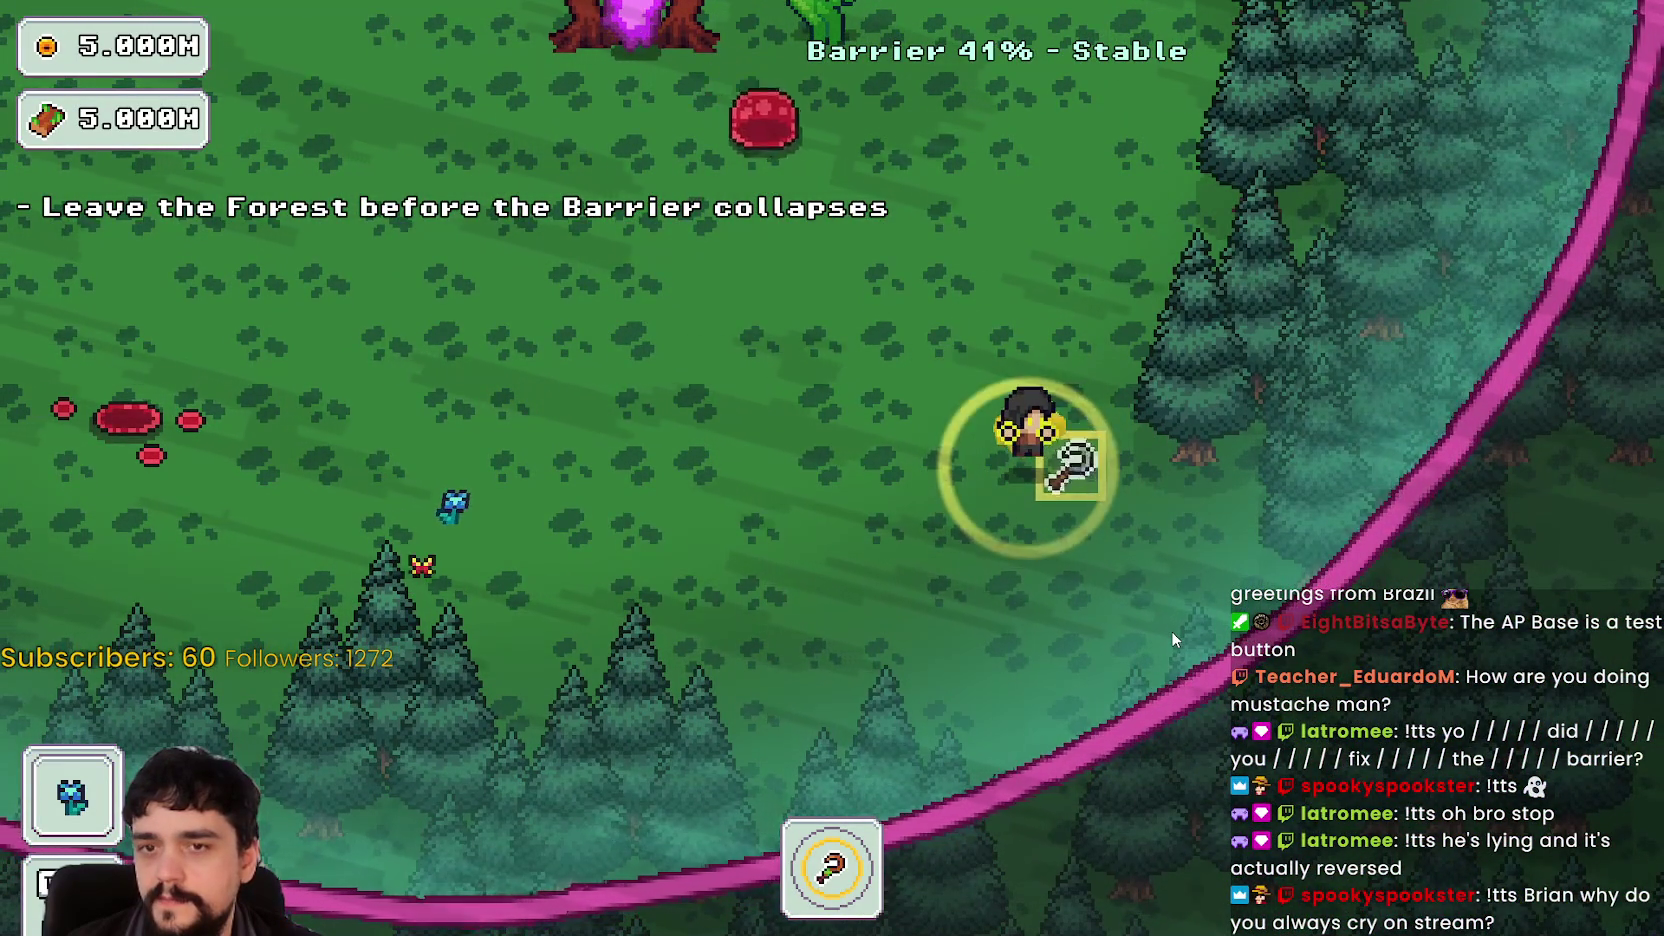
pyautogui.press('a')
pyautogui.press('a')
pyautogui.press('w')
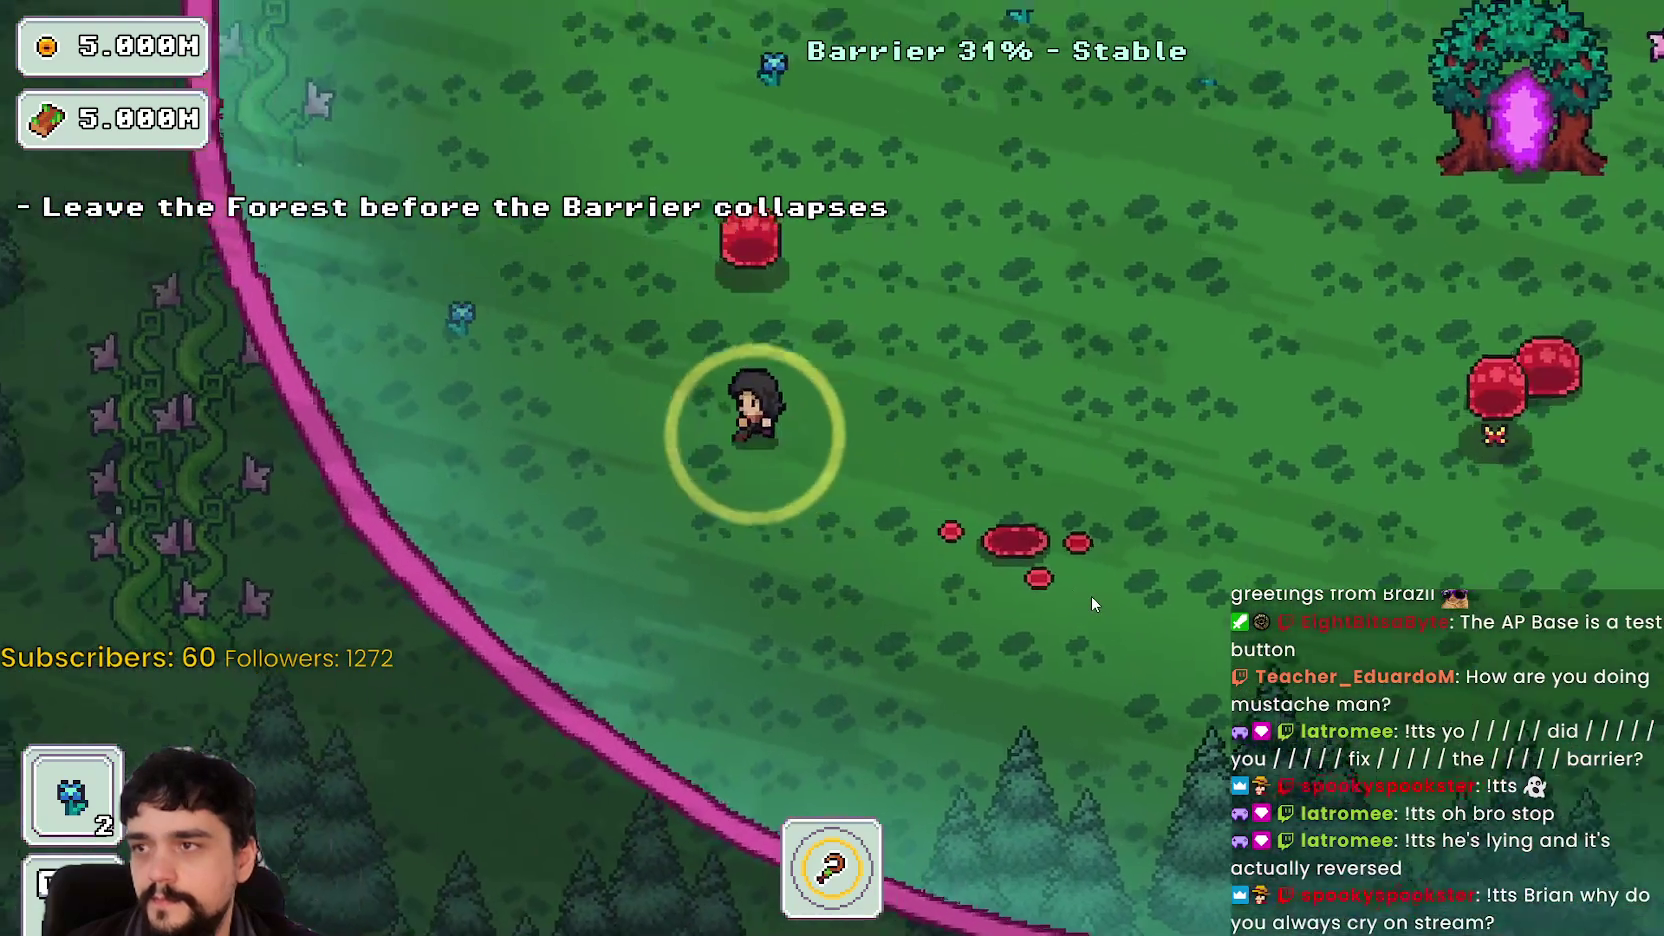
pyautogui.press('w')
pyautogui.press('a')
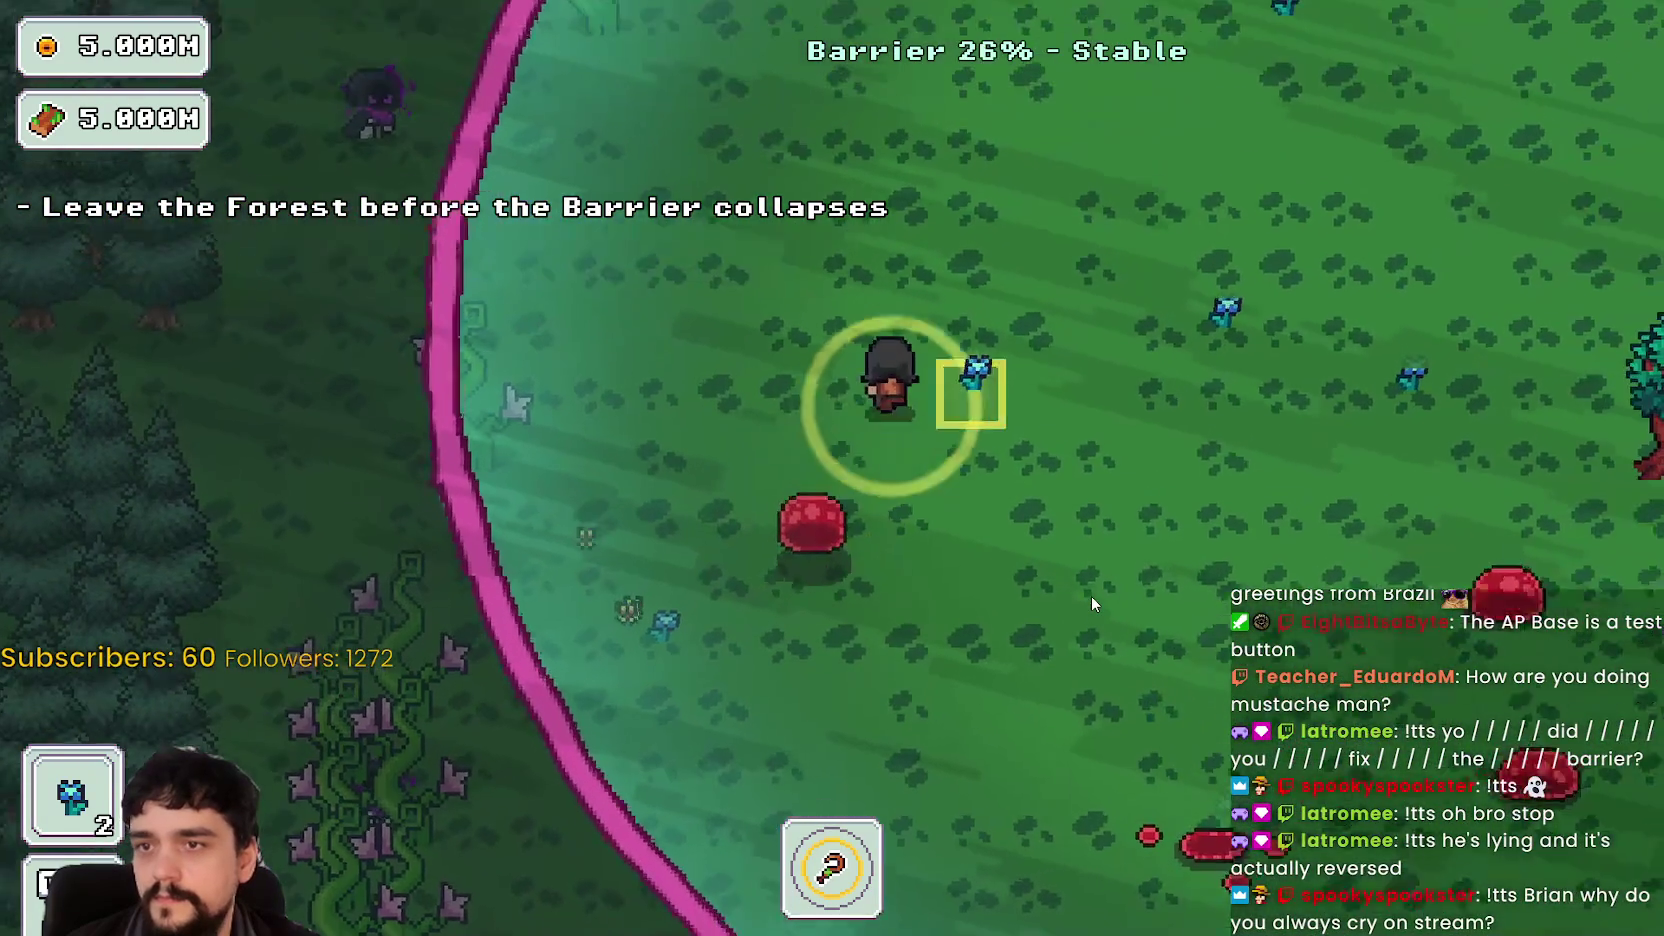
# - Gather flowers near the portal tree, then enter the portal back to the village
pyautogui.press('d')
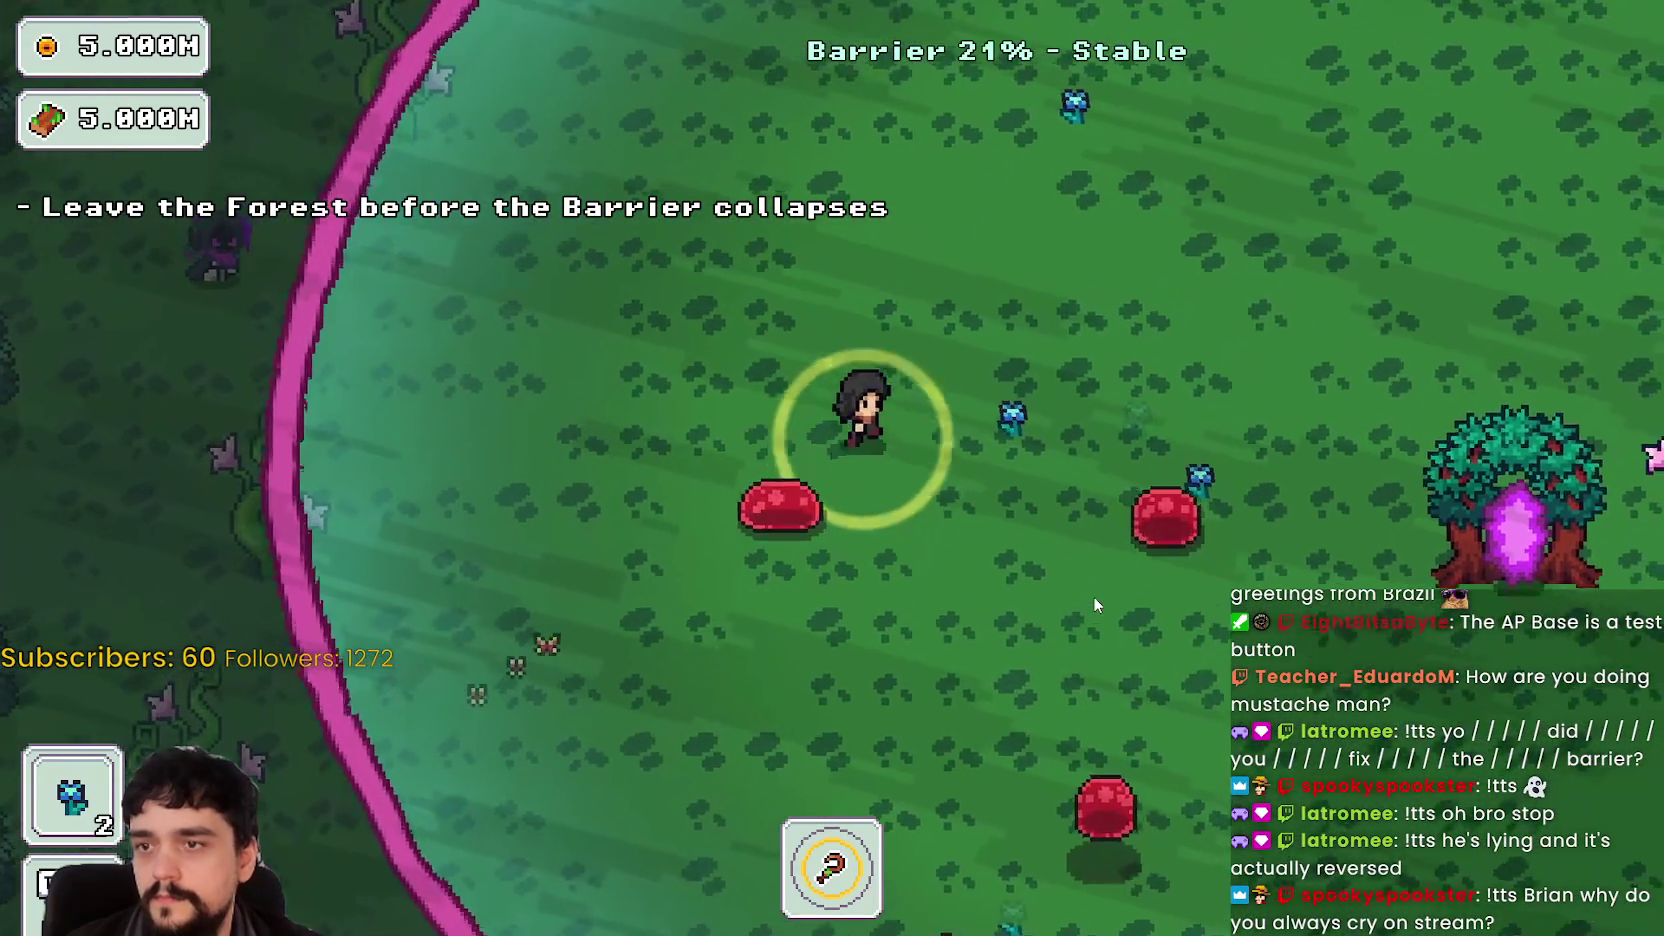
pyautogui.press('d')
pyautogui.press('w')
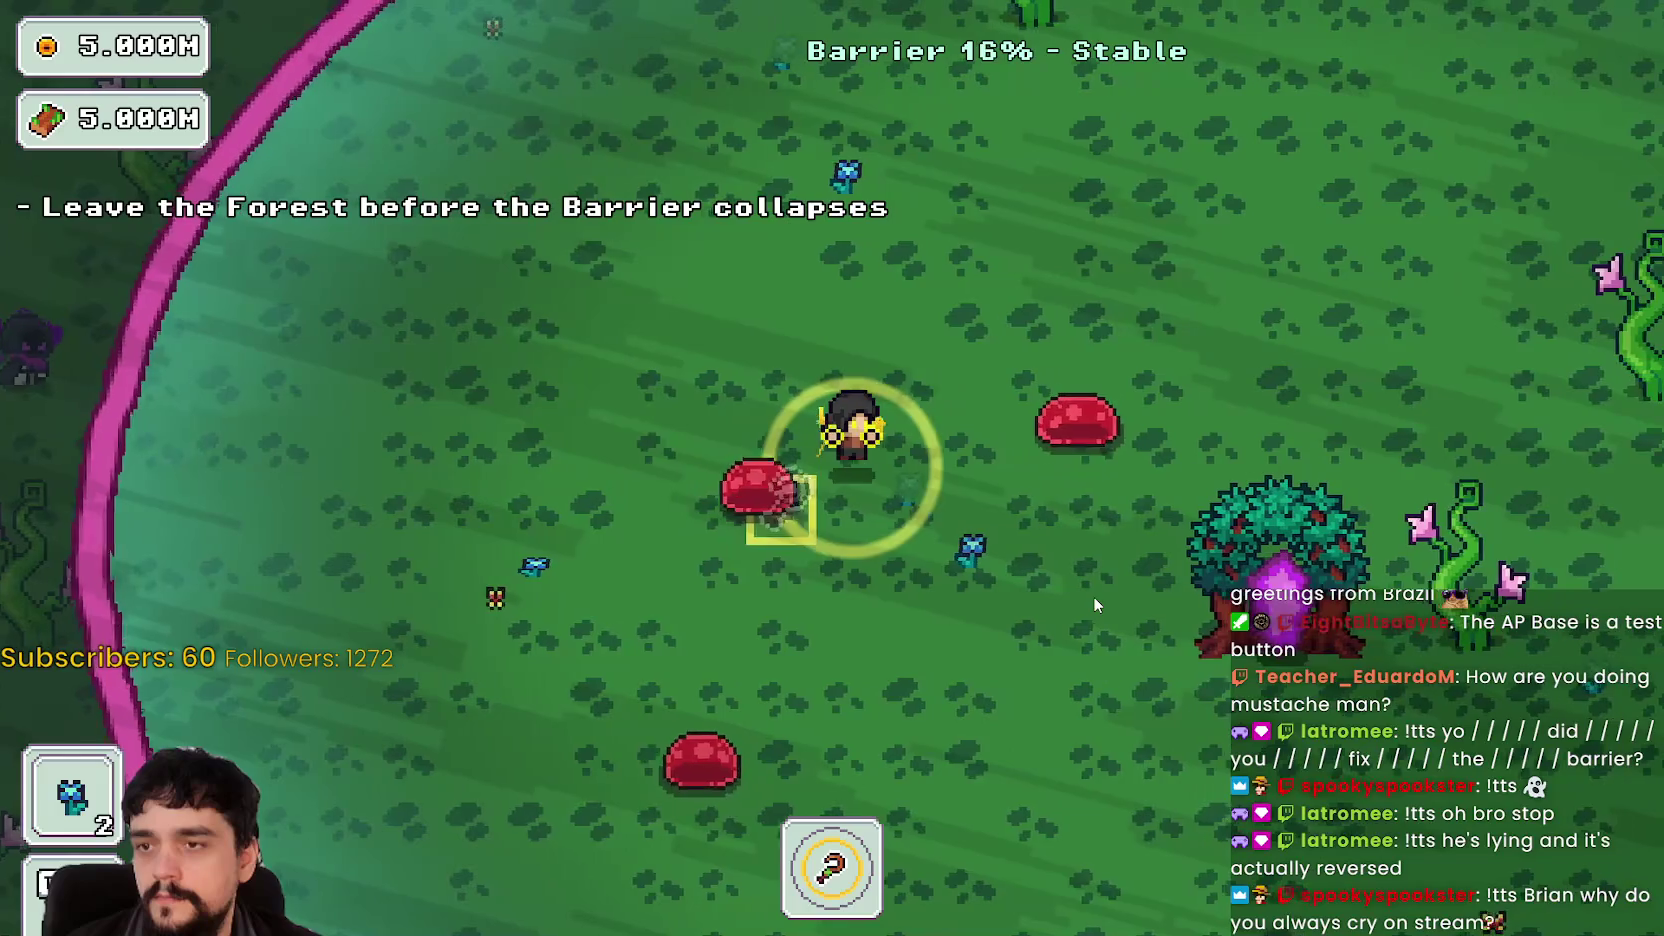
pyautogui.press('a')
pyautogui.press('s')
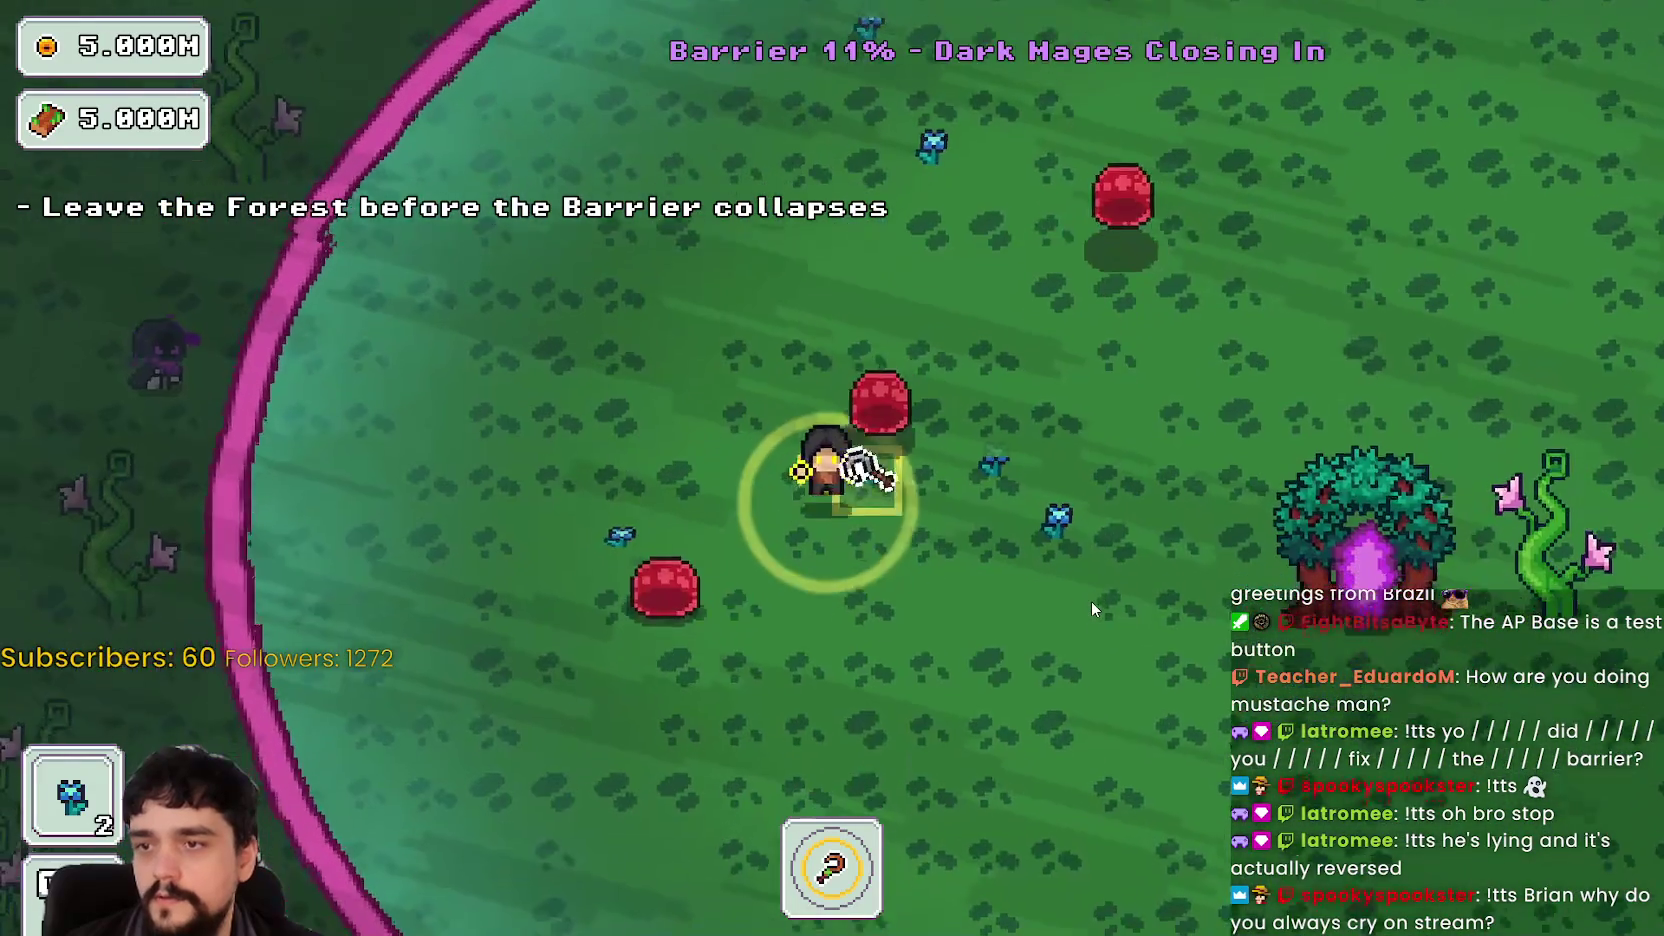
pyautogui.press('s')
pyautogui.press('a')
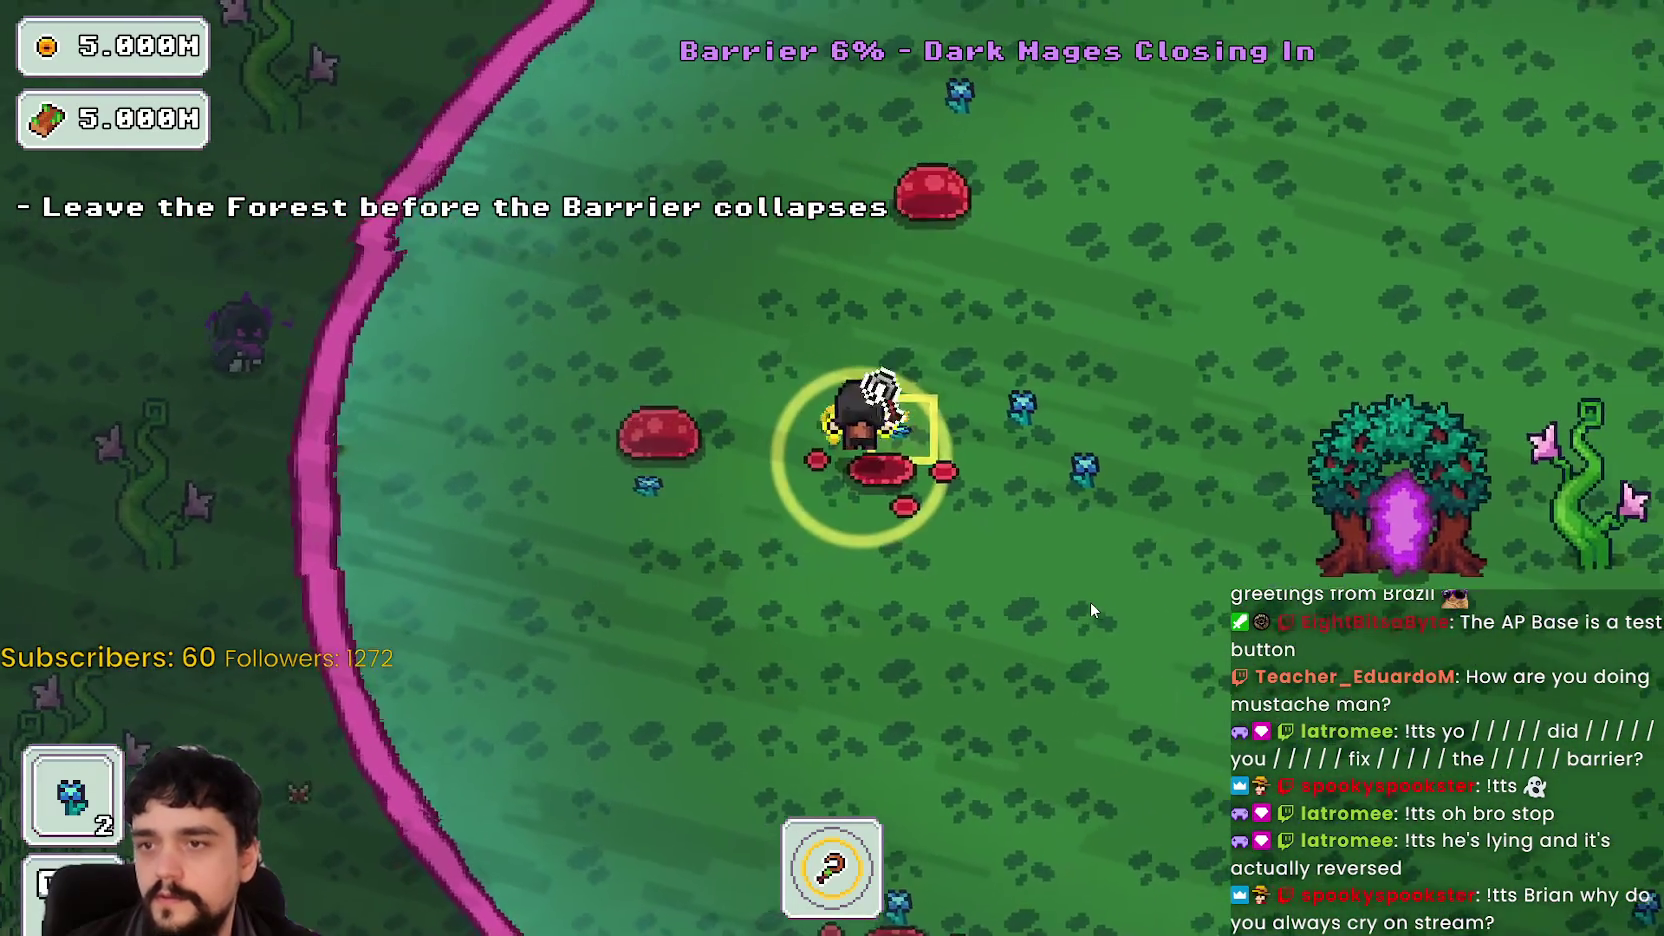
pyautogui.press('d')
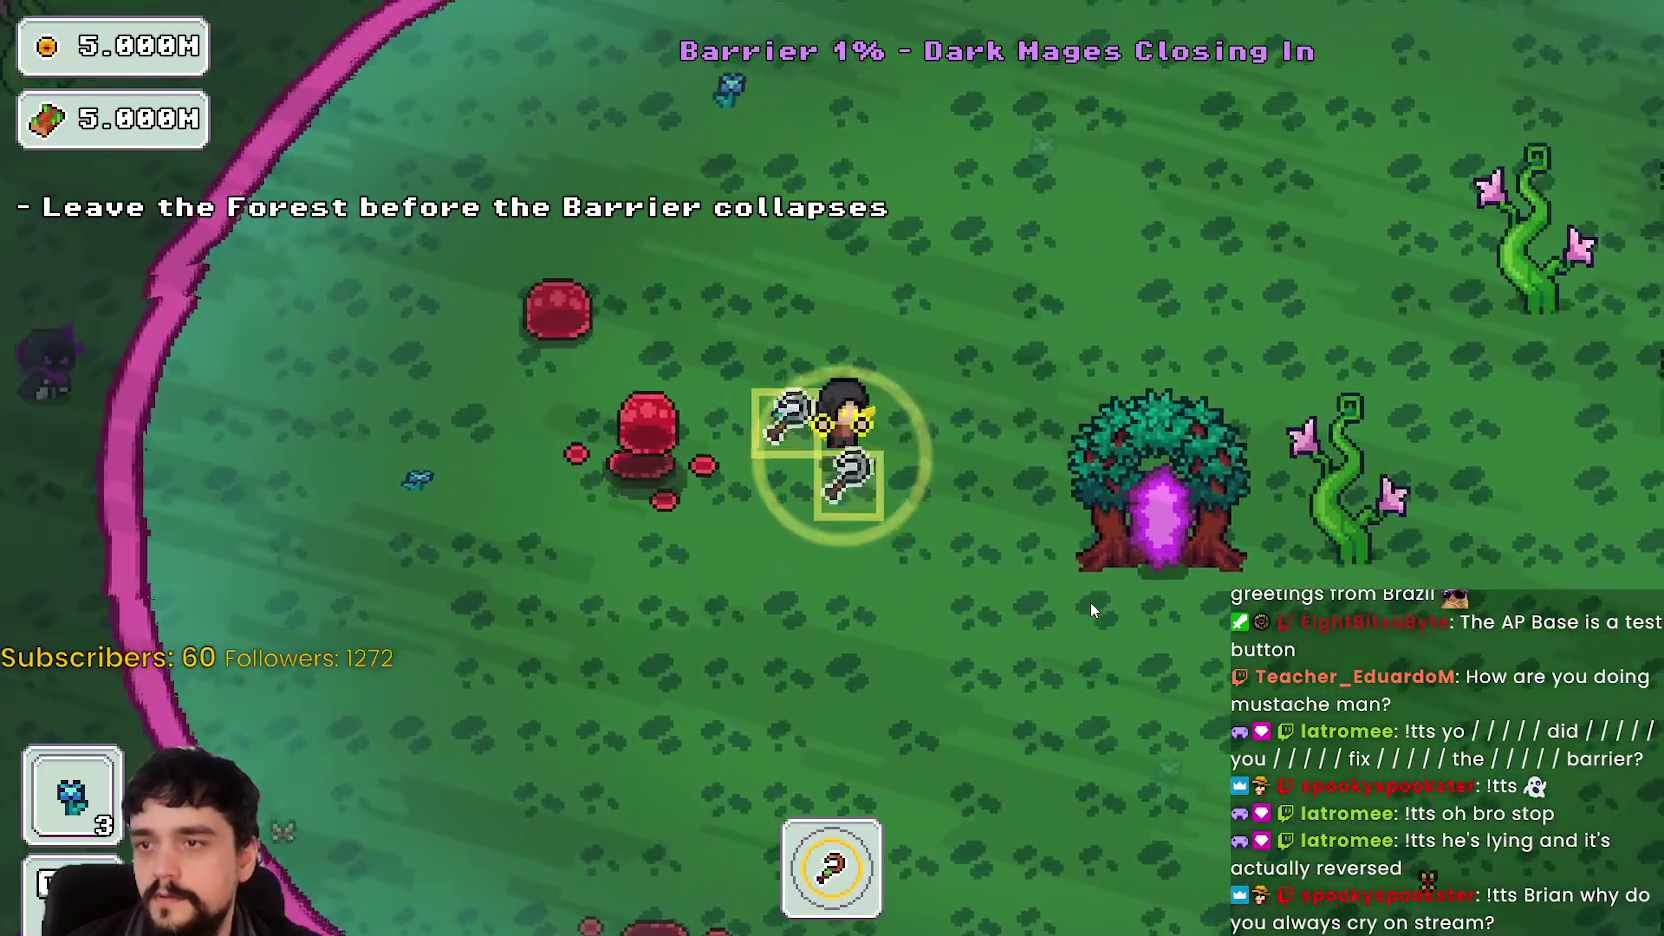
pyautogui.press('d')
pyautogui.press('s')
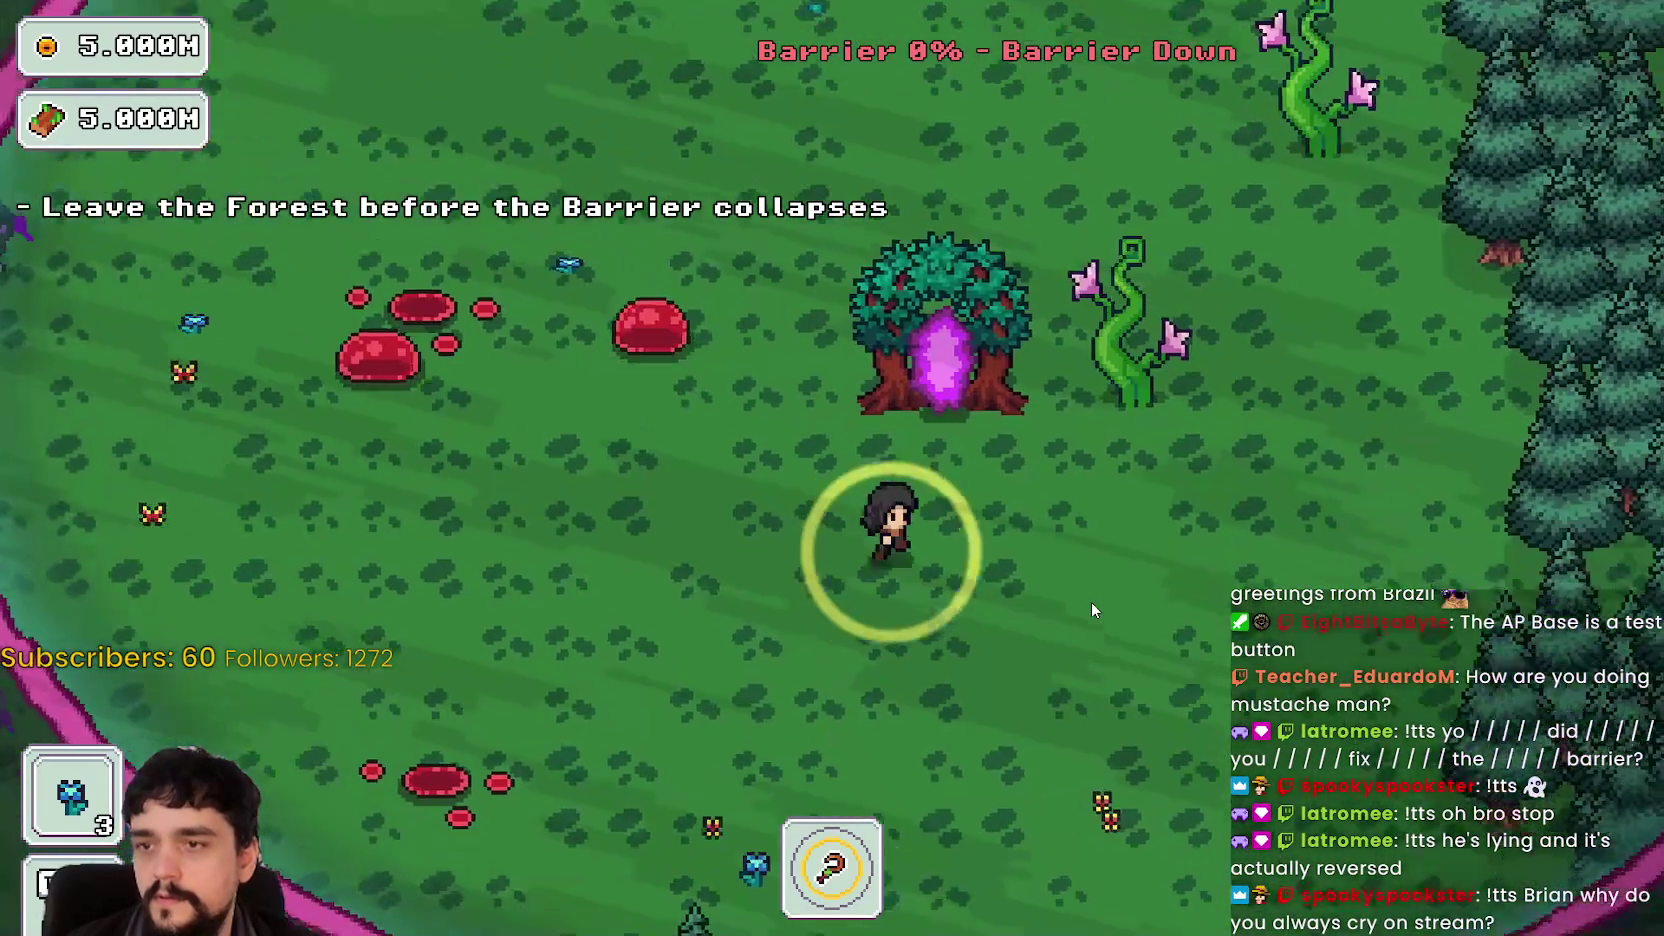
pyautogui.press('s')
pyautogui.press('a')
pyautogui.press('d')
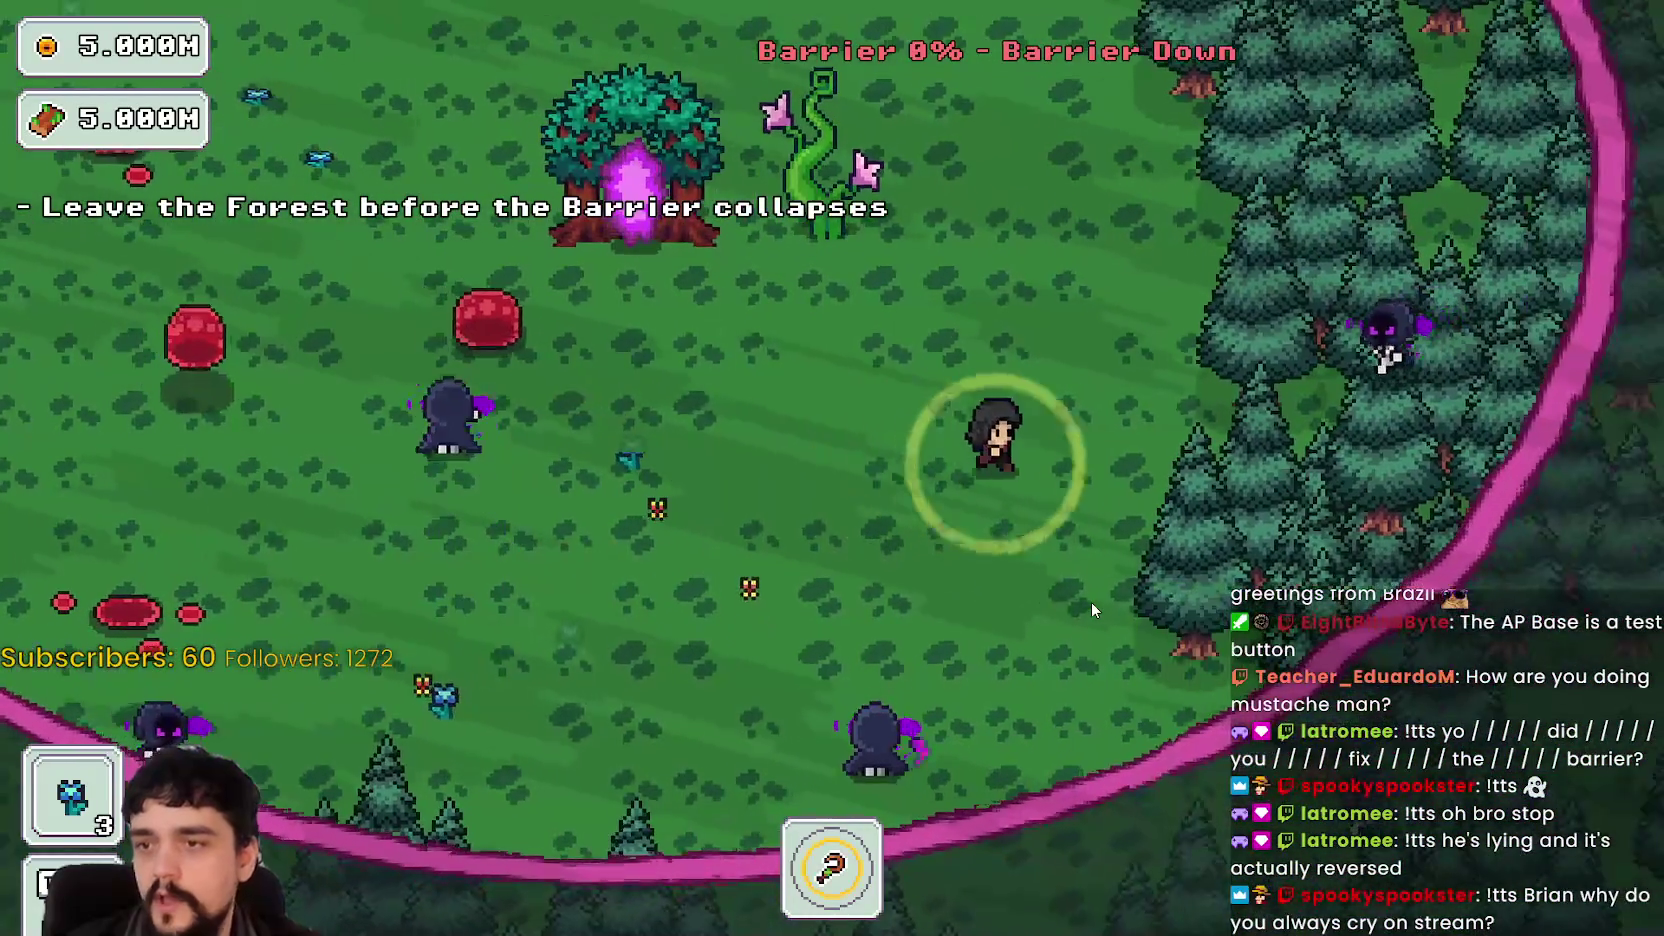
pyautogui.press('w')
pyautogui.press('a')
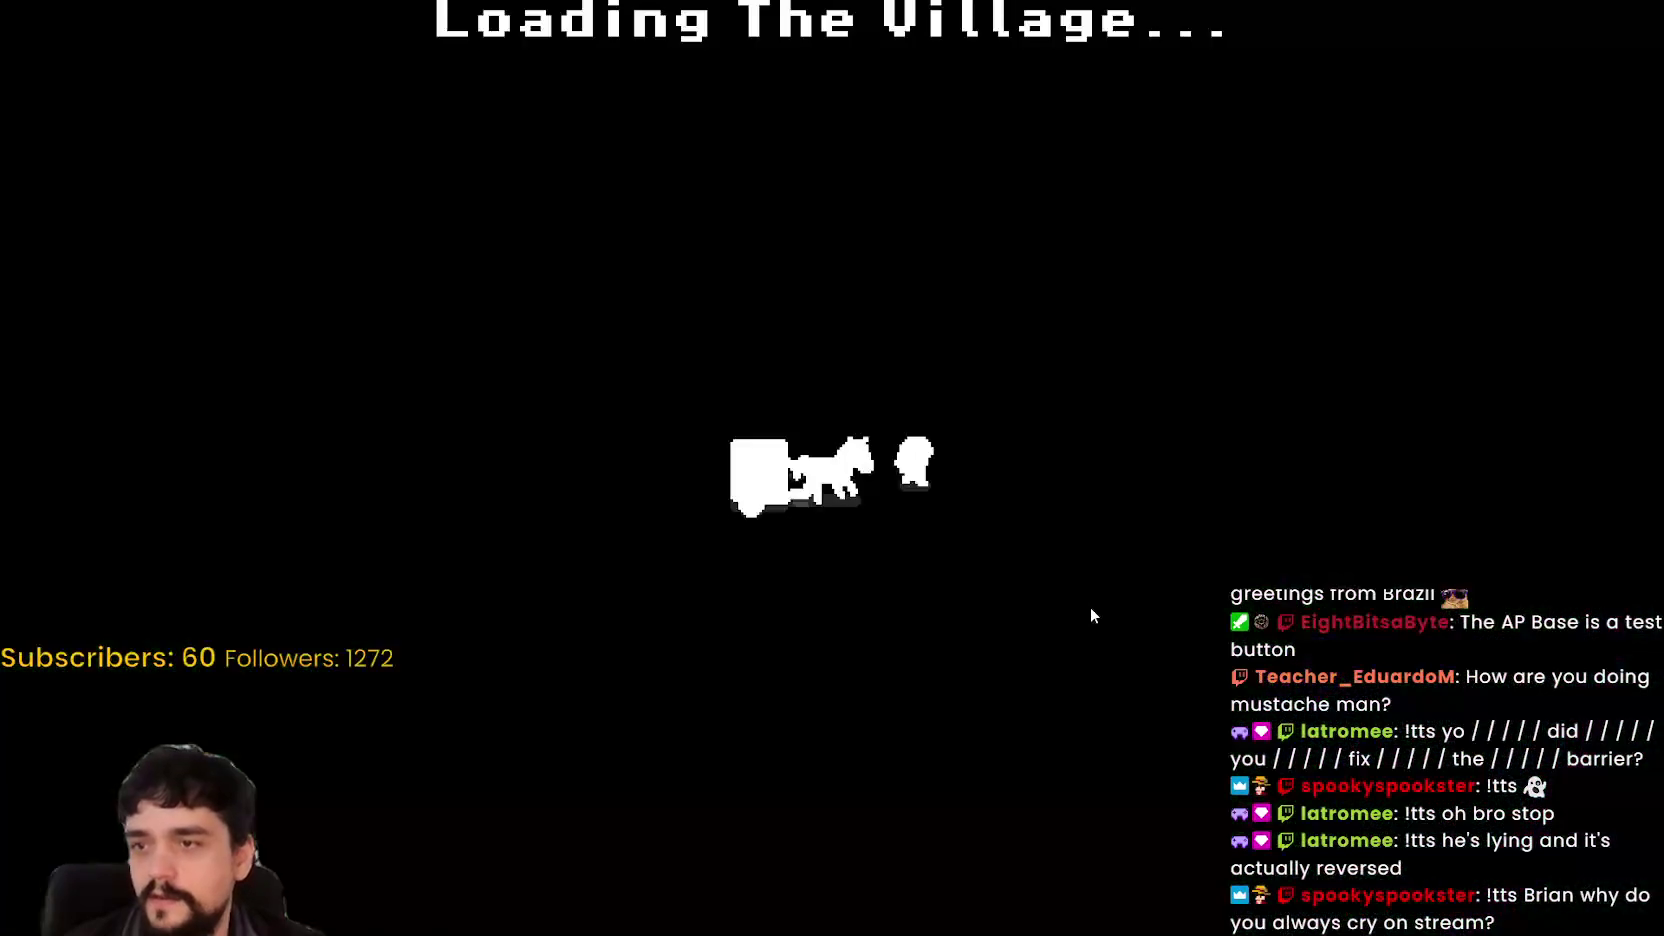
# - Walk to the village market stall and sell the harvested plants
pyautogui.press('d')
pyautogui.press('d')
pyautogui.press('w')
pyautogui.press('e')
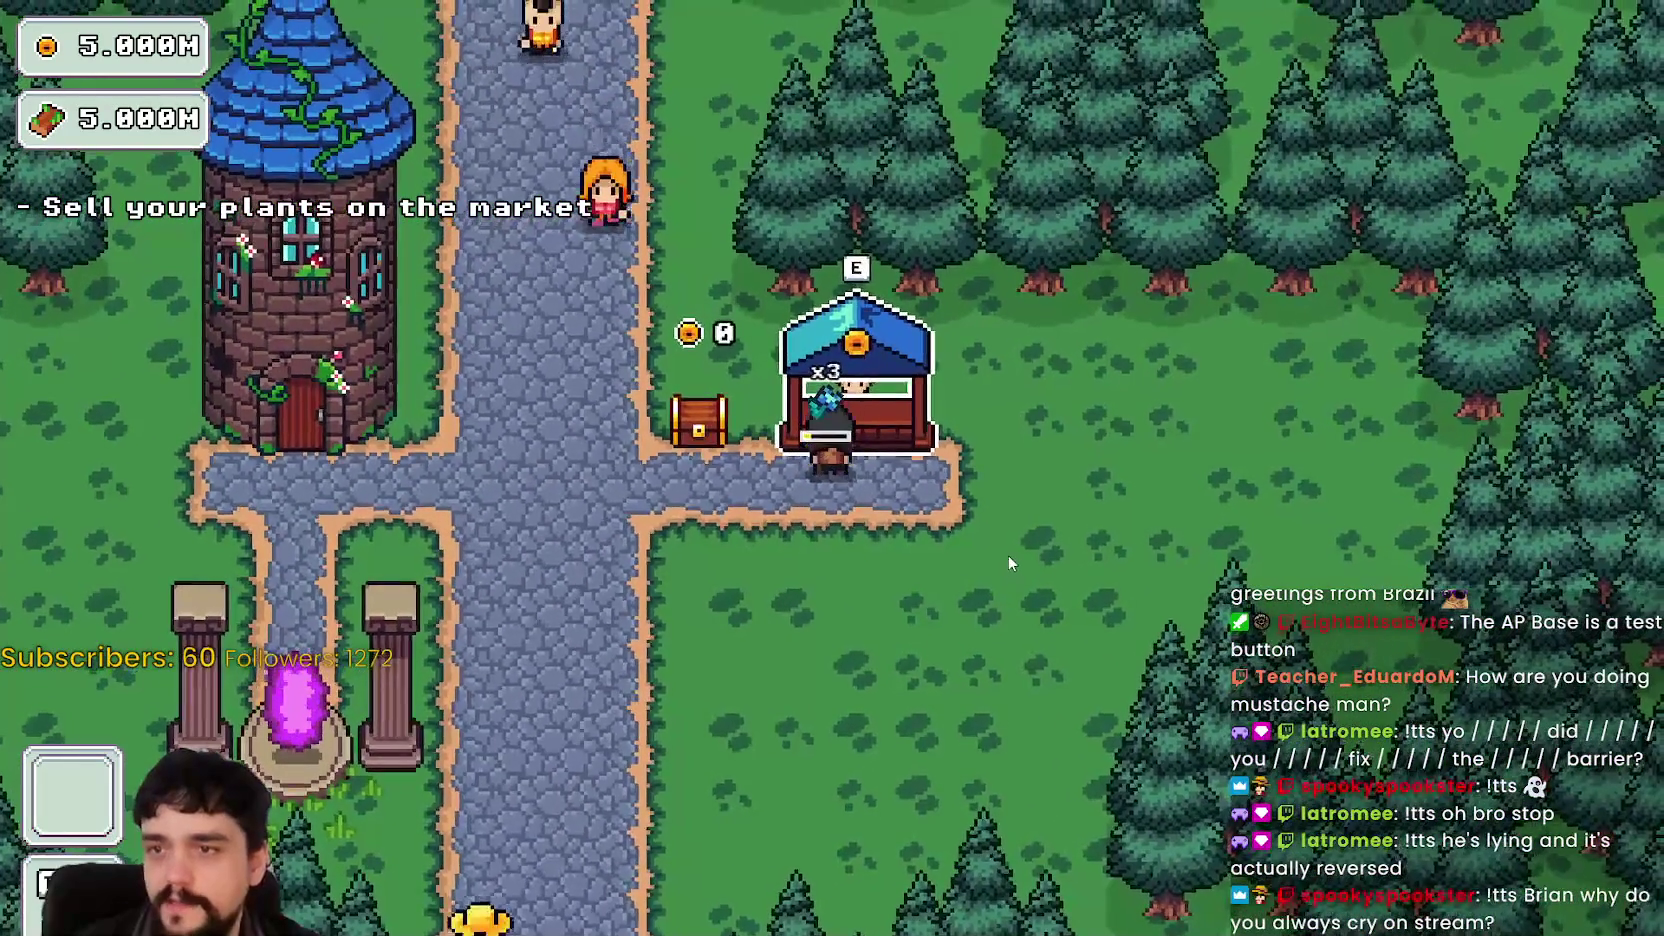
pyautogui.press('a')
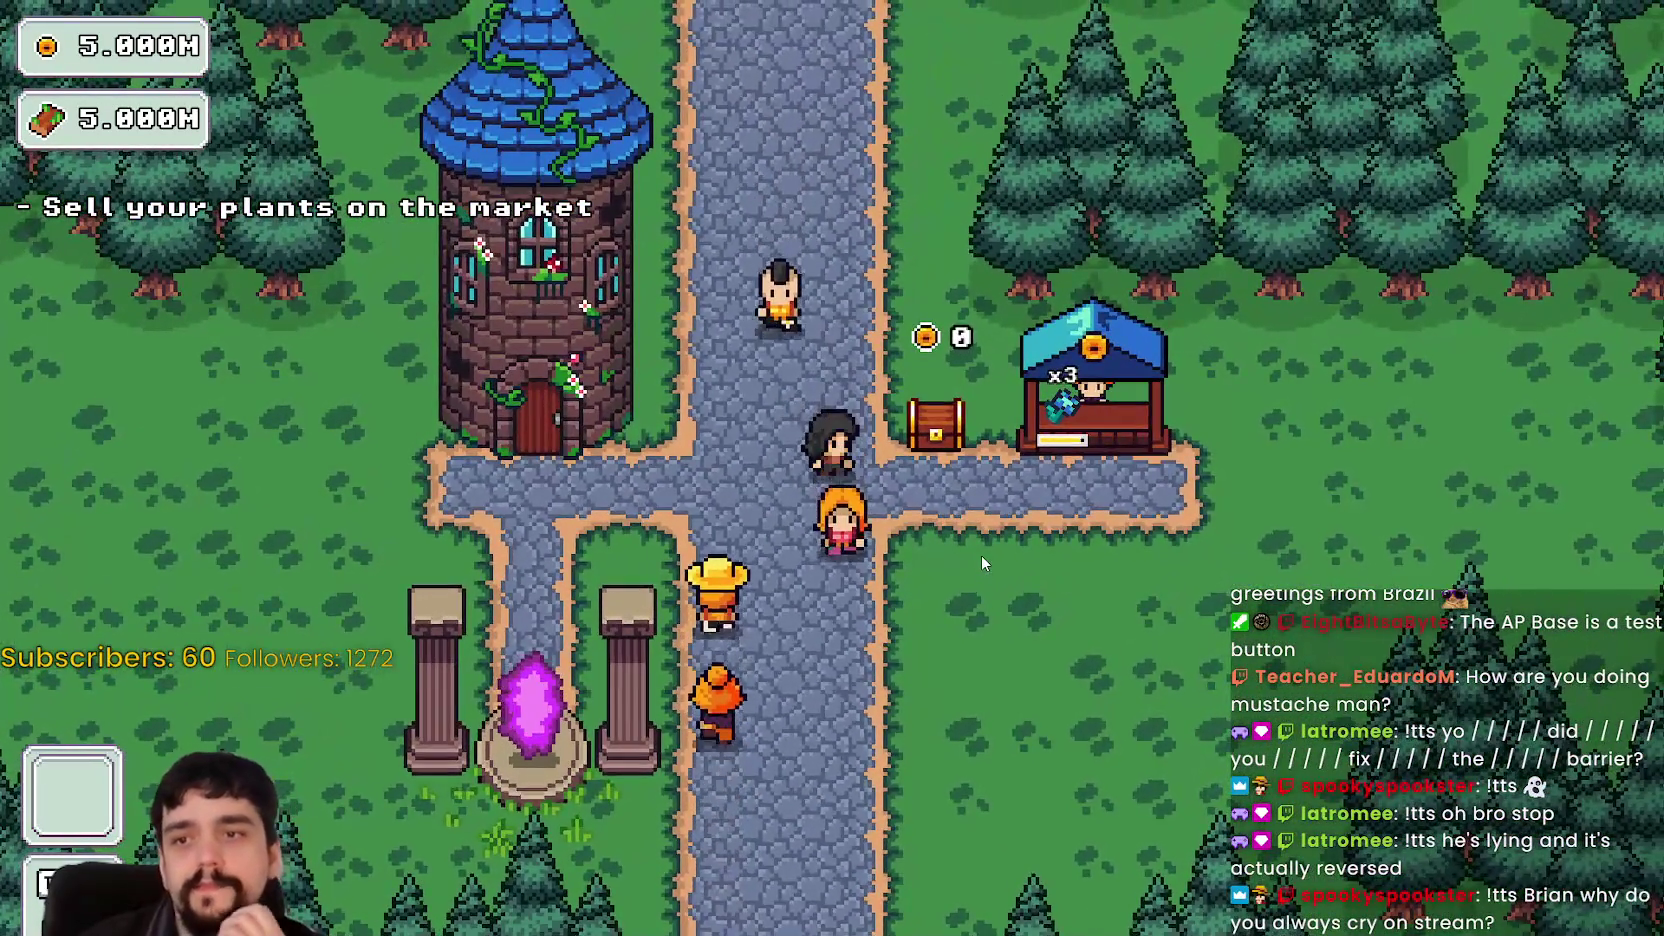
pyautogui.press('s')
pyautogui.press('d')
pyautogui.press('s')
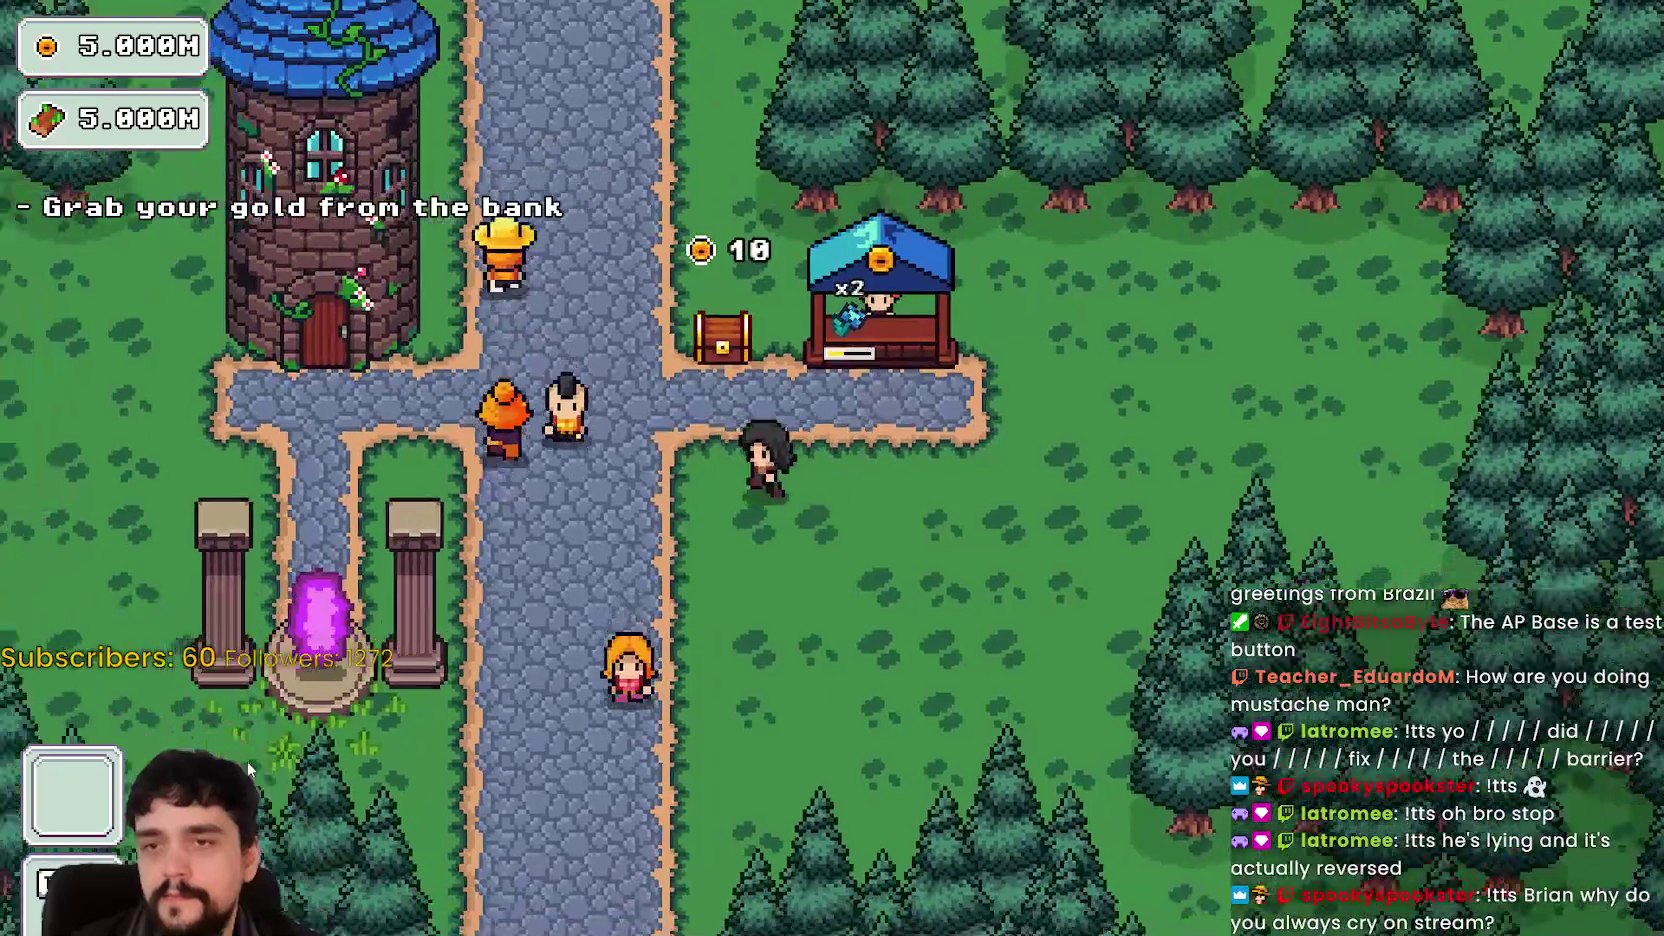
# - Walk to the chest beside the stall and collect the earned coins
pyautogui.press('a')
pyautogui.press('d')
pyautogui.press('d')
pyautogui.press('w')
pyautogui.press('a')
pyautogui.press('e')
pyautogui.press('a')
pyautogui.press('s')
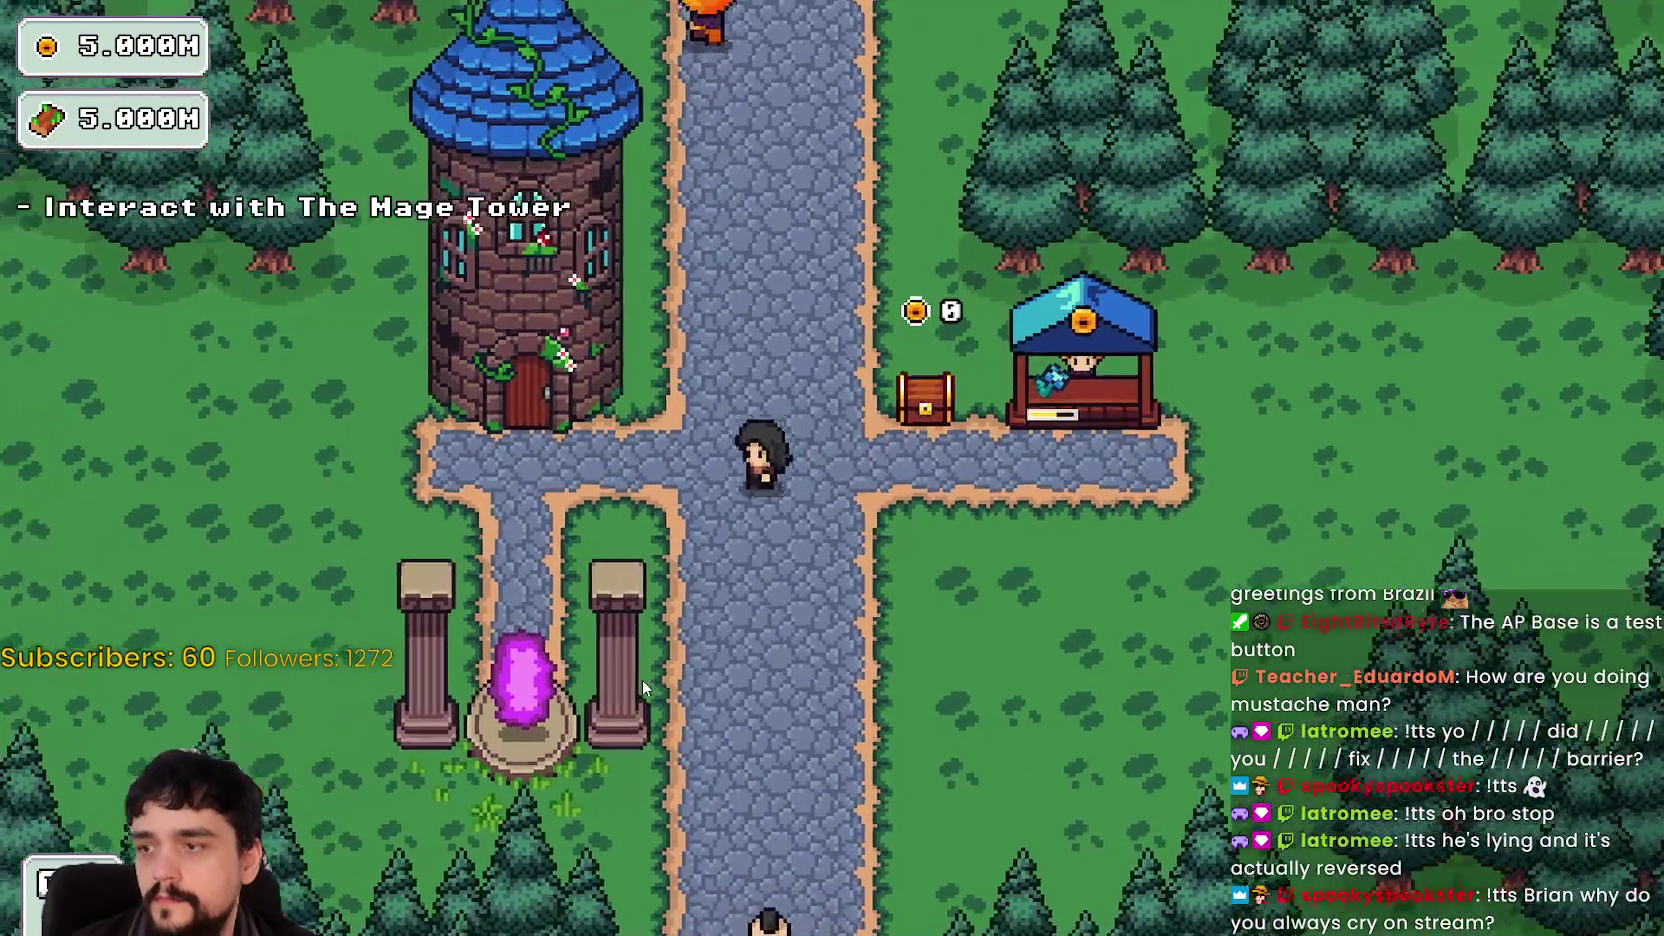
pyautogui.press('d')
pyautogui.press('d')
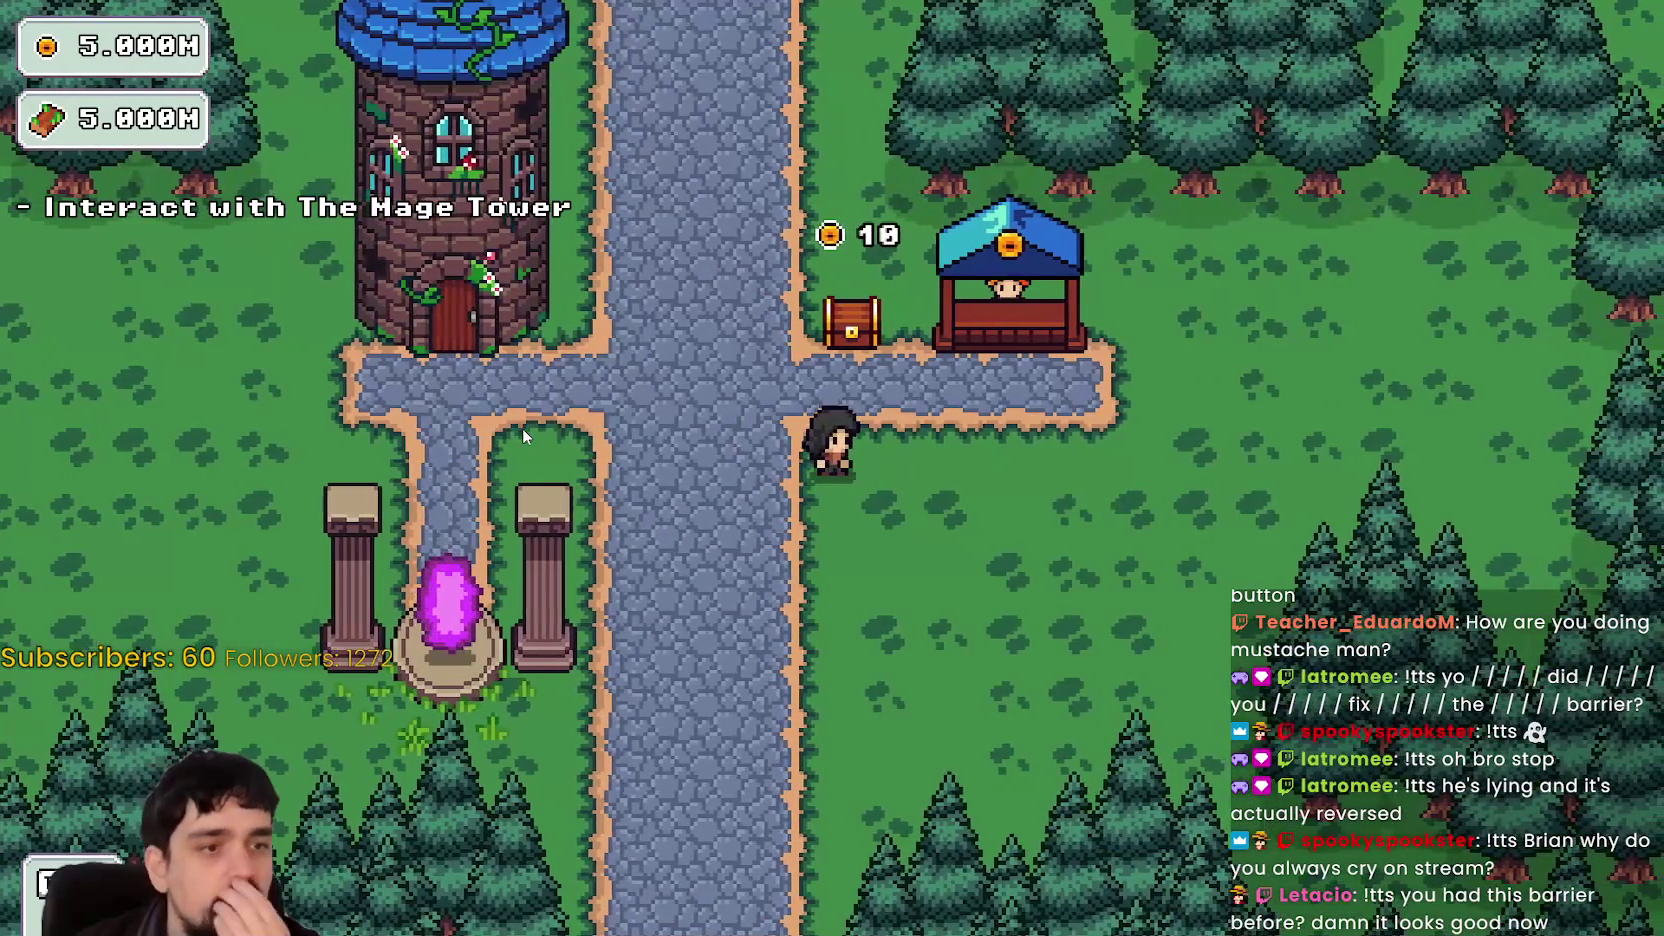
pyautogui.press('w')
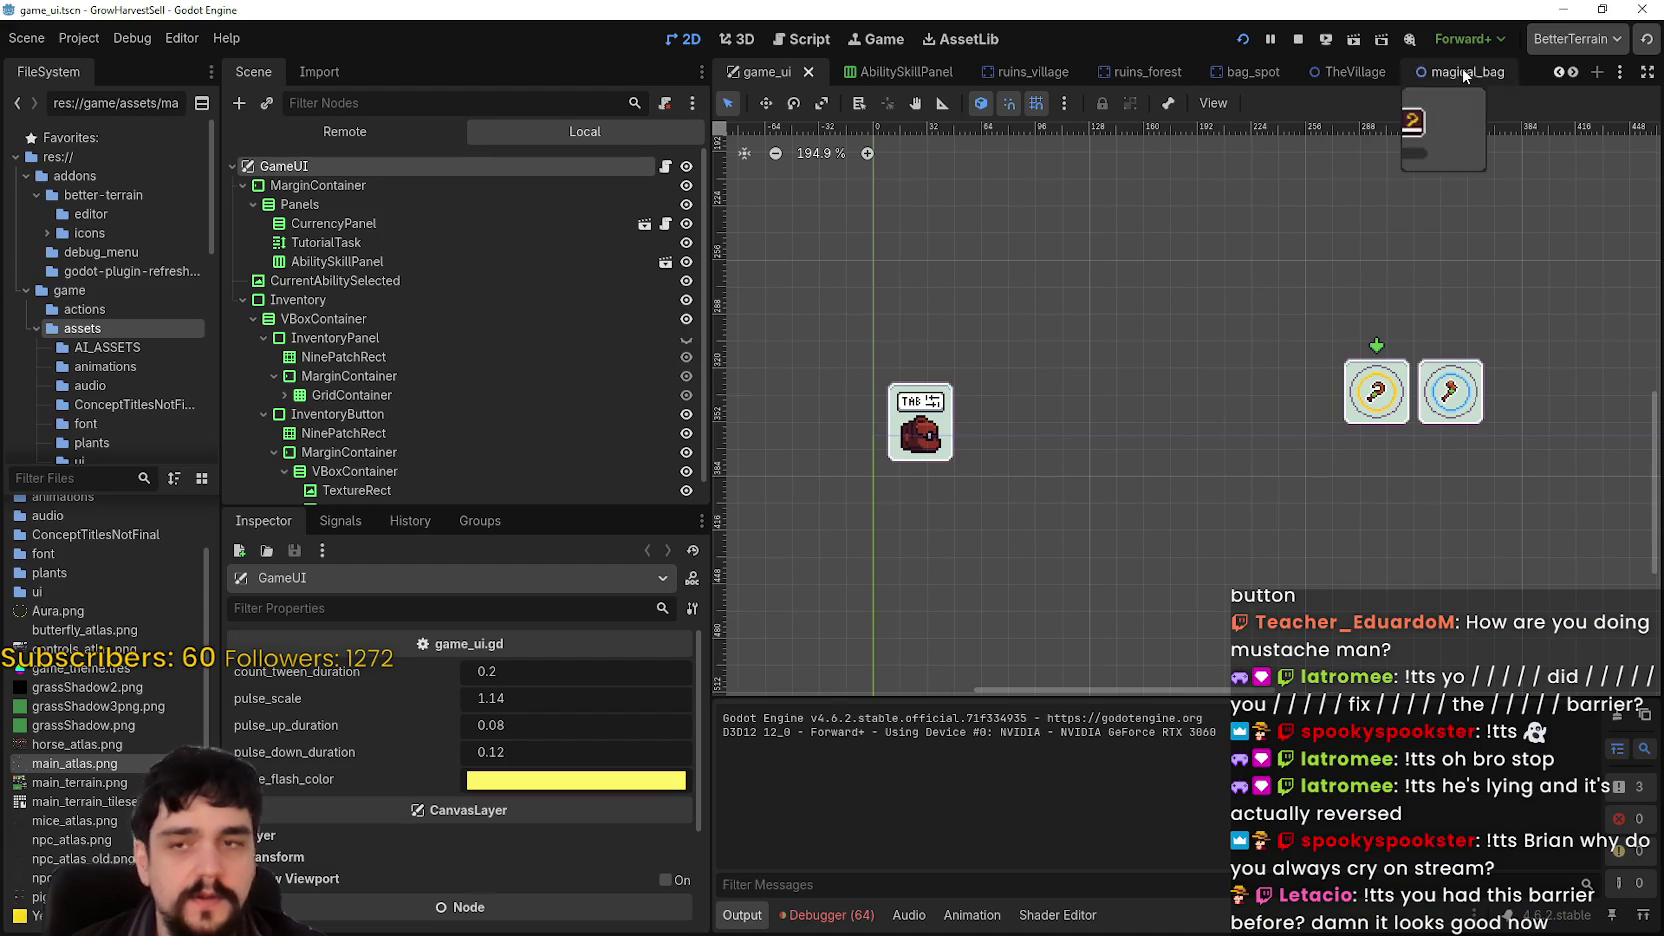
# - Stop the game, make the InventoryPanel node visible and copy it
pyautogui.click(1297, 39)
pyautogui.scroll(-3, 1238, 400)
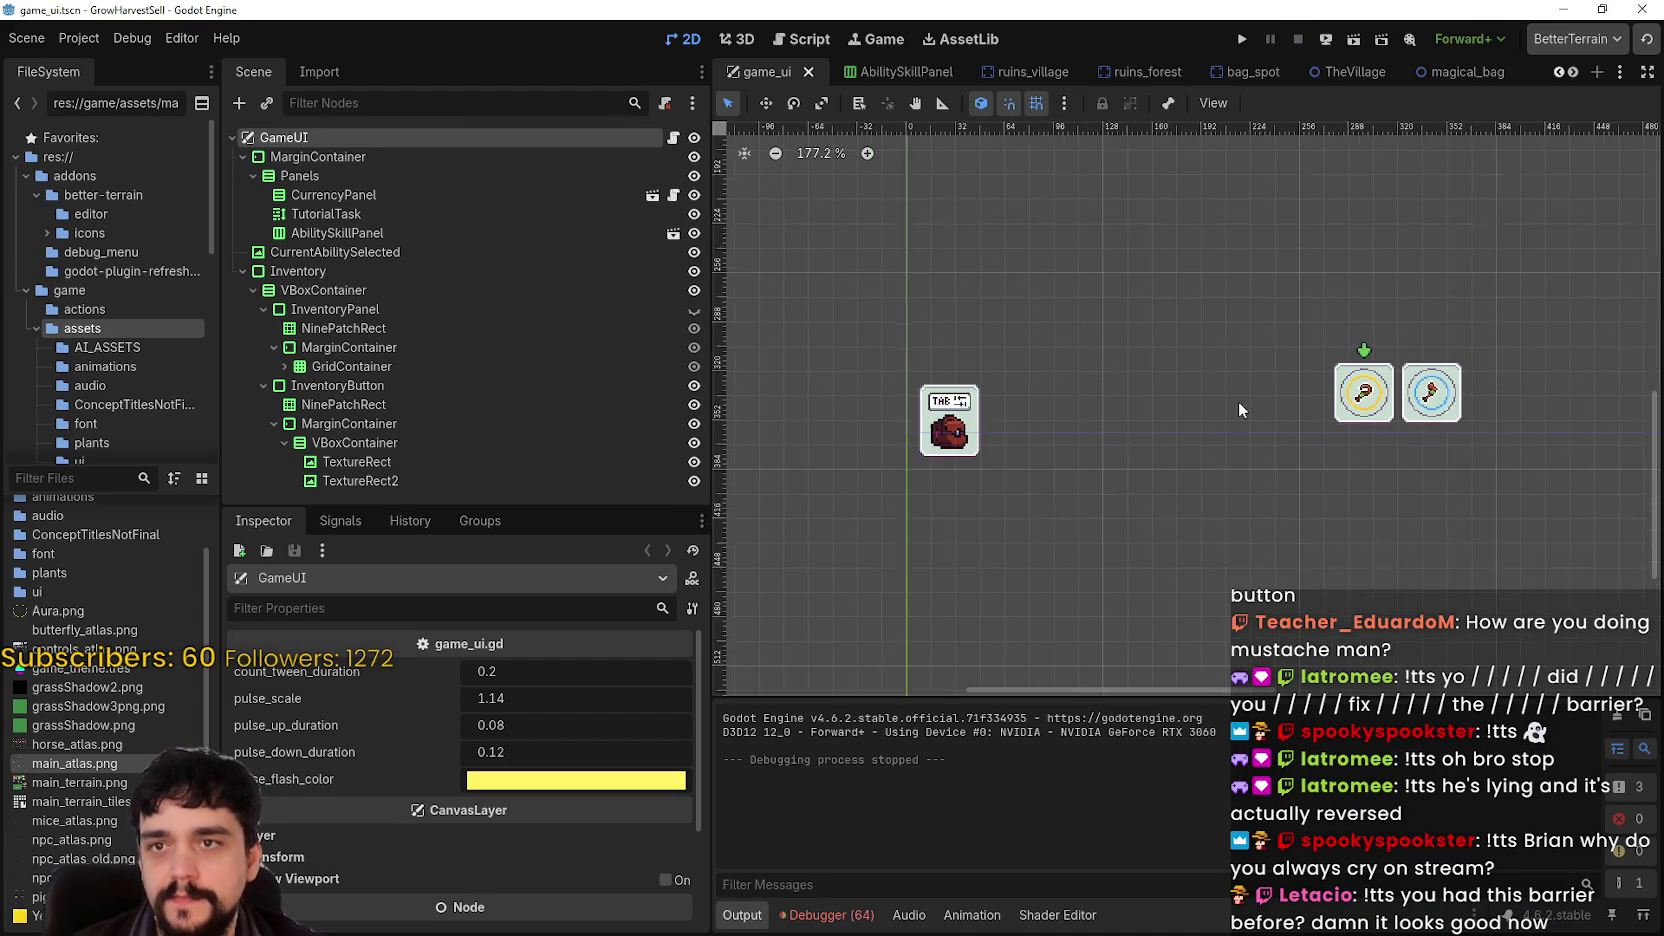
pyautogui.click(524, 309)
pyautogui.scroll(-5, 1147, 364)
pyautogui.scroll(2, 960, 466)
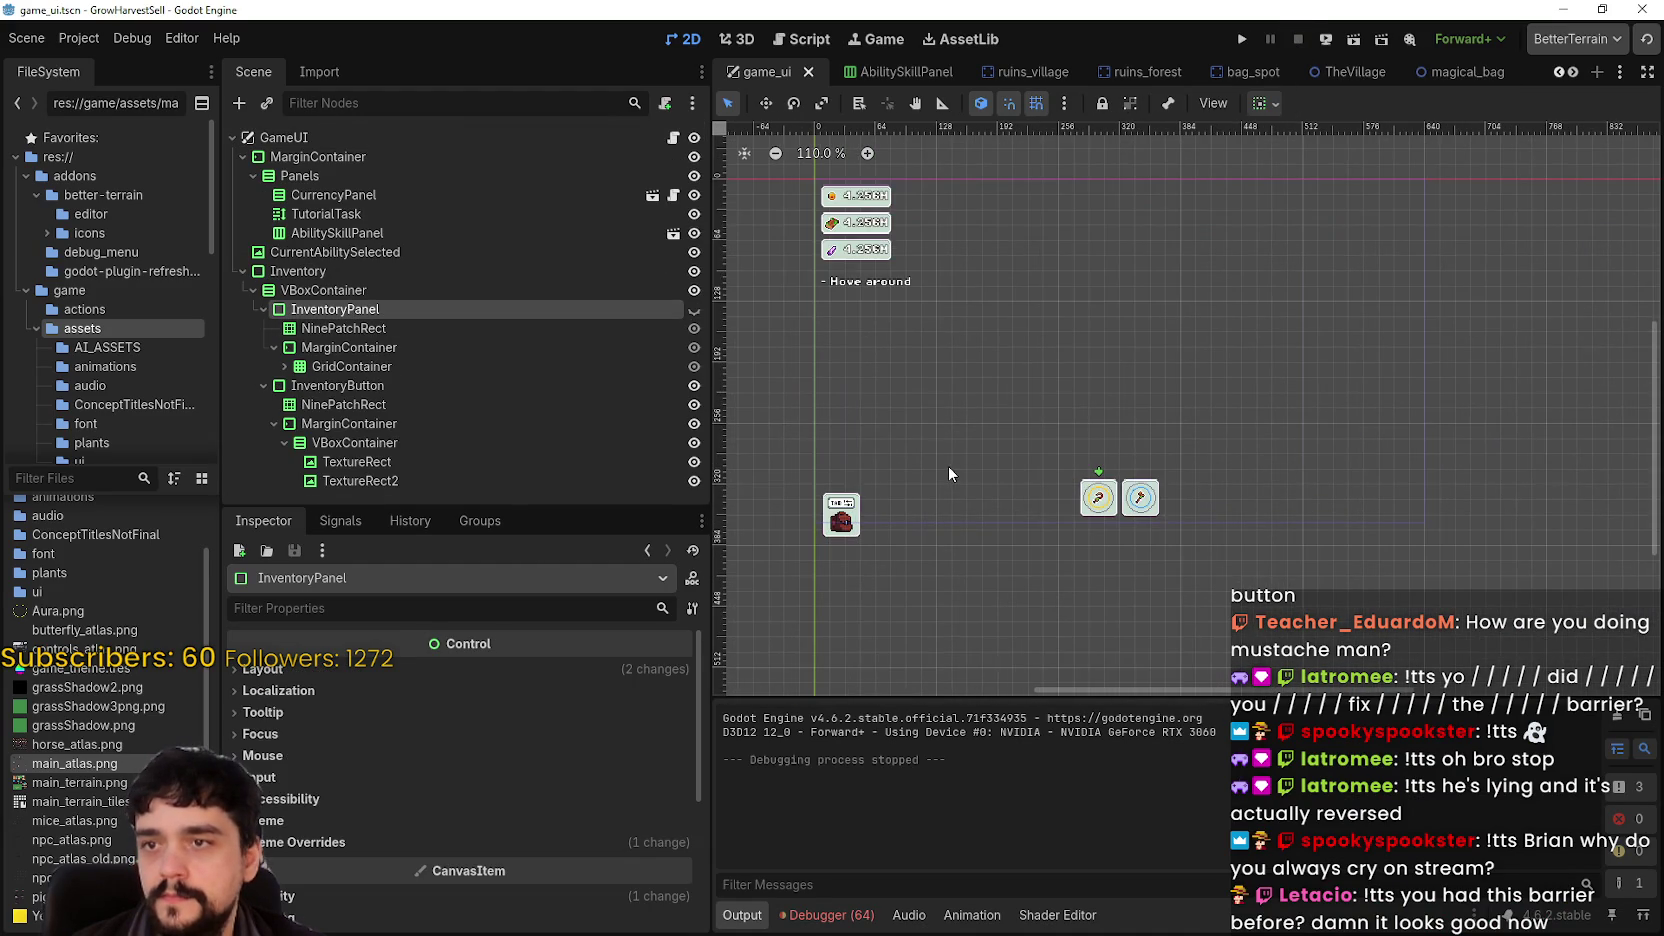
pyautogui.click(694, 309)
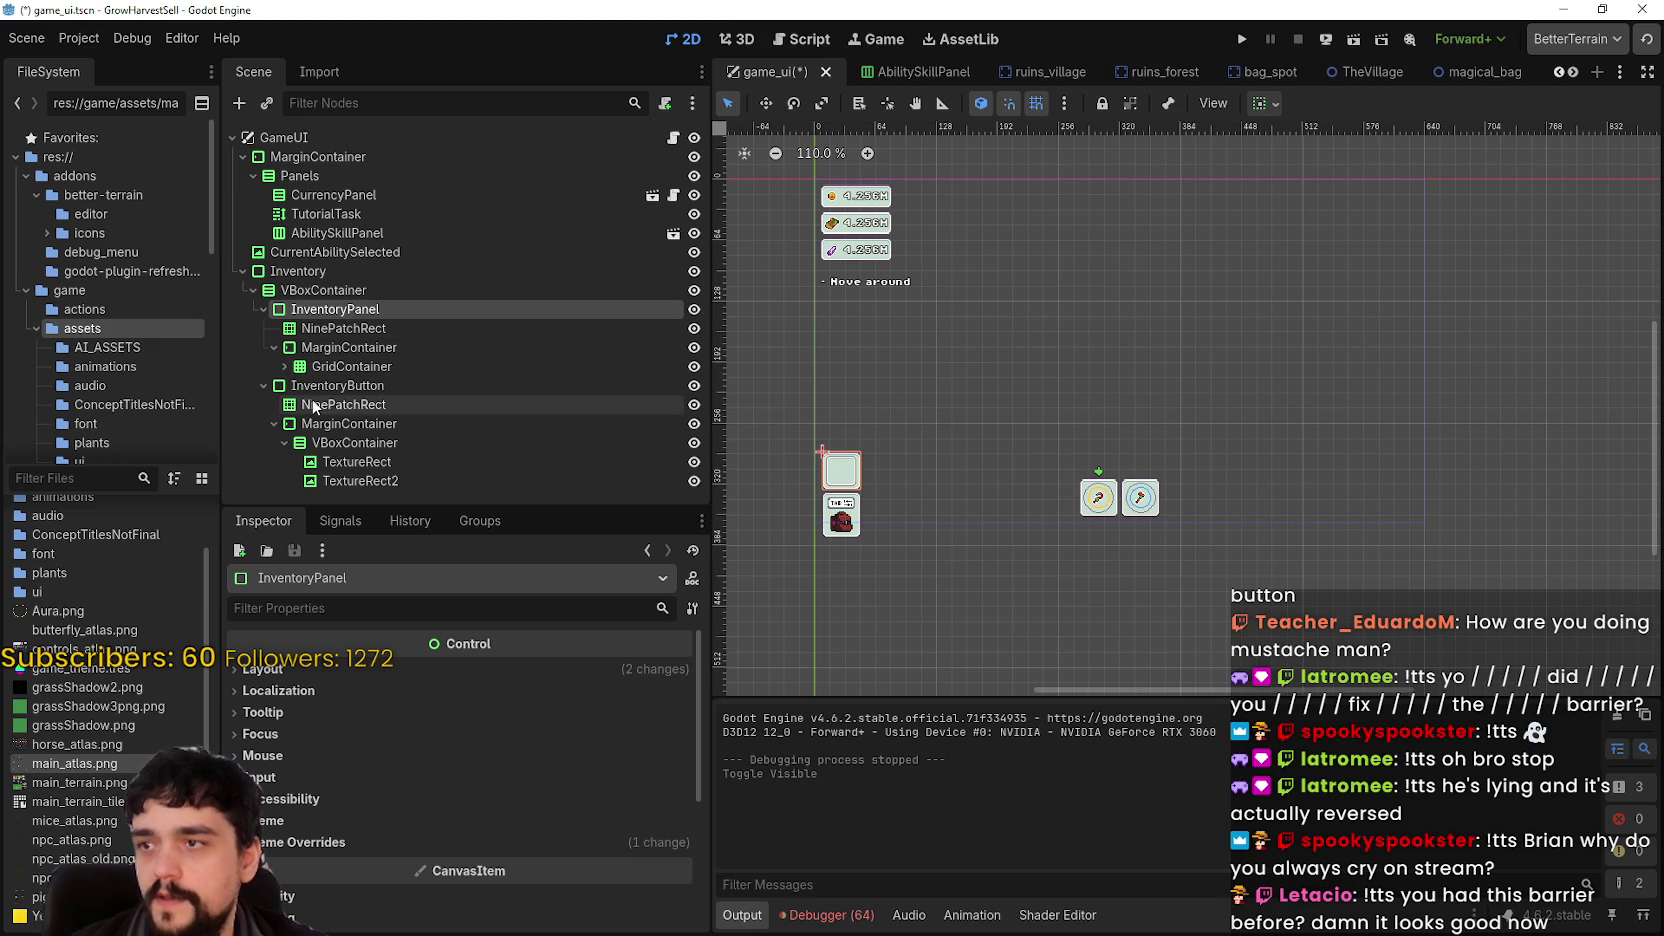
pyautogui.rightClick(316, 310)
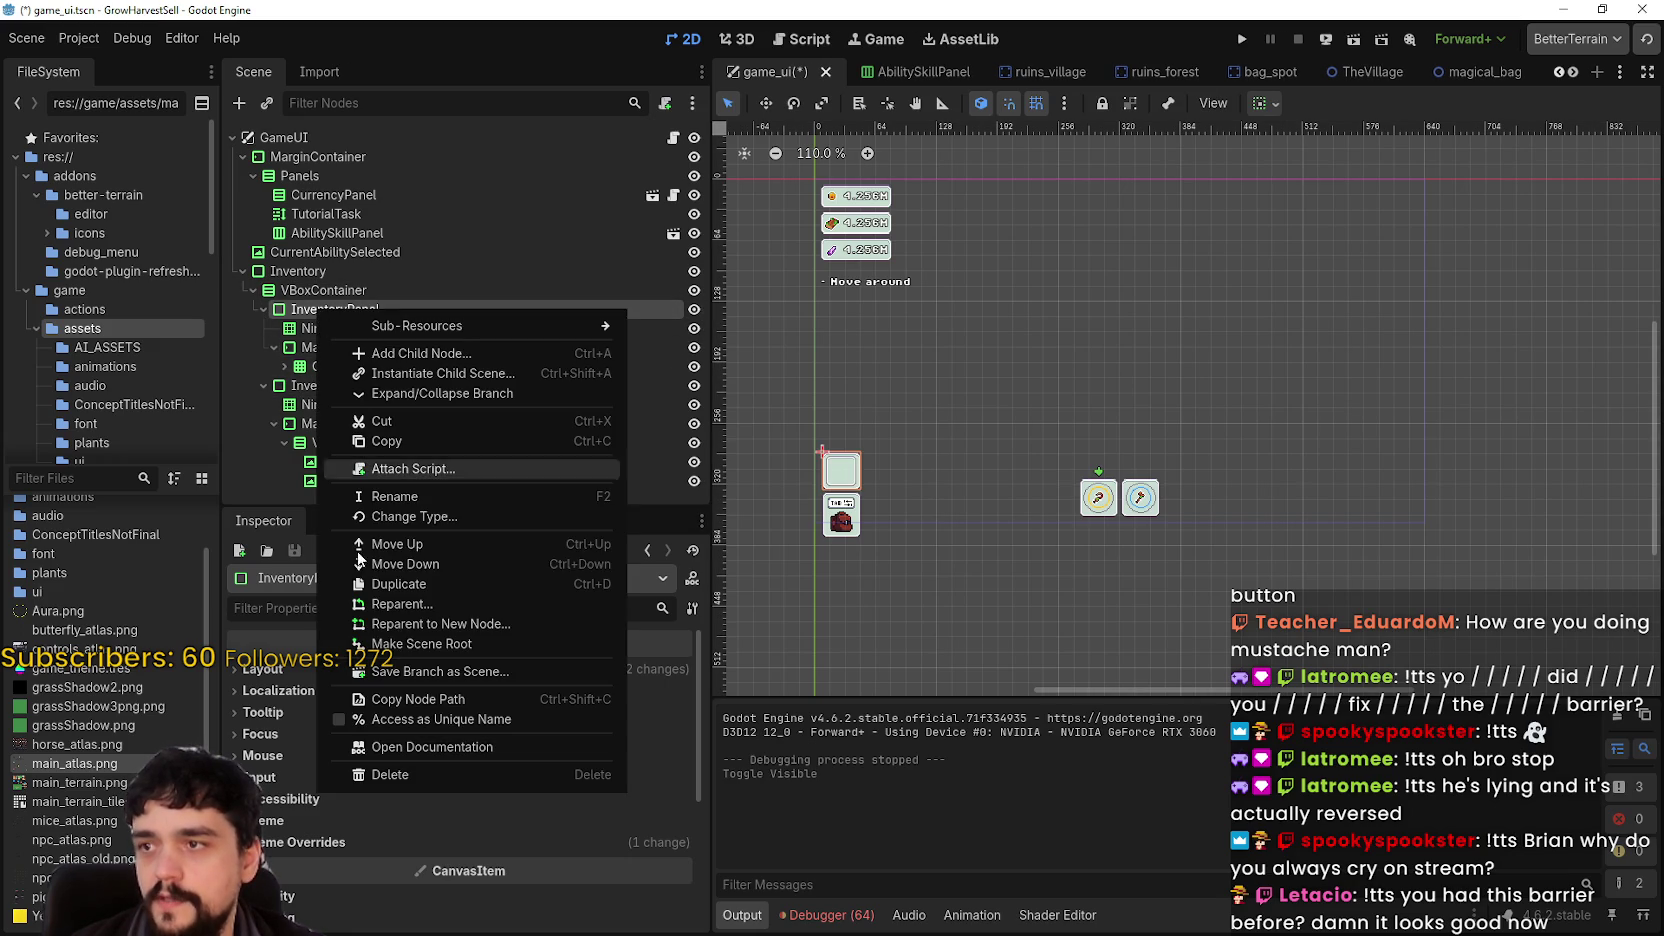
pyautogui.click(416, 442)
# - Paste the InventoryPanel copy under the top MarginContainer
pyautogui.scroll(-2, 1420, 347)
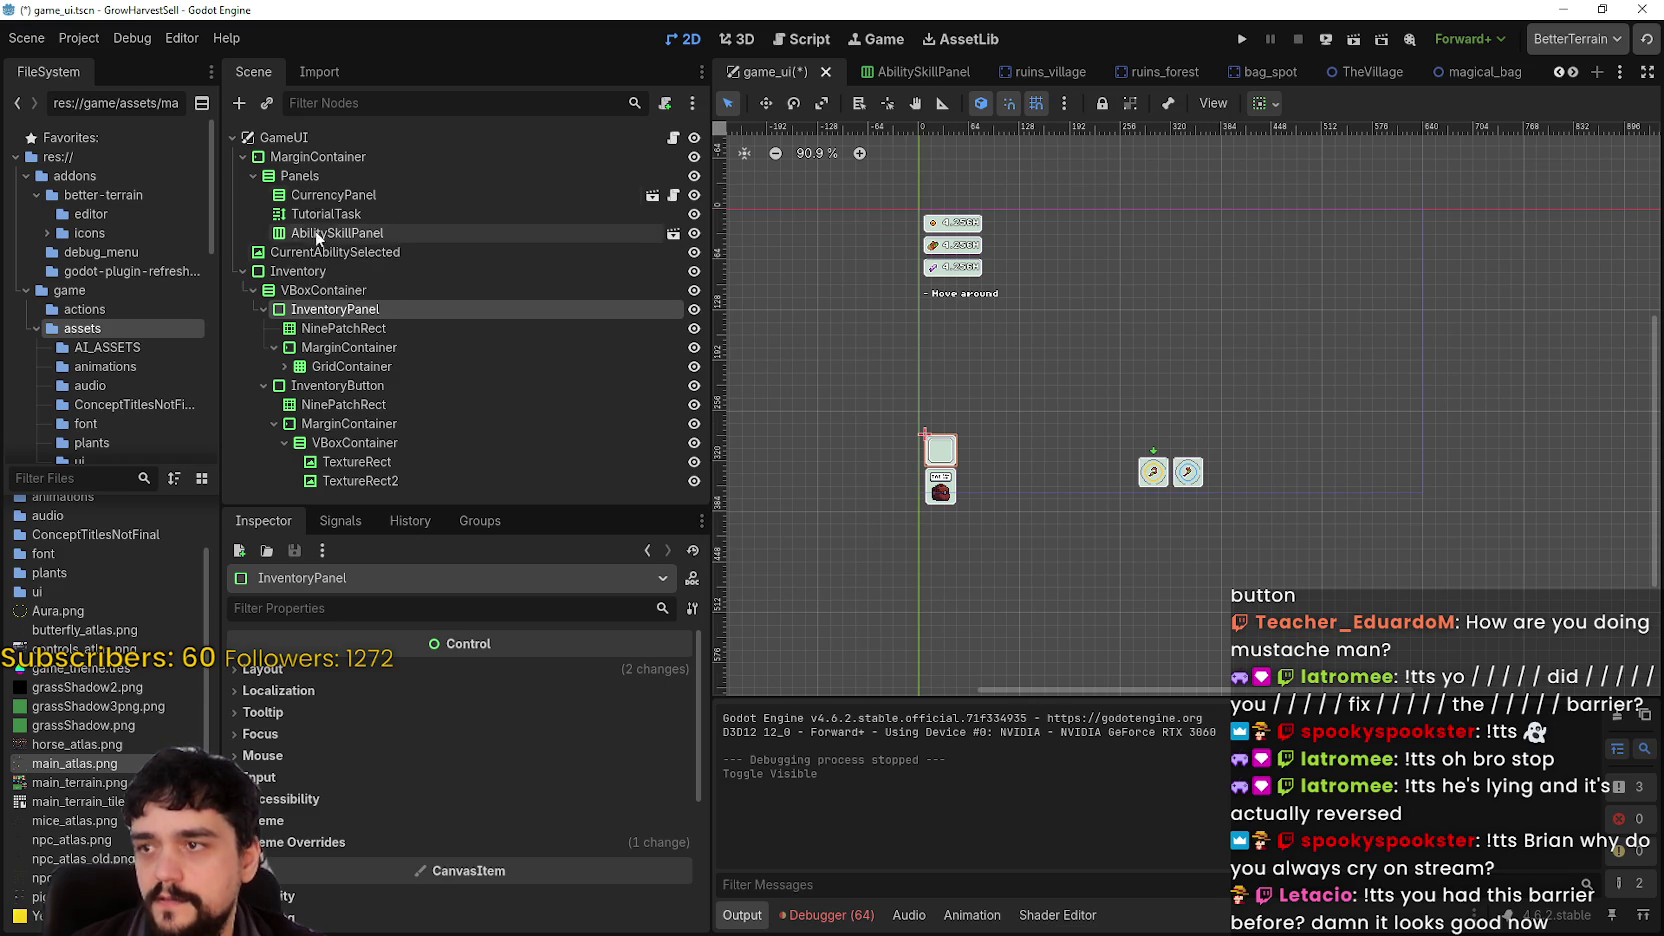
pyautogui.click(298, 177)
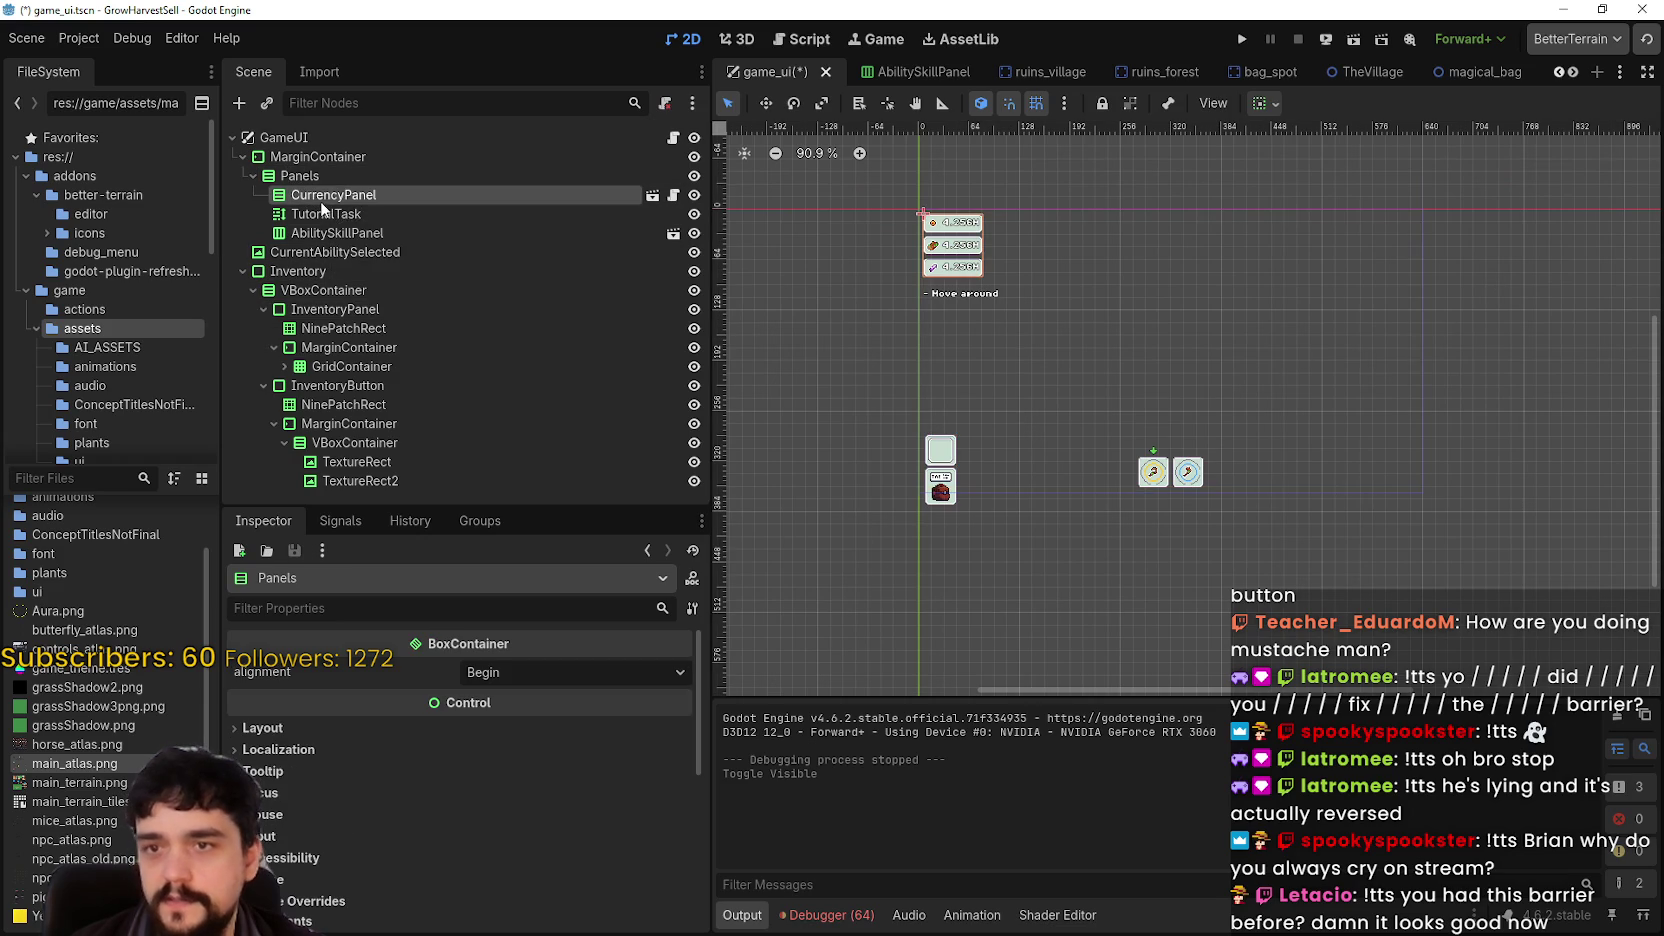
pyautogui.click(324, 214)
pyautogui.click(336, 234)
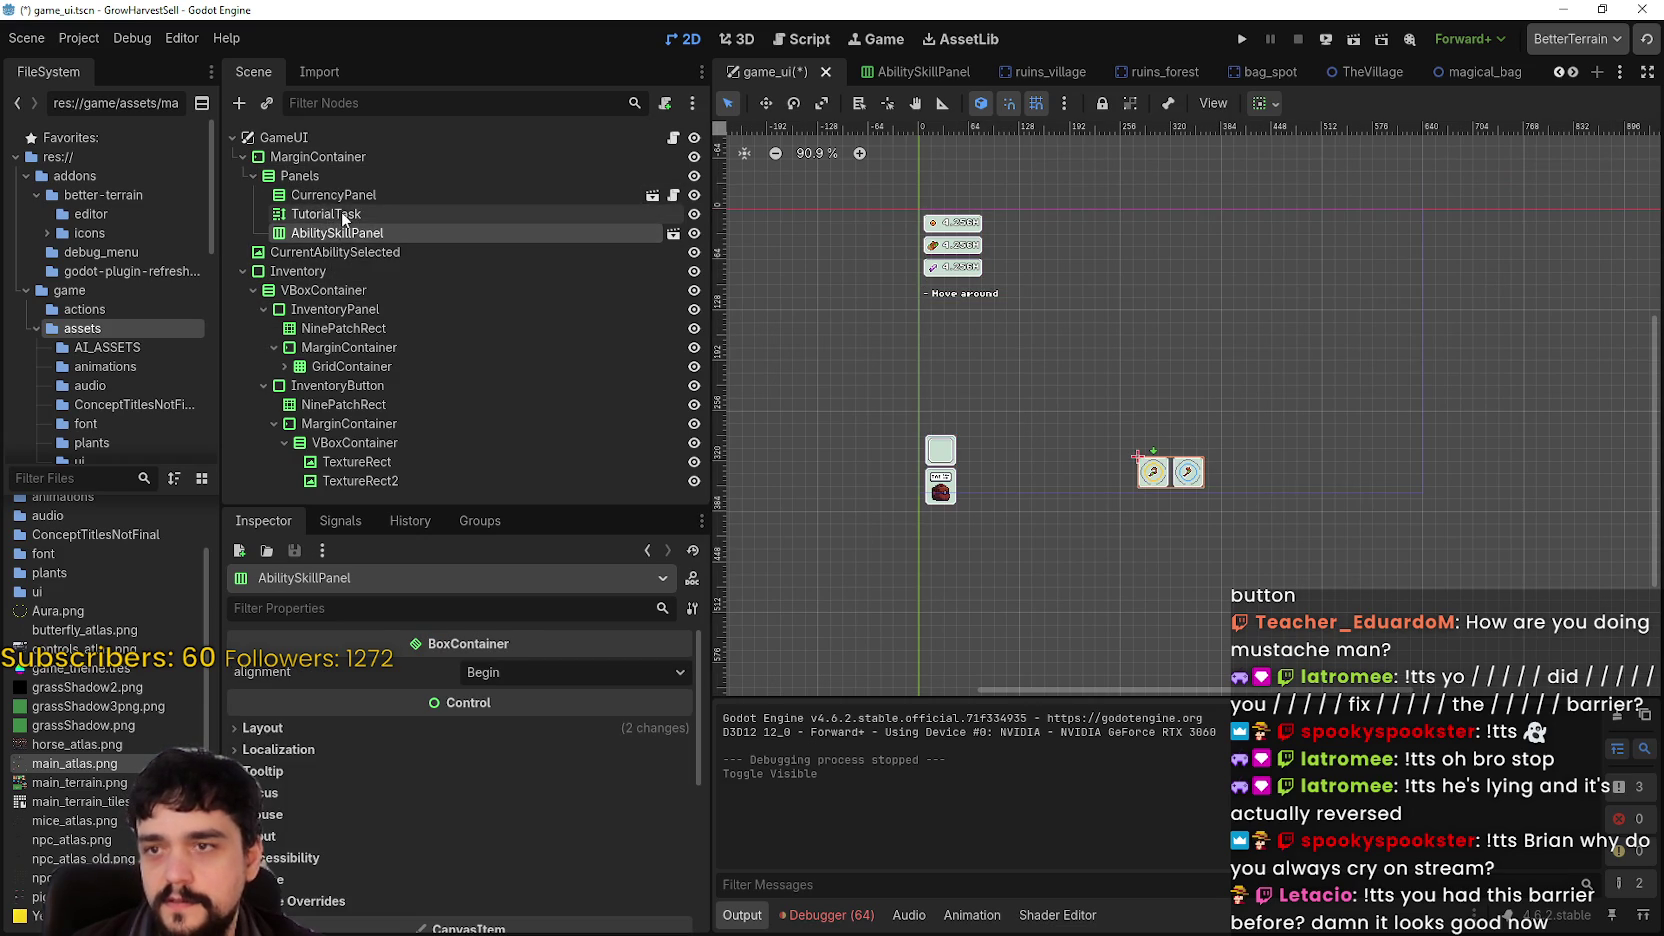
pyautogui.click(341, 211)
pyautogui.click(339, 234)
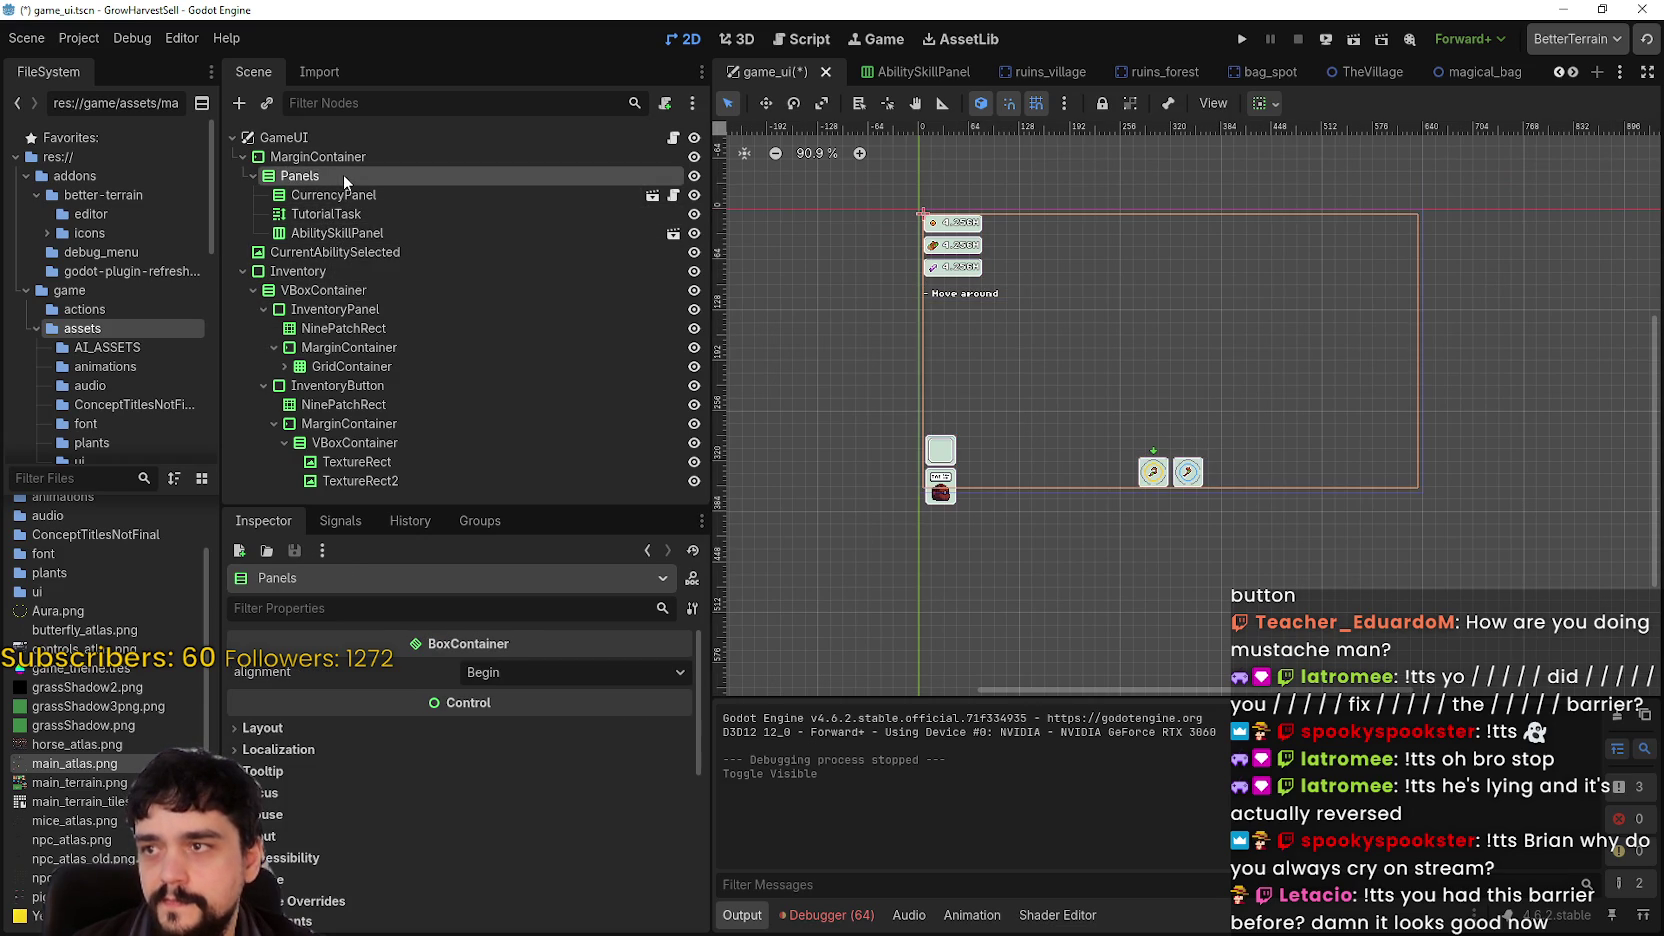
pyautogui.click(358, 159)
pyautogui.rightClick(357, 158)
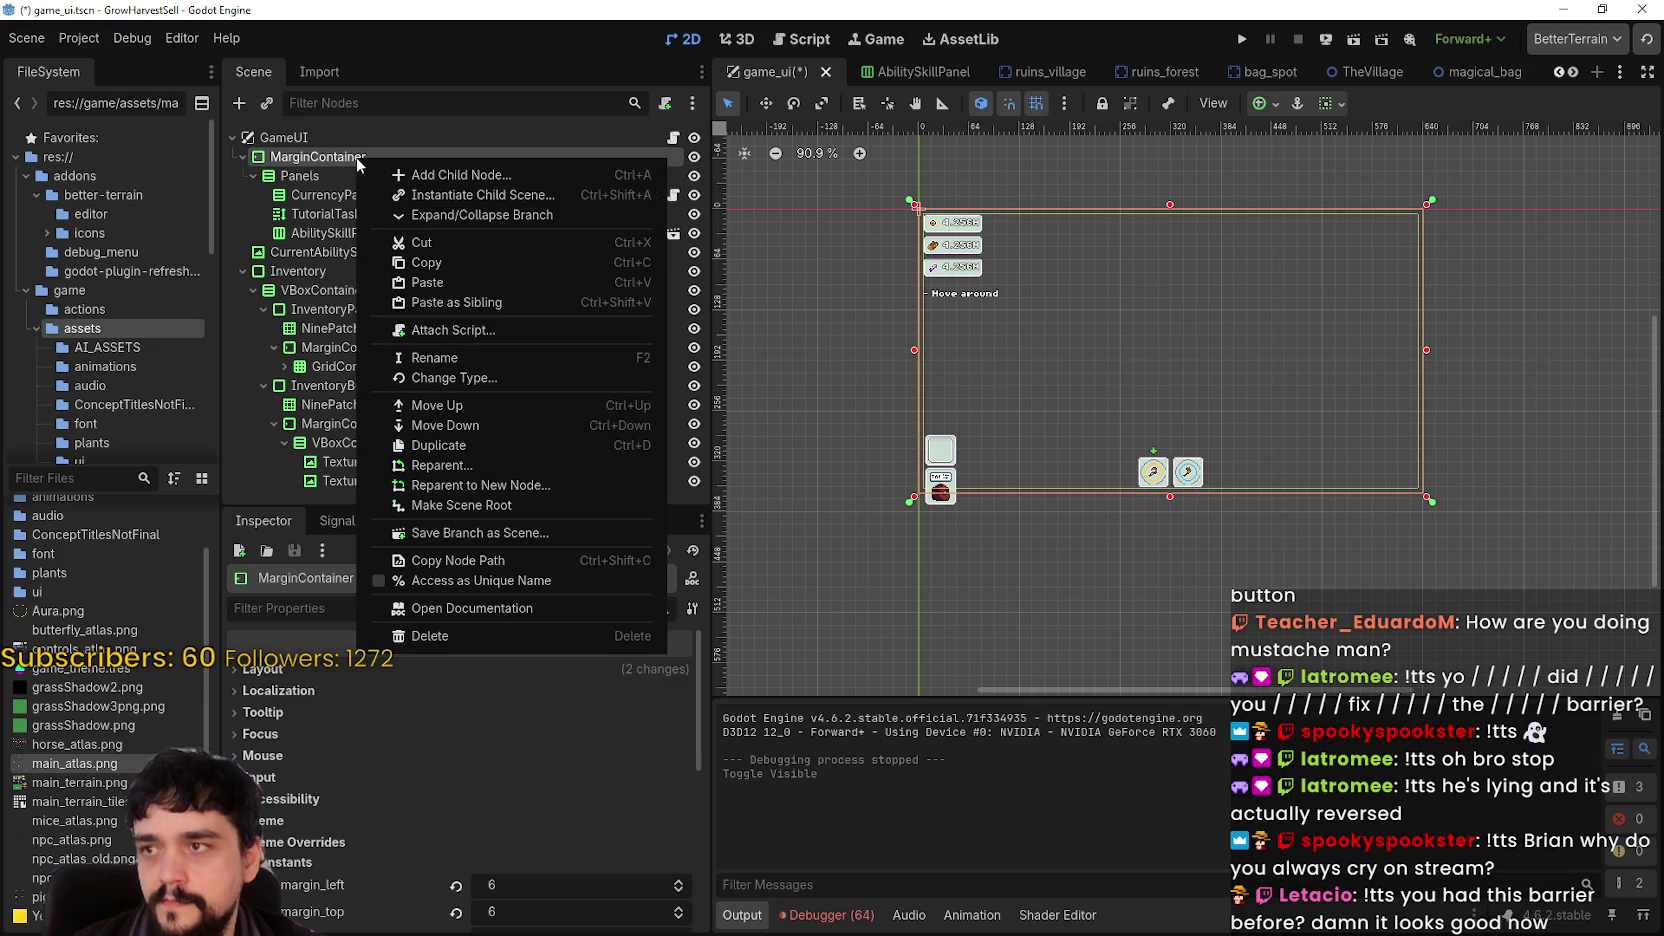
pyautogui.click(467, 280)
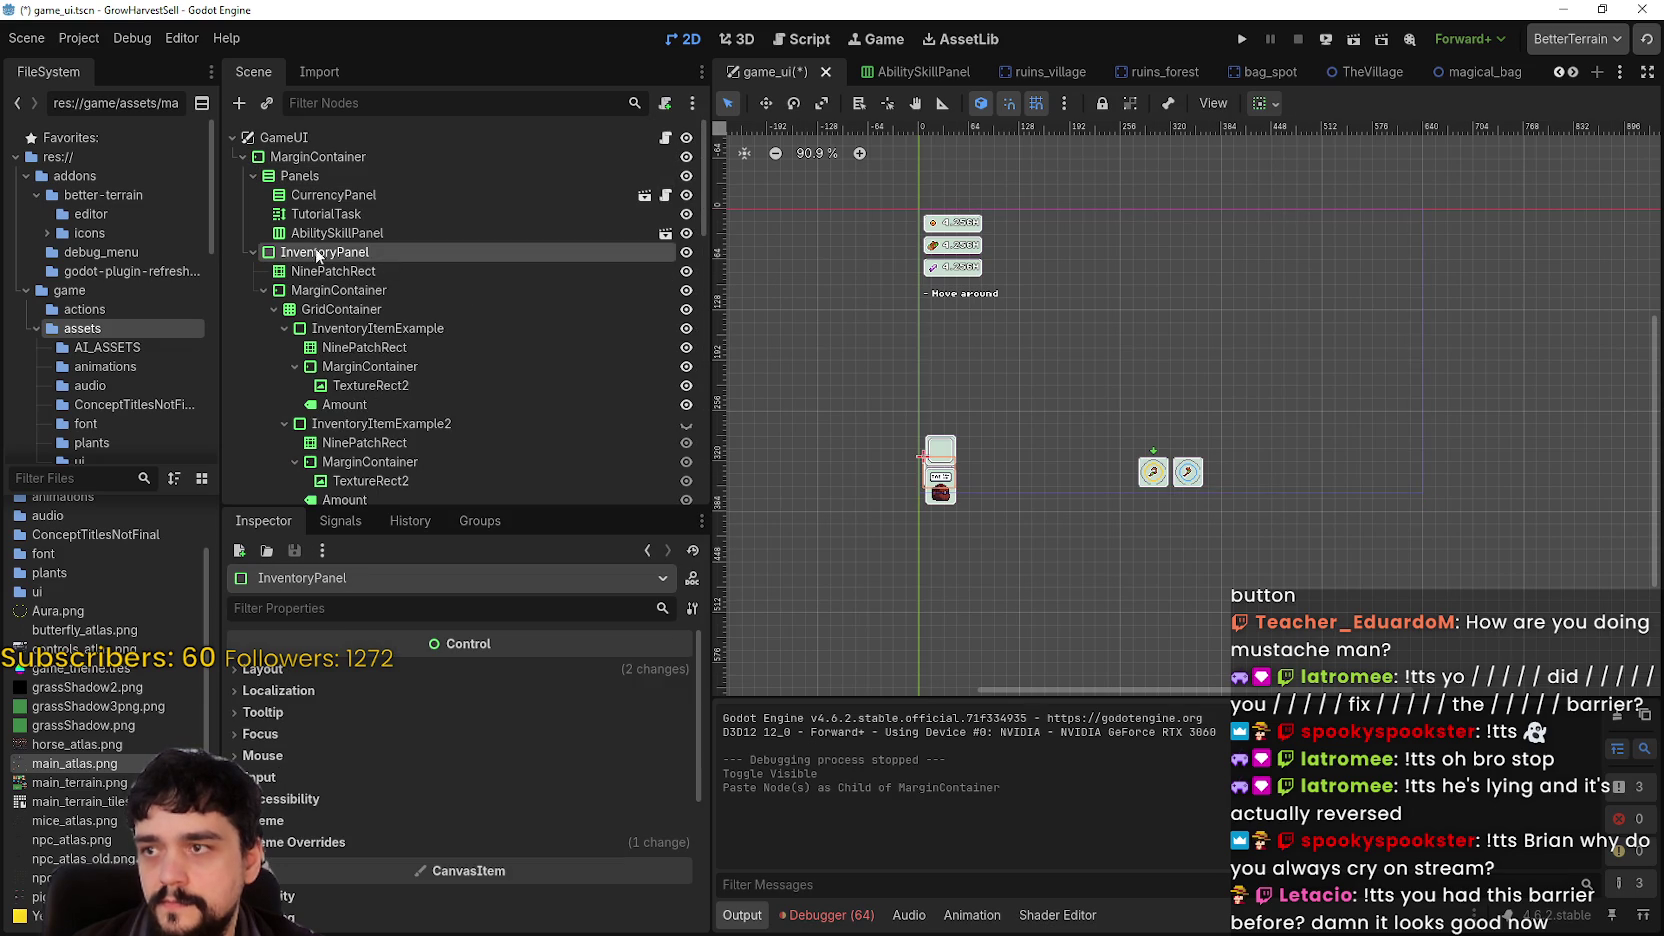
# - Expand the pasted panel, show InventoryItemExample2 and collapse the item example branches
pyautogui.click(253, 252)
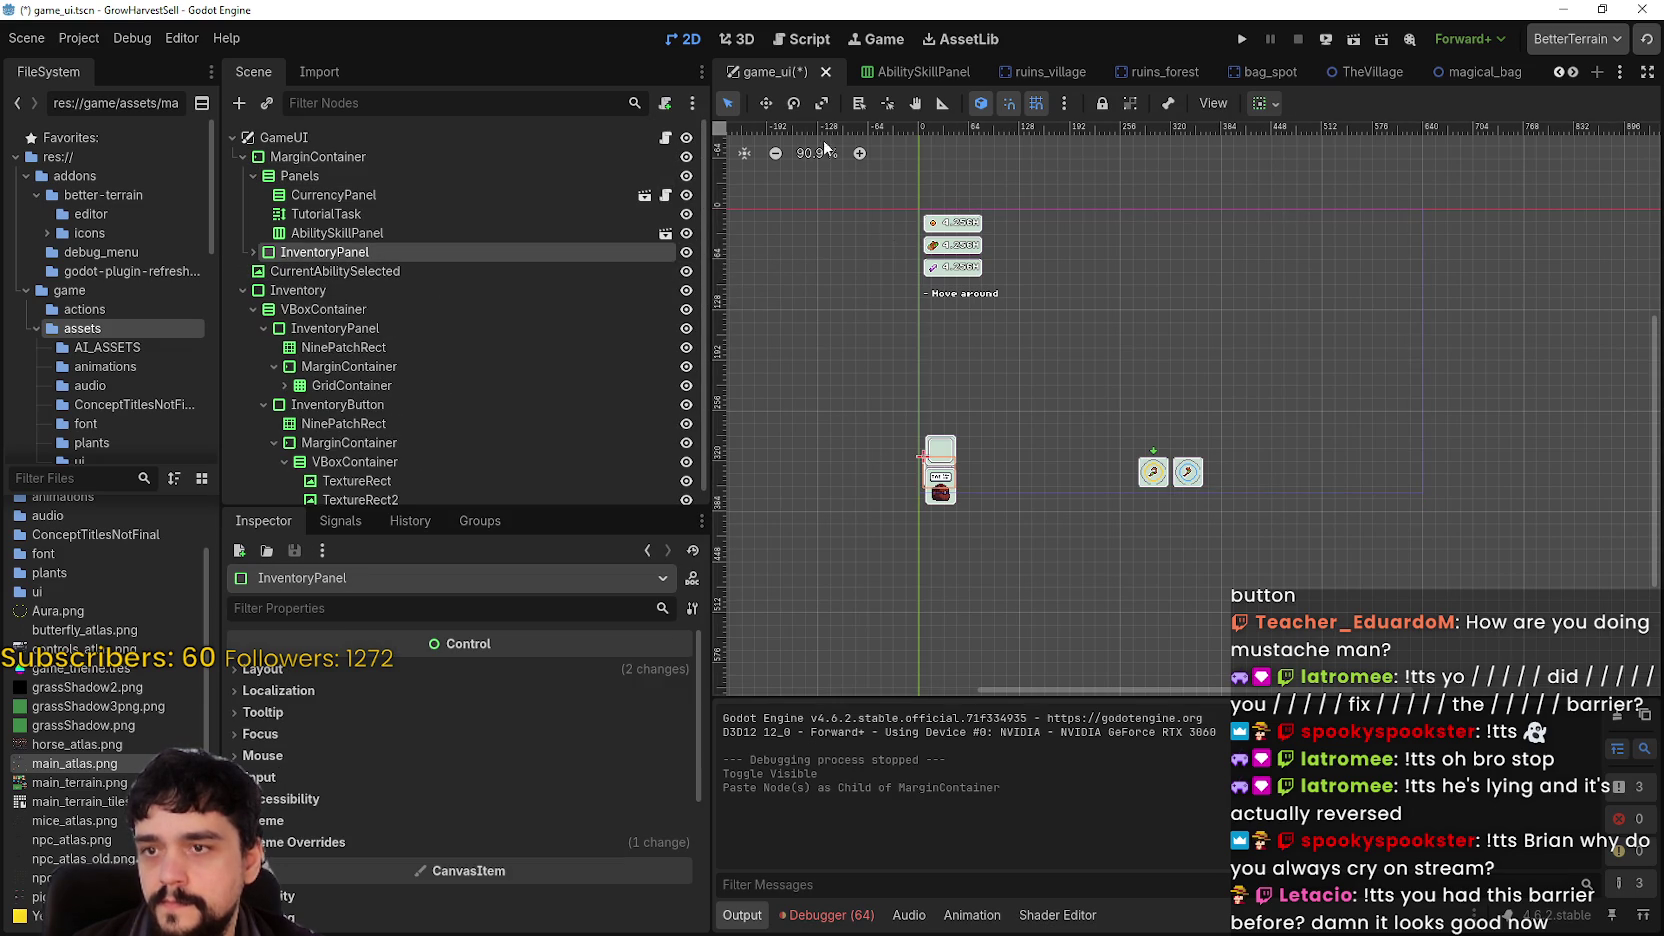
pyautogui.click(1265, 103)
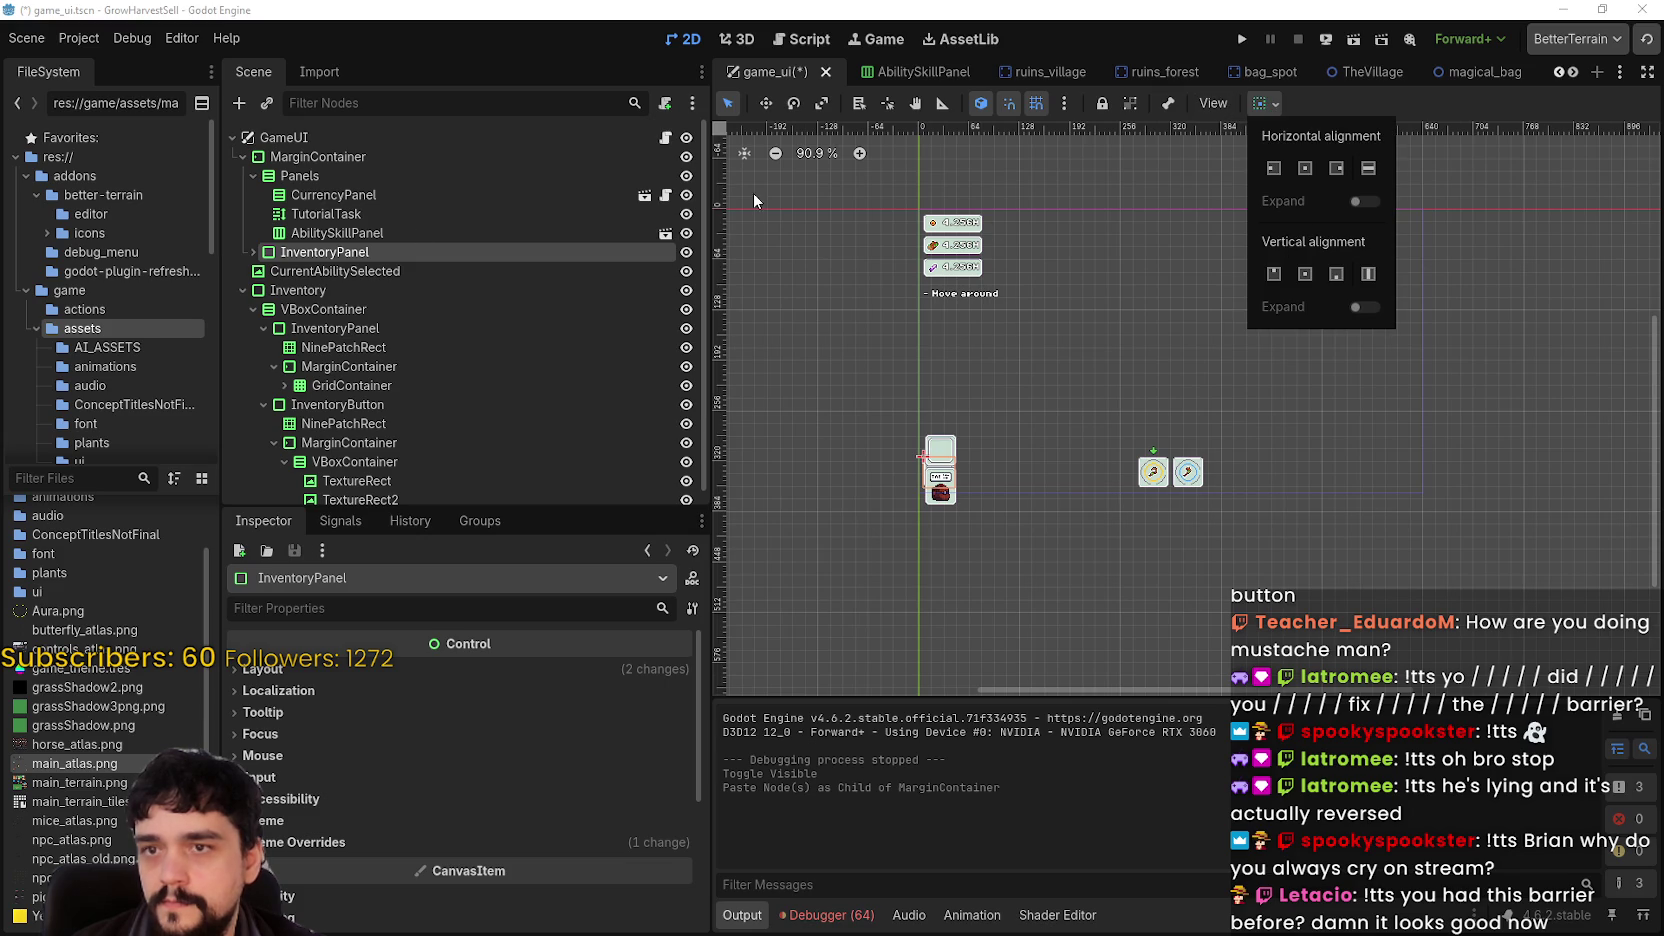
pyautogui.click(254, 251)
pyautogui.scroll(-5, 705, 338)
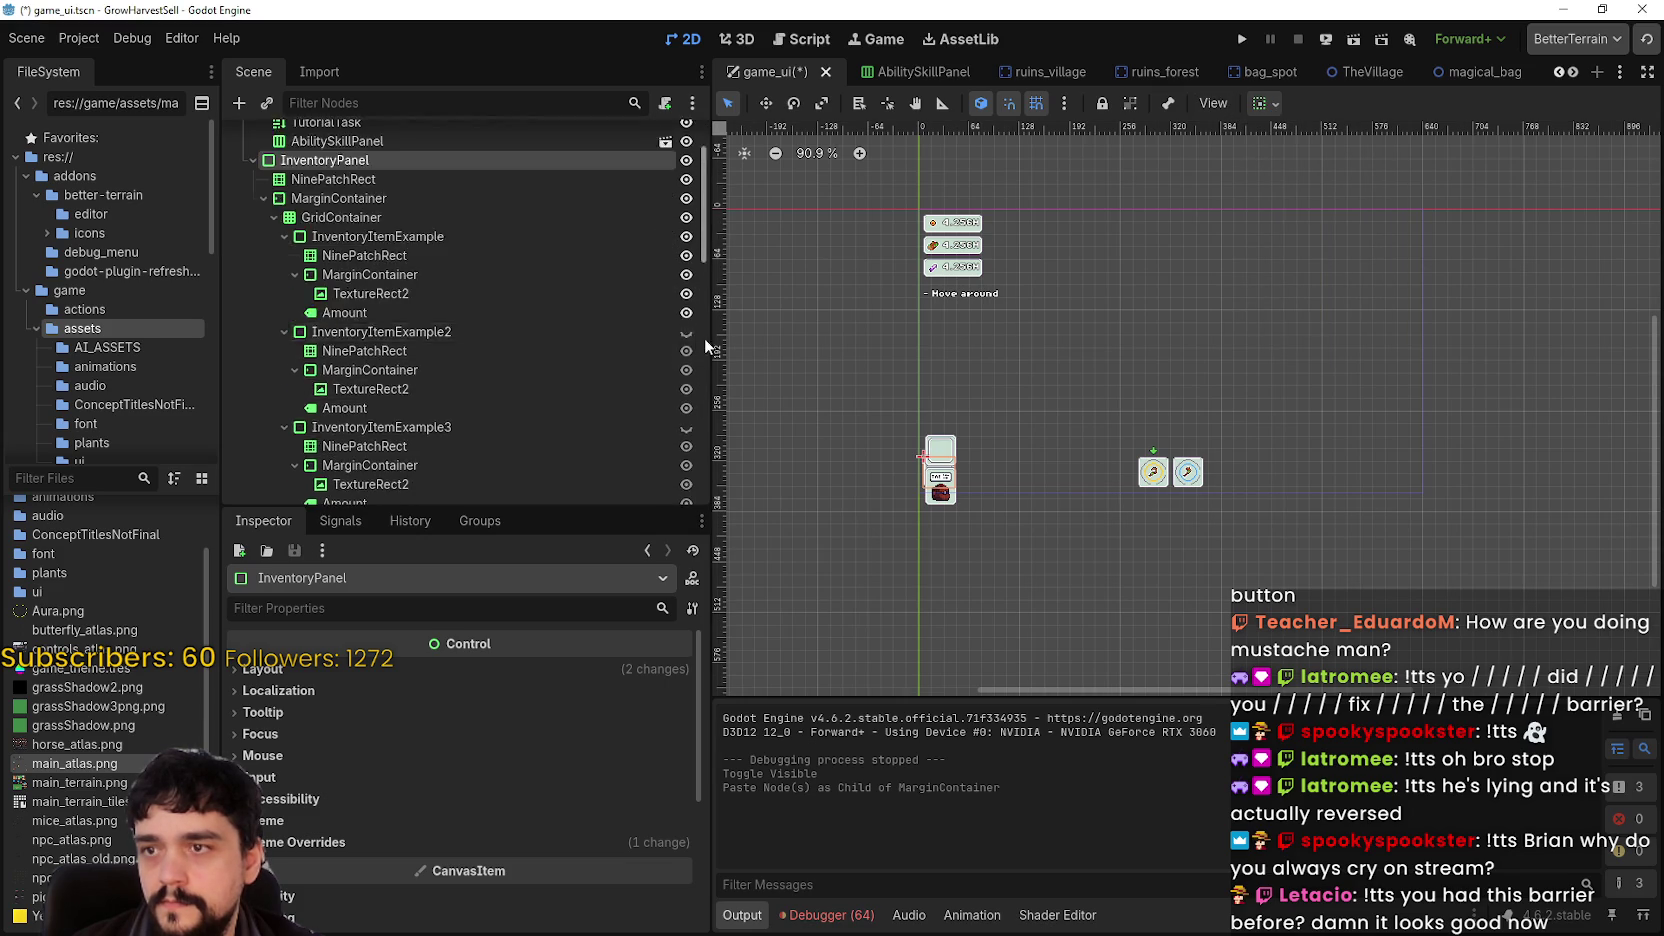
pyautogui.click(686, 287)
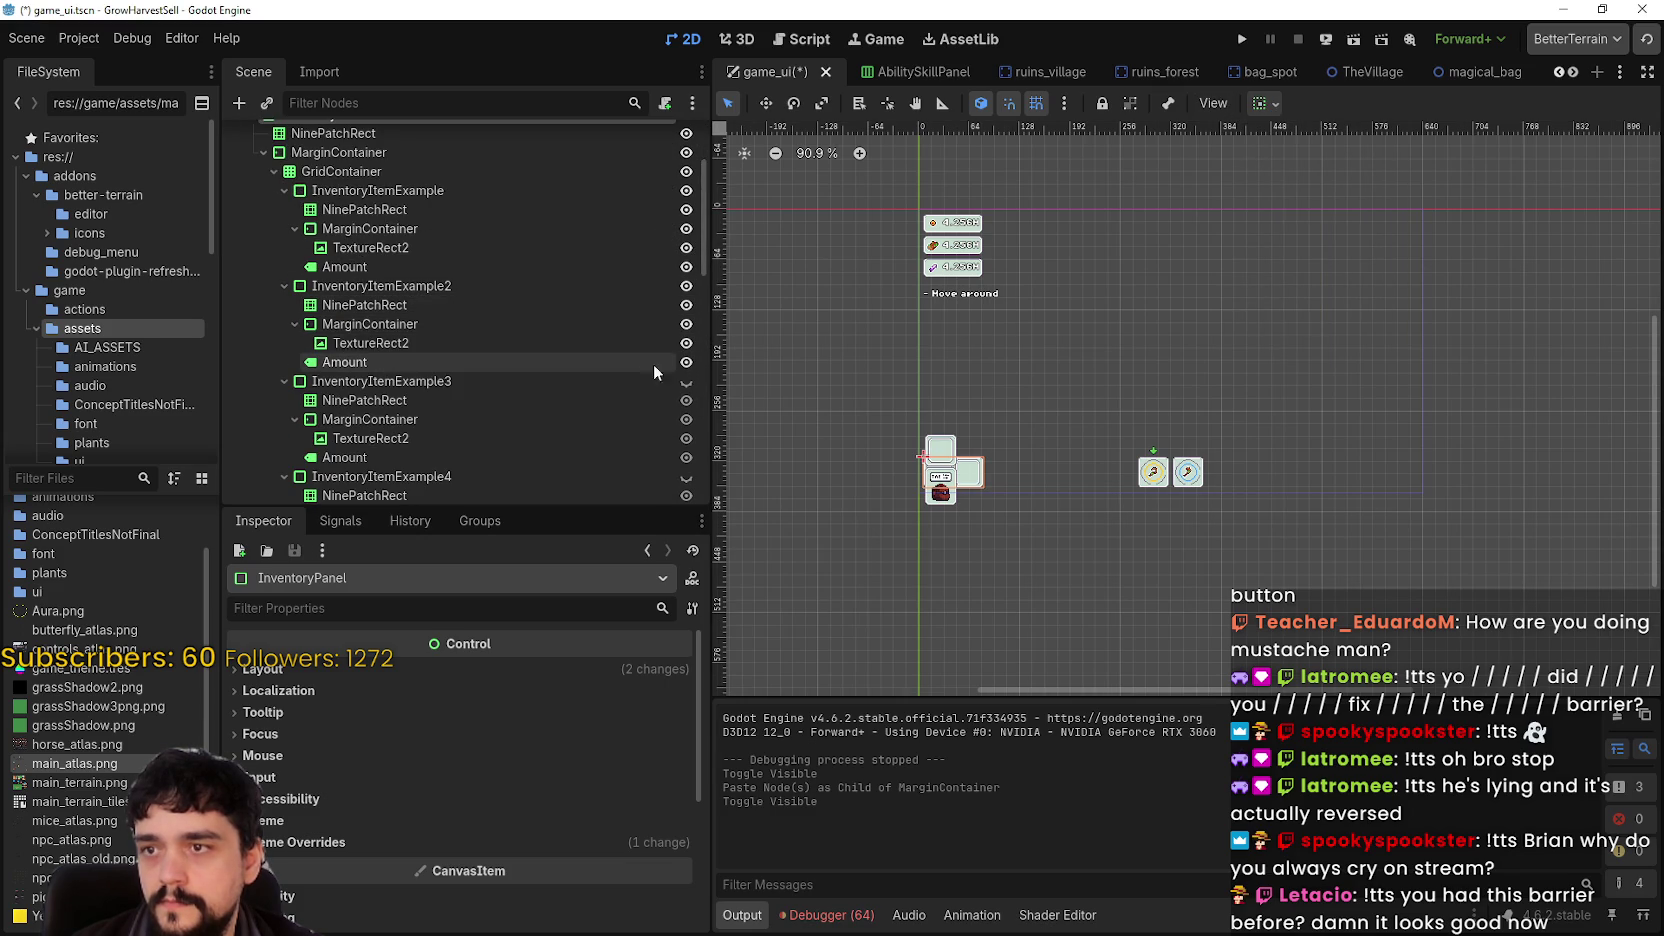
pyautogui.click(284, 381)
pyautogui.click(284, 286)
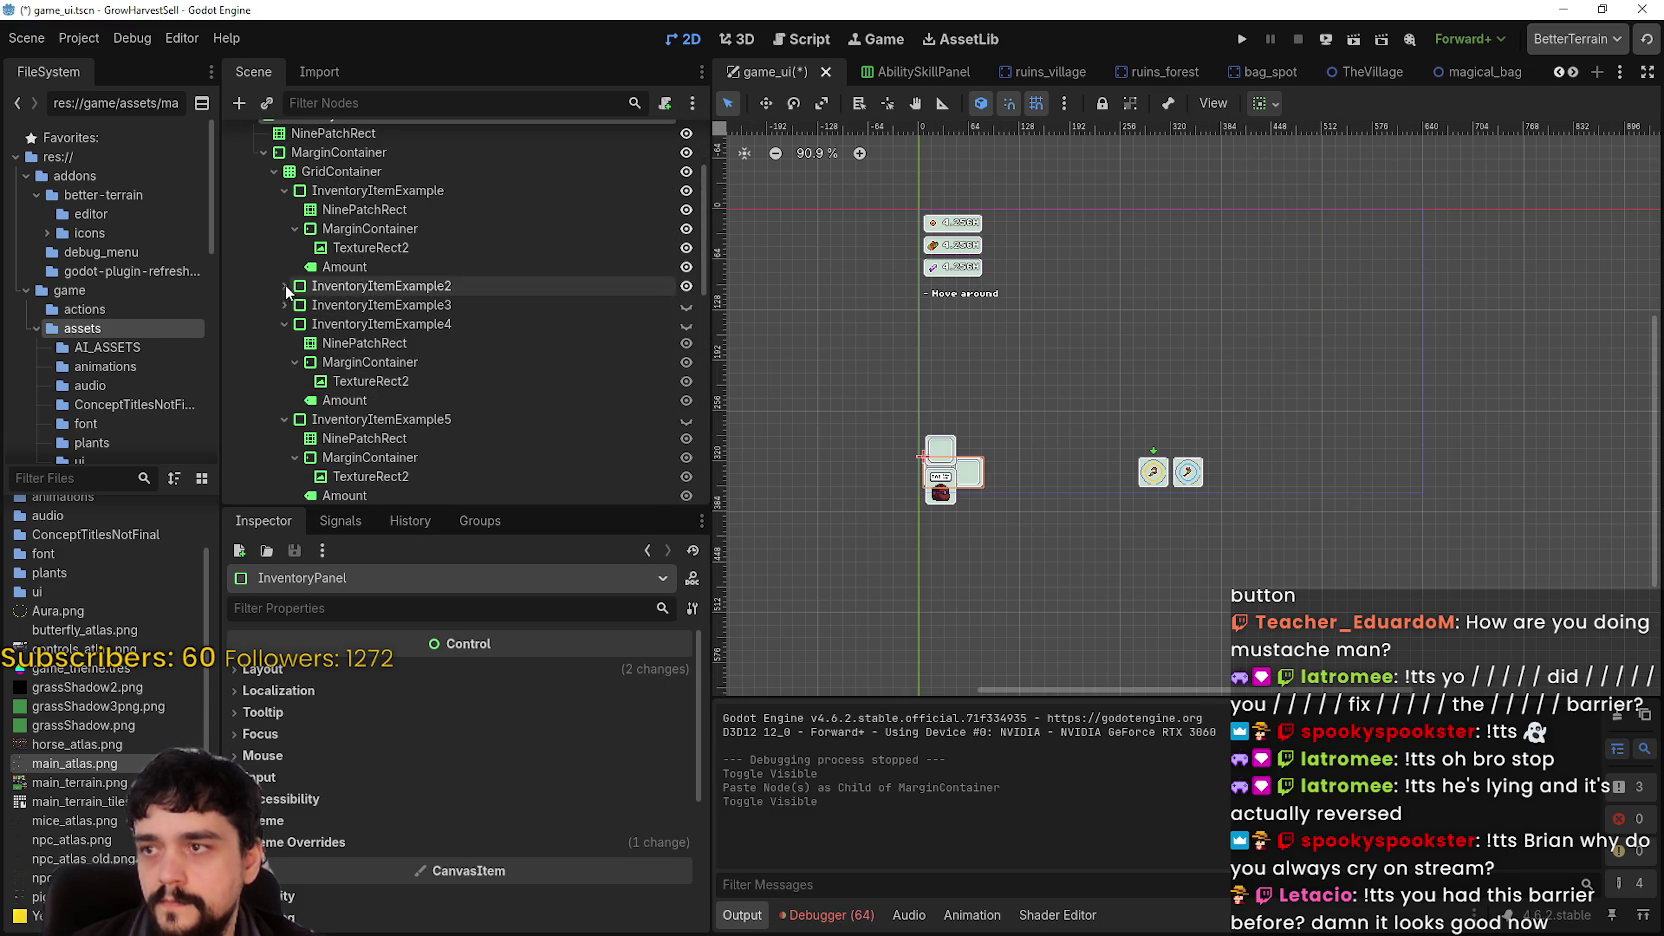
pyautogui.click(284, 190)
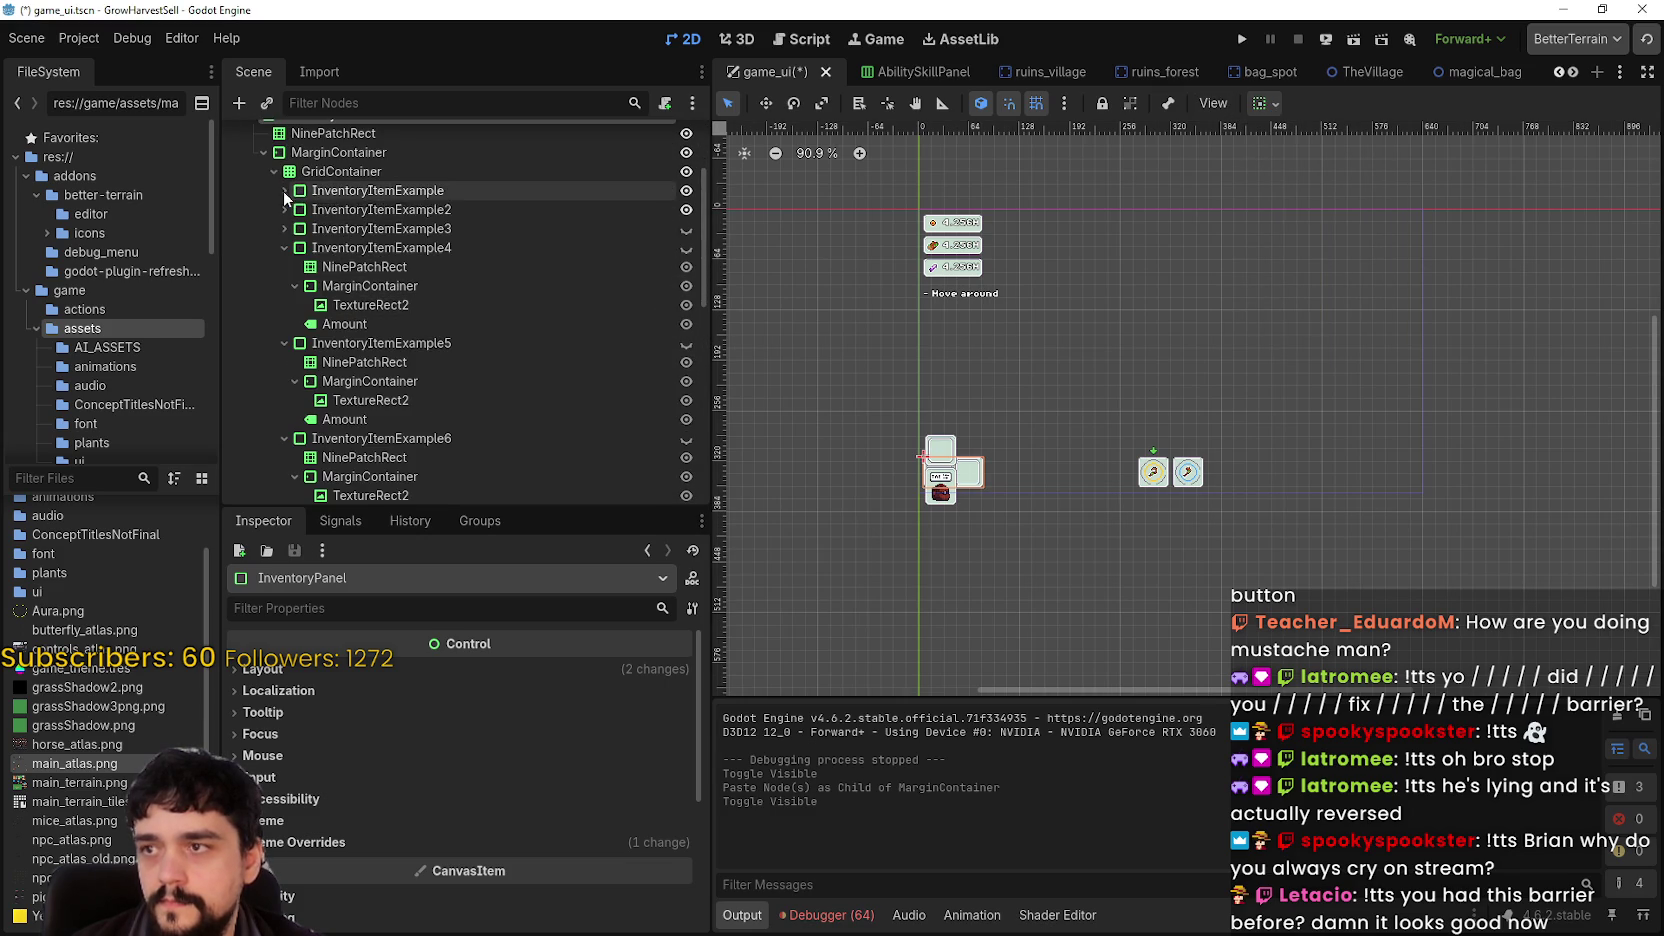
pyautogui.click(284, 247)
pyautogui.click(284, 266)
pyautogui.click(284, 286)
pyautogui.click(284, 305)
pyautogui.click(285, 324)
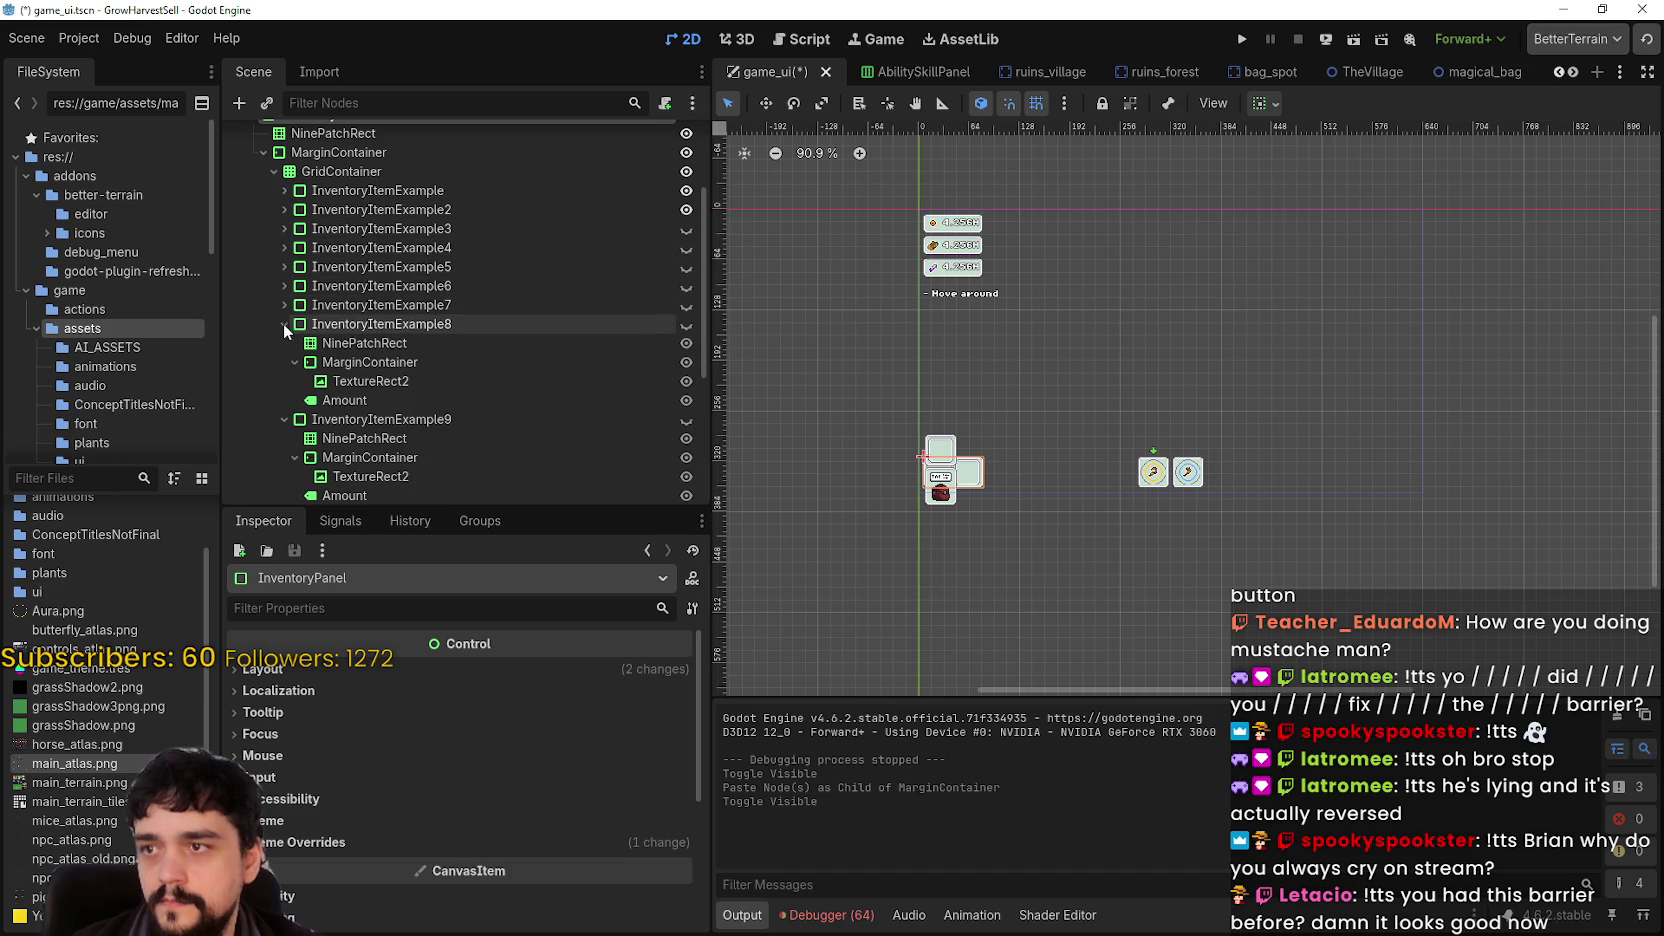
# - Make the remaining inventory item slots visible to show the full 3×3 grid
pyautogui.click(686, 228)
pyautogui.click(686, 247)
pyautogui.click(686, 266)
pyautogui.click(686, 286)
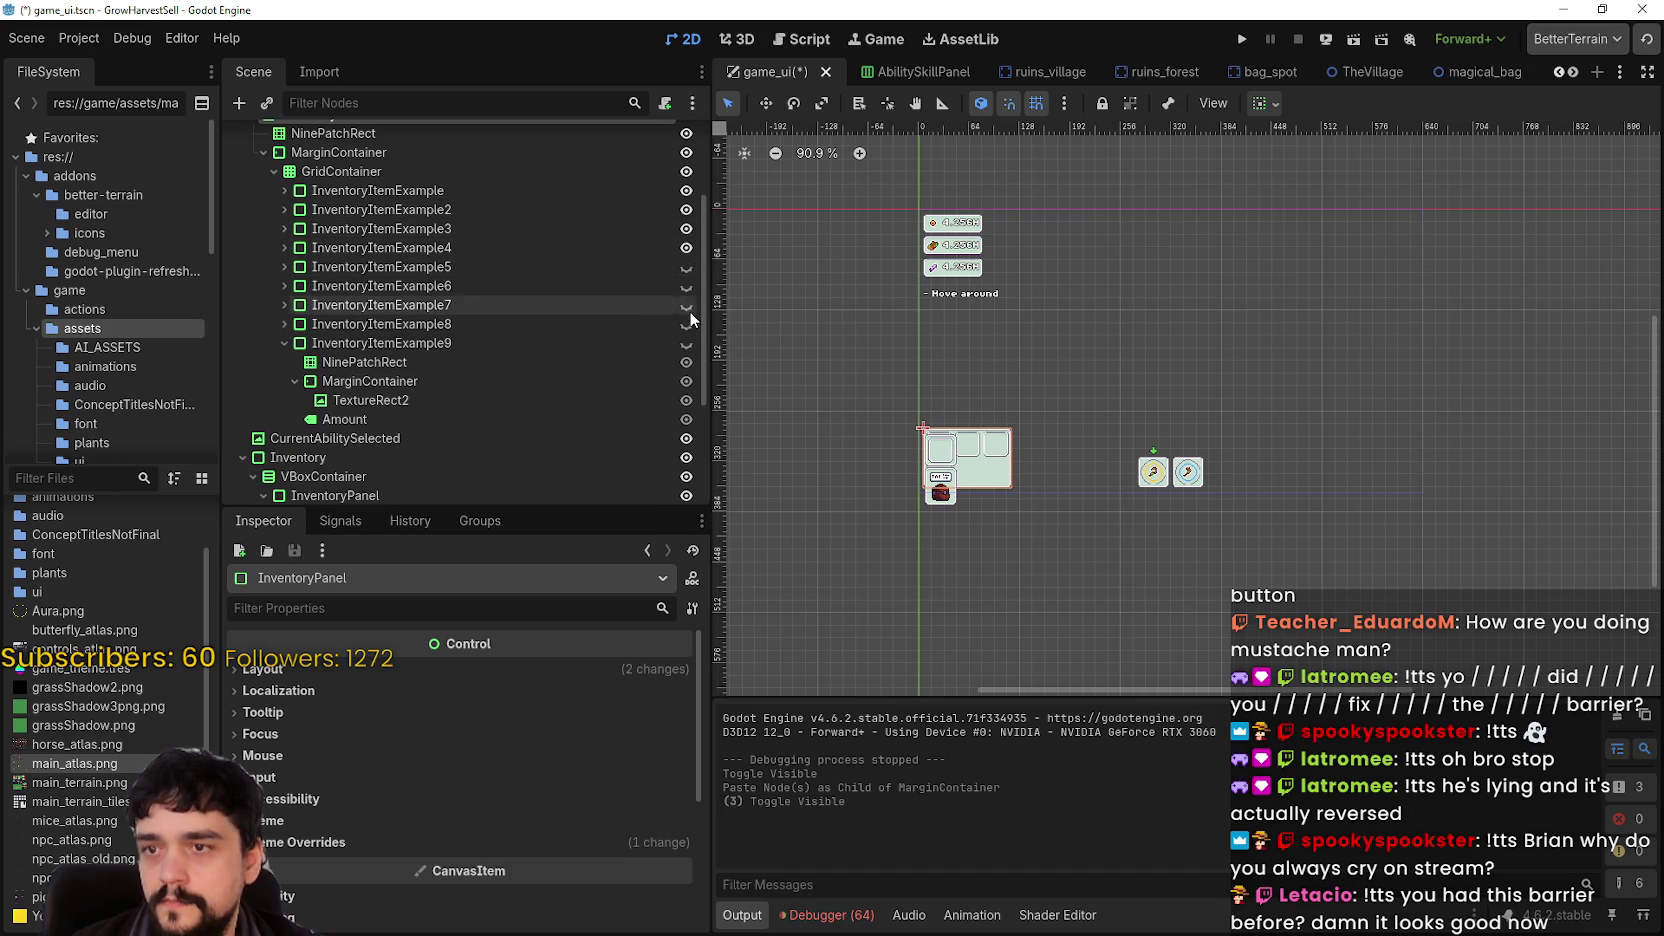
pyautogui.click(686, 305)
pyautogui.click(686, 324)
pyautogui.click(685, 340)
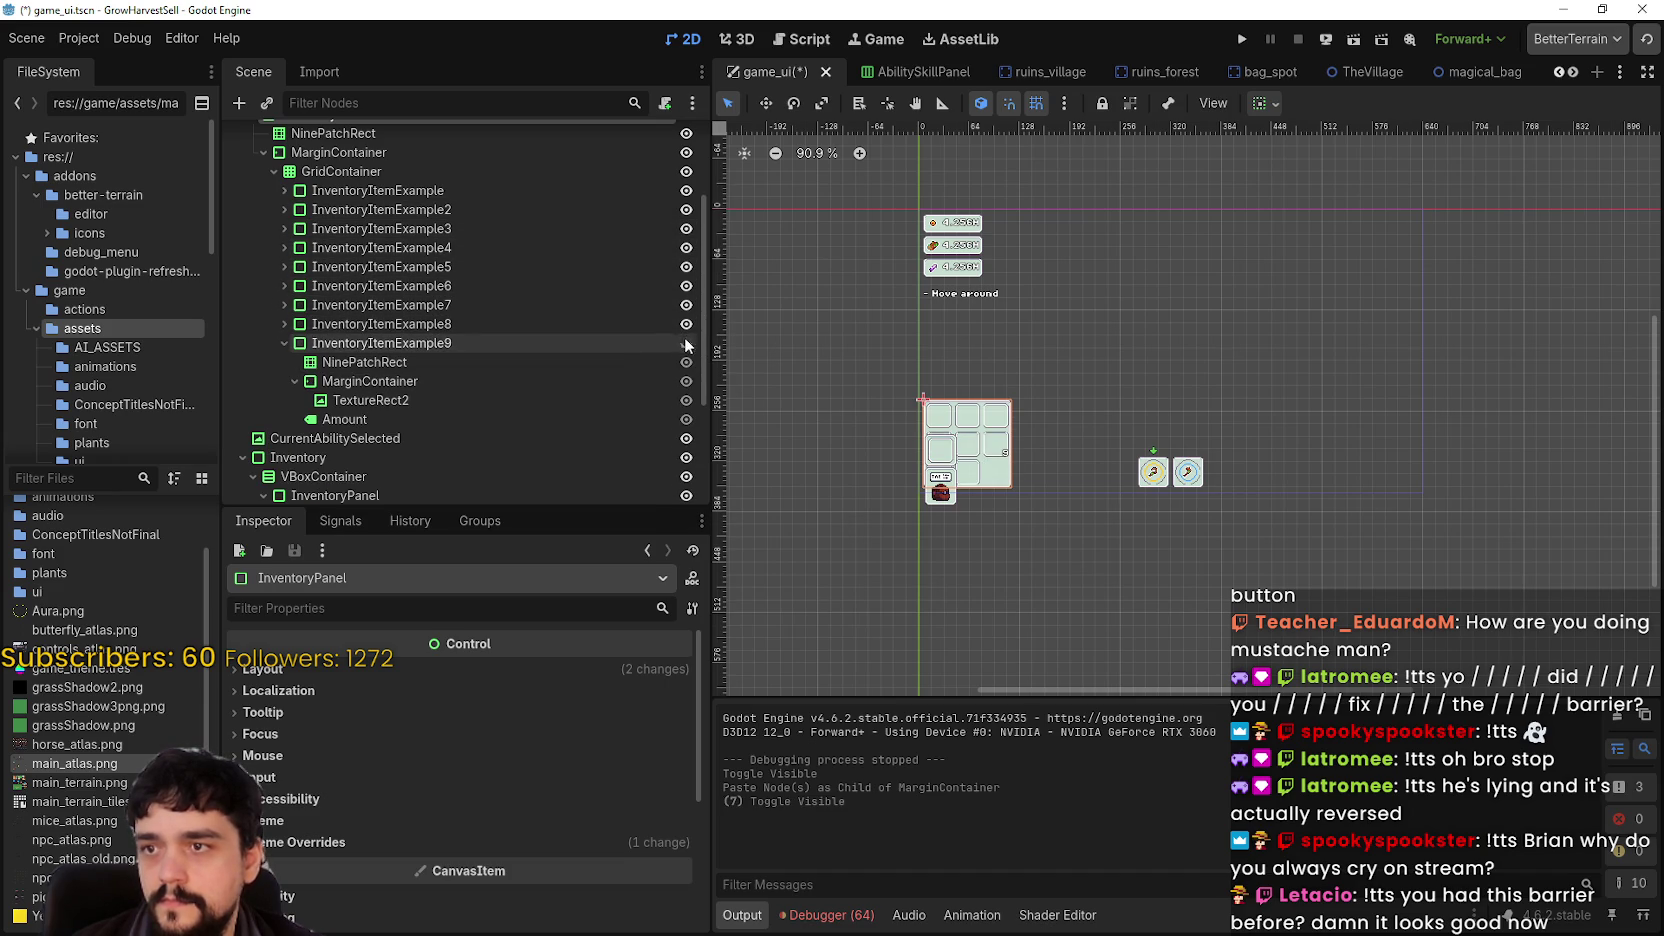
pyautogui.click(358, 156)
pyautogui.scroll(4, 377, 244)
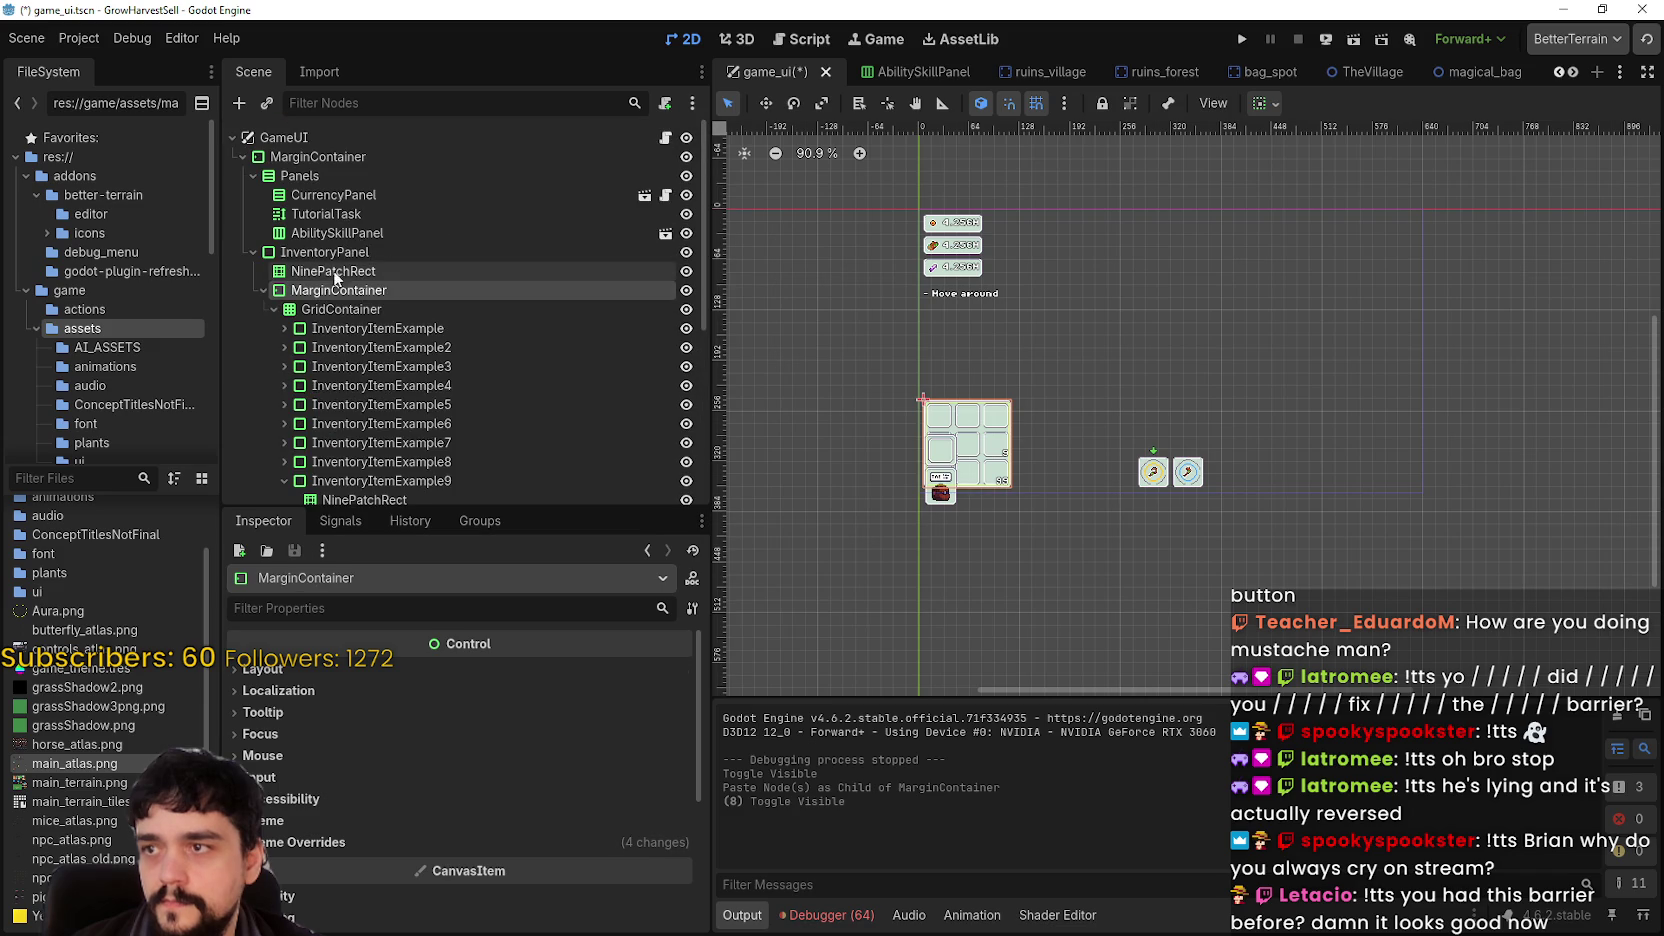
pyautogui.click(1257, 104)
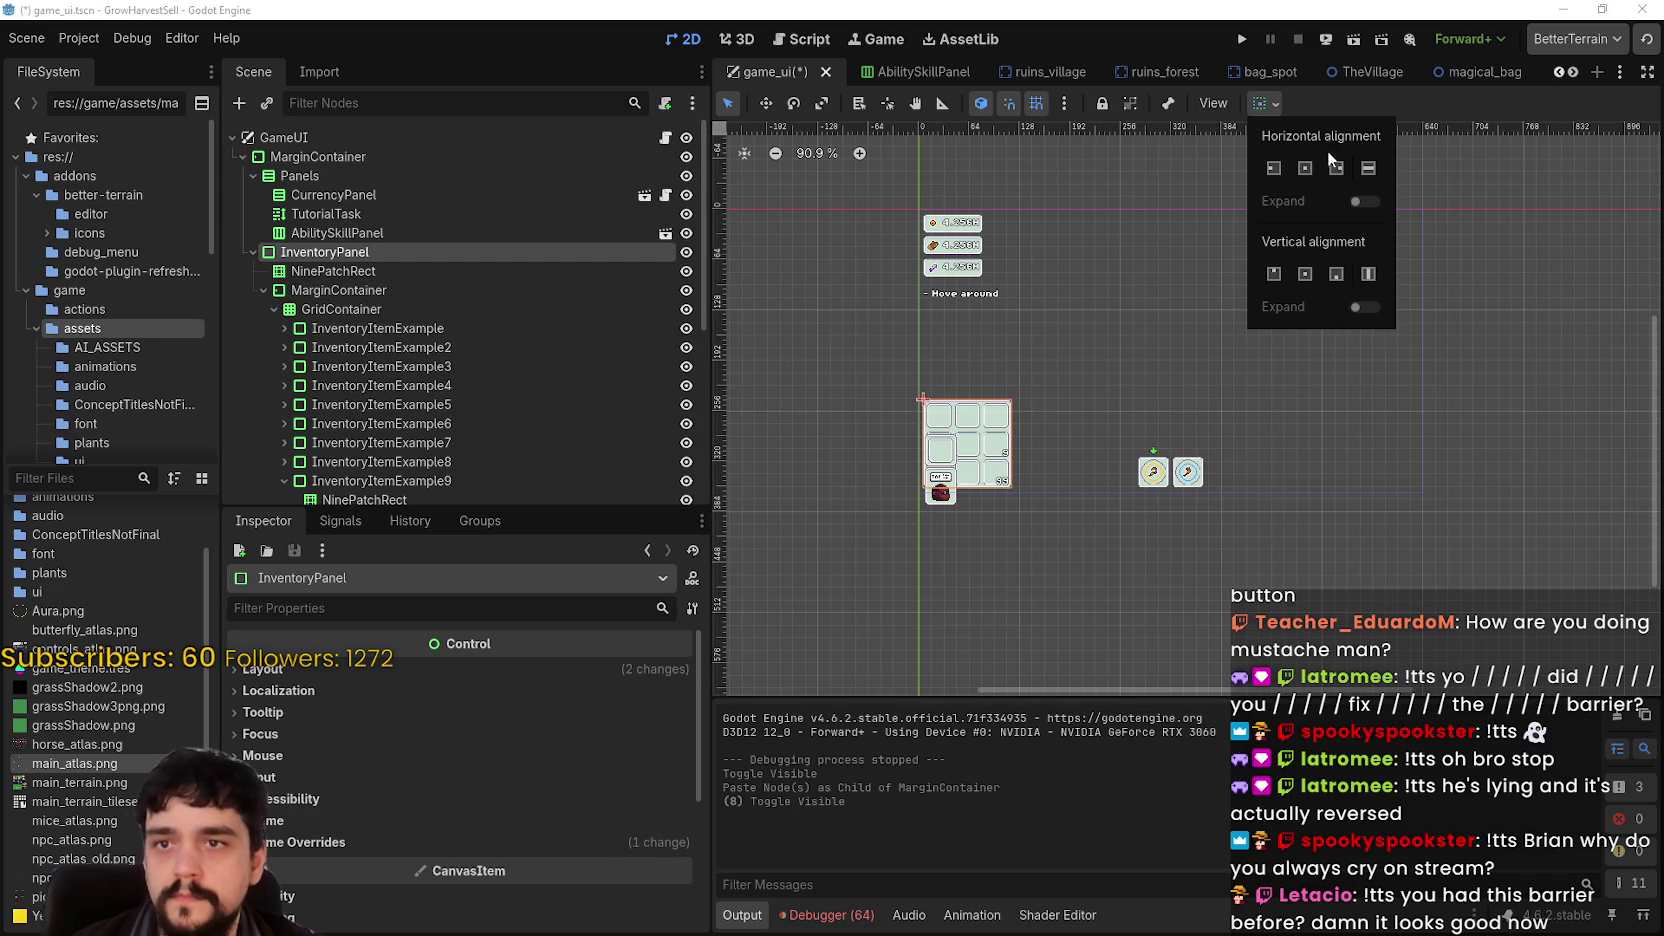
# - Align the inventory grid to the right end, centre it vertically, and save
pyautogui.click(1333, 168)
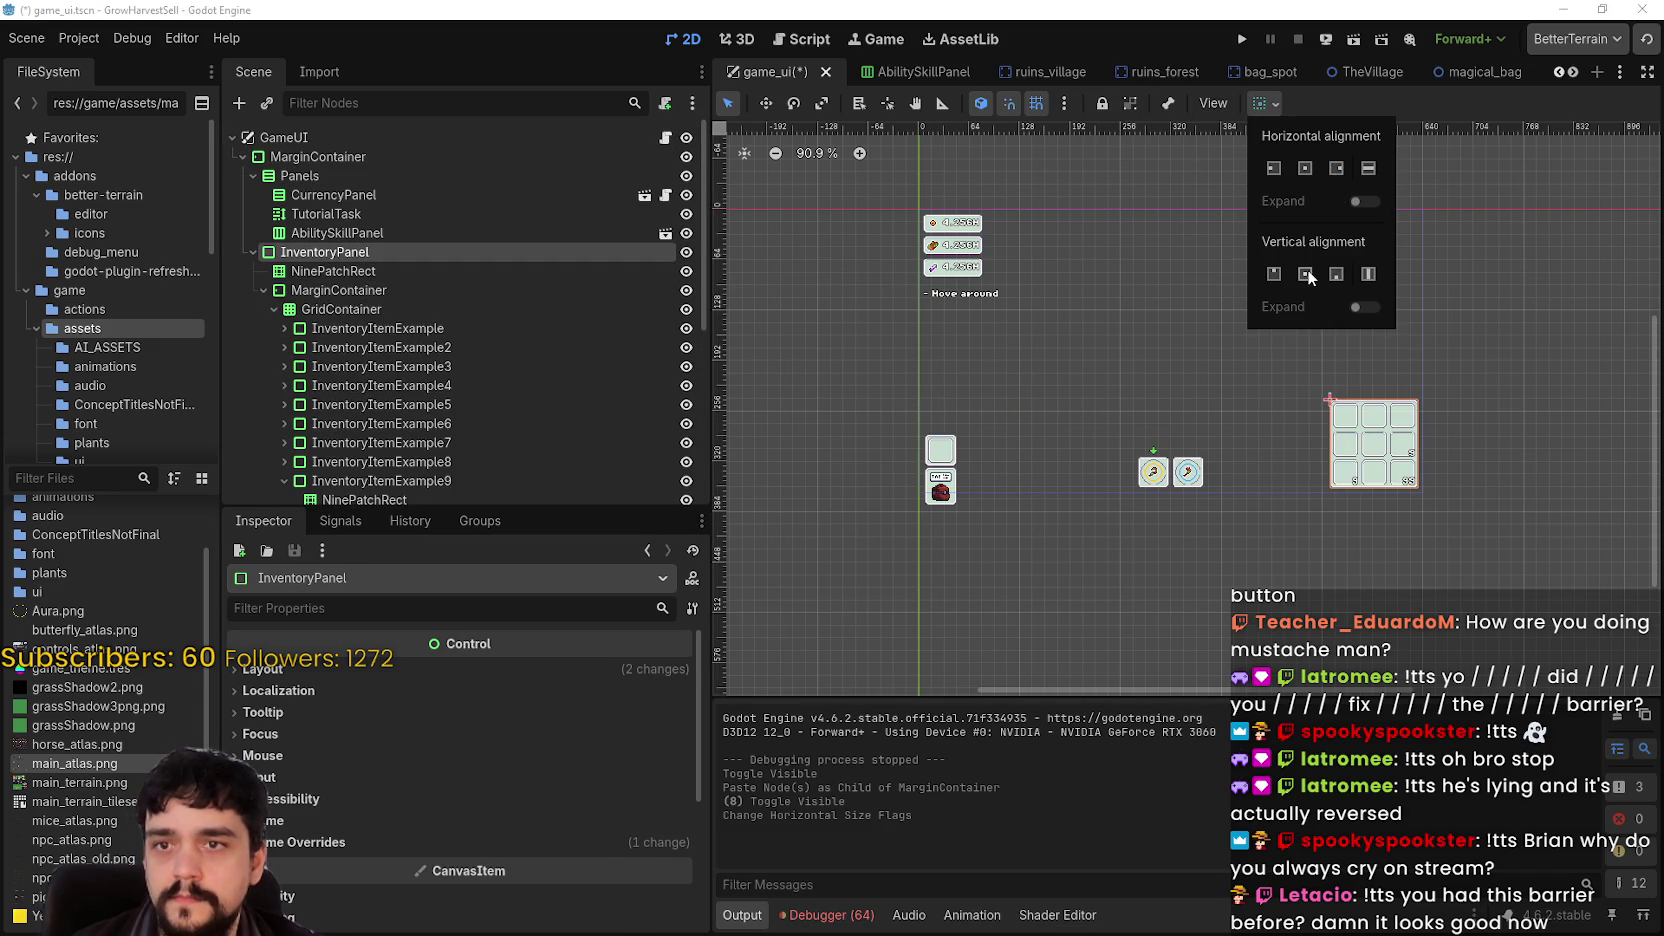
pyautogui.click(1306, 269)
pyautogui.scroll(2, 1450, 309)
pyautogui.scroll(6, 1284, 405)
pyautogui.hotkey('ctrl', 's')
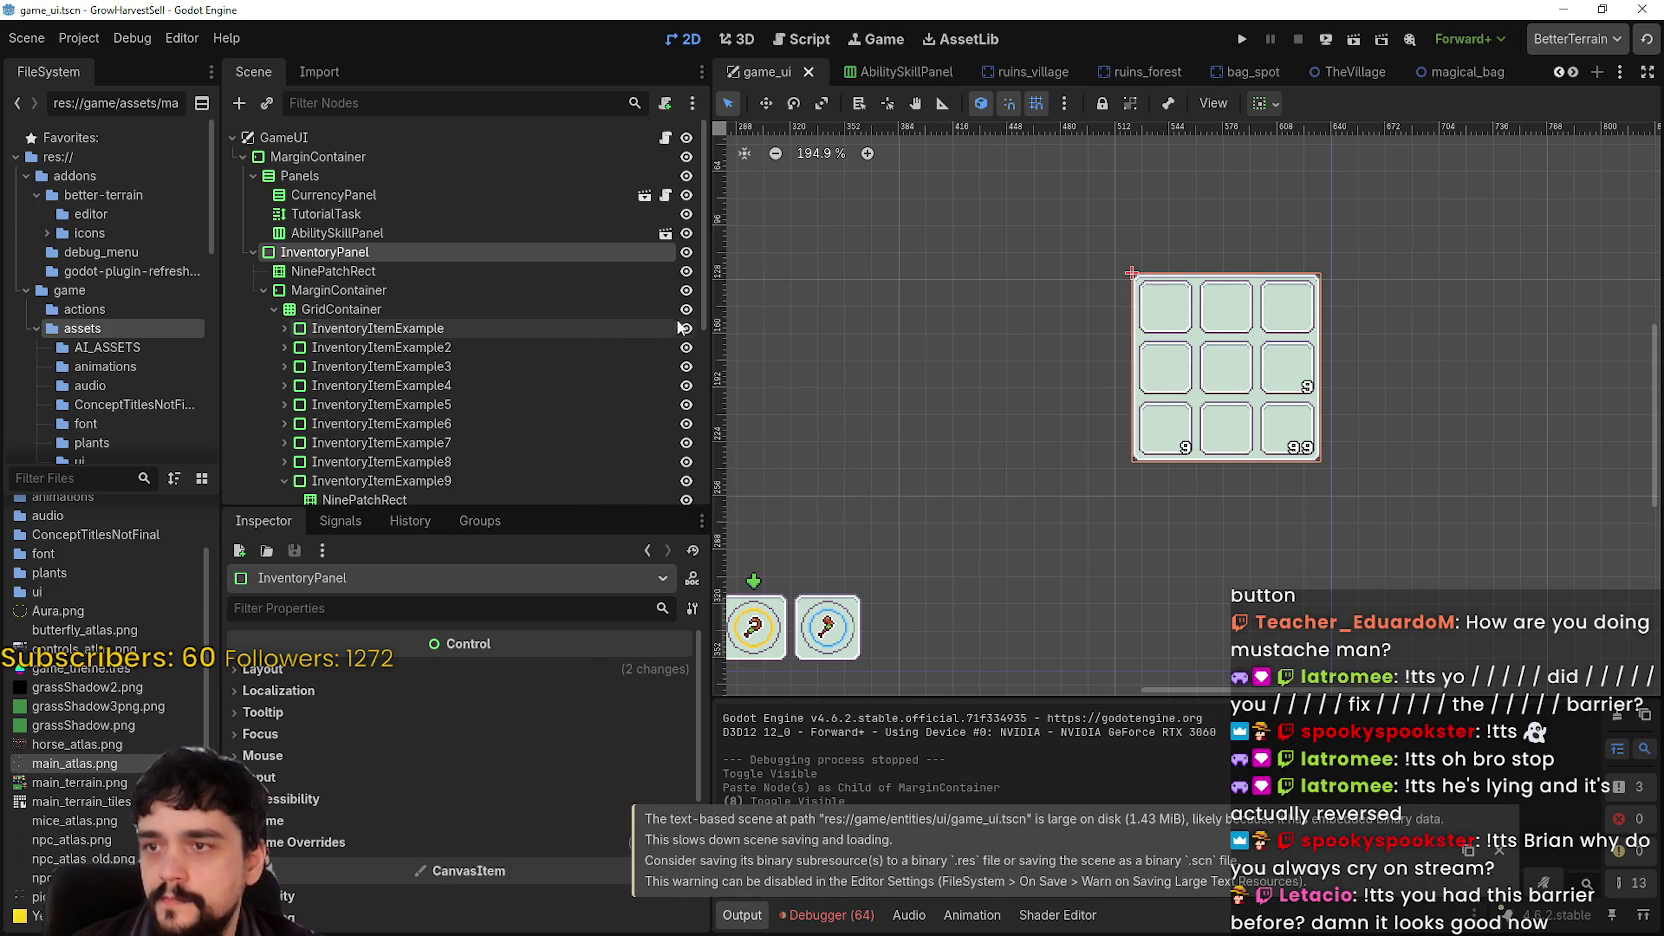
# - Hide InventoryItemExample4 through 9 in the Scene dock
pyautogui.scroll(-3, 511, 407)
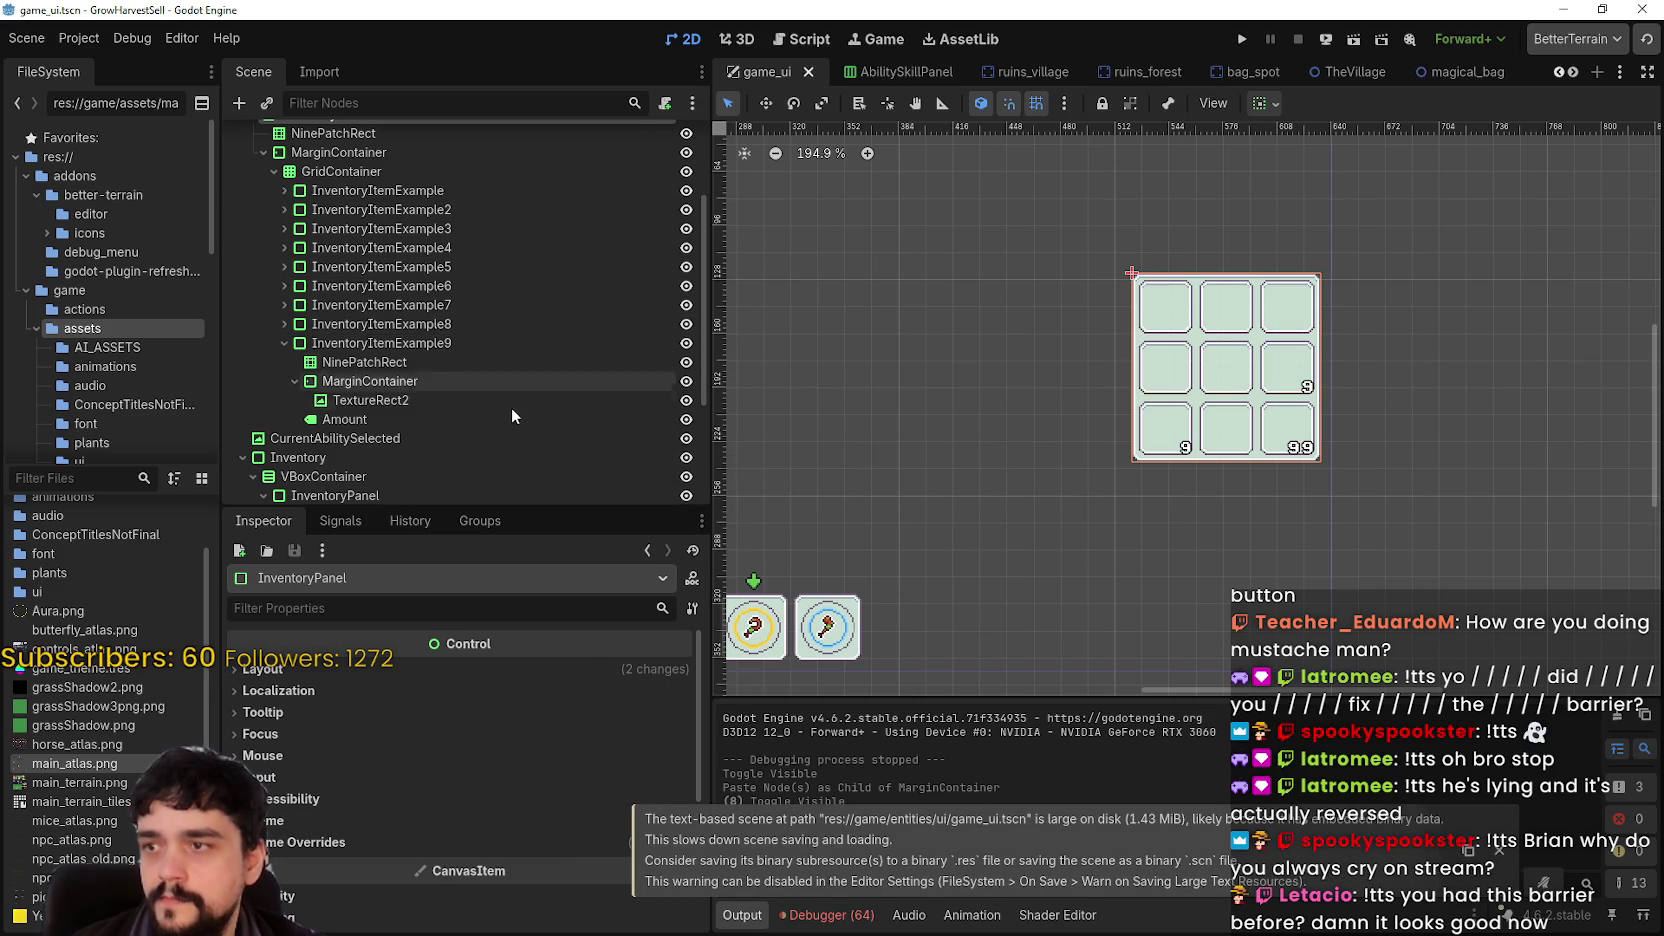
pyautogui.click(686, 343)
pyautogui.click(686, 324)
pyautogui.click(686, 305)
pyautogui.click(686, 286)
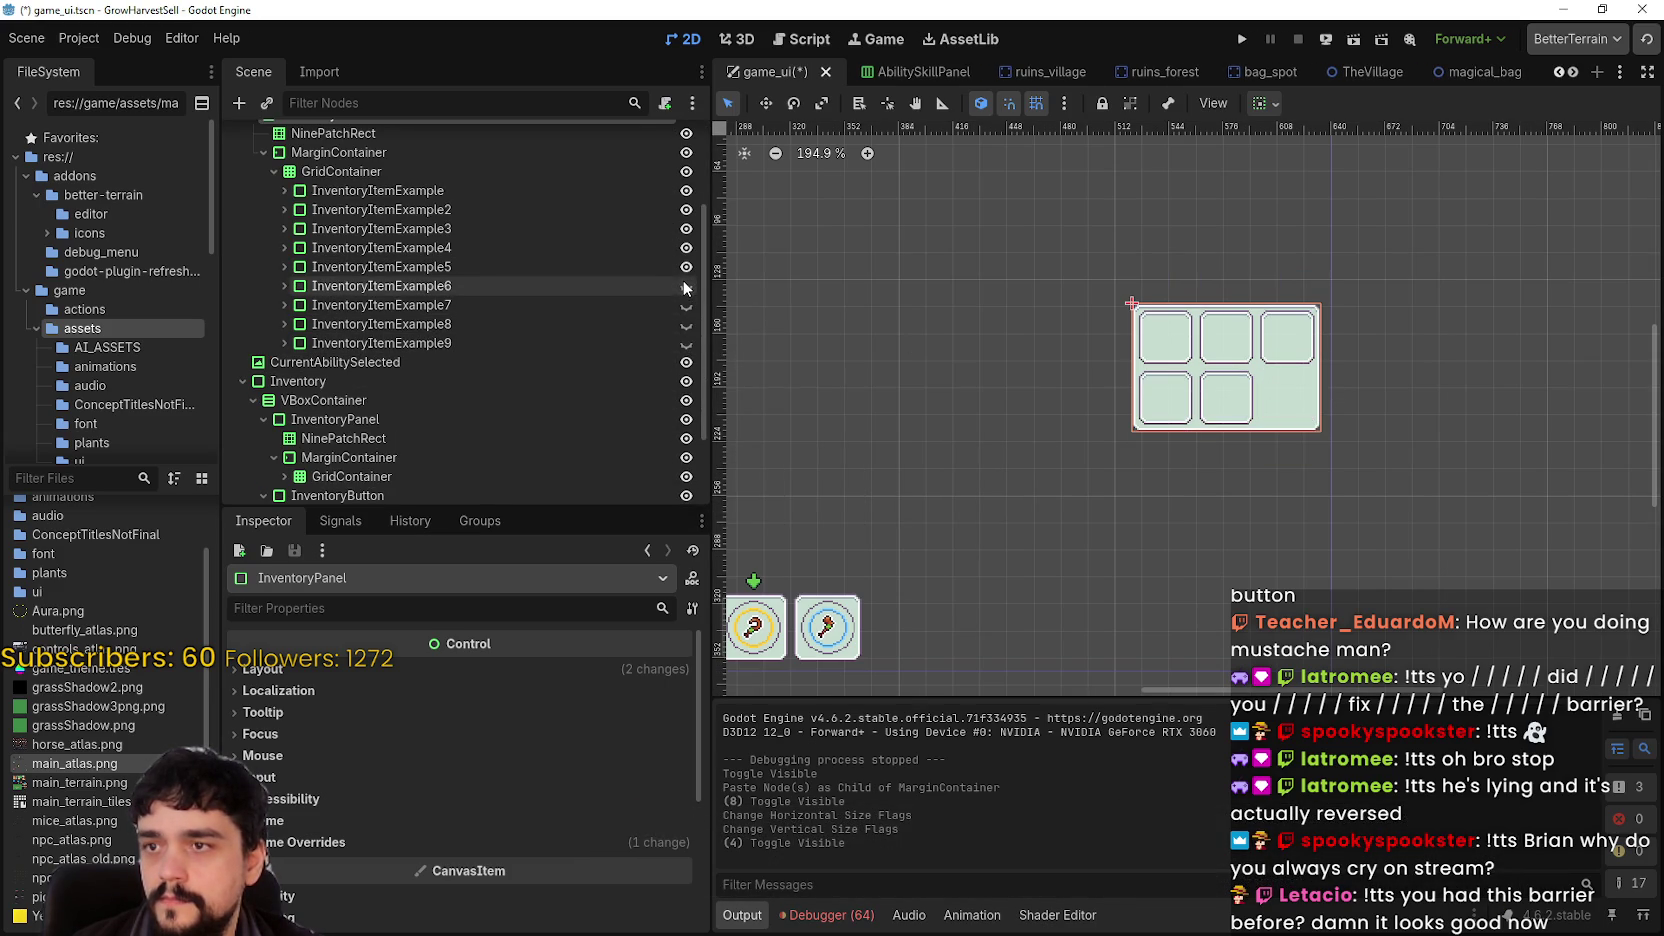
pyautogui.click(686, 267)
pyautogui.click(686, 247)
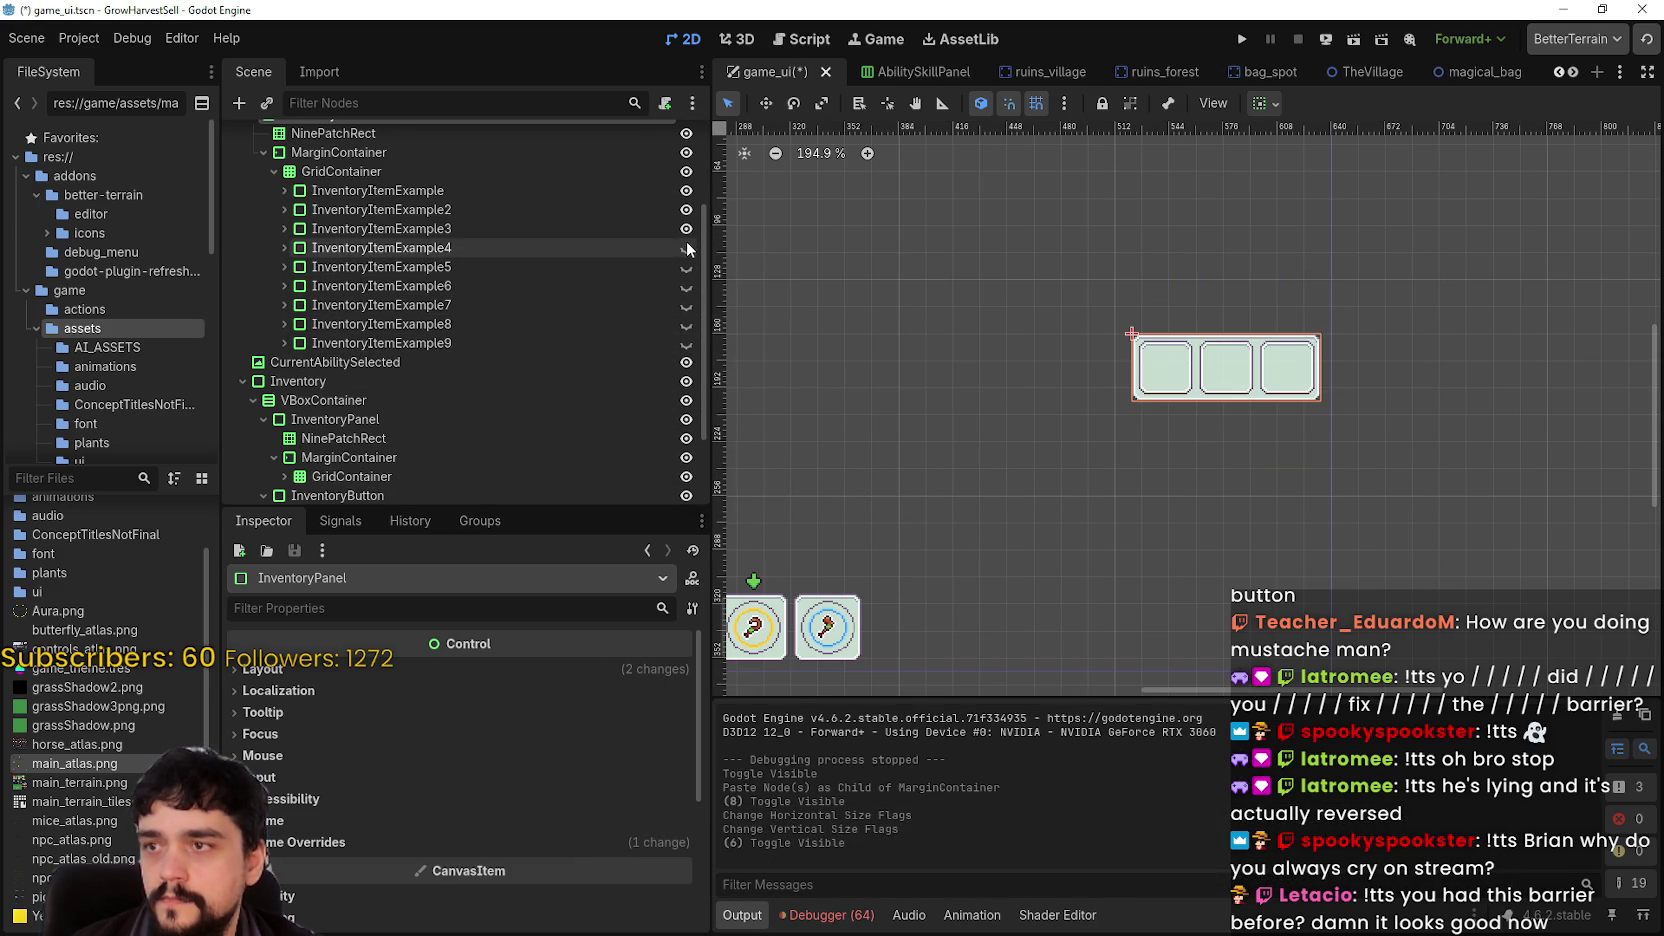
pyautogui.scroll(-3, 1155, 445)
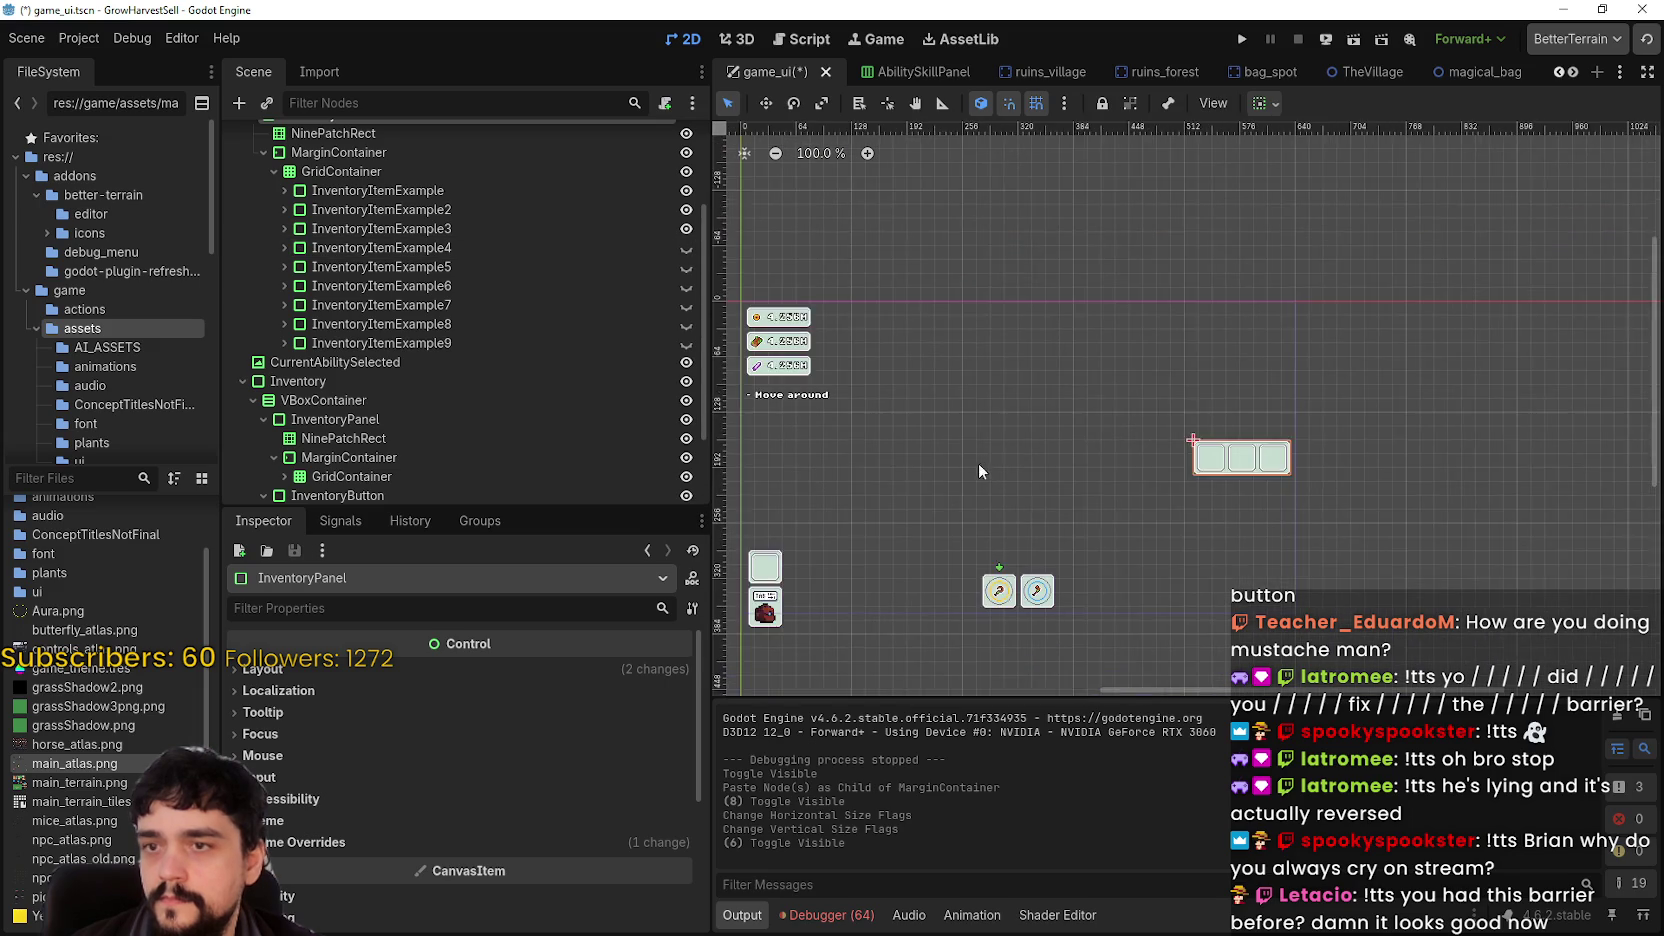
pyautogui.moveTo(979, 466); pyautogui.dragTo(1056, 429)
# - Hide InventoryItemExample3 and InventoryItemExample2 too, then save the scene
pyautogui.click(686, 229)
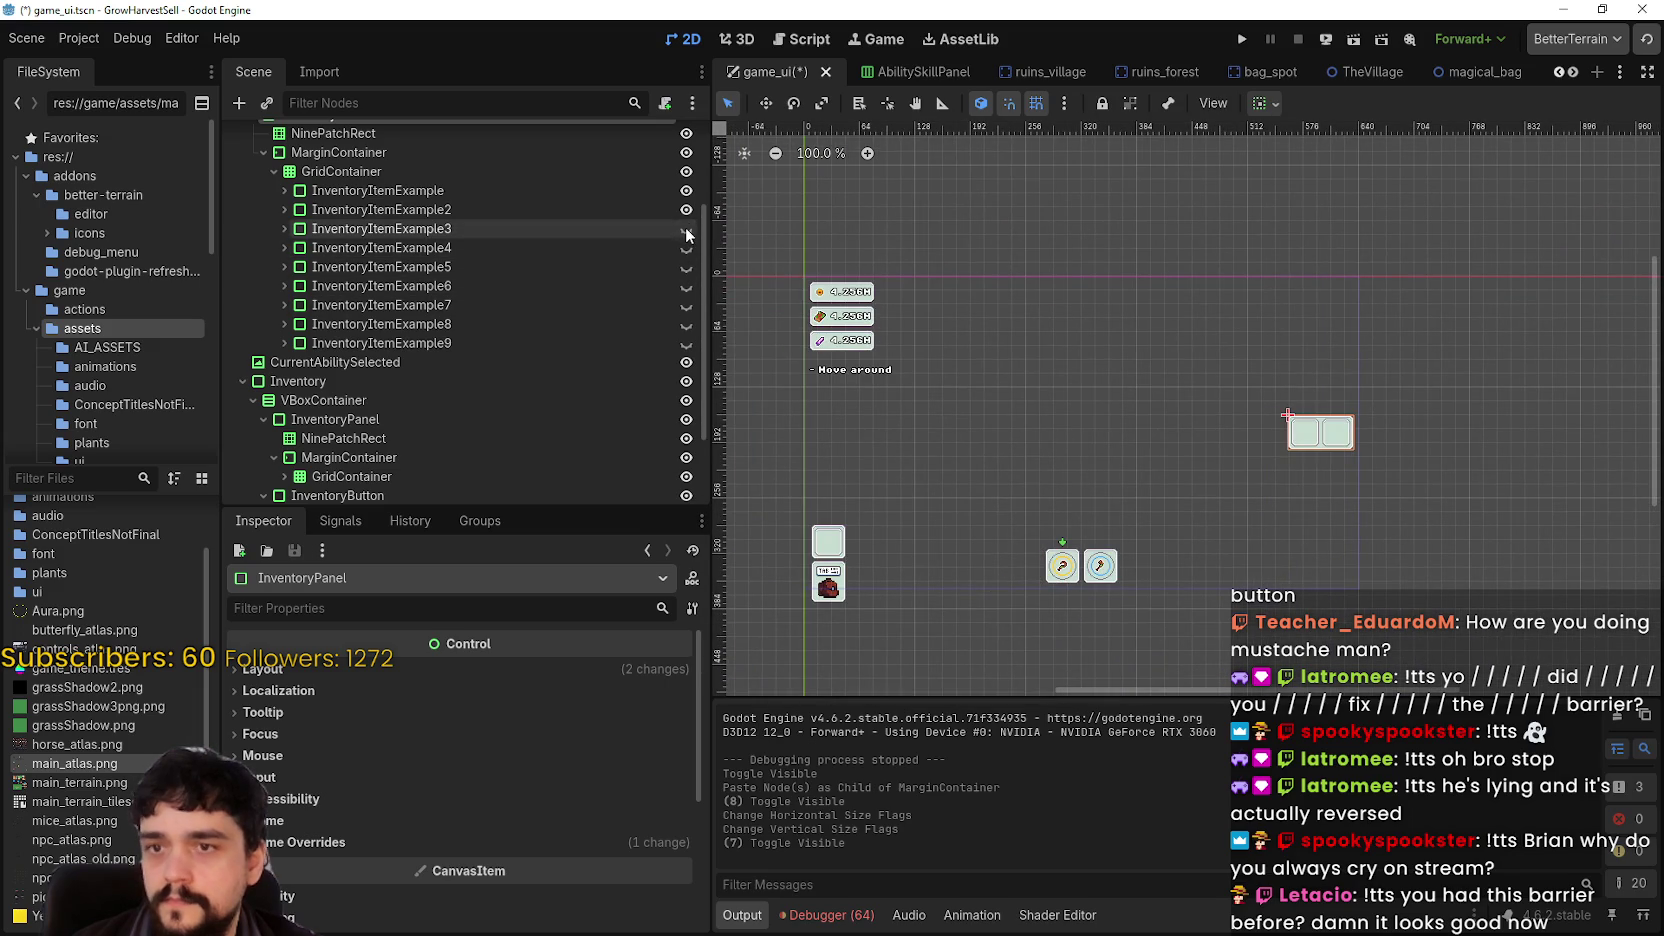
pyautogui.scroll(5, 1379, 404)
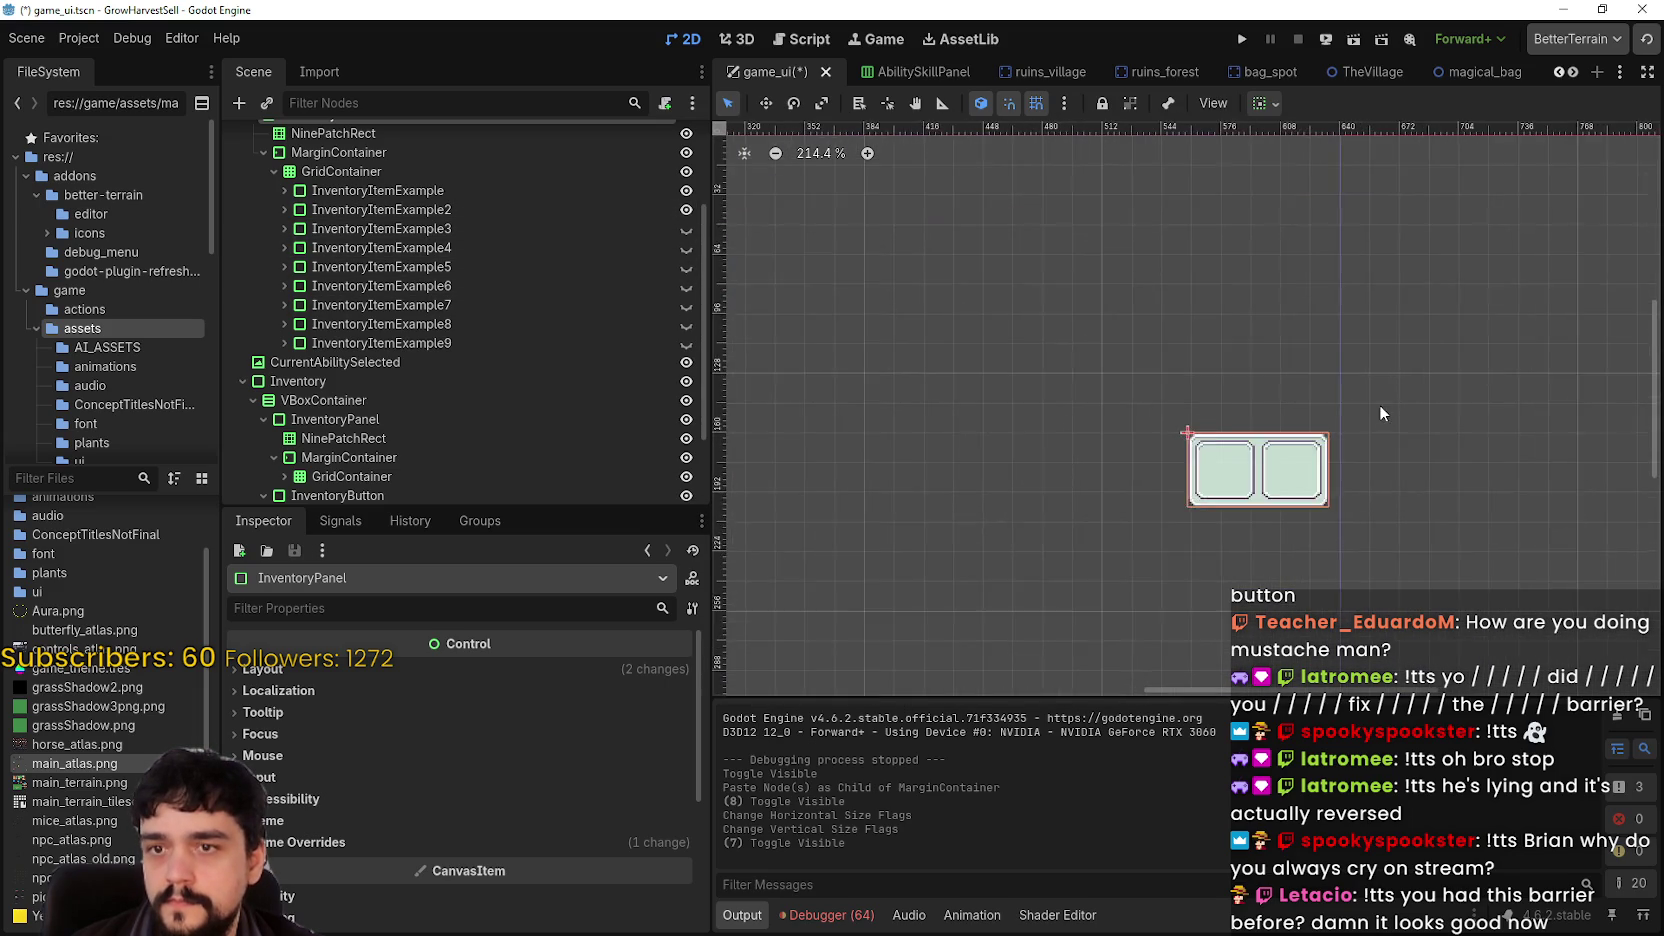
pyautogui.click(686, 209)
pyautogui.hotkey('ctrl', 's')
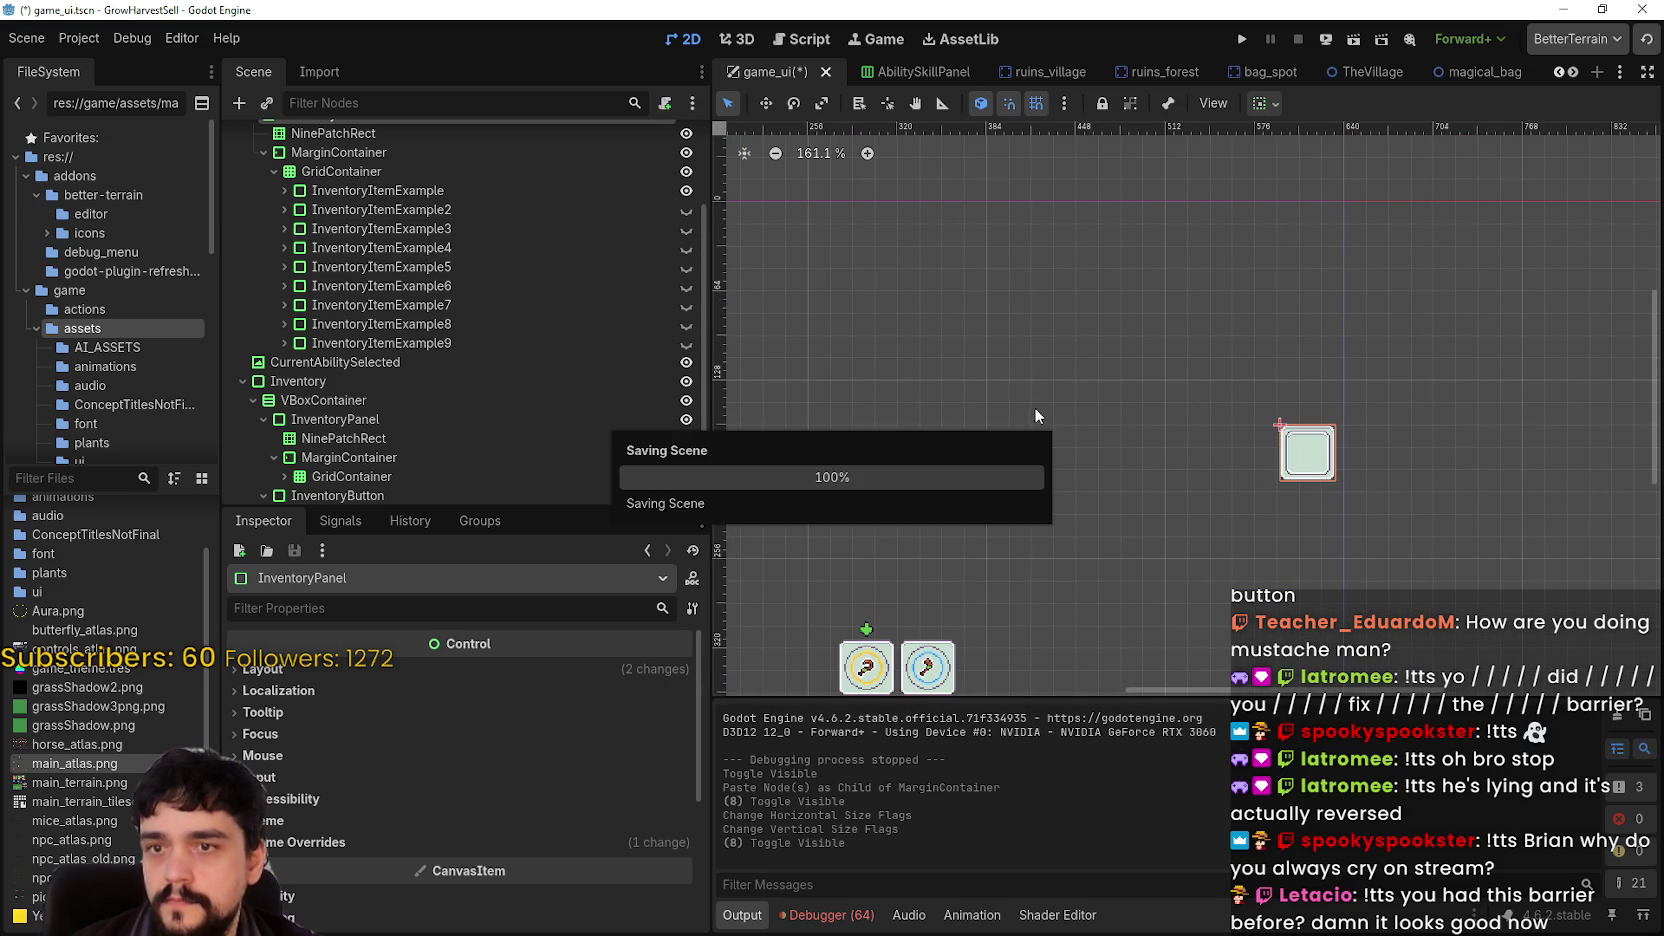
pyautogui.scroll(-8, 1090, 425)
pyautogui.moveTo(1097, 422); pyautogui.dragTo(1108, 408)
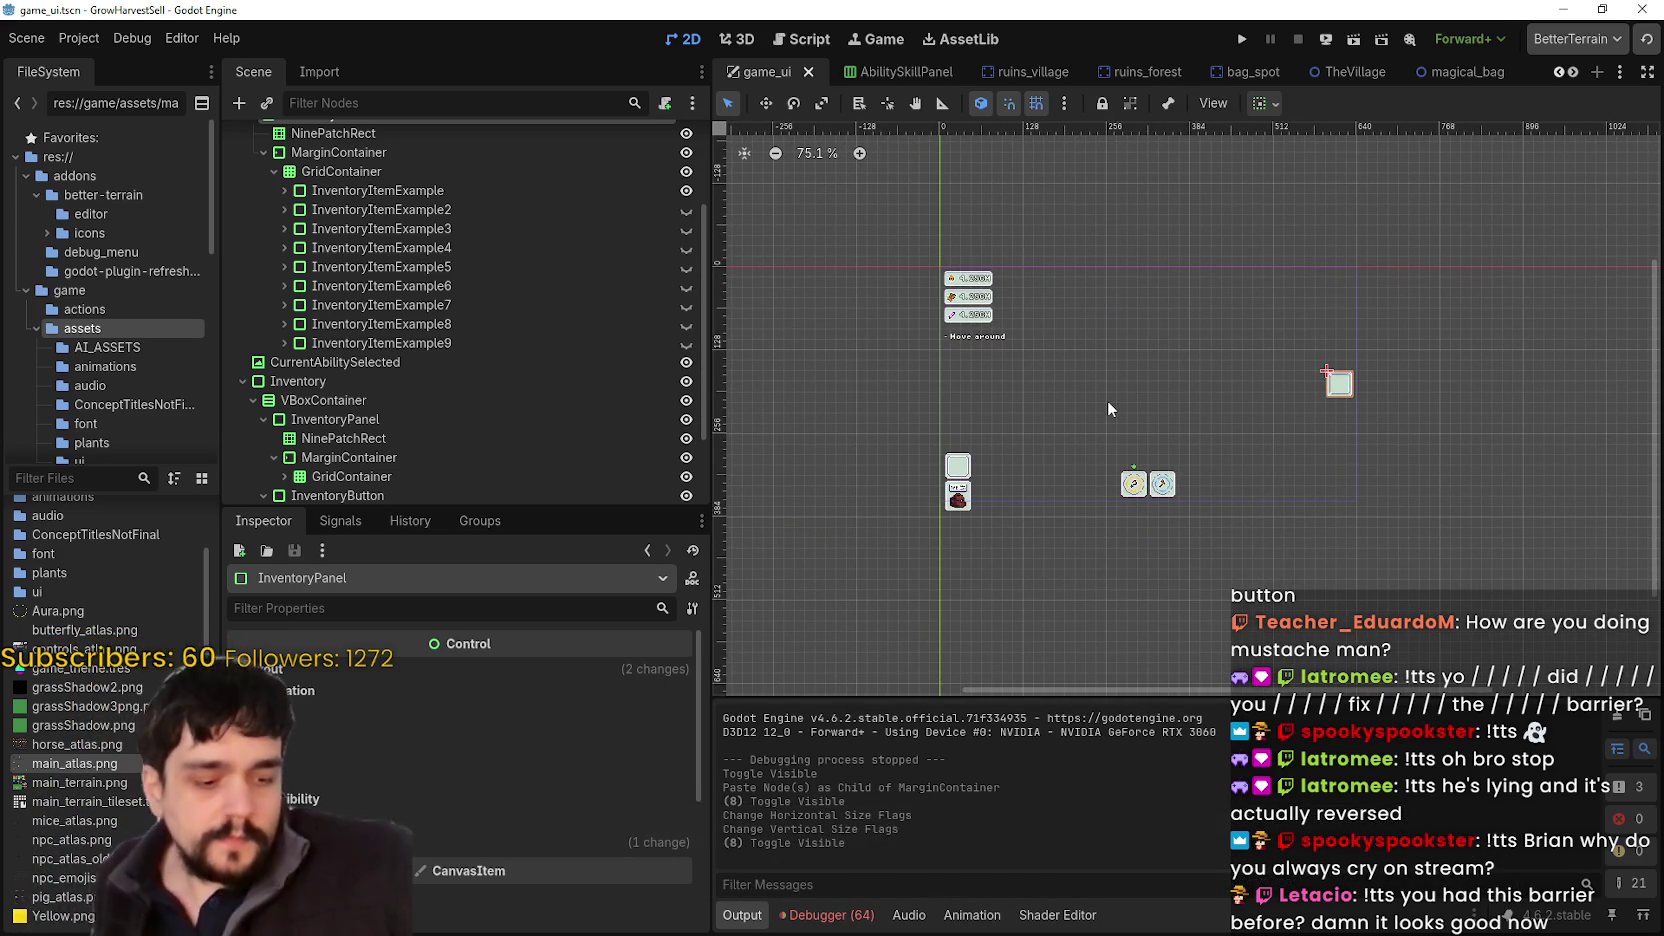
# - Collapse the InventoryPanel branch, then inspect AbilitySkillPanel, InventoryPanel and MarginContainer
pyautogui.scroll(3, 558, 234)
pyautogui.click(252, 252)
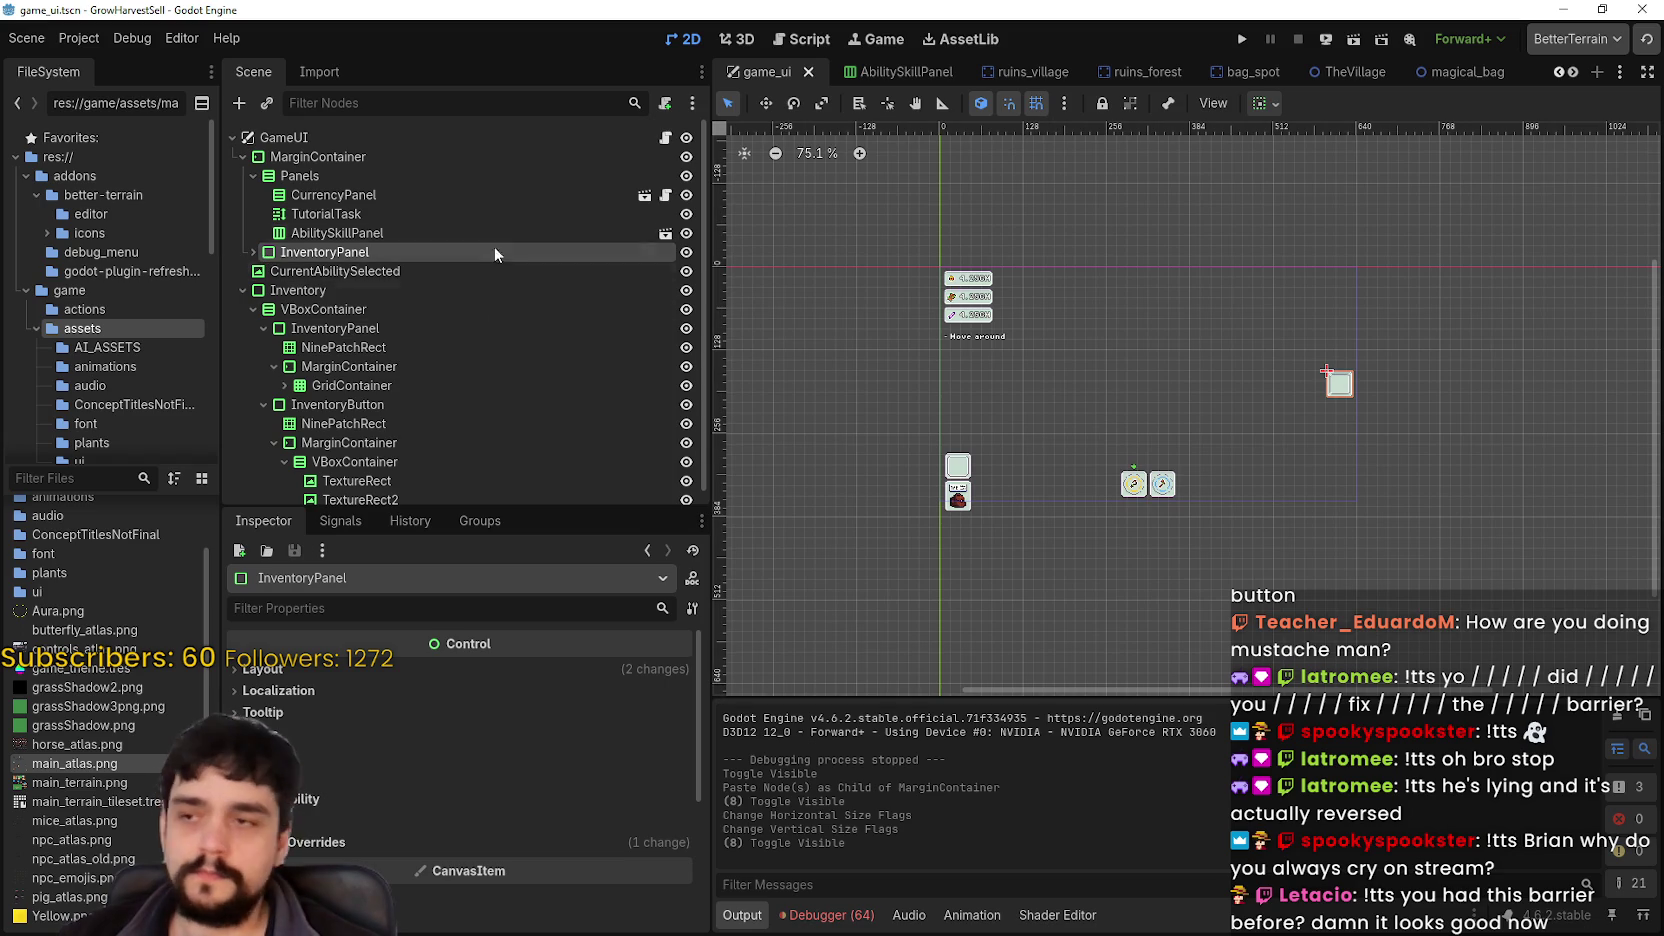
pyautogui.click(300, 237)
pyautogui.click(302, 250)
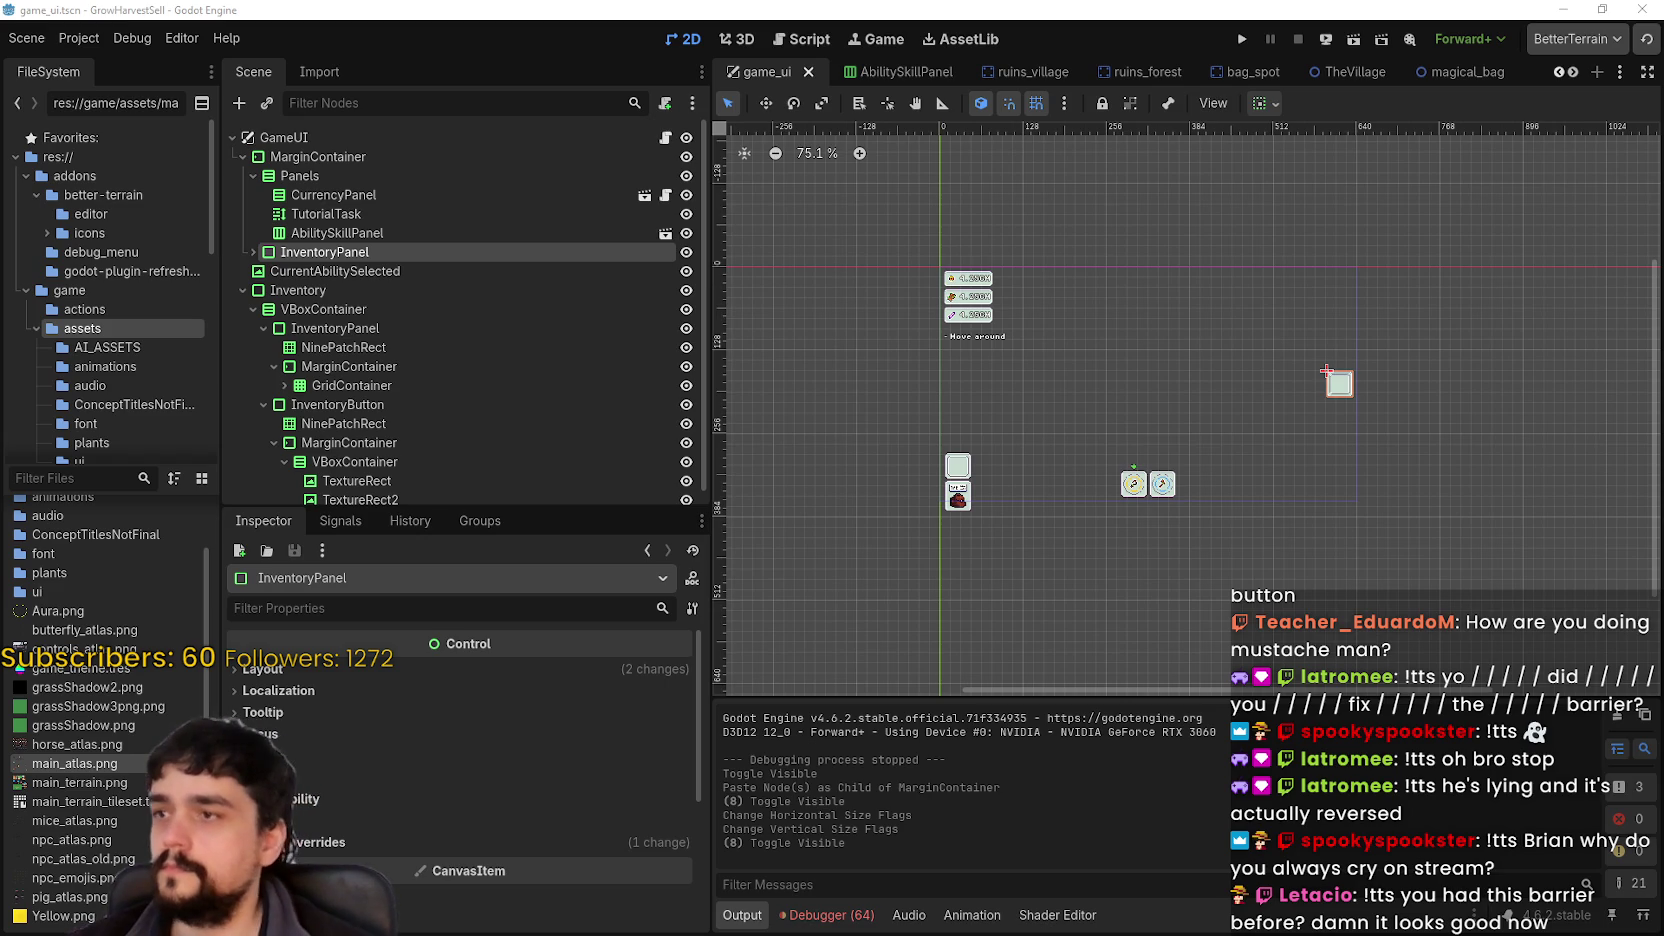
pyautogui.click(348, 155)
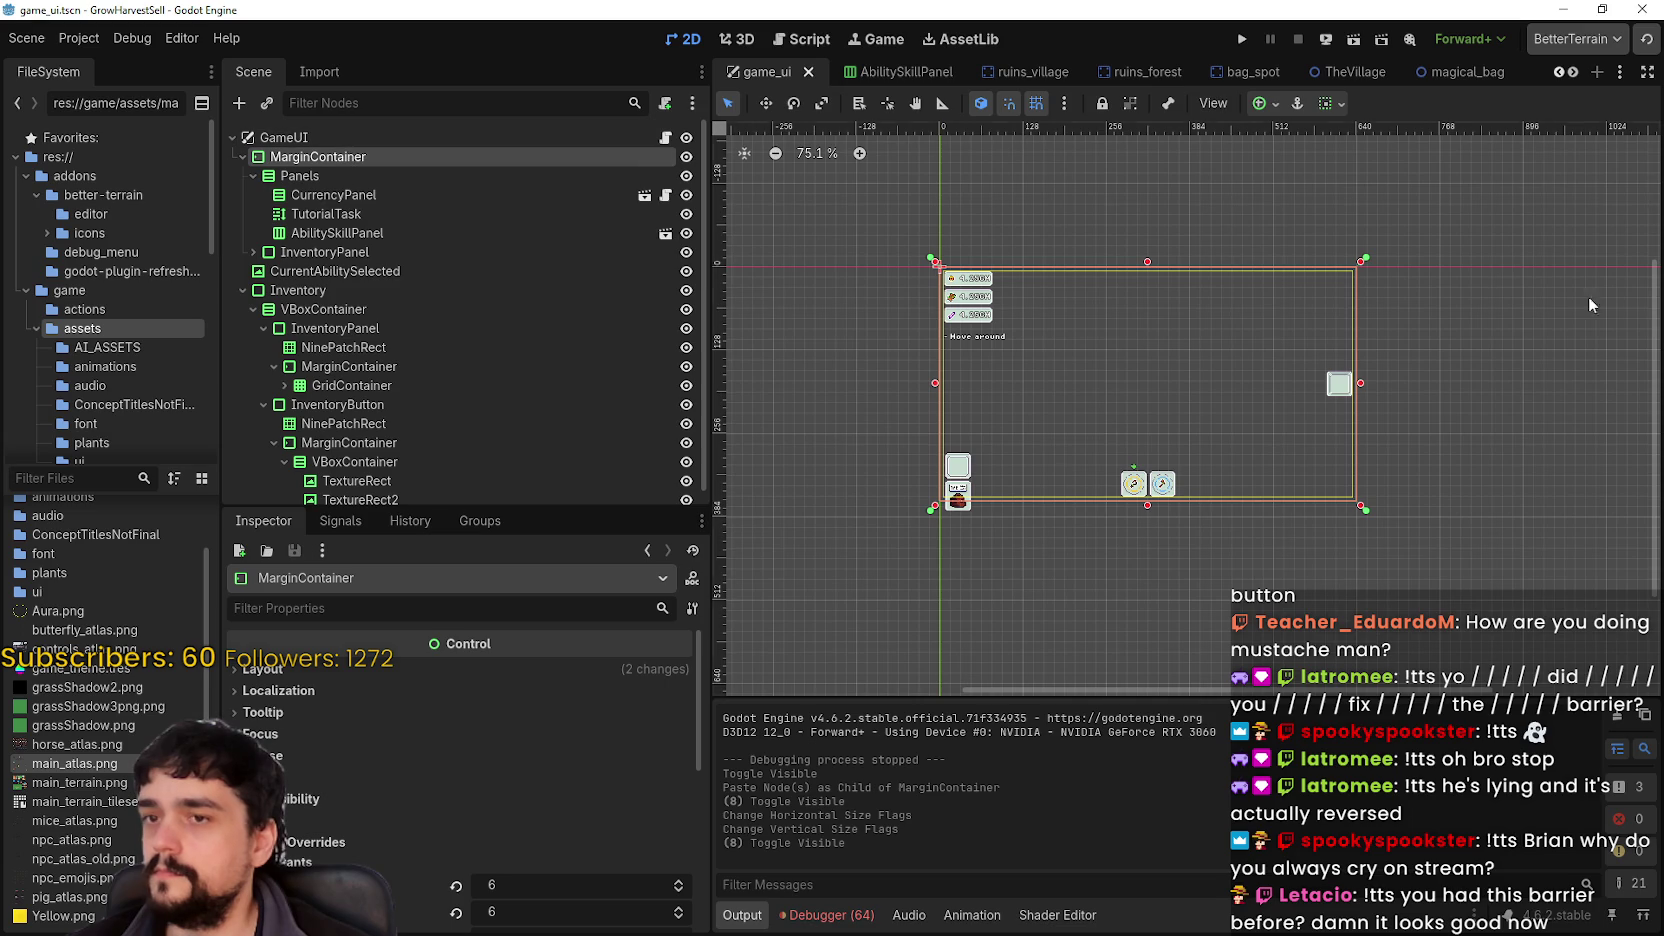
pyautogui.click(434, 250)
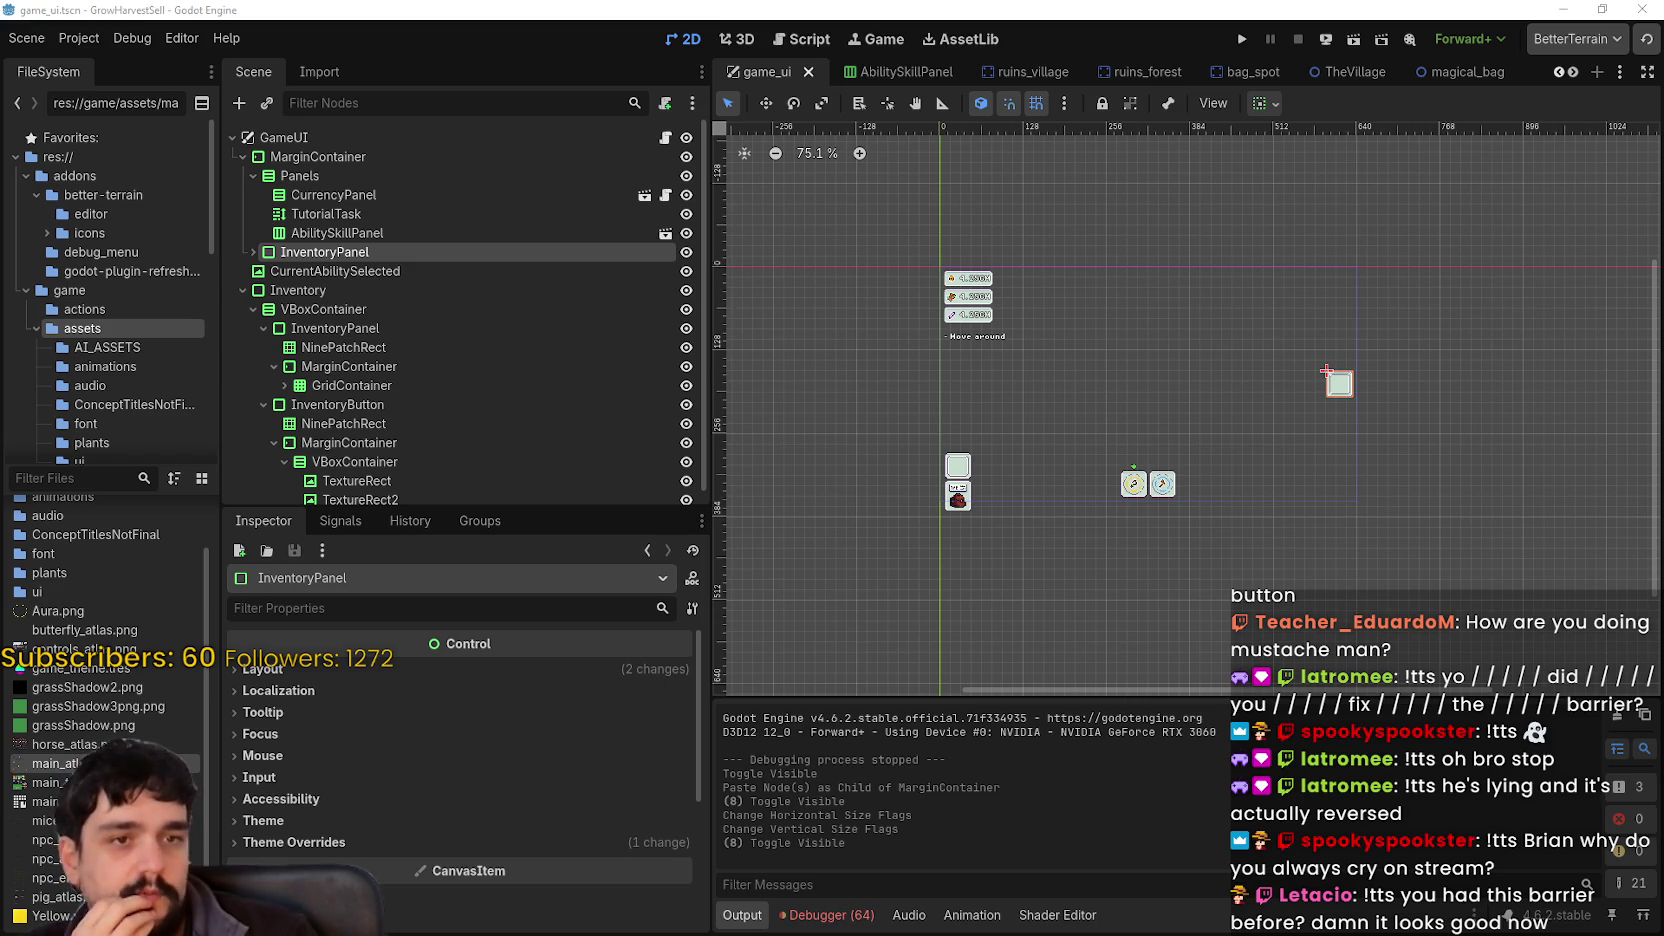
pyautogui.scroll(-1, 1317, 469)
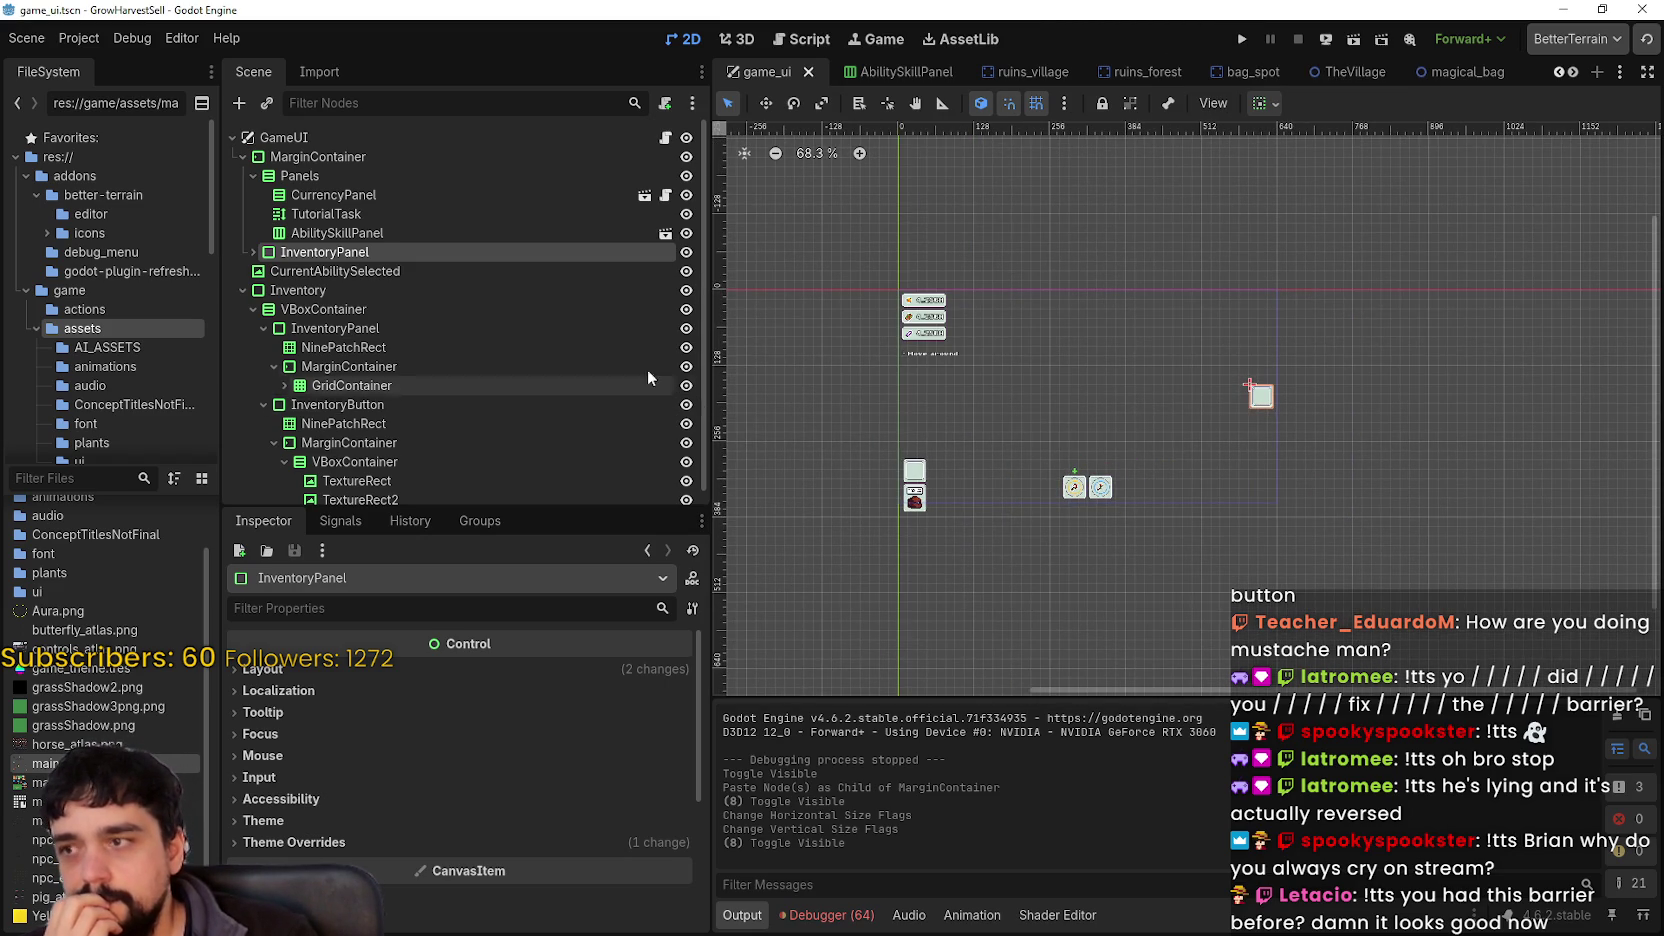
# - Toggle the InventoryPanel node's visibility off in the Scene tree and run the project to test
pyautogui.scroll(-1, 602, 381)
pyautogui.click(598, 388)
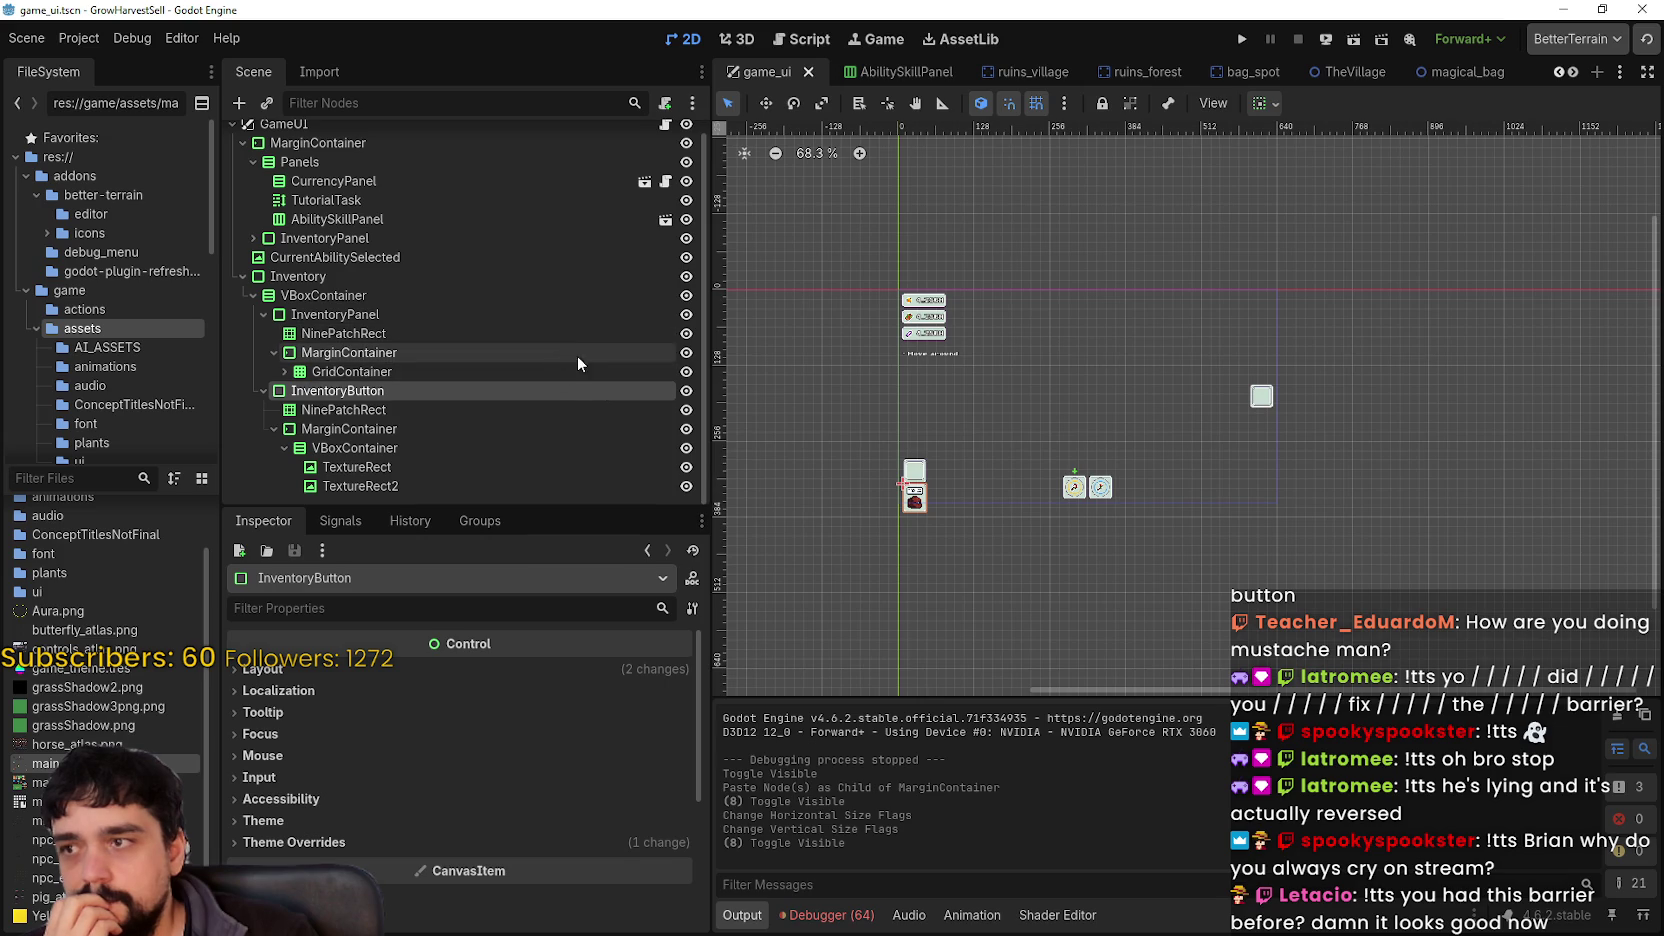
pyautogui.click(572, 298)
pyautogui.click(584, 335)
pyautogui.click(611, 316)
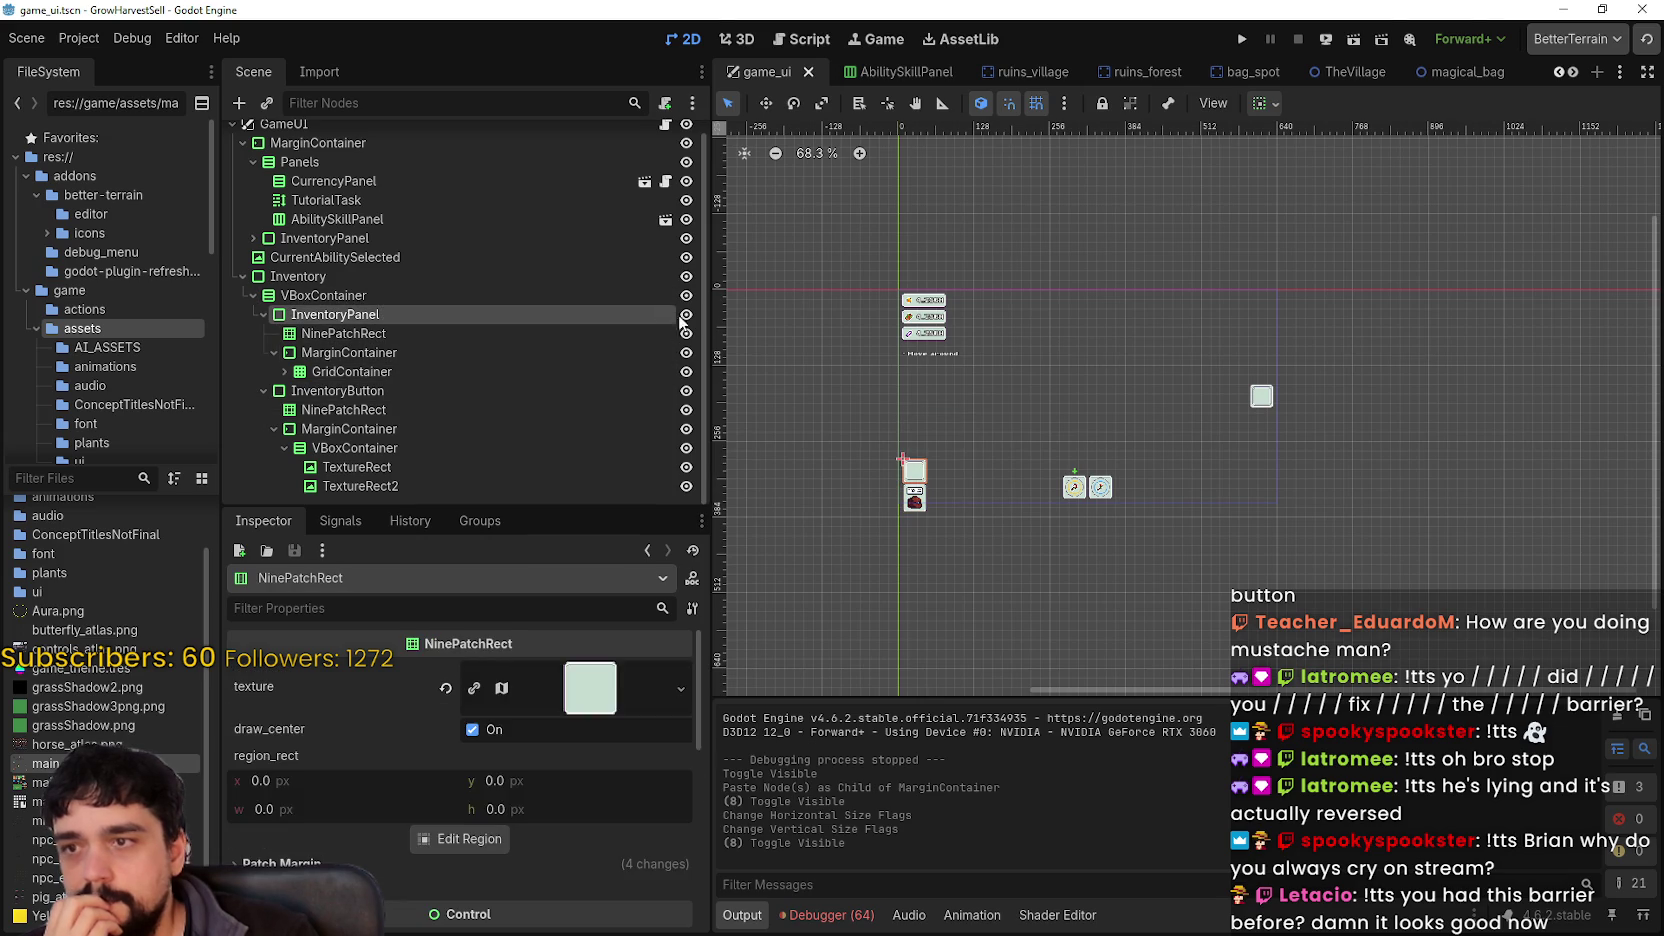
pyautogui.click(686, 314)
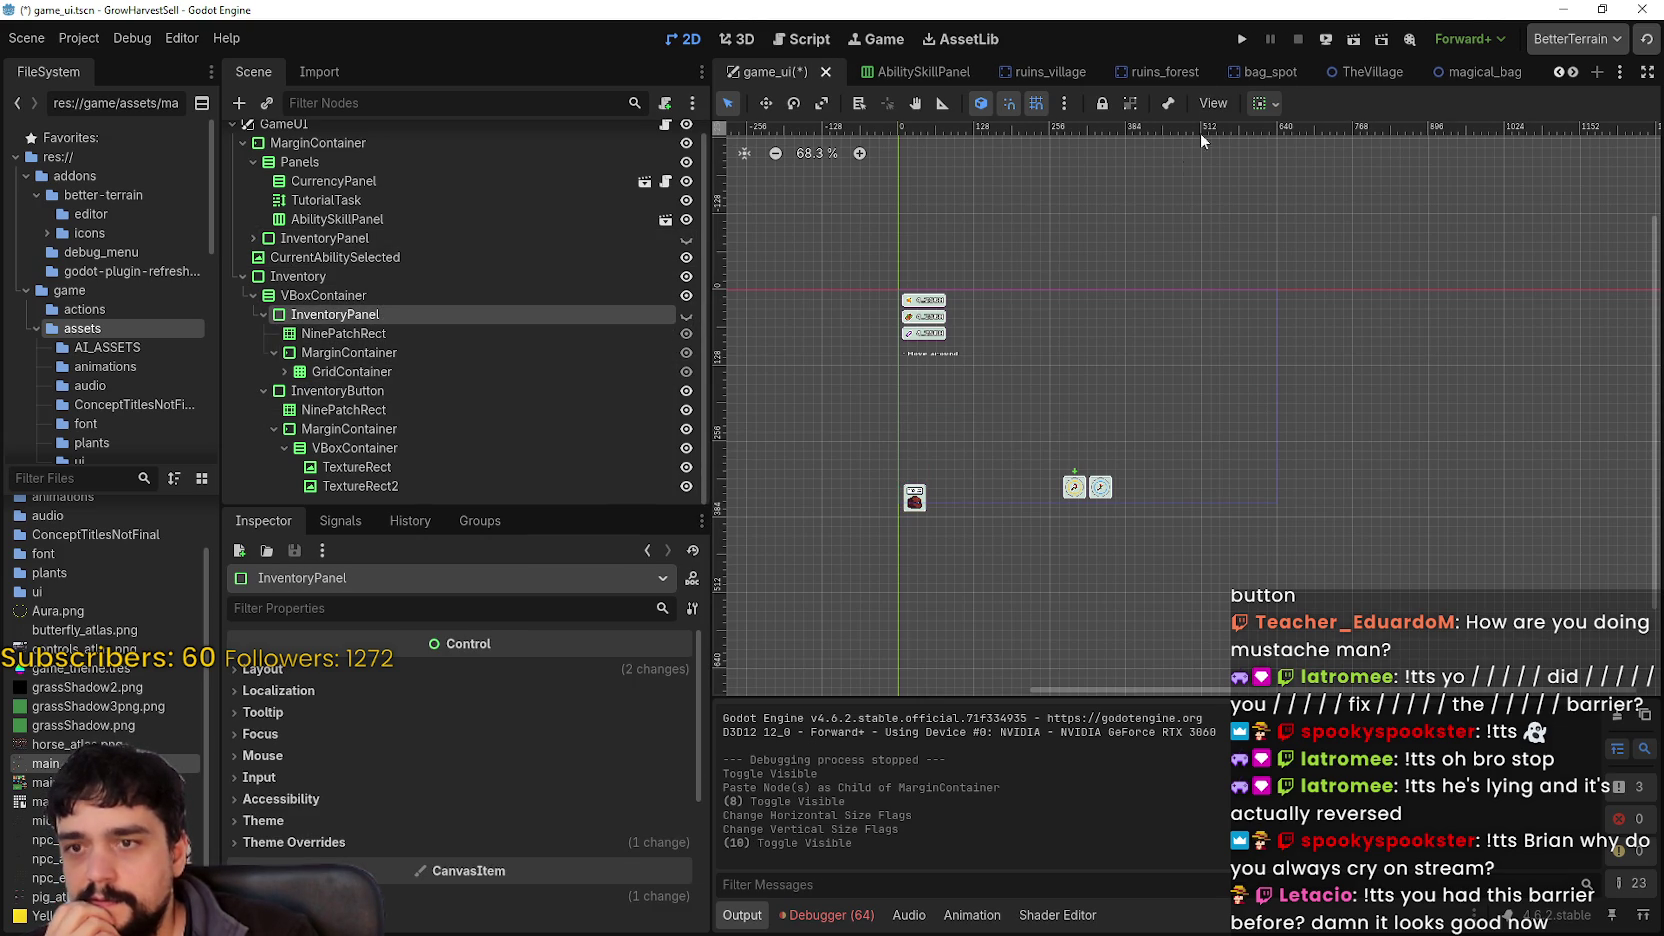
pyautogui.click(1241, 44)
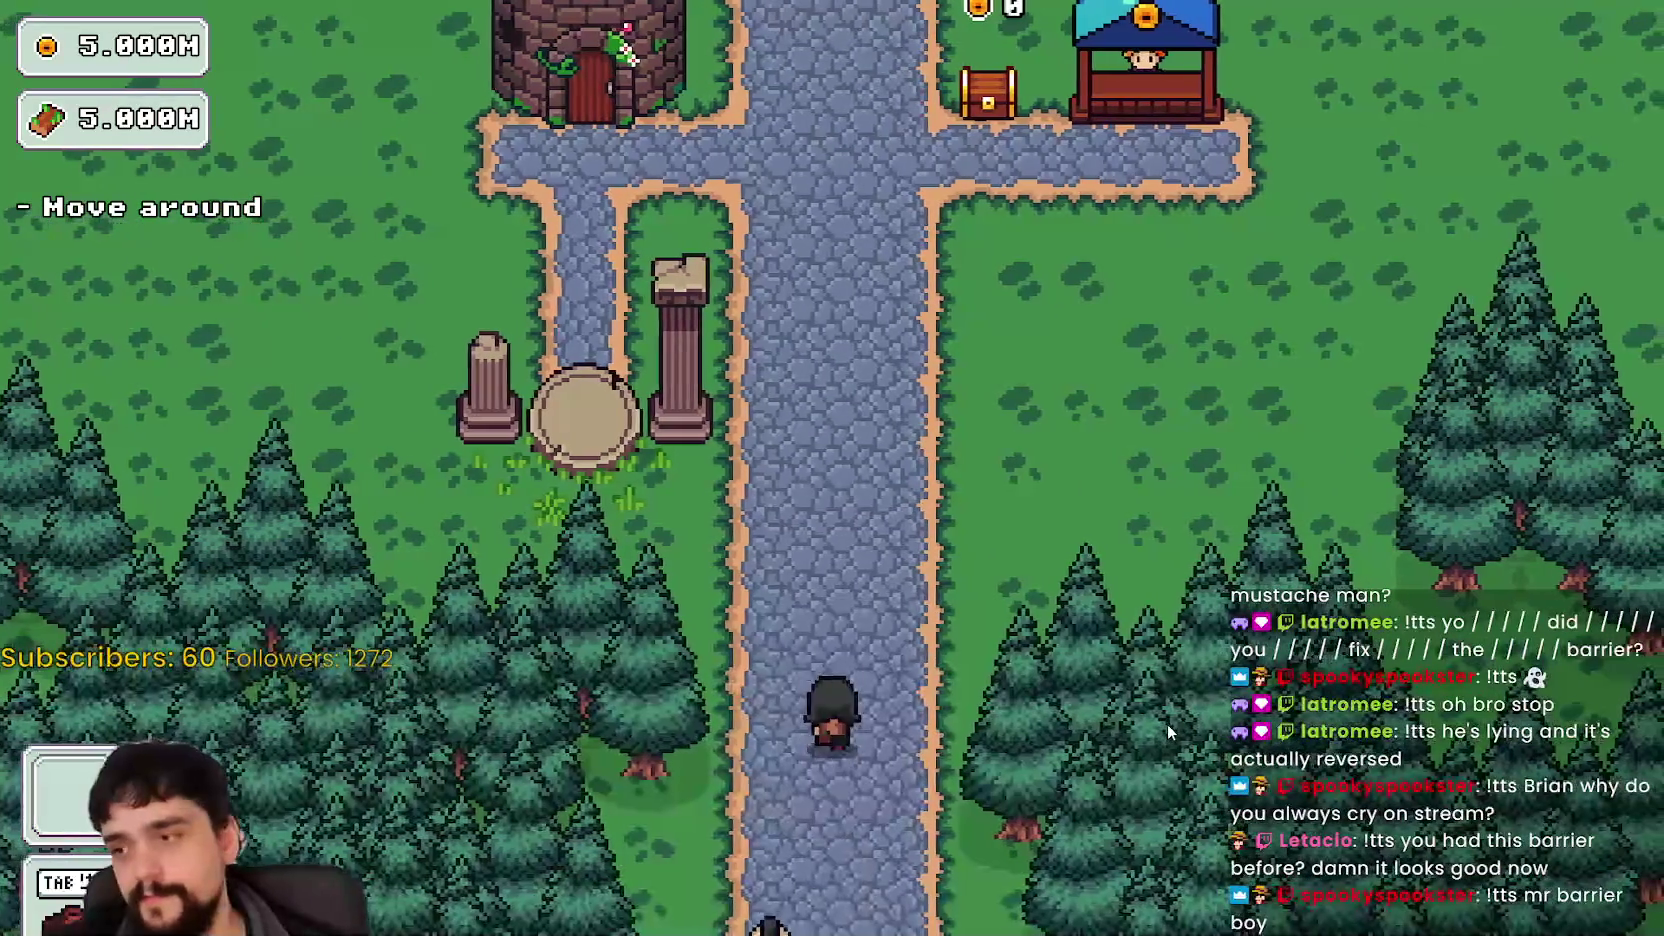
# - Walk the mage up the village path, back and forth between the chest and the shop stand
pyautogui.press('w')
pyautogui.press('d')
pyautogui.press('d')
pyautogui.press('a')
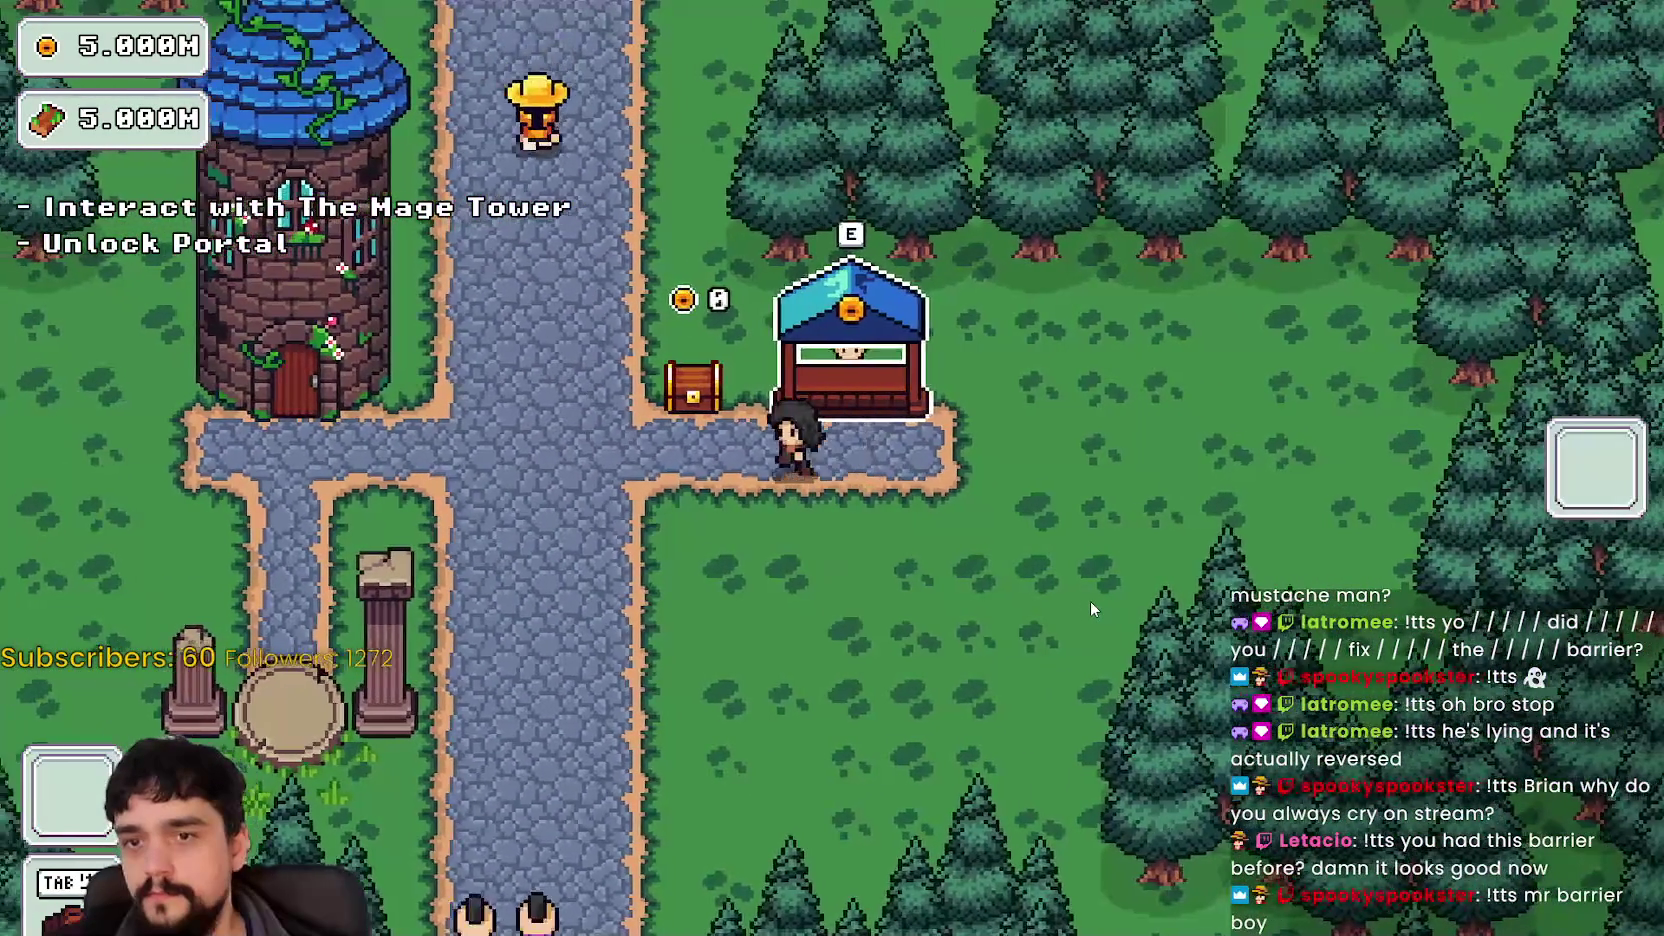
pyautogui.press('d')
pyautogui.press('a')
pyautogui.press('d')
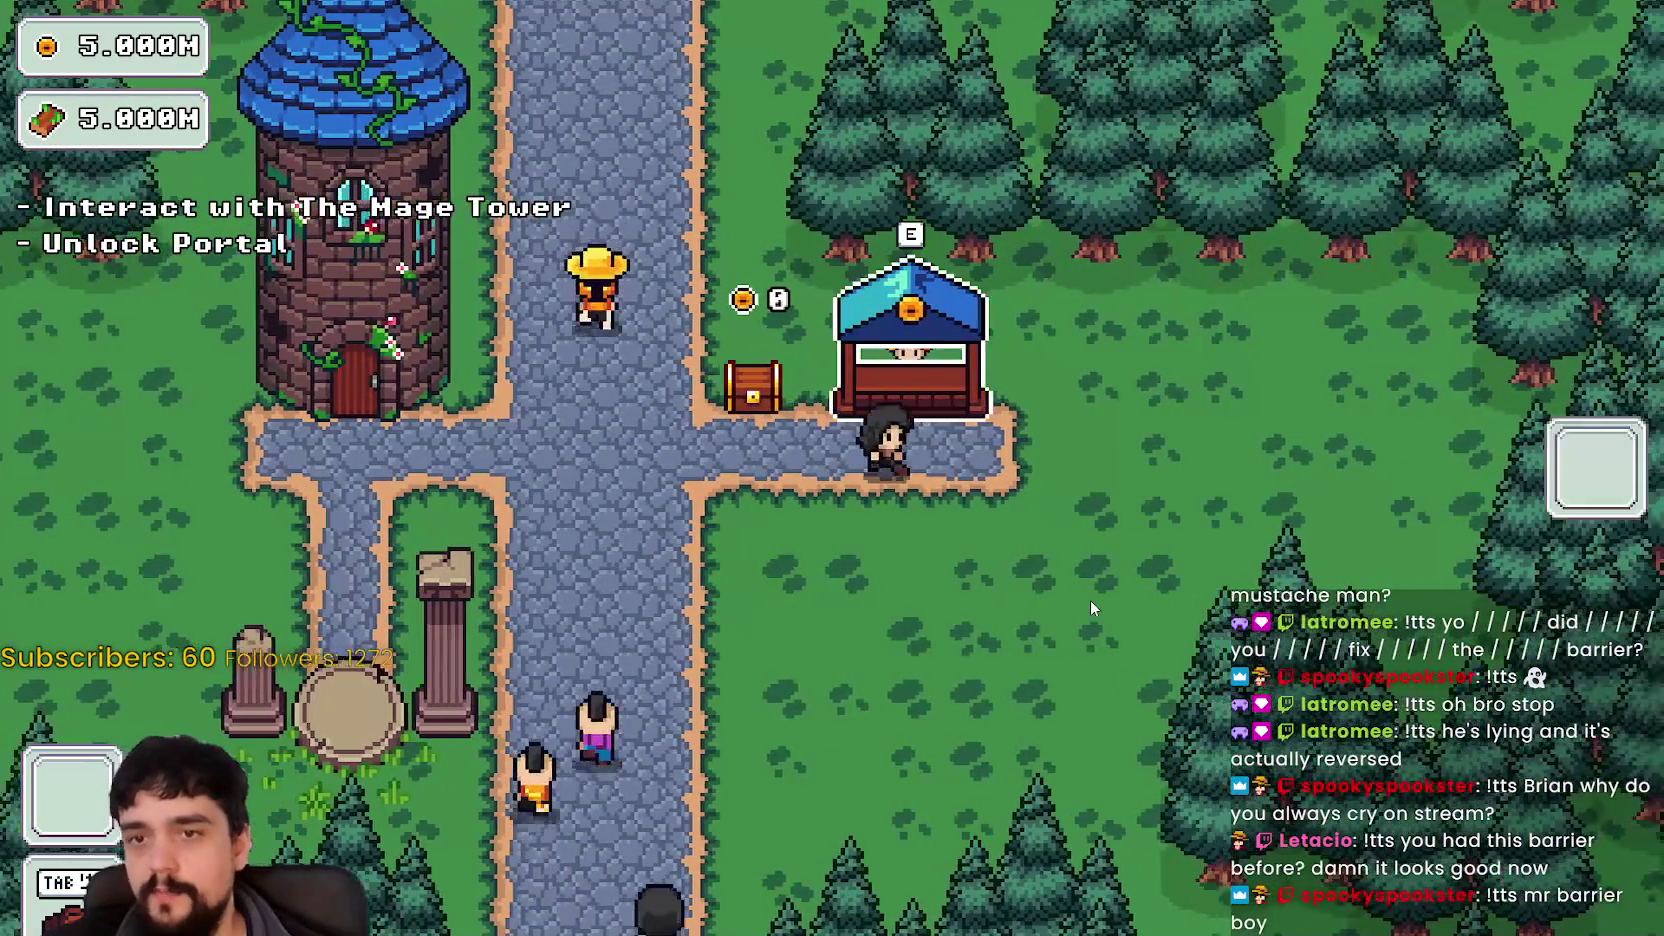
pyautogui.press('a')
pyautogui.press('d')
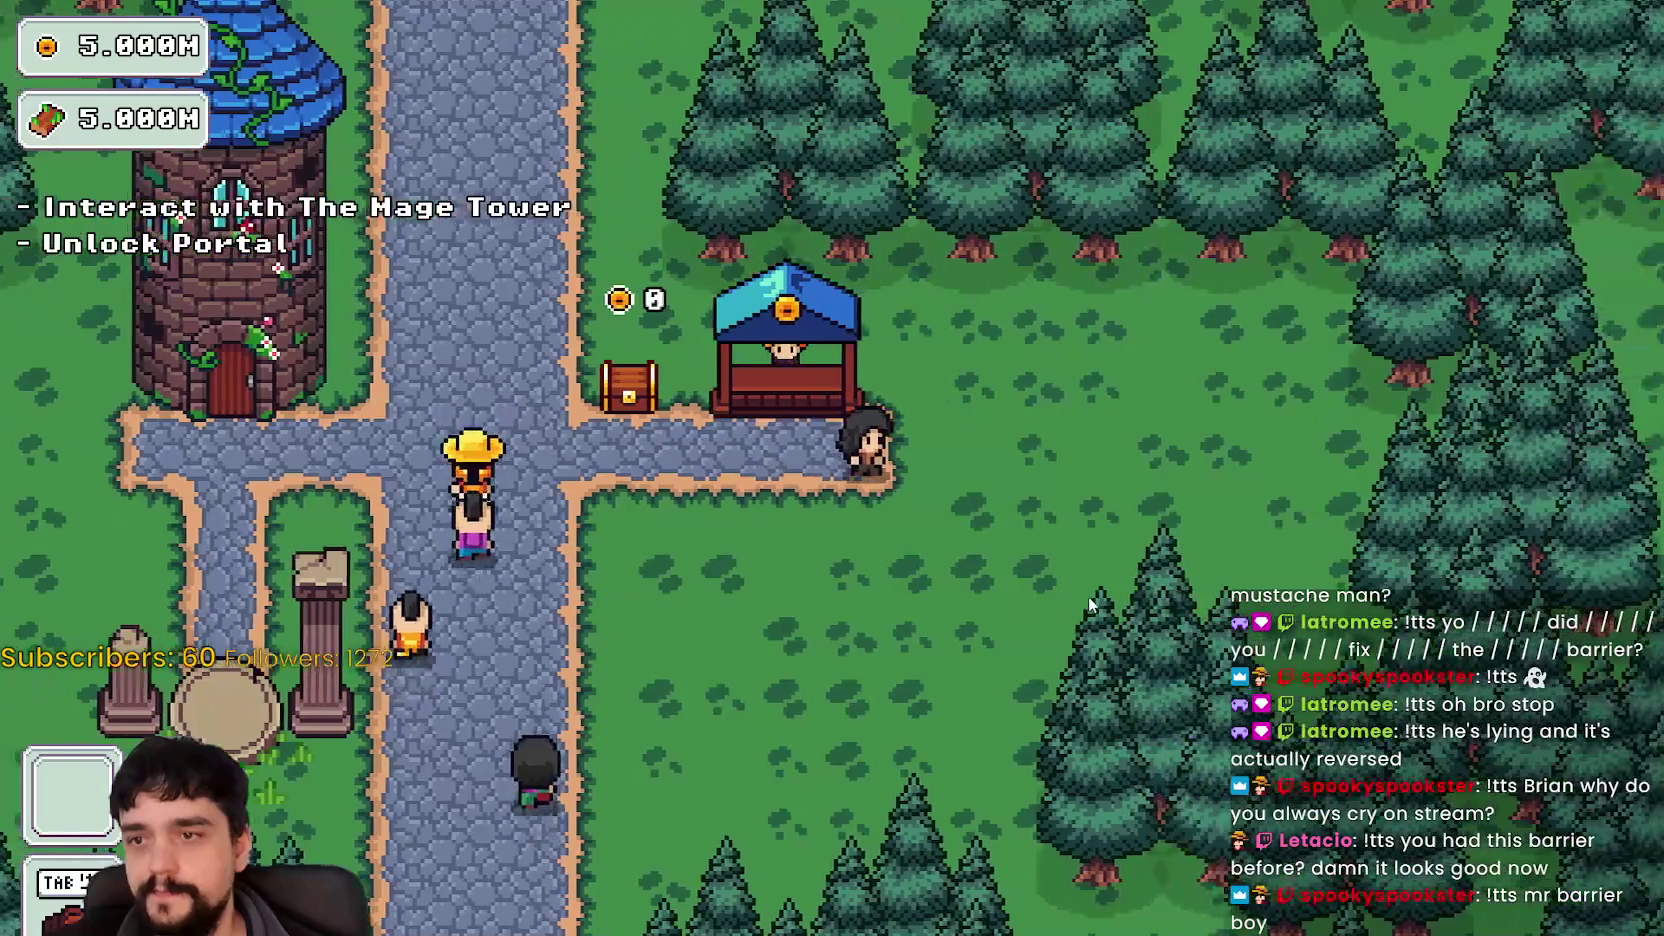
pyautogui.press('s')
pyautogui.press('d')
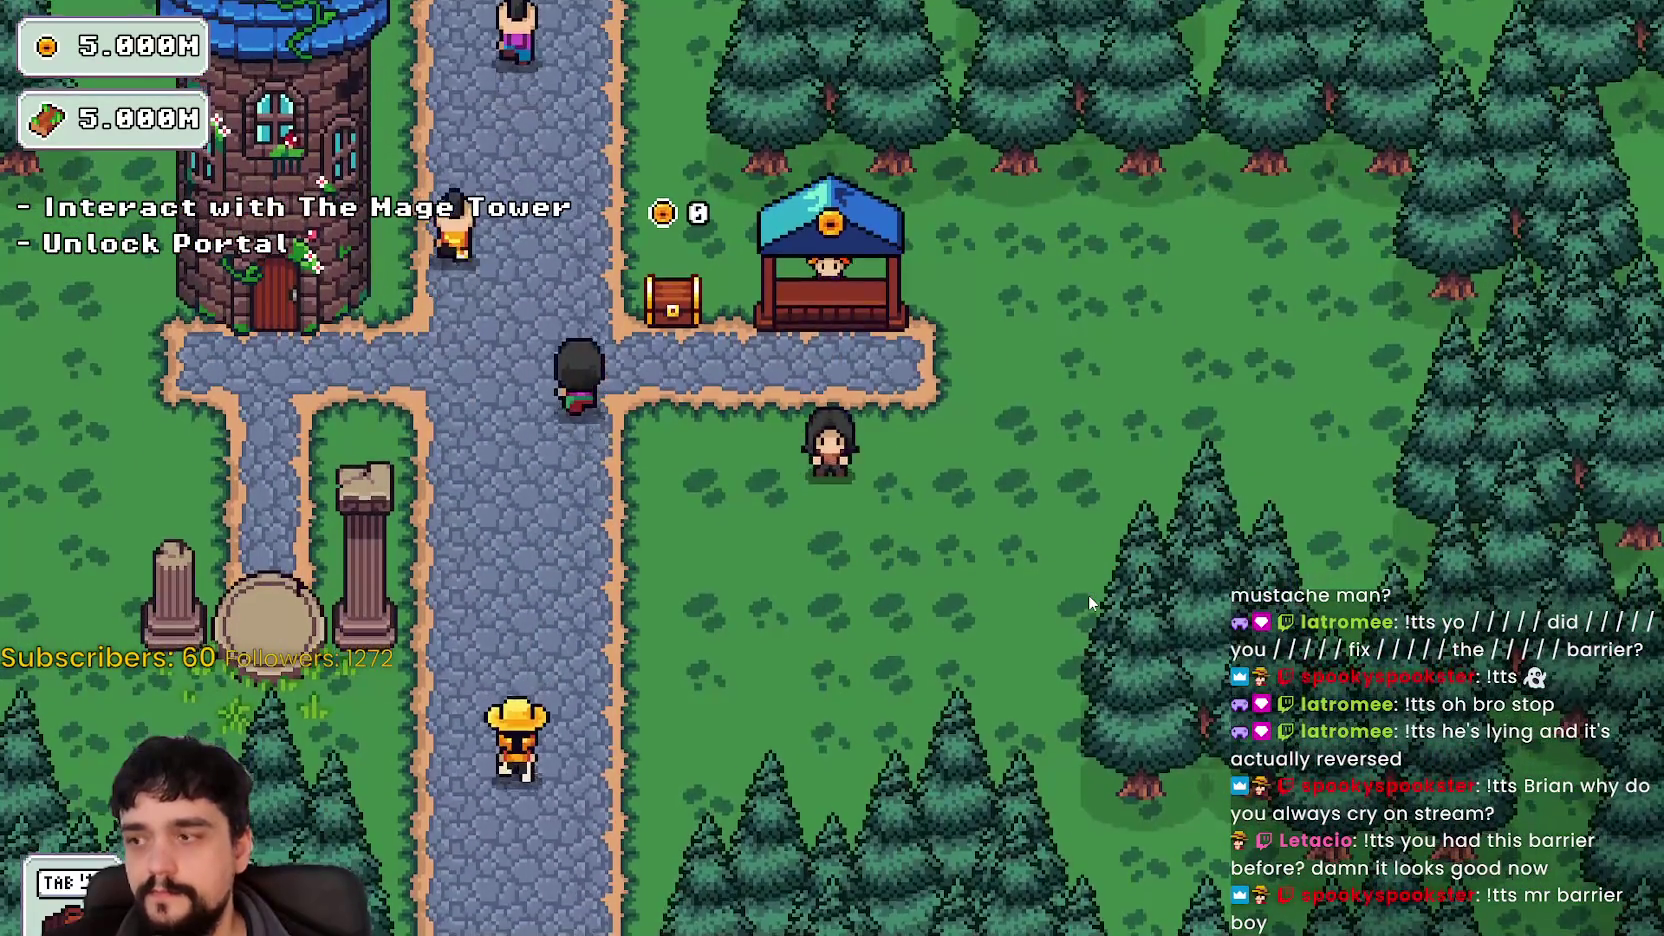
# - Circle the shop stand, reach the Mage Tower door and unlock the free Portal prestige node
pyautogui.press('w')
pyautogui.press('a')
pyautogui.press('s')
pyautogui.press('w')
pyautogui.press('s')
pyautogui.press('w')
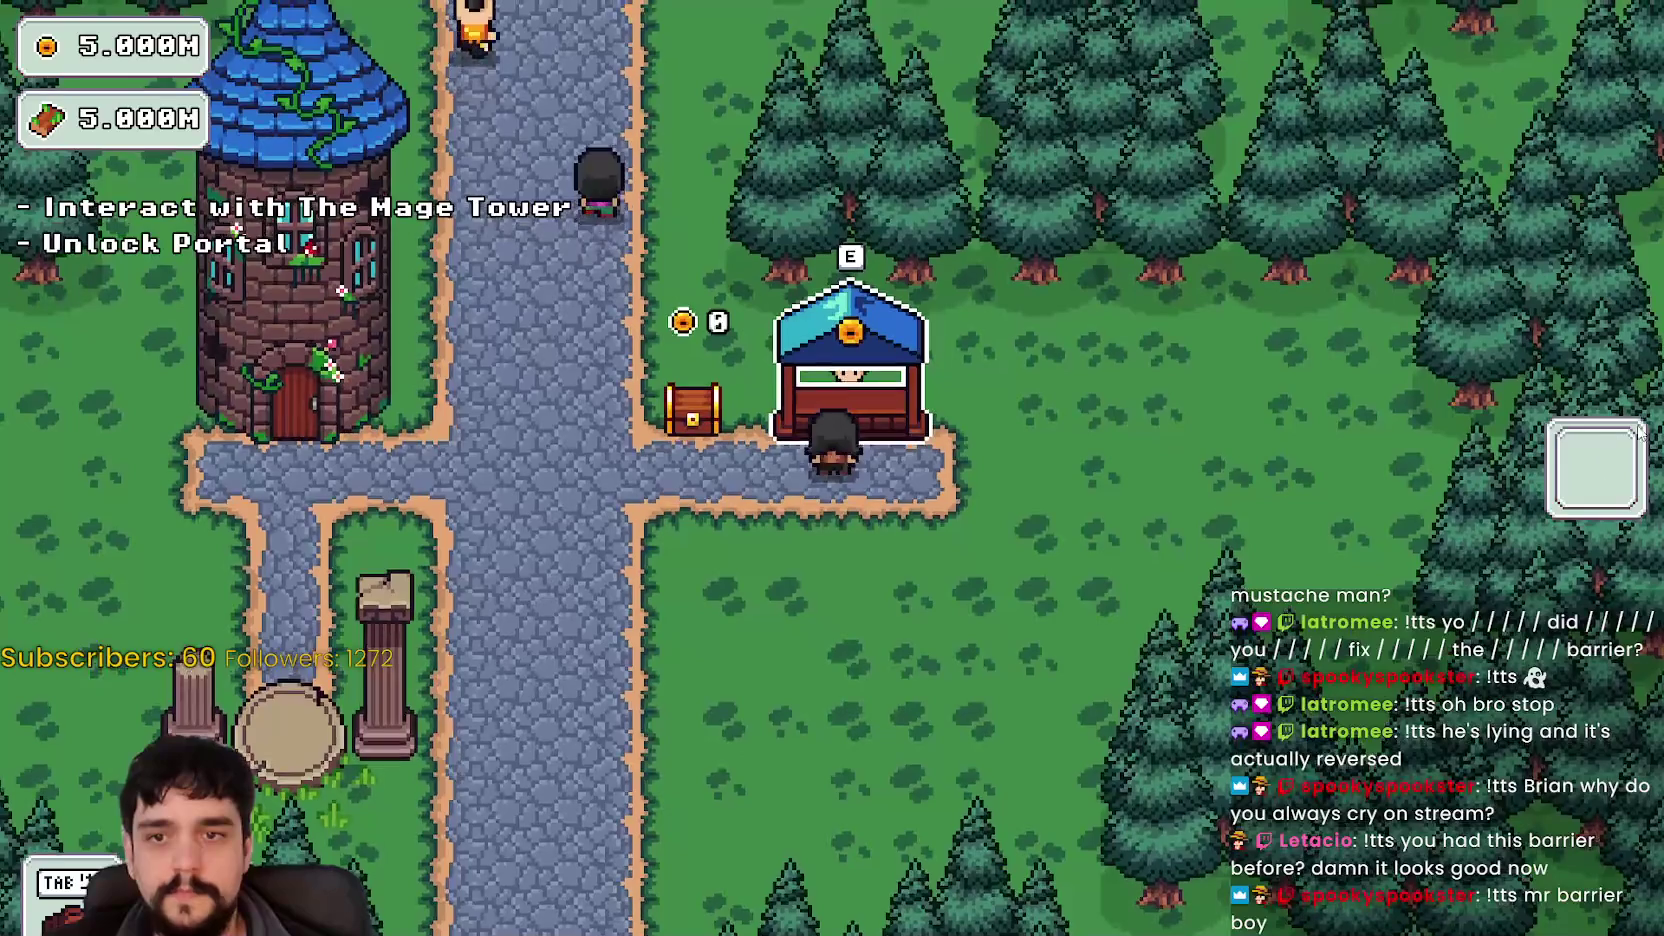
pyautogui.press('a')
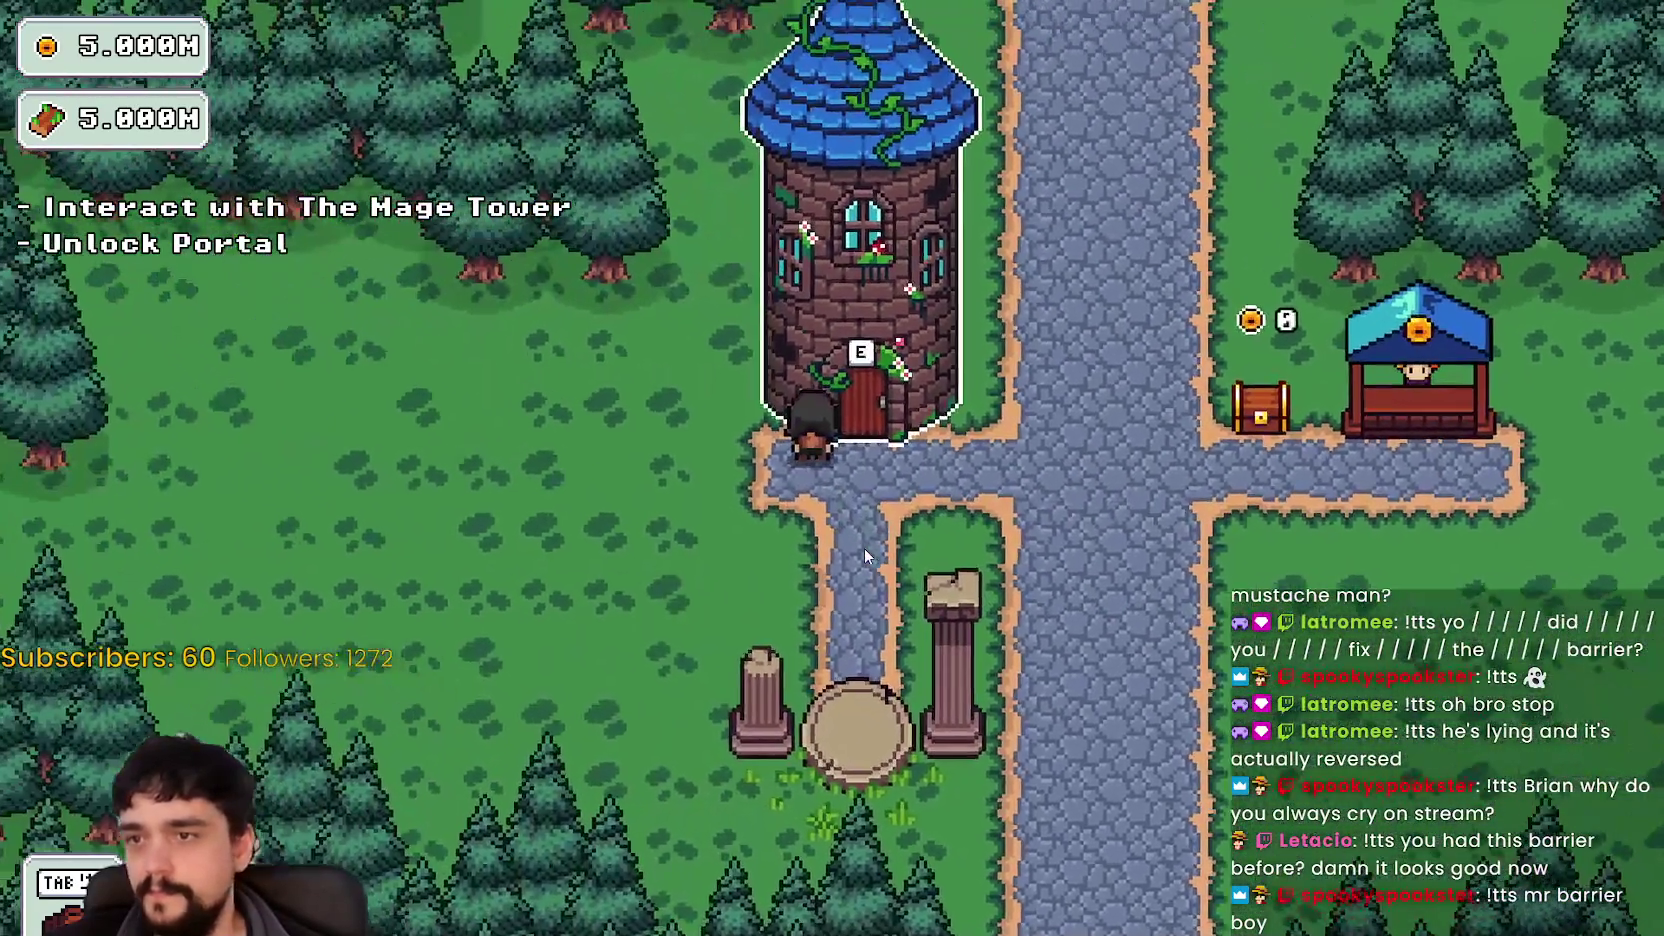
pyautogui.press('e')
pyautogui.click(832, 470)
# - Use the new portal to travel from the village to the forest stage
pyautogui.press('s')
pyautogui.press('e')
pyautogui.press('Return')
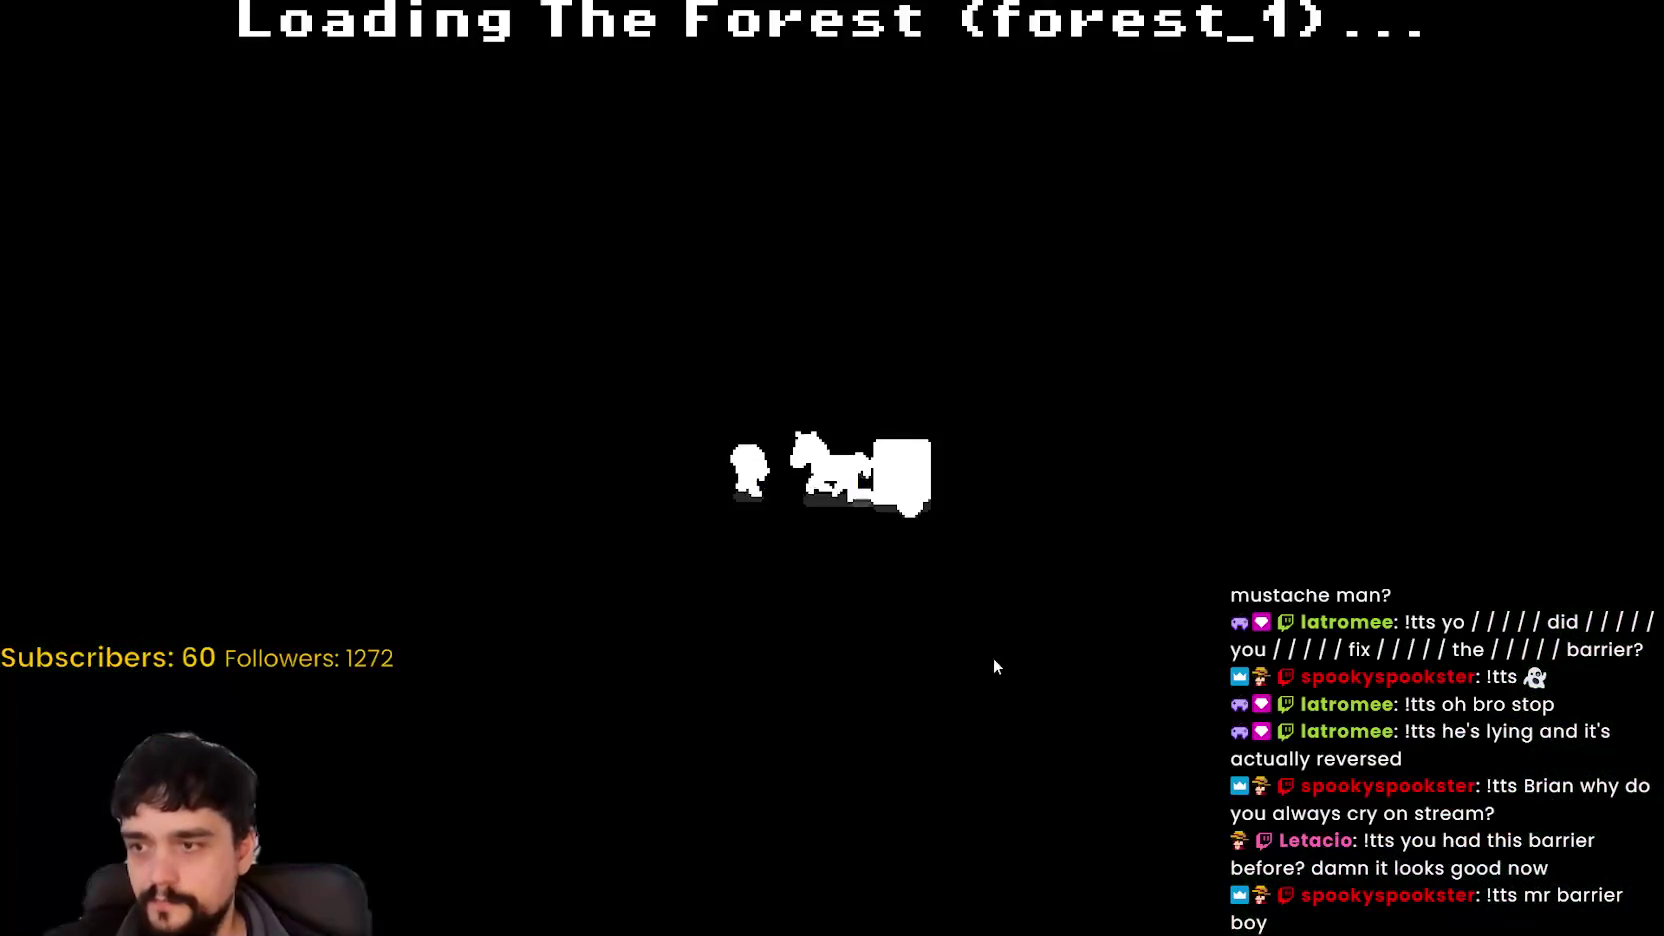
# - Harvest the nearby forest plants while moving north and left along the forest edge
pyautogui.press('s')
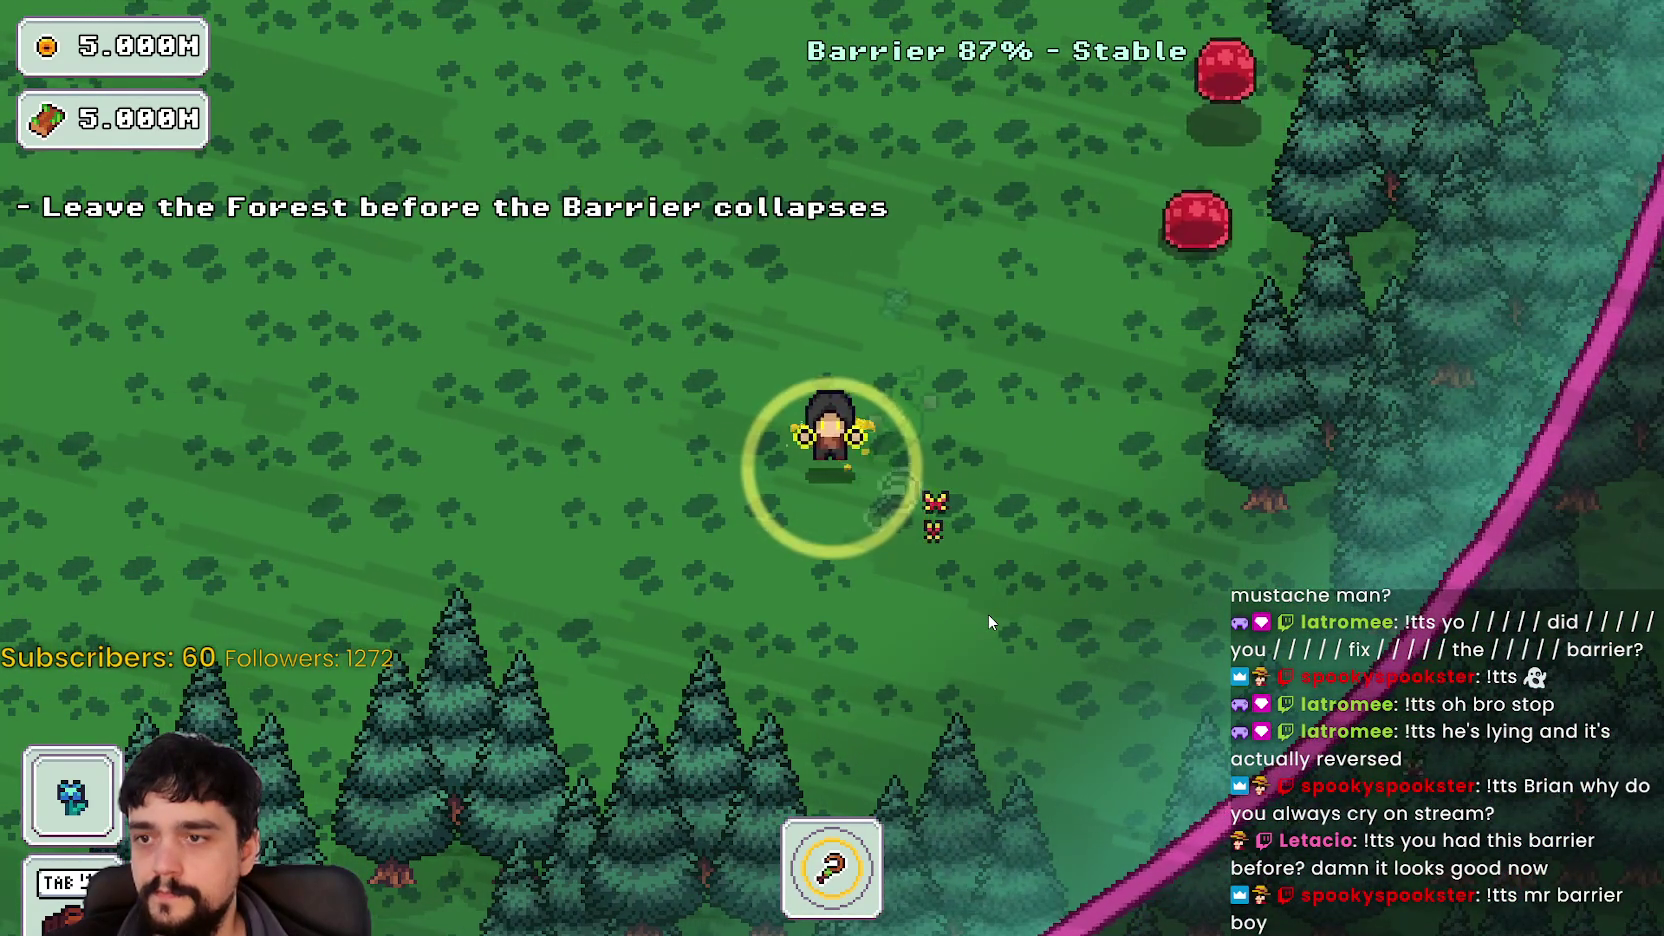
pyautogui.press('a')
pyautogui.press('w')
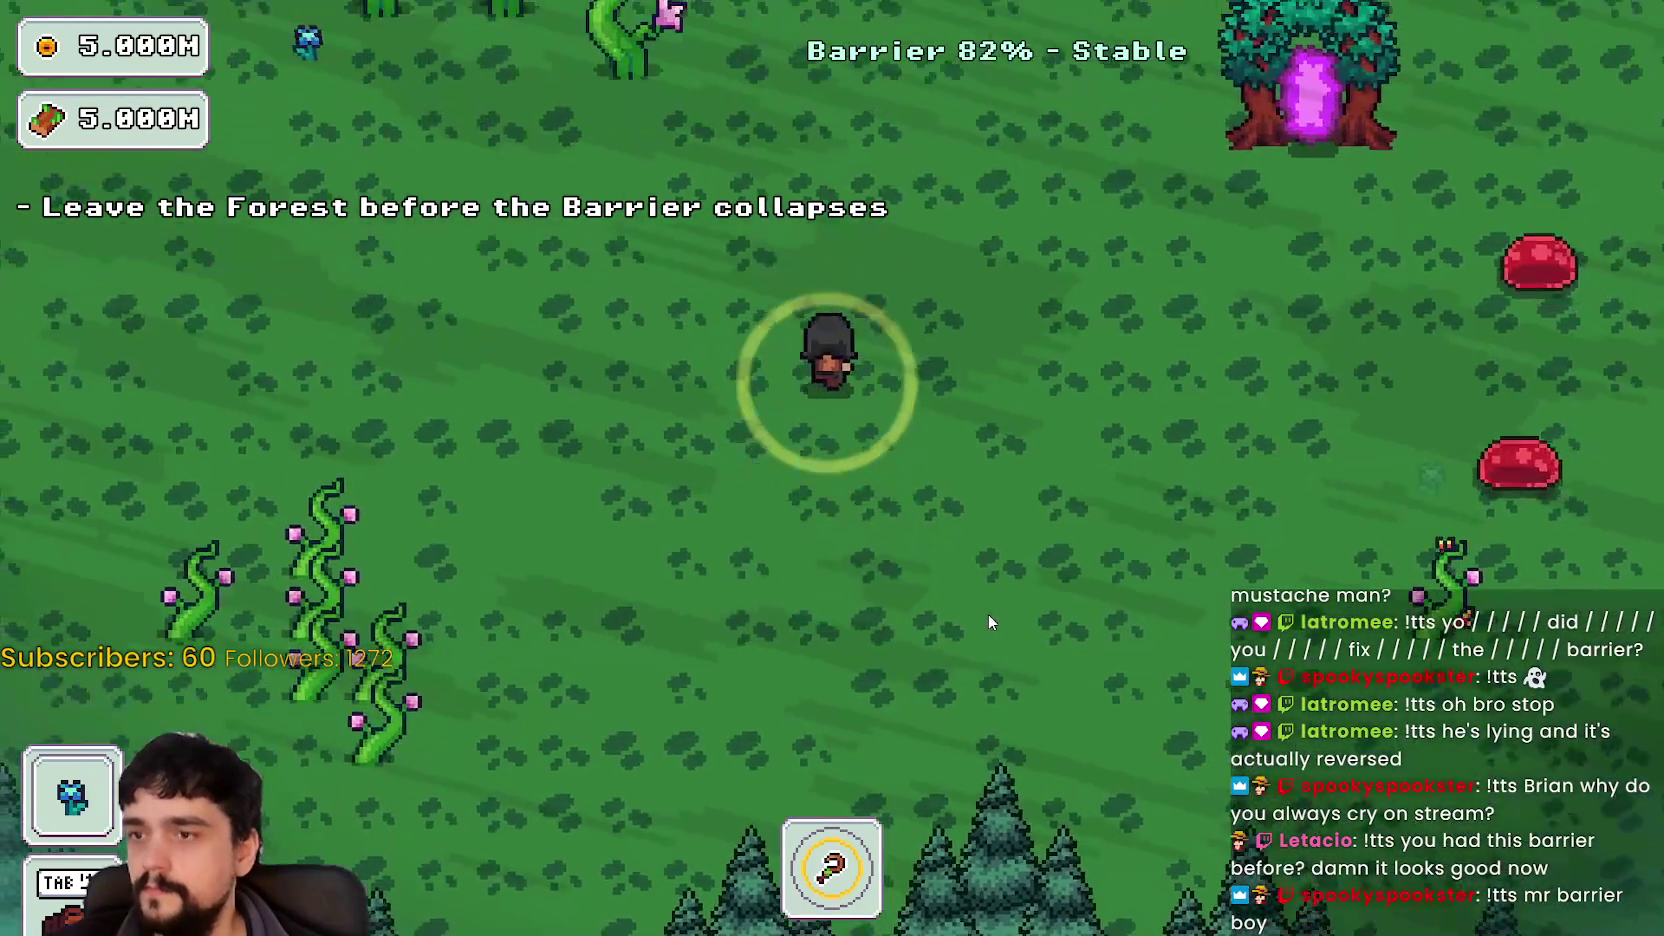
pyautogui.press('a')
pyautogui.press('a')
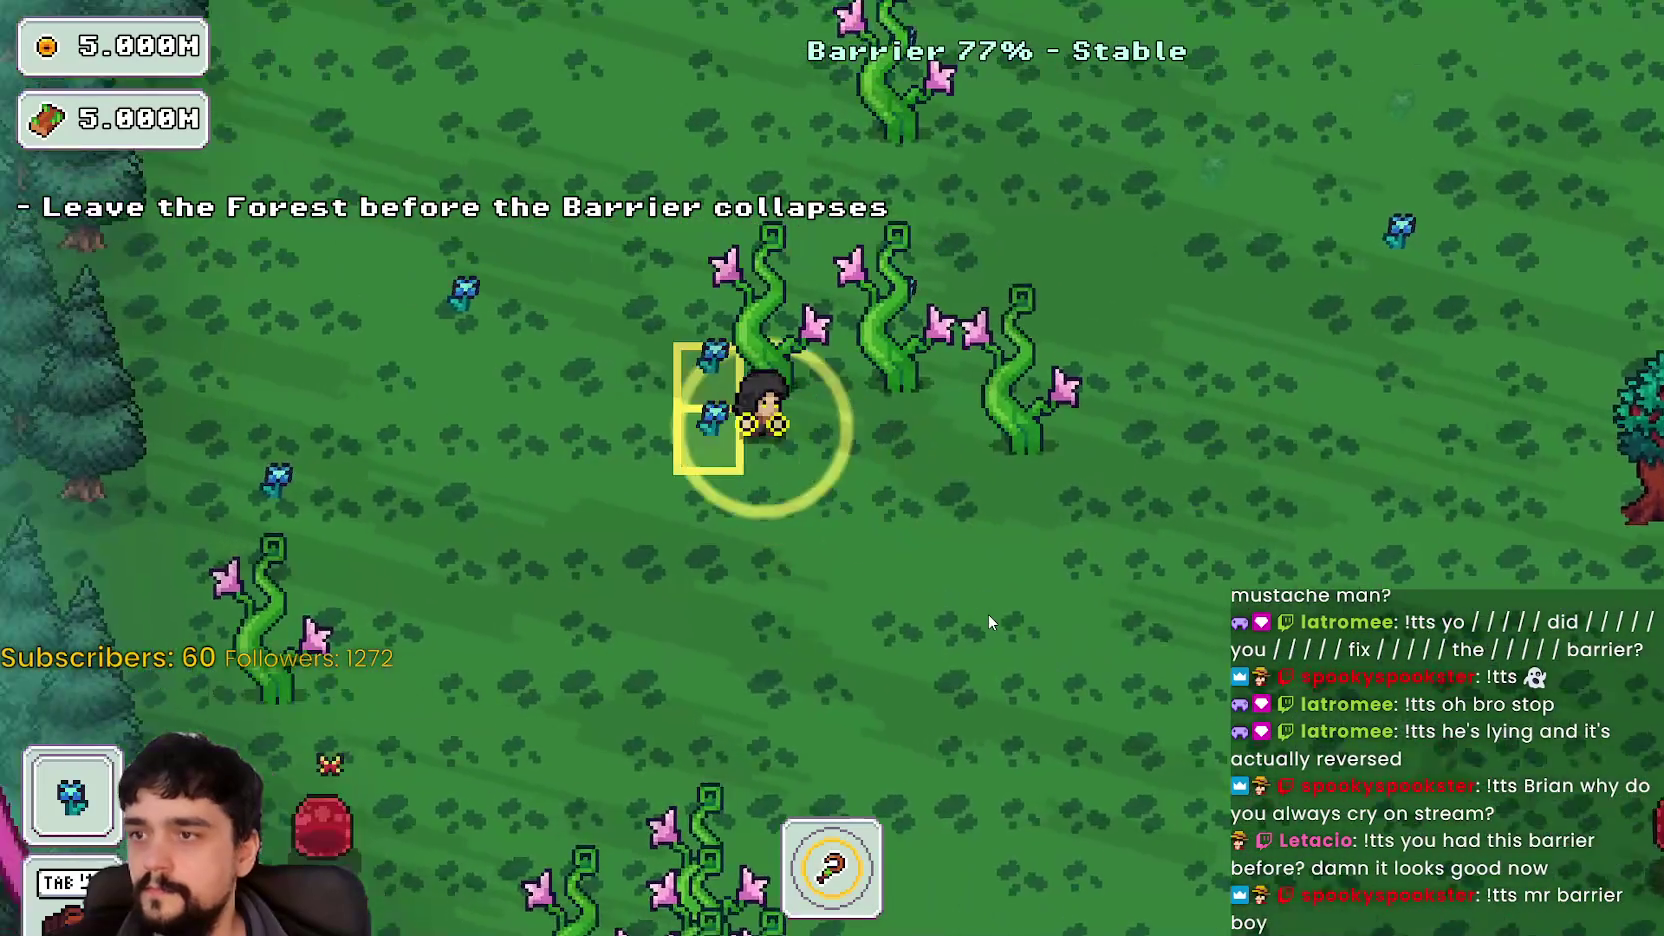
pyautogui.press('w')
pyautogui.press('a')
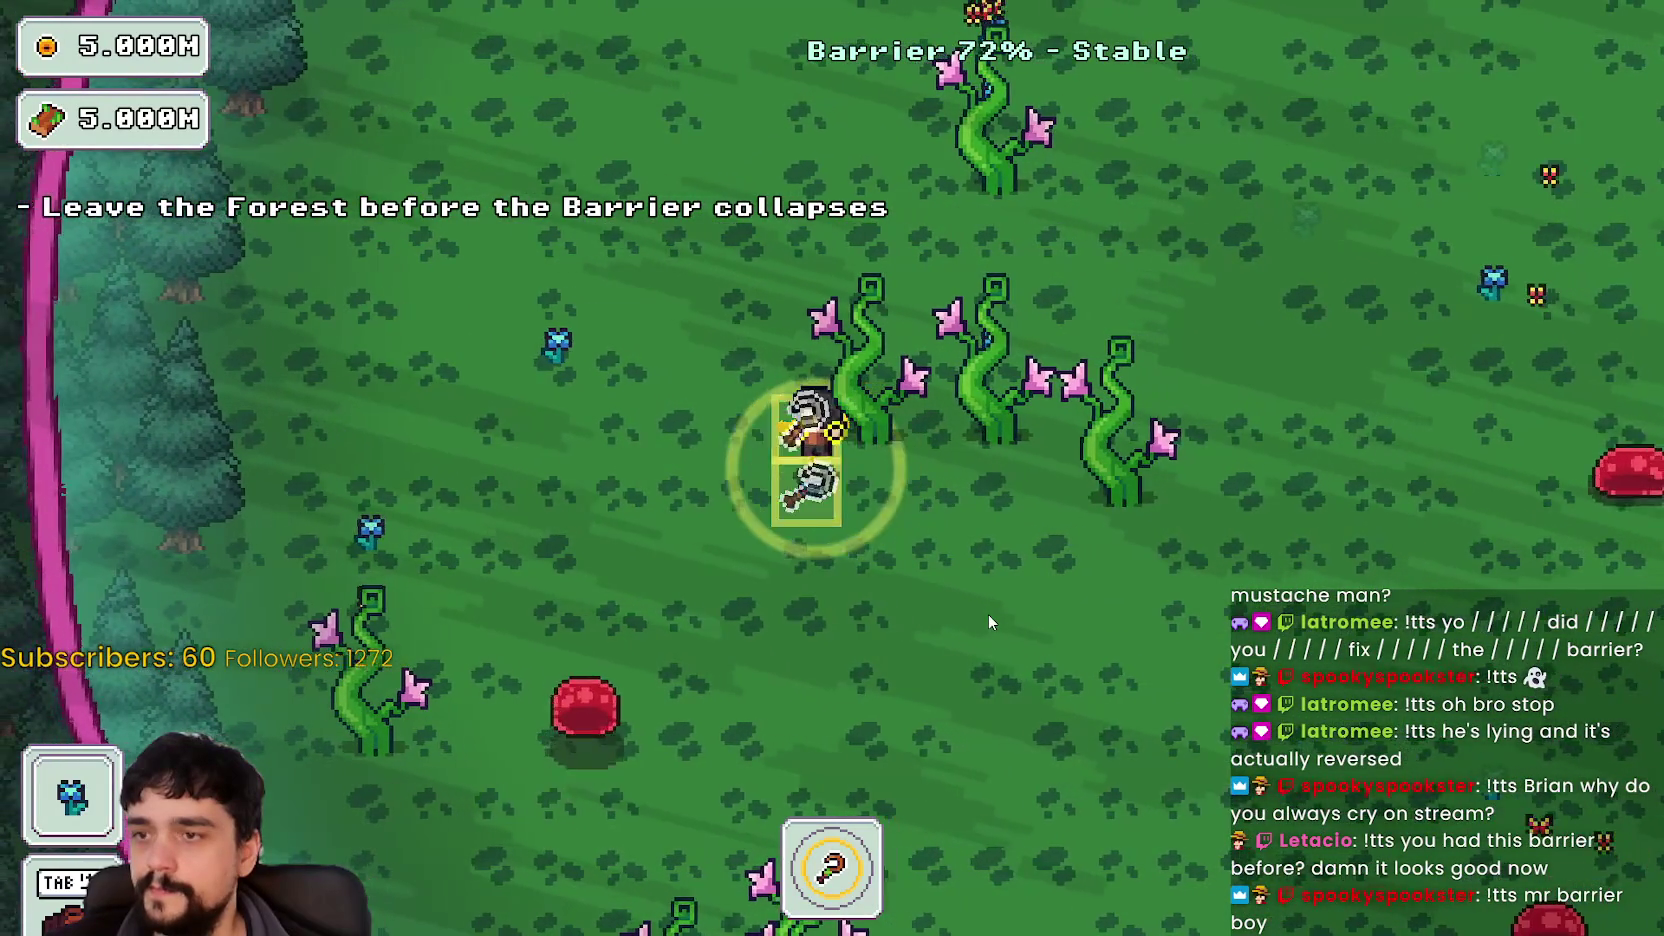
pyautogui.press('a')
pyautogui.press('w')
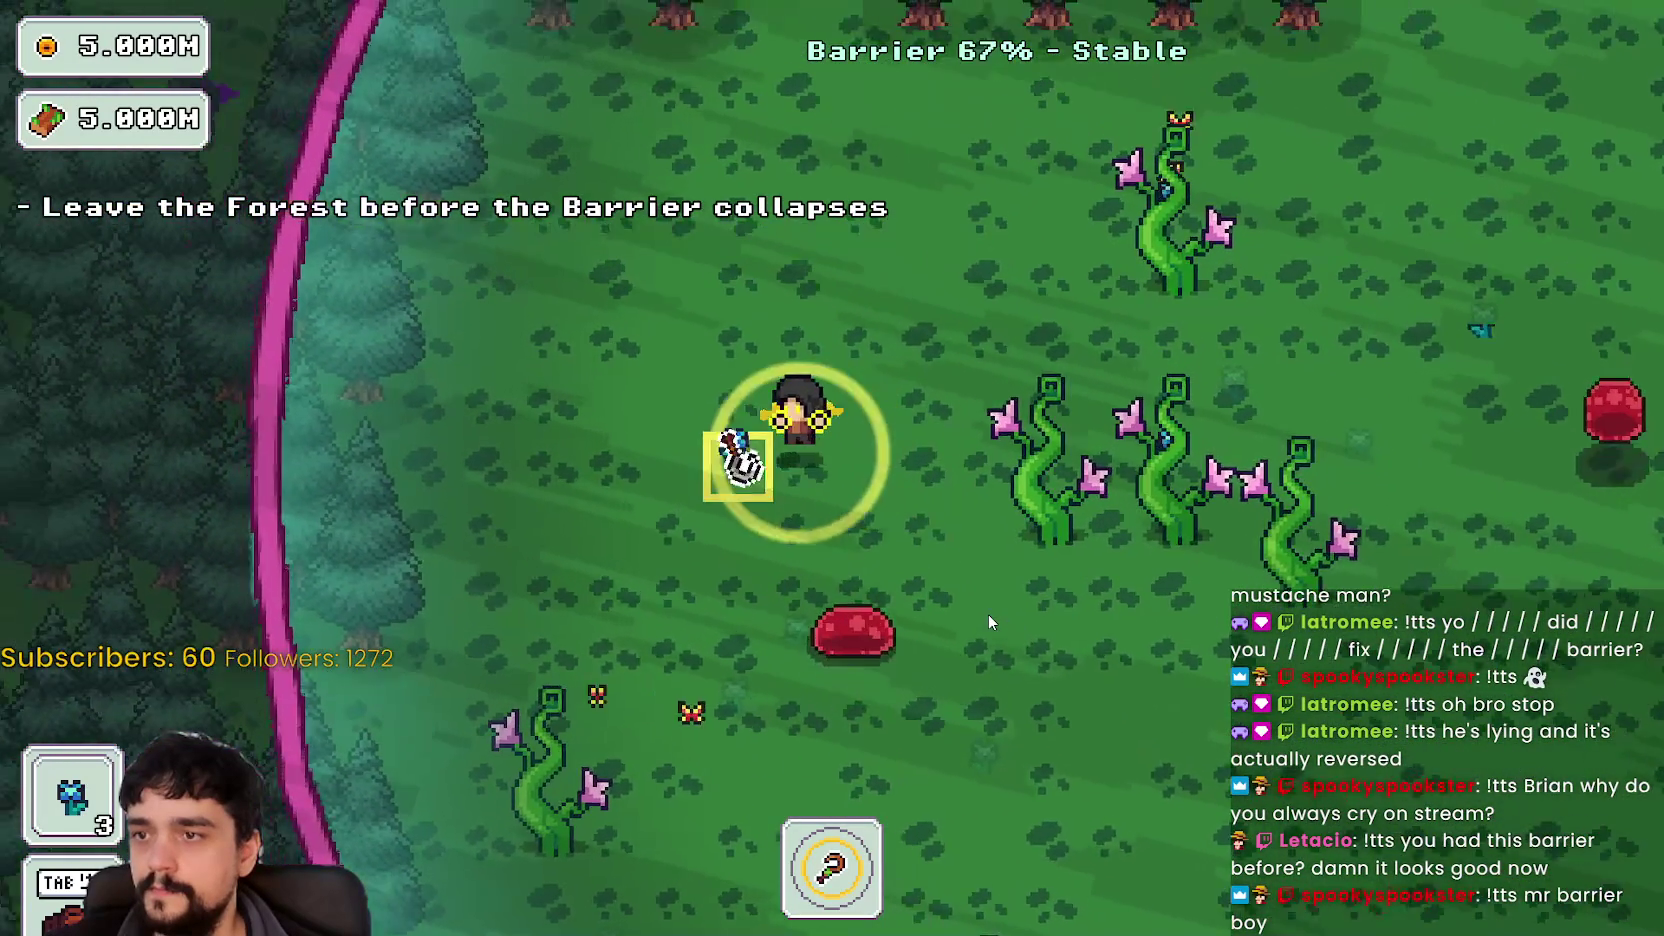
pyautogui.press('a')
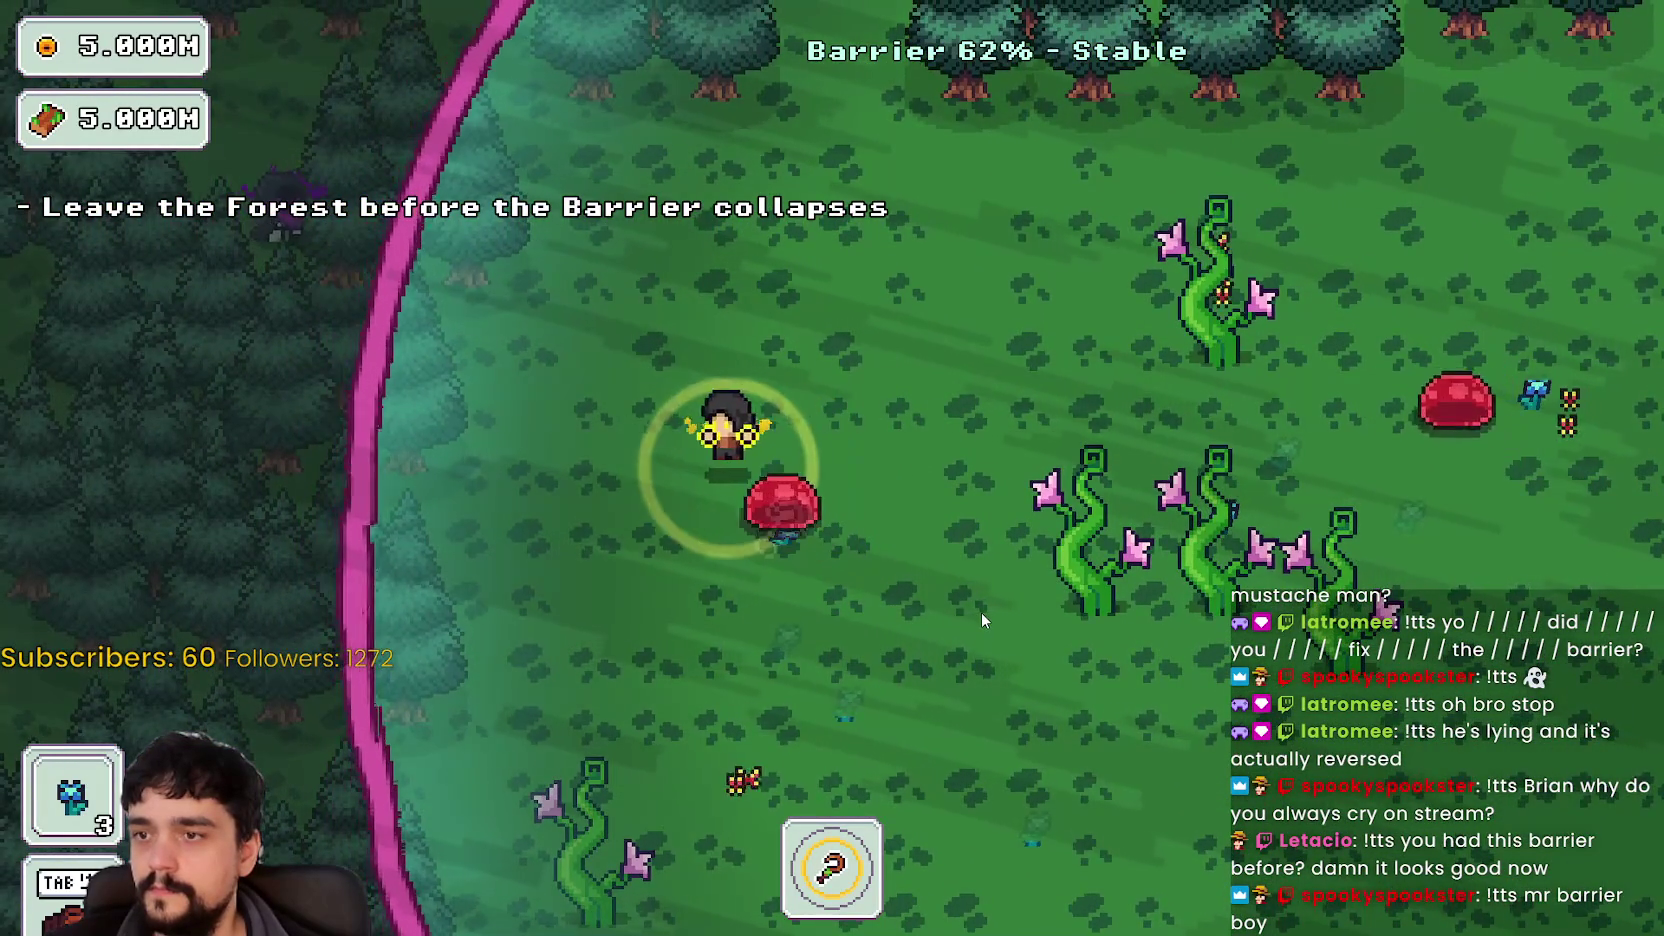
# - Weave past and pop the slimes, collect another flower, and move along the barrier
pyautogui.press('s')
pyautogui.press('d')
pyautogui.press('d')
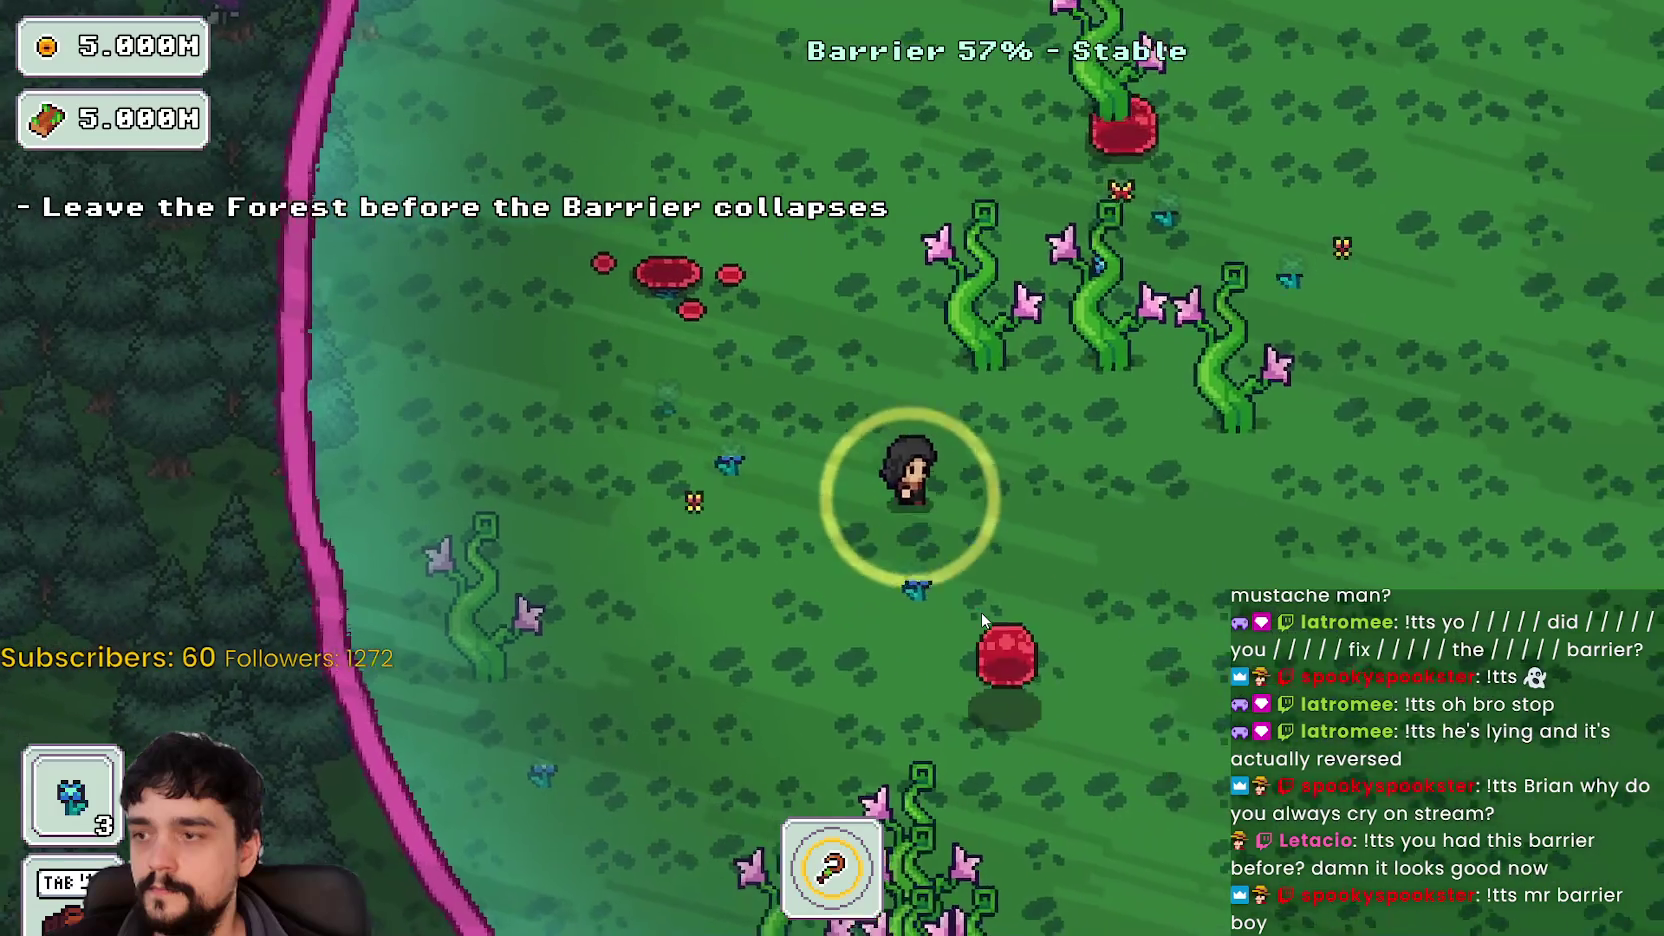
pyautogui.press('w')
pyautogui.press('w')
pyautogui.press('a')
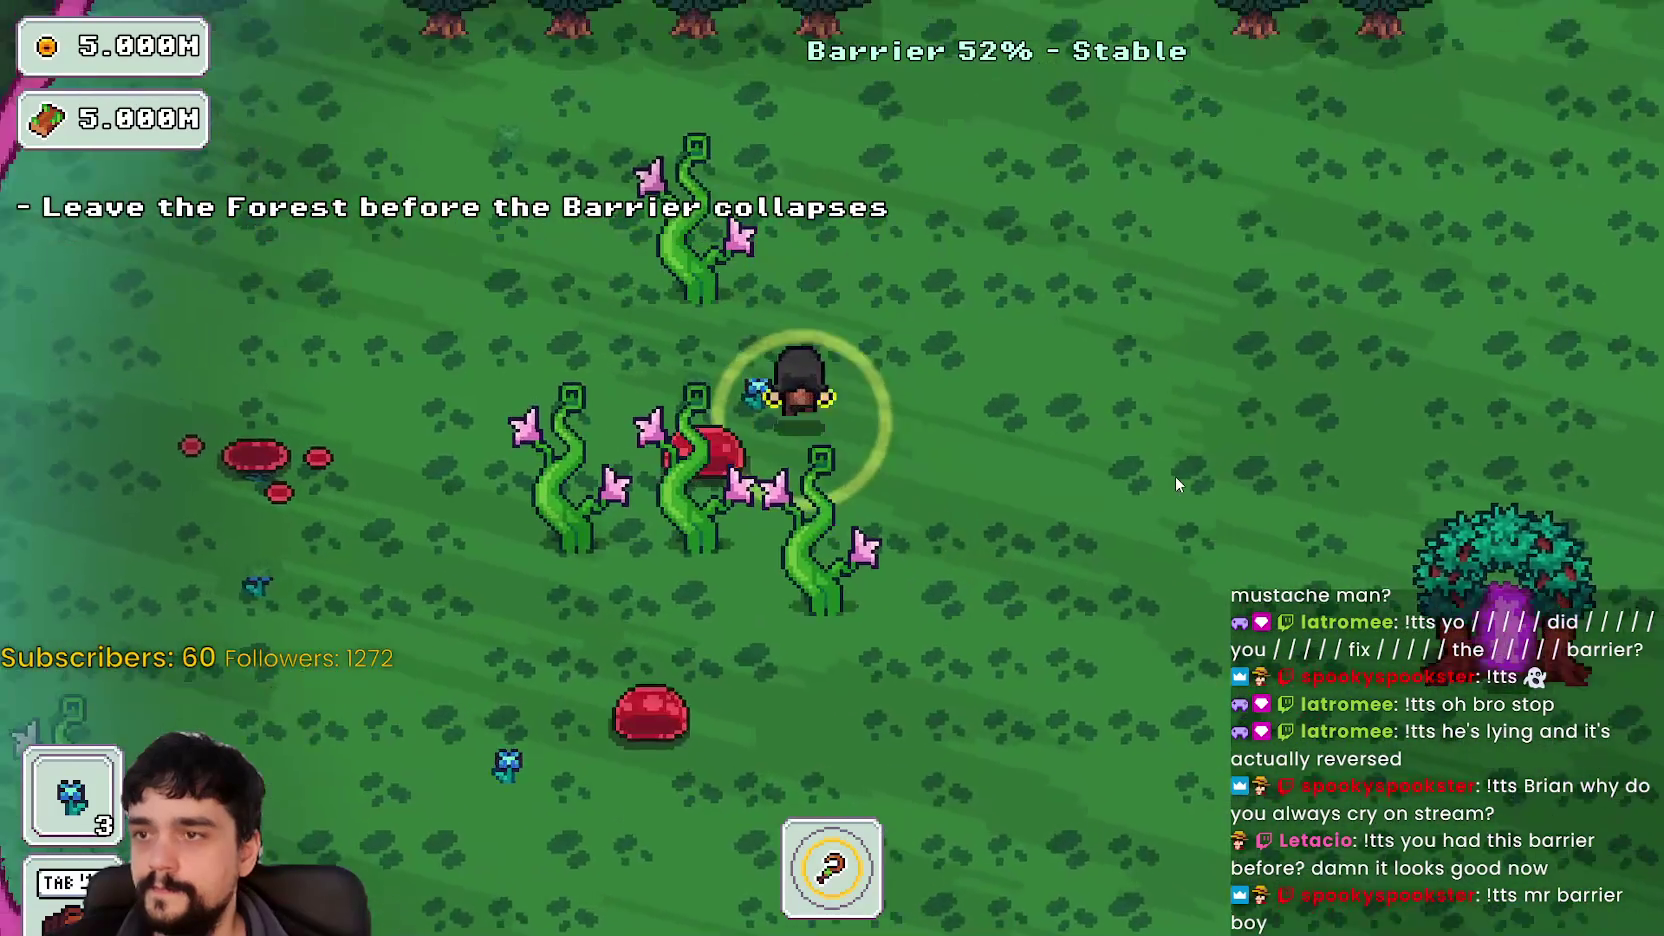
pyautogui.press('s')
pyautogui.press('a')
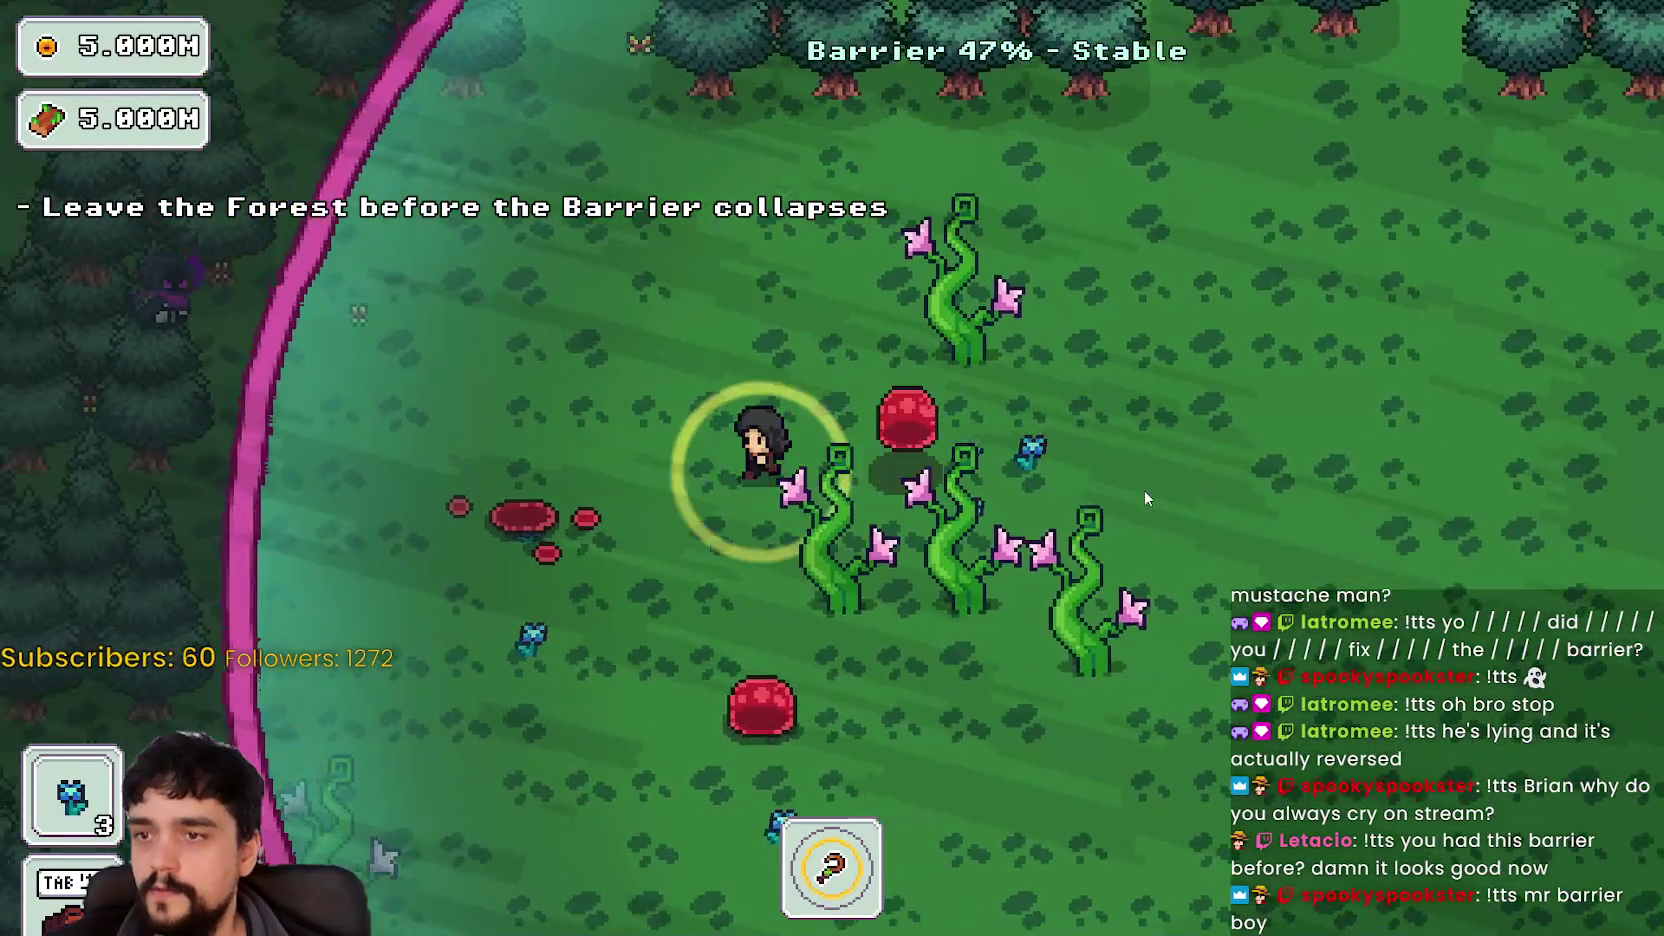
pyautogui.press('d')
pyautogui.press('s')
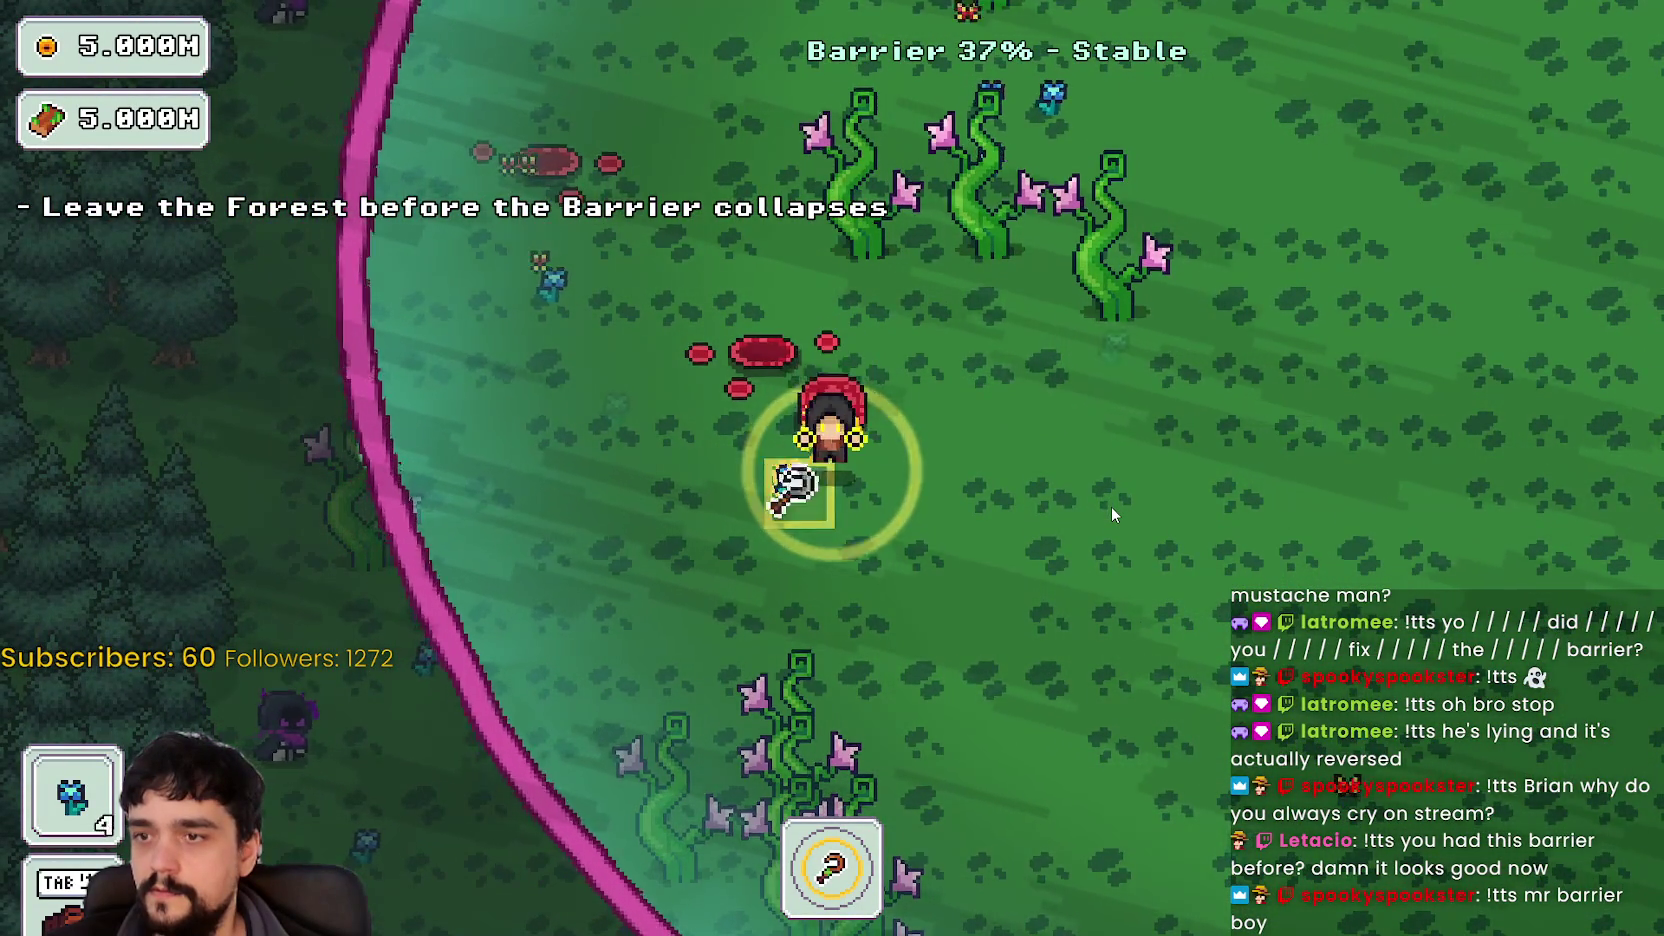
pyautogui.press('s')
pyautogui.press('a')
pyautogui.press('s')
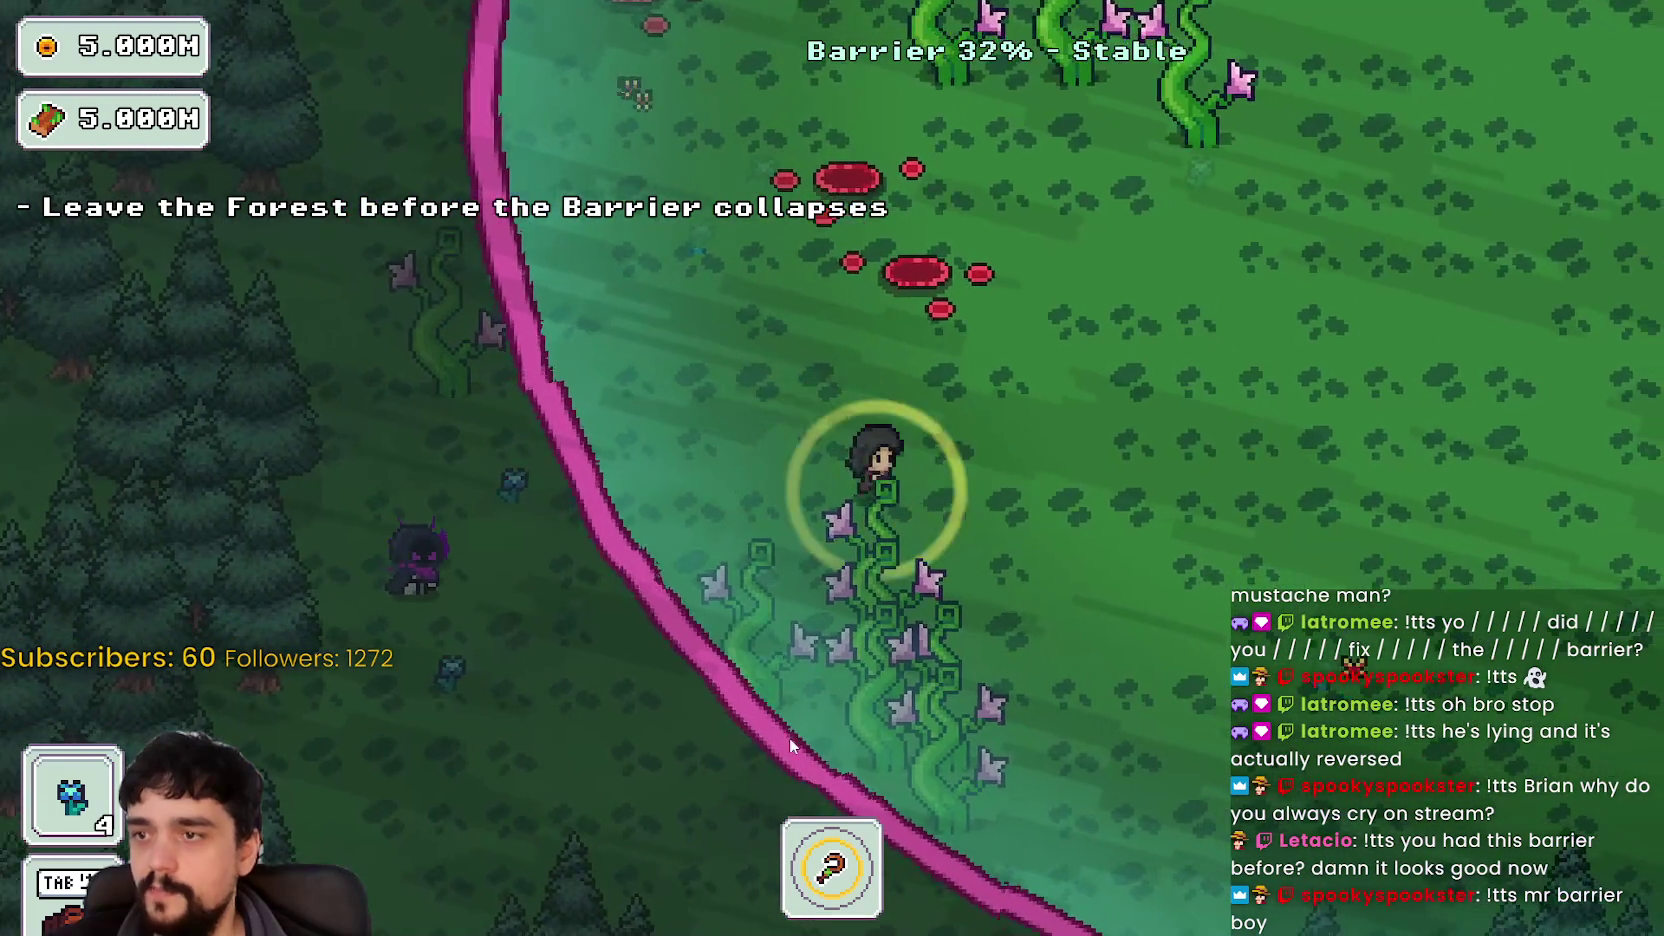
pyautogui.press('d')
pyautogui.press('d')
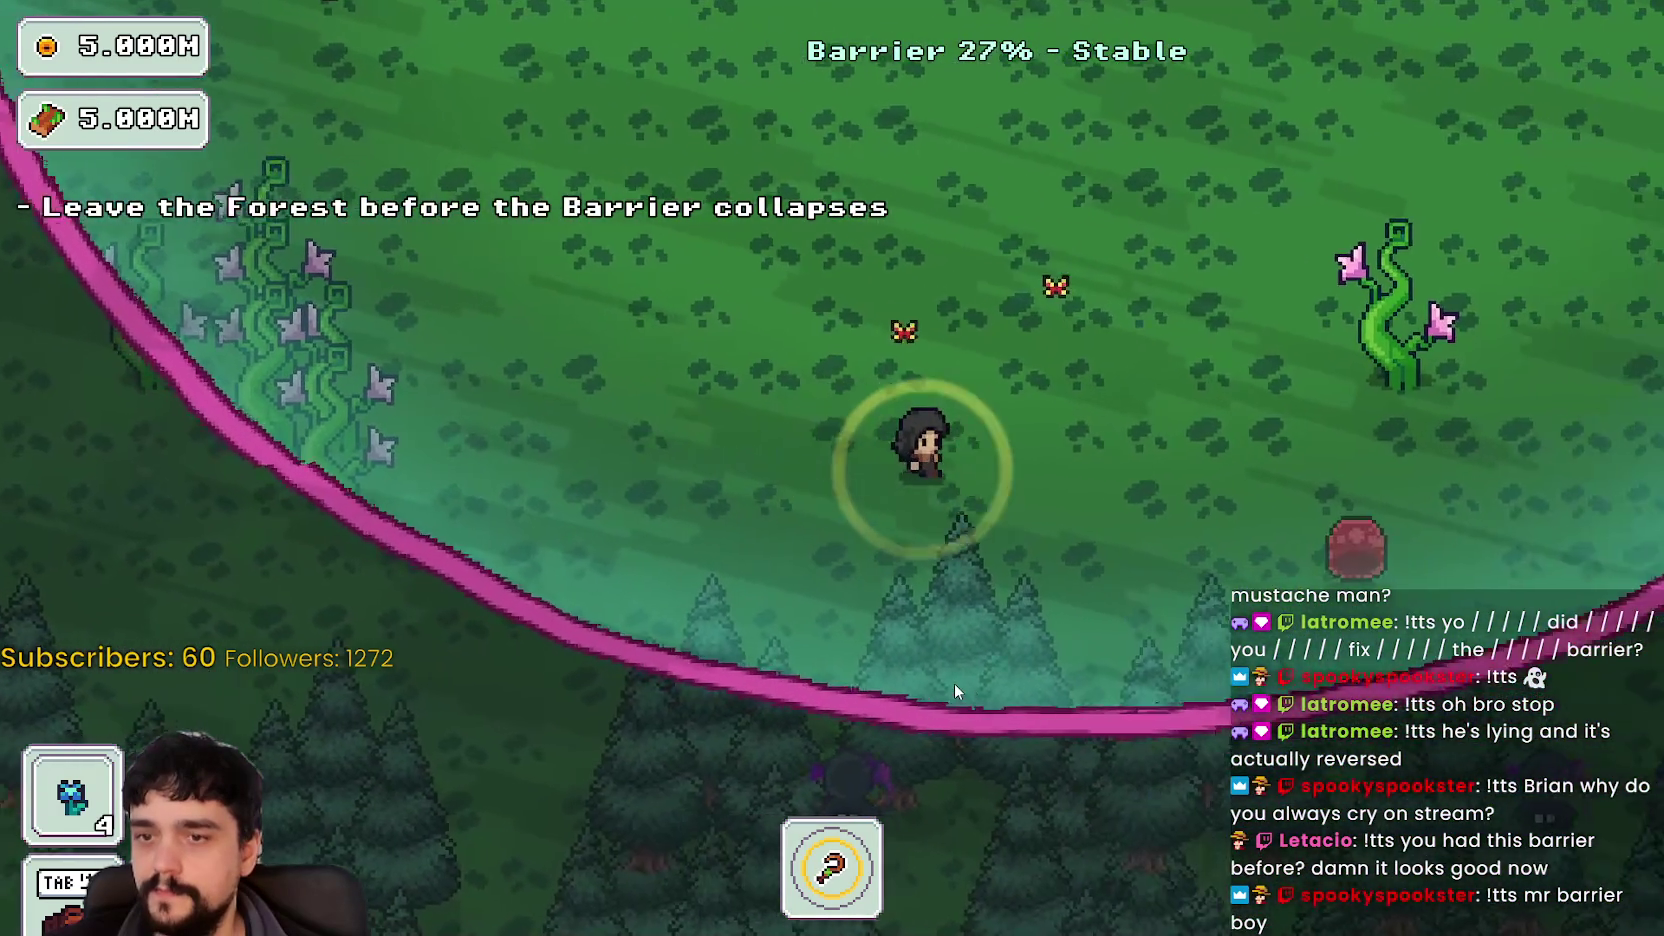
pyautogui.press('w')
pyautogui.press('d')
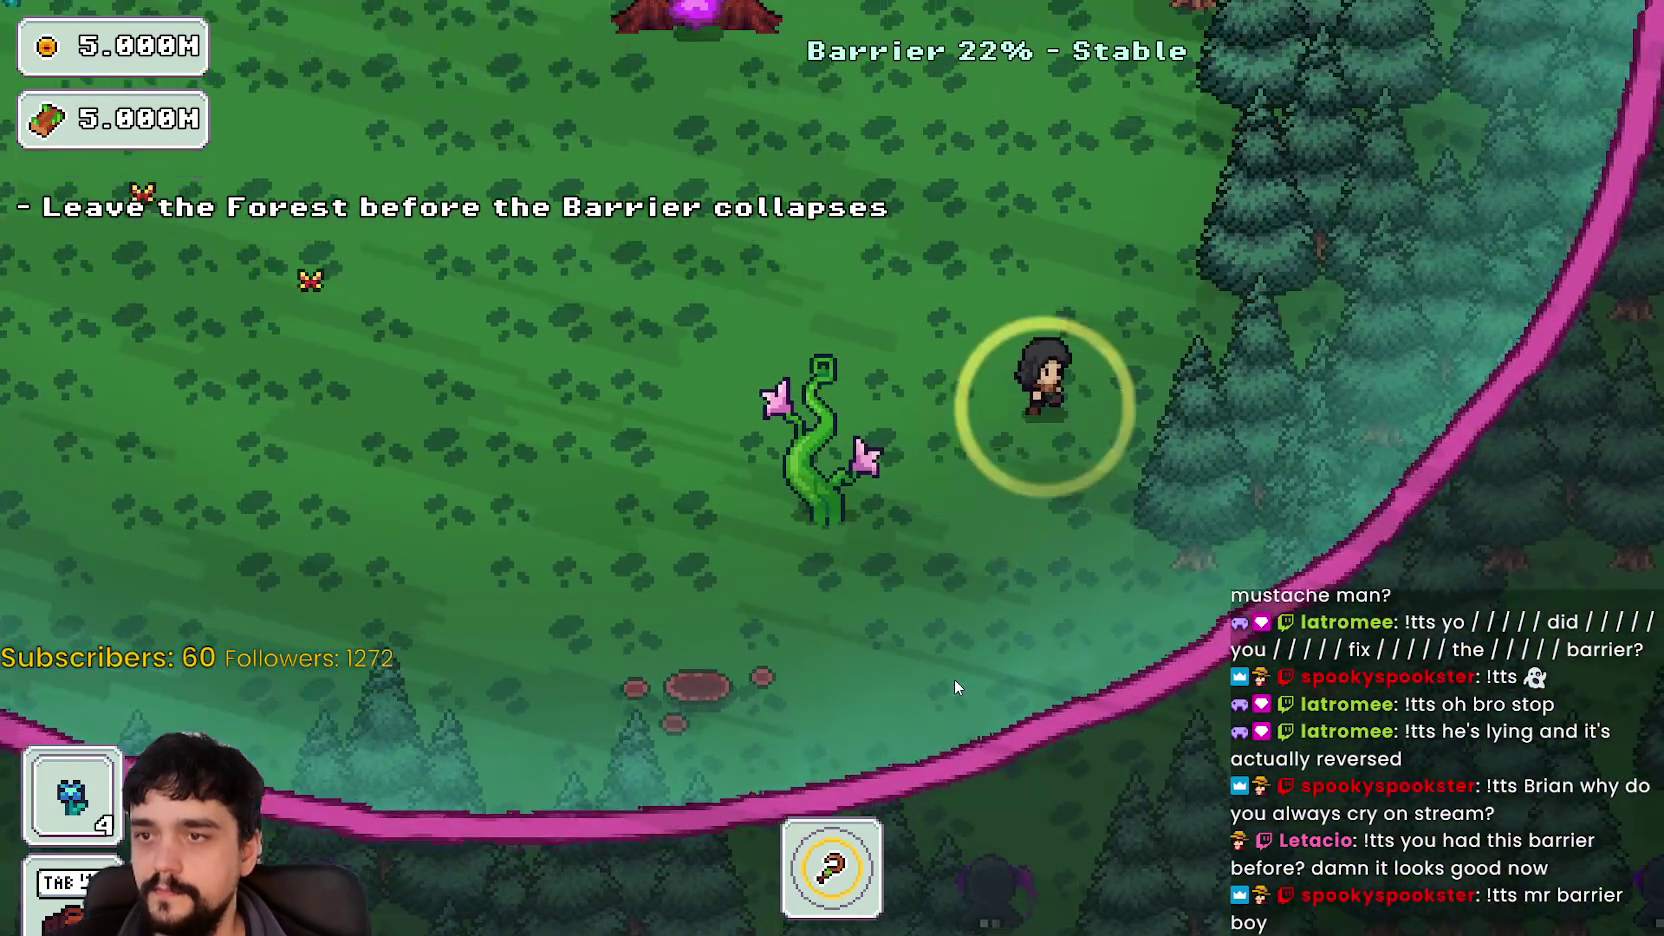
# - Keep the mage moving through the forest as the barrier fails, heading toward the portal tree
pyautogui.press('w')
pyautogui.press('a')
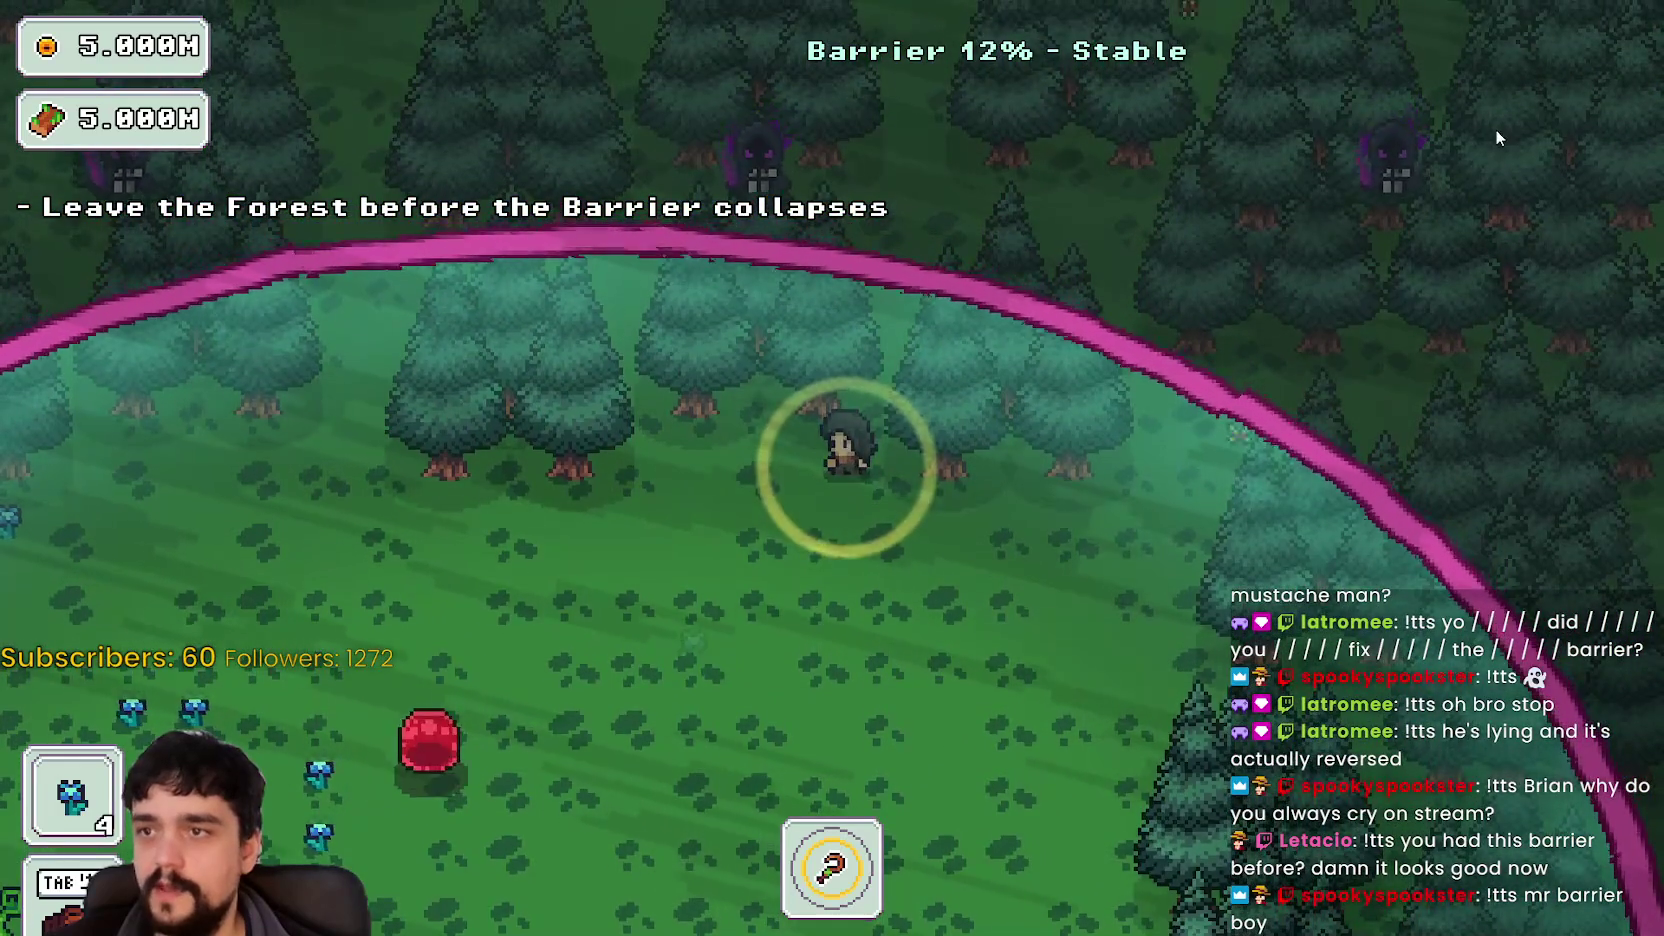
pyautogui.press('s')
pyautogui.press('a')
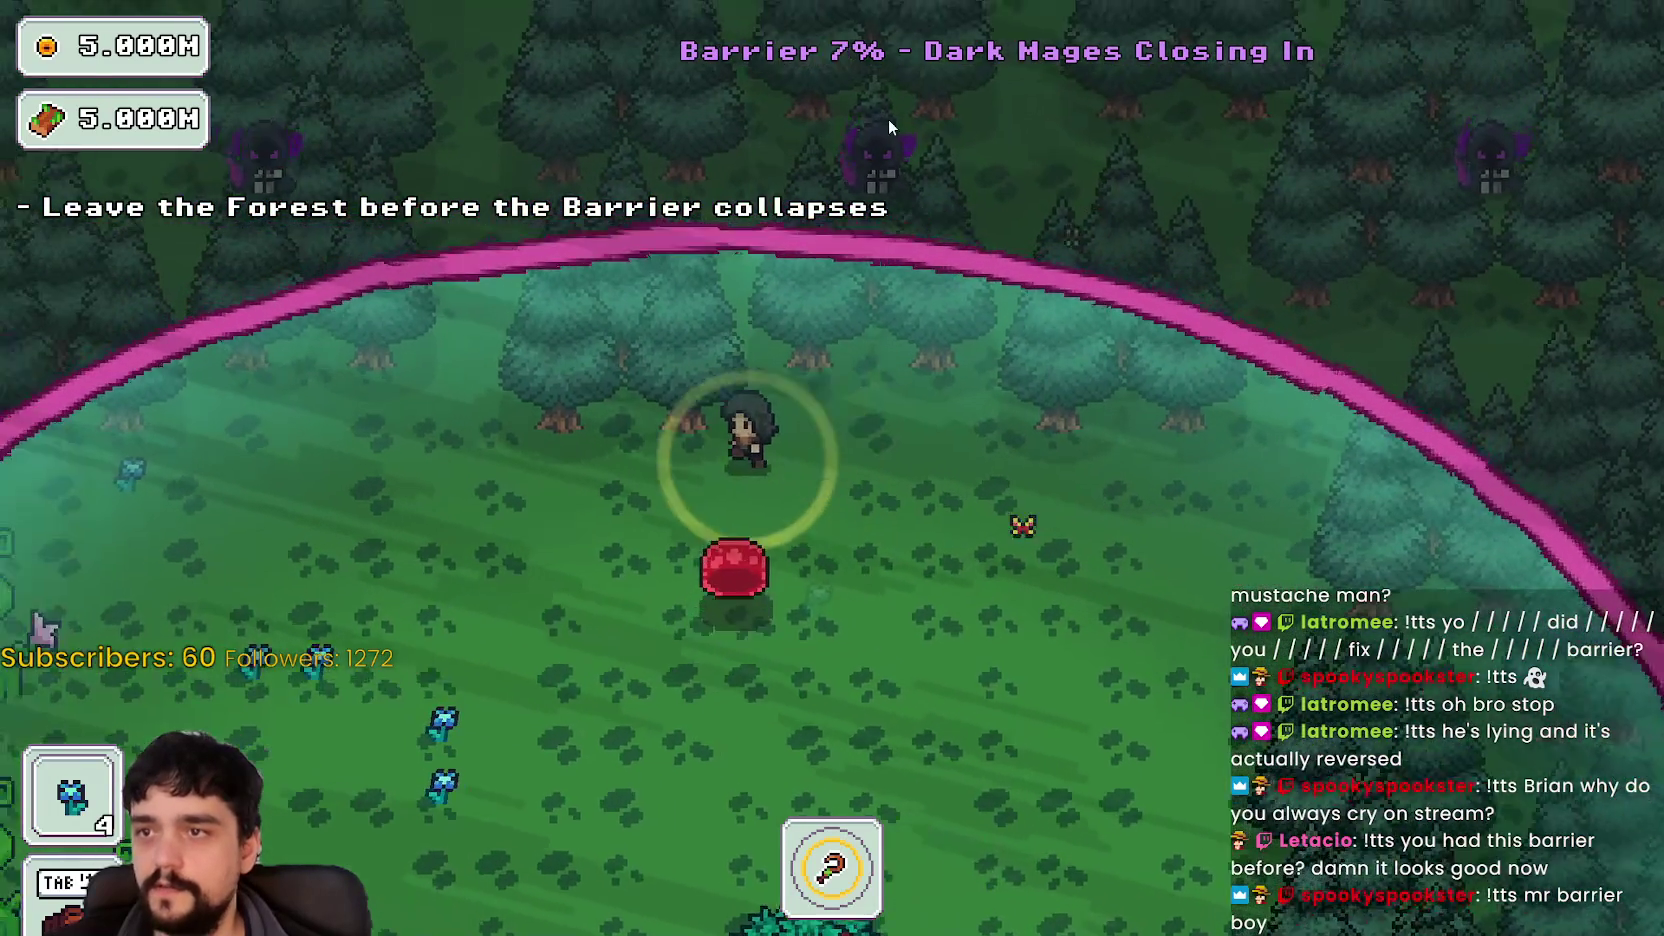
pyautogui.press('s')
pyautogui.press('a')
pyautogui.press('s')
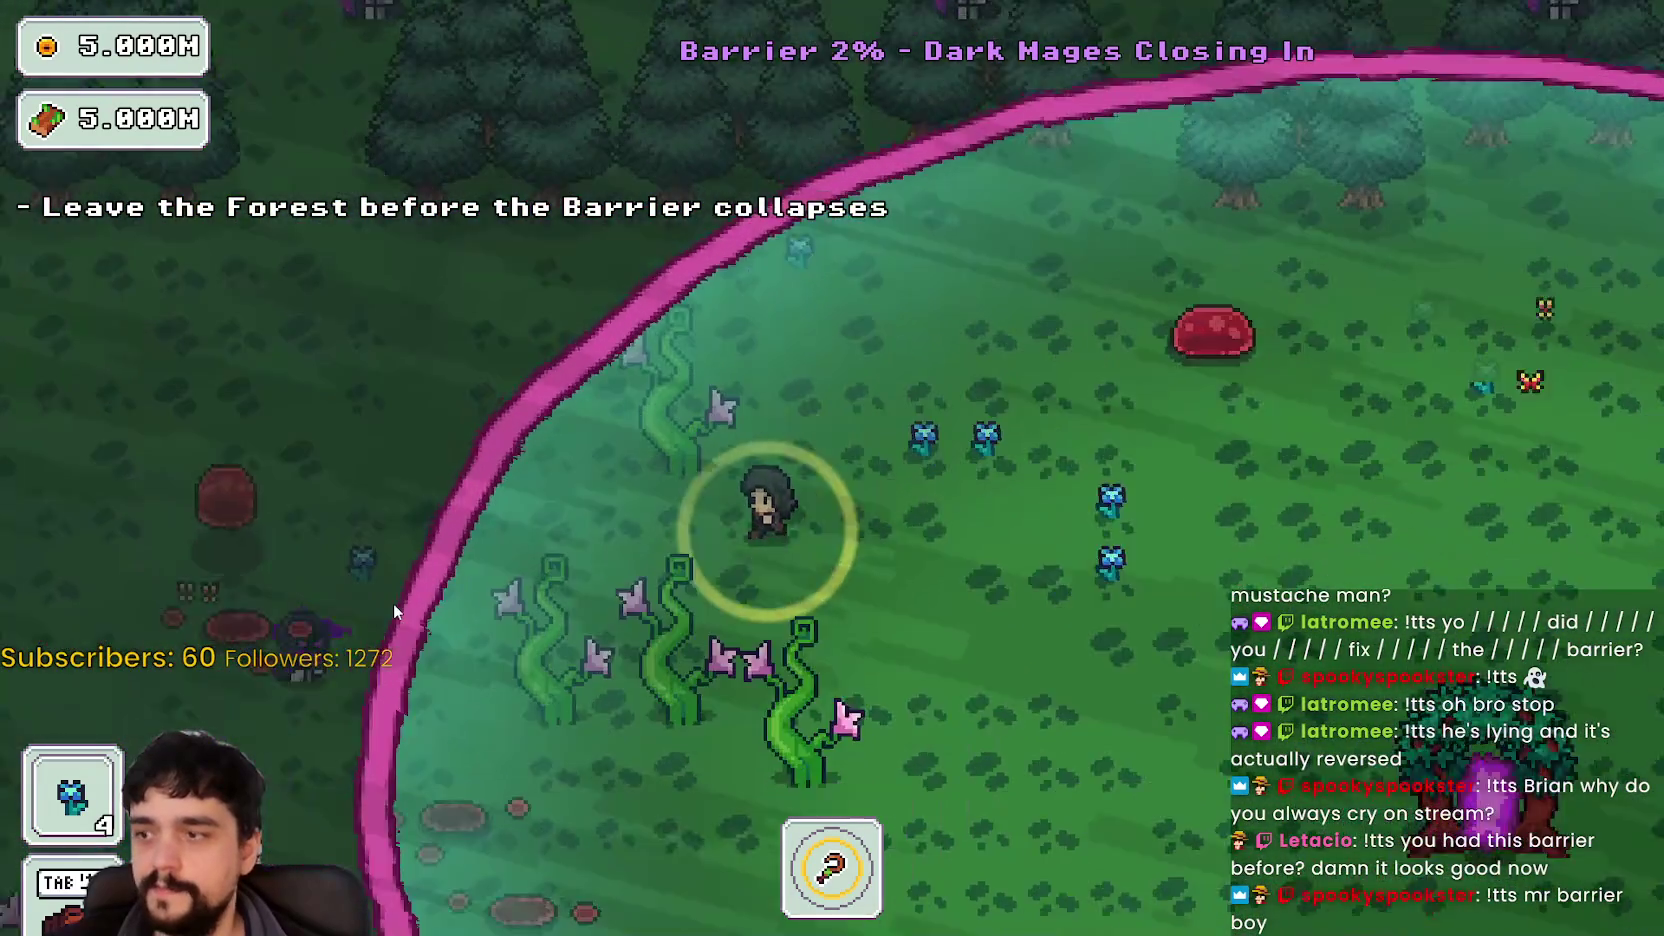
pyautogui.press('s')
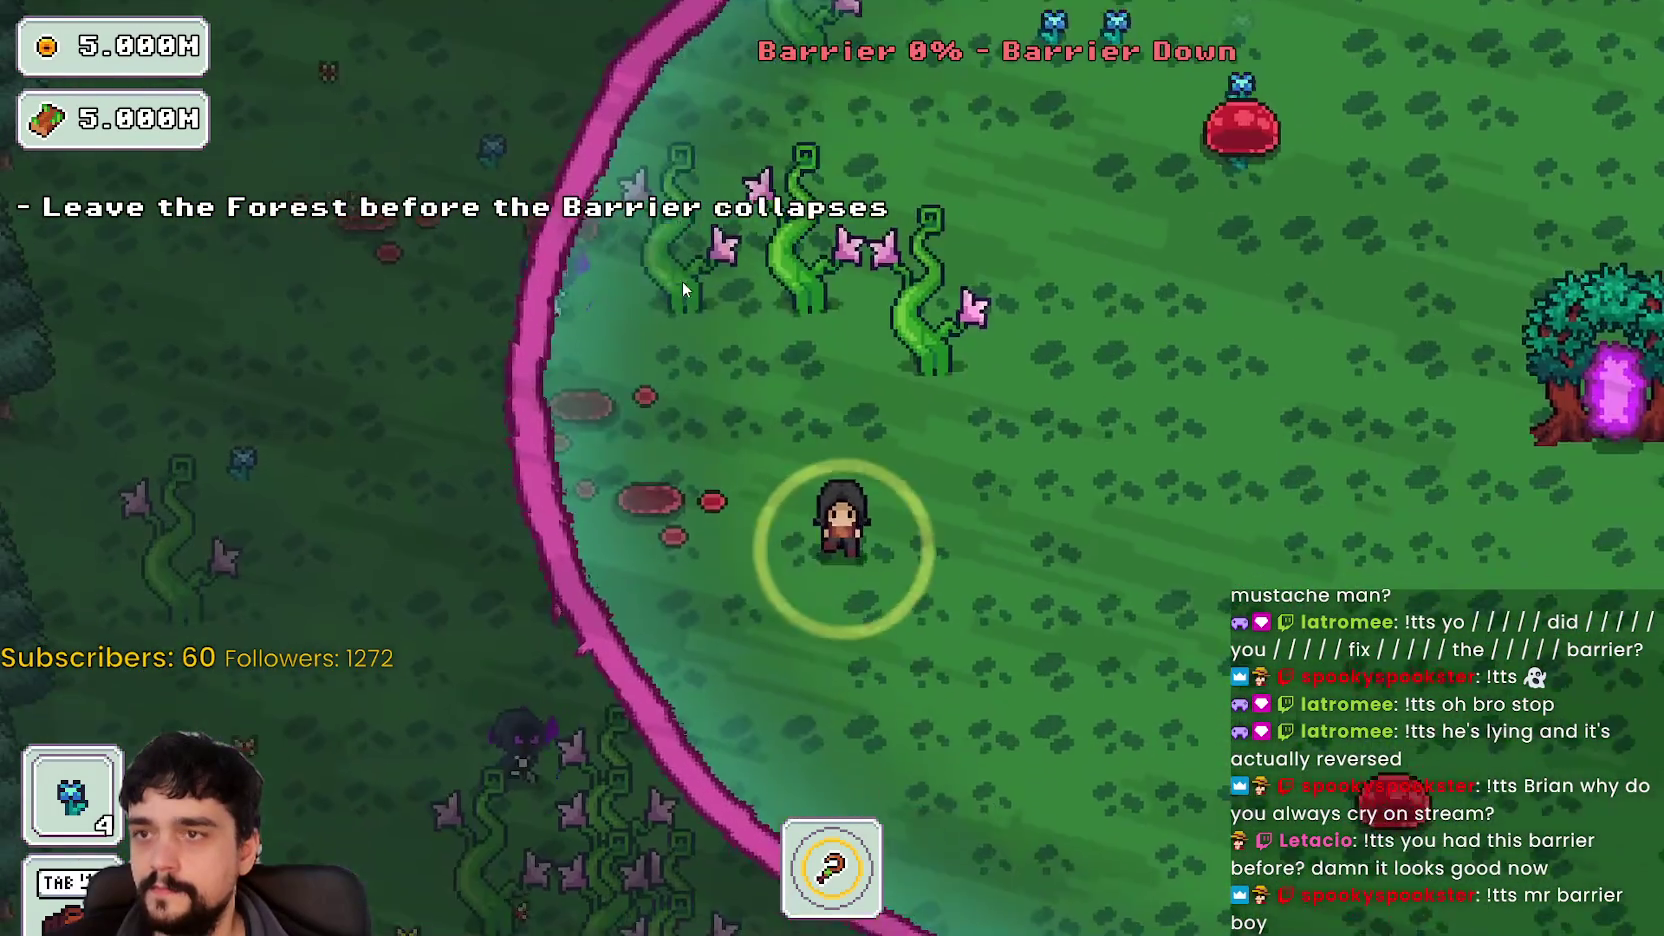
pyautogui.press('d')
pyautogui.press('w')
pyautogui.press('d')
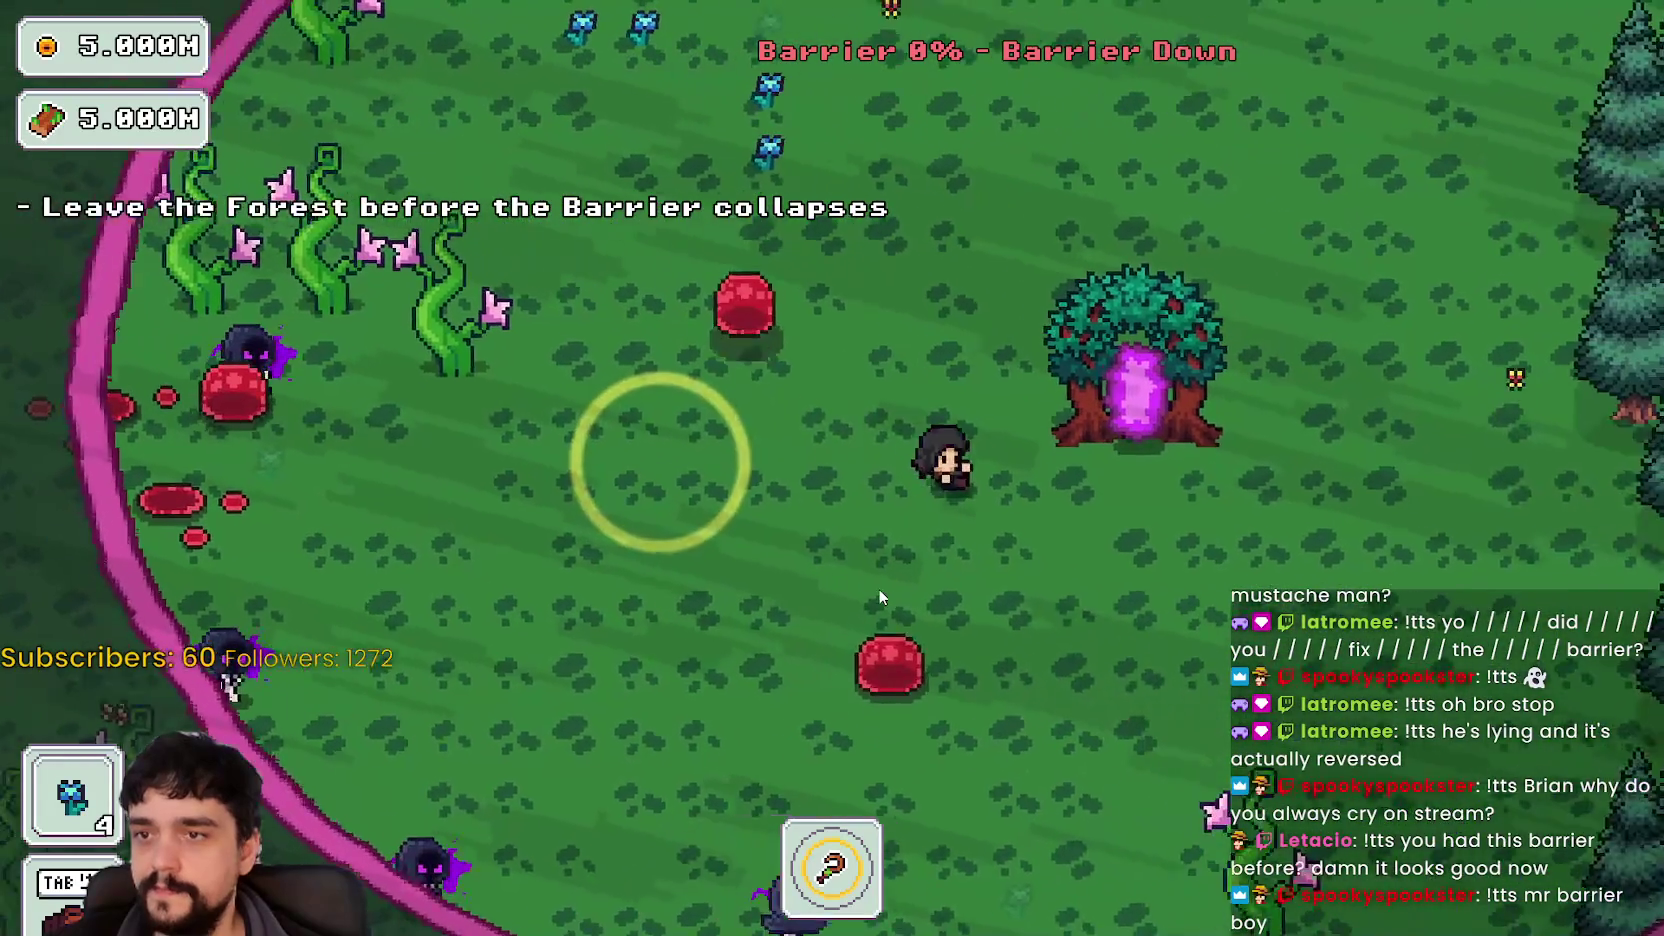
pyautogui.press('s')
# - Circle the portal tree dodging the dark mages, then enter the portal to the village
pyautogui.press('a')
pyautogui.press('w')
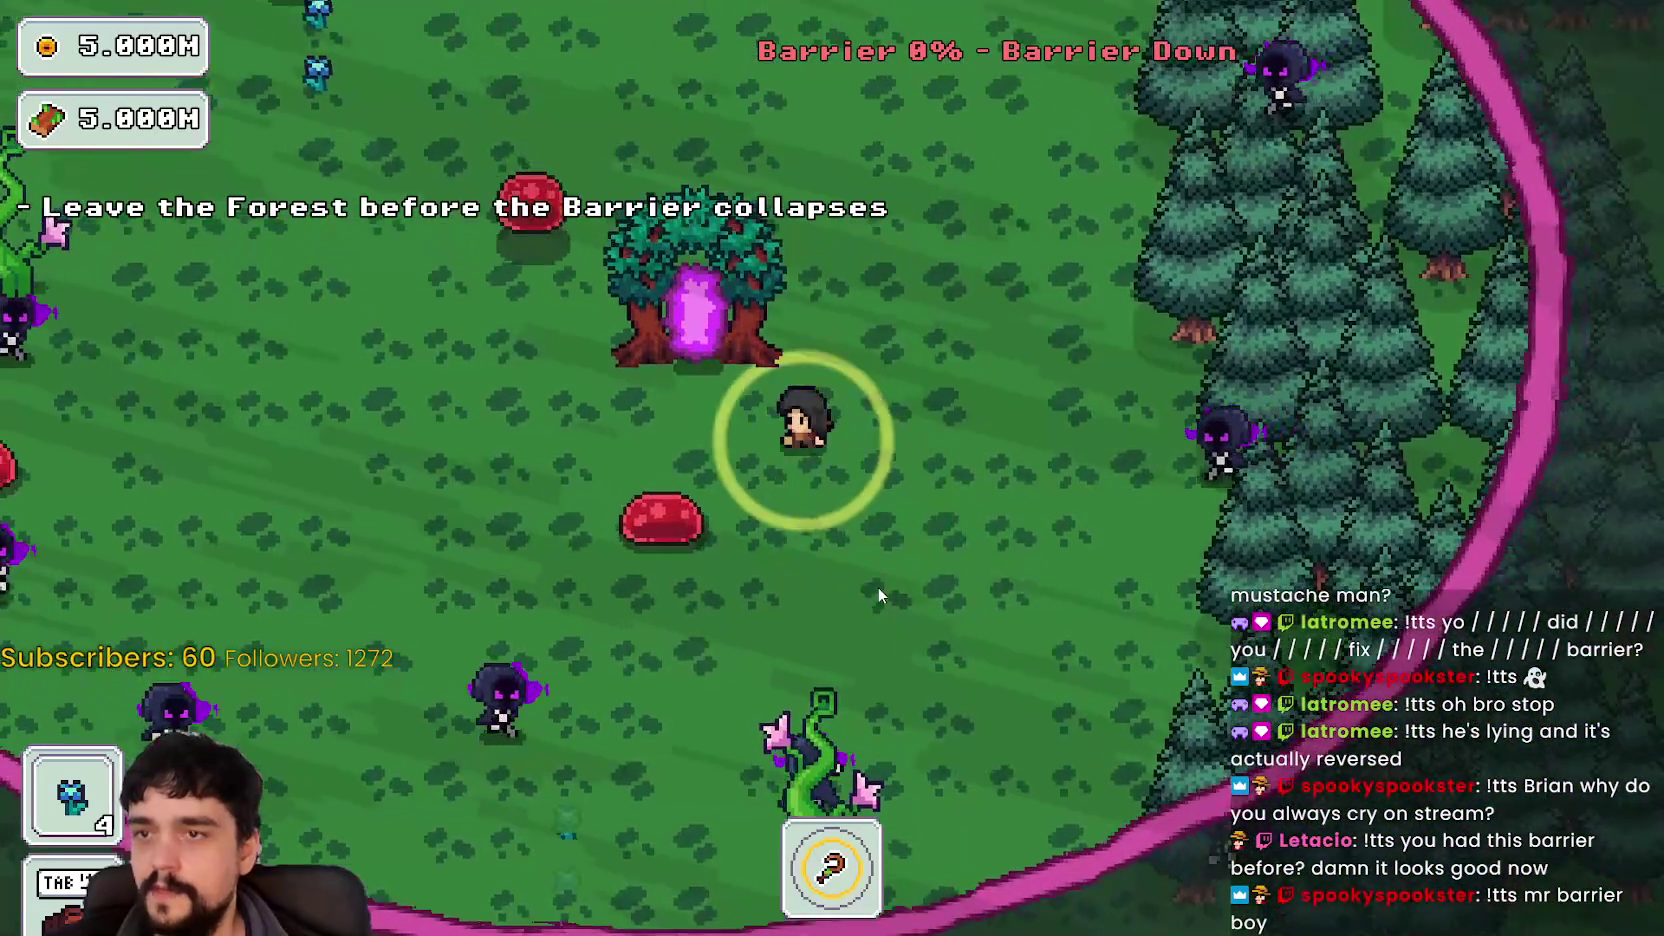
pyautogui.press('d')
pyautogui.press('s')
pyautogui.press('a')
pyautogui.press('w')
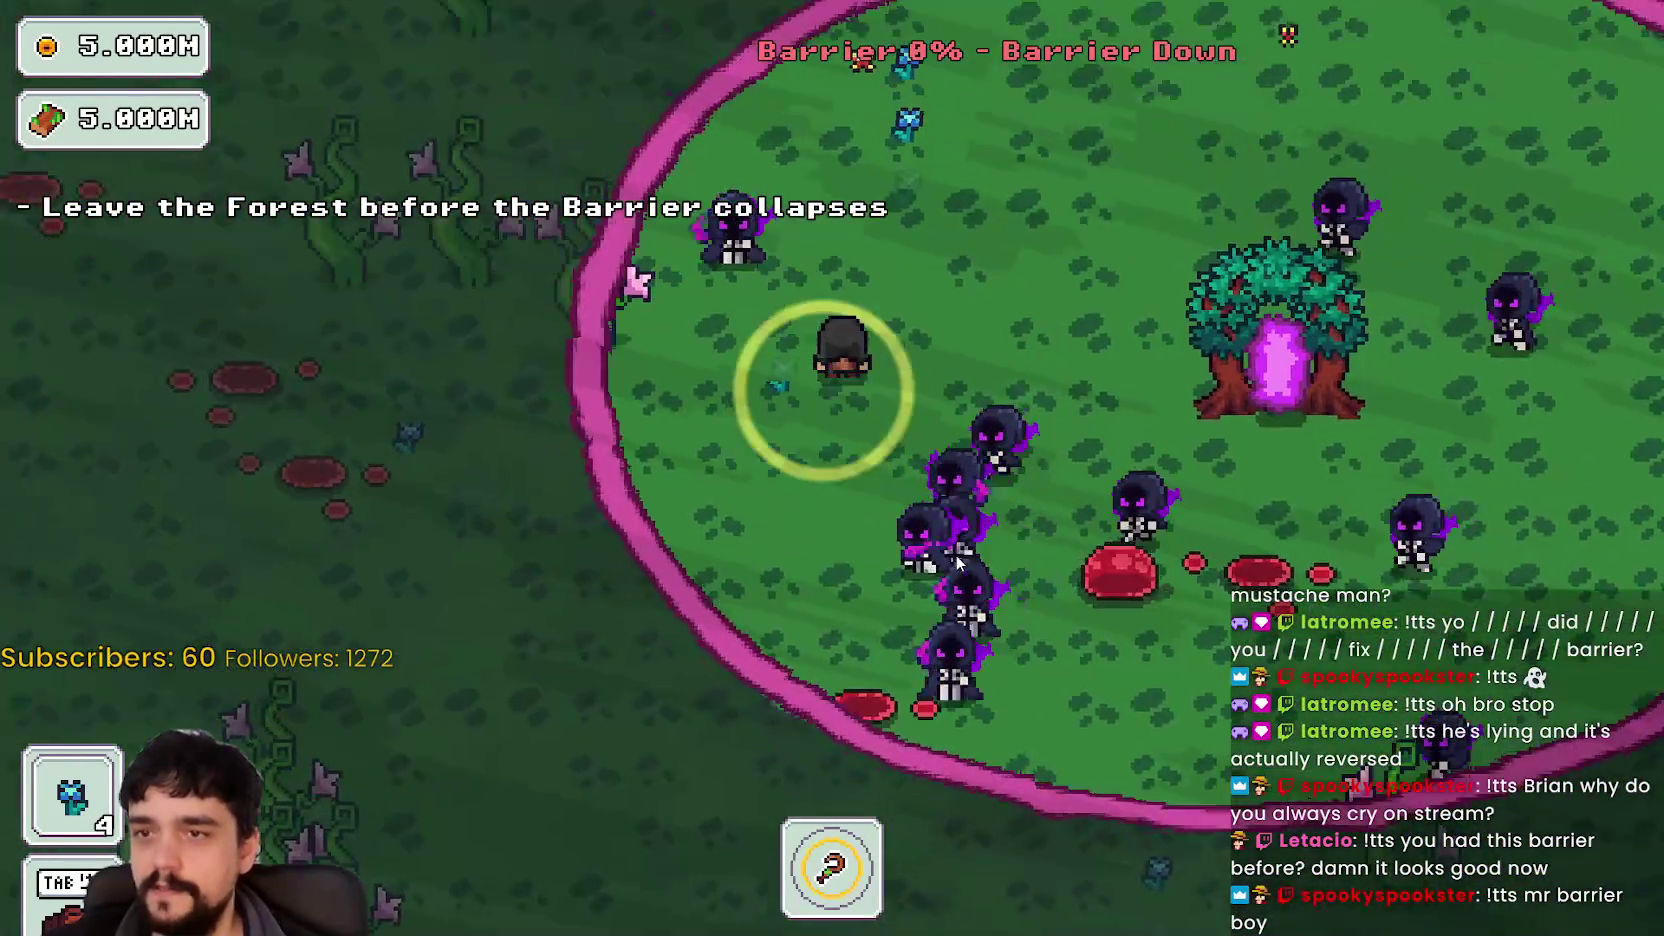
pyautogui.press('d')
pyautogui.press('s')
pyautogui.press('d')
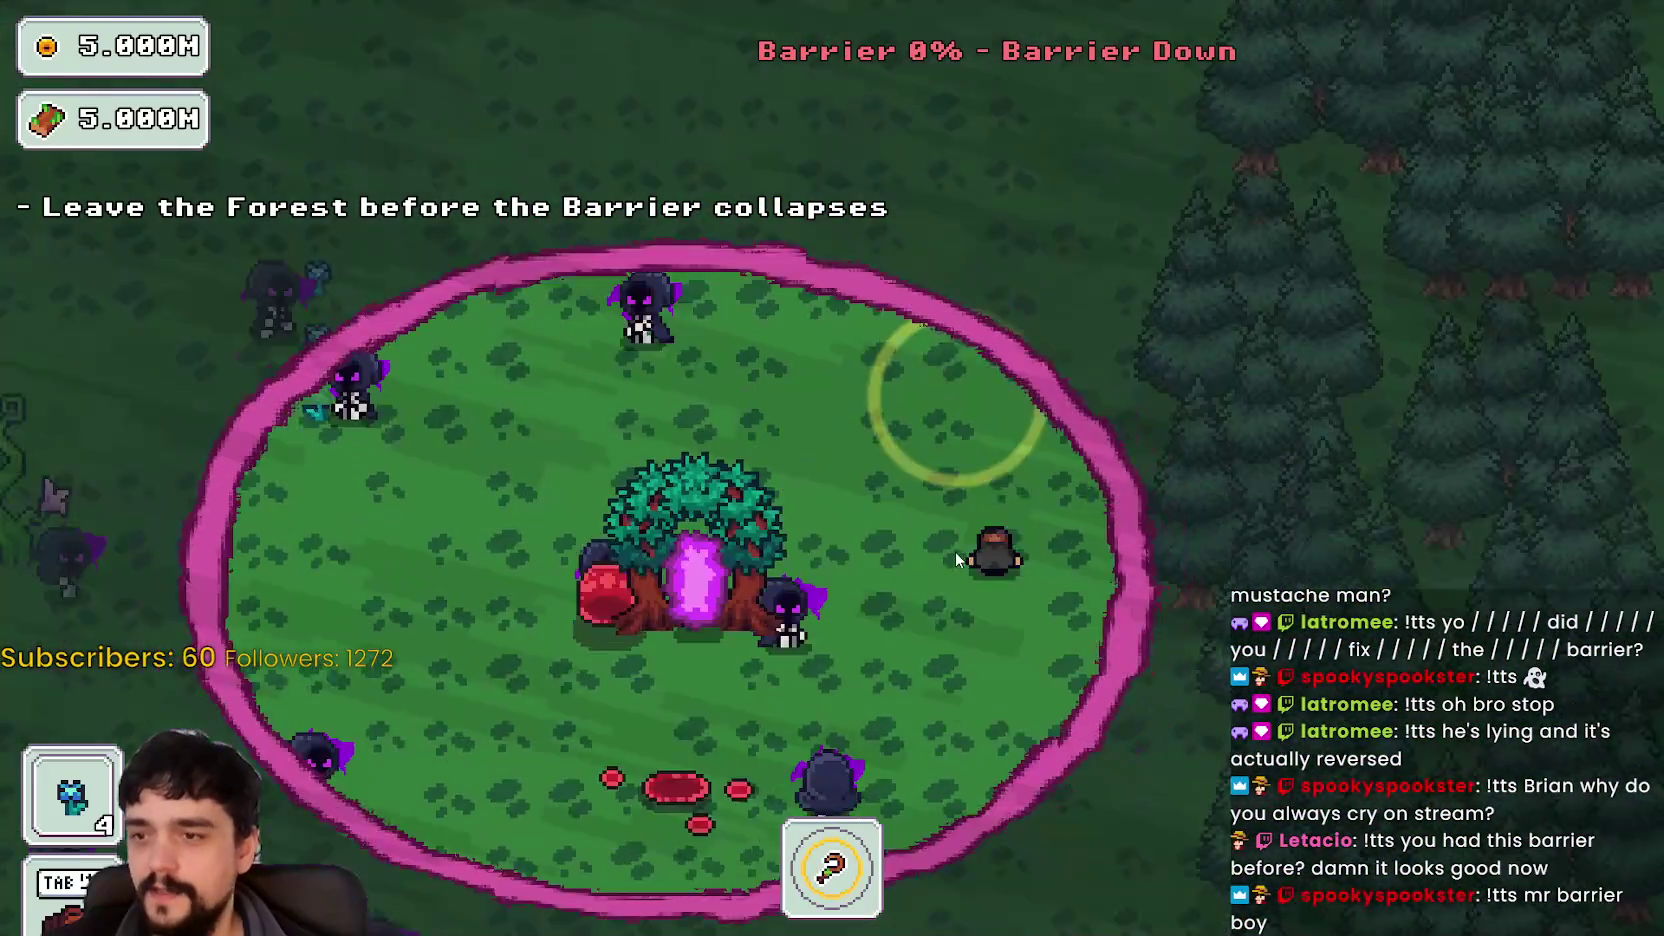
pyautogui.press('a')
pyautogui.press('w')
pyautogui.press('d')
pyautogui.press('e')
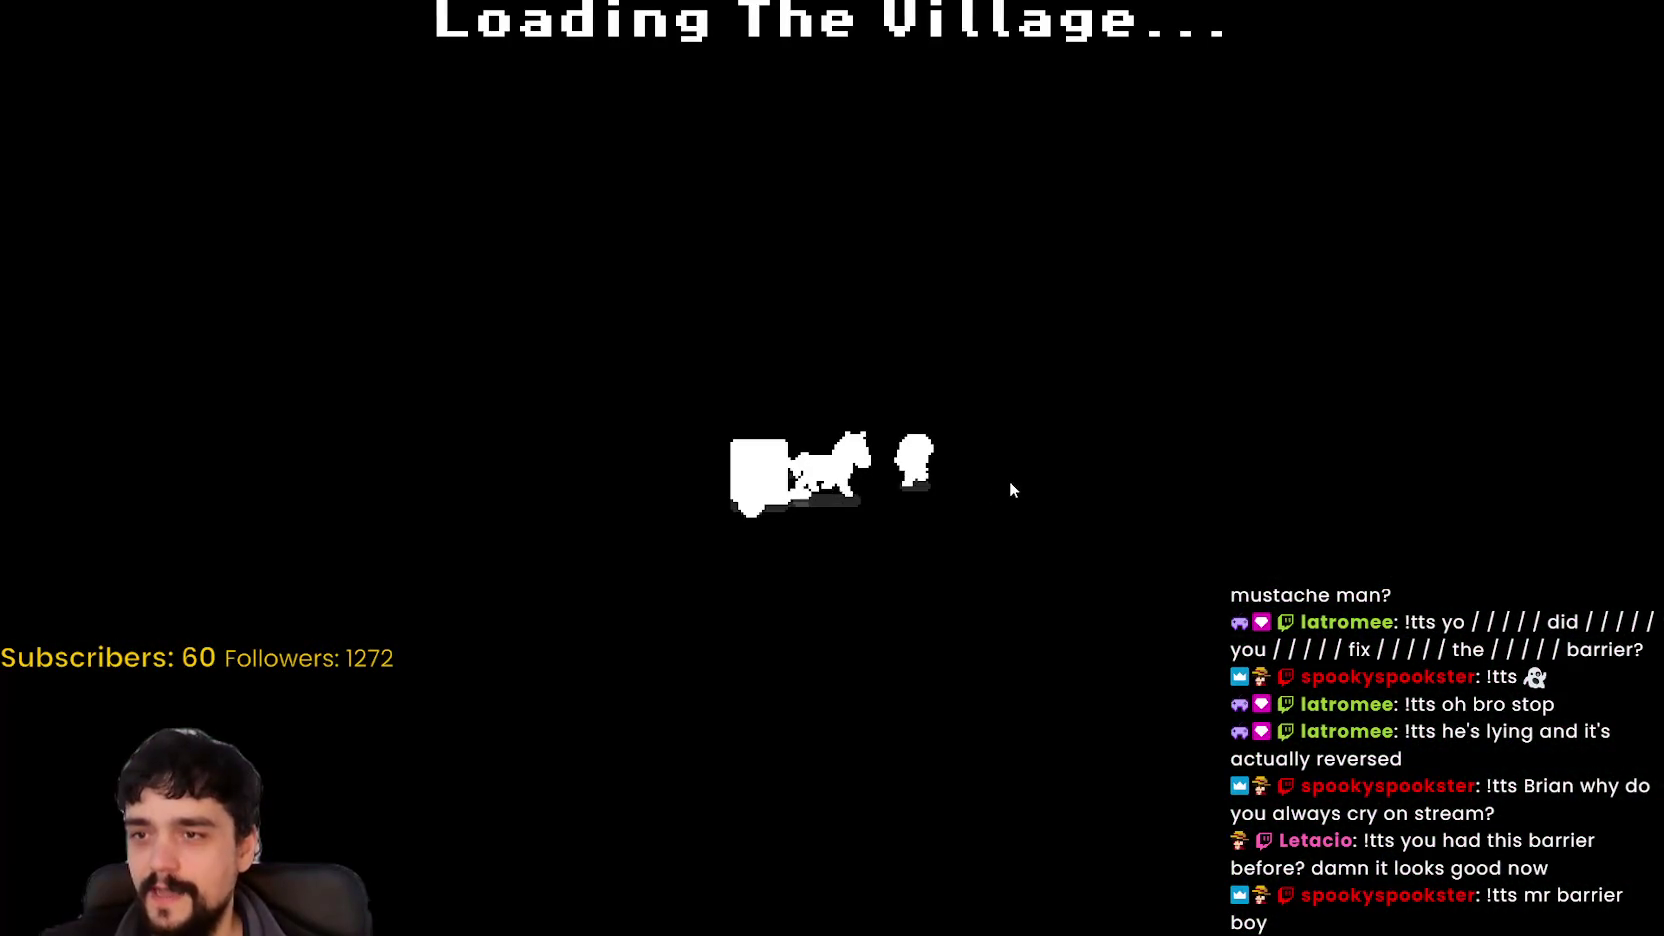
# - Walk to the market stall to sell the three plants, then switch back to the Godot editor
pyautogui.press('d')
pyautogui.press('w')
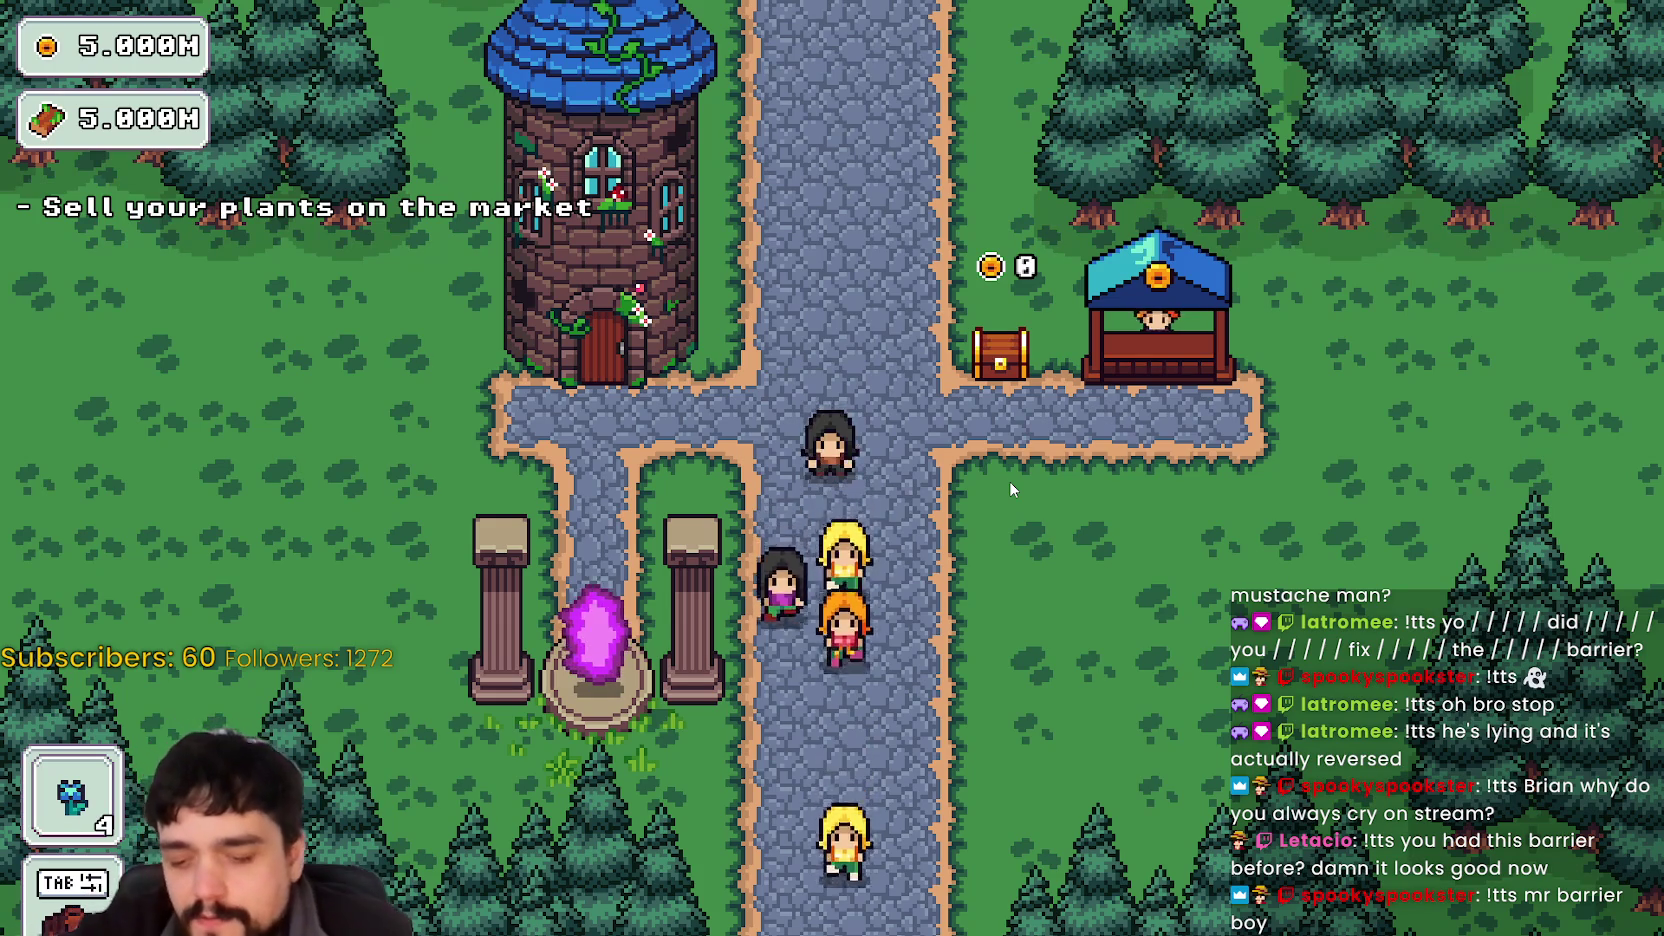
pyautogui.press('d')
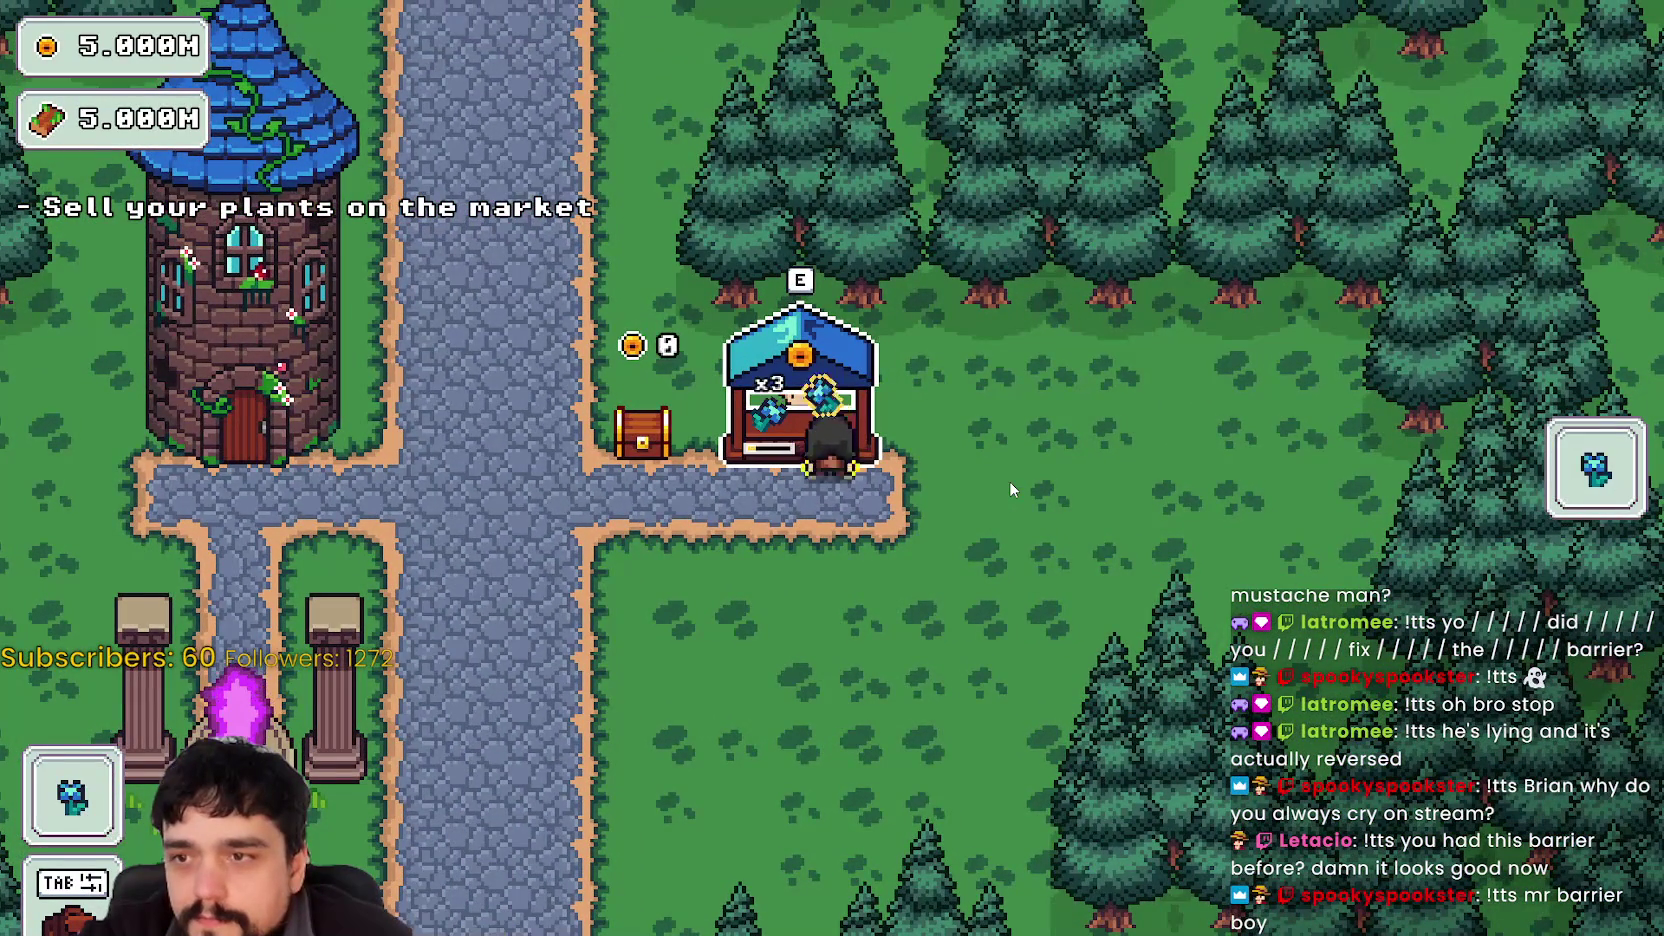
pyautogui.press('s')
pyautogui.press('a')
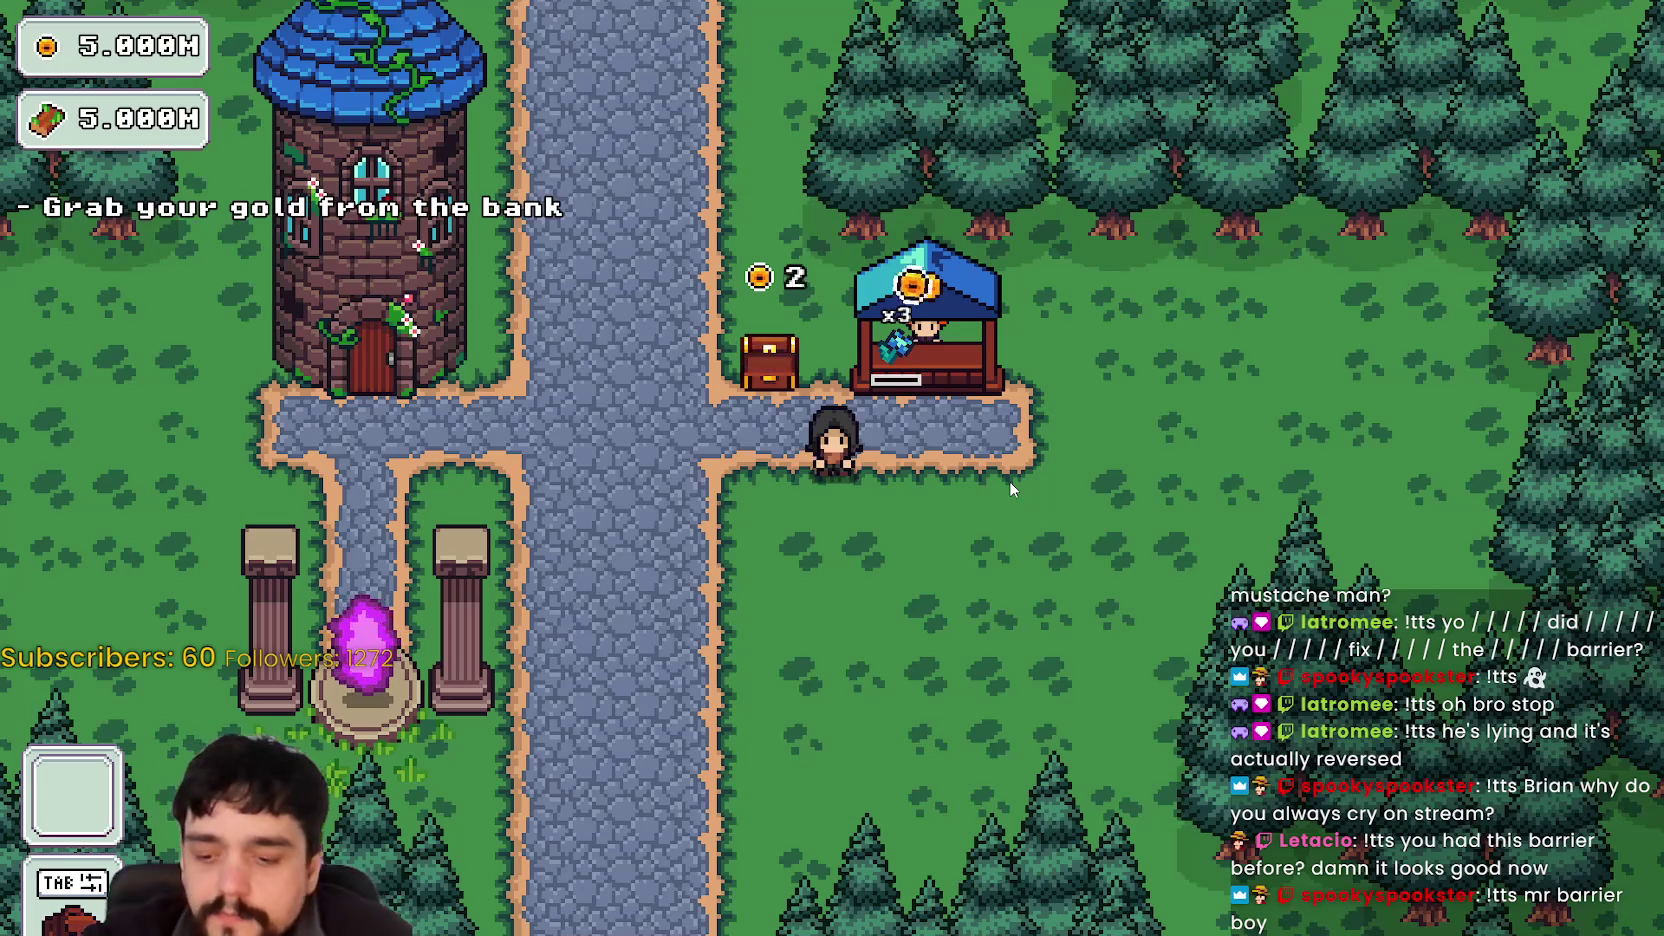
pyautogui.press('a')
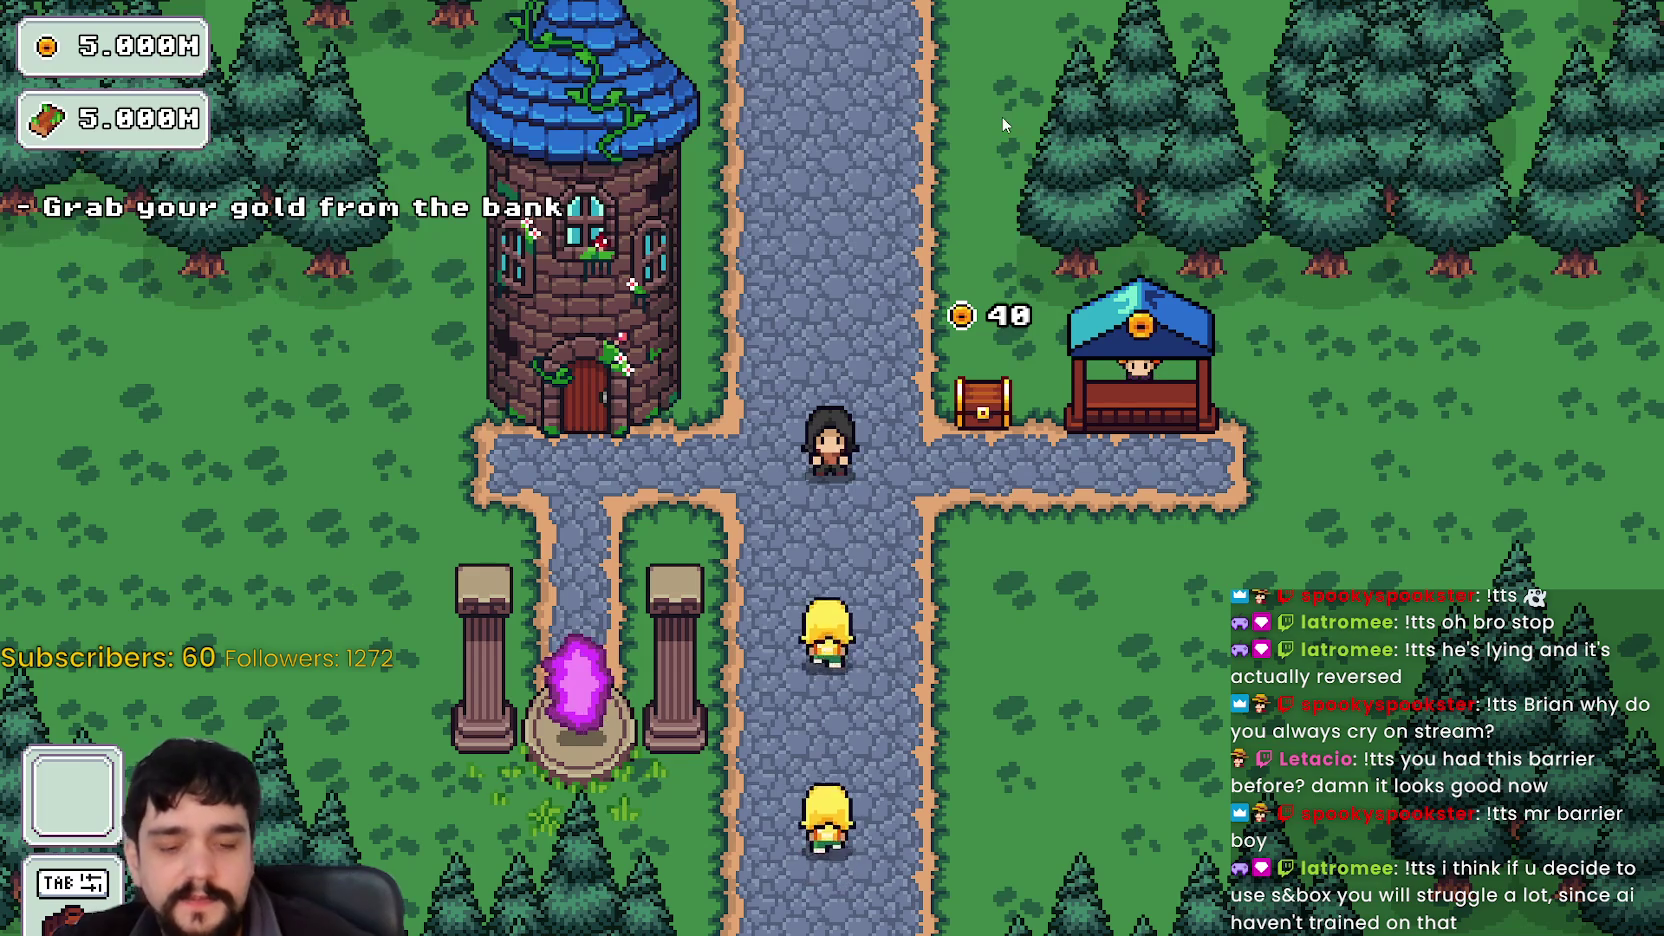
pyautogui.hotkey('alt', 'Tab')
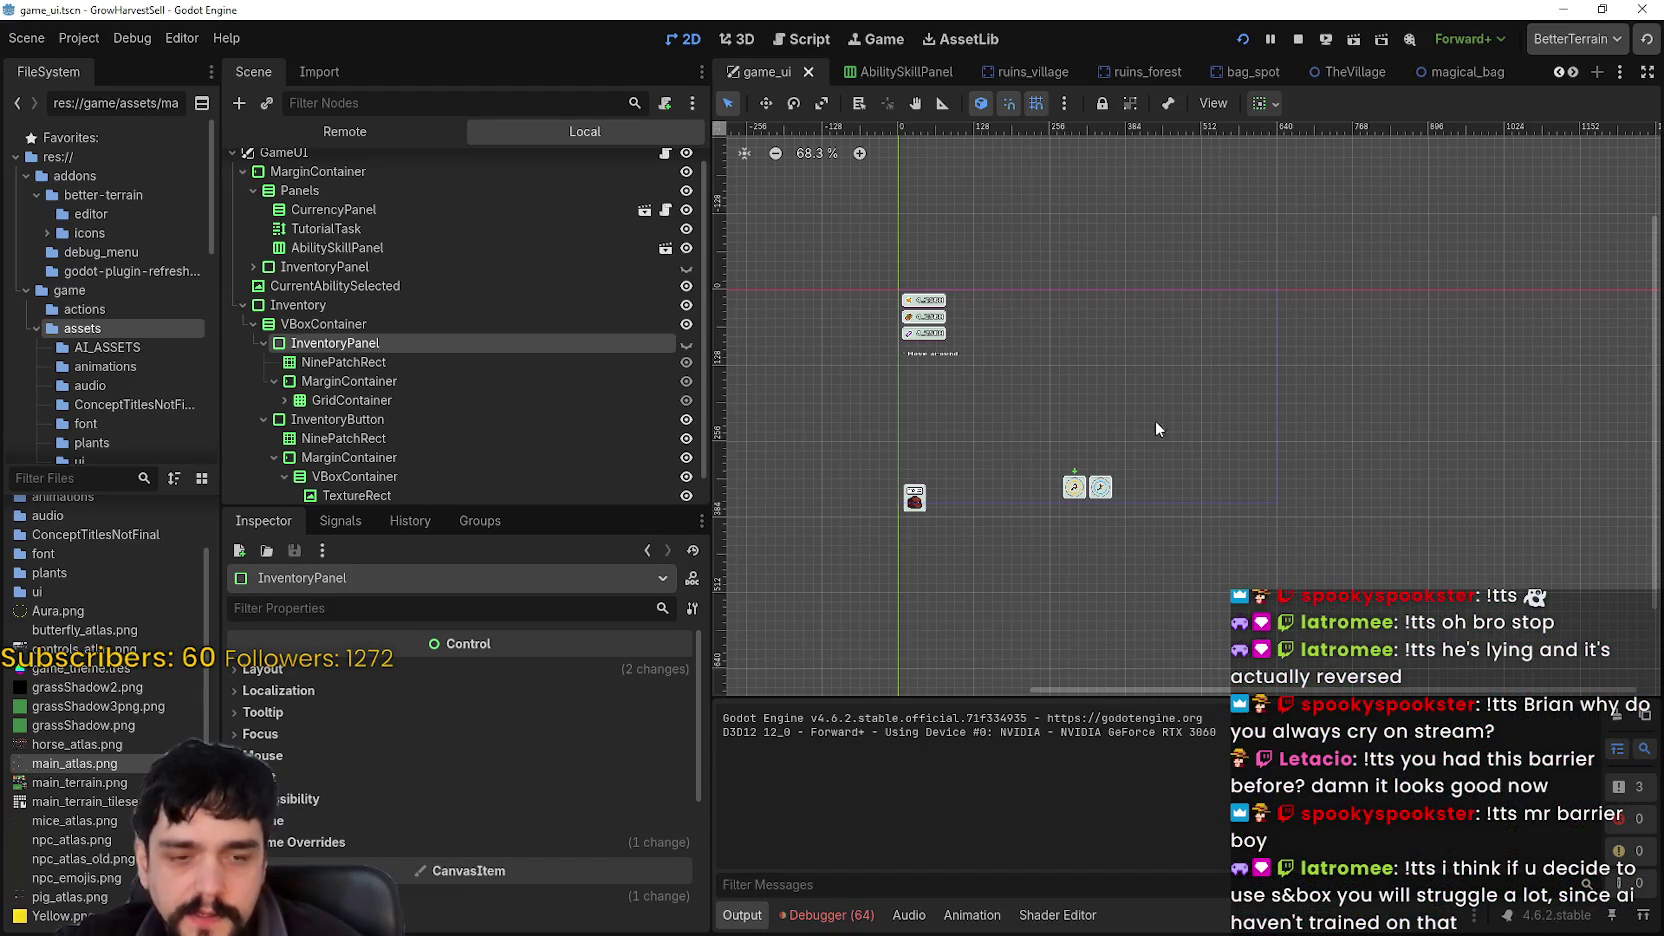
# - Select Inventory > VBoxContainer in the game_ui scene, zoom the canvas in, then switch to the player scene
pyautogui.scroll(1, 646, 342)
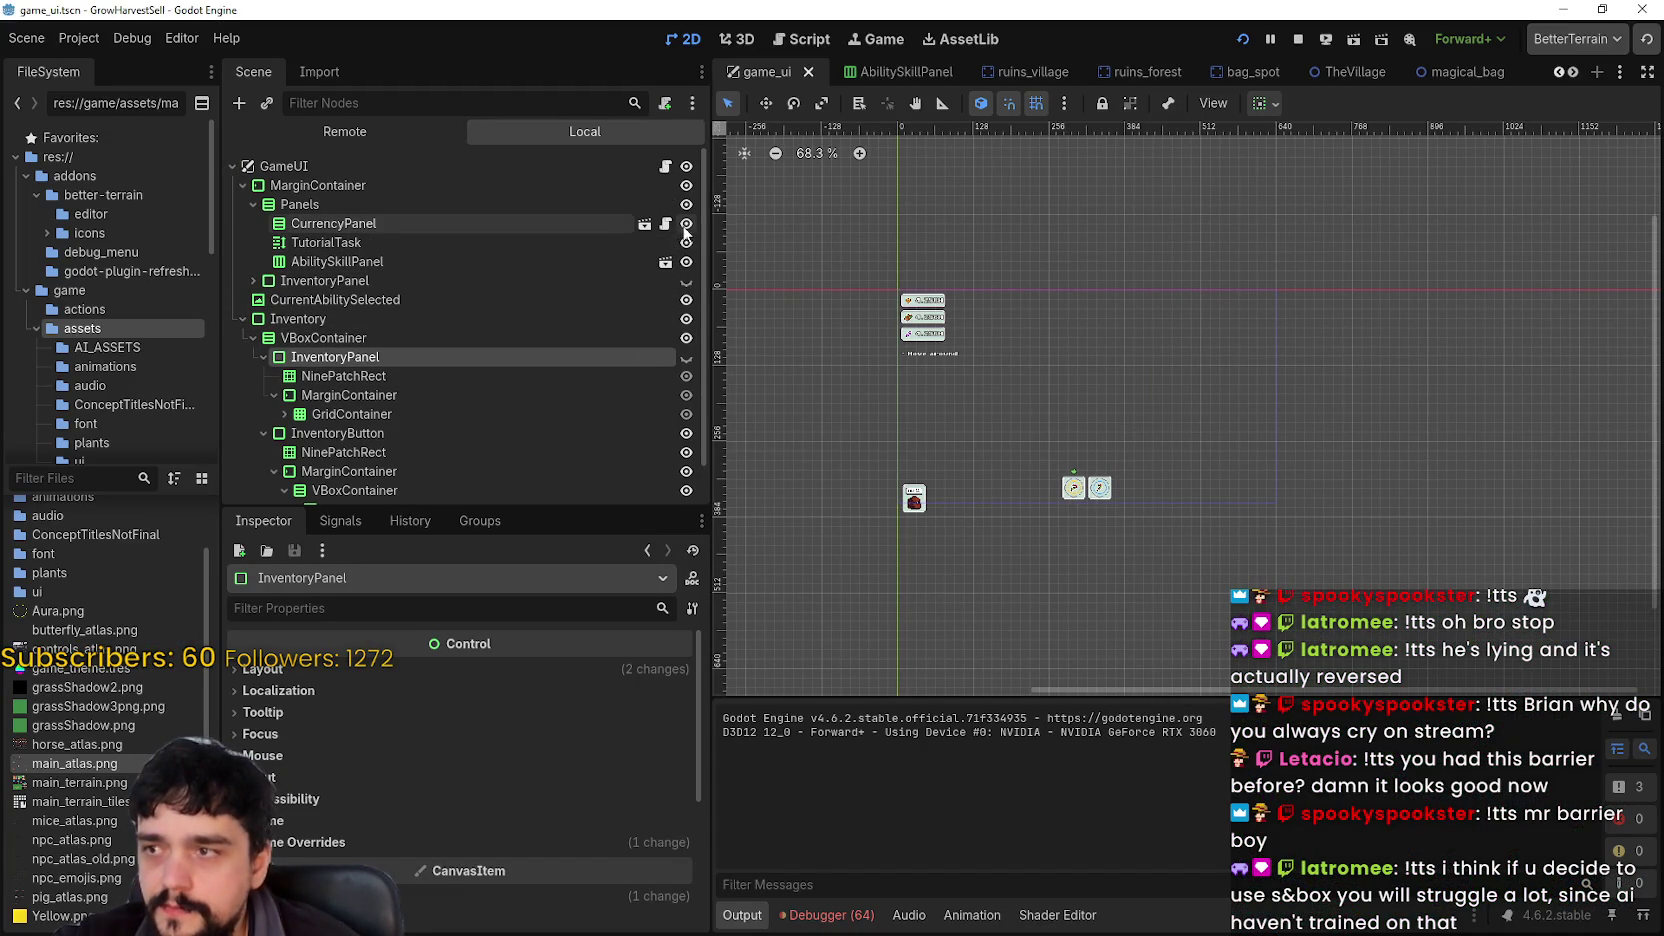
pyautogui.scroll(-3, 625, 312)
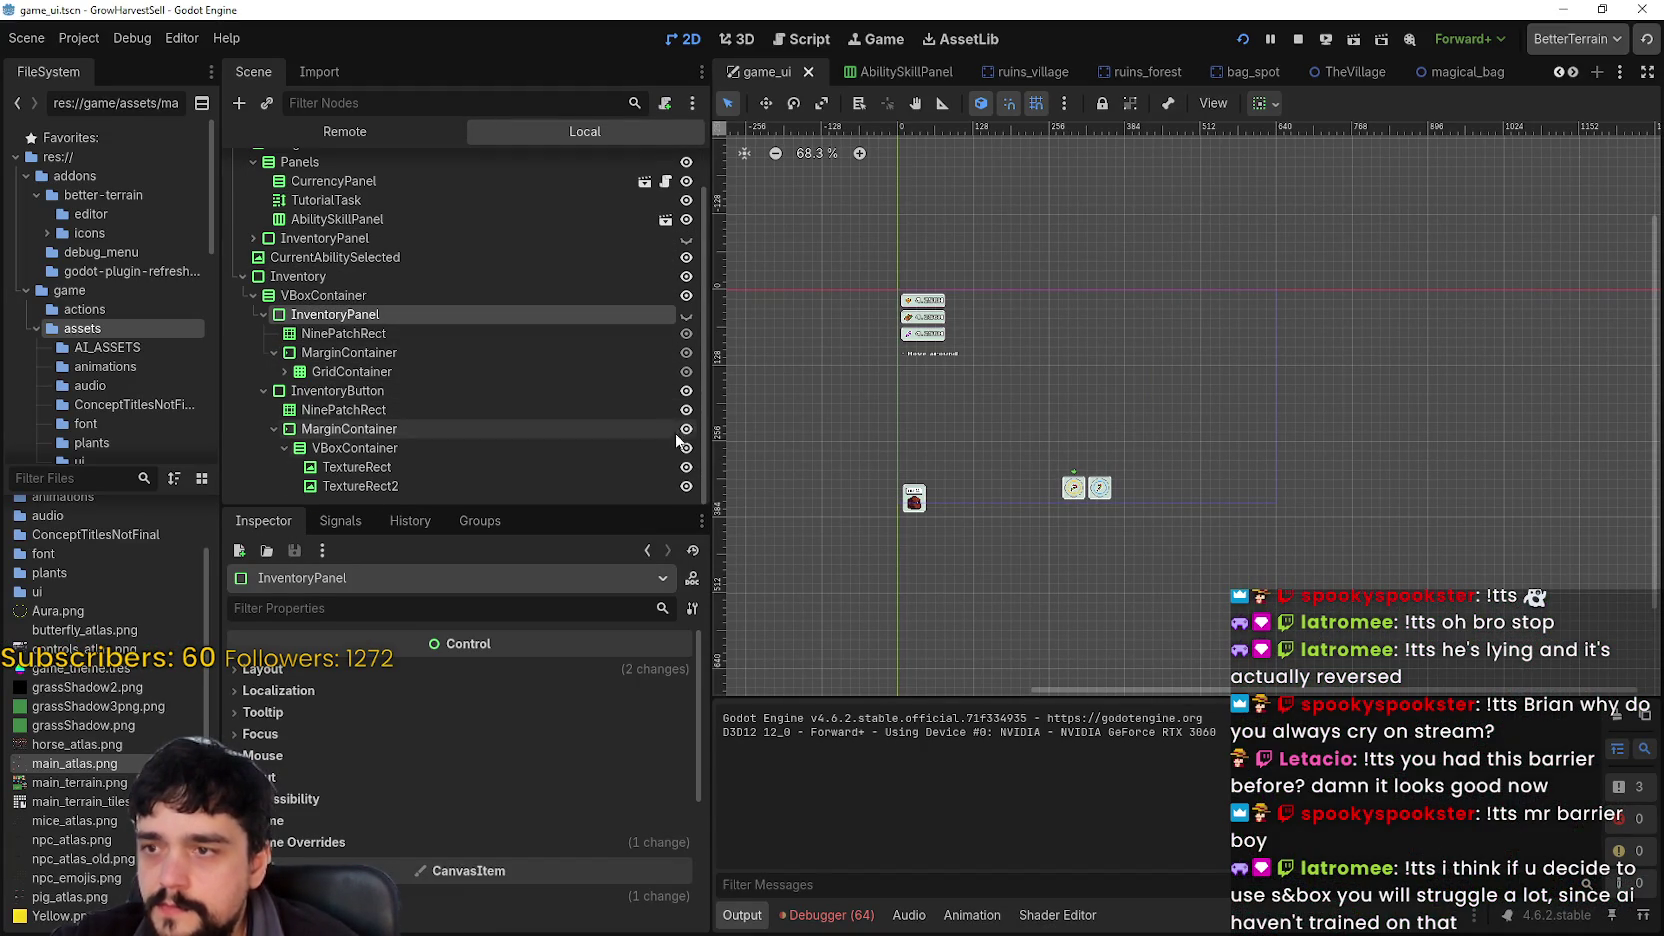
pyautogui.click(433, 296)
pyautogui.scroll(6, 1039, 537)
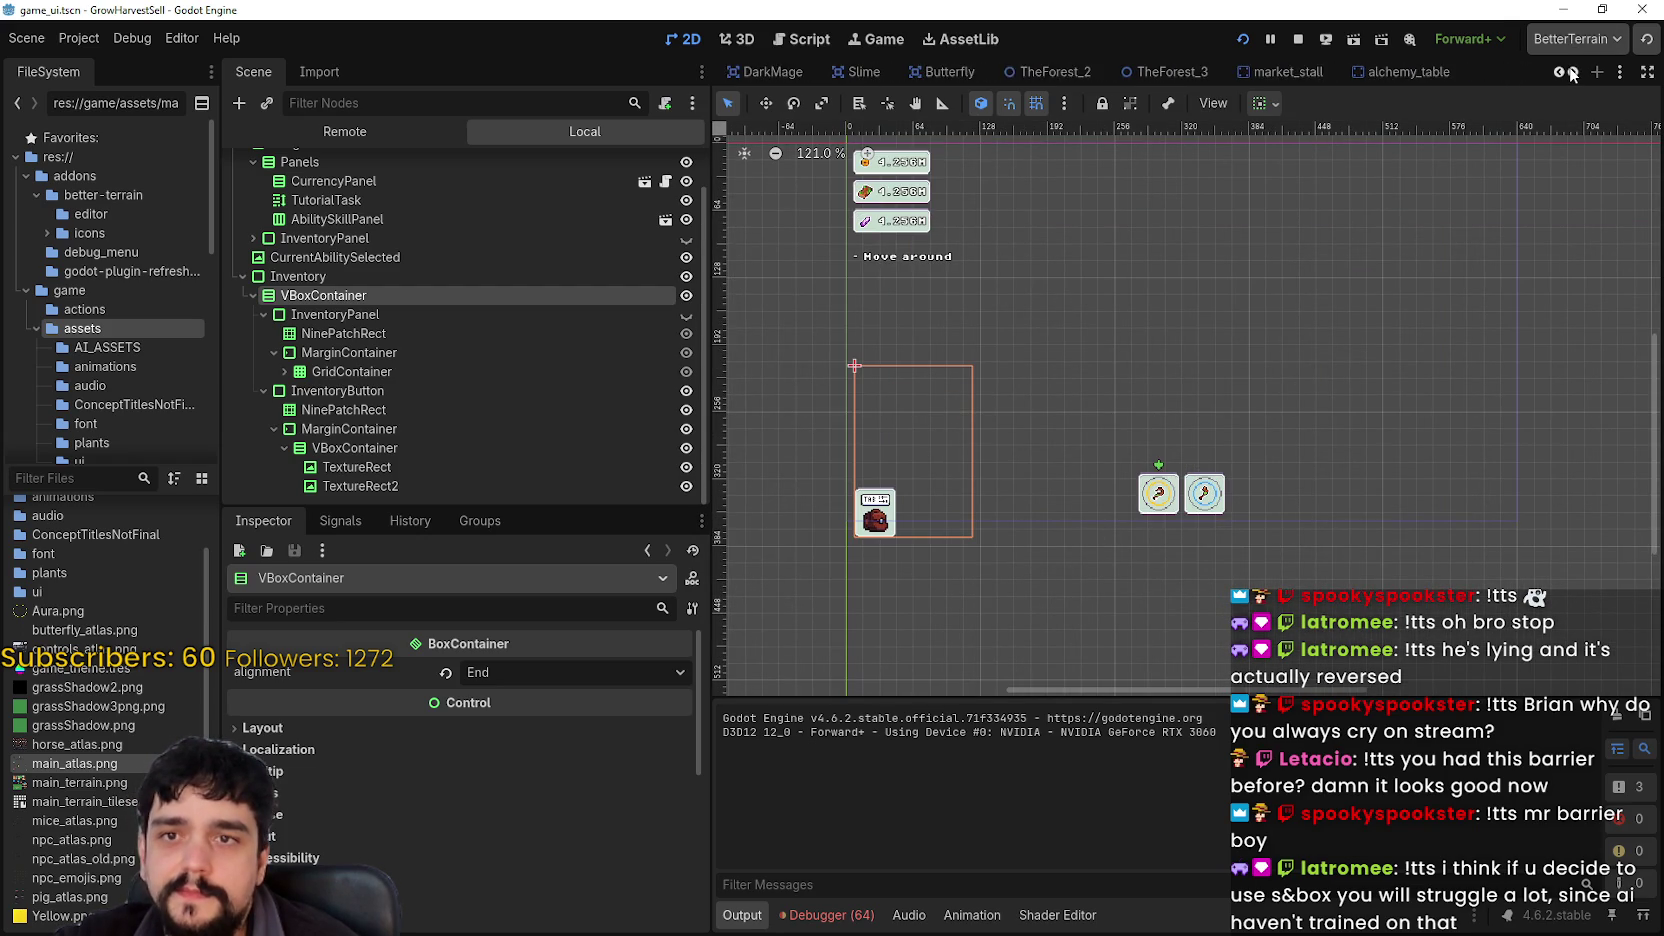
pyautogui.click(1478, 72)
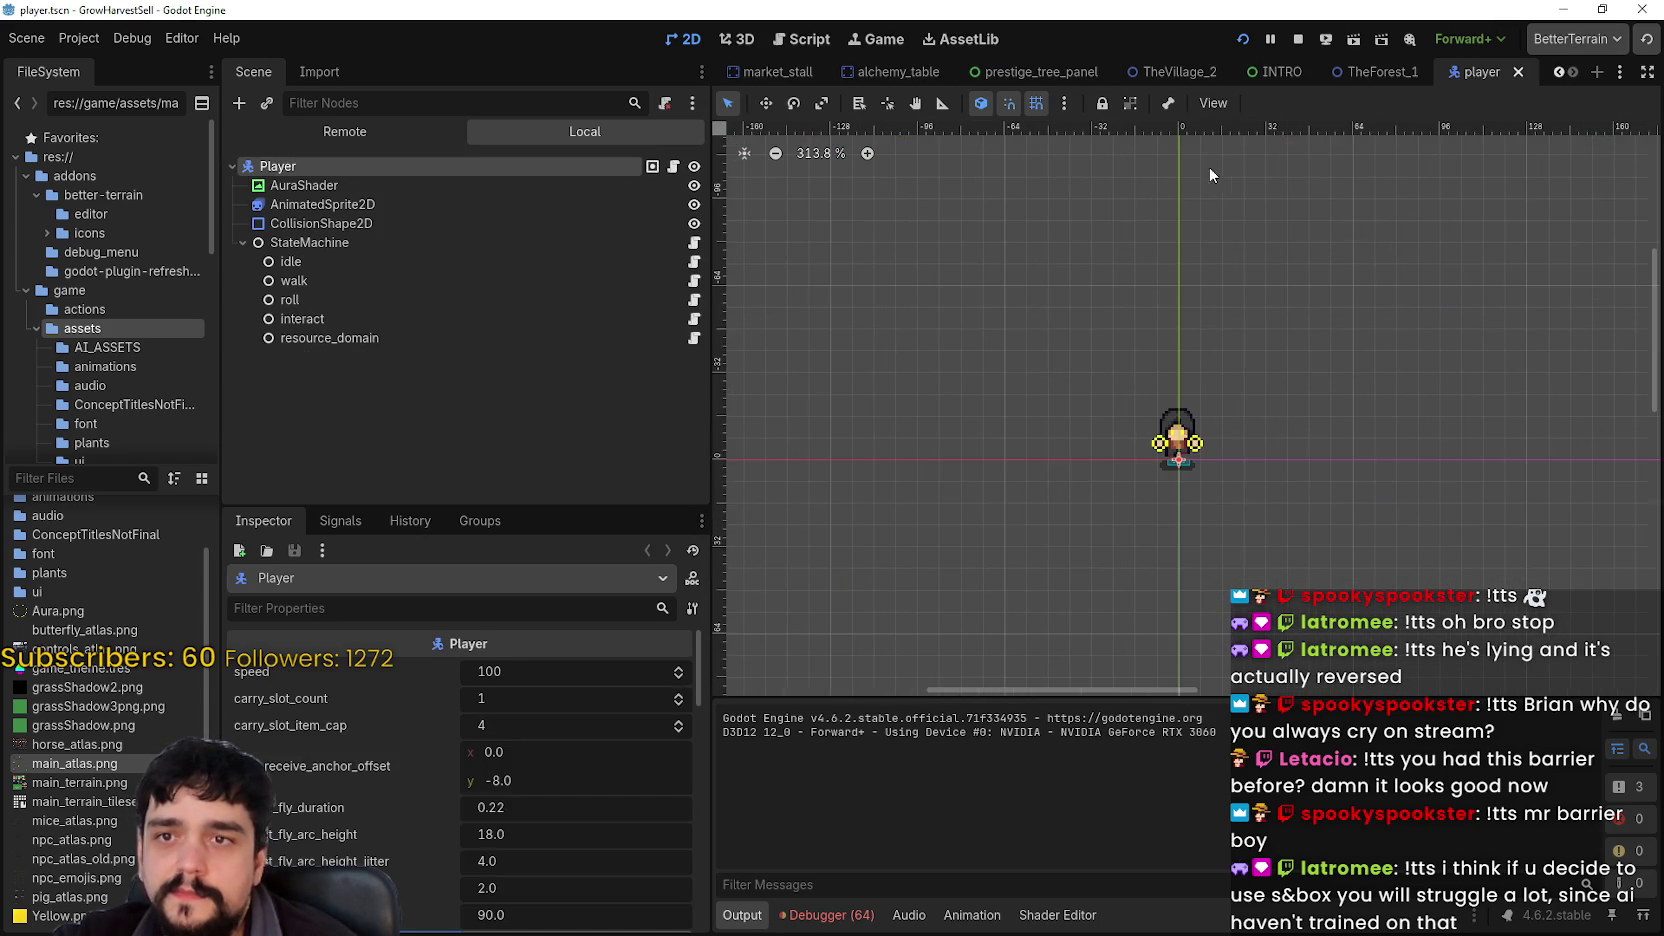
# - Open player.gd from the Player node and scroll down to import_inventory_state around line 358
pyautogui.click(674, 168)
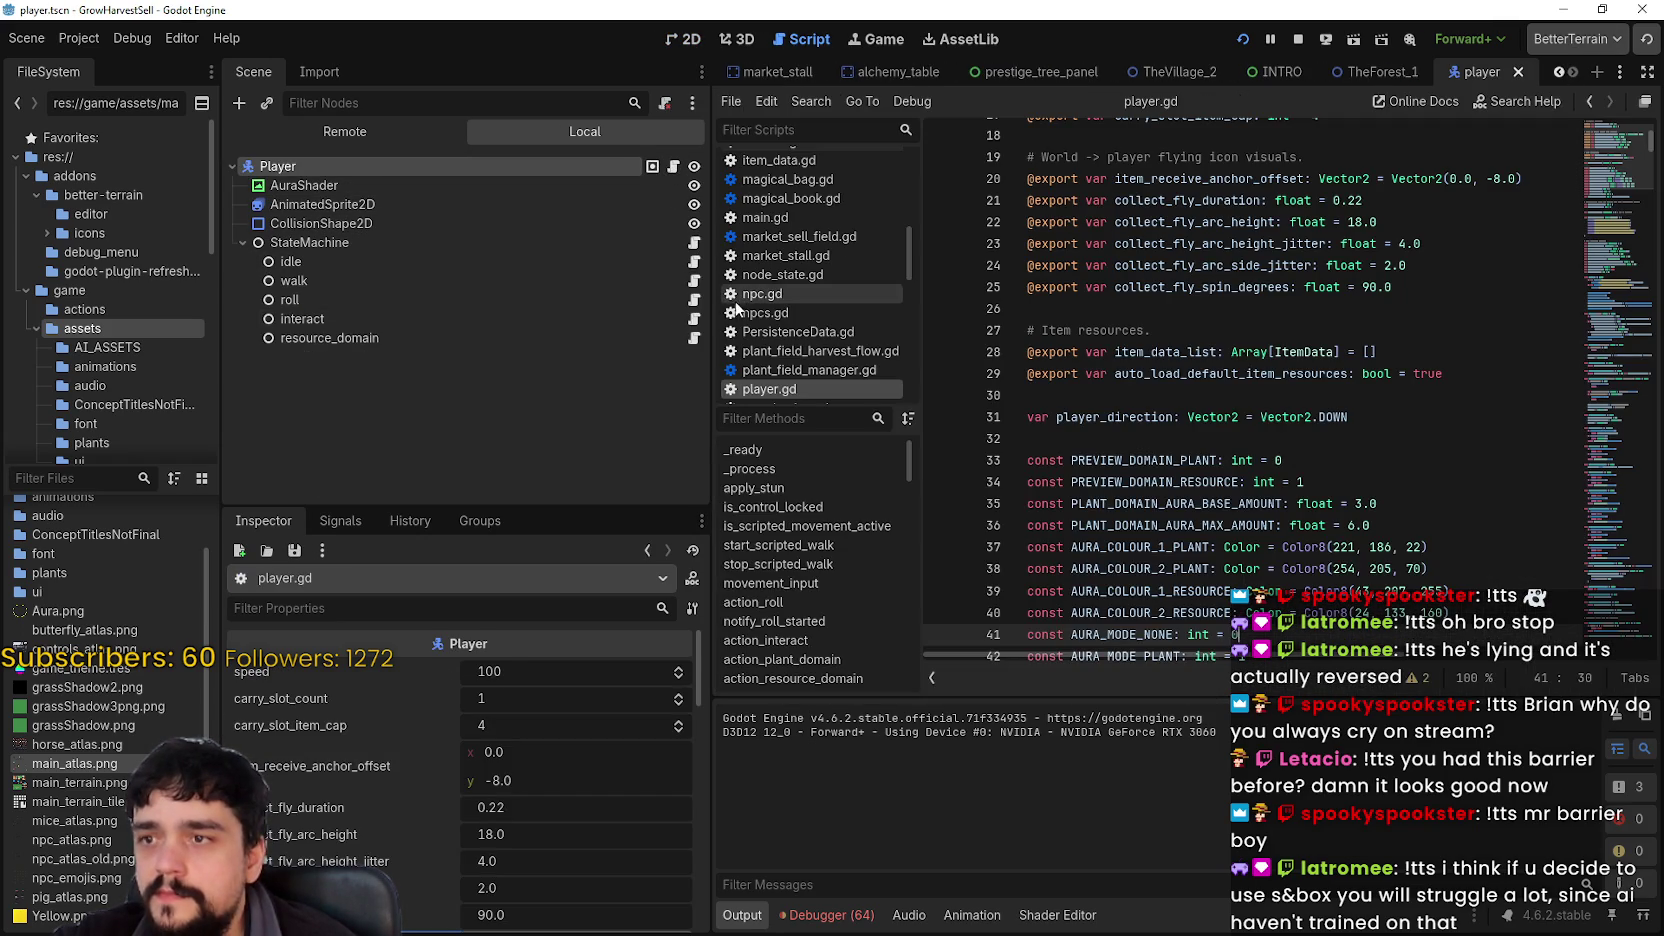
pyautogui.scroll(-4, 1302, 426)
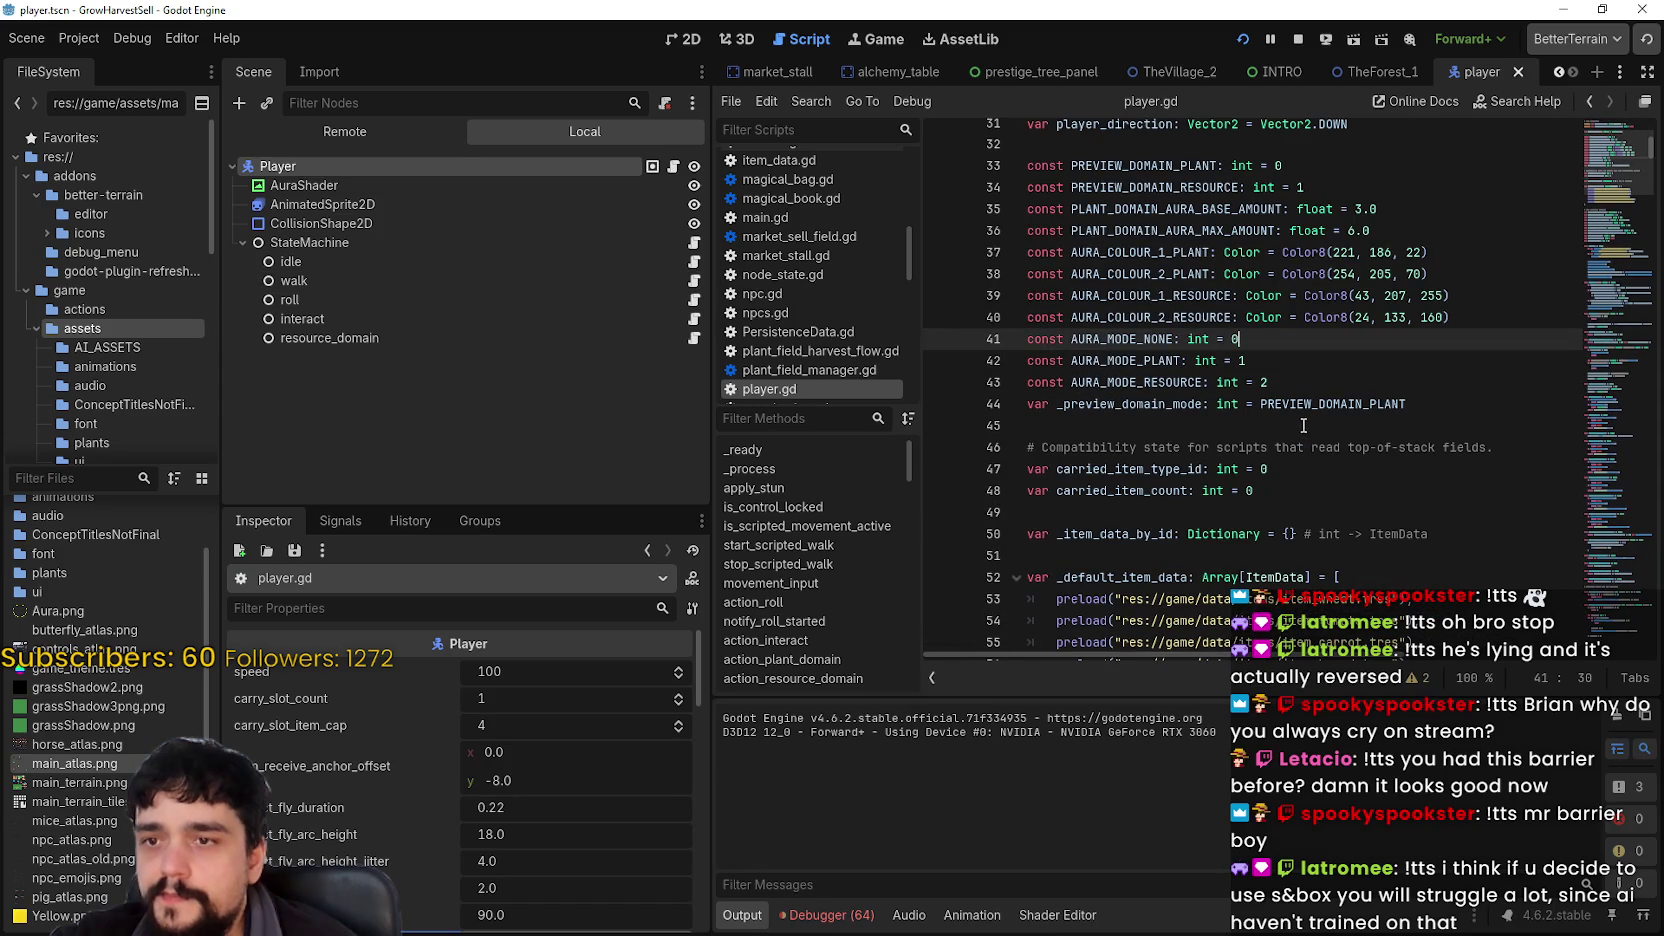
pyautogui.scroll(-3, 1304, 421)
pyautogui.moveTo(1600, 220)
pyautogui.mouseDown()
pyautogui.moveTo(1608, 170)
pyautogui.moveTo(1602, 201)
pyautogui.mouseUp()
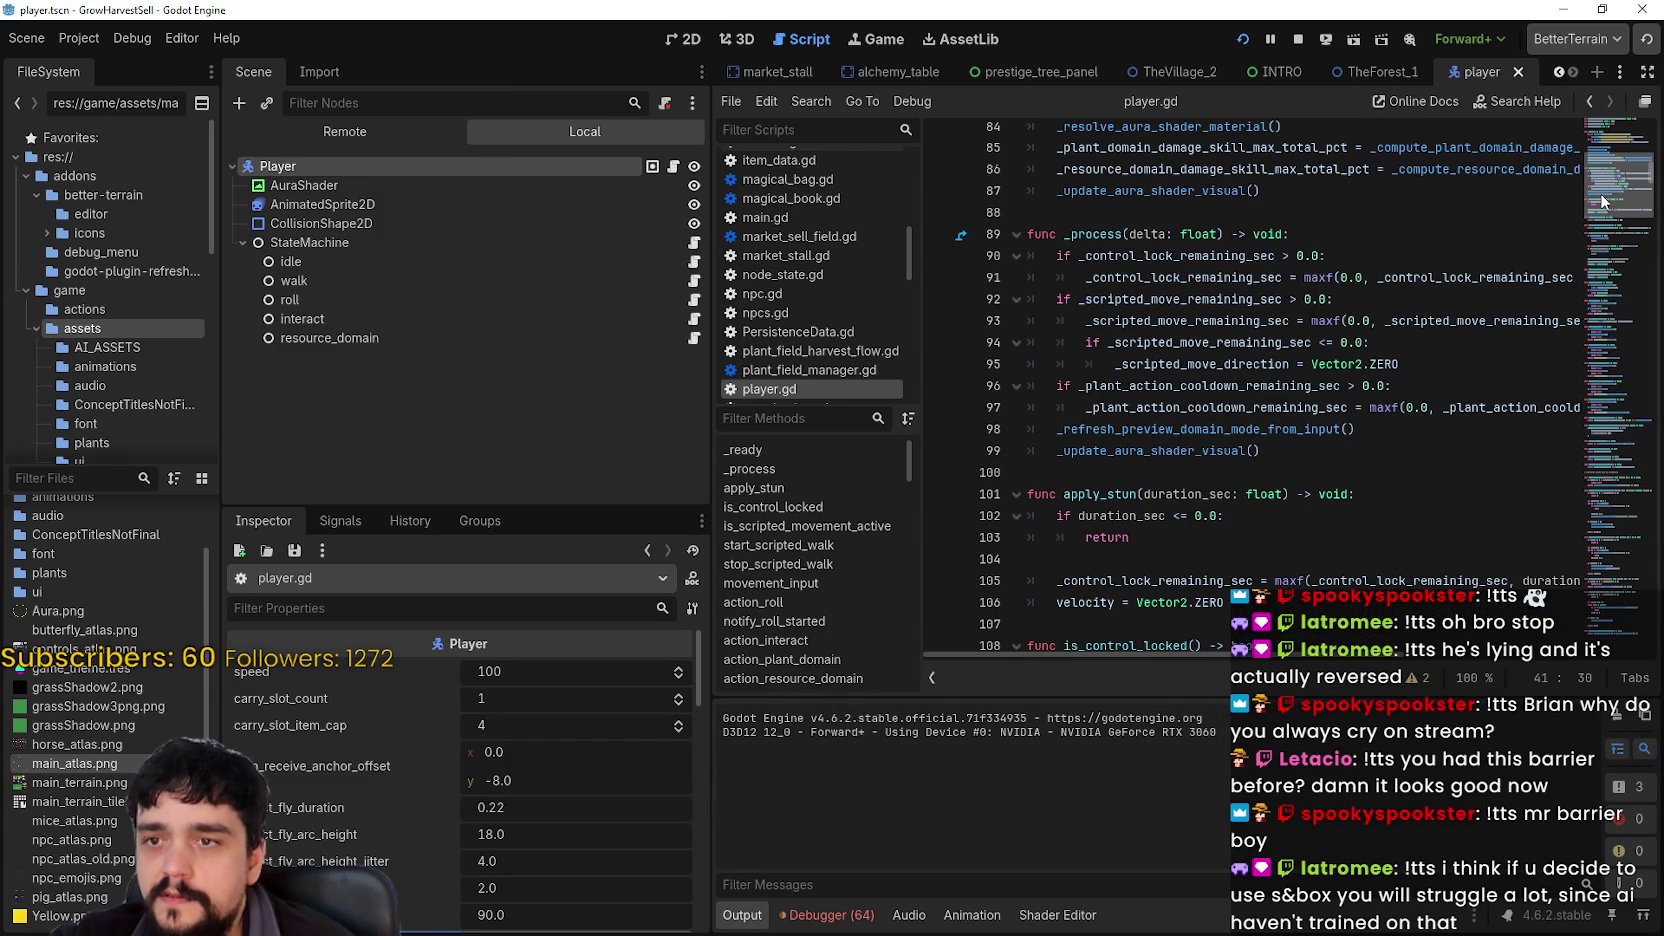
pyautogui.moveTo(1602, 201); pyautogui.dragTo(1610, 322)
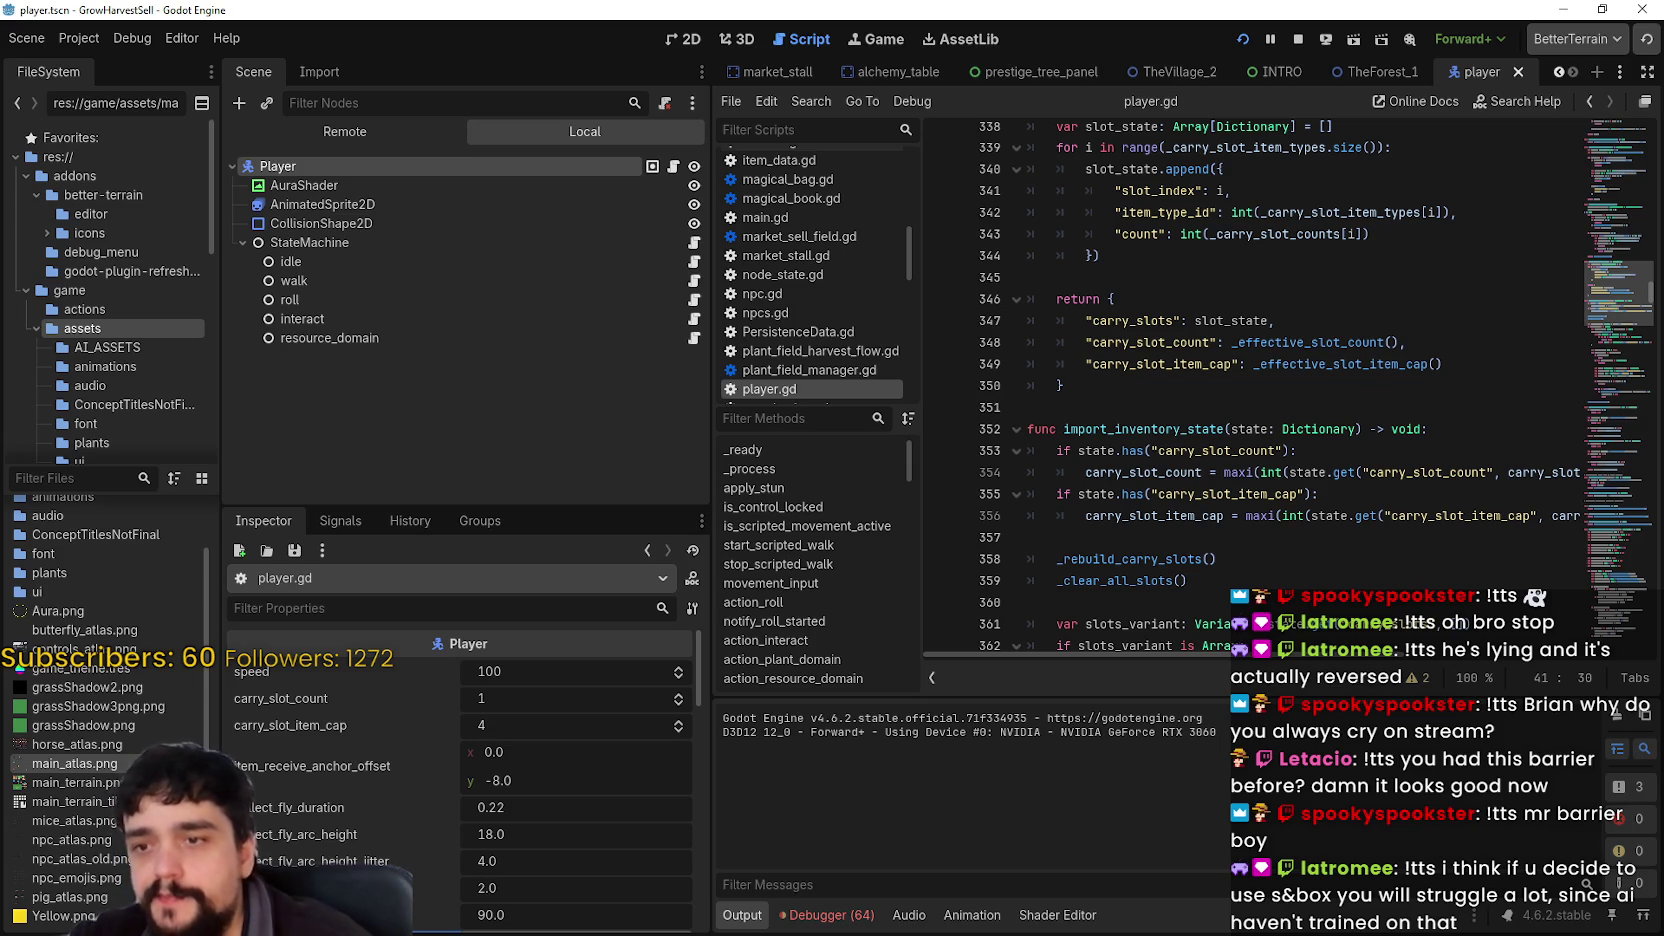
pyautogui.click(1250, 559)
pyautogui.scroll(-6, 1608, 488)
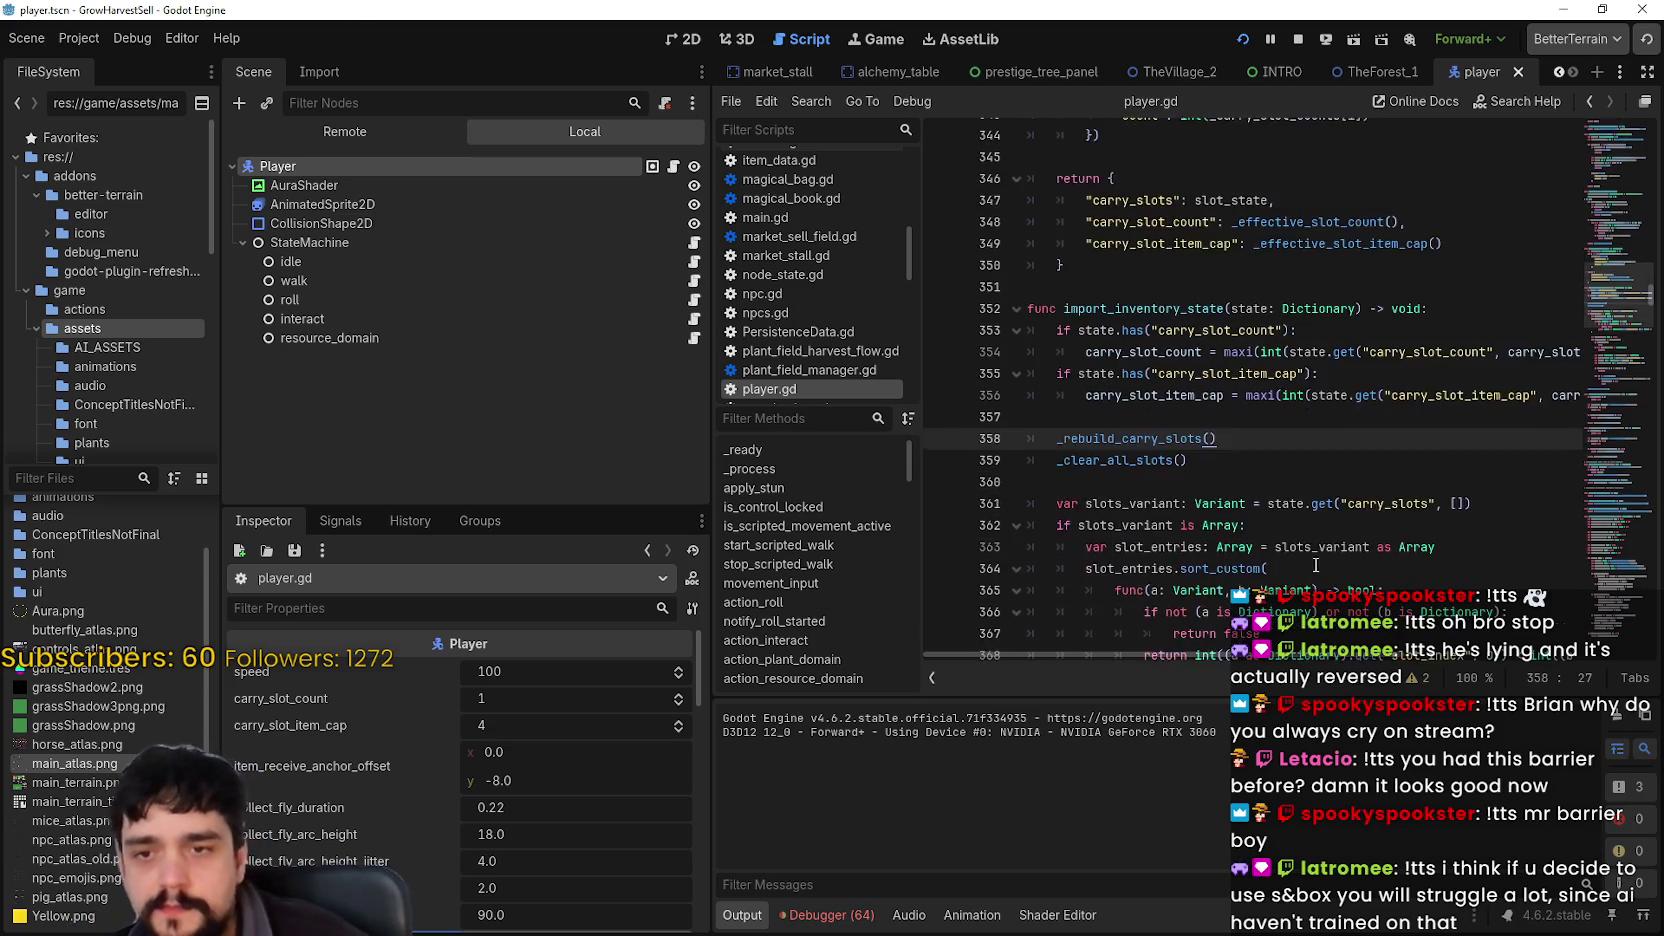
pyautogui.click(1608, 488)
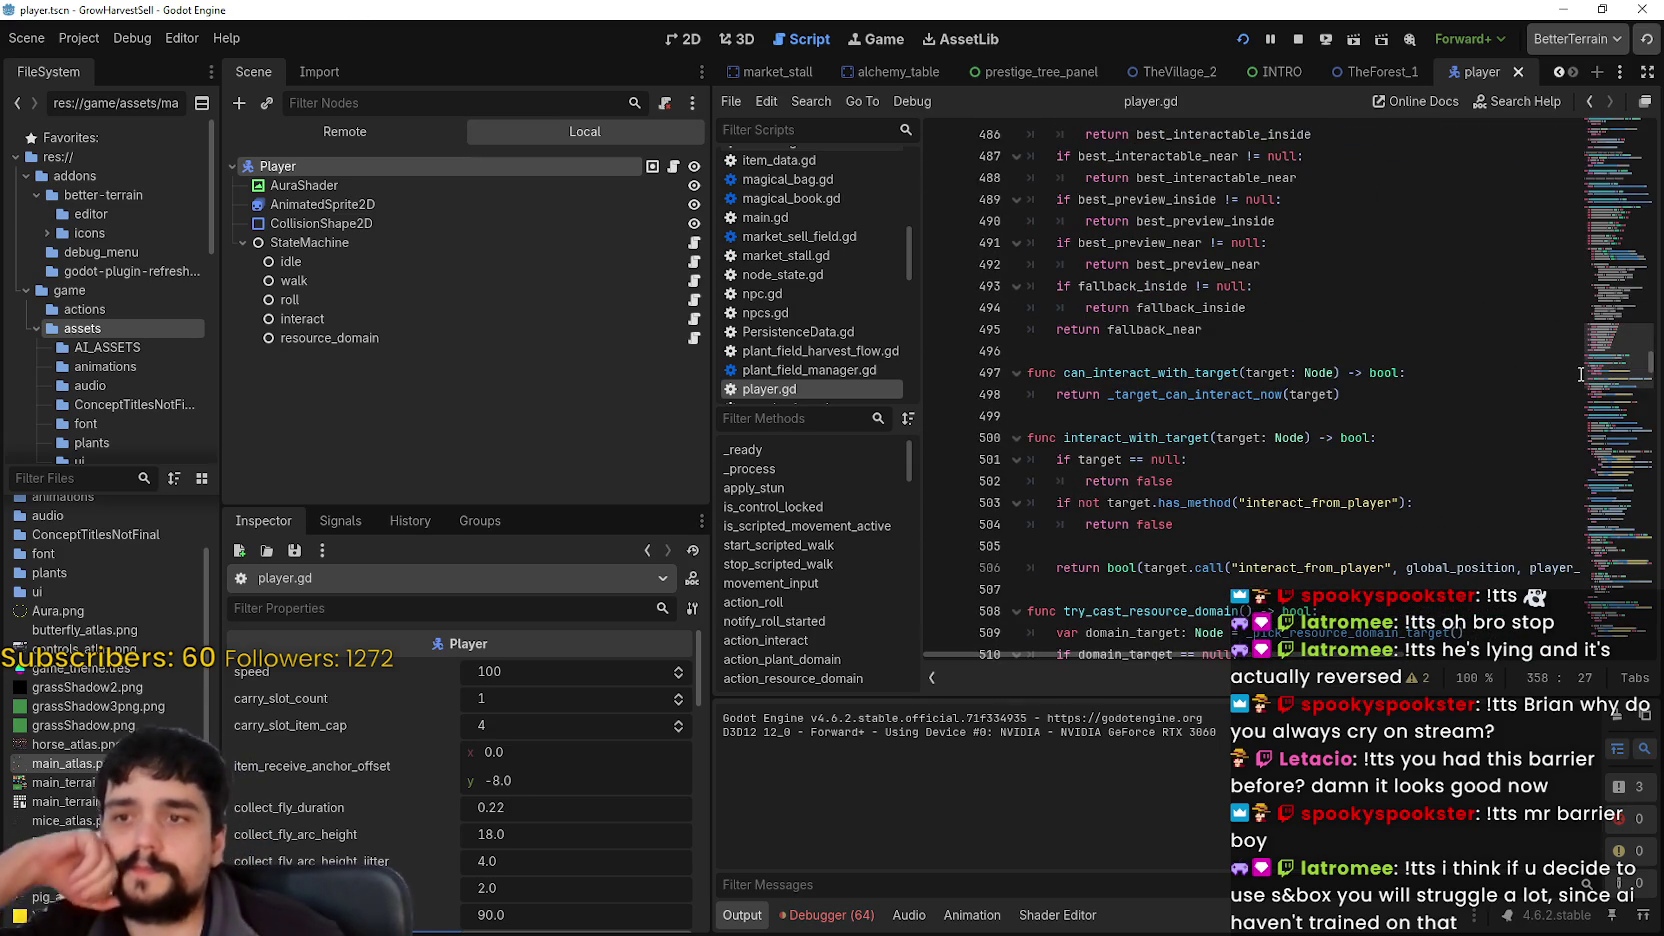
pyautogui.scroll(-8, 1633, 378)
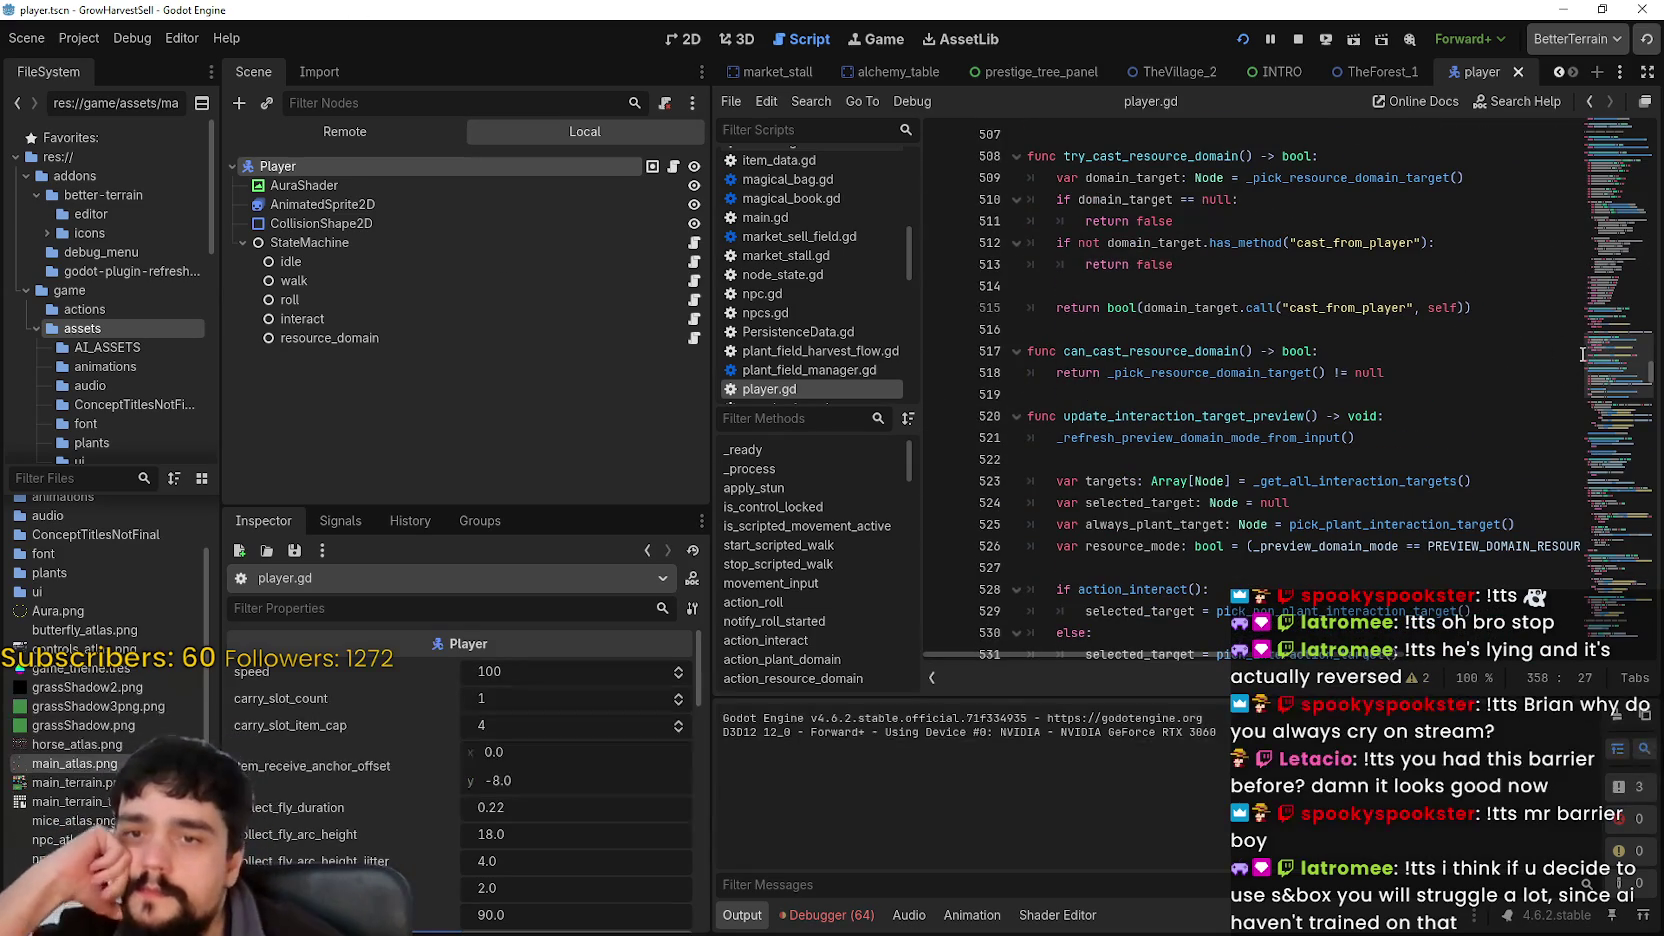
pyautogui.moveTo(1633, 378); pyautogui.dragTo(1598, 213)
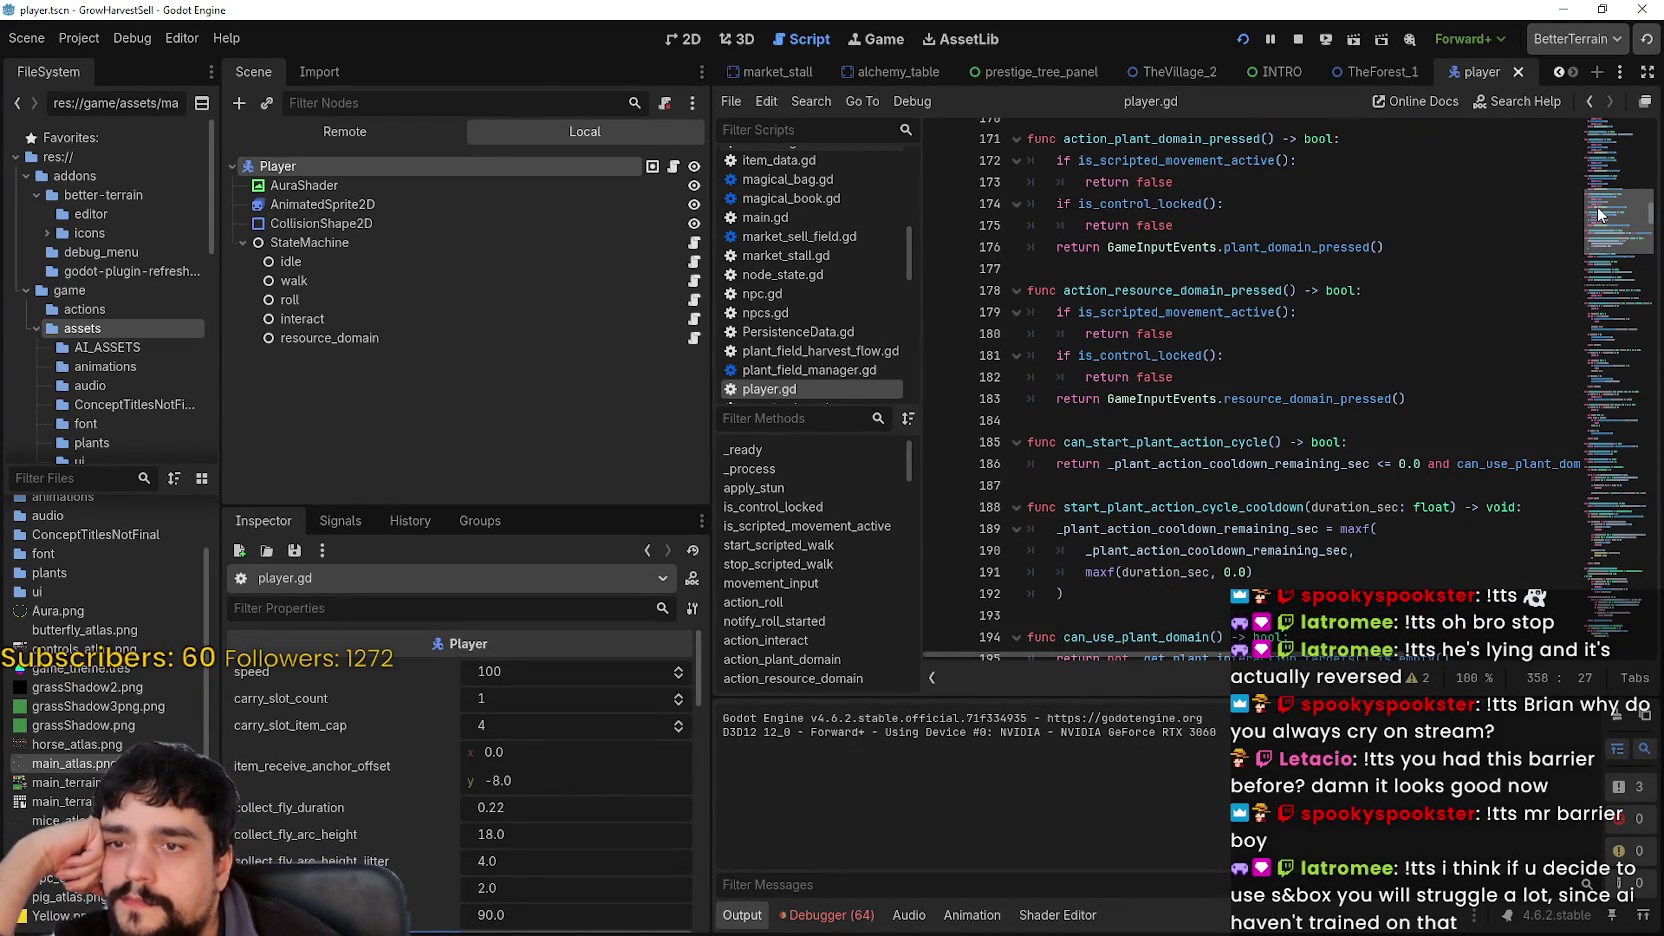
pyautogui.moveTo(1596, 205); pyautogui.dragTo(1607, 199)
pyautogui.scroll(3, 1607, 199)
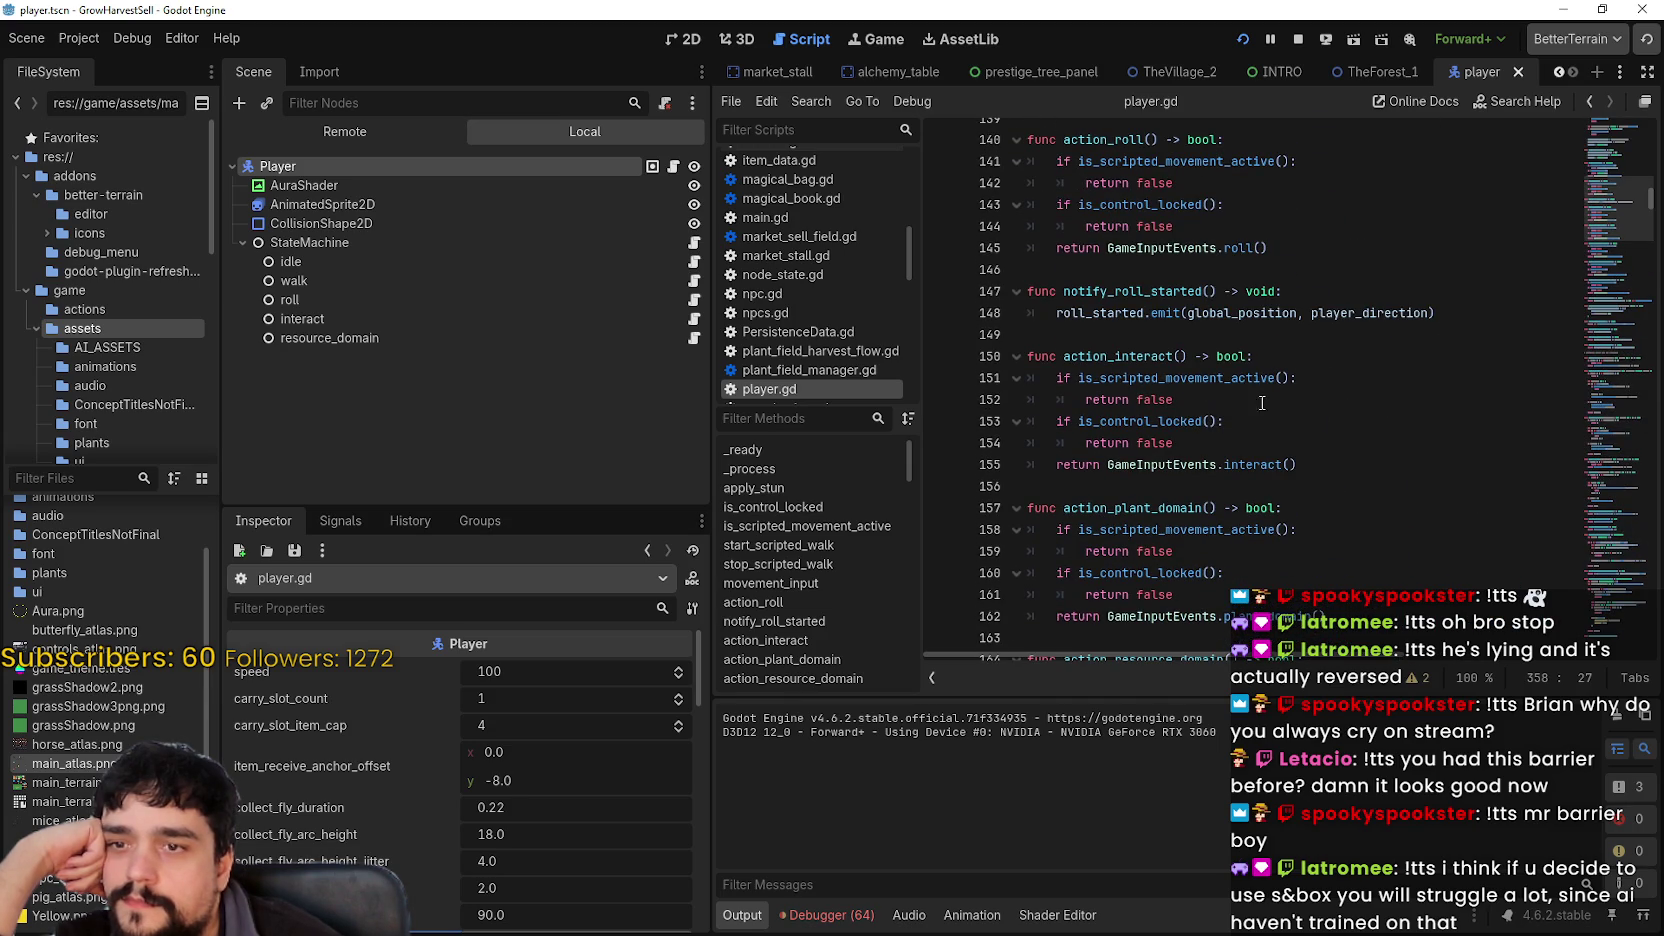
pyautogui.scroll(3, 1232, 398)
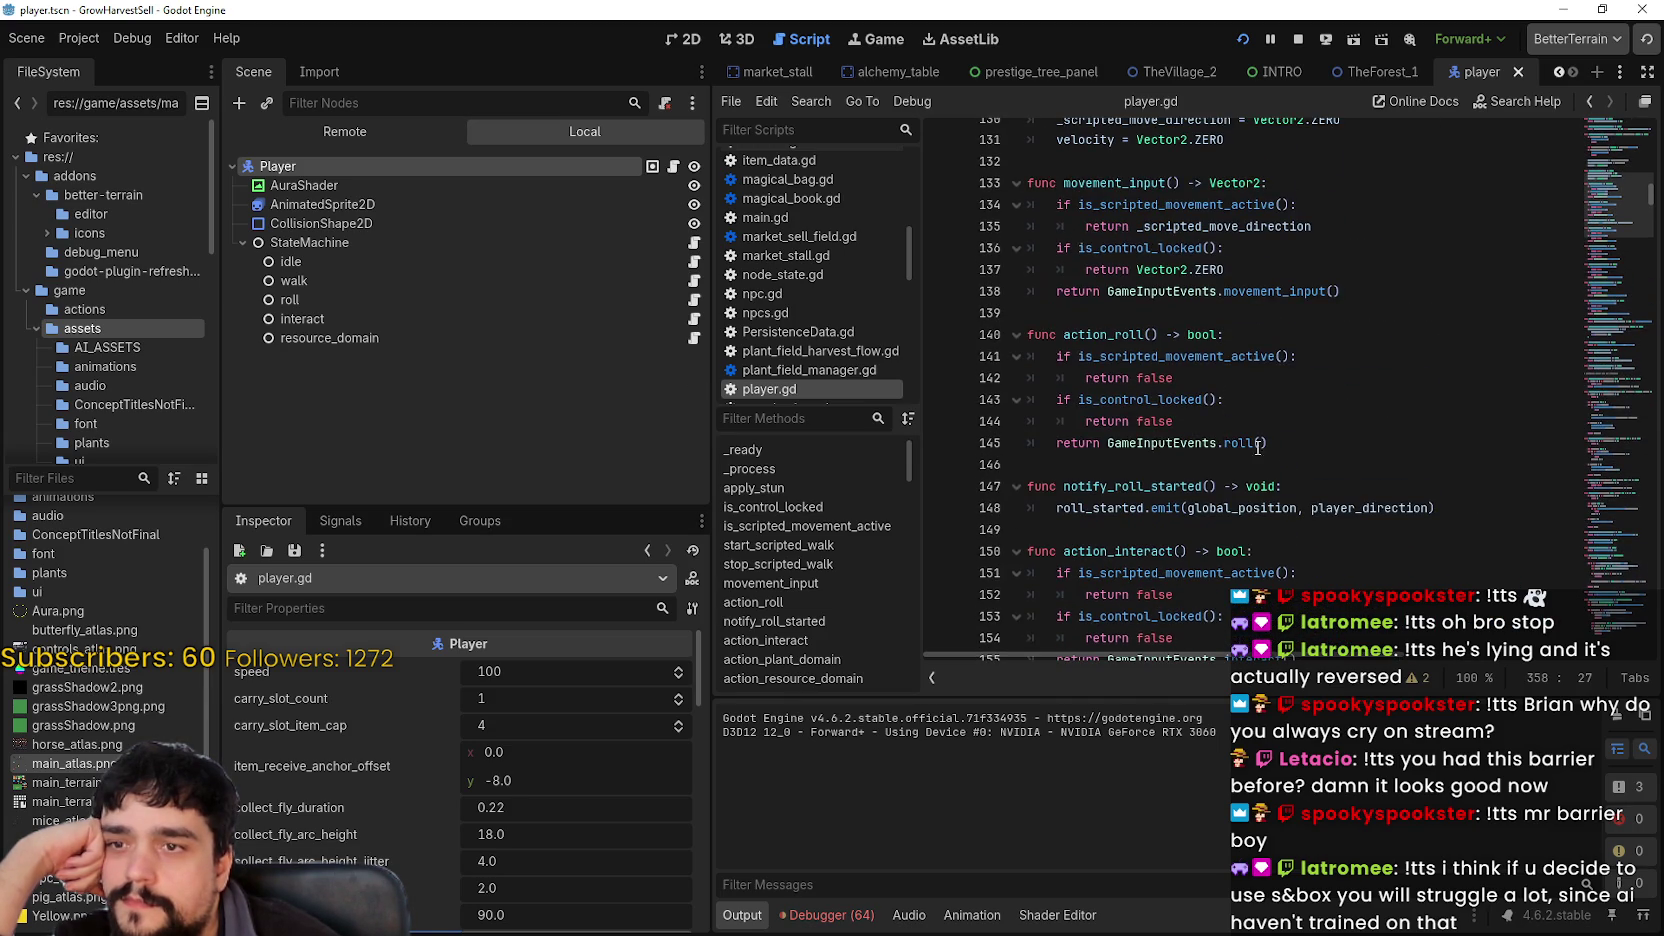
pyautogui.moveTo(1590, 205)
pyautogui.mouseDown()
pyautogui.moveTo(1580, 432)
pyautogui.moveTo(1592, 386)
pyautogui.moveTo(1592, 401)
pyautogui.mouseUp()
pyautogui.scroll(4, 1100, 425)
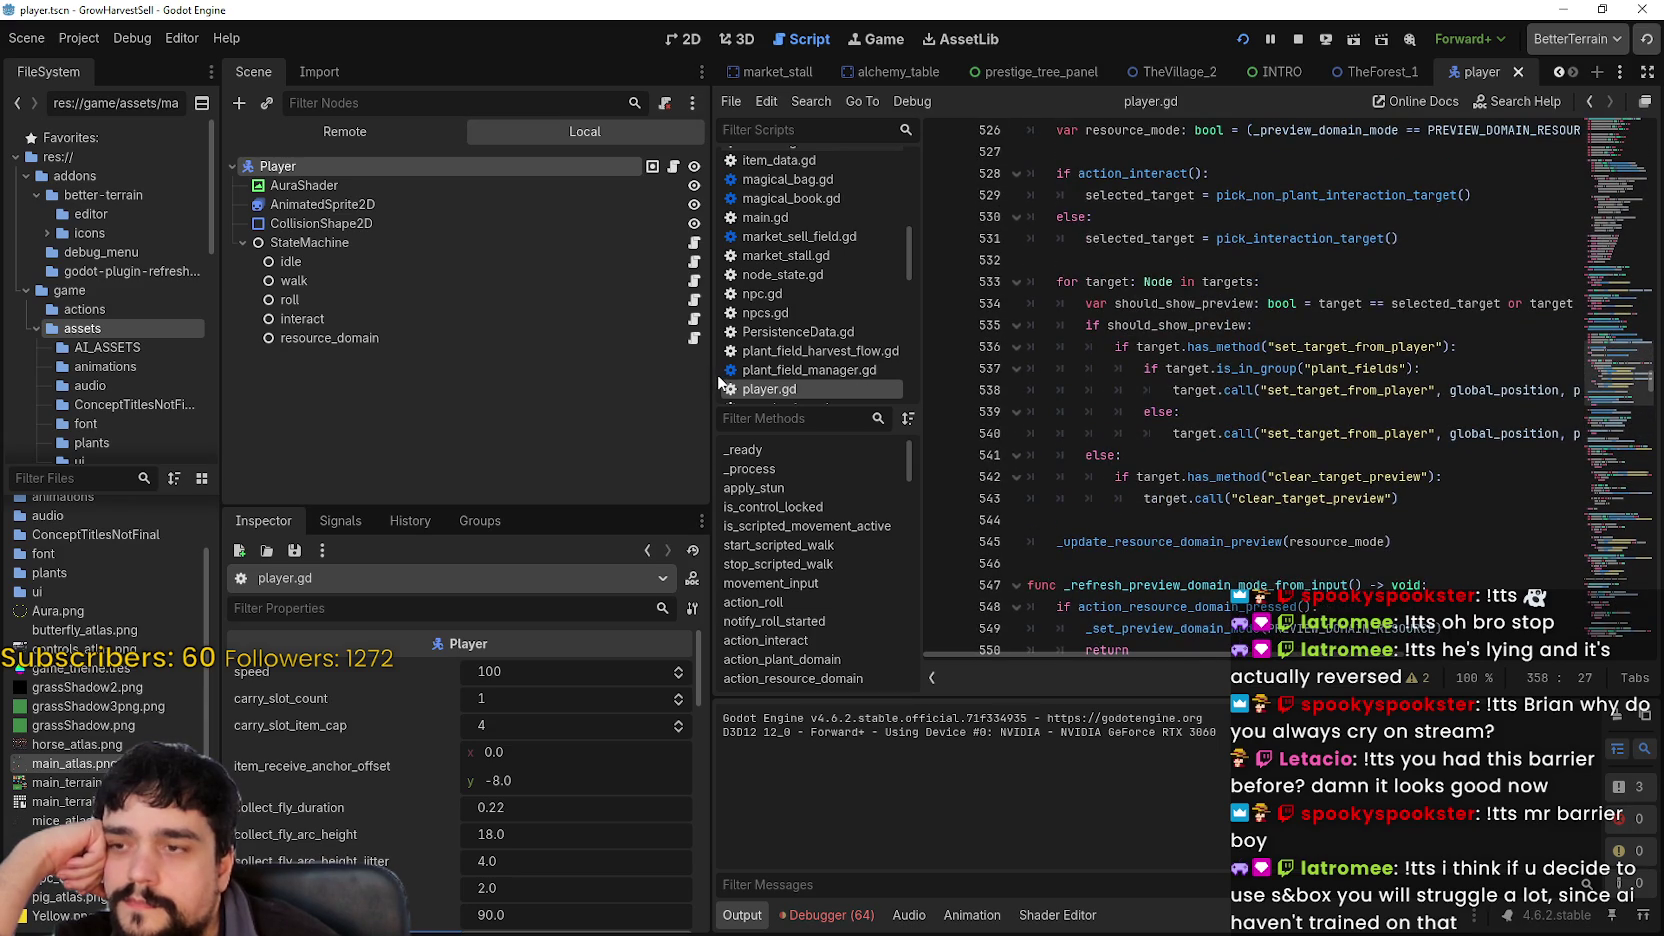
pyautogui.moveTo(714, 373); pyautogui.dragTo(545, 373)
pyautogui.scroll(2, 1078, 394)
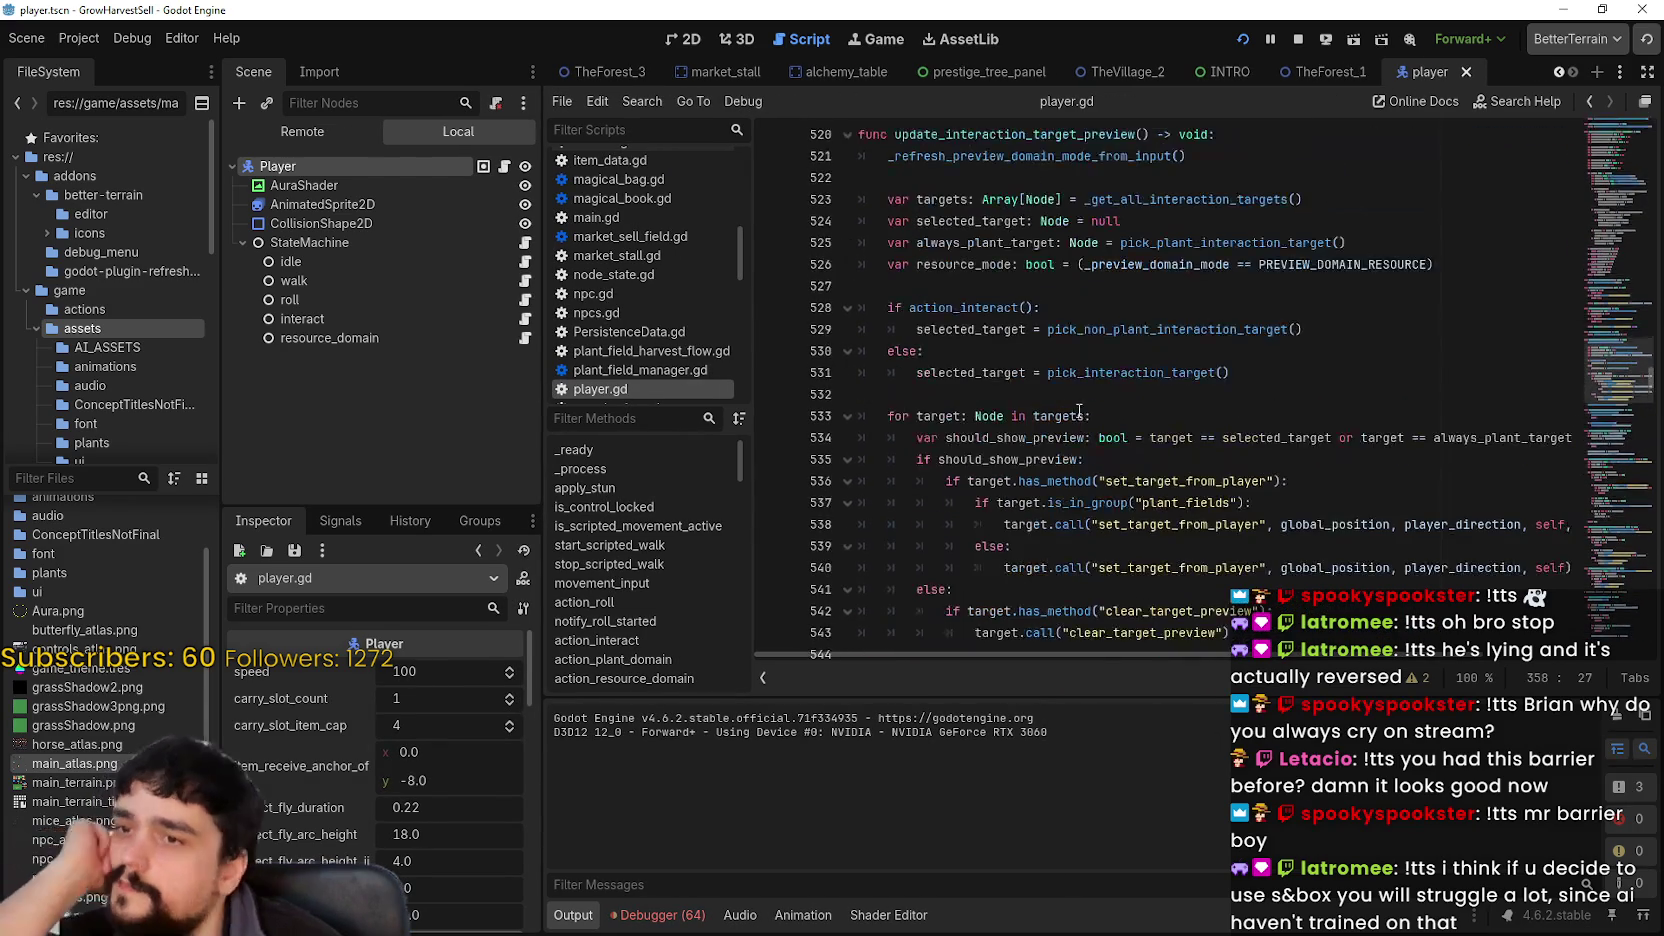
pyautogui.scroll(1, 1076, 390)
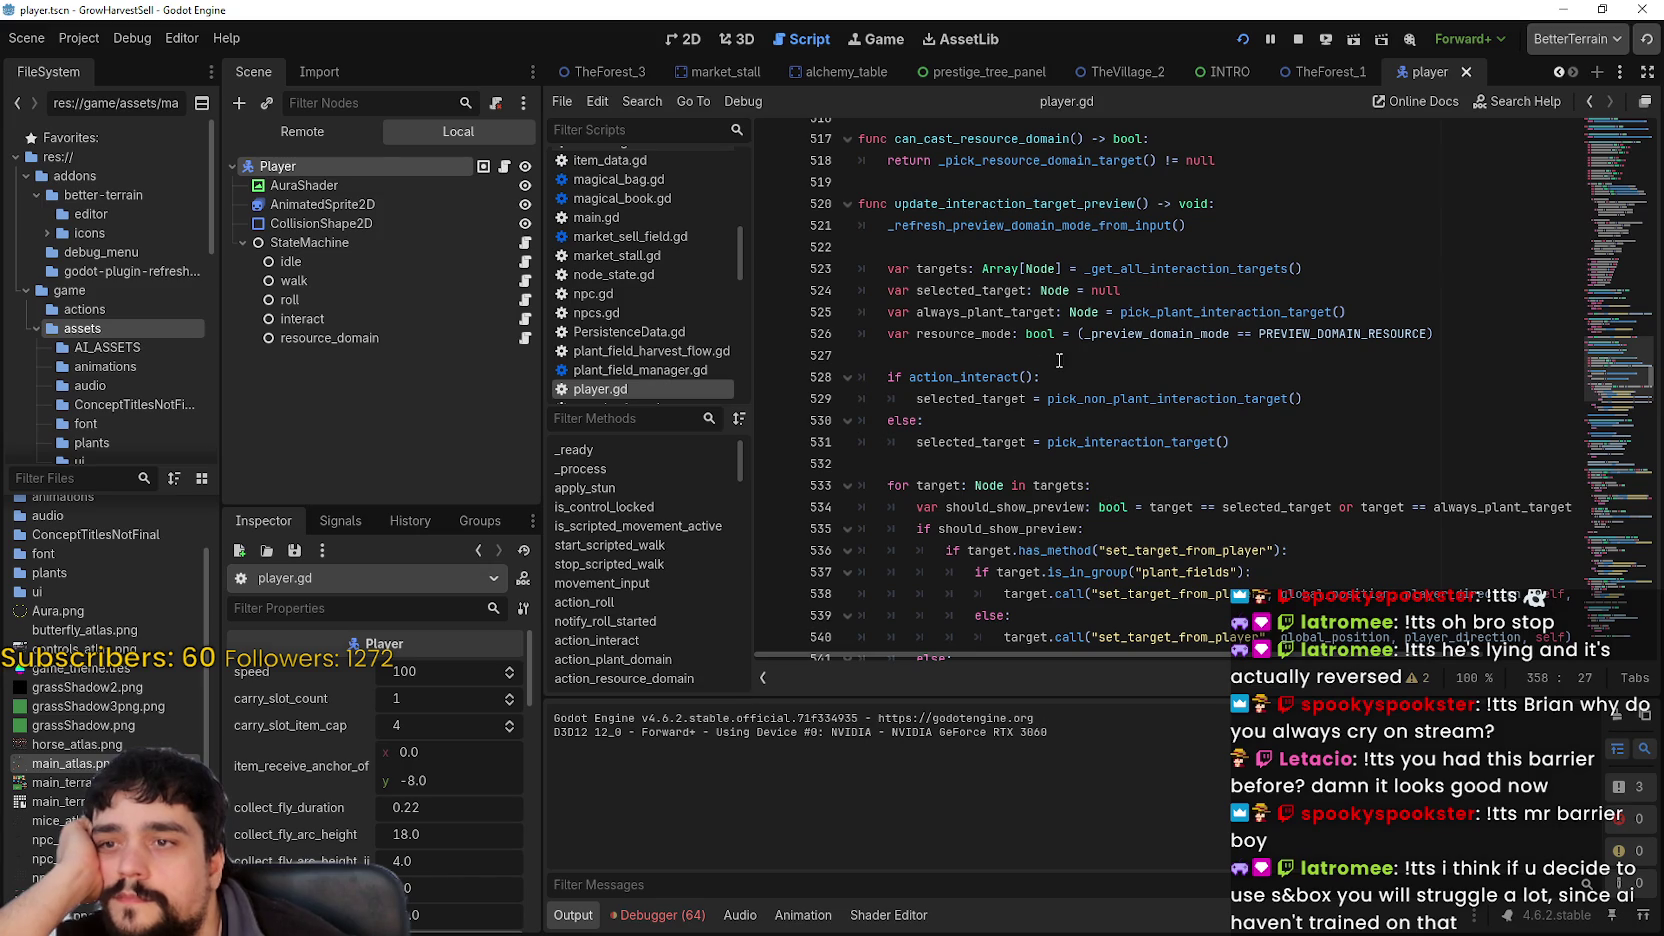
pyautogui.scroll(-4, 1001, 320)
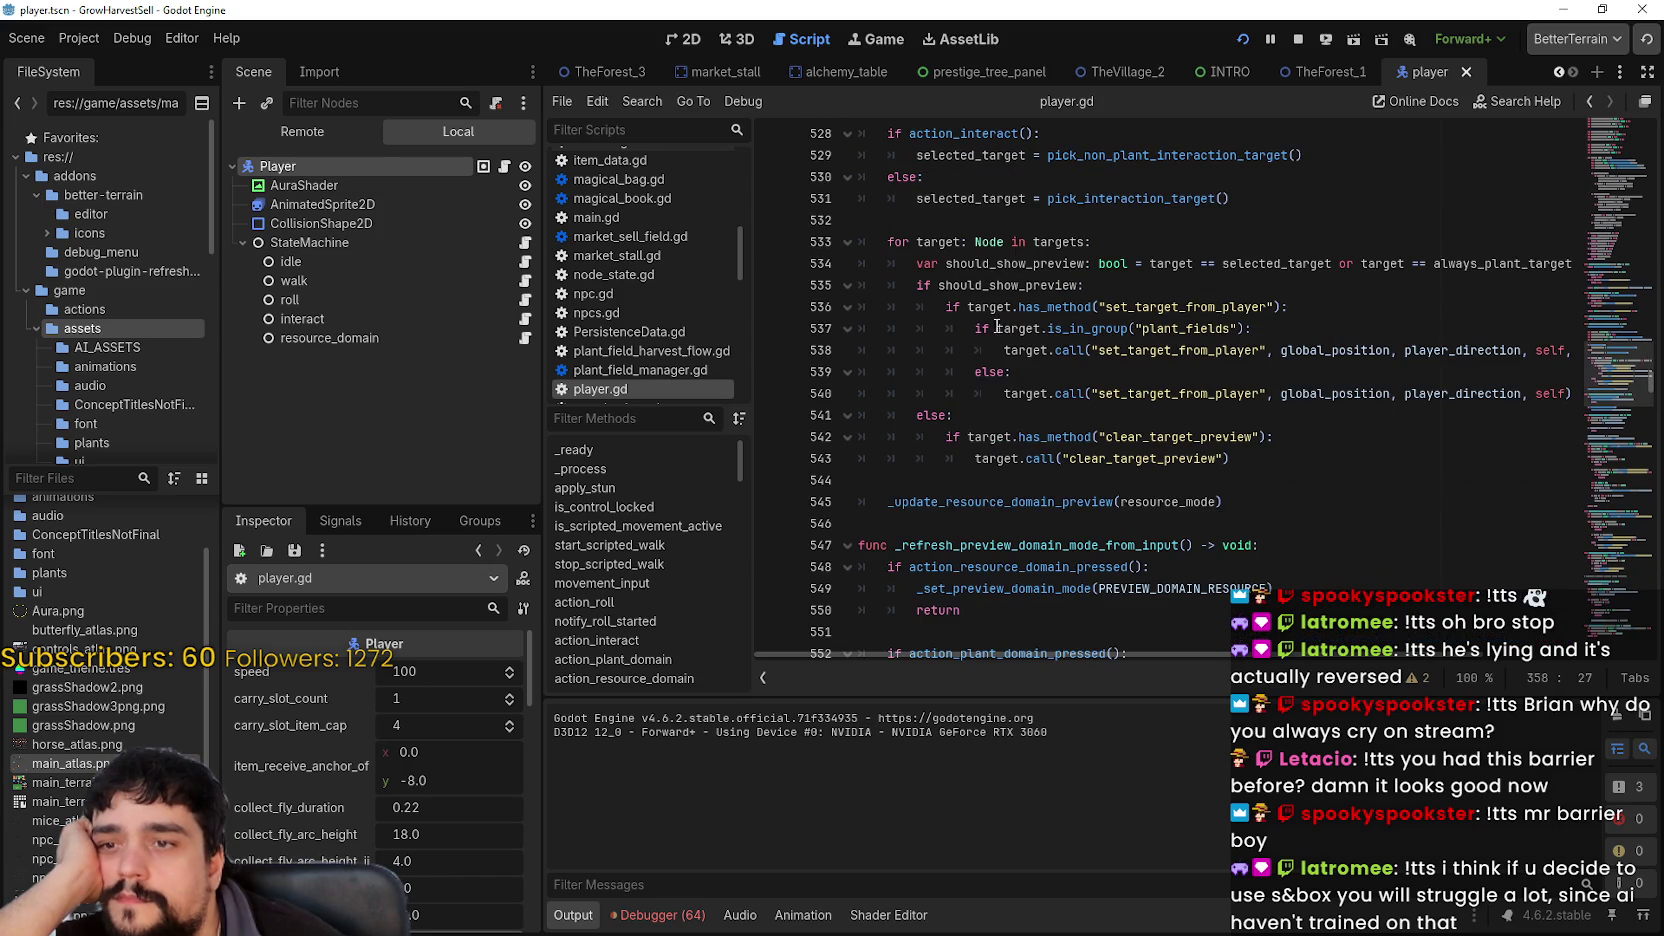
pyautogui.doubleClick(1160, 439)
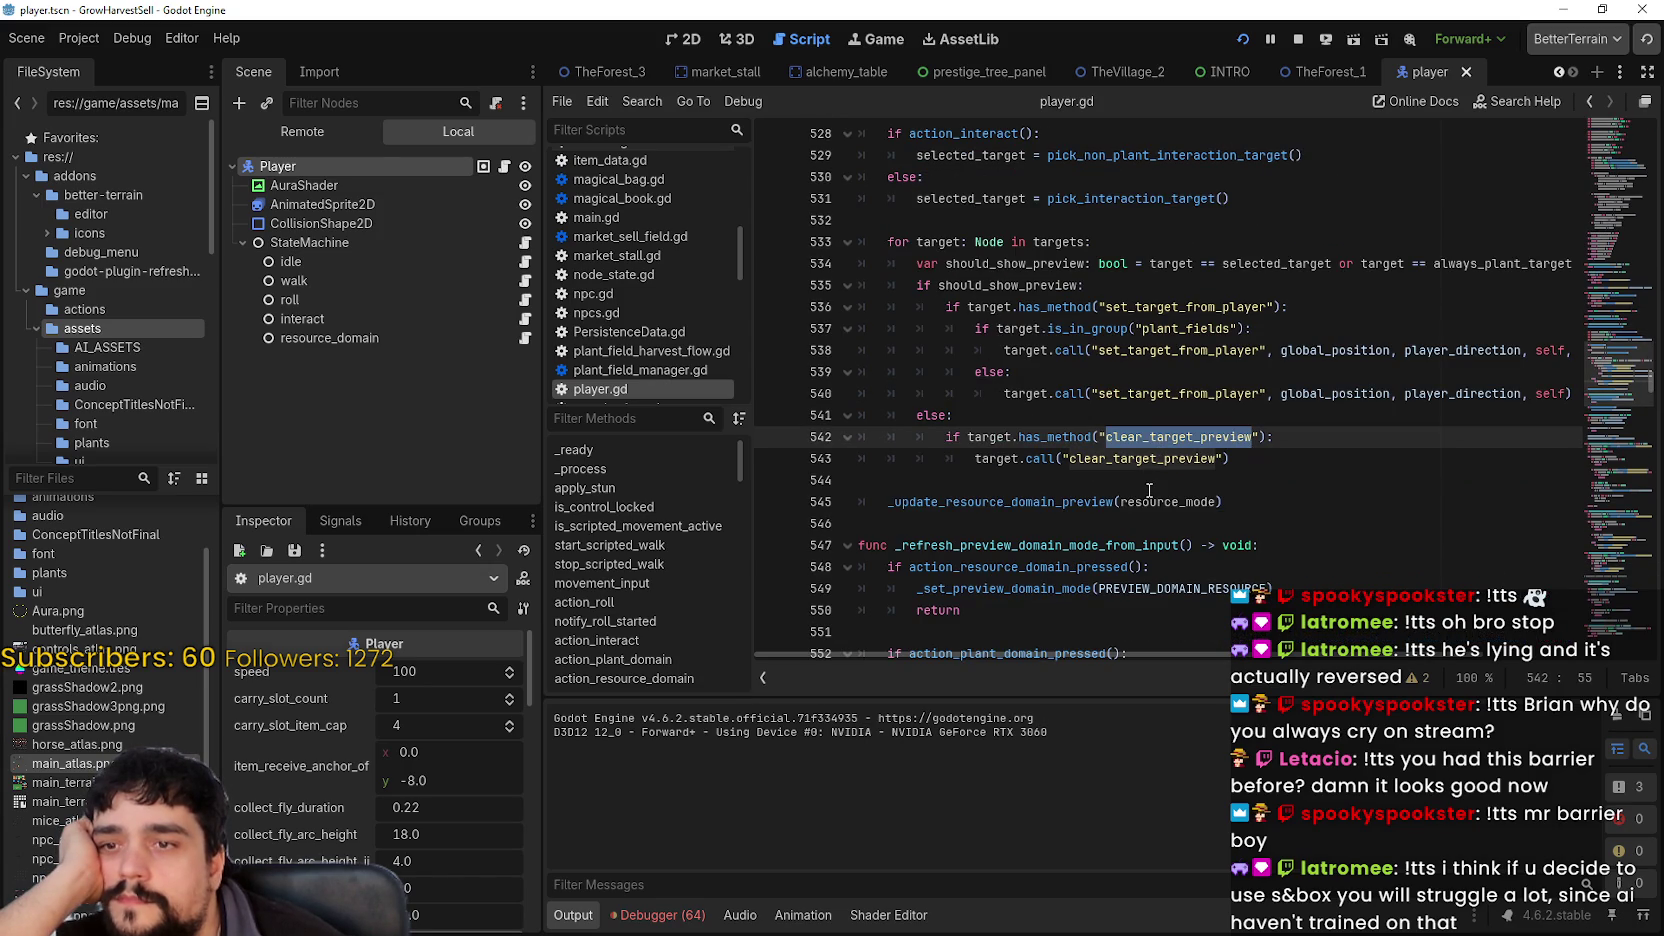
pyautogui.scroll(-2, 1146, 487)
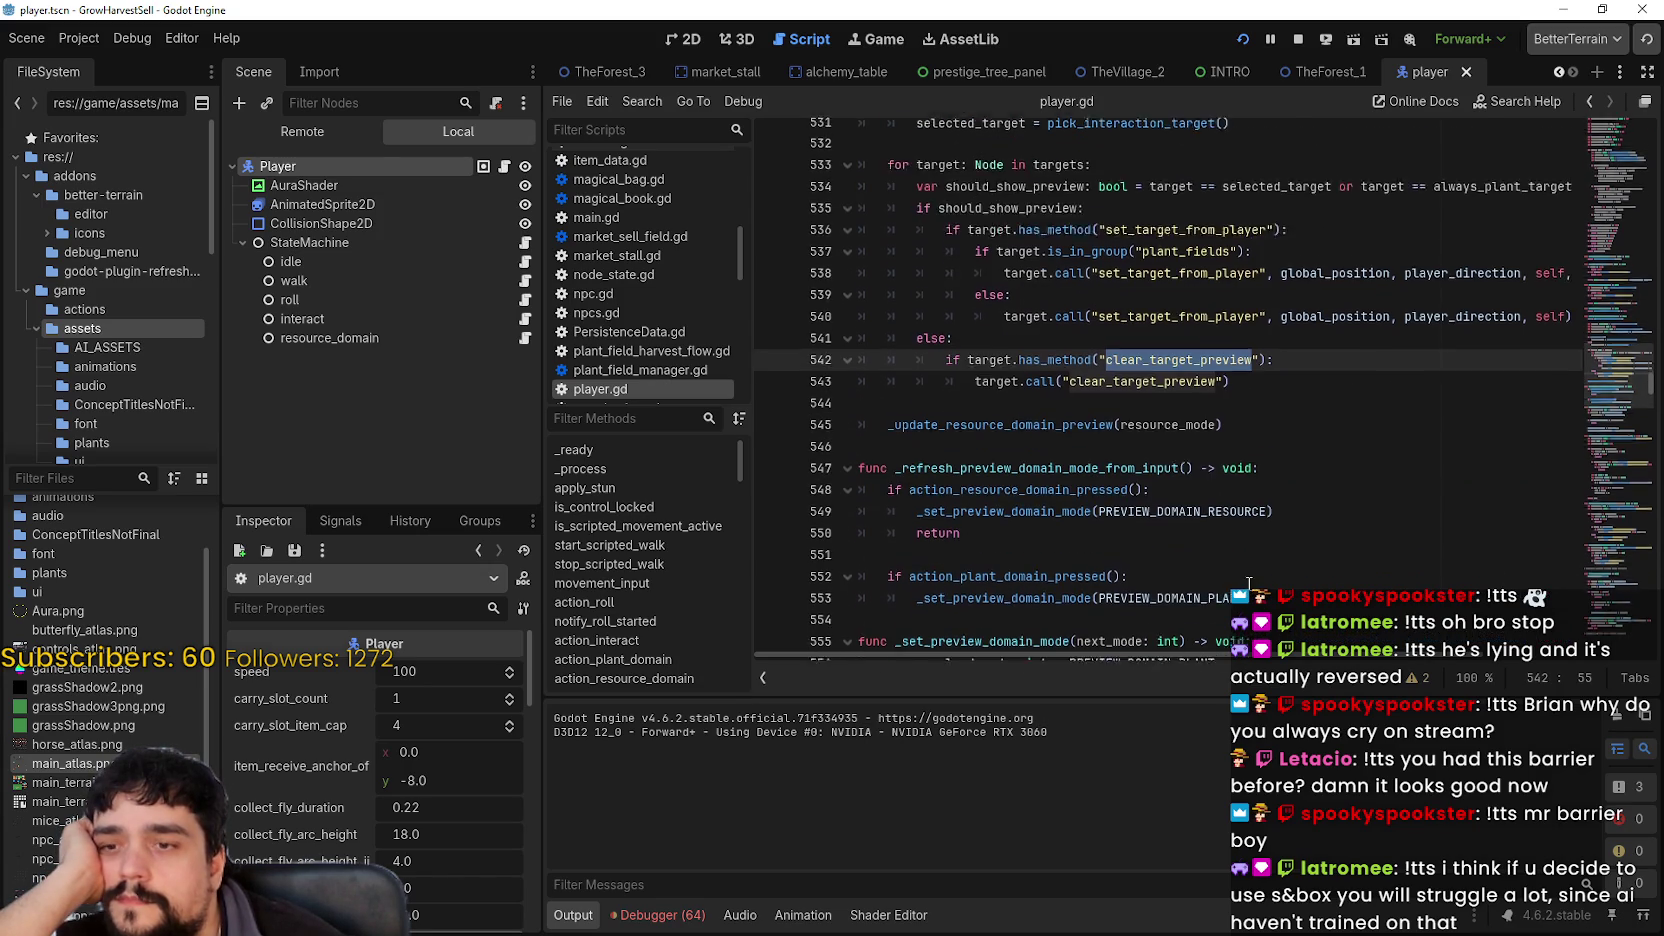
pyautogui.scroll(2, 1250, 576)
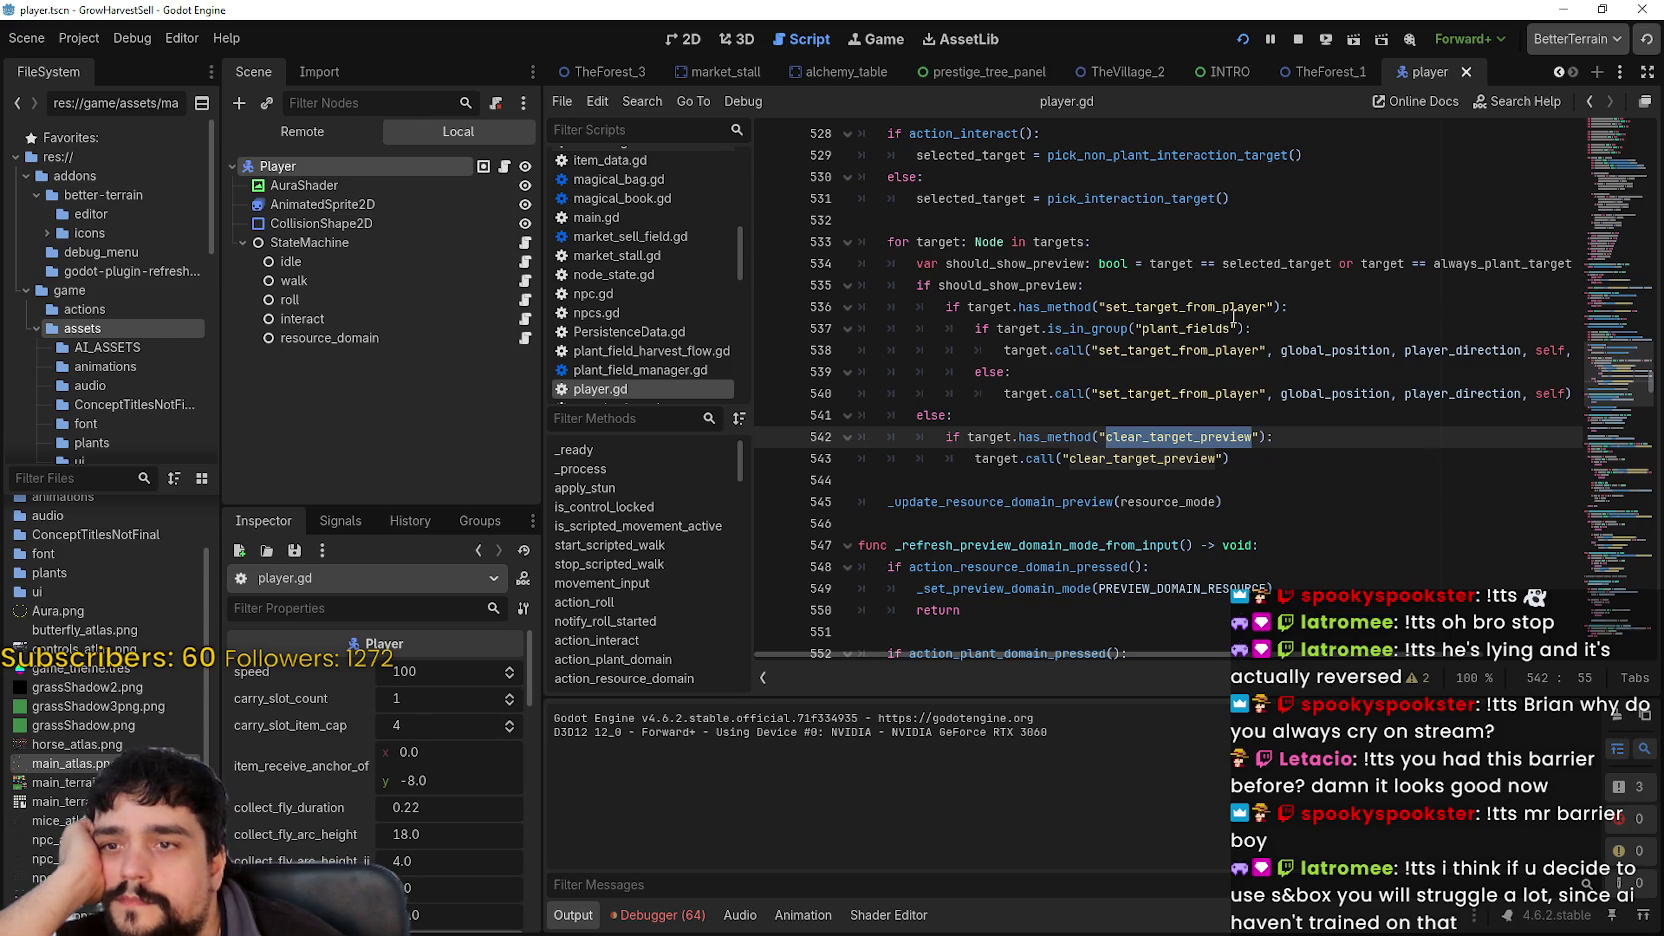
pyautogui.scroll(-9, 1300, 505)
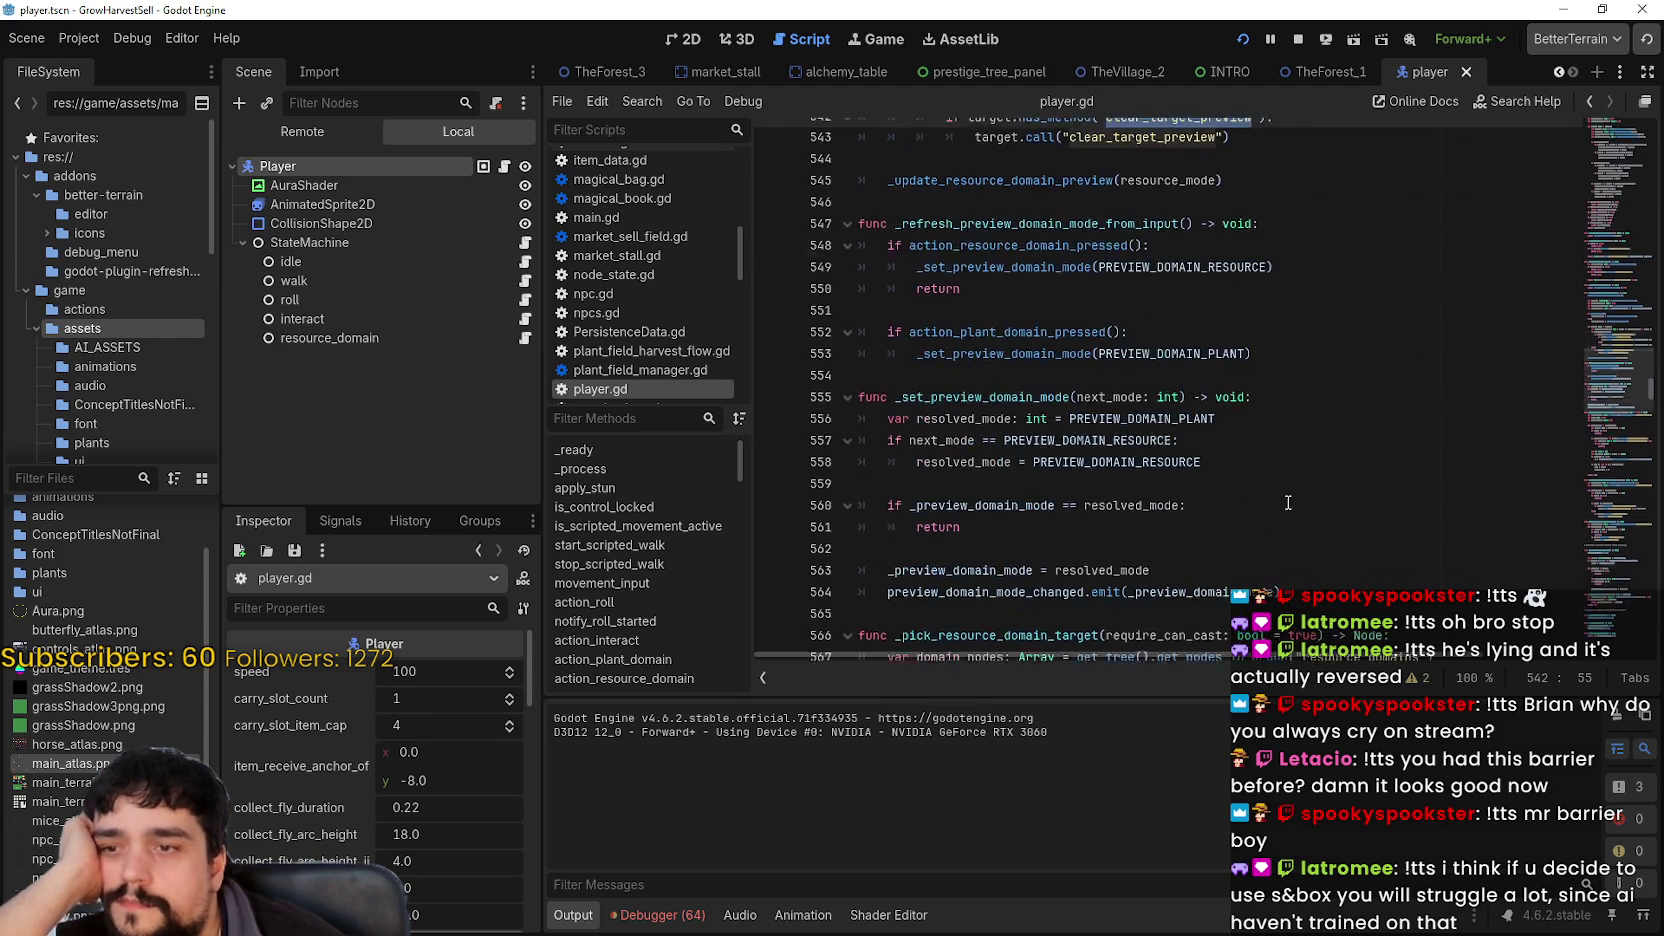
pyautogui.scroll(-7, 1288, 499)
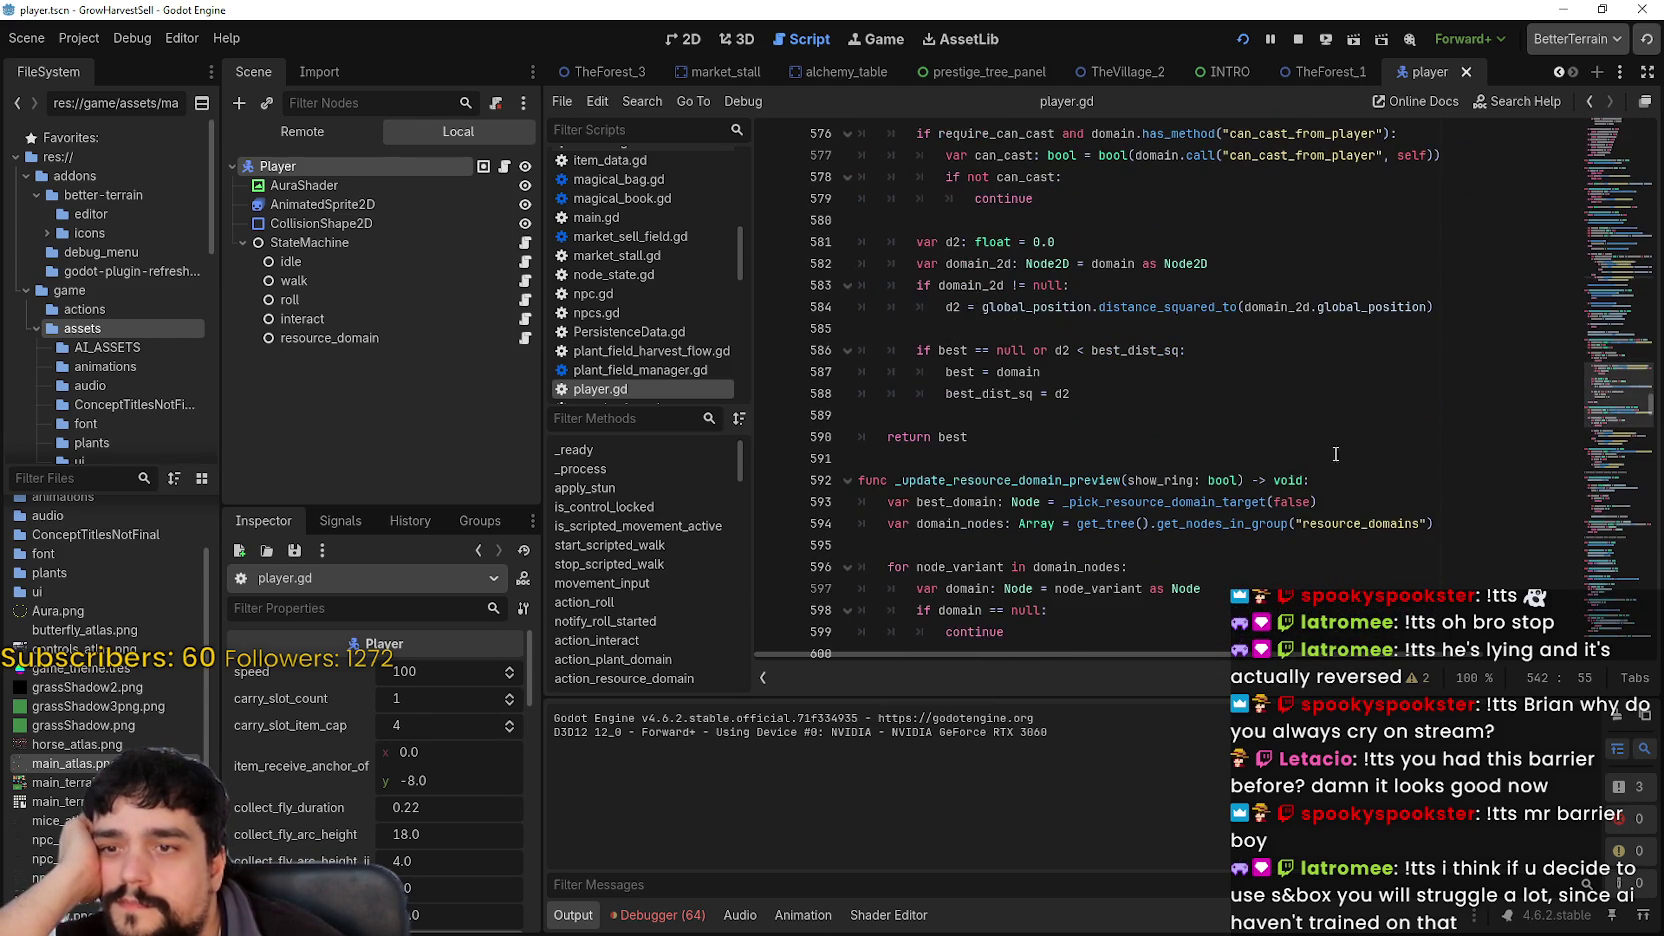
pyautogui.click(1624, 425)
pyautogui.moveTo(1624, 425); pyautogui.dragTo(1608, 466)
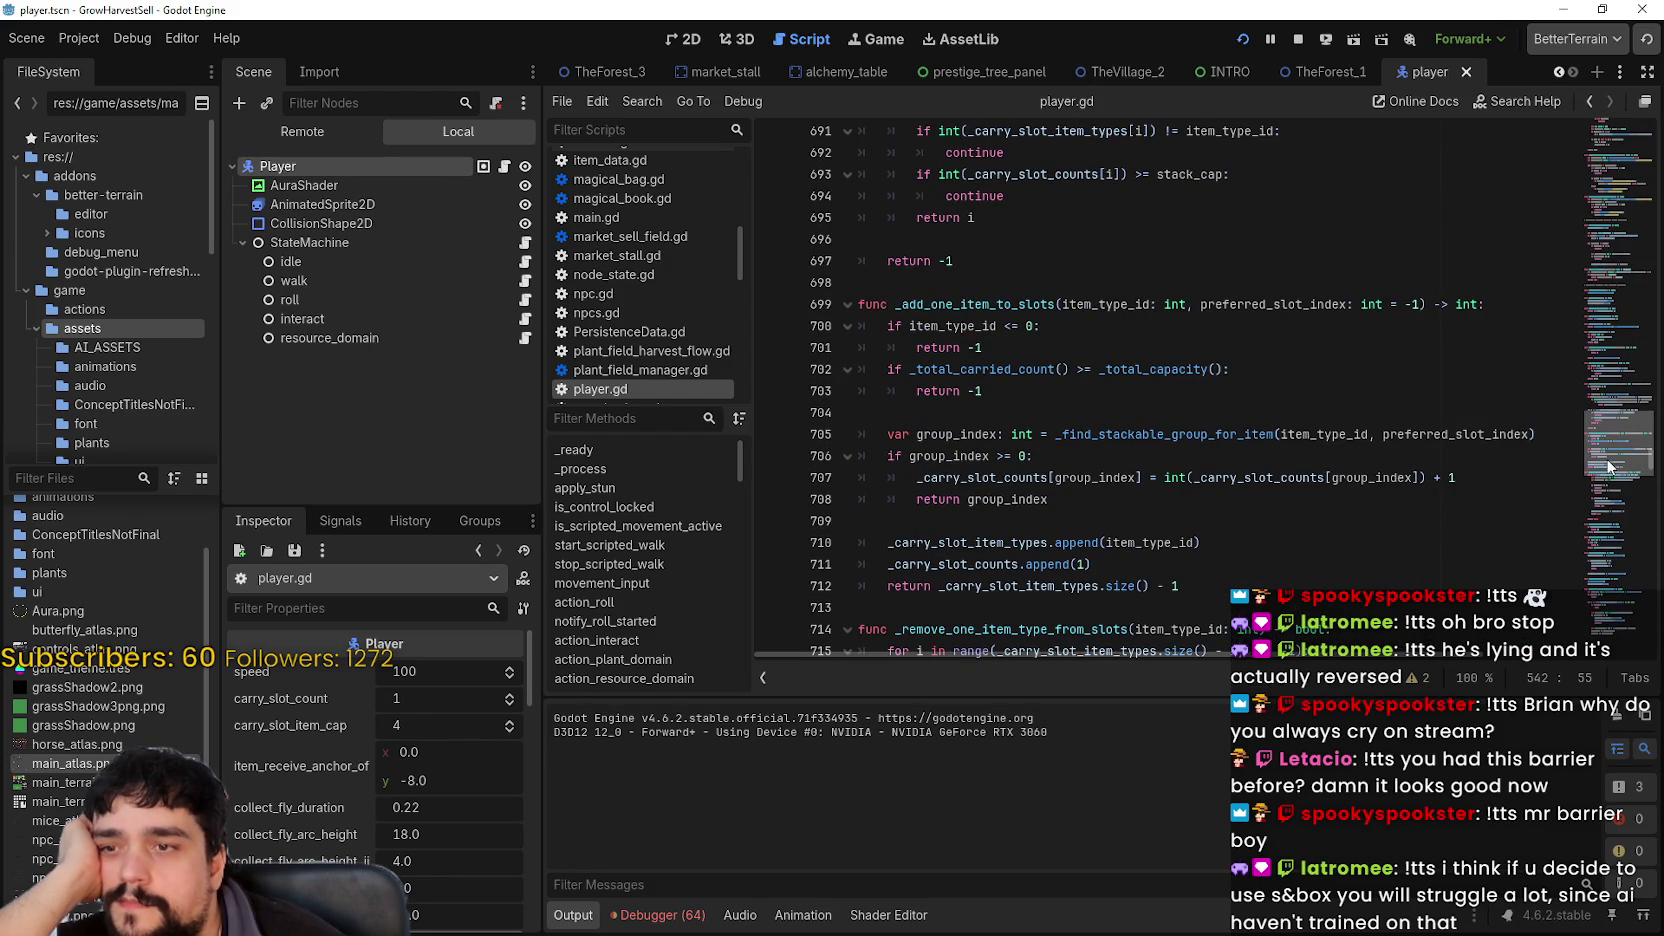
pyautogui.moveTo(1606, 466); pyautogui.dragTo(1603, 468)
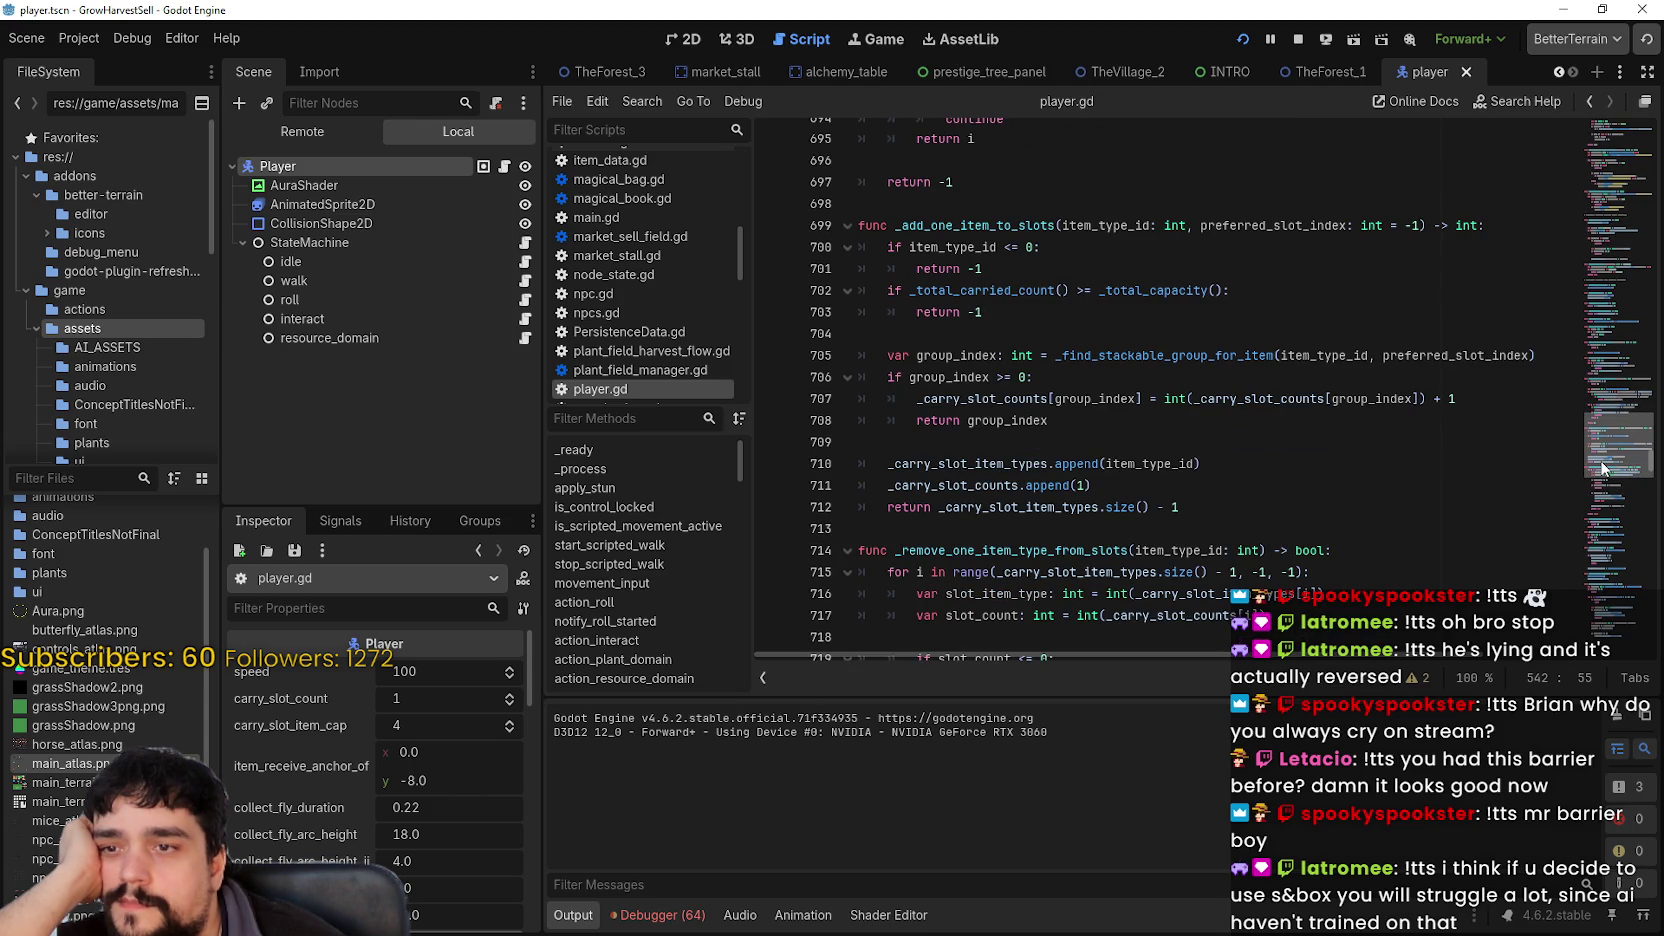
pyautogui.scroll(-3, 1602, 468)
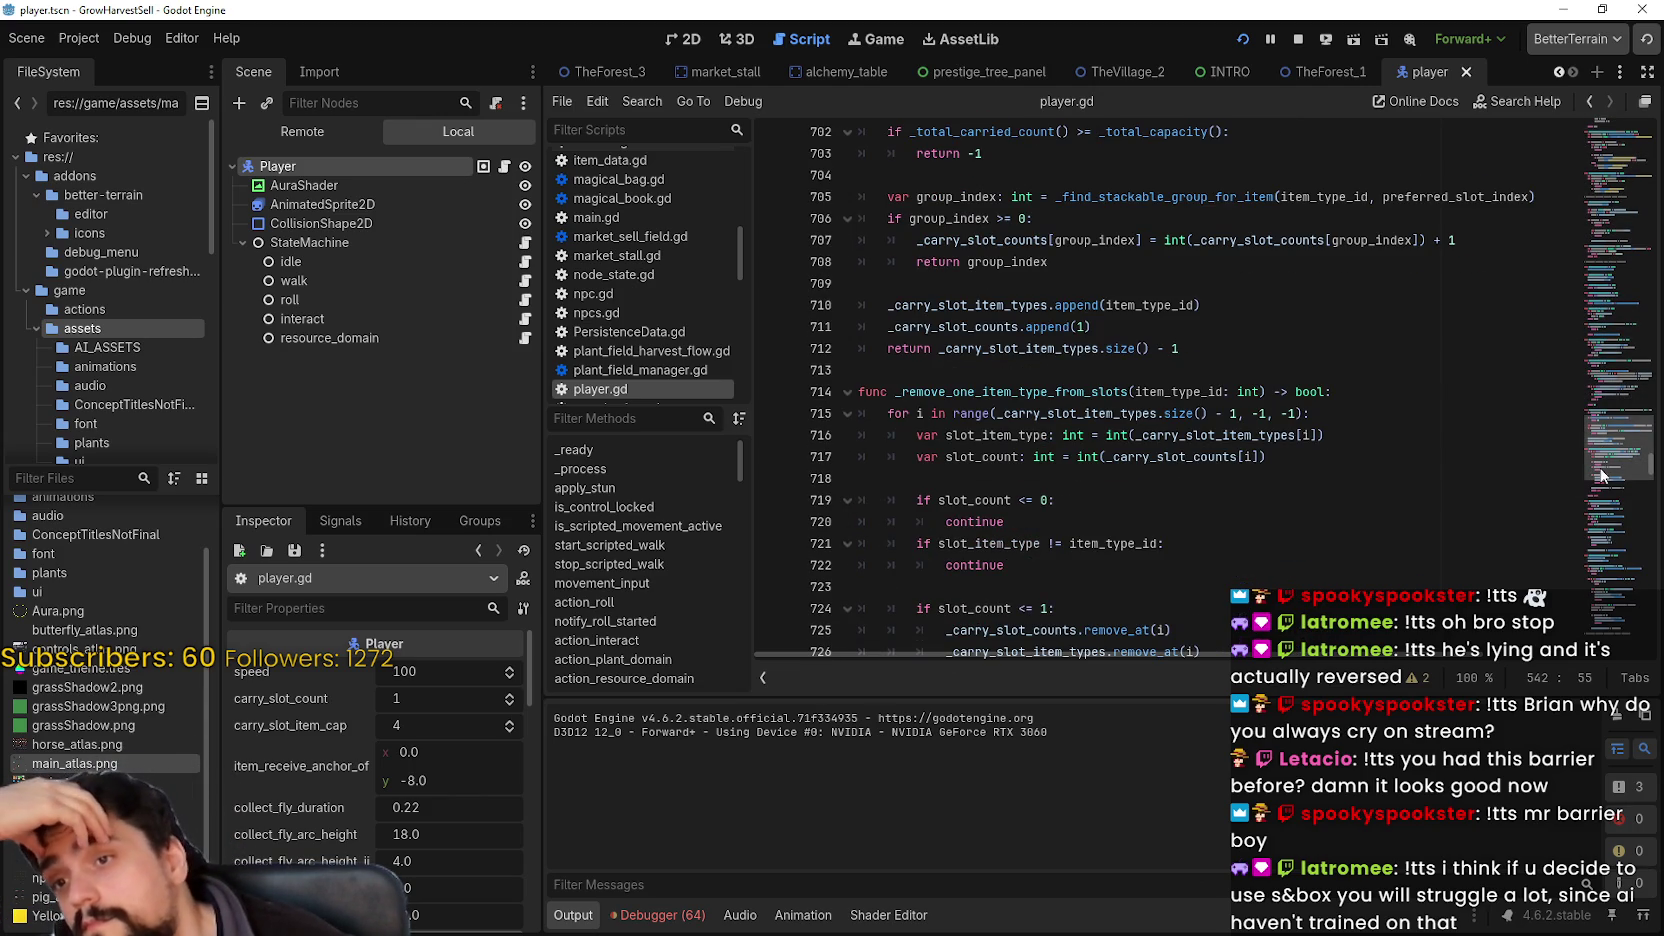
pyautogui.scroll(-14, 1605, 472)
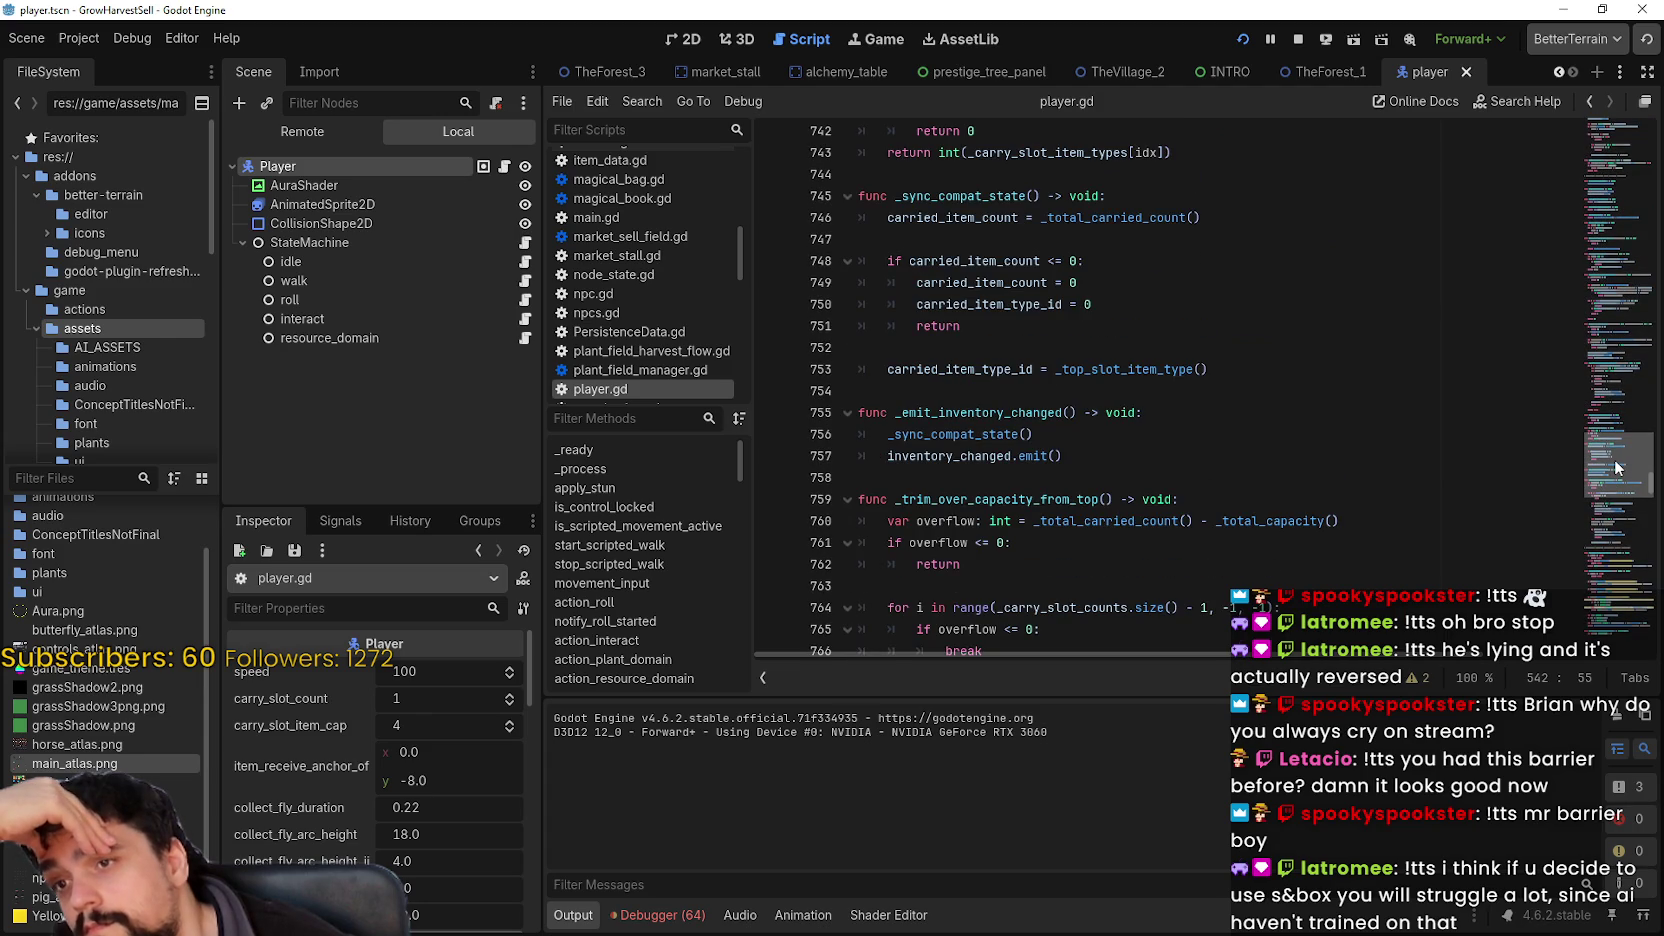
pyautogui.scroll(-10, 1615, 475)
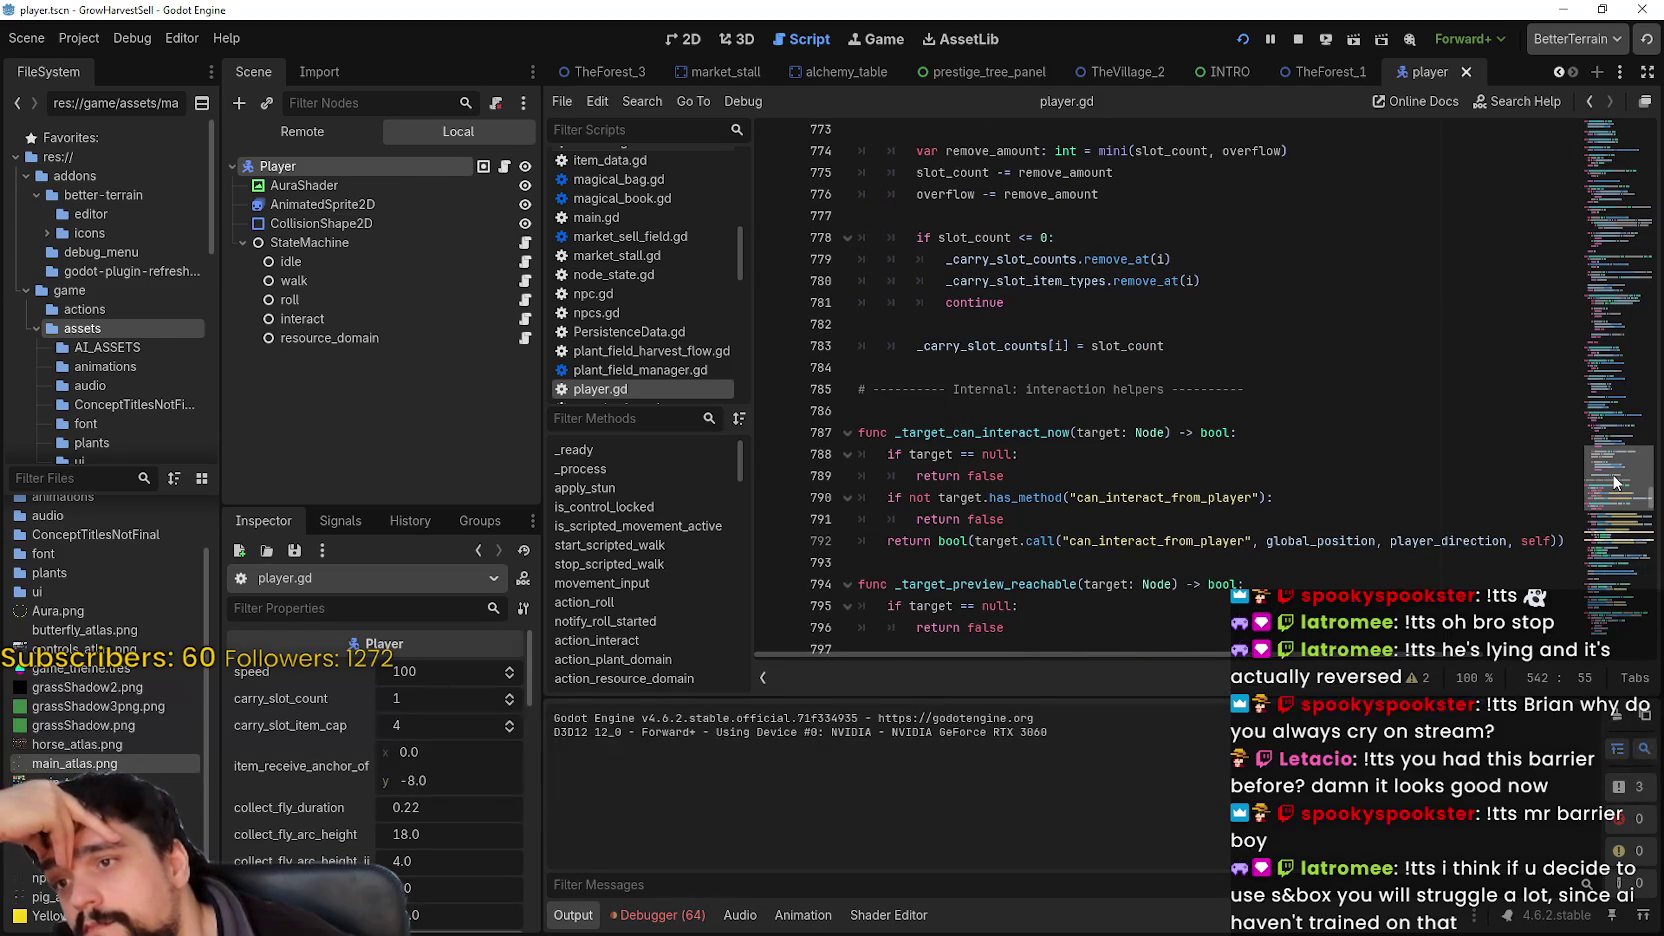
pyautogui.scroll(-5, 1613, 481)
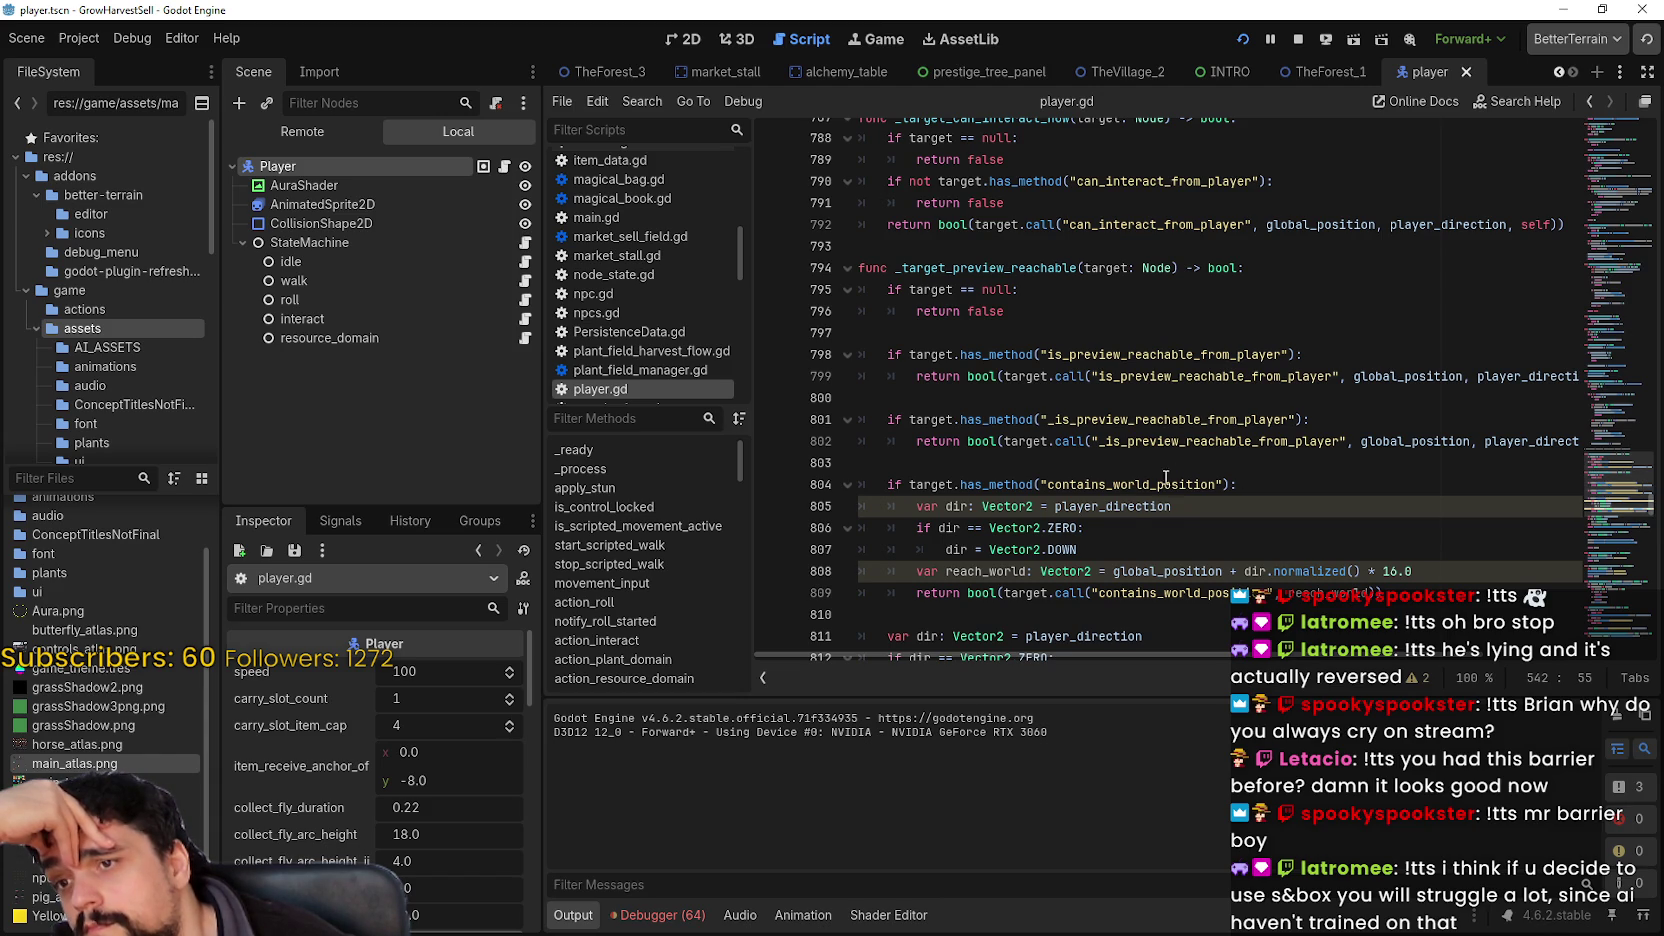
pyautogui.moveTo(1130, 510)
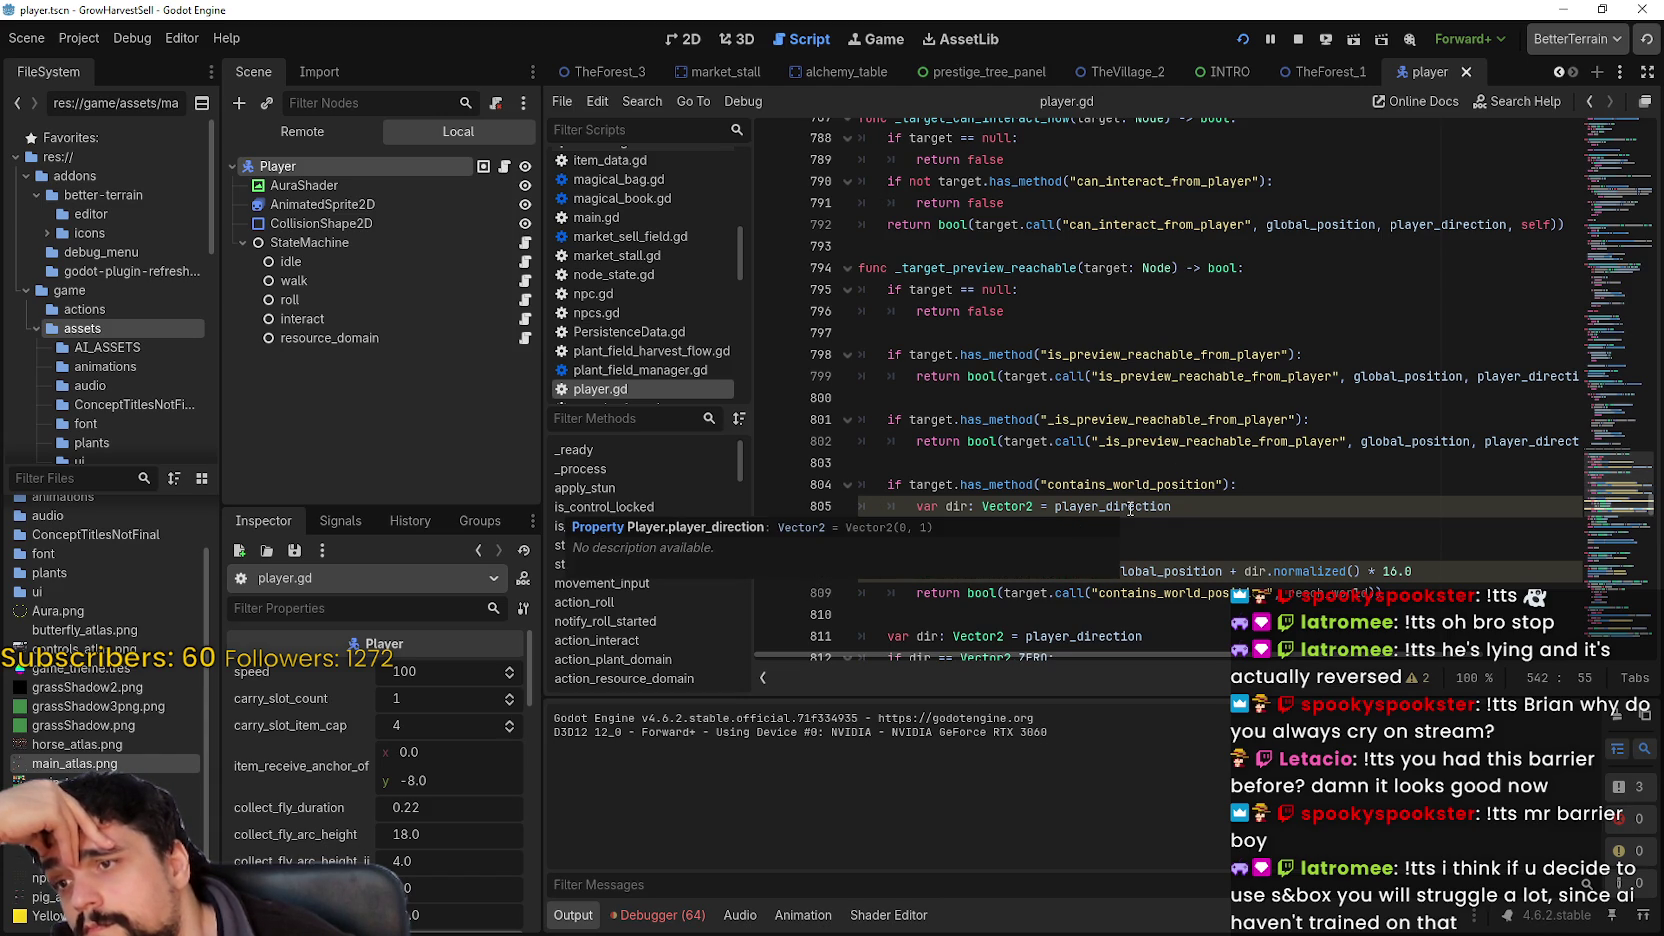
pyautogui.scroll(-2, 1128, 490)
pyautogui.doubleClick(963, 381)
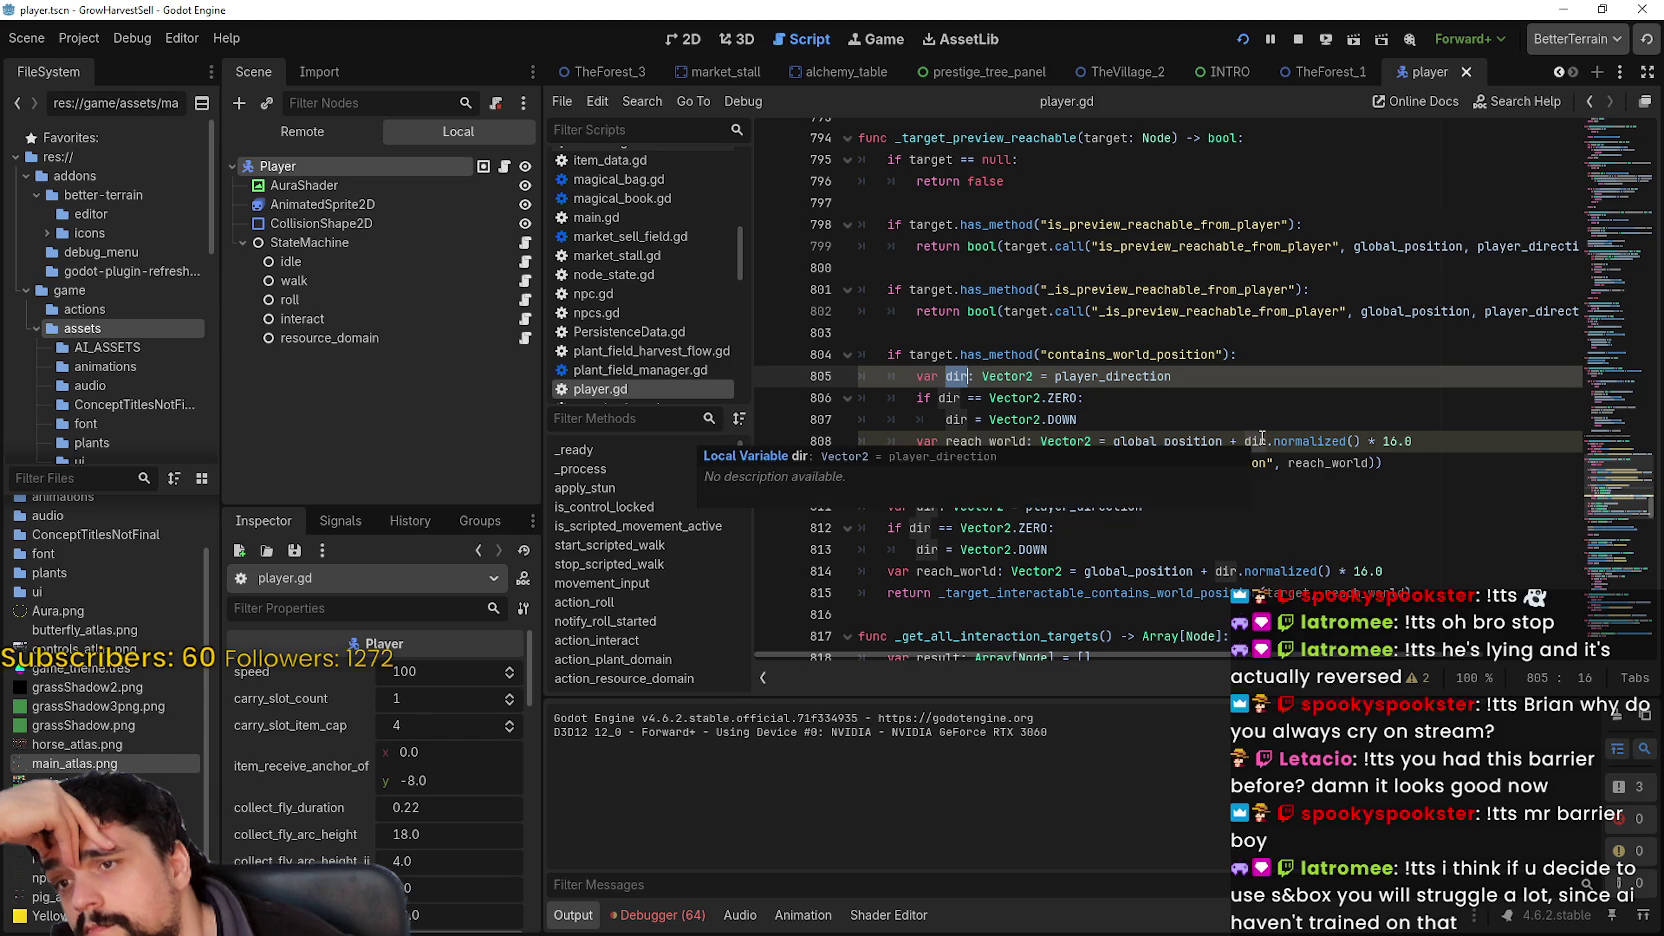
pyautogui.moveTo(1002, 377)
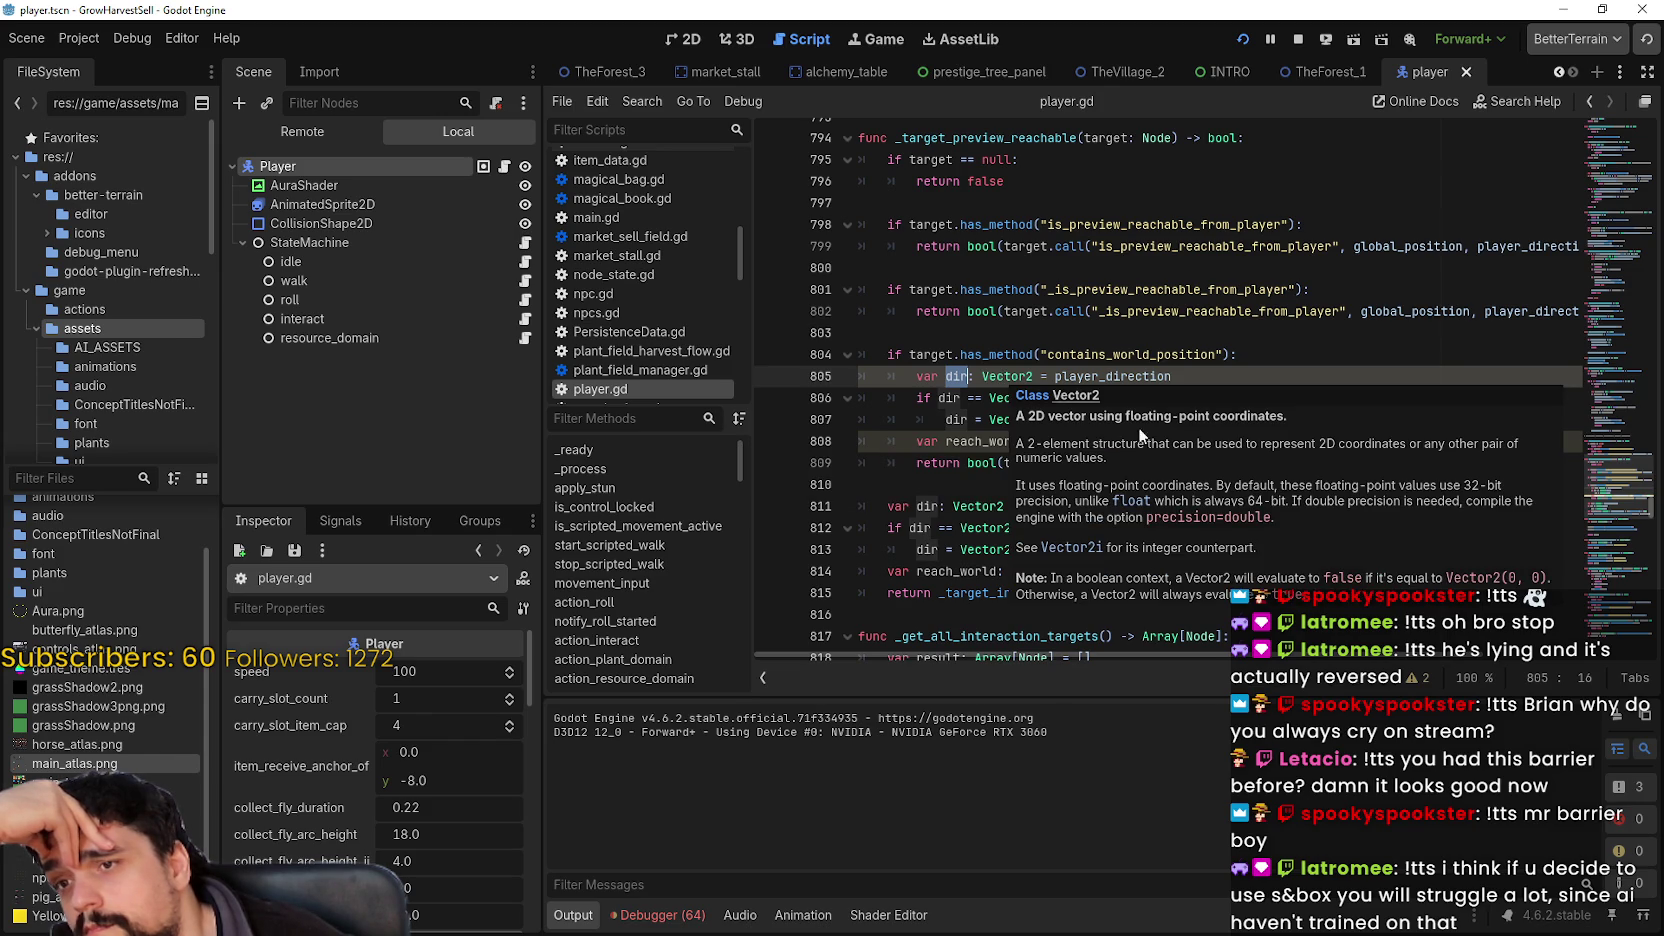
pyautogui.moveTo(1091, 378)
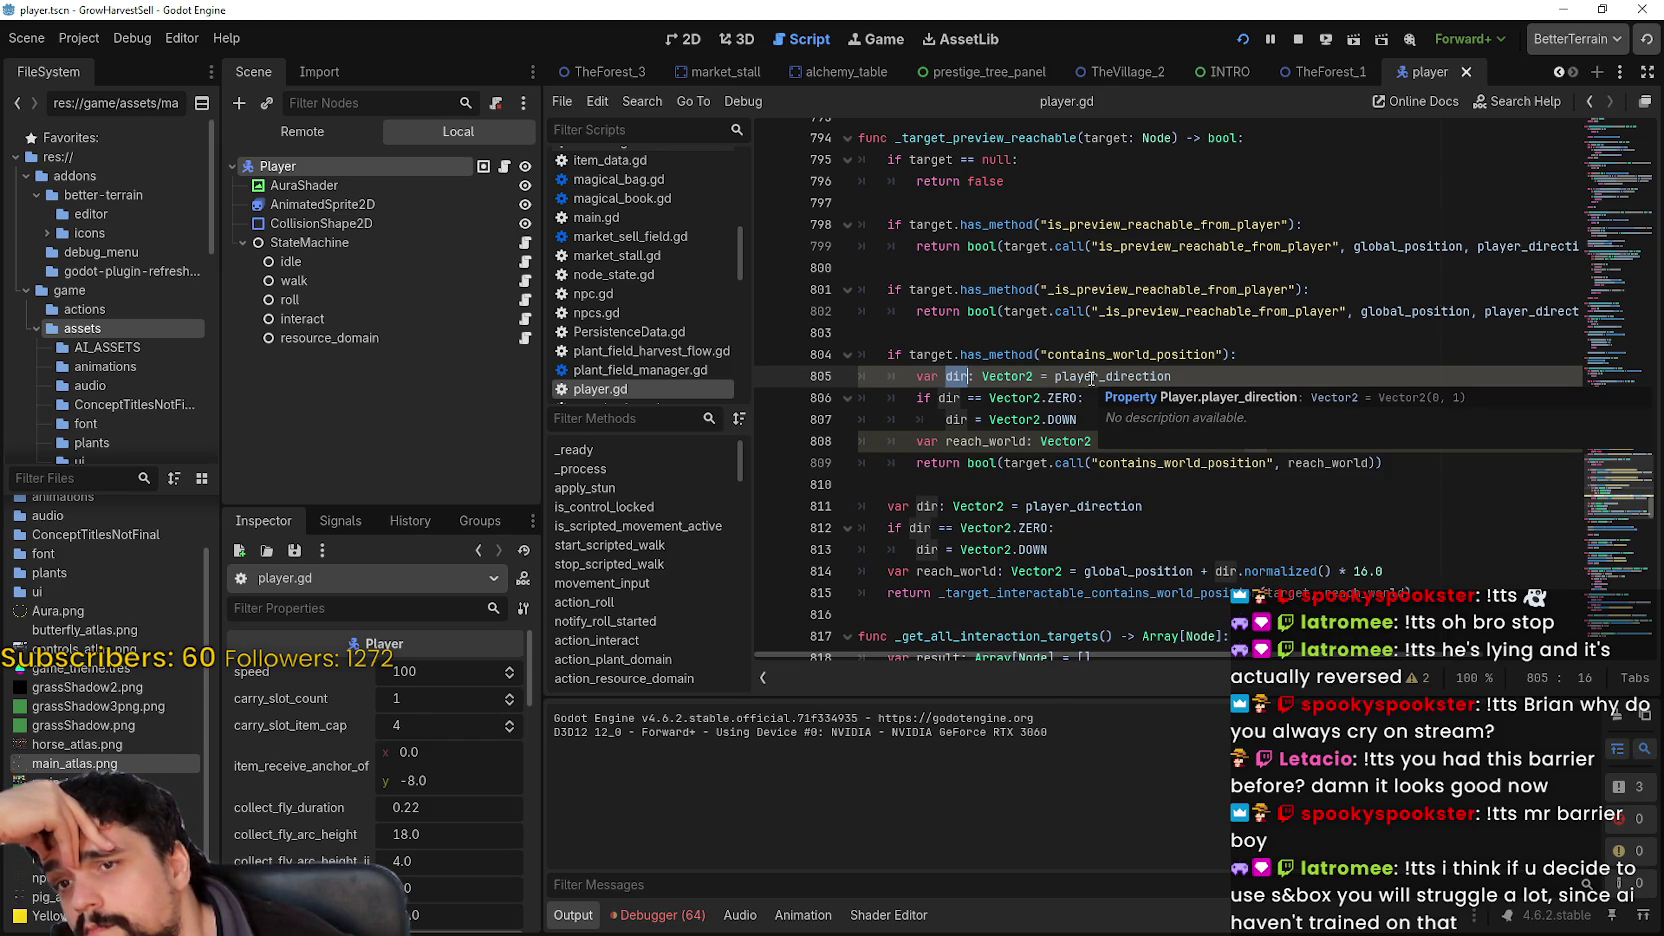
pyautogui.click(966, 441)
pyautogui.doubleClick(957, 419)
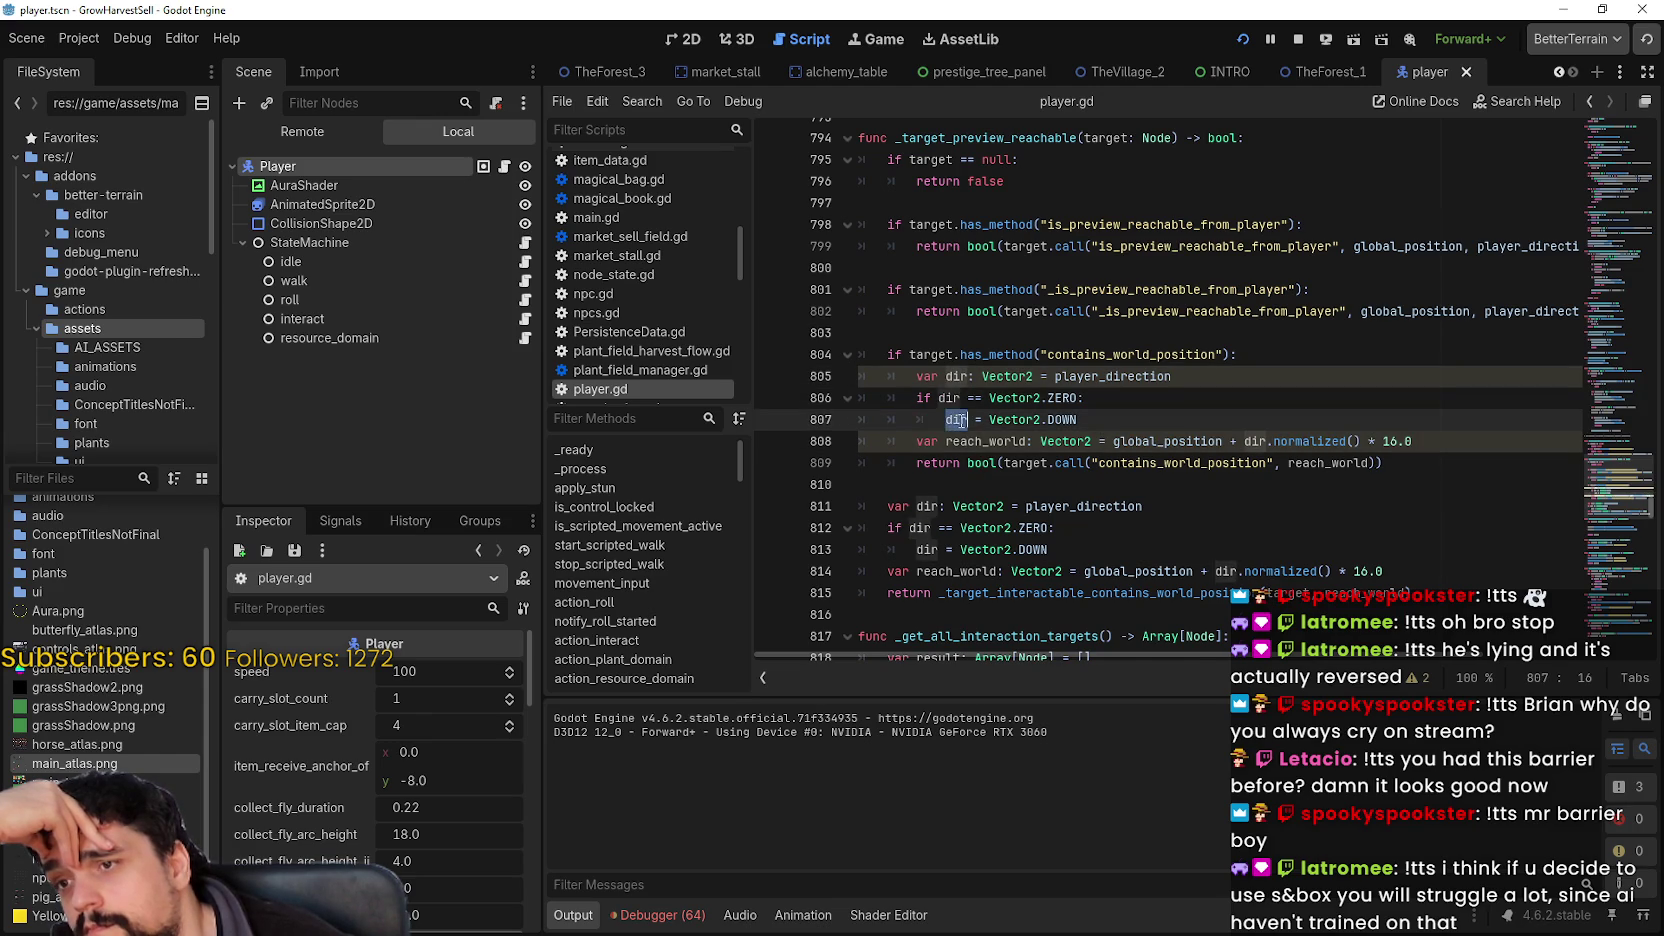
pyautogui.scroll(-3, 975, 427)
pyautogui.click(1025, 291)
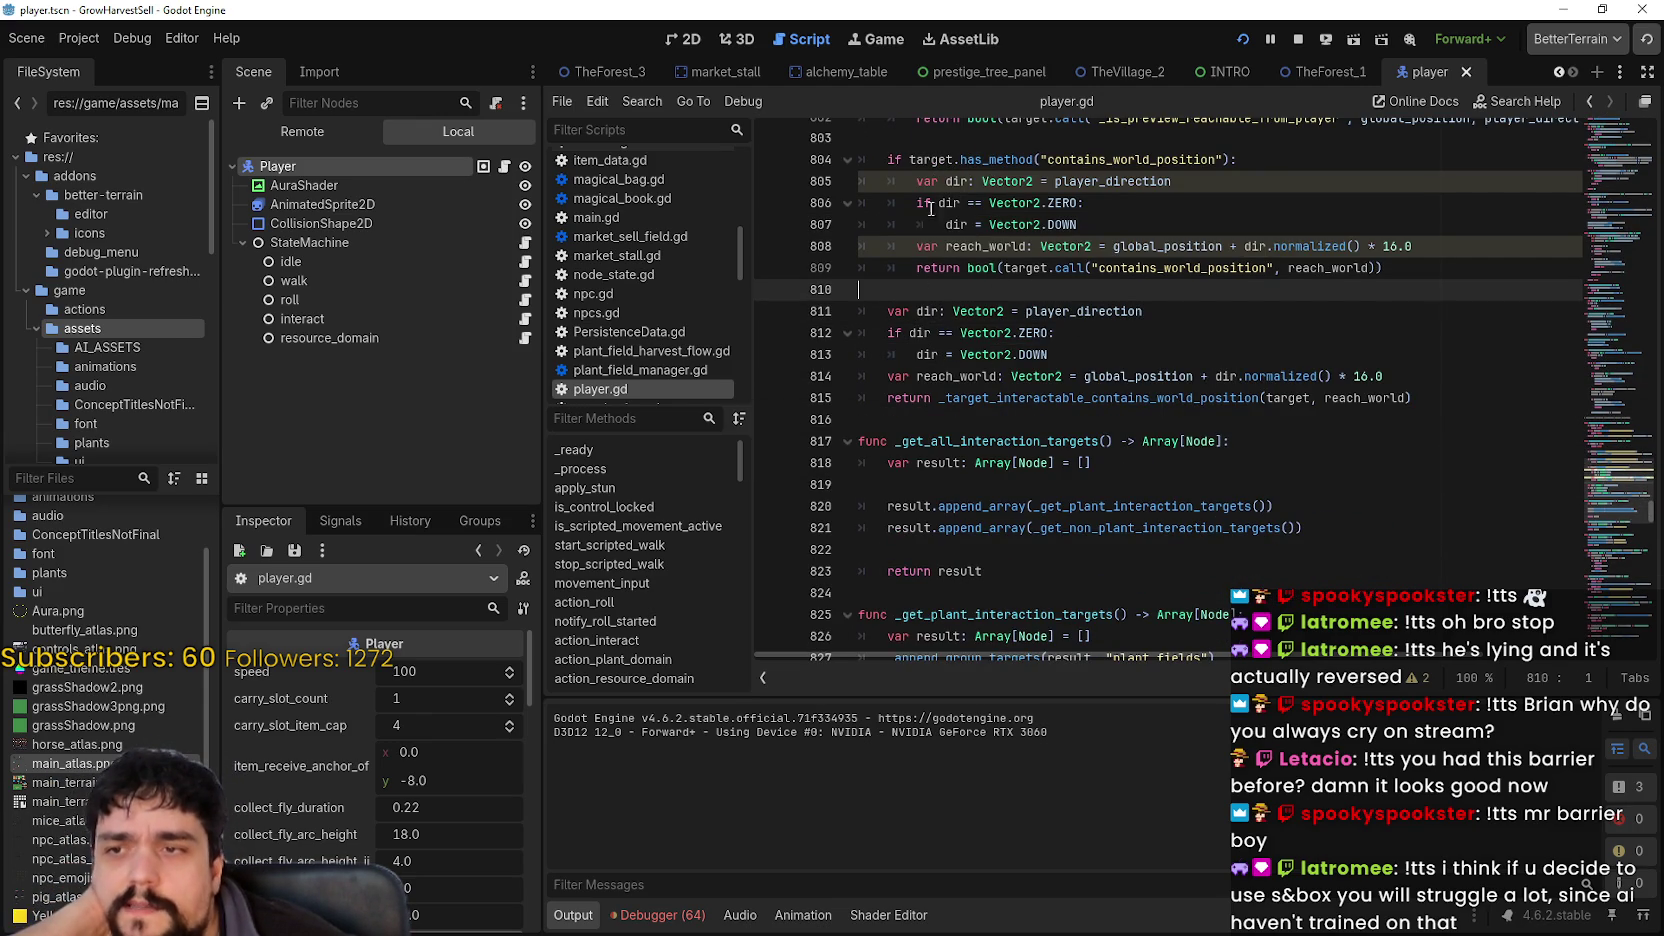
pyautogui.moveTo(897, 184)
pyautogui.mouseDown()
pyautogui.moveTo(1160, 205)
pyautogui.moveTo(1253, 268)
pyautogui.moveTo(1246, 383)
pyautogui.mouseUp()
pyautogui.click(1246, 377)
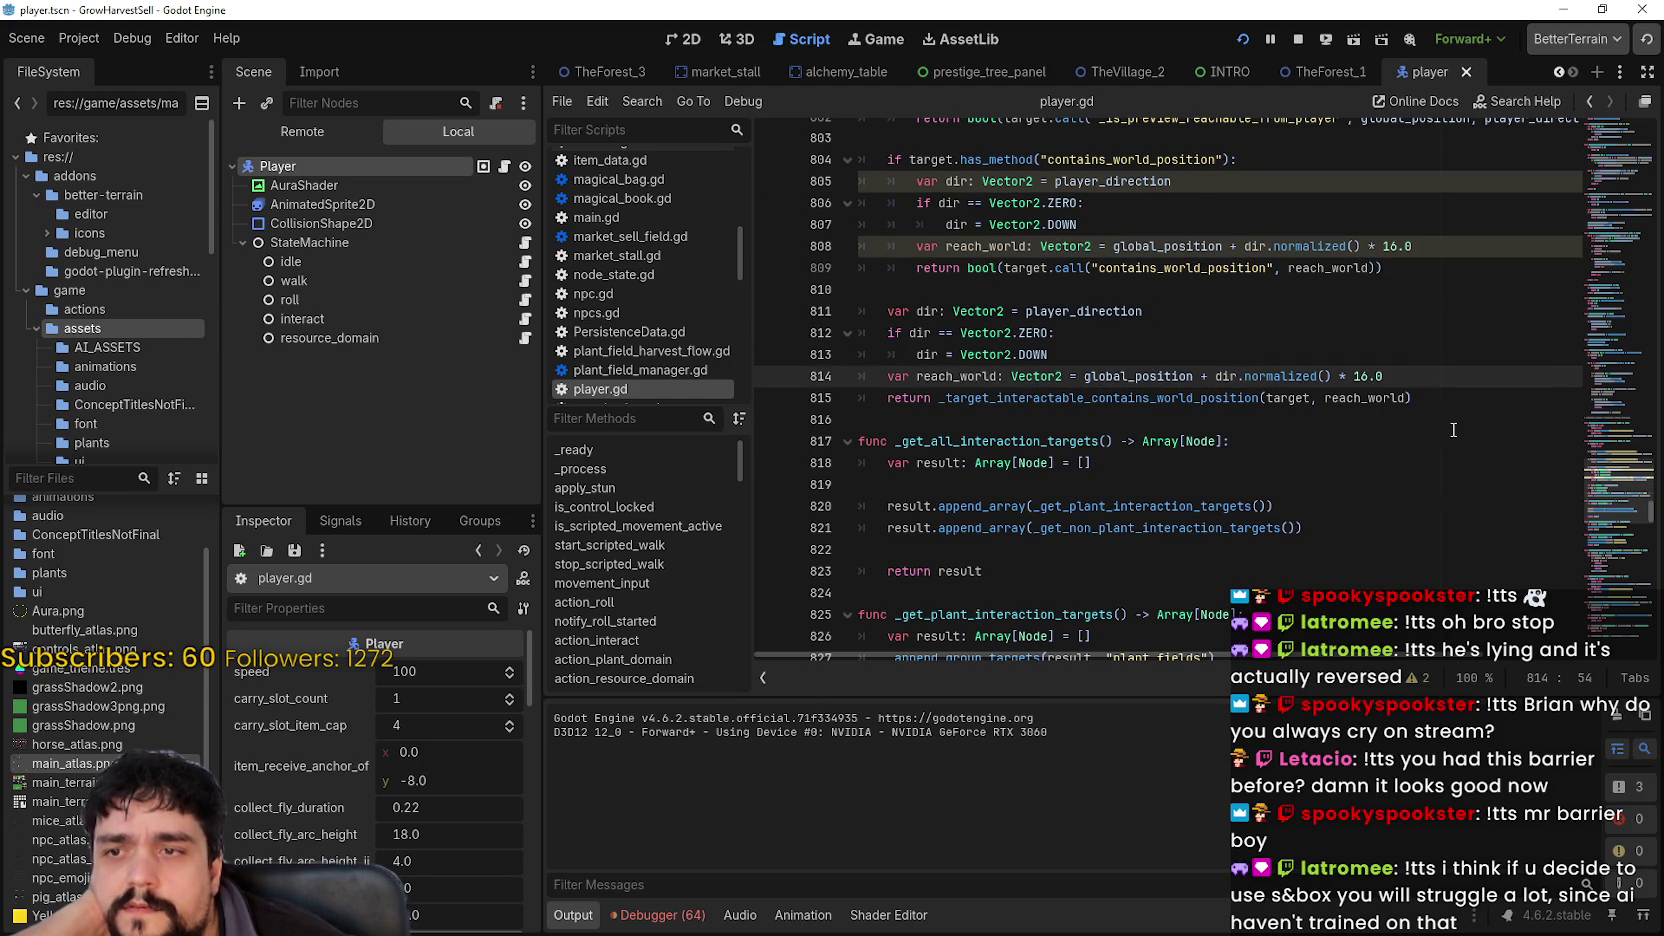
pyautogui.scroll(2, 1453, 430)
pyautogui.moveTo(1140, 445)
pyautogui.mouseDown()
pyautogui.moveTo(1000, 420)
pyautogui.moveTo(870, 290)
pyautogui.moveTo(860, 312)
pyautogui.mouseUp()
pyautogui.scroll(2, 1268, 538)
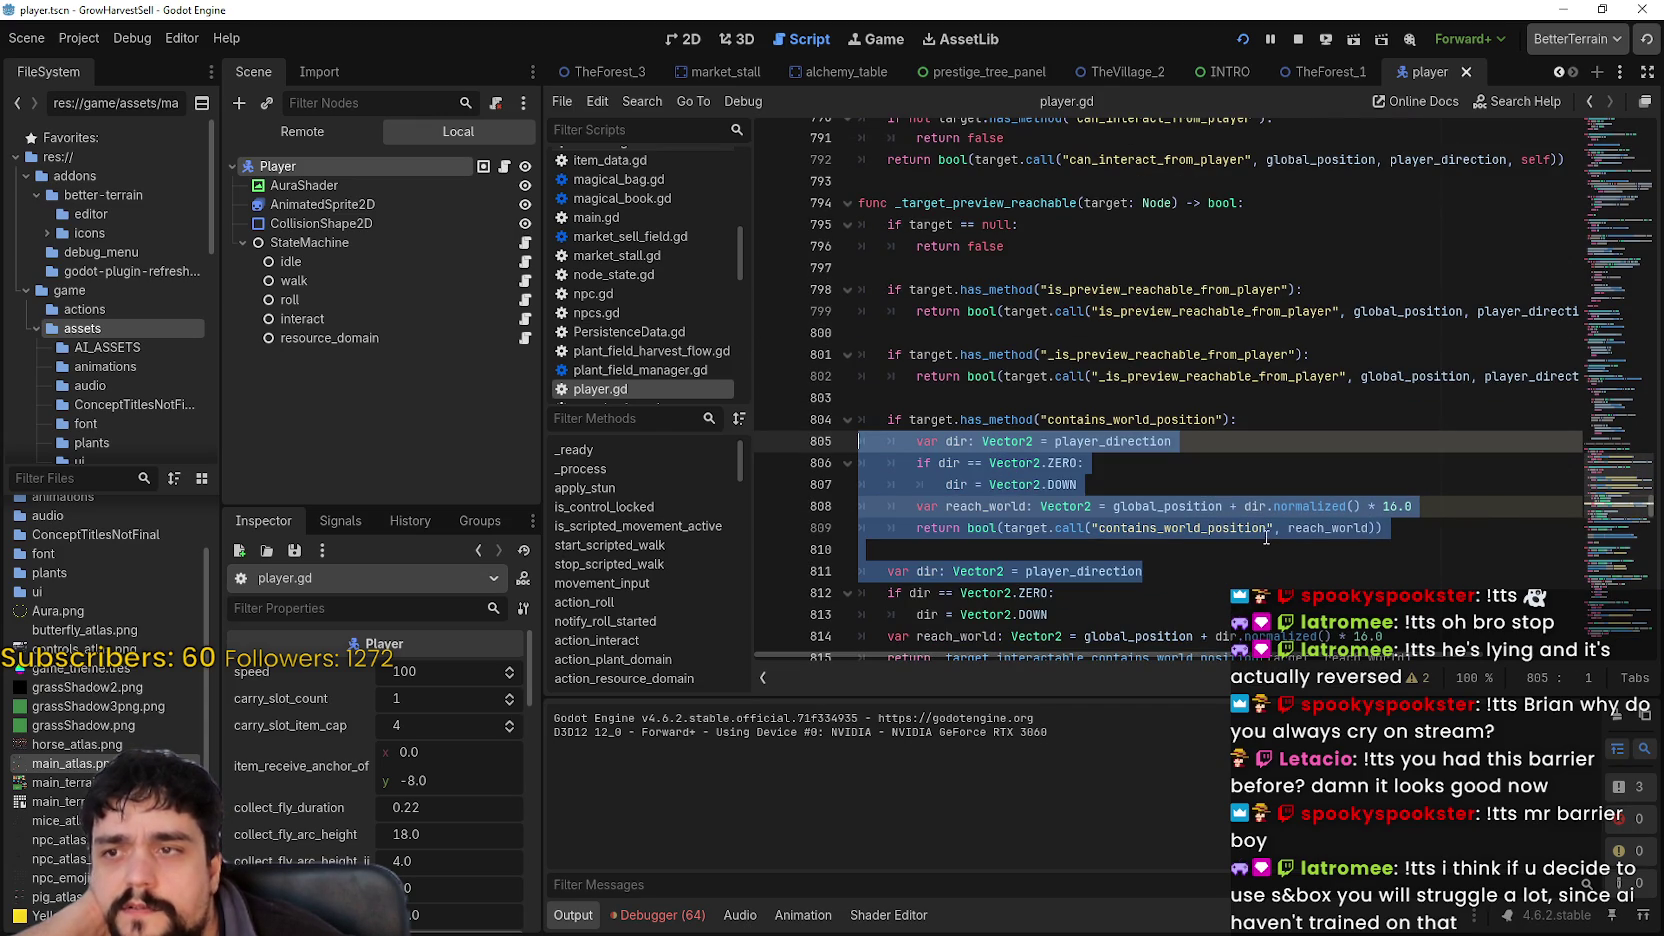
pyautogui.scroll(-1, 1266, 532)
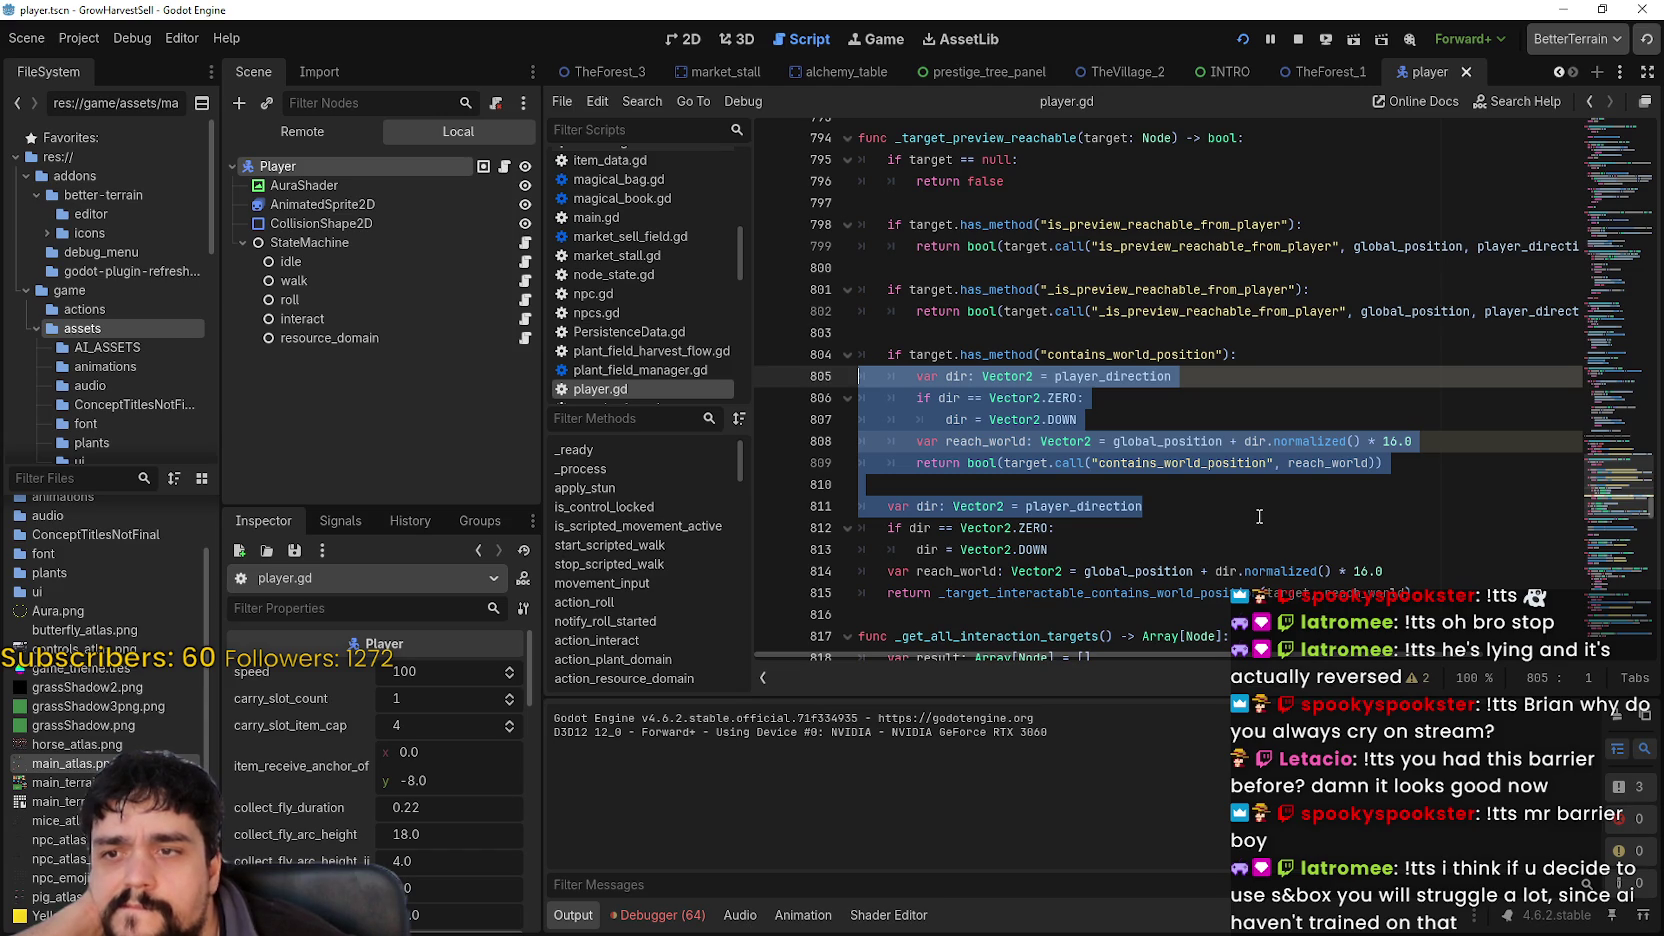
pyautogui.click(1255, 512)
pyautogui.scroll(-6, 1255, 512)
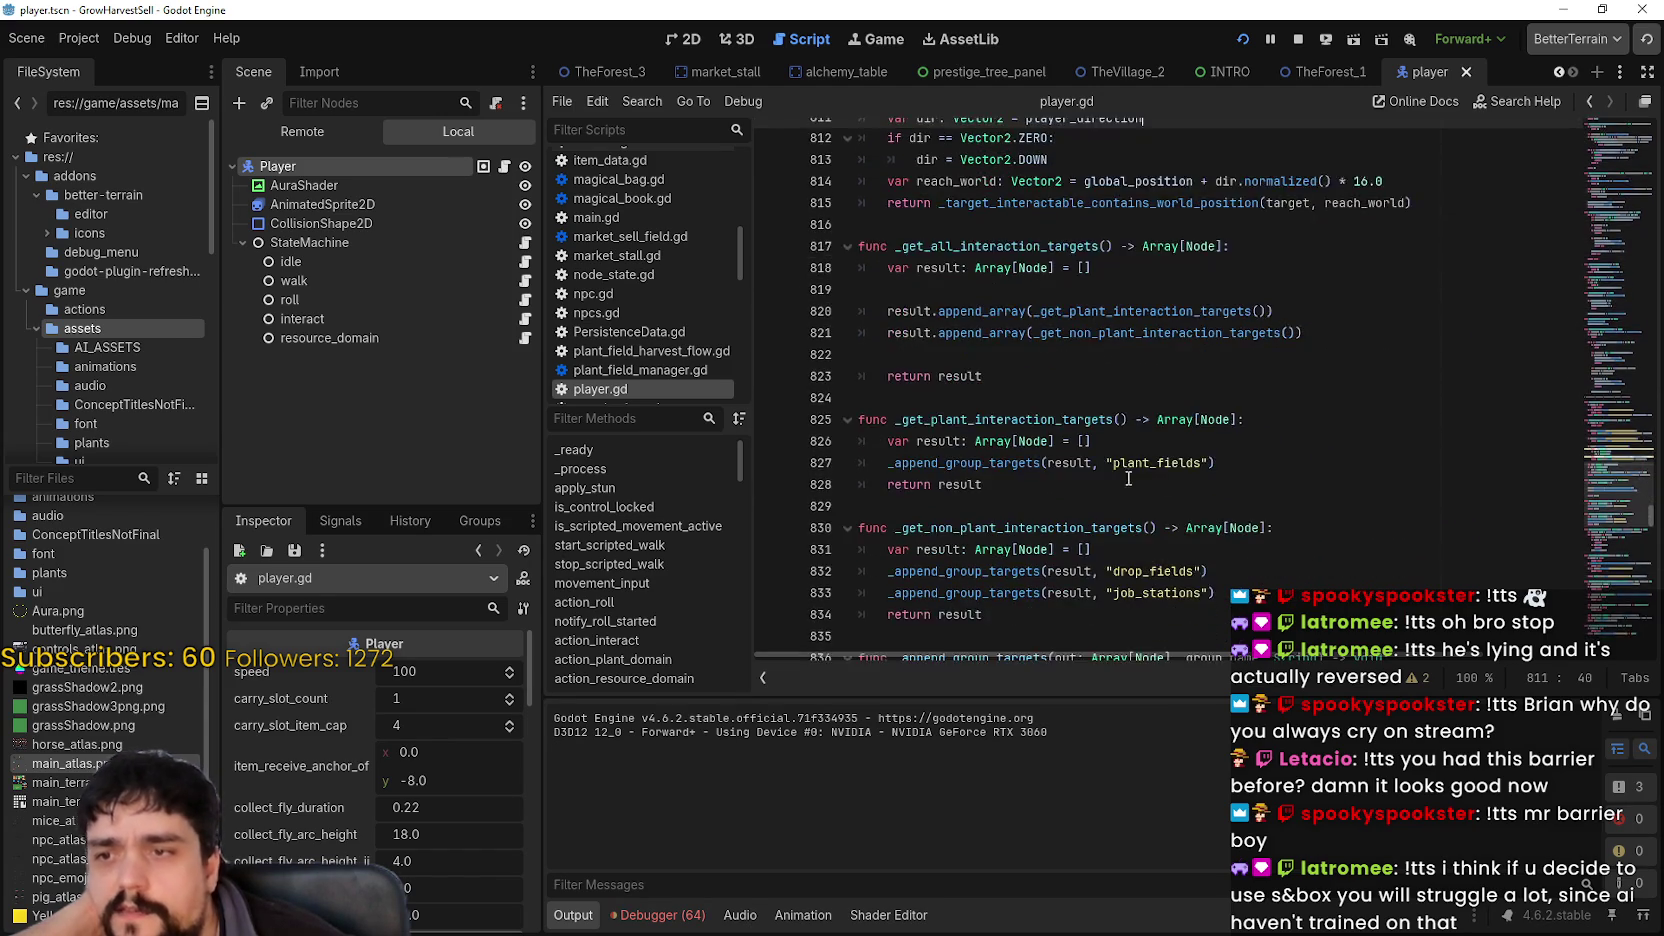
pyautogui.moveTo(1605, 495)
pyautogui.mouseDown()
pyautogui.moveTo(1594, 557)
pyautogui.moveTo(1589, 533)
pyautogui.moveTo(1583, 549)
pyautogui.mouseUp()
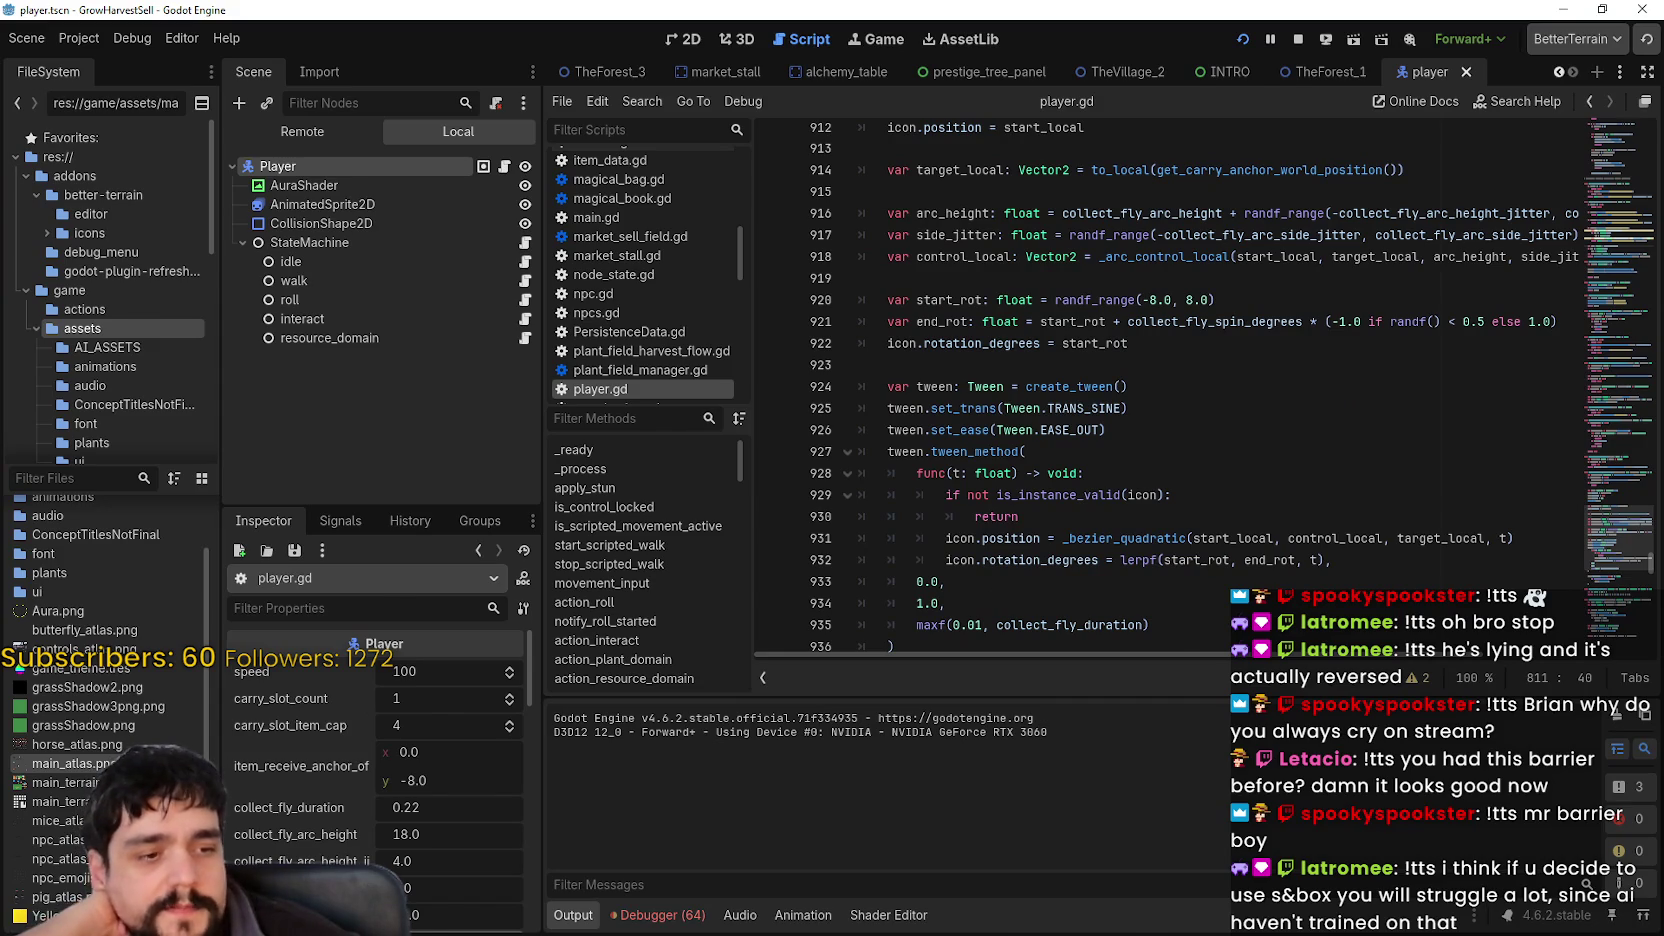
# - Switch to the running game, walk to the bank chest and collect the gold
pyautogui.hotkey('alt', 'Tab')
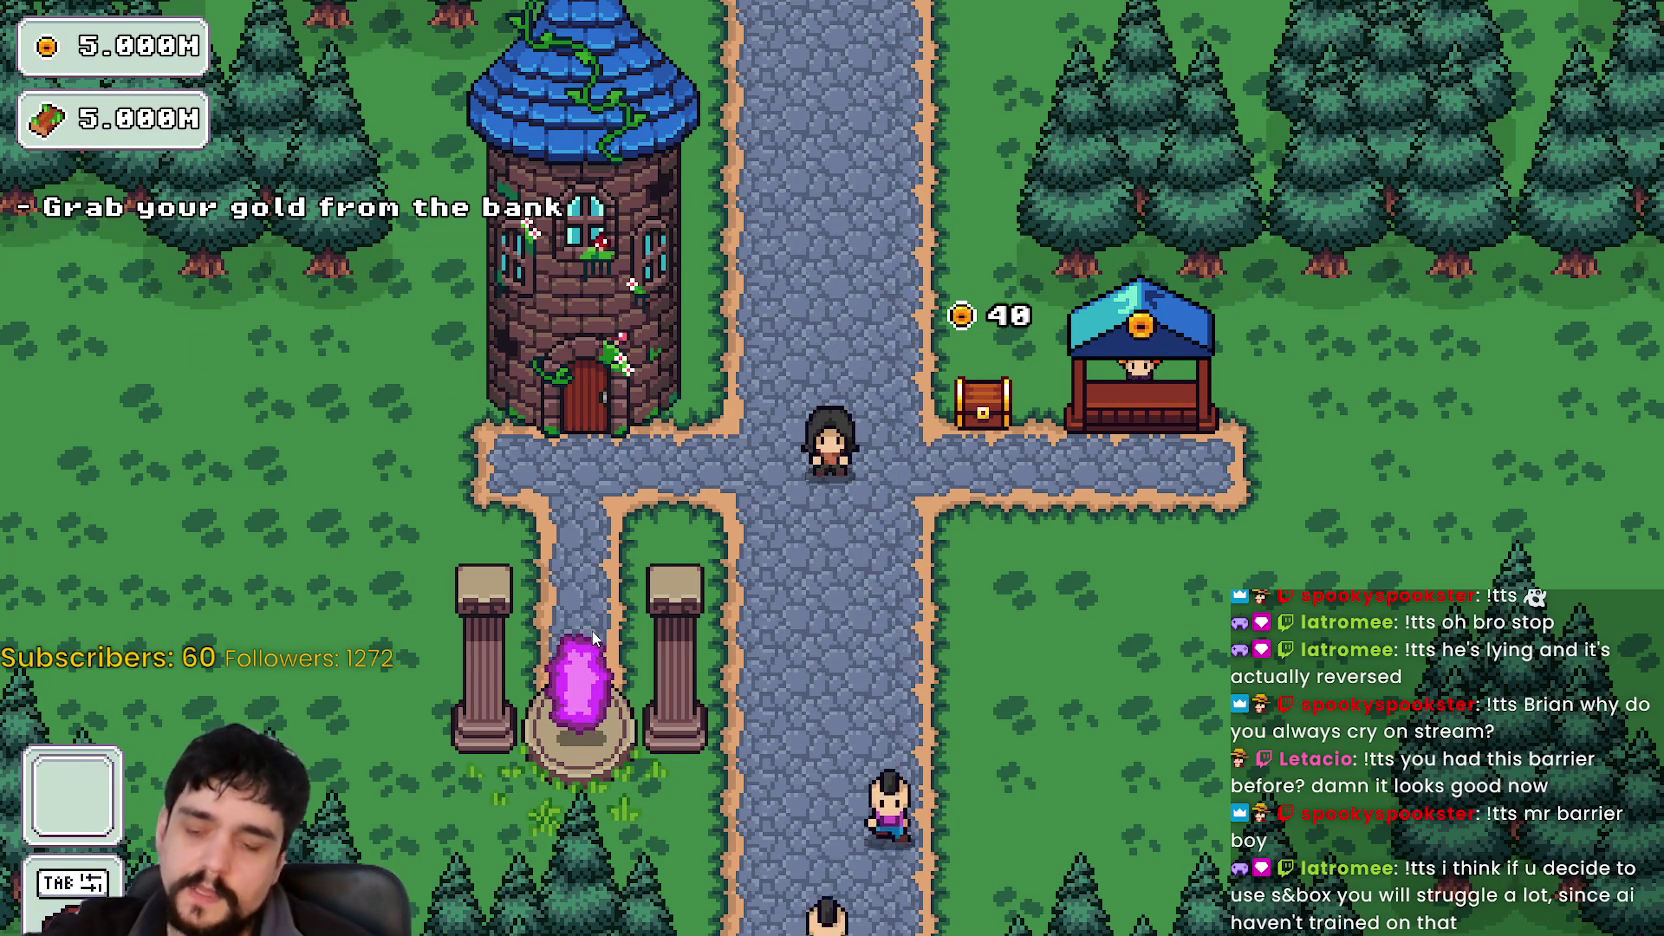
pyautogui.press('d')
pyautogui.press('a')
pyautogui.press('a')
pyautogui.press('d')
pyautogui.press('d')
pyautogui.press('e')
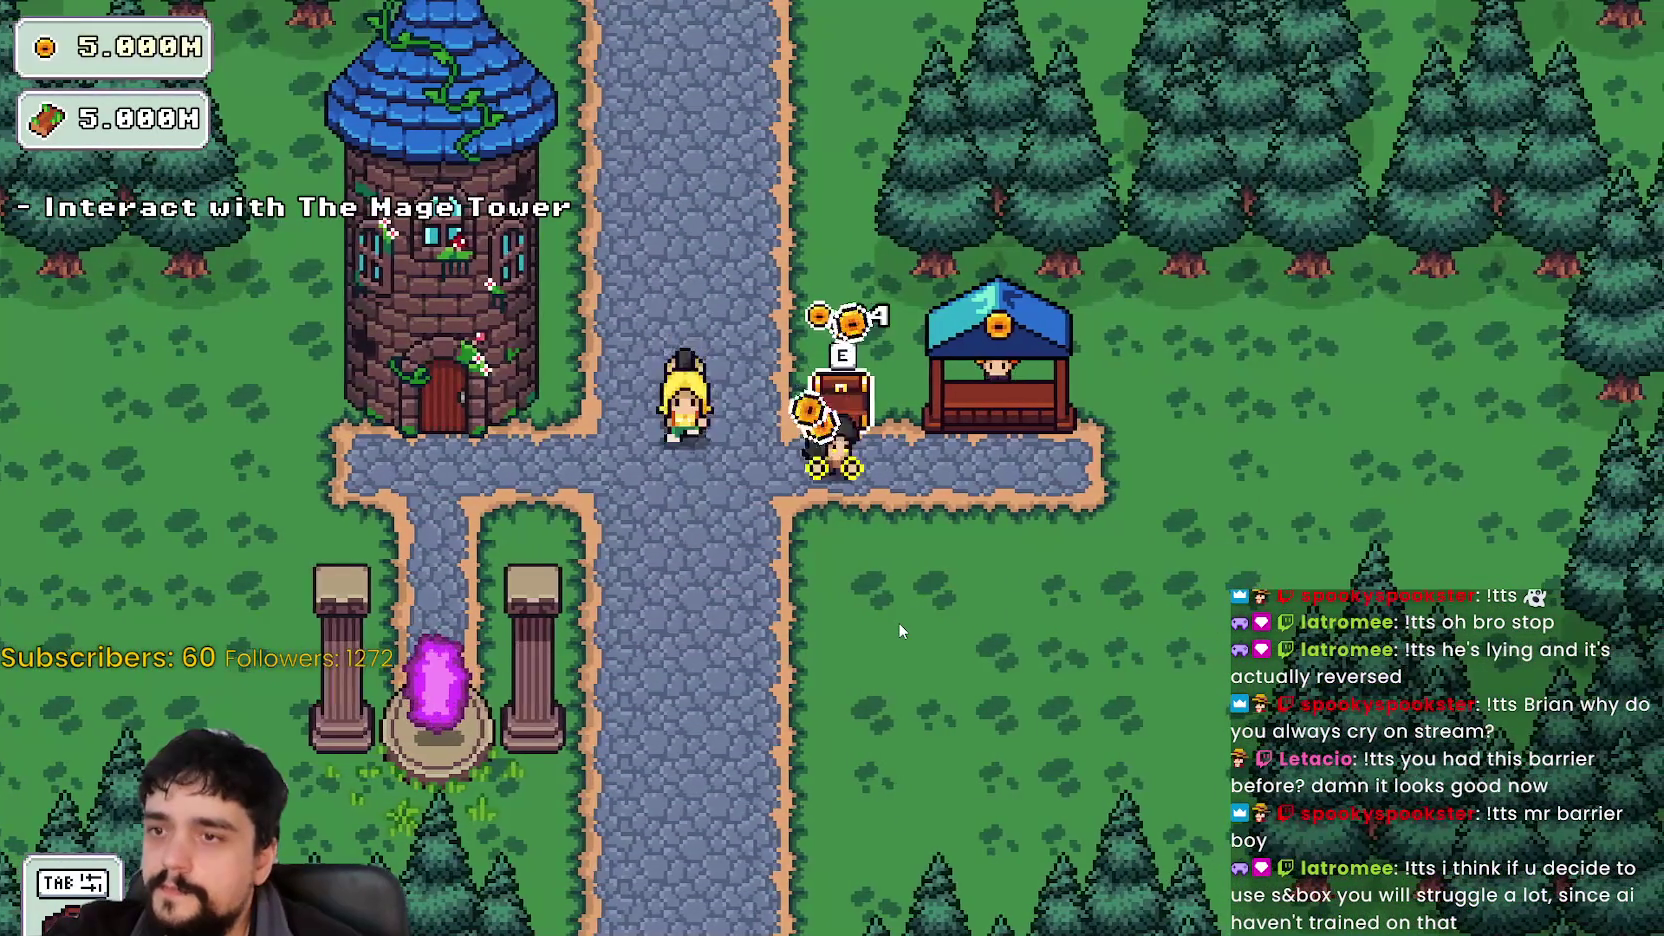
pyautogui.press('a')
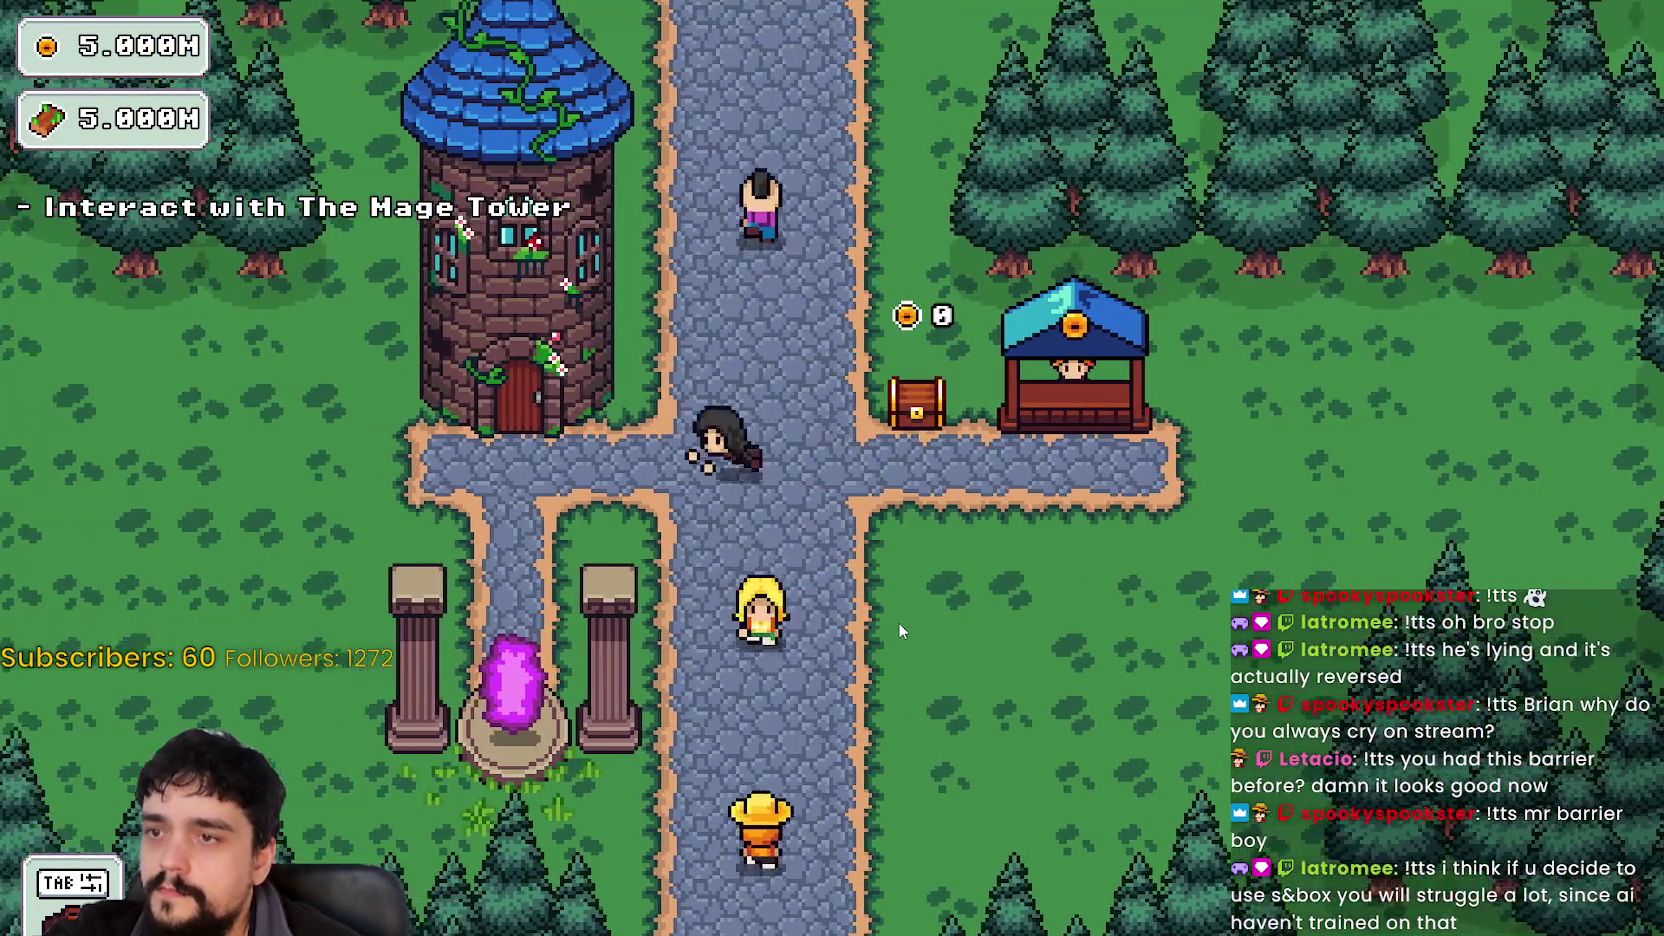
pyautogui.press('a')
# - At the Mage Tower's prestige tree, buy the central skill node and the three nodes around it
pyautogui.press('e')
pyautogui.click(545, 408)
pyautogui.click(533, 342)
pyautogui.click(533, 505)
pyautogui.click(405, 420)
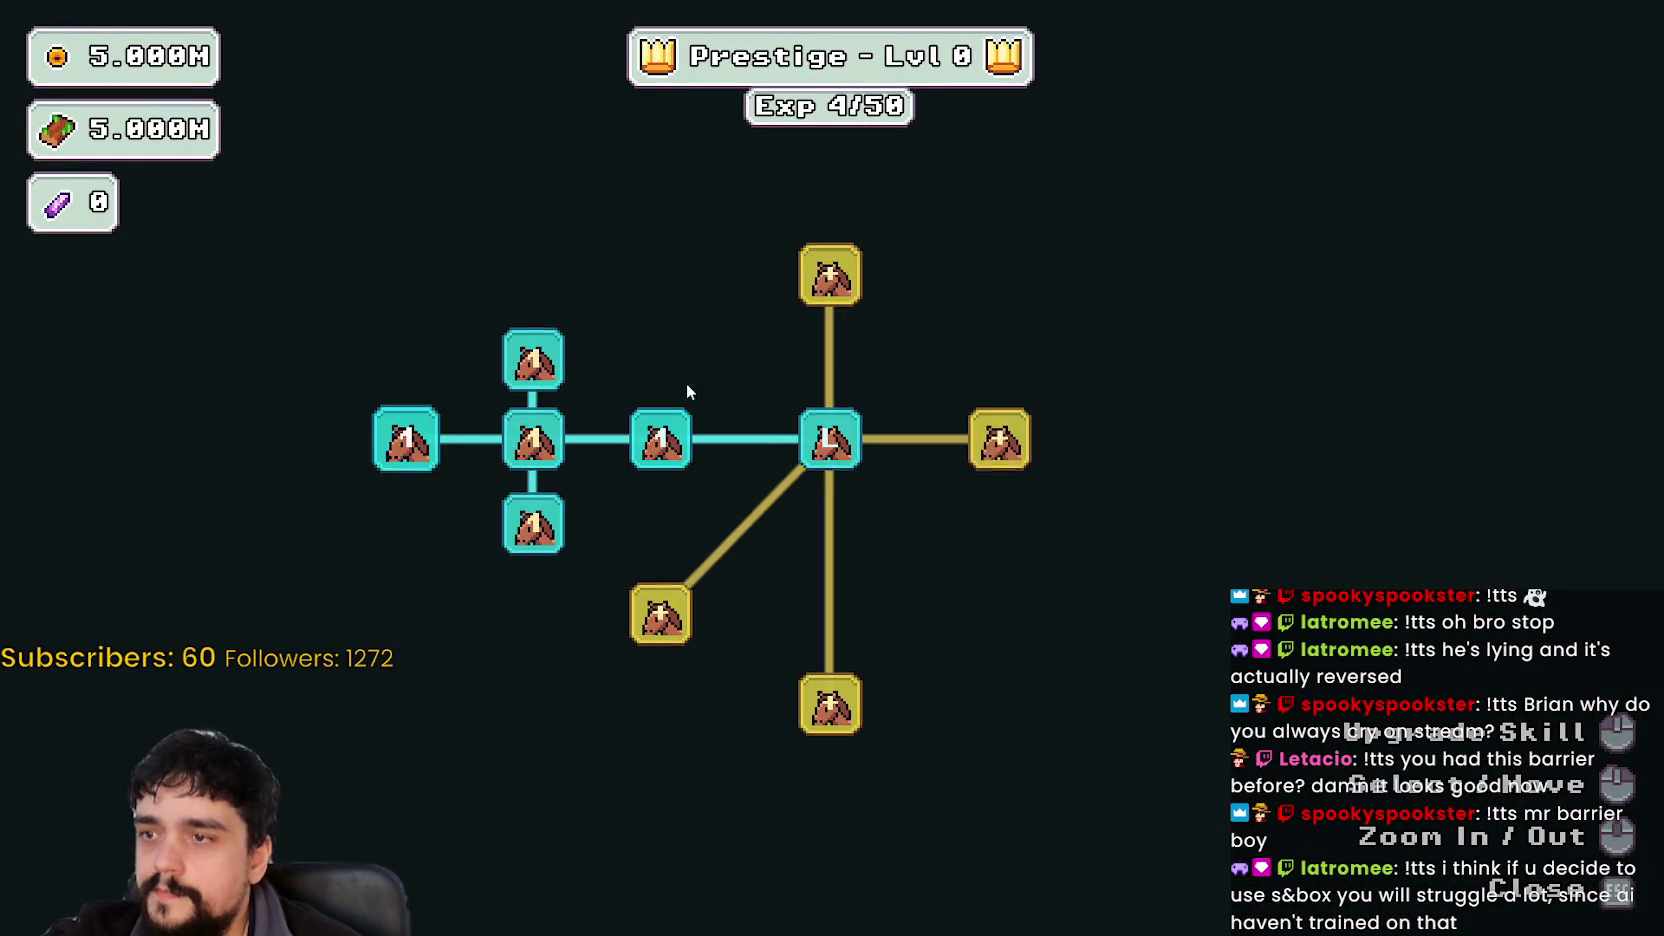
# - Buy the newly revealed skills, including Item Capacity I, Magical Bags I and the upper-left yellow node
pyautogui.click(836, 334)
pyautogui.click(669, 446)
pyautogui.click(724, 305)
pyautogui.click(557, 297)
pyautogui.click(606, 230)
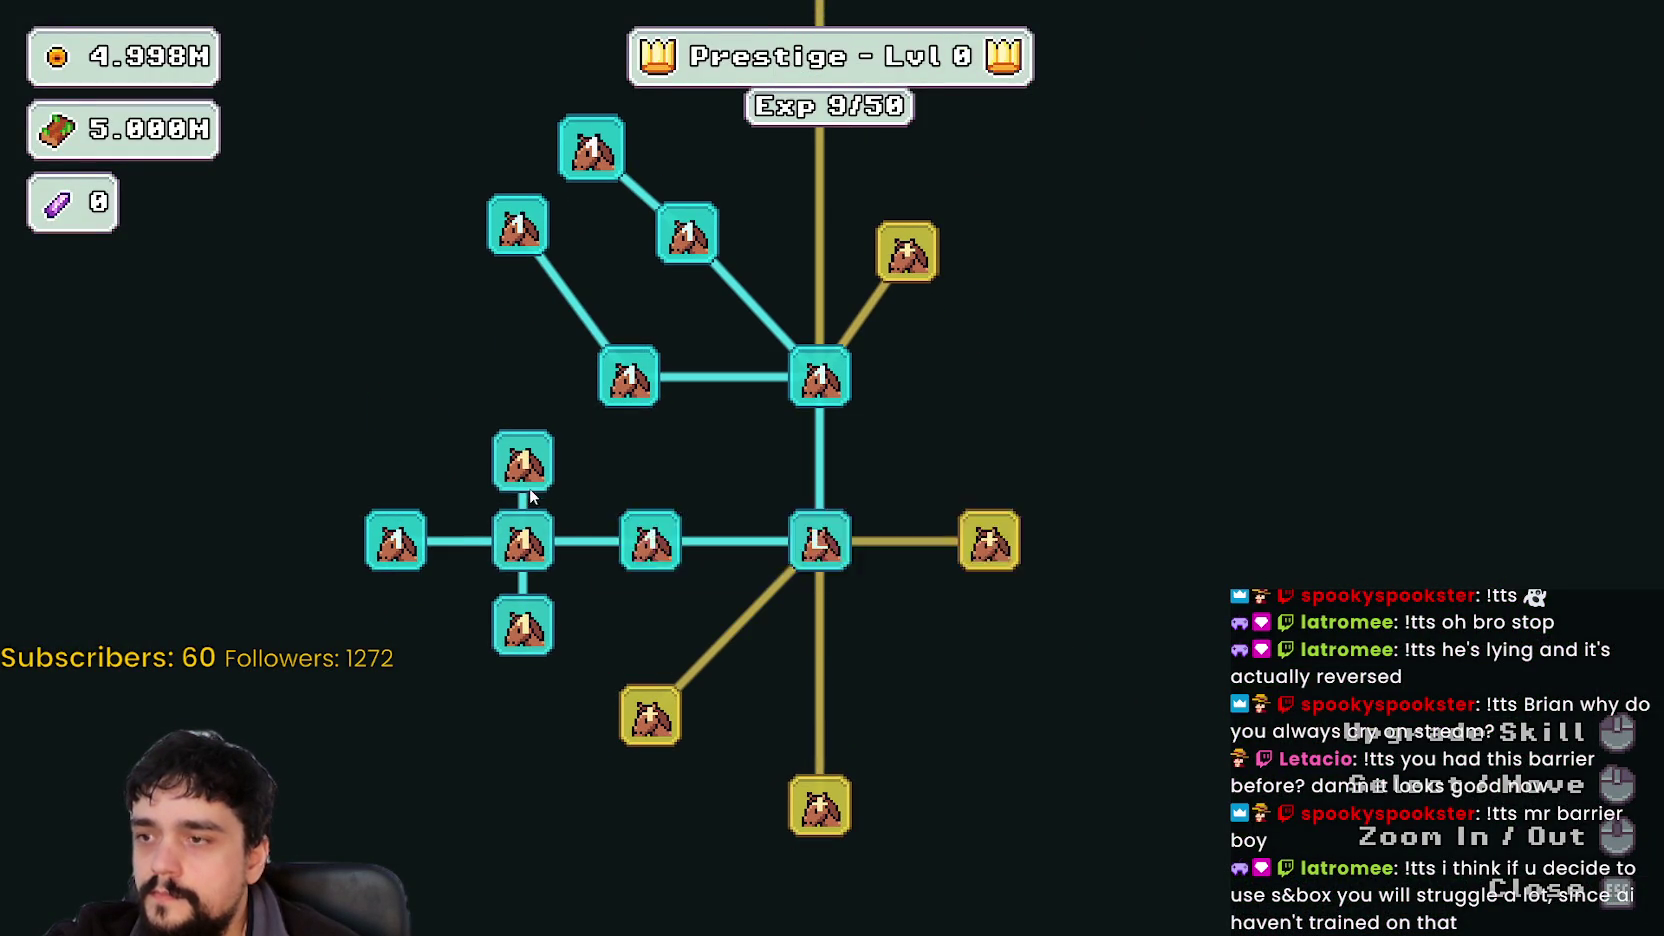
# - Max out Plant Domain Damage II, Plant Domain Damage and Dopple Sickle, then travel to Stage 1, The Forest
pyautogui.click(533, 465)
pyautogui.click(533, 465)
pyautogui.click(534, 466)
pyautogui.click(534, 466)
pyautogui.click(534, 466)
pyautogui.click(535, 466)
pyautogui.click(535, 466)
pyautogui.click(536, 468)
pyautogui.click(536, 468)
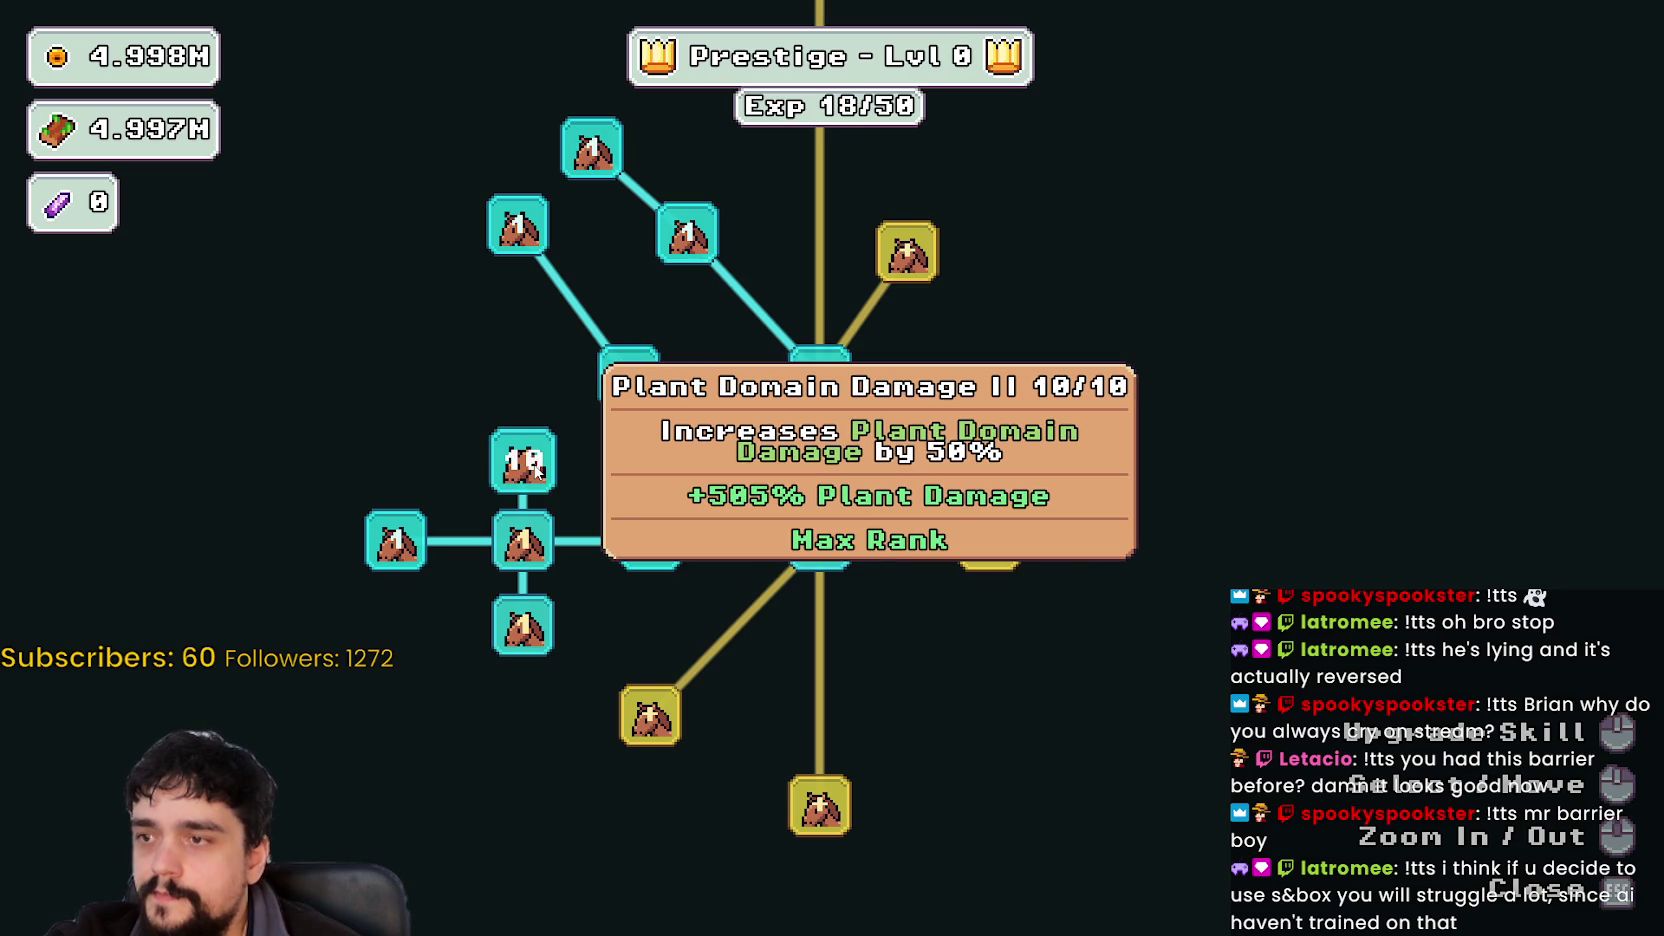
pyautogui.click(536, 544)
pyautogui.click(536, 544)
pyautogui.click(536, 544)
pyautogui.click(536, 544)
pyautogui.click(536, 544)
pyautogui.click(536, 544)
pyautogui.click(536, 544)
pyautogui.click(536, 544)
pyautogui.click(536, 544)
pyautogui.click(532, 640)
pyautogui.click(532, 640)
pyautogui.click(532, 640)
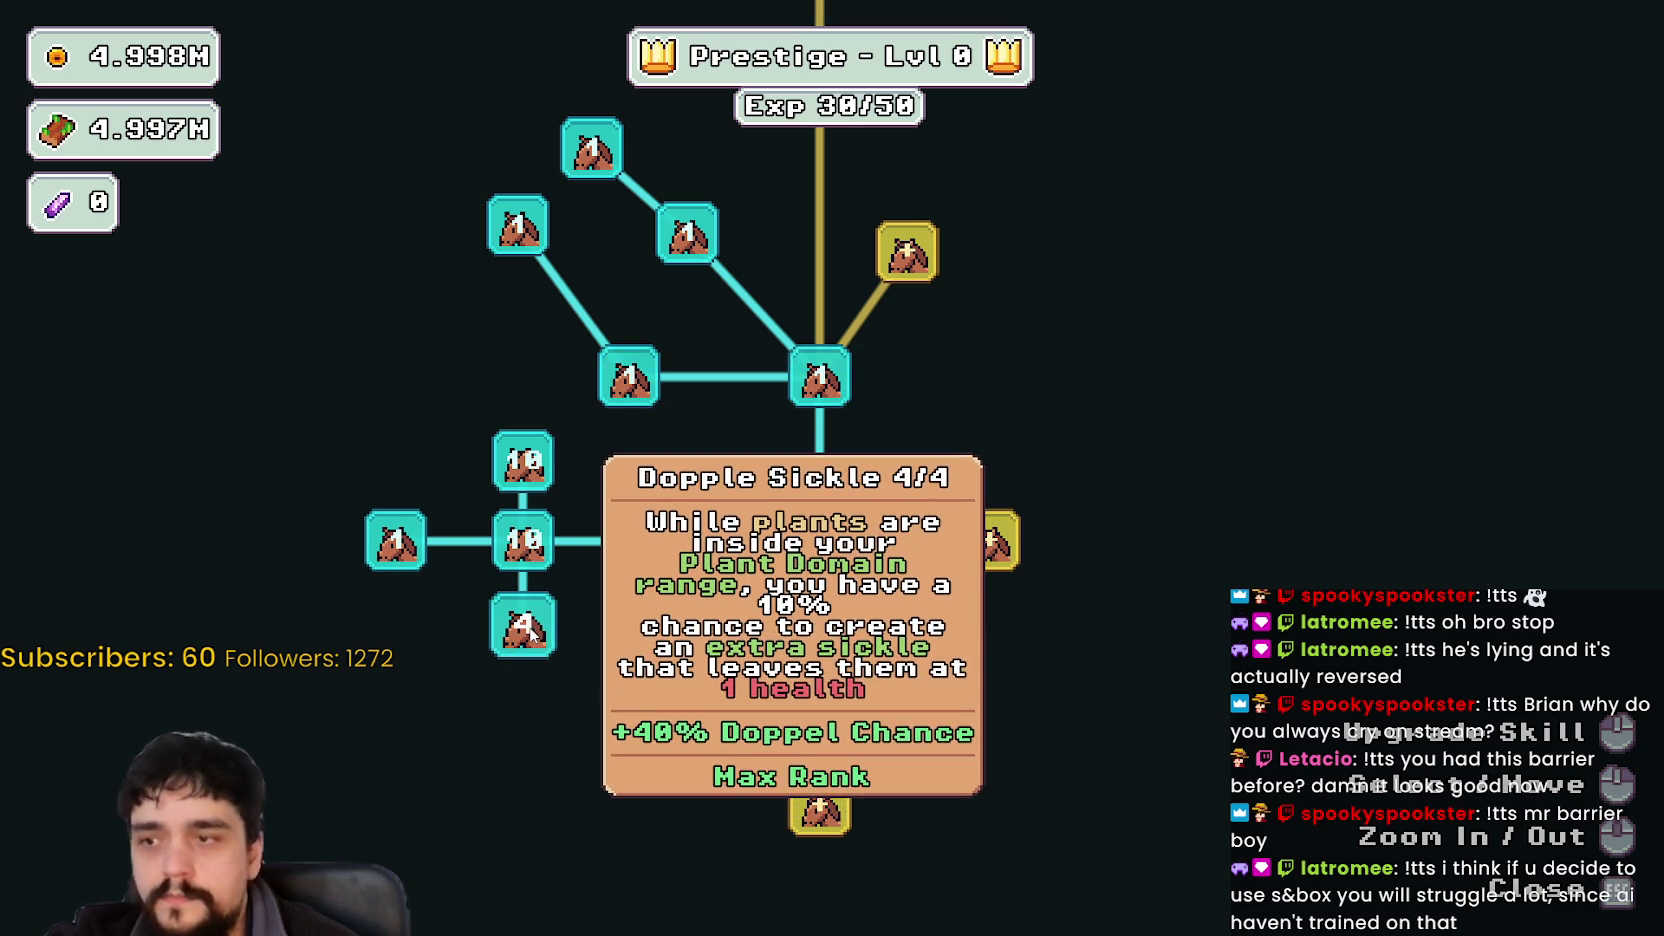
pyautogui.press('Escape')
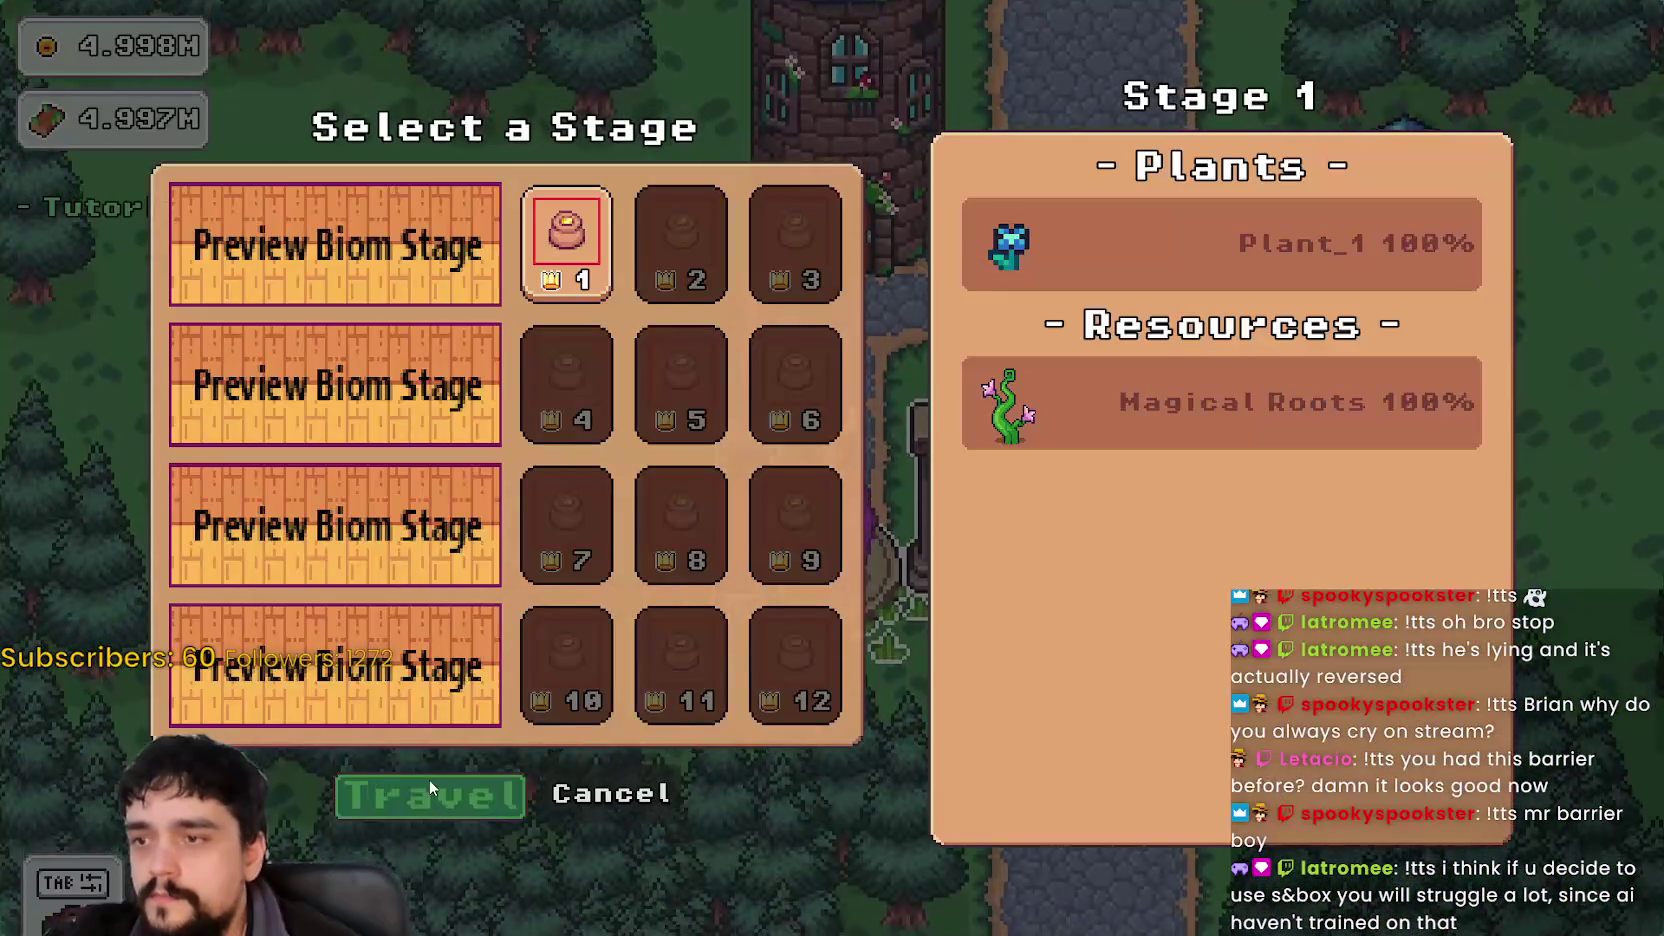
pyautogui.press('Return')
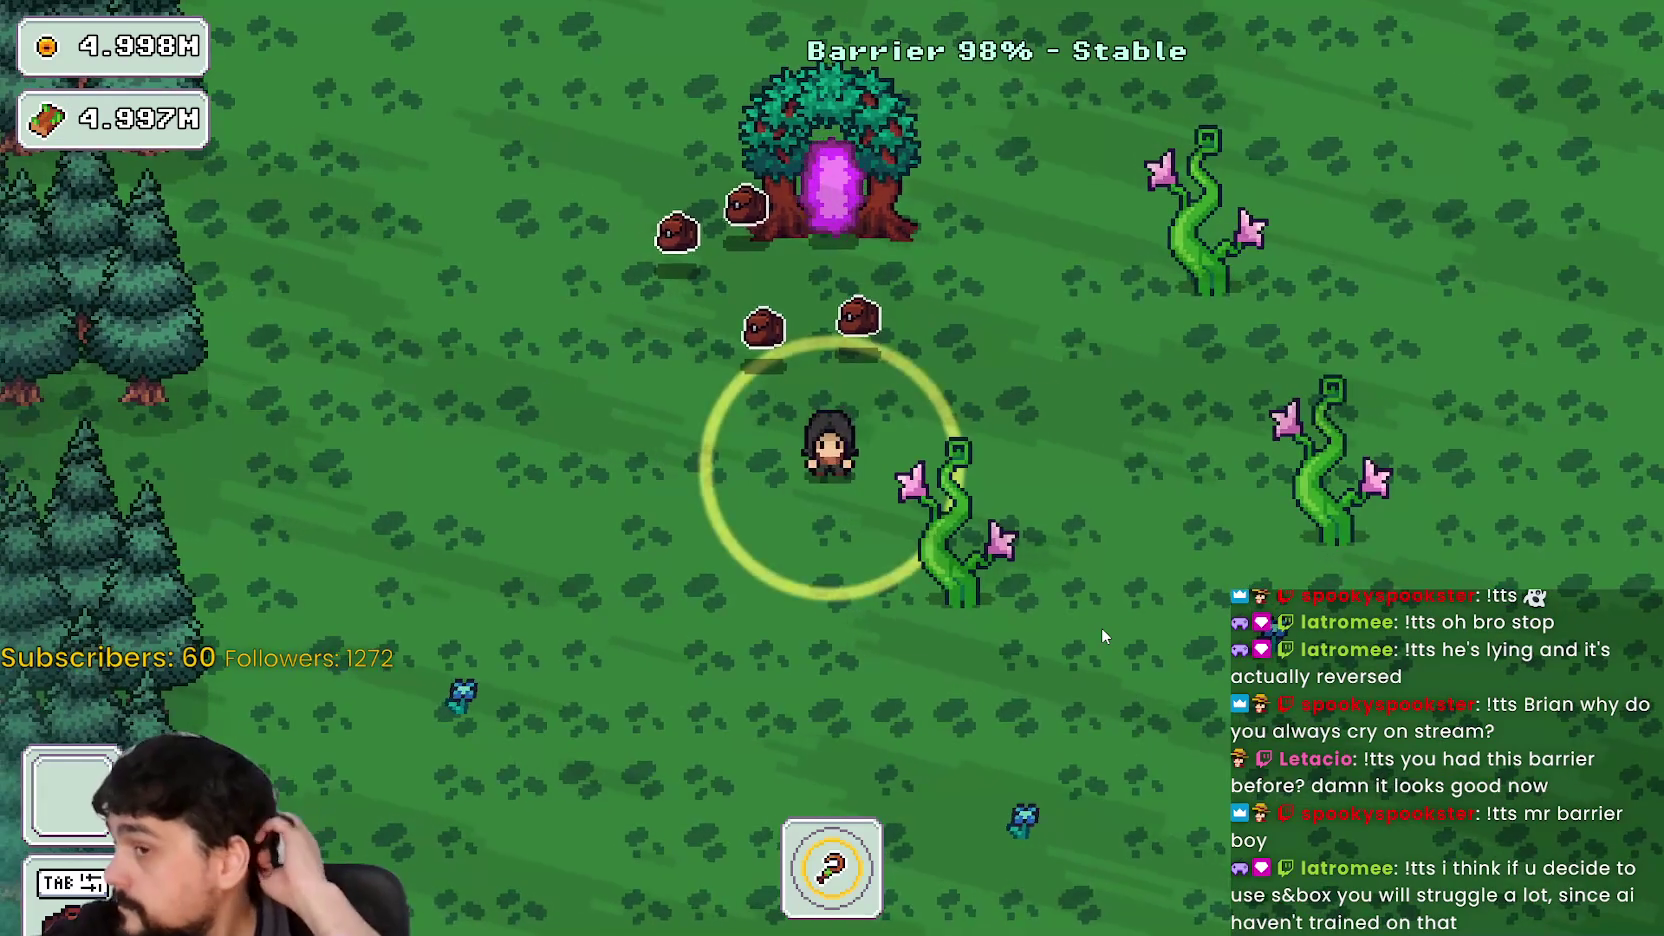
# - Harvest blue flowers across the field to the right of the portal tree
pyautogui.press('d')
pyautogui.press('s')
pyautogui.press('e')
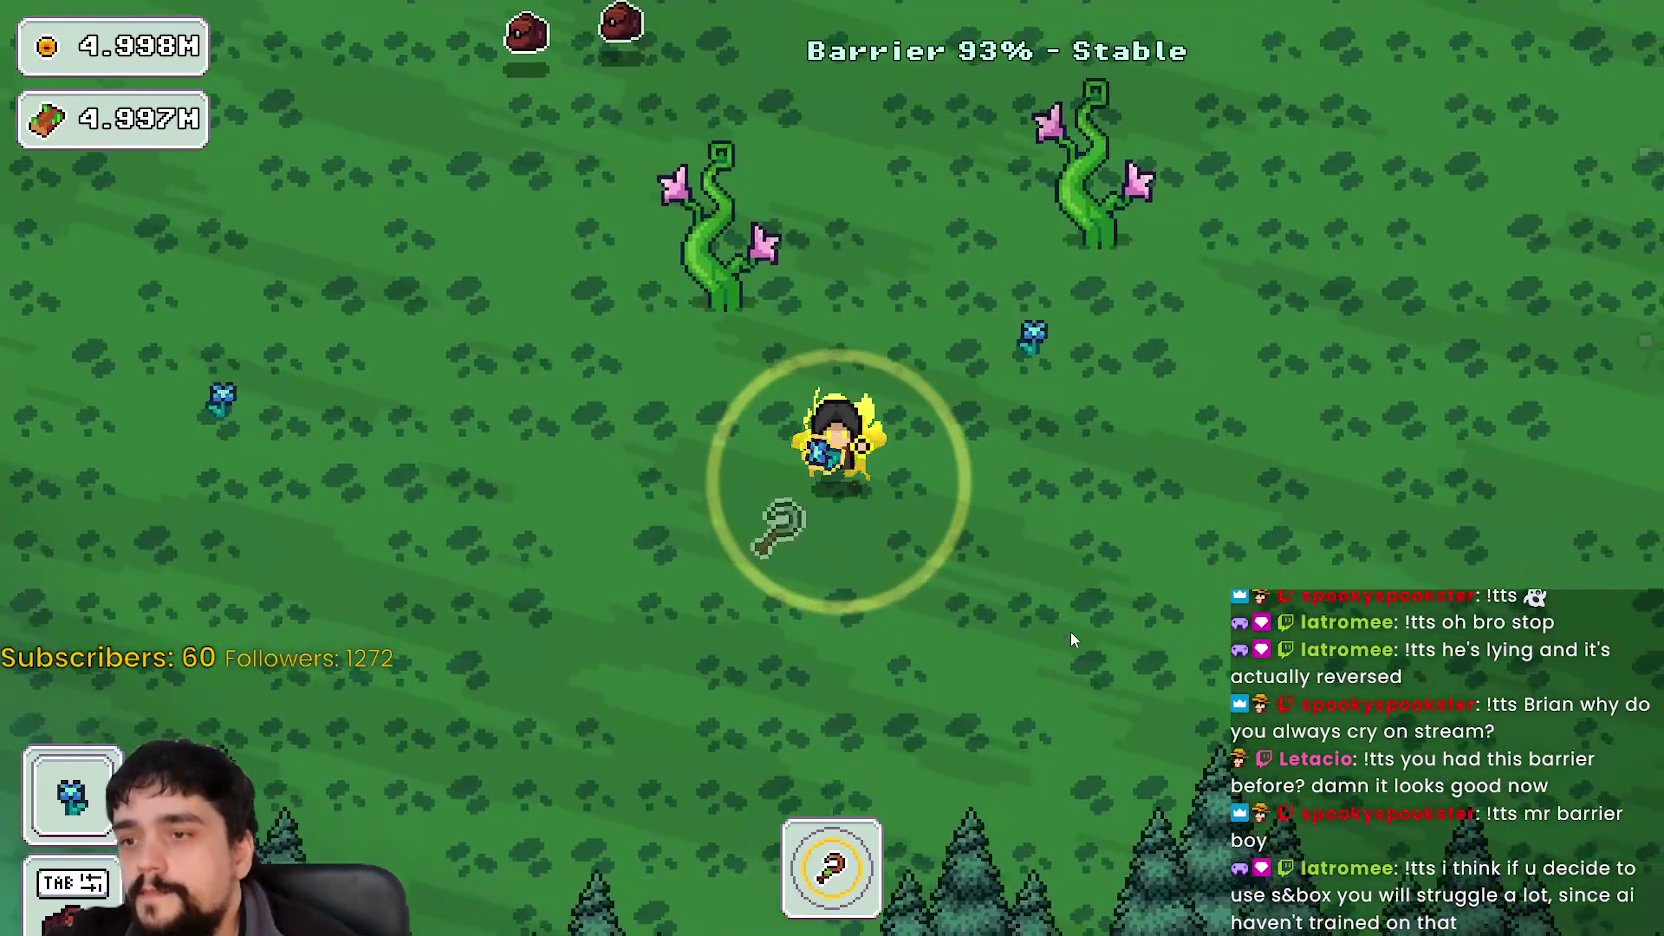
pyautogui.press('w')
pyautogui.press('e')
pyautogui.press('a')
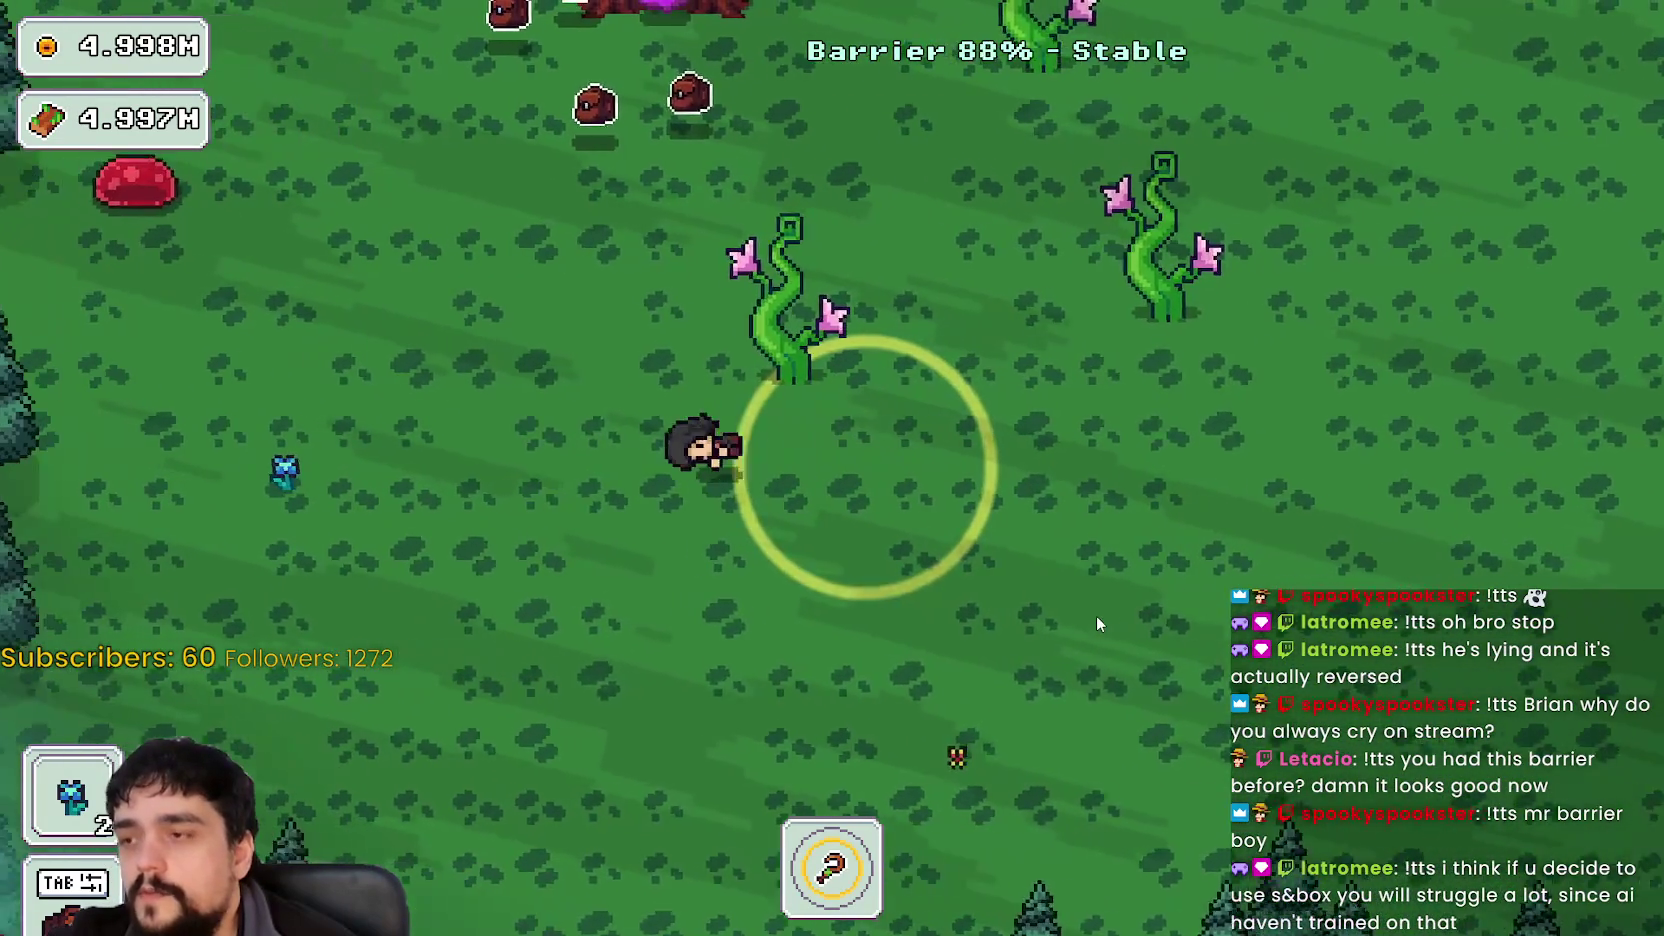
pyautogui.press('d')
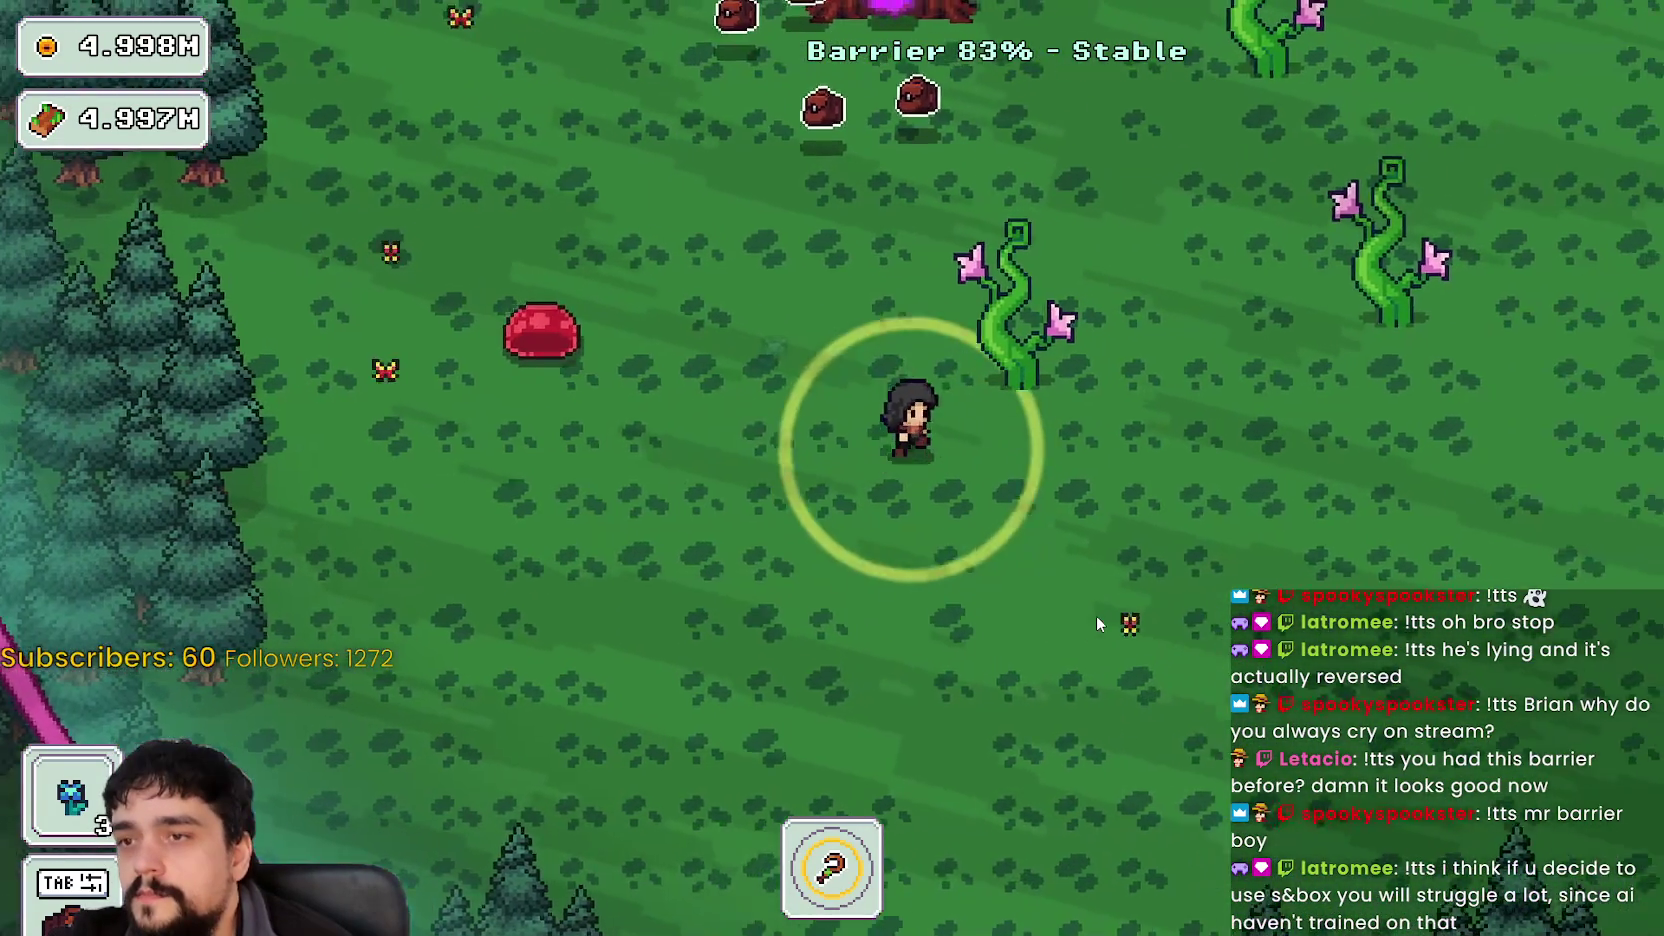
pyautogui.press('w')
pyautogui.press('d')
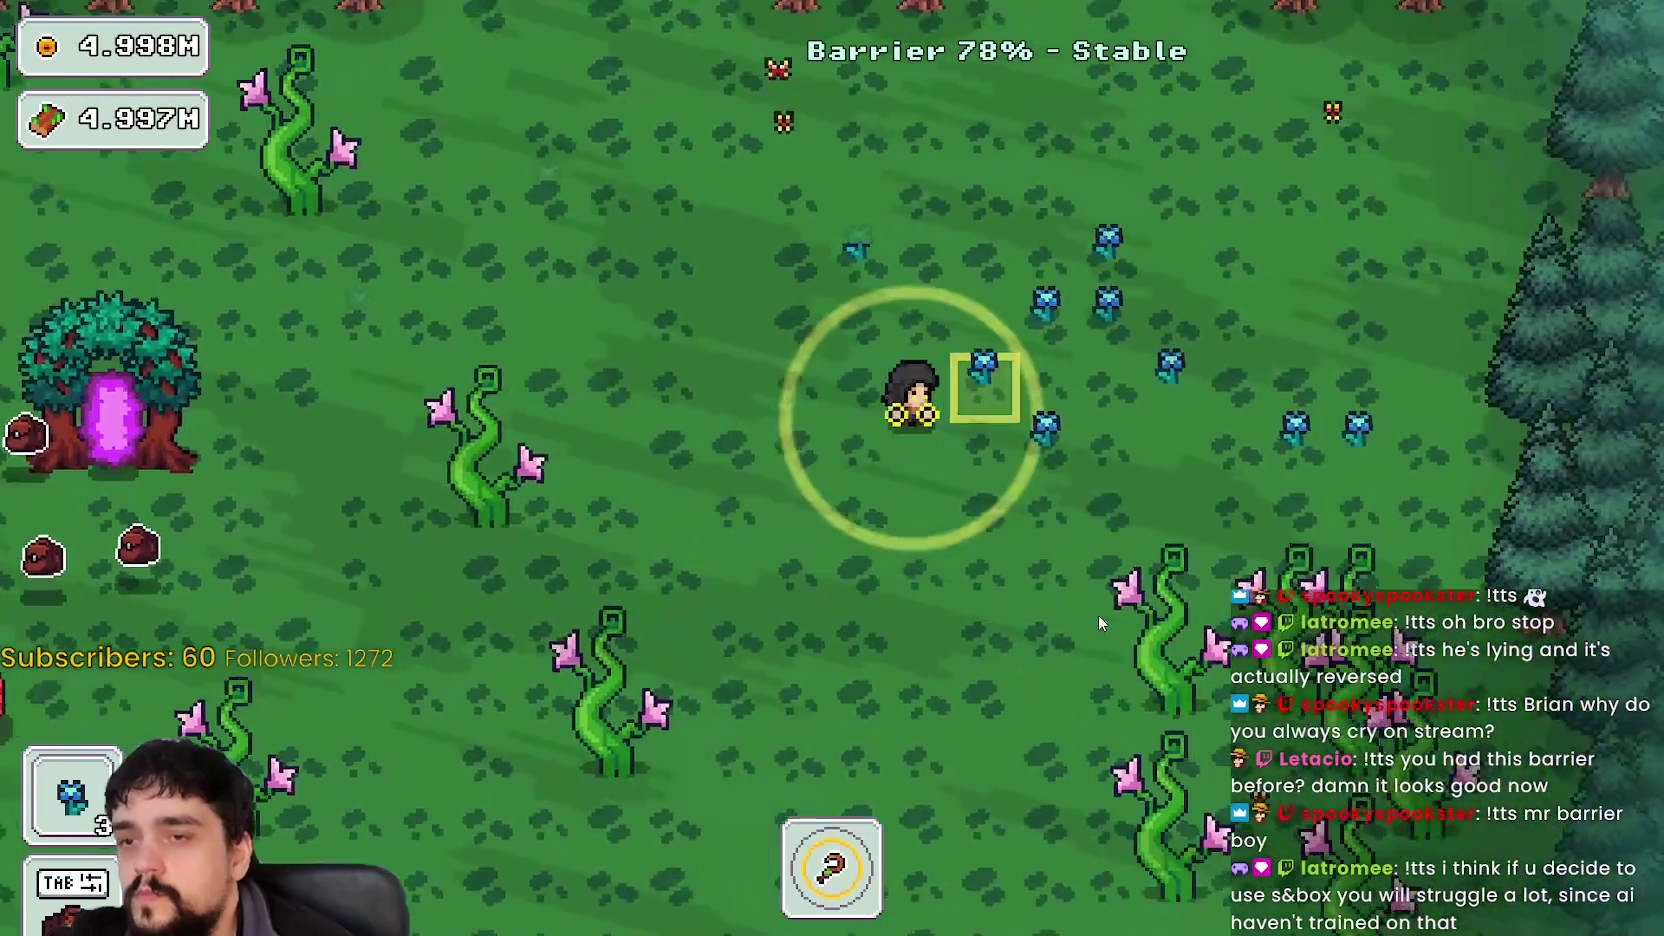
pyautogui.press('w')
pyautogui.press('d')
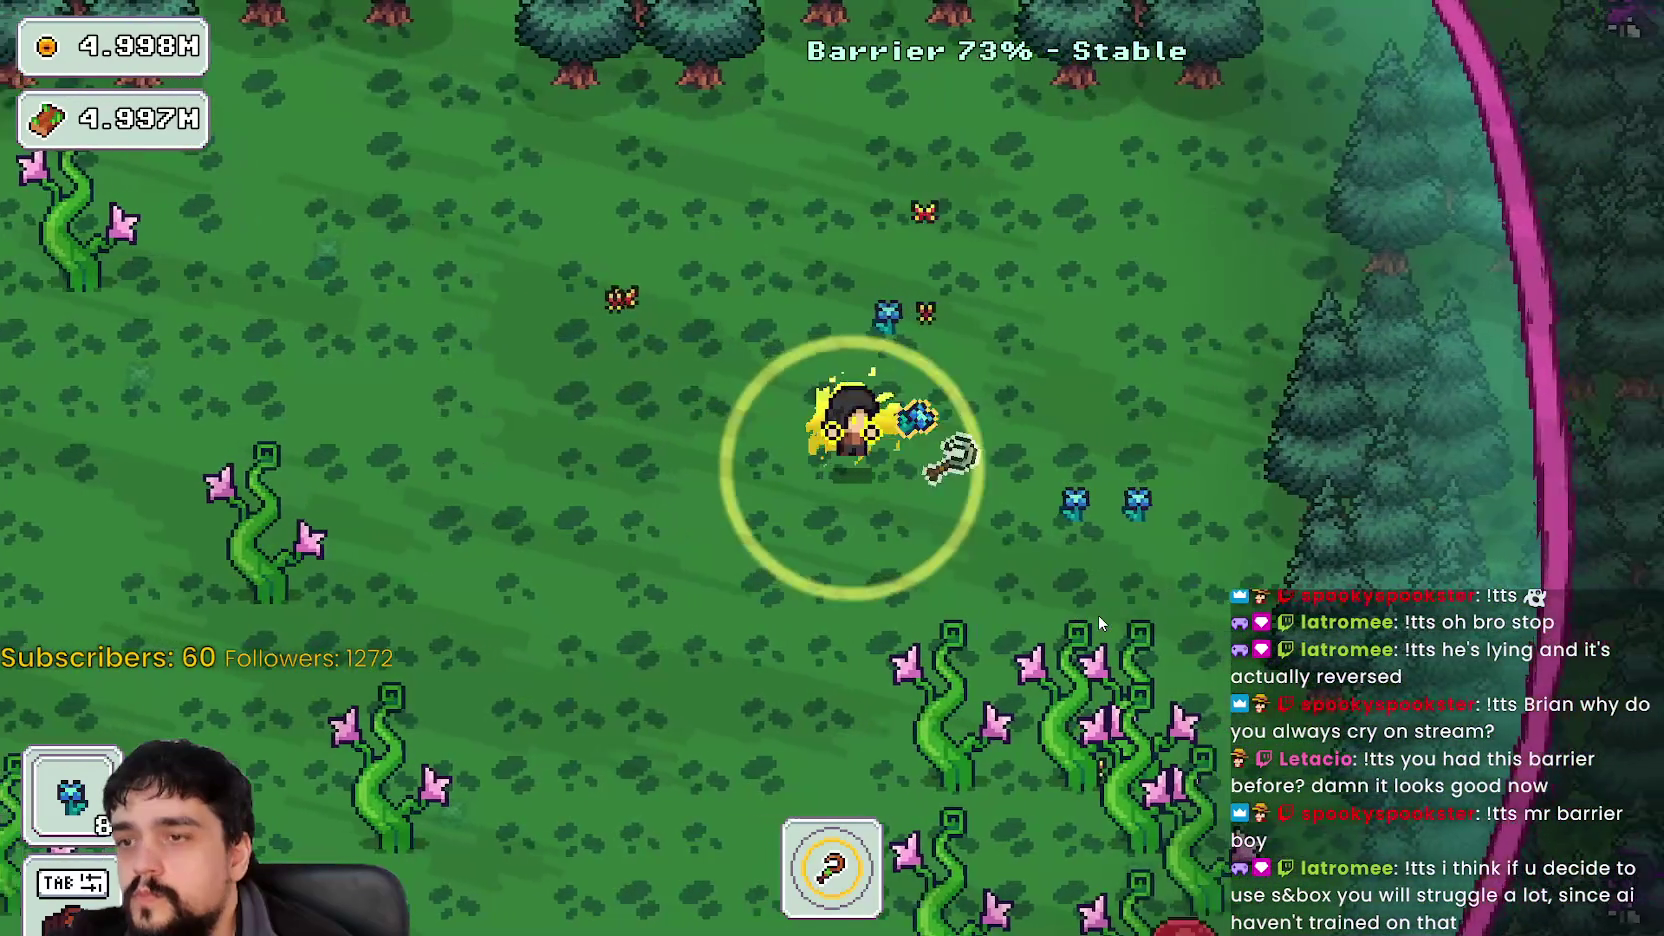
pyautogui.press('s')
# - Collect more blue gems around the field and deliver them to the portal tree
pyautogui.press('w')
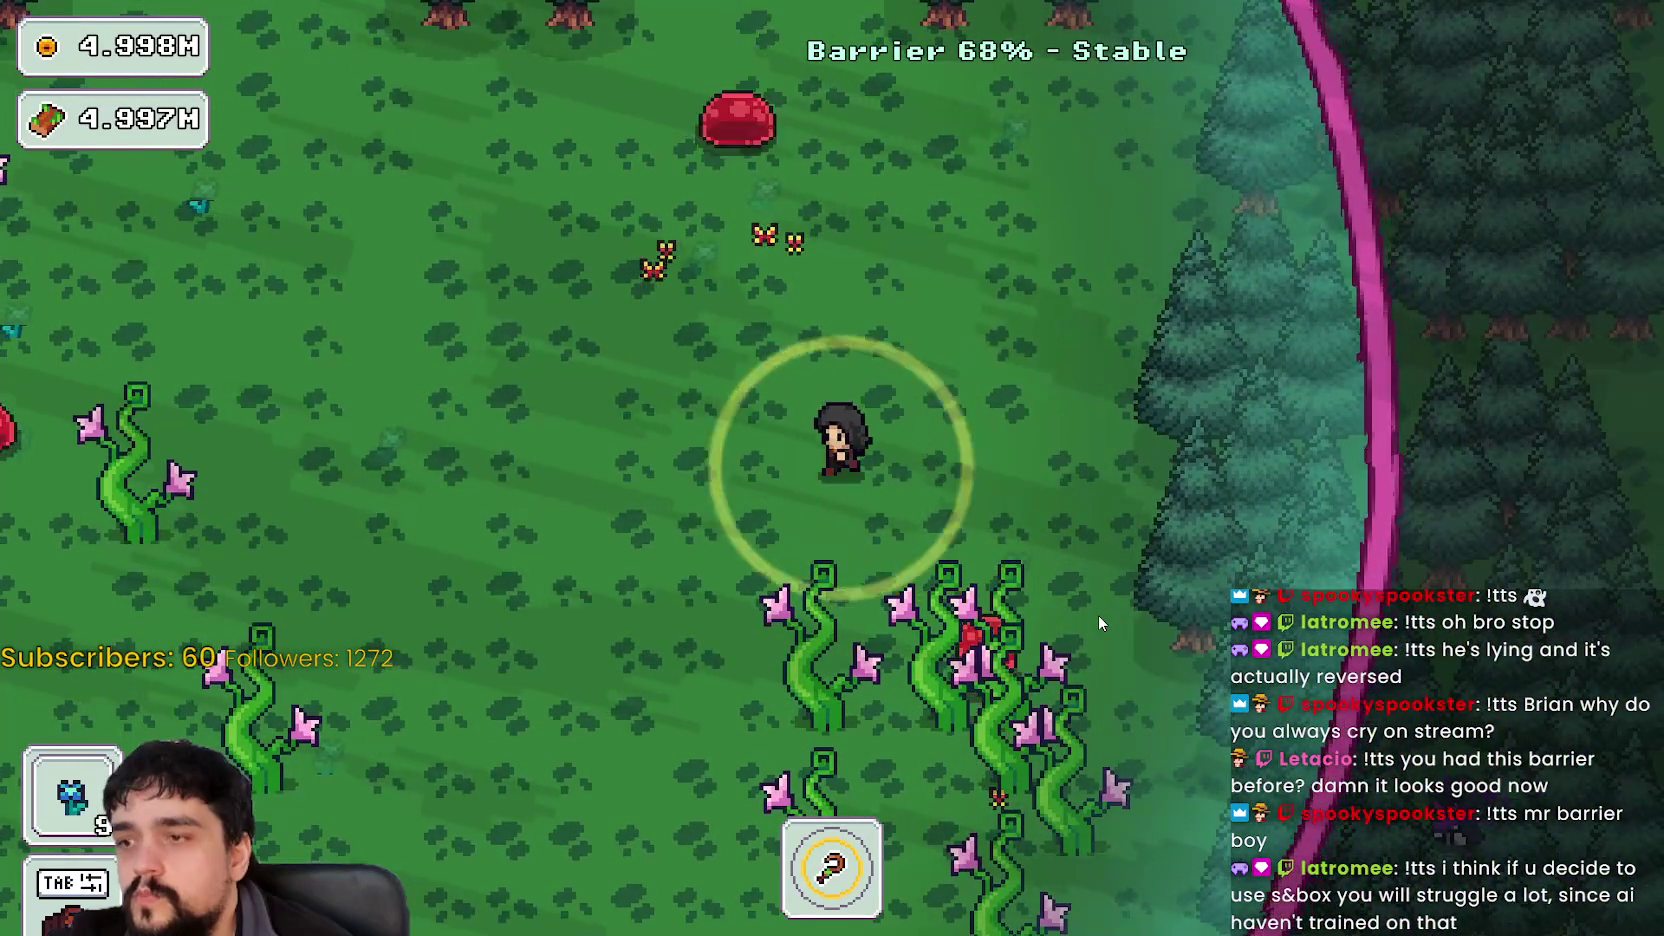
pyautogui.press('a')
pyautogui.press('a')
pyautogui.press('s')
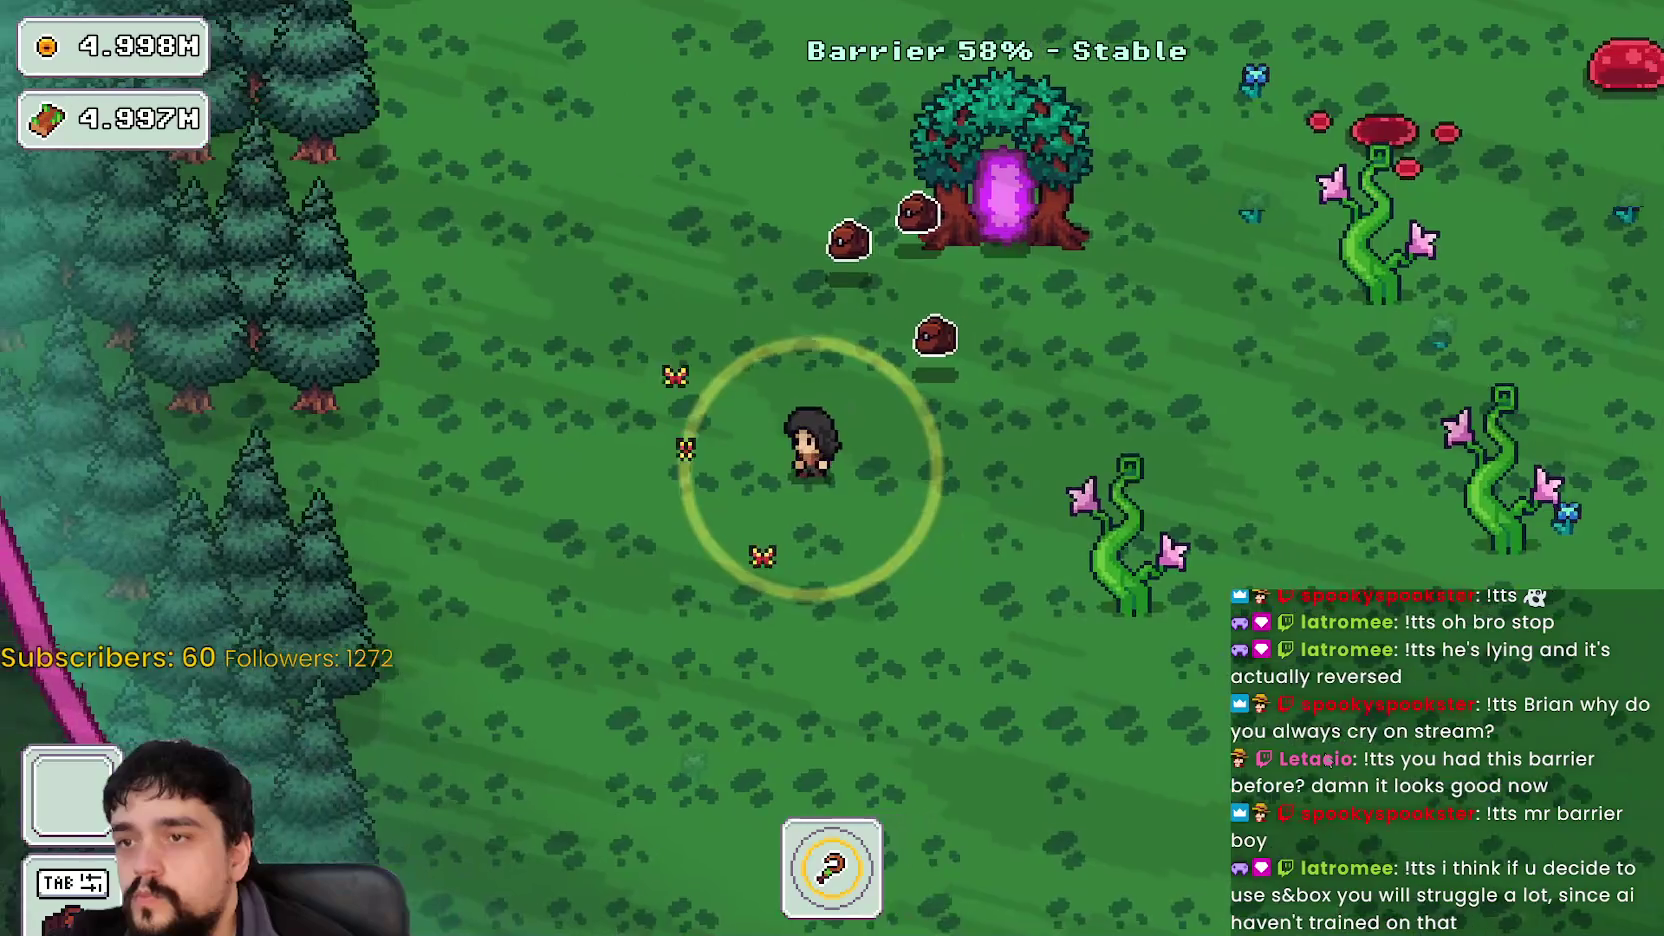
pyautogui.press('d')
pyautogui.press('w')
pyautogui.press('w')
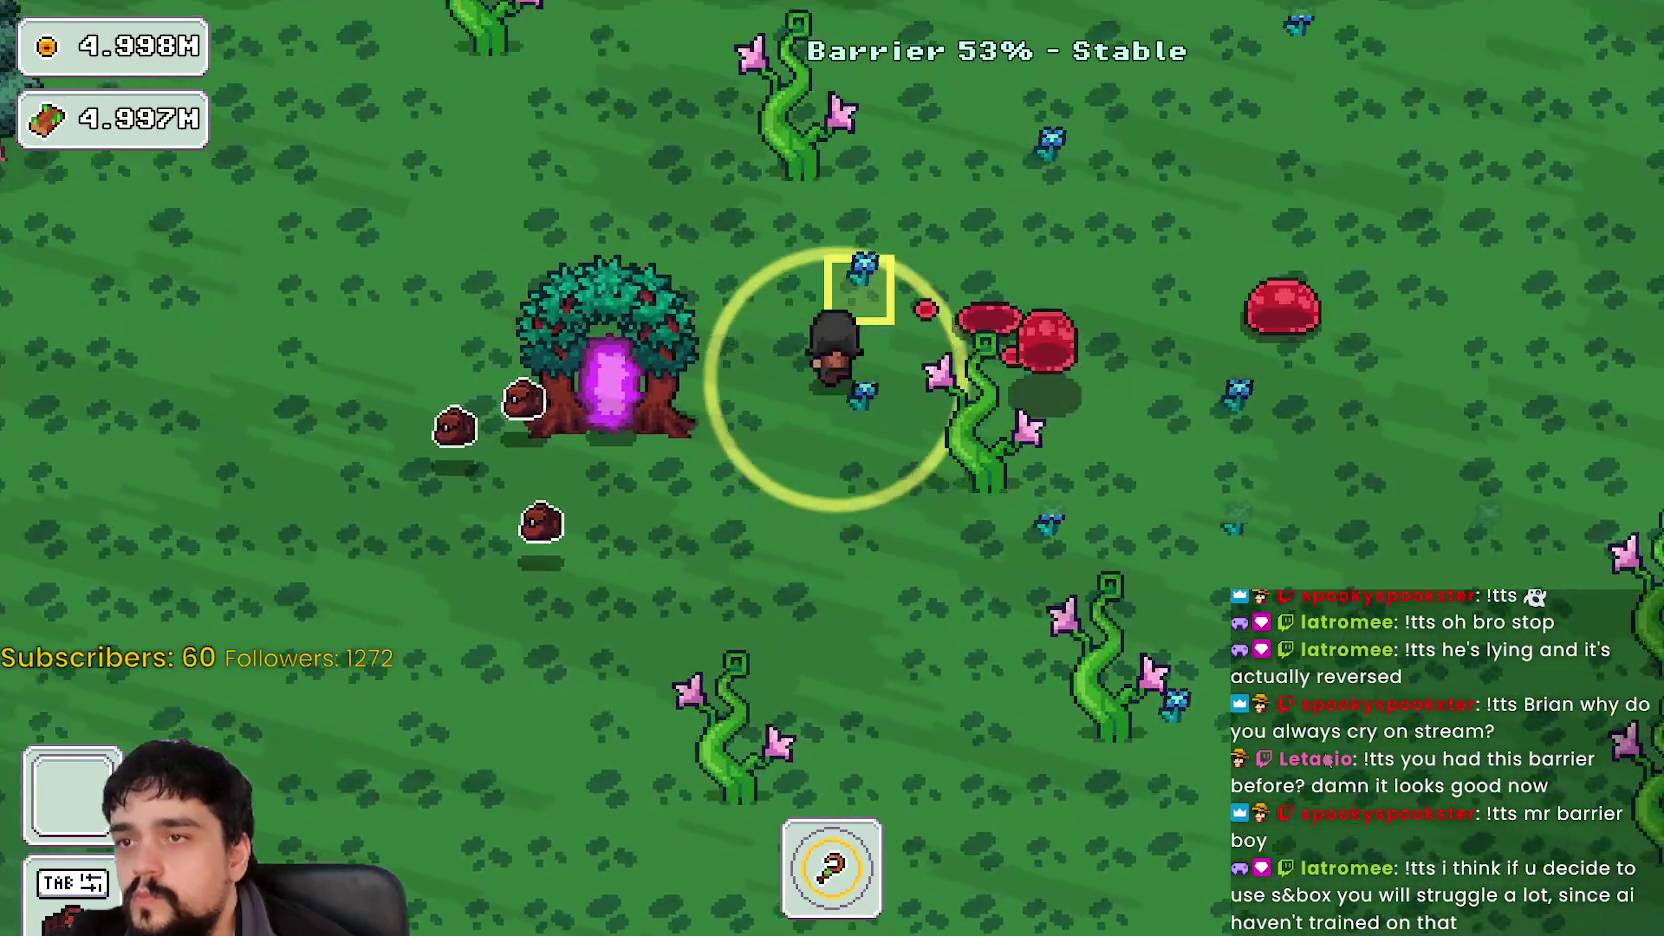
pyautogui.press('s')
pyautogui.press('a')
pyautogui.press('d')
pyautogui.press('s')
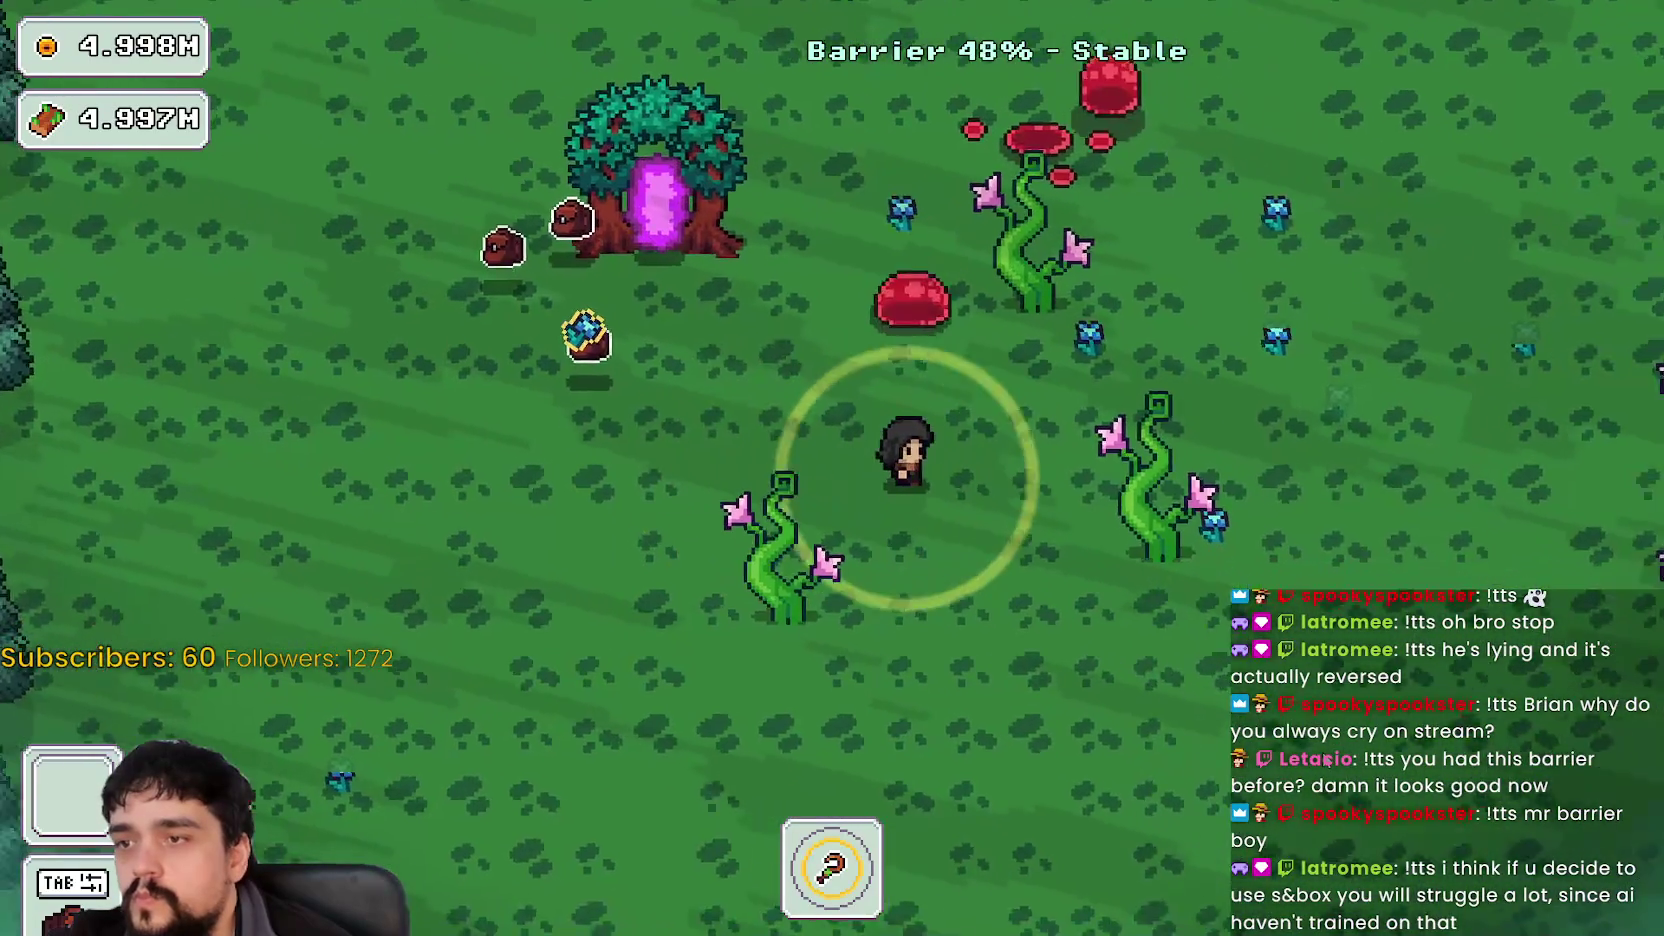
pyautogui.press('w')
pyautogui.press('d')
pyautogui.press('w')
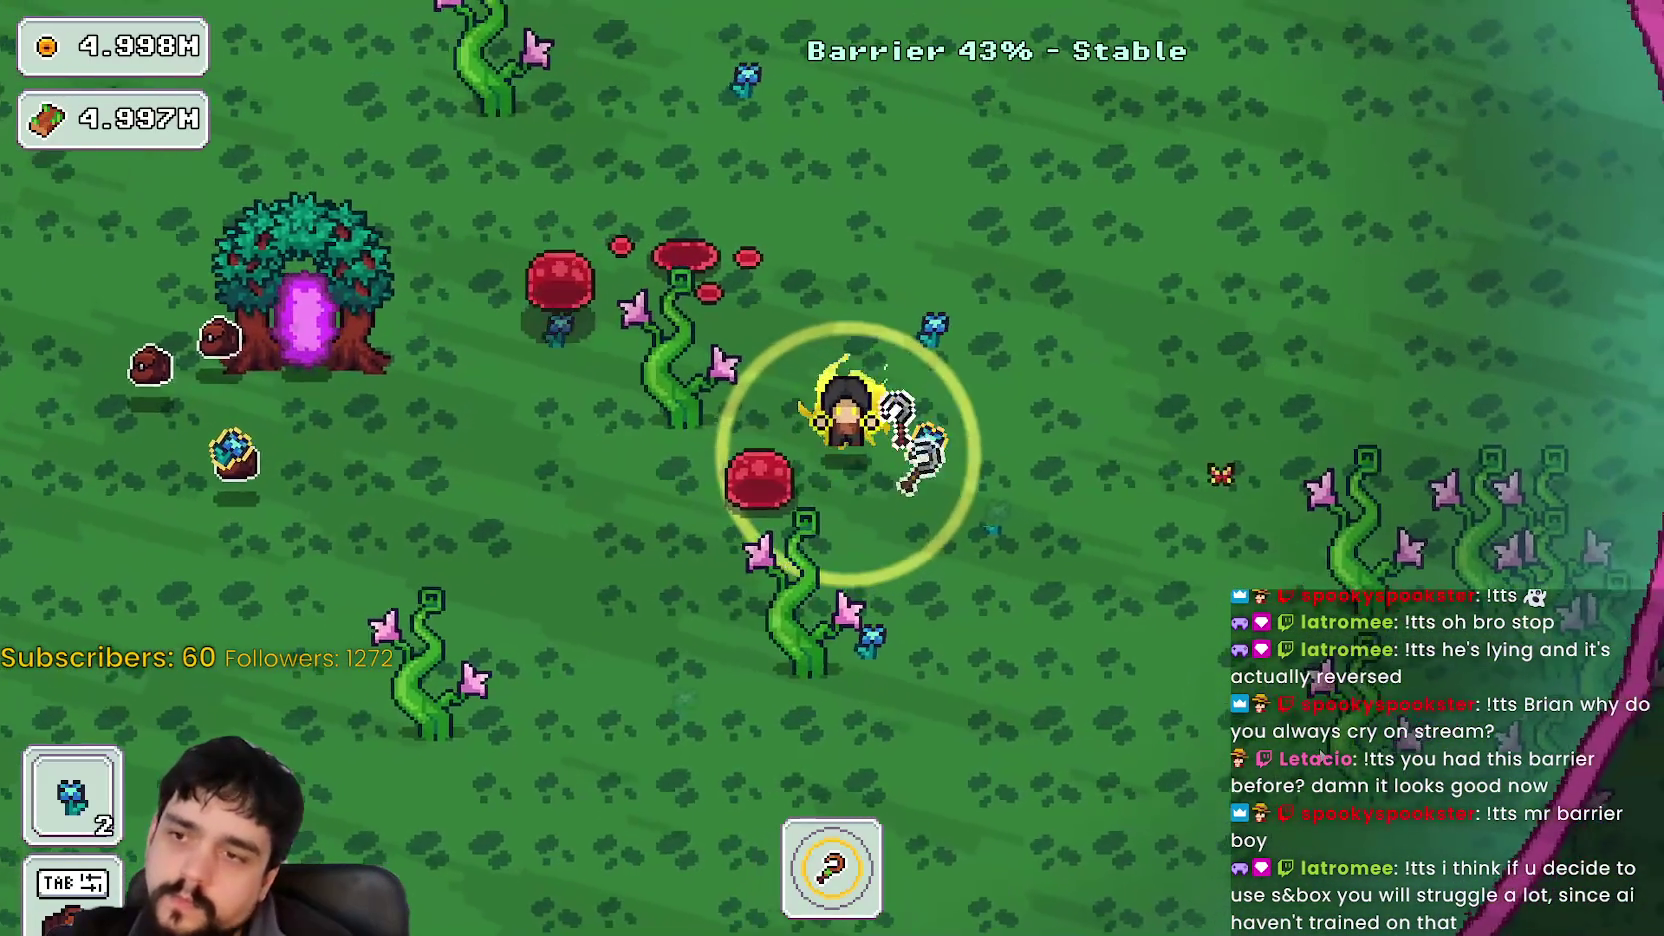
pyautogui.press('s')
pyautogui.press('a')
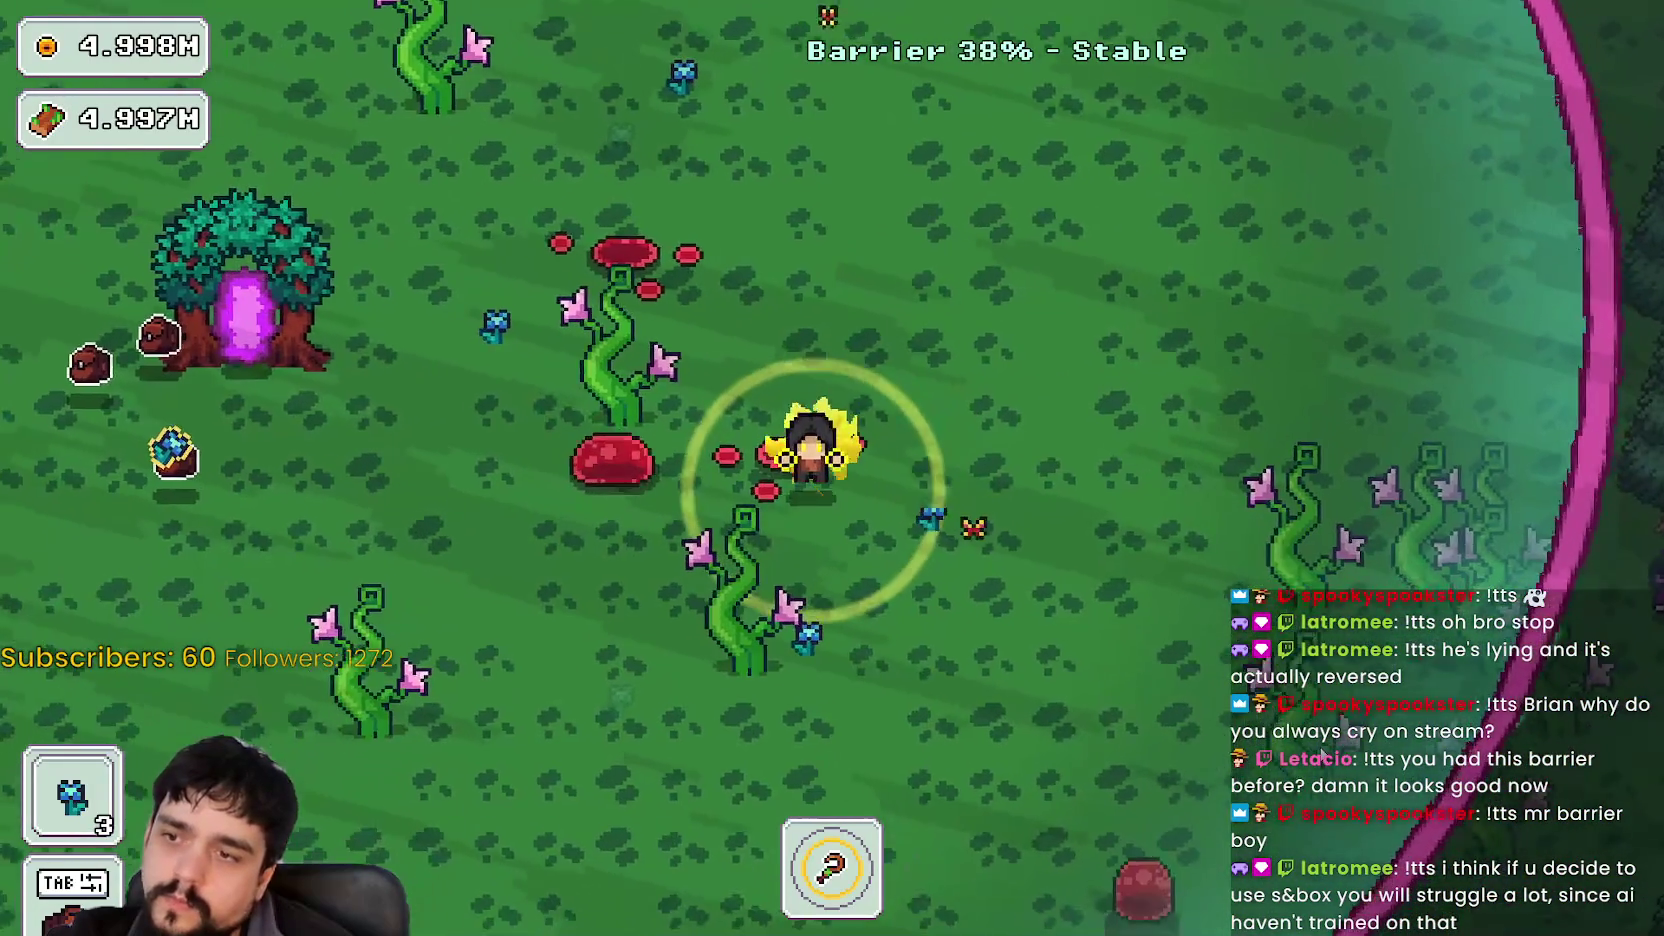
pyautogui.press('a')
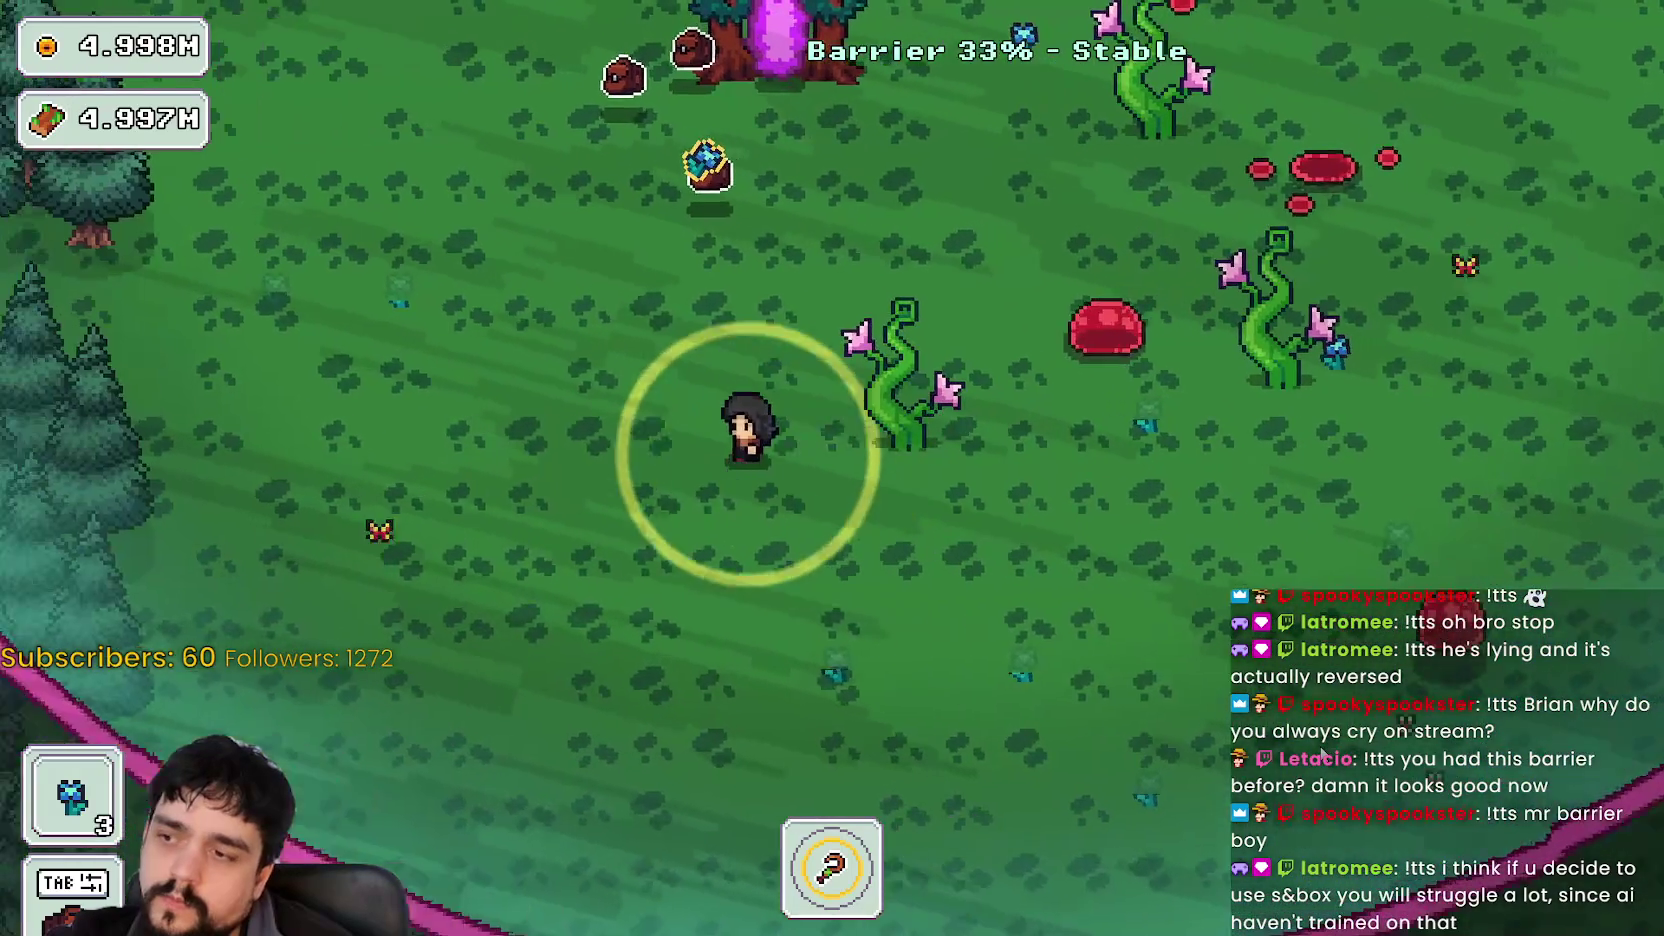
pyautogui.press('w')
# - Sweep toward the barrier edges, then drop the last flowers at the portal tree as the barrier hits 0%
pyautogui.press('d')
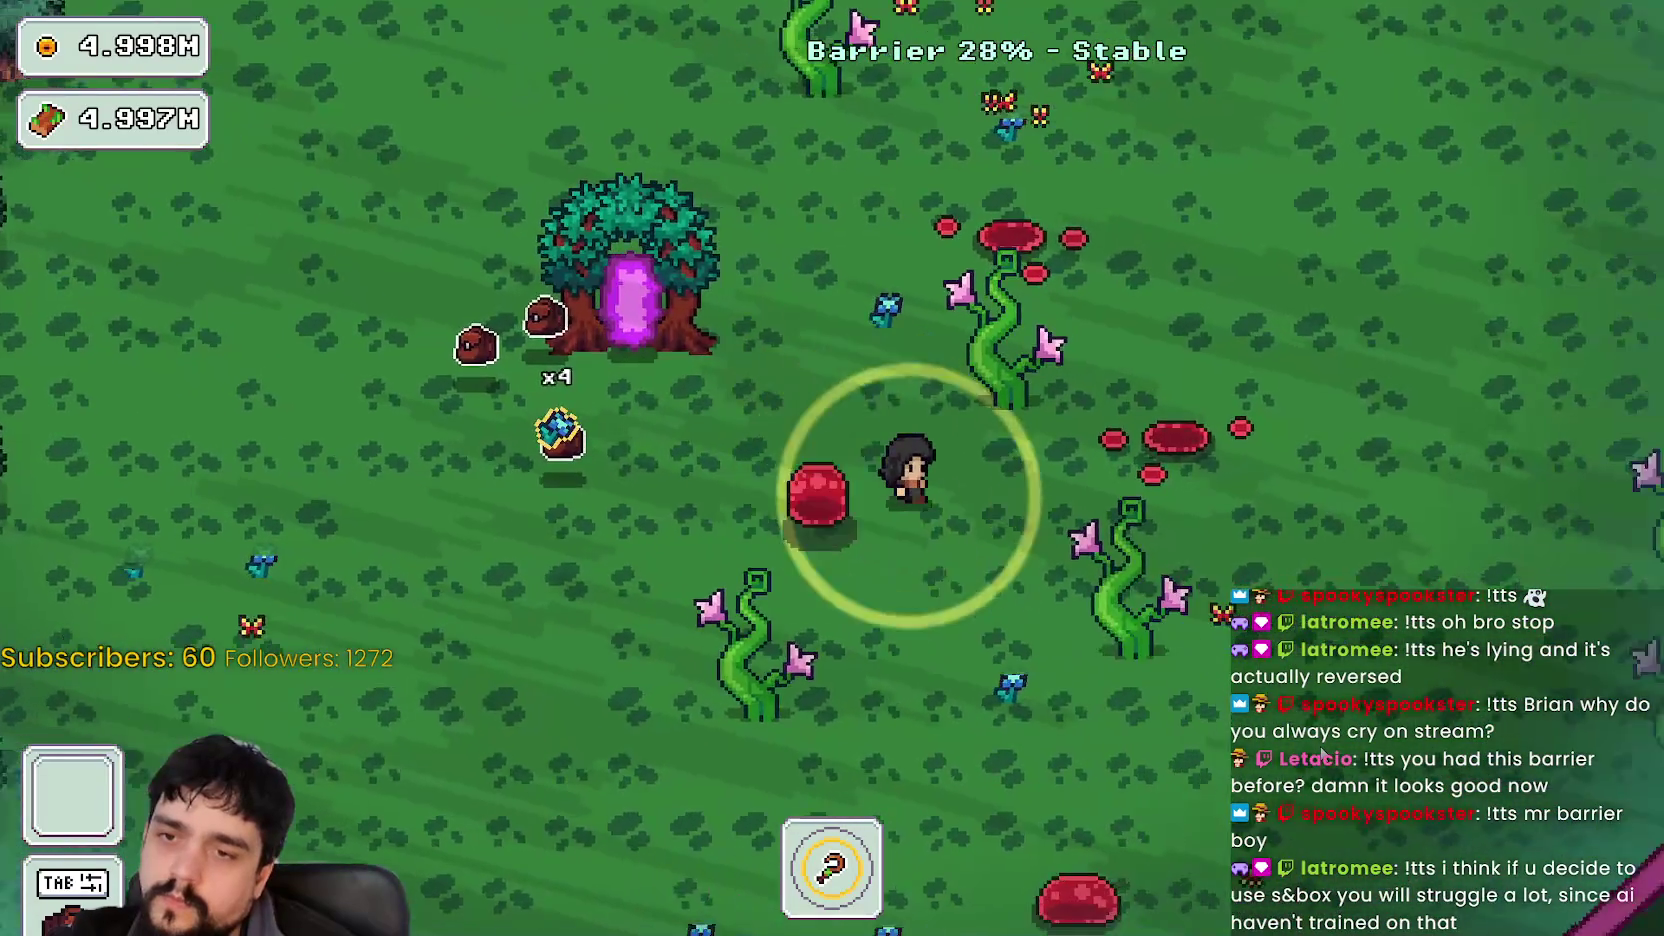
pyautogui.press('s')
pyautogui.press('d')
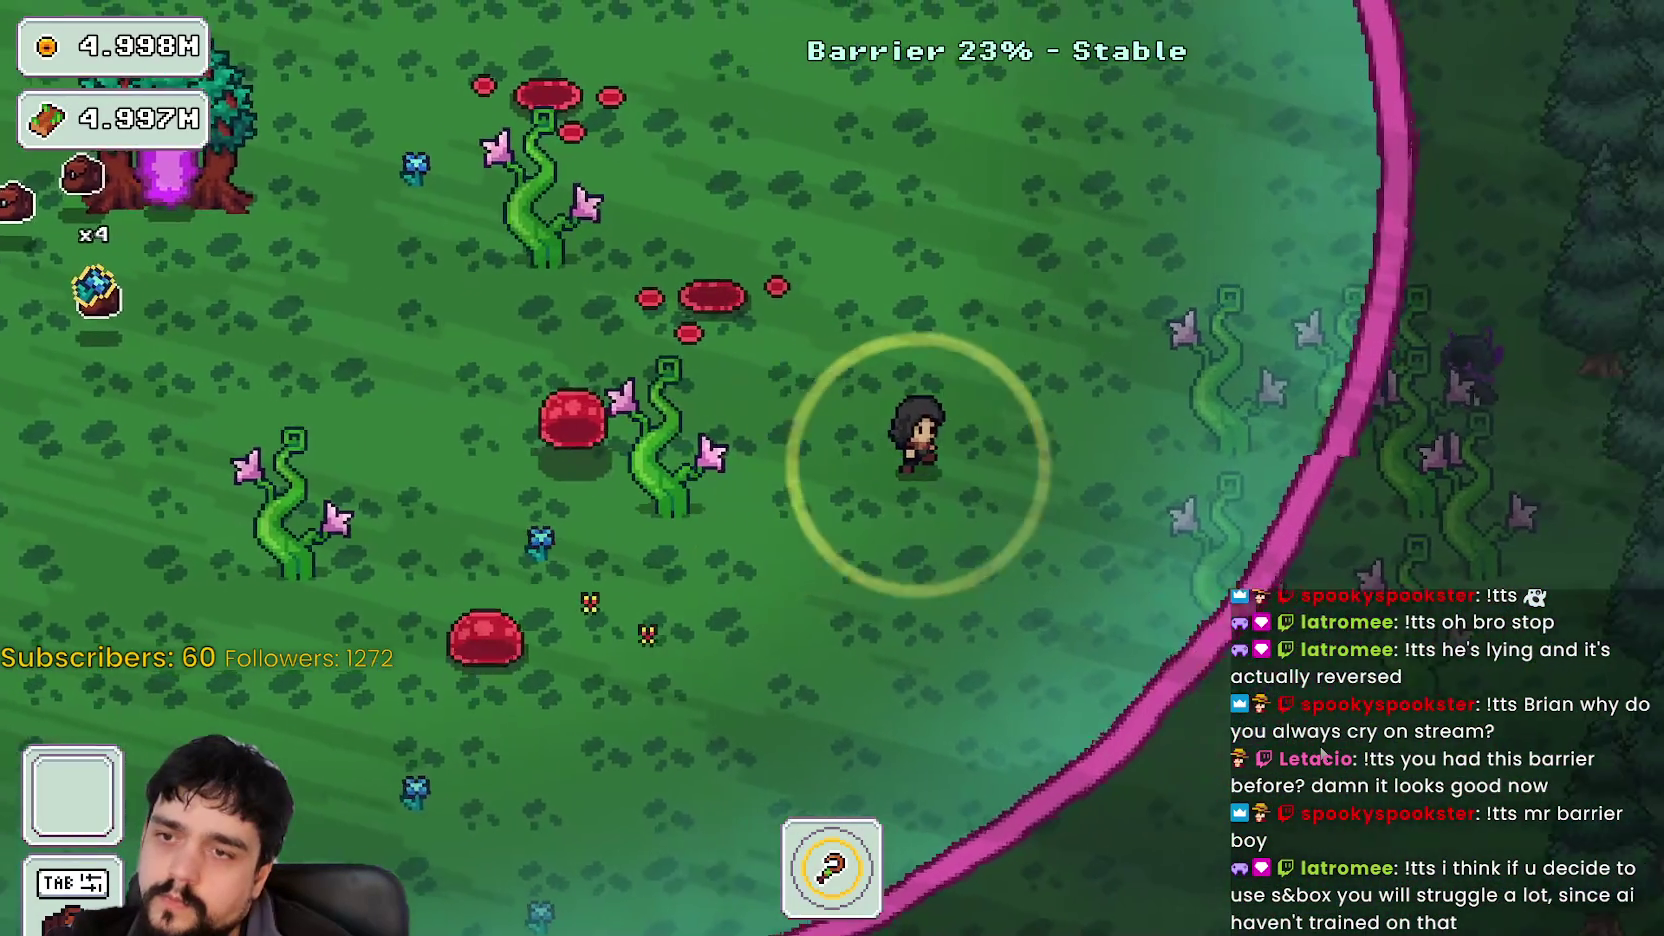
pyautogui.press('a')
pyautogui.press('w')
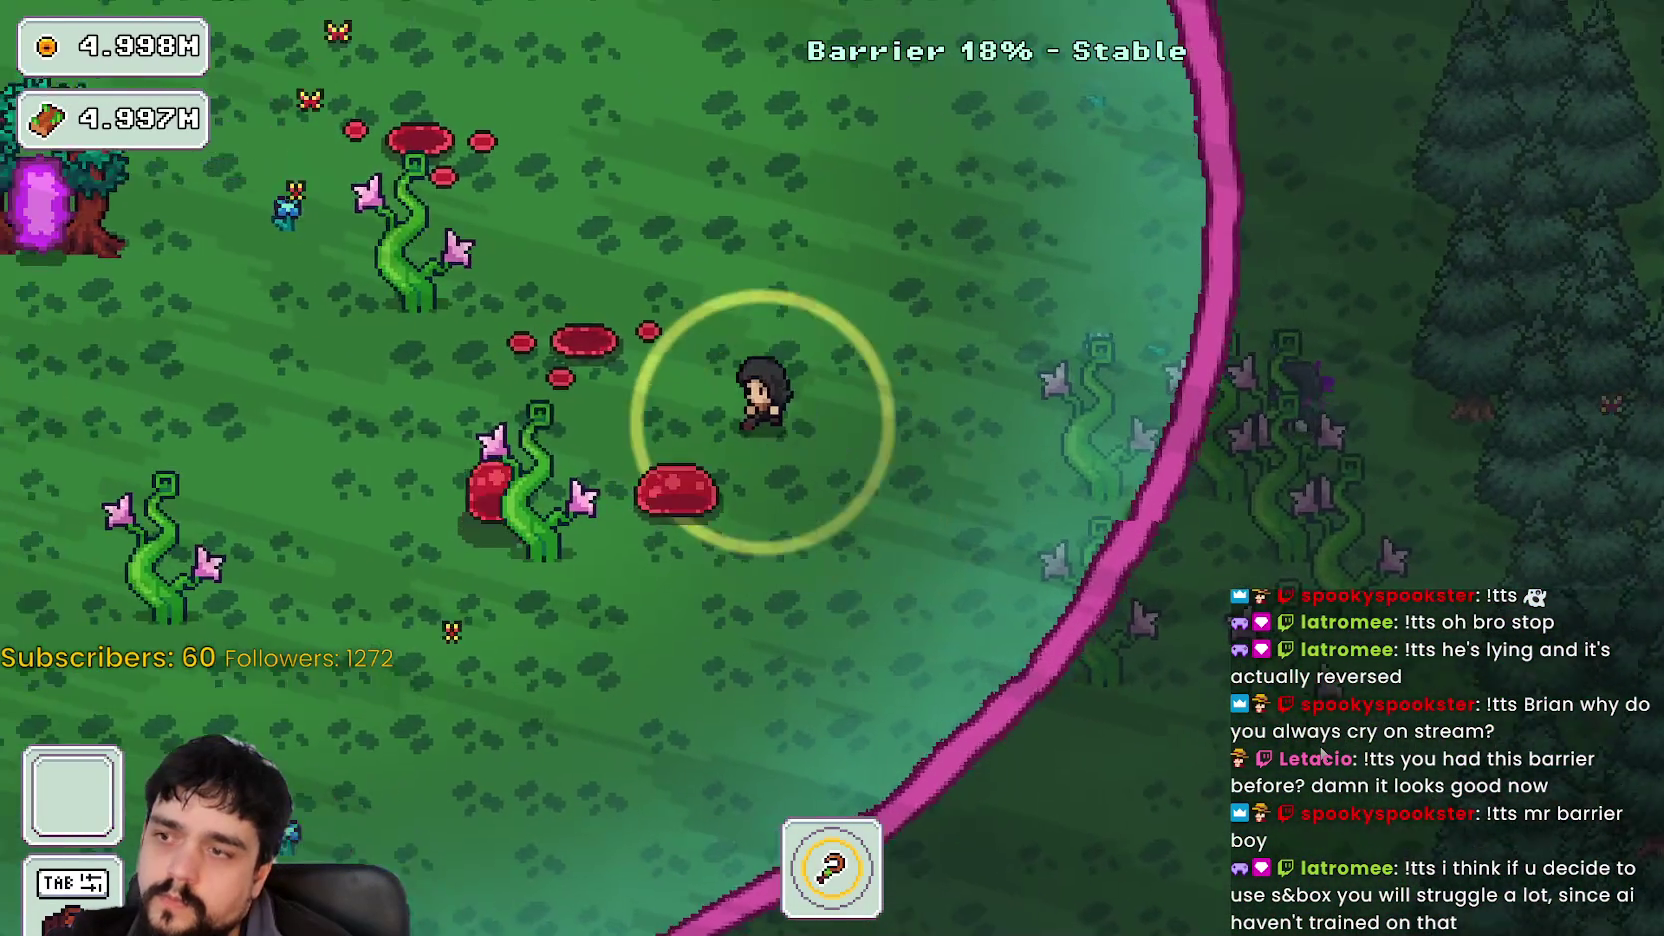
pyautogui.press('a')
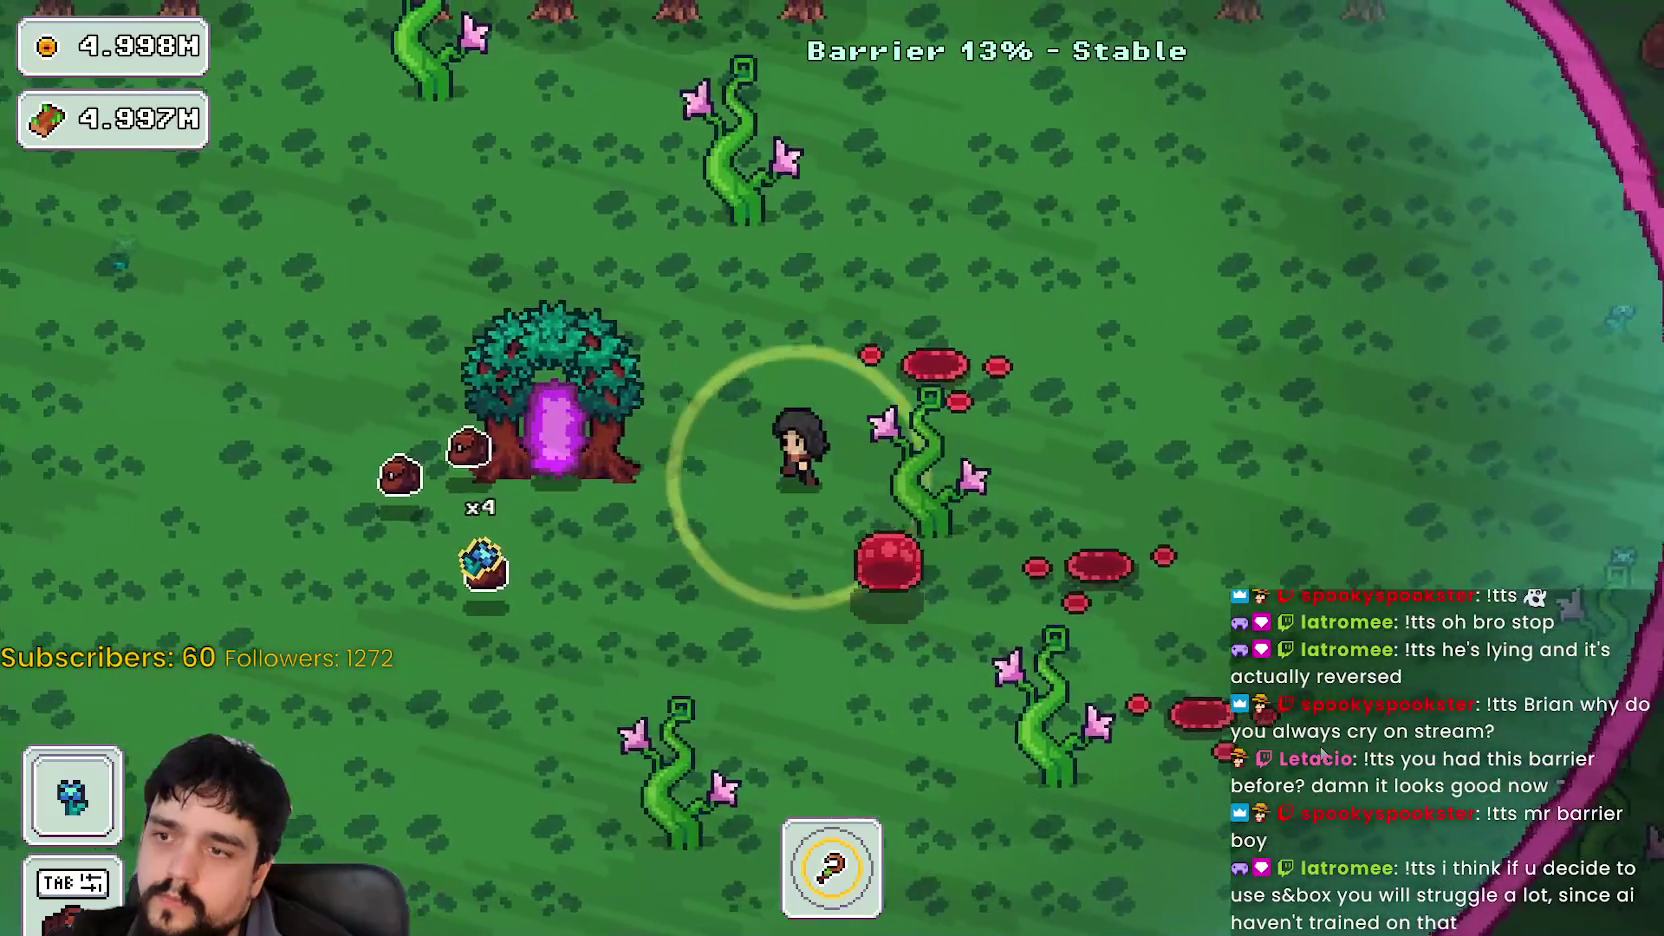
pyautogui.press('s')
pyautogui.press('s')
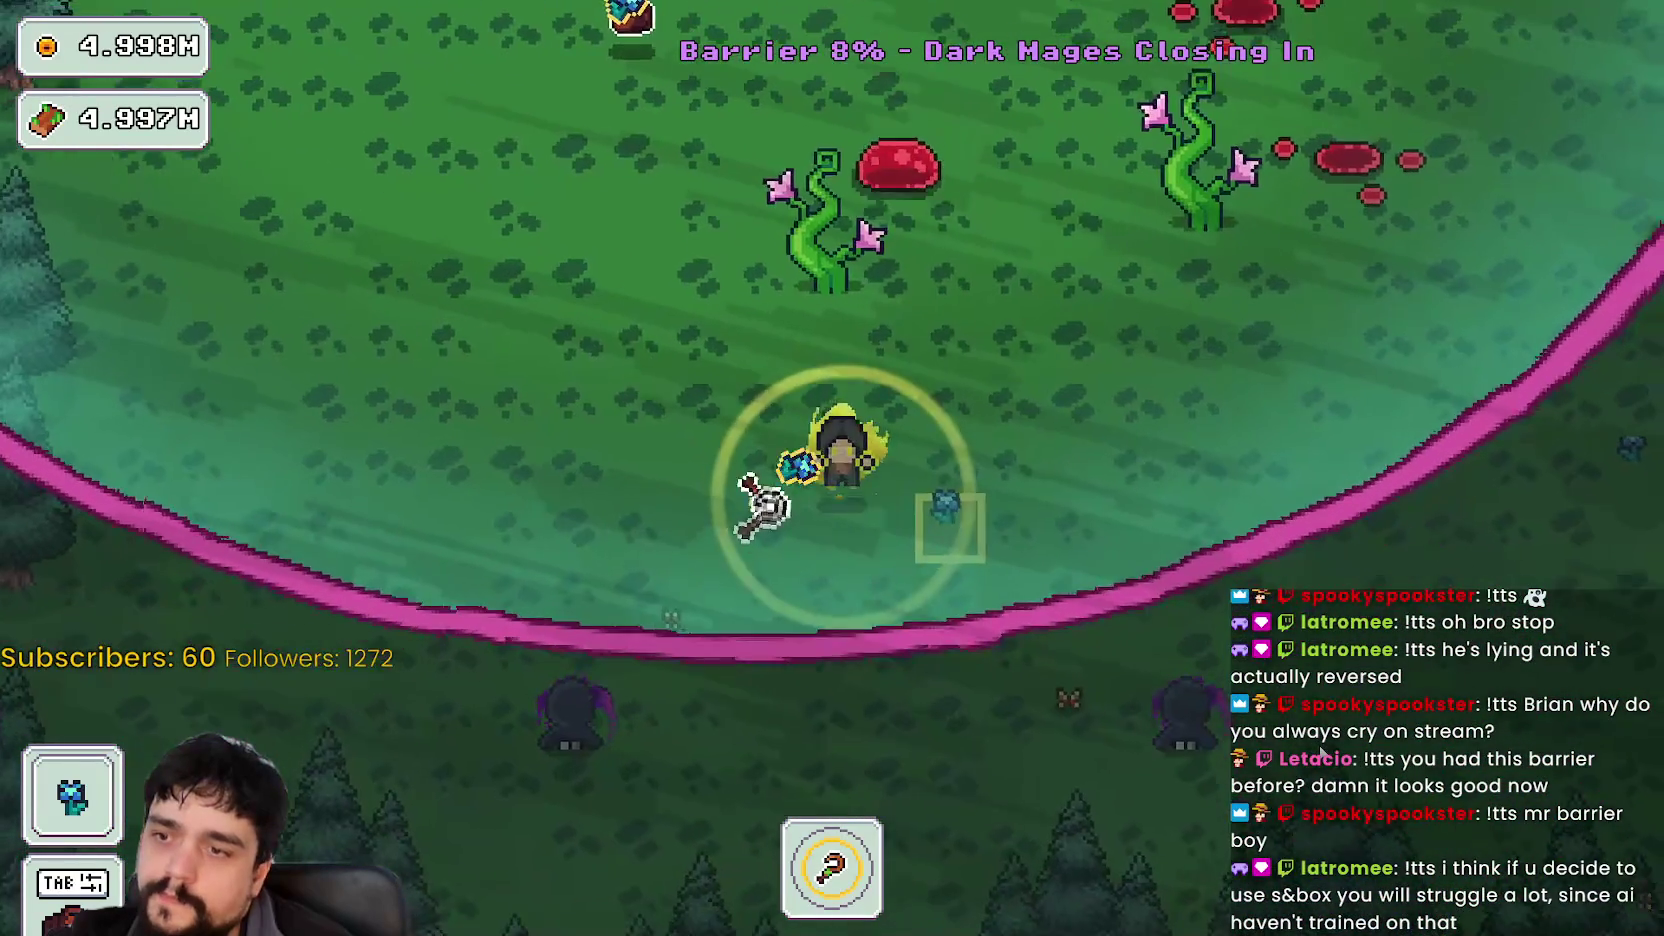
pyautogui.press('d')
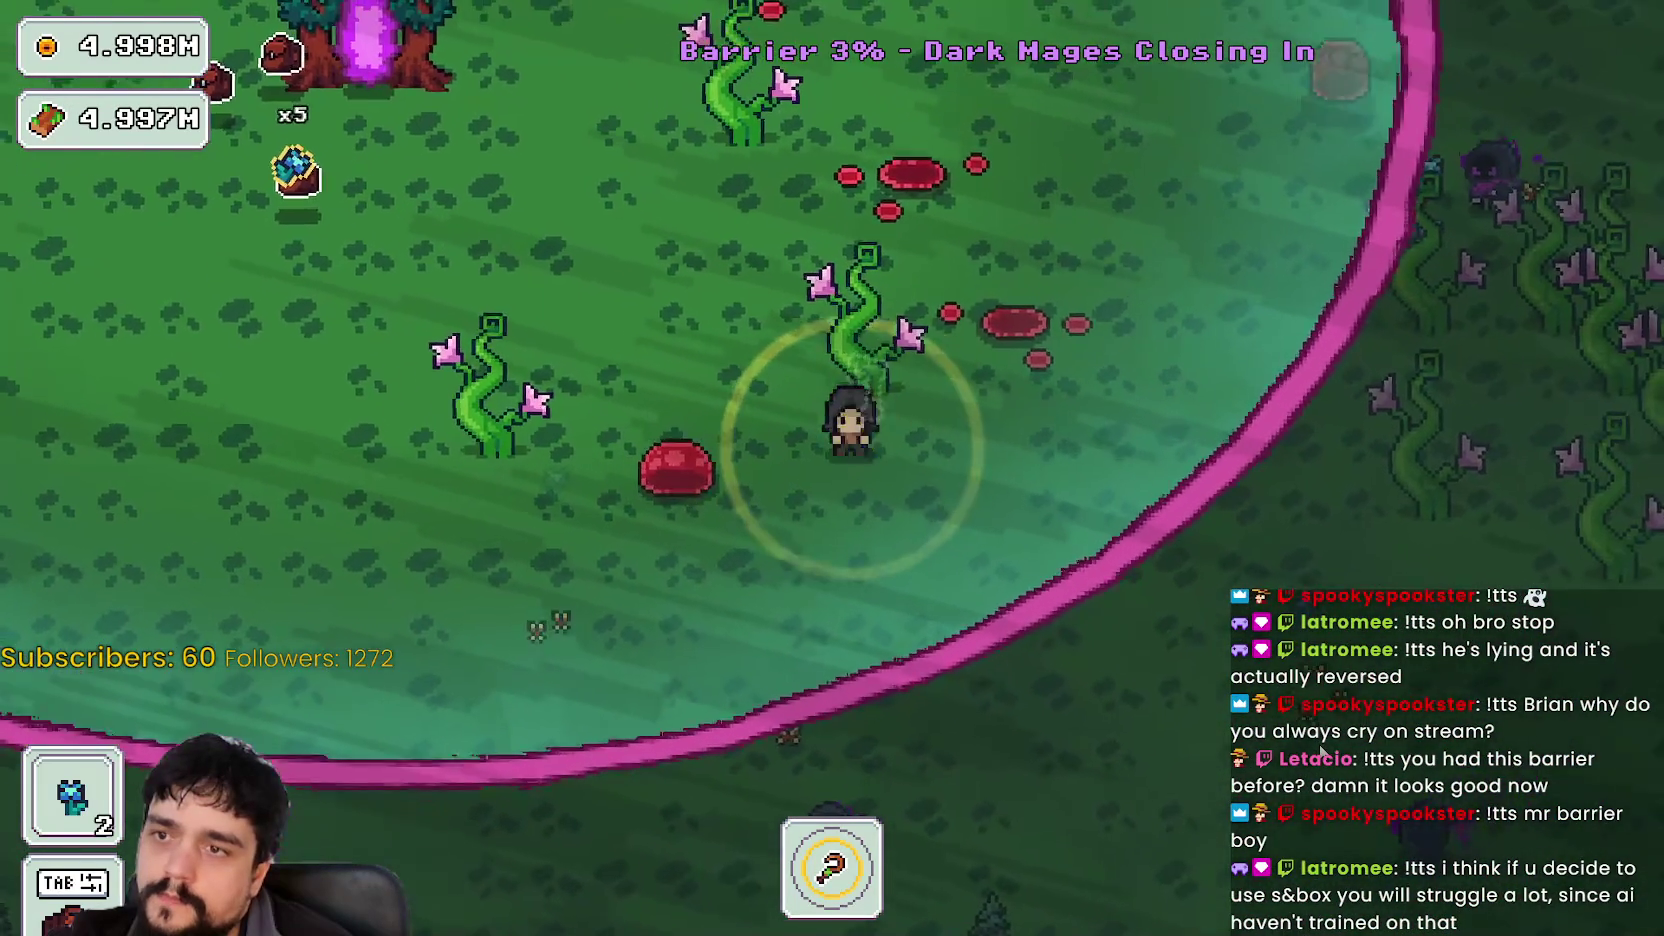
pyautogui.press('w')
pyautogui.press('a')
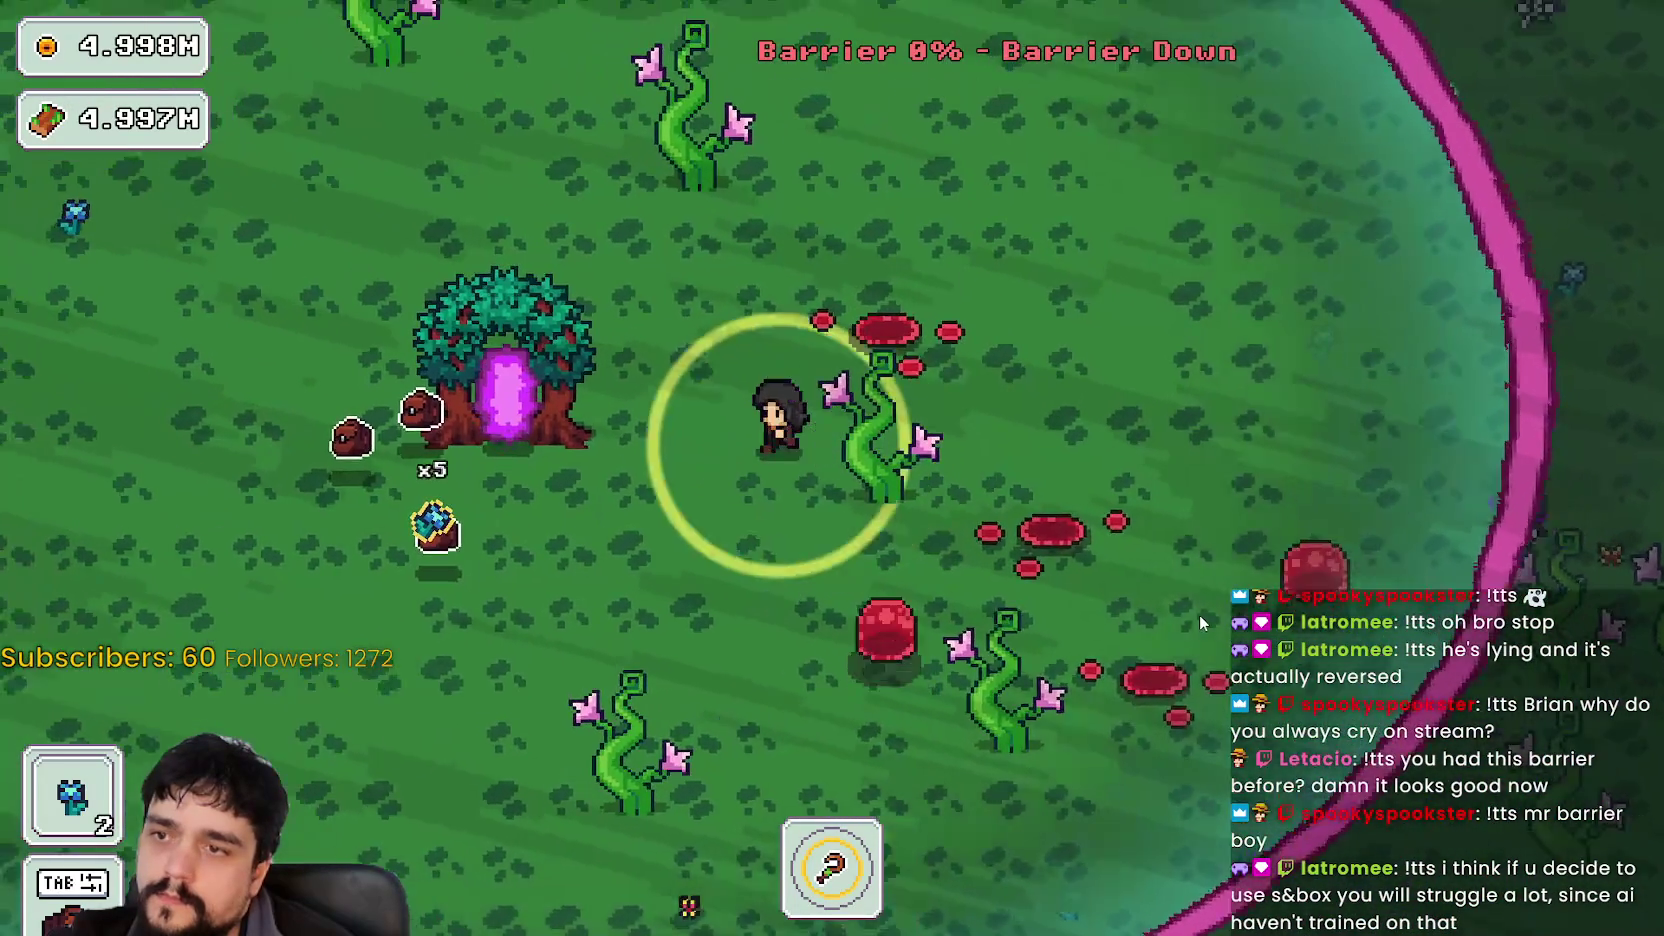
pyautogui.press('w')
pyautogui.press('e')
pyautogui.press('a')
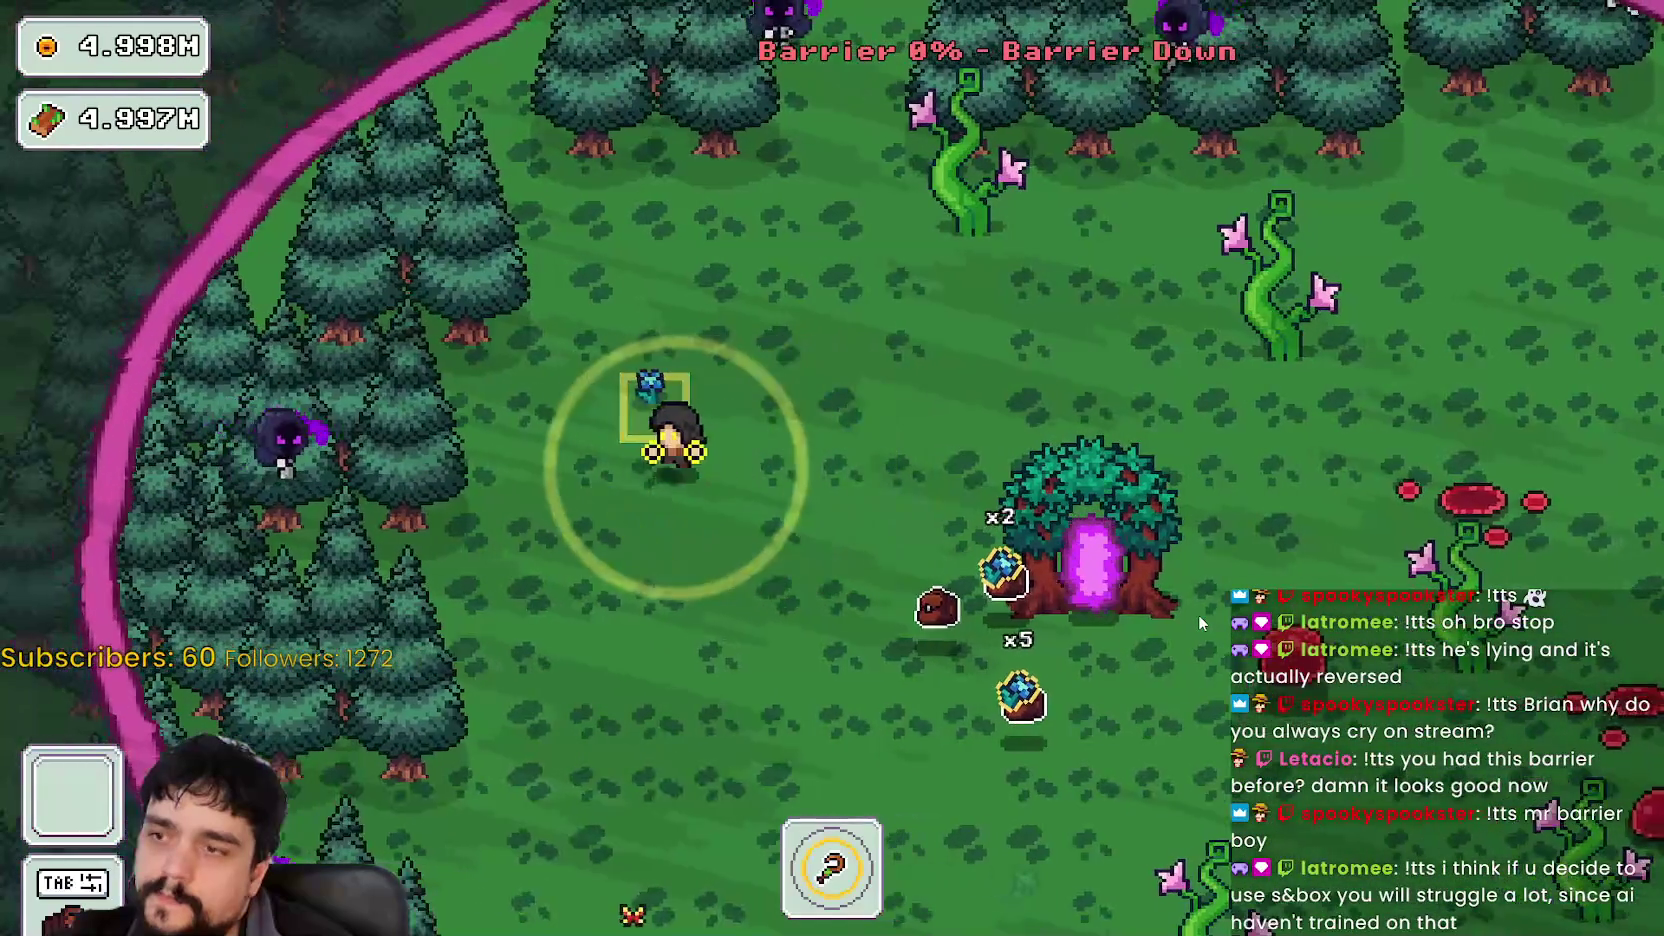
pyautogui.press('s')
pyautogui.press('d')
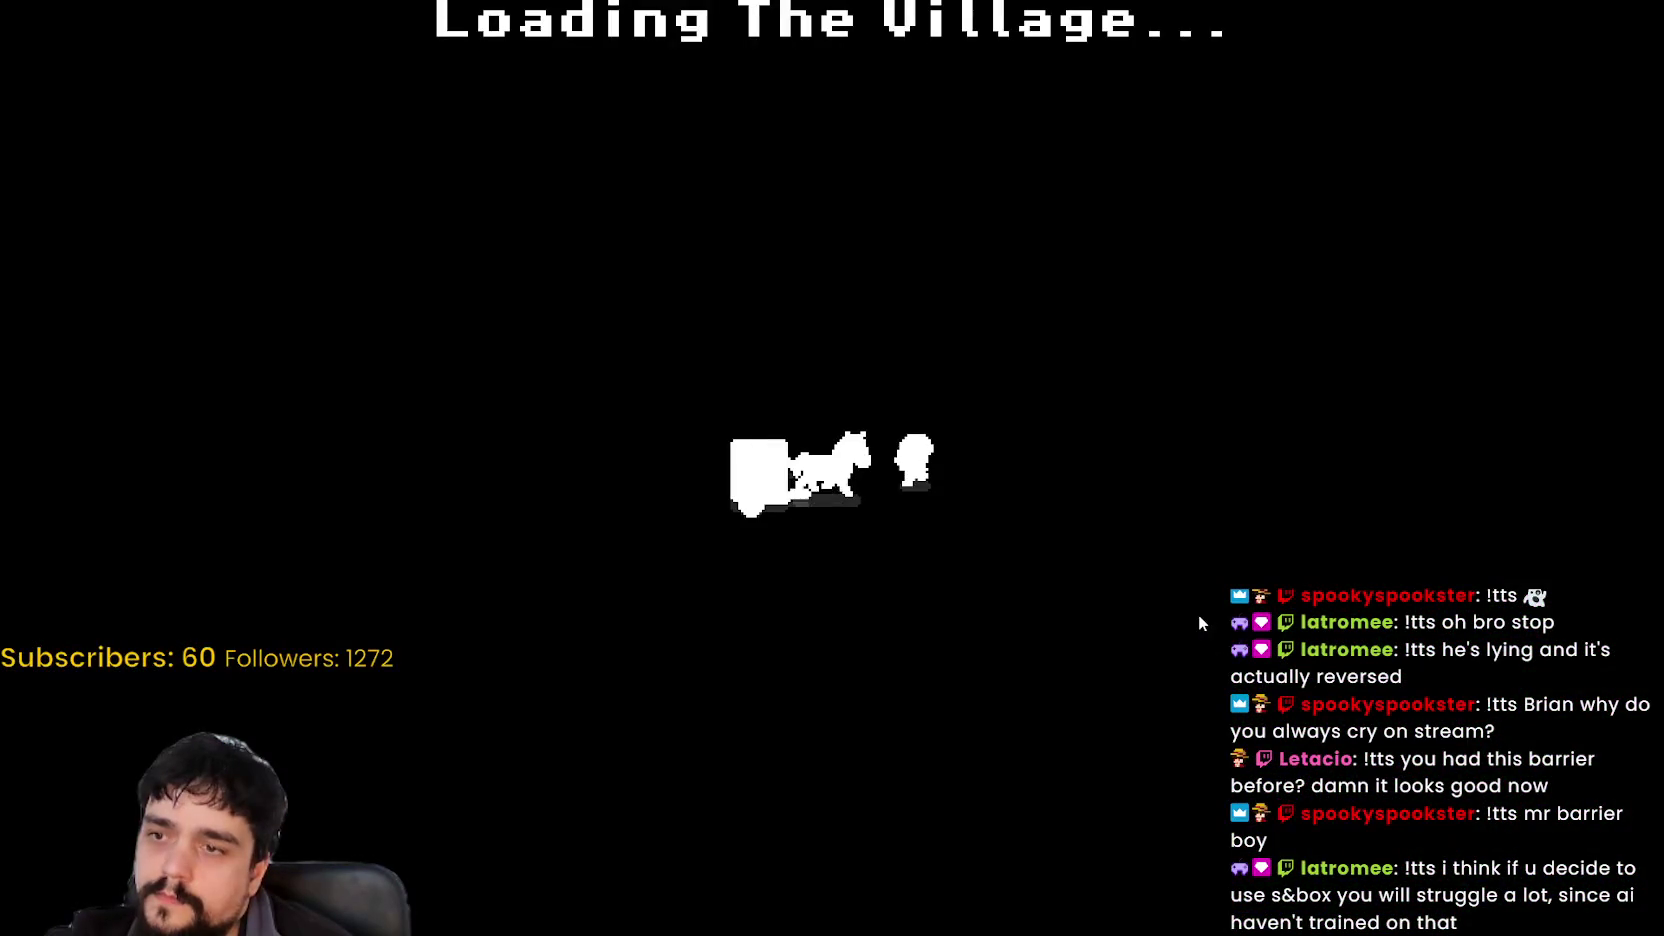
# - Walk through the village crossroads to the crystal pots and take out the crystals
pyautogui.press('d')
pyautogui.press('w')
pyautogui.press('w')
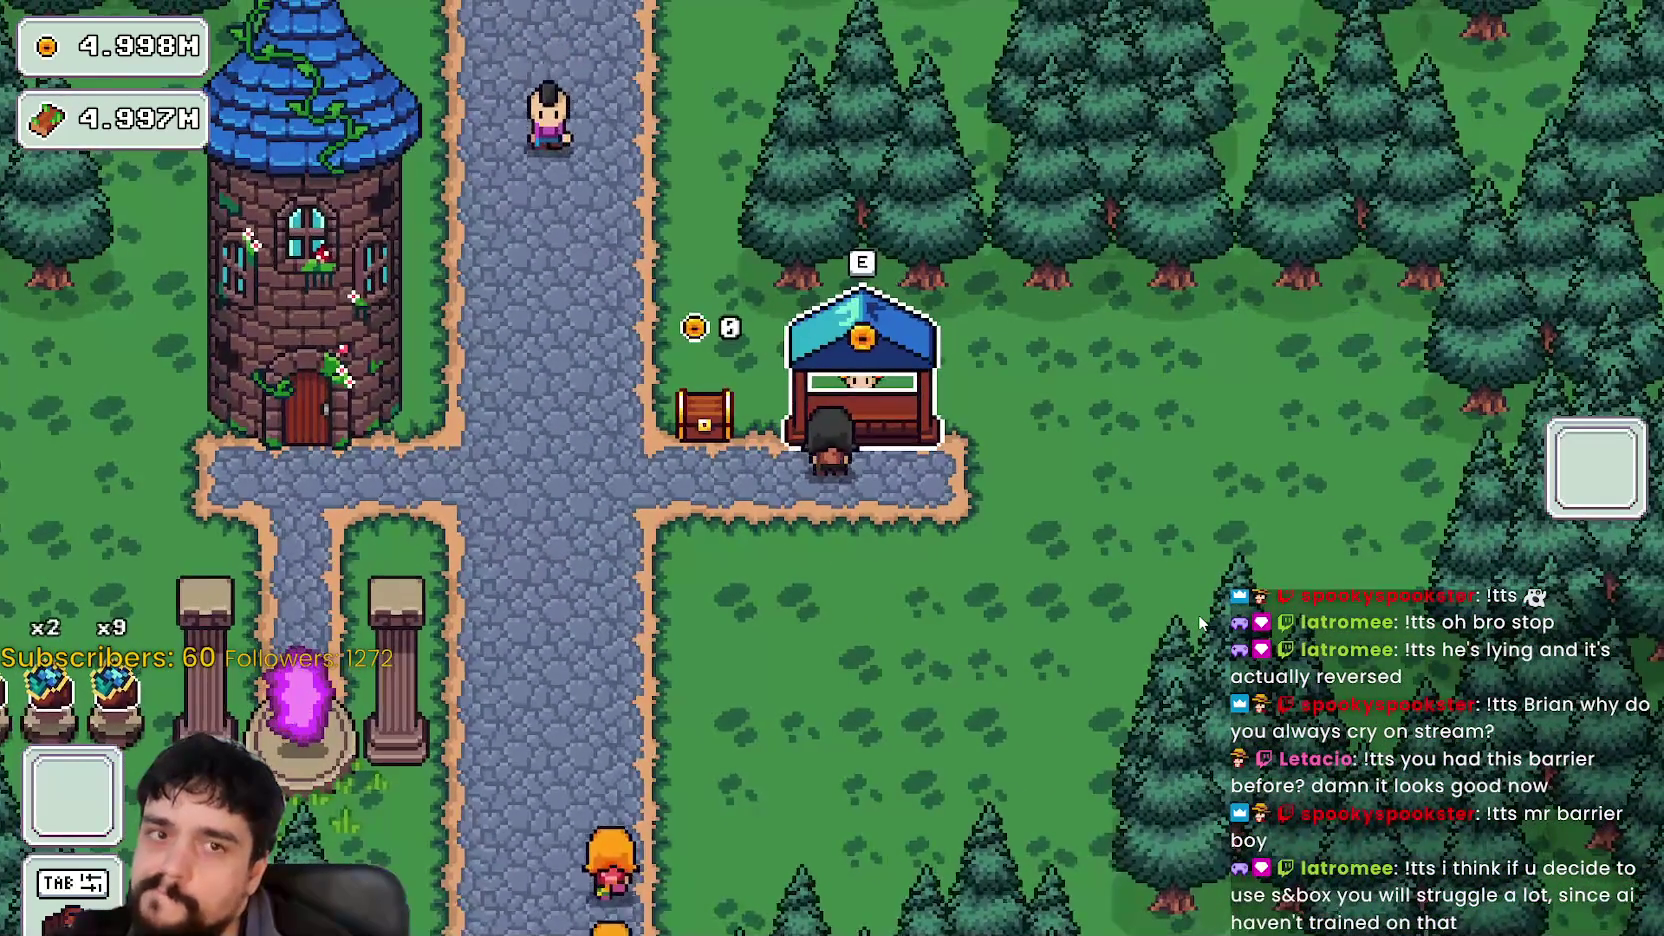
pyautogui.press('a')
pyautogui.press('s')
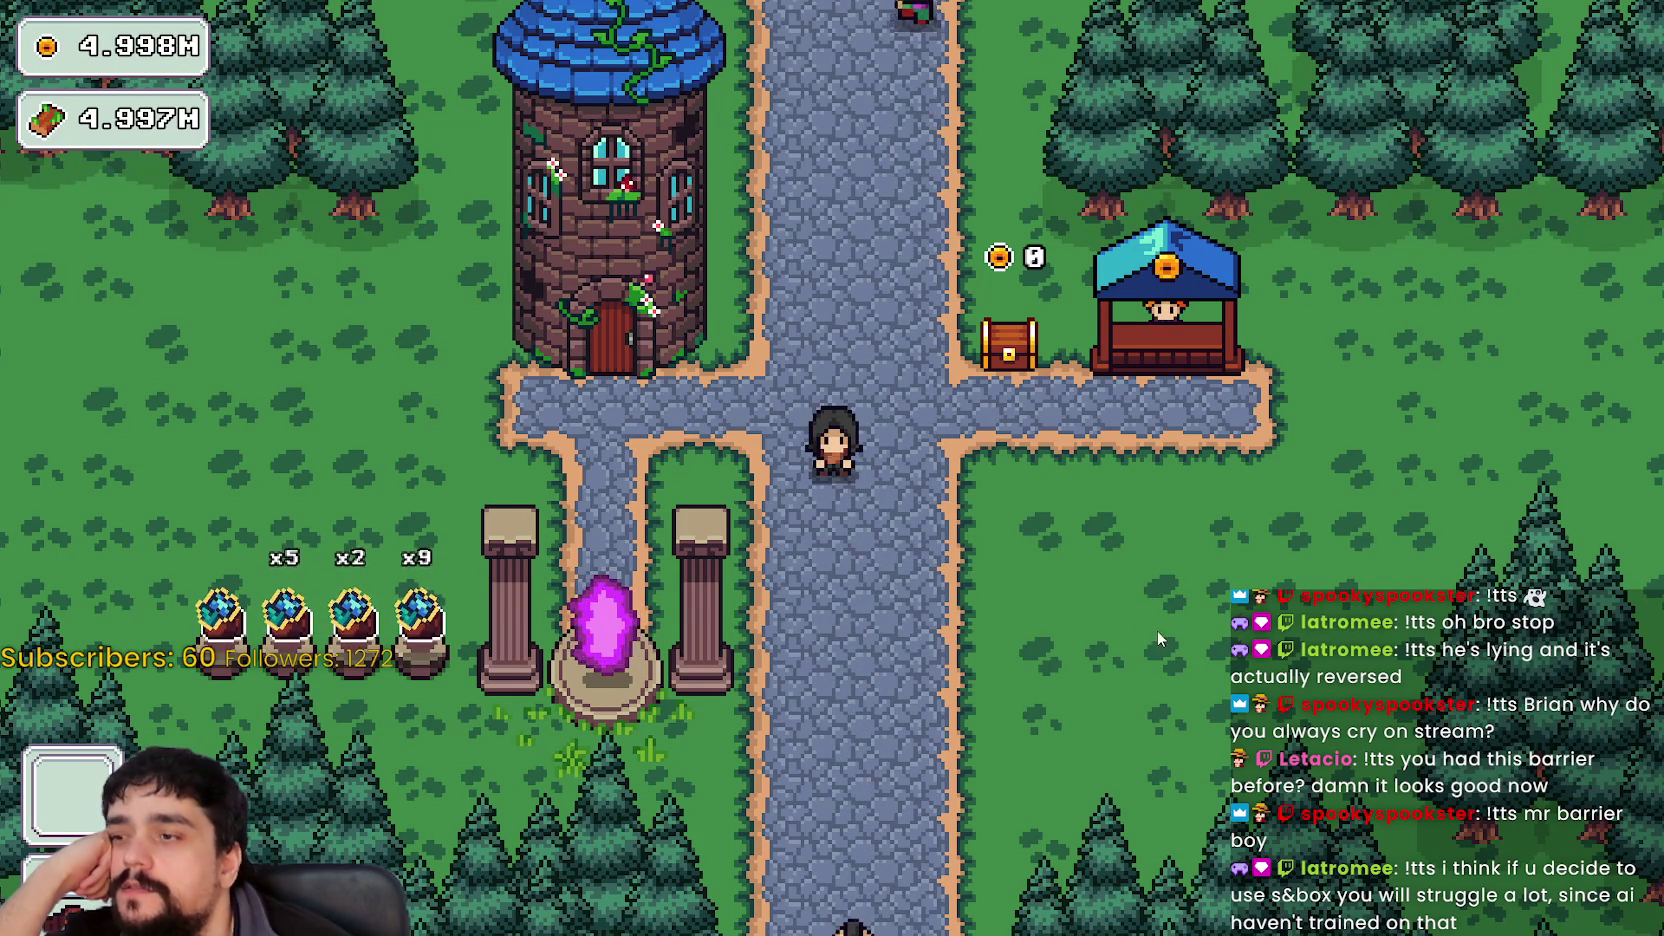
pyautogui.press('a')
pyautogui.press('s')
pyautogui.press('e')
pyautogui.press('d')
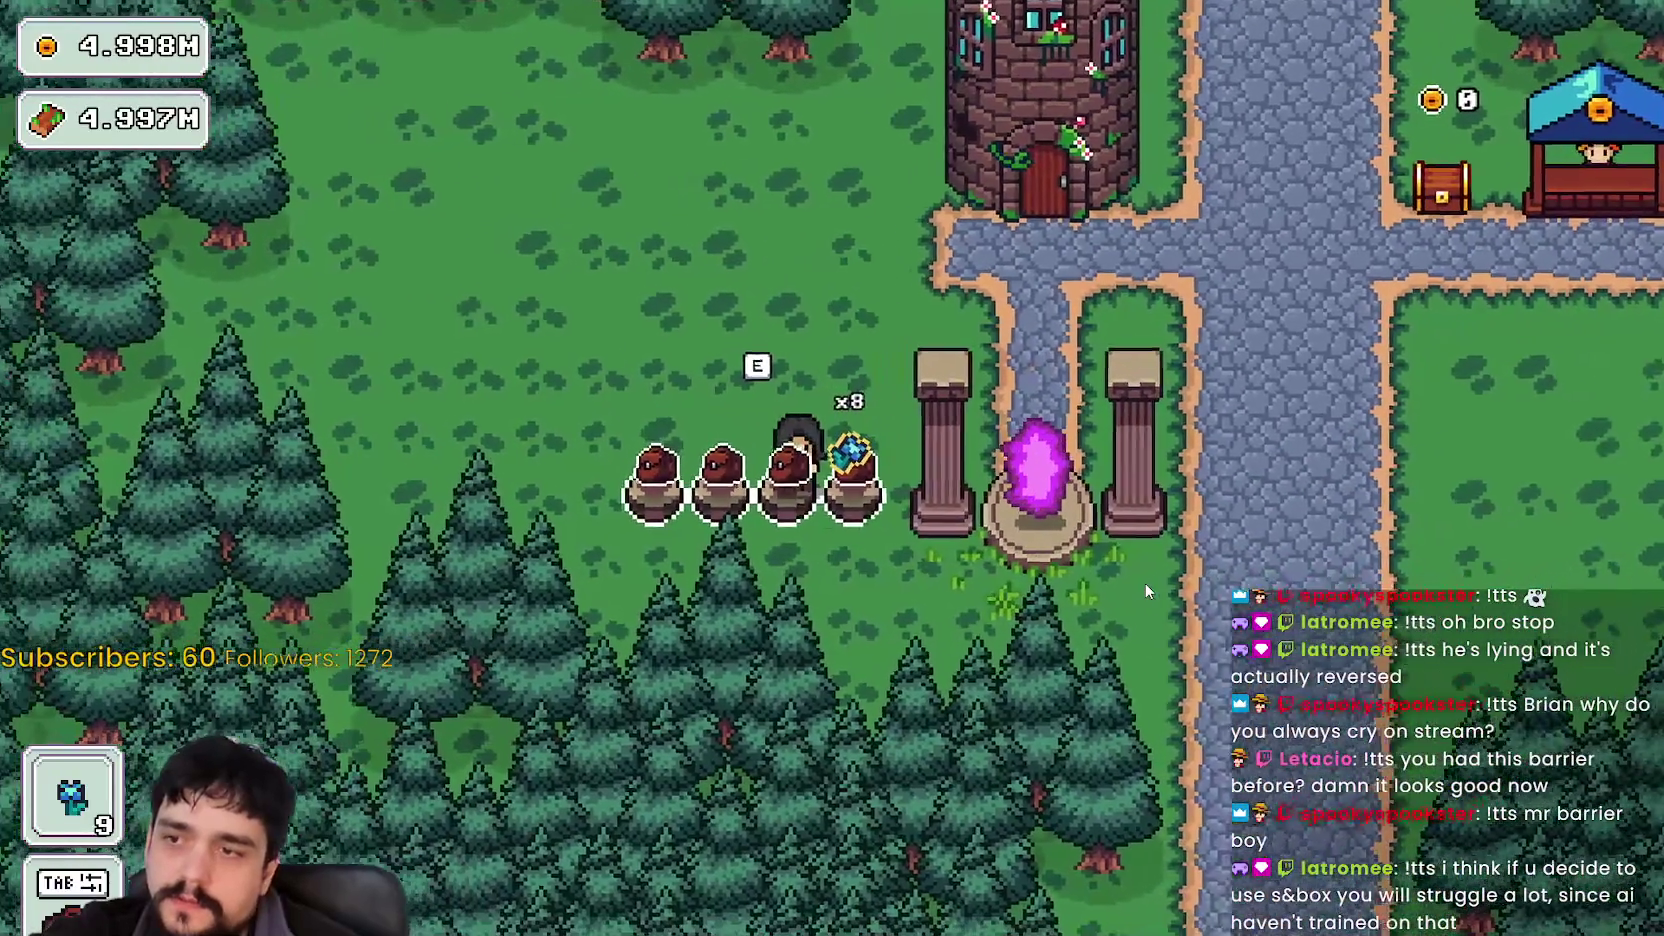
# - Carry the crystals up the stone path and stock the blue shop stall with 4 of them
pyautogui.press('w')
pyautogui.press('d')
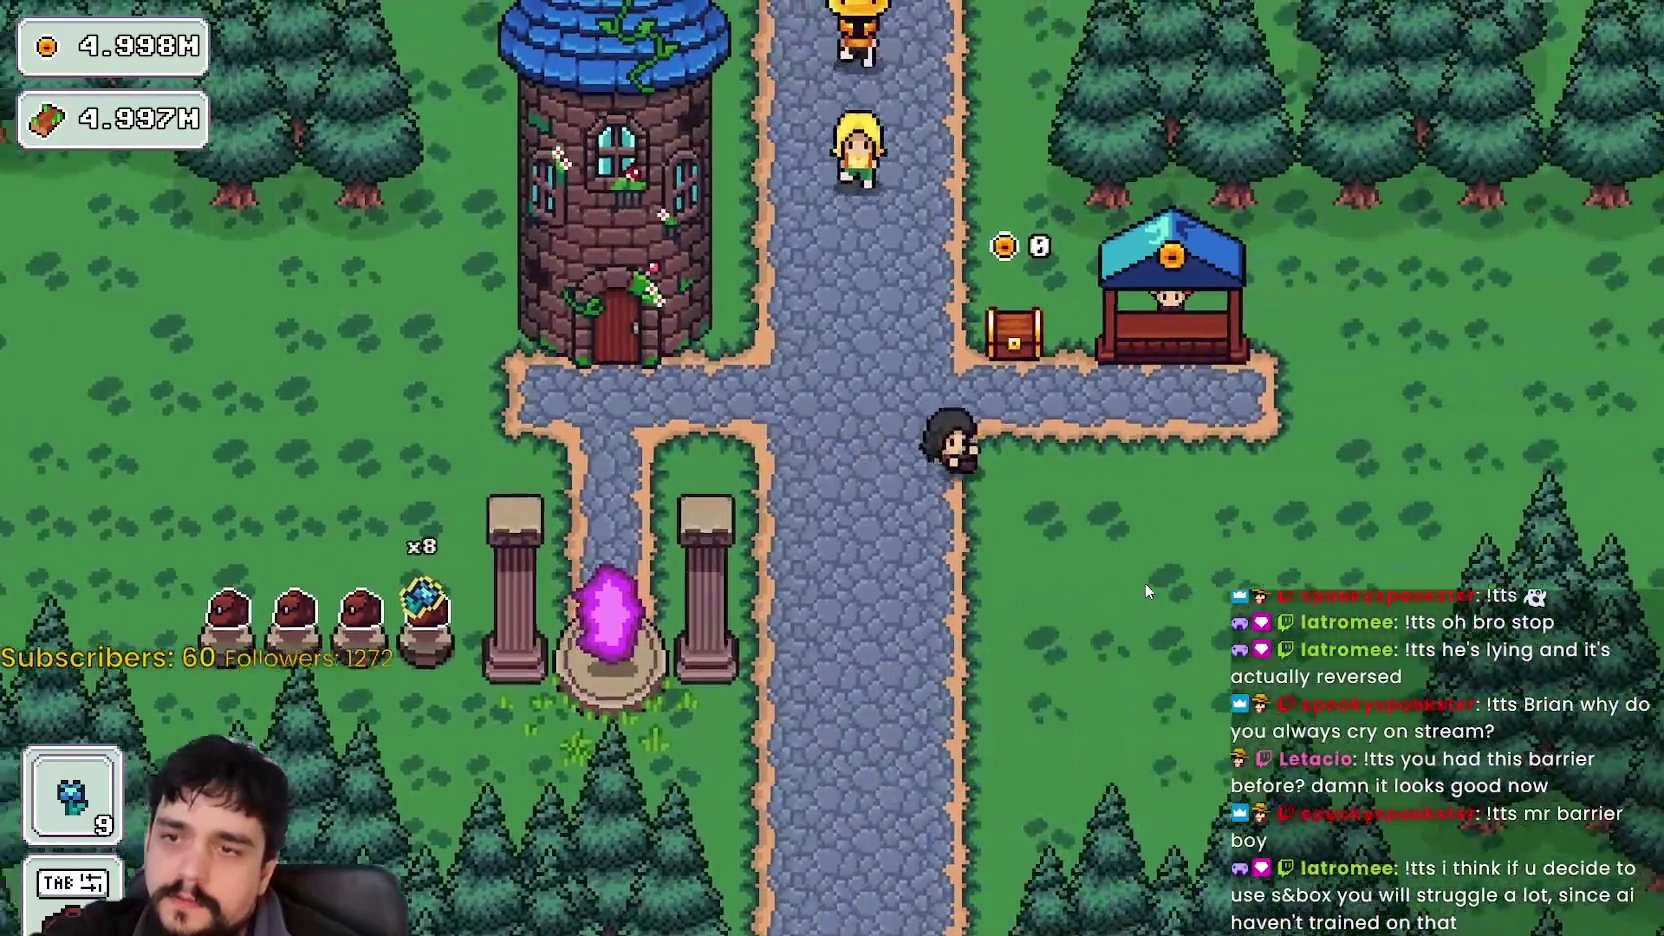
pyautogui.press('d')
pyautogui.press('e')
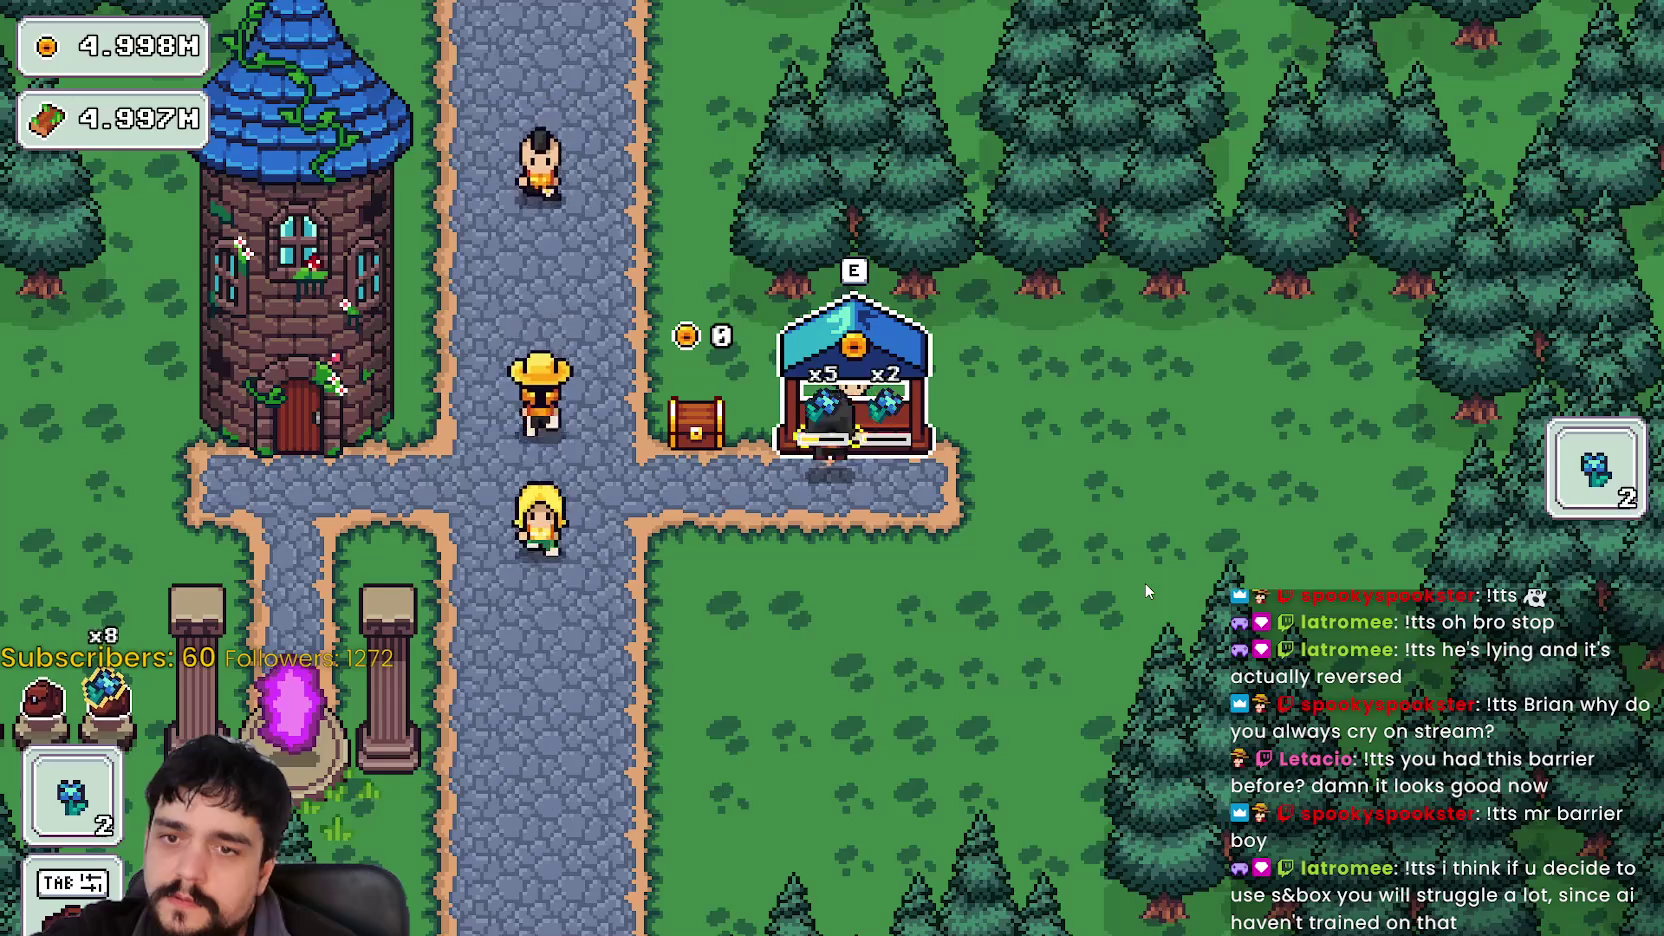
# - Collect 8 more crystals from the pots and refill the shop's second slot to x5
pyautogui.press('a')
pyautogui.press('e')
pyautogui.press('a')
pyautogui.press('a')
pyautogui.press('s')
pyautogui.press('e')
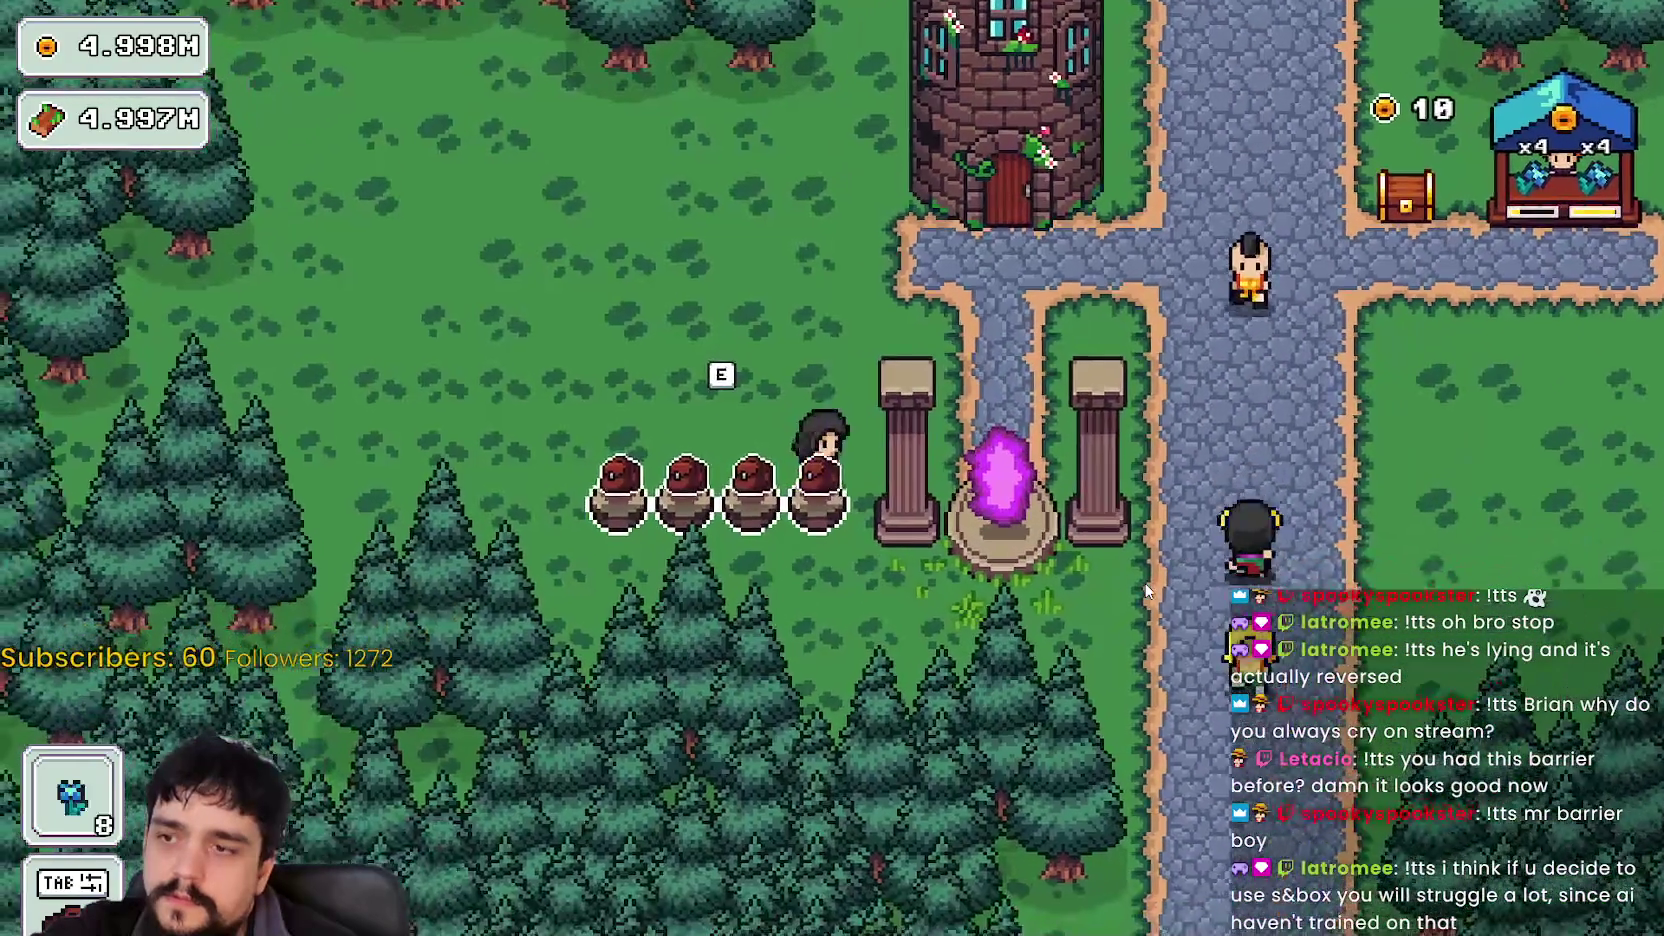
pyautogui.press('d')
pyautogui.press('w')
pyautogui.press('e')
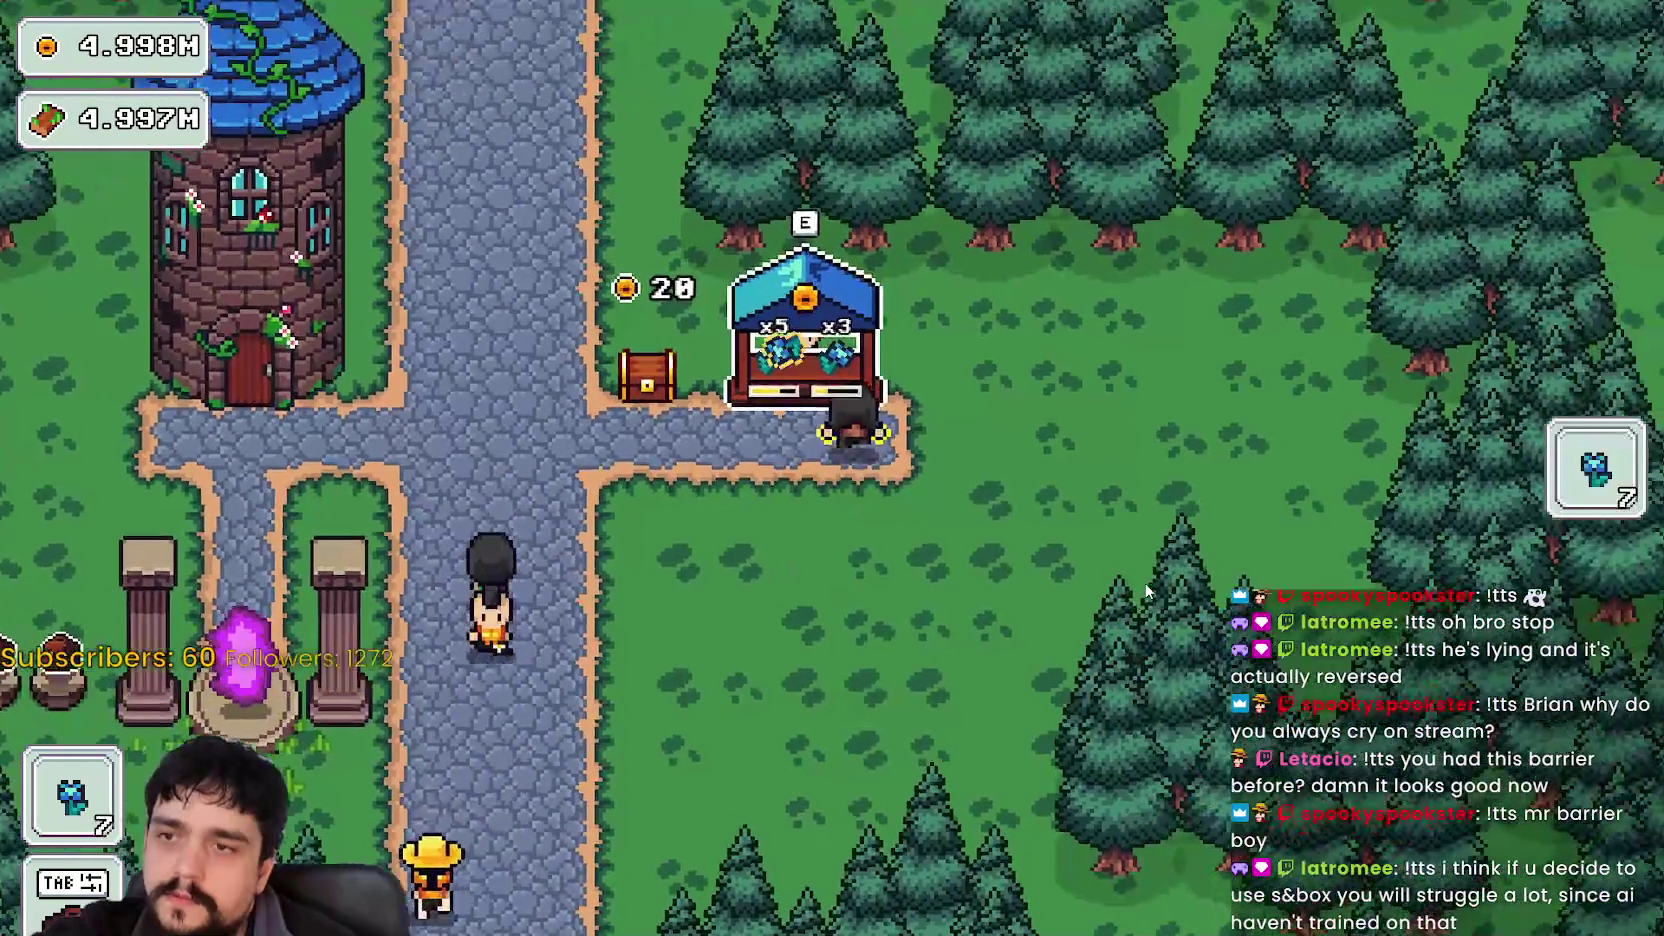
pyautogui.press('e')
pyautogui.press('e')
# - Keep restocking the shop slots to x5 as sales push the coins from 30 to 50
pyautogui.press('a')
pyautogui.press('s')
pyautogui.press('w')
pyautogui.press('e')
pyautogui.press('e')
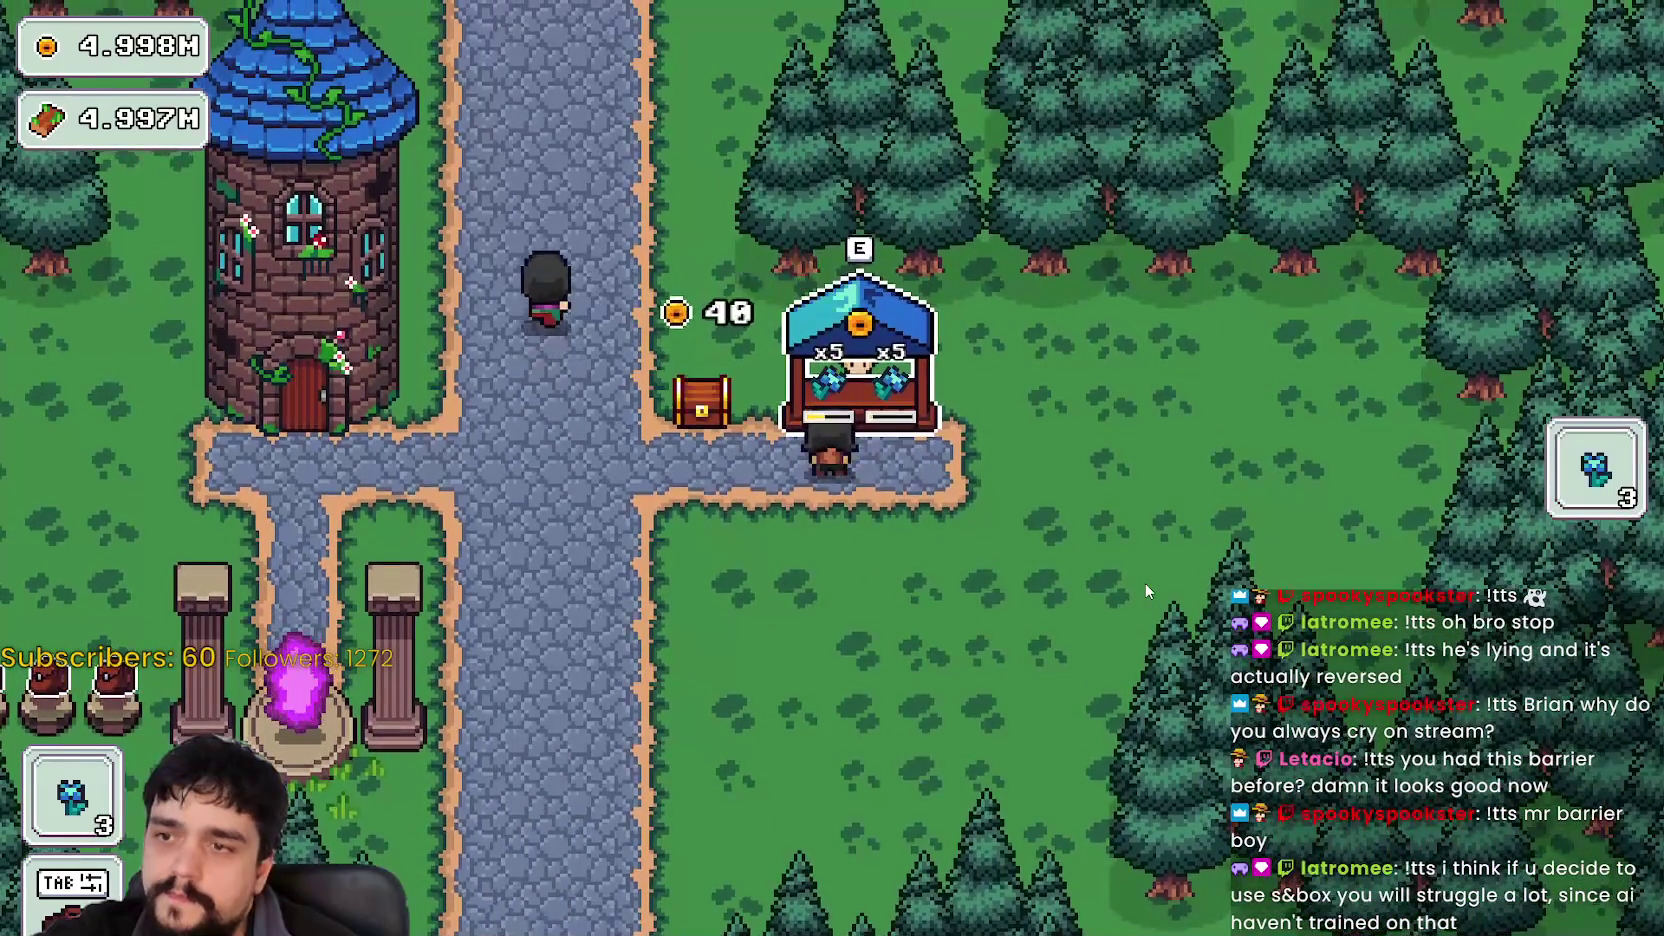
pyautogui.press('s')
pyautogui.press('w')
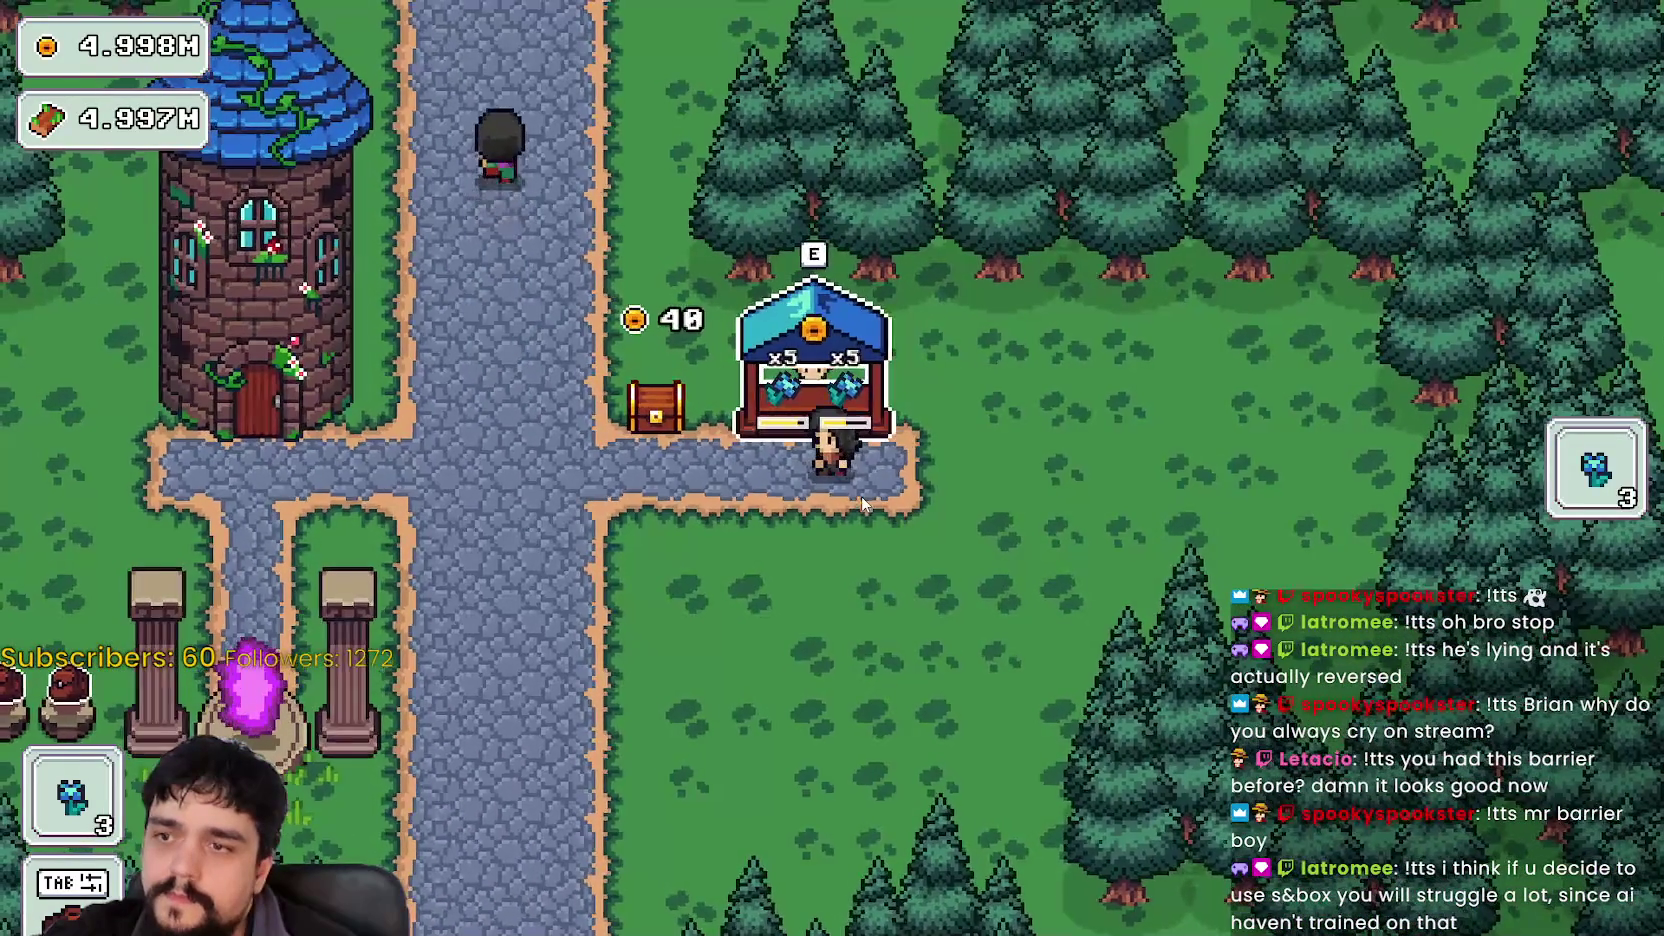
pyautogui.press('e')
pyautogui.press('s')
pyautogui.press('w')
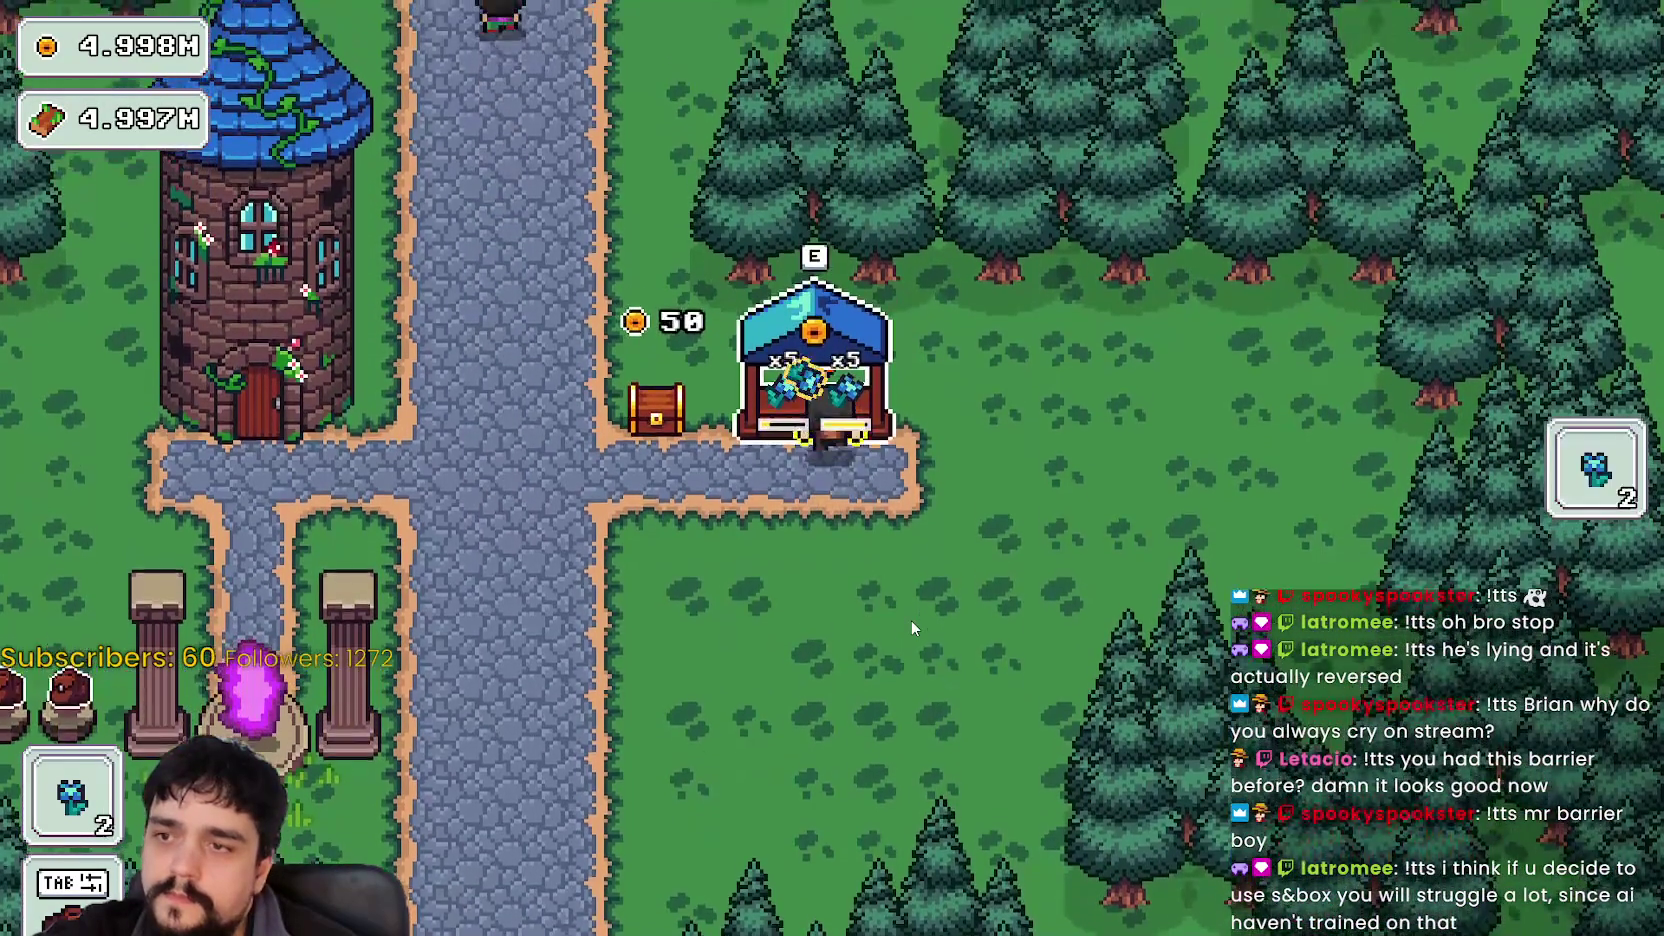
pyautogui.press('e')
pyautogui.press('s')
pyautogui.press('w')
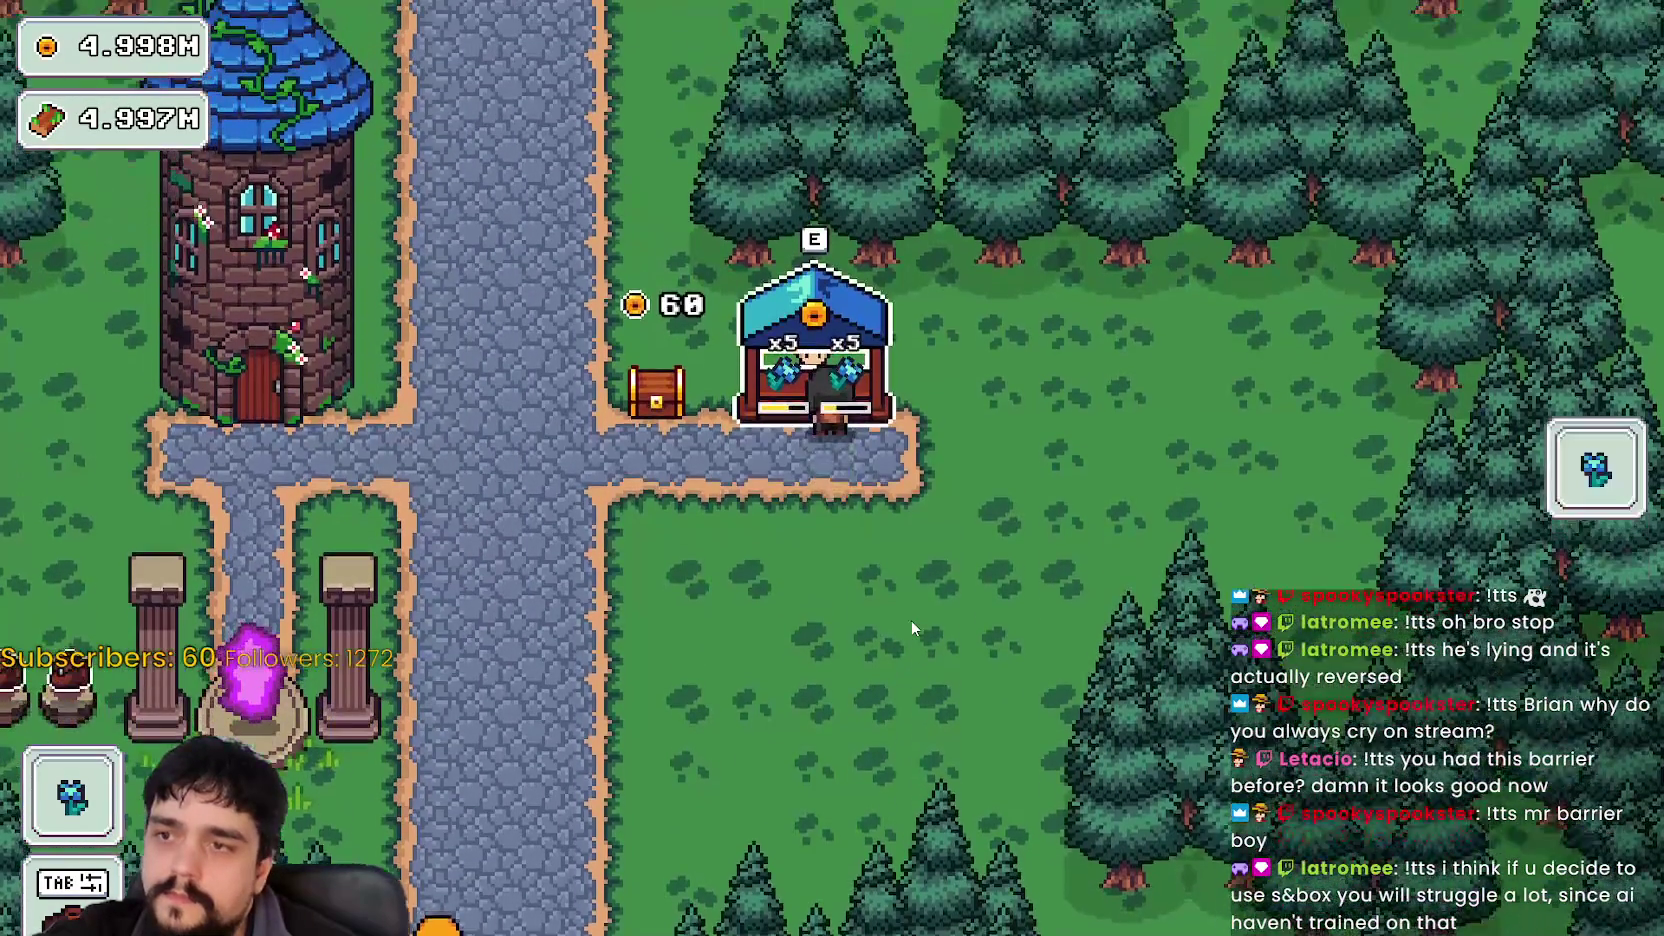
# - Walk the mage away from the shop stall and up-left toward the tower
pyautogui.press('e')
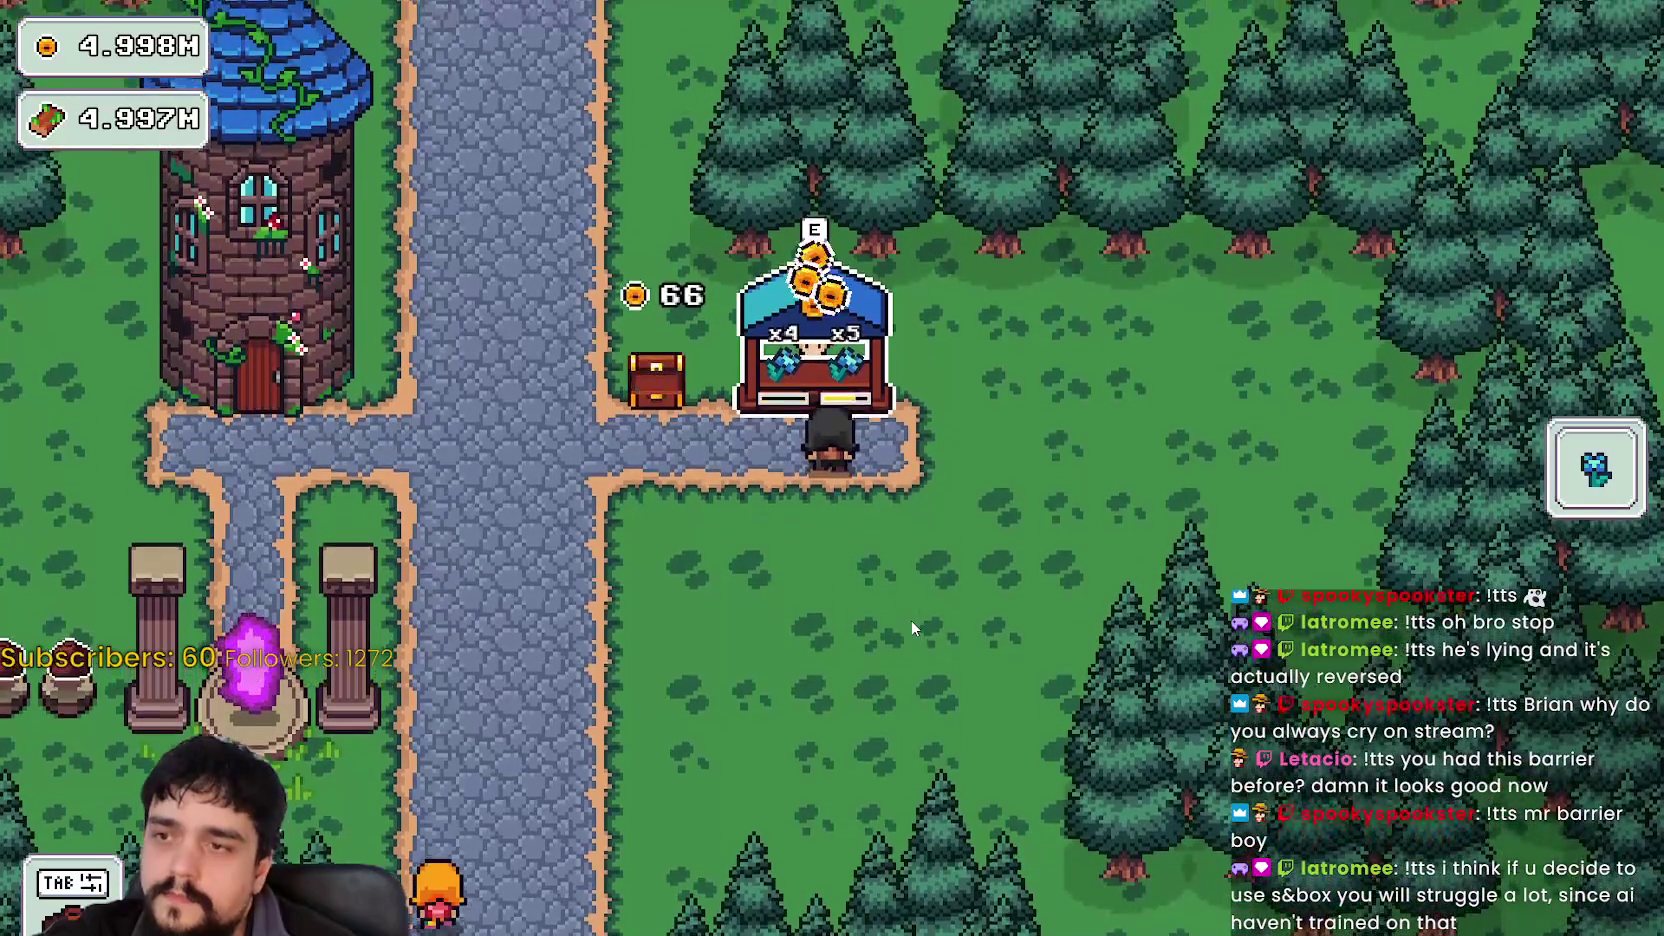
pyautogui.press('a')
pyautogui.press('s')
pyautogui.press('e')
pyautogui.press('a')
pyautogui.press('d')
pyautogui.press('w')
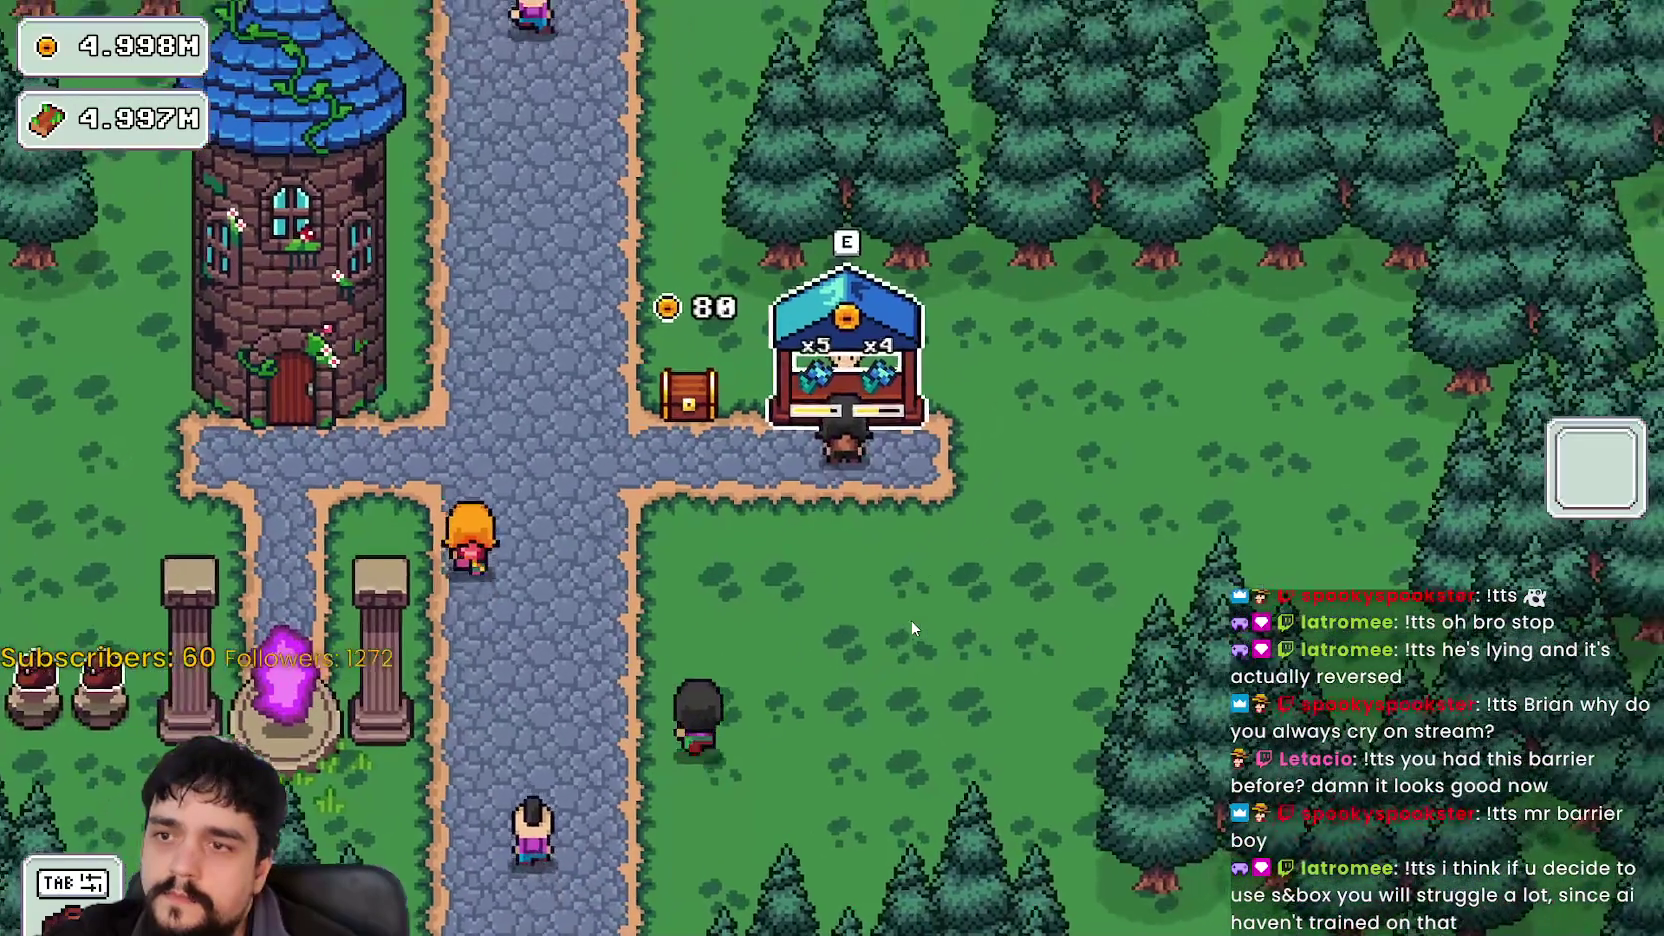
pyautogui.press('e')
pyautogui.press('a')
# - Walk the mage left to the wizard tower as stall earnings reach 90 gold
pyautogui.press('a')
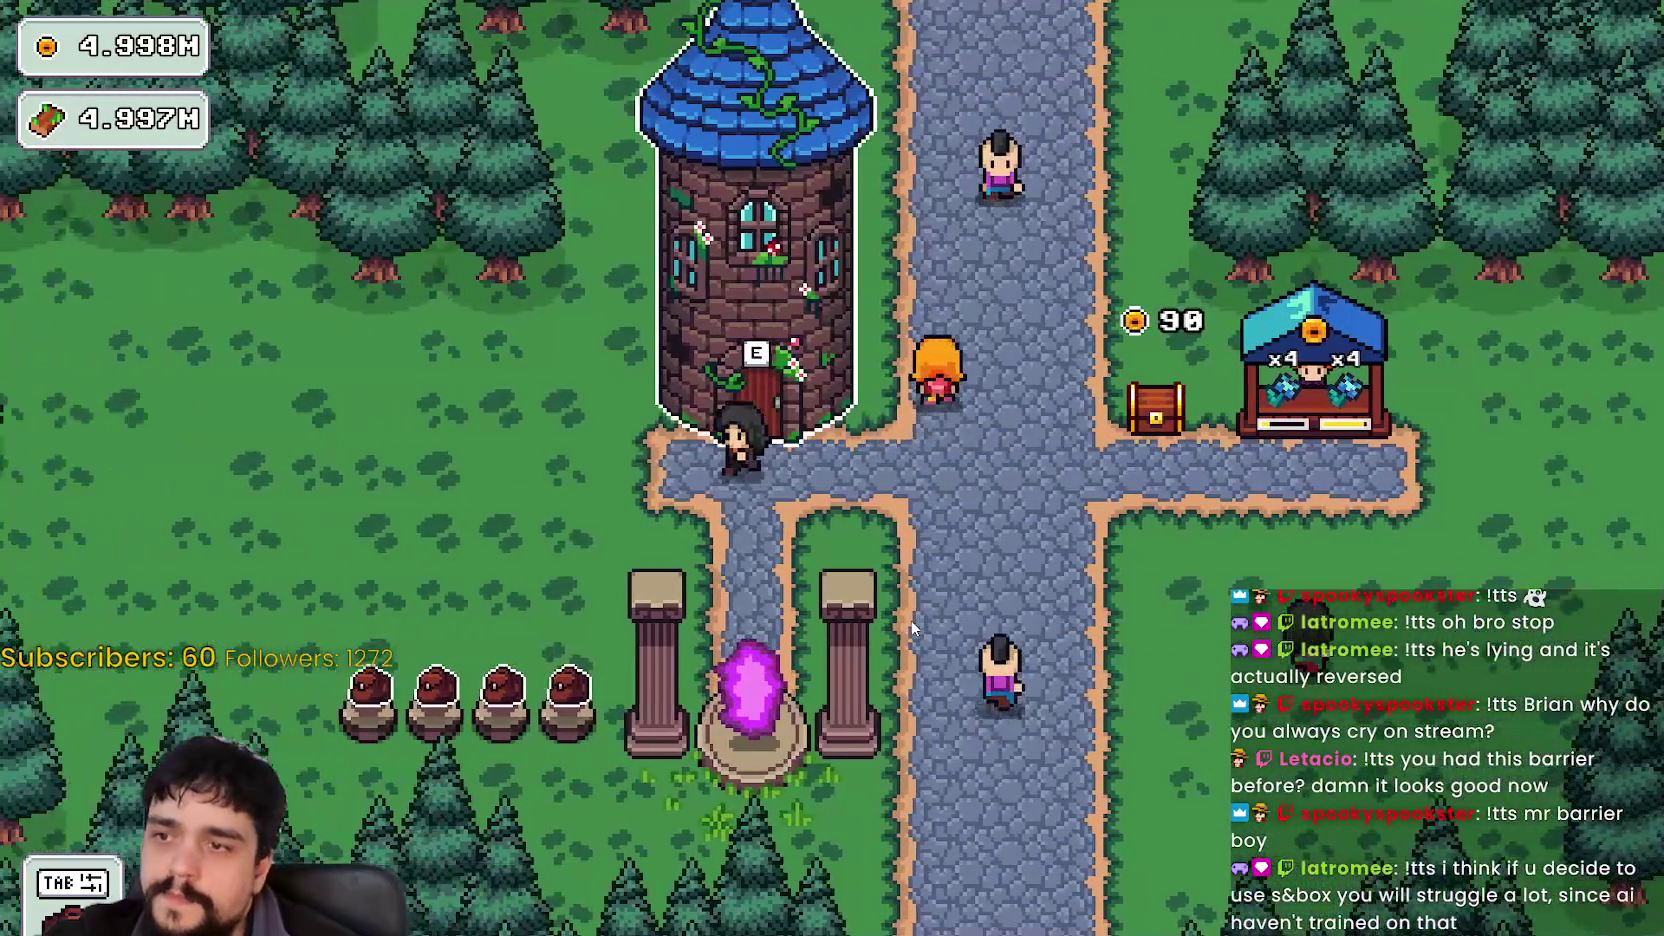
pyautogui.press('d')
pyautogui.press('d')
pyautogui.press('a')
# - Stand above the row of pots beside the purple portal and walk along them
pyautogui.press('s')
pyautogui.press('w')
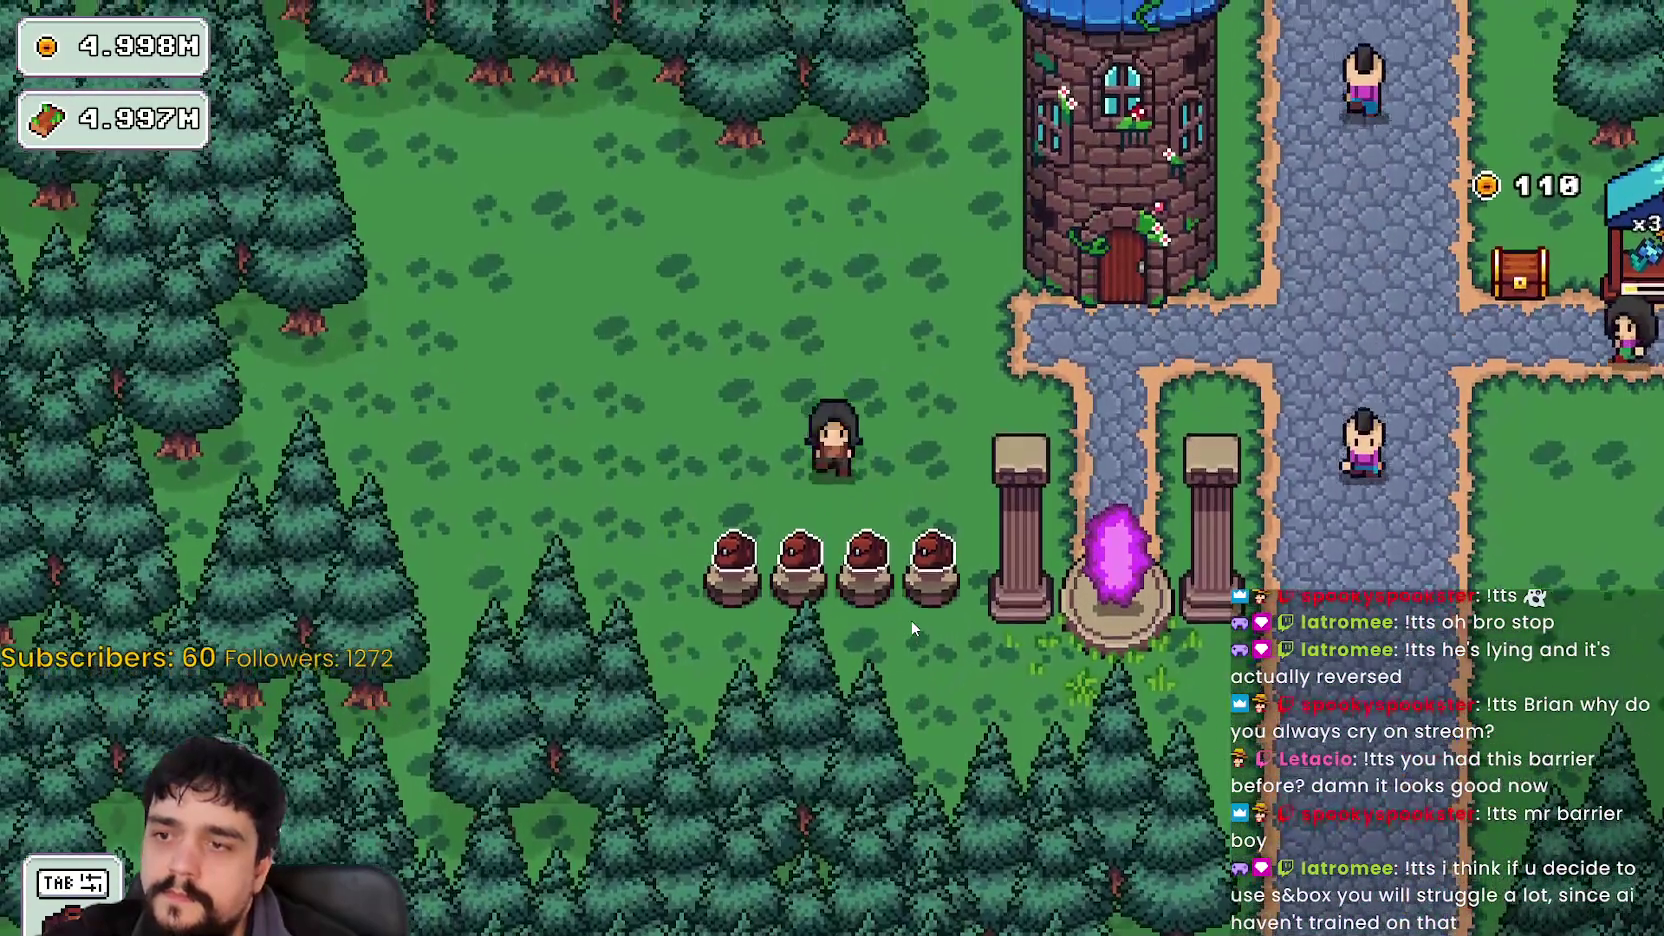
pyautogui.press('s')
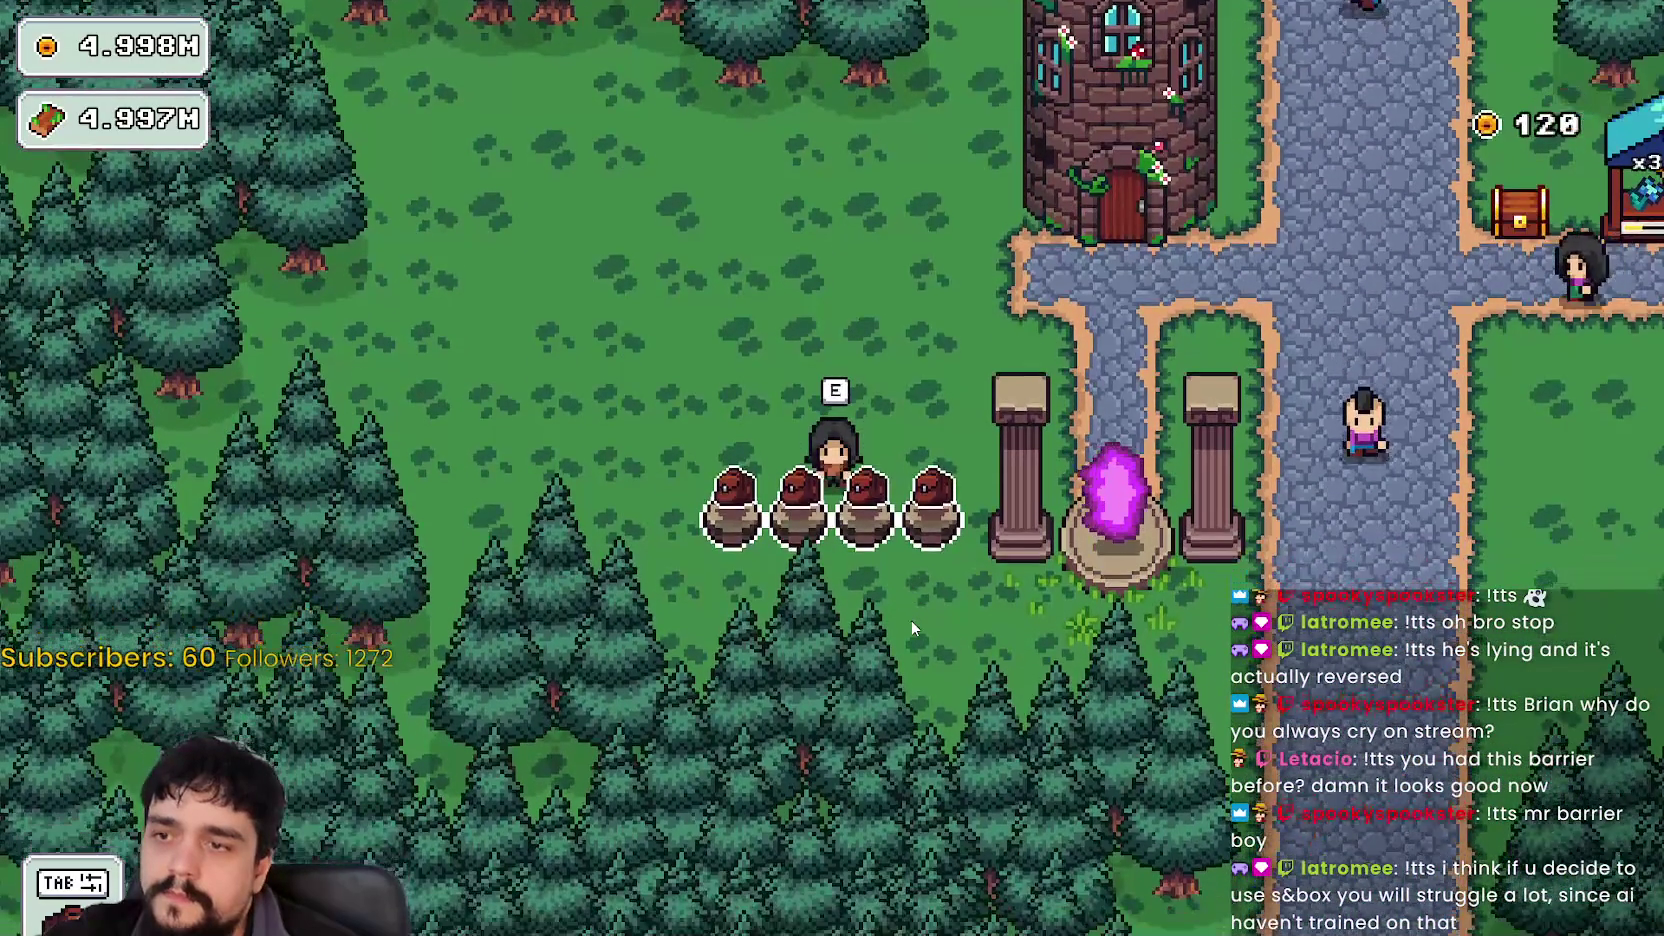
pyautogui.press('w')
pyautogui.press('d')
pyautogui.press('s')
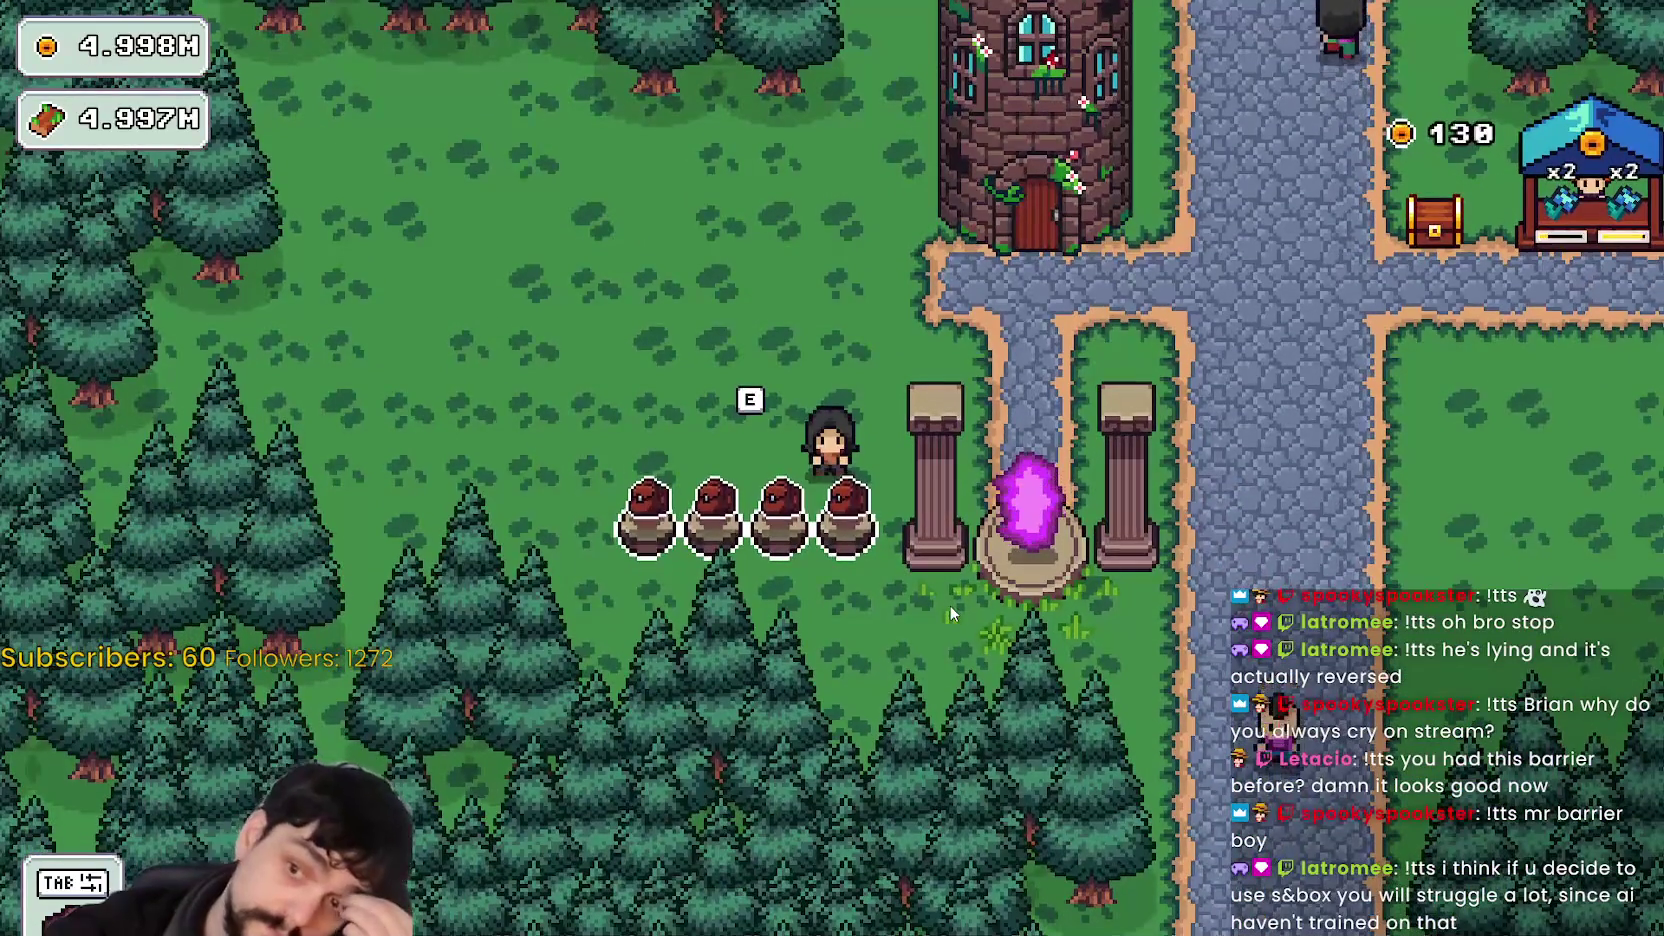
pyautogui.press('a')
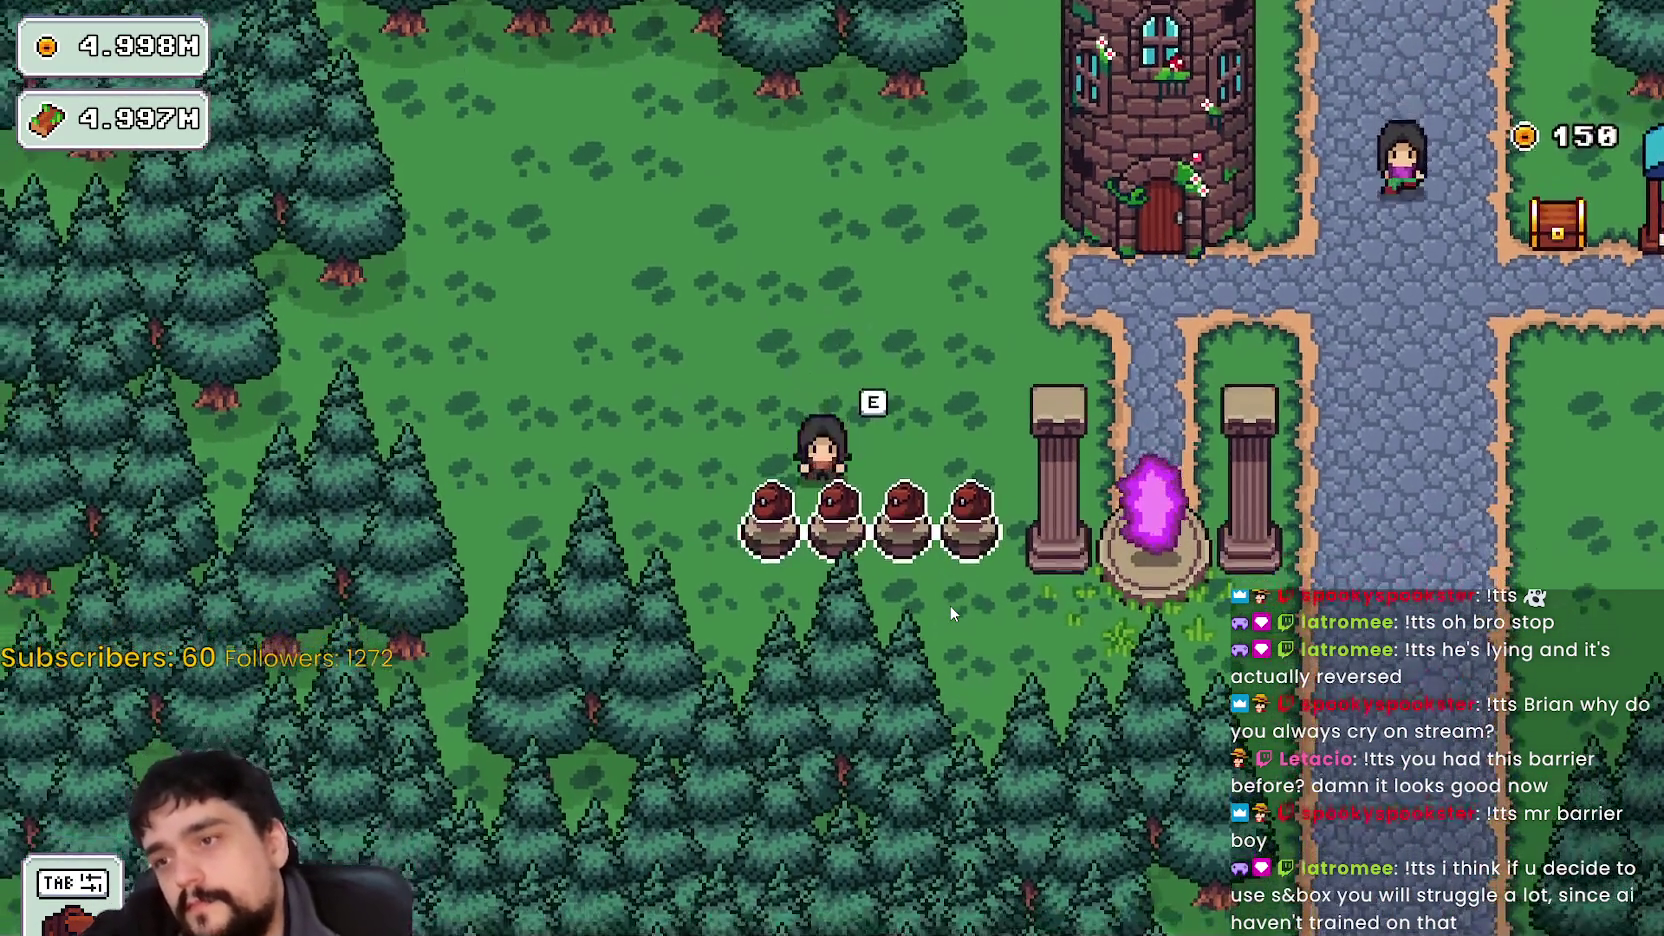
pyautogui.press('d')
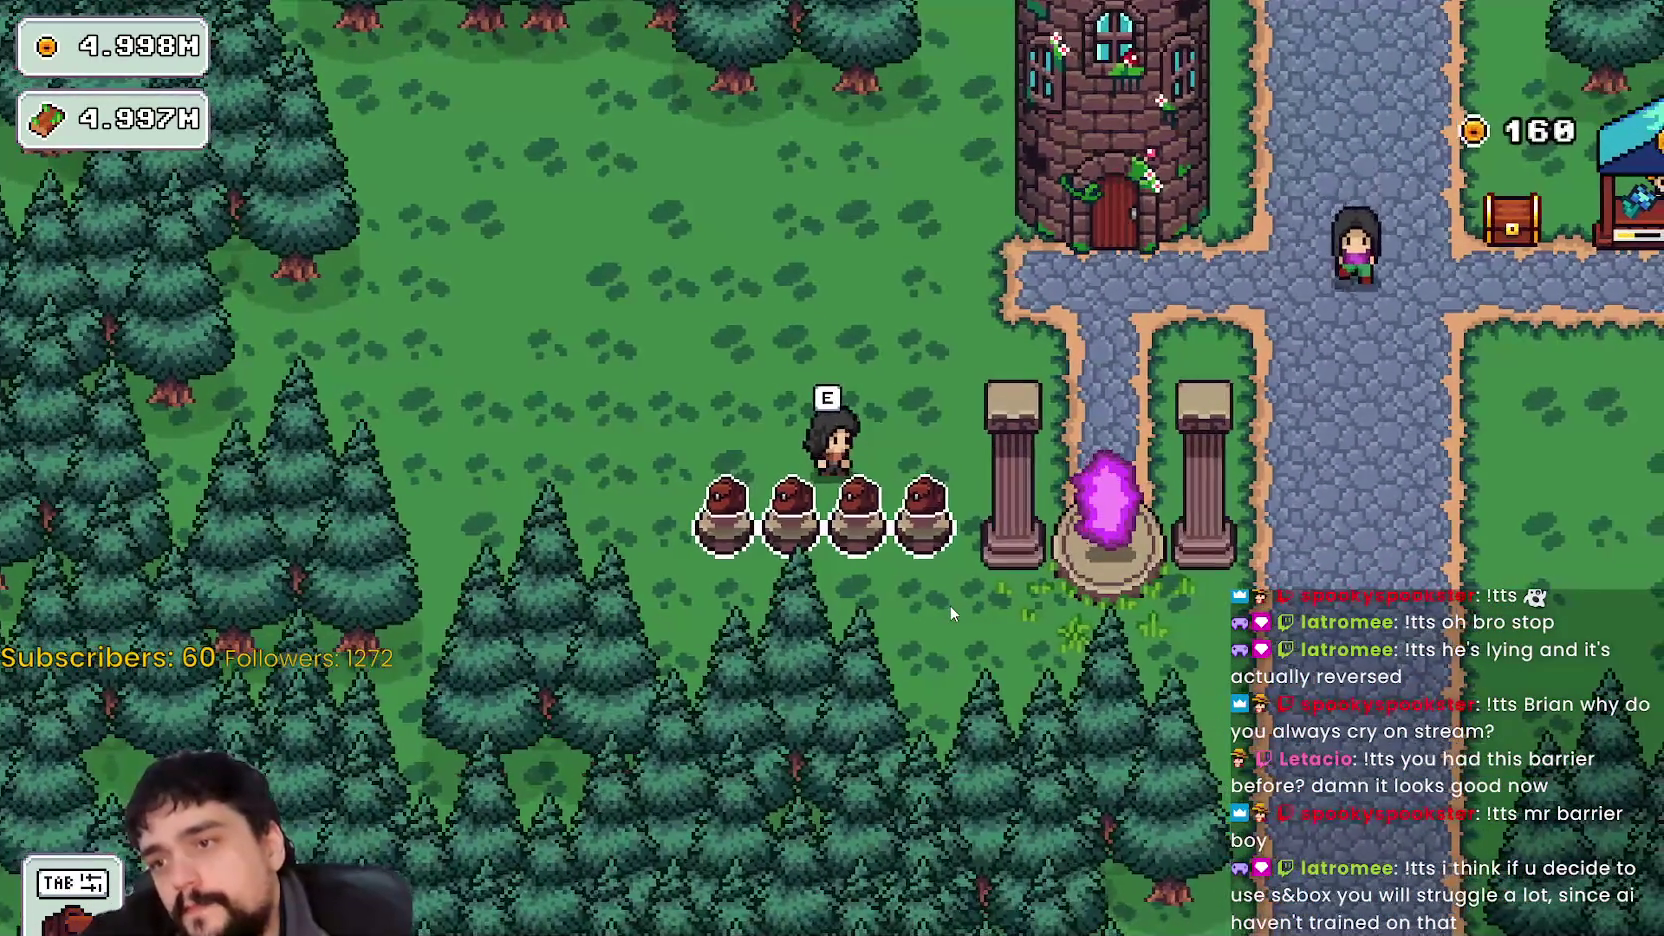
pyautogui.press('w')
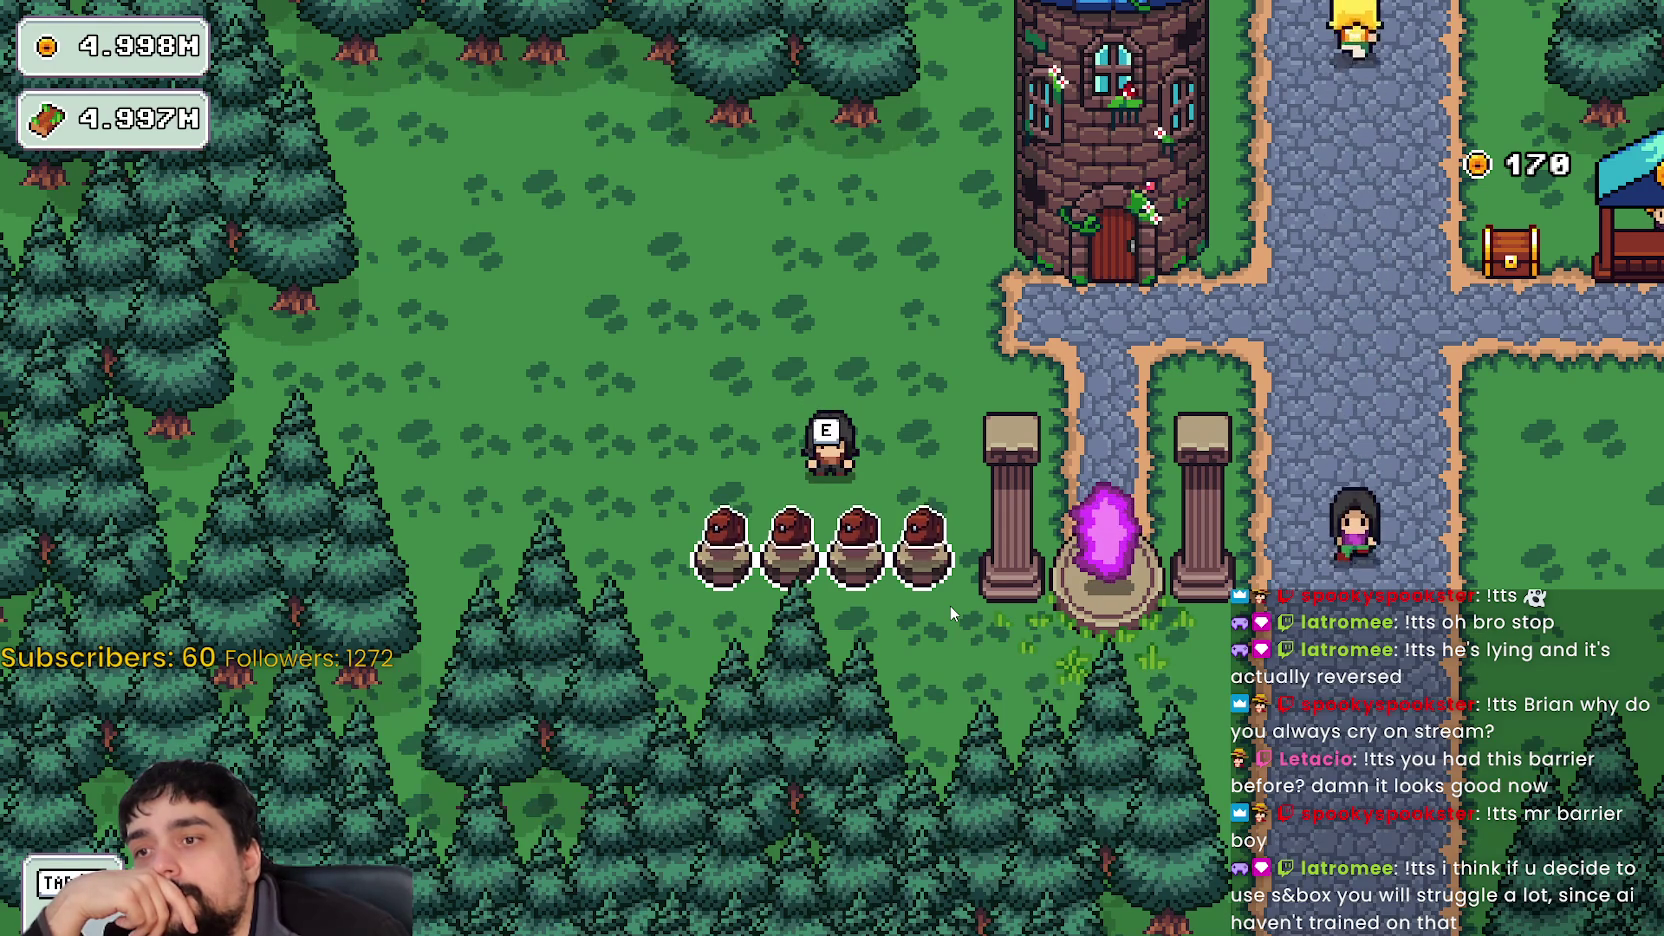
pyautogui.press('d')
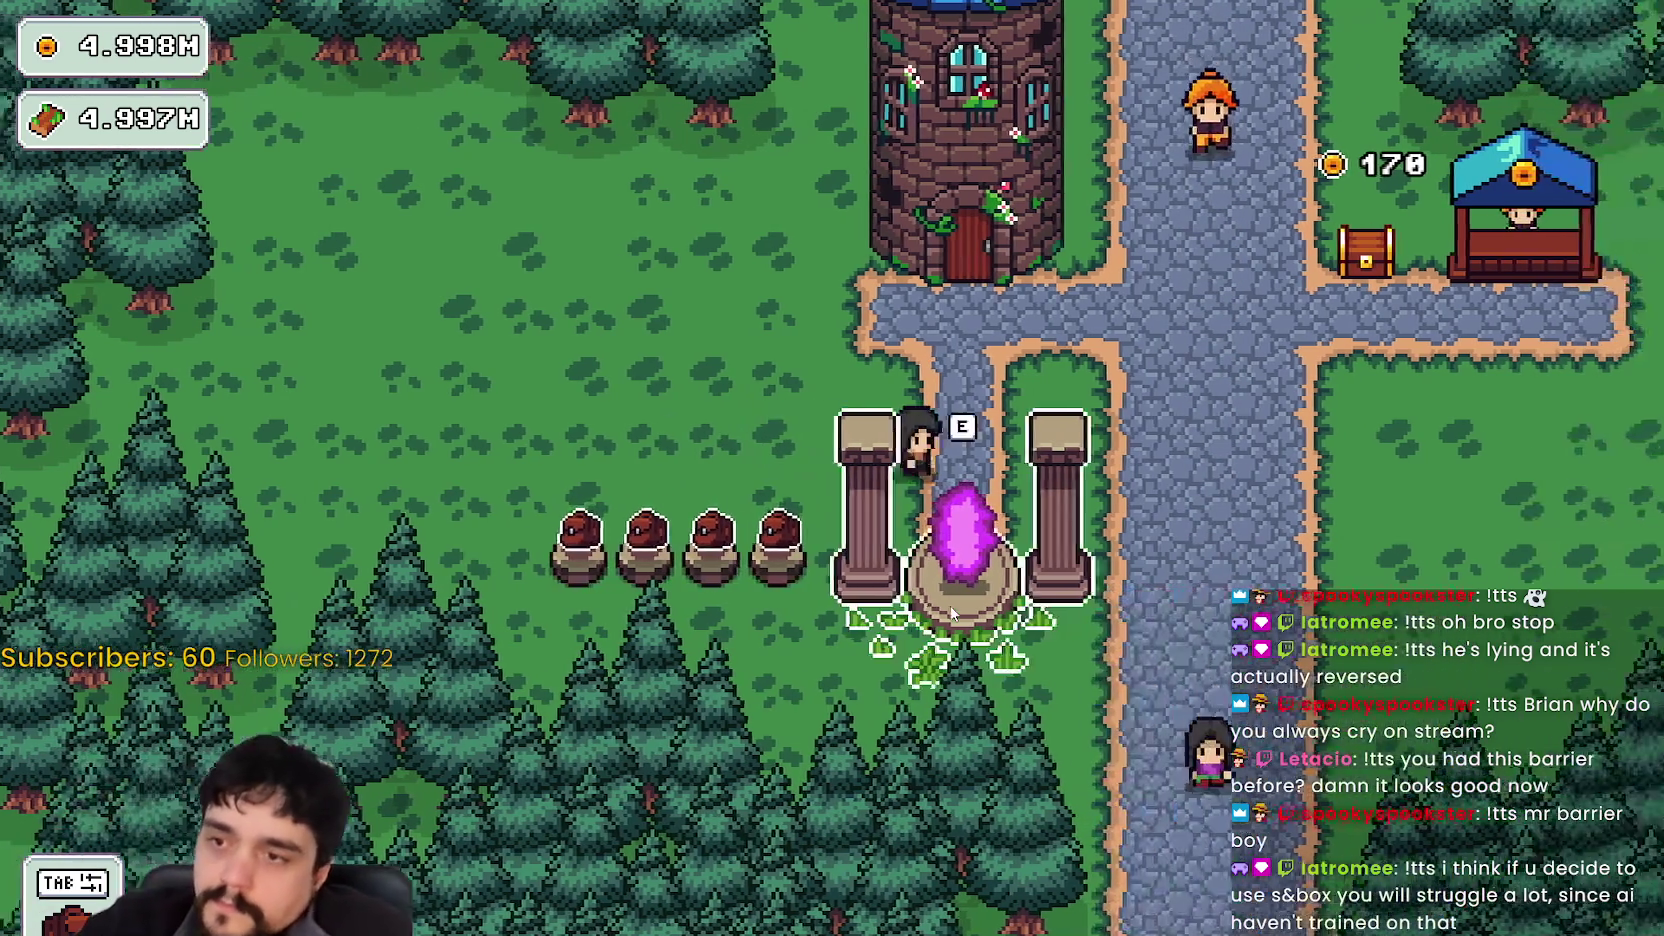
pyautogui.press('a')
pyautogui.press('w')
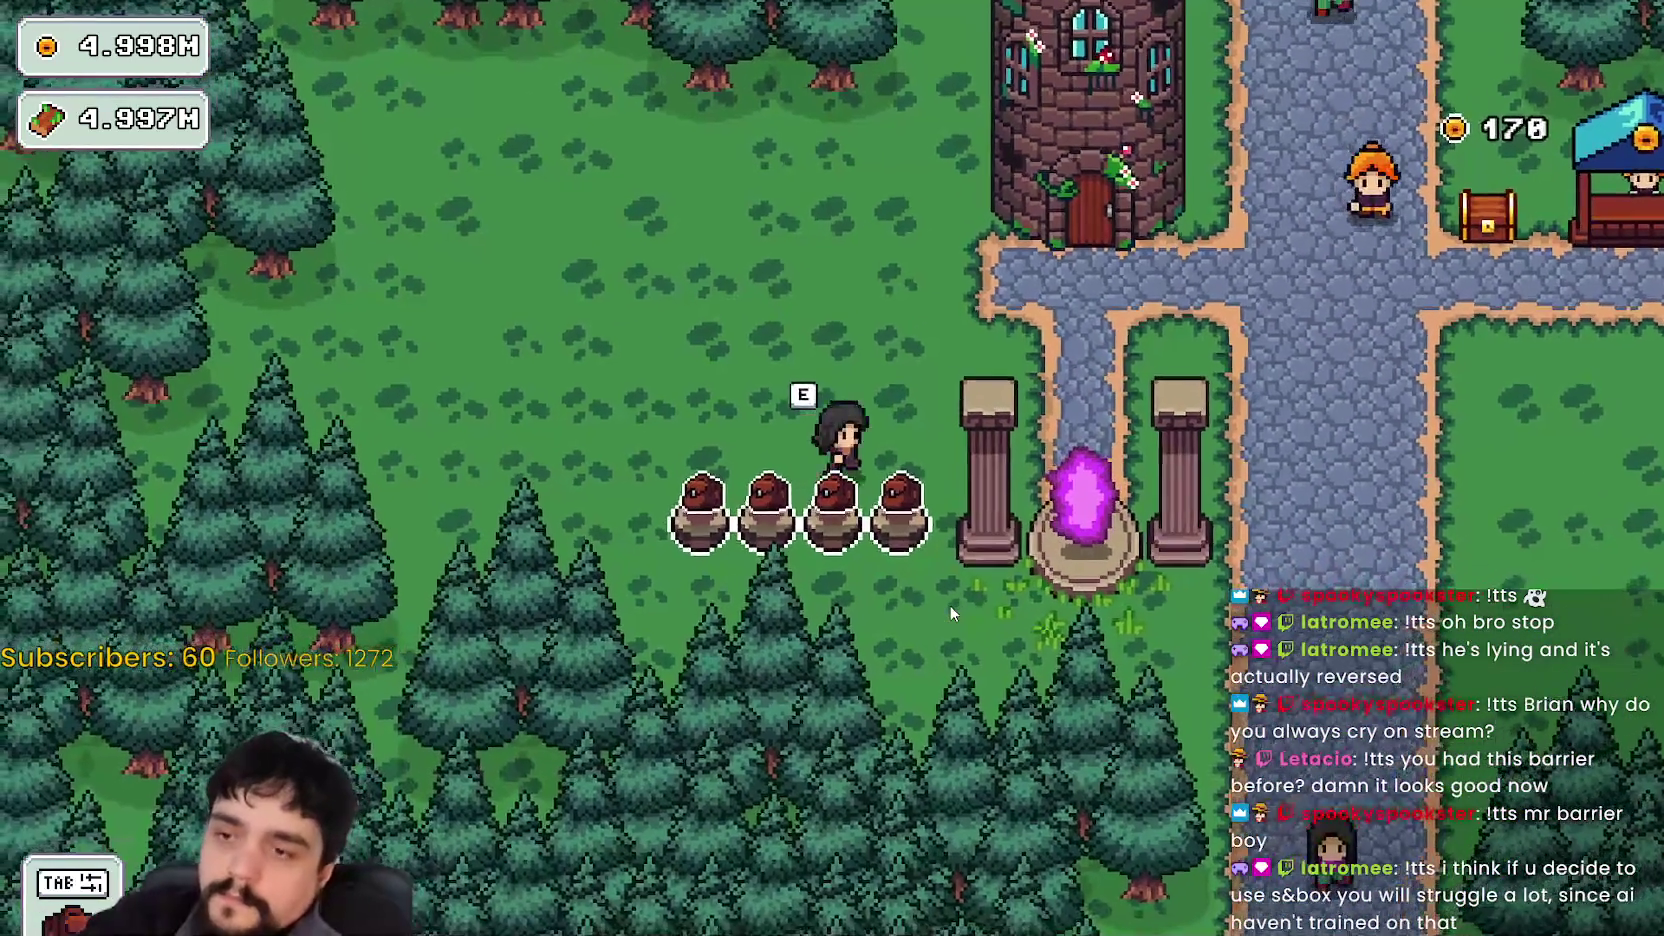
pyautogui.press('d')
pyautogui.press('d')
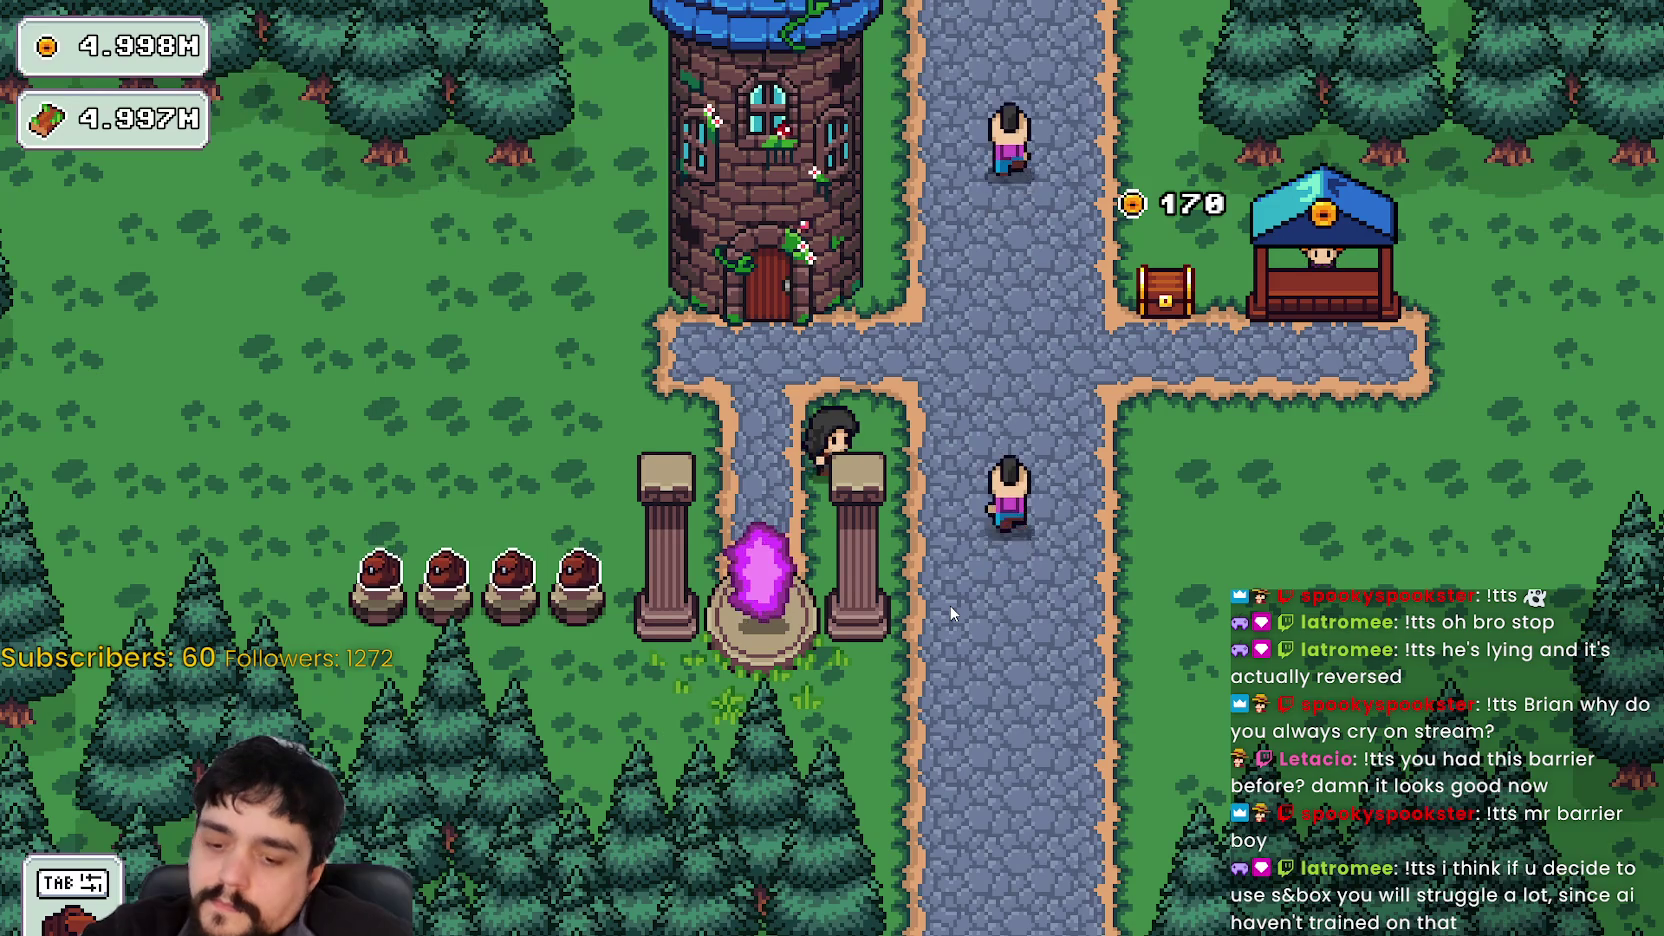
pyautogui.press('d')
pyautogui.press('w')
pyautogui.press('a')
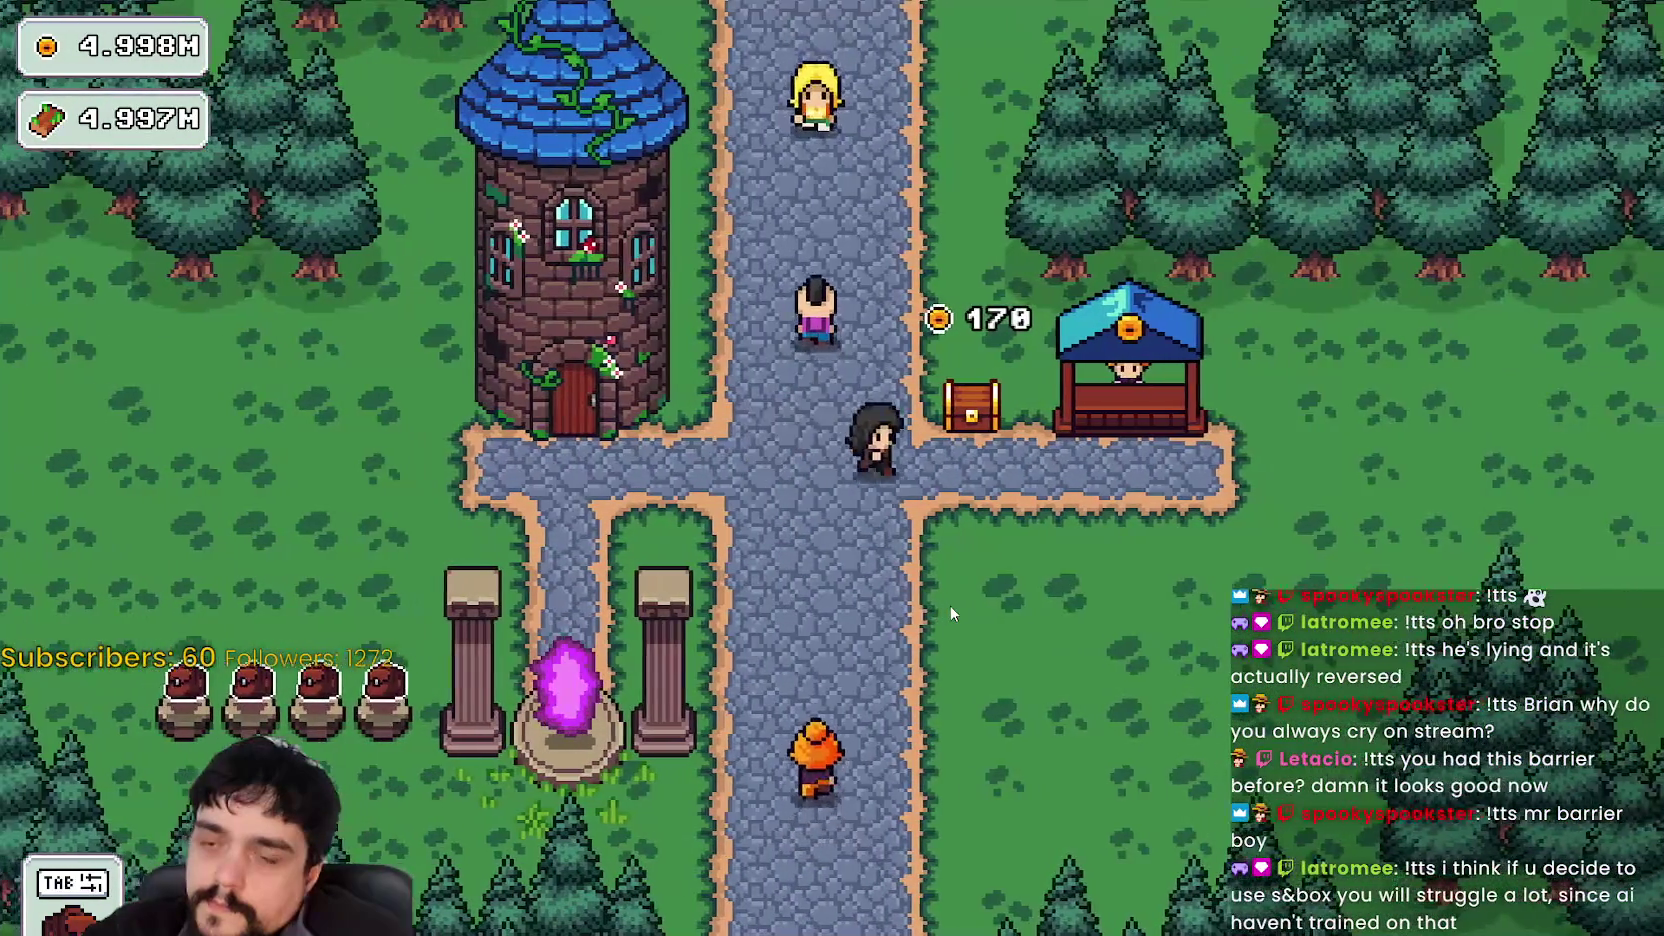
pyautogui.press('d')
pyautogui.press('a')
pyautogui.press('a')
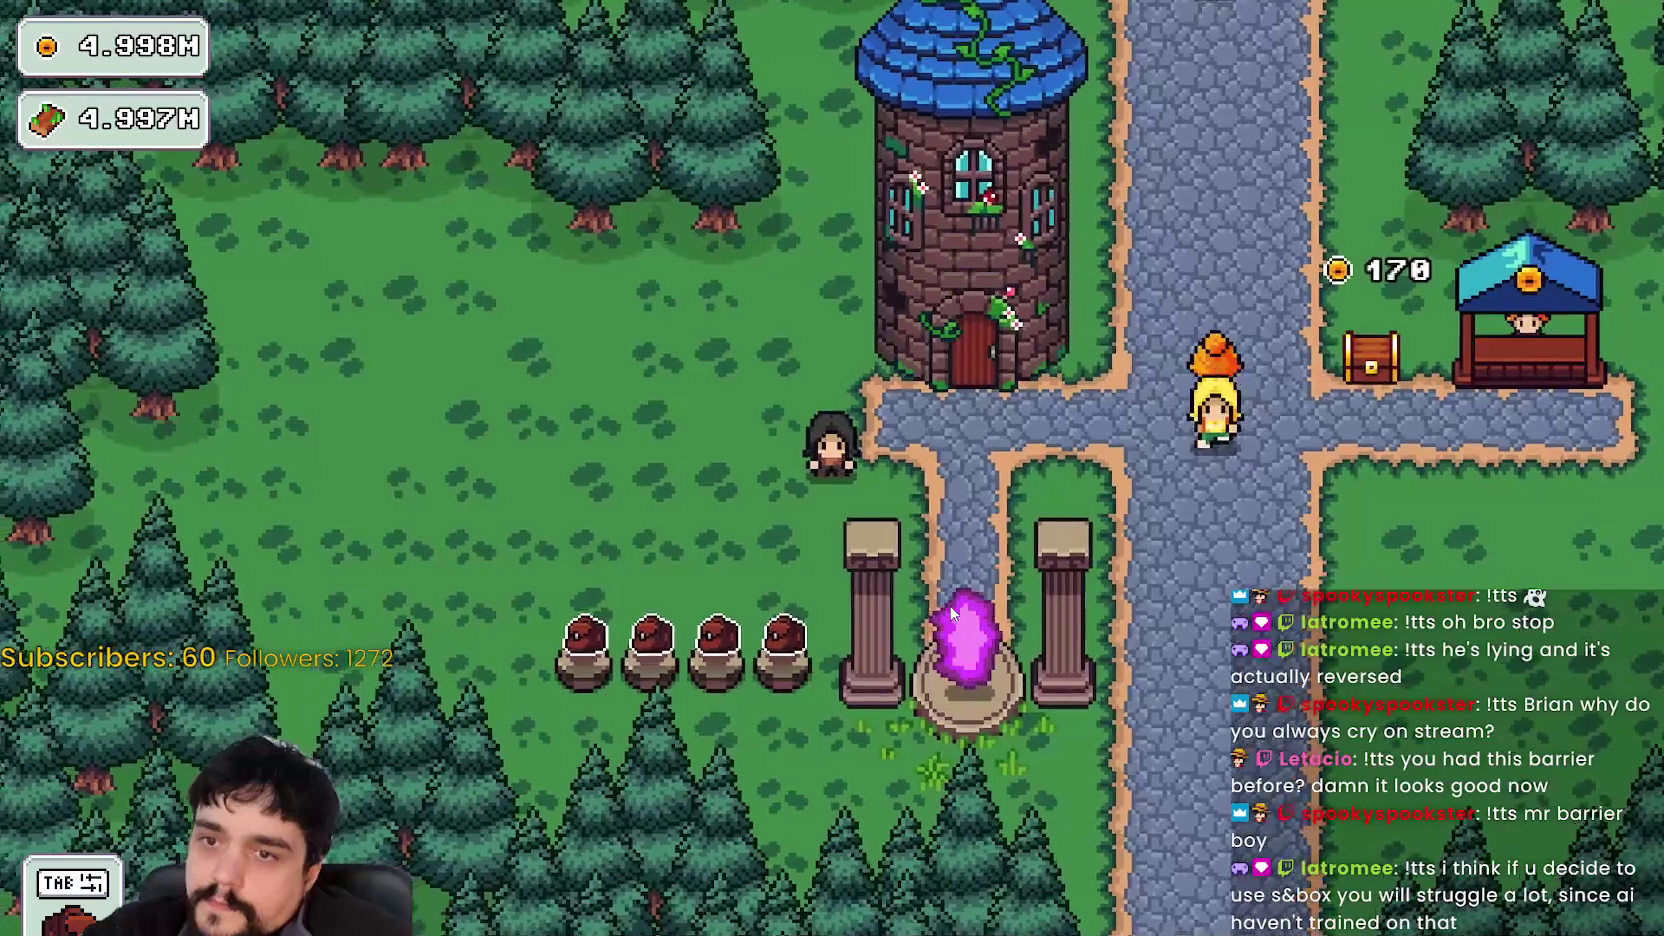
pyautogui.press('d')
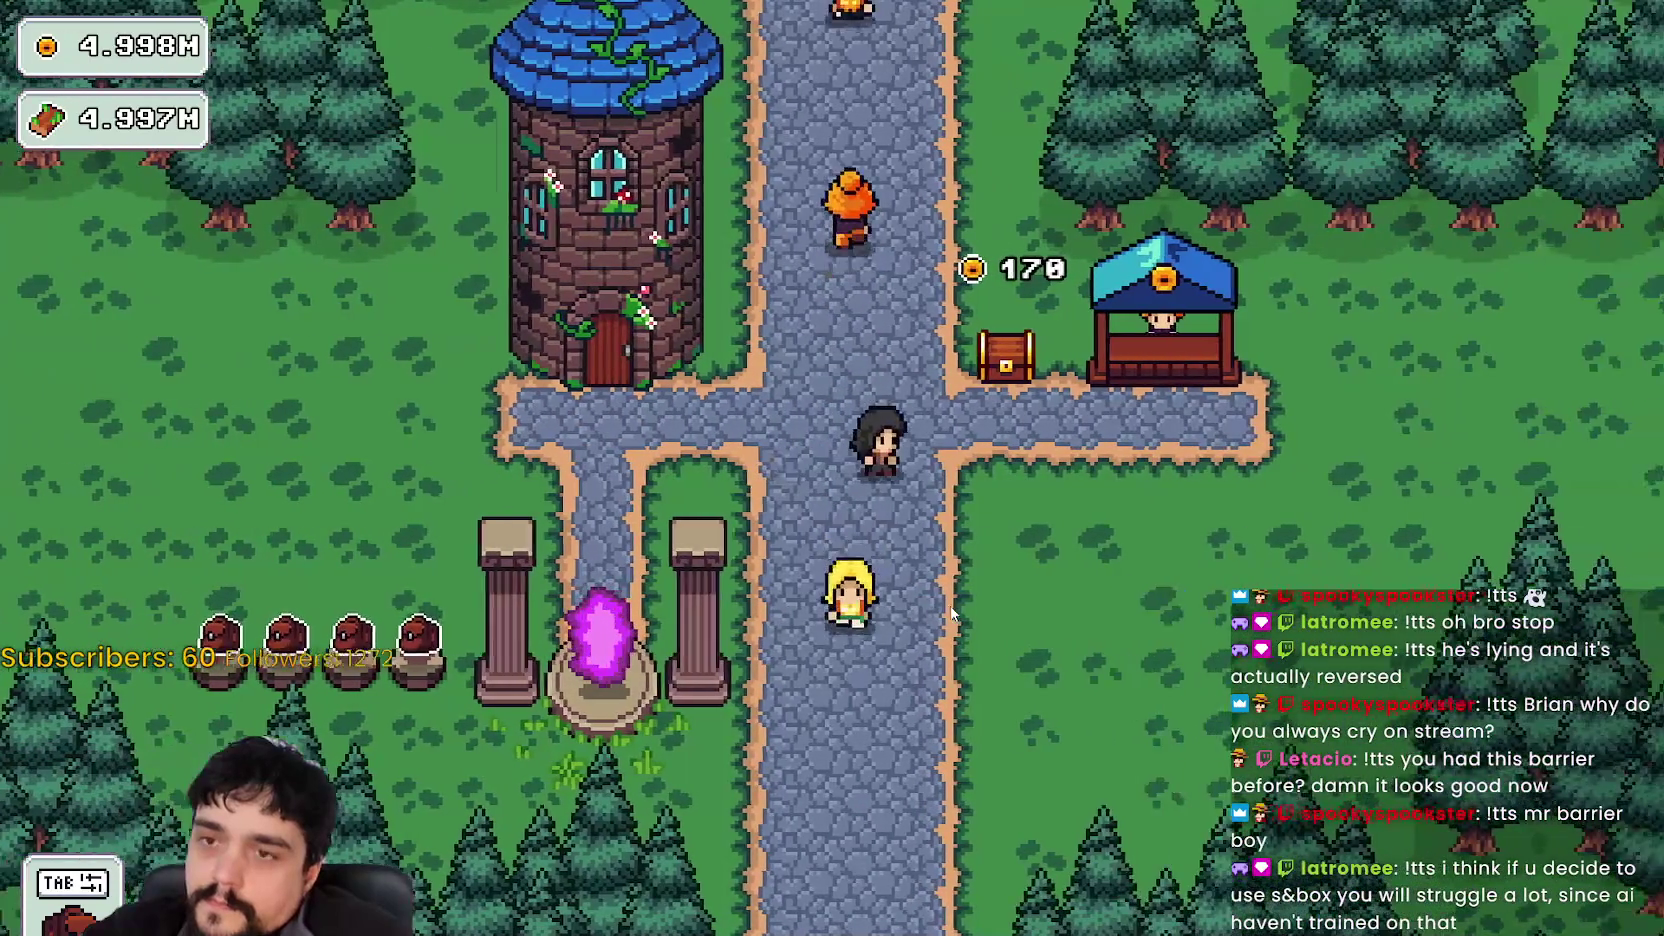
pyautogui.press('a')
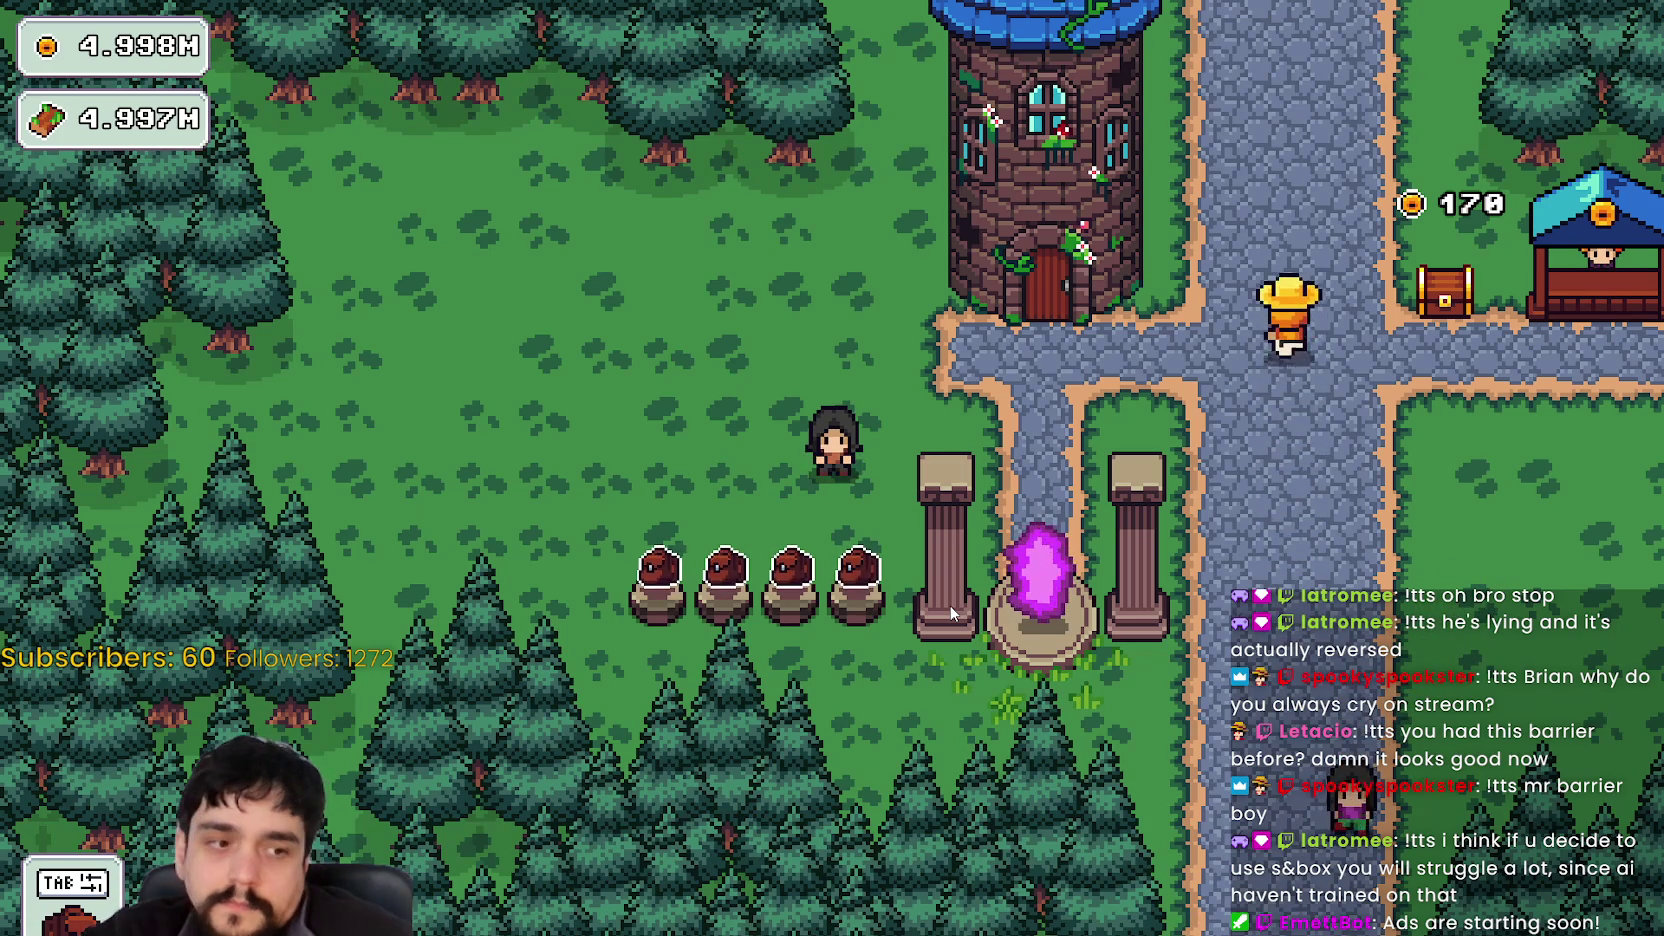
# - Walk between the pillars to the tower door, glance at the skill tree, then open Select a Stage
pyautogui.press('d')
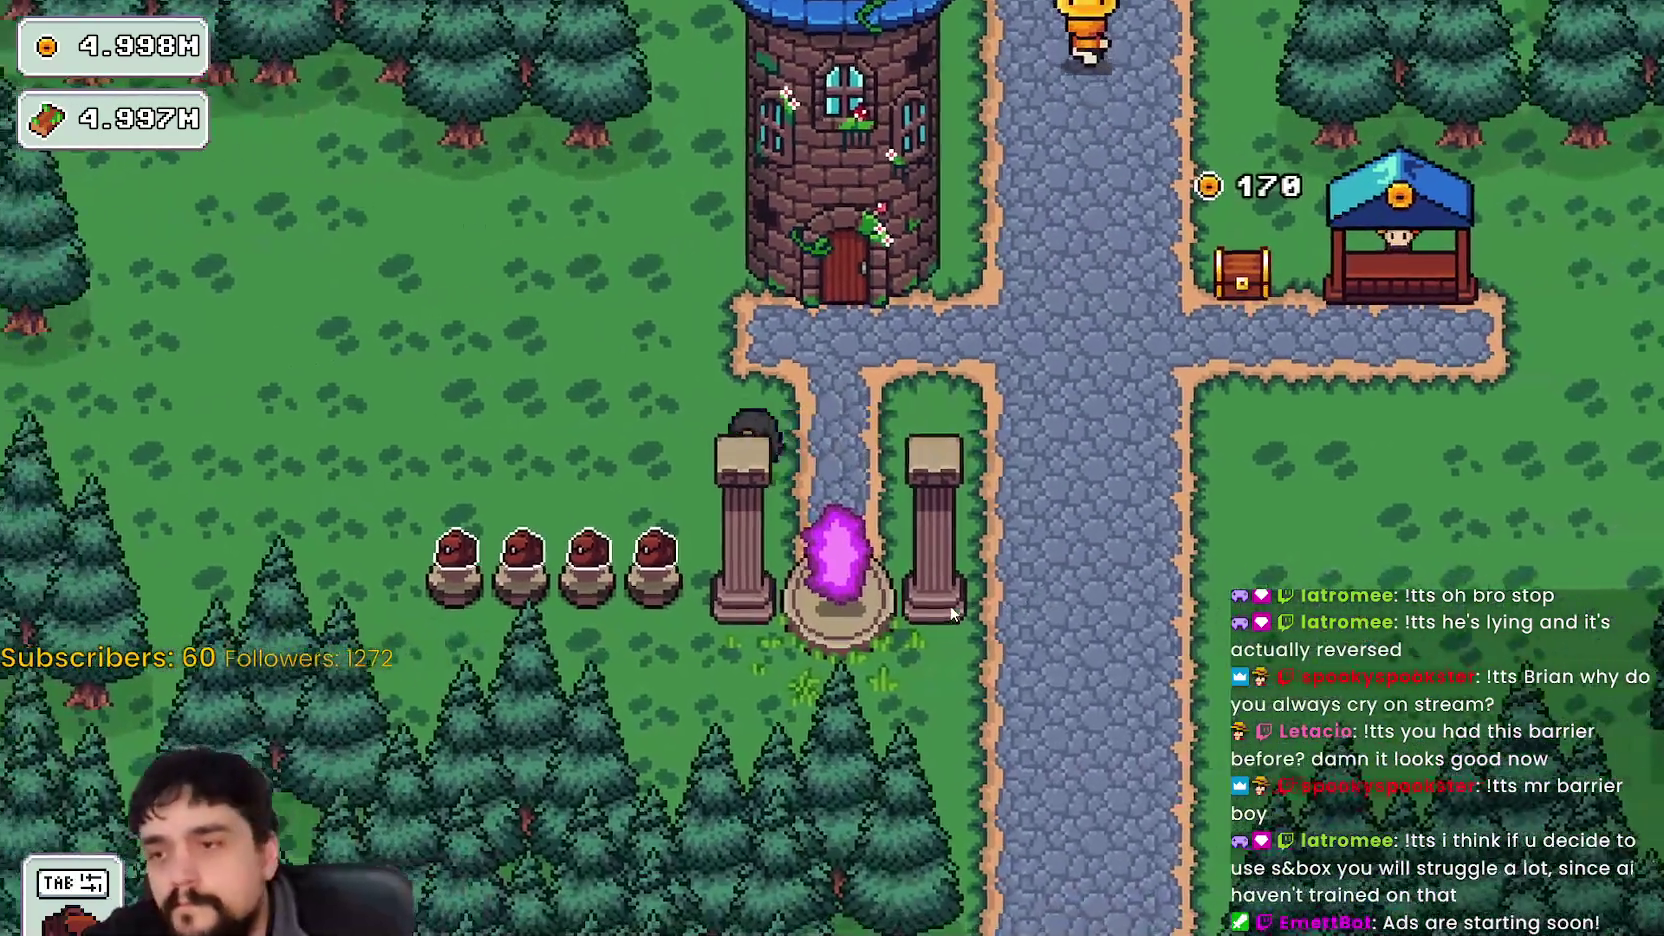
pyautogui.press('a')
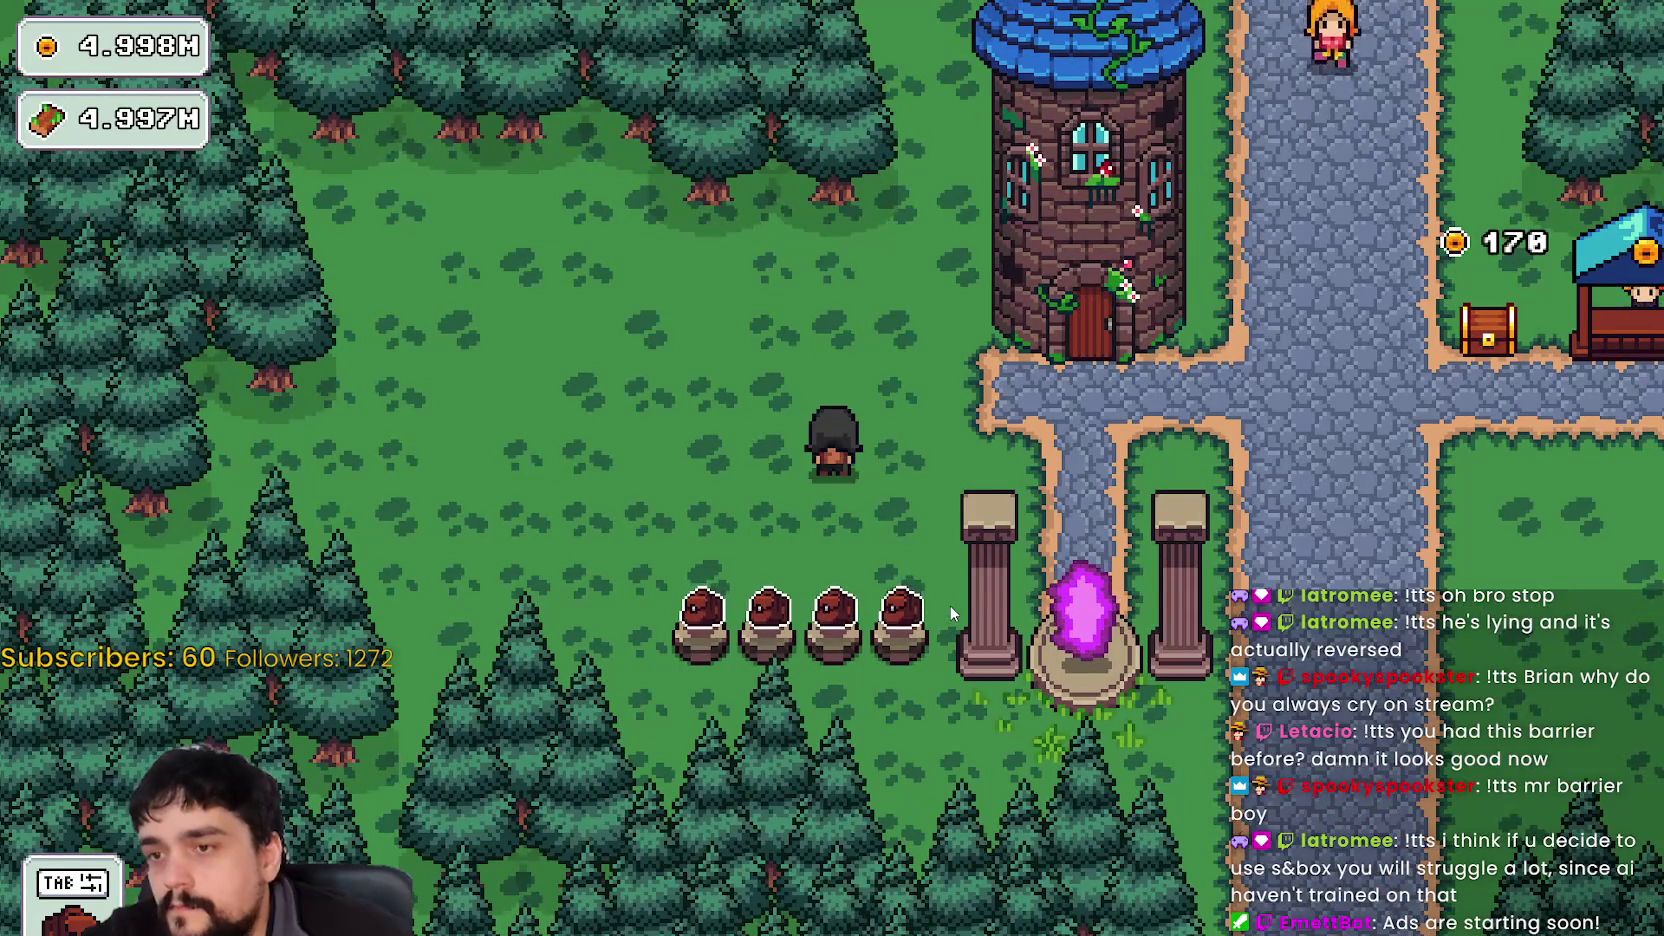
pyautogui.press('a')
pyautogui.press('s')
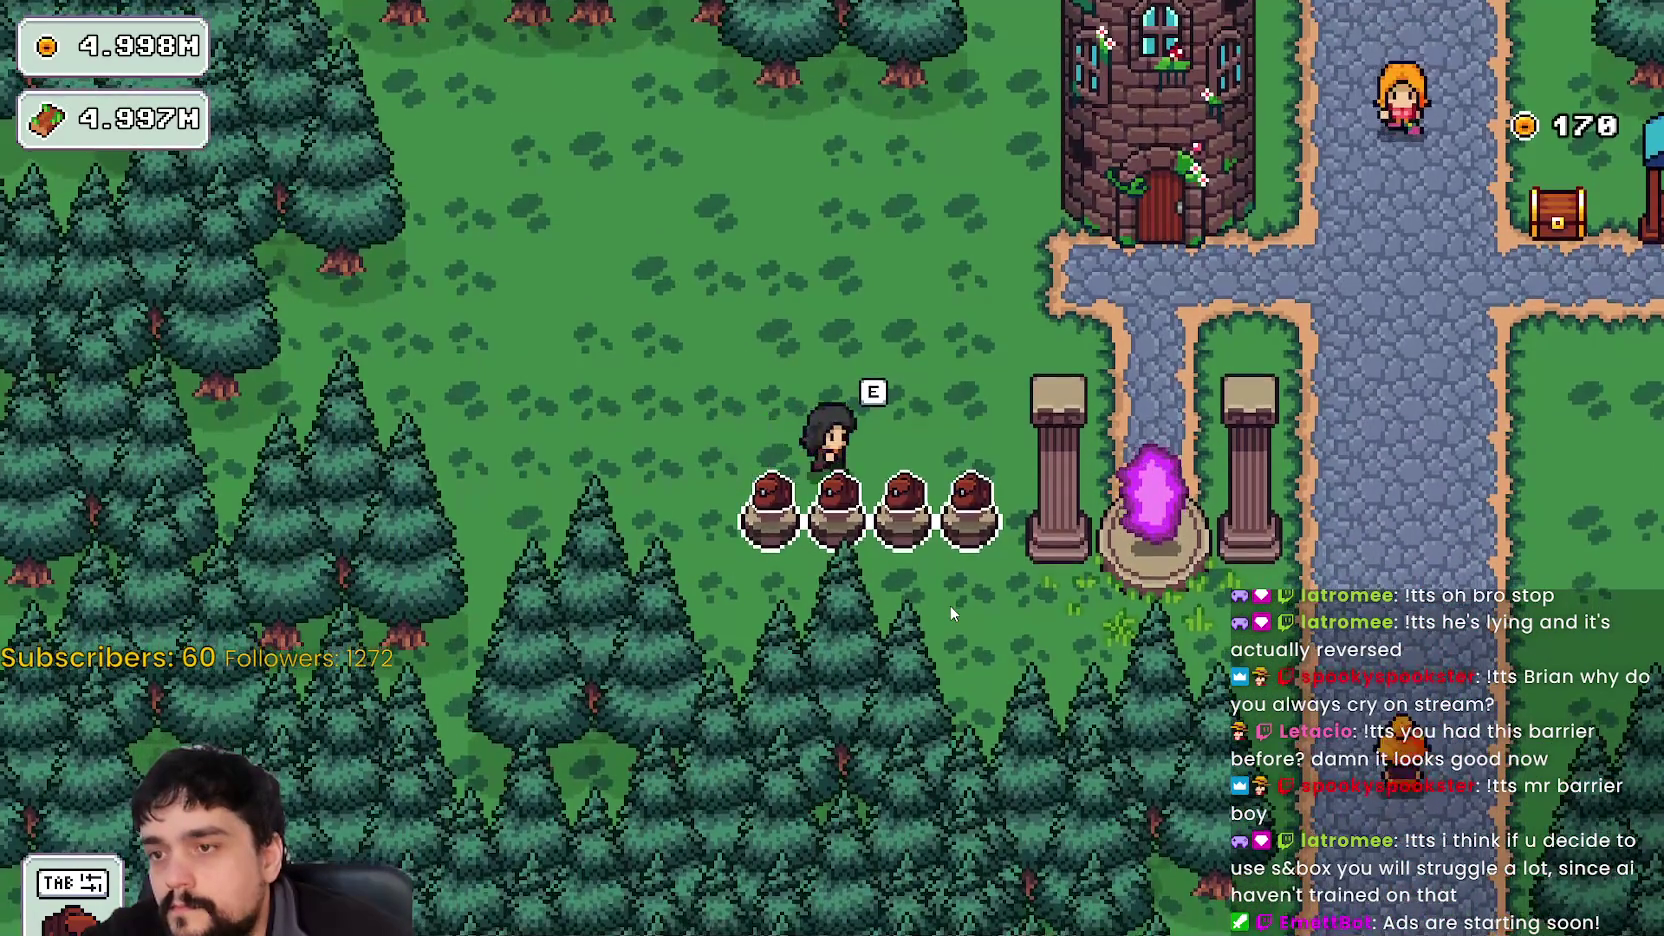
pyautogui.press('d')
pyautogui.press('w')
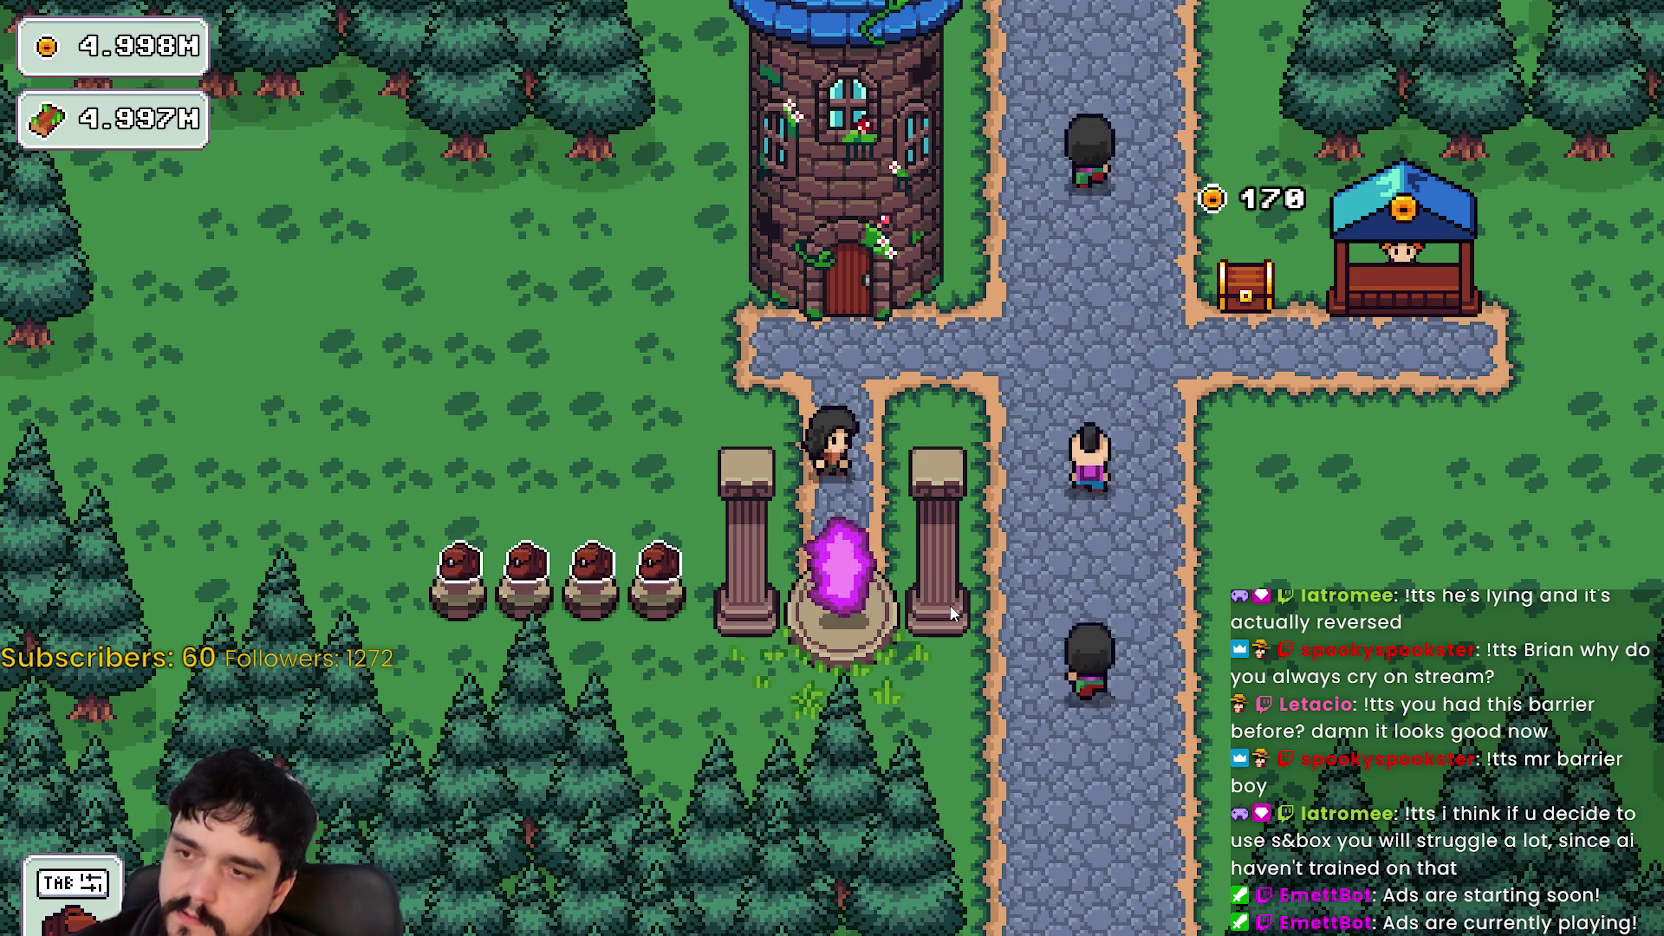
pyautogui.press('Tab')
pyautogui.press('Tab')
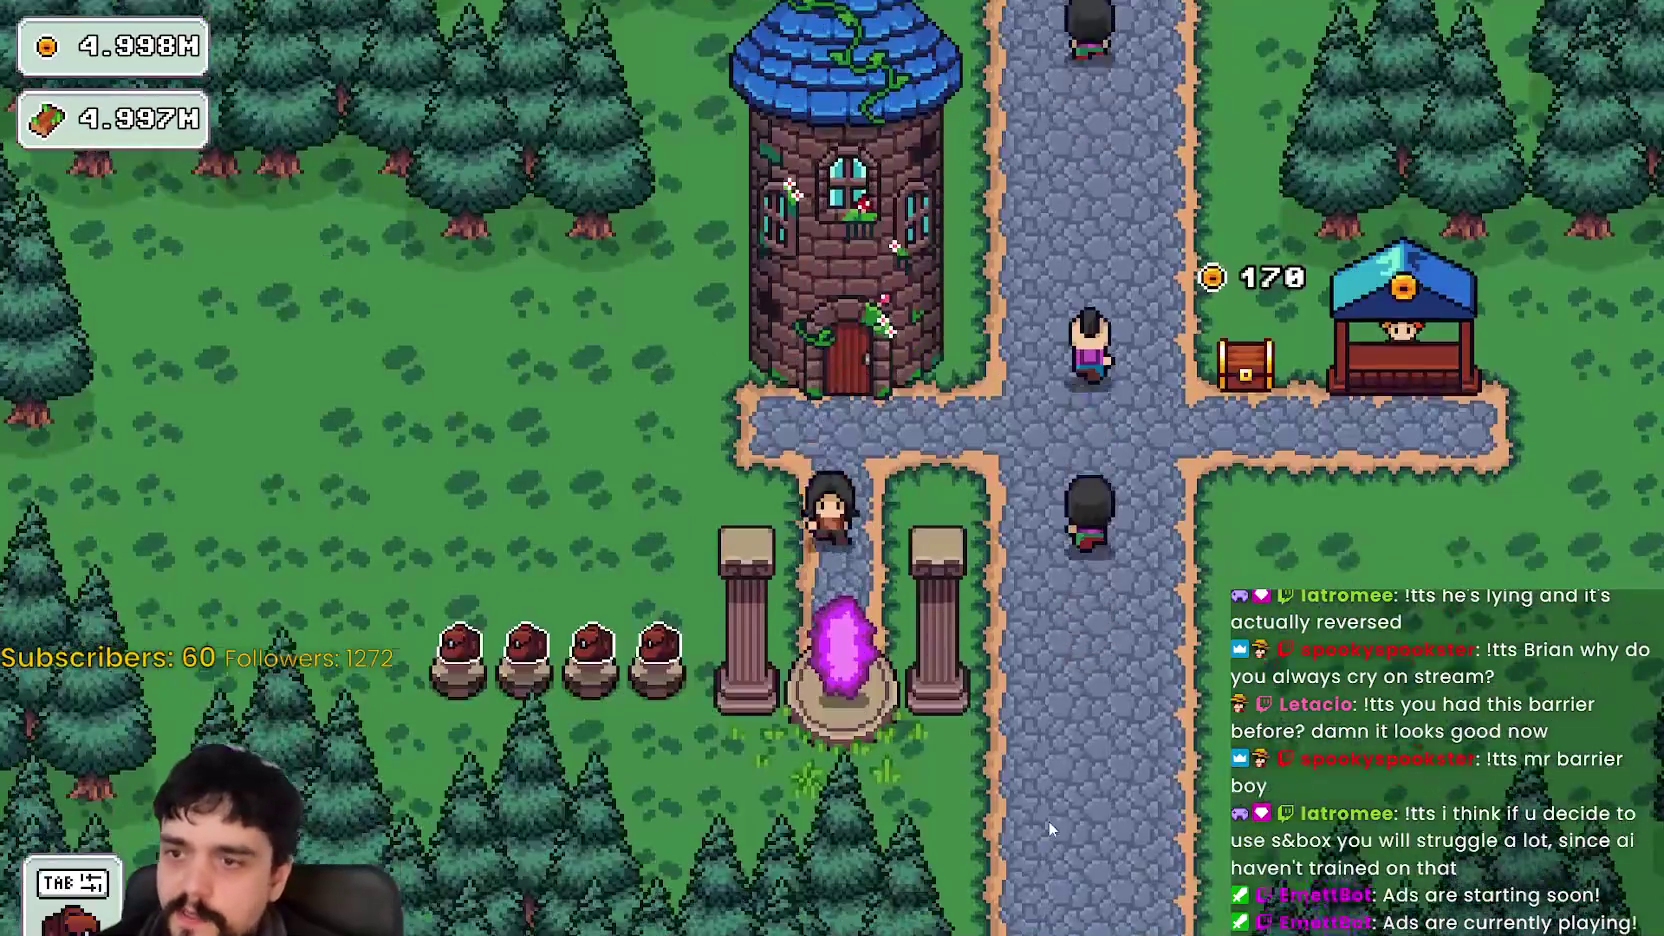
pyautogui.press('e')
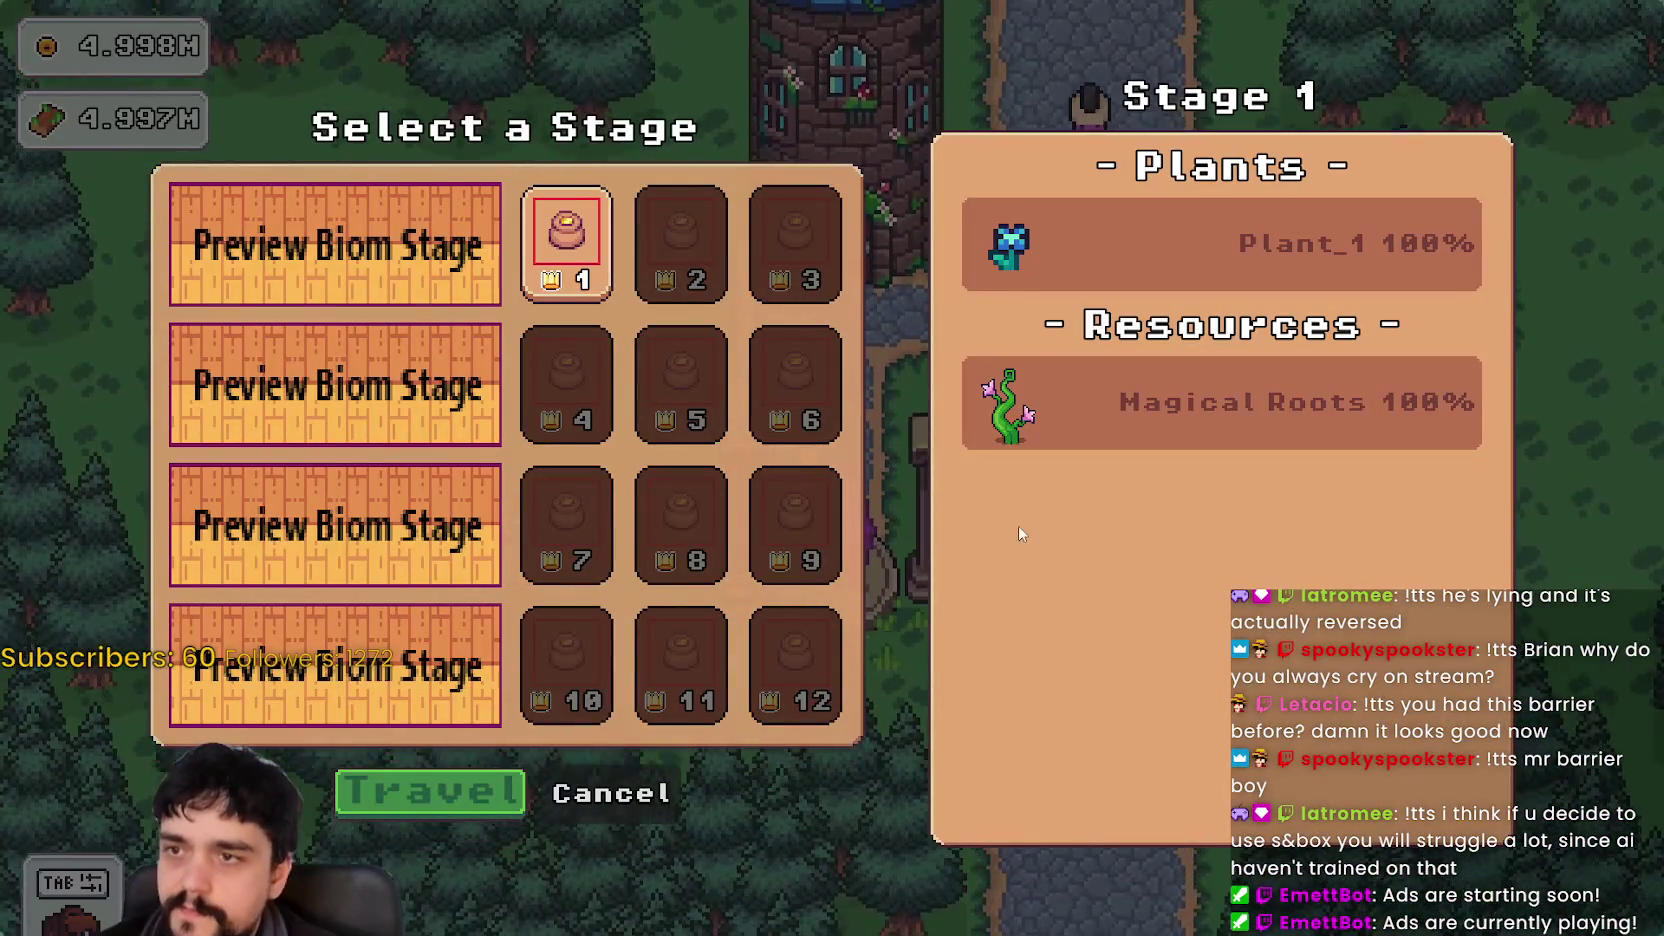
# - Cancel the stage selection and buy the upper-branch nodes and Plants Value in the Prestige tree
pyautogui.click(612, 795)
pyautogui.press('Tab')
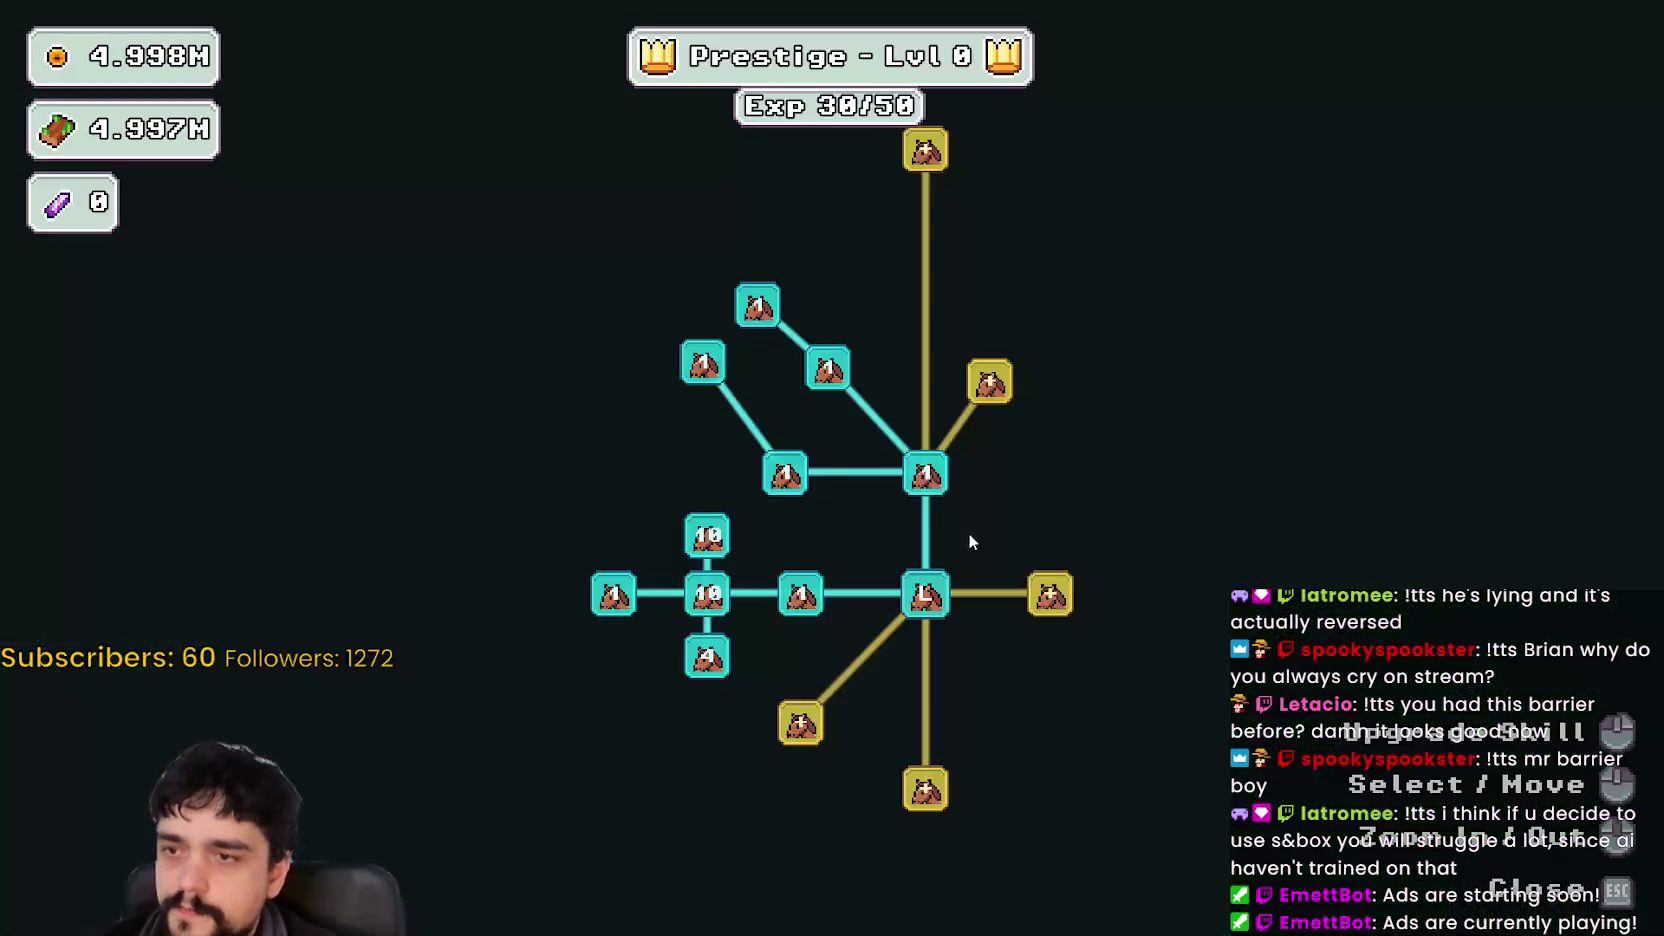
pyautogui.scroll(-2, 990, 381)
pyautogui.press('w')
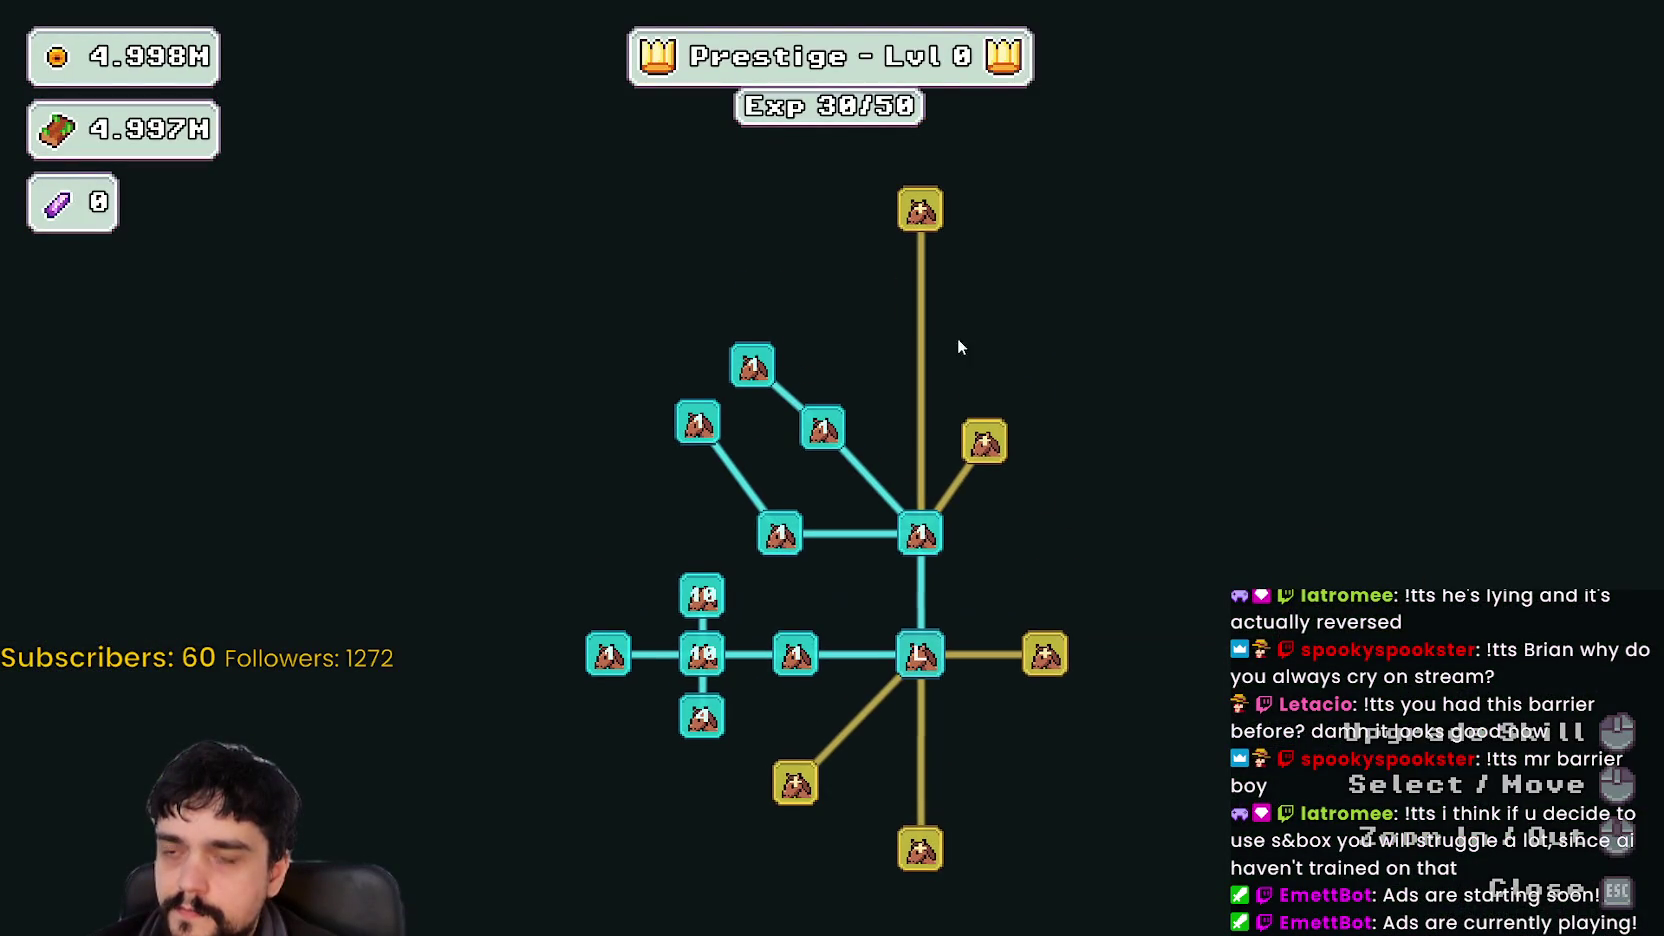
pyautogui.moveTo(1037, 616); pyautogui.dragTo(1003, 556)
pyautogui.click(951, 383)
pyautogui.click(1011, 595)
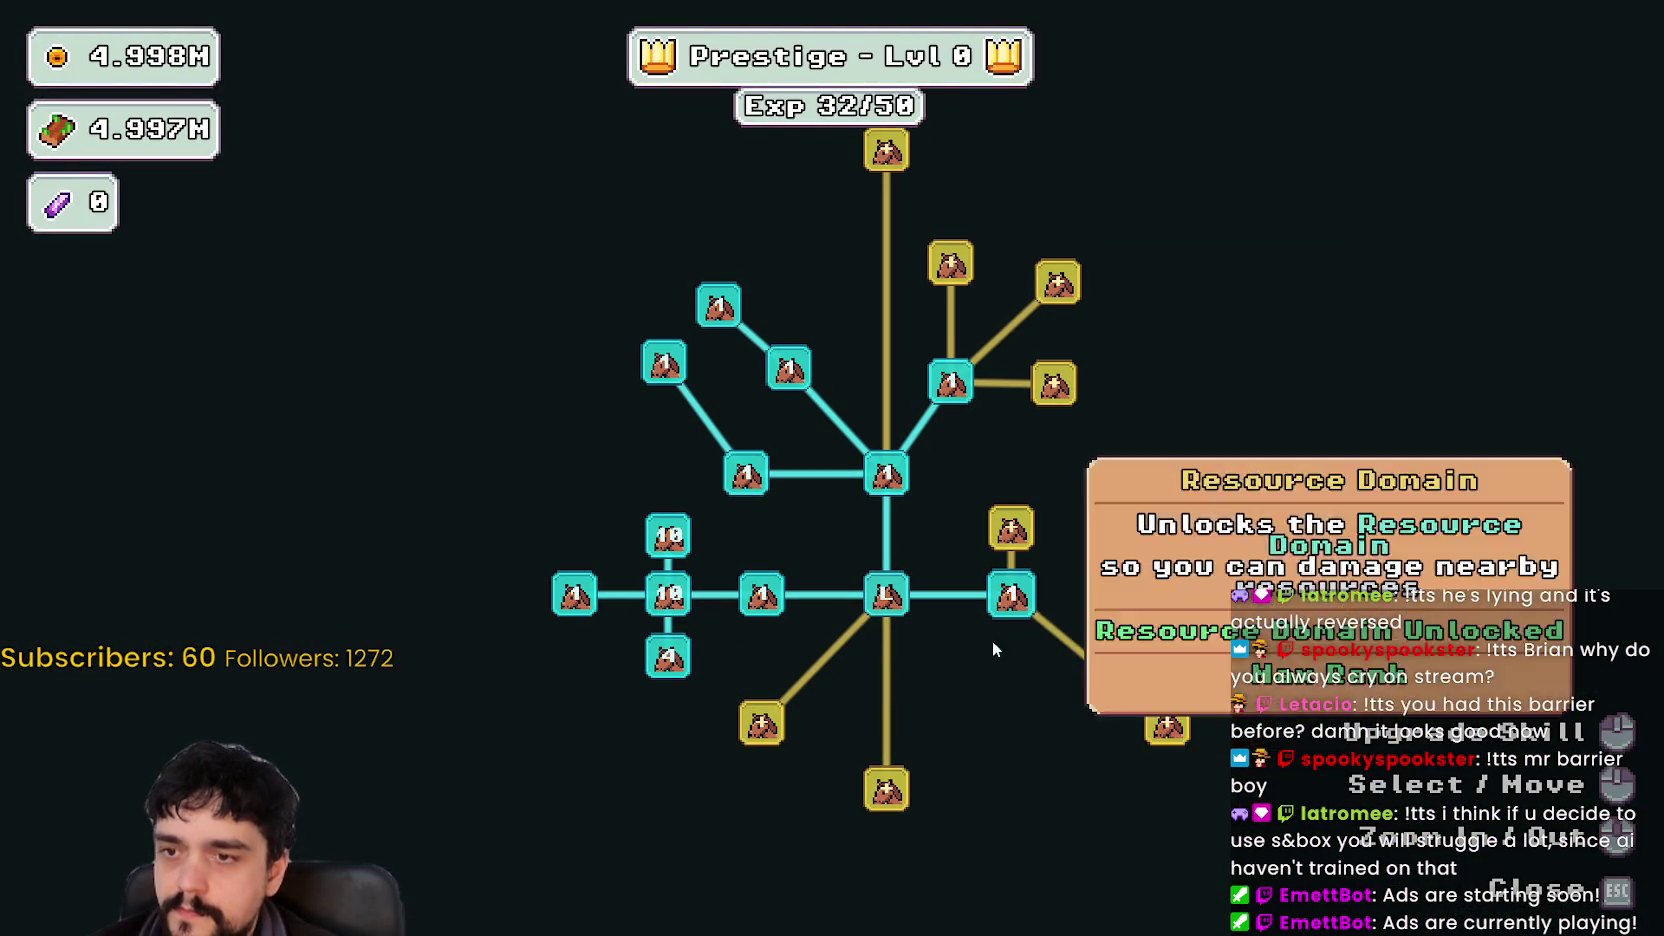
pyautogui.click(885, 795)
pyautogui.click(761, 723)
# - Buy Special Magical Bag, Magical Book, and extra ranks of the lower-left nodes
pyautogui.press('w')
pyautogui.click(873, 230)
pyautogui.click(753, 297)
pyautogui.press('s')
pyautogui.click(639, 652)
pyautogui.click(645, 737)
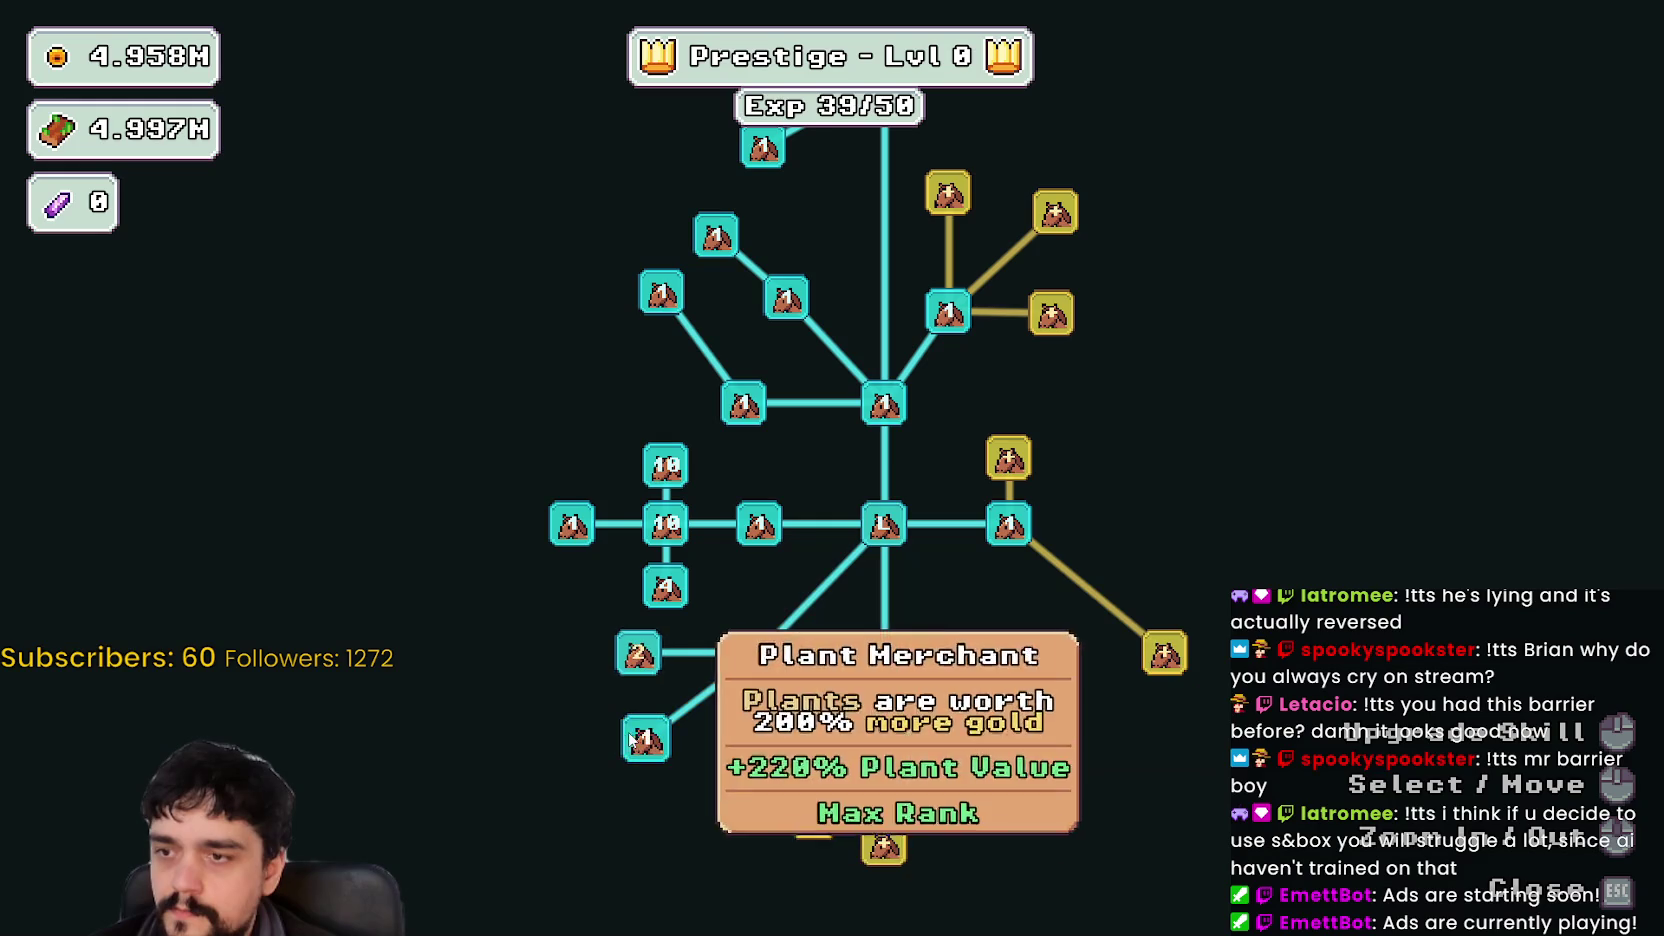
pyautogui.click(639, 652)
pyautogui.click(639, 652)
pyautogui.click(639, 652)
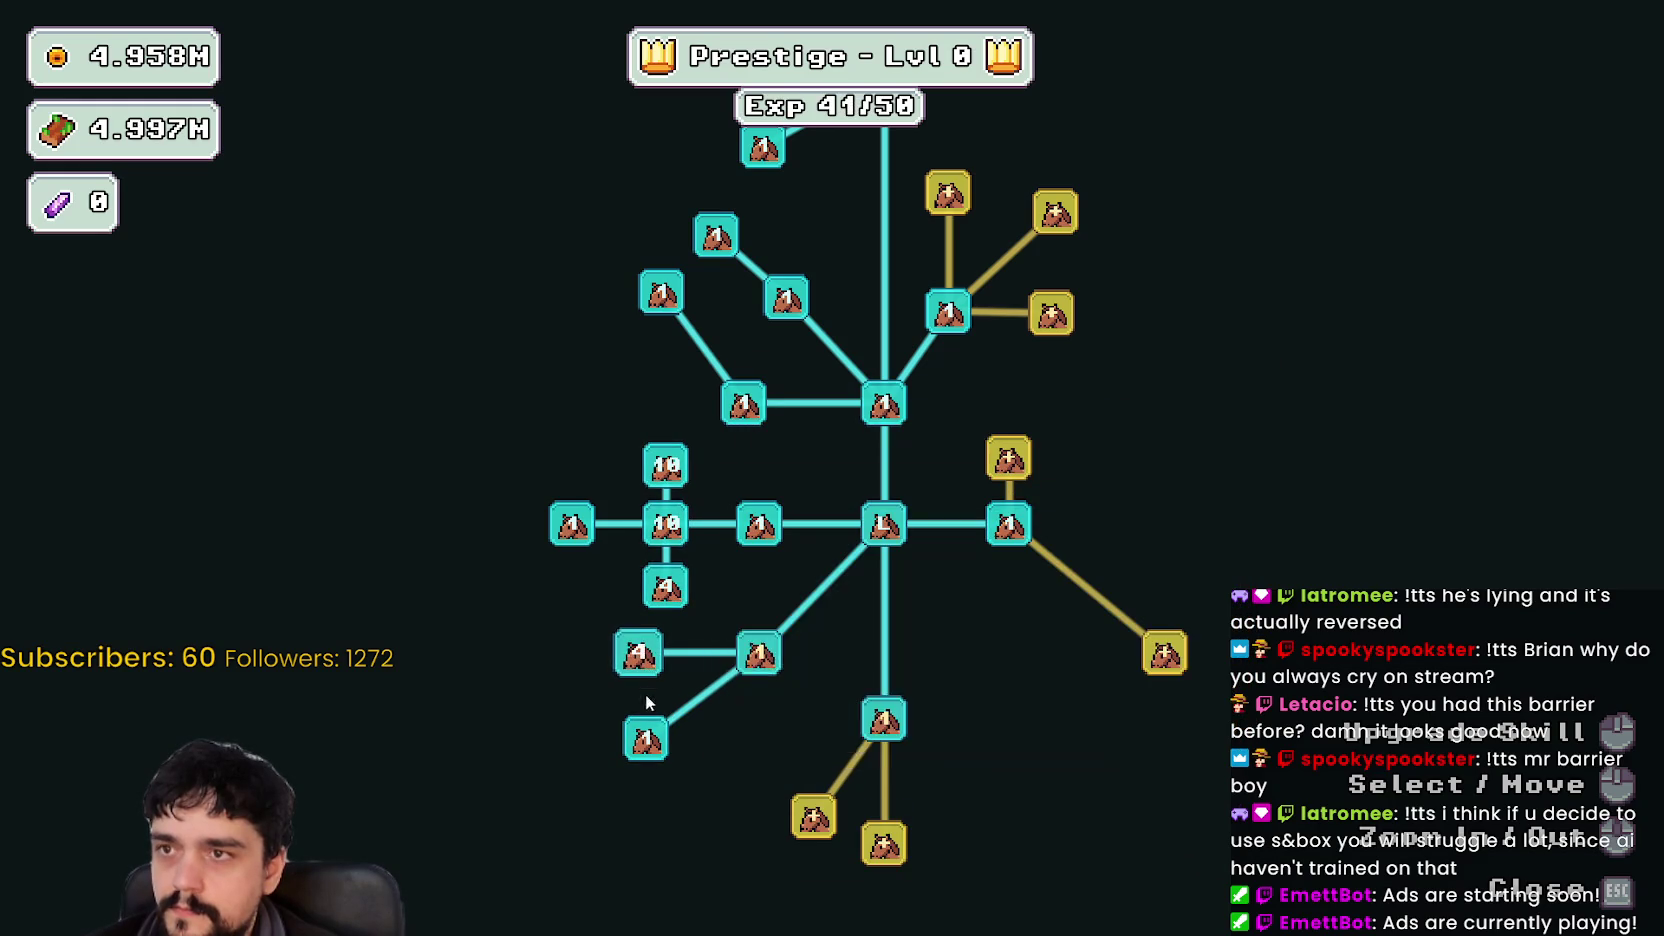
# - Buy right-side nodes toward Barrier Energy II until Prestige hits Lvl 1, then return to stage selection
pyautogui.click(1105, 556)
pyautogui.click(1164, 652)
pyautogui.click(1016, 652)
pyautogui.click(1117, 740)
pyautogui.click(1016, 742)
pyautogui.click(1086, 775)
pyautogui.click(1140, 790)
pyautogui.click(1192, 806)
pyautogui.click(1169, 725)
pyautogui.moveTo(1169, 725); pyautogui.dragTo(1279, 694)
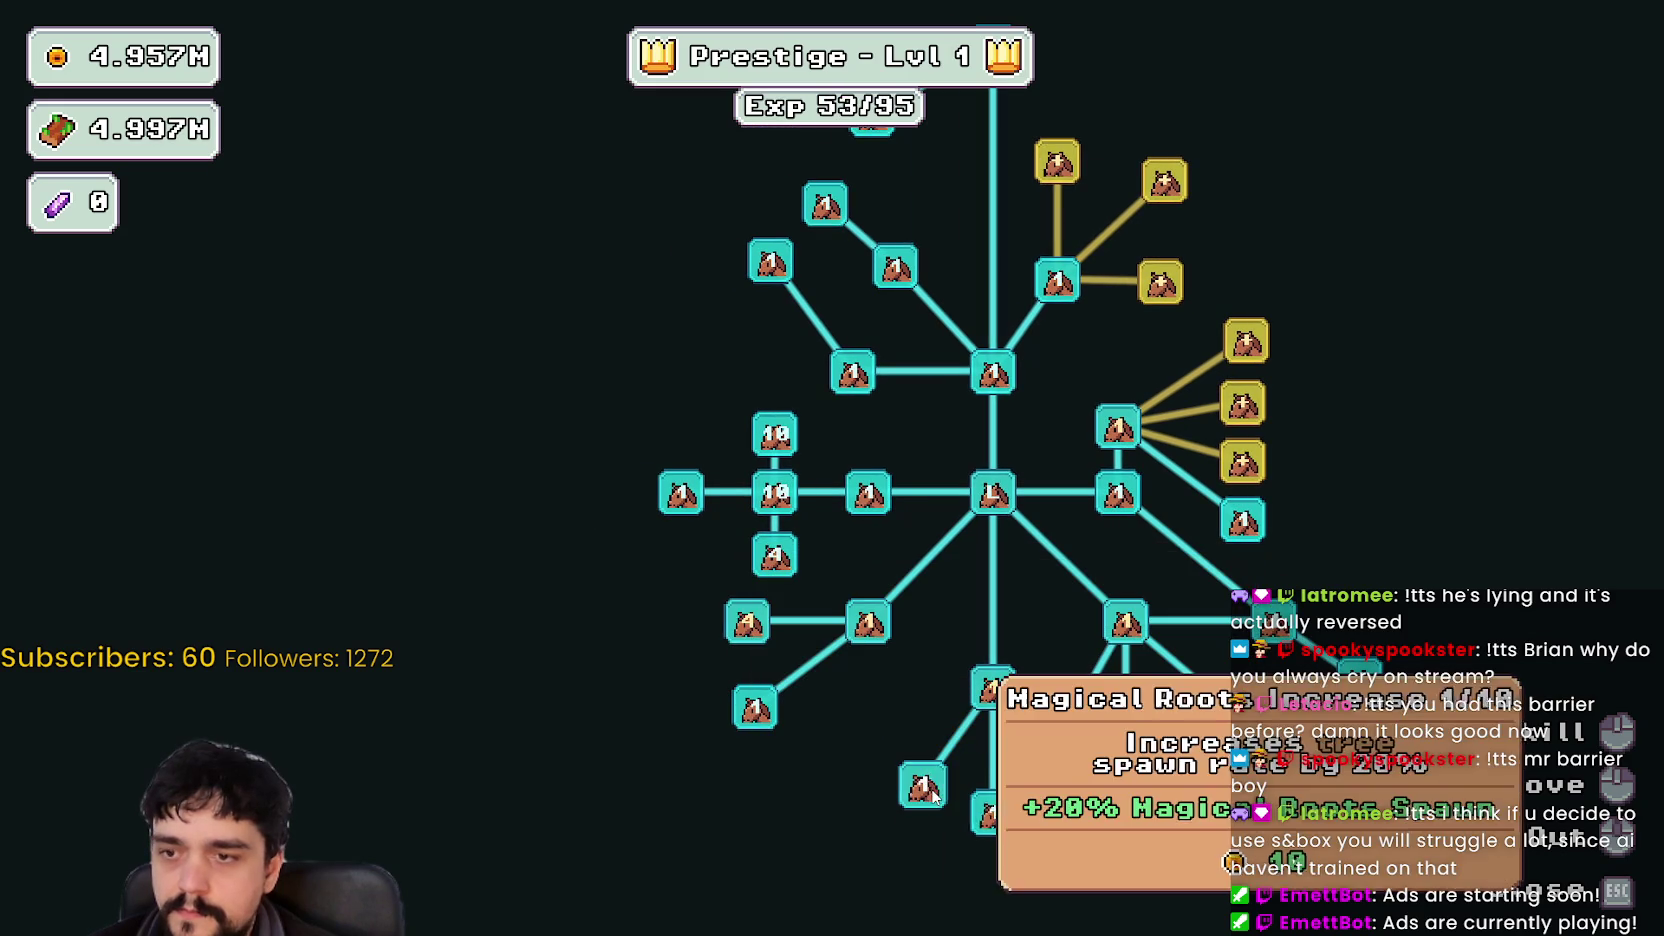
pyautogui.press('Escape')
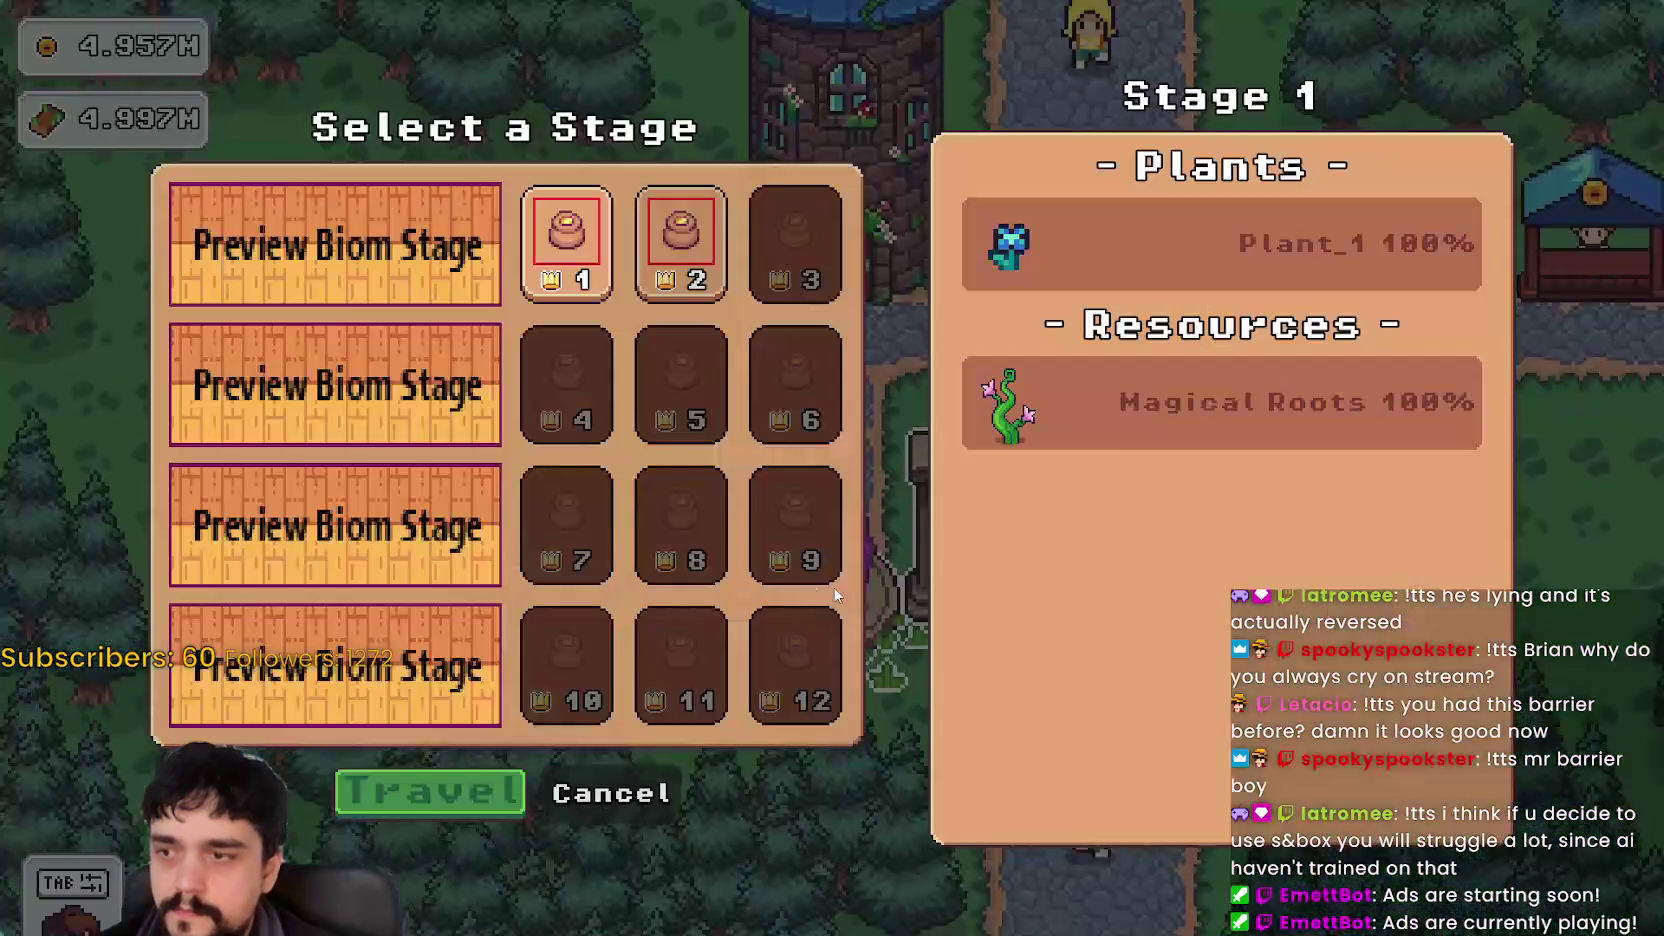